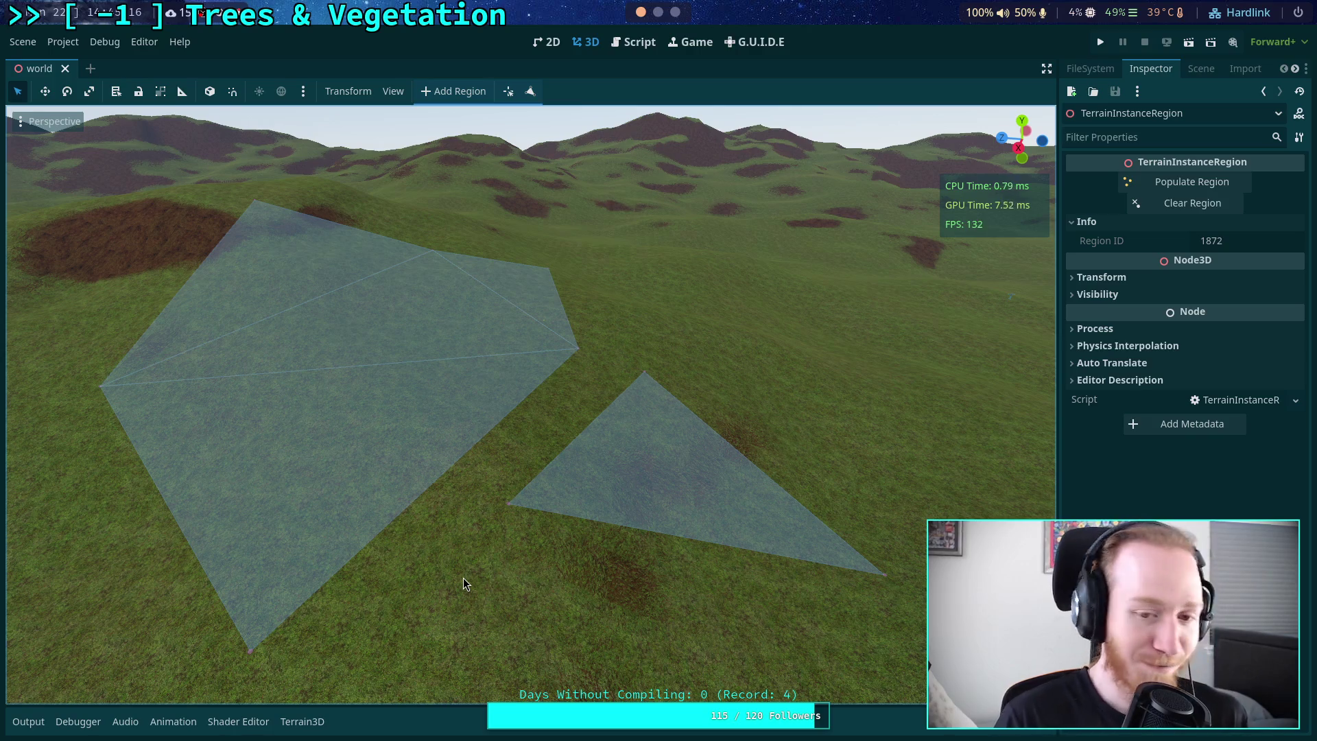
- Fly the camera over the terrain to get a close view of both region polygons
{"action": "right_click", "coordinate": [484, 571]}
{"action": "key", "text": "w"}
{"action": "key", "text": "s"}
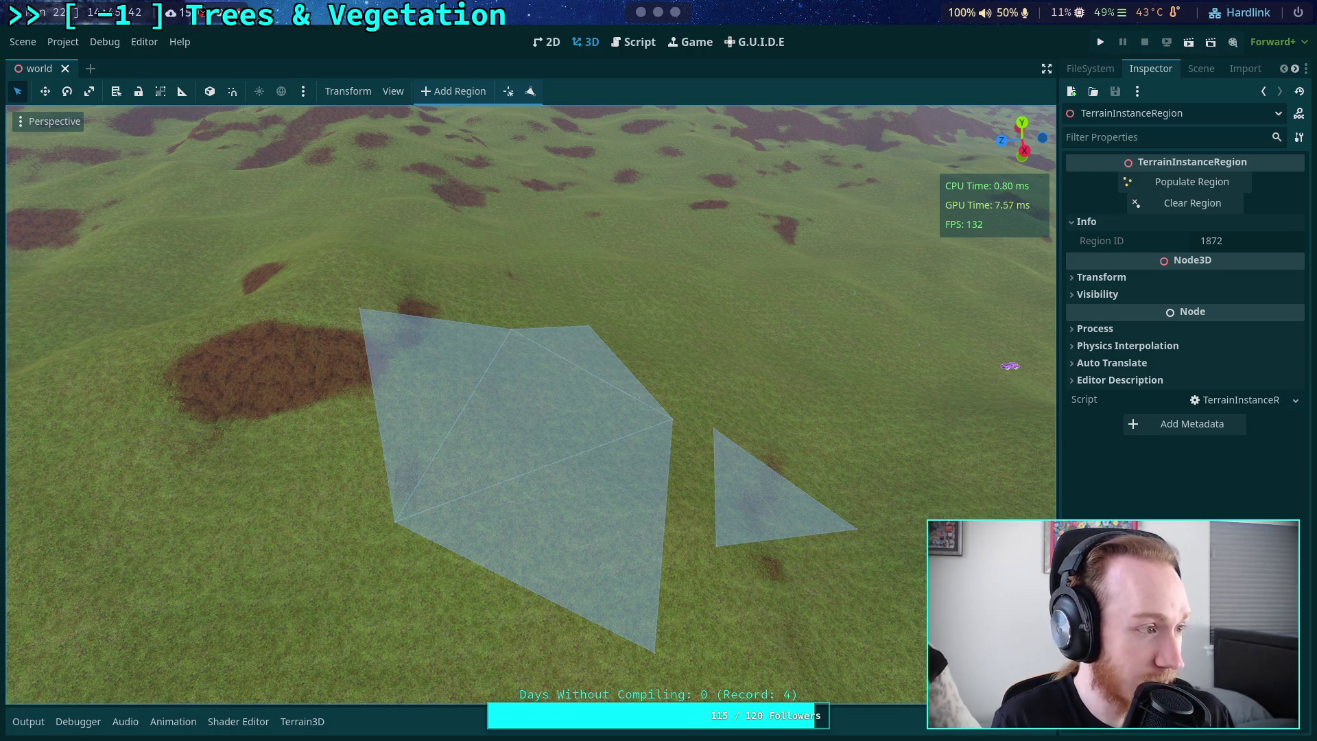
{"action": "right_click", "coordinate": [595, 483]}
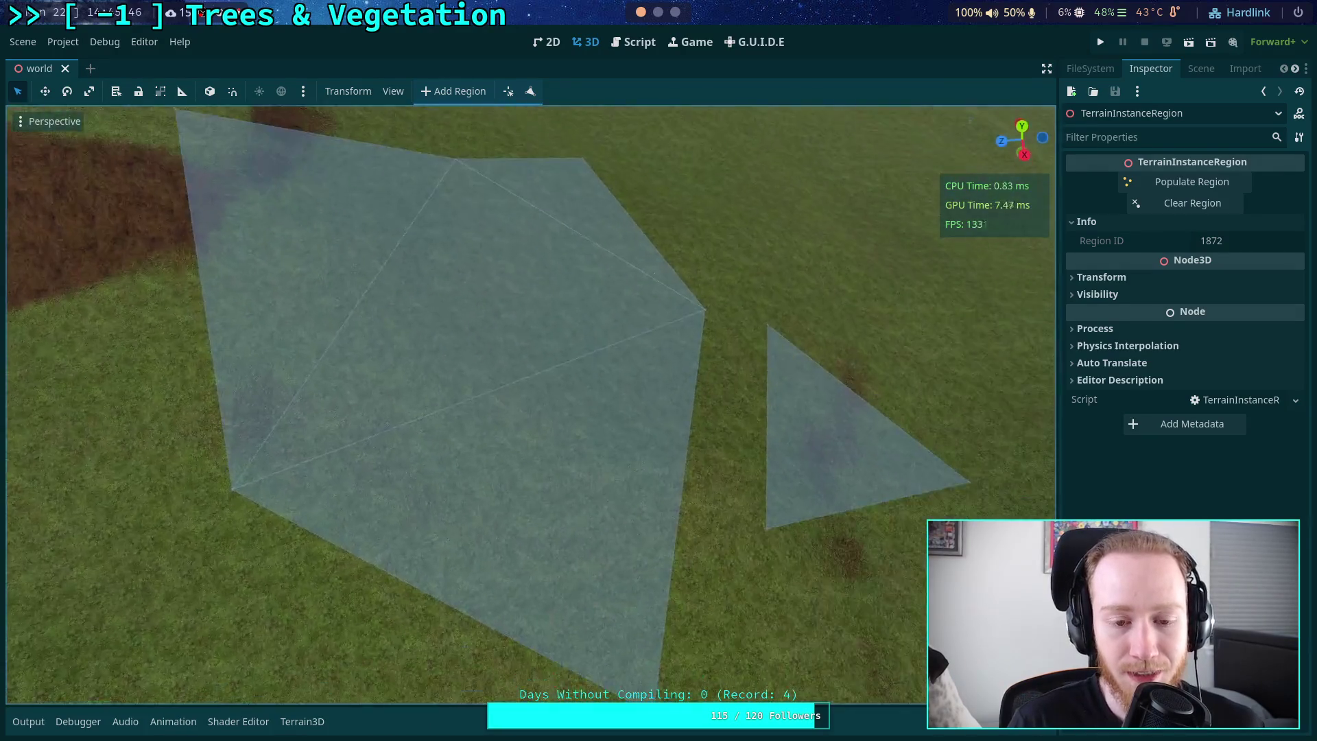
{"action": "scroll", "coordinate": [529, 405], "scroll_direction": "down", "scroll_amount": 3}
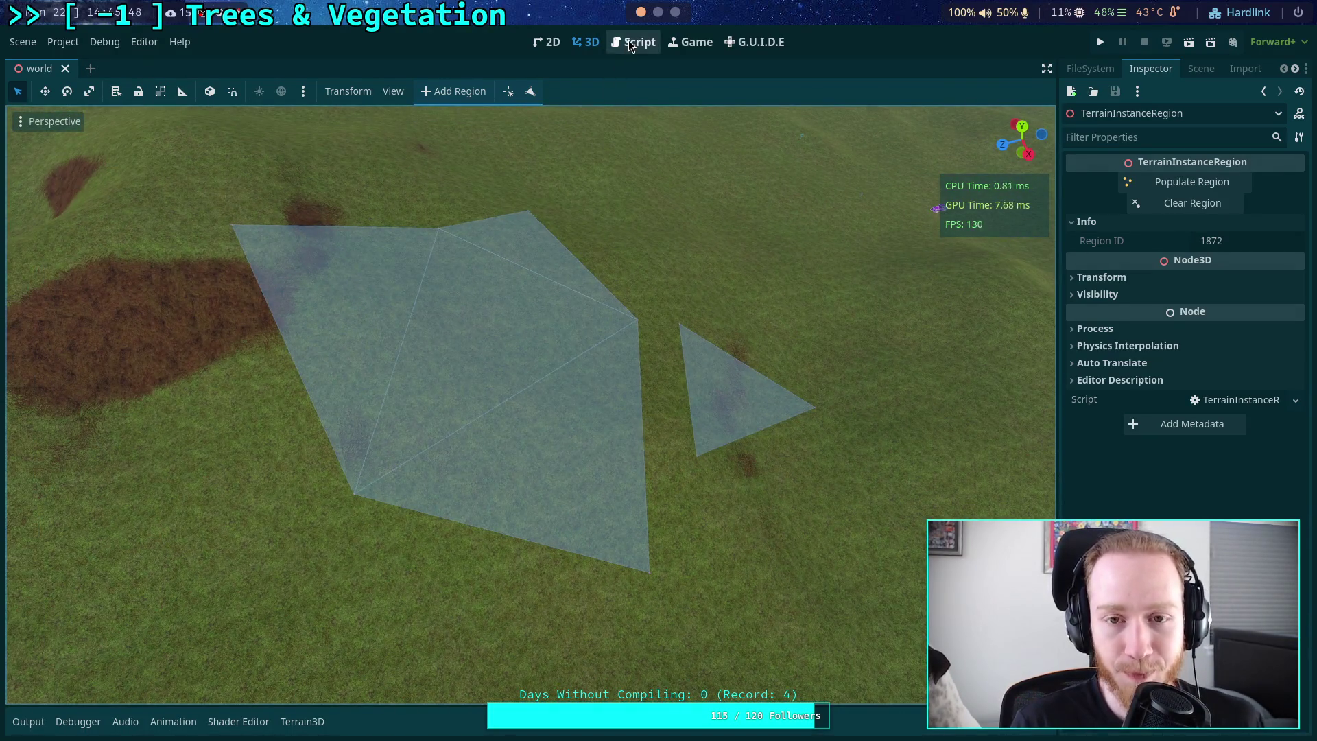
{"action": "right_click", "coordinate": [631, 107]}
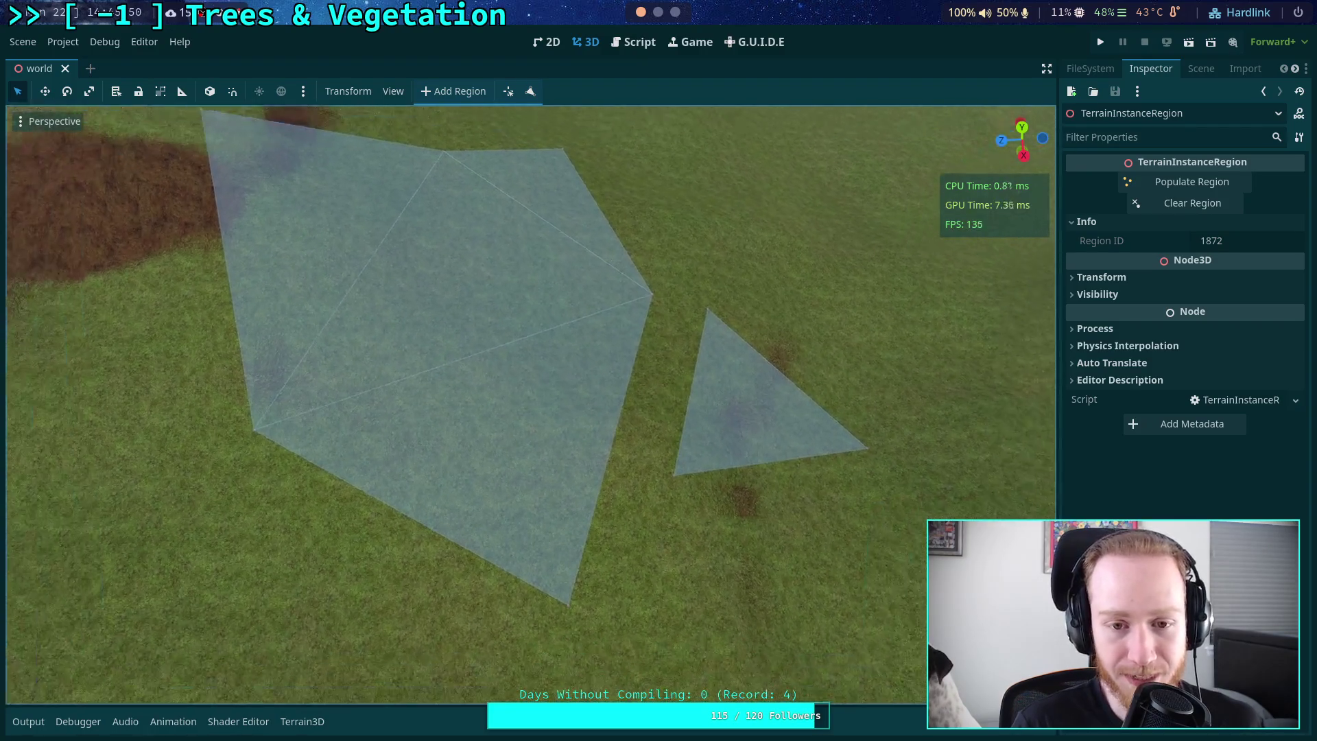
{"action": "right_click", "coordinate": [444, 199]}
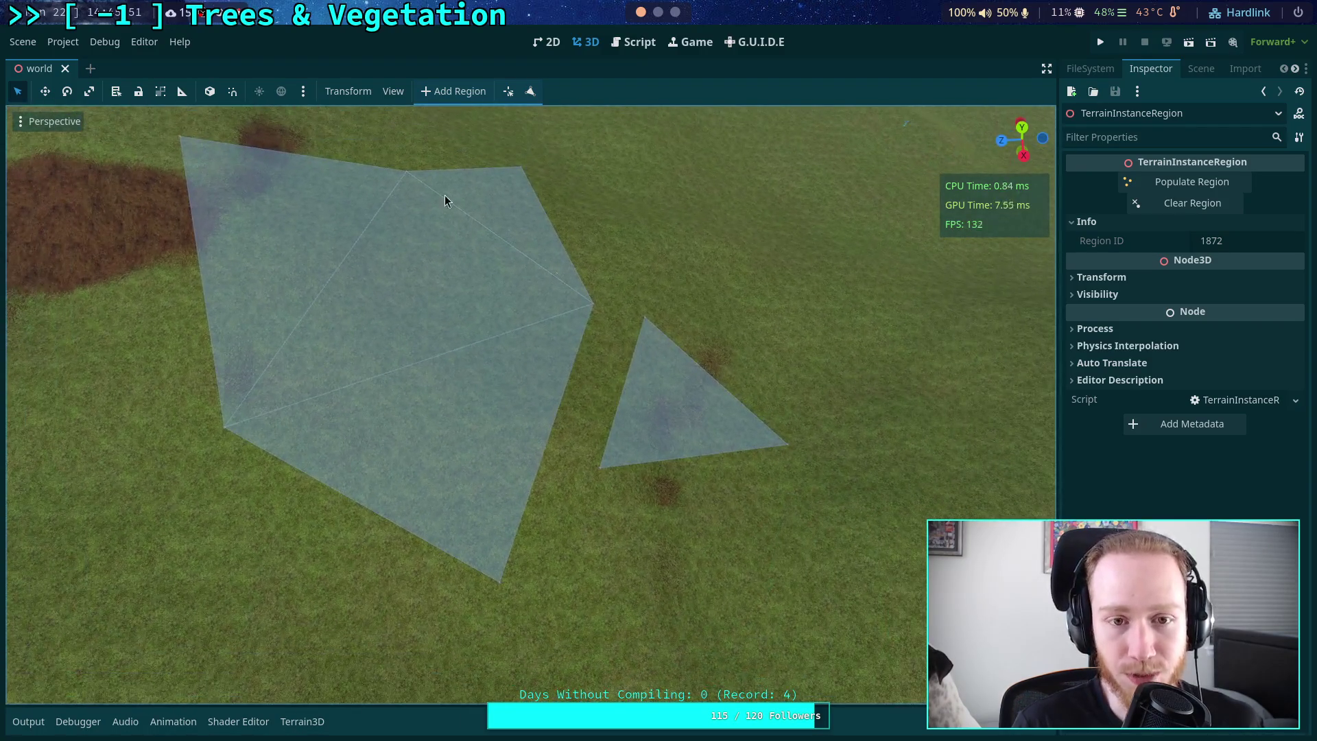
- Fold clear_region and bring up toolbar.gd at the btn_add_triangle and sep_region declarations
{"action": "left_click", "coordinate": [624, 44]}
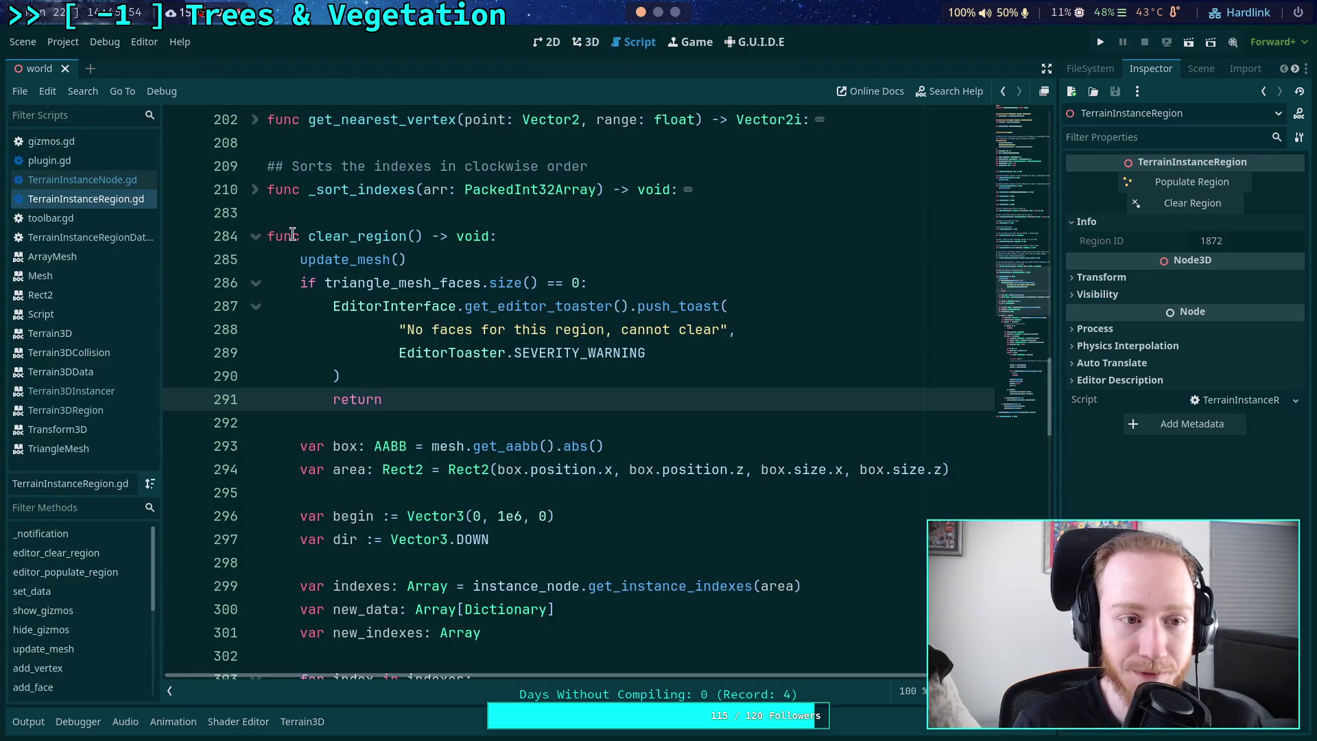
{"action": "left_click", "coordinate": [255, 236]}
{"action": "scroll", "coordinate": [274, 265], "scroll_direction": "up", "scroll_amount": 10}
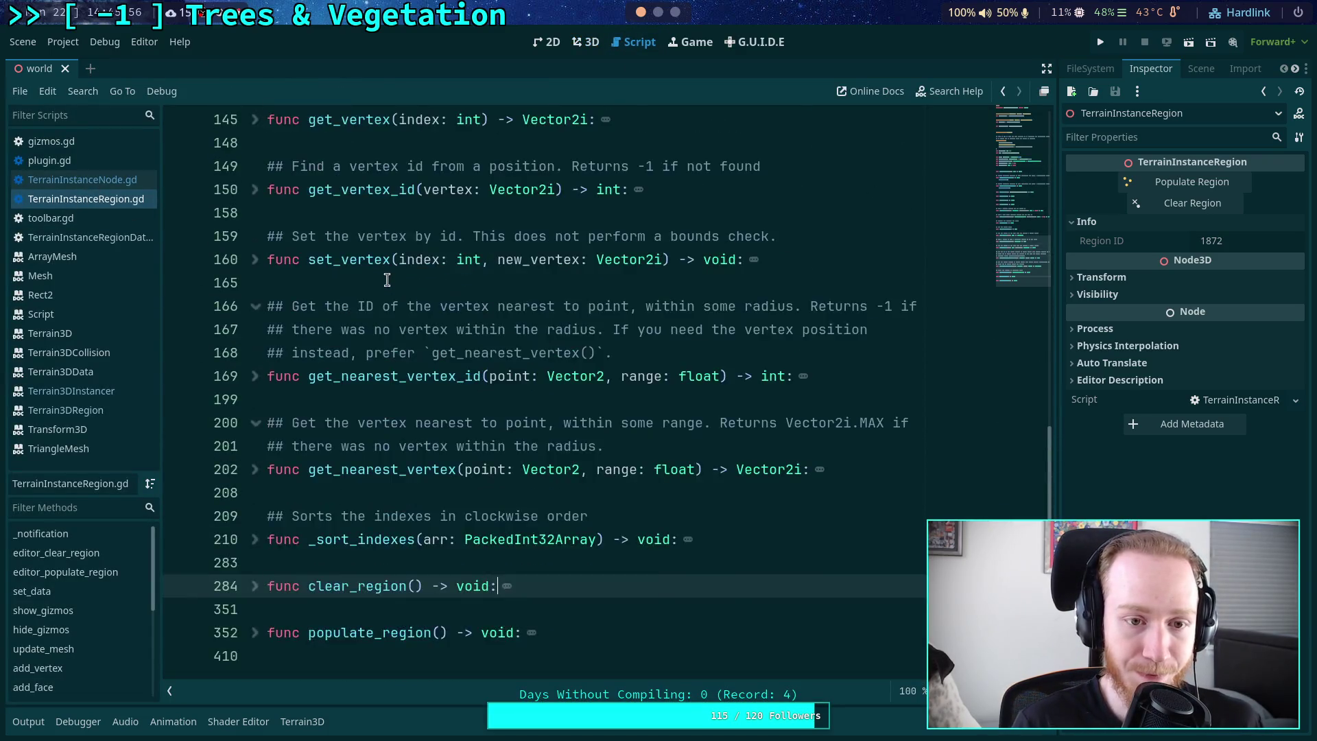
{"action": "scroll", "coordinate": [424, 290], "scroll_direction": "up", "scroll_amount": 4}
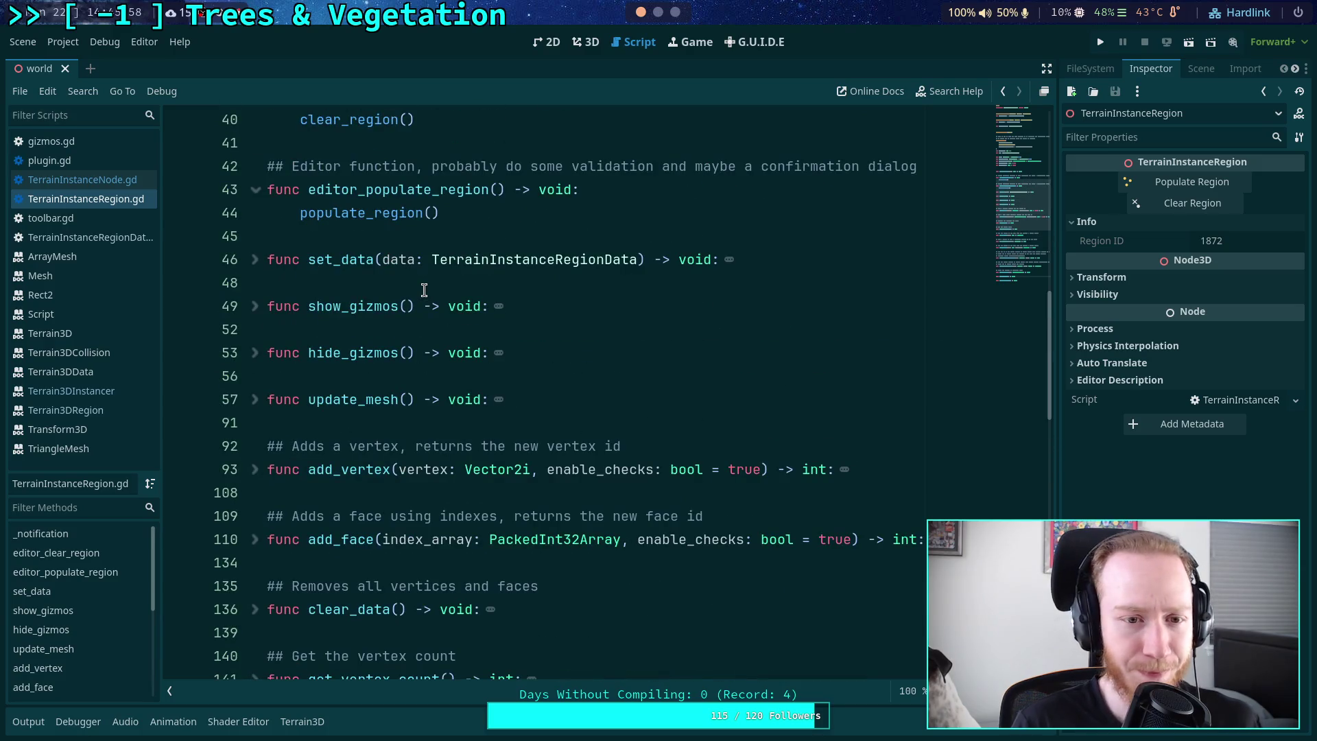
{"action": "left_click", "coordinate": [90, 221]}
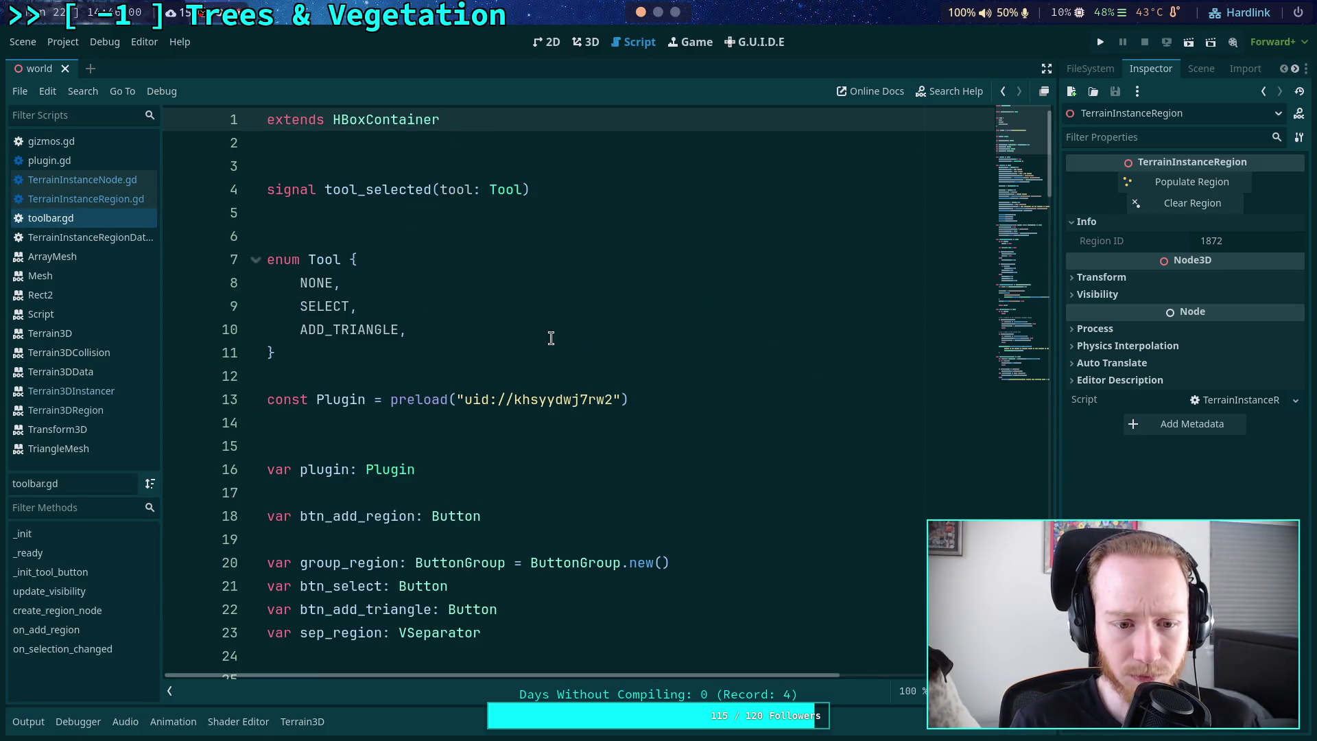
{"action": "scroll", "coordinate": [551, 338], "scroll_direction": "down", "scroll_amount": 5}
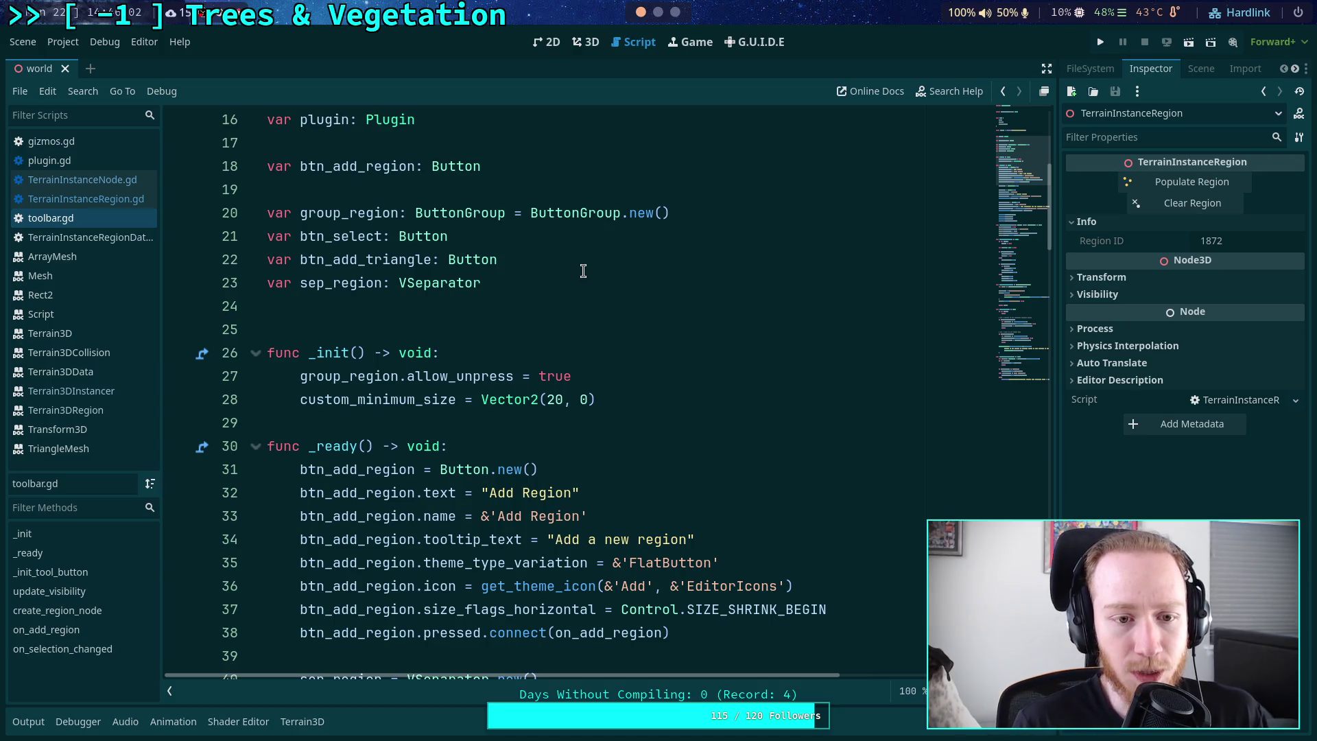
{"action": "left_click", "coordinate": [599, 264]}
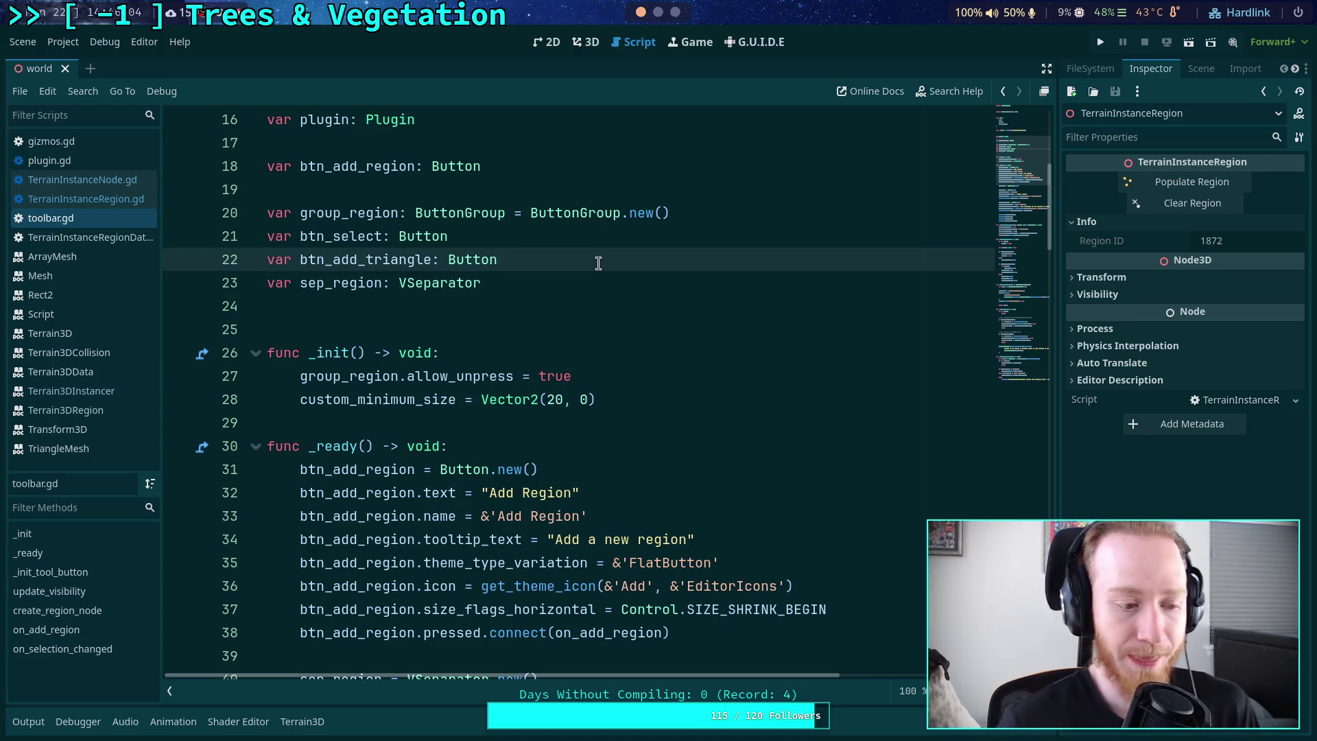
{"action": "left_click", "coordinate": [548, 283]}
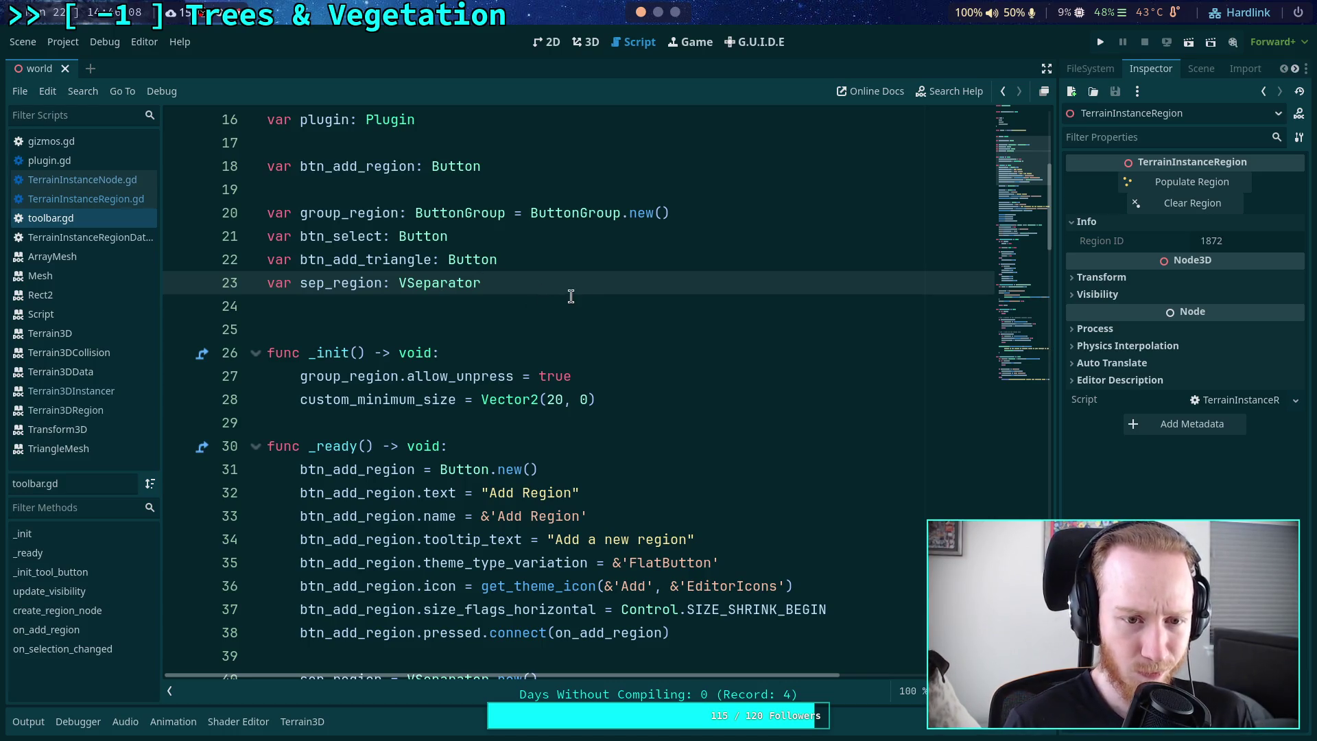
- Declare var sep_region_remove: VSeparator and move the sep_region declaration above btn_select
{"action": "key", "text": "Return"}
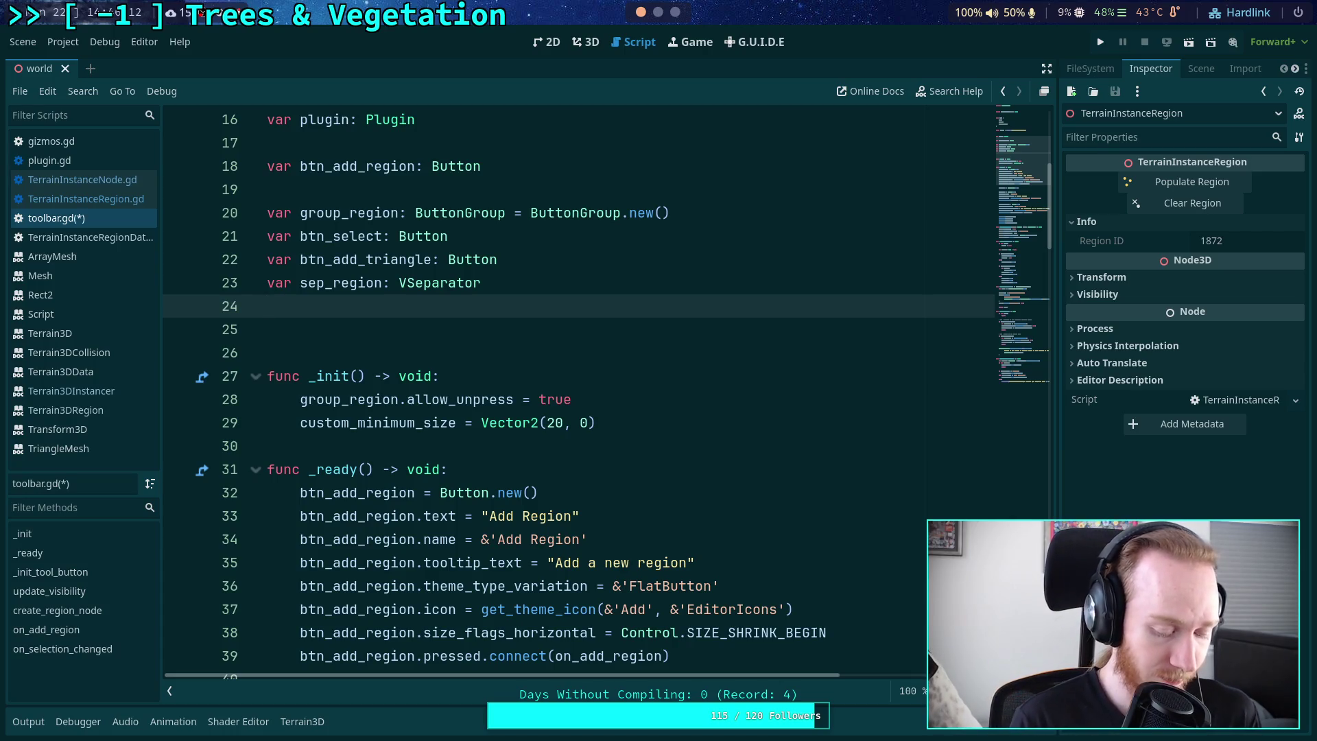
{"action": "type", "text": "var sep_region_"}
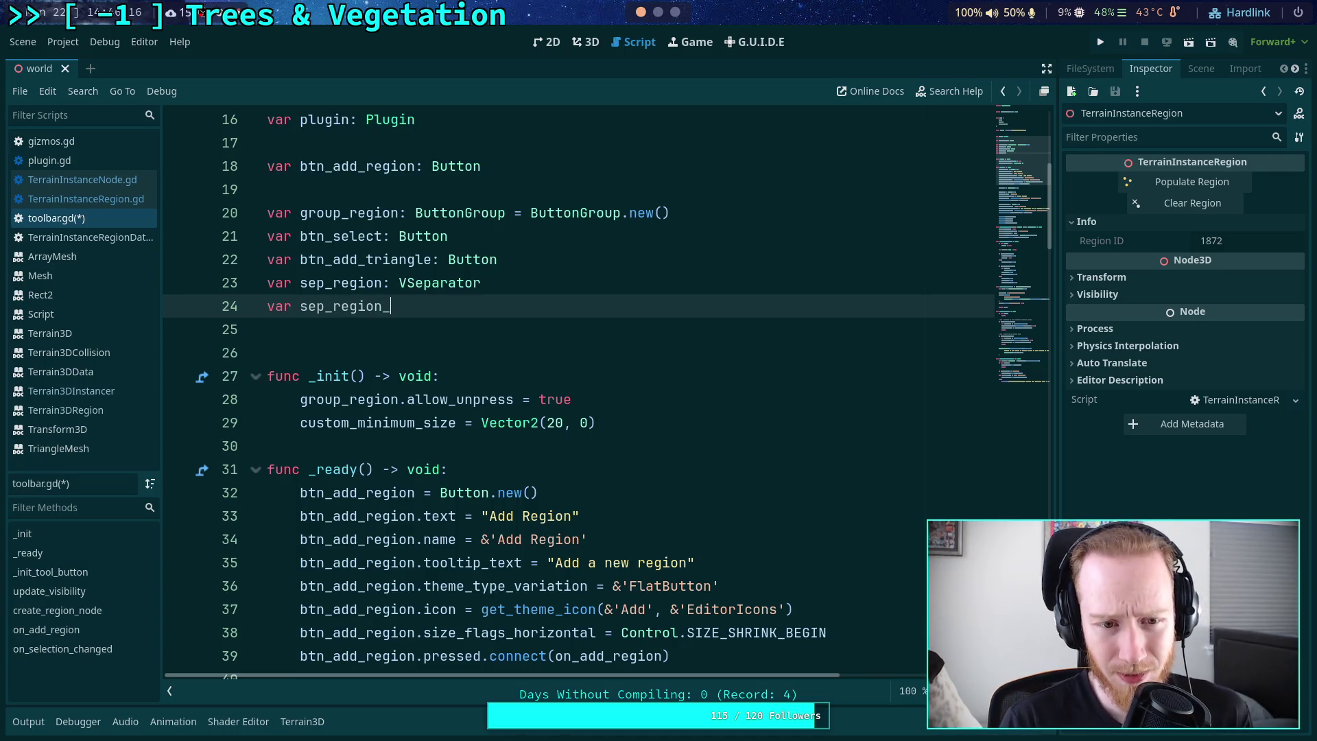
{"action": "key", "text": "BackSpace"}
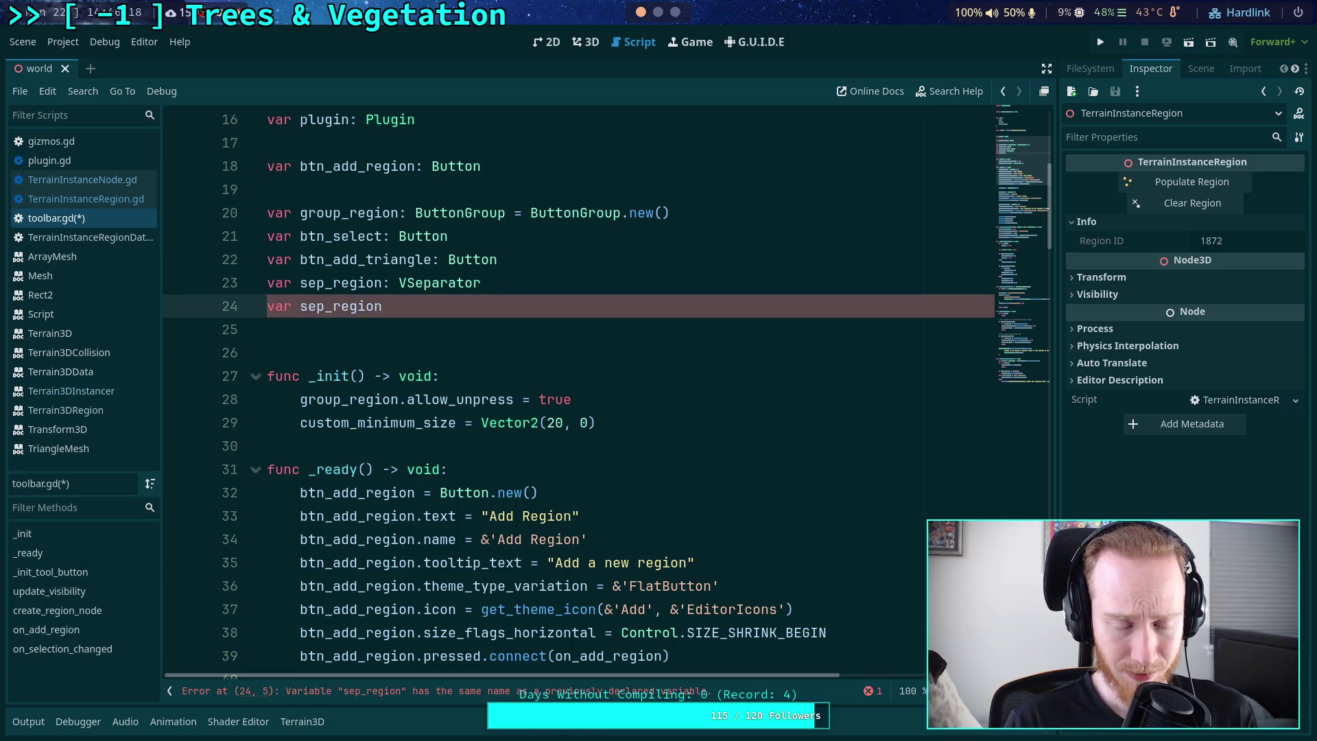
{"action": "type", "text": "_tools:"}
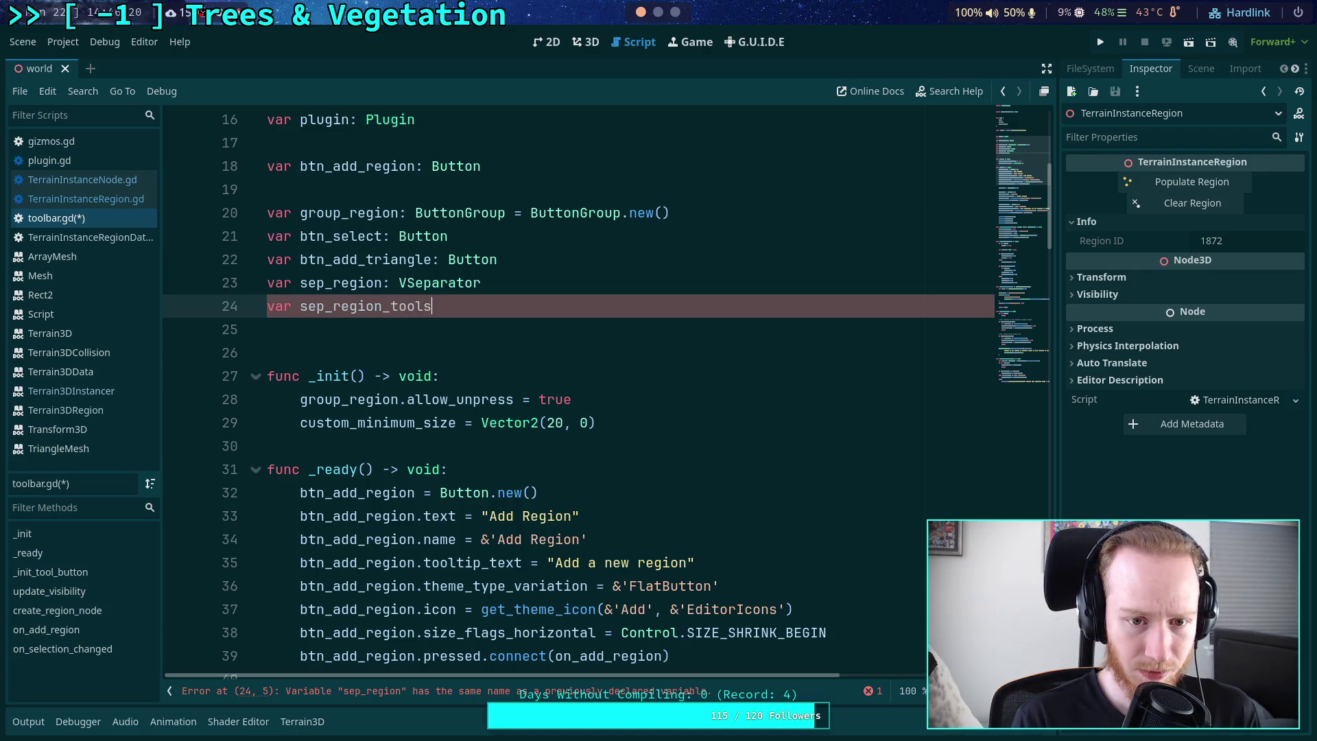
{"action": "key", "text": "BackSpace"}
{"action": "key", "text": "BackSpace"}
{"action": "key", "text": "BackSpace"}
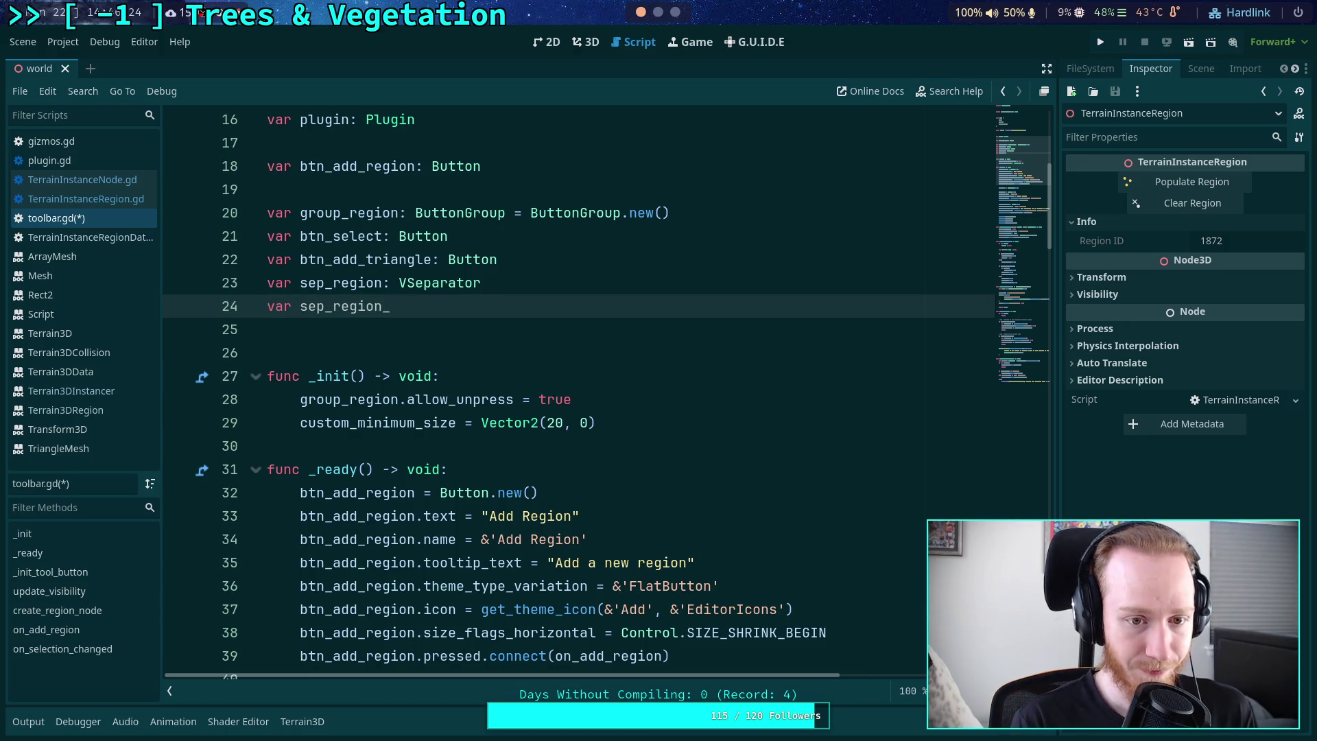
{"action": "type", "text": "remove: b"}
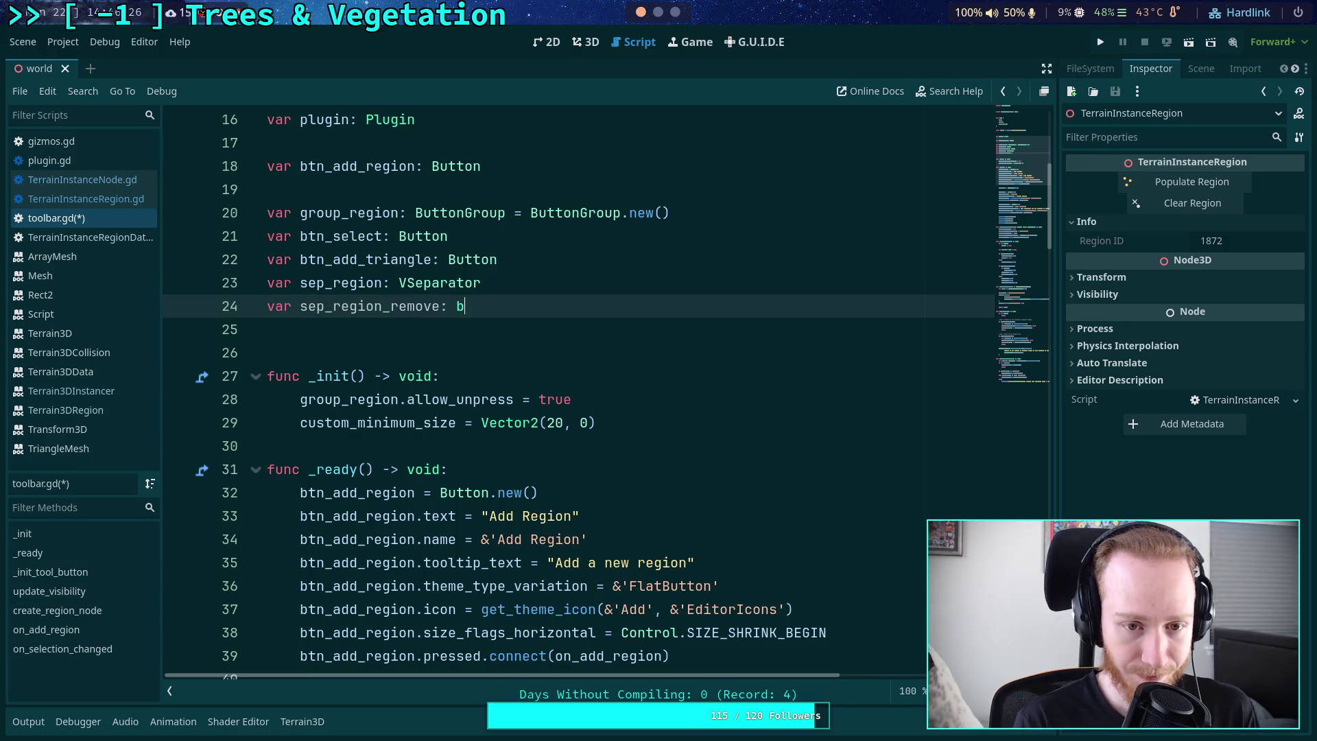
{"action": "key", "text": "BackSpace"}
{"action": "type", "text": "VSe"}
{"action": "key", "text": "Return"}
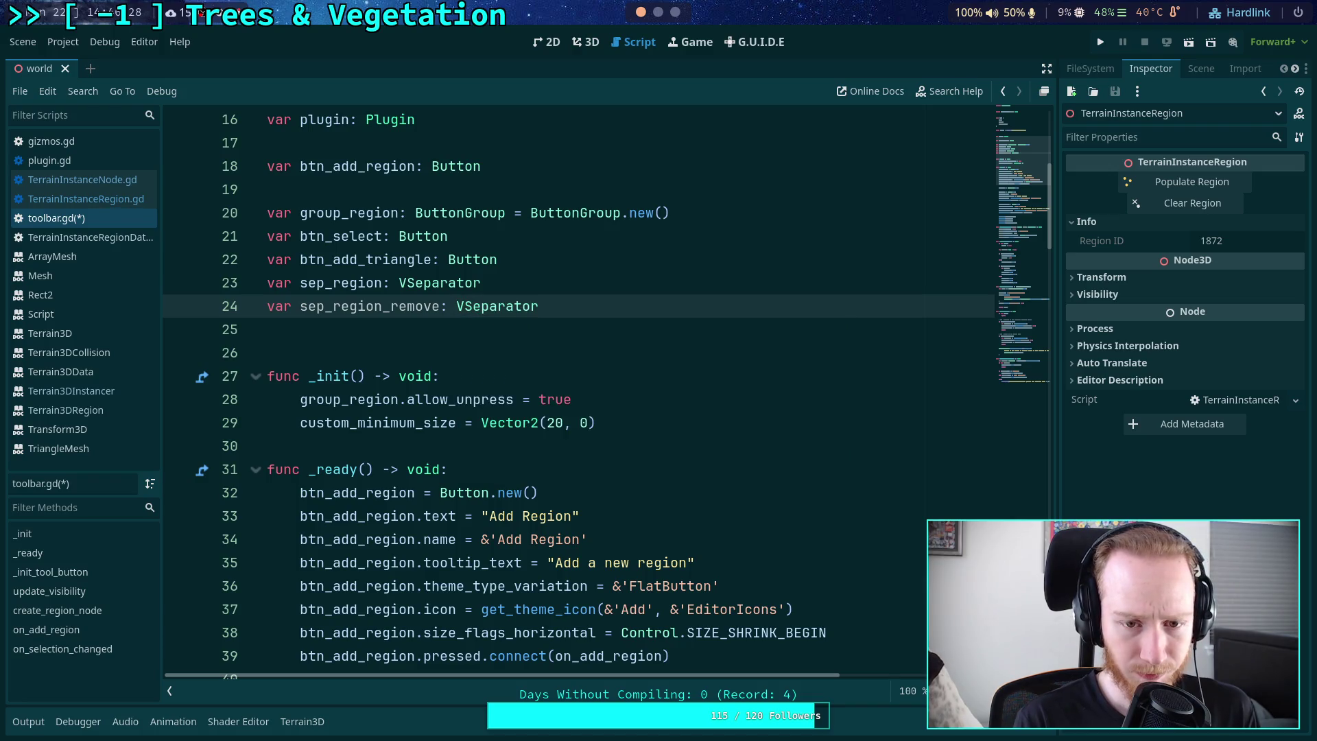
{"action": "left_click", "coordinate": [482, 283]}
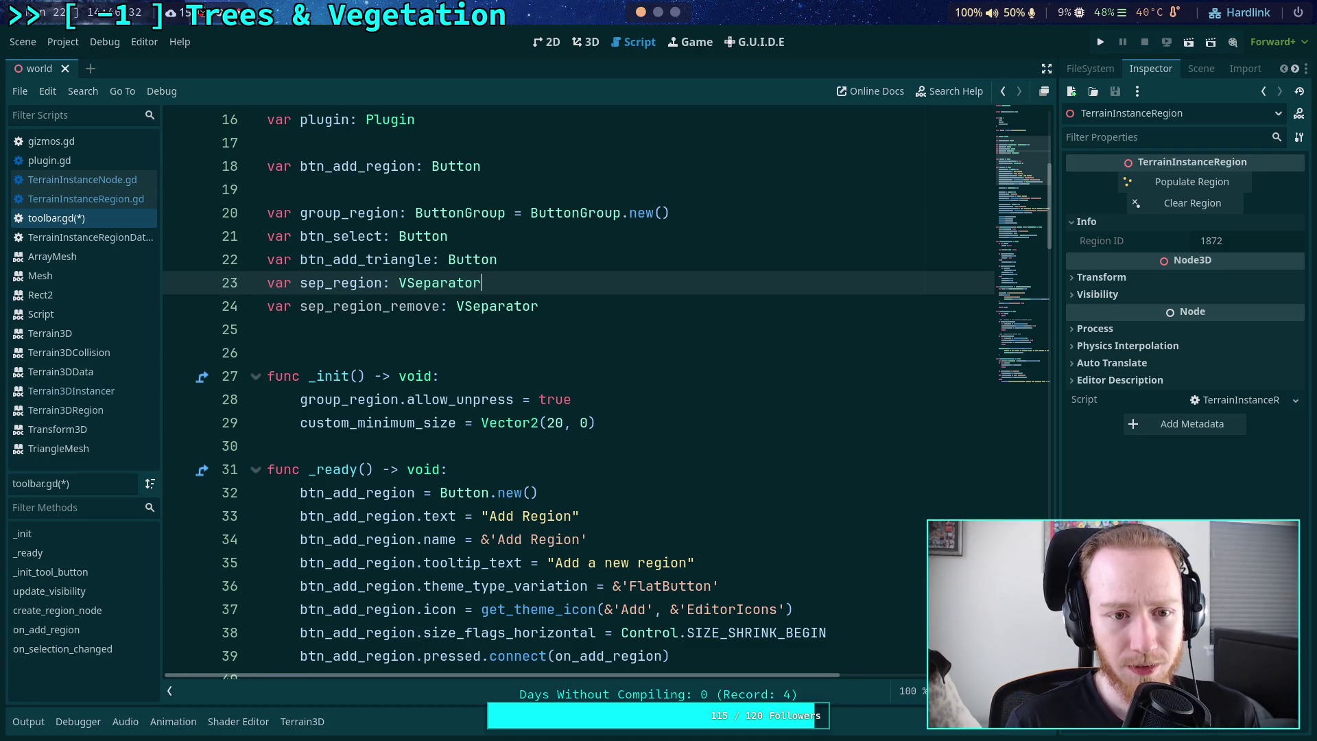
{"action": "key", "text": "alt+Up"}
{"action": "key", "text": "alt+Up"}
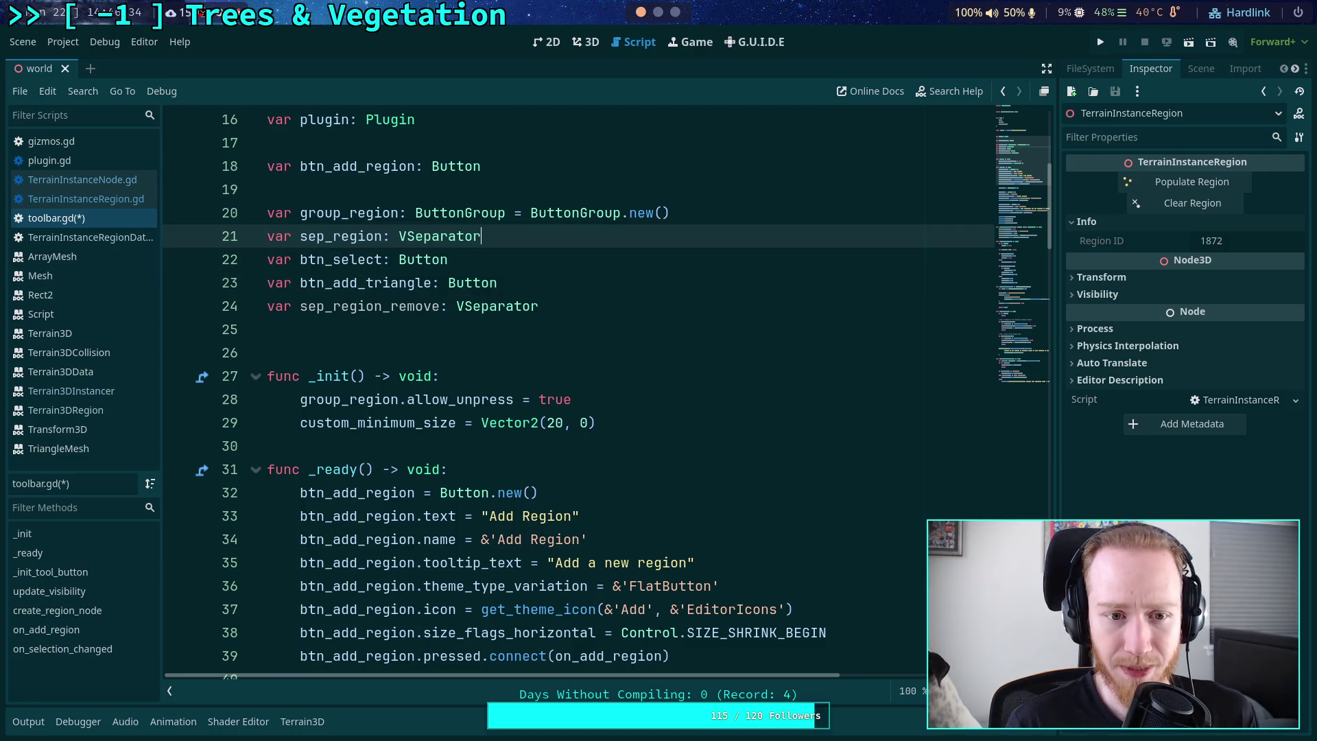
{"action": "key", "text": "Down"}
{"action": "key", "text": "Down"}
{"action": "key", "text": "Down"}
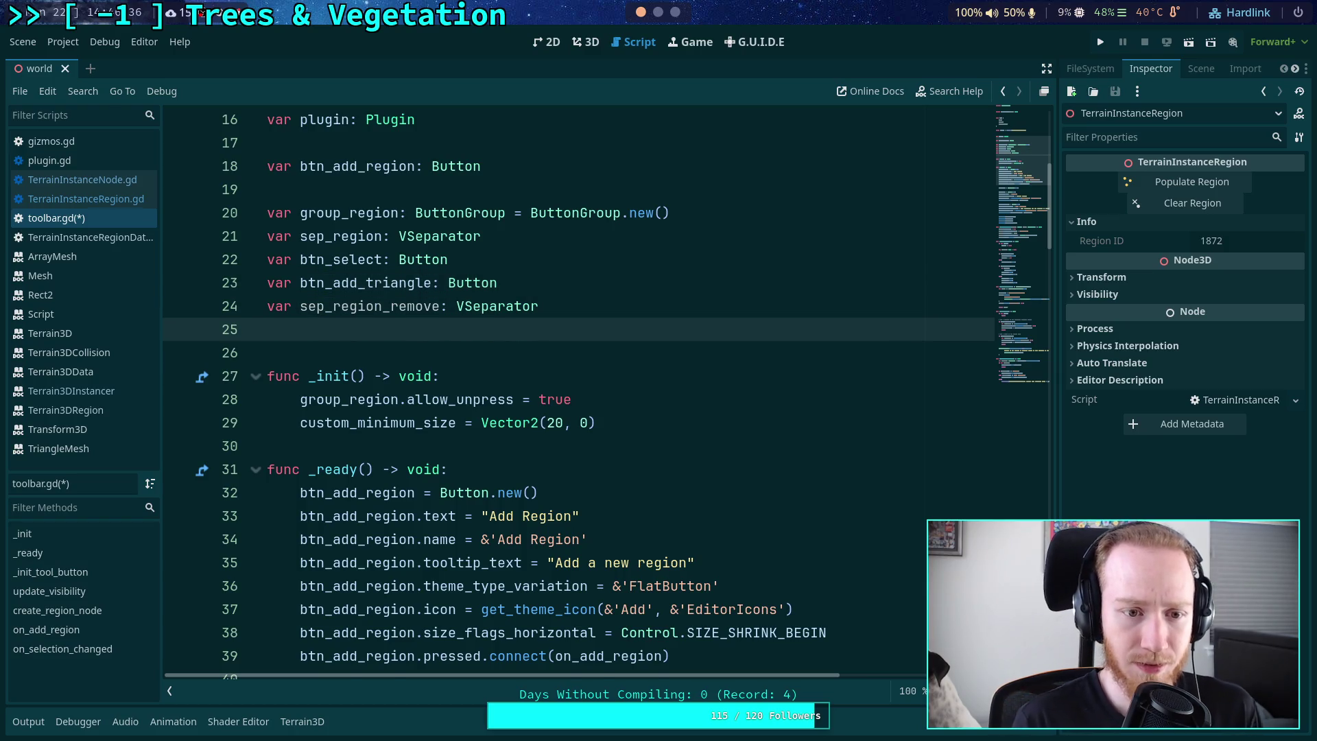
- Declare var btn_remove_vertex: Button and var btn_remove_triangle: Button
{"action": "key", "text": "Return"}
{"action": "key", "text": "Up"}
{"action": "type", "text": "var btn_"}
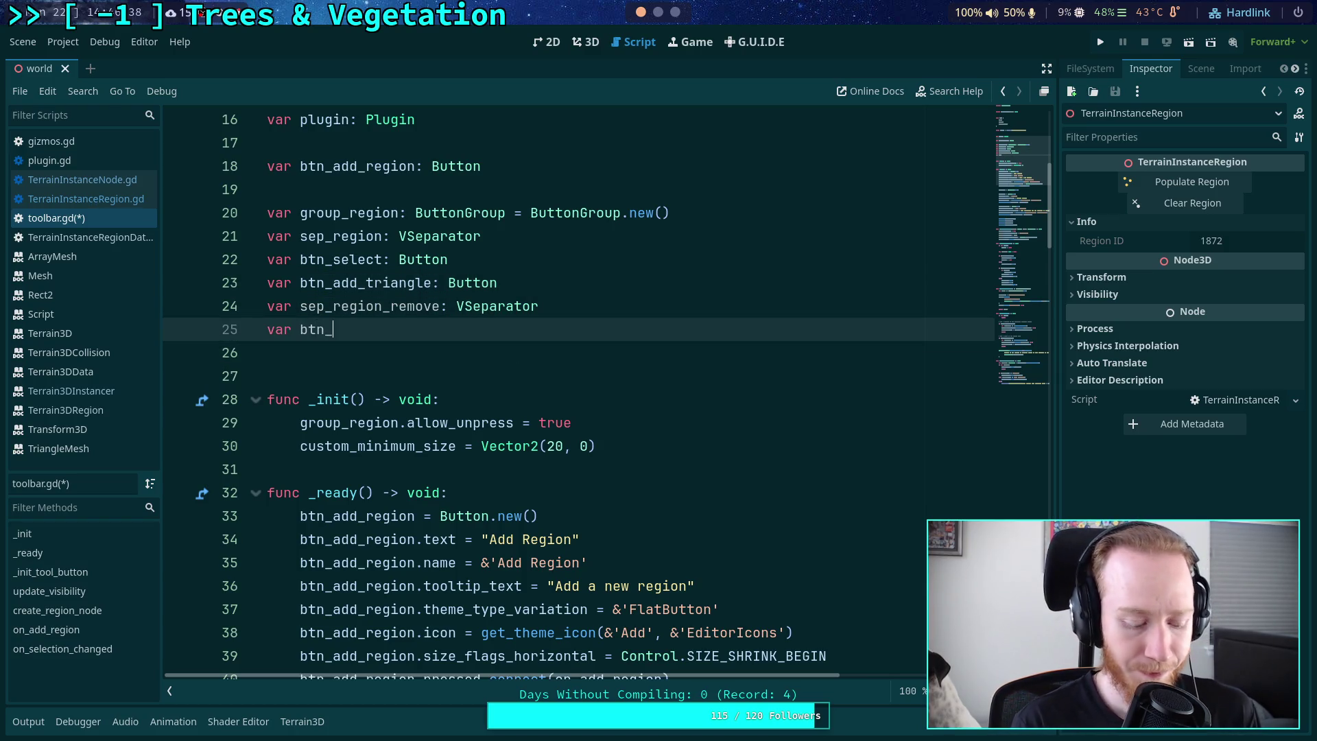
{"action": "type", "text": "del"}
{"action": "key", "text": "BackSpace"}
{"action": "key", "text": "BackSpace"}
{"action": "key", "text": "BackSpace"}
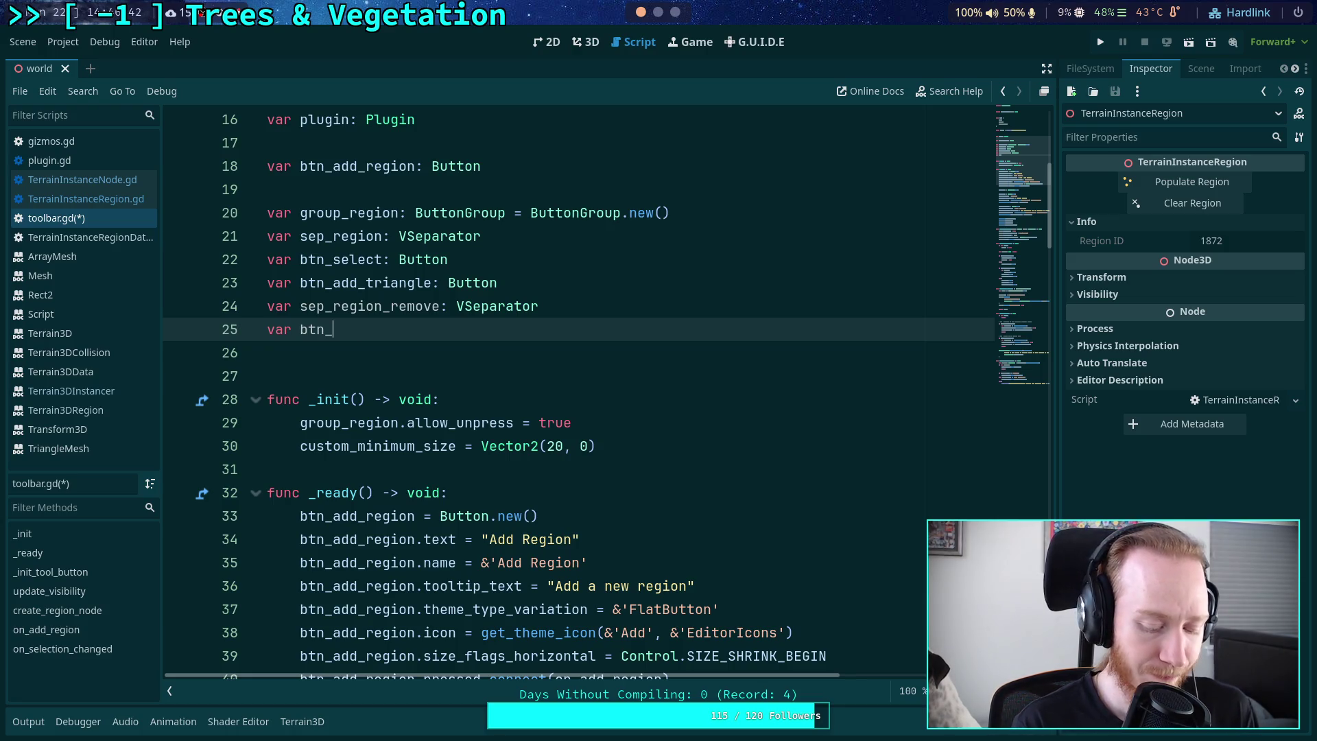
{"action": "type", "text": "remove"}
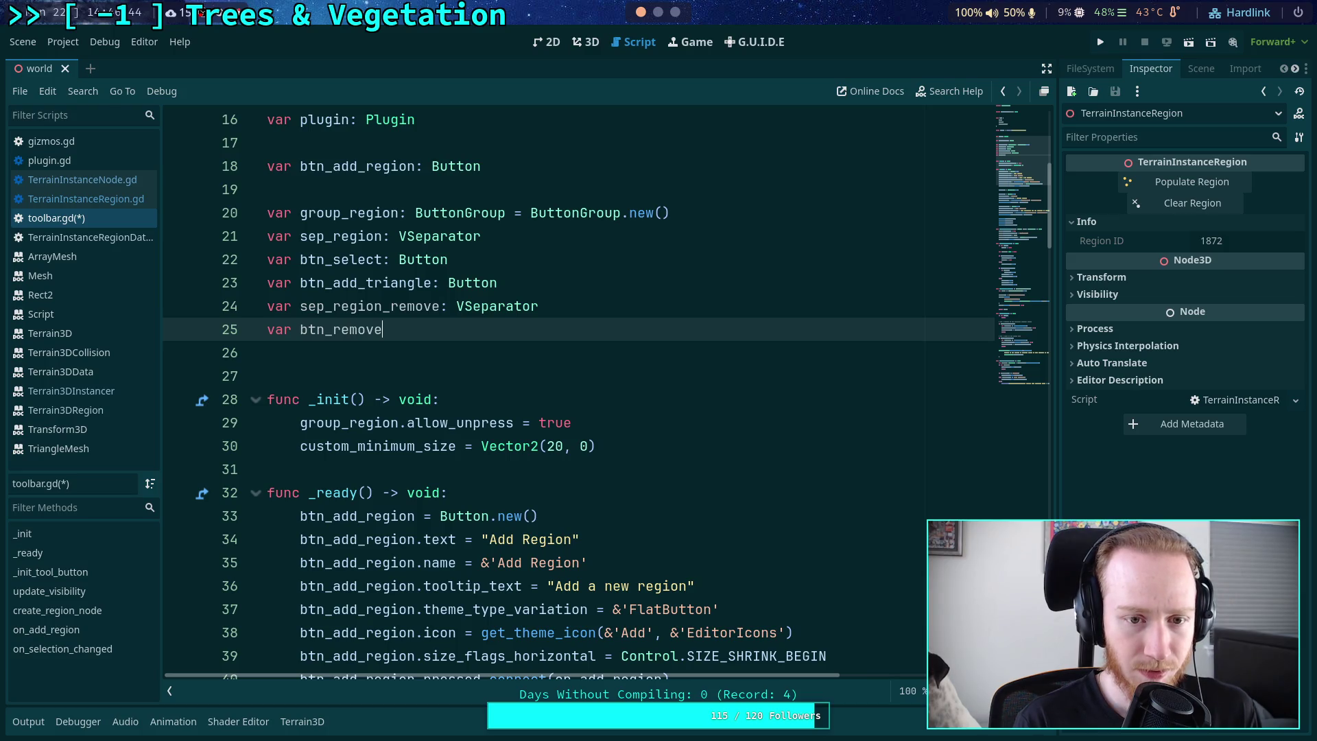
{"action": "type", "text": "_vertex"}
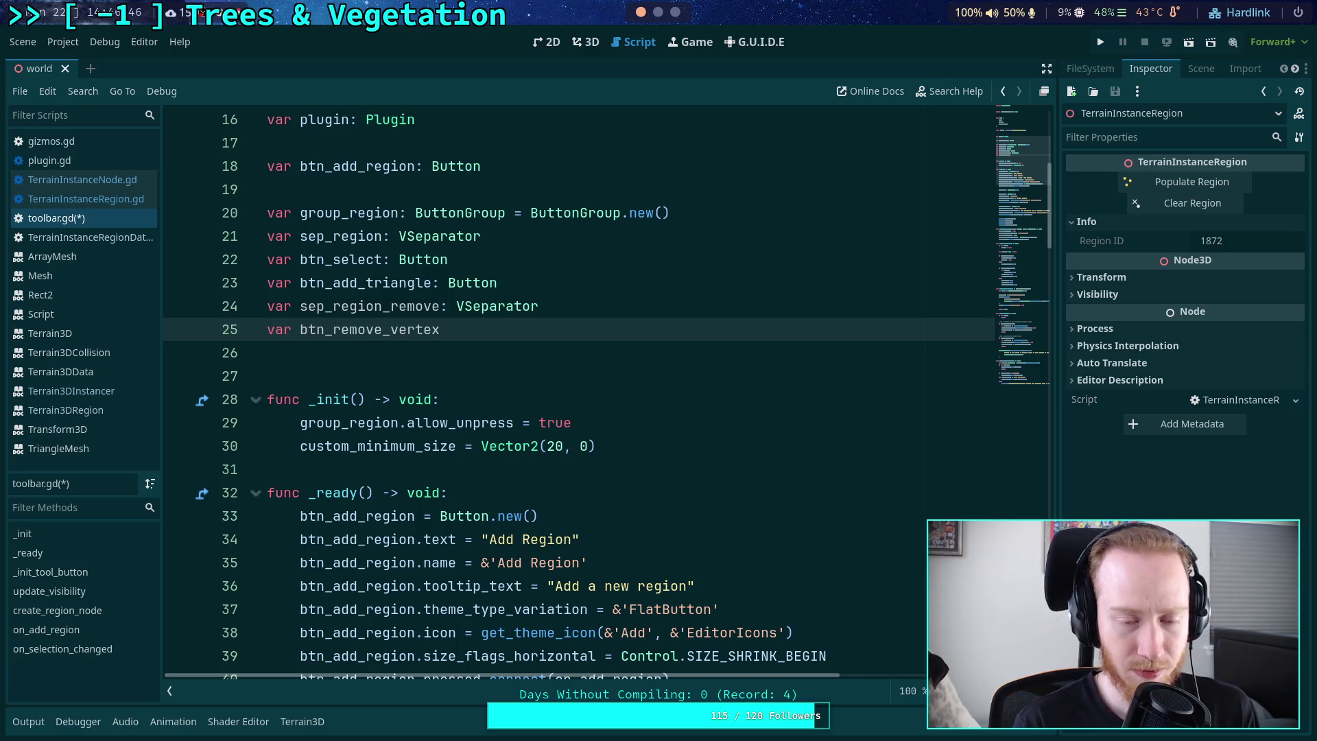
{"action": "type", "text": ":"}
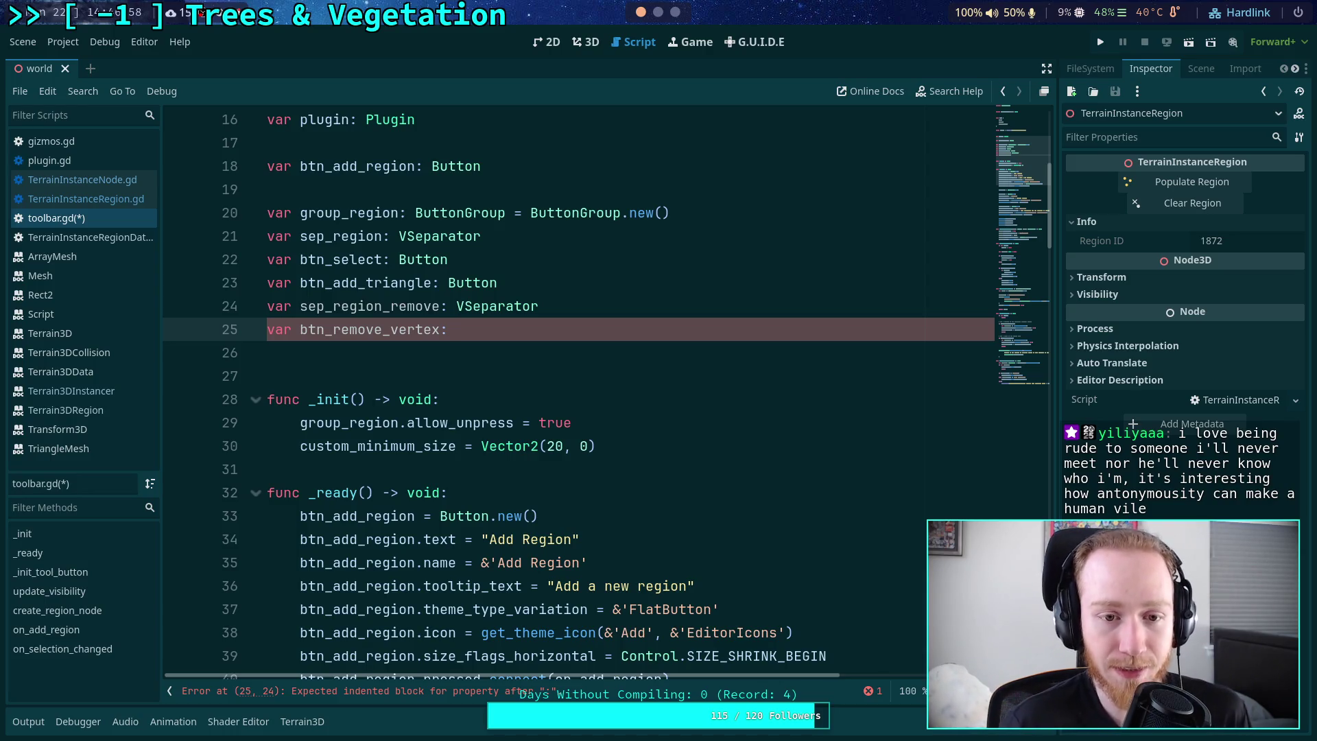
{"action": "type", "text": "Button"}
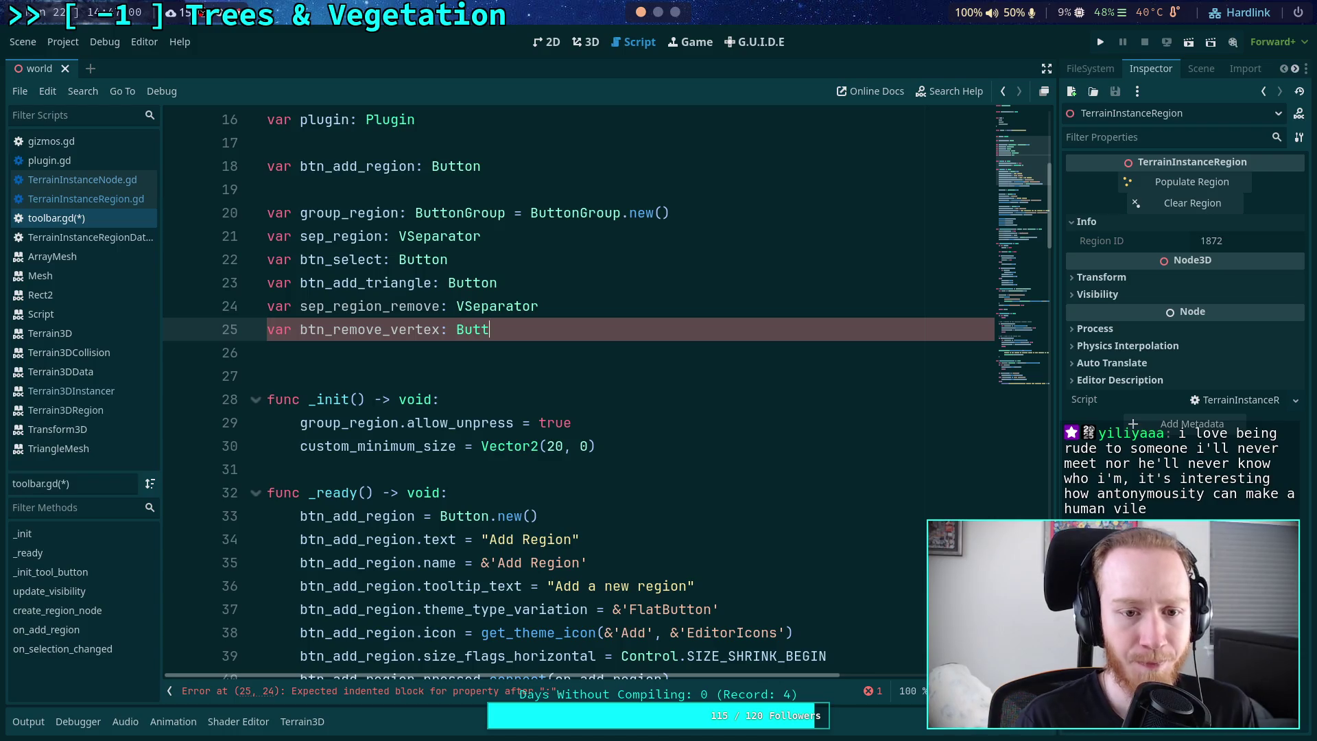
{"action": "key", "text": "Return"}
{"action": "key", "text": "Return"}
{"action": "type", "text": "var"}
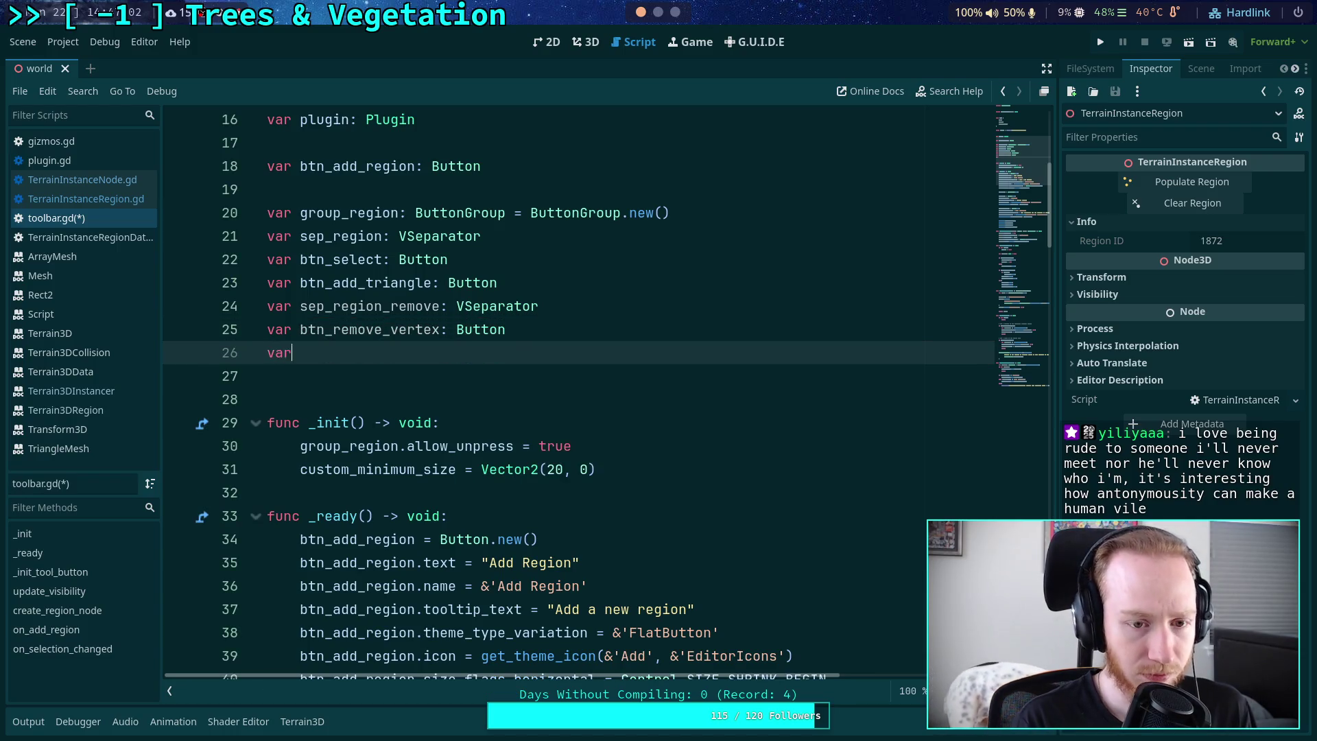
{"action": "type", "text": " btn_remove_"}
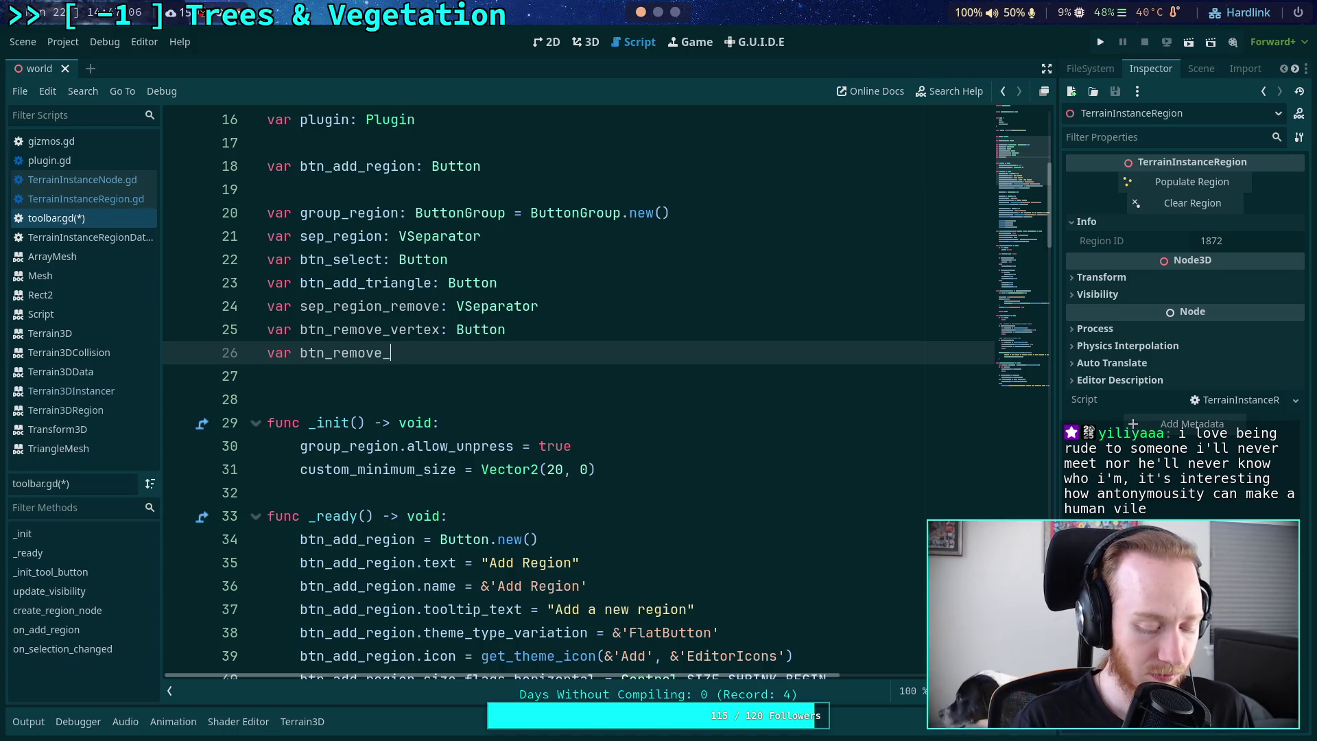
{"action": "type", "text": "triang"}
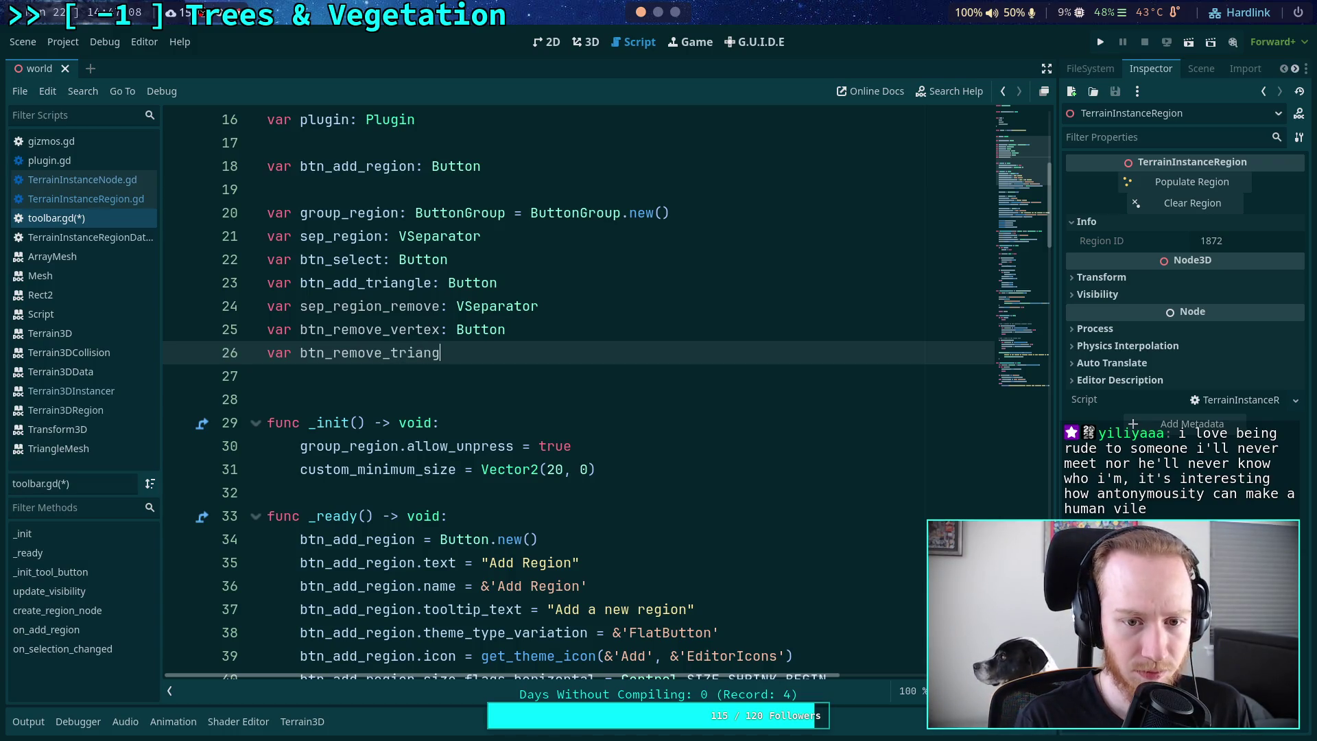
{"action": "type", "text": "le: Button"}
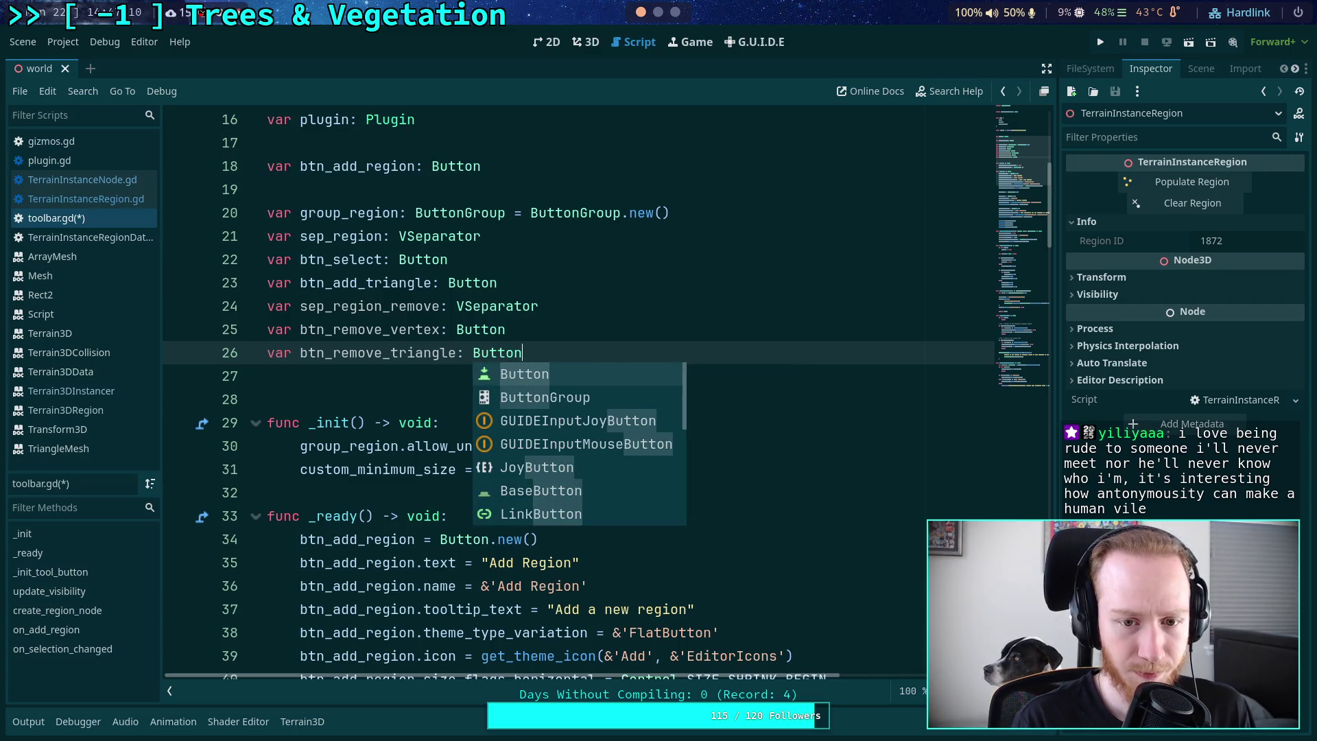
{"action": "left_click", "coordinate": [573, 236]}
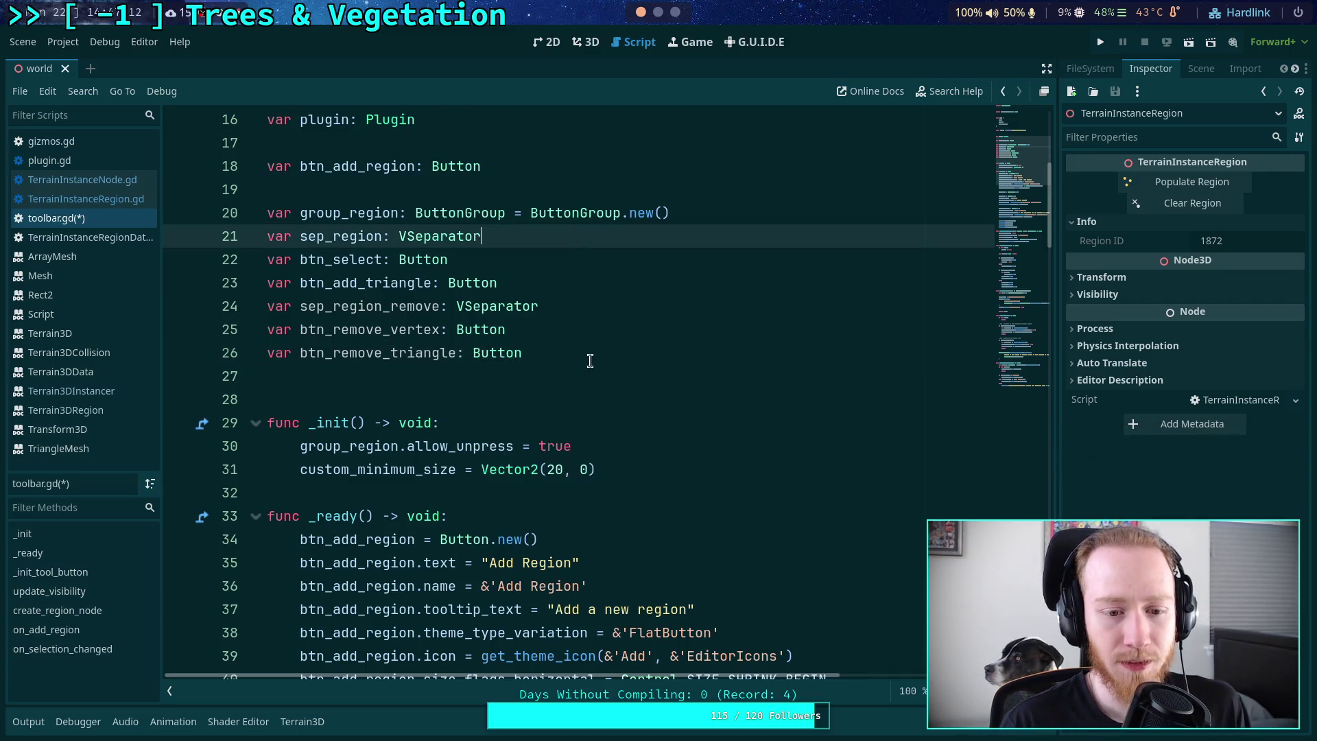
- Add sep_region_remove = VSeparator.new() below the add-triangle setup
{"action": "scroll", "coordinate": [552, 399], "scroll_direction": "down", "scroll_amount": 5}
{"action": "scroll", "coordinate": [552, 400], "scroll_direction": "down", "scroll_amount": 3}
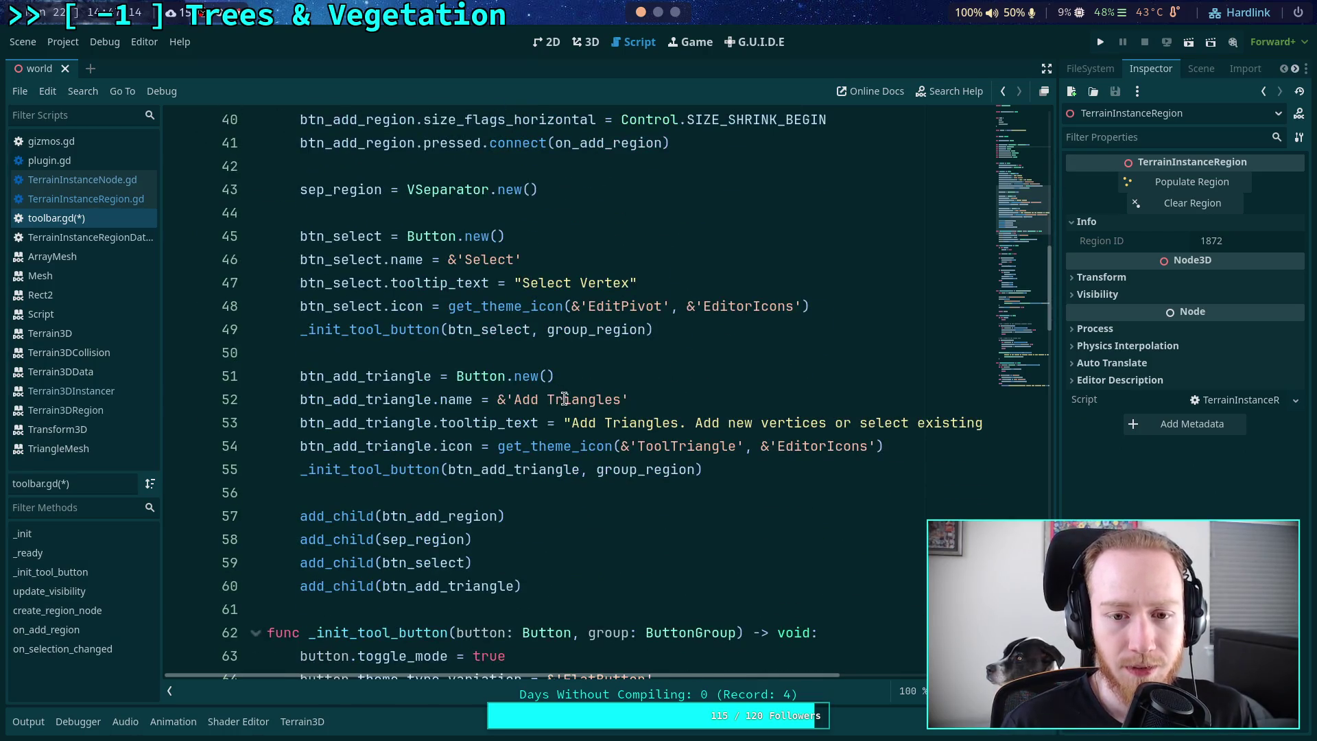
{"action": "scroll", "coordinate": [564, 399], "scroll_direction": "down", "scroll_amount": 1}
{"action": "scroll", "coordinate": [617, 461], "scroll_direction": "up", "scroll_amount": 1}
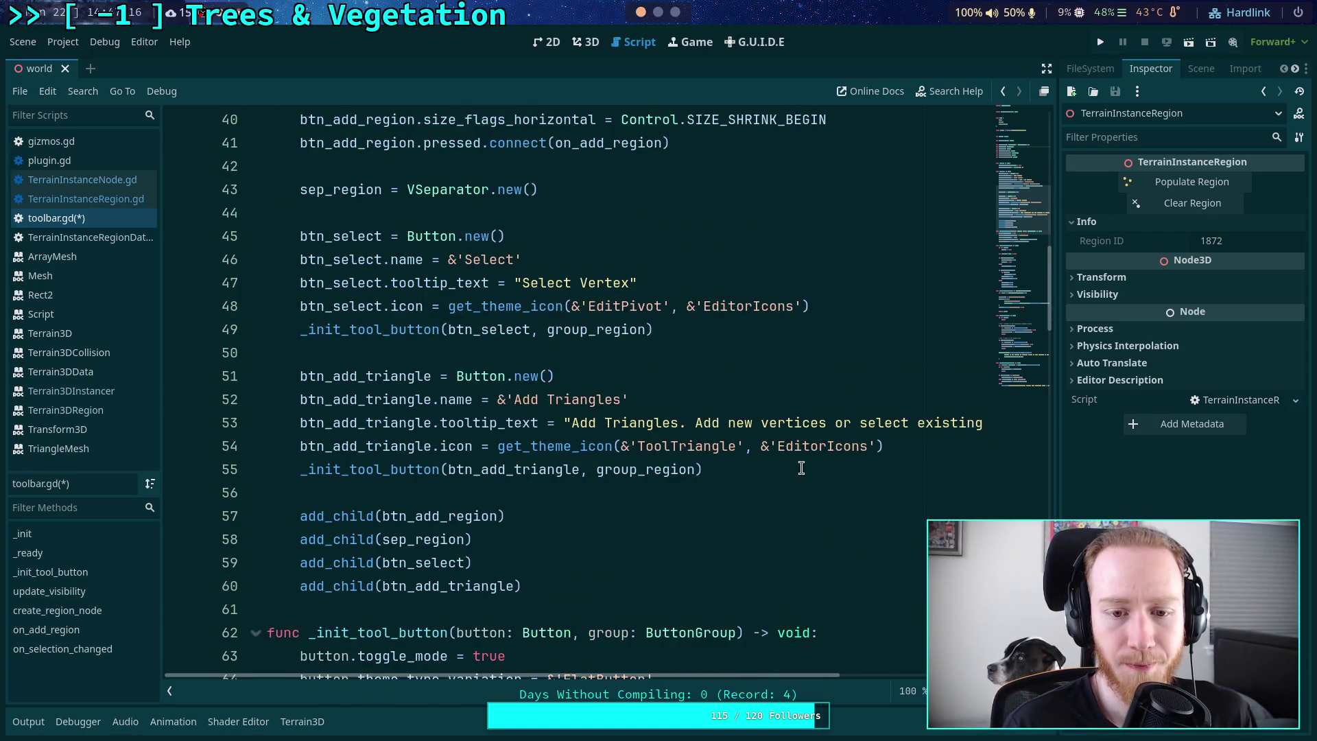
{"action": "left_click", "coordinate": [718, 471]}
{"action": "key", "text": "Return"}
{"action": "key", "text": "Return"}
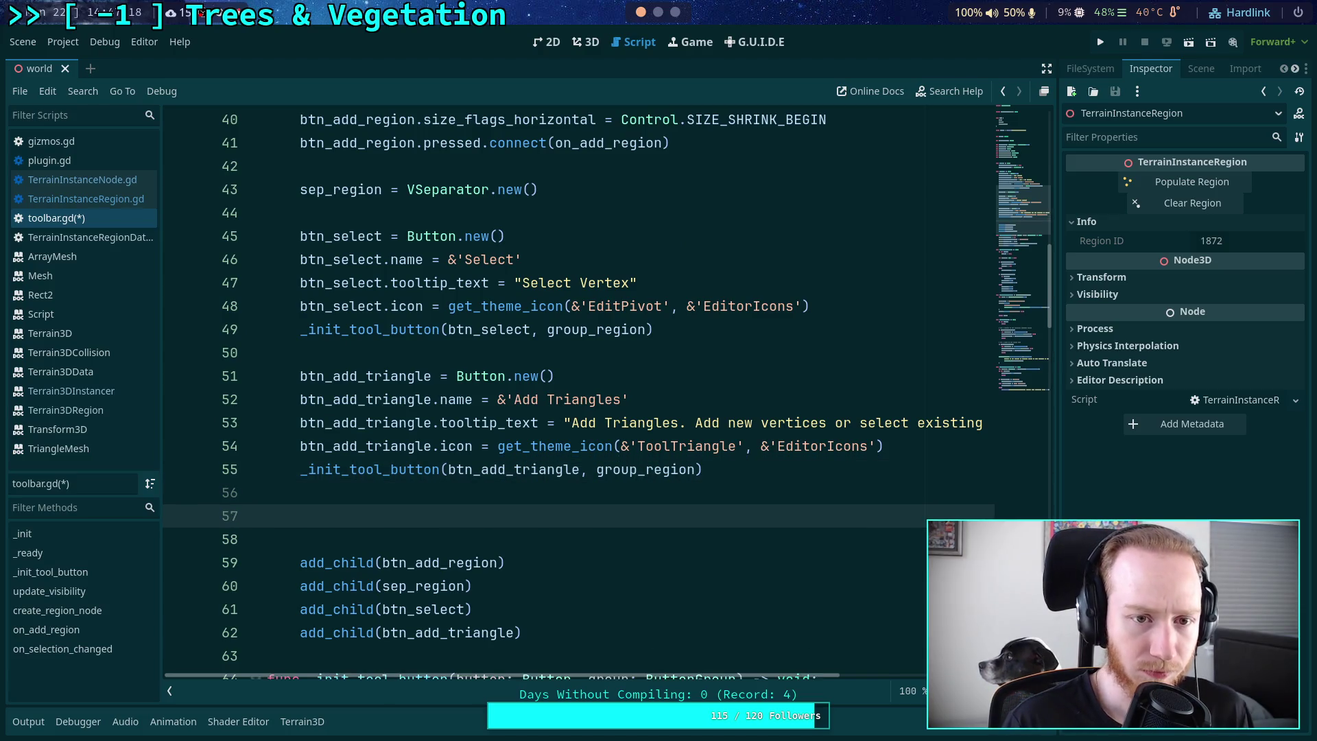
{"action": "type", "text": "sep_"}
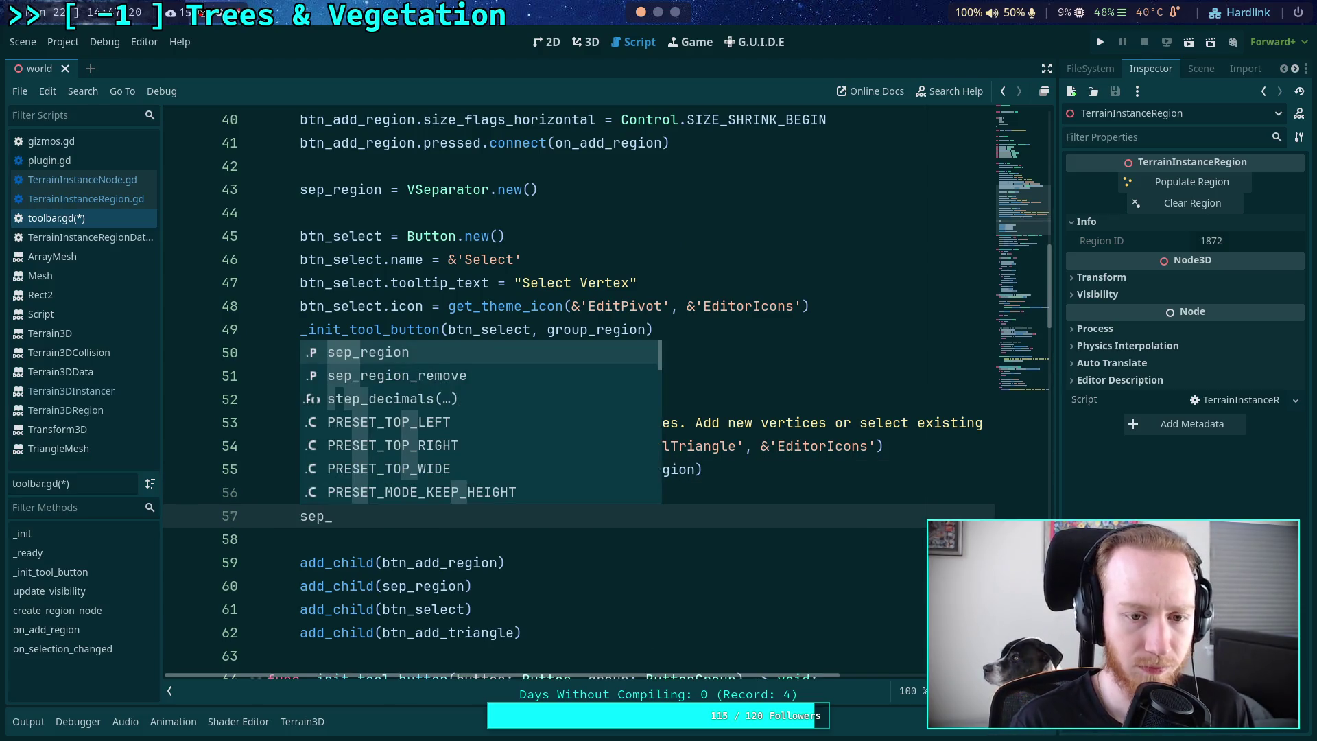
{"action": "key", "text": "Down"}
{"action": "key", "text": "Return"}
{"action": "type", "text": "= "}
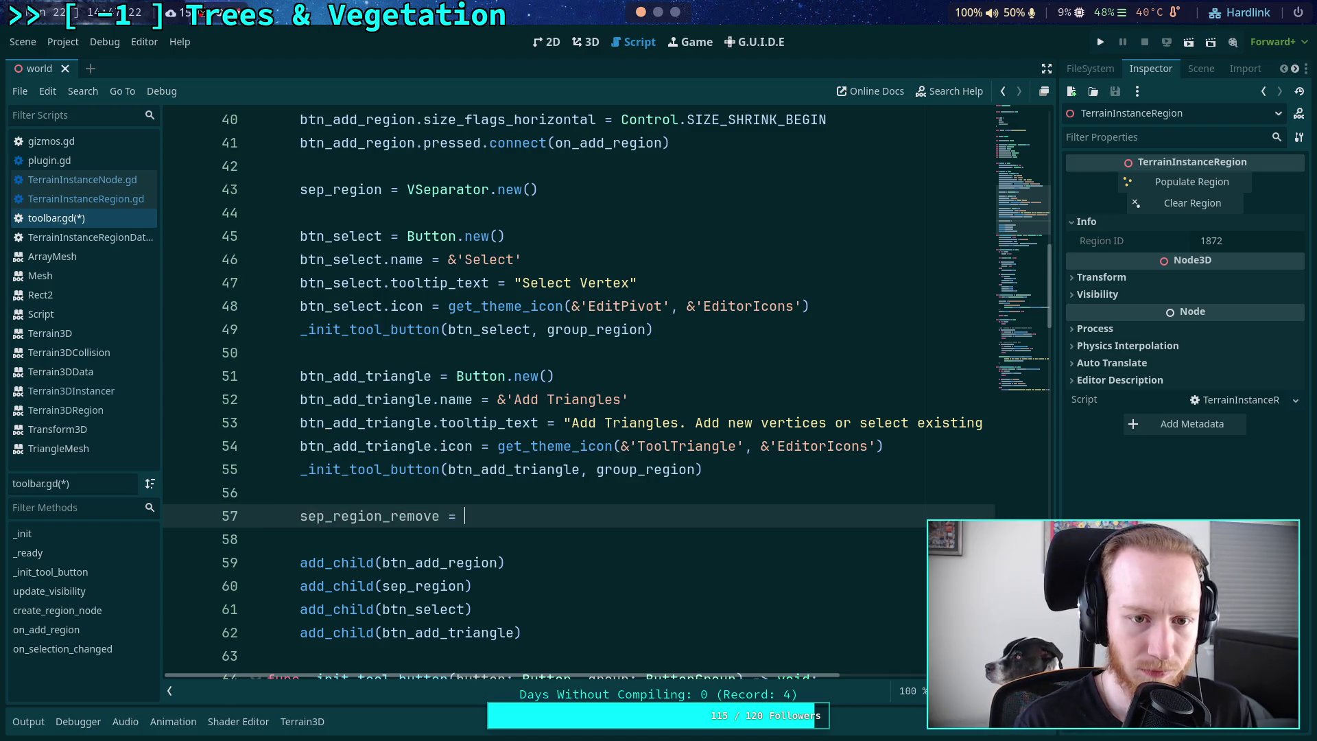
{"action": "type", "text": "VSeparator."}
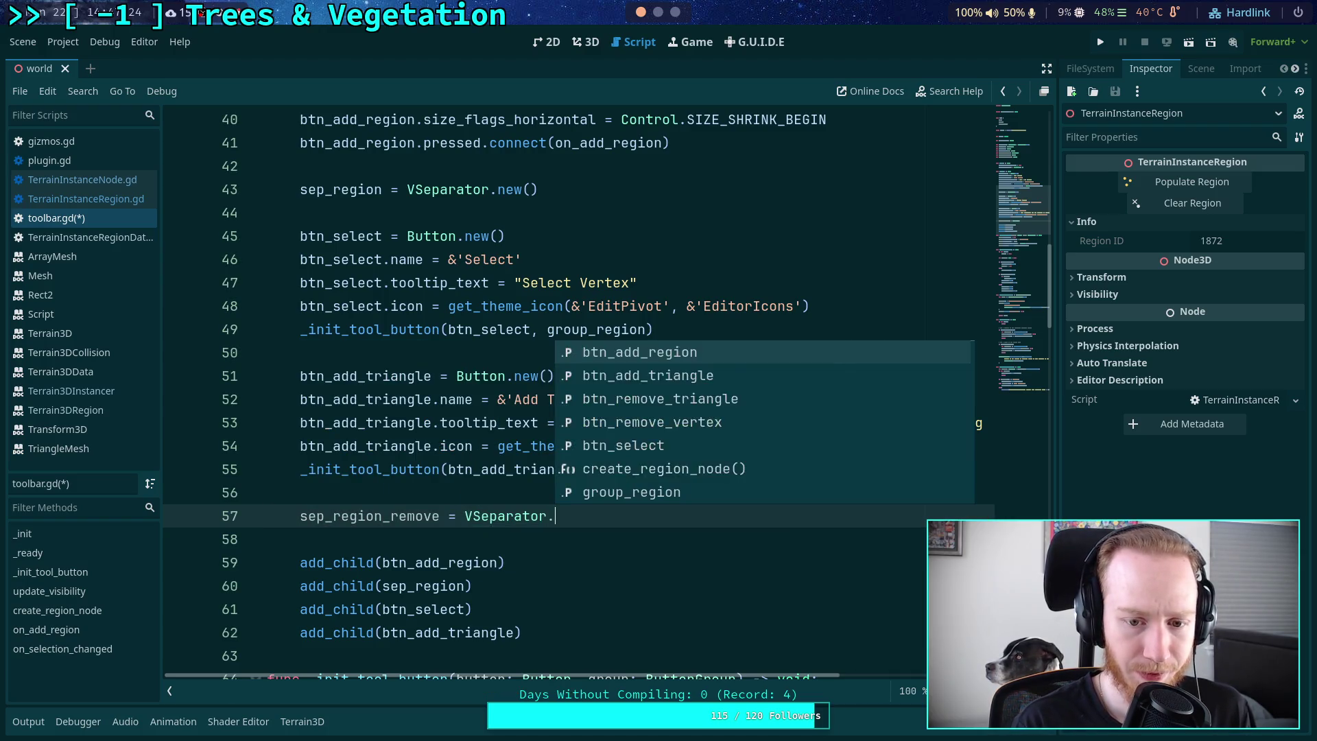
{"action": "type", "text": "new()"}
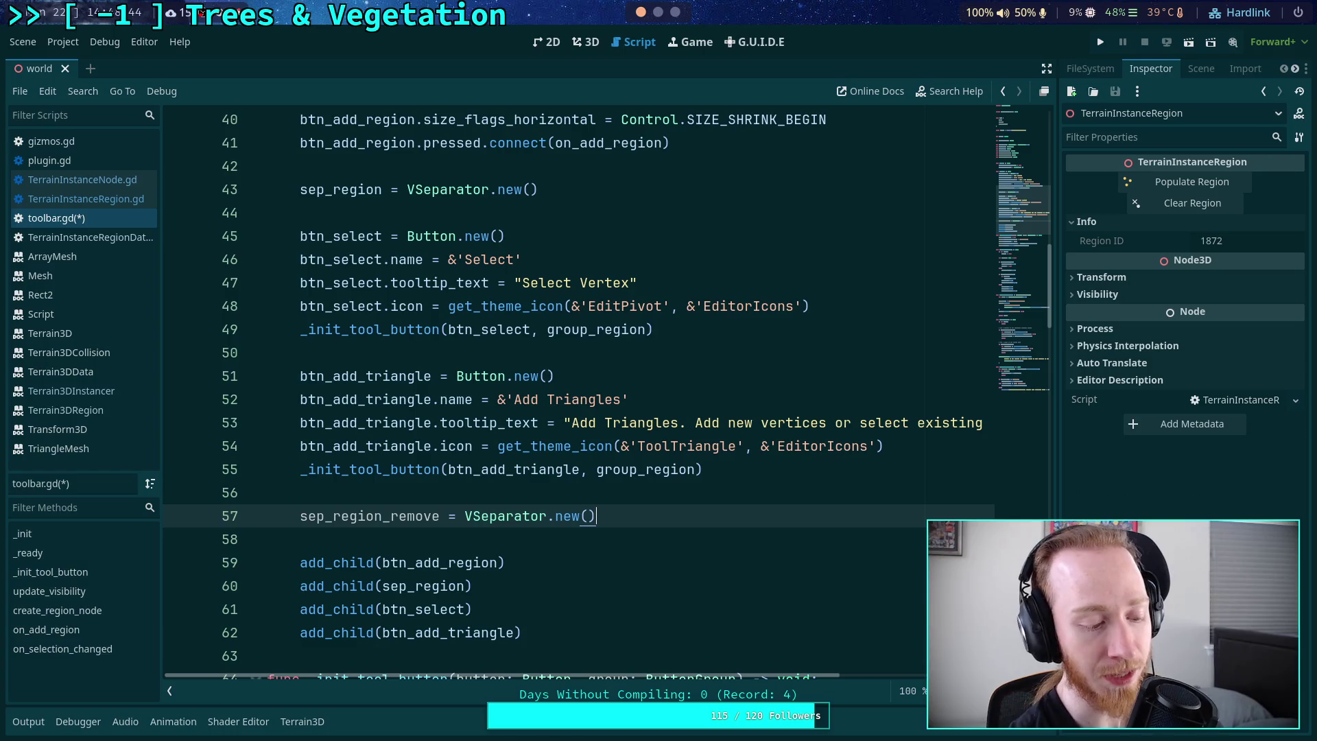
- Add btn_remove_vertex = Button.new() after the separator creation
{"action": "key", "text": "Return"}
{"action": "key", "text": "Return"}
{"action": "type", "text": "btn_"}
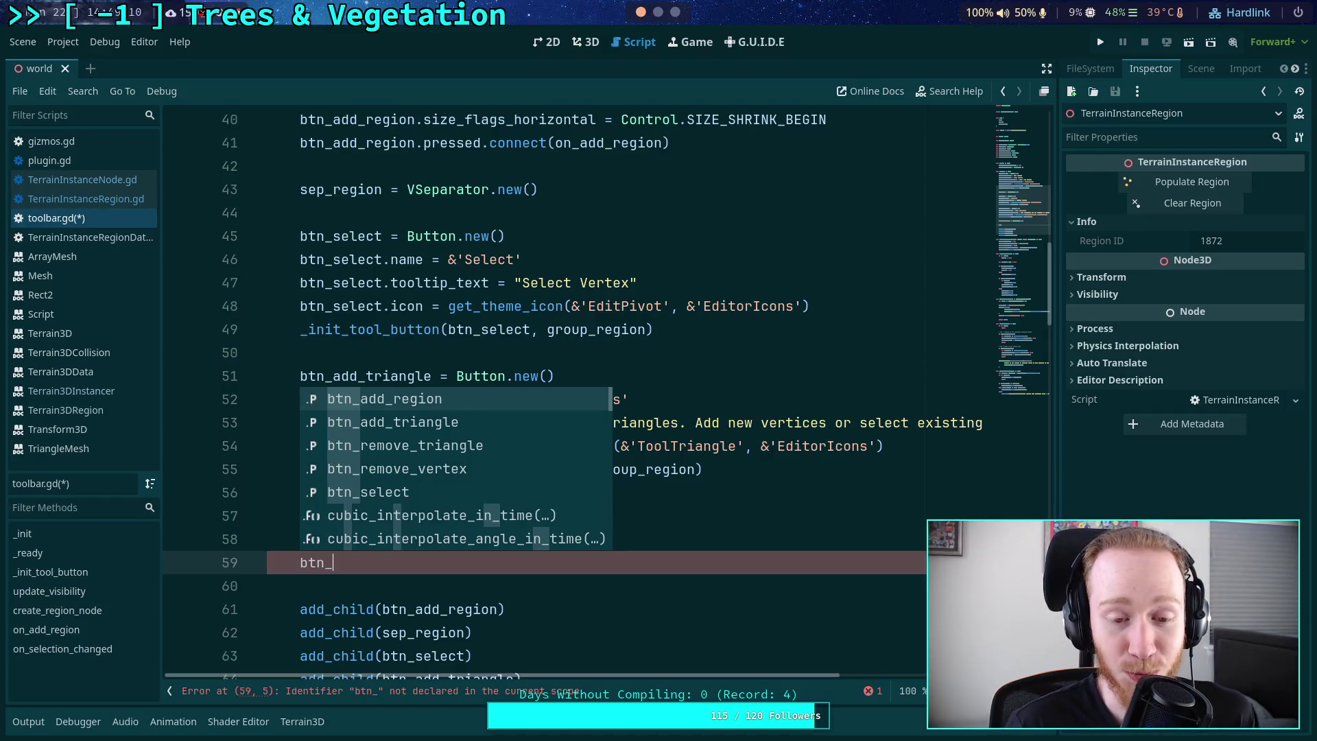
{"action": "key", "text": "Down"}
{"action": "key", "text": "Down"}
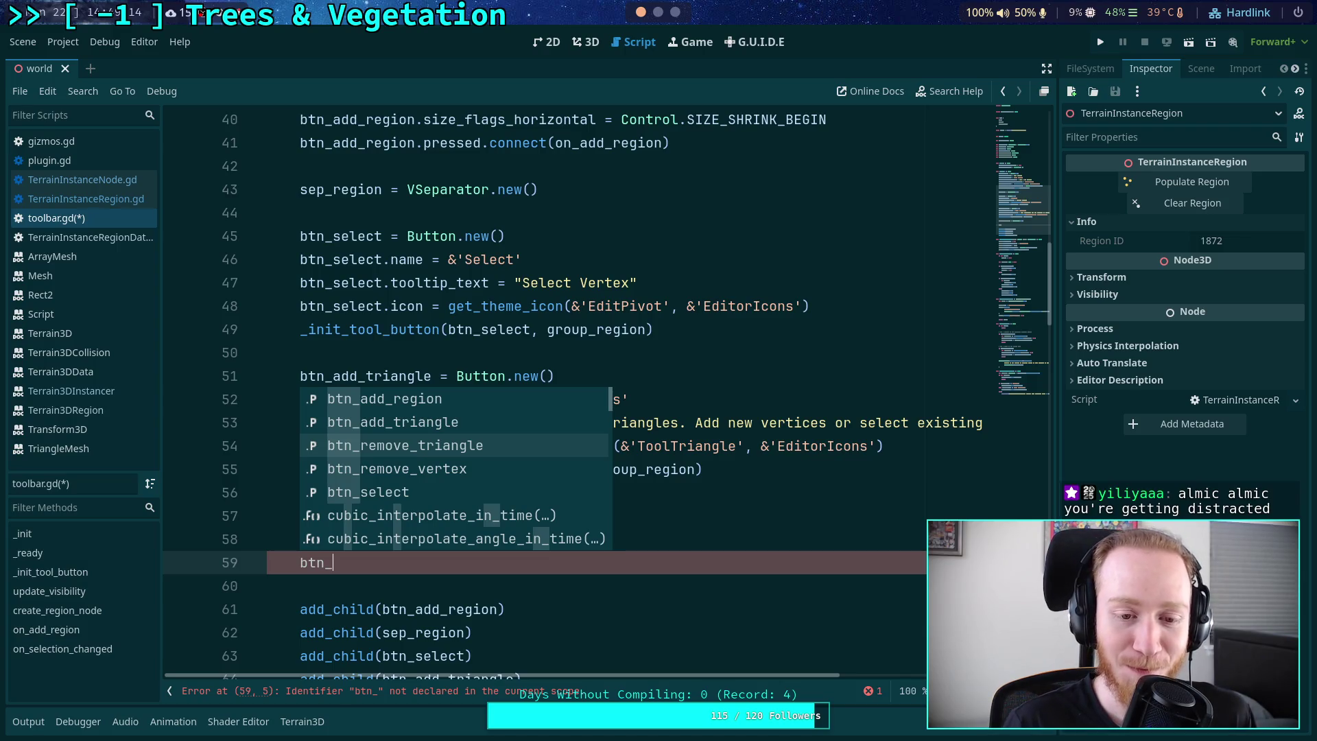
{"action": "key", "text": "Down"}
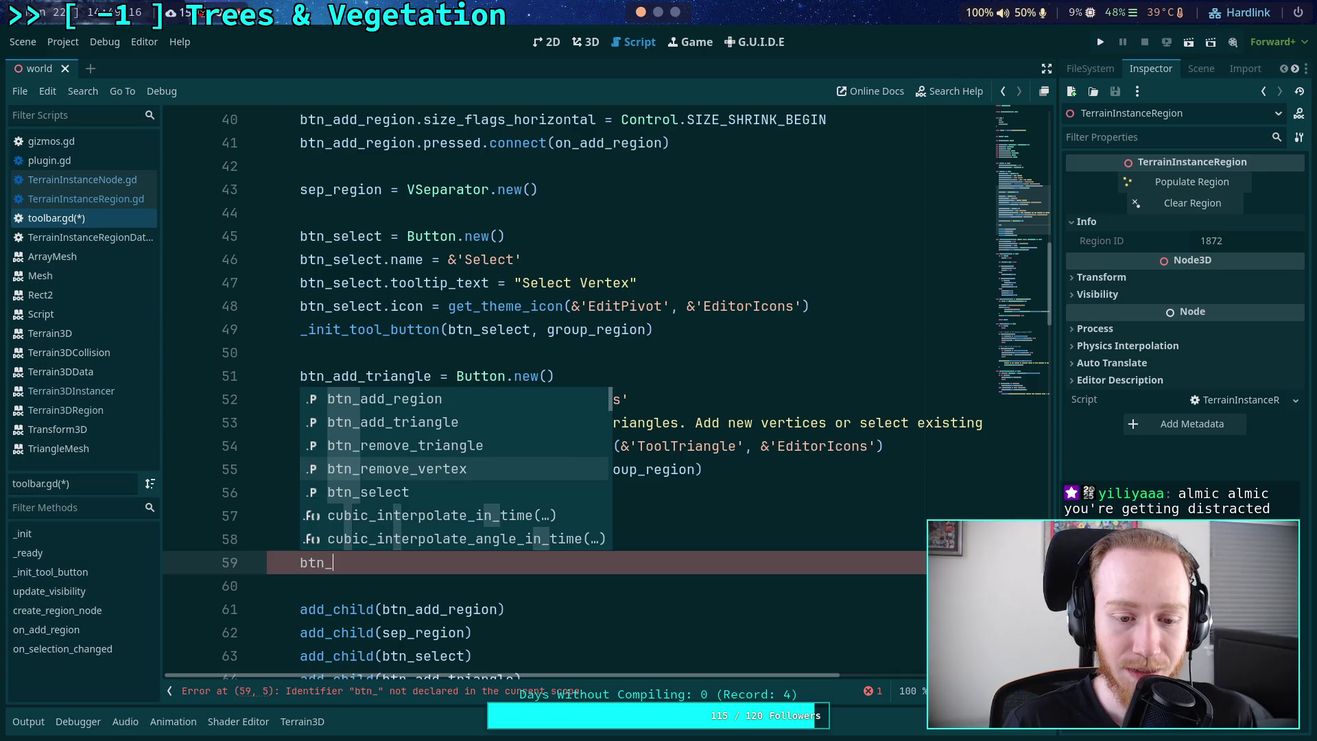
{"action": "key", "text": "Return"}
{"action": "type", "text": "= "}
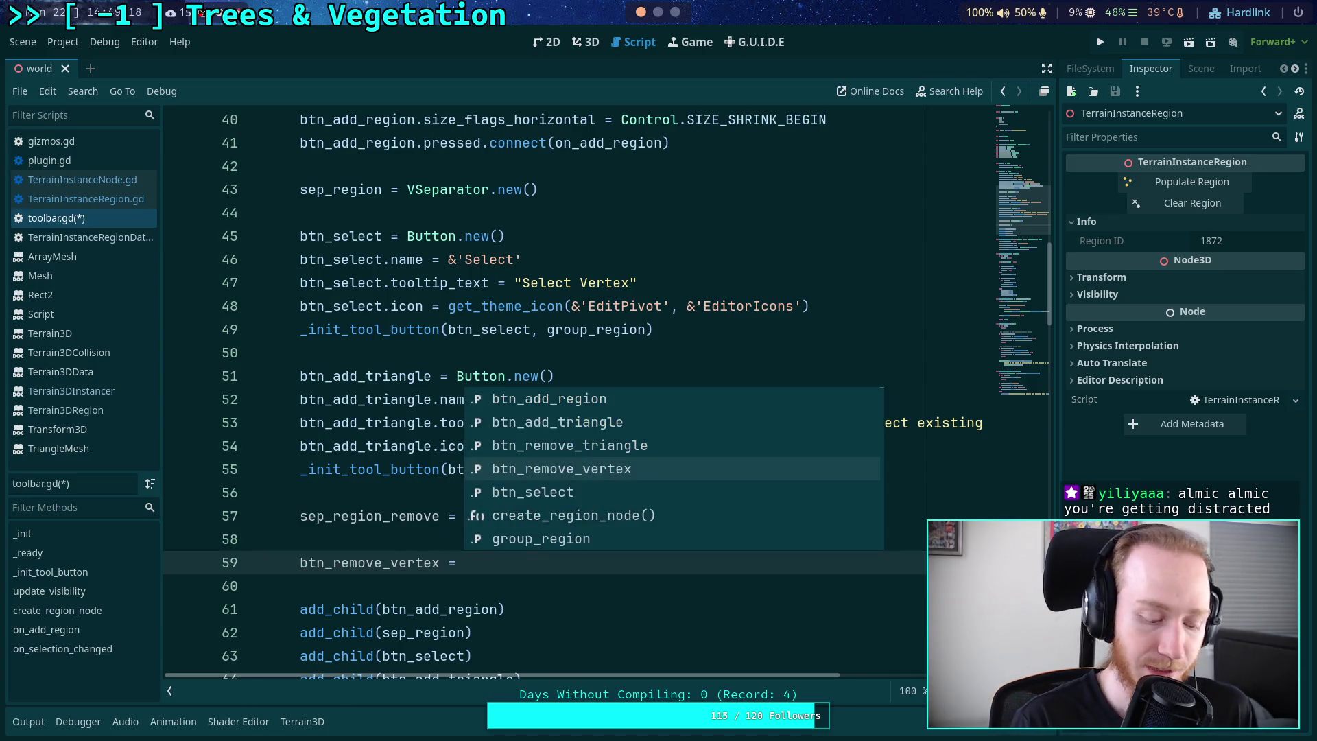
{"action": "type", "text": "Button.new("}
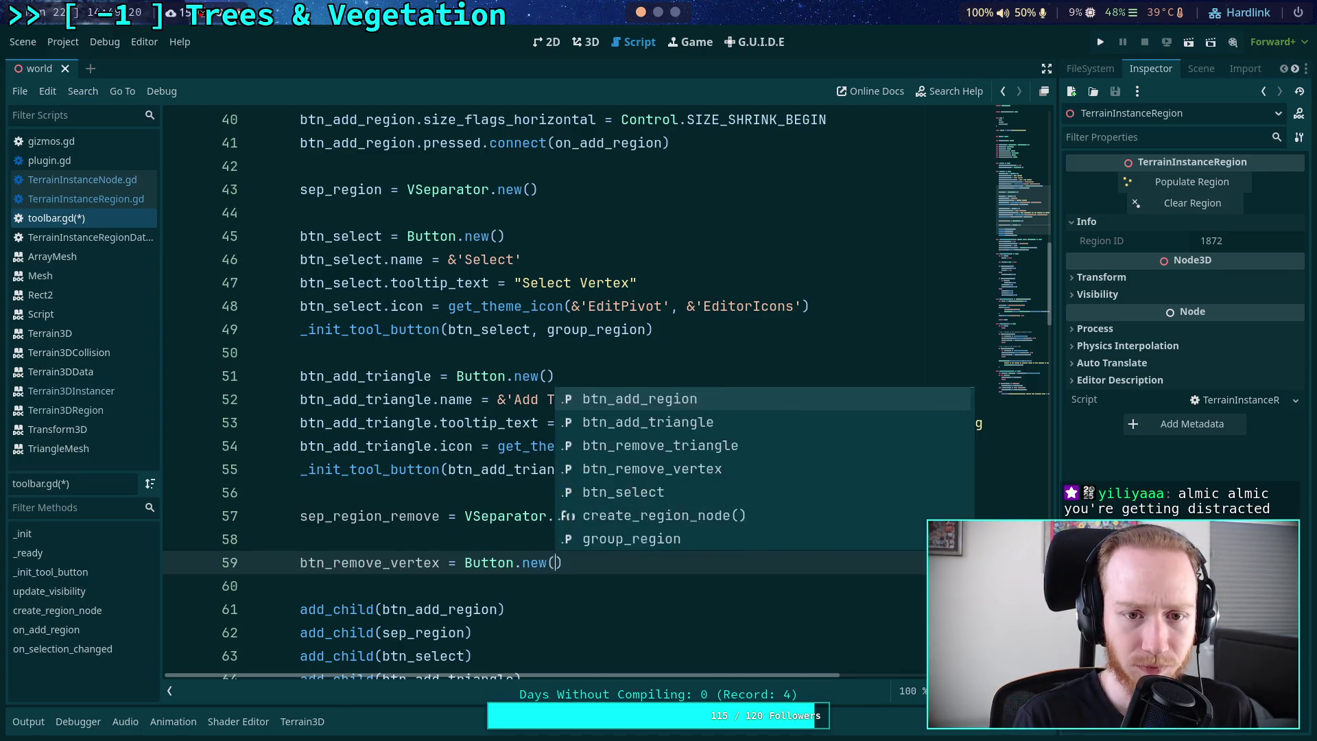
{"action": "type", "text": ")"}
- Add add_child calls for sep_region_remove, btn_remove_vertex and btn_remove_triangle
{"action": "scroll", "coordinate": [607, 538], "scroll_direction": "down", "scroll_amount": 2}
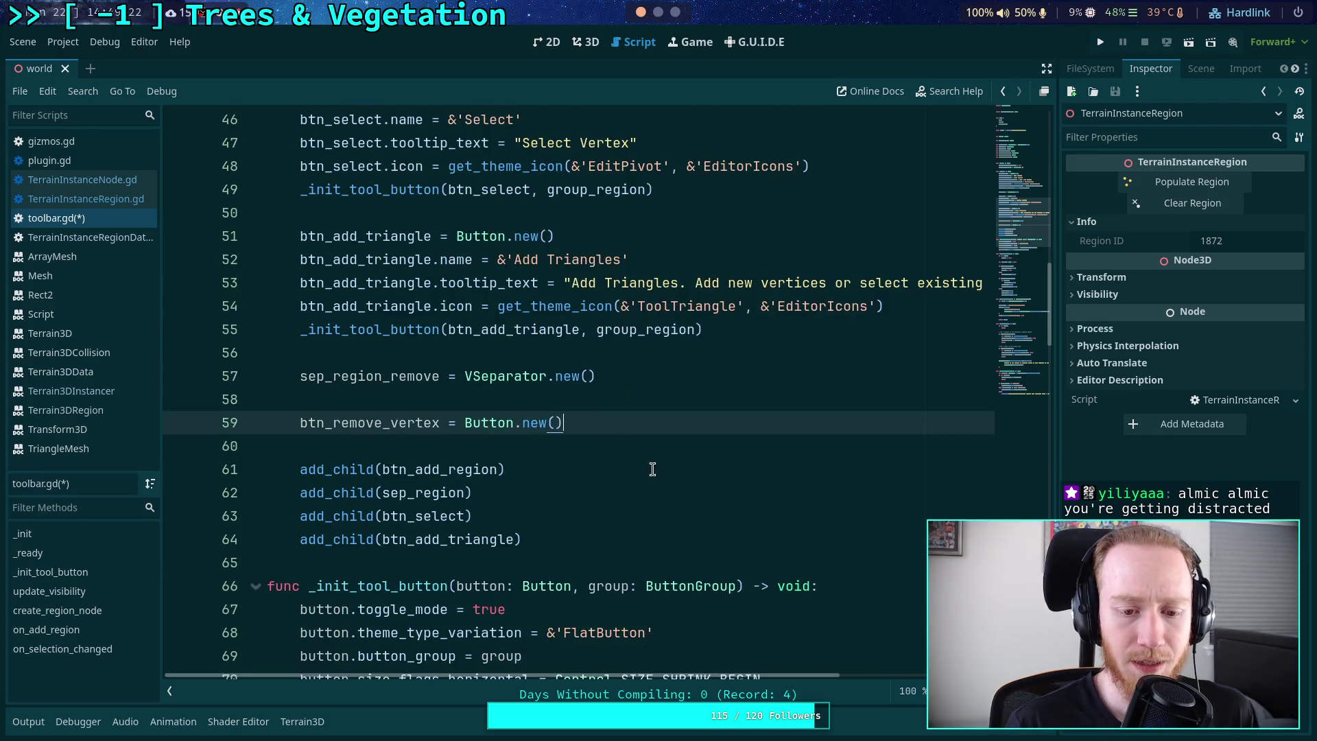
{"action": "left_click", "coordinate": [608, 538]}
{"action": "key", "text": "Return"}
{"action": "type", "text": "add_ch"}
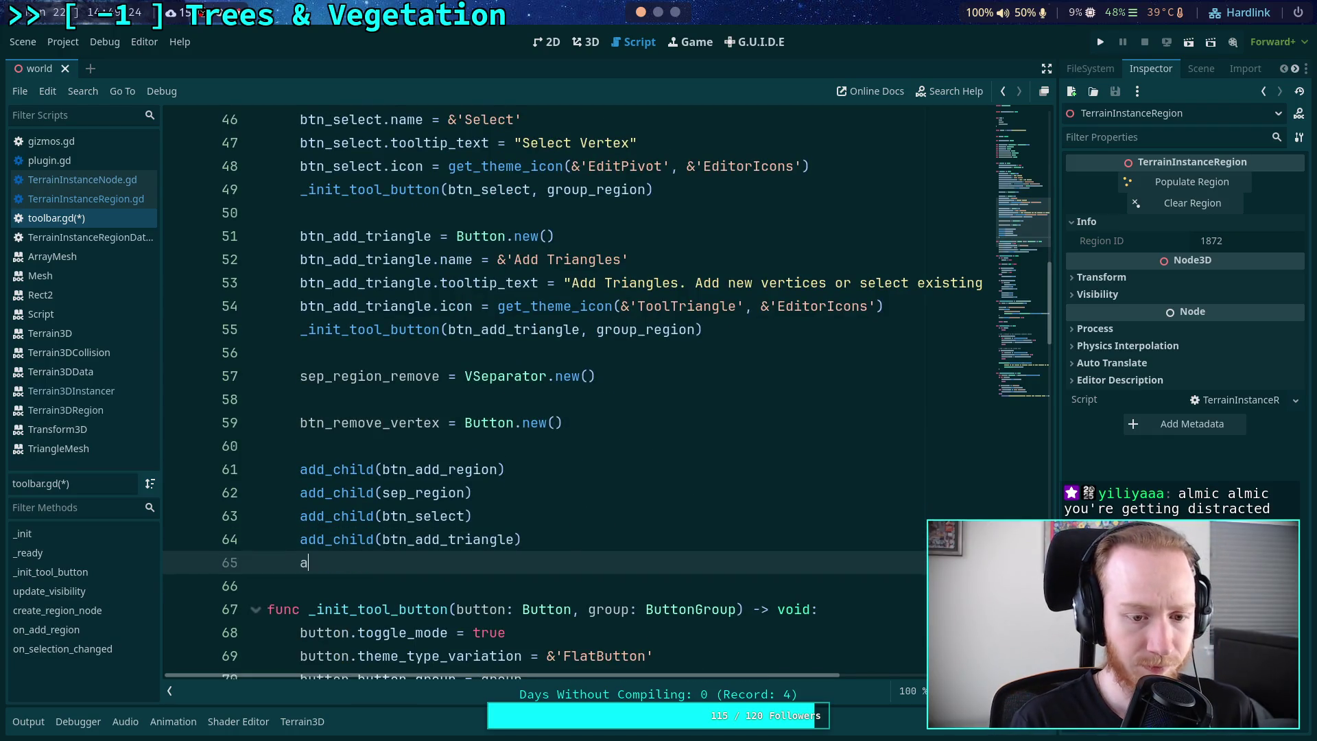
{"action": "key", "text": "Return"}
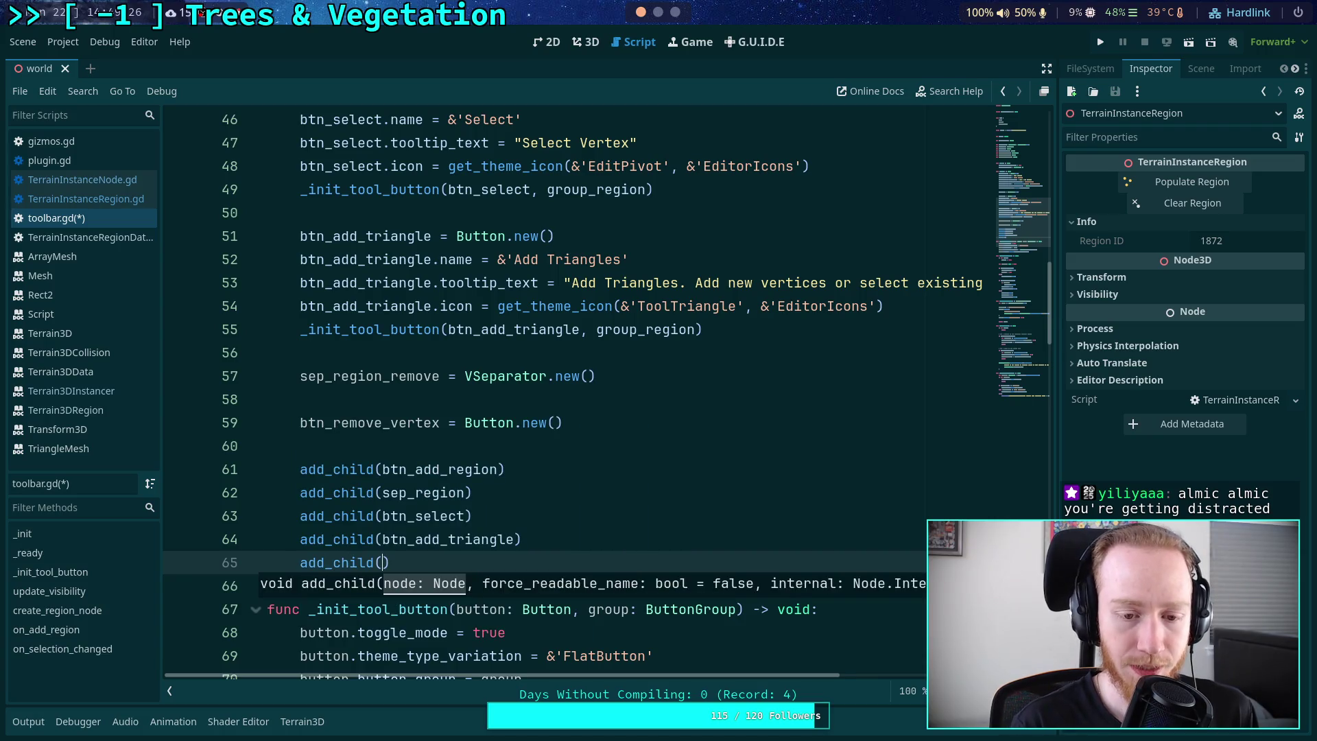
{"action": "type", "text": "sep_region"}
{"action": "key", "text": "Down"}
{"action": "key", "text": "Return"}
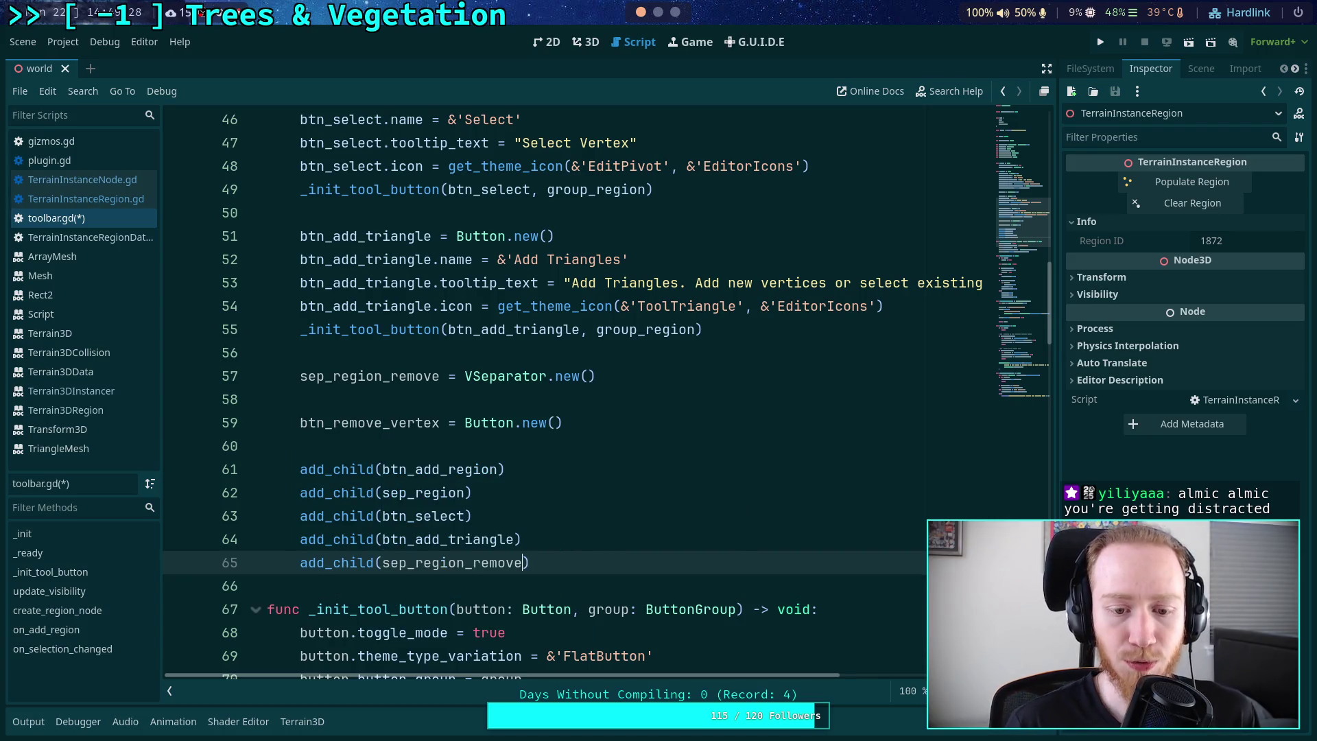
{"action": "key", "text": "End"}
{"action": "key", "text": "Return"}
{"action": "type", "text": "add_child"}
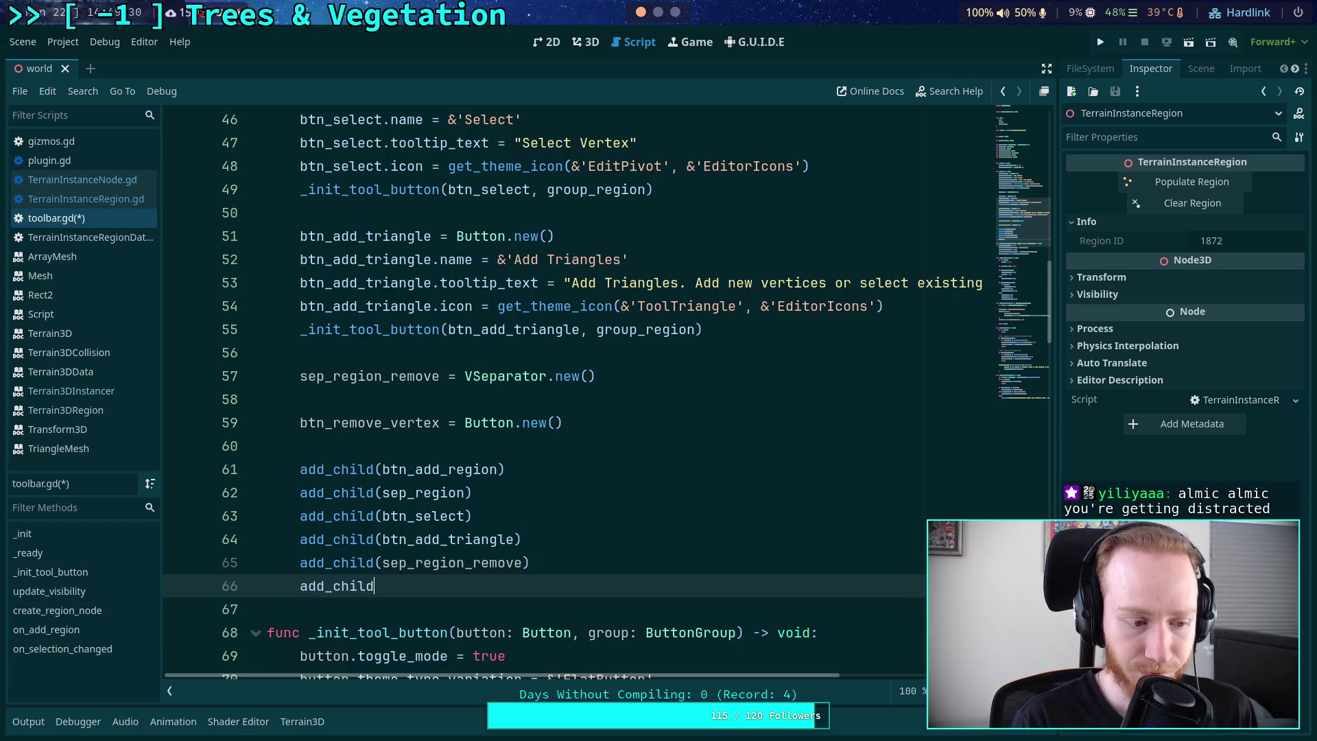
{"action": "type", "text": "("}
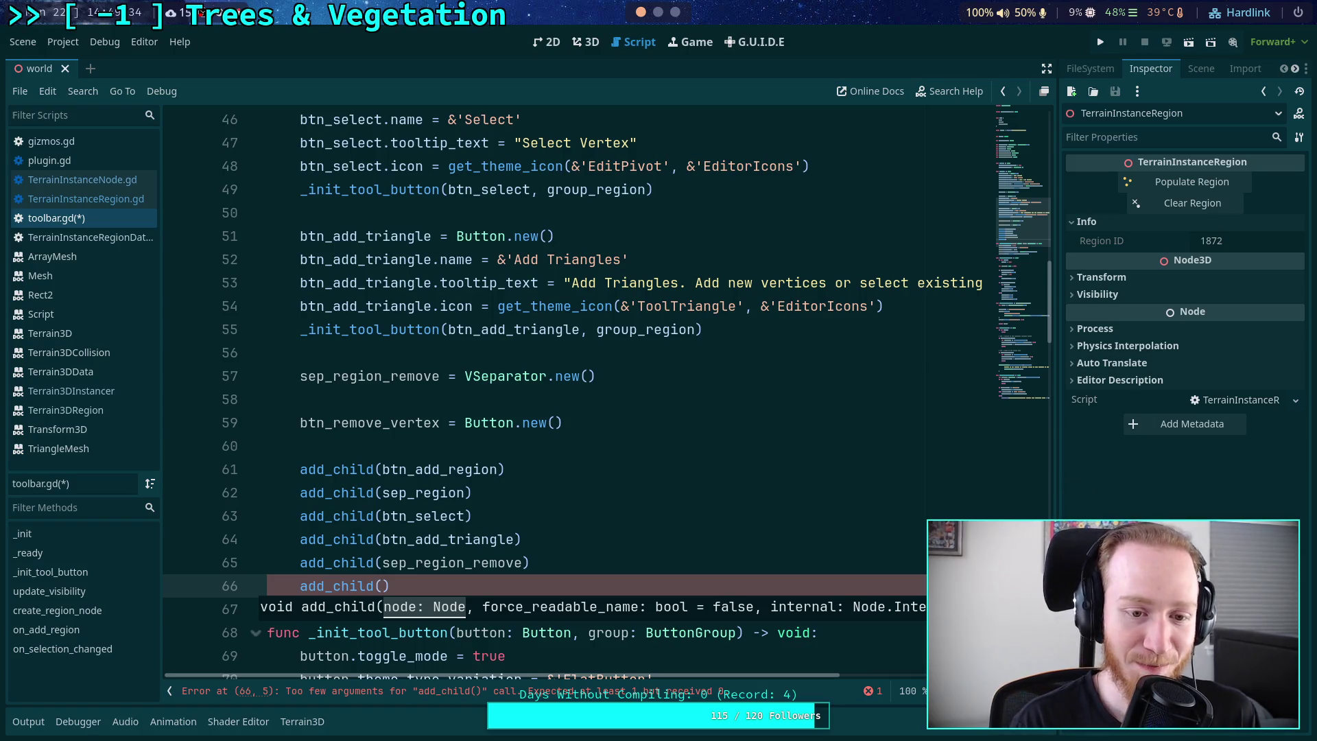
{"action": "type", "text": "btn_re"}
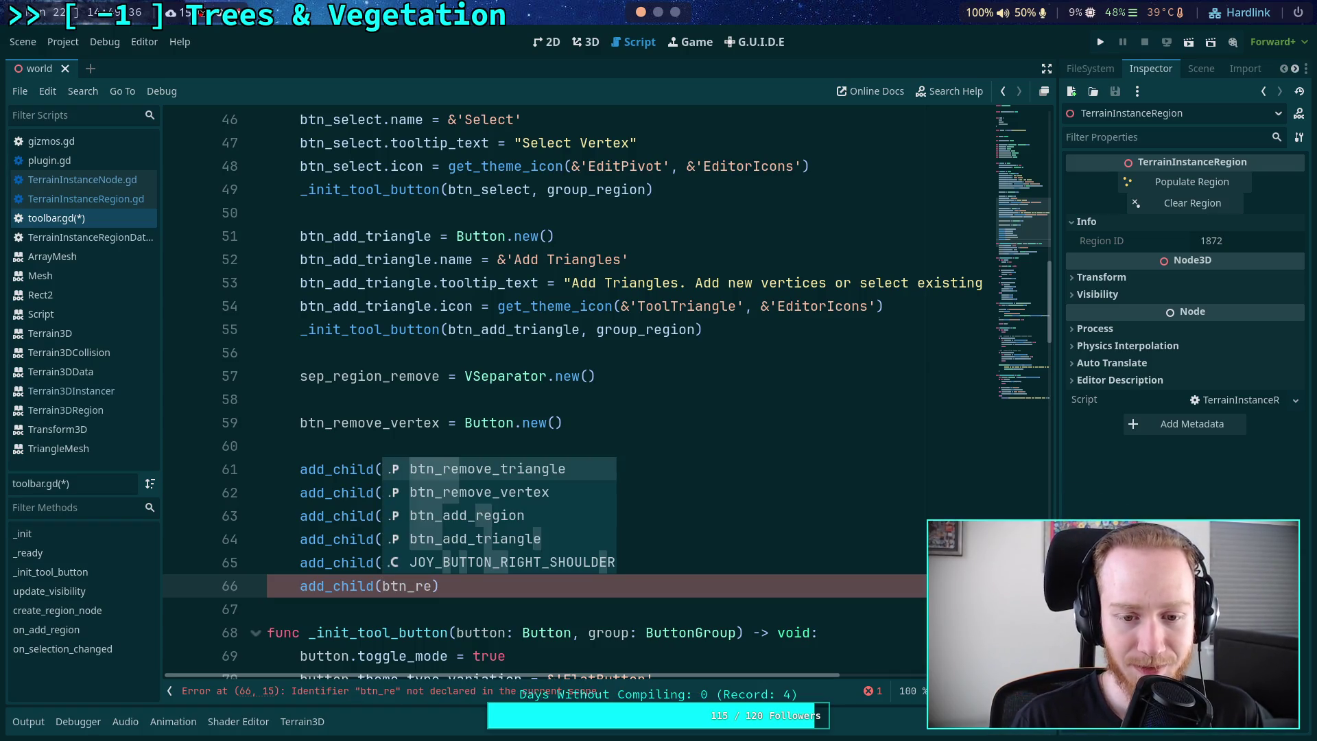
{"action": "key", "text": "Down"}
{"action": "key", "text": "Return"}
{"action": "key", "text": "End"}
{"action": "key", "text": "Return"}
{"action": "type", "text": "a"}
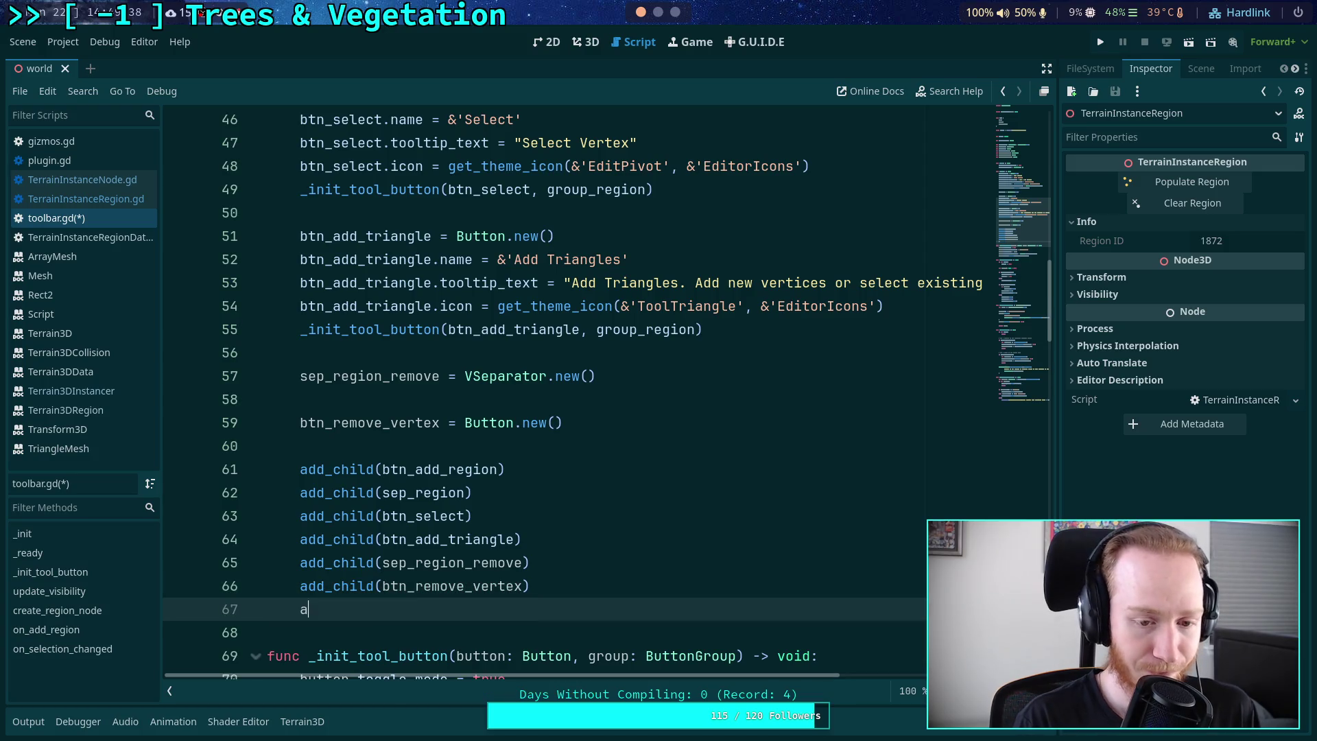
{"action": "type", "text": "dd_child(btn"}
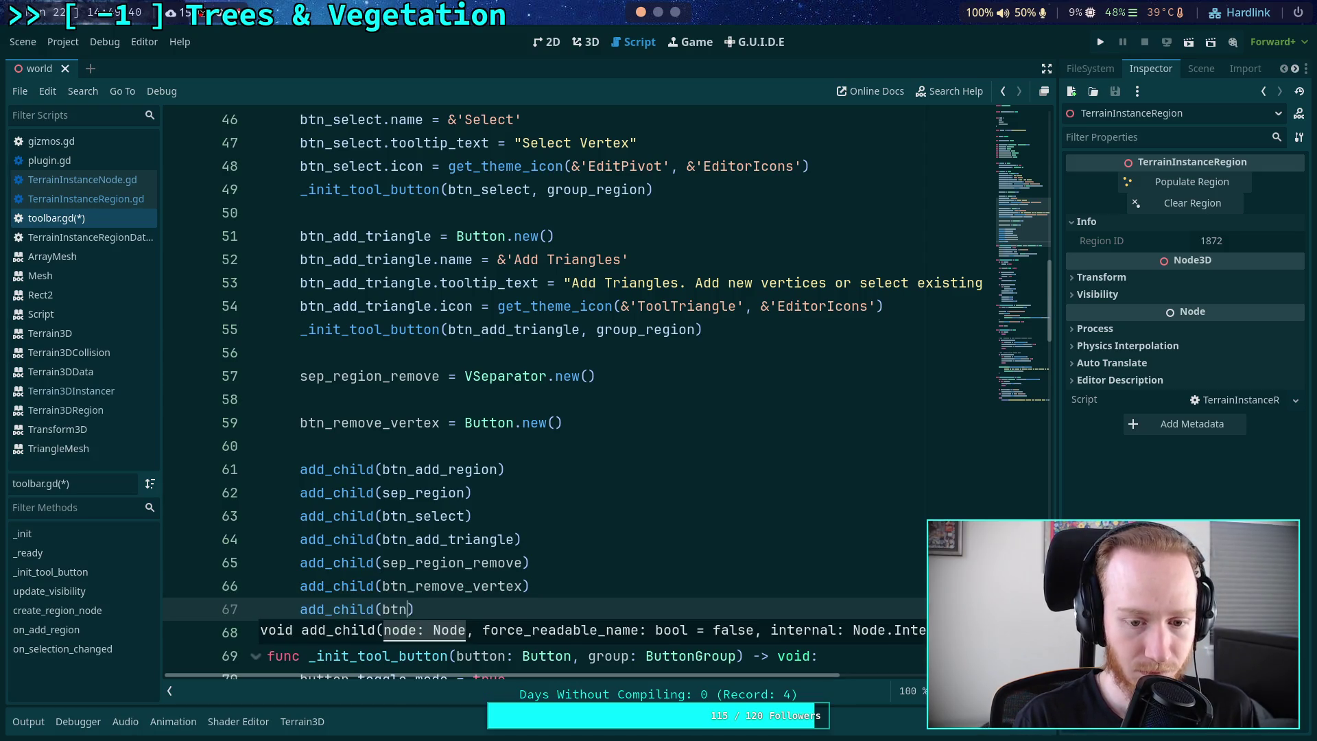
{"action": "type", "text": "_remove_"}
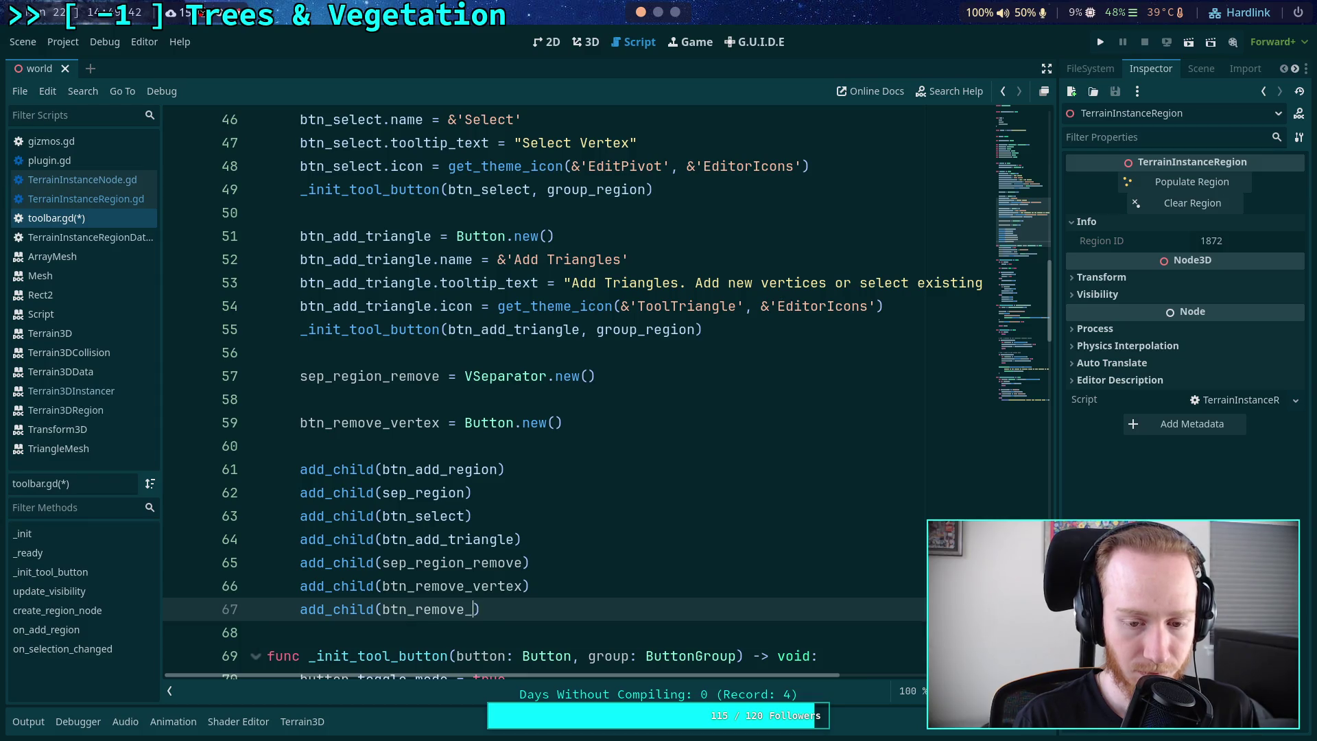
{"action": "type", "text": "tr"}
{"action": "key", "text": "Return"}
{"action": "scroll", "coordinate": [676, 509], "scroll_direction": "down", "scroll_amount": 5}
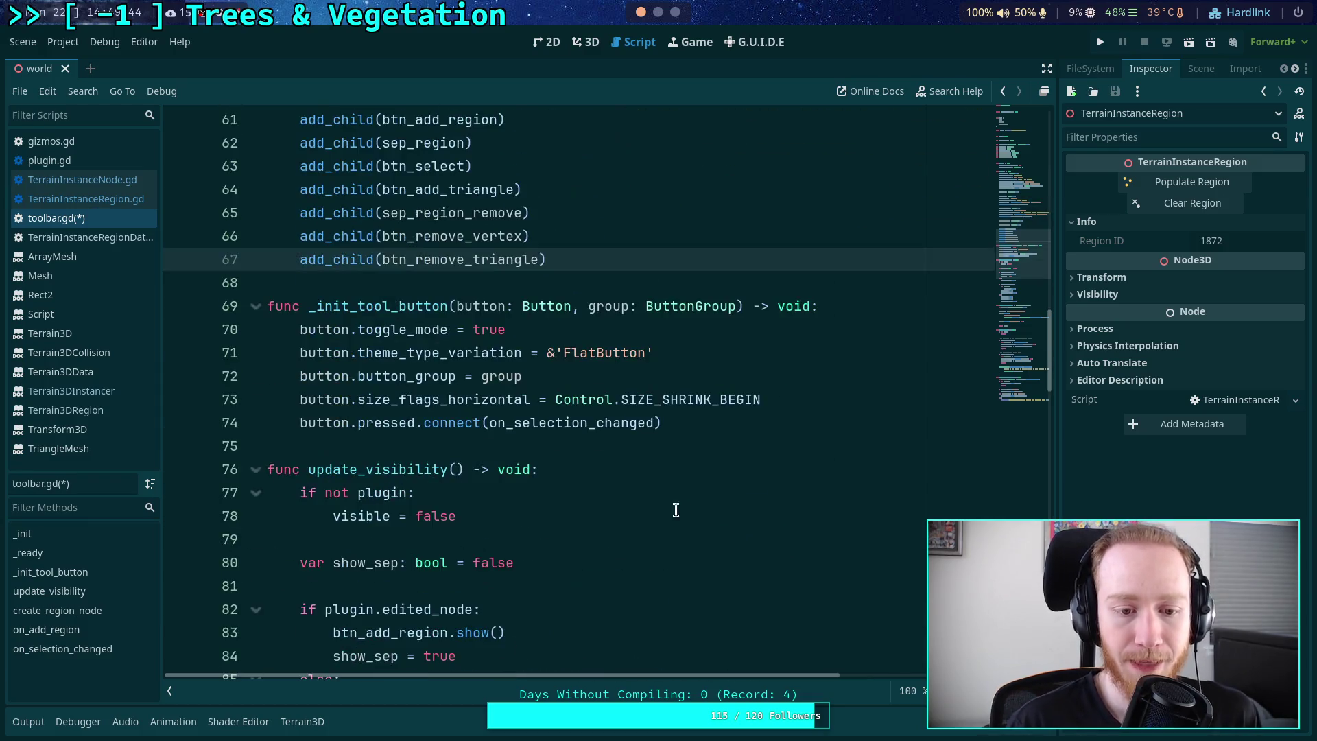
- Add hide() calls for sep_region_remove, btn_remove_vertex and btn_remove_triangle in the hiding branch
{"action": "scroll", "coordinate": [676, 509], "scroll_direction": "down", "scroll_amount": 6}
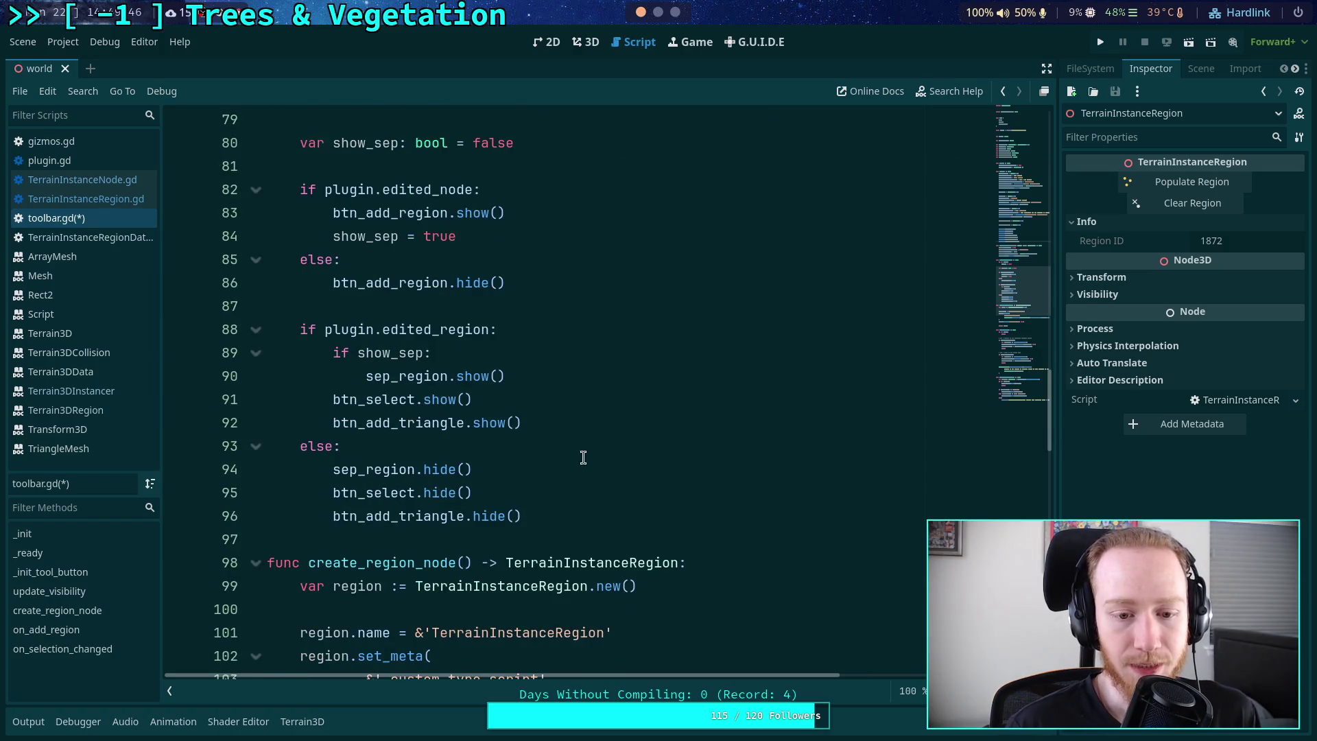
{"action": "left_click", "coordinate": [618, 515]}
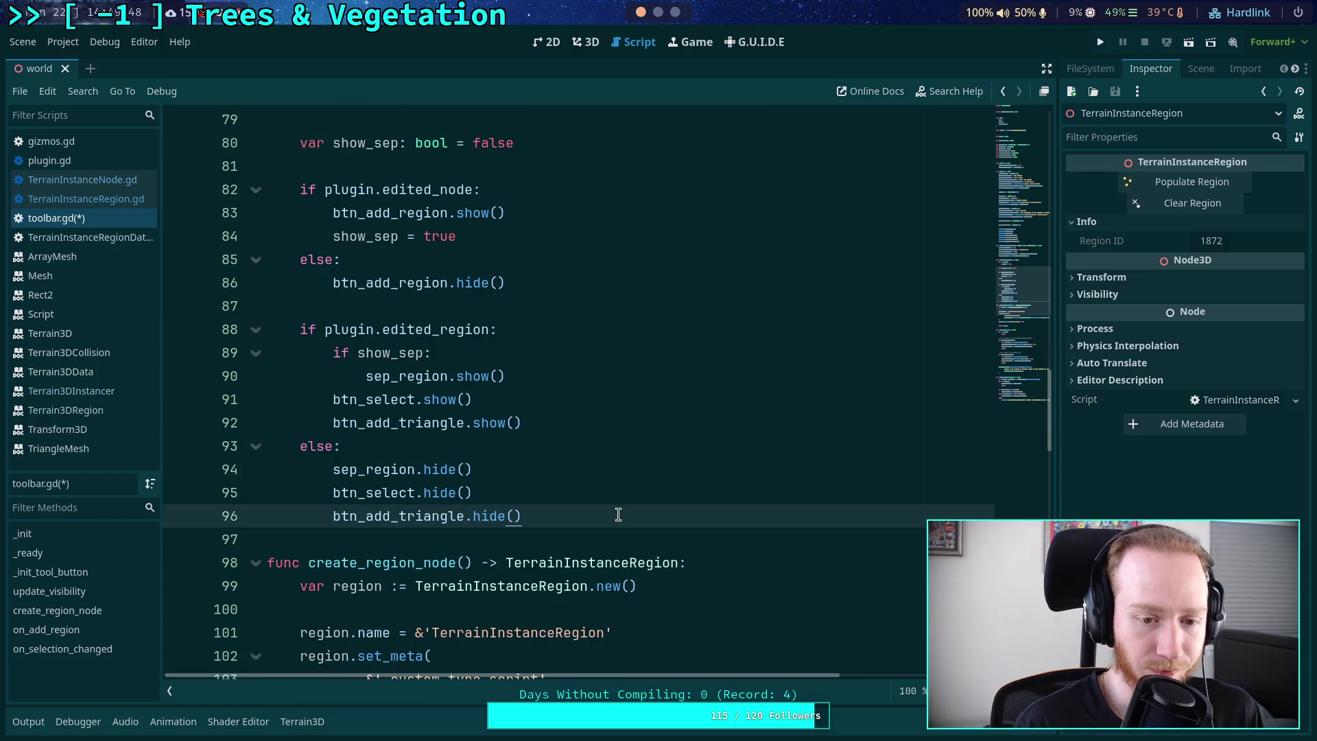
{"action": "key", "text": "Return"}
{"action": "type", "text": "sep_r"}
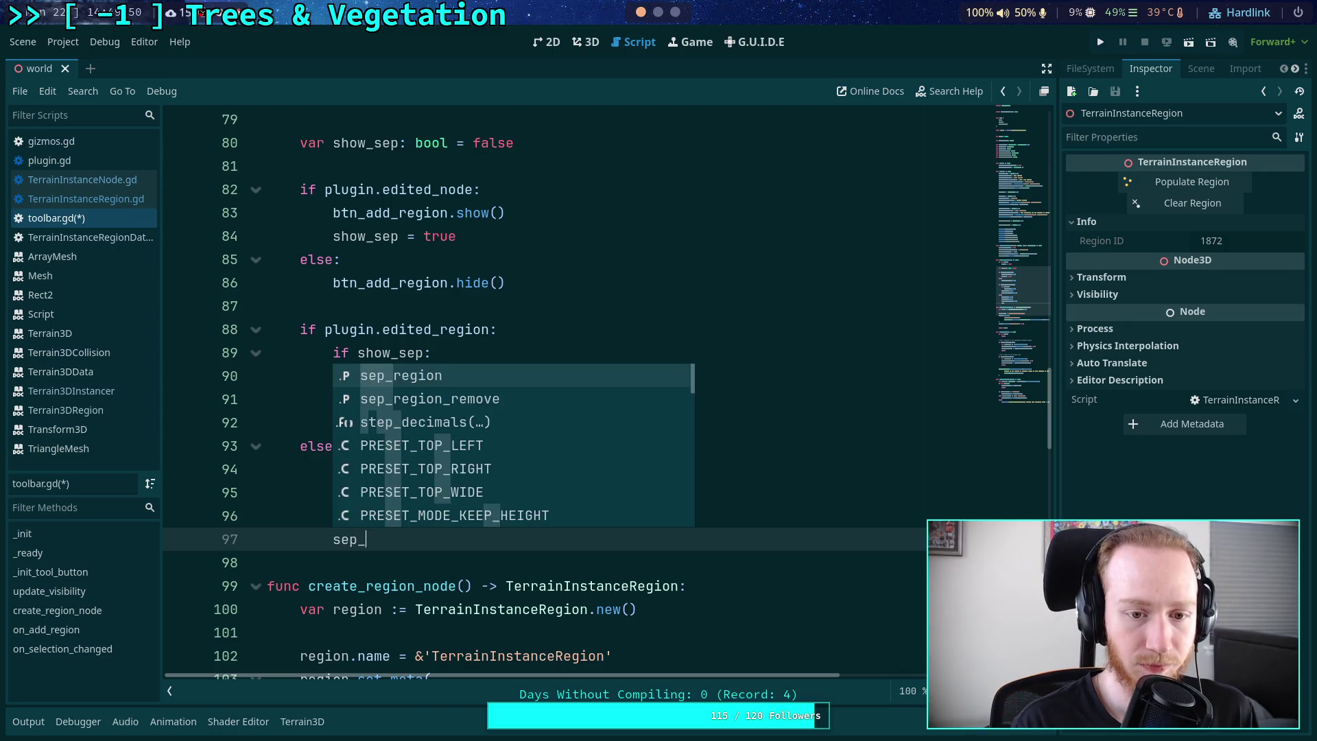
{"action": "key", "text": "Return"}
{"action": "type", "text": ".hide"}
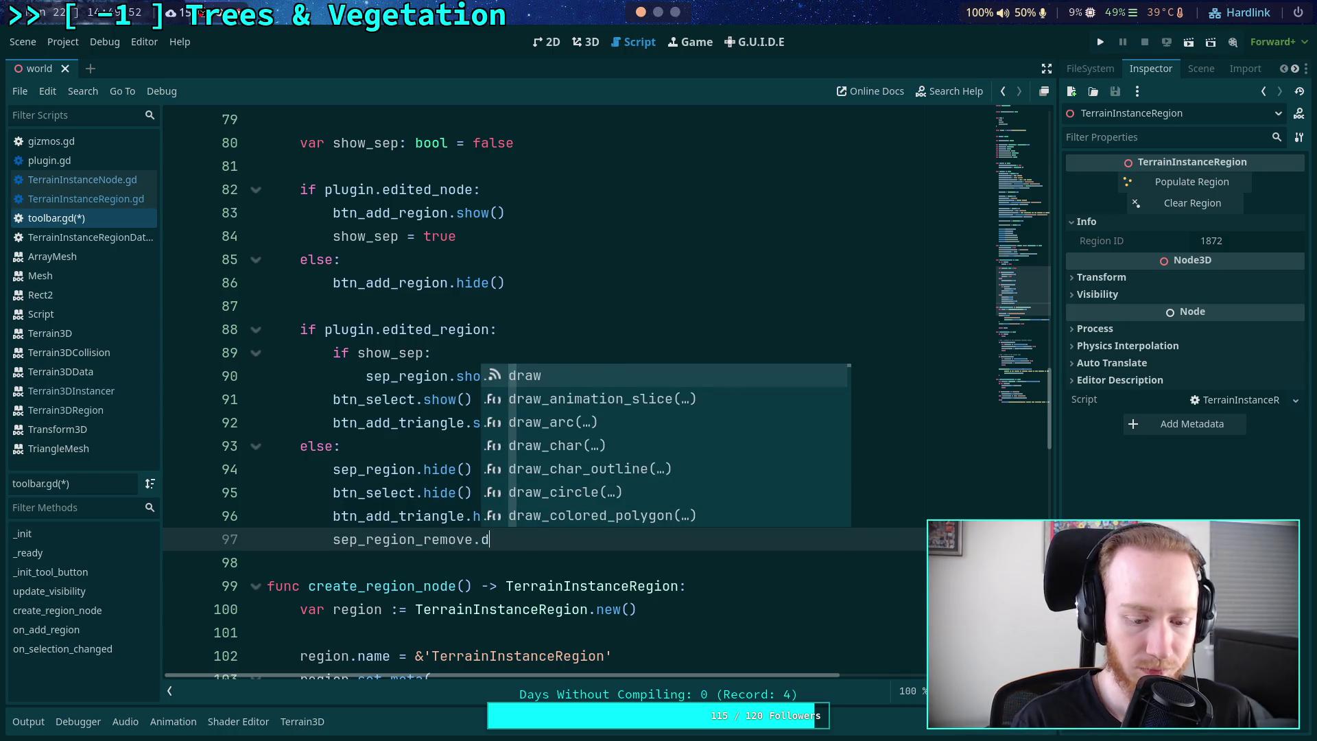
{"action": "key", "text": "Return"}
{"action": "key", "text": "Return"}
{"action": "type", "text": "btn_"}
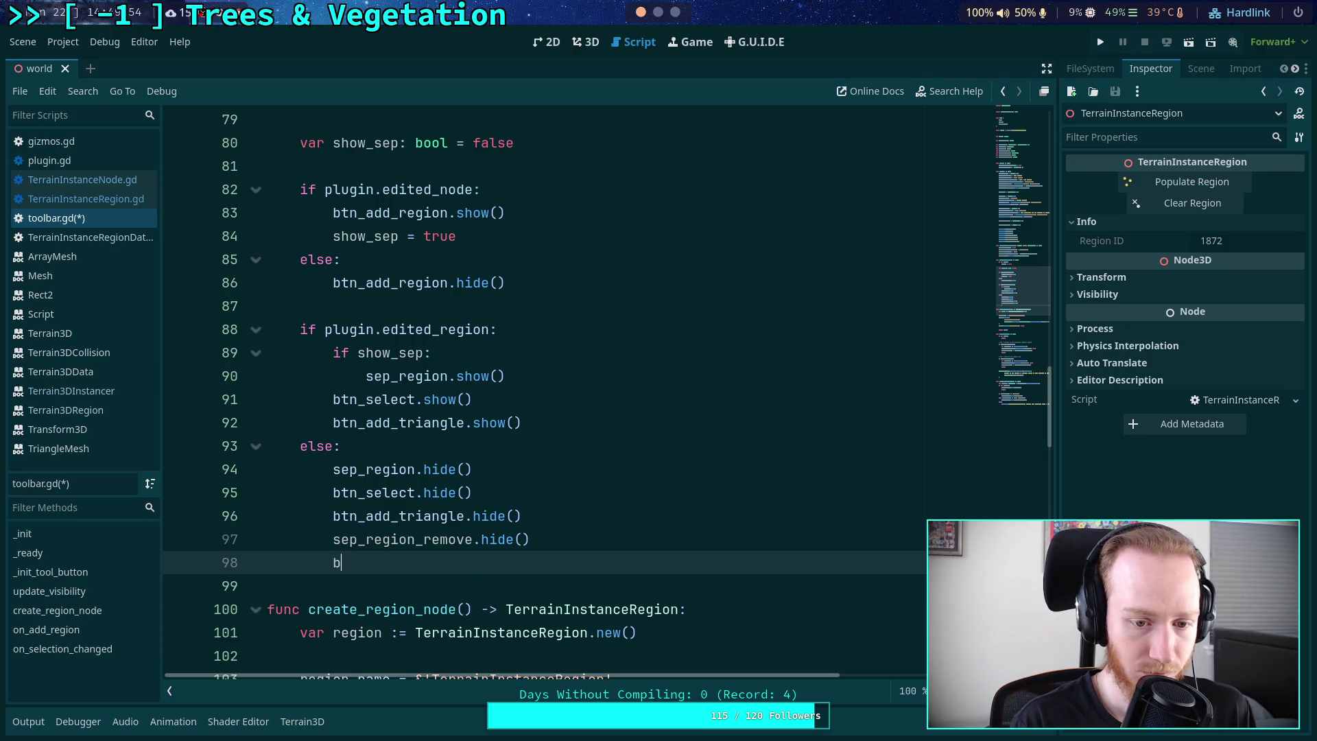
{"action": "key", "text": "Down"}
{"action": "key", "text": "Down"}
{"action": "key", "text": "Return"}
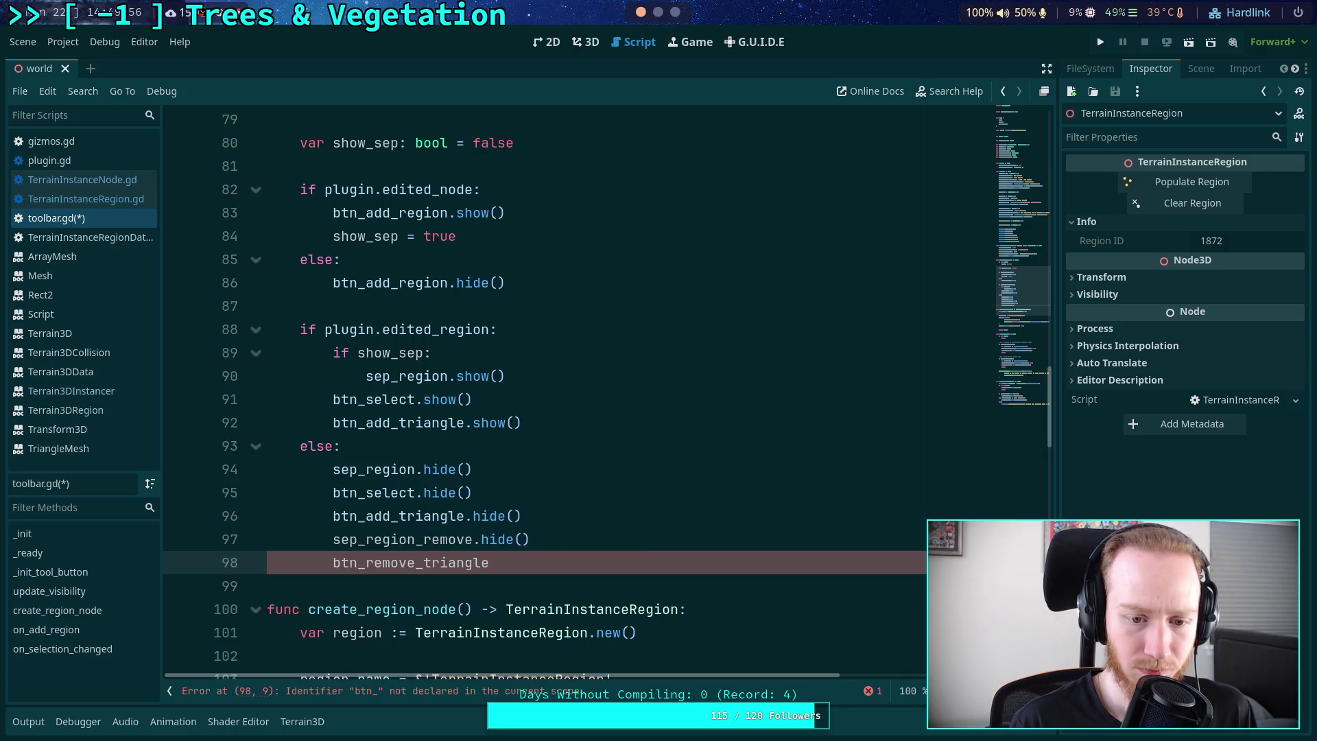
{"action": "key", "text": "BackSpace"}
{"action": "key", "text": "BackSpace"}
{"action": "key", "text": "BackSpace"}
{"action": "key", "text": "BackSpace"}
{"action": "key", "text": "BackSpace"}
{"action": "key", "text": "BackSpace"}
{"action": "type", "text": "ve"}
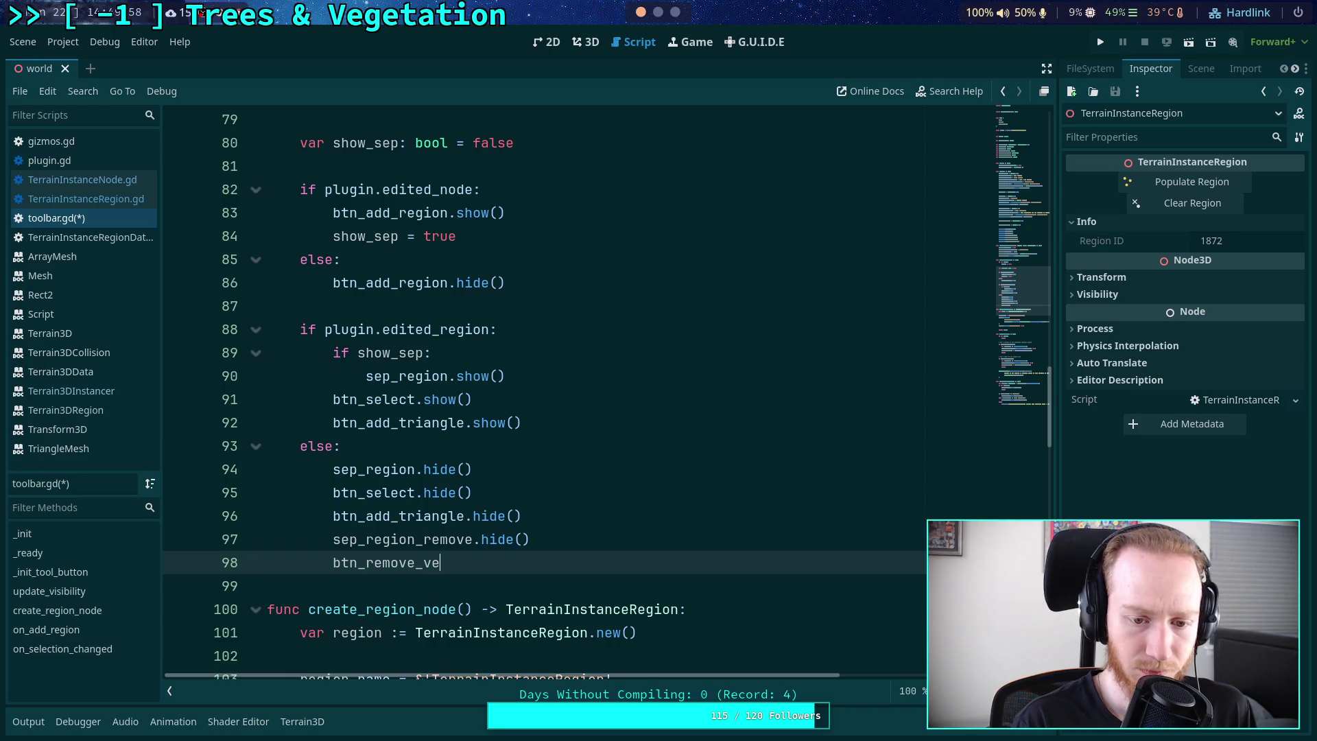
{"action": "key", "text": "Return"}
{"action": "type", "text": "hide"}
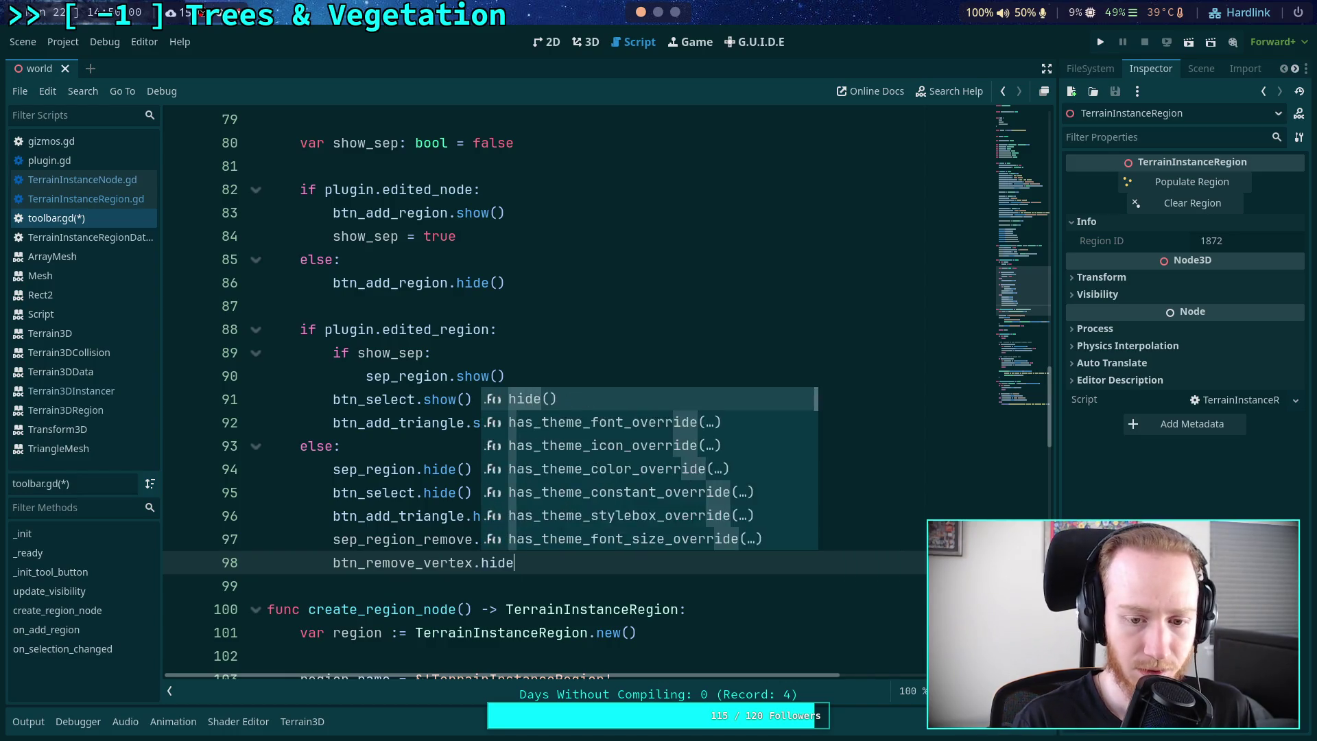
{"action": "key", "text": "Return"}
{"action": "key", "text": "Return"}
{"action": "type", "text": "btn_r"}
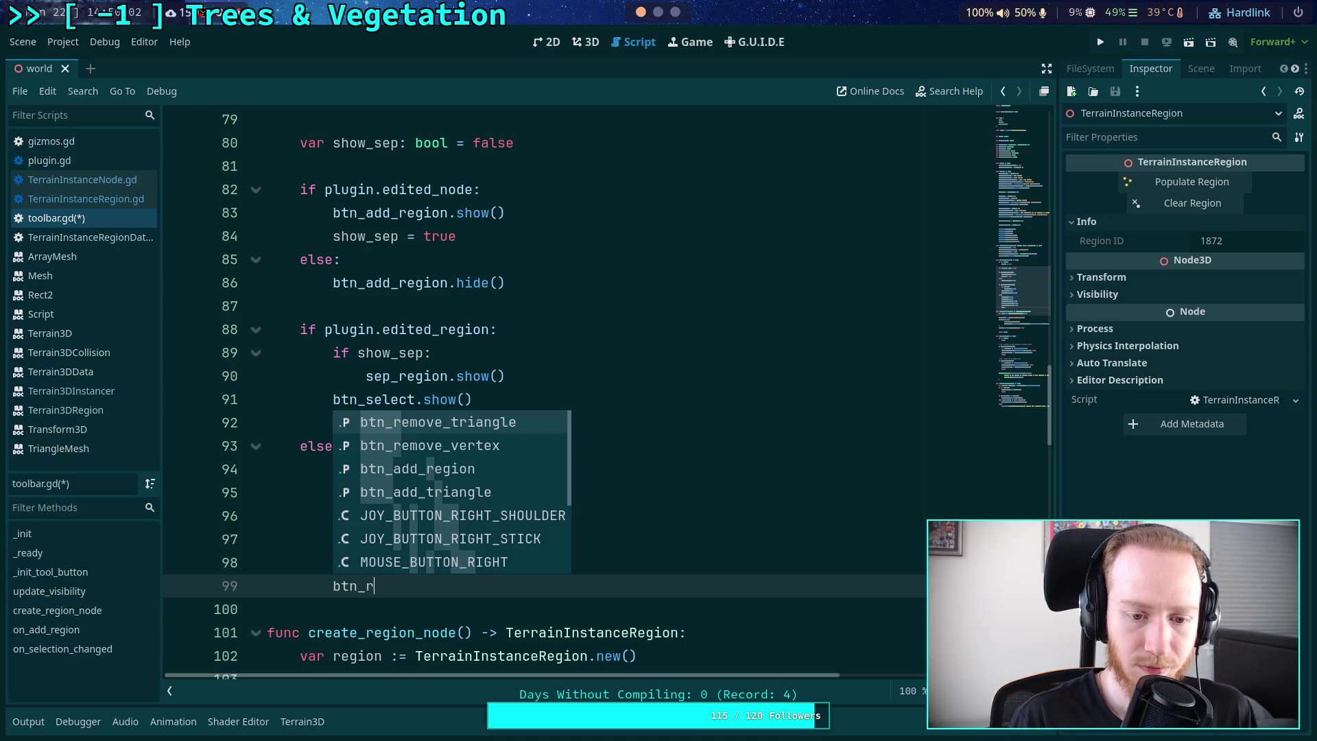
{"action": "key", "text": "Down"}
{"action": "key", "text": "Down"}
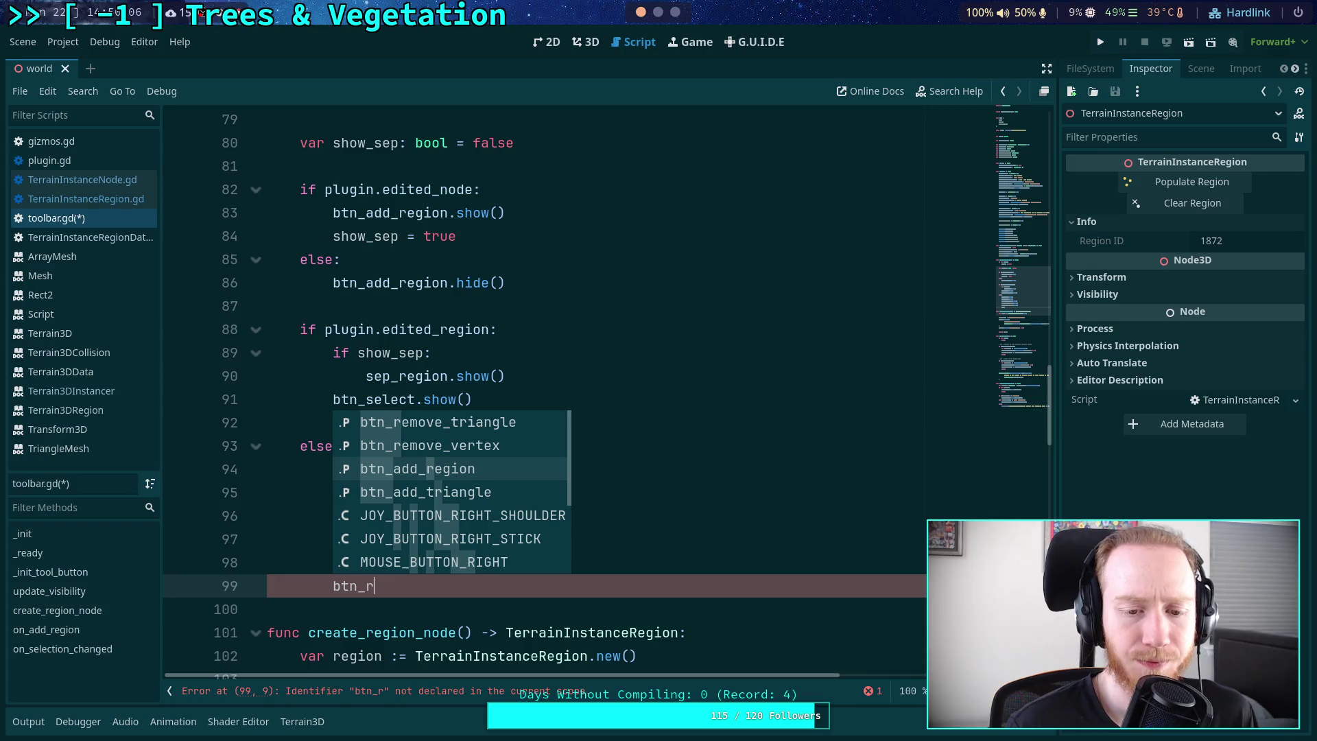
{"action": "key", "text": "Down"}
{"action": "key", "text": "Up"}
{"action": "key", "text": "Up"}
{"action": "key", "text": "Up"}
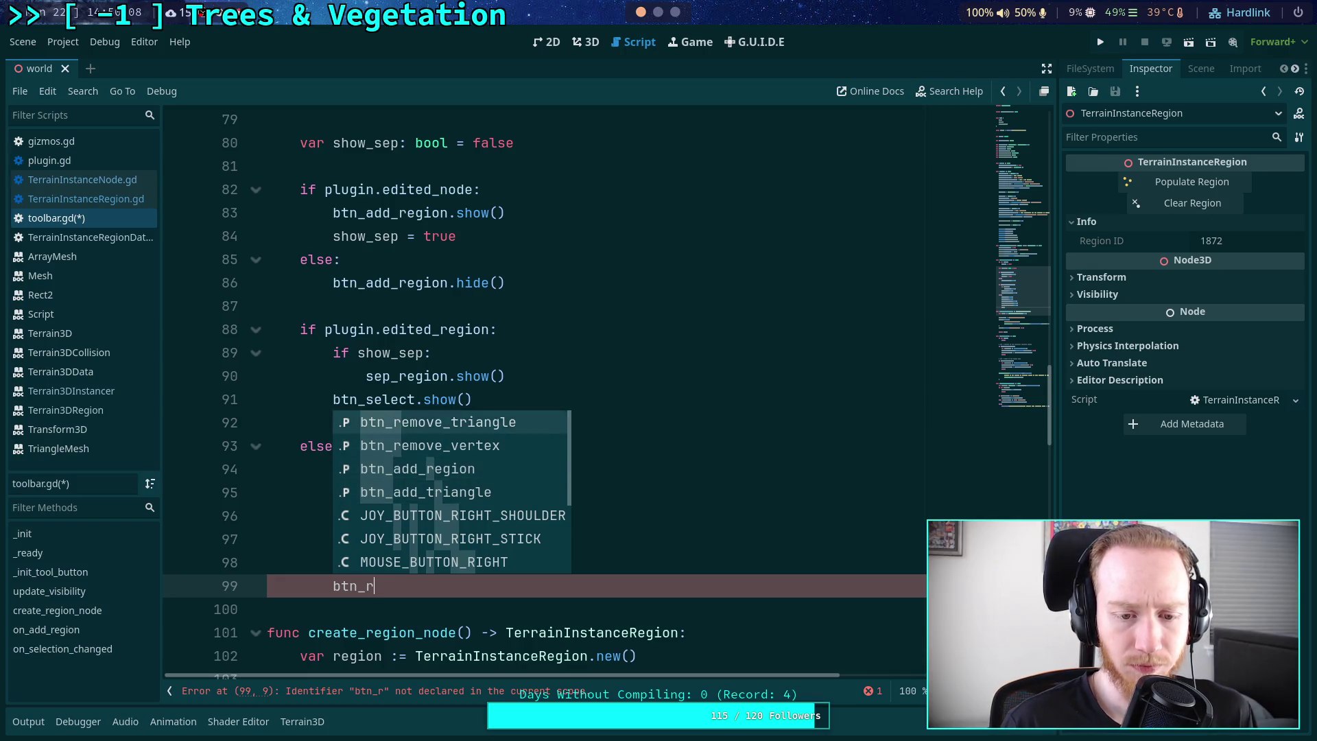
{"action": "key", "text": "Return"}
{"action": "type", "text": ".hid"}
{"action": "key", "text": "Down"}
{"action": "key", "text": "Return"}
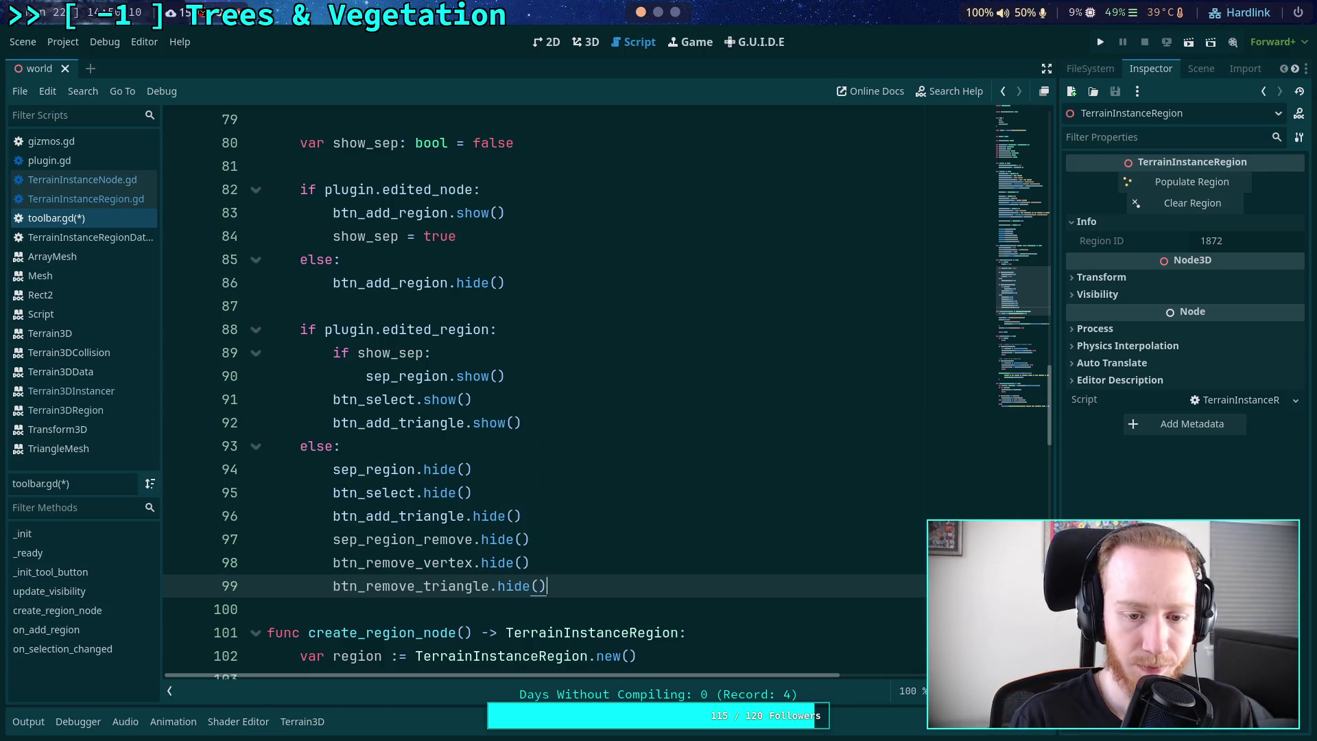
- Copy the three hide lines into the edited_region branch and change them to show()
{"action": "key", "text": "shift+Up"}
{"action": "key", "text": "shift+Up"}
{"action": "key", "text": "shift+Up"}
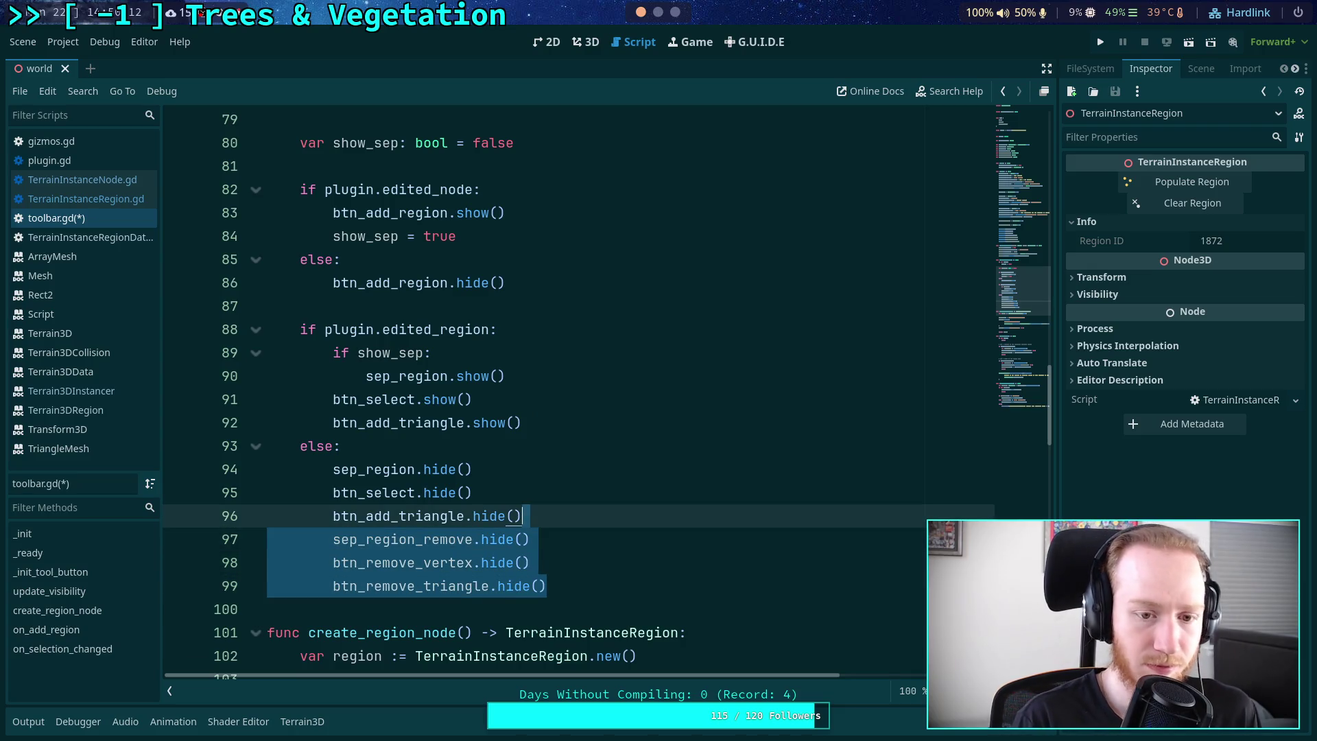
{"action": "key", "text": "ctrl+c"}
{"action": "key", "text": "Up"}
{"action": "key", "text": "Up"}
{"action": "key", "text": "Up"}
{"action": "key", "text": "Up"}
{"action": "key", "text": "ctrl+v"}
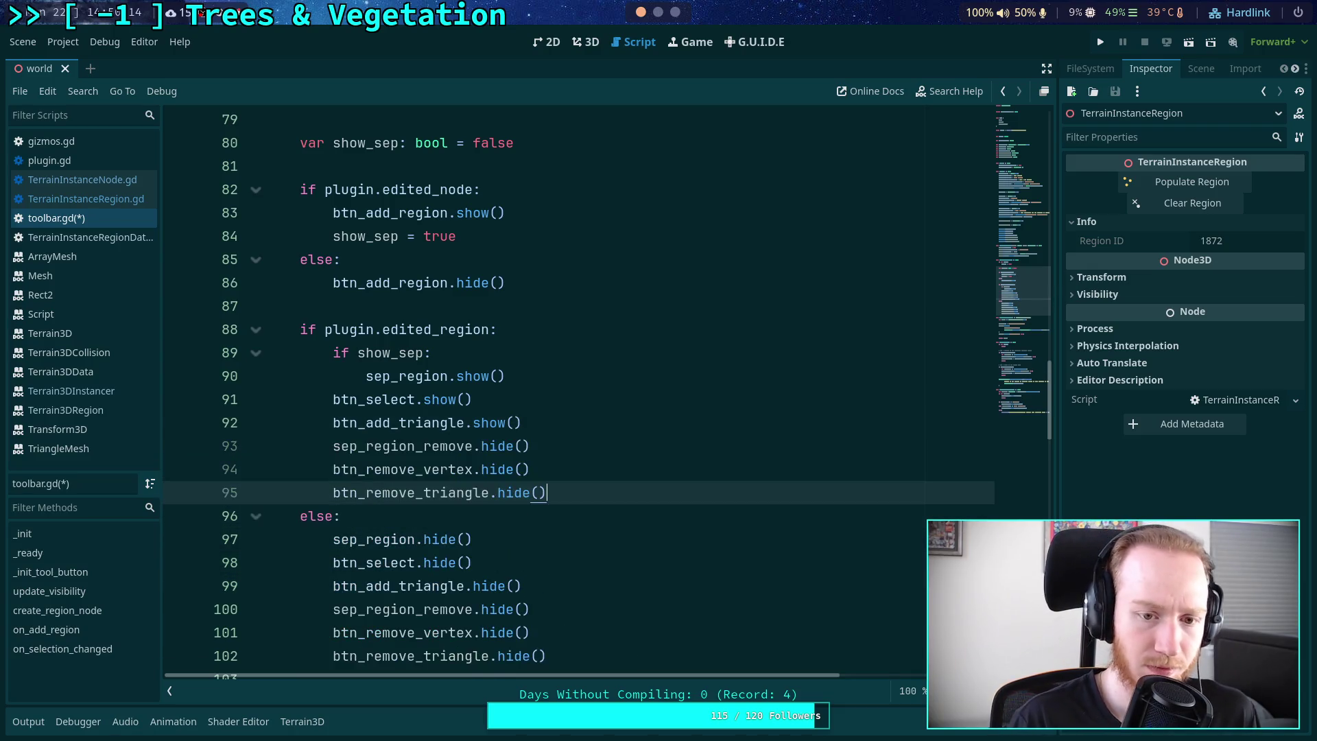
{"action": "double_click", "coordinate": [494, 431]}
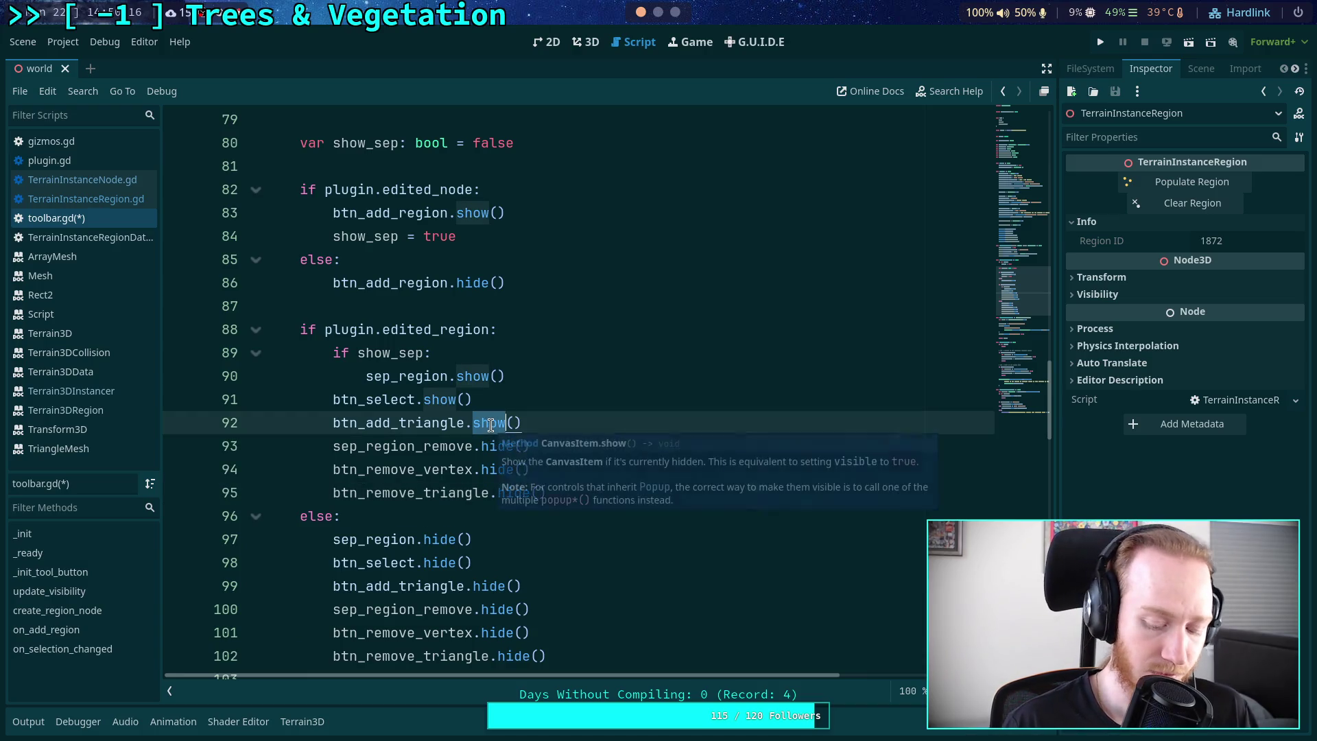
{"action": "key", "text": "ctrl+c"}
{"action": "double_click", "coordinate": [497, 446]}
{"action": "key", "text": "ctrl+v"}
{"action": "double_click", "coordinate": [496, 470]}
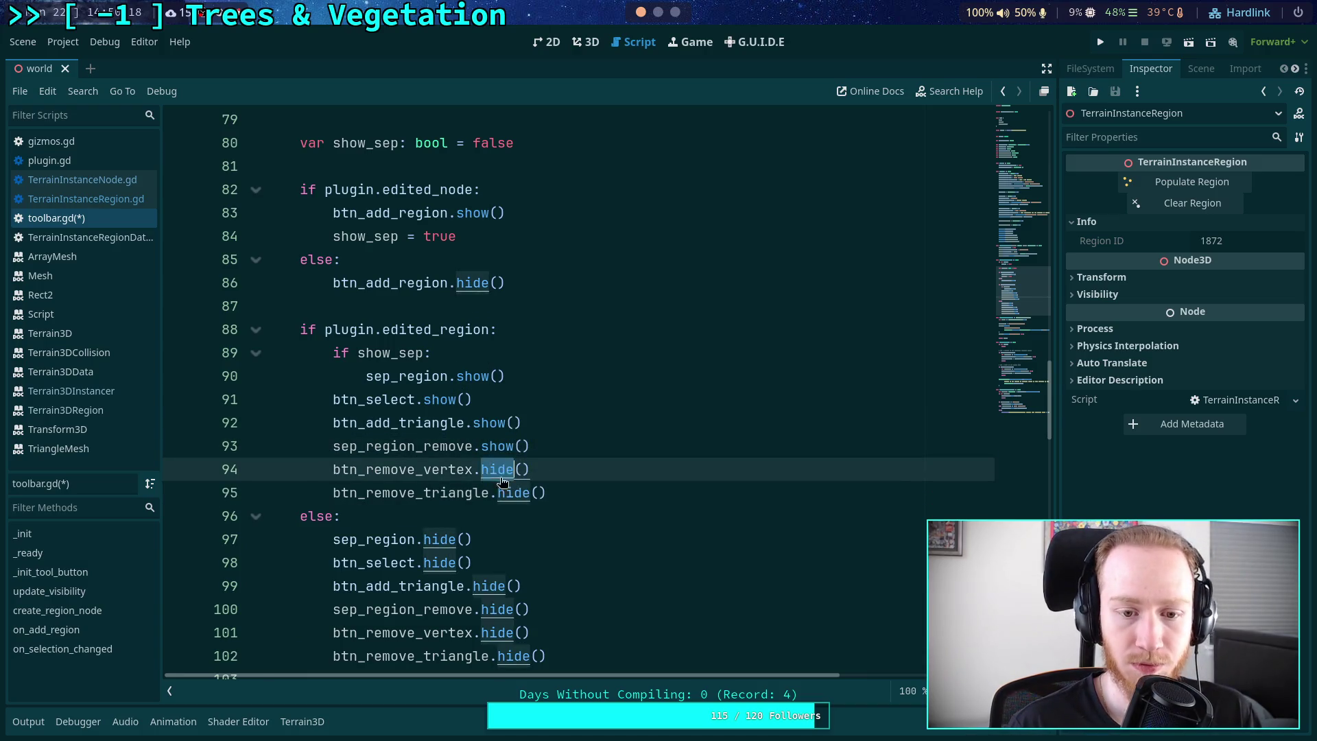
{"action": "key", "text": "ctrl+v"}
{"action": "double_click", "coordinate": [513, 493]}
{"action": "key", "text": "ctrl+v"}
{"action": "left_click", "coordinate": [564, 442]}
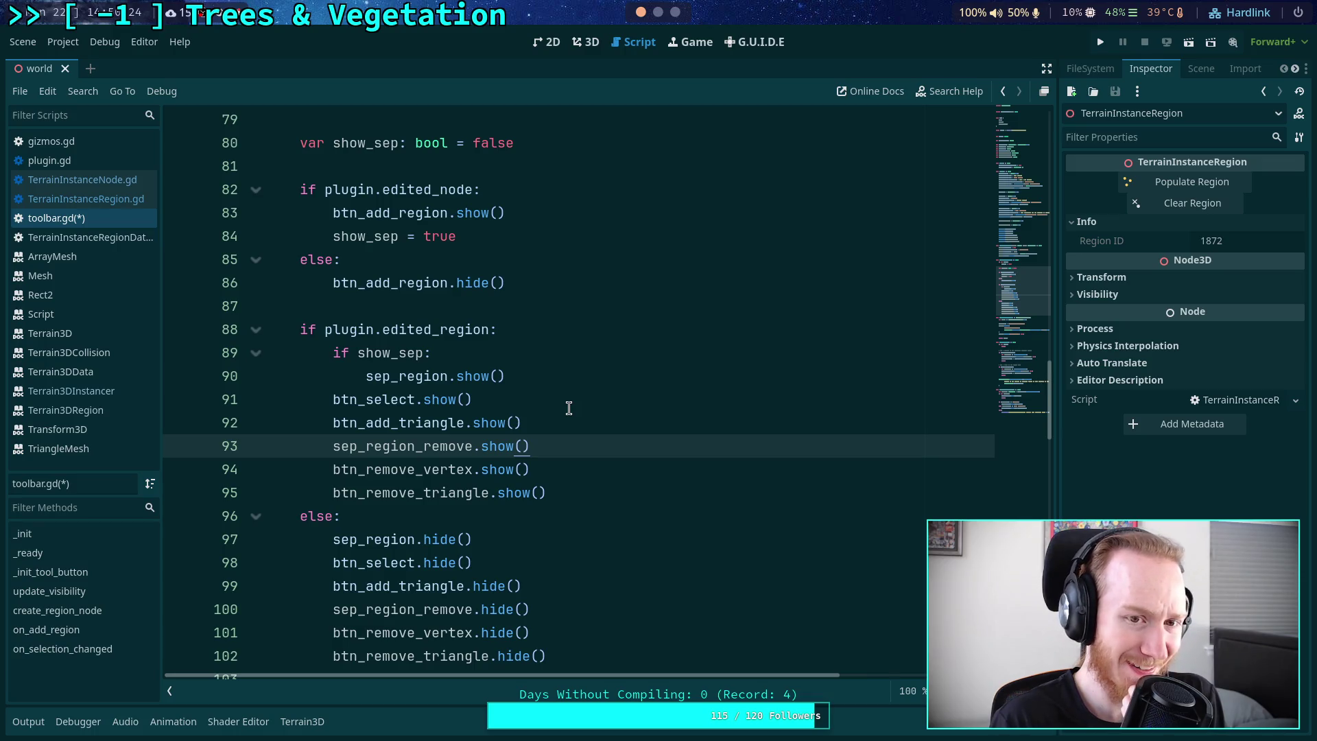
{"action": "left_click", "coordinate": [580, 423]}
- Start a new line 60 below the btn_remove_vertex creation line with btn_remove_vertex
{"action": "scroll", "coordinate": [582, 428], "scroll_direction": "down", "scroll_amount": 2}
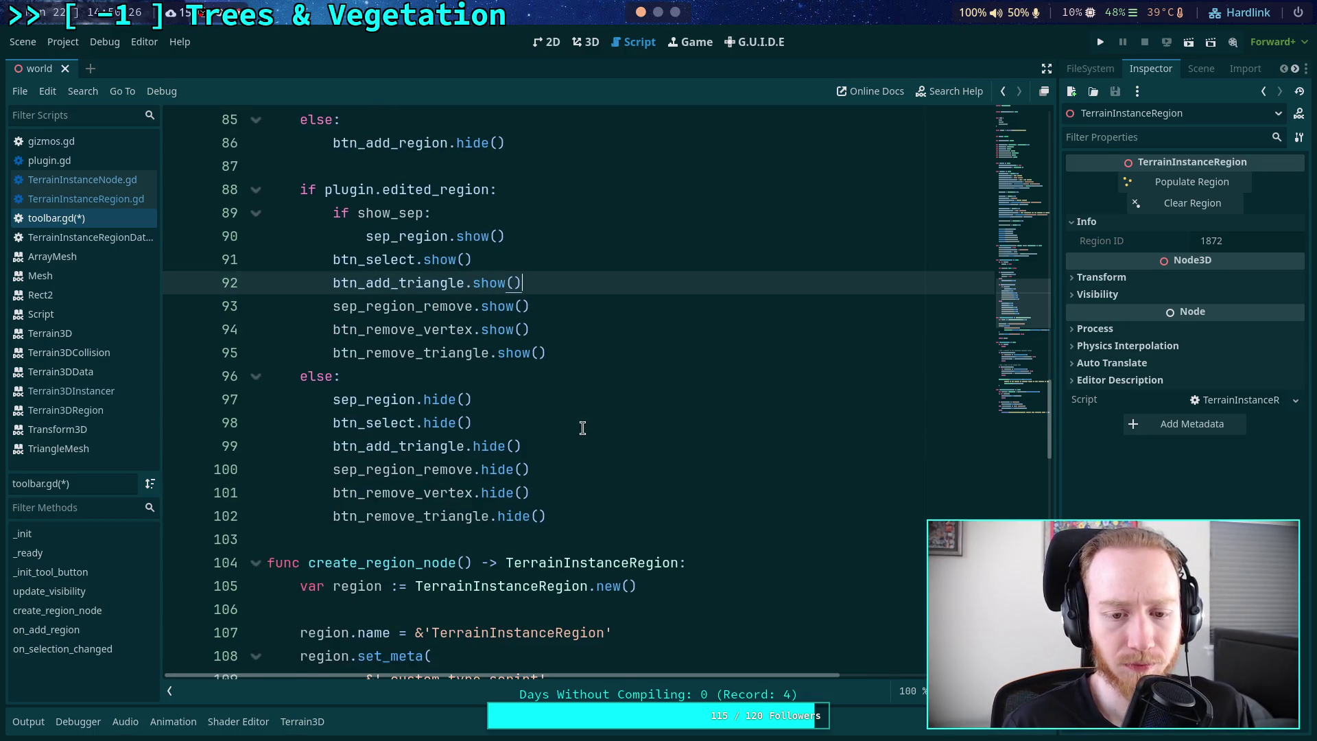
{"action": "scroll", "coordinate": [582, 427], "scroll_direction": "up", "scroll_amount": 8}
{"action": "left_click", "coordinate": [548, 447]}
{"action": "scroll", "coordinate": [565, 454], "scroll_direction": "up", "scroll_amount": 1}
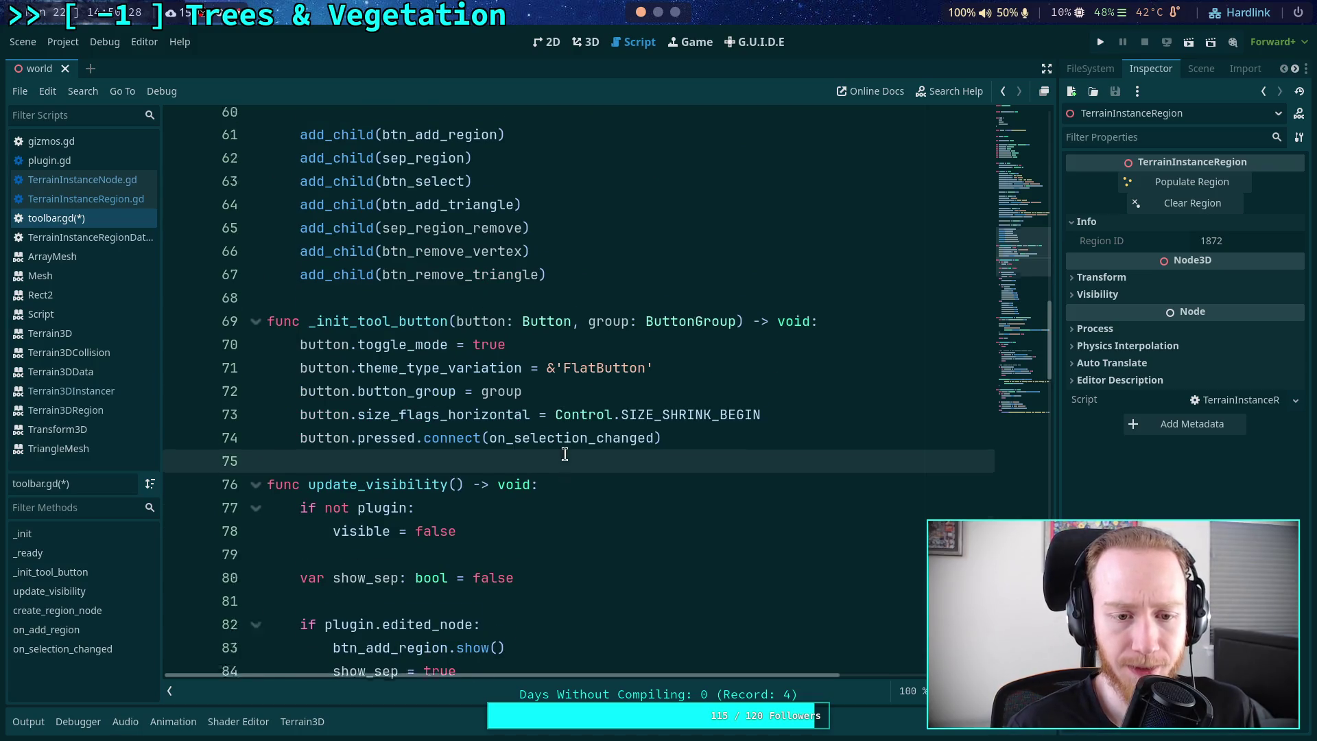
{"action": "scroll", "coordinate": [564, 454], "scroll_direction": "up", "scroll_amount": 5}
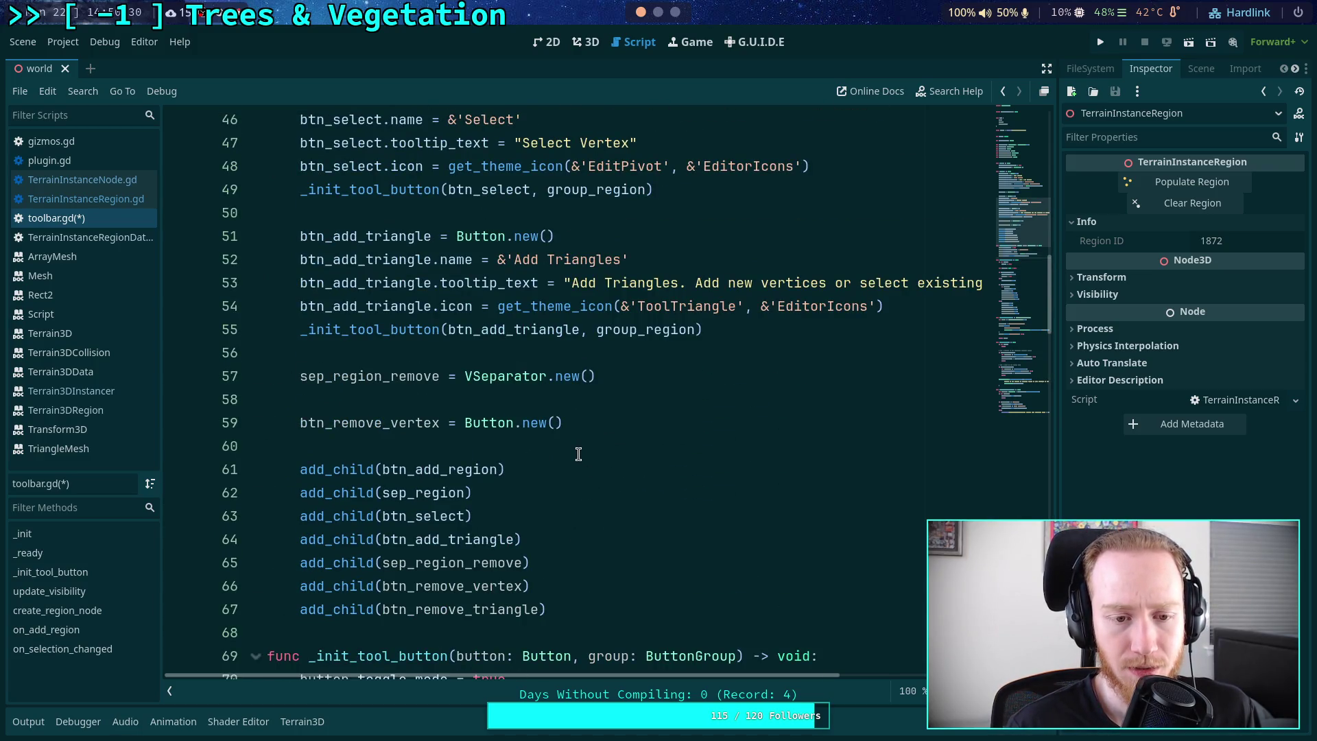
{"action": "scroll", "coordinate": [578, 454], "scroll_direction": "up", "scroll_amount": 1}
{"action": "left_click", "coordinate": [674, 499]}
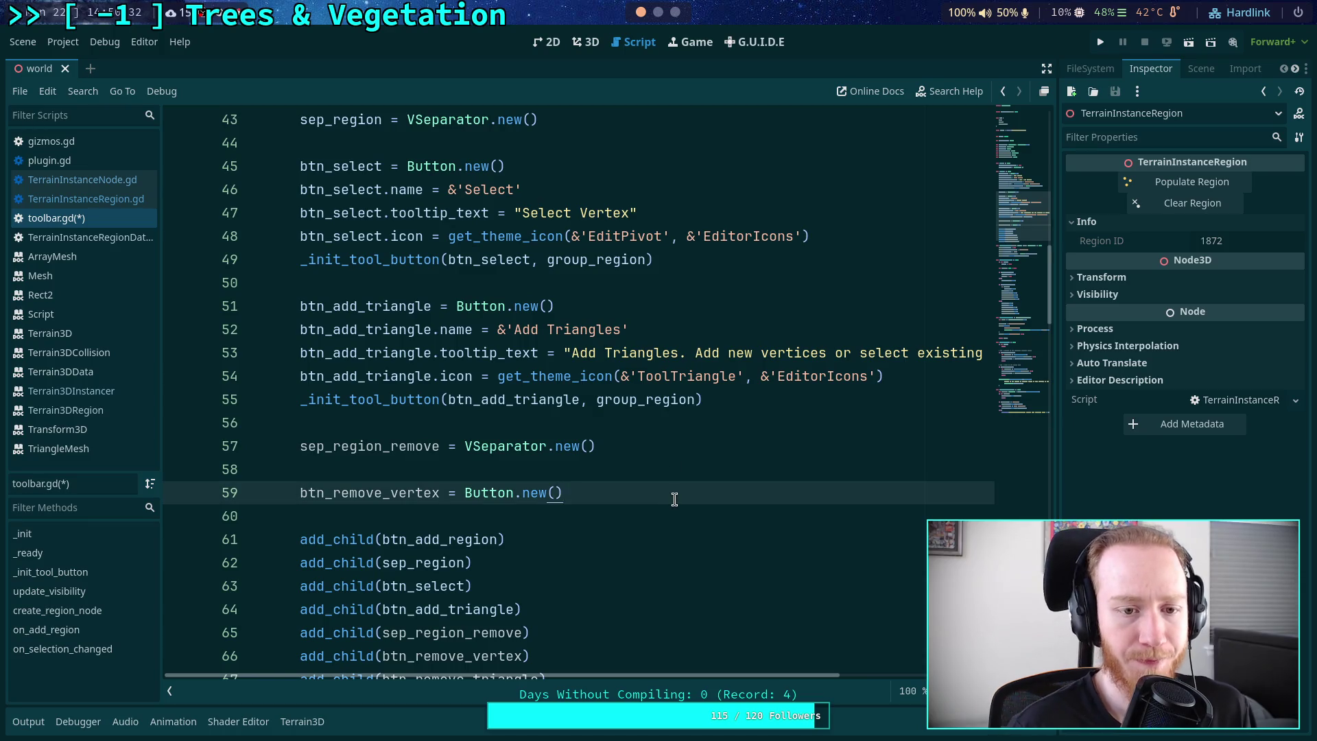
{"action": "key", "text": "Return"}
{"action": "type", "text": "tbt_"}
{"action": "key", "text": "BackSpace"}
{"action": "key", "text": "BackSpace"}
{"action": "key", "text": "BackSpace"}
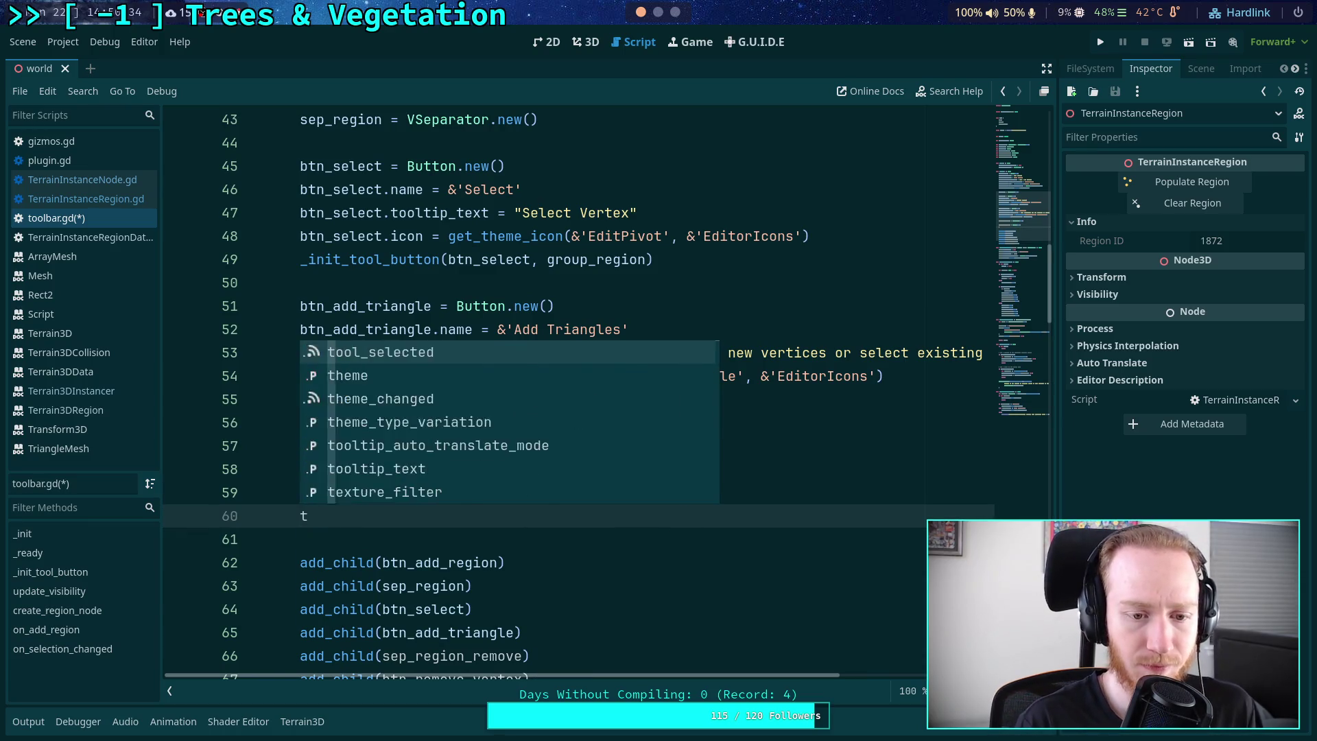
{"action": "key", "text": "BackSpace"}
{"action": "type", "text": "btn_"}
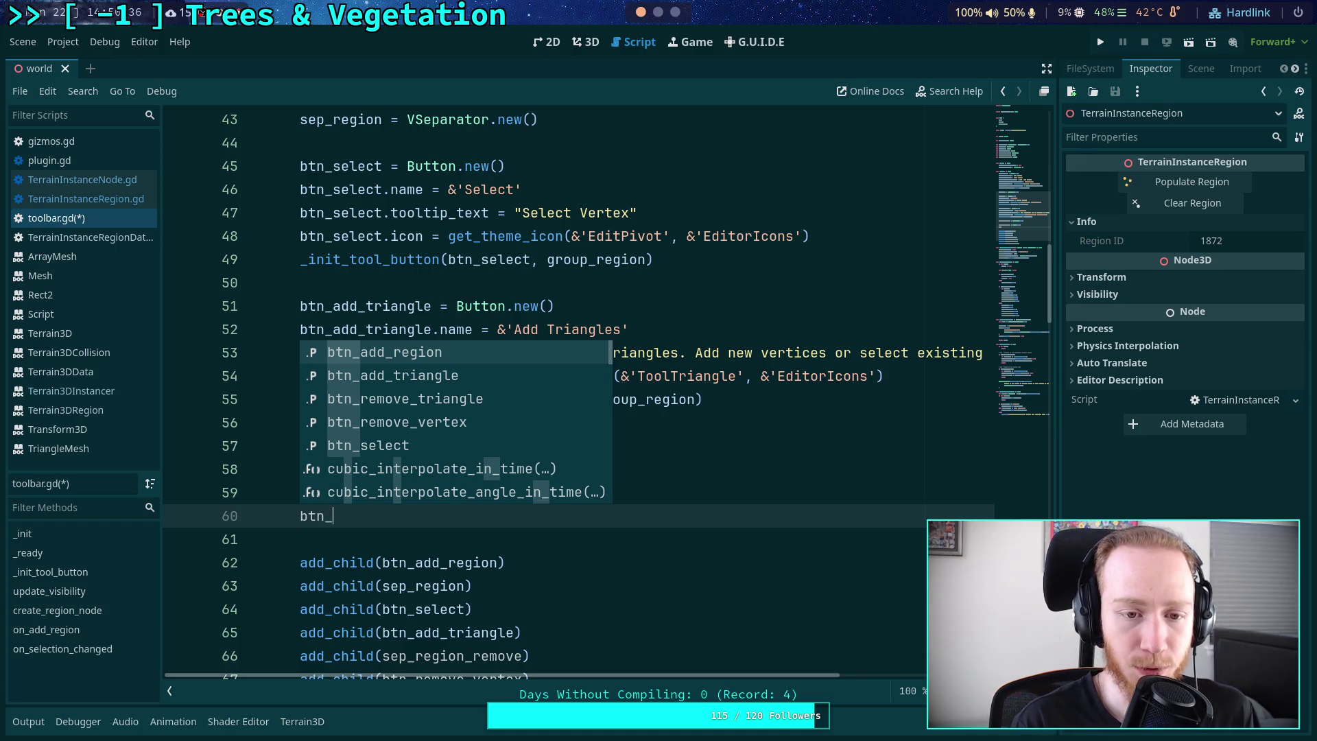
{"action": "key", "text": "Down"}
{"action": "key", "text": "Down"}
{"action": "key", "text": "Down"}
{"action": "key", "text": "Return"}
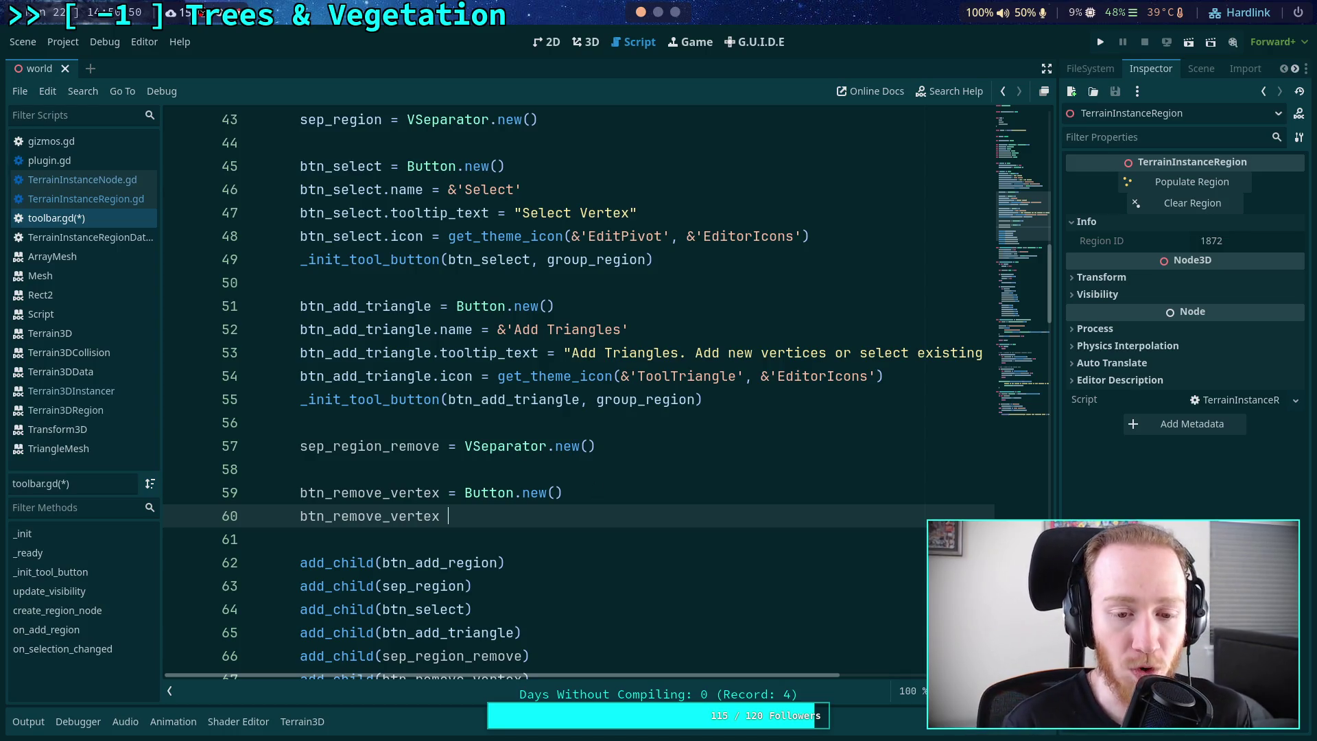
- Set btn_remove_vertex.name to &'Remove Vertex' on line 60
{"action": "type", "text": "."}
{"action": "key", "text": "Left"}
{"action": "key", "text": "BackSpace"}
{"action": "key", "text": "Right"}
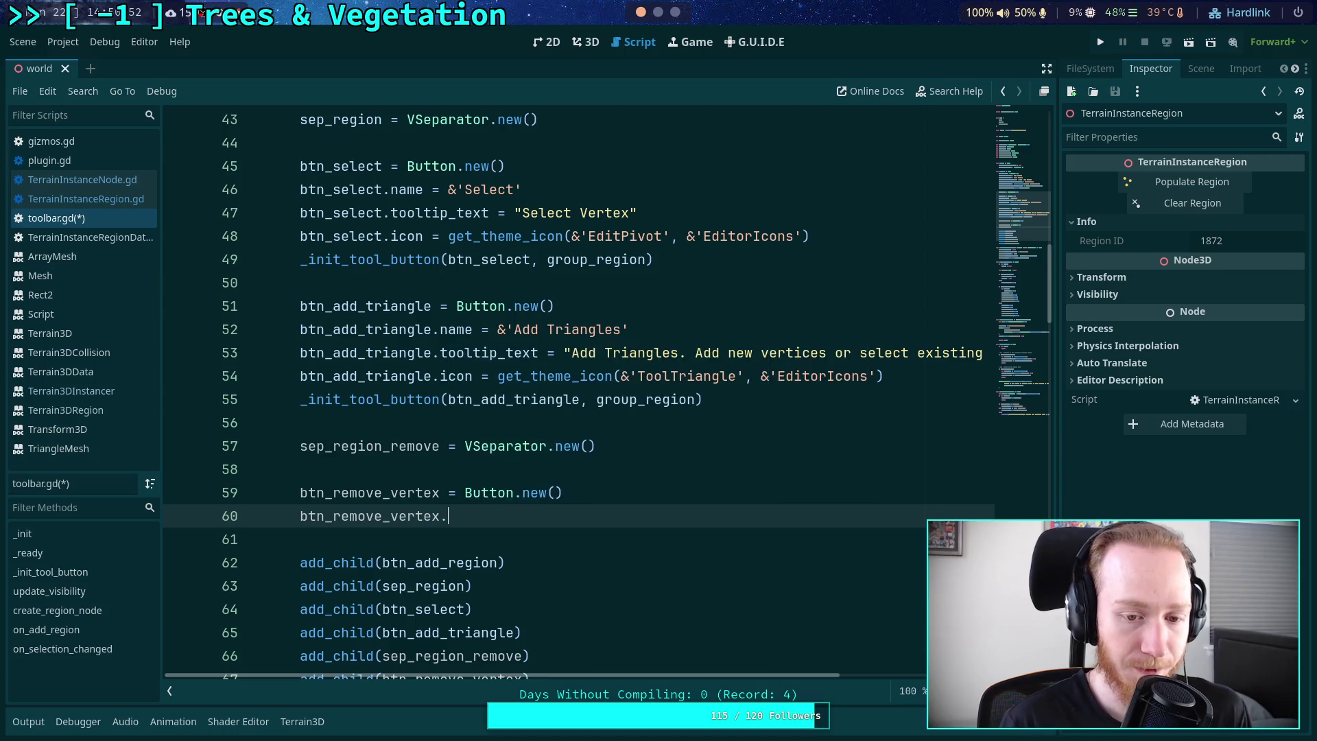
{"action": "type", "text": "name"}
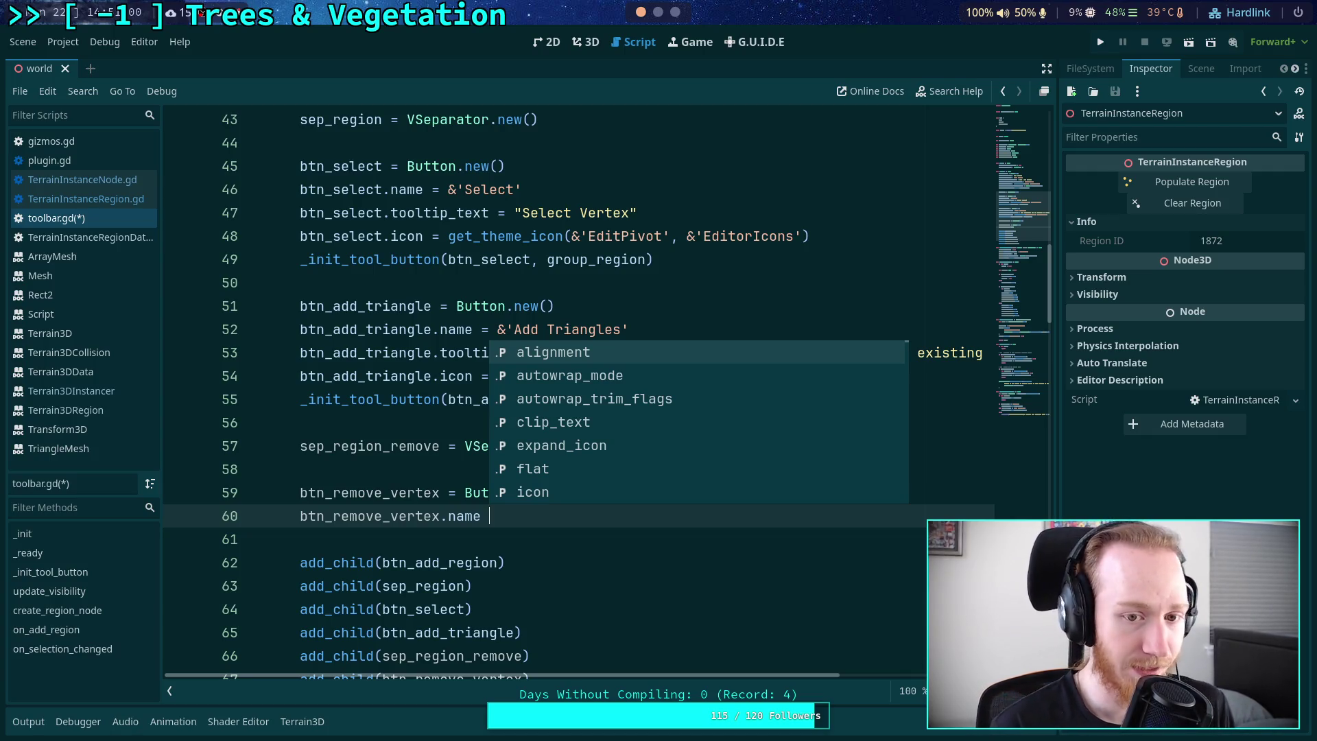
{"action": "type", "text": "= &'"}
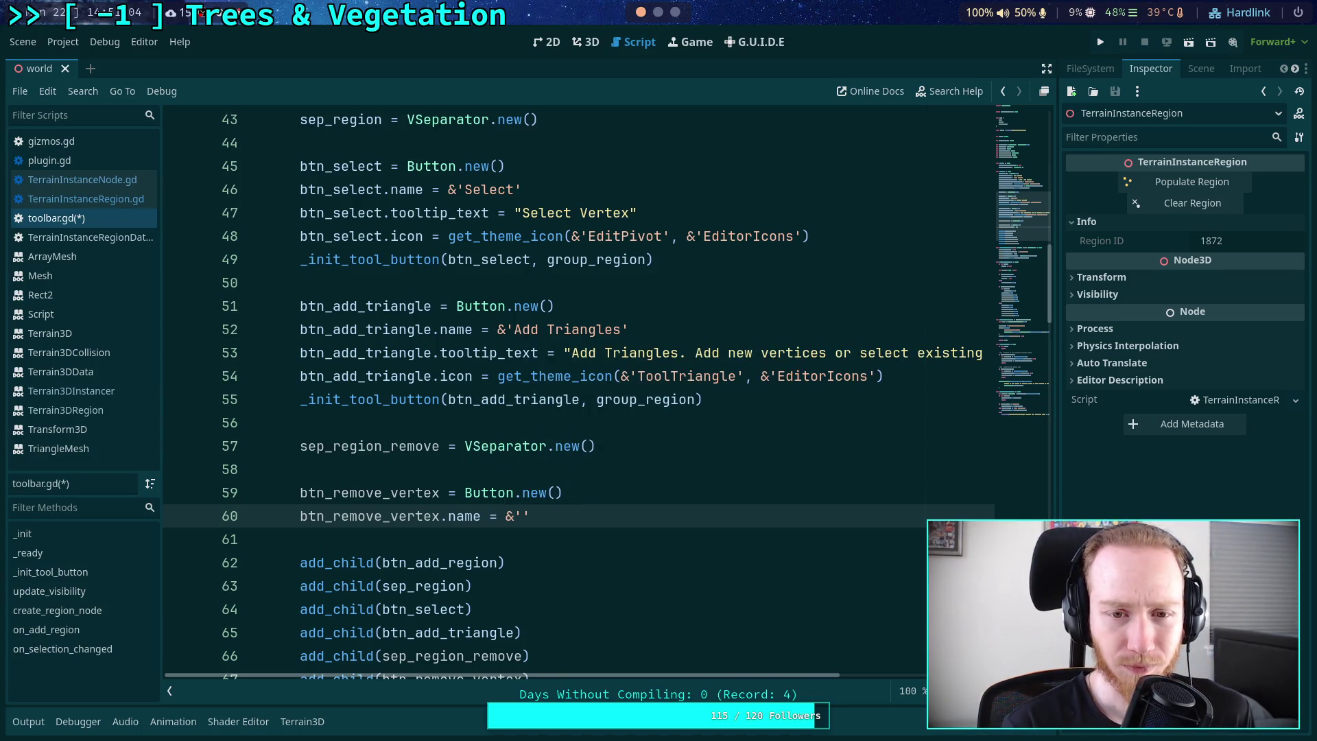
{"action": "type", "text": "Remove Ver"}
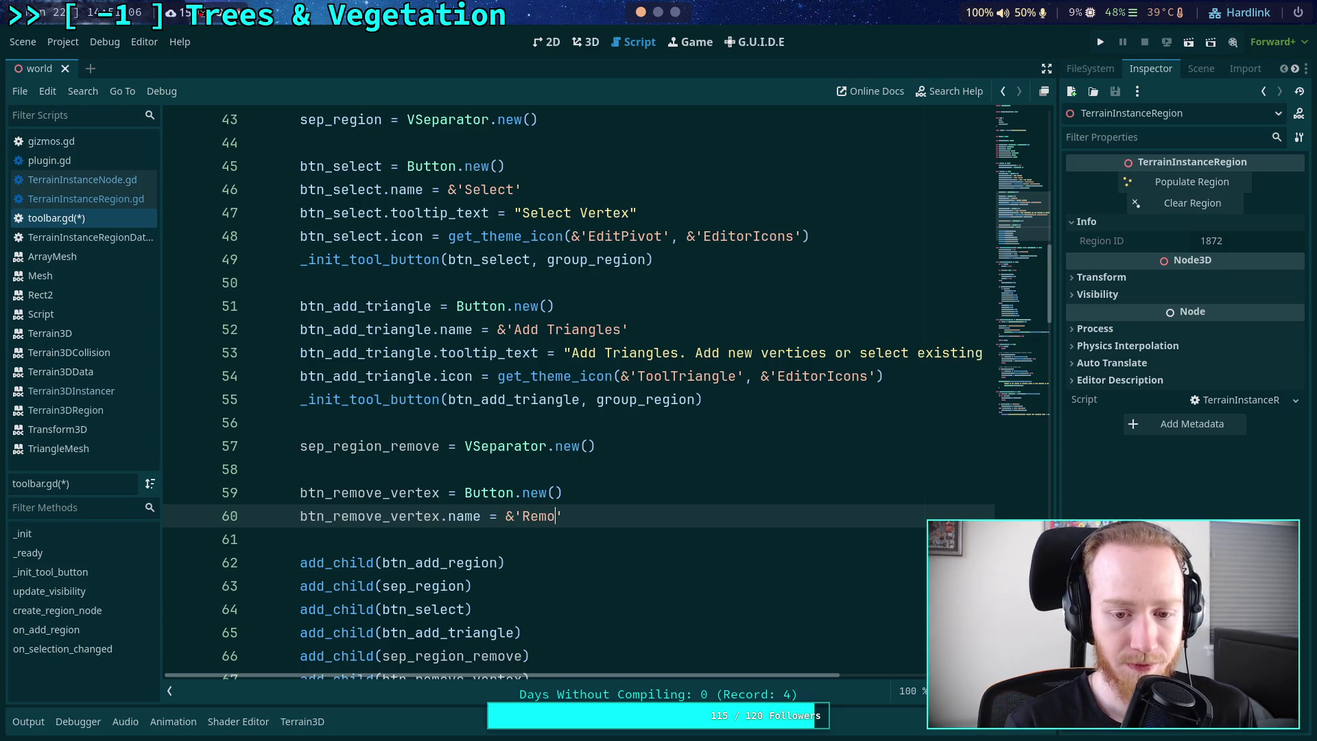
{"action": "type", "text": "tex"}
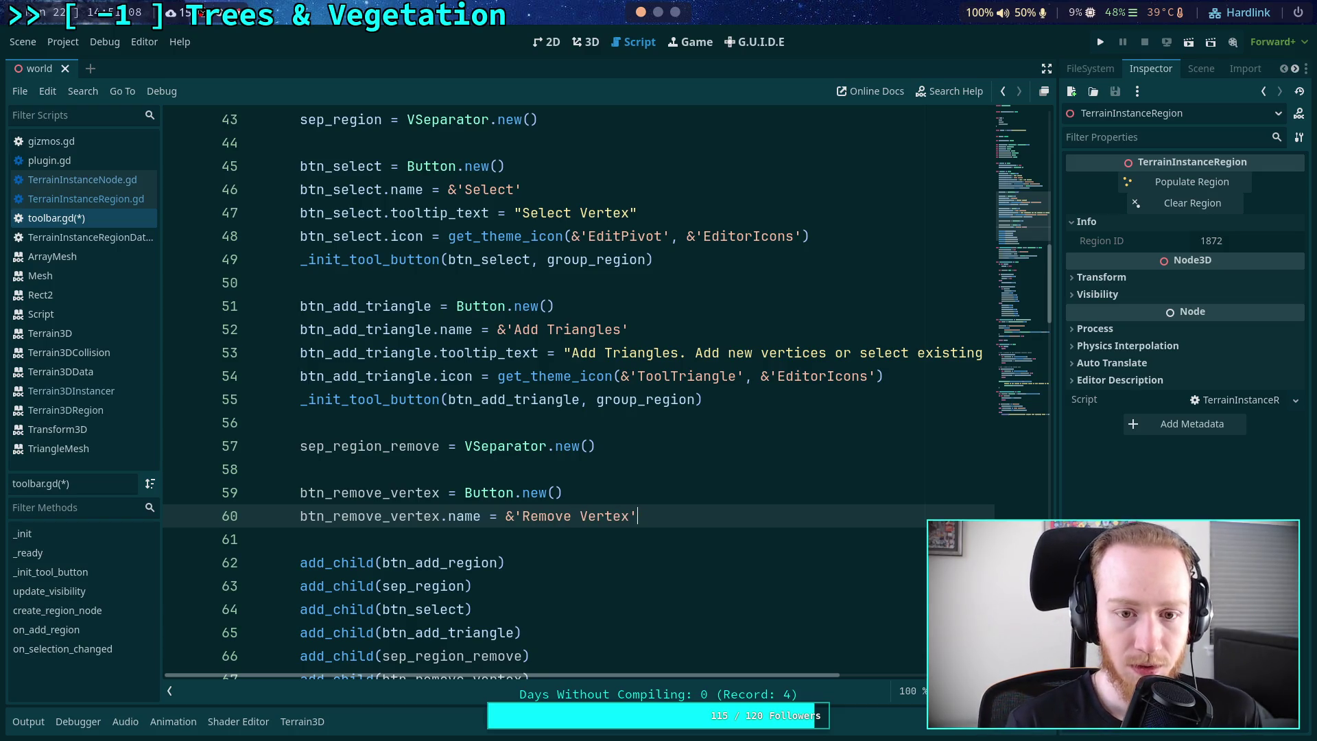
{"action": "key", "text": "End"}
- Begin line 61 as btn_remove_vertex.tooltip_text using autocomplete
{"action": "key", "text": "Return"}
{"action": "type", "text": "btn_remove_triangl"}
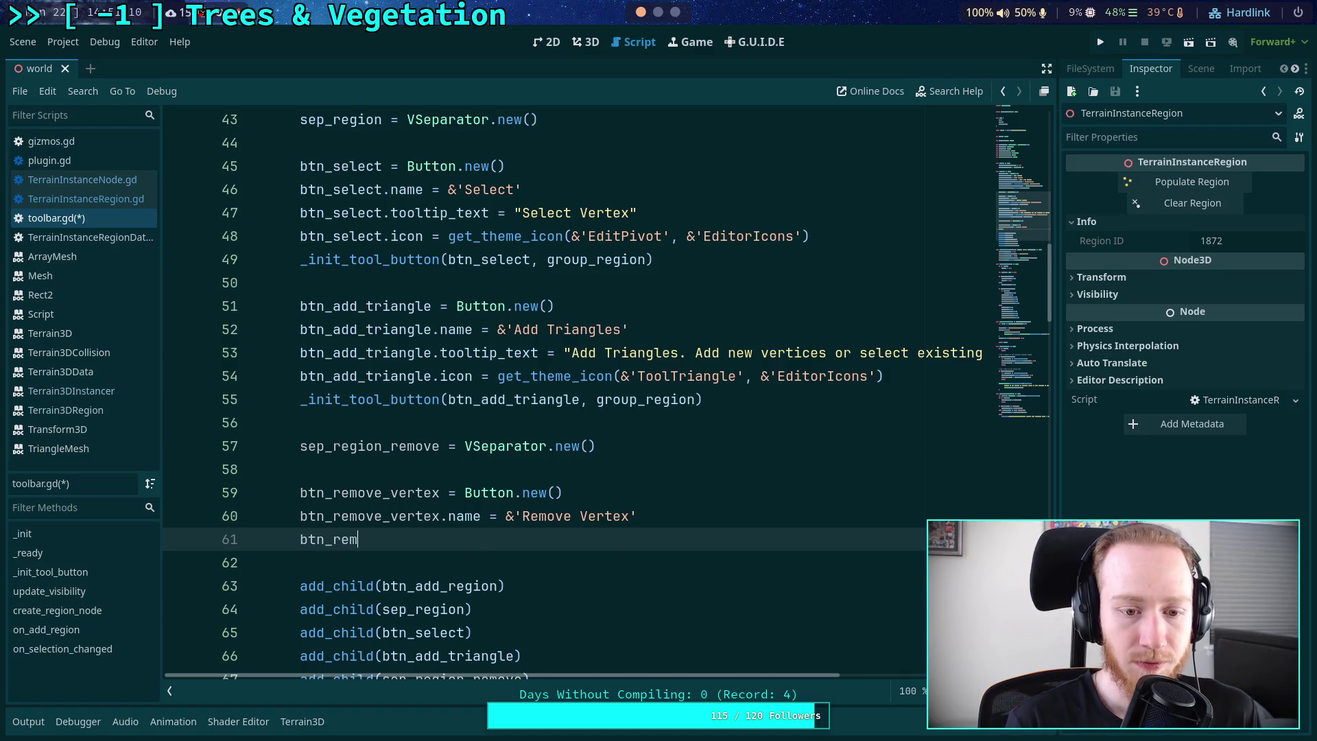
{"action": "key", "text": "BackSpace"}
{"action": "key", "text": "BackSpace"}
{"action": "key", "text": "BackSpace"}
{"action": "type", "text": "ve_ve"}
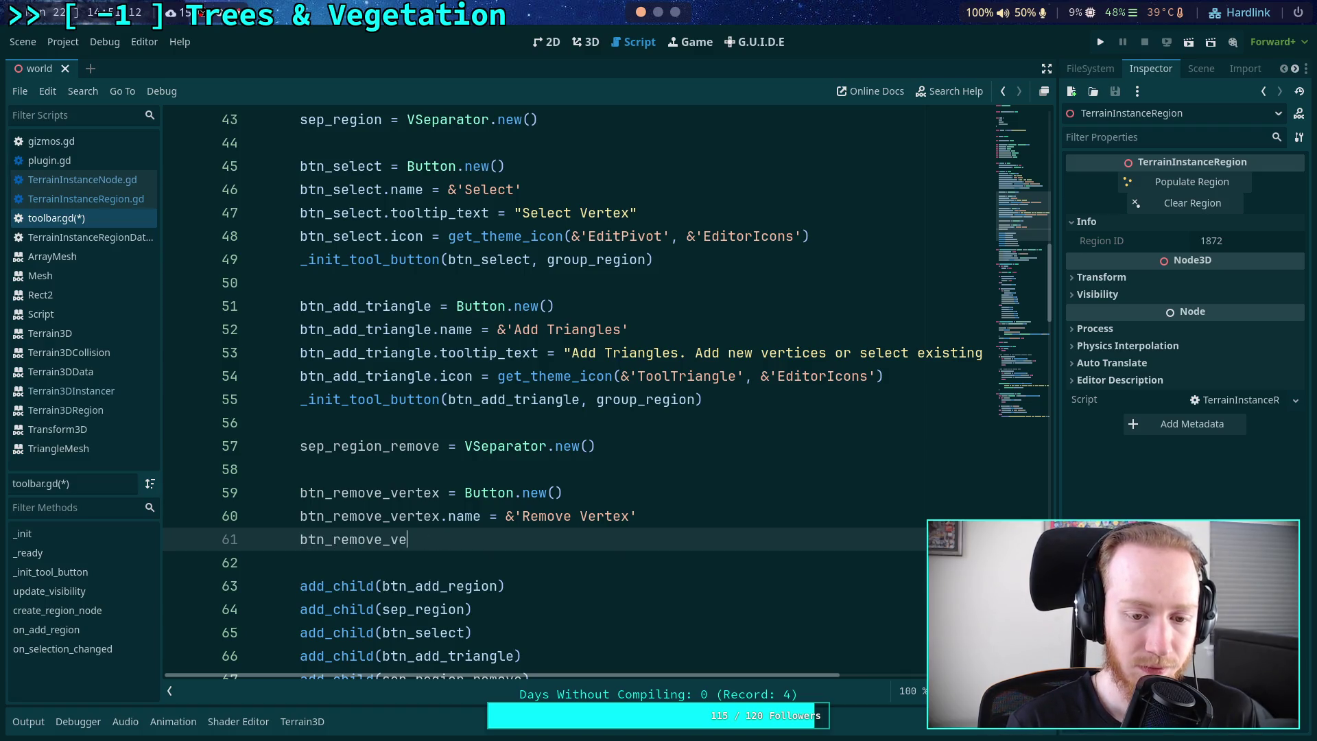
{"action": "key", "text": "Return"}
{"action": "type", "text": ".to"}
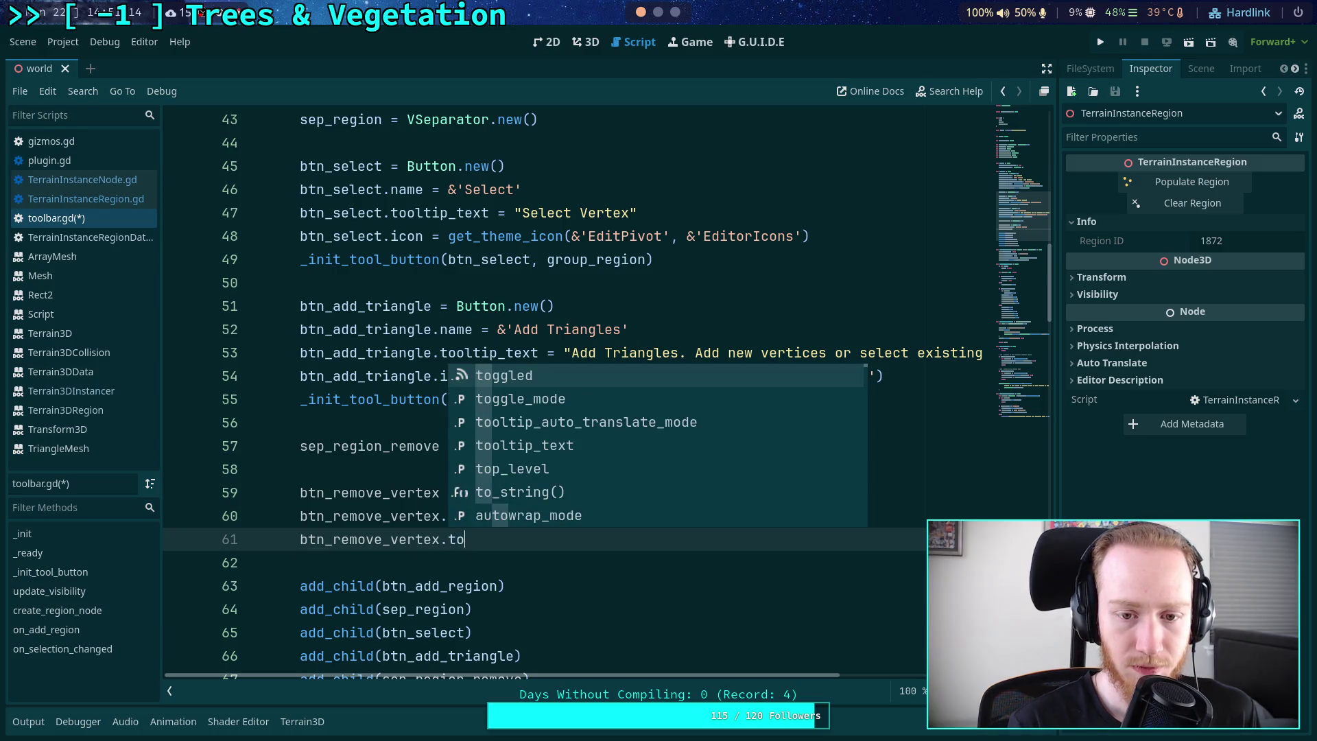
{"action": "key", "text": "Down"}
{"action": "key", "text": "Down"}
{"action": "key", "text": "Down"}
{"action": "key", "text": "Return"}
- Give the tooltip the string "Remove Vertex" and add an empty line below it
{"action": "type", "text": "\"Remove a"}
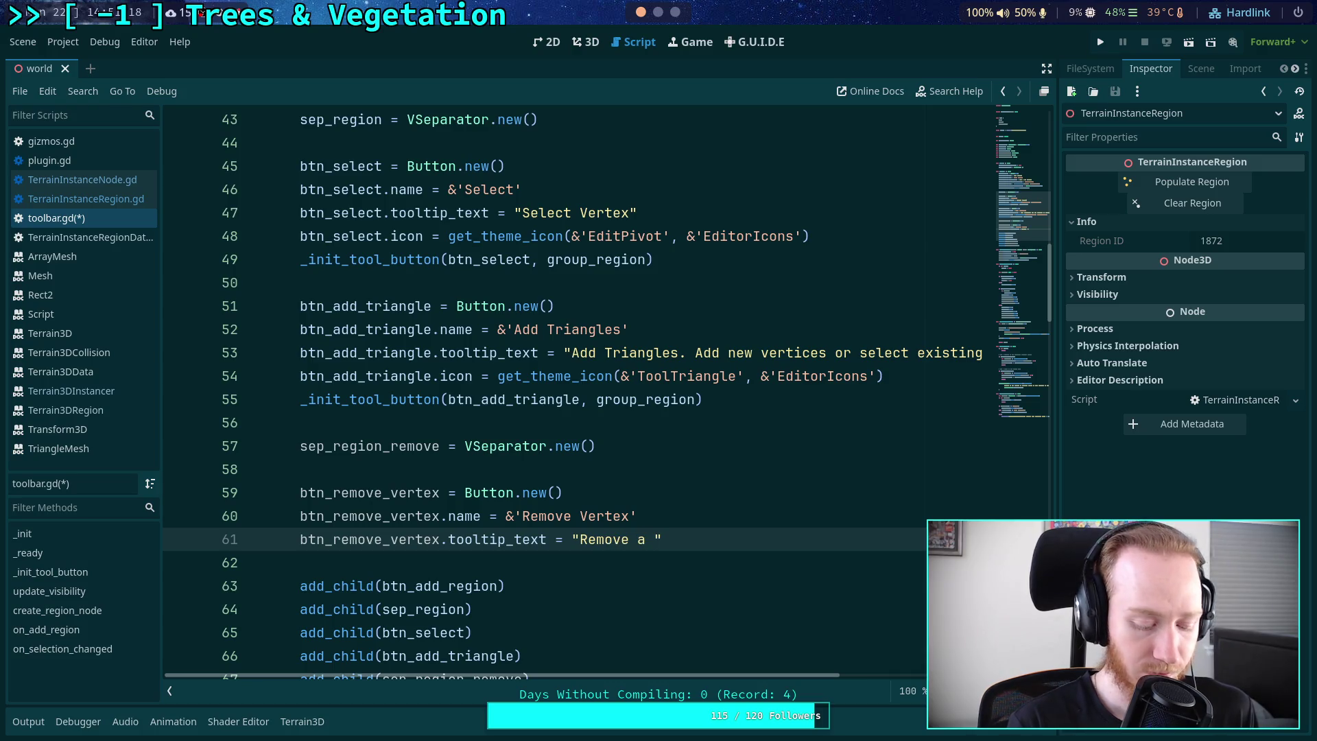
{"action": "key", "text": "BackSpace"}
{"action": "key", "text": "BackSpace"}
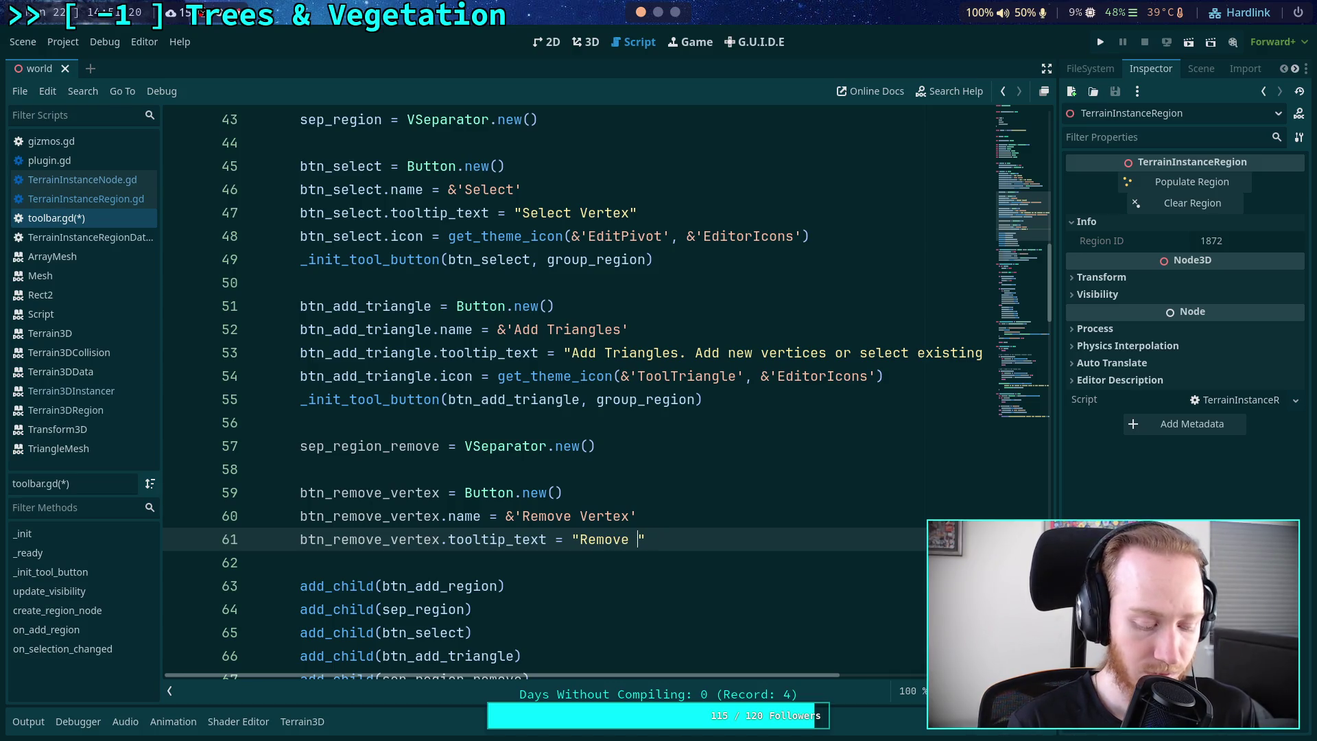
{"action": "type", "text": "Vertices"}
{"action": "left_click", "coordinate": [712, 539]}
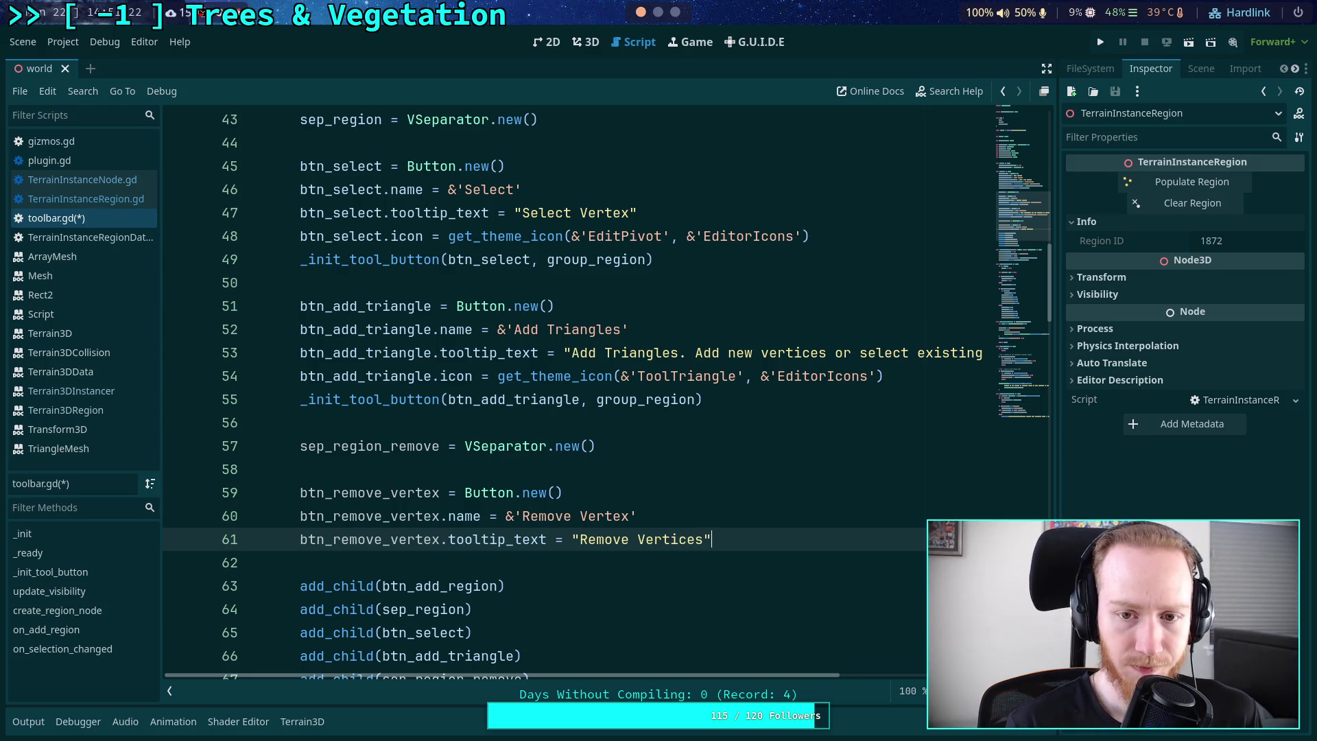
{"action": "key", "text": "BackSpace"}
{"action": "key", "text": "BackSpace"}
{"action": "key", "text": "BackSpace"}
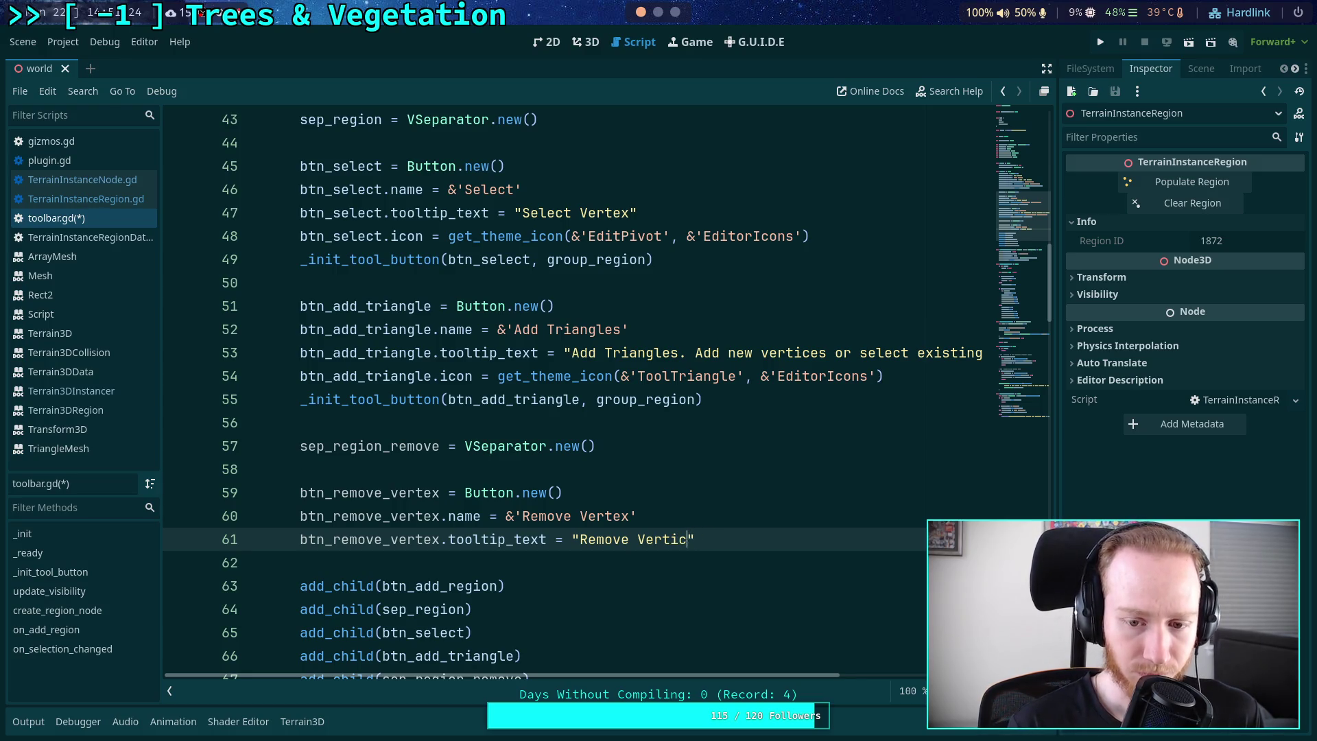
{"action": "type", "text": "ices"}
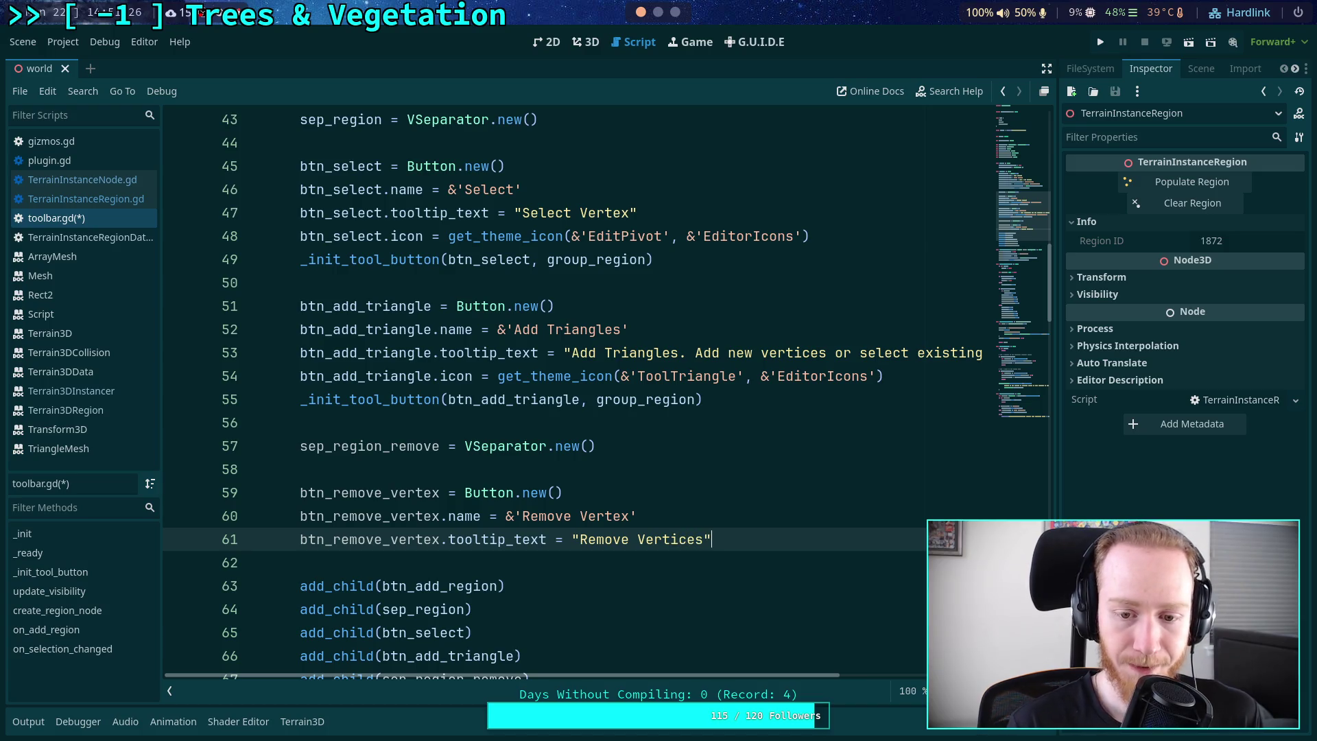
{"action": "key", "text": "BackSpace"}
{"action": "key", "text": "BackSpace"}
{"action": "key", "text": "BackSpace"}
{"action": "key", "text": "BackSpace"}
{"action": "type", "text": "e"}
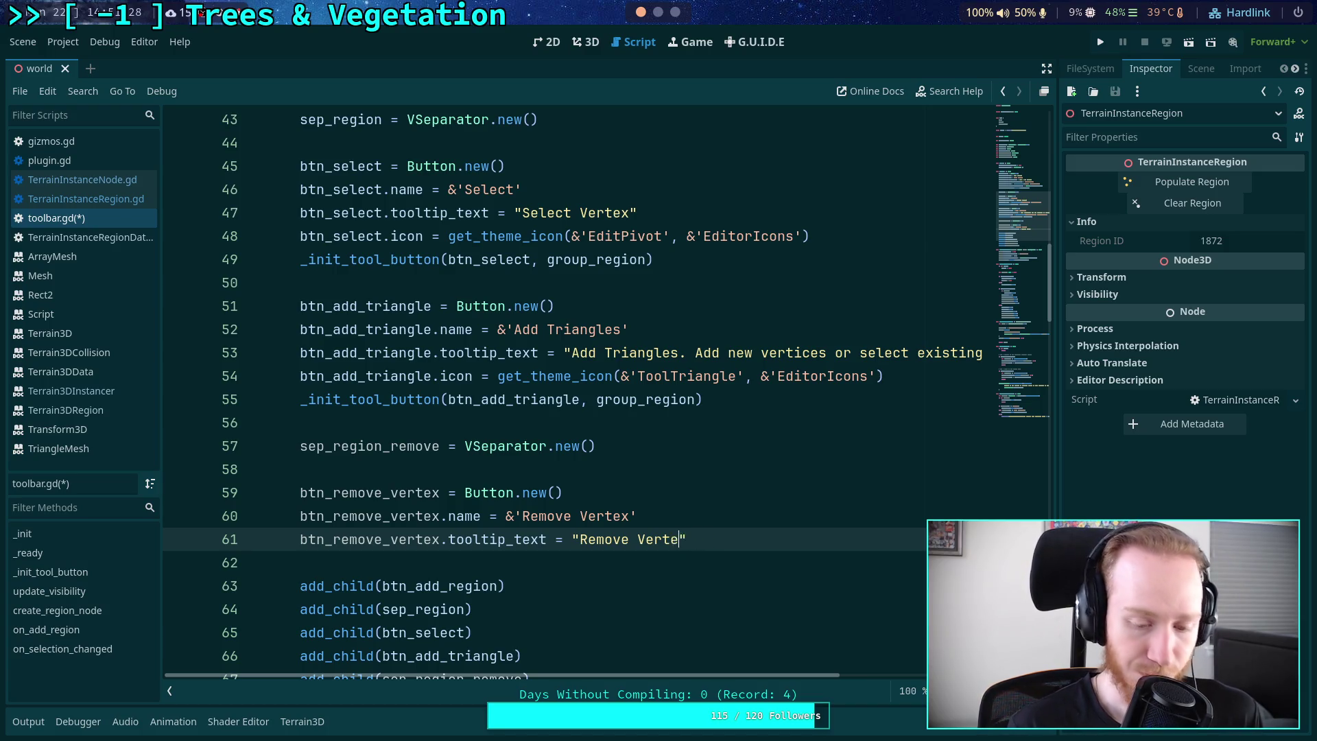
{"action": "type", "text": "x"}
{"action": "key", "text": "End"}
{"action": "key", "text": "Return"}
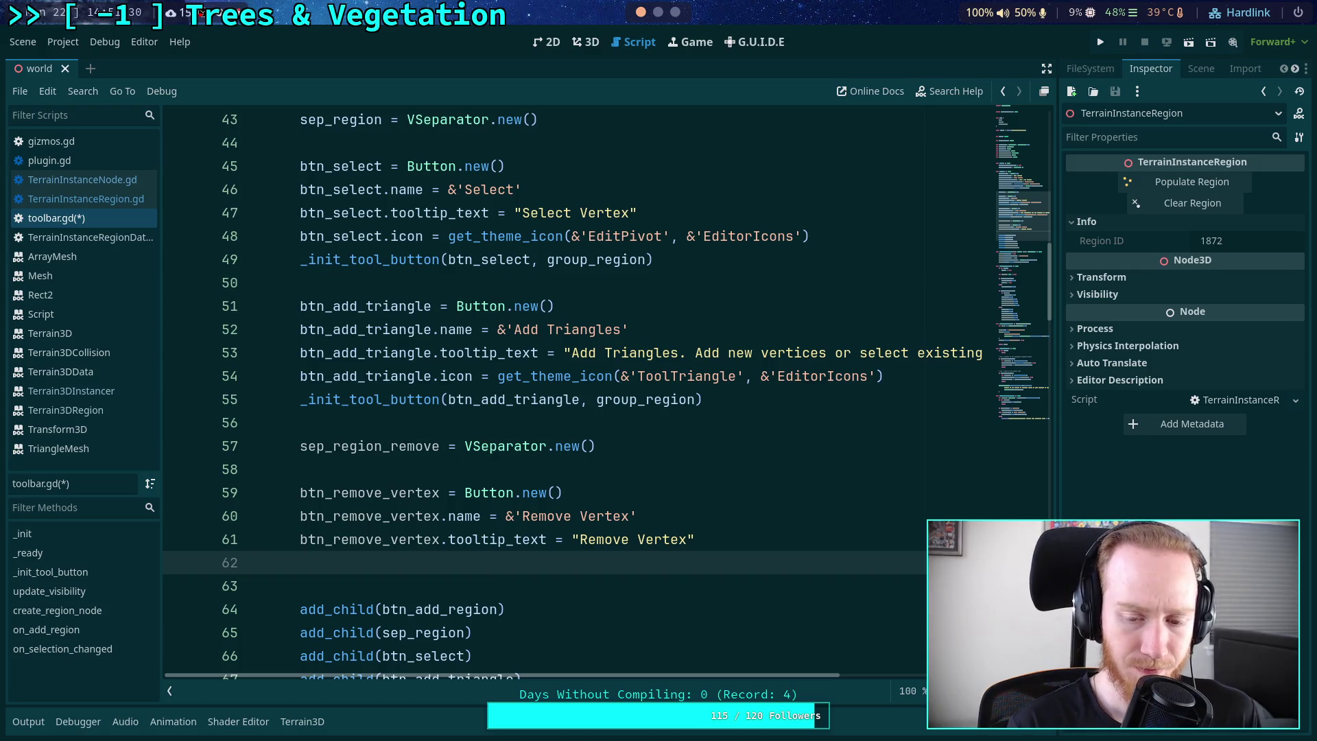
- Append '. Will also delete any faces connected to the v…' to the Remove Vertex tooltip
{"action": "left_click", "coordinate": [685, 542]}
{"action": "type", "text": ". Will "}
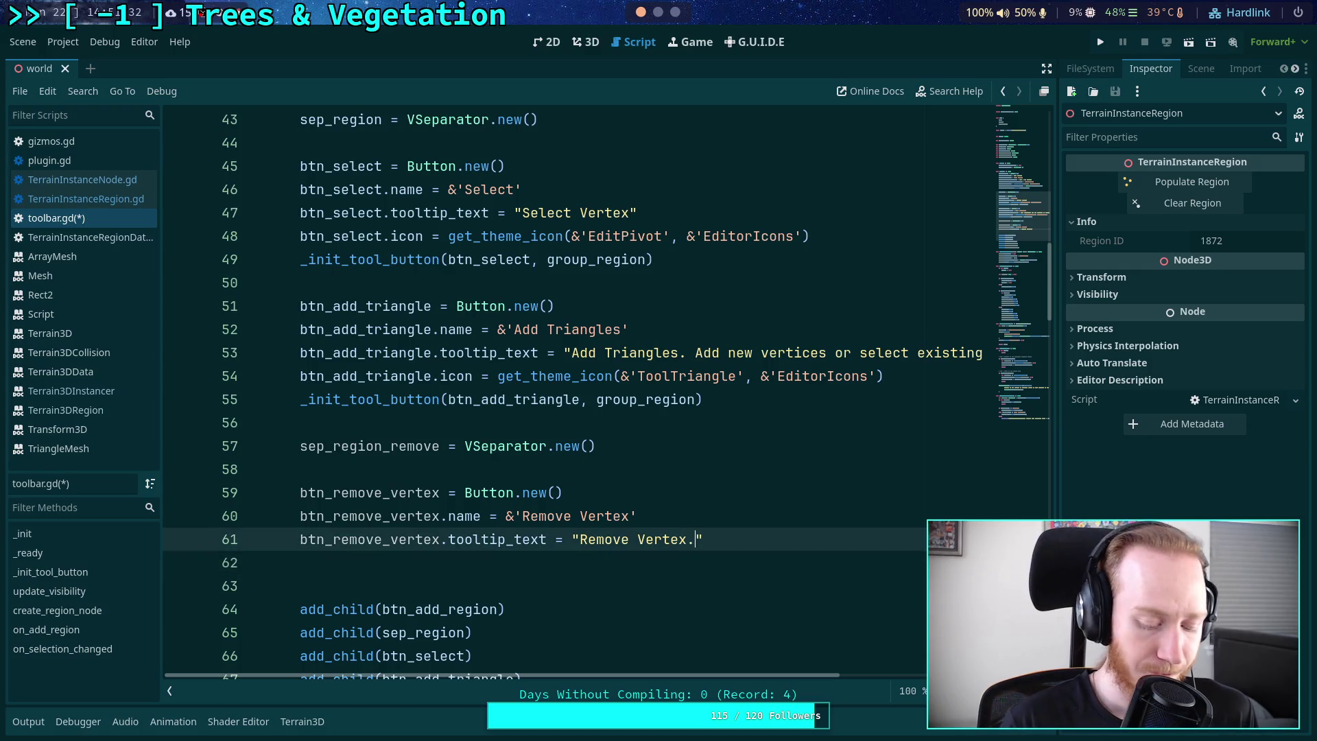
{"action": "type", "text": "also delet"}
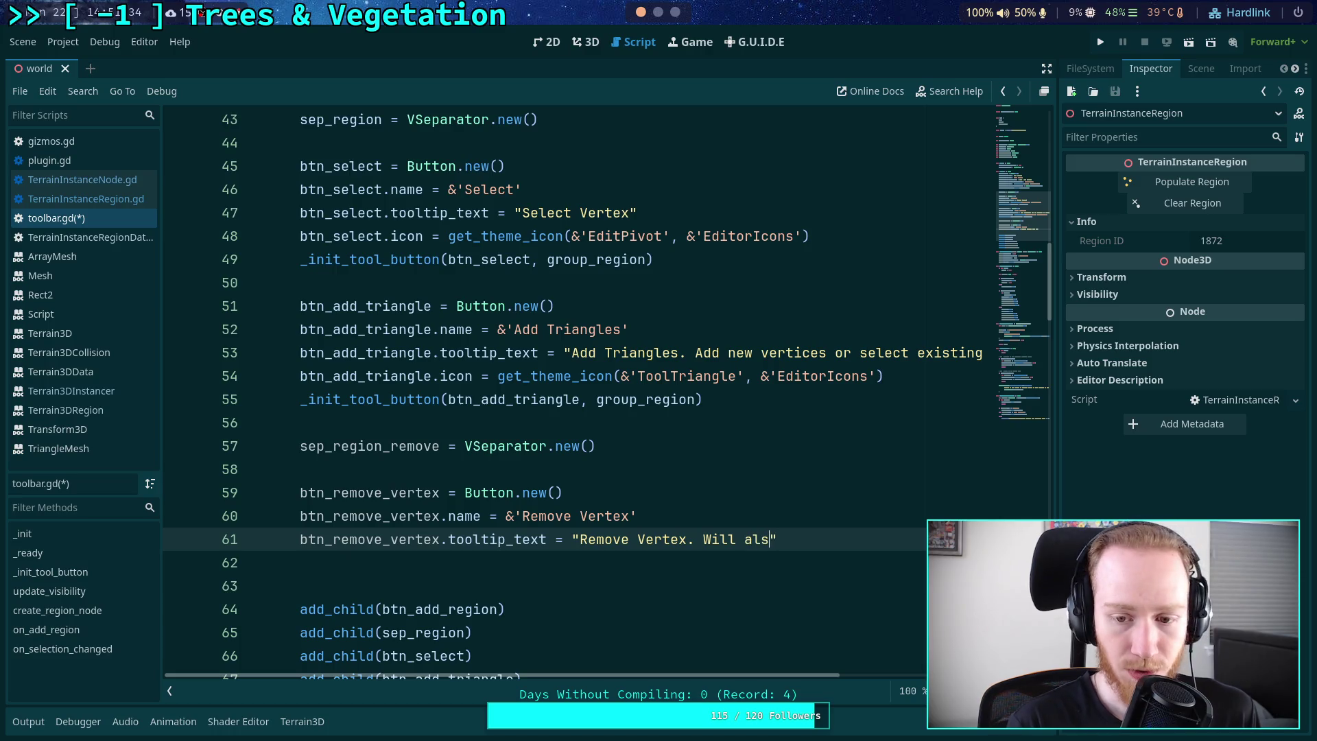
{"action": "key", "text": "BackSpace"}
{"action": "type", "text": "e any faces"}
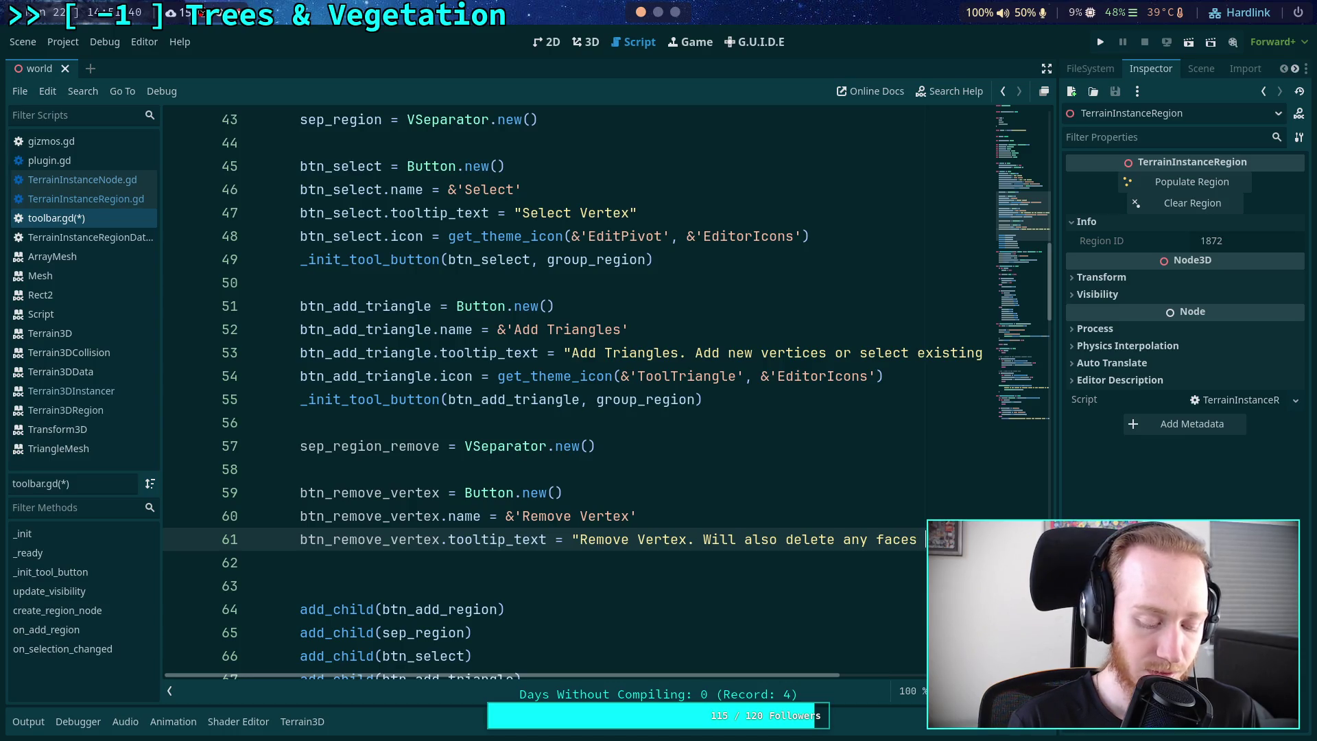
{"action": "type", "text": " conne"}
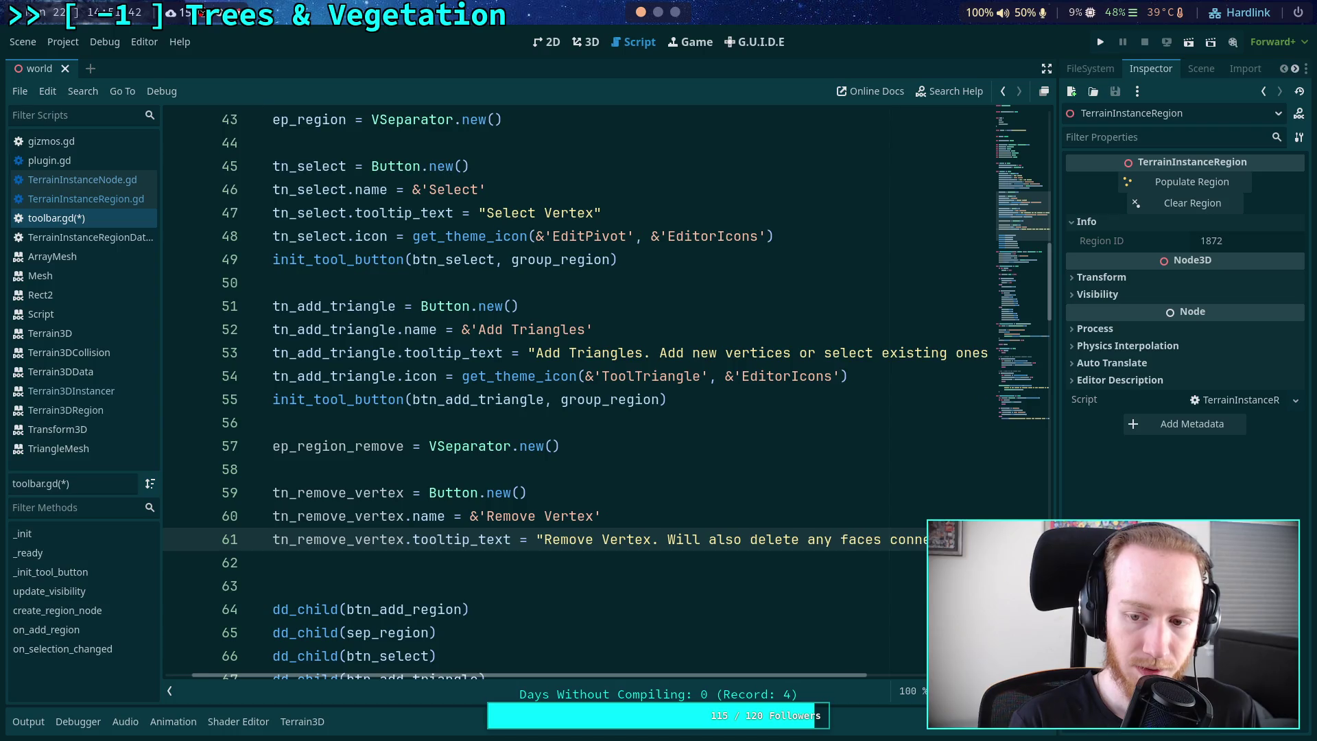
{"action": "type", "text": "cted to the ve"}
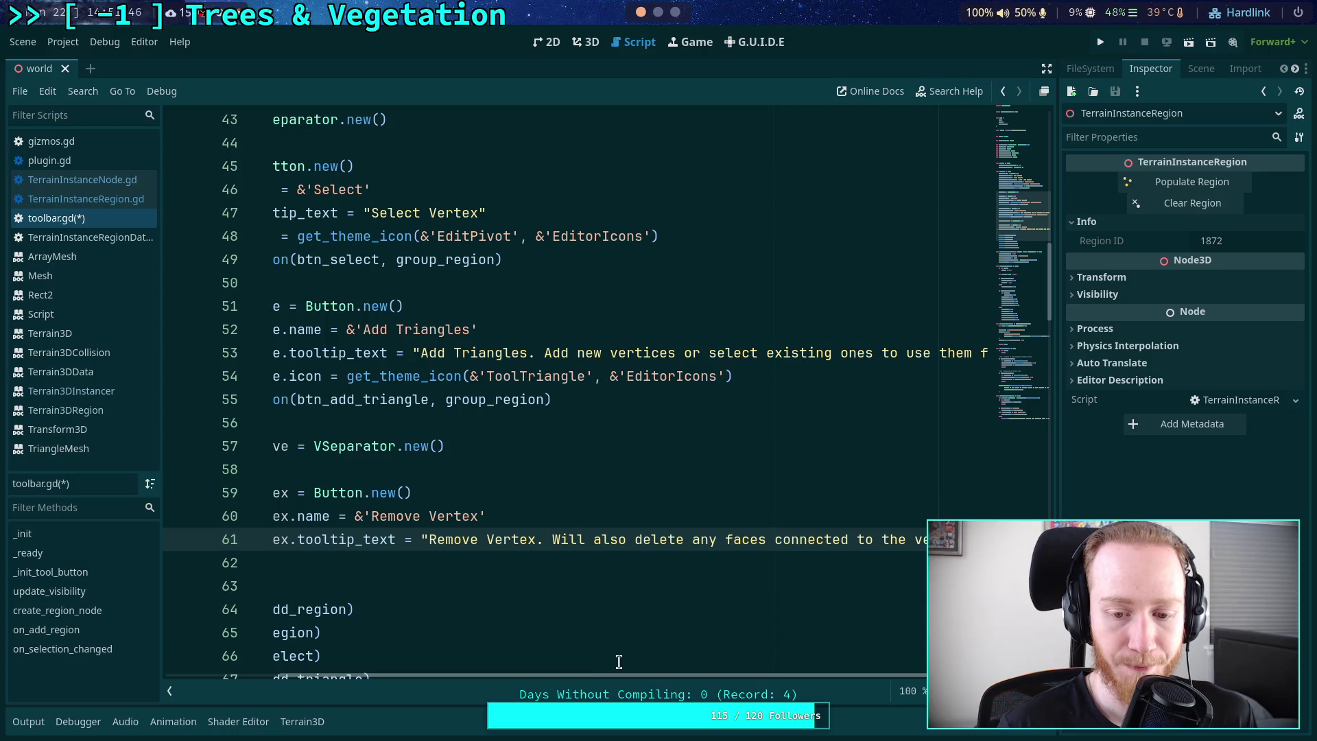
{"action": "left_click_drag", "start_coordinate": [617, 675], "coordinate": [356, 630]}
{"action": "left_click", "coordinate": [476, 553]}
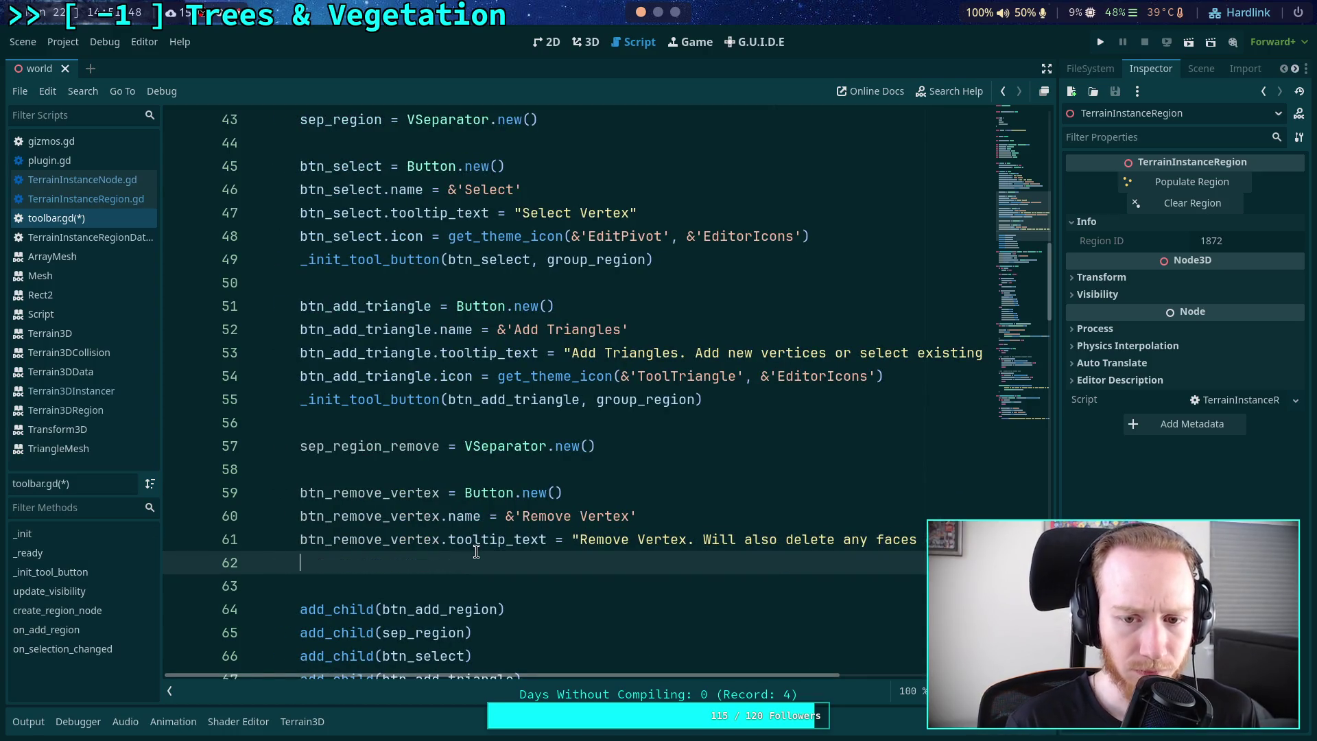
- On line 62 write btn_remove_vertex.icon = get_theme_icon( with arguments left empty
{"action": "type", "text": "btn_remove_v"}
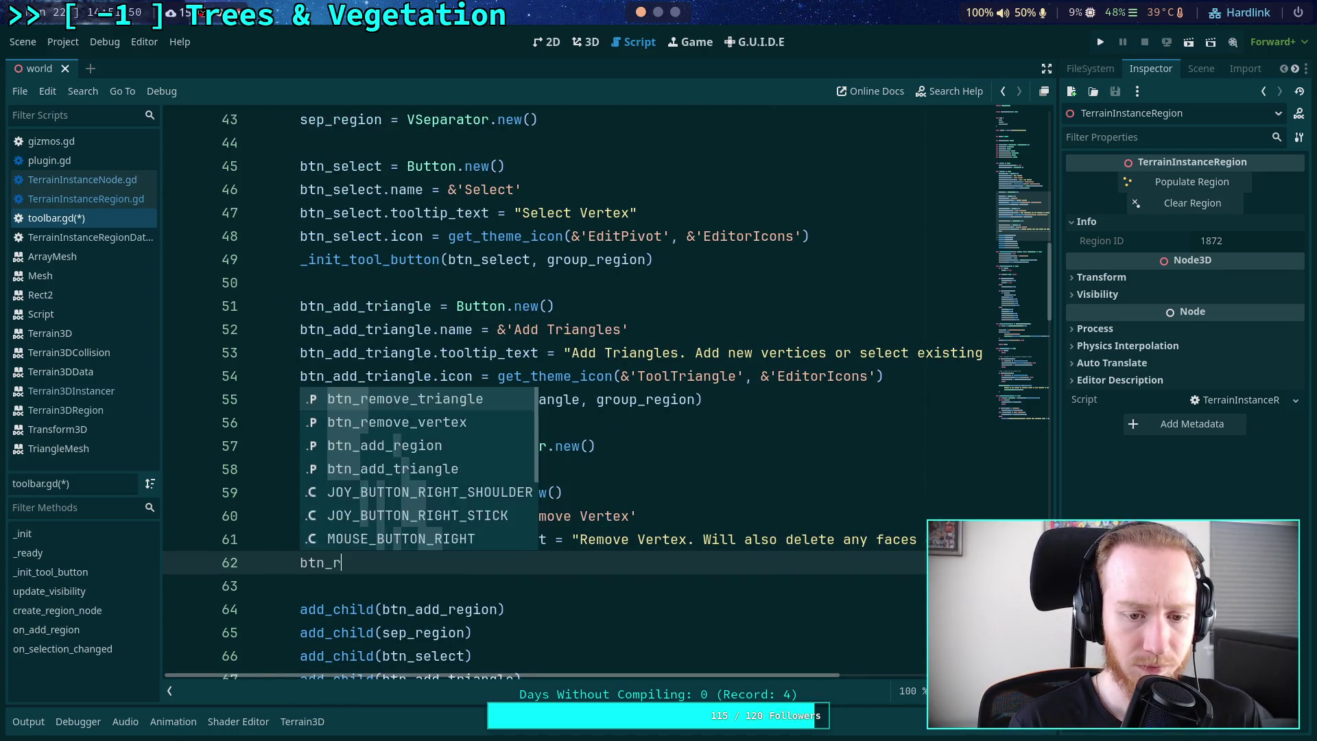
{"action": "key", "text": "Return"}
{"action": "type", "text": "."}
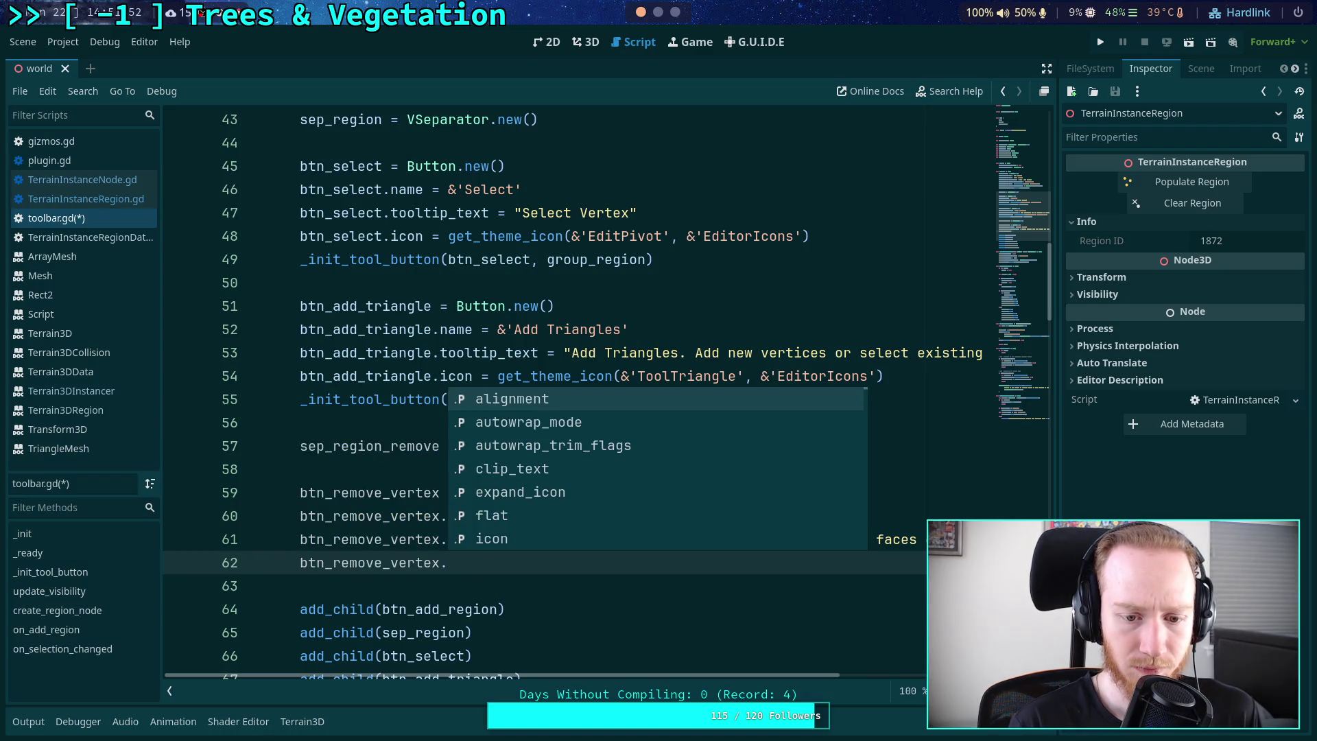
{"action": "type", "text": "icon = "}
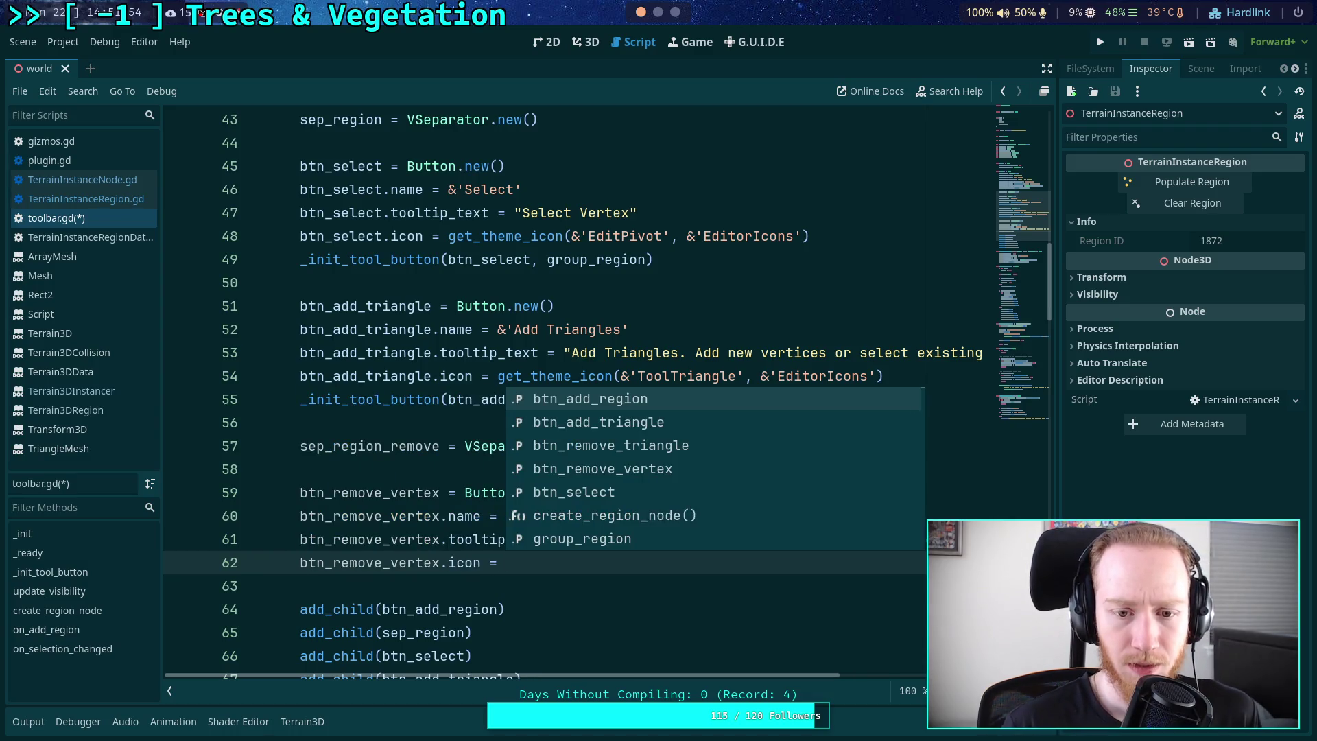
{"action": "type", "text": "get_th"}
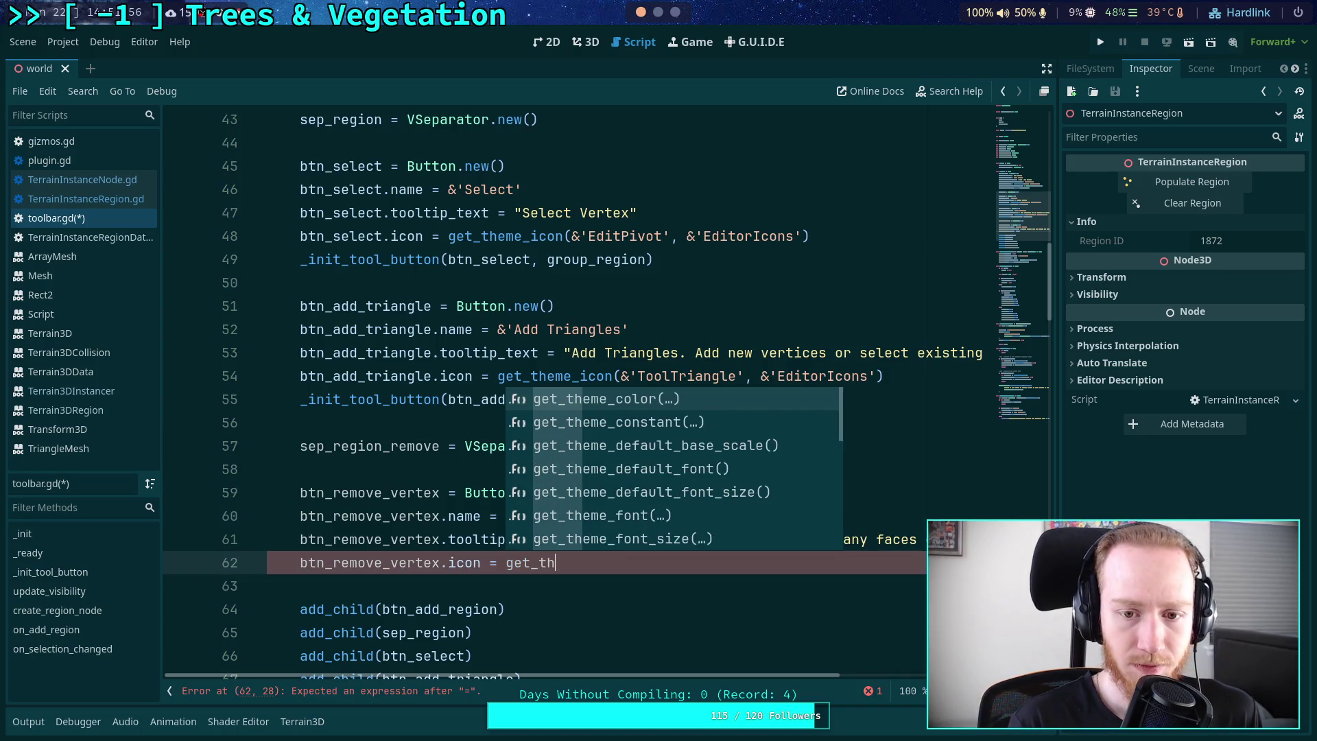
{"action": "type", "text": "eme"}
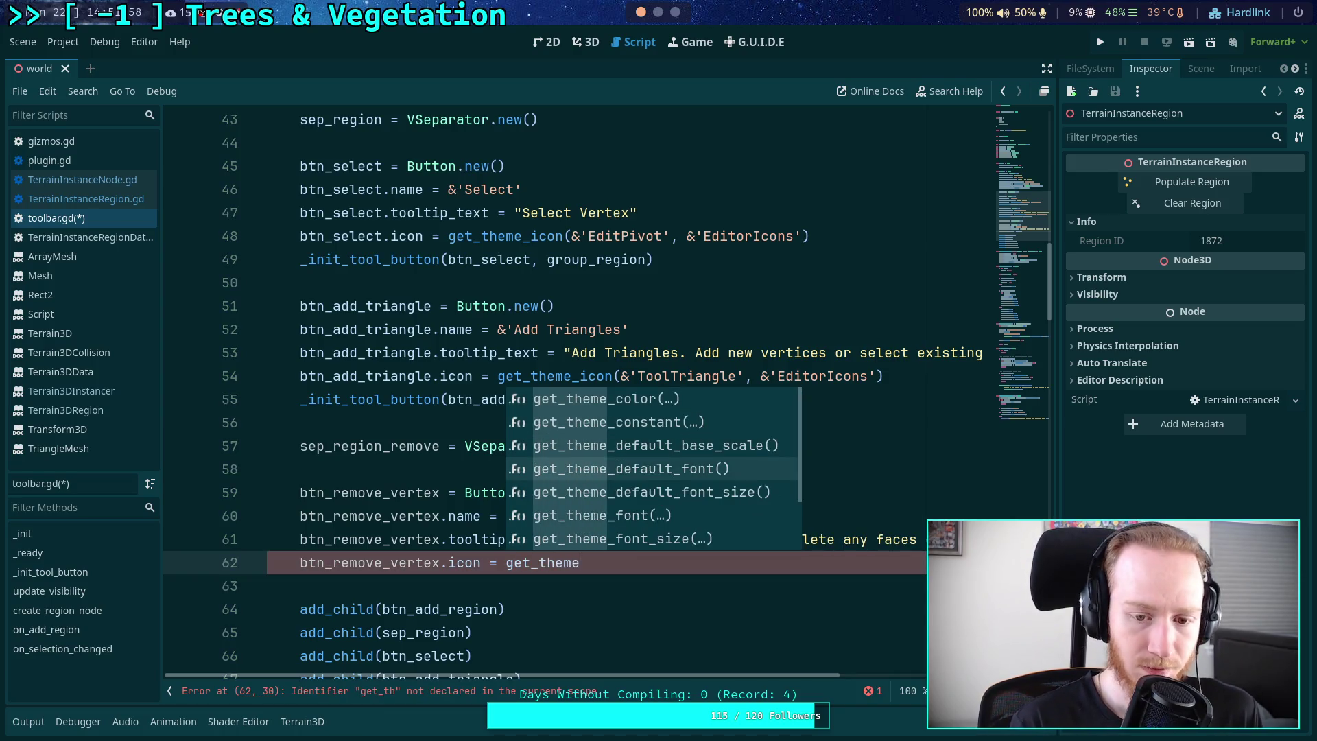
{"action": "type", "text": "_icon"}
{"action": "key", "text": "Return"}
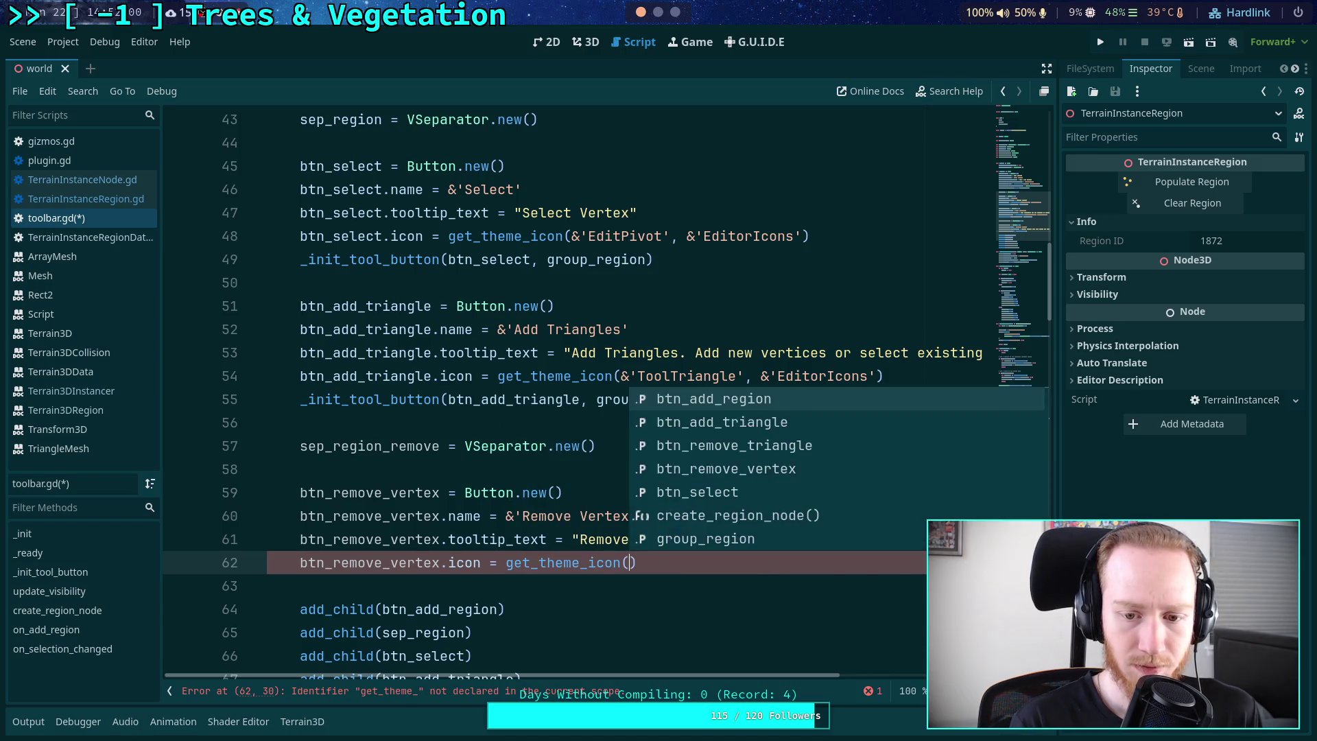
{"action": "key", "text": "Escape"}
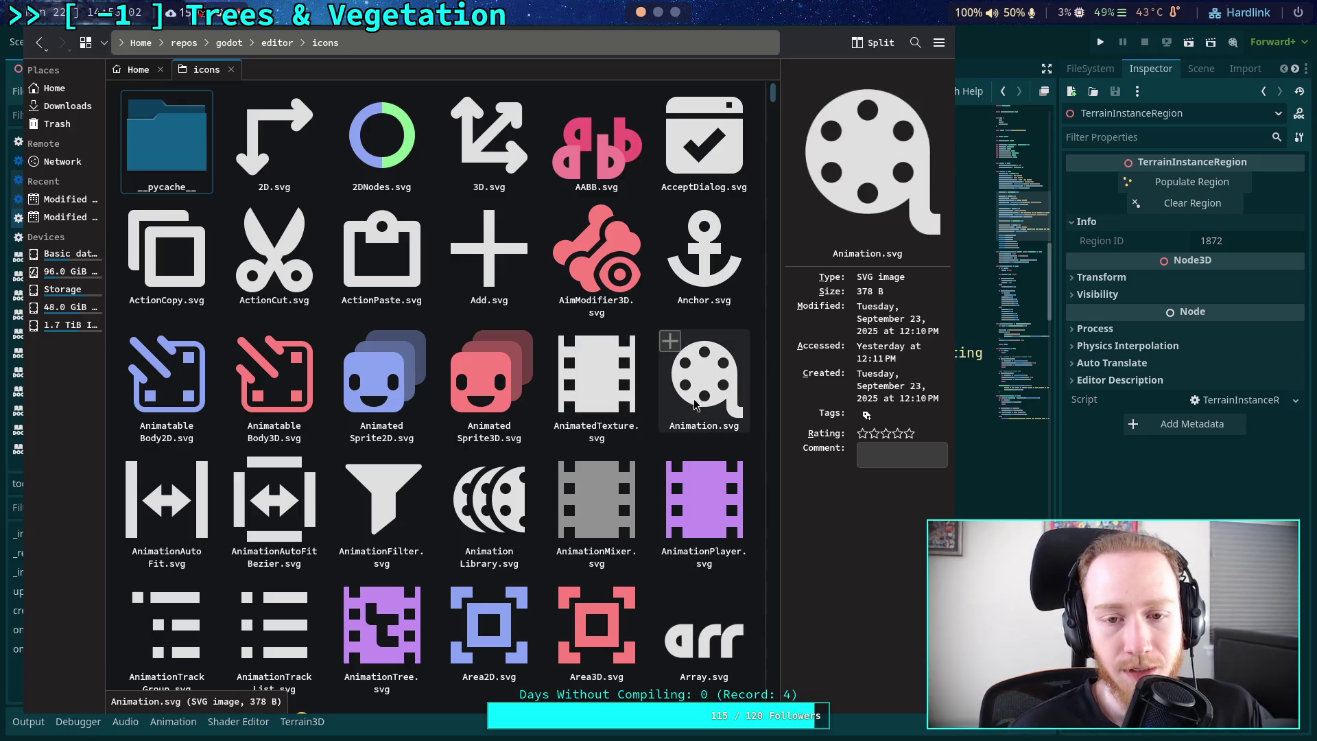
- Browse the editor icons grid past Camera2D.svg, Clear.svg and GraphElement.svg
{"action": "scroll", "coordinate": [681, 403], "scroll_direction": "down", "scroll_amount": 2}
{"action": "scroll", "coordinate": [681, 404], "scroll_direction": "down", "scroll_amount": 14}
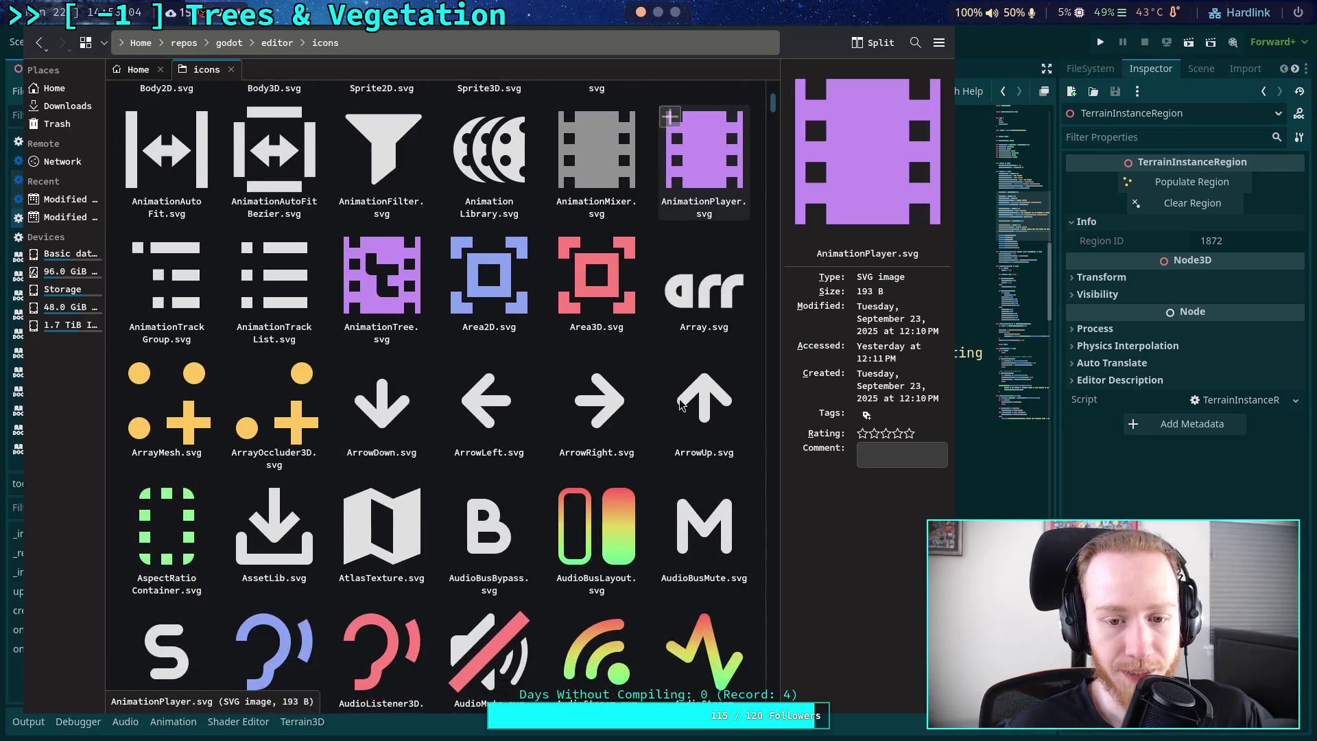
{"action": "scroll", "coordinate": [682, 403], "scroll_direction": "down", "scroll_amount": 14}
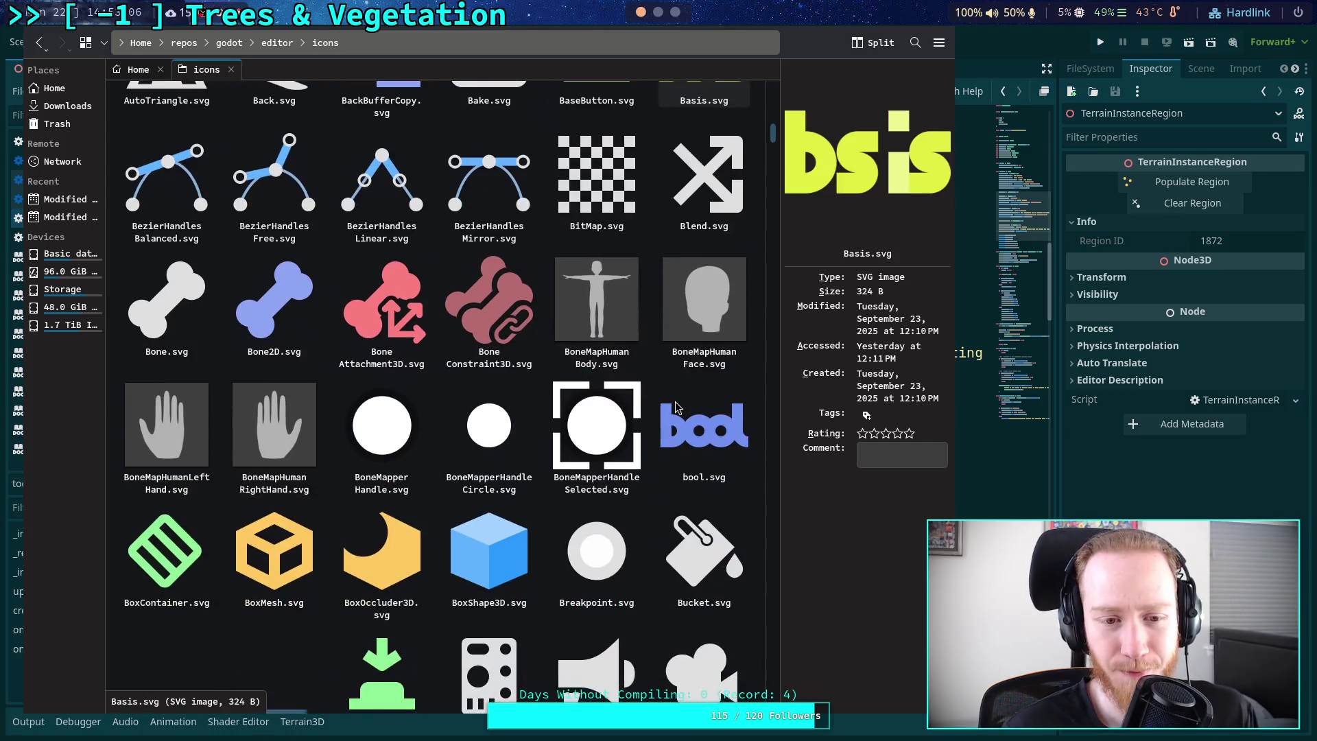
{"action": "scroll", "coordinate": [677, 405], "scroll_direction": "down", "scroll_amount": 12}
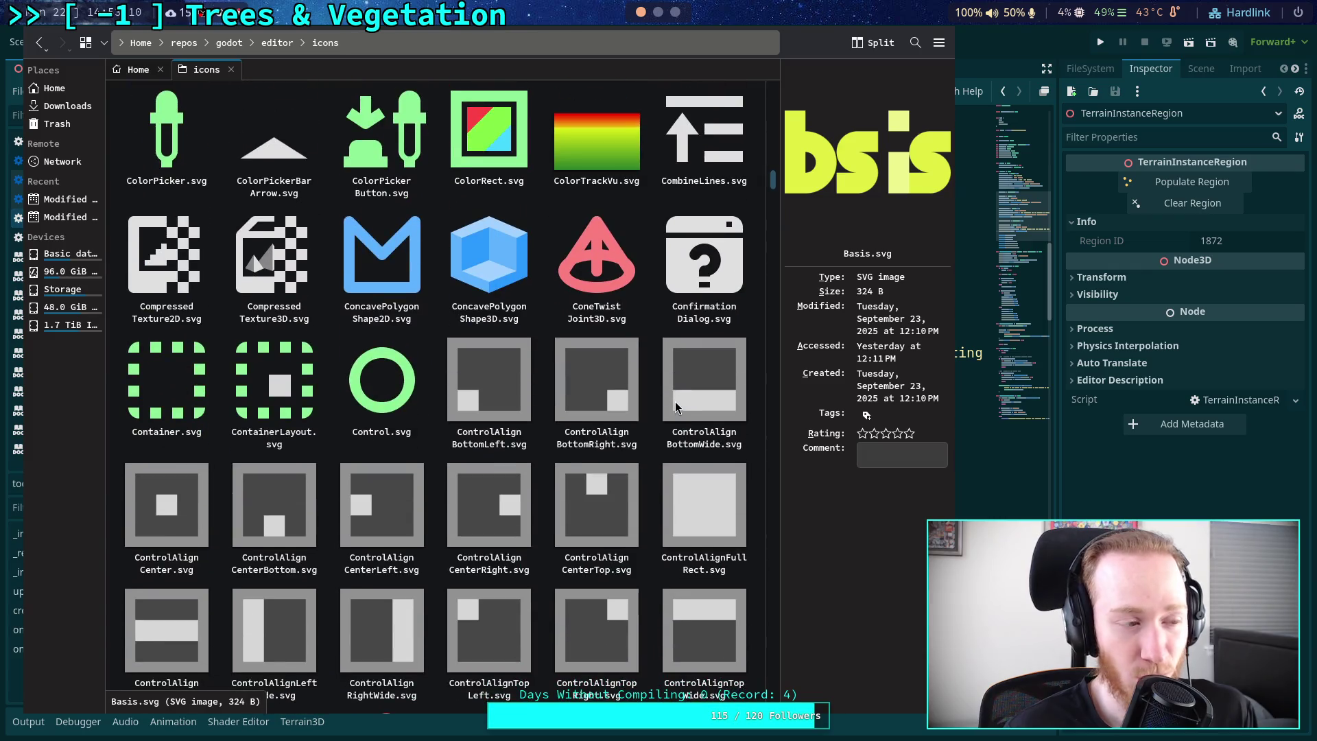
{"action": "scroll", "coordinate": [676, 406], "scroll_direction": "down", "scroll_amount": 10}
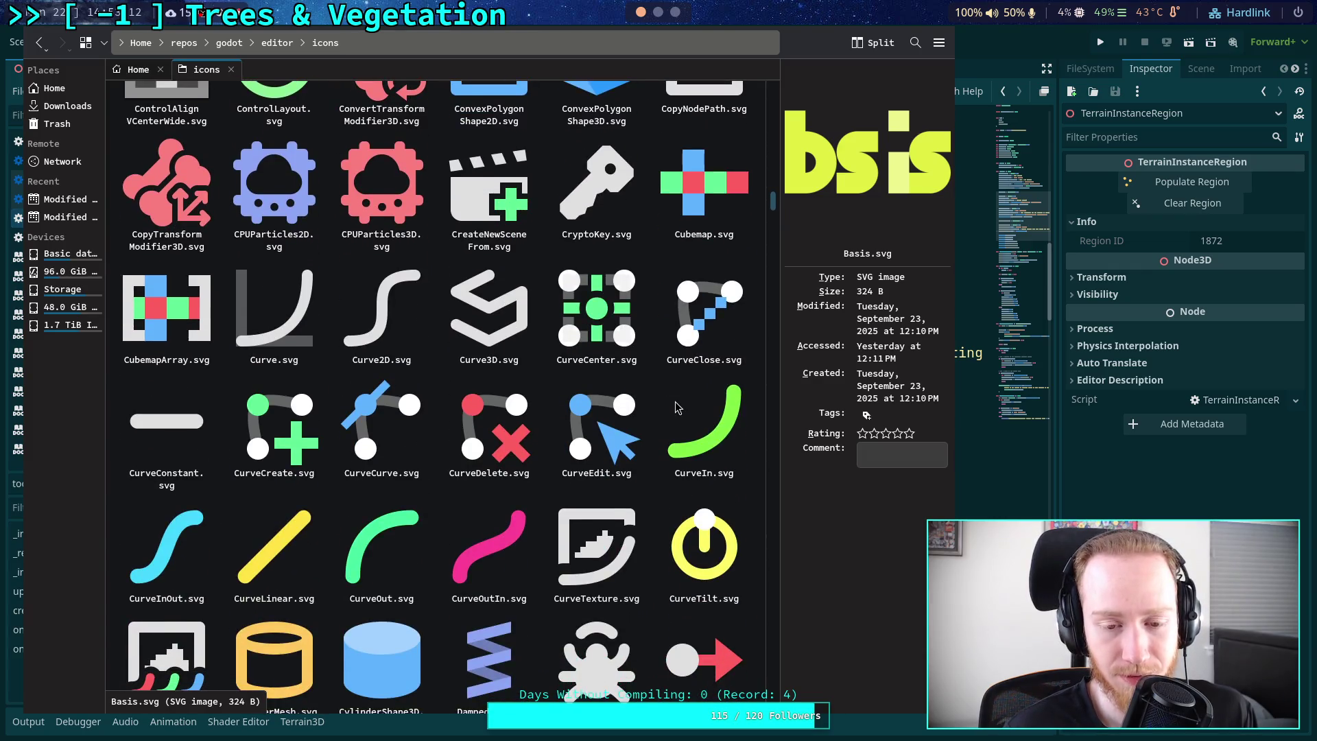
{"action": "scroll", "coordinate": [676, 407], "scroll_direction": "down", "scroll_amount": 5}
{"action": "scroll", "coordinate": [618, 384], "scroll_direction": "up", "scroll_amount": 4}
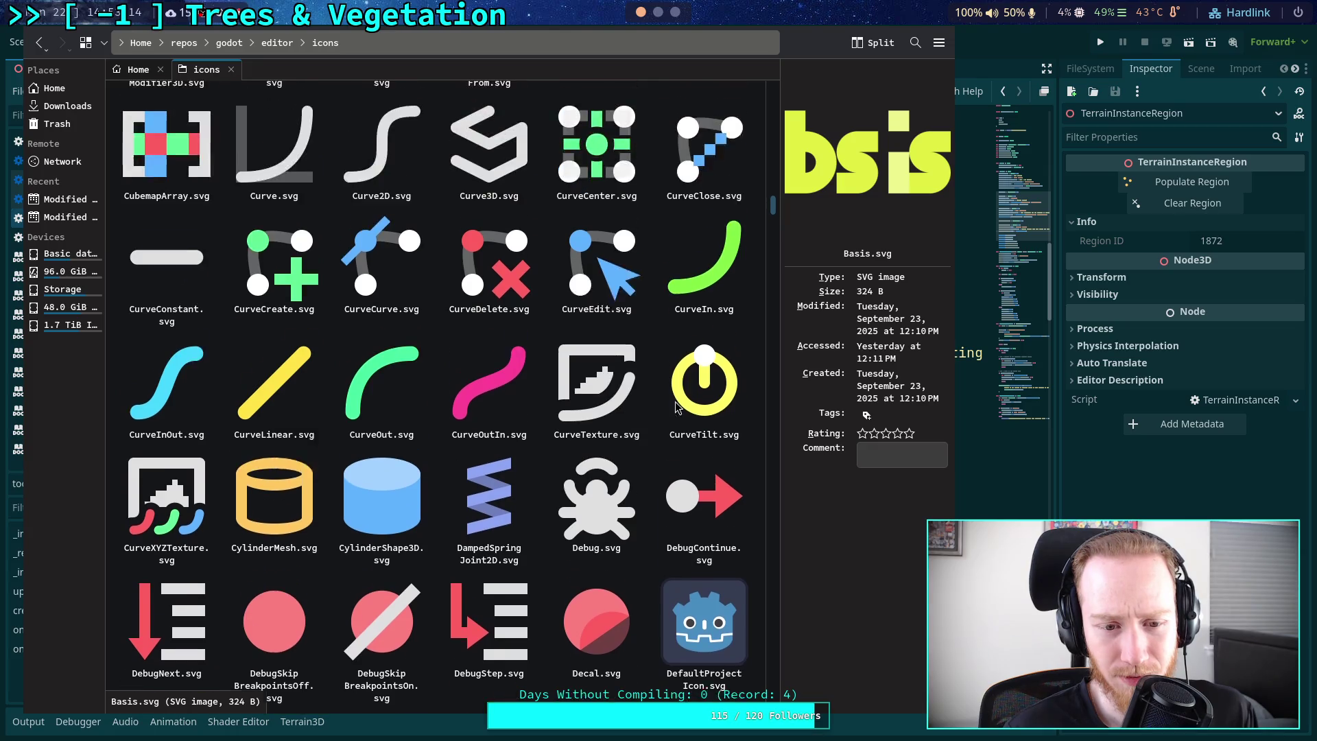
{"action": "scroll", "coordinate": [547, 359], "scroll_direction": "down", "scroll_amount": 4}
{"action": "scroll", "coordinate": [547, 360], "scroll_direction": "down", "scroll_amount": 8}
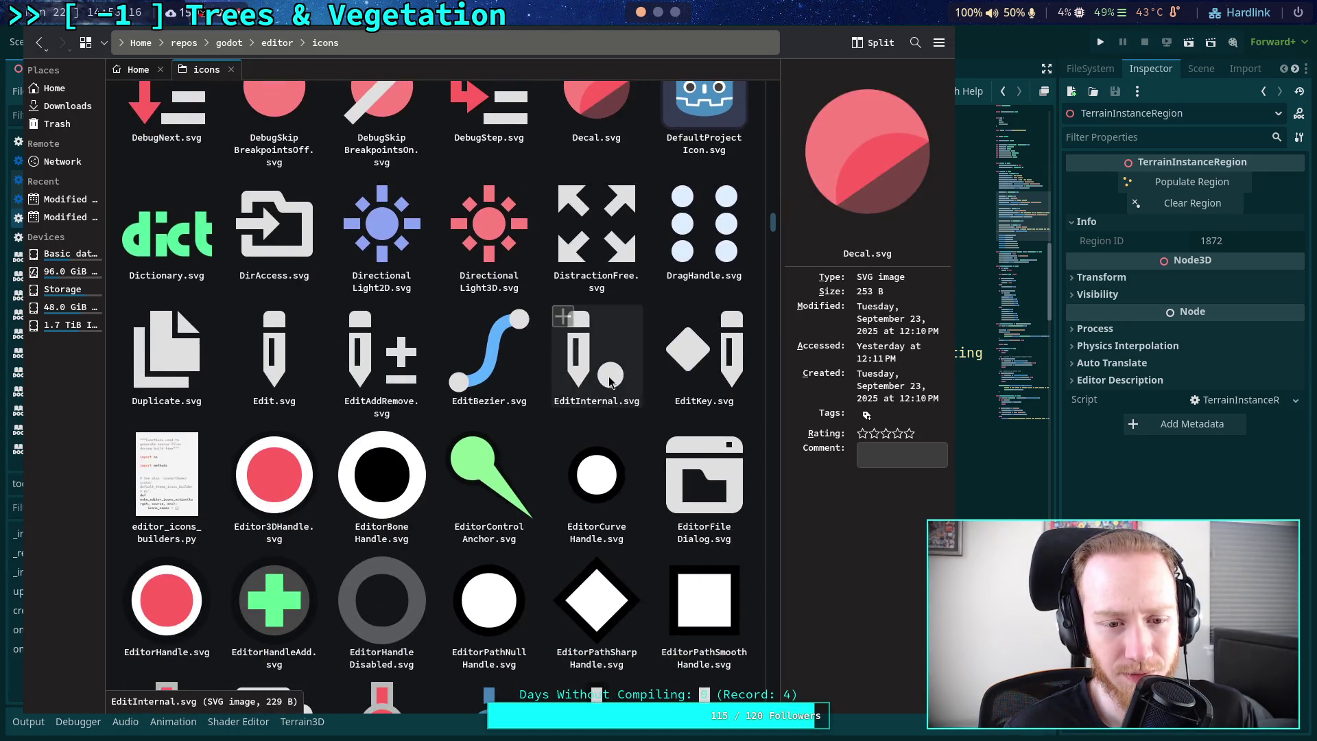
{"action": "scroll", "coordinate": [612, 383], "scroll_direction": "down", "scroll_amount": 6}
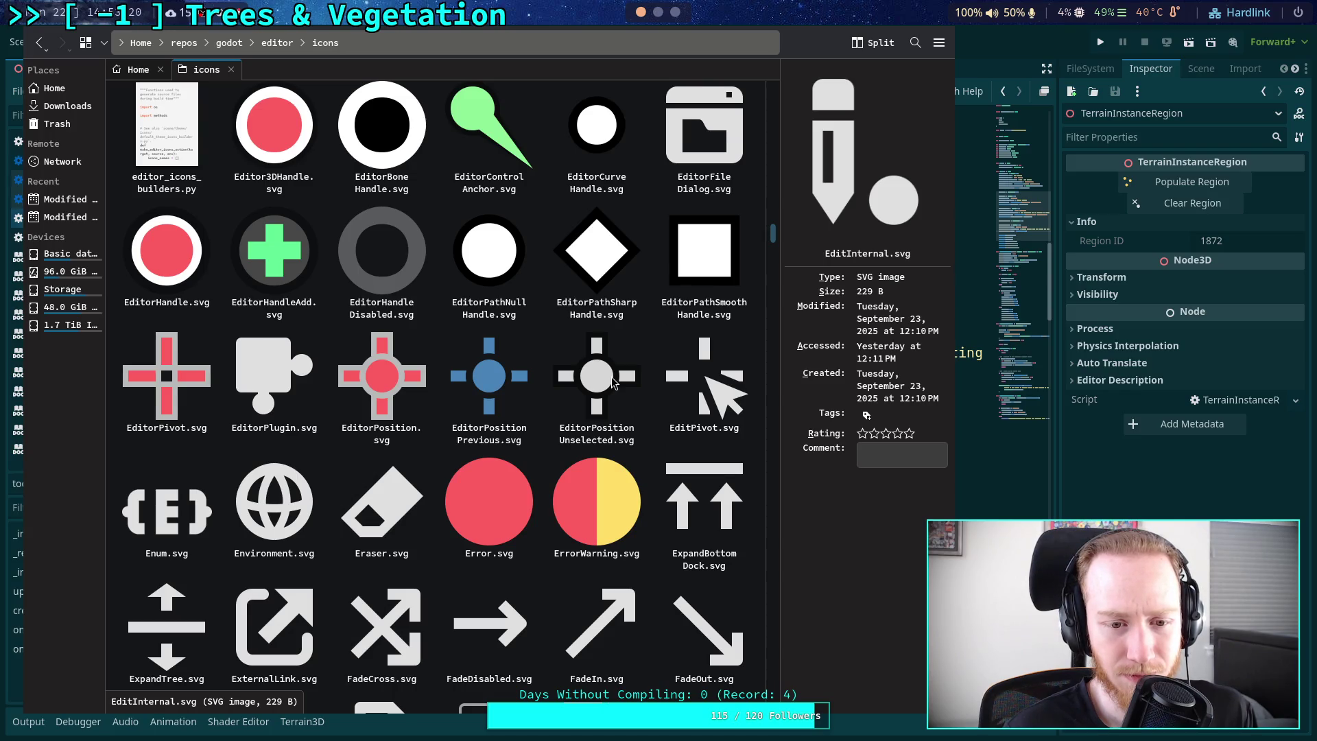
{"action": "scroll", "coordinate": [613, 382], "scroll_direction": "down", "scroll_amount": 4}
{"action": "scroll", "coordinate": [613, 382], "scroll_direction": "down", "scroll_amount": 10}
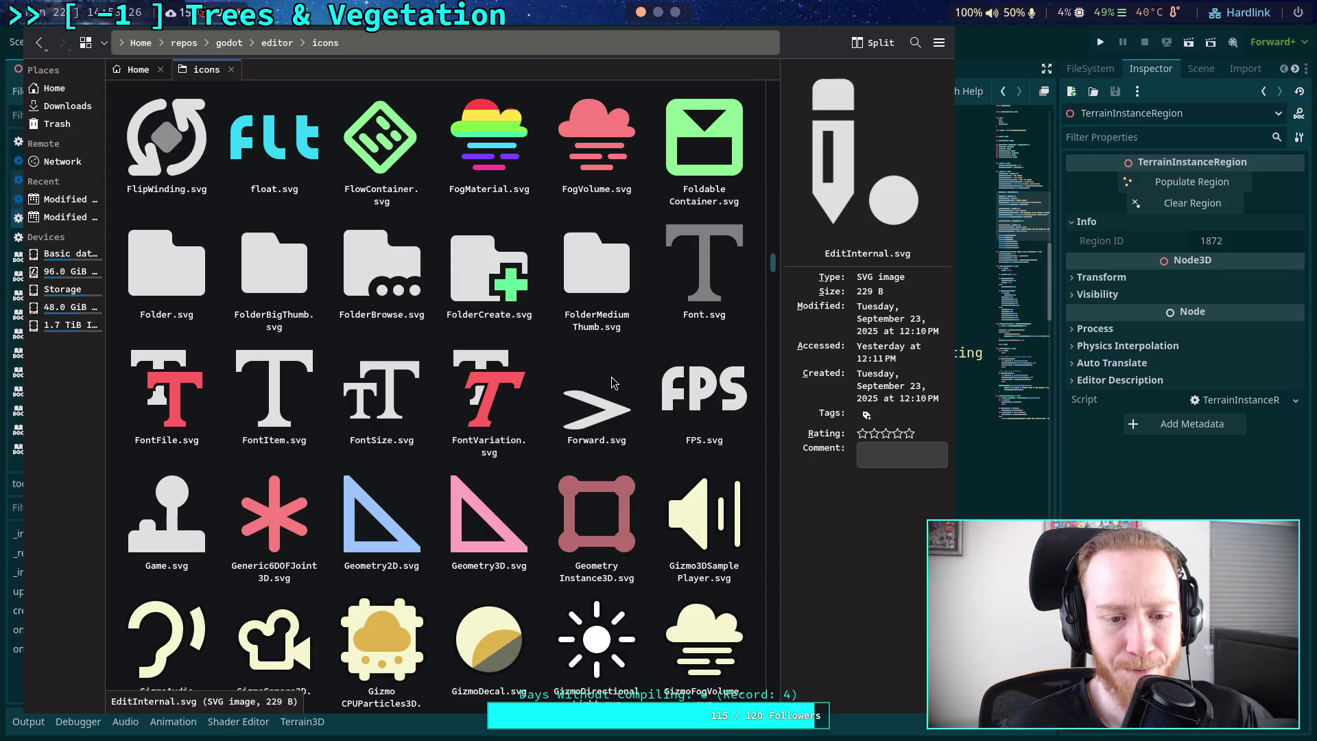
{"action": "scroll", "coordinate": [612, 382], "scroll_direction": "down", "scroll_amount": 10}
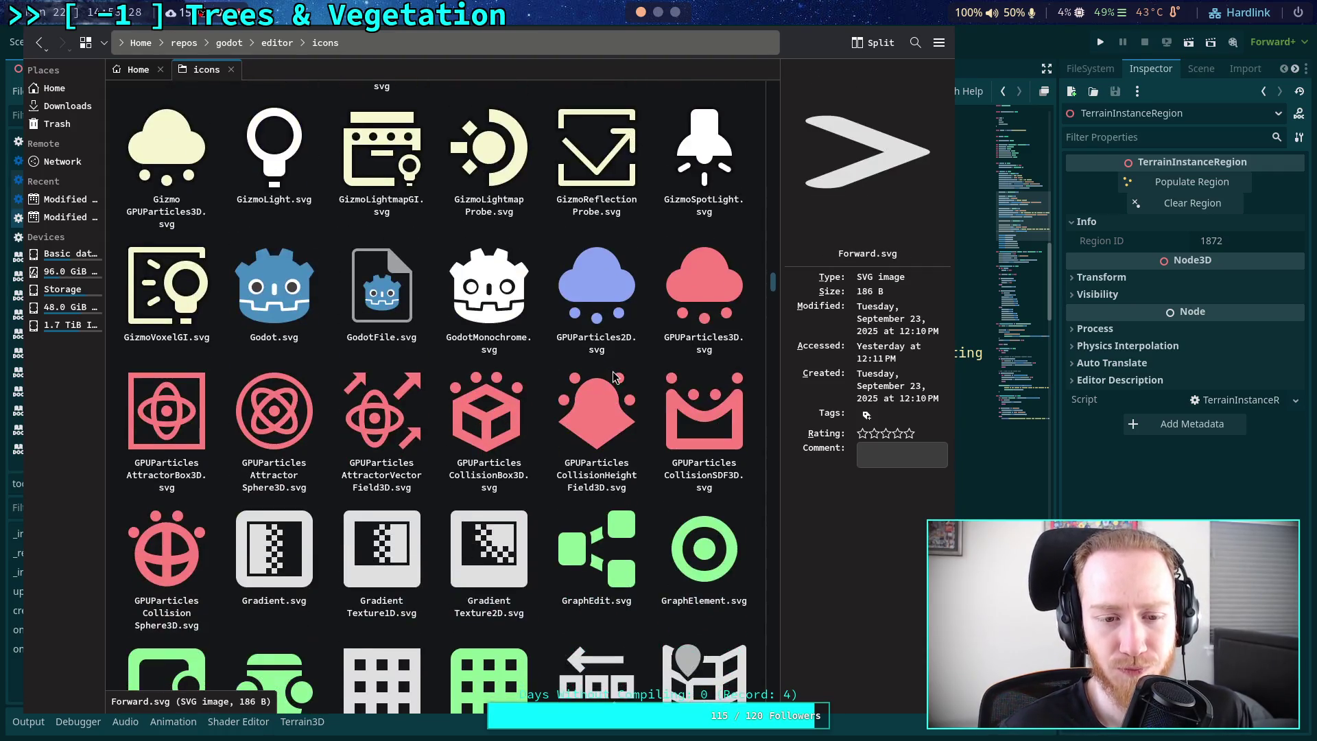
{"action": "scroll", "coordinate": [617, 384], "scroll_direction": "down", "scroll_amount": 5}
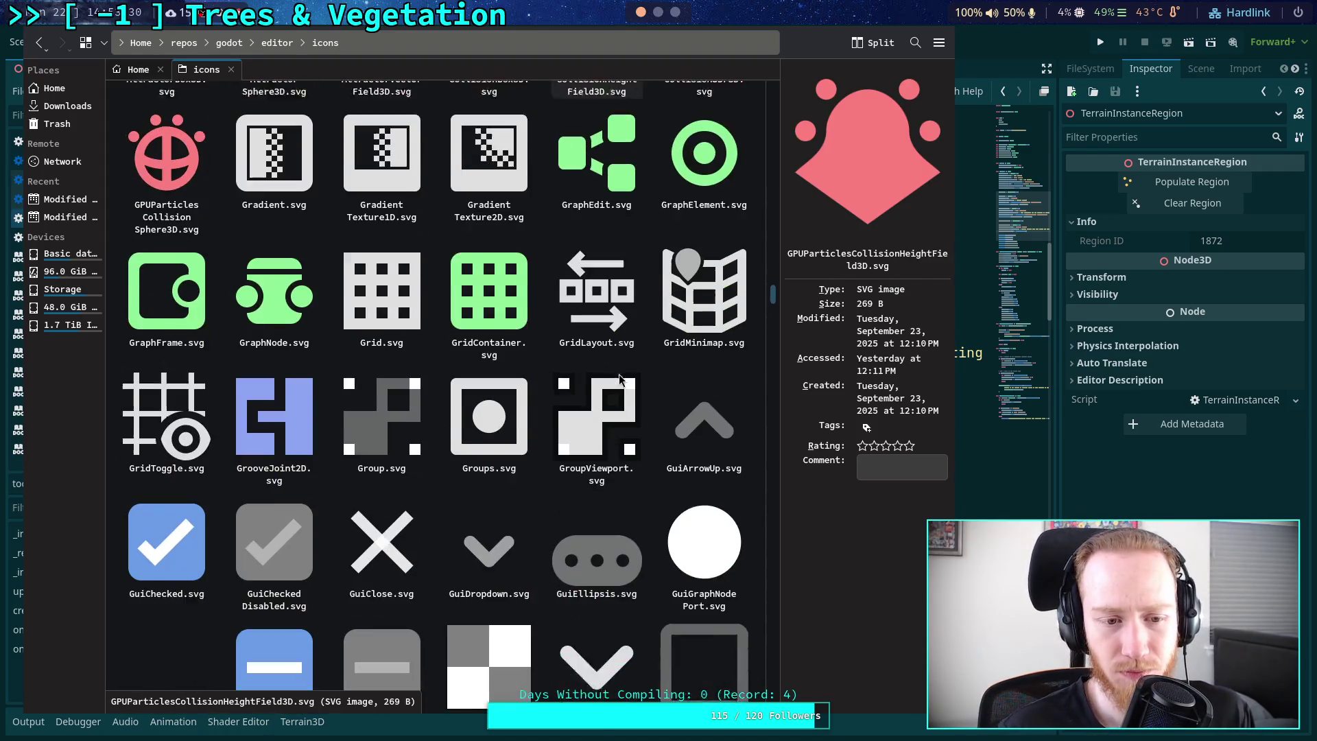
{"action": "scroll", "coordinate": [620, 409], "scroll_direction": "down", "scroll_amount": 10}
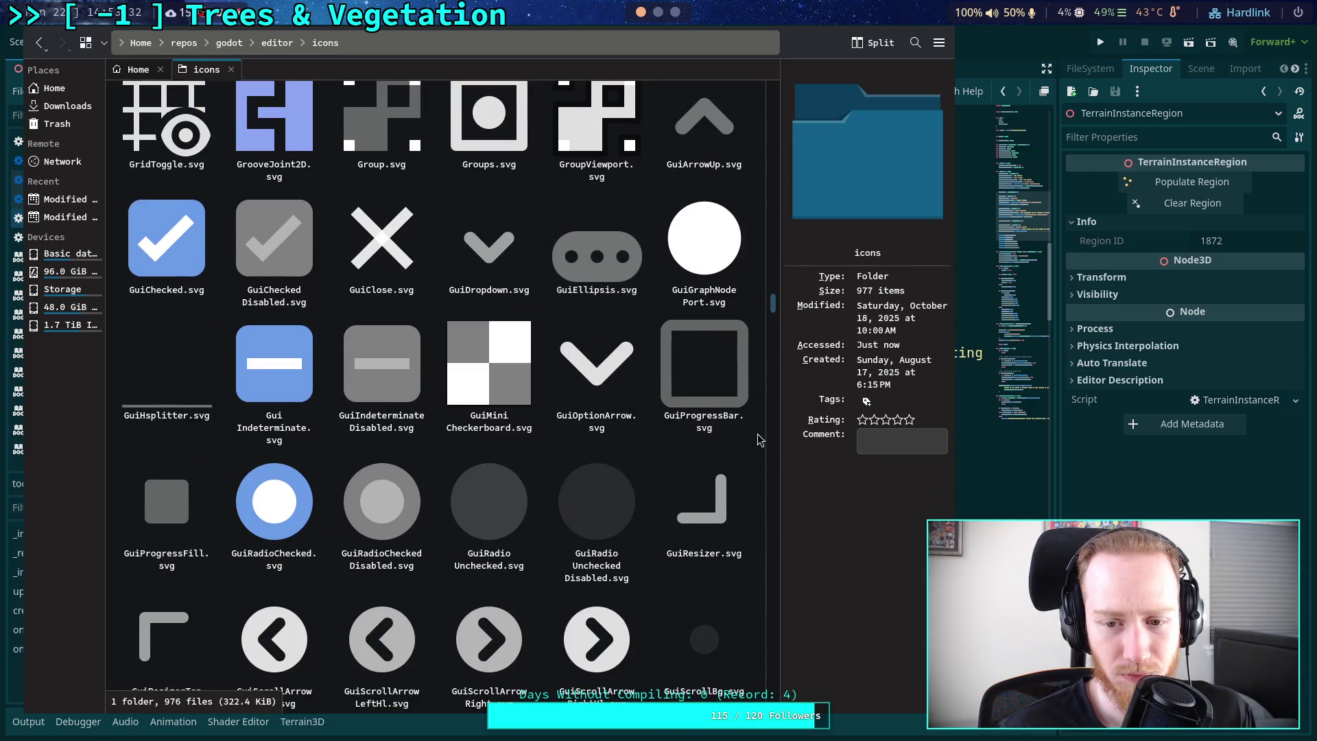
{"action": "scroll", "coordinate": [759, 439], "scroll_direction": "down", "scroll_amount": 8}
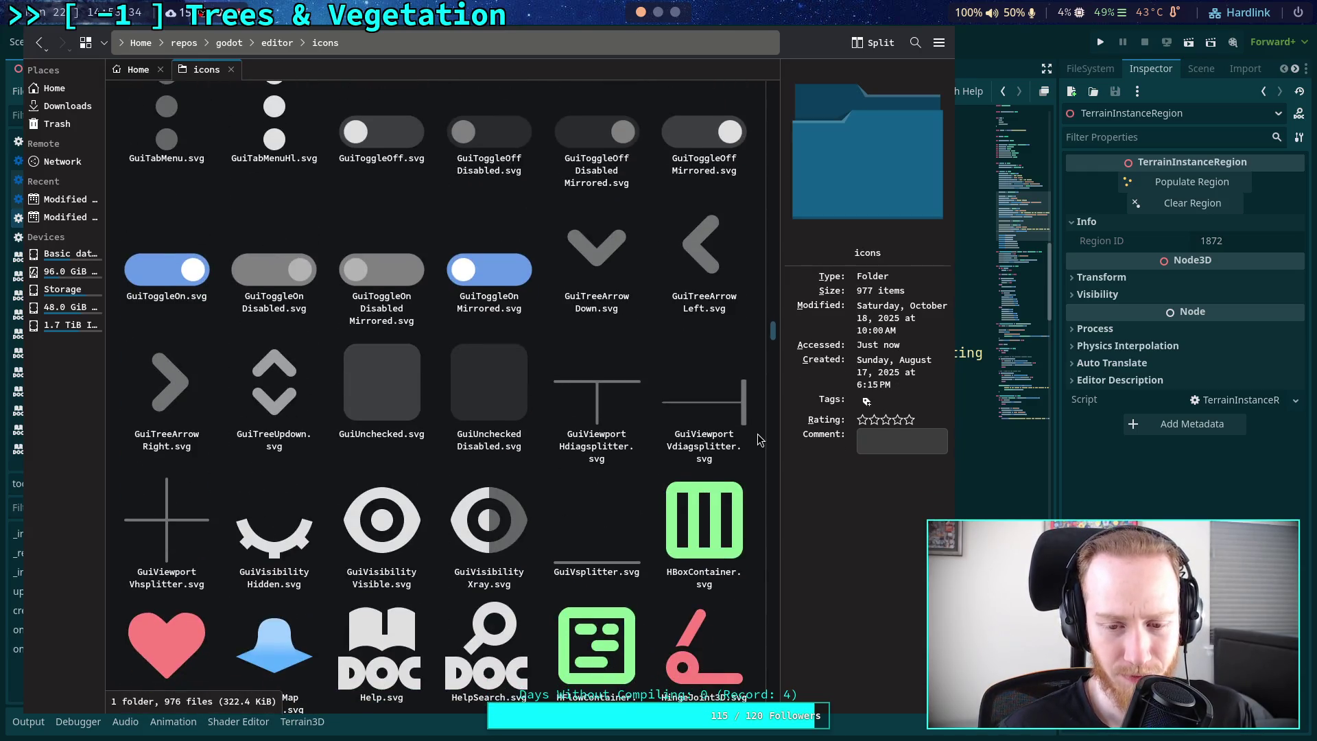
{"action": "scroll", "coordinate": [760, 440], "scroll_direction": "down", "scroll_amount": 4}
{"action": "left_click_drag", "start_coordinate": [773, 340], "coordinate": [772, 117]}
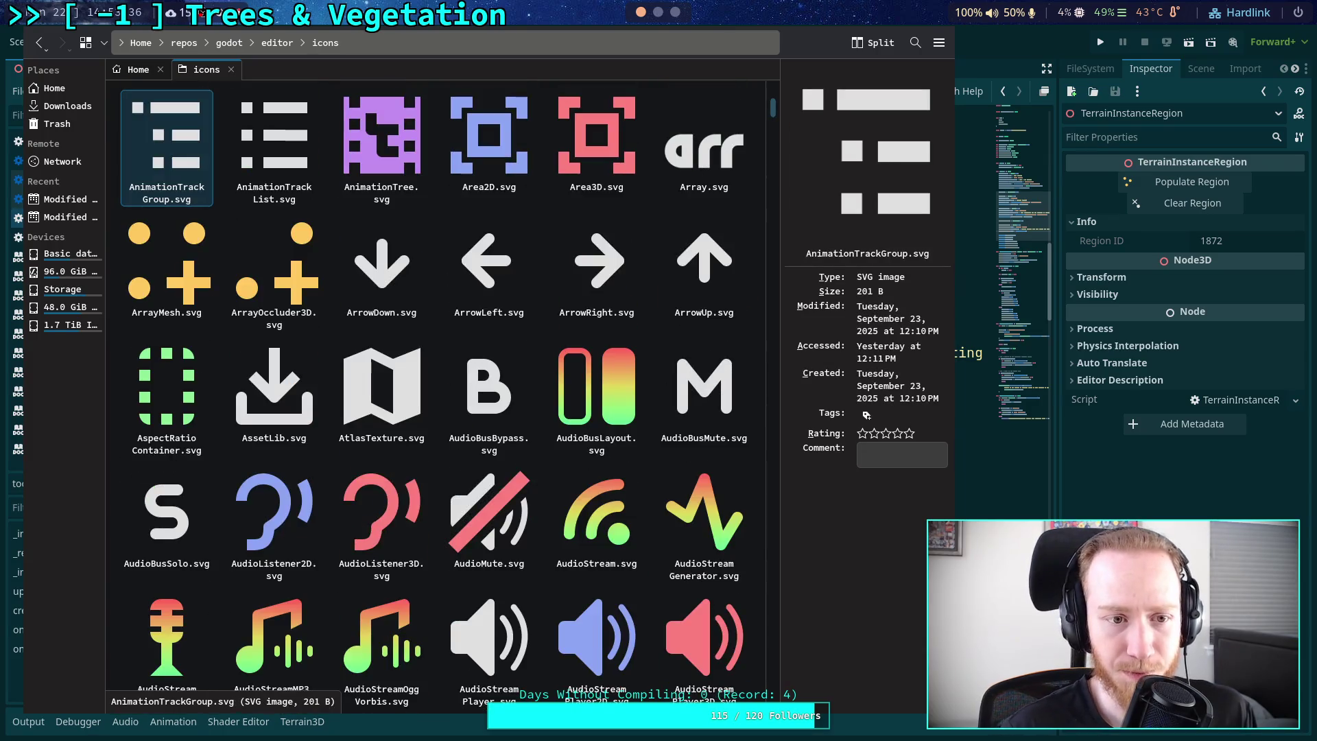
{"action": "scroll", "coordinate": [167, 625], "scroll_direction": "down", "scroll_amount": 8}
{"action": "key", "text": "Down"}
{"action": "key", "text": "Down"}
{"action": "key", "text": "Down"}
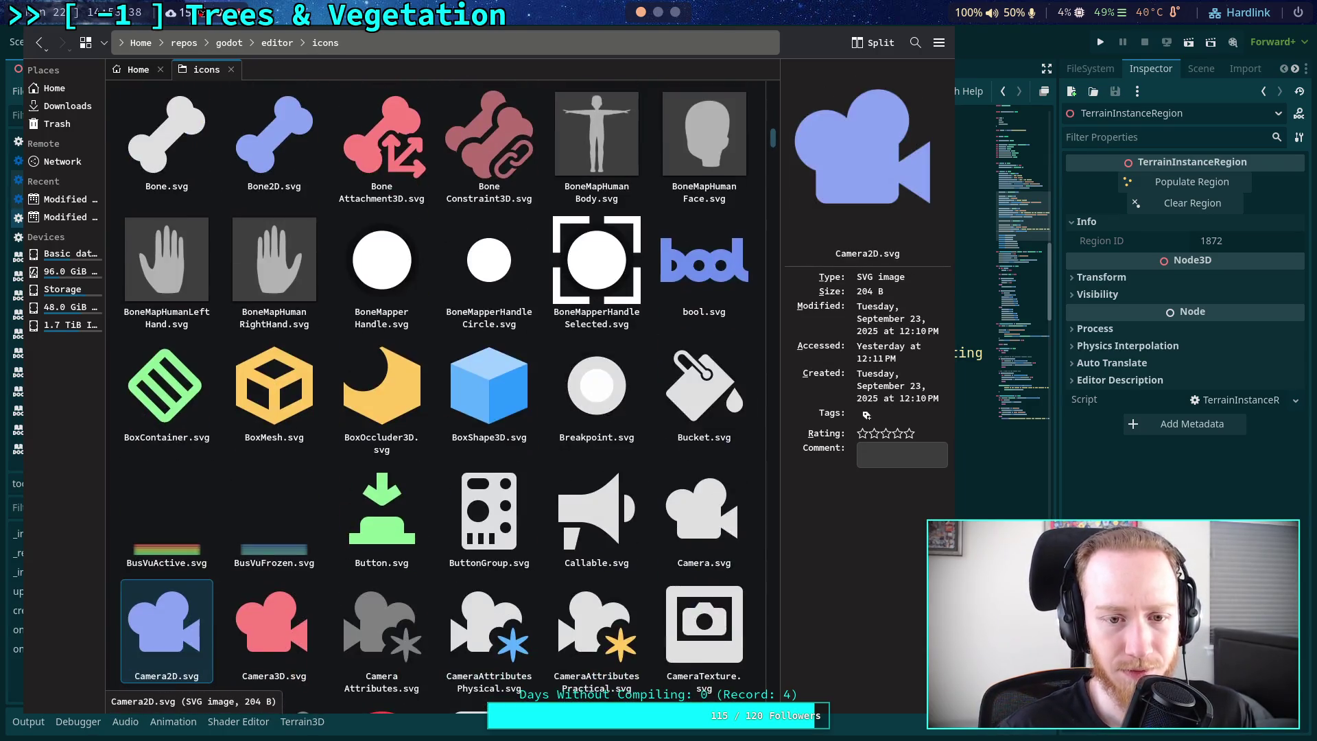
{"action": "key", "text": "Down"}
{"action": "key", "text": "Down"}
{"action": "key", "text": "Down"}
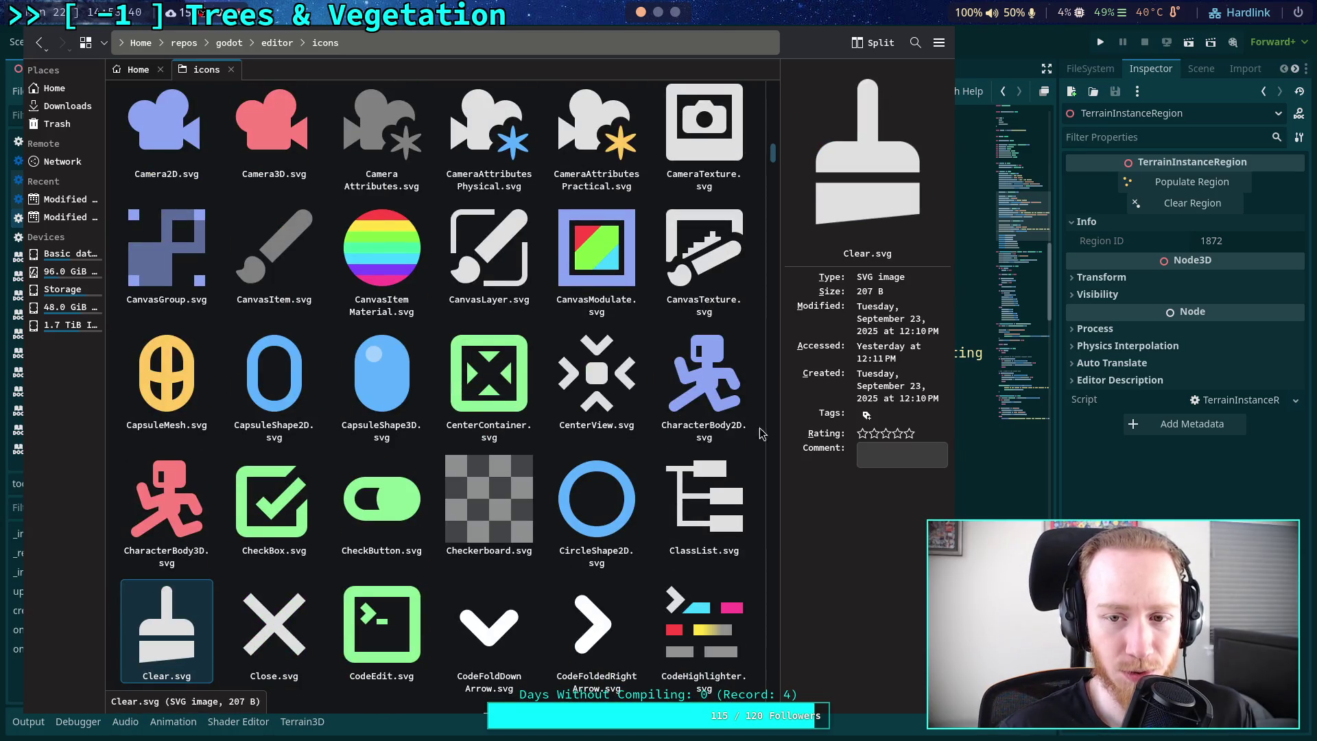
{"action": "scroll", "coordinate": [774, 212], "scroll_direction": "down", "scroll_amount": 15}
{"action": "left_click", "coordinate": [760, 294]}
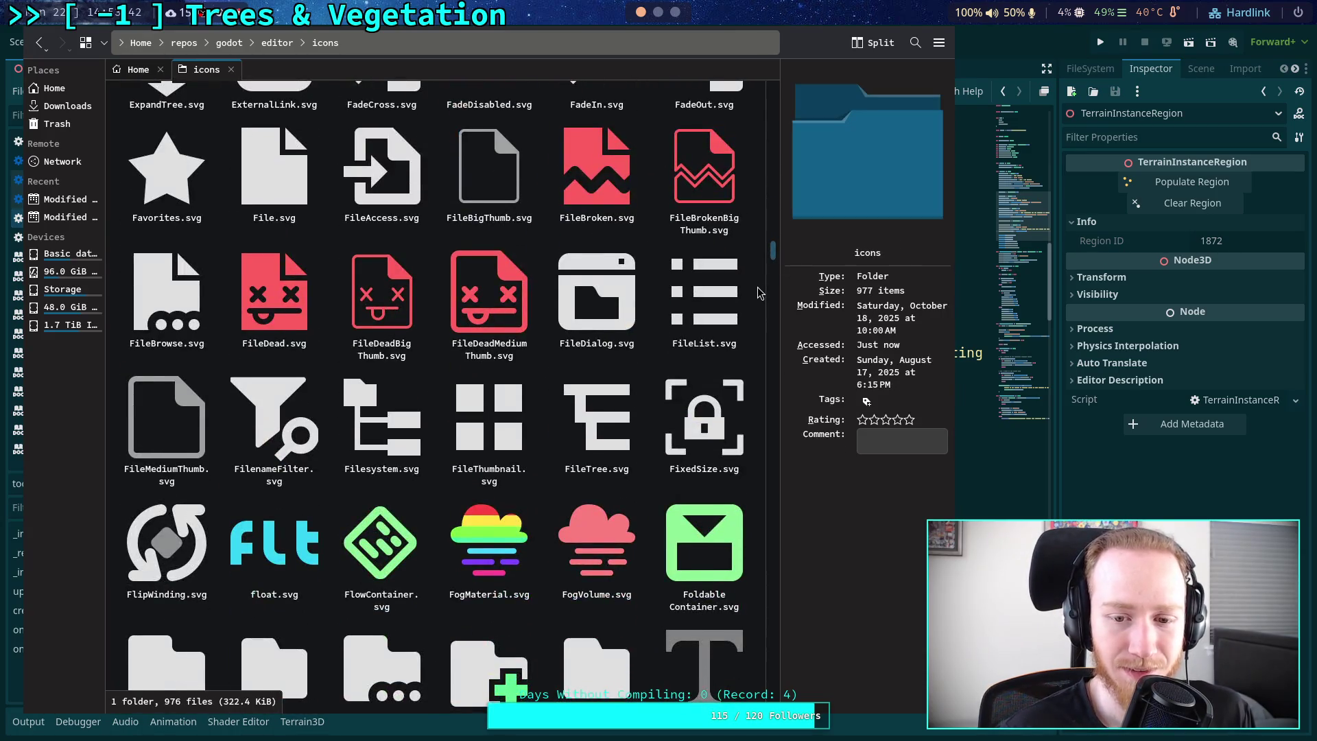
{"action": "scroll", "coordinate": [760, 293], "scroll_direction": "down", "scroll_amount": 15}
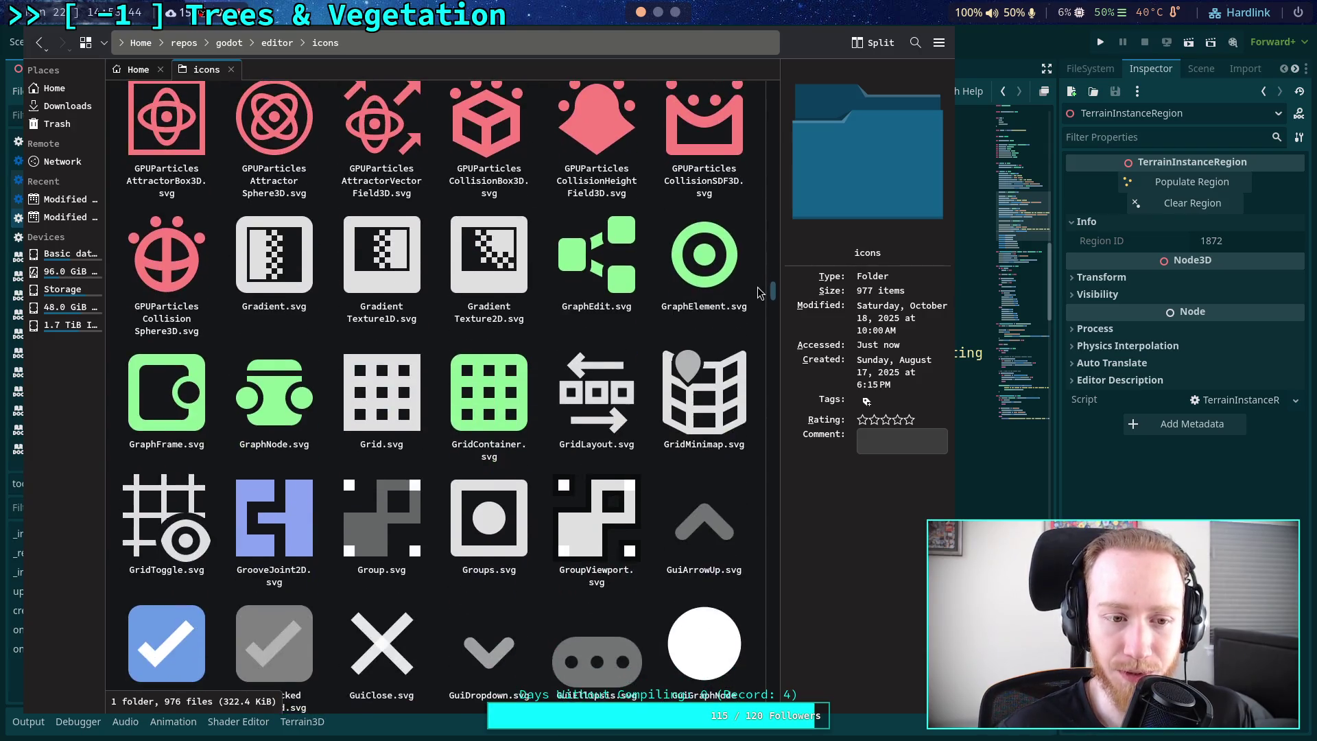
{"action": "left_click_drag", "start_coordinate": [760, 294], "coordinate": [770, 547]}
{"action": "left_click", "coordinate": [761, 525]}
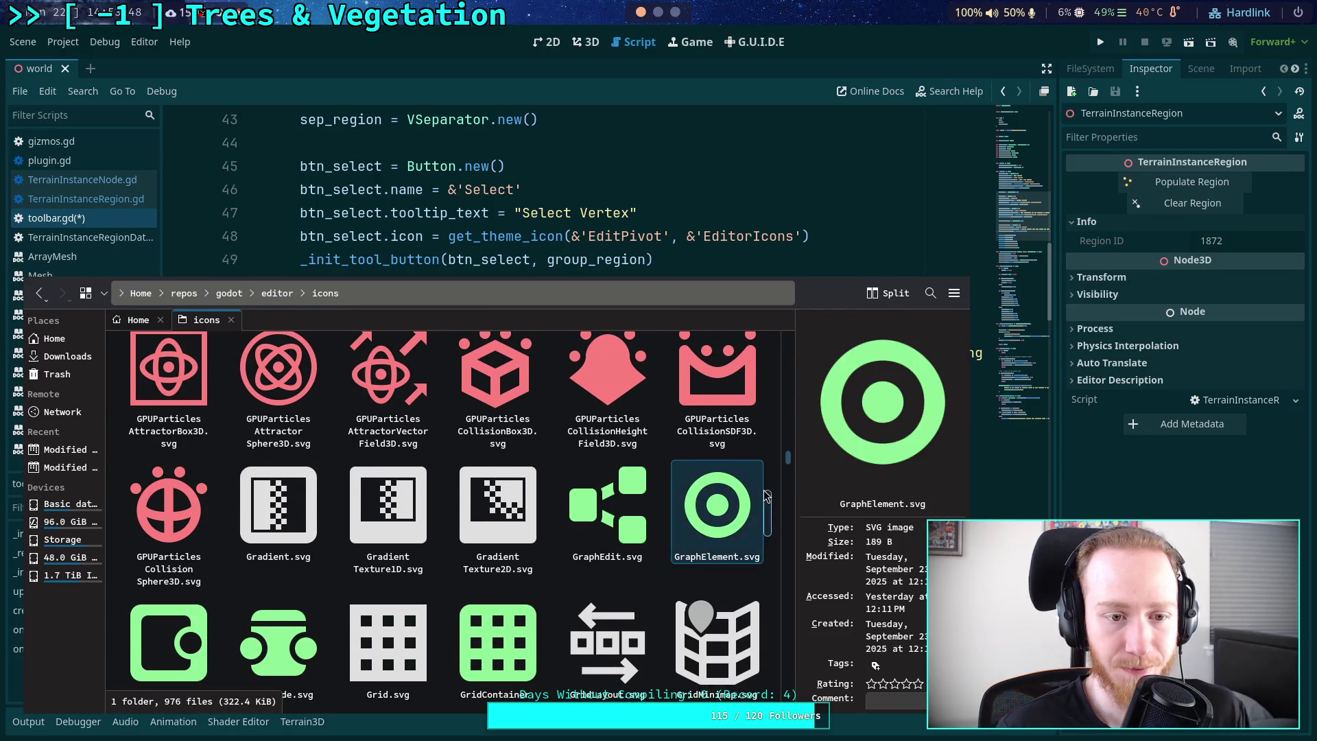
{"action": "left_click_drag", "start_coordinate": [749, 522], "coordinate": [746, 458]}
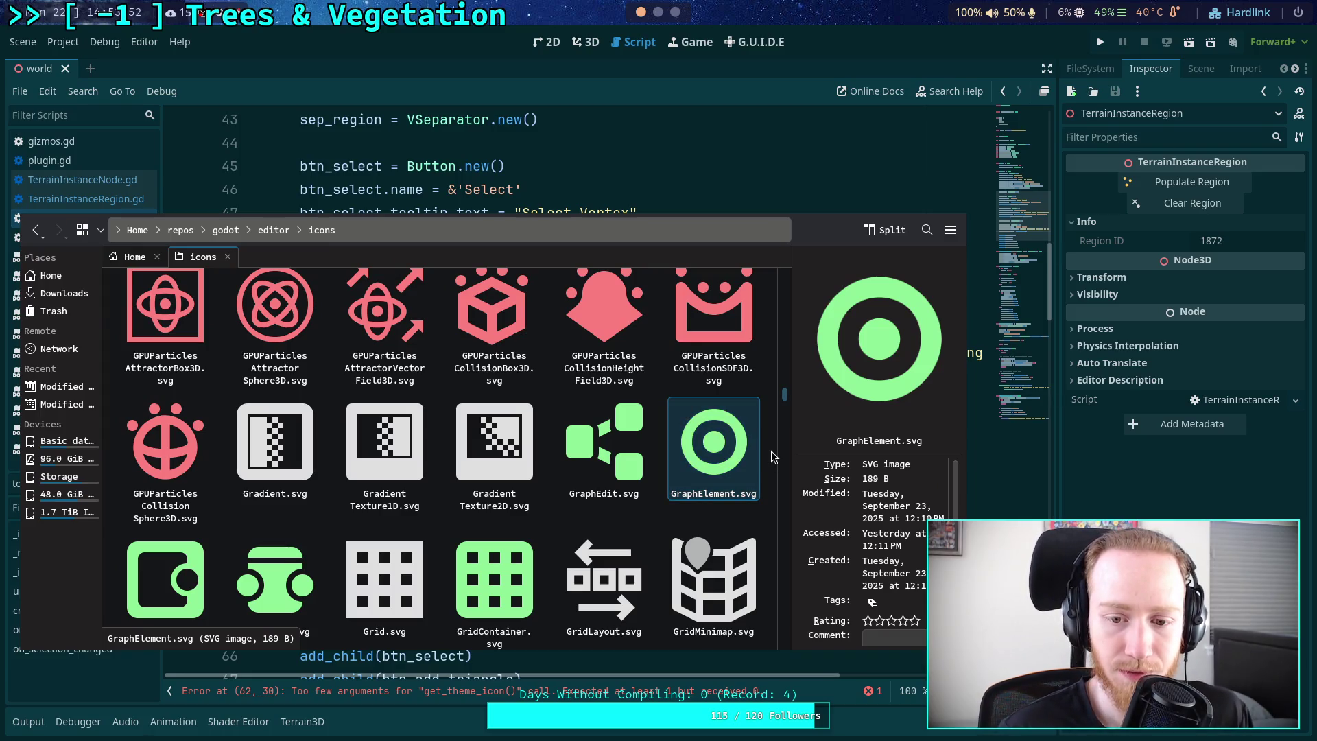
{"action": "left_click", "coordinate": [771, 451]}
- Scroll further down to the Tool icons such as ToolScale, ToolSelect and ToolTriangle.svg
{"action": "scroll", "coordinate": [772, 450], "scroll_direction": "down", "scroll_amount": 2}
{"action": "scroll", "coordinate": [771, 451], "scroll_direction": "down", "scroll_amount": 4}
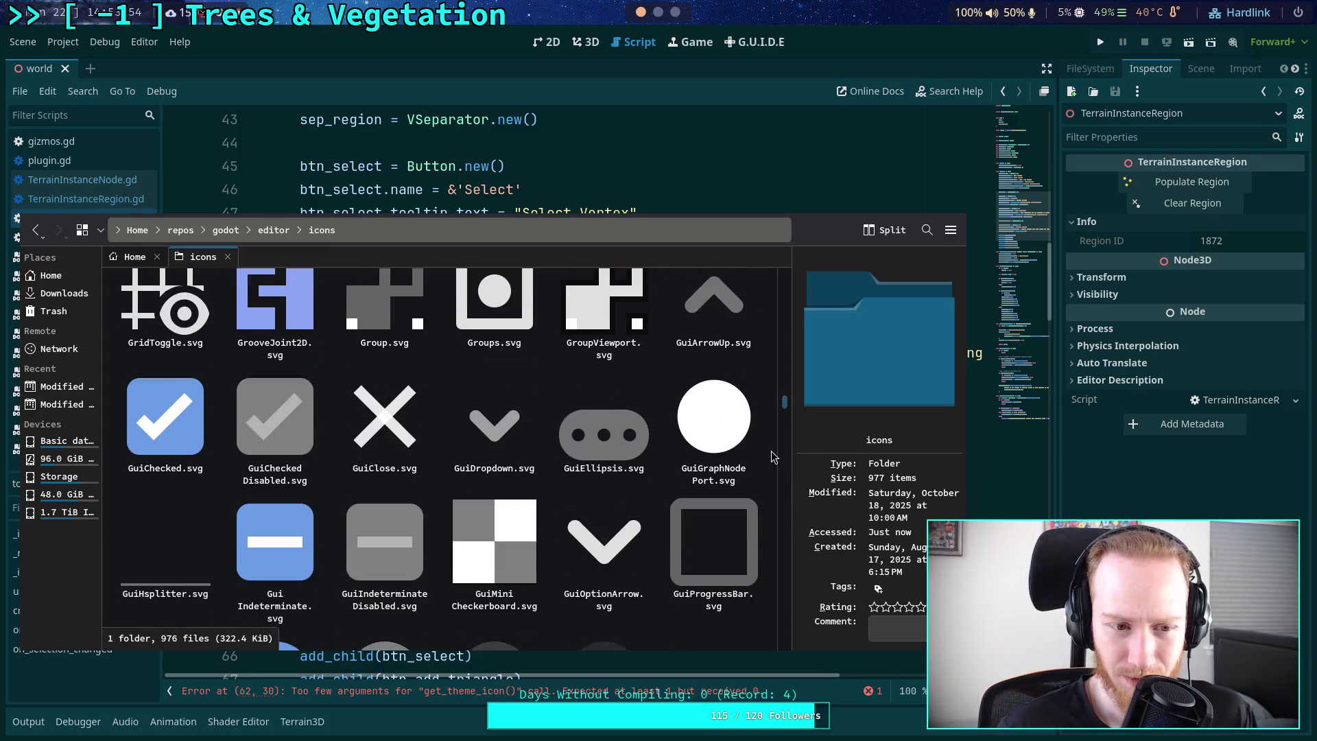
{"action": "scroll", "coordinate": [771, 451], "scroll_direction": "down", "scroll_amount": 3}
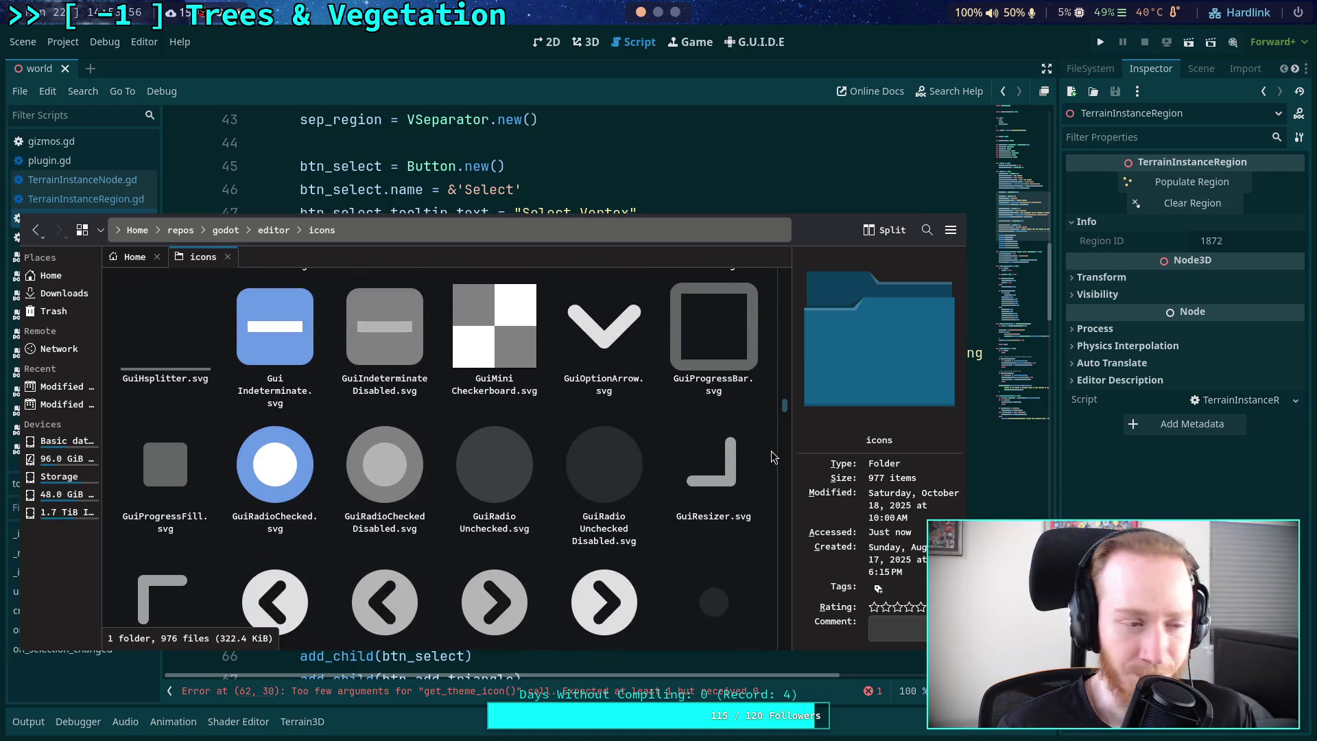
{"action": "scroll", "coordinate": [771, 457], "scroll_direction": "down", "scroll_amount": 10}
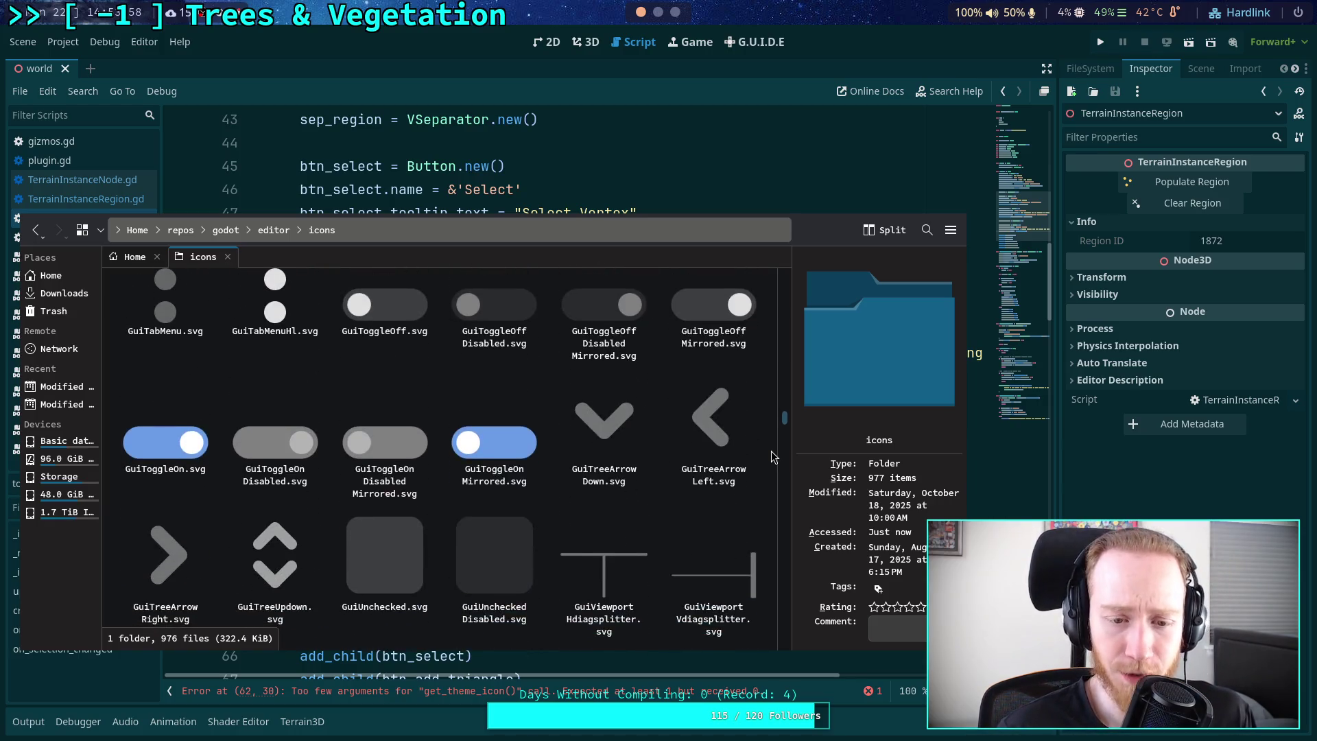
{"action": "scroll", "coordinate": [772, 457], "scroll_direction": "down", "scroll_amount": 8}
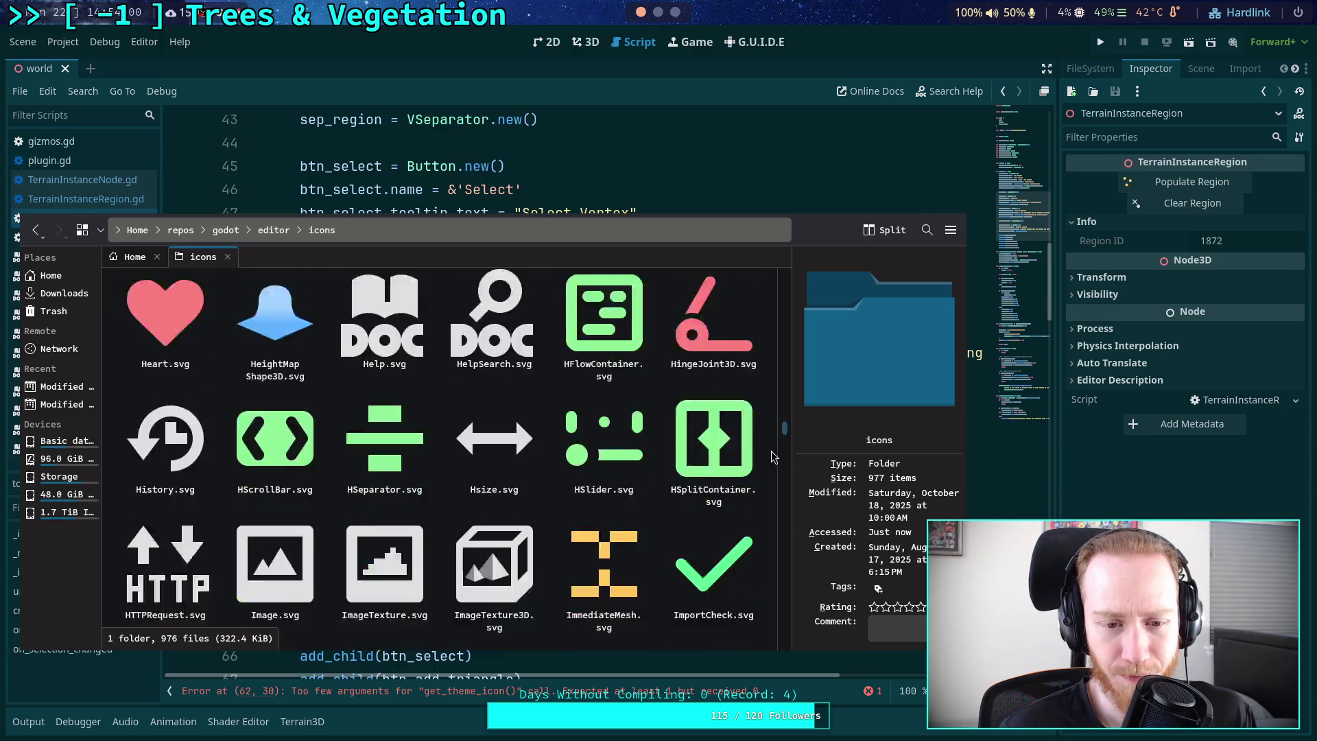
{"action": "scroll", "coordinate": [771, 457], "scroll_direction": "down", "scroll_amount": 5}
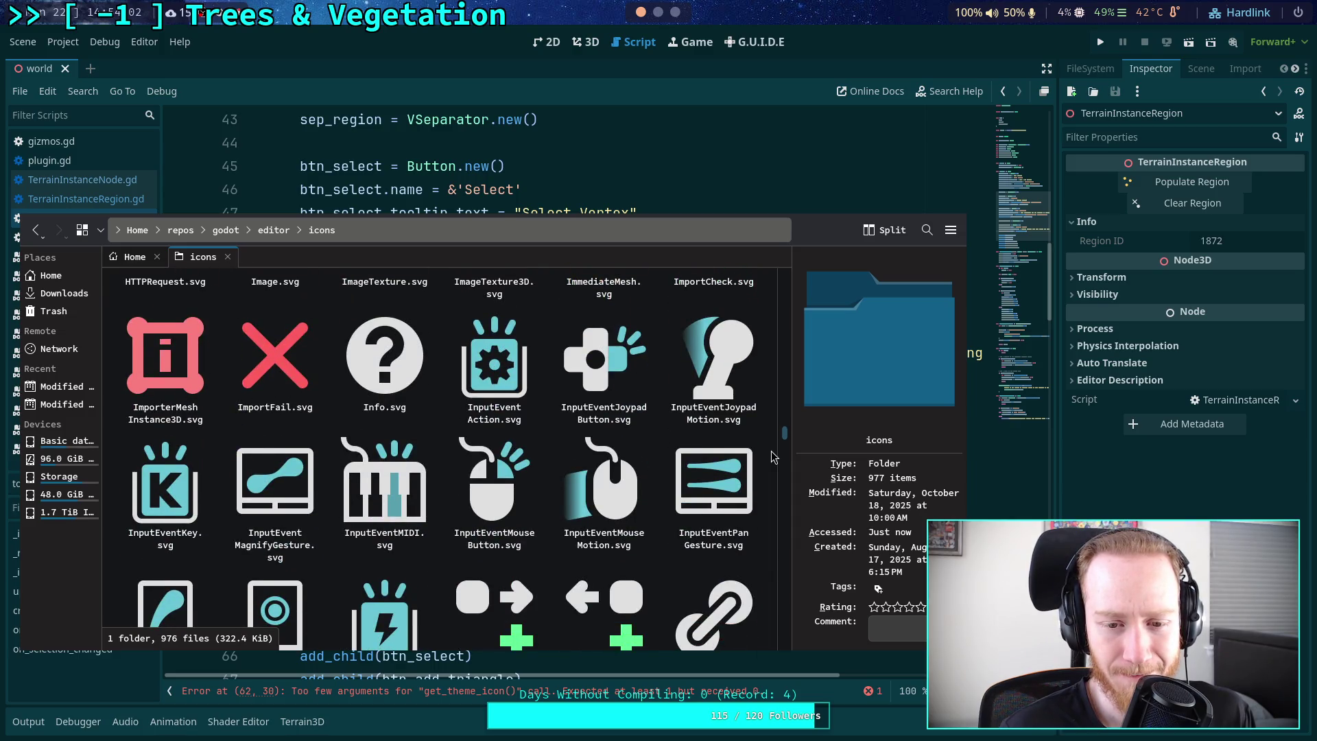
{"action": "scroll", "coordinate": [772, 451], "scroll_direction": "down", "scroll_amount": 7}
{"action": "scroll", "coordinate": [771, 451], "scroll_direction": "up", "scroll_amount": 4}
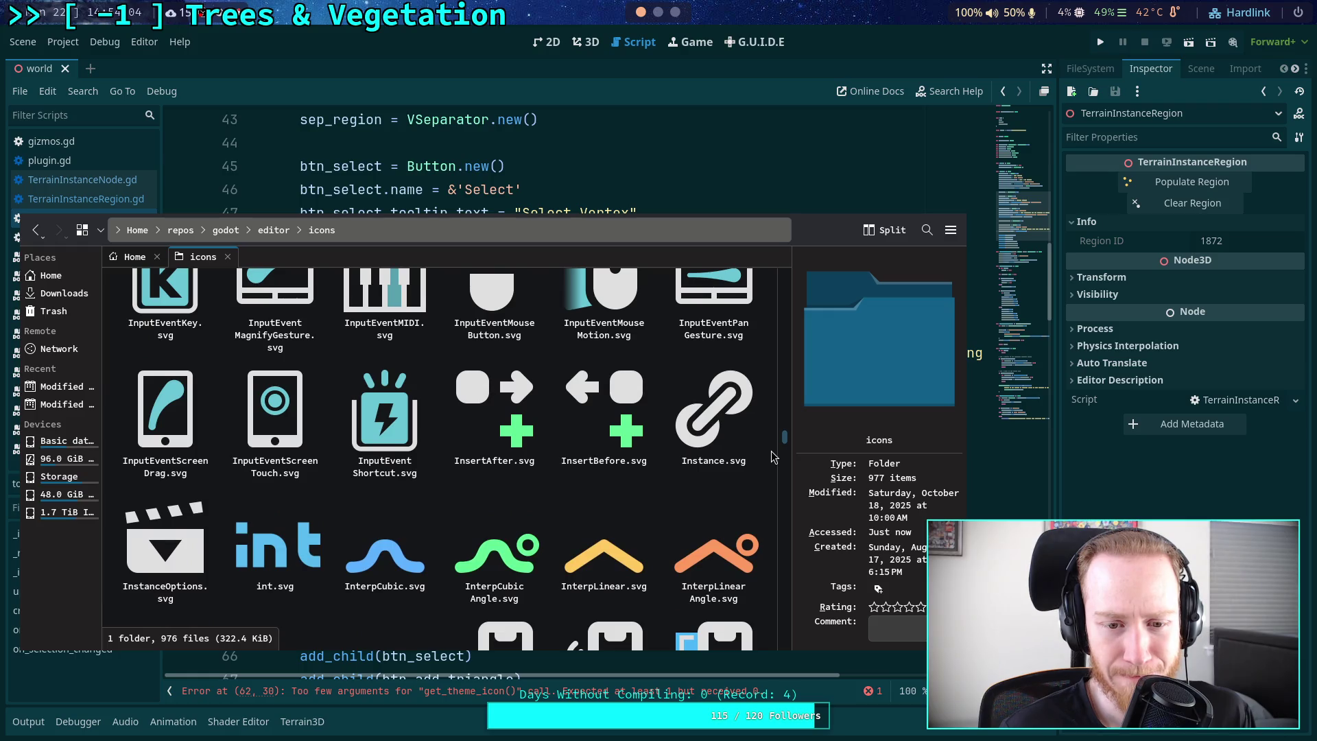
{"action": "scroll", "coordinate": [771, 450], "scroll_direction": "down", "scroll_amount": 8}
{"action": "scroll", "coordinate": [771, 451], "scroll_direction": "down", "scroll_amount": 3}
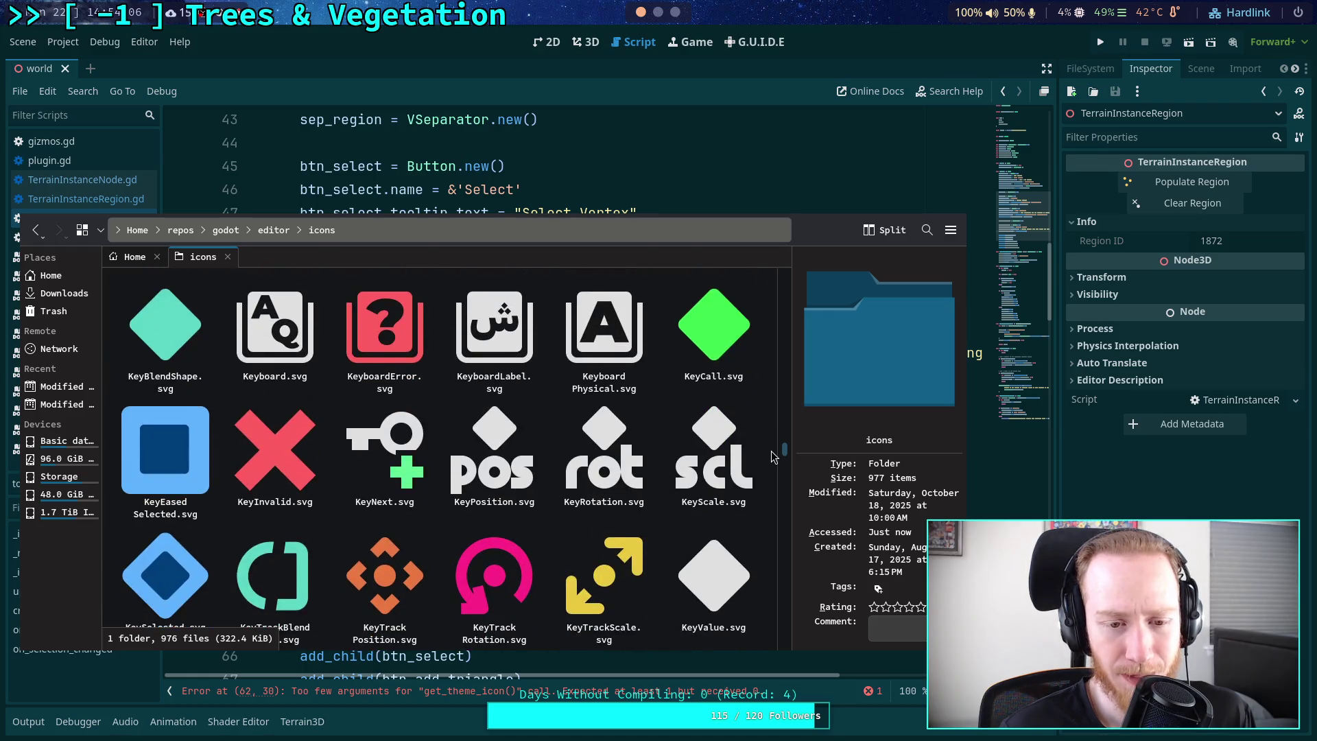
{"action": "scroll", "coordinate": [771, 457], "scroll_direction": "down", "scroll_amount": 4}
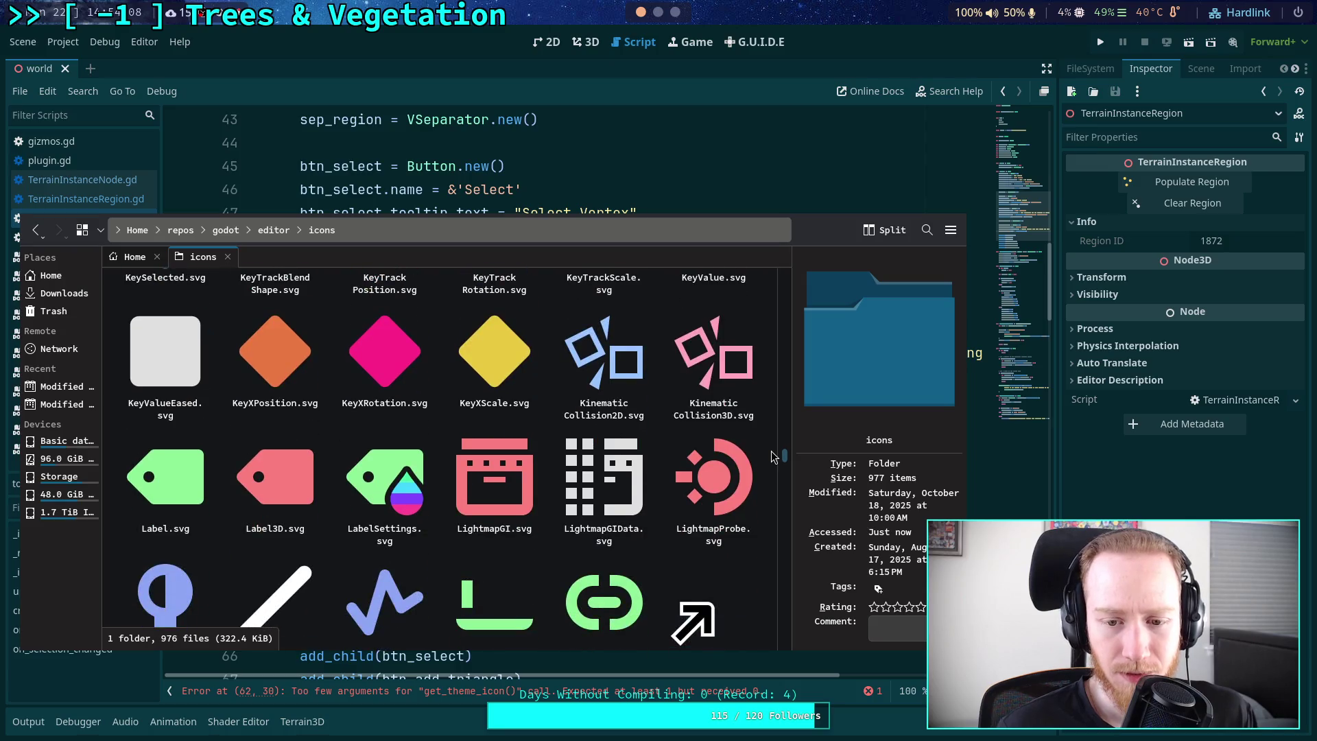
{"action": "scroll", "coordinate": [772, 456], "scroll_direction": "down", "scroll_amount": 5}
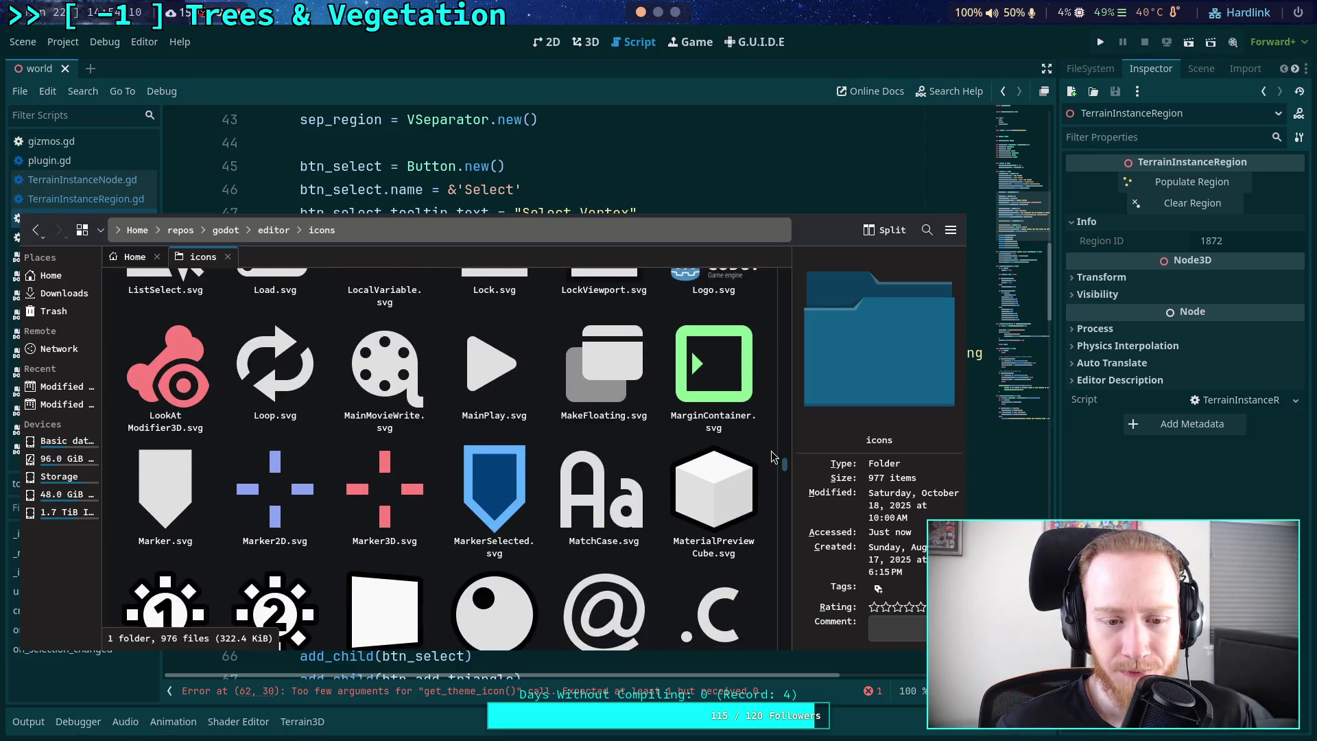
{"action": "scroll", "coordinate": [772, 451], "scroll_direction": "down", "scroll_amount": 6}
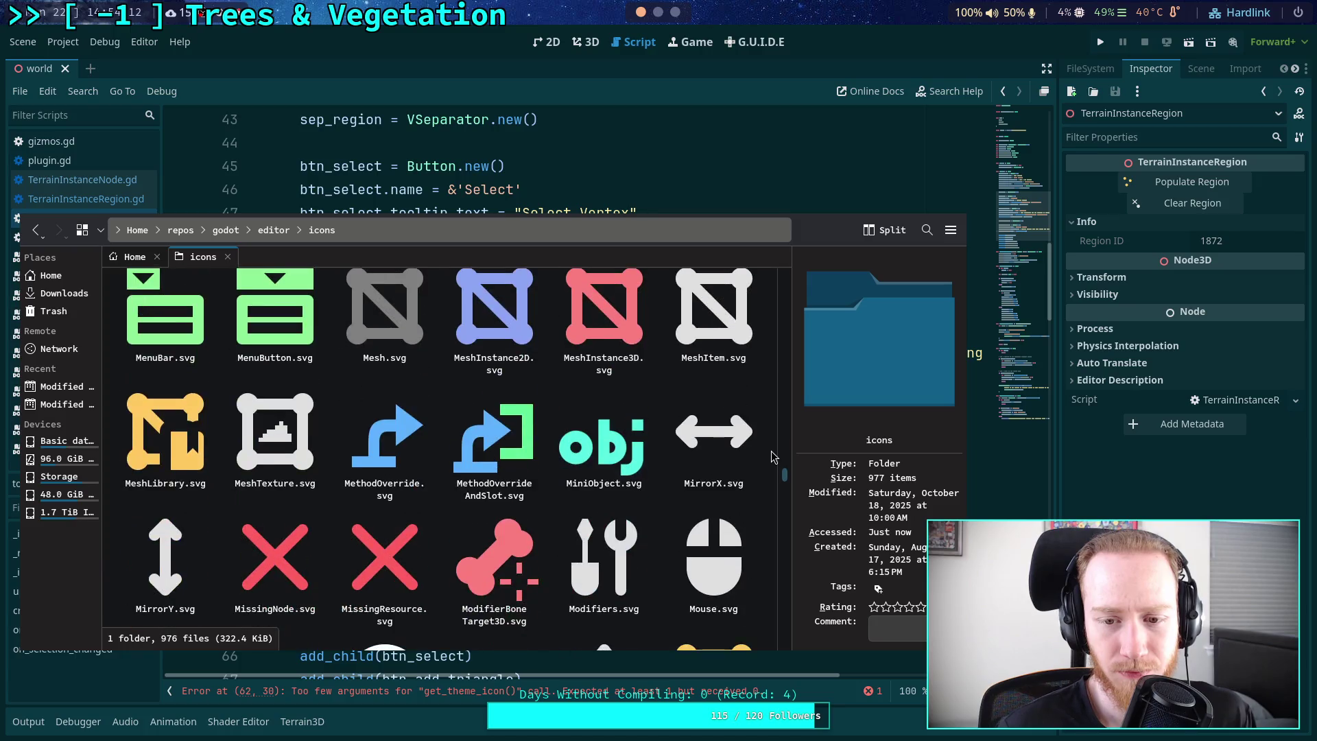
{"action": "scroll", "coordinate": [772, 453], "scroll_direction": "up", "scroll_amount": 6}
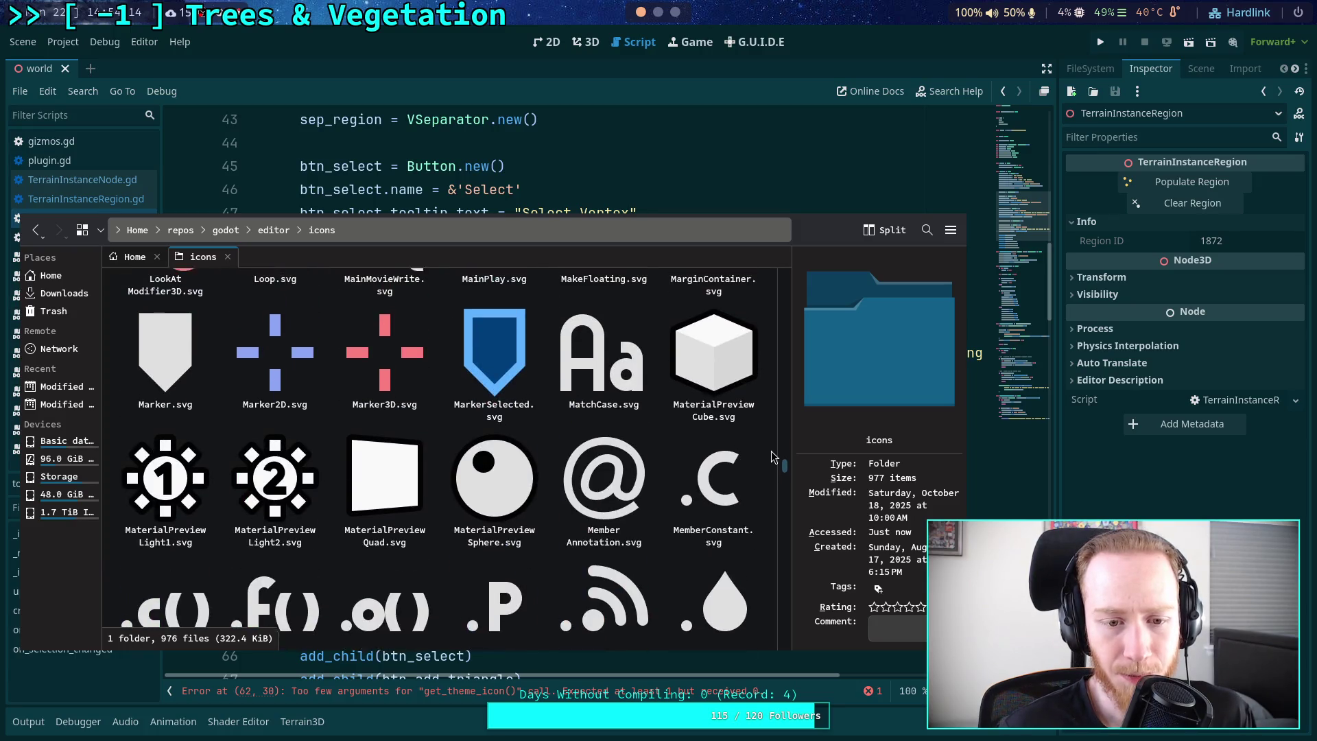
{"action": "scroll", "coordinate": [772, 457], "scroll_direction": "down", "scroll_amount": 15}
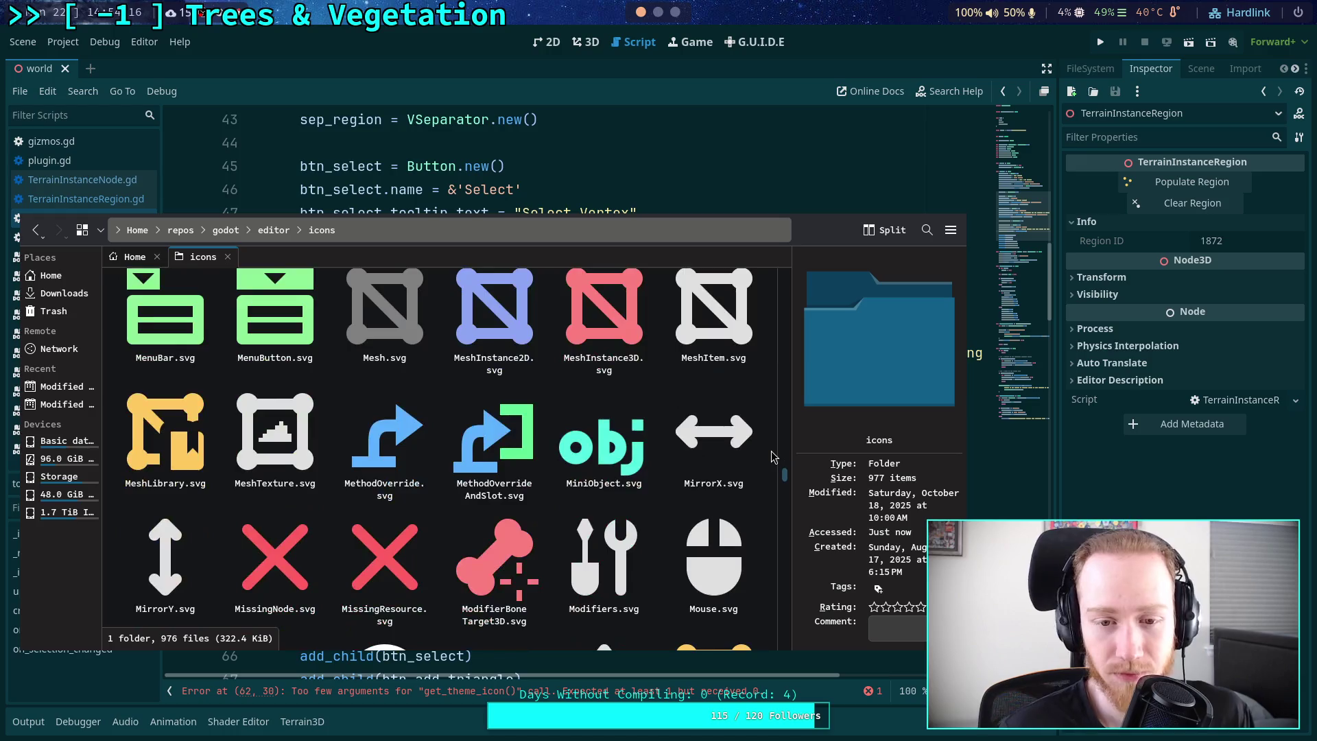
{"action": "scroll", "coordinate": [771, 456], "scroll_direction": "down", "scroll_amount": 5}
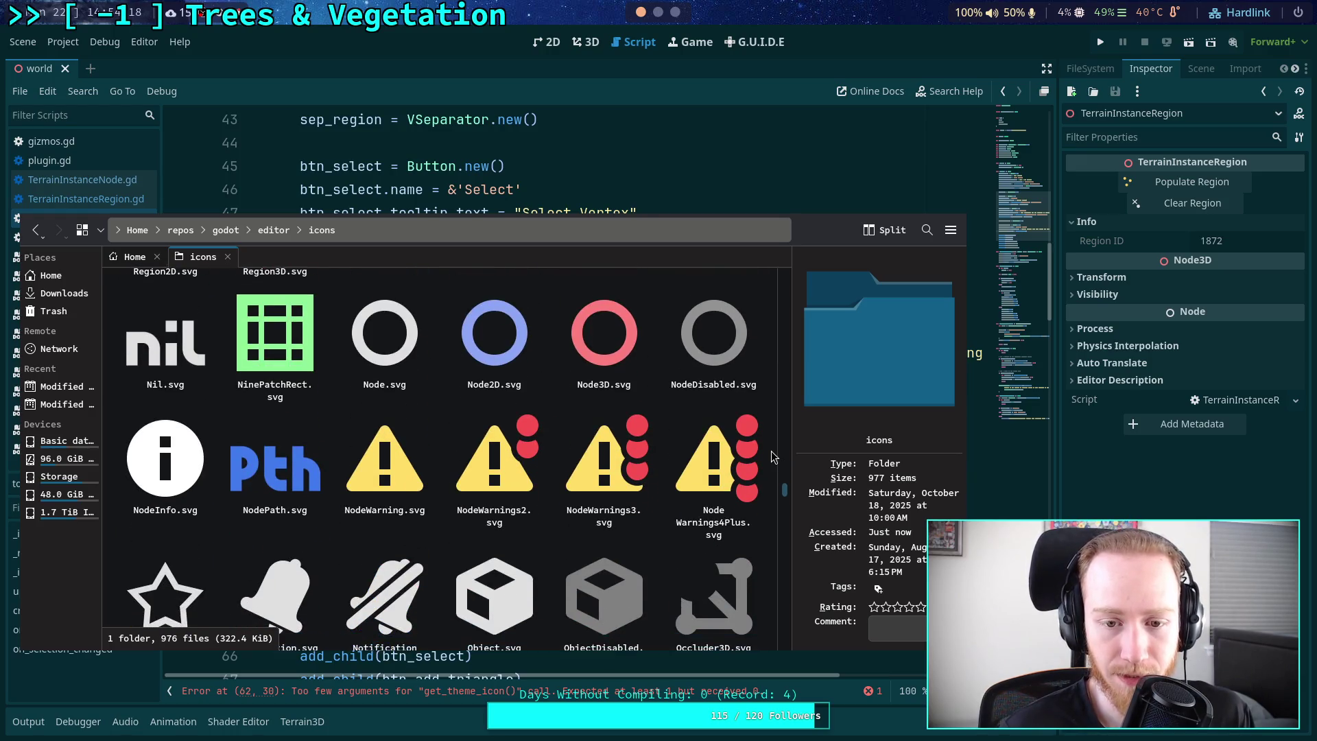
{"action": "scroll", "coordinate": [771, 456], "scroll_direction": "down", "scroll_amount": 10}
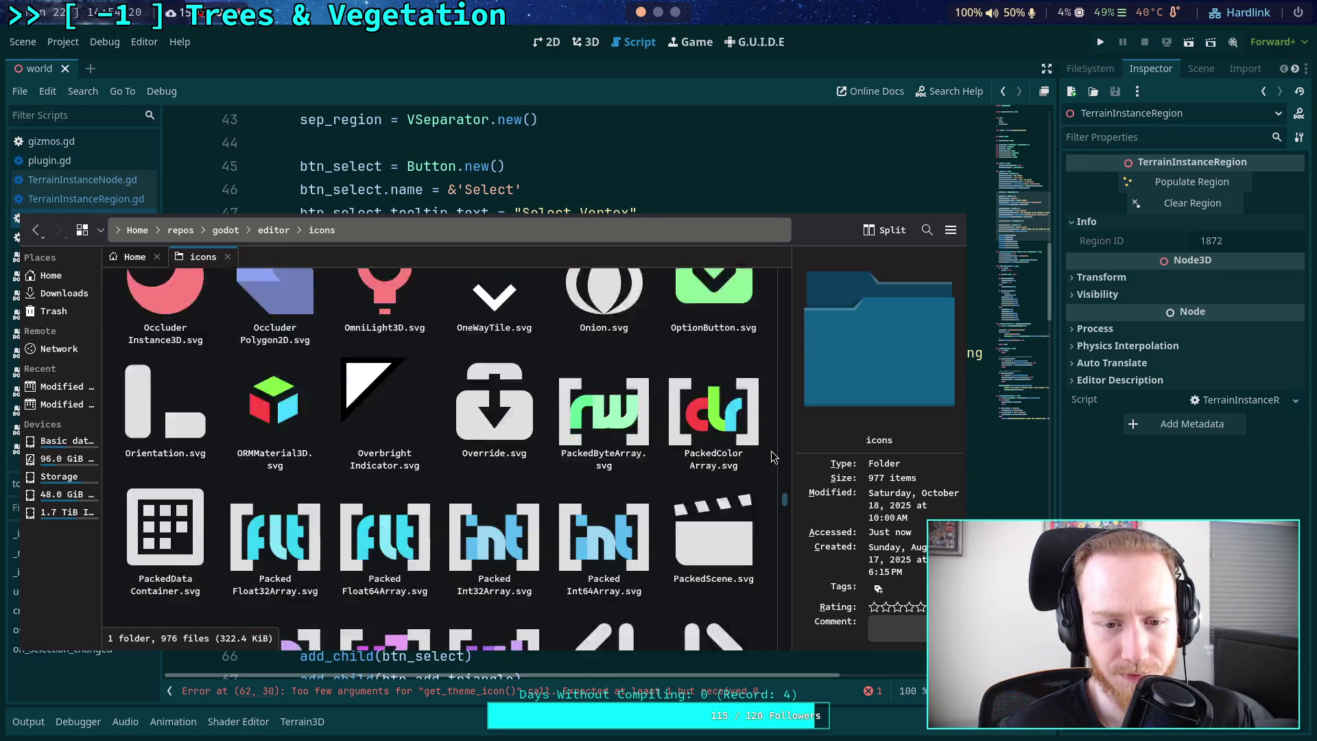
{"action": "scroll", "coordinate": [771, 456], "scroll_direction": "down", "scroll_amount": 10}
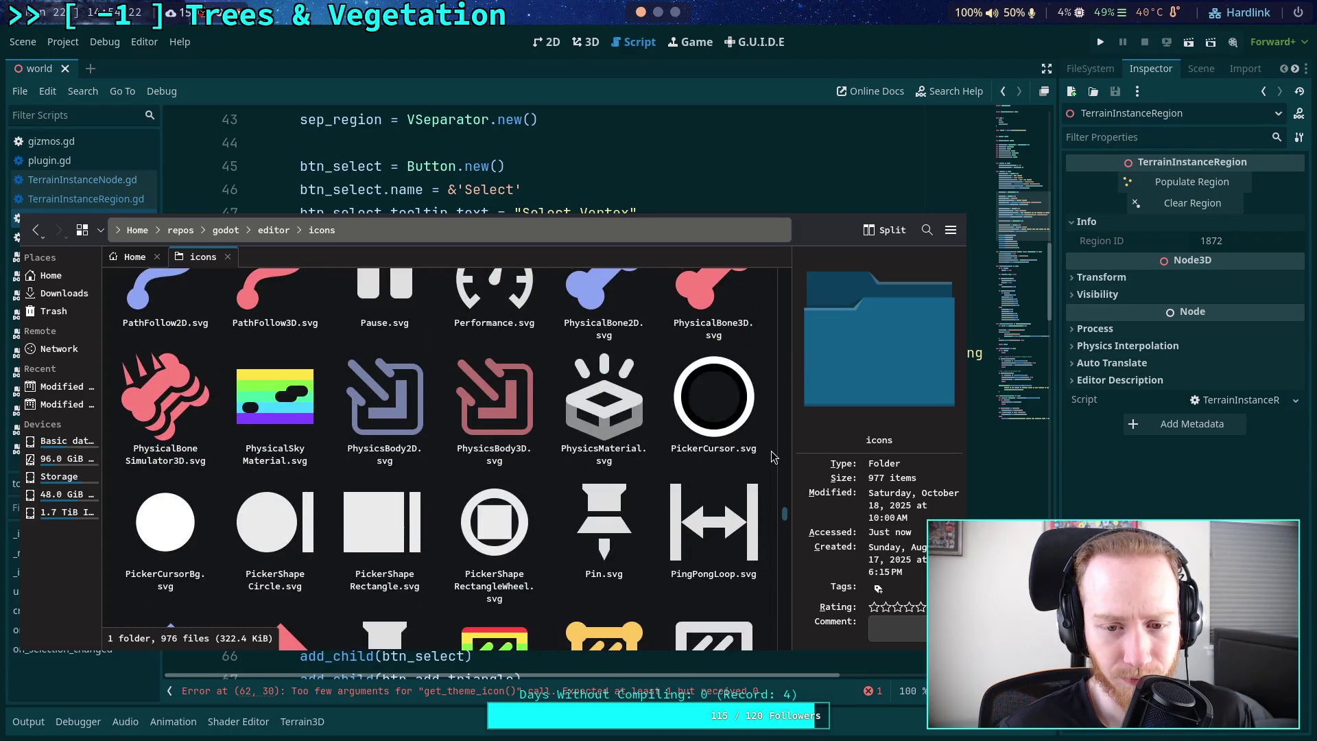
{"action": "scroll", "coordinate": [771, 457], "scroll_direction": "down", "scroll_amount": 5}
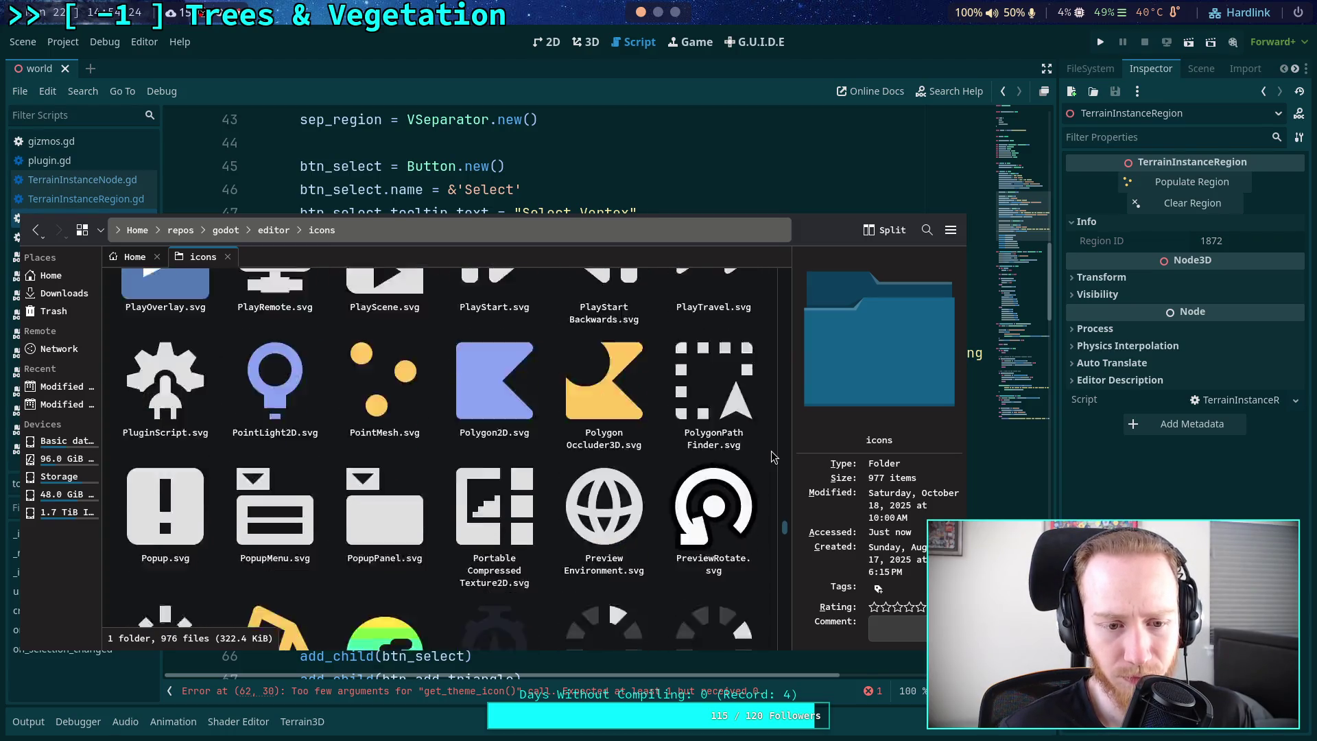
{"action": "scroll", "coordinate": [771, 457], "scroll_direction": "down", "scroll_amount": 5}
{"action": "scroll", "coordinate": [772, 456], "scroll_direction": "up", "scroll_amount": 5}
{"action": "scroll", "coordinate": [772, 452], "scroll_direction": "down", "scroll_amount": 10}
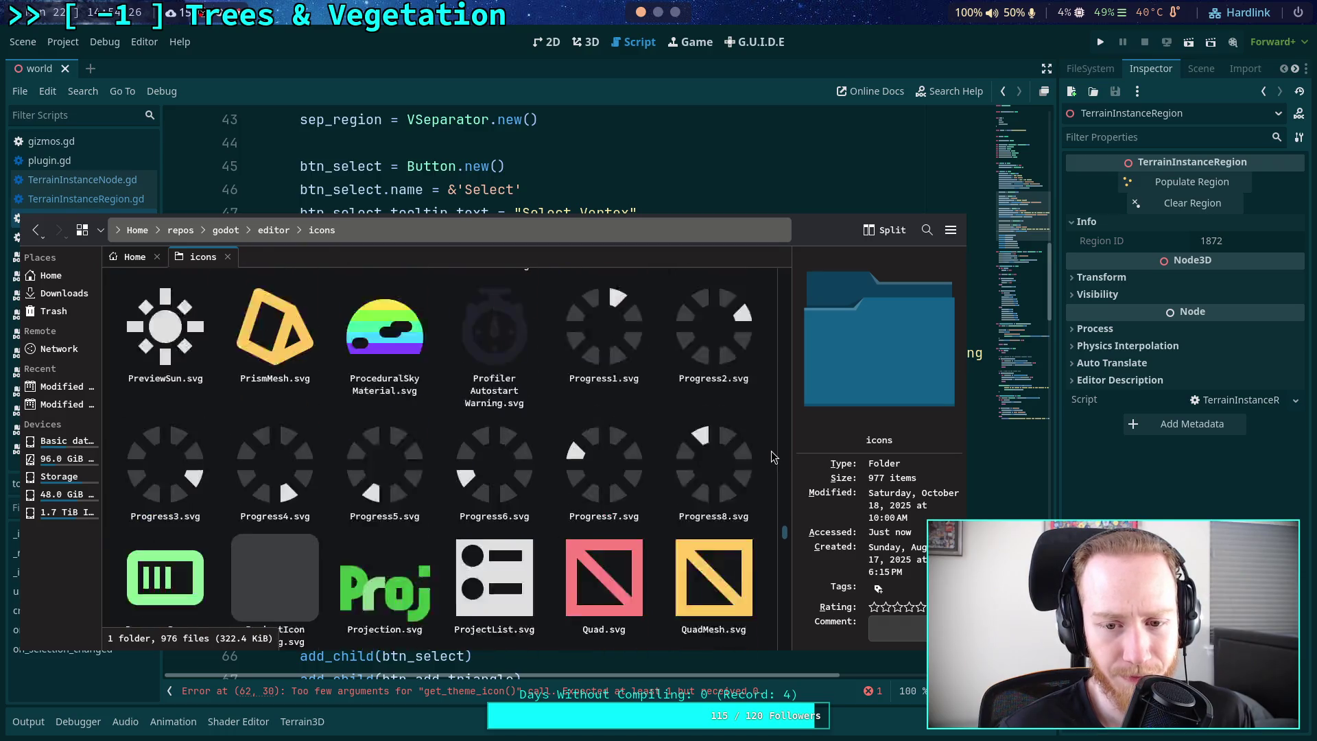
{"action": "scroll", "coordinate": [771, 453], "scroll_direction": "down", "scroll_amount": 10}
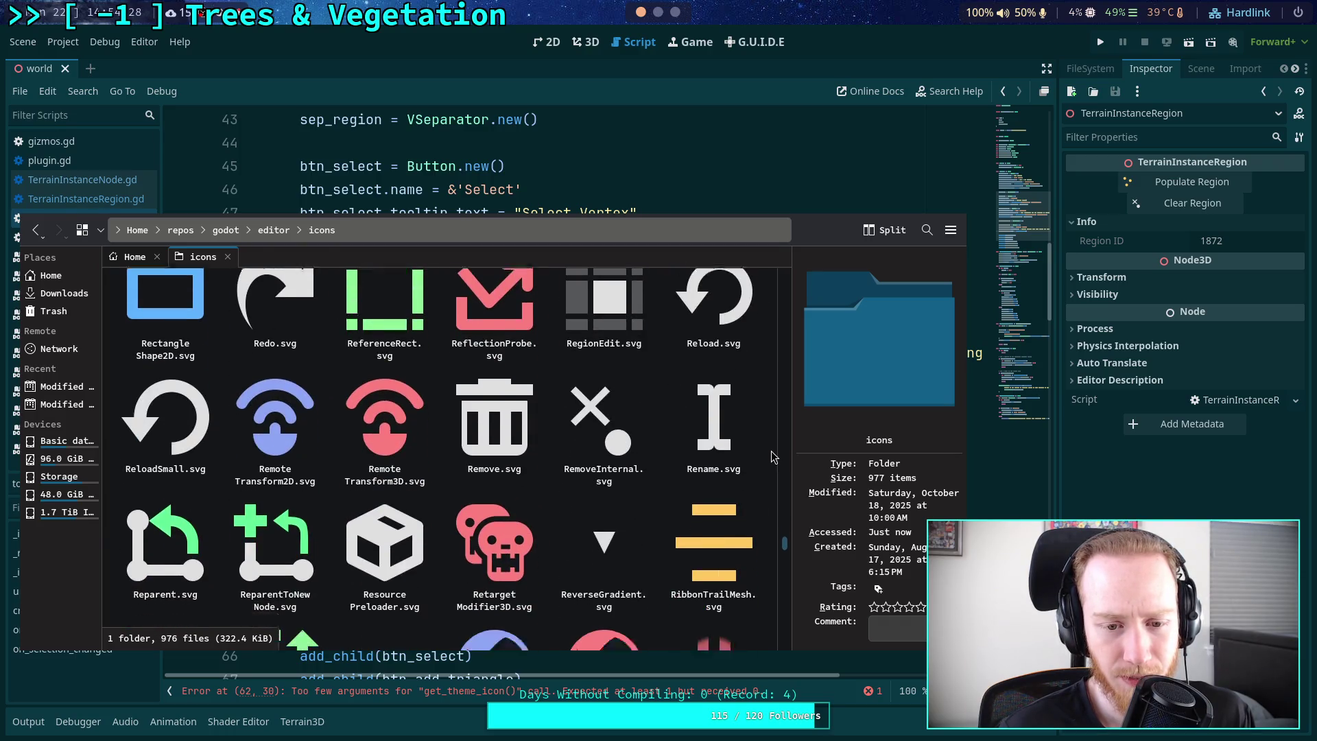
{"action": "scroll", "coordinate": [771, 456], "scroll_direction": "down", "scroll_amount": 15}
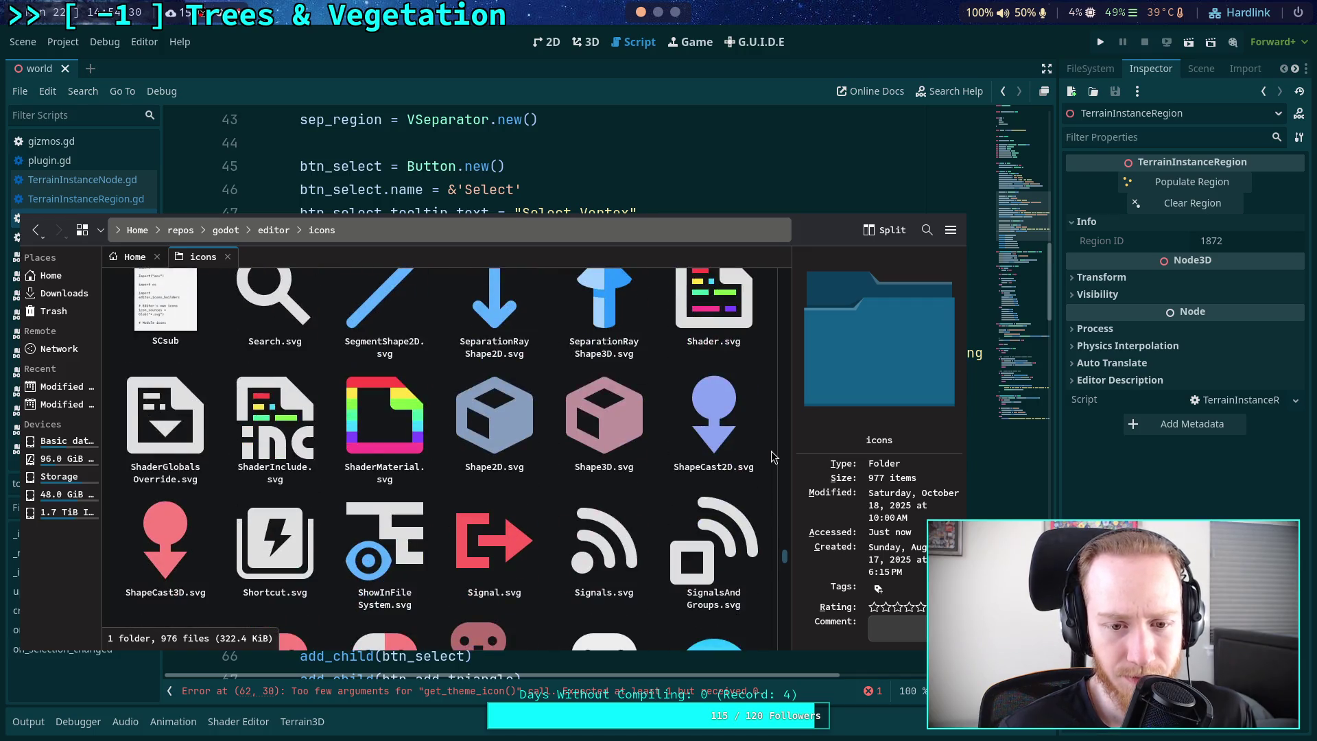
{"action": "scroll", "coordinate": [771, 451], "scroll_direction": "down", "scroll_amount": 20}
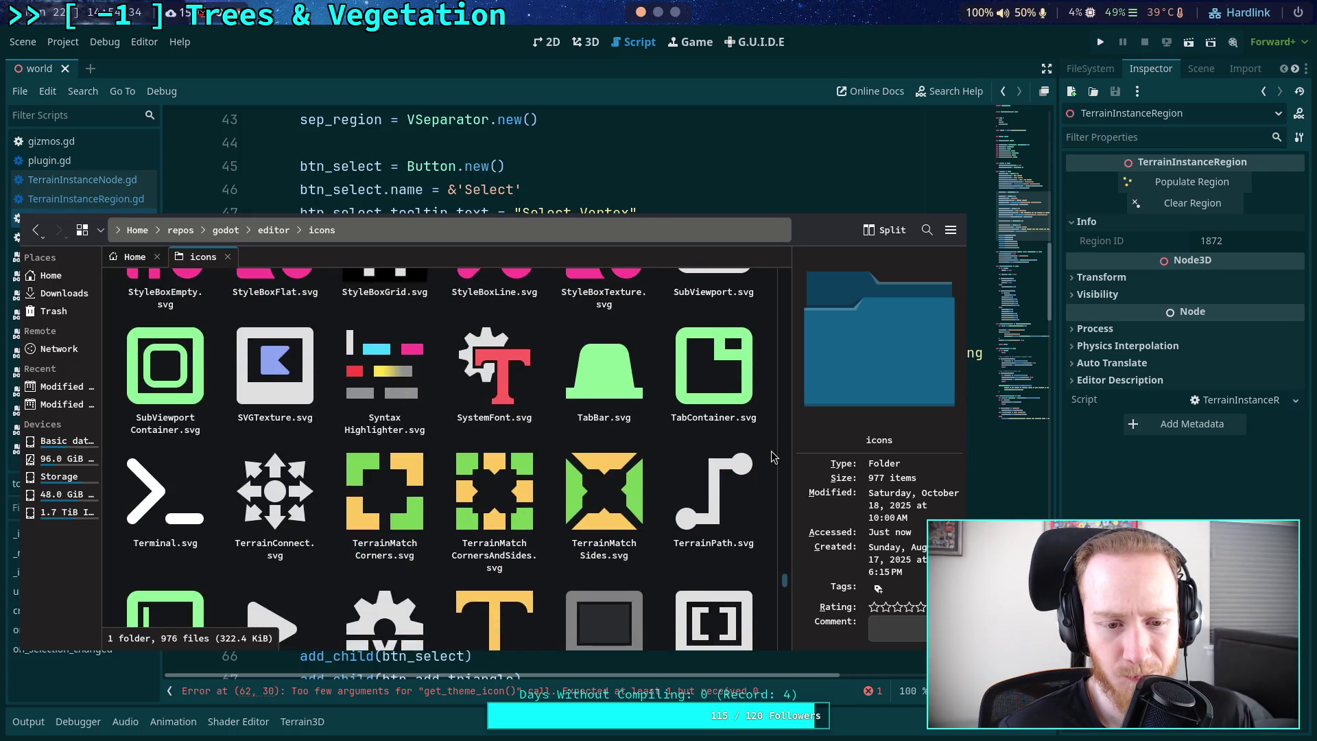
{"action": "scroll", "coordinate": [771, 451], "scroll_direction": "down", "scroll_amount": 5}
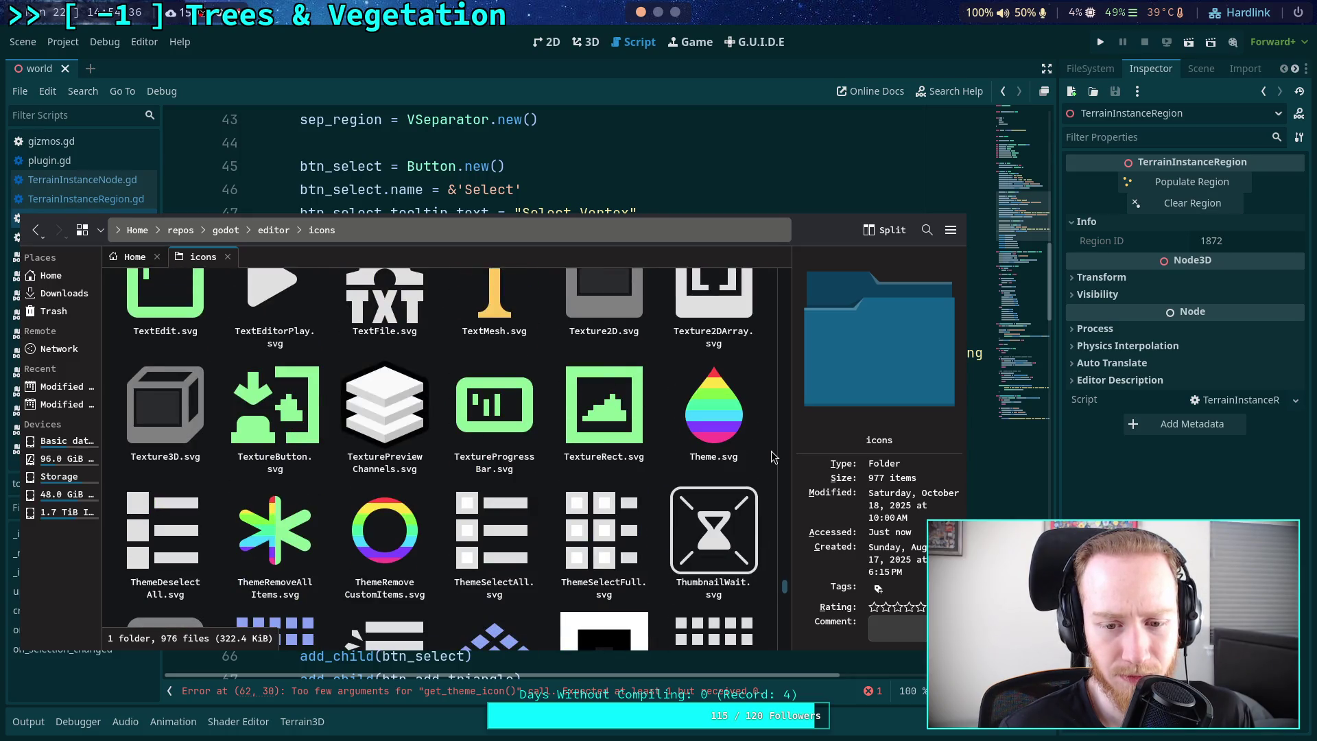
{"action": "scroll", "coordinate": [771, 456], "scroll_direction": "down", "scroll_amount": 5}
{"action": "scroll", "coordinate": [771, 457], "scroll_direction": "down", "scroll_amount": 5}
{"action": "scroll", "coordinate": [771, 456], "scroll_direction": "down", "scroll_amount": 10}
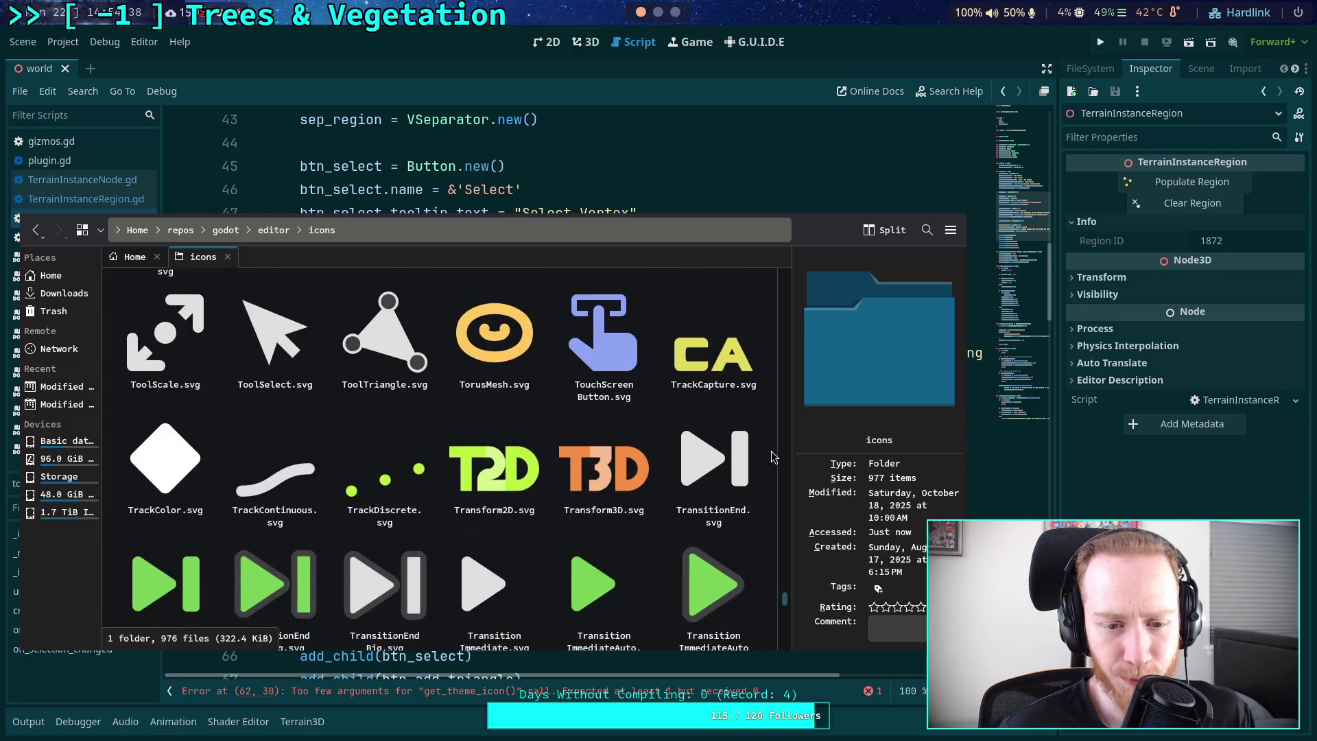
{"action": "scroll", "coordinate": [773, 456], "scroll_direction": "down", "scroll_amount": 3}
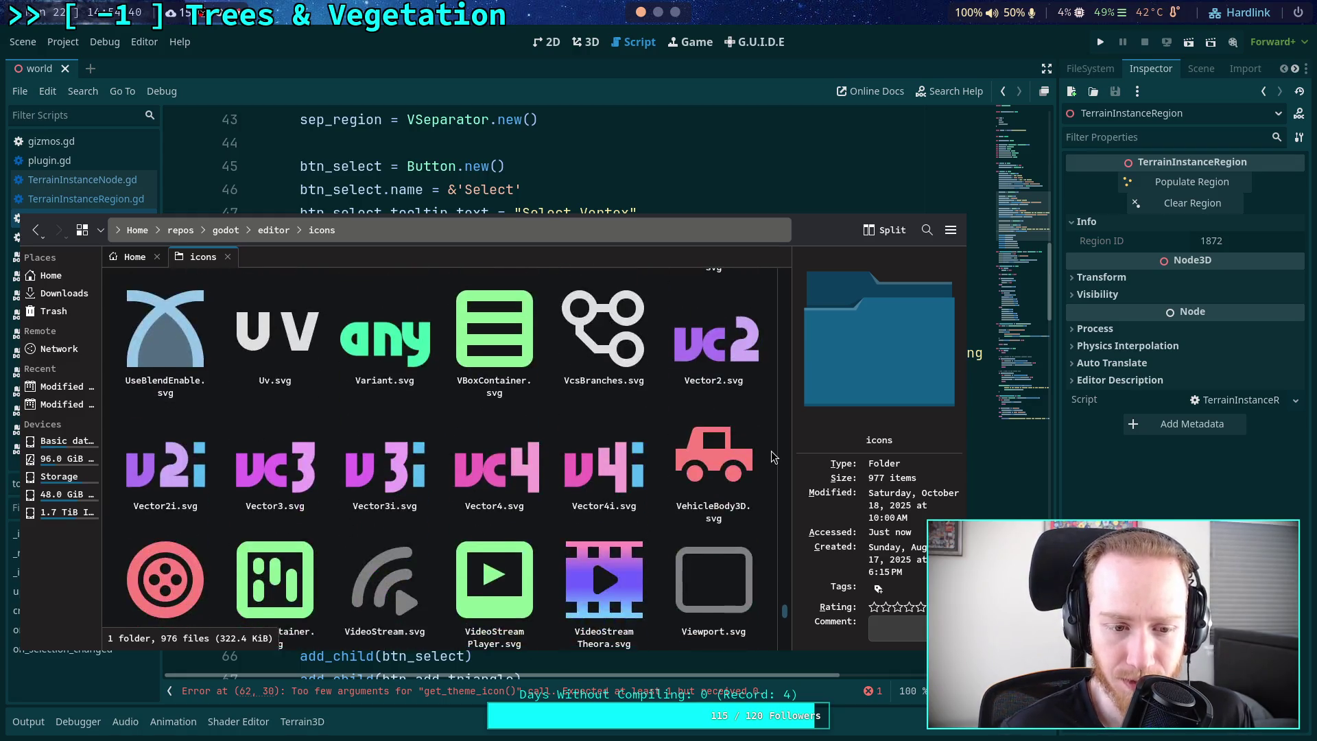
{"action": "scroll", "coordinate": [773, 457], "scroll_direction": "up", "scroll_amount": 8}
{"action": "scroll", "coordinate": [773, 457], "scroll_direction": "up", "scroll_amount": 3}
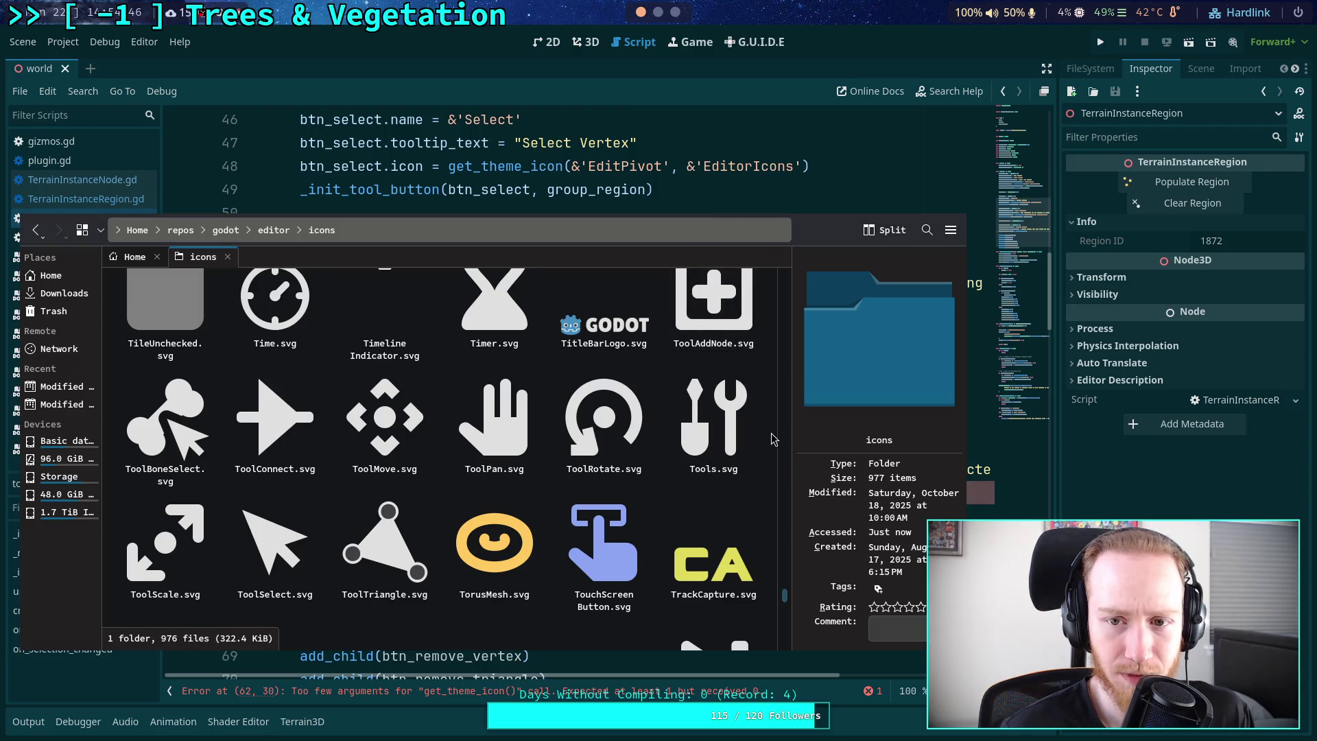
- Browse the SVG icons in editor/icons up to the top, then move Dolphin aside
{"action": "scroll", "coordinate": [767, 435], "scroll_direction": "up", "scroll_amount": 1}
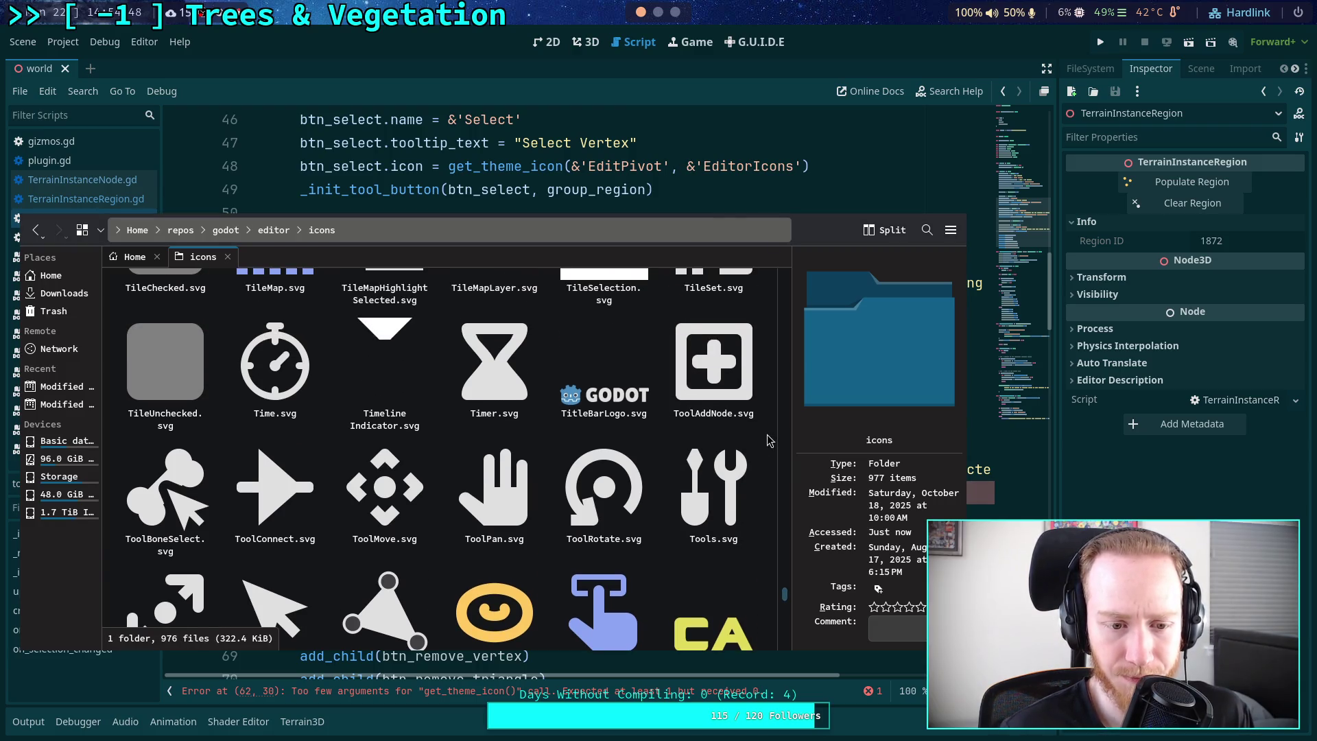
{"action": "scroll", "coordinate": [767, 434], "scroll_direction": "down", "scroll_amount": 1}
{"action": "scroll", "coordinate": [721, 170], "scroll_direction": "down", "scroll_amount": 1}
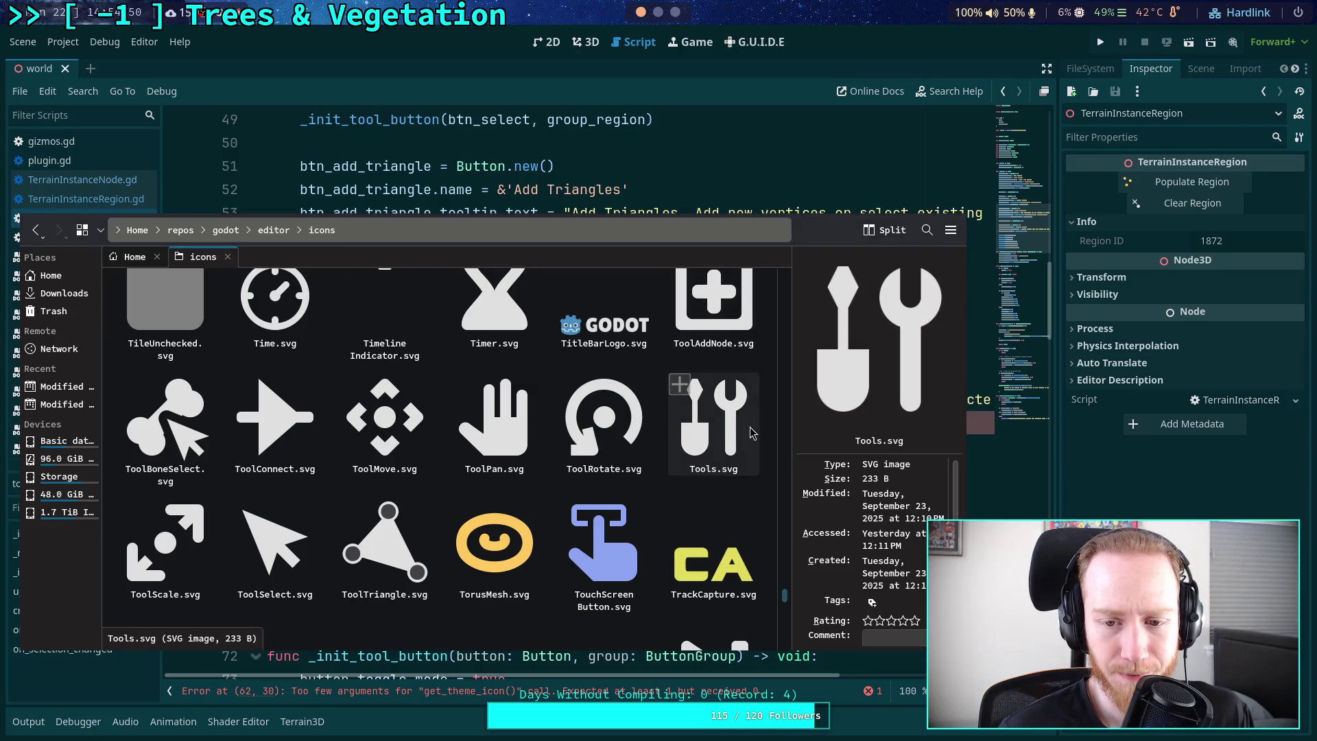
{"action": "scroll", "coordinate": [721, 161], "scroll_direction": "down", "scroll_amount": 1}
{"action": "scroll", "coordinate": [720, 158], "scroll_direction": "up", "scroll_amount": 1}
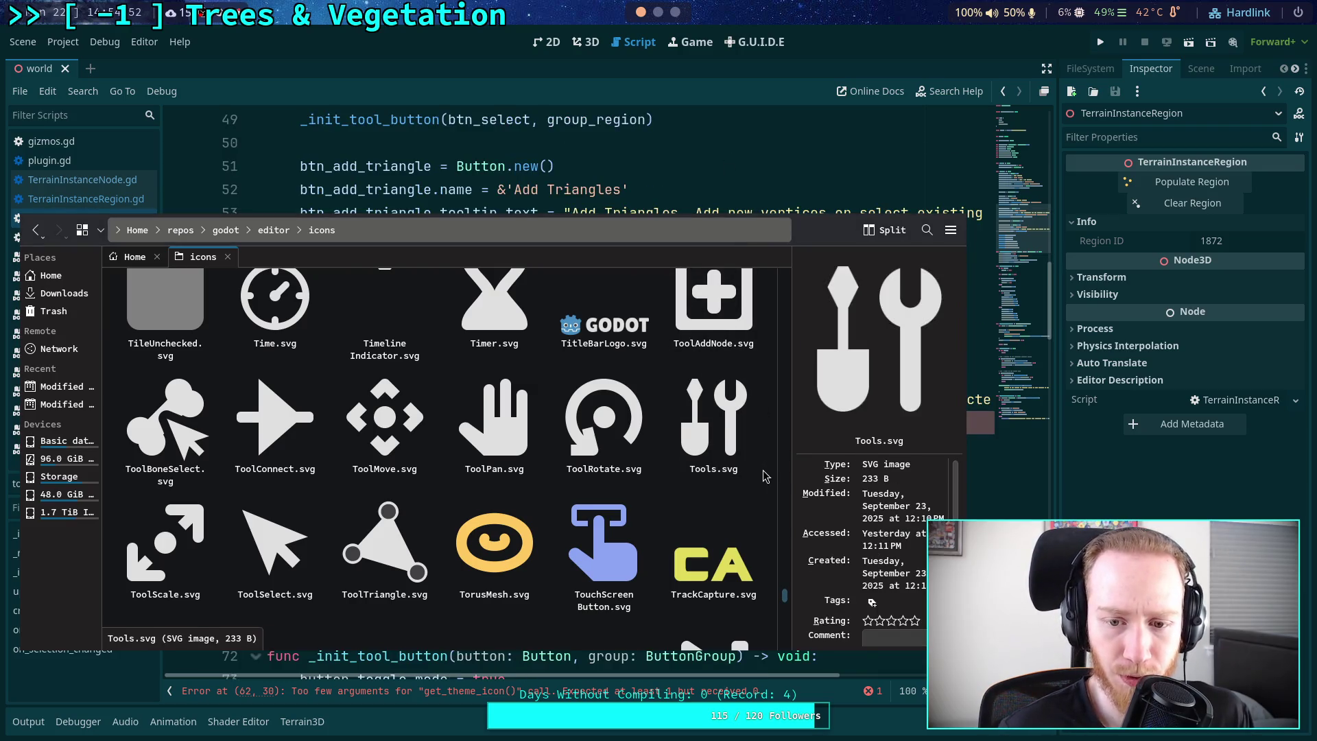
{"action": "scroll", "coordinate": [767, 481], "scroll_direction": "down", "scroll_amount": 1}
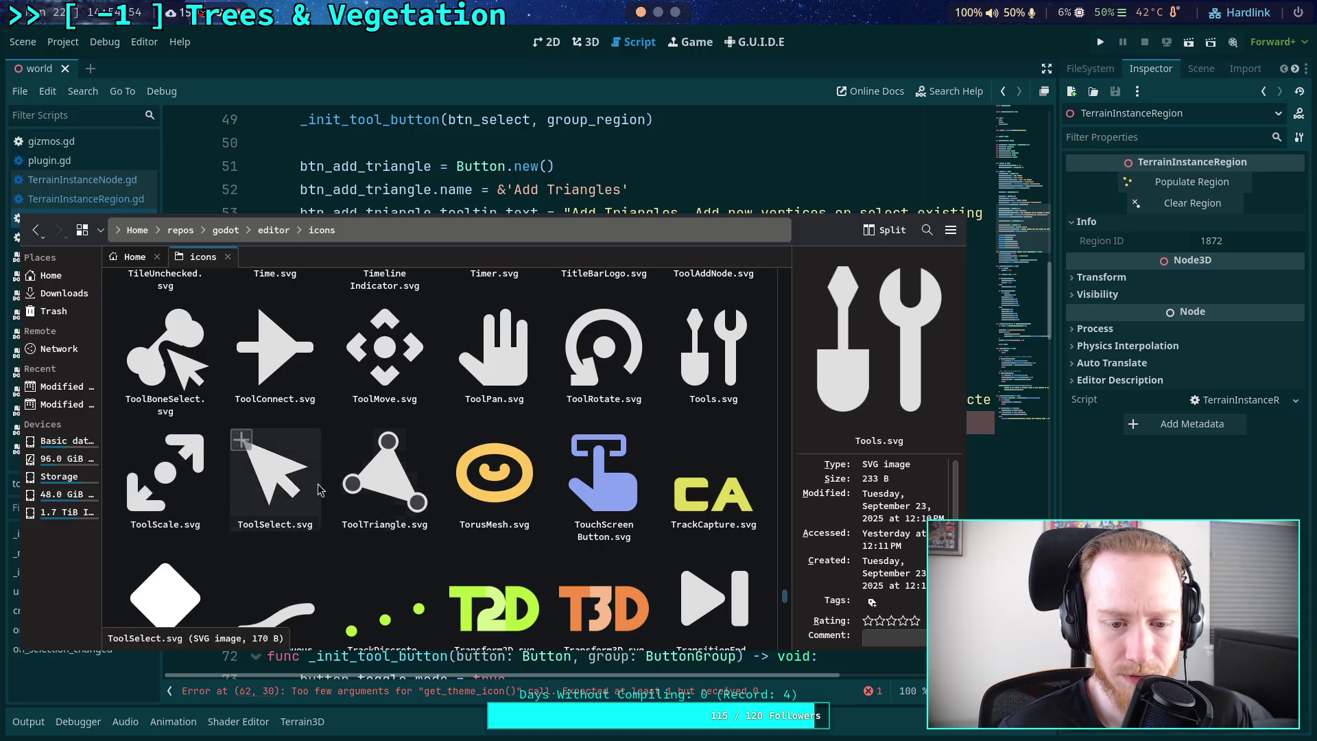
{"action": "scroll", "coordinate": [769, 486], "scroll_direction": "down", "scroll_amount": 5}
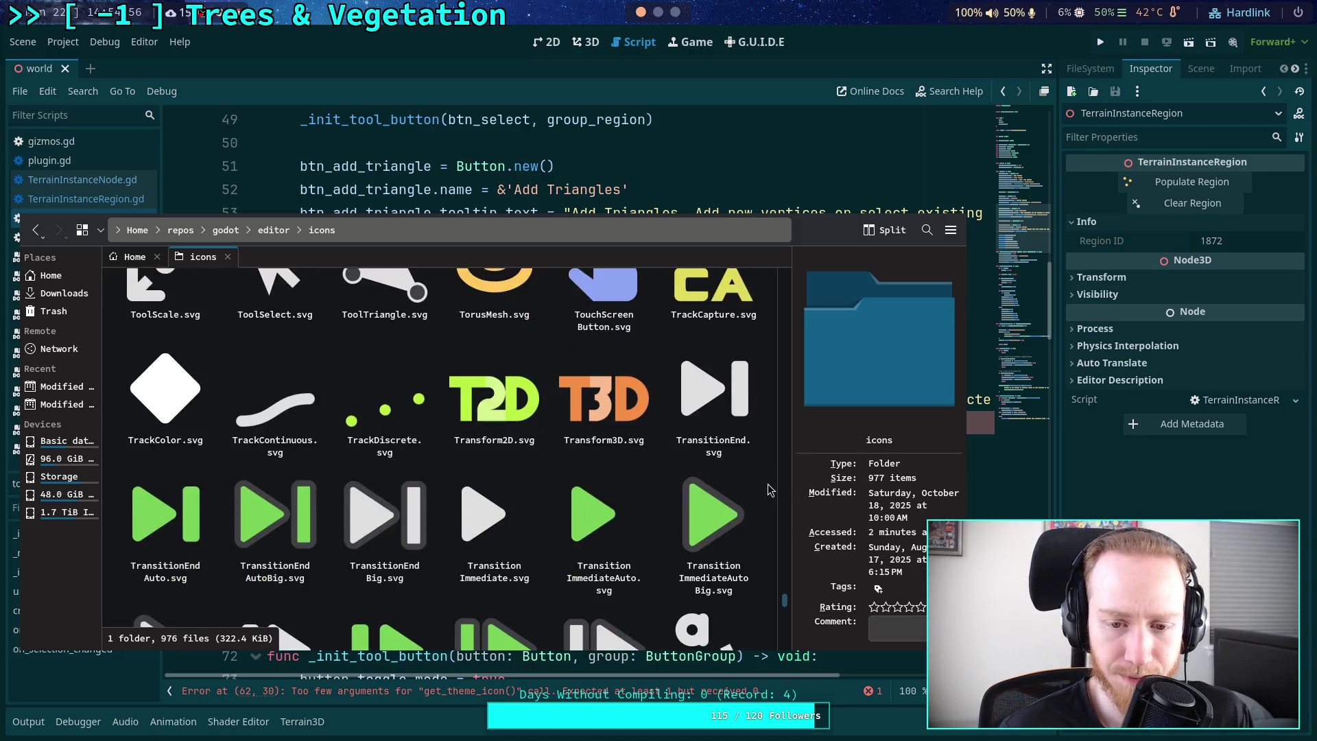
{"action": "scroll", "coordinate": [768, 488], "scroll_direction": "down", "scroll_amount": 5}
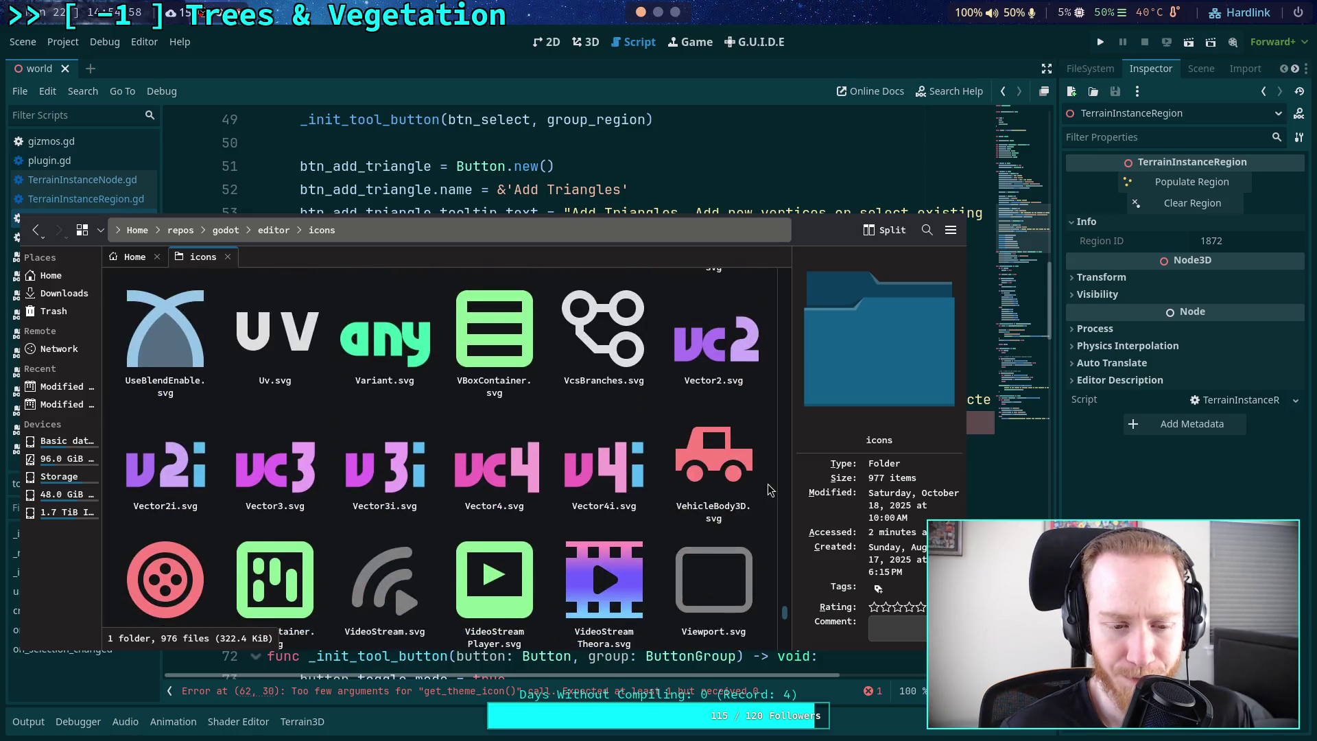
{"action": "scroll", "coordinate": [768, 488], "scroll_direction": "down", "scroll_amount": 7}
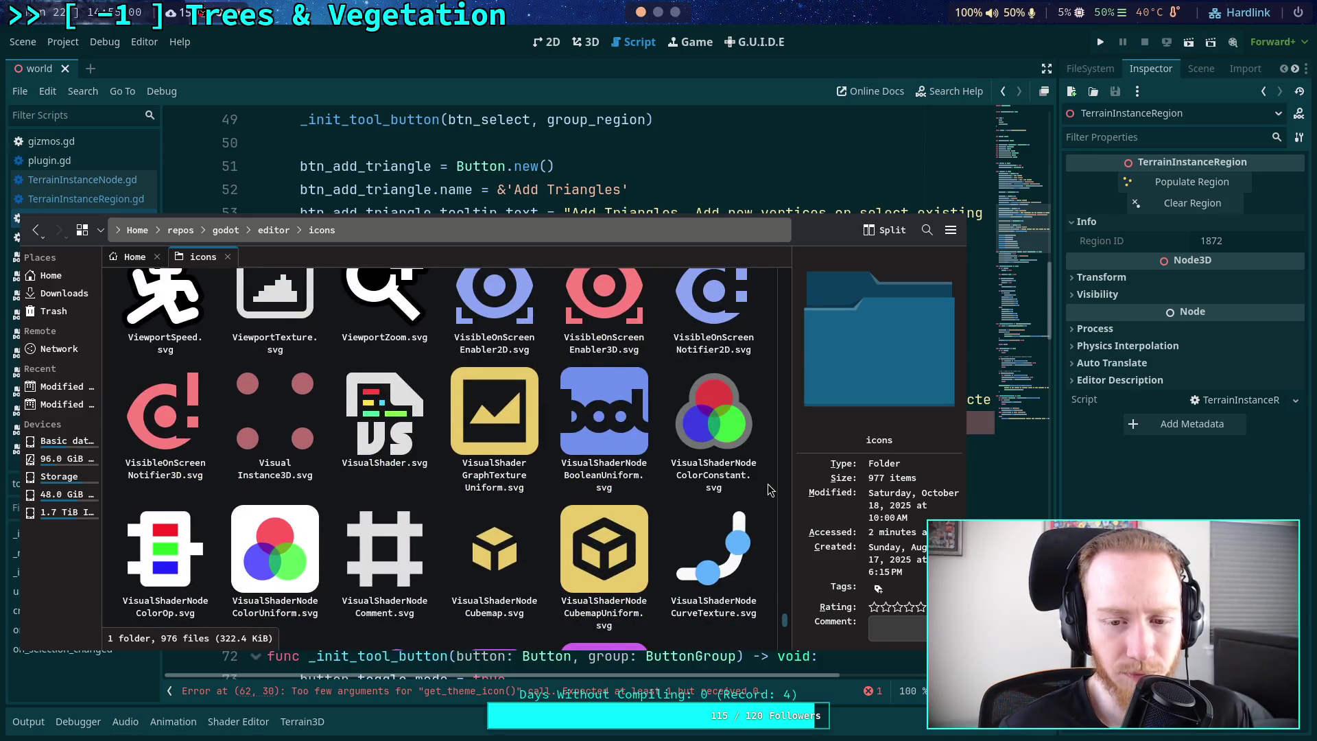
{"action": "scroll", "coordinate": [768, 488], "scroll_direction": "down", "scroll_amount": 10}
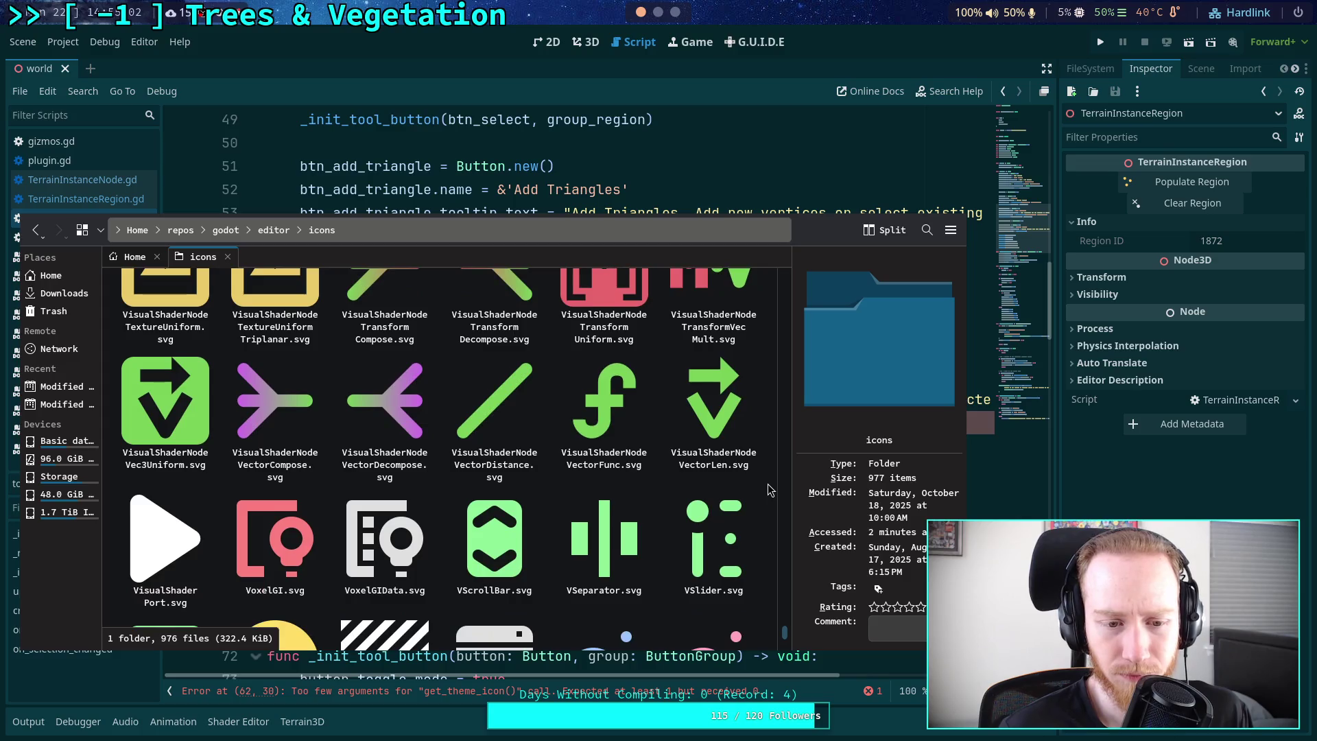
{"action": "scroll", "coordinate": [768, 489], "scroll_direction": "down", "scroll_amount": 3}
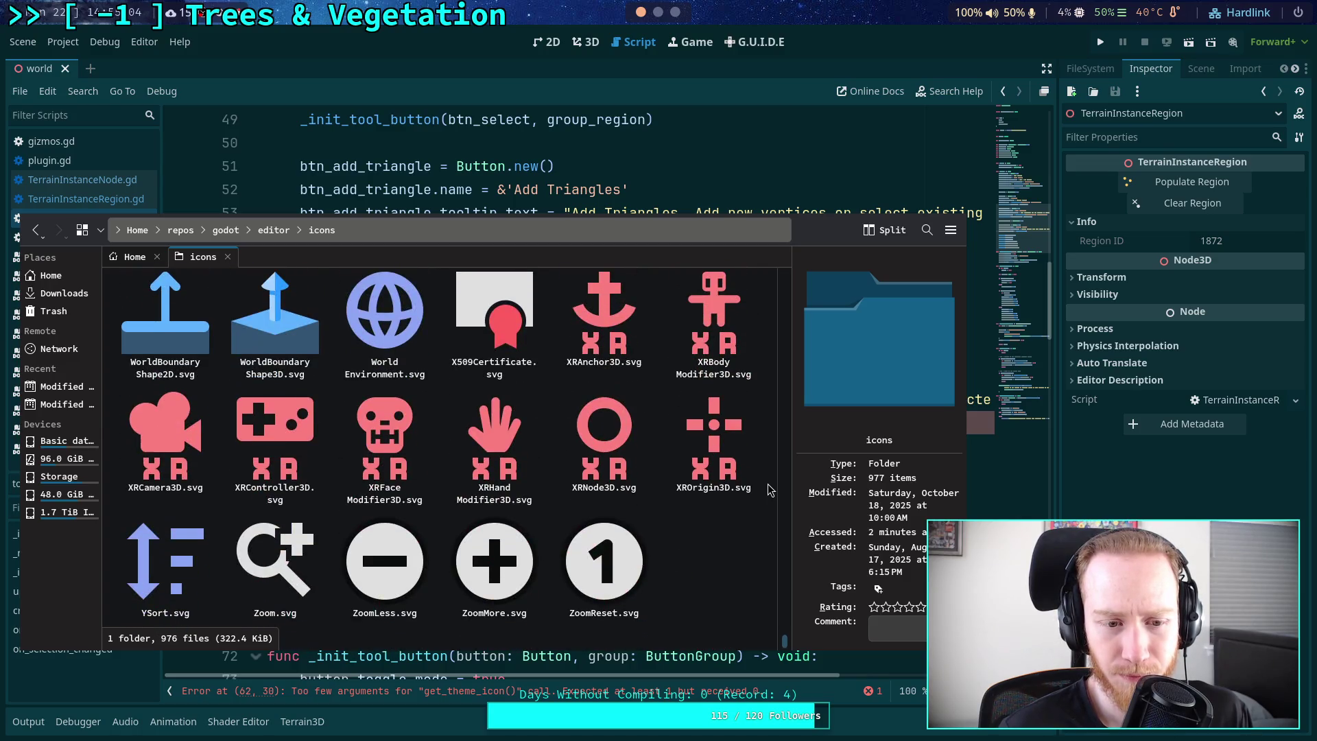
{"action": "scroll", "coordinate": [770, 489], "scroll_direction": "up", "scroll_amount": 20}
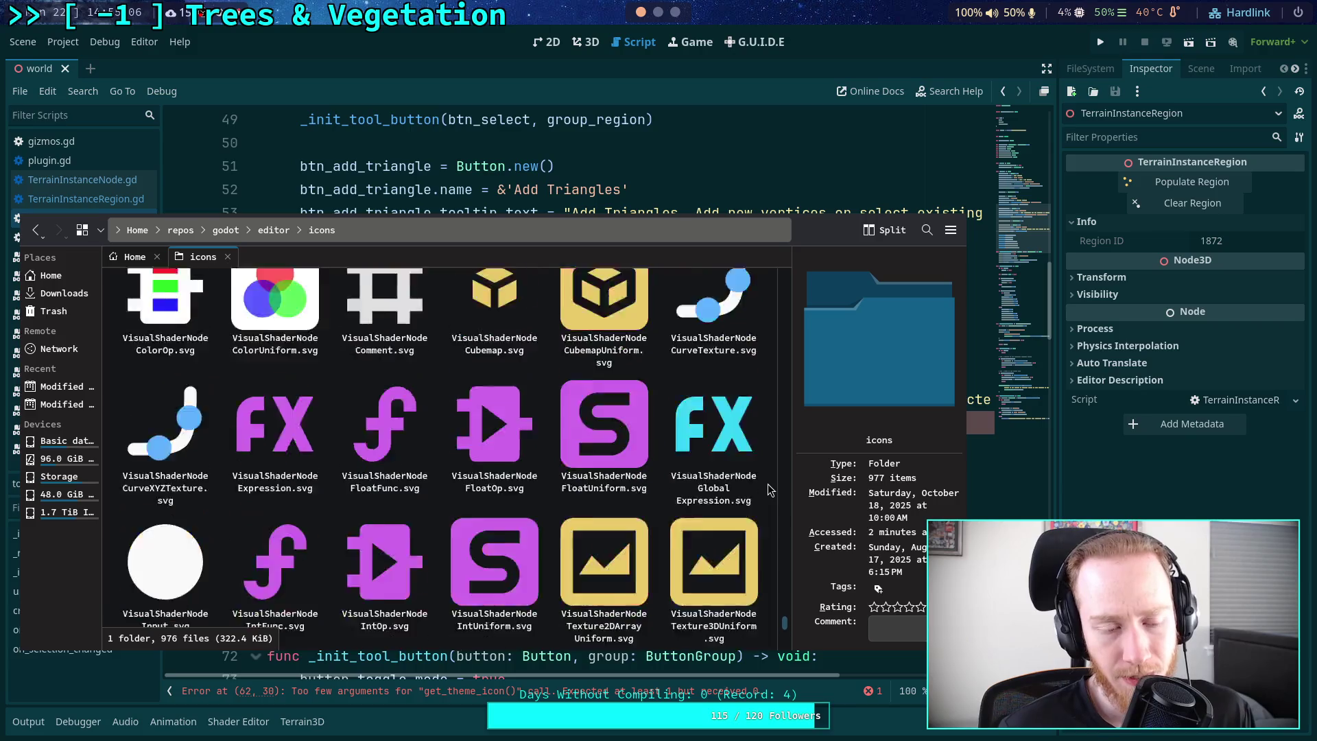
{"action": "scroll", "coordinate": [769, 488], "scroll_direction": "up", "scroll_amount": 15}
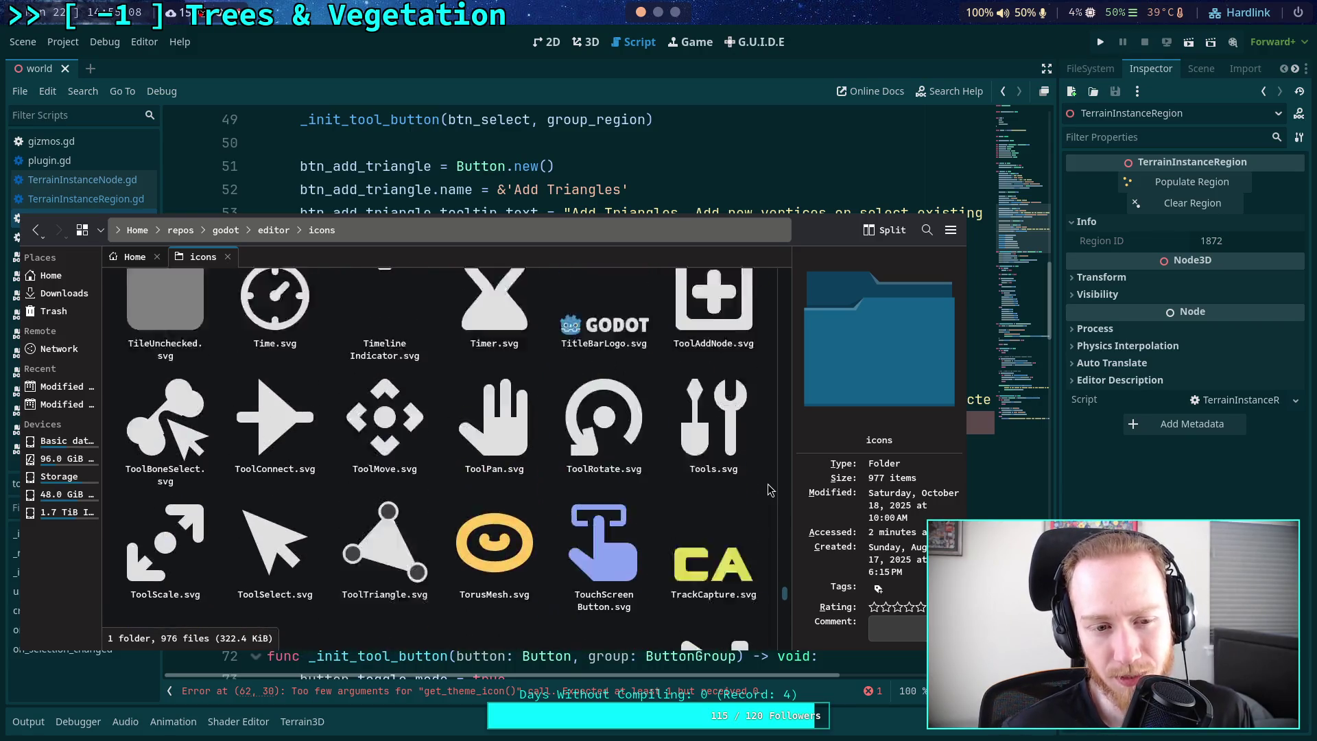
{"action": "scroll", "coordinate": [769, 488], "scroll_direction": "up", "scroll_amount": 10}
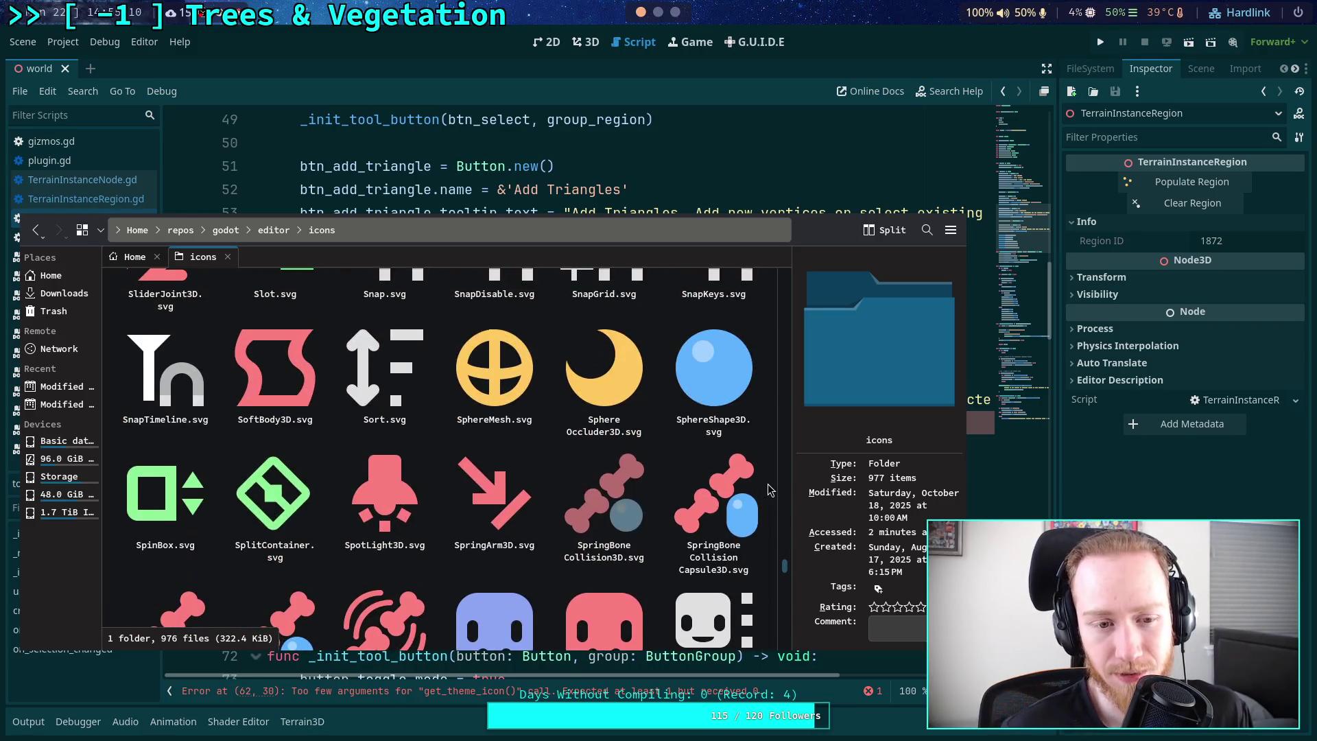
{"action": "scroll", "coordinate": [770, 489], "scroll_direction": "up", "scroll_amount": 10}
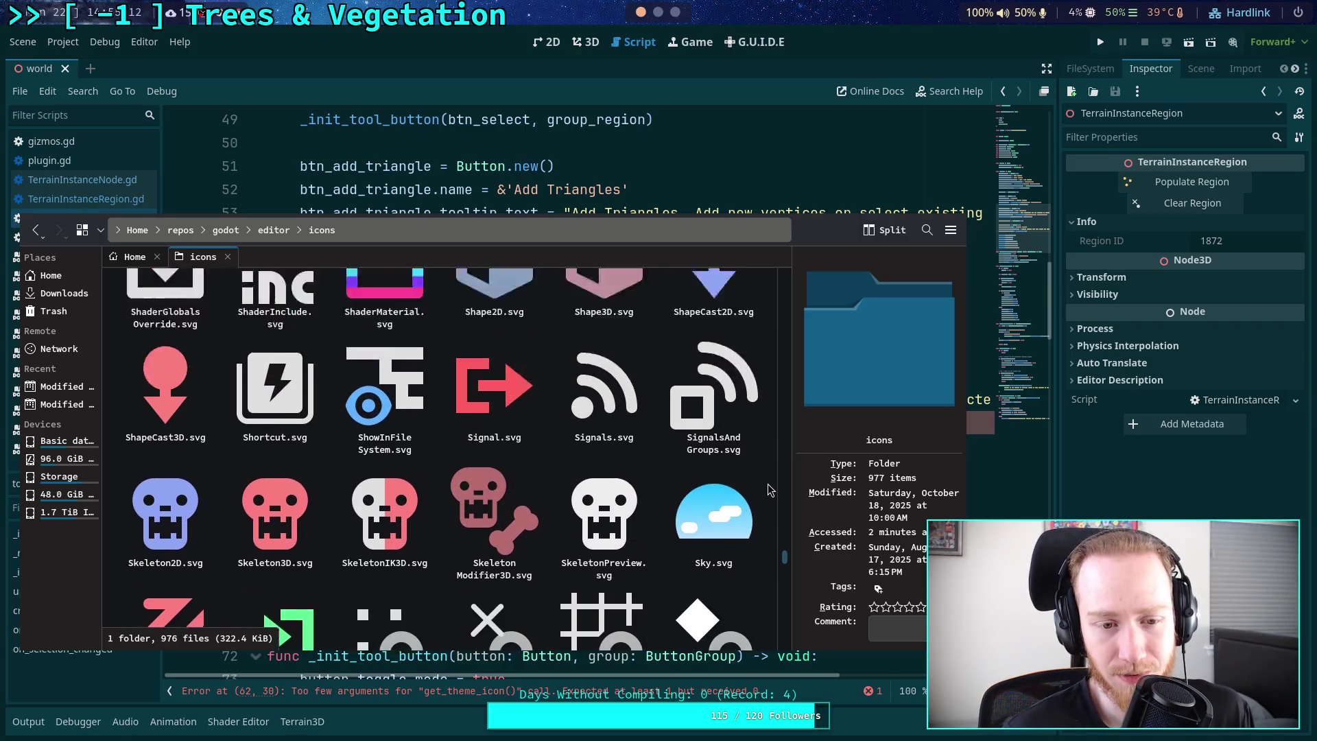
{"action": "scroll", "coordinate": [770, 488], "scroll_direction": "up", "scroll_amount": 10}
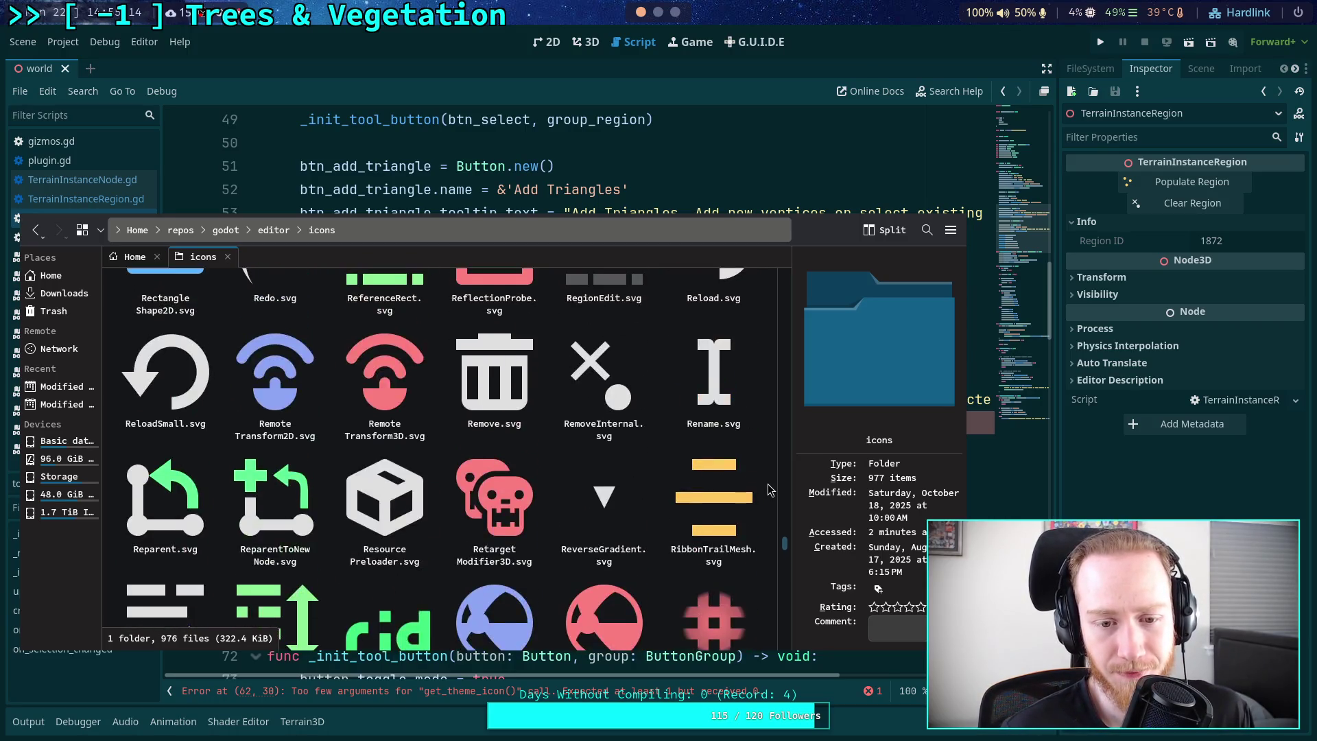
{"action": "scroll", "coordinate": [767, 484], "scroll_direction": "down", "scroll_amount": 3}
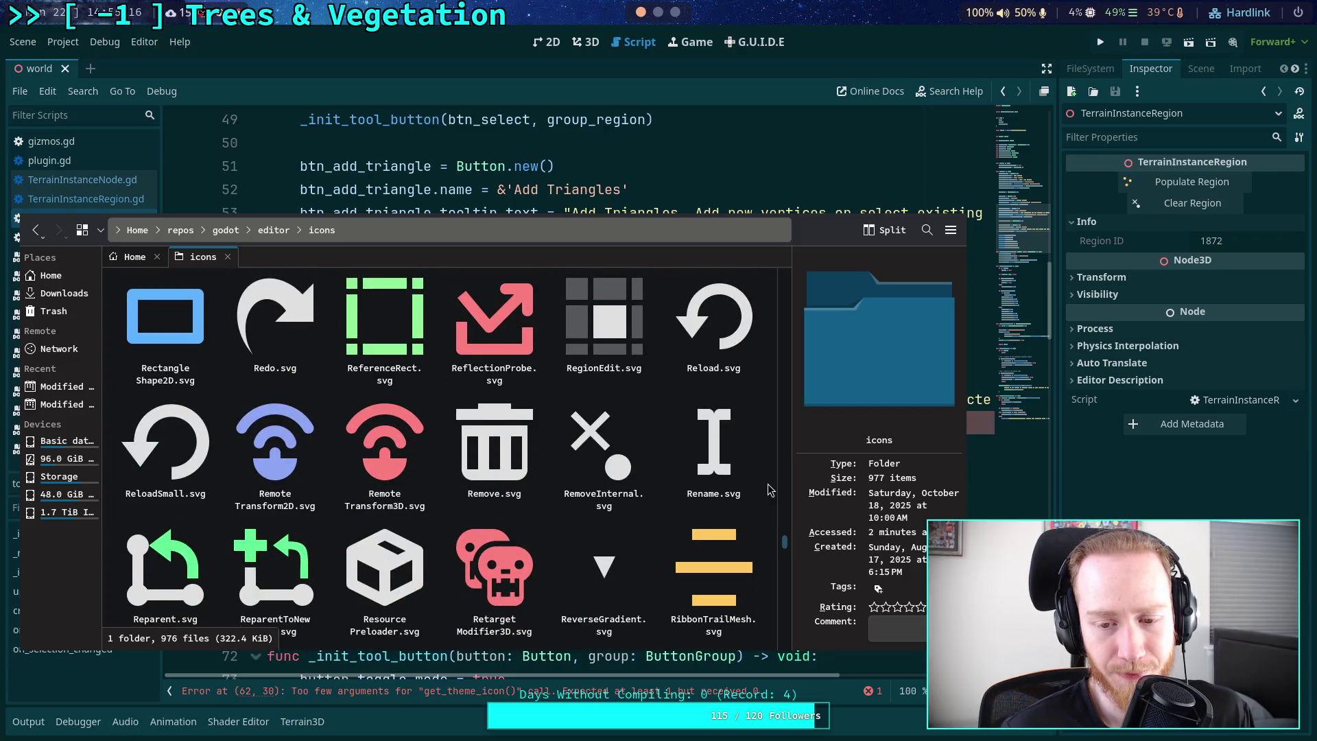
{"action": "scroll", "coordinate": [768, 484], "scroll_direction": "up", "scroll_amount": 5}
{"action": "scroll", "coordinate": [767, 484], "scroll_direction": "up", "scroll_amount": 5}
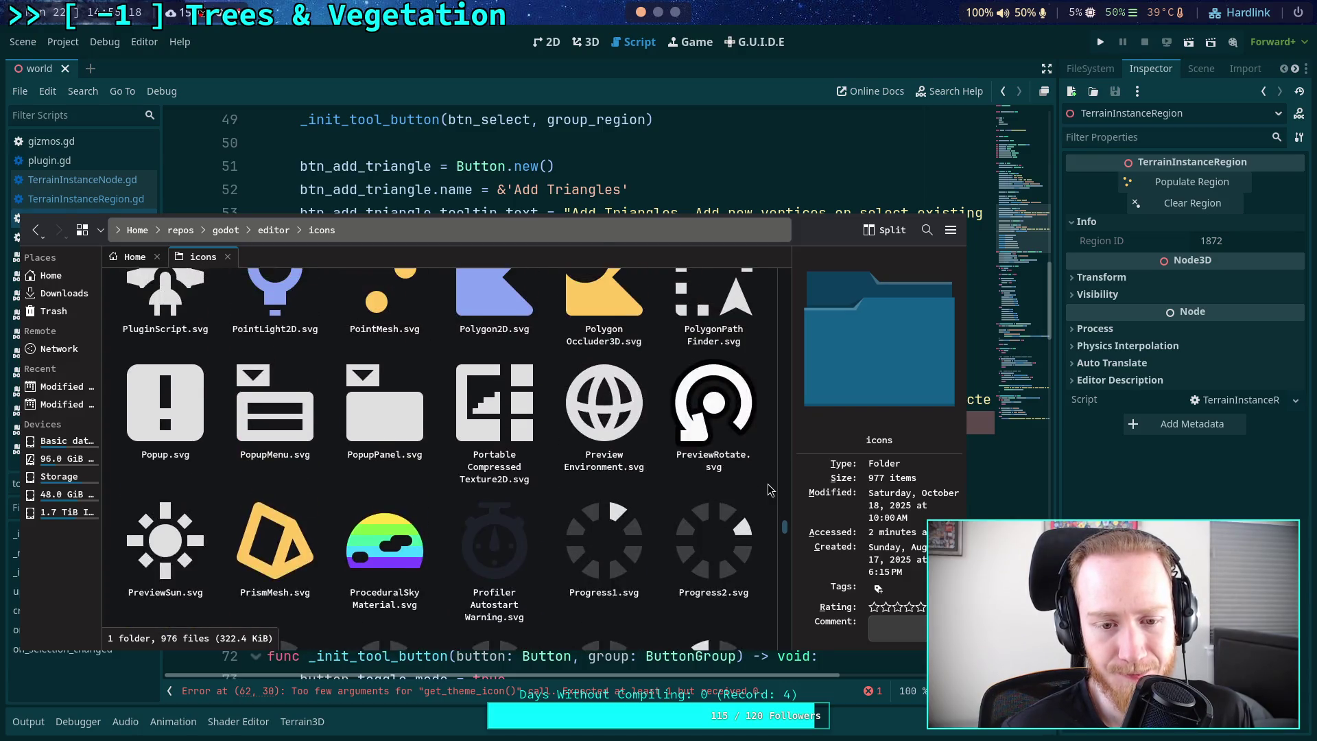
{"action": "scroll", "coordinate": [767, 484], "scroll_direction": "up", "scroll_amount": 5}
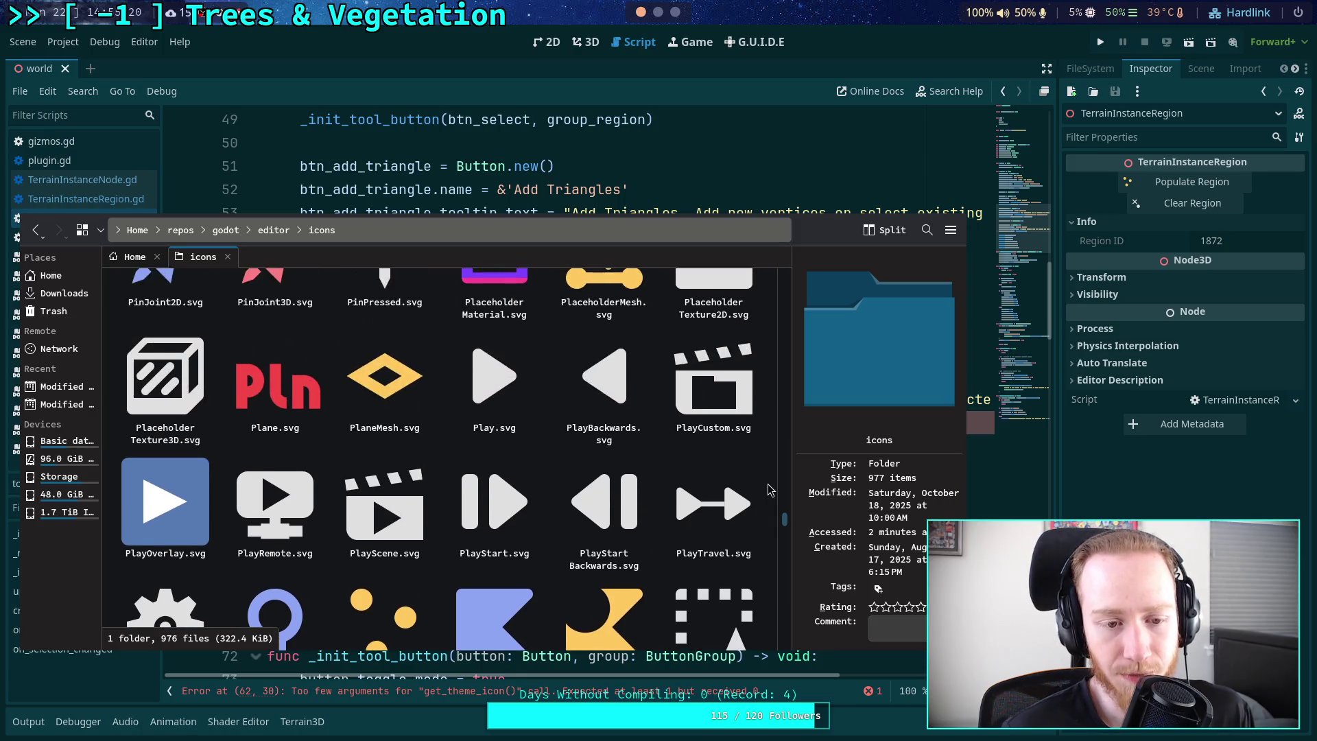
{"action": "scroll", "coordinate": [768, 487], "scroll_direction": "up", "scroll_amount": 10}
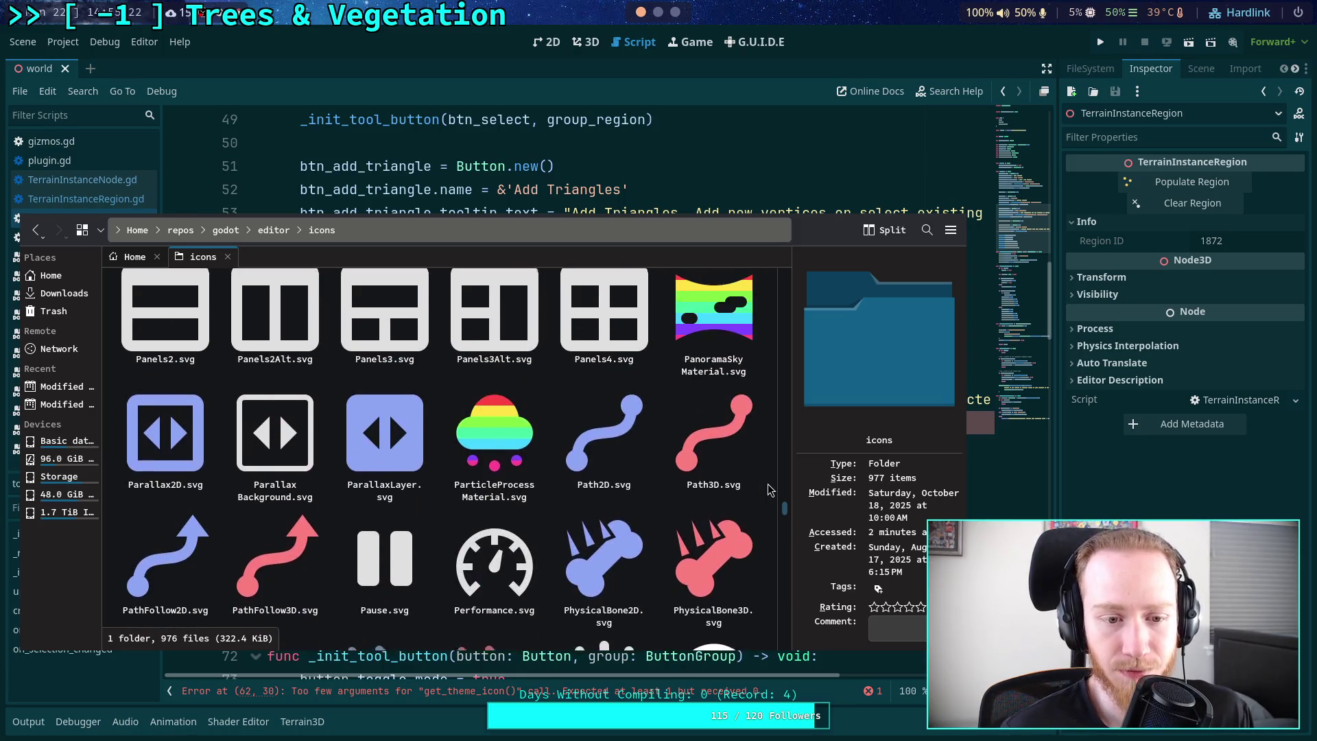
{"action": "scroll", "coordinate": [768, 483], "scroll_direction": "up", "scroll_amount": 10}
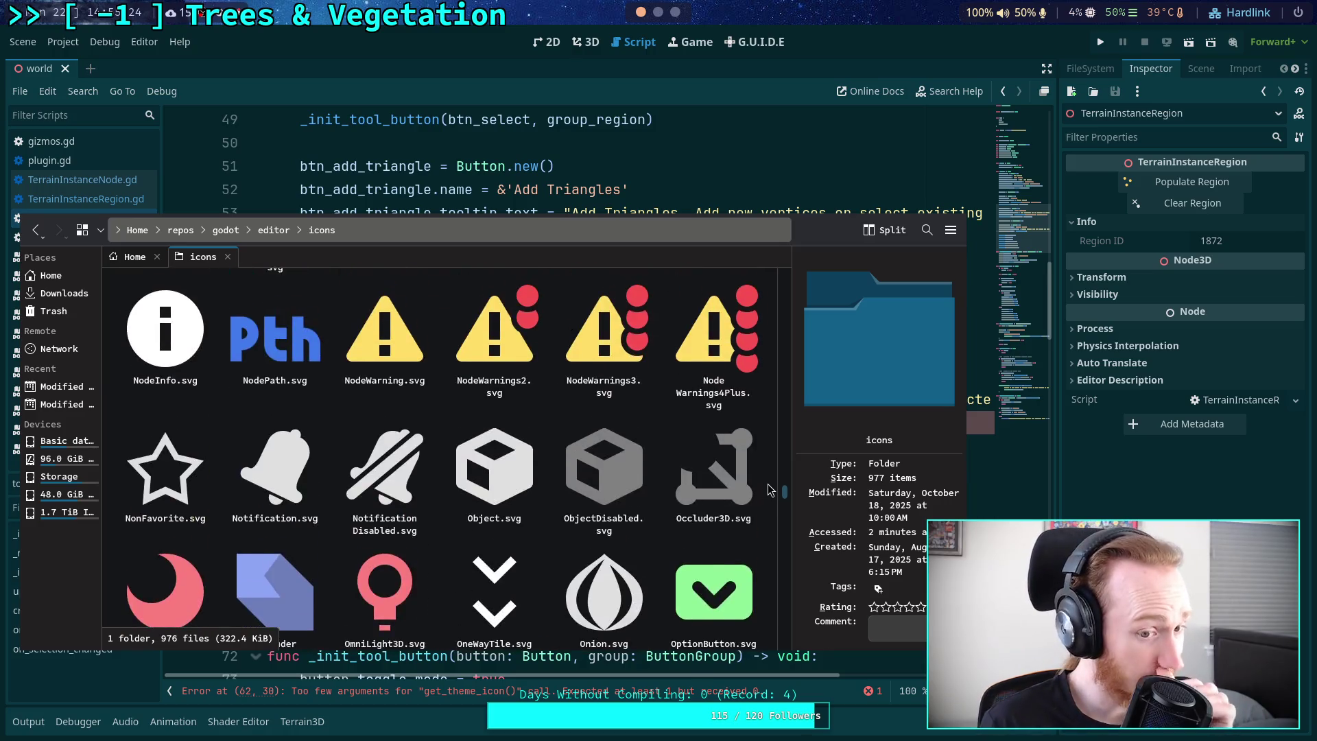
{"action": "scroll", "coordinate": [768, 488], "scroll_direction": "up", "scroll_amount": 2}
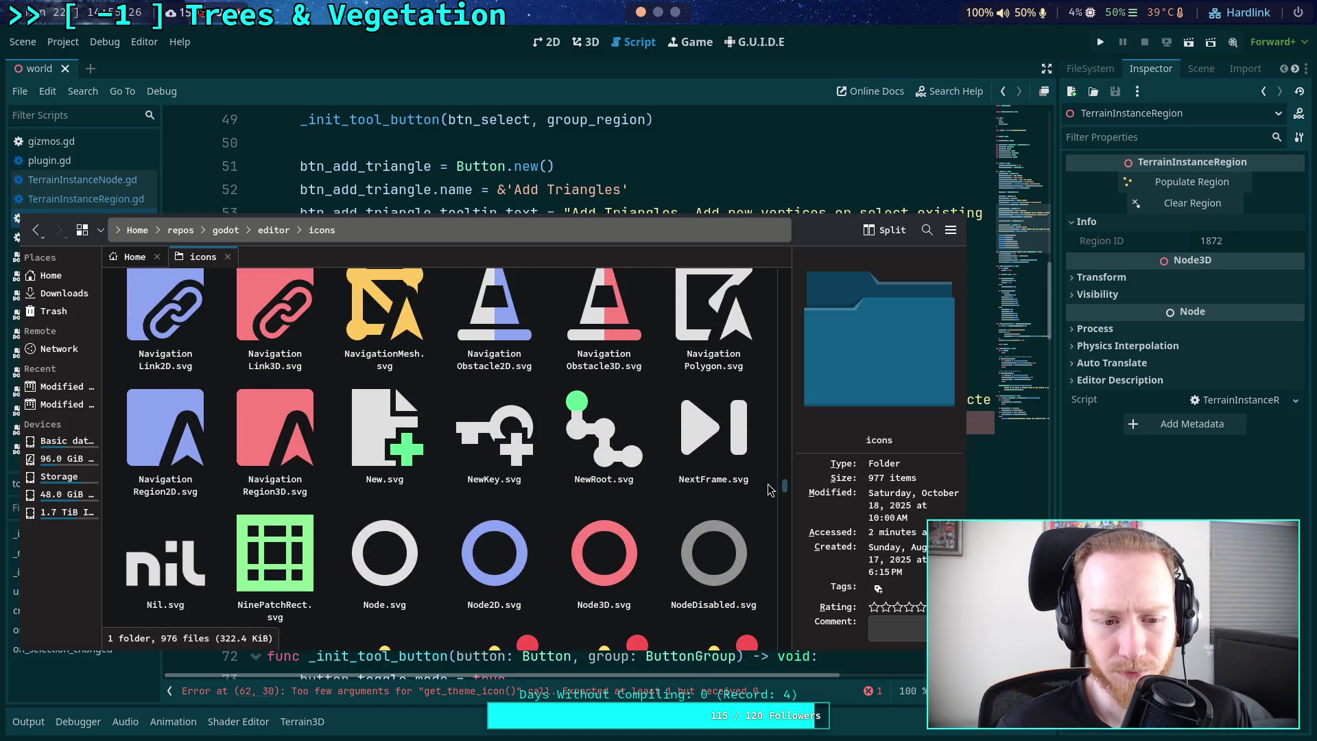
{"action": "scroll", "coordinate": [767, 487], "scroll_direction": "up", "scroll_amount": 6}
{"action": "scroll", "coordinate": [769, 489], "scroll_direction": "up", "scroll_amount": 2}
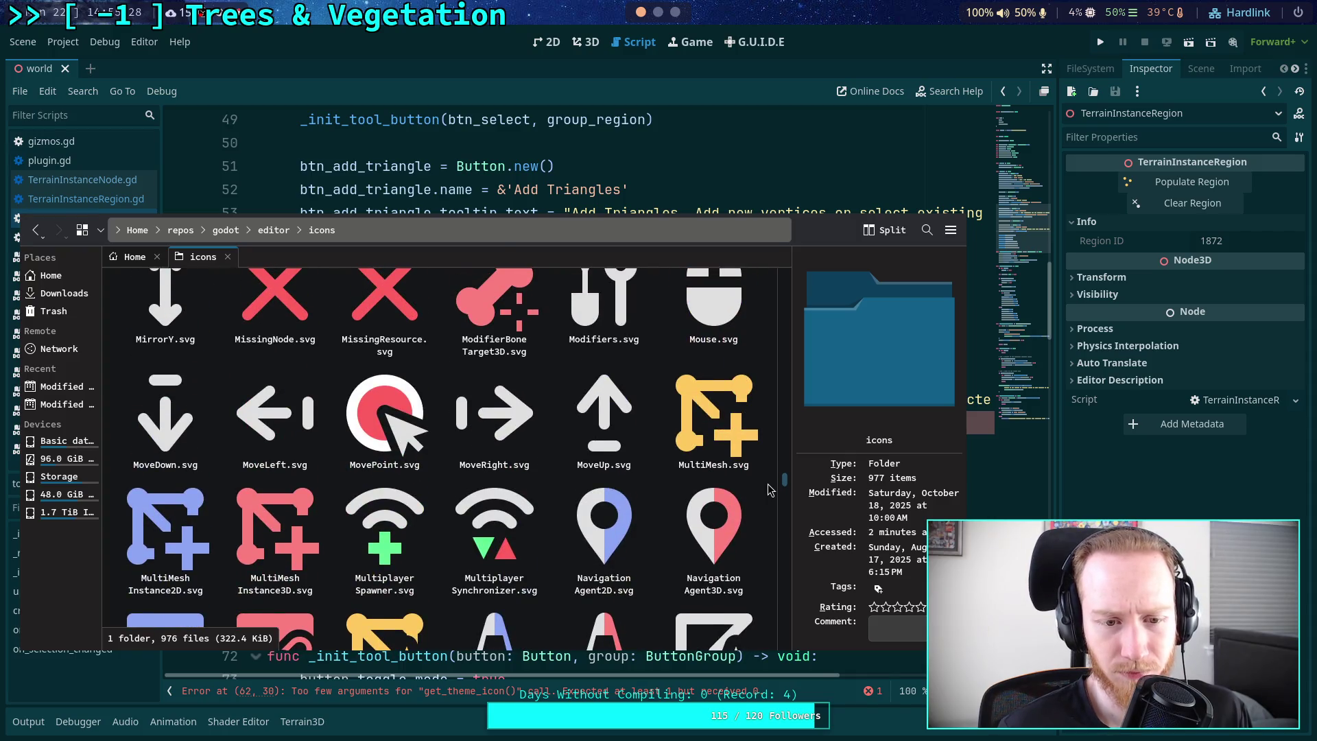
{"action": "scroll", "coordinate": [770, 489], "scroll_direction": "up", "scroll_amount": 2}
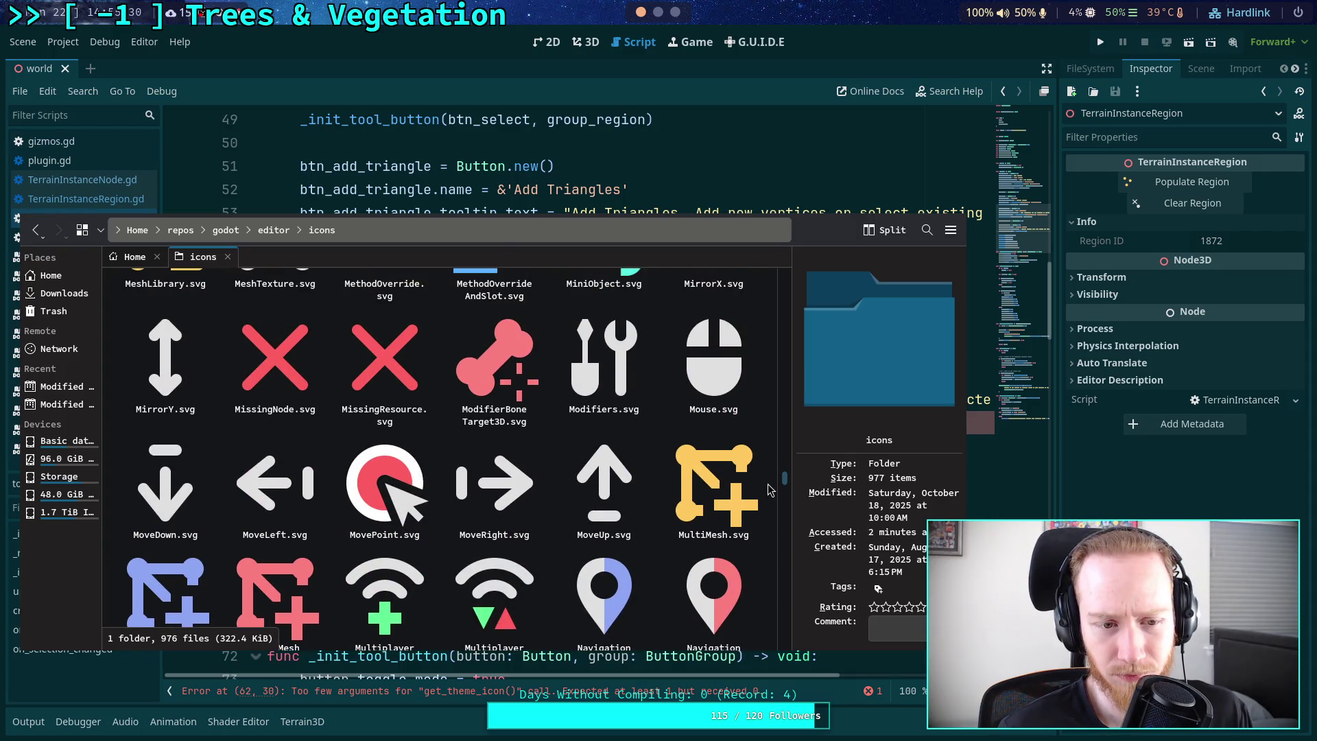
{"action": "scroll", "coordinate": [769, 490], "scroll_direction": "up", "scroll_amount": 4}
{"action": "scroll", "coordinate": [769, 489], "scroll_direction": "down", "scroll_amount": 5}
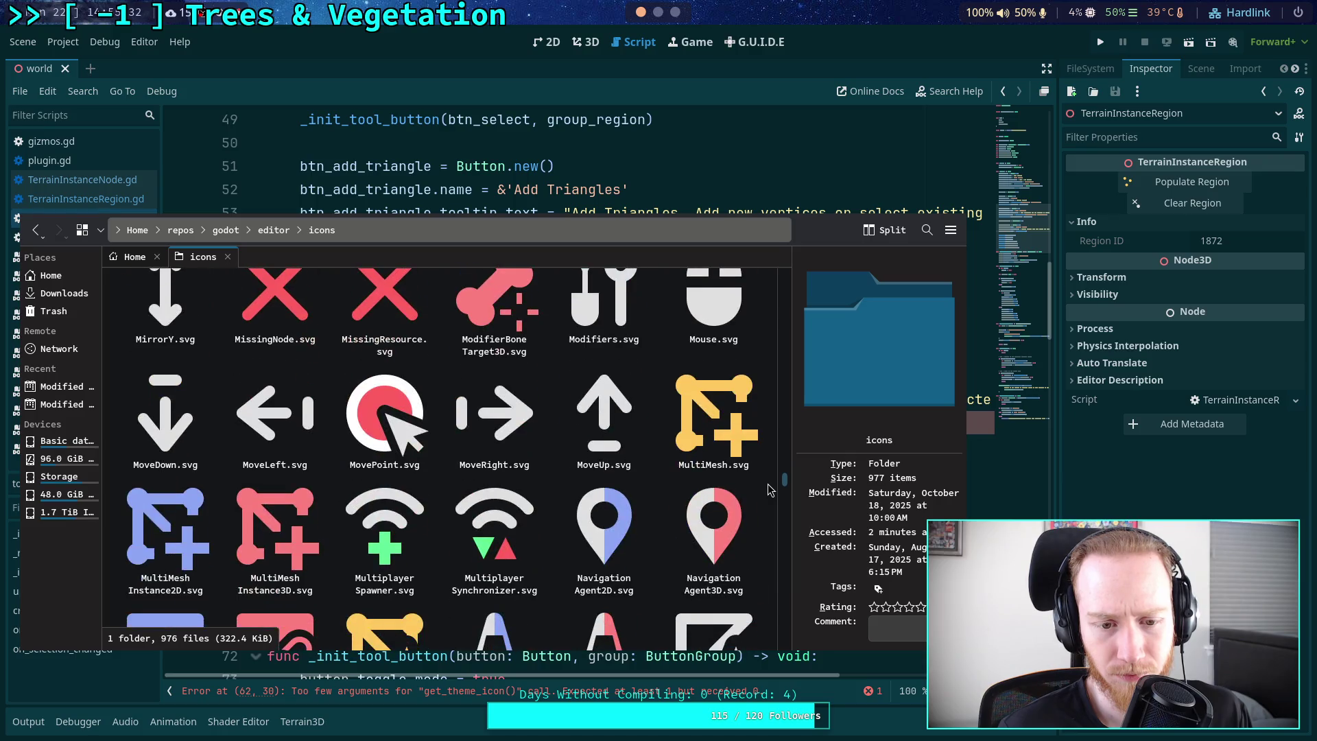
{"action": "scroll", "coordinate": [769, 489], "scroll_direction": "up", "scroll_amount": 9}
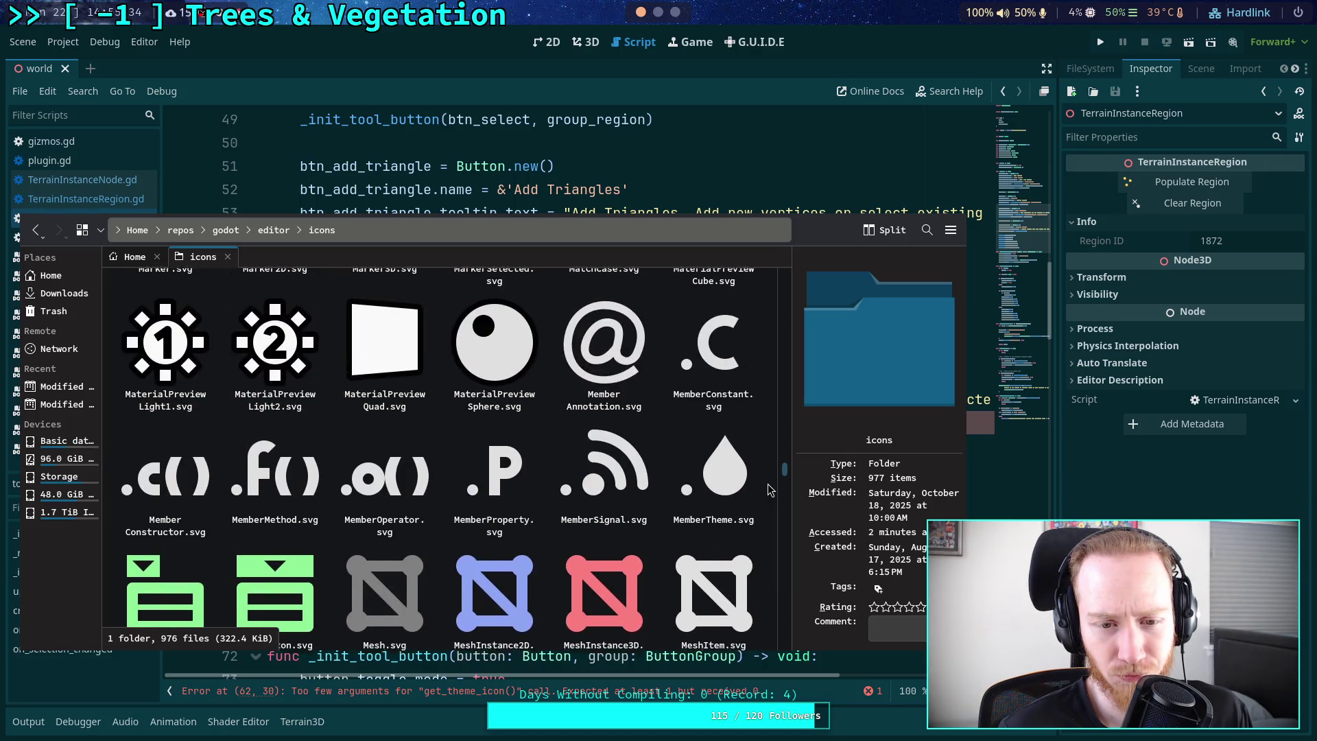
{"action": "scroll", "coordinate": [769, 489], "scroll_direction": "up", "scroll_amount": 2}
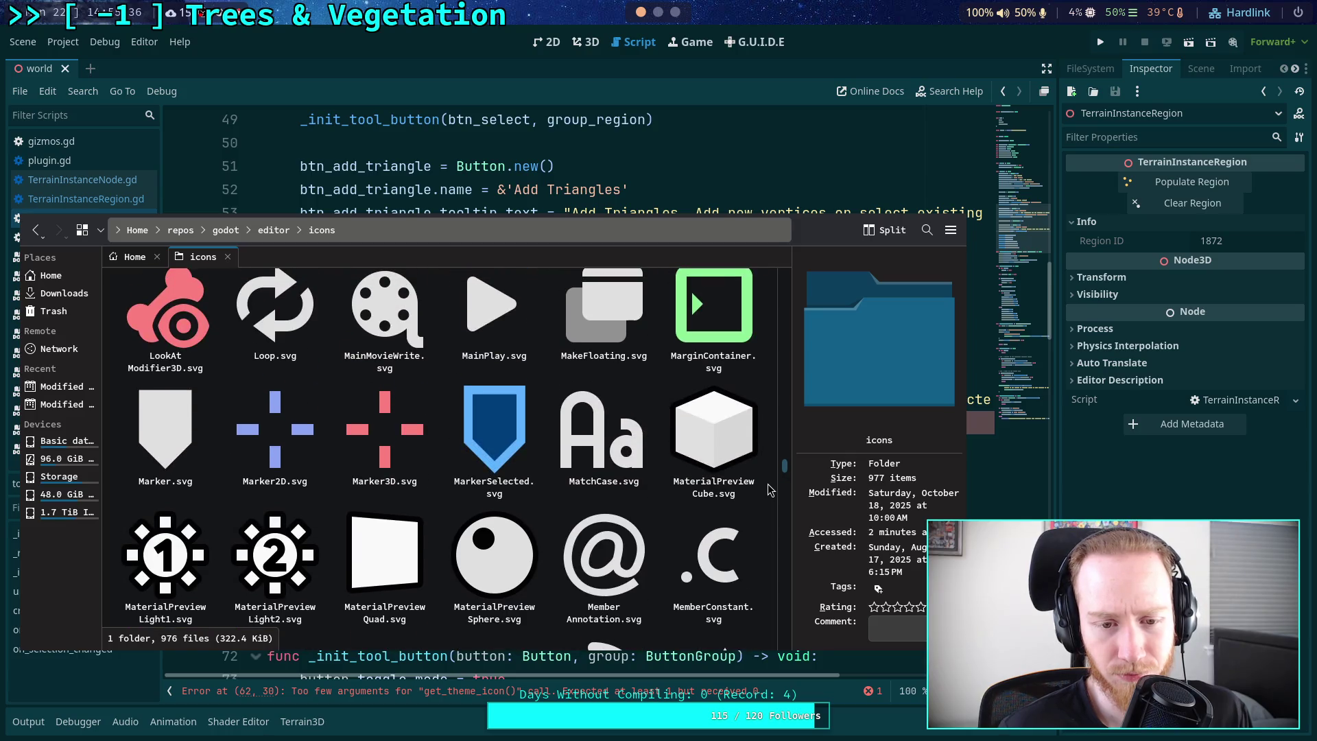
{"action": "scroll", "coordinate": [769, 489], "scroll_direction": "up", "scroll_amount": 4}
{"action": "scroll", "coordinate": [769, 489], "scroll_direction": "up", "scroll_amount": 3}
{"action": "scroll", "coordinate": [767, 484], "scroll_direction": "up", "scroll_amount": 4}
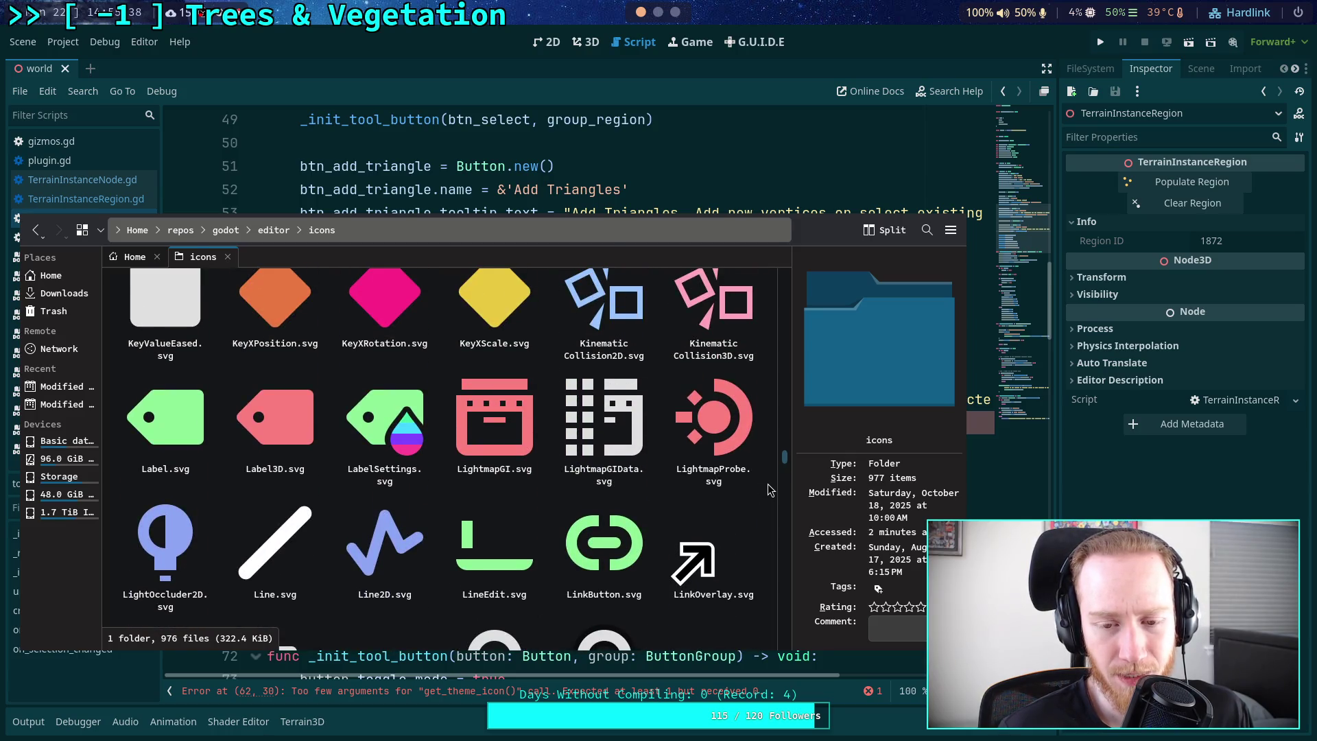
{"action": "scroll", "coordinate": [767, 484], "scroll_direction": "up", "scroll_amount": 6}
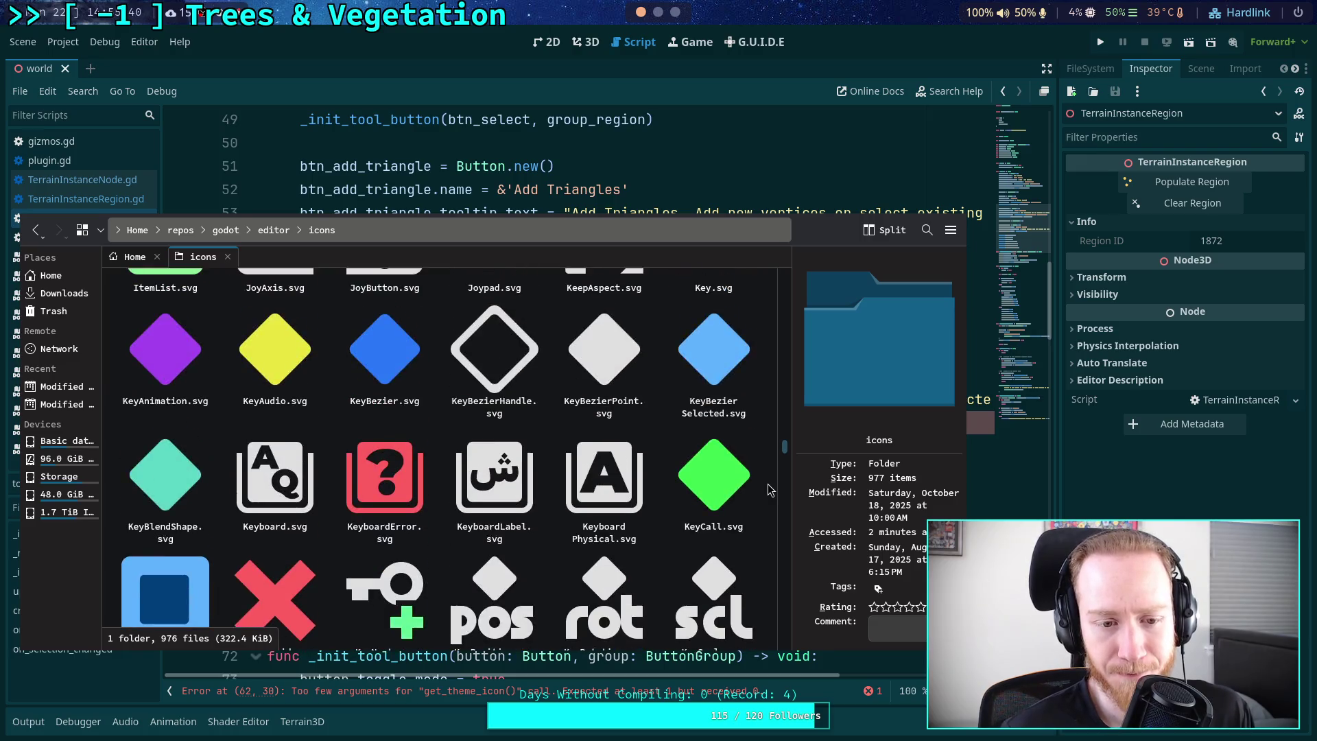
{"action": "scroll", "coordinate": [767, 484], "scroll_direction": "up", "scroll_amount": 6}
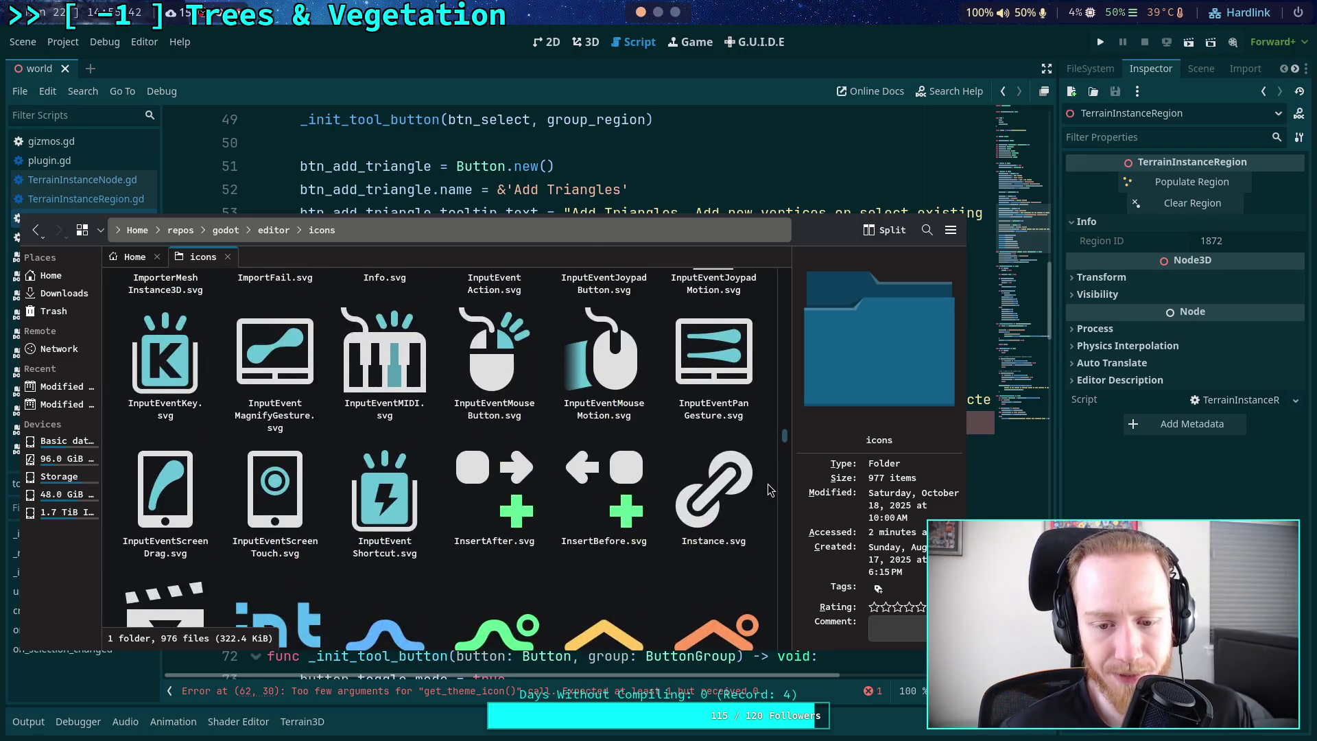
{"action": "scroll", "coordinate": [768, 484], "scroll_direction": "down", "scroll_amount": 4}
{"action": "scroll", "coordinate": [768, 483], "scroll_direction": "up", "scroll_amount": 2}
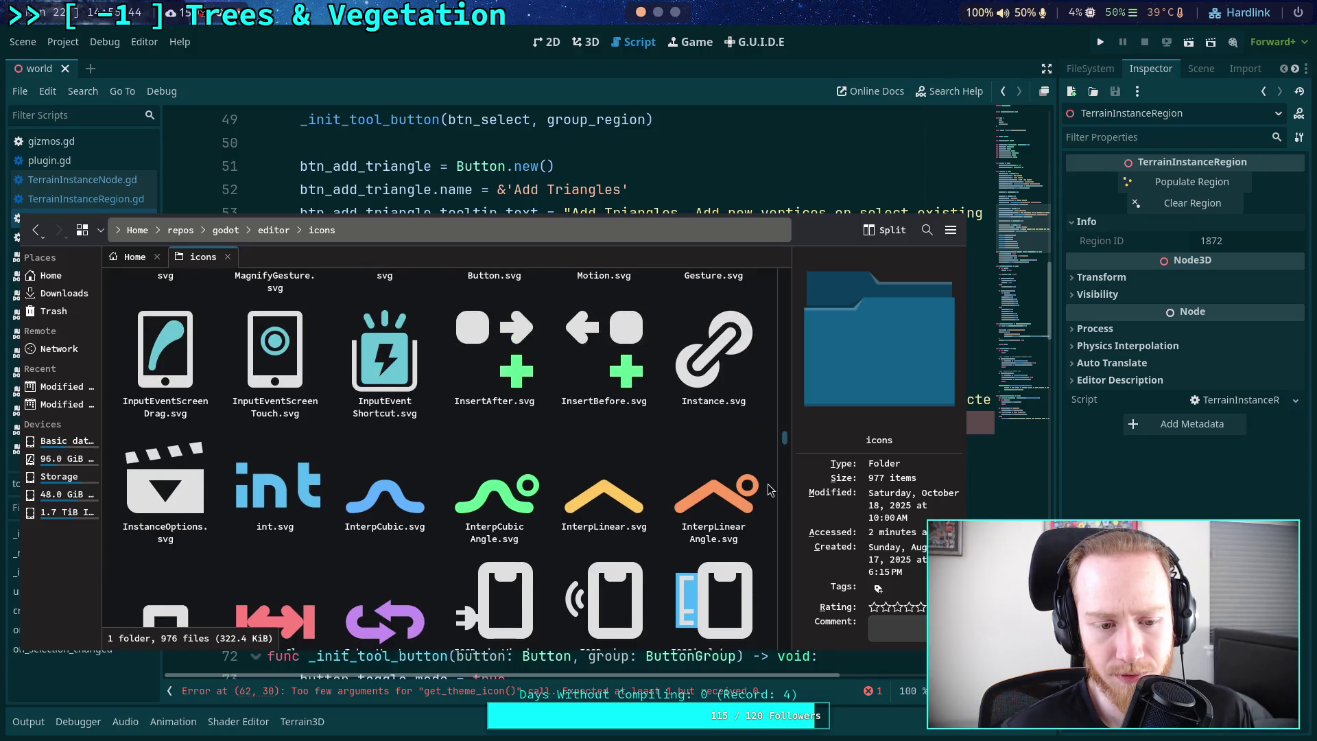
{"action": "scroll", "coordinate": [768, 483], "scroll_direction": "up", "scroll_amount": 2}
{"action": "scroll", "coordinate": [767, 484], "scroll_direction": "down", "scroll_amount": 2}
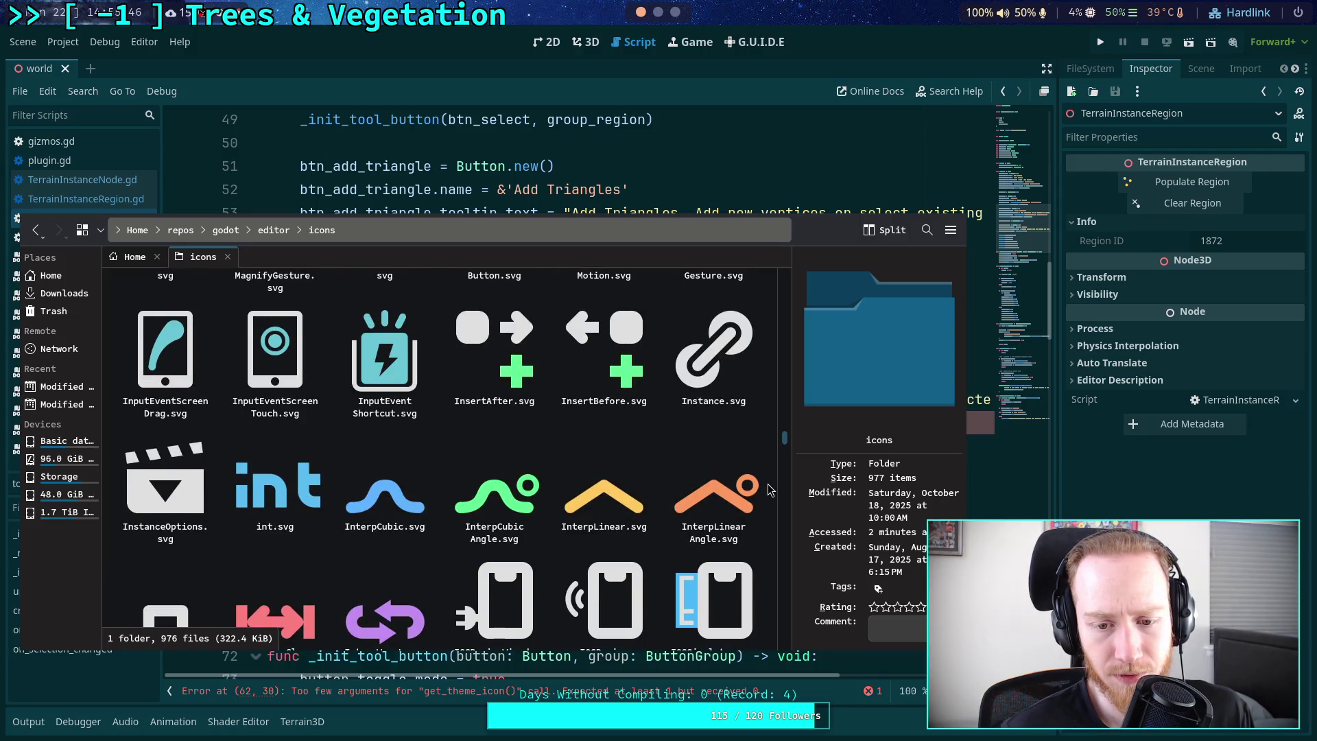
{"action": "scroll", "coordinate": [768, 484], "scroll_direction": "up", "scroll_amount": 2}
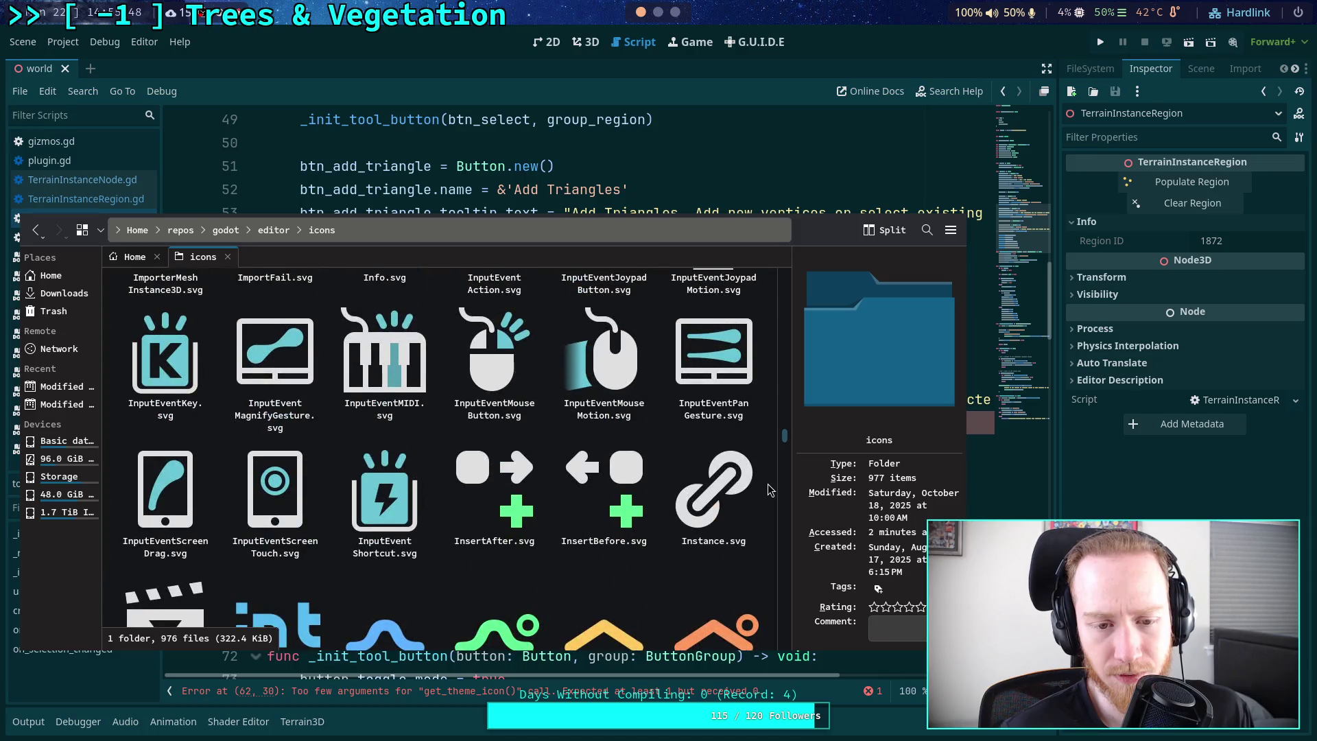
{"action": "scroll", "coordinate": [767, 484], "scroll_direction": "up", "scroll_amount": 8}
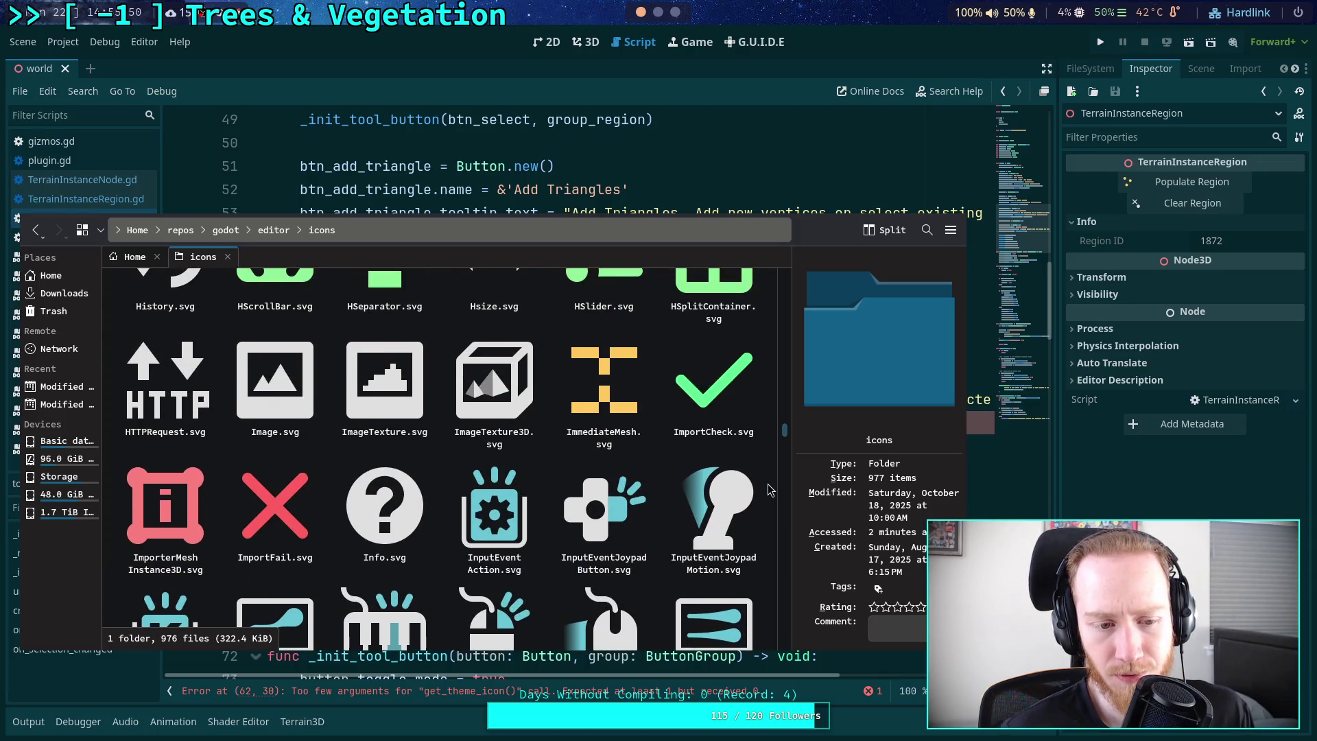
{"action": "scroll", "coordinate": [768, 483], "scroll_direction": "up", "scroll_amount": 4}
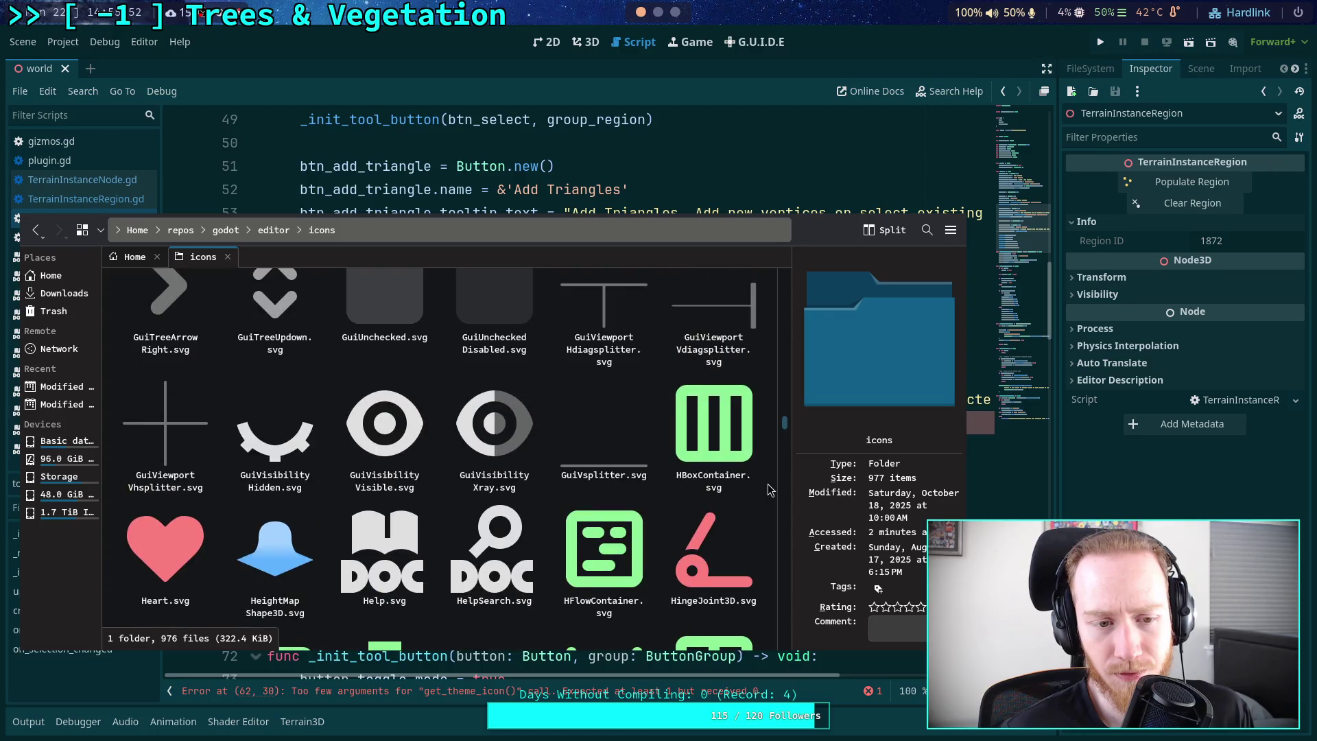
{"action": "scroll", "coordinate": [768, 484], "scroll_direction": "up", "scroll_amount": 2}
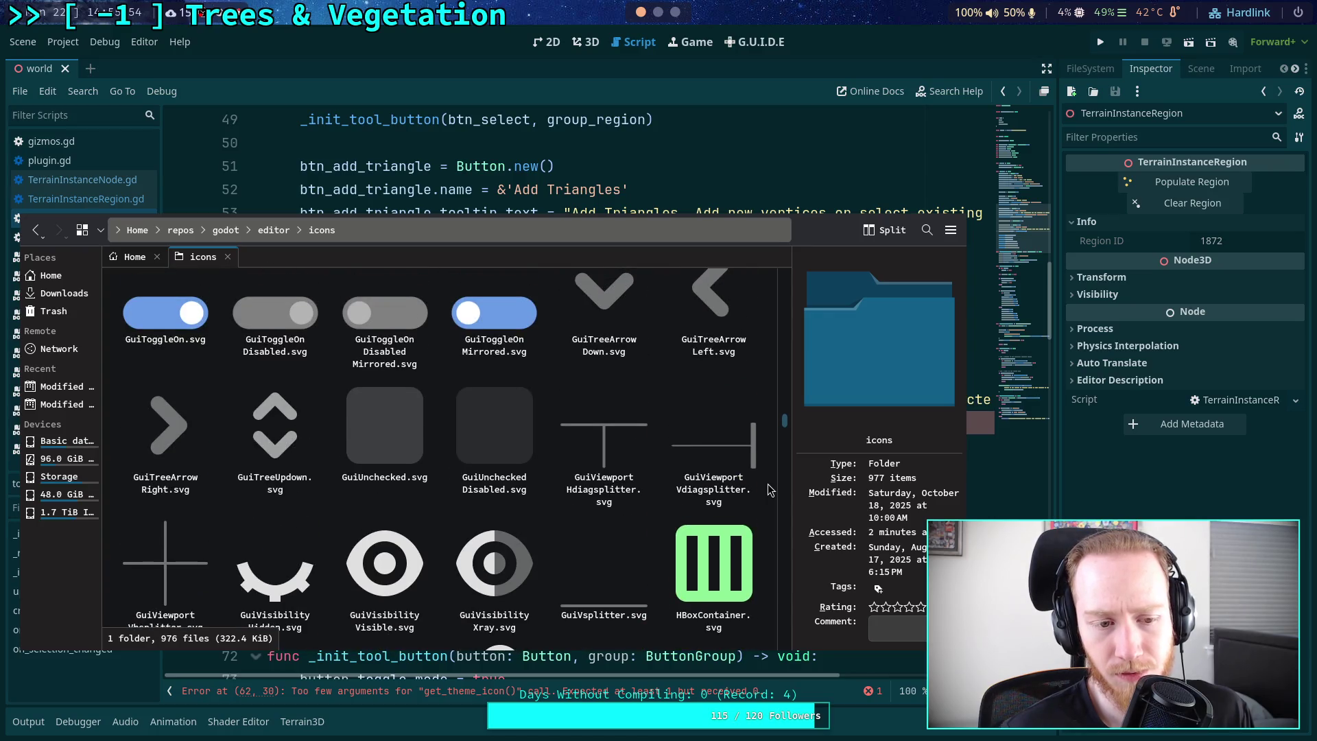
{"action": "scroll", "coordinate": [767, 484], "scroll_direction": "up", "scroll_amount": 8}
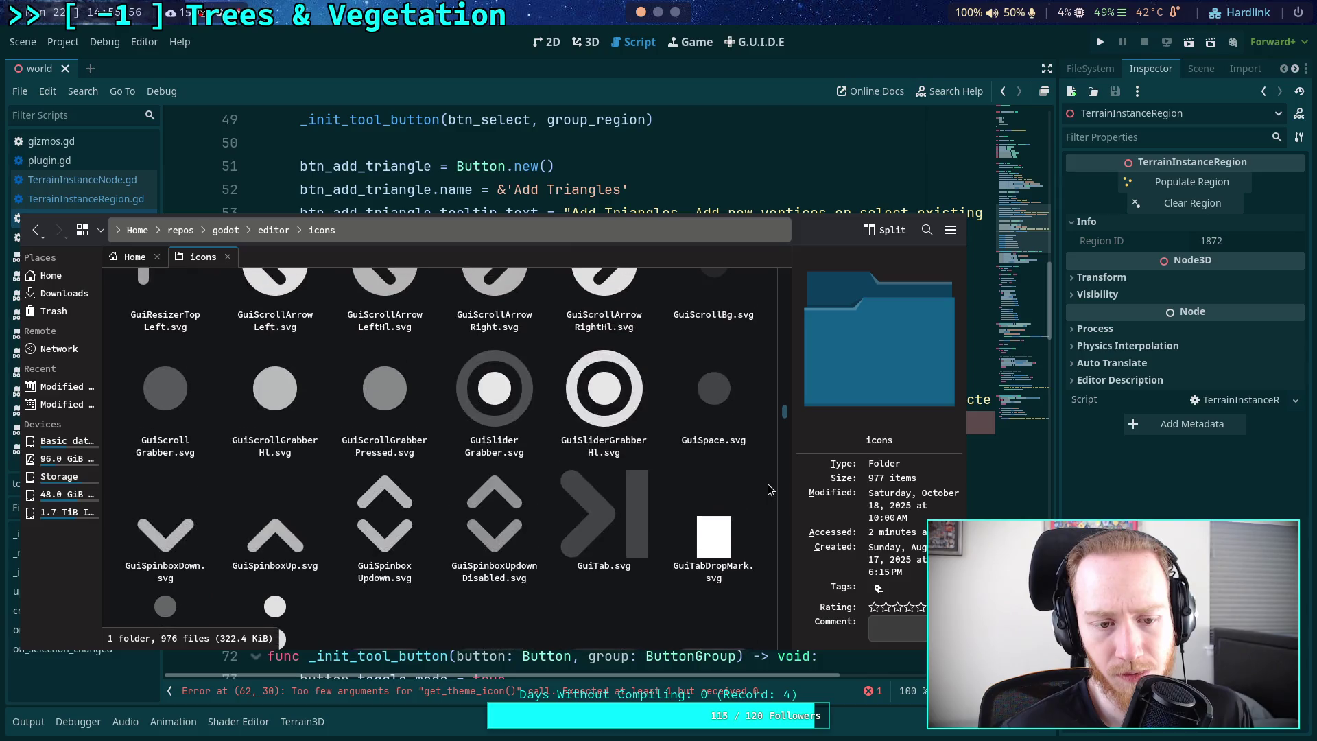
{"action": "scroll", "coordinate": [768, 484], "scroll_direction": "up", "scroll_amount": 5}
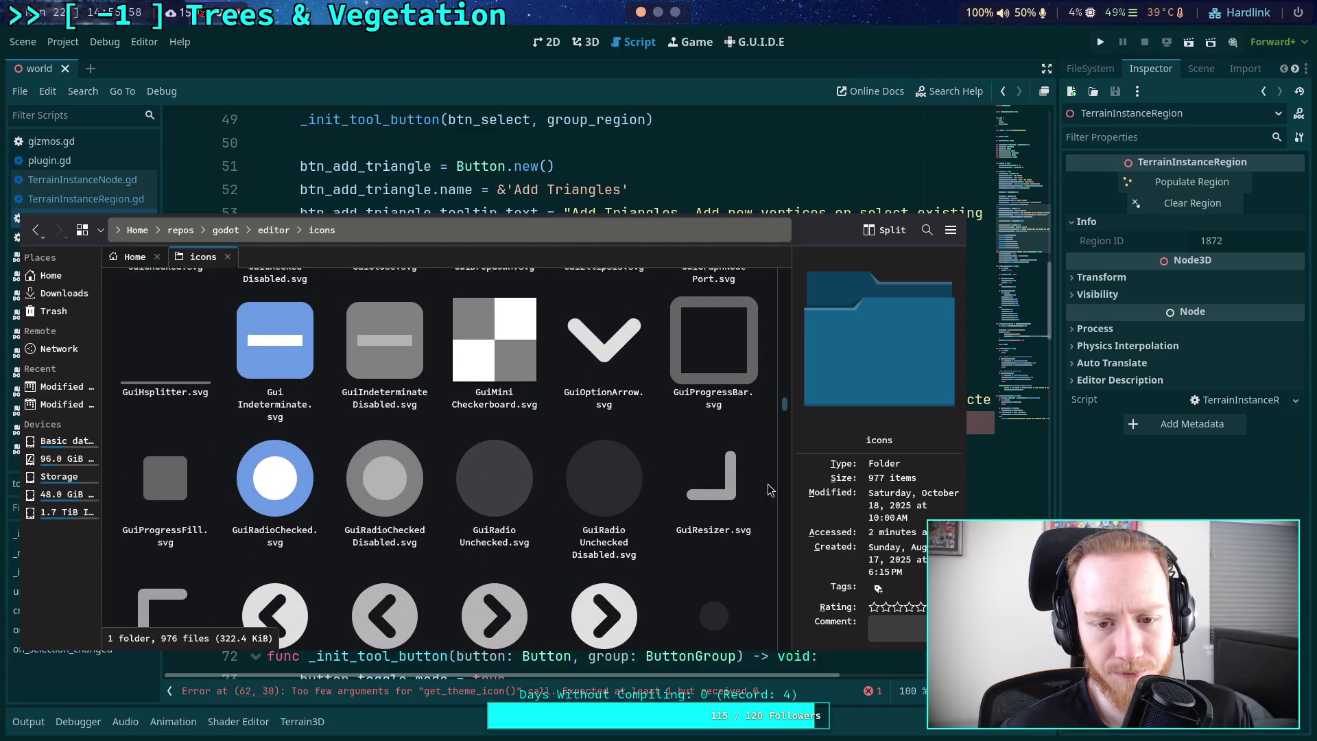
{"action": "scroll", "coordinate": [768, 484], "scroll_direction": "up", "scroll_amount": 8}
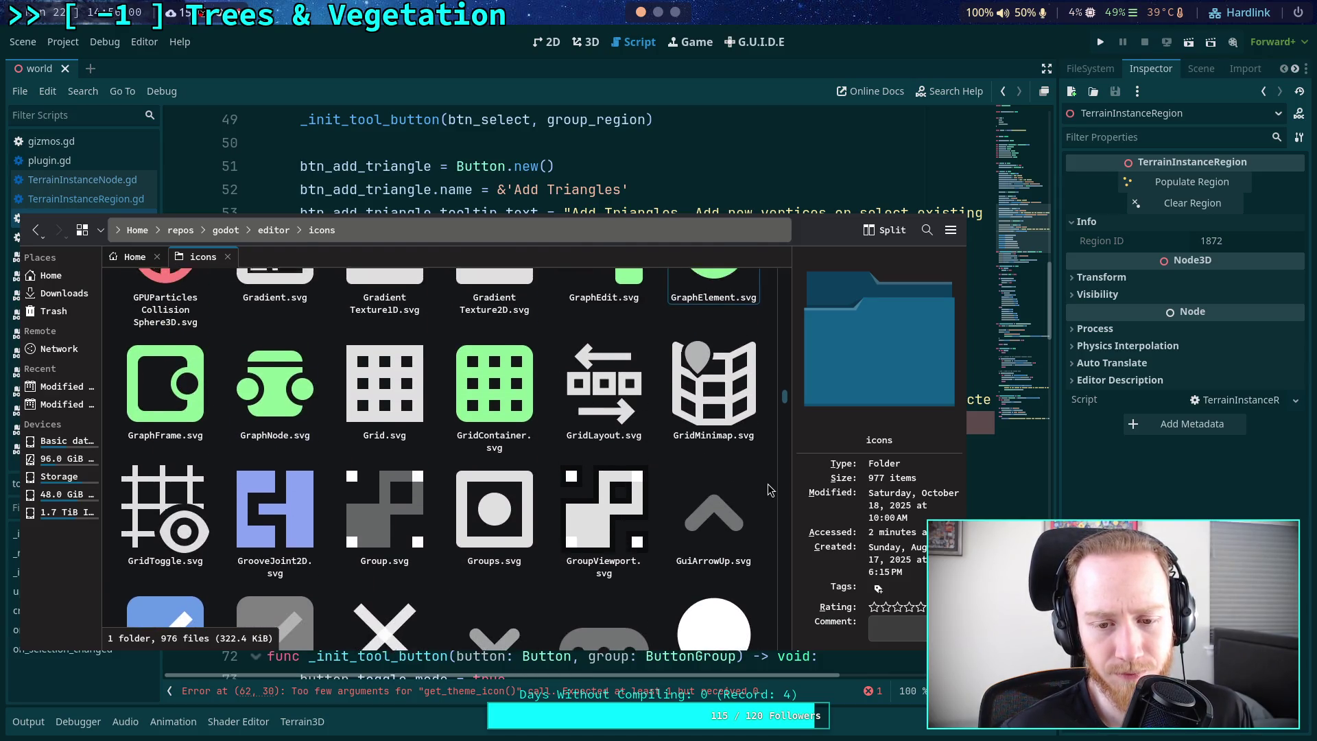
{"action": "scroll", "coordinate": [767, 484], "scroll_direction": "up", "scroll_amount": 8}
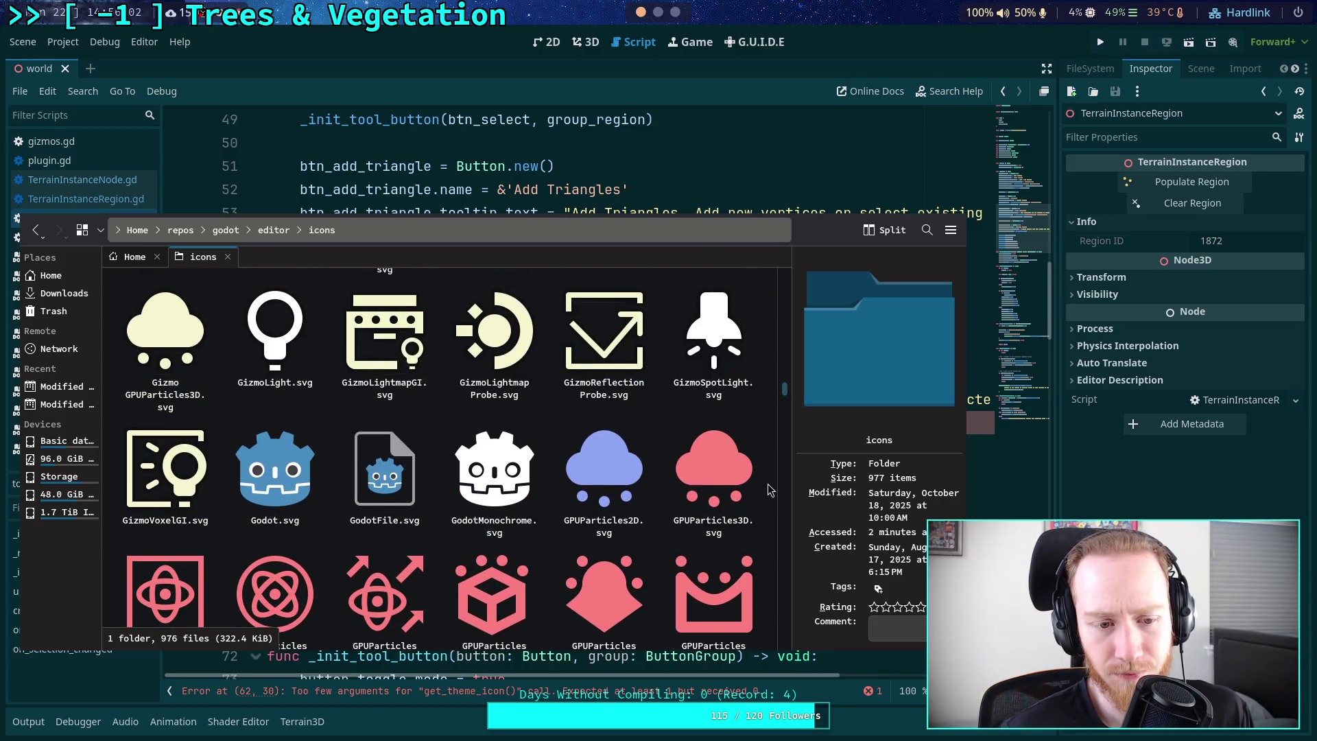
{"action": "scroll", "coordinate": [767, 489], "scroll_direction": "up", "scroll_amount": 5}
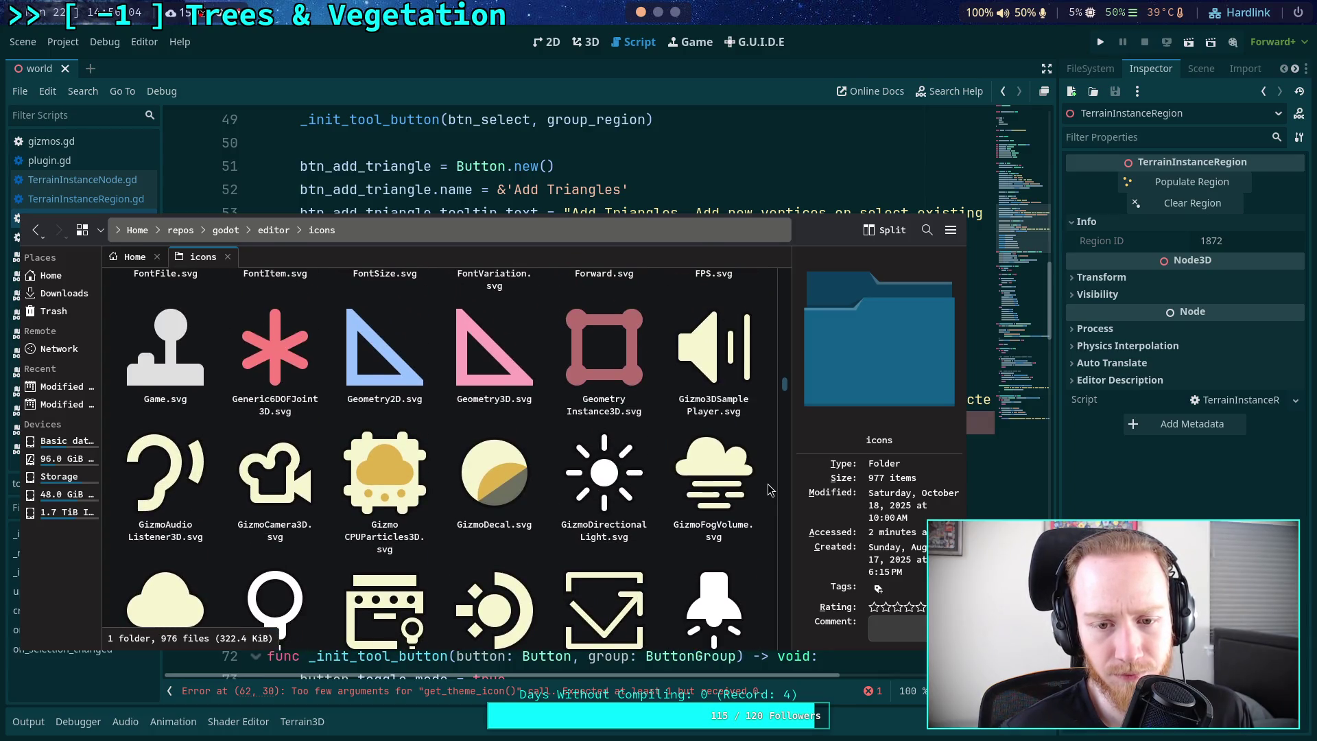
{"action": "scroll", "coordinate": [770, 488], "scroll_direction": "up", "scroll_amount": 8}
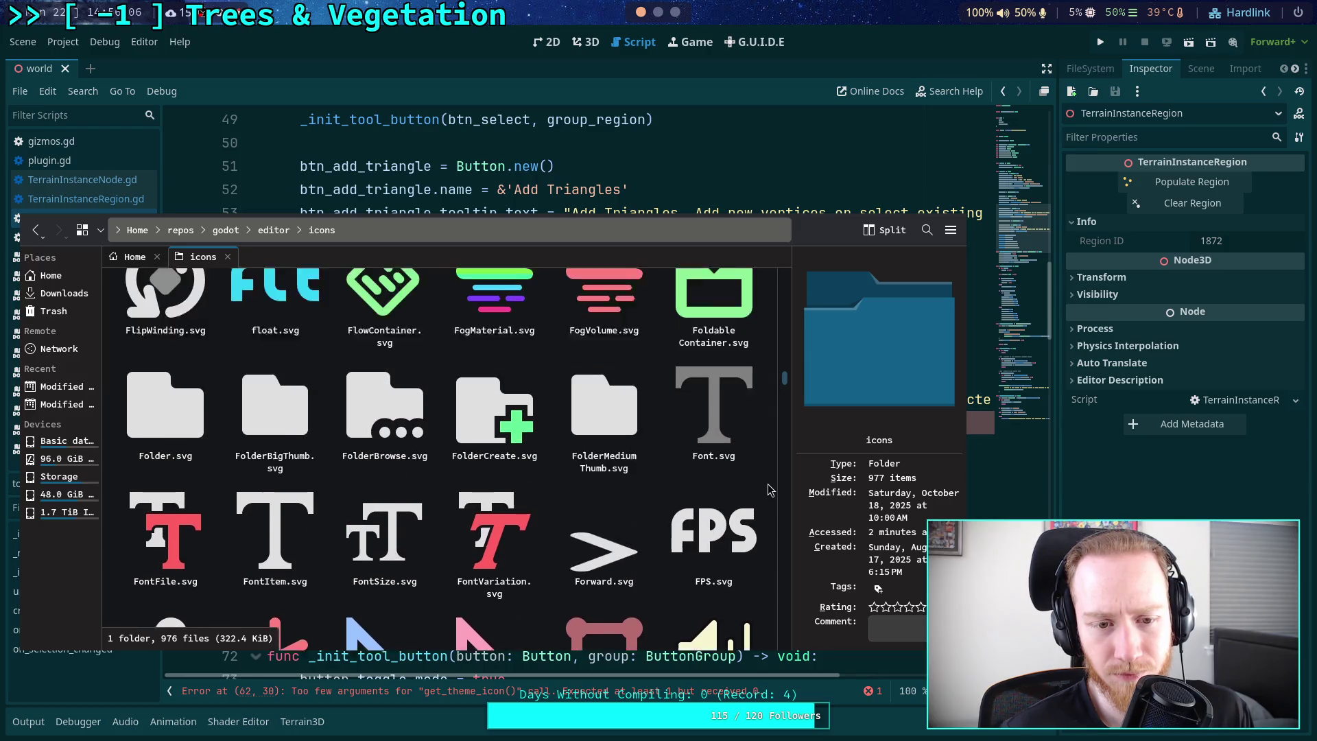
{"action": "scroll", "coordinate": [768, 483], "scroll_direction": "up", "scroll_amount": 6}
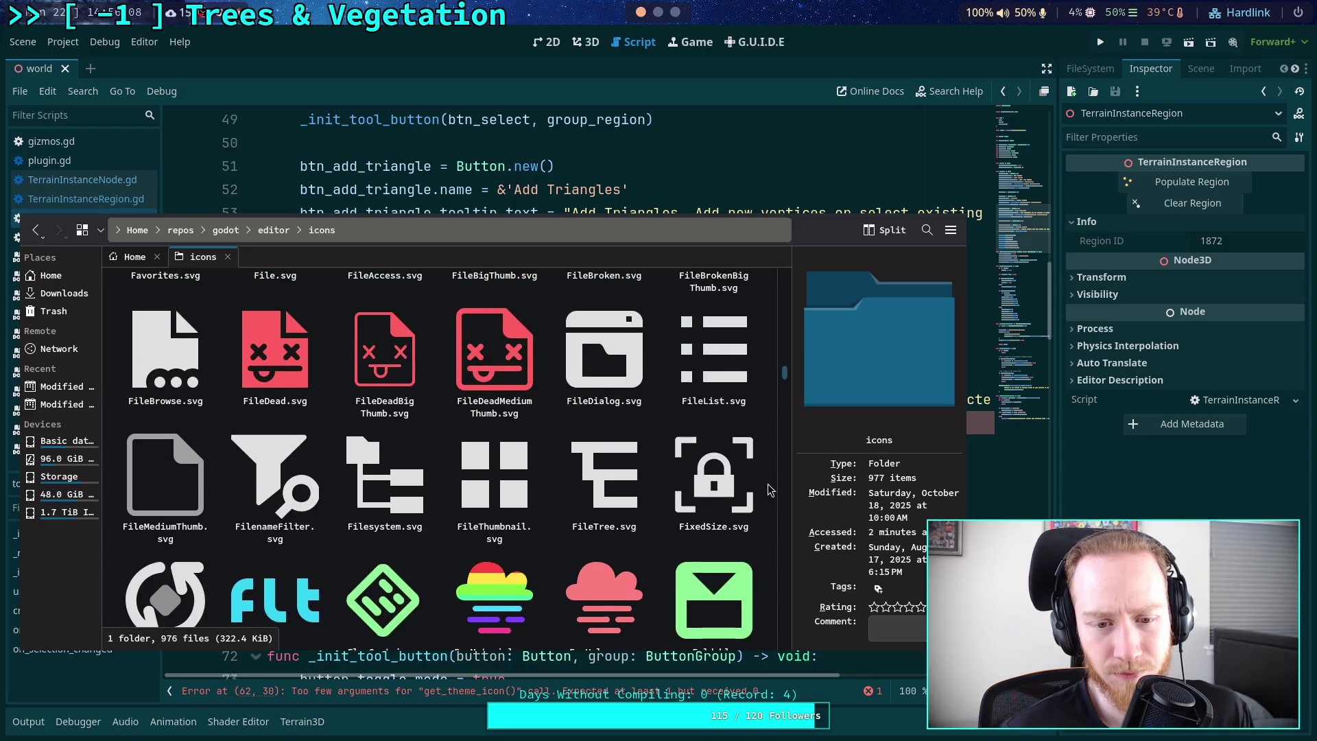
{"action": "scroll", "coordinate": [770, 490], "scroll_direction": "up", "scroll_amount": 5}
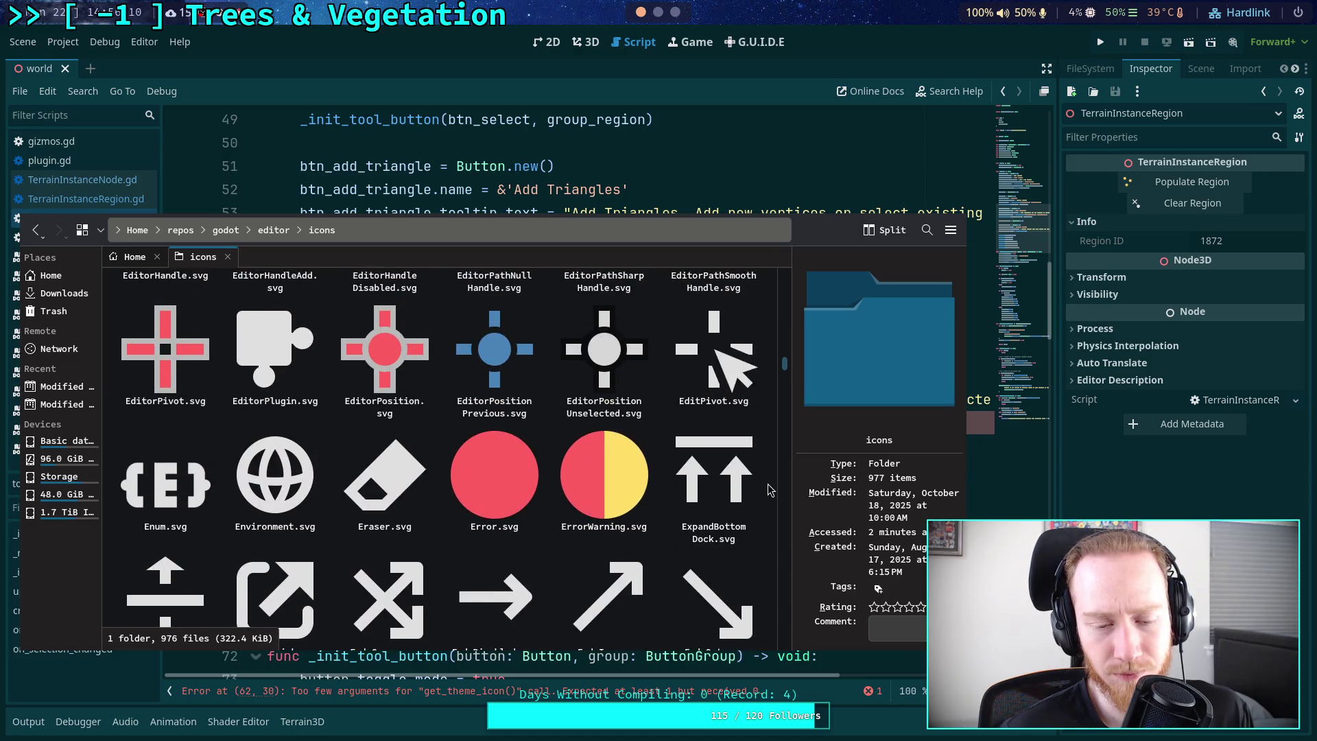
{"action": "scroll", "coordinate": [769, 489], "scroll_direction": "up", "scroll_amount": 4}
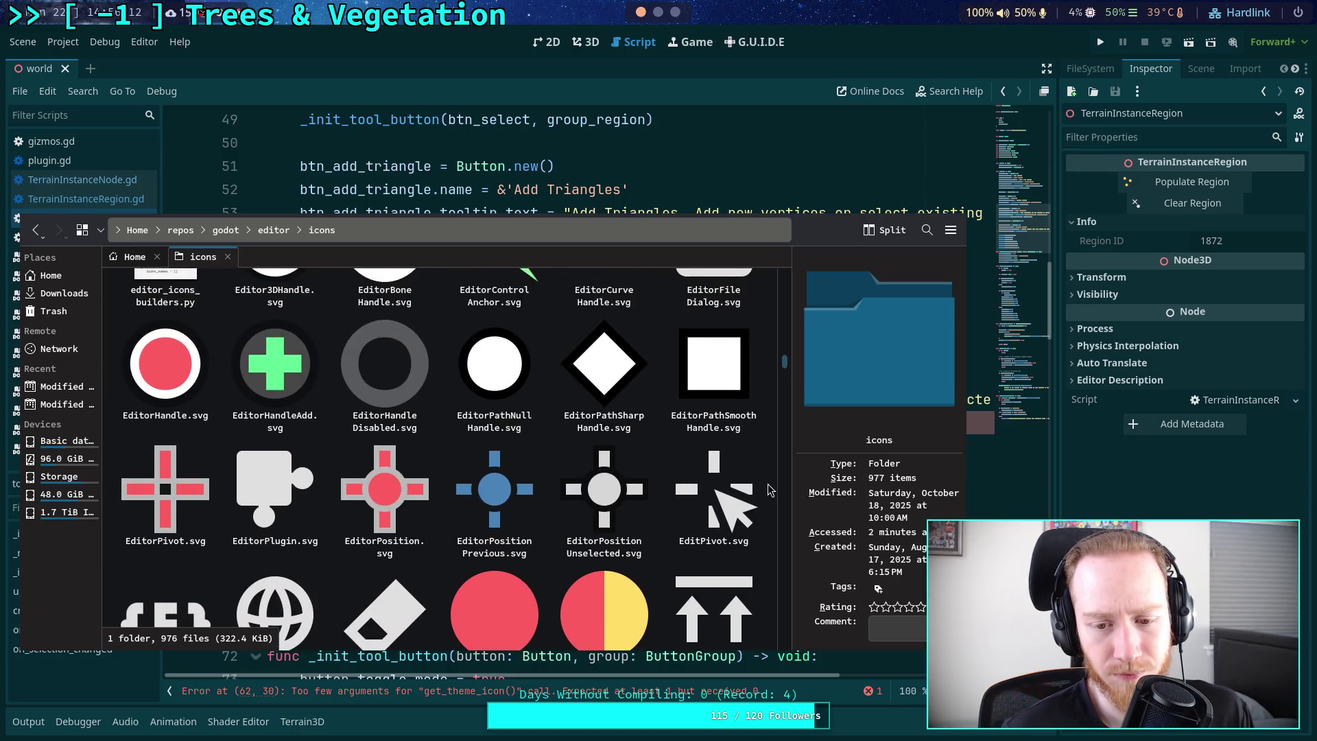
{"action": "scroll", "coordinate": [769, 489], "scroll_direction": "down", "scroll_amount": 3}
{"action": "scroll", "coordinate": [769, 489], "scroll_direction": "down", "scroll_amount": 3}
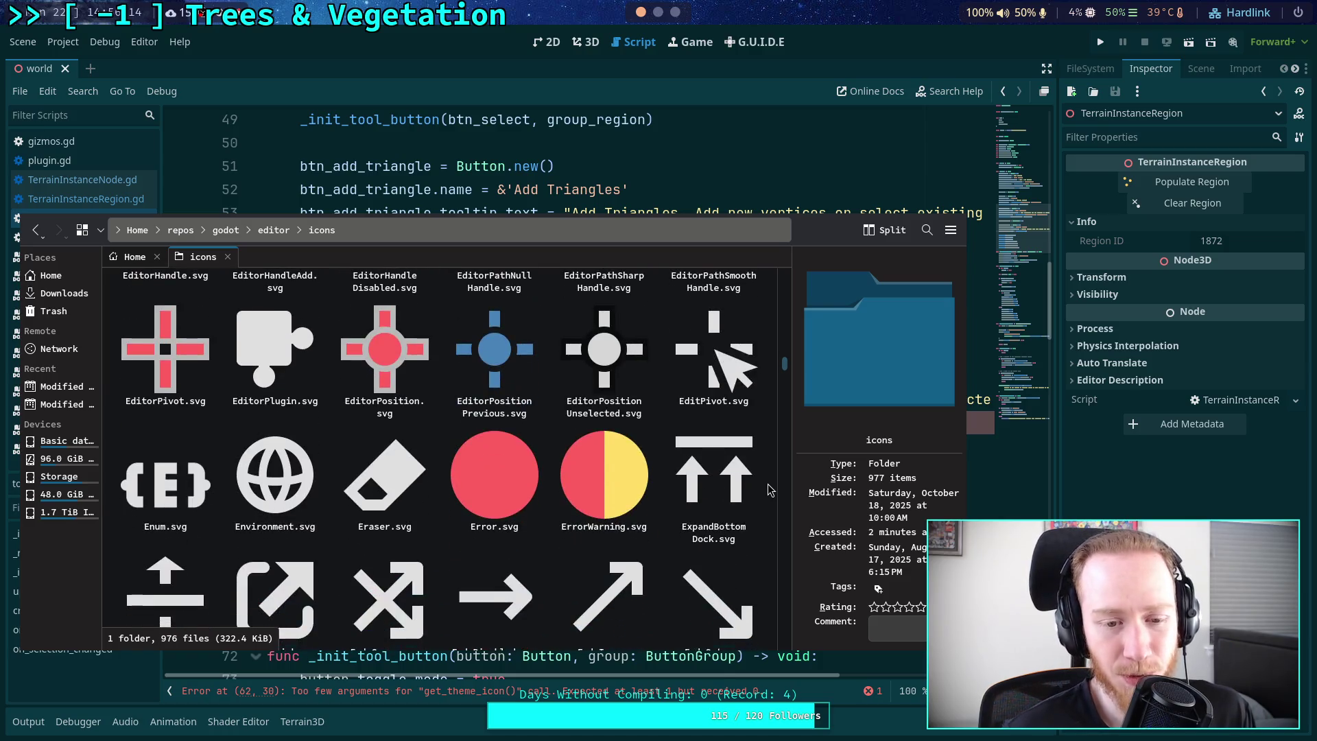
{"action": "scroll", "coordinate": [769, 489], "scroll_direction": "up", "scroll_amount": 4}
{"action": "scroll", "coordinate": [767, 484], "scroll_direction": "up", "scroll_amount": 6}
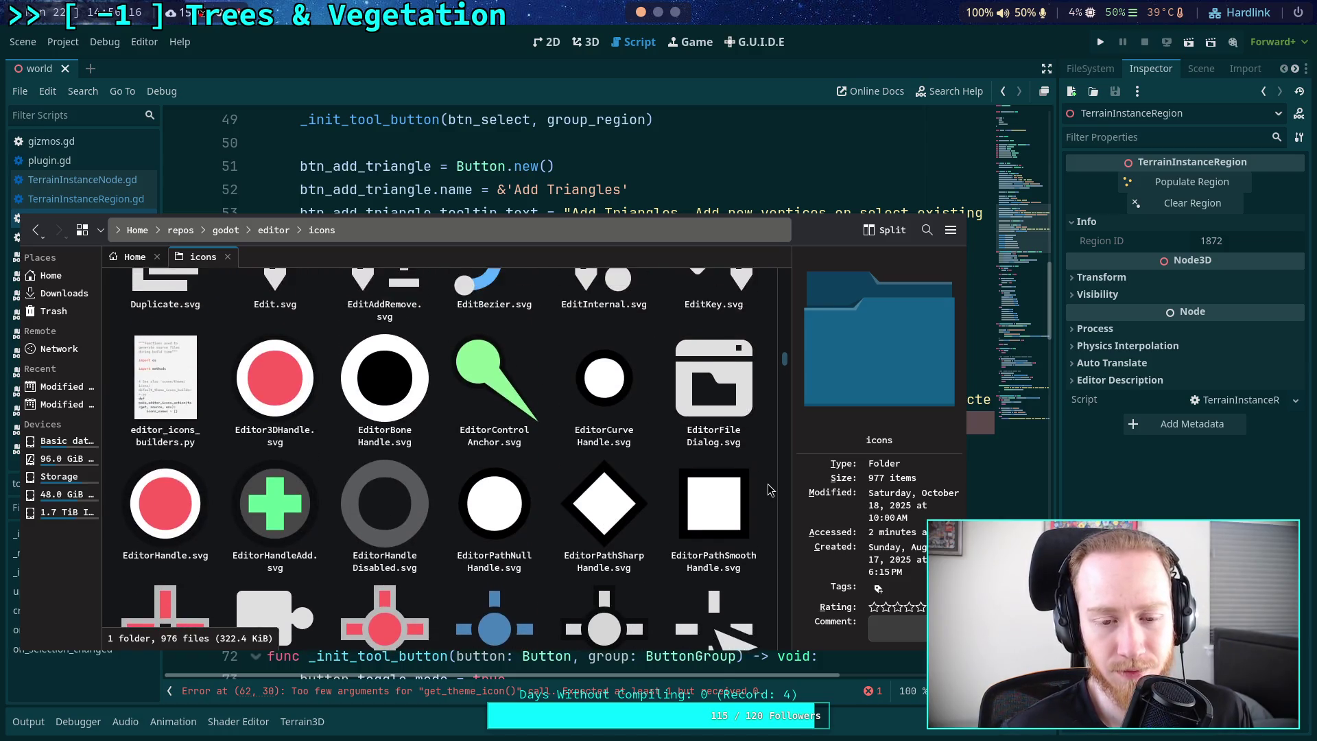
{"action": "scroll", "coordinate": [770, 489], "scroll_direction": "up", "scroll_amount": 10}
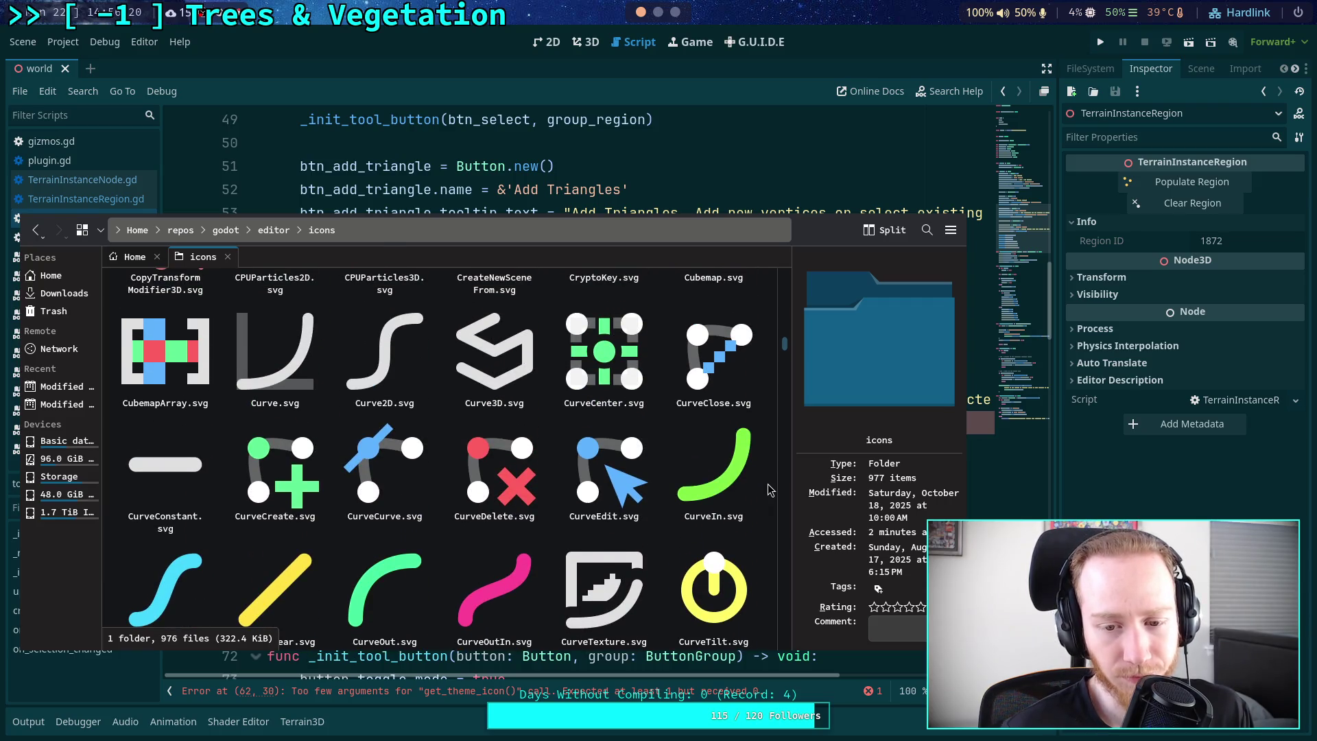
{"action": "scroll", "coordinate": [769, 489], "scroll_direction": "down", "scroll_amount": 4}
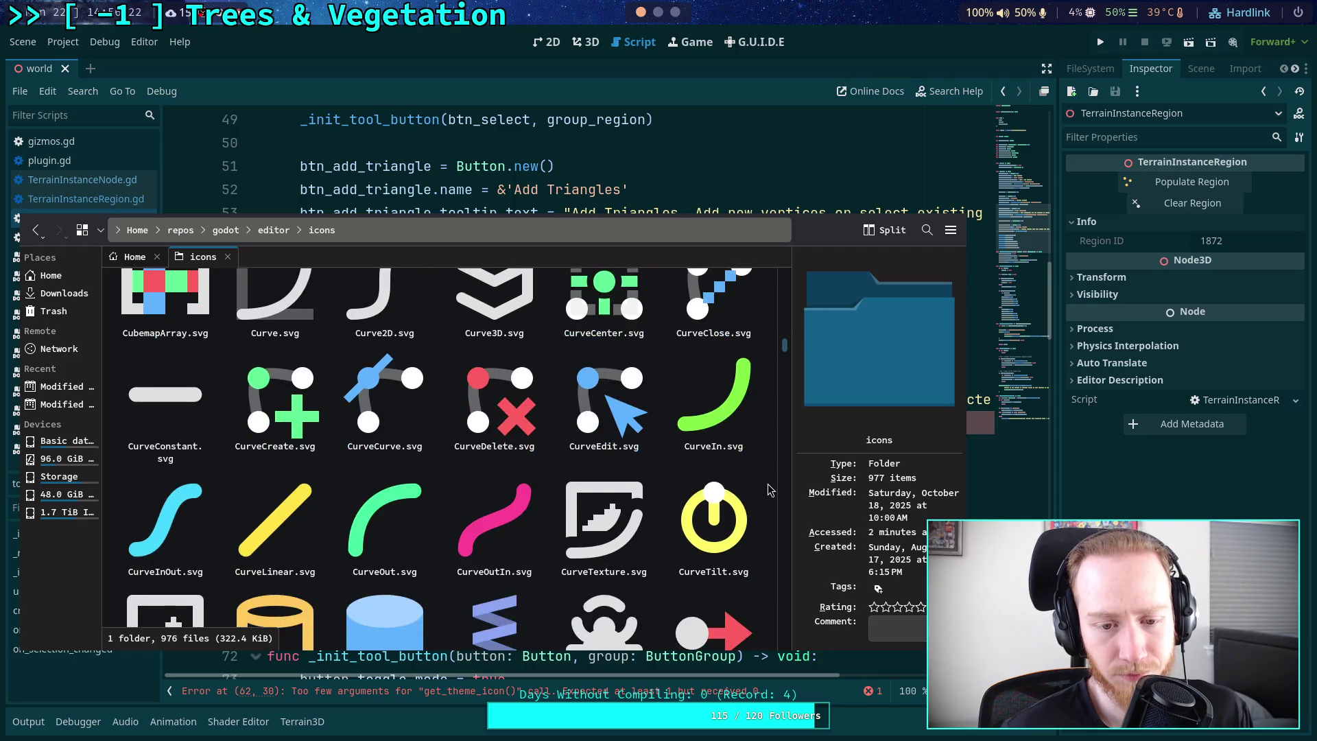
{"action": "scroll", "coordinate": [770, 489], "scroll_direction": "up", "scroll_amount": 9}
{"action": "scroll", "coordinate": [768, 484], "scroll_direction": "up", "scroll_amount": 8}
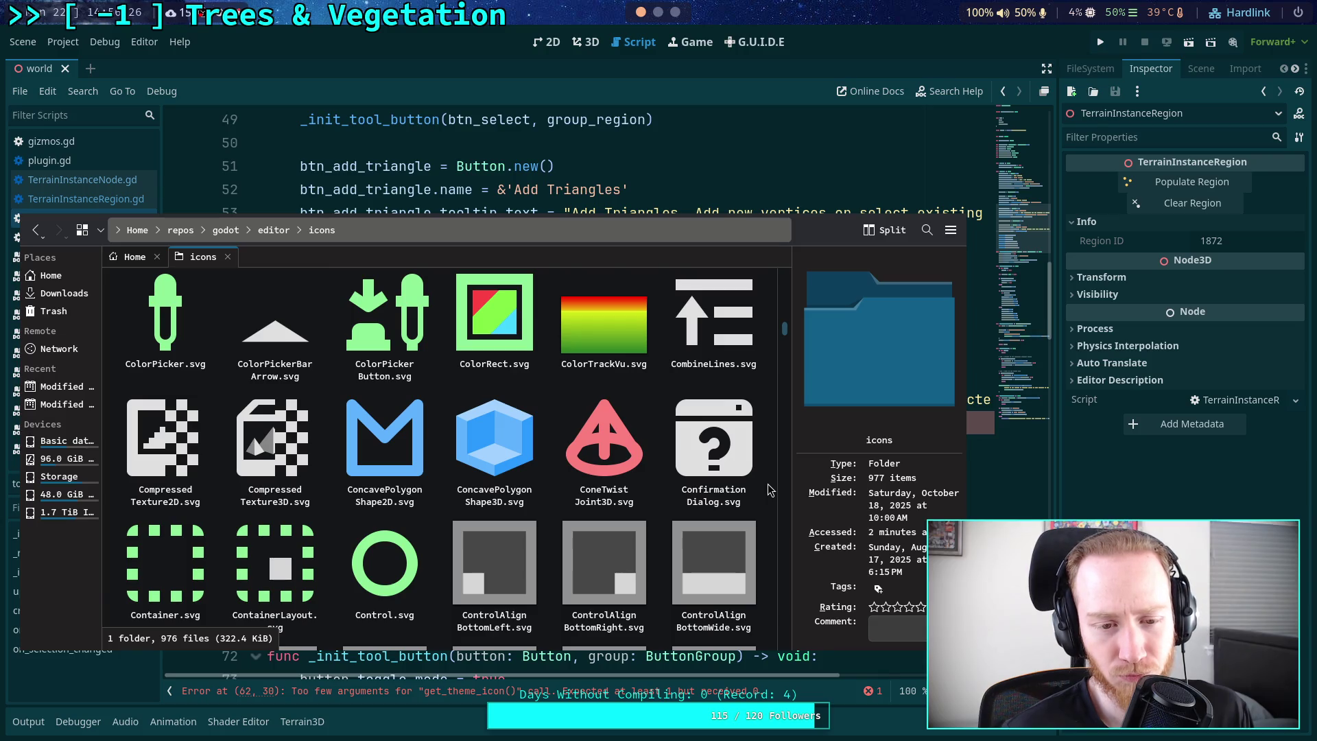
{"action": "scroll", "coordinate": [769, 489], "scroll_direction": "up", "scroll_amount": 2}
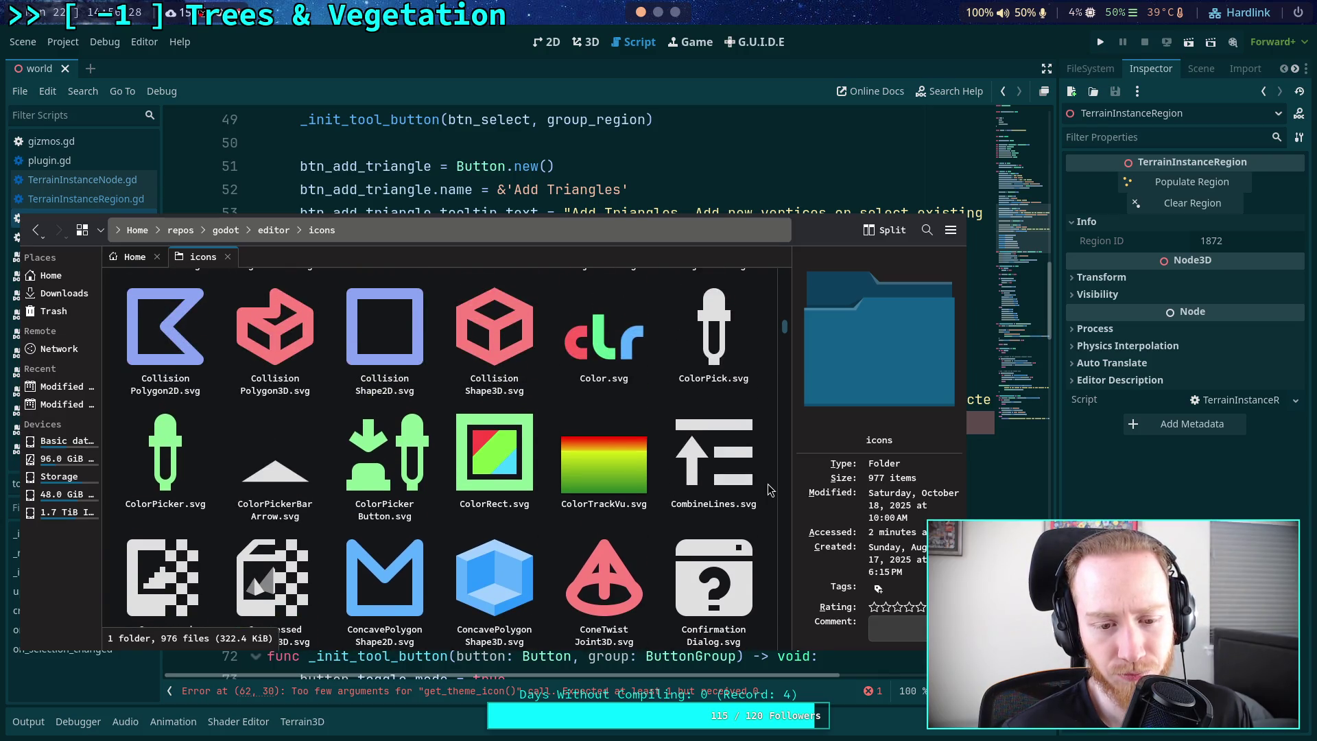
{"action": "scroll", "coordinate": [769, 490], "scroll_direction": "up", "scroll_amount": 6}
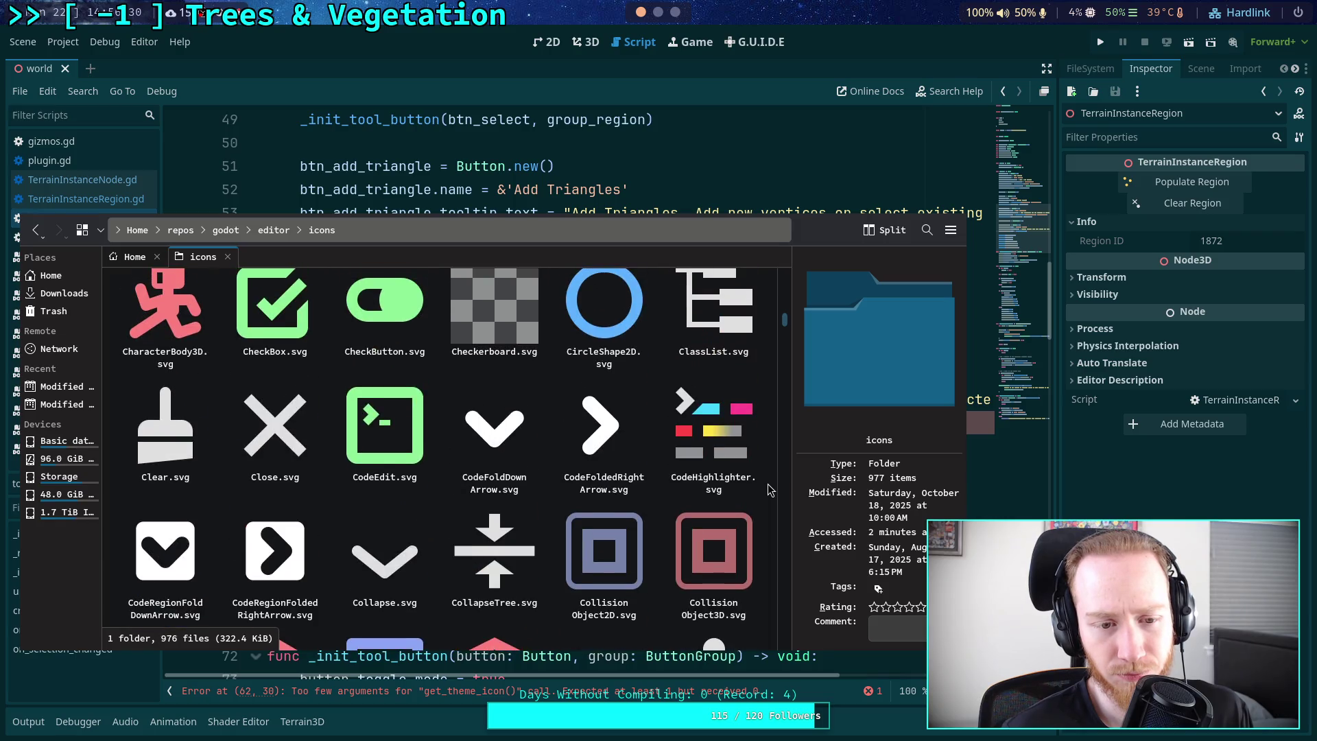
{"action": "scroll", "coordinate": [768, 485], "scroll_direction": "up", "scroll_amount": 4}
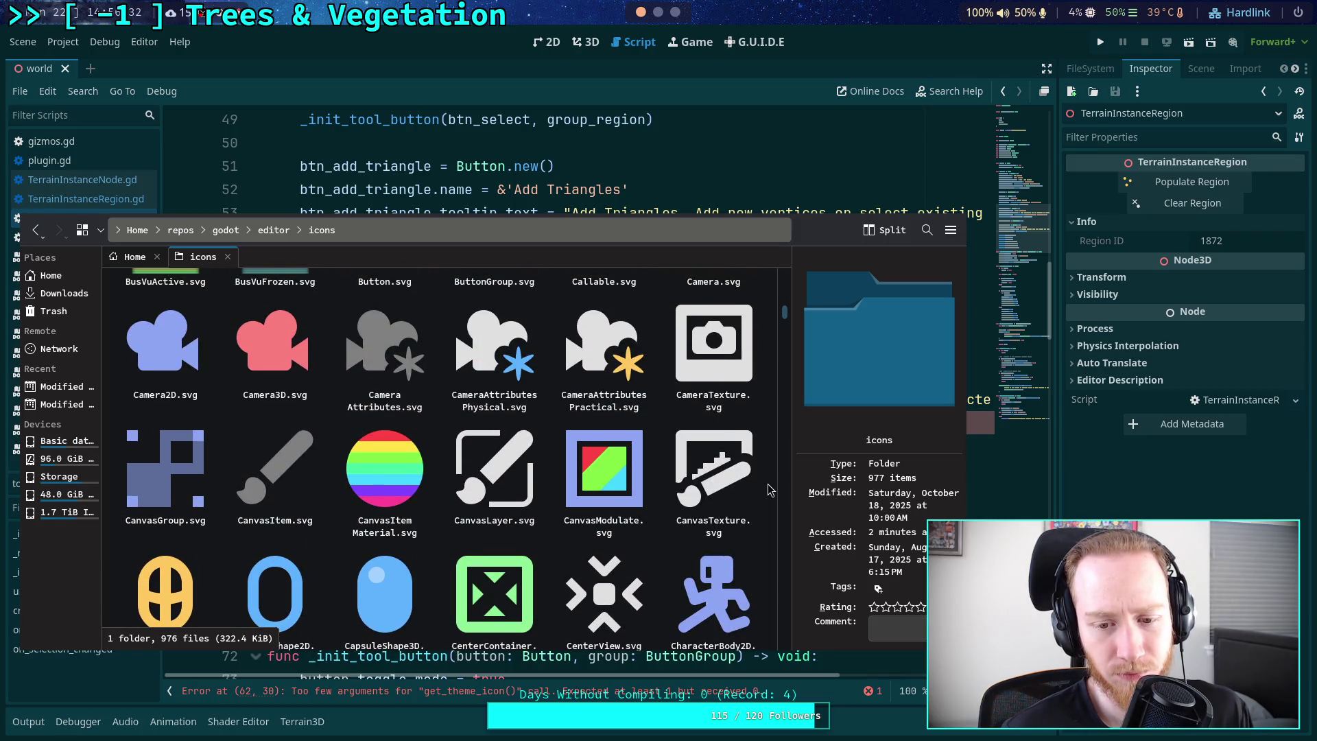
{"action": "scroll", "coordinate": [767, 483], "scroll_direction": "up", "scroll_amount": 6}
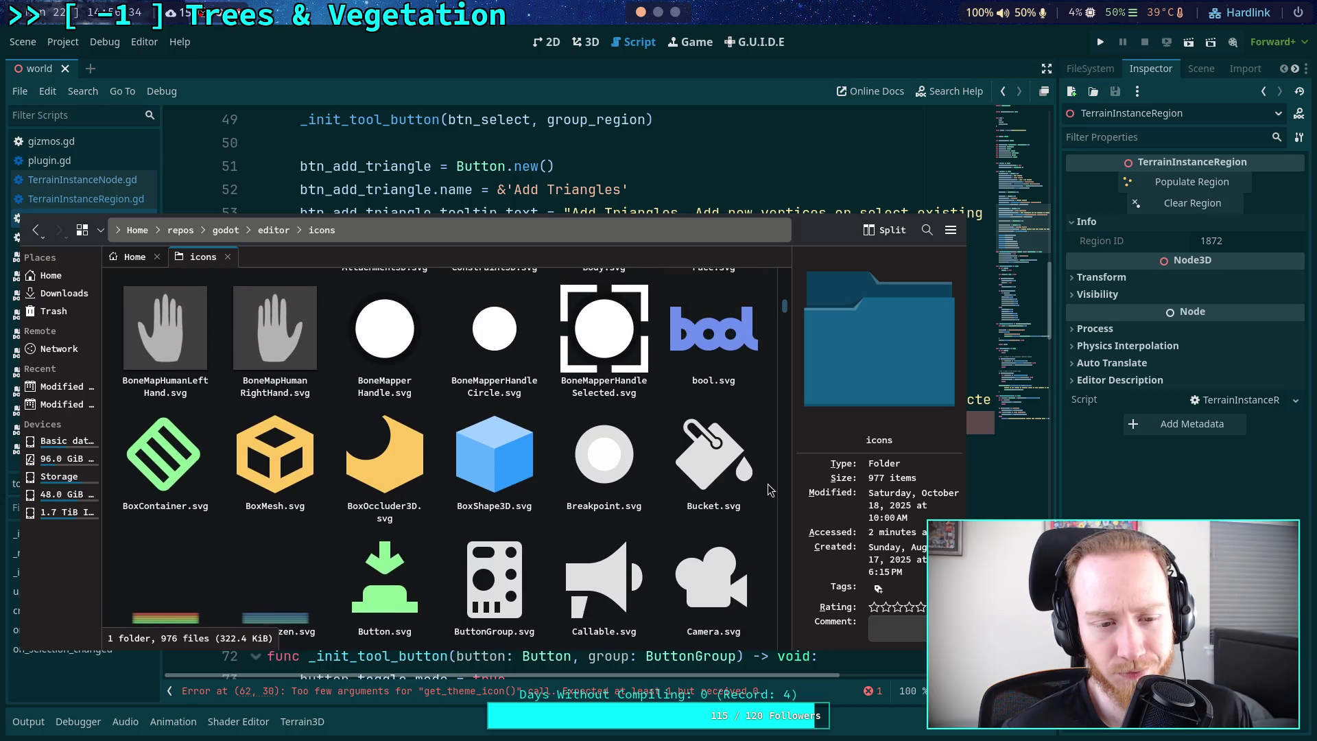
{"action": "scroll", "coordinate": [767, 484], "scroll_direction": "up", "scroll_amount": 8}
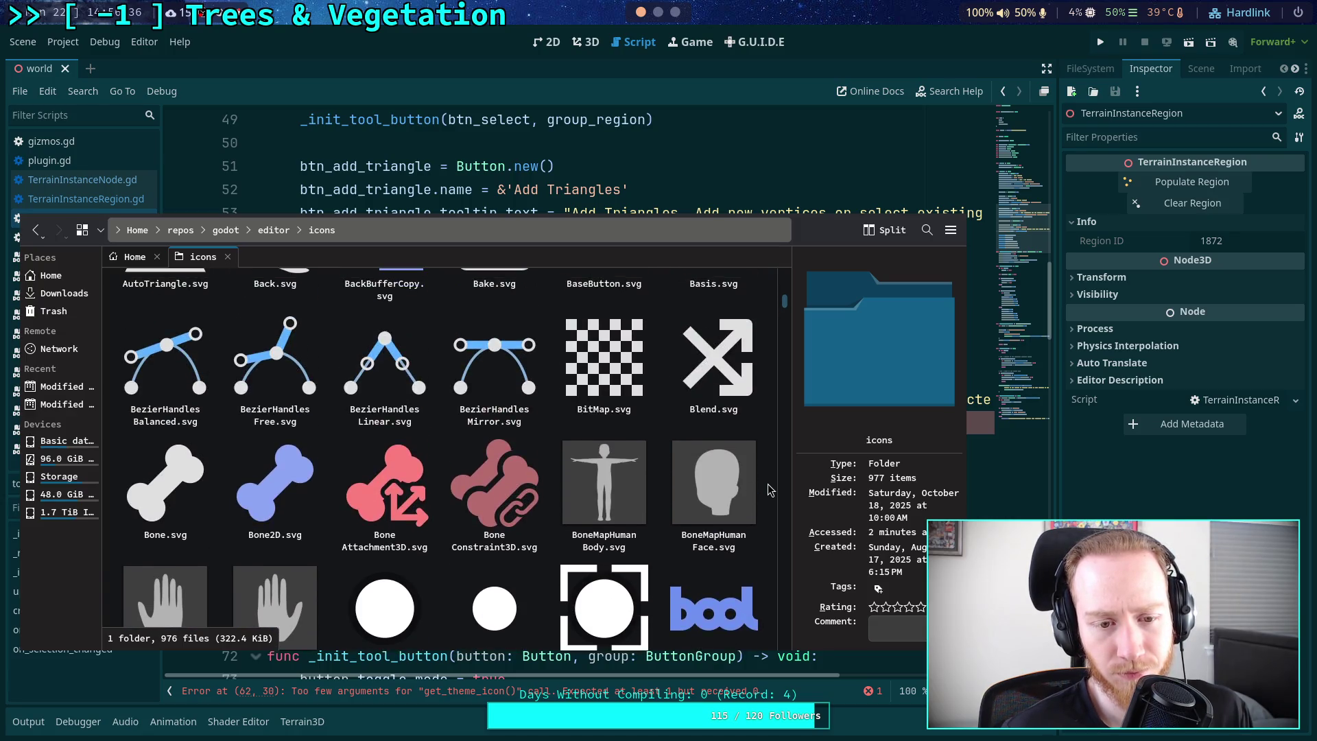
{"action": "scroll", "coordinate": [767, 483], "scroll_direction": "up", "scroll_amount": 8}
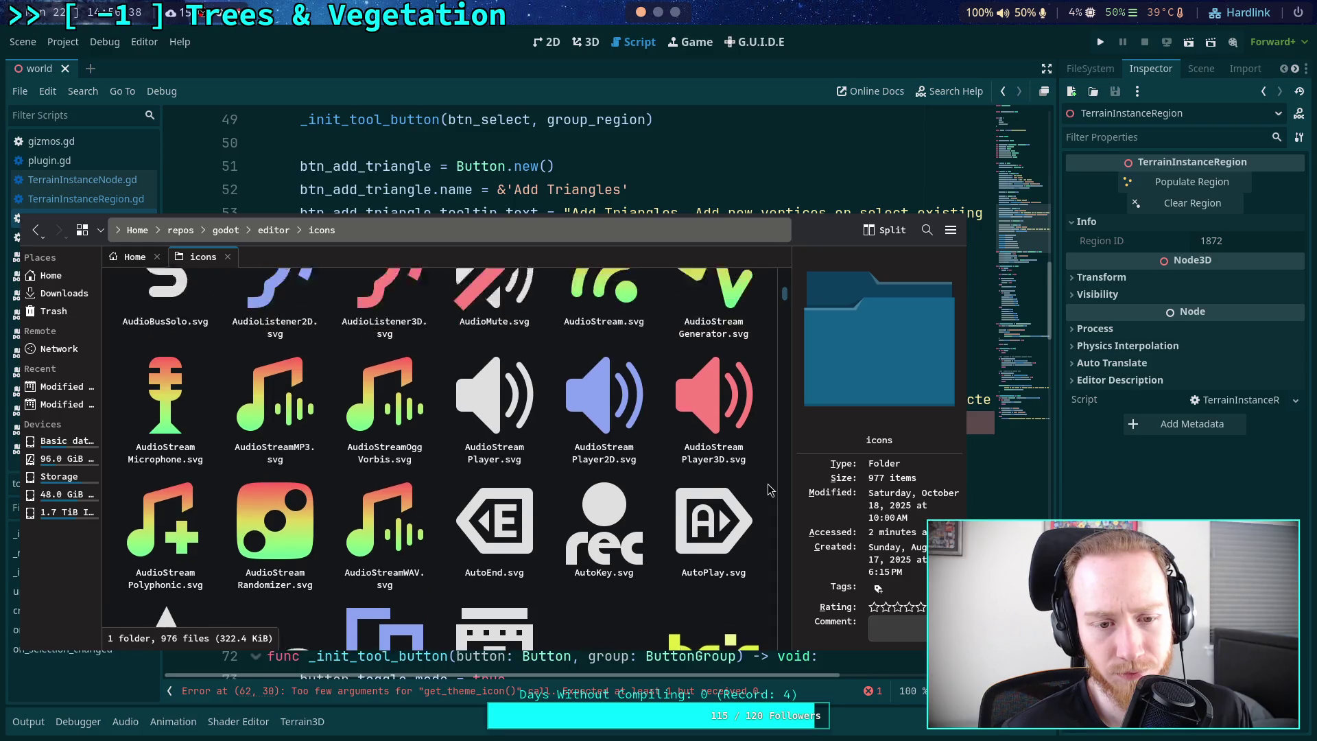
{"action": "scroll", "coordinate": [768, 484], "scroll_direction": "up", "scroll_amount": 3}
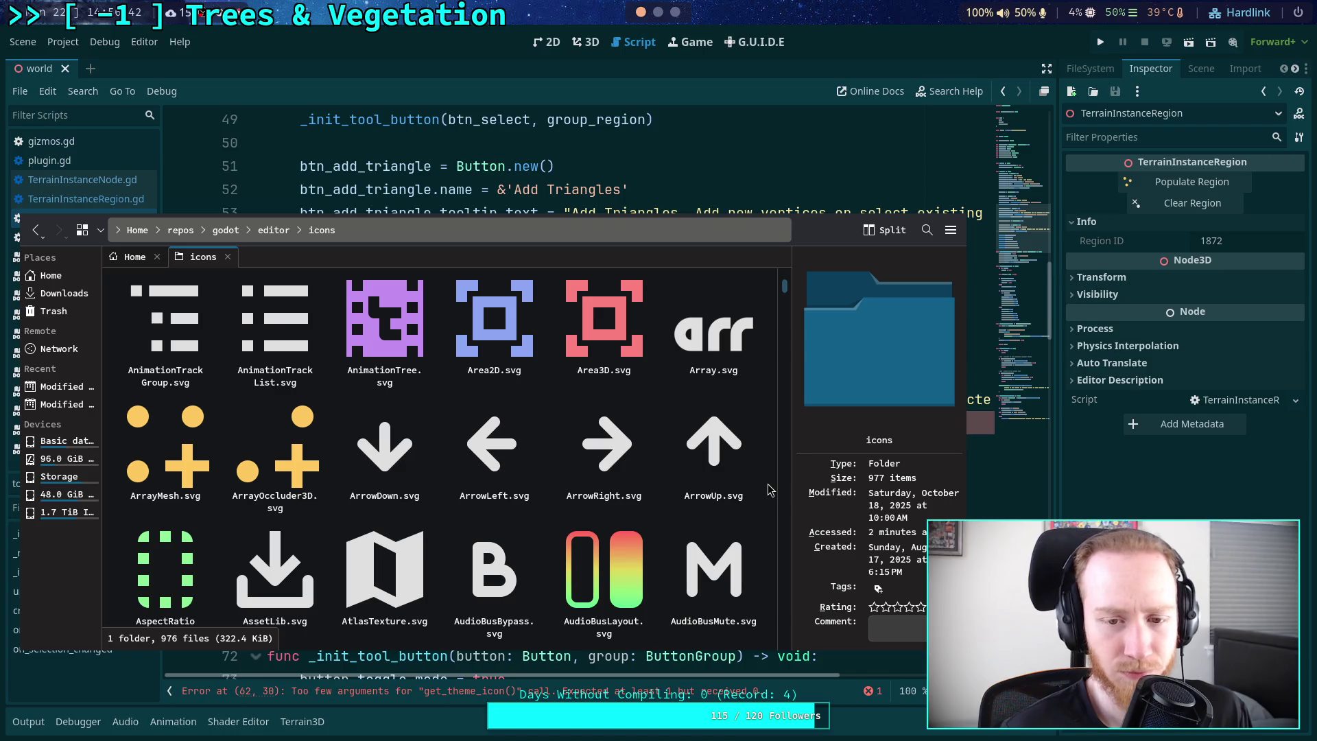
{"action": "scroll", "coordinate": [769, 489], "scroll_direction": "up", "scroll_amount": 6}
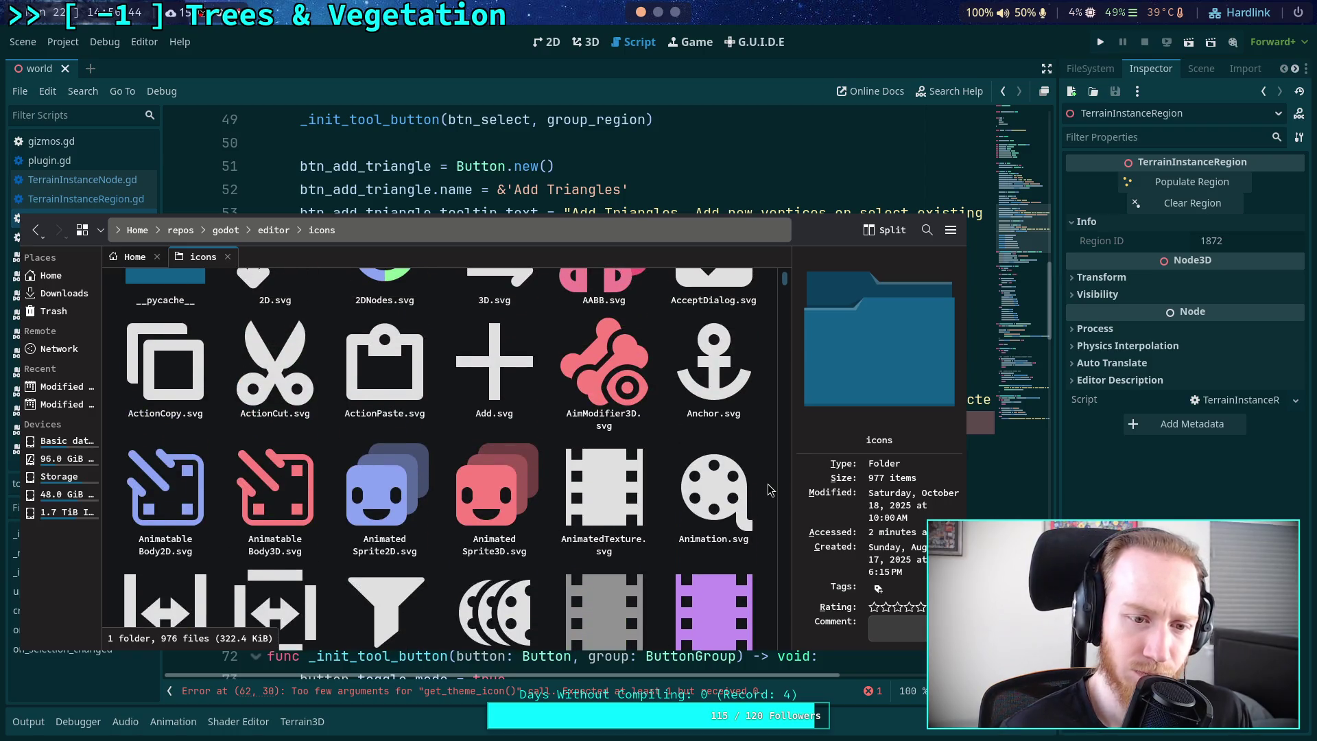
{"action": "scroll", "coordinate": [769, 489], "scroll_direction": "up", "scroll_amount": 2}
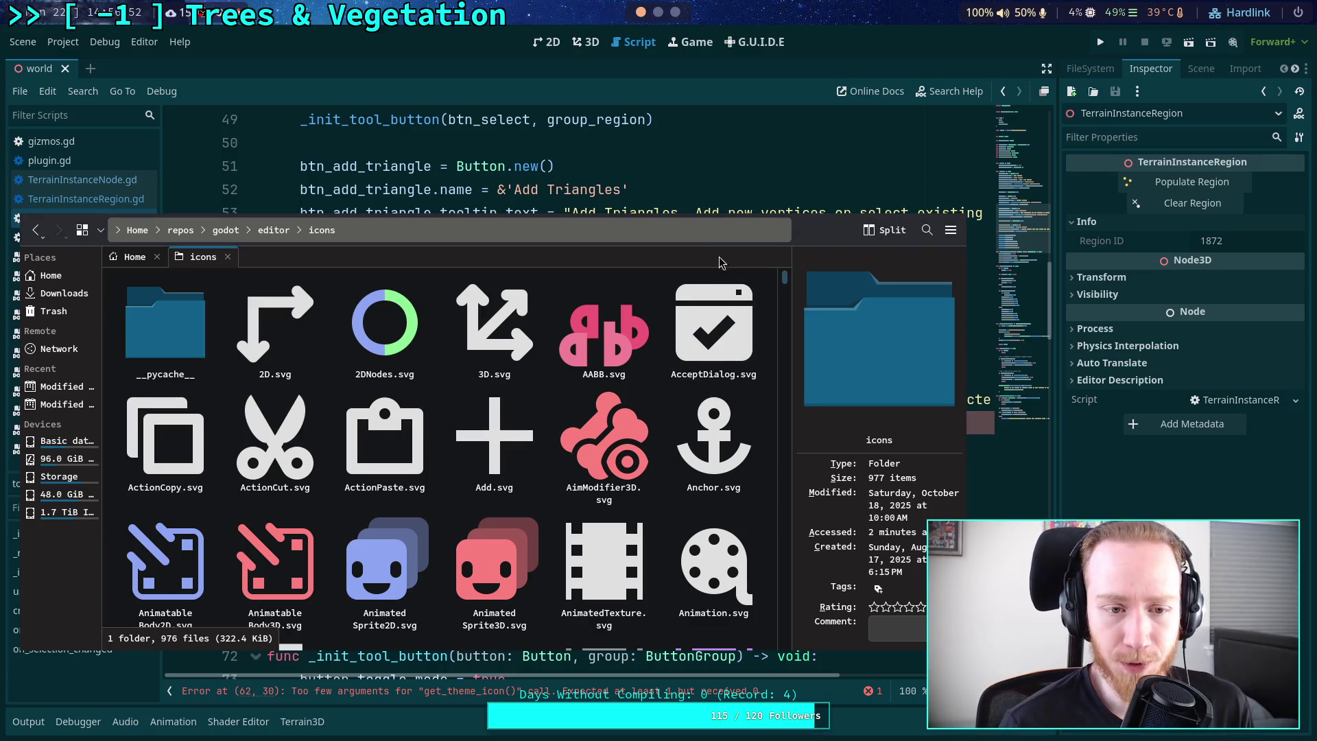
{"action": "left_click", "coordinate": [712, 359]}
{"action": "left_click_drag", "start_coordinate": [713, 358], "coordinate": [300, 392]}
- Complete line 62 as get_theme_icon(&'Marker3D', &'EditorIcons') for btn_remove_vertex
{"action": "key", "text": "alt+Tab"}
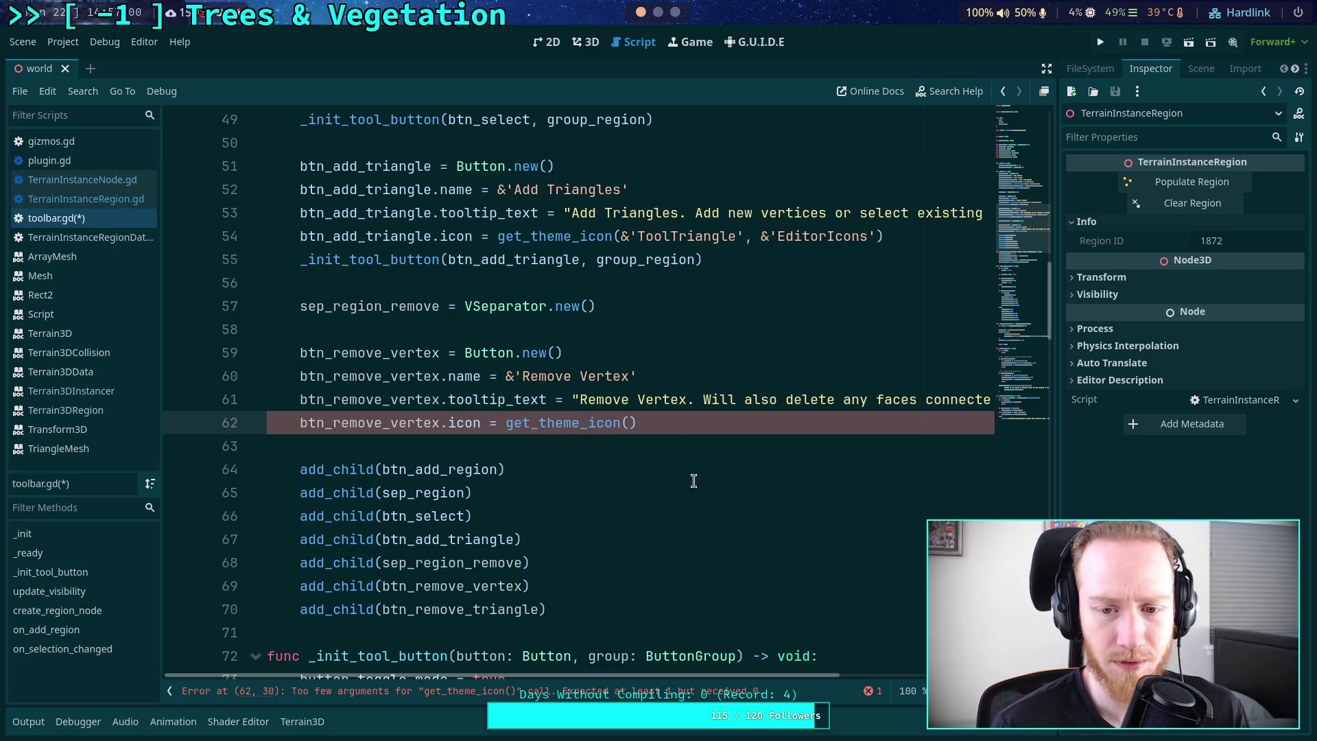
{"action": "type", "text": "&'Marker"}
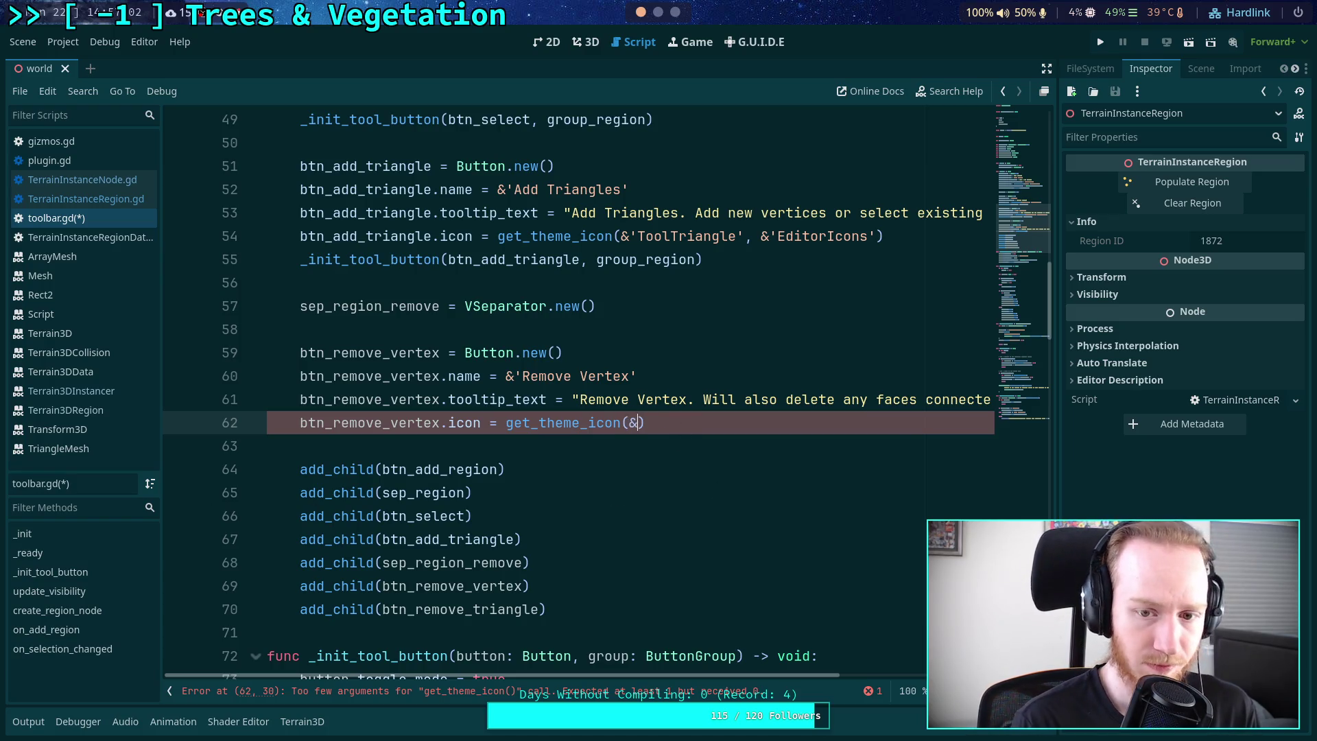
{"action": "type", "text": "3D', "}
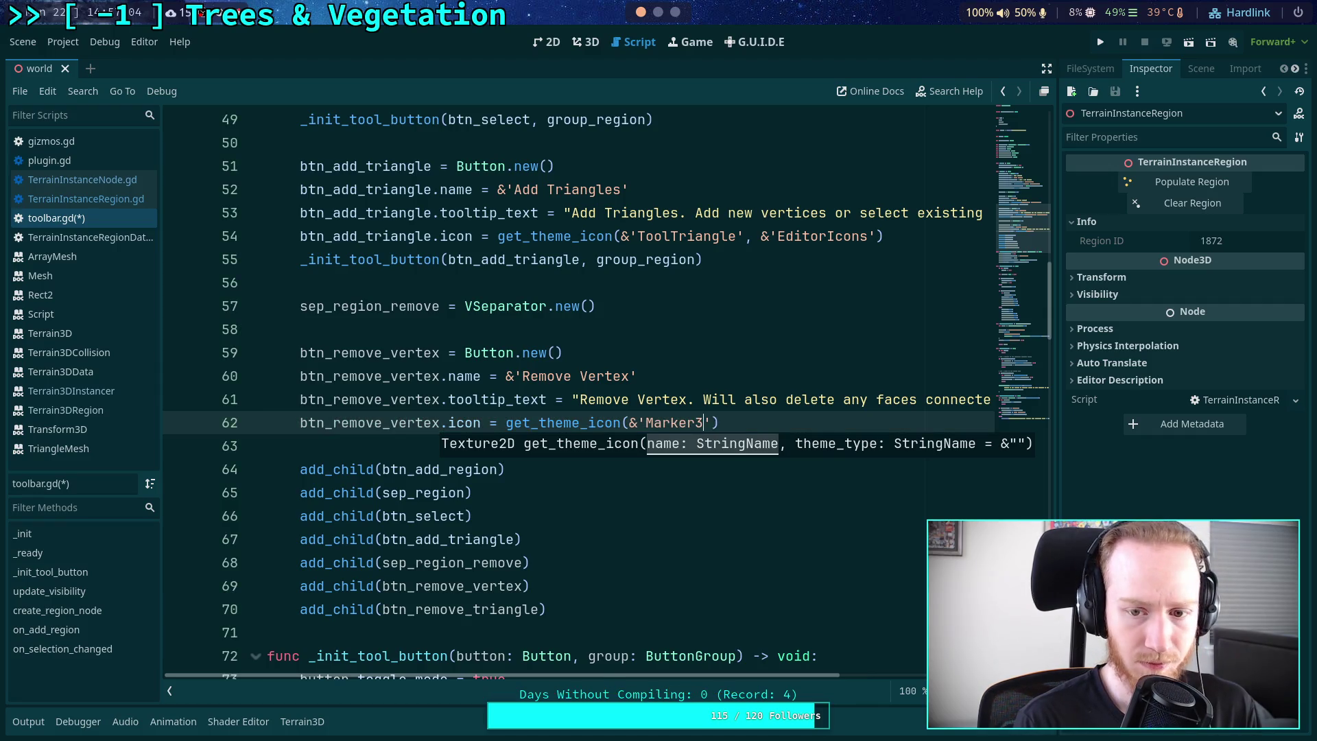
{"action": "type", "text": "&'"}
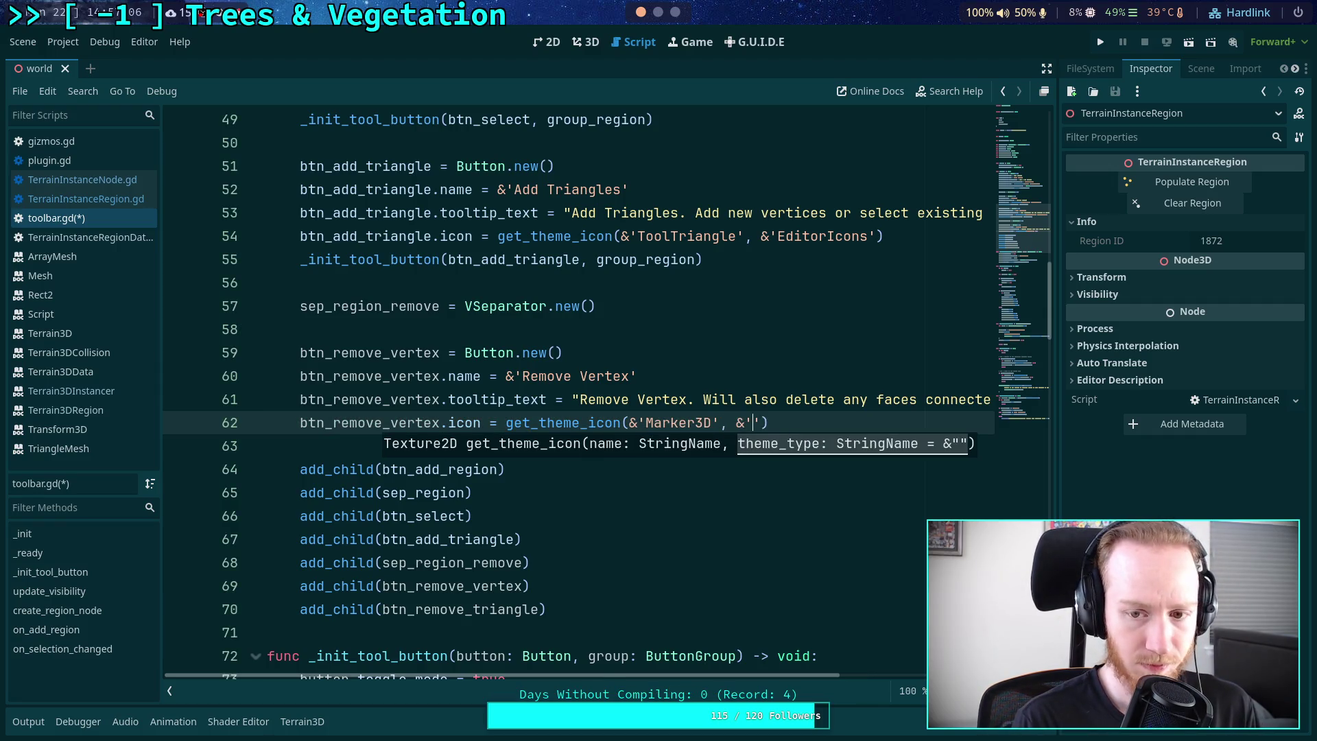
{"action": "type", "text": "EditerIc"}
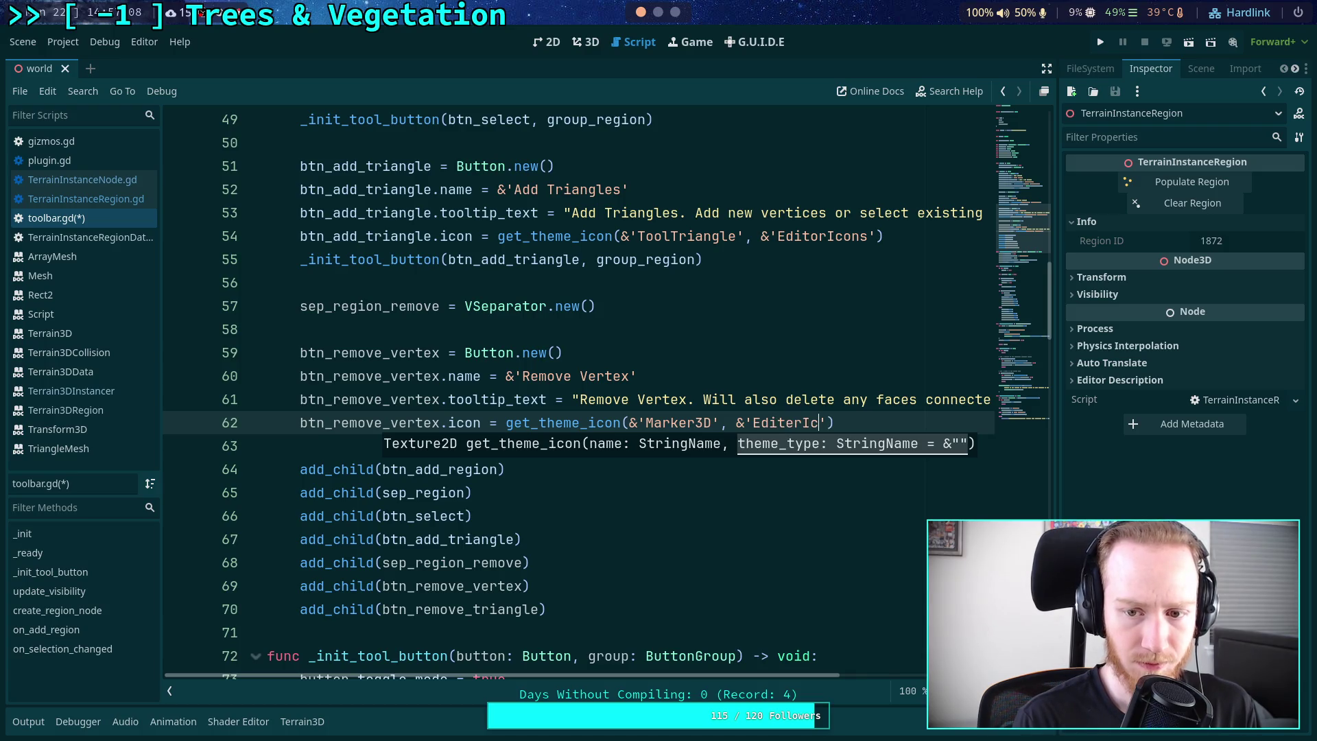
{"action": "key", "text": "BackSpace"}
{"action": "key", "text": "BackSpace"}
{"action": "key", "text": "BackSpace"}
{"action": "type", "text": "orIcons"}
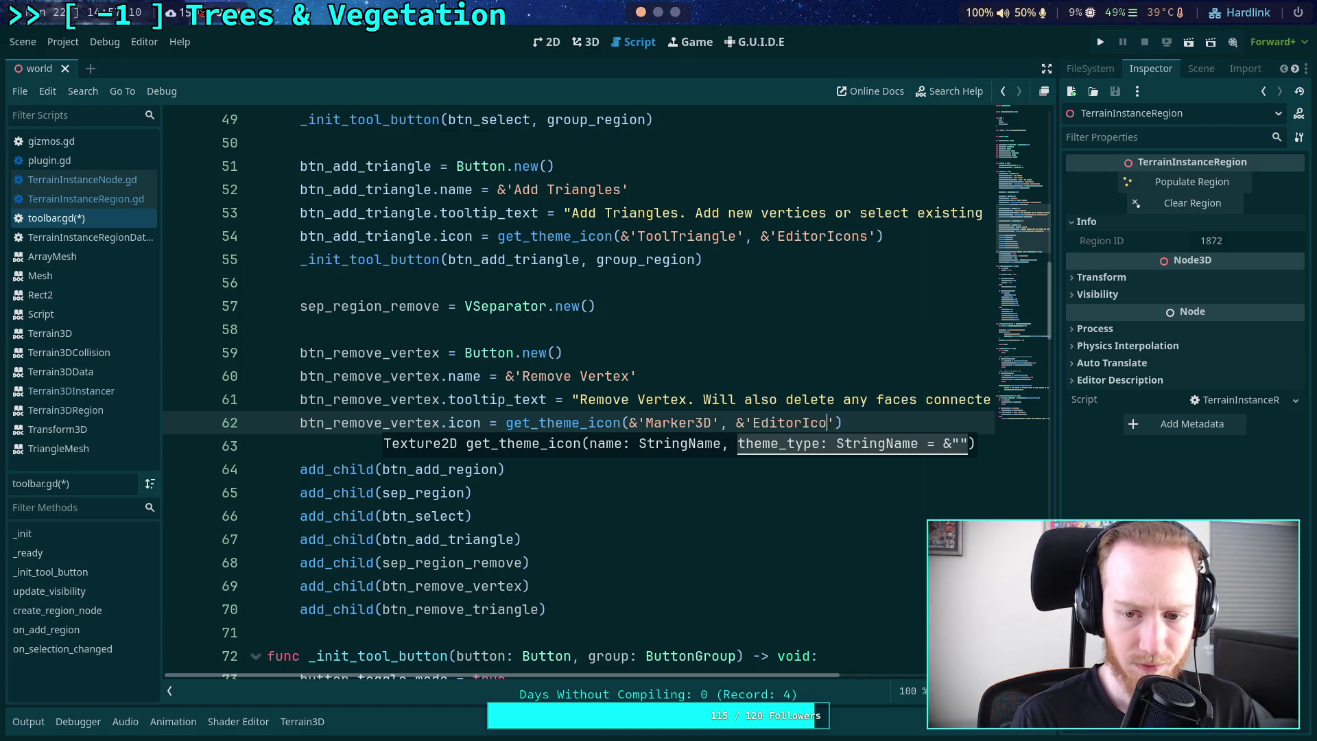
- Add _init_tool_button(btn_remove_vertex, group_region) on line 63 and highlight btn_remove_vertex's uses
{"action": "key", "text": "Return"}
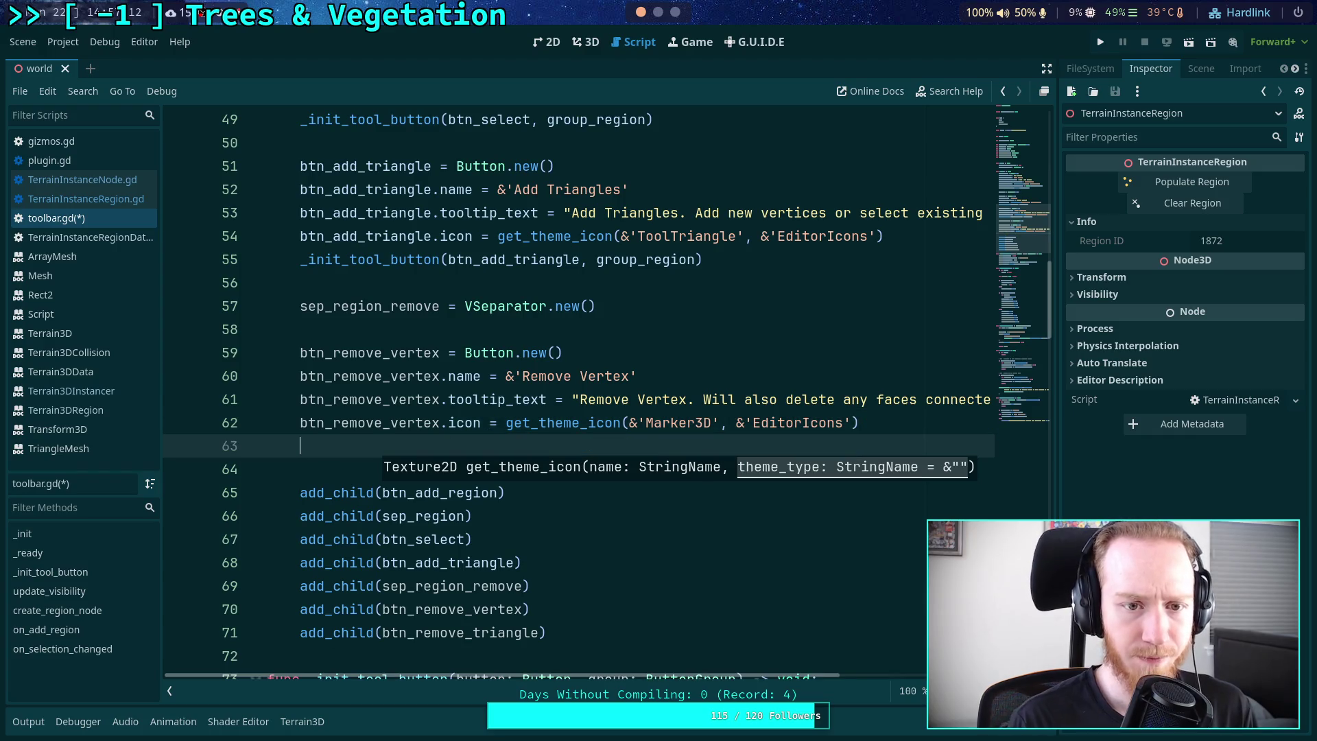
{"action": "type", "text": "_init_"}
{"action": "key", "text": "Return"}
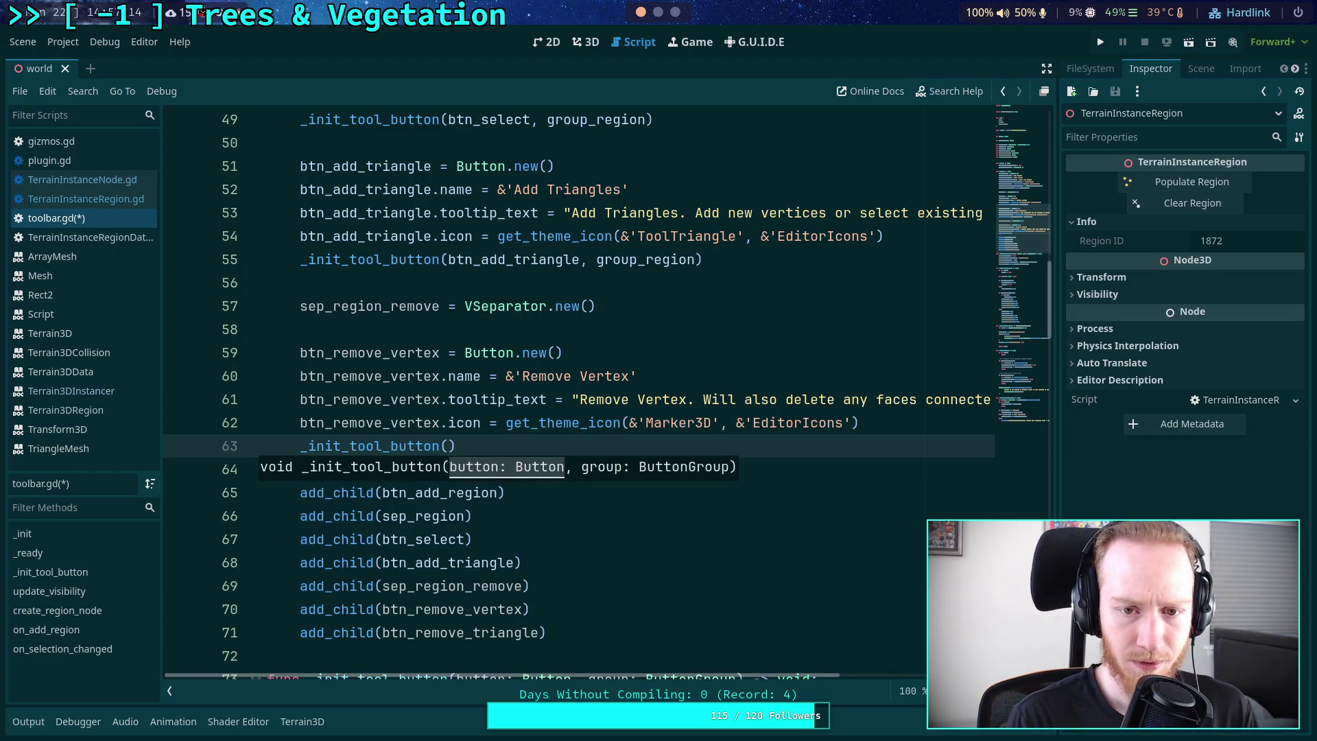
{"action": "type", "text": "btn_"}
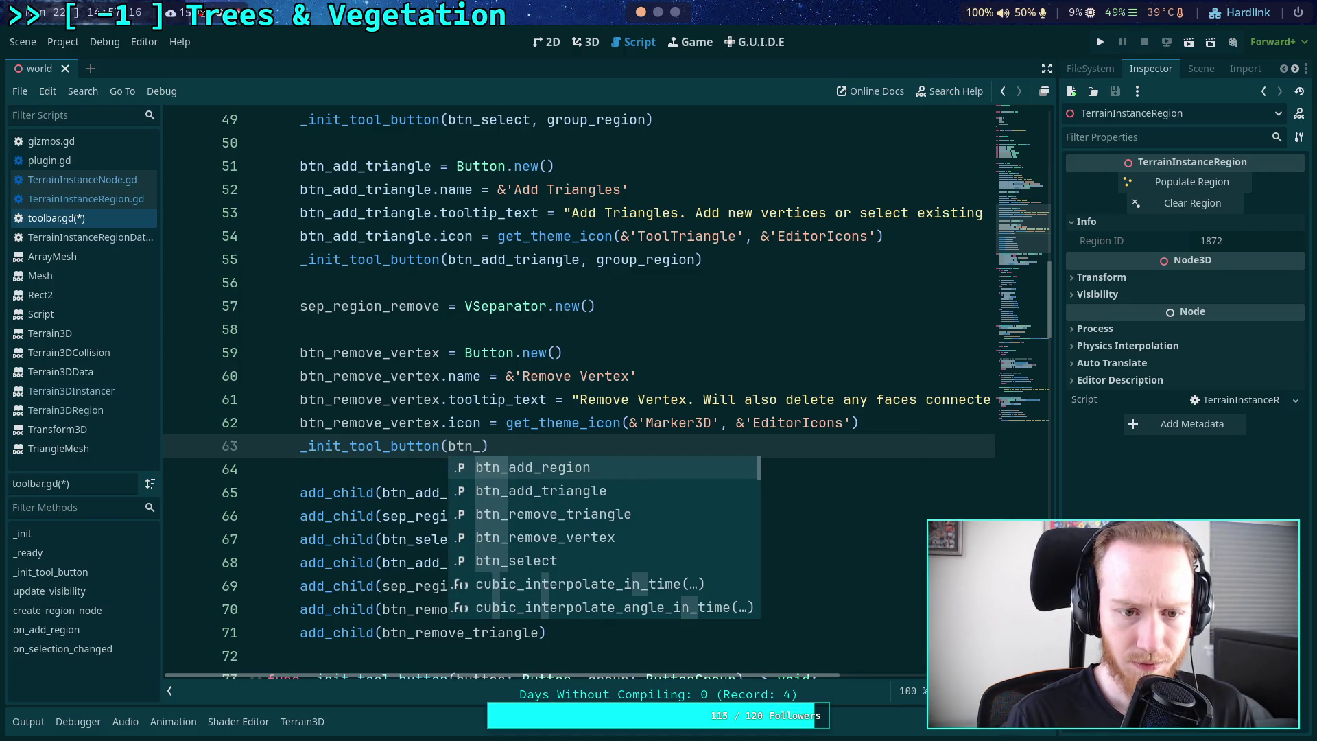
{"action": "type", "text": "remo"}
{"action": "key", "text": "Down"}
{"action": "key", "text": "Return"}
{"action": "type", "text": ","}
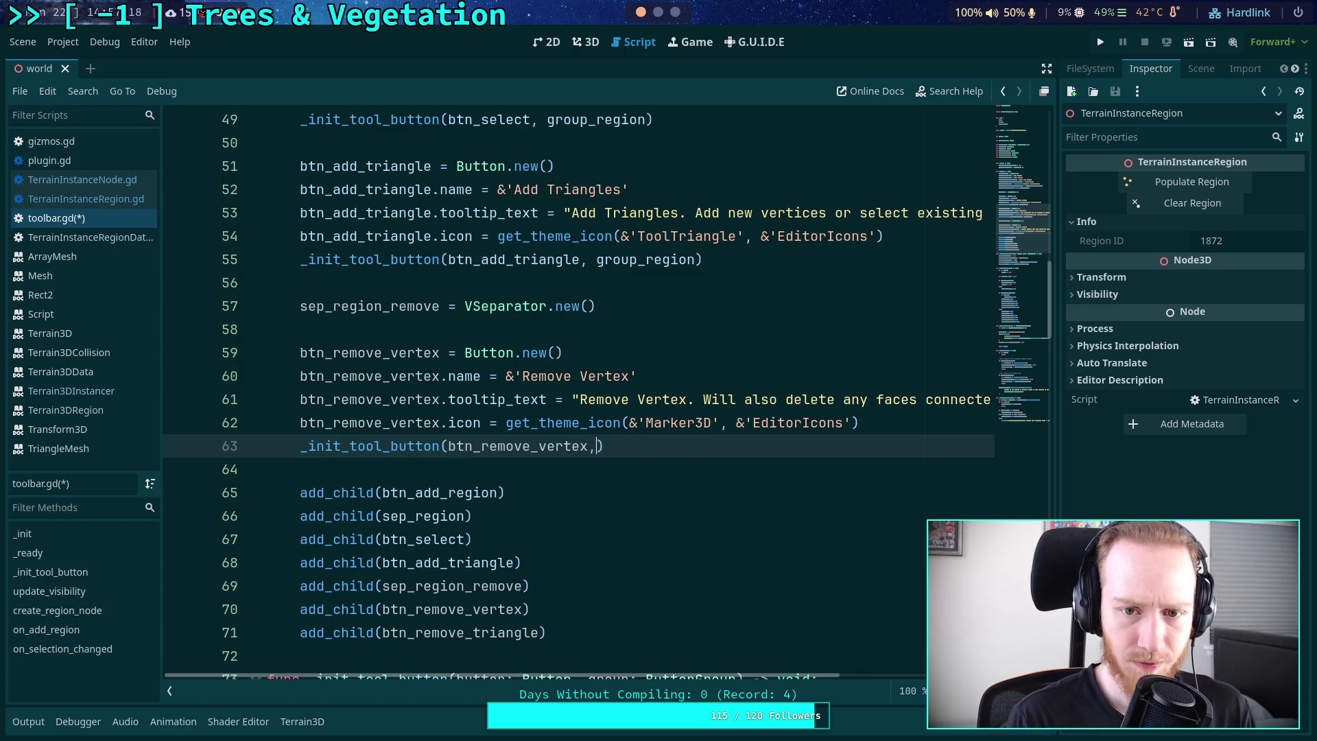
{"action": "type", "text": " group_region"}
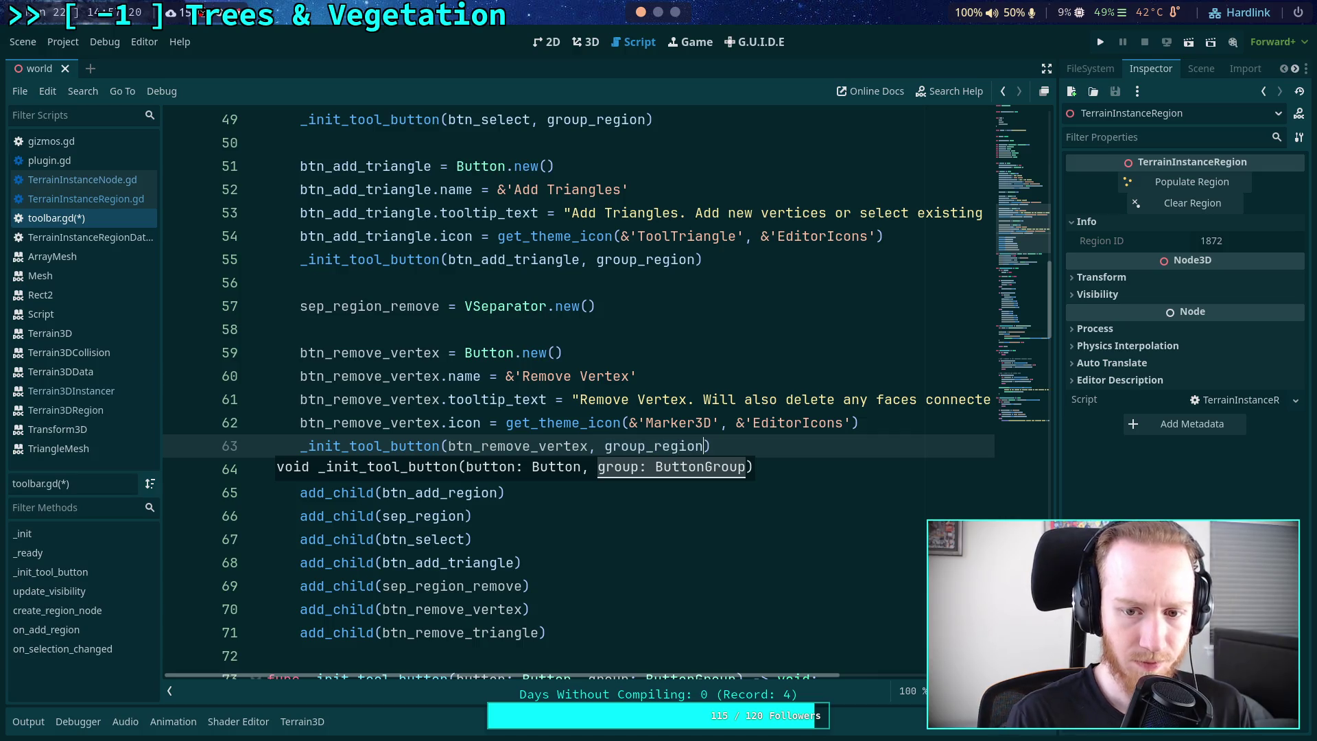
{"action": "type", "text": ")"}
{"action": "double_click", "coordinate": [562, 446]}
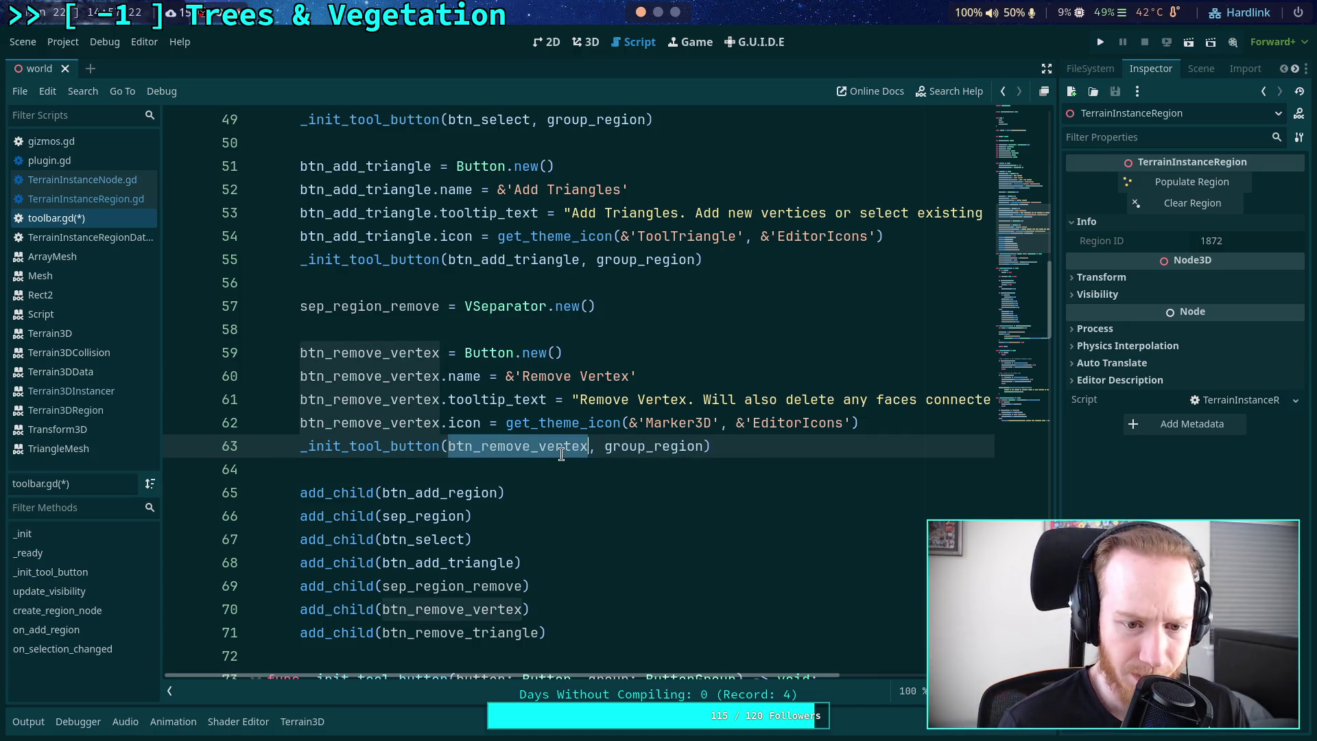
- After the ADD_TRIANGLE branch, add elif selected.name == &'Remove Vertex' to on_selection_changed
{"action": "scroll", "coordinate": [604, 442], "scroll_direction": "down", "scroll_amount": 8}
{"action": "scroll", "coordinate": [606, 434], "scroll_direction": "down", "scroll_amount": 5}
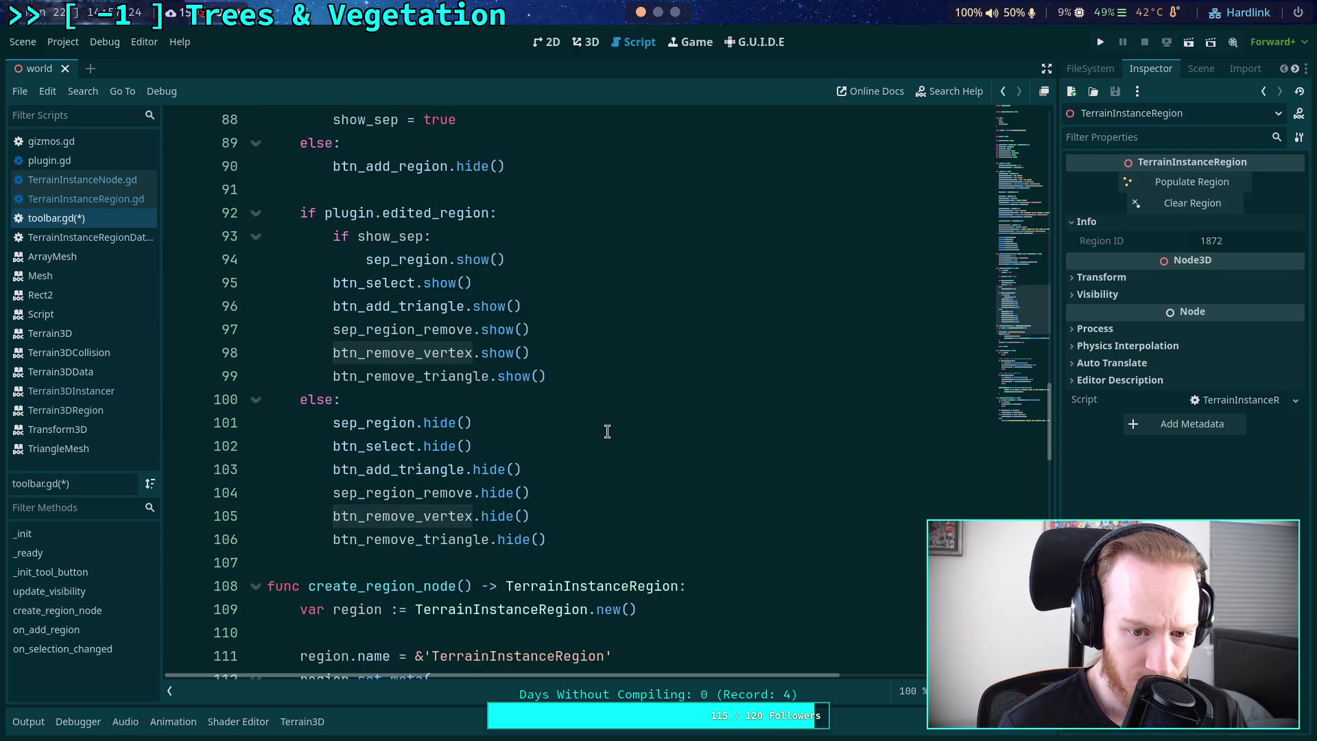
{"action": "scroll", "coordinate": [607, 431], "scroll_direction": "down", "scroll_amount": 11}
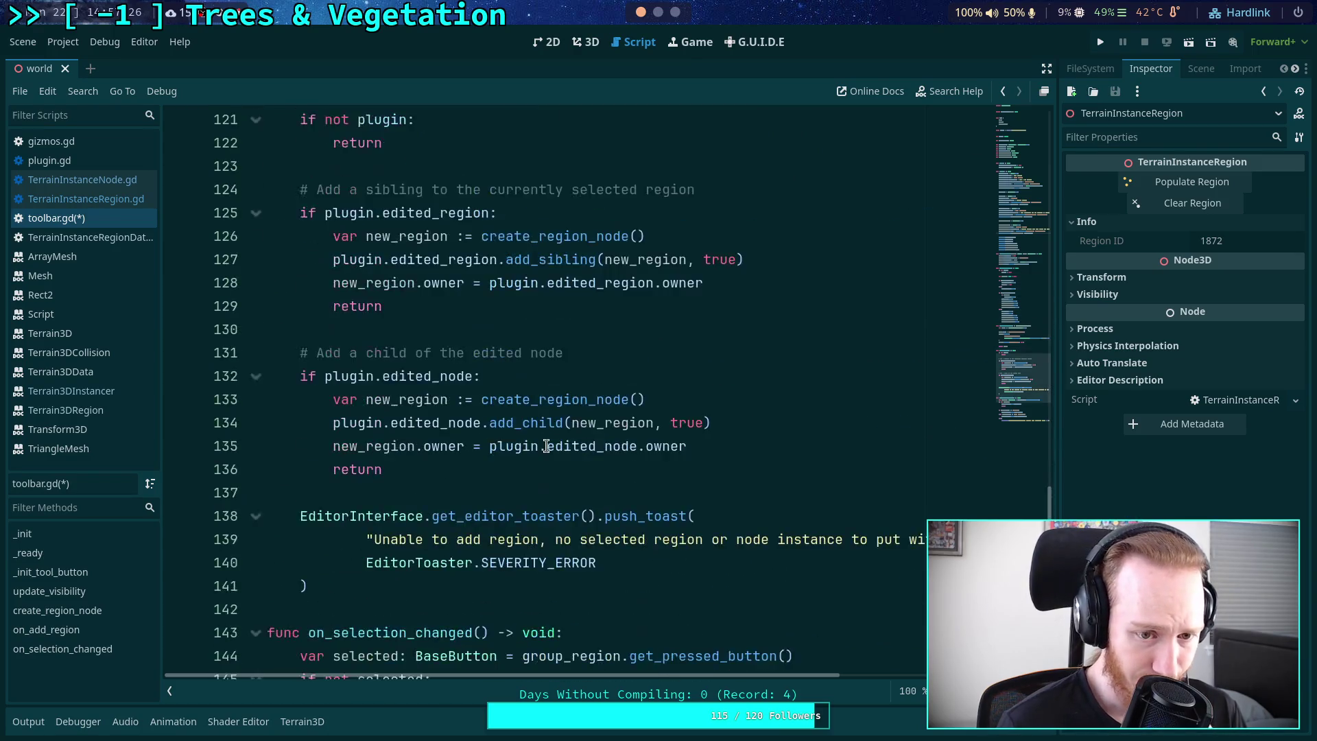
{"action": "scroll", "coordinate": [547, 446], "scroll_direction": "down", "scroll_amount": 8}
{"action": "scroll", "coordinate": [695, 420], "scroll_direction": "up", "scroll_amount": 2}
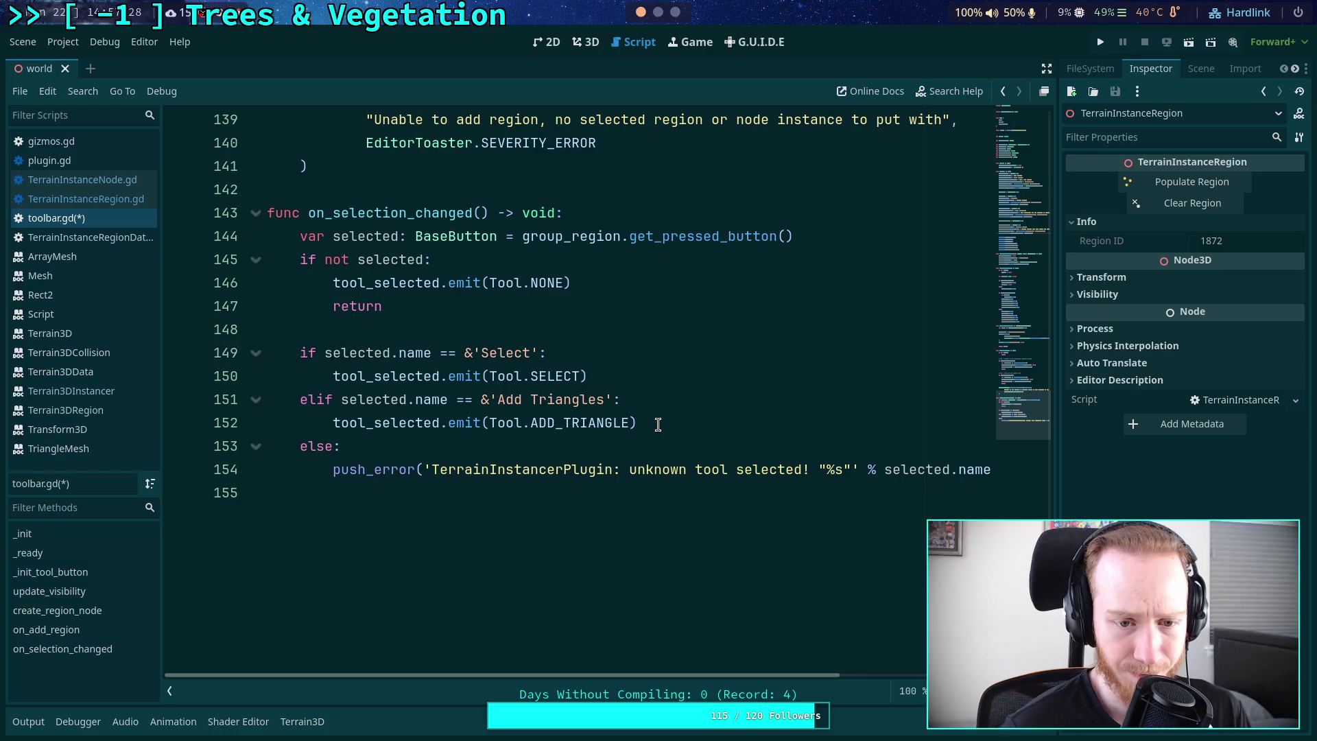
{"action": "left_click", "coordinate": [724, 425]}
{"action": "key", "text": "Return"}
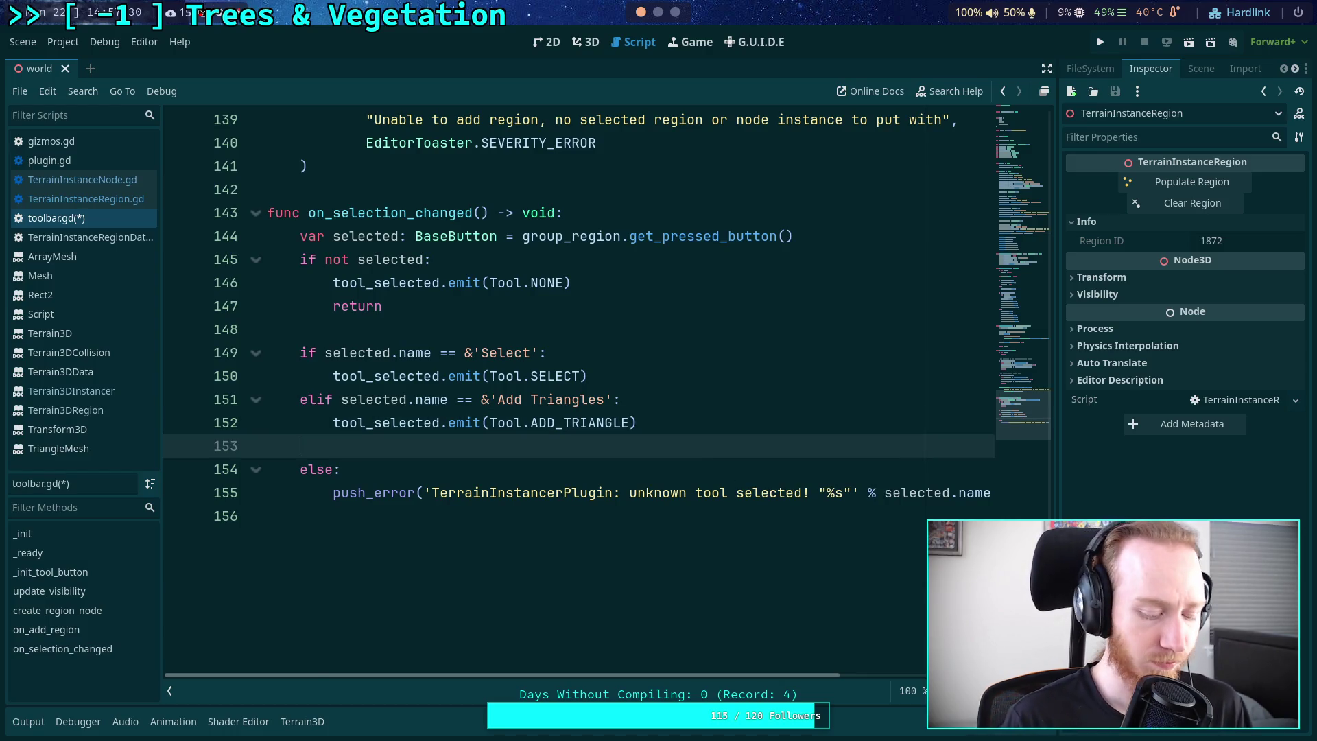
{"action": "type", "text": "elif selected.n"}
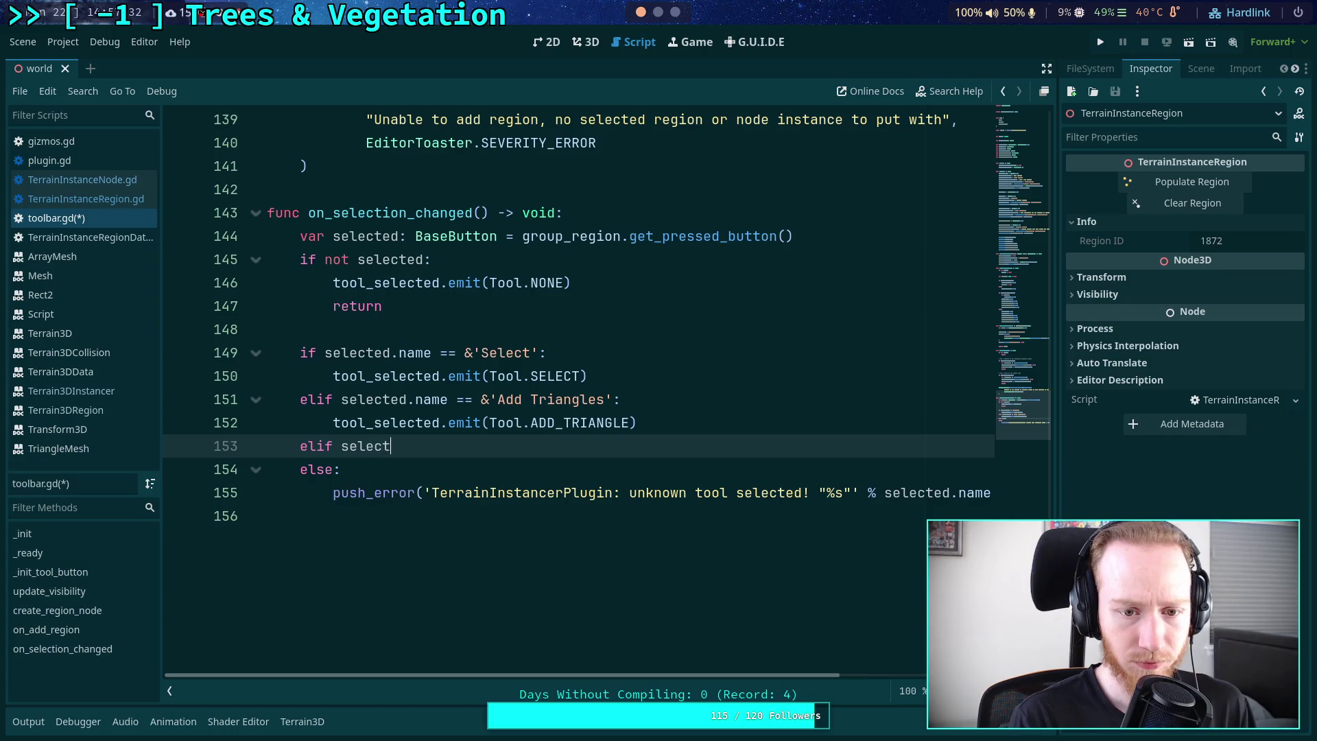
{"action": "type", "text": "ame == "}
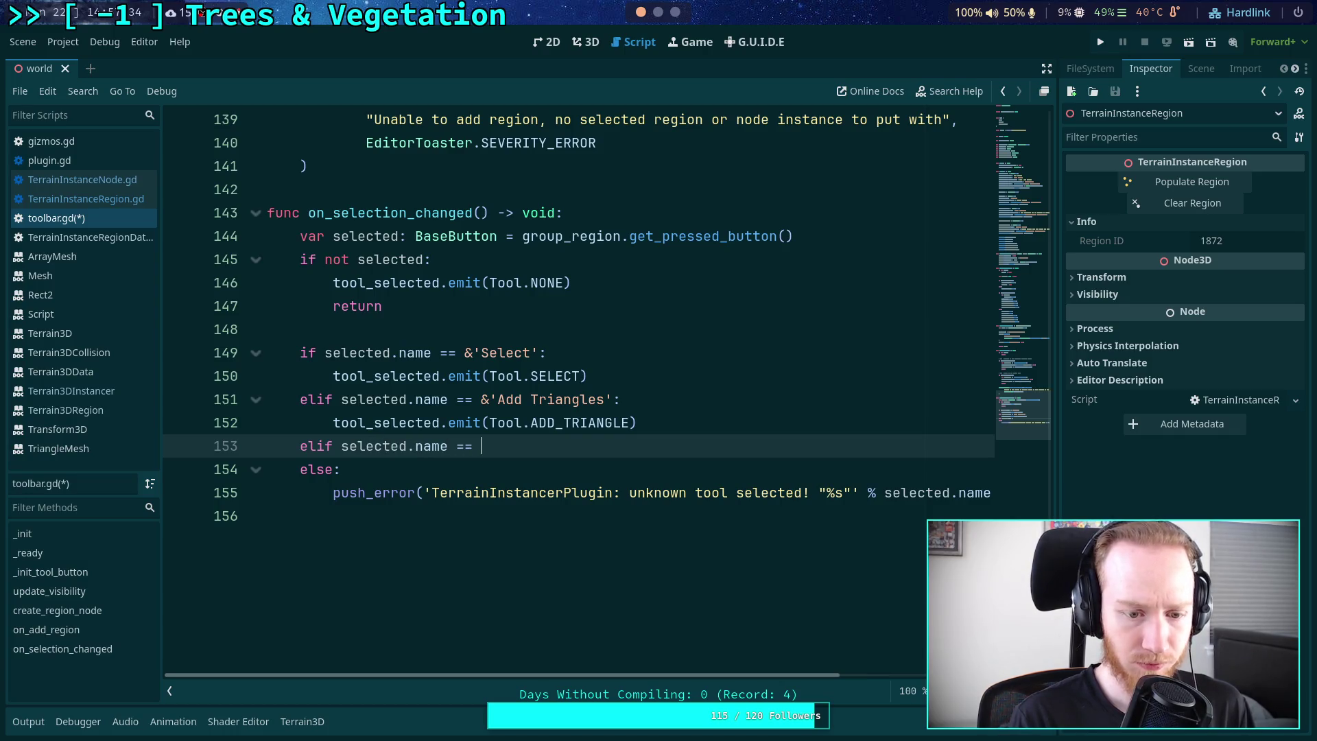
{"action": "type", "text": "&'"}
{"action": "type", "text": "Remove V"}
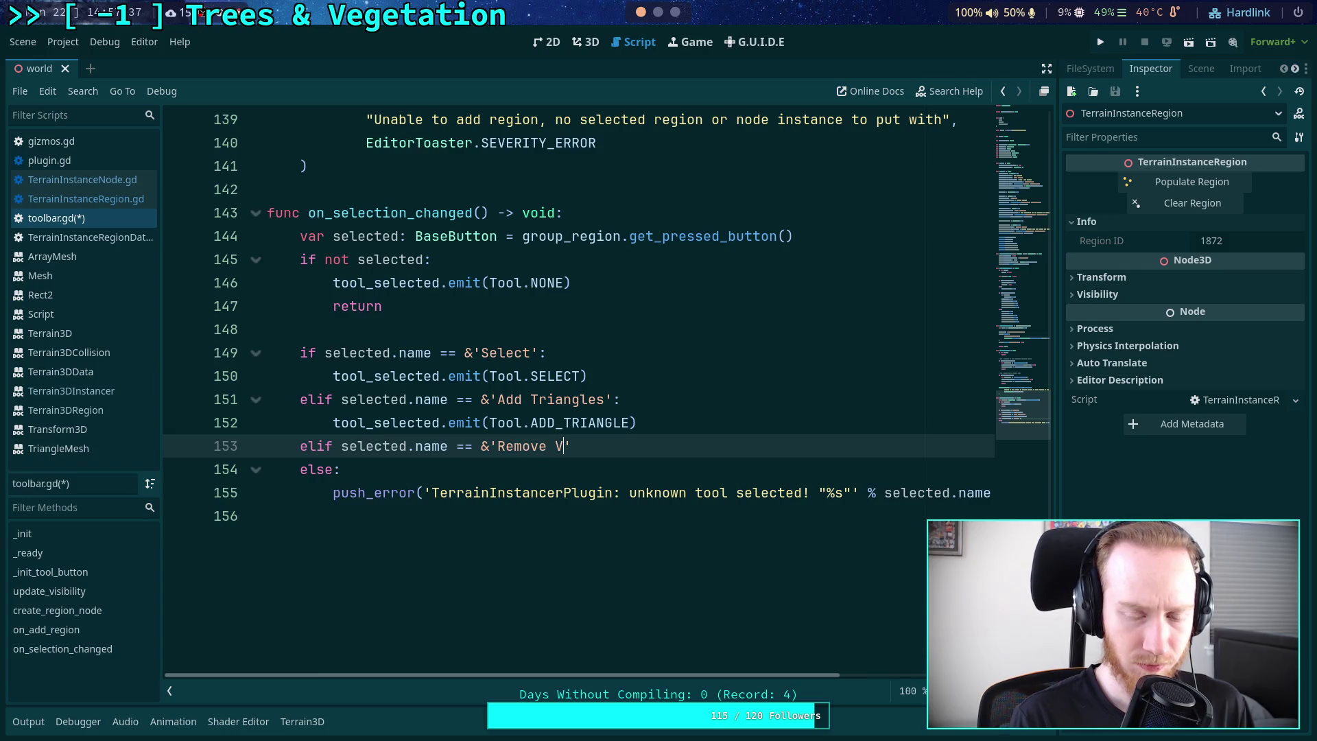
{"action": "key", "text": "BackSpace"}
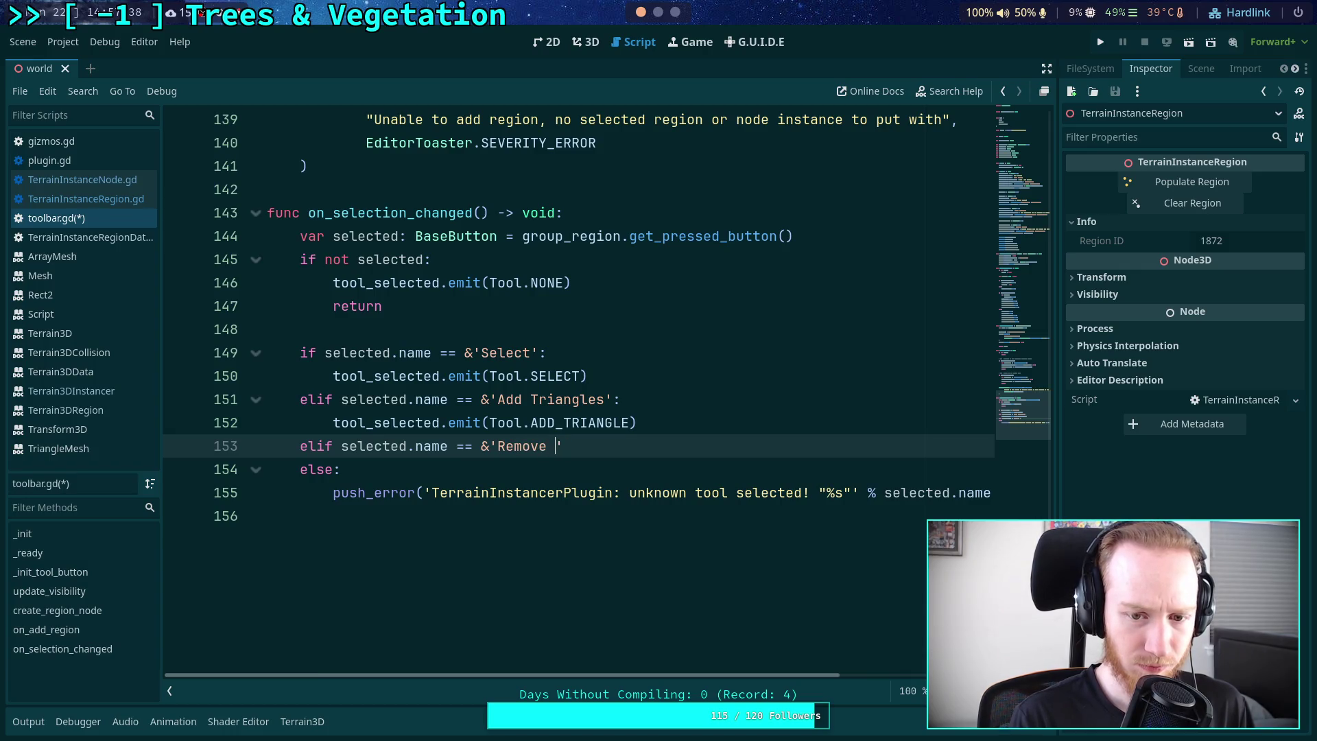
{"action": "type", "text": "Vertex"}
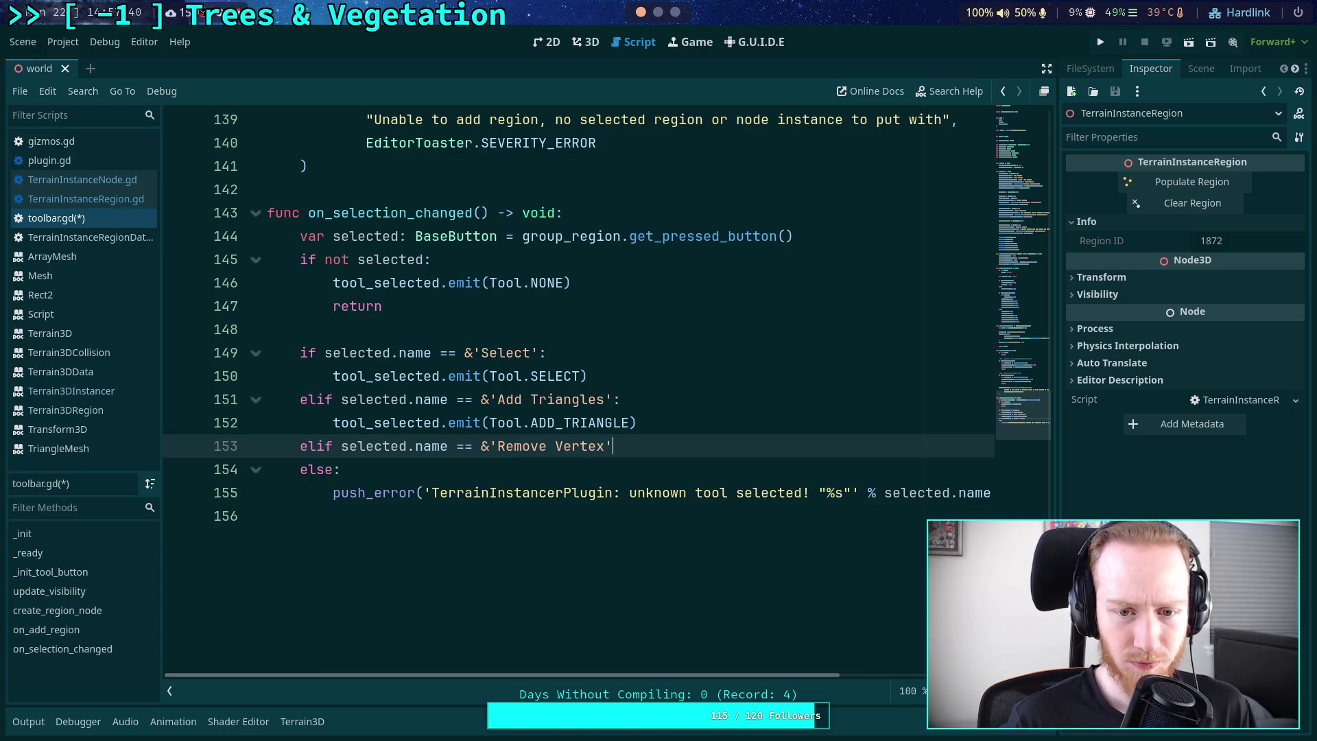
{"action": "key", "text": "Return"}
- Make the branch call tool_selected.emit(Tool.REMOVE_VERTEX) and add a blank line before else
{"action": "type", "text": "toor"}
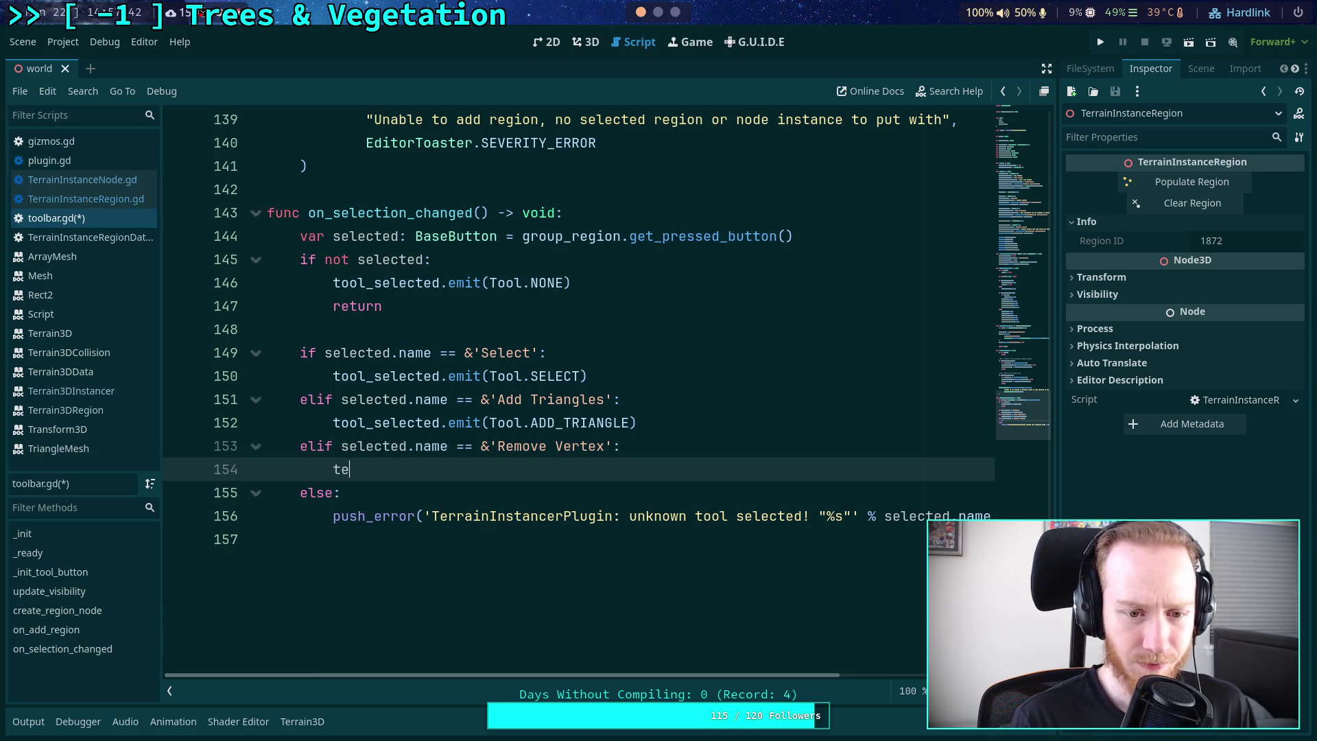
{"action": "key", "text": "BackSpace"}
{"action": "type", "text": "l_"}
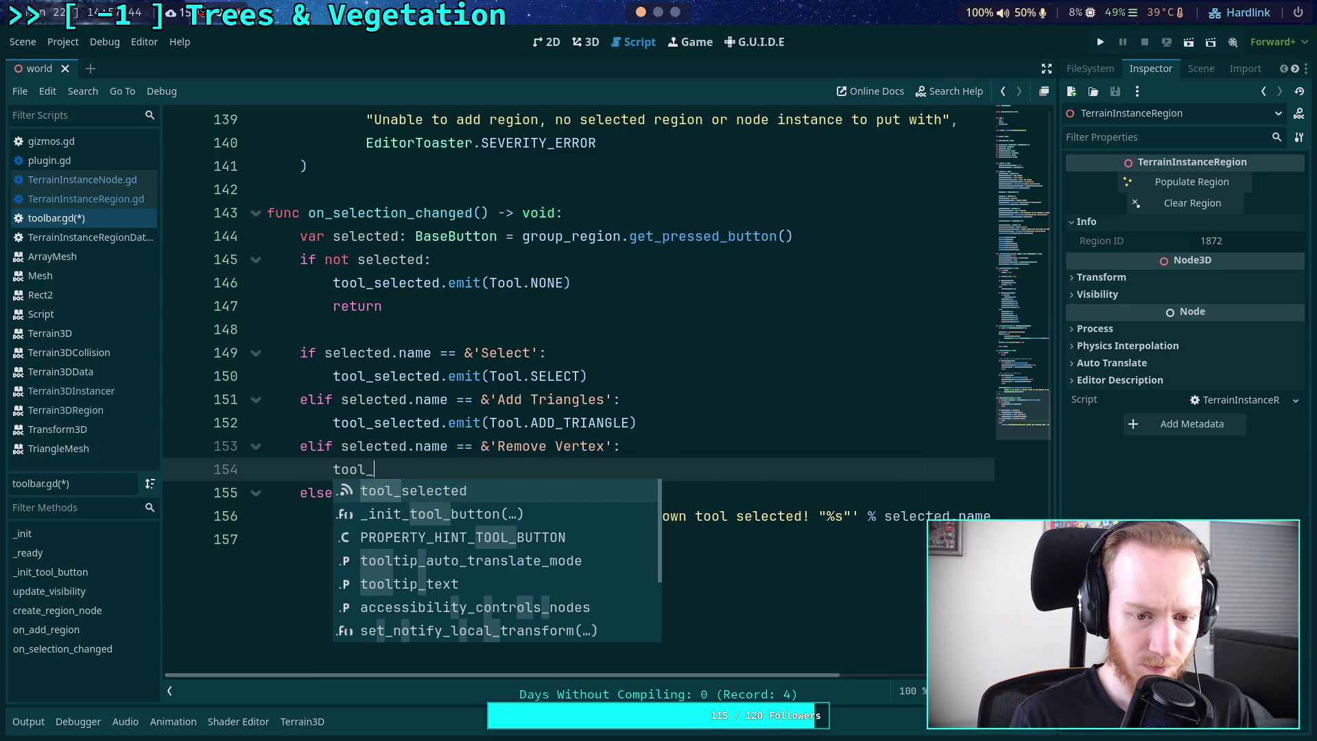
{"action": "key", "text": "Return"}
{"action": "type", "text": ".emit(Tool."}
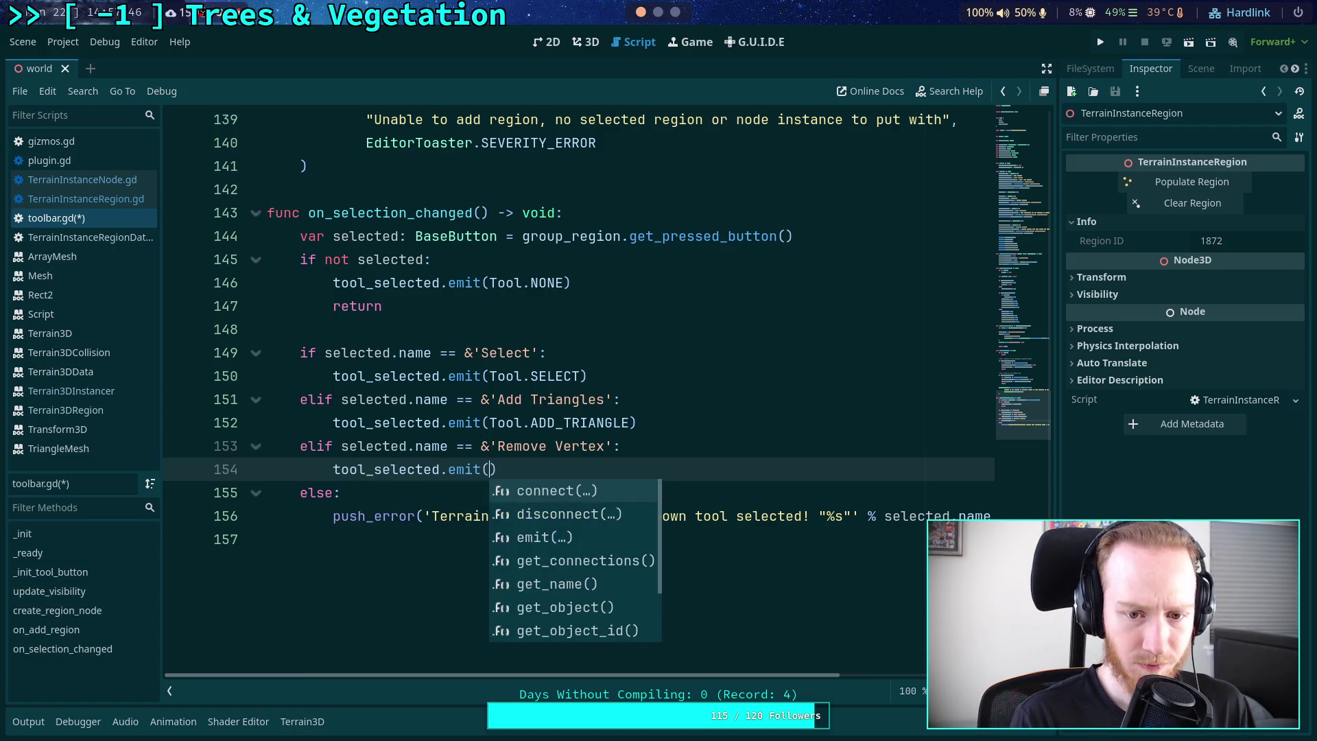
{"action": "type", "text": "REMOVE_"}
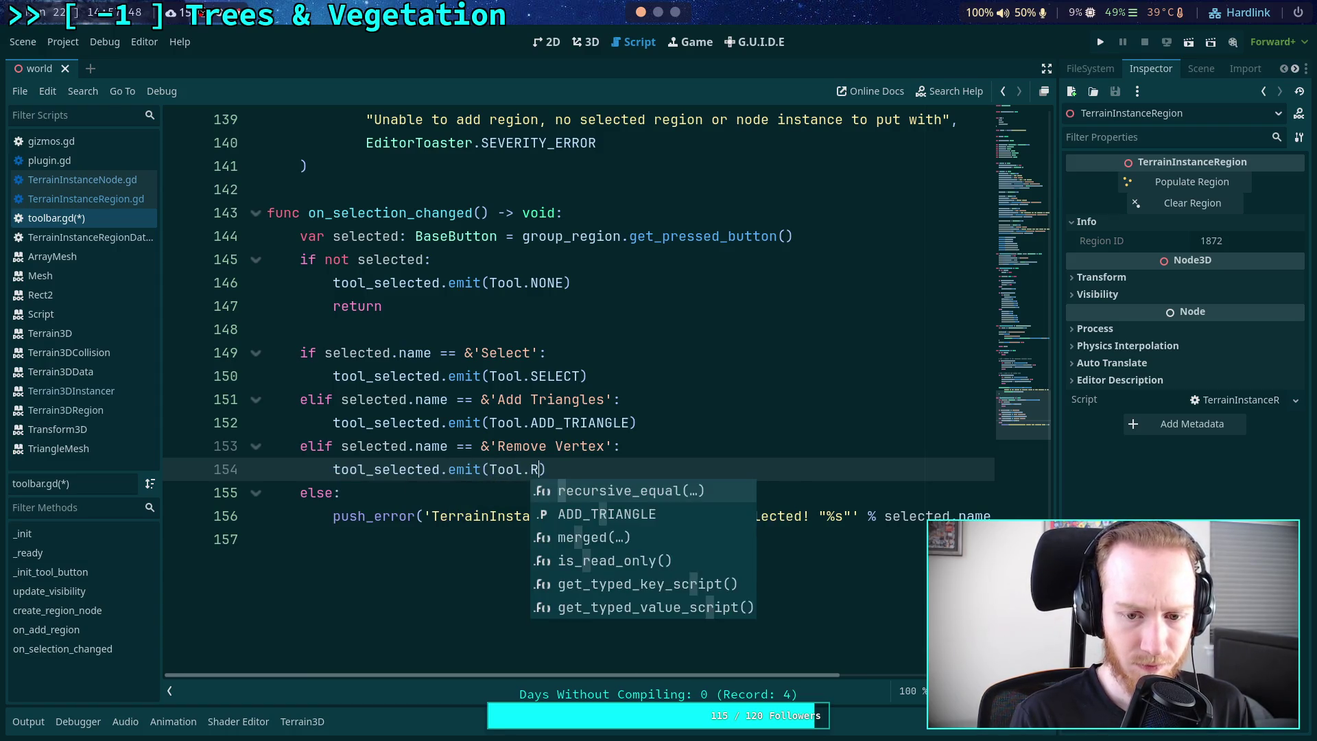
{"action": "type", "text": "VERTEX"}
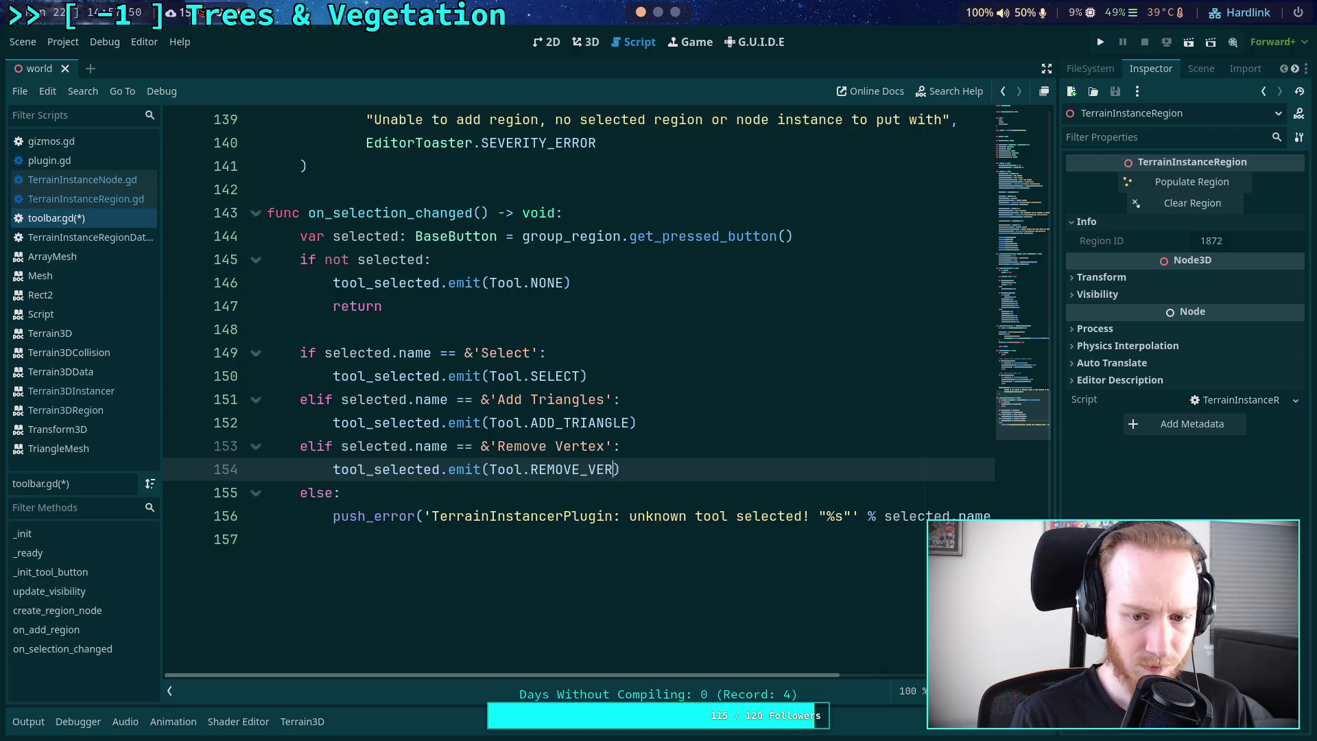
{"action": "key", "text": "End"}
{"action": "left_click", "coordinate": [268, 493]}
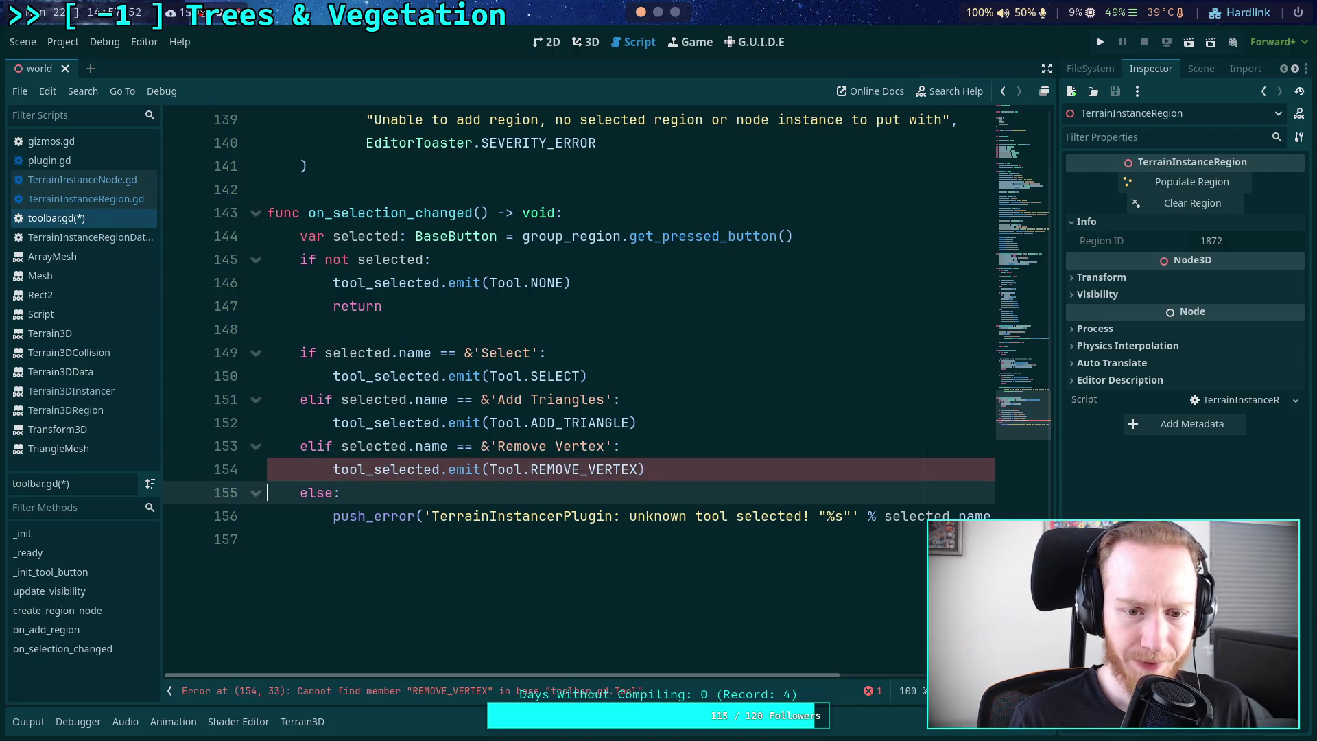
{"action": "key", "text": "Return"}
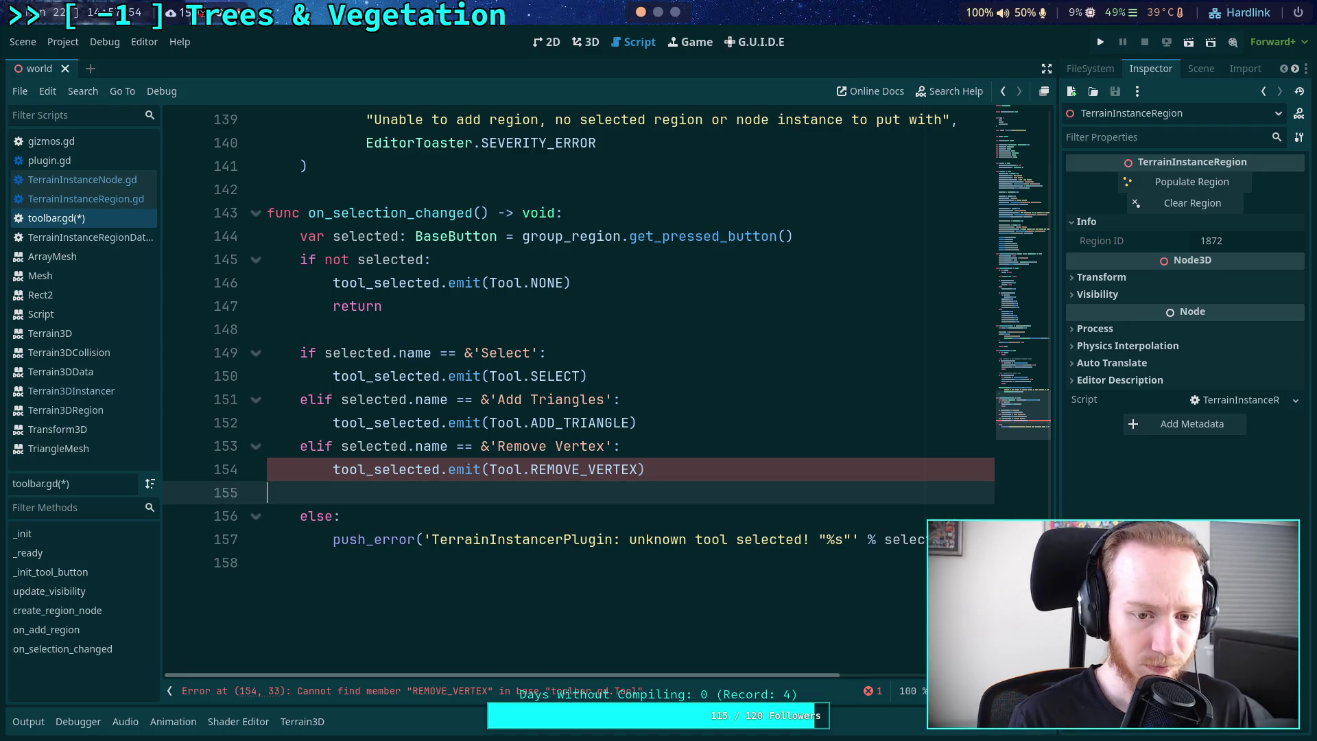
{"action": "mouse_move", "coordinate": [639, 423]}
{"action": "left_mouse_down"}
{"action": "mouse_move", "coordinate": [278, 399]}
{"action": "mouse_move", "coordinate": [295, 400]}
{"action": "left_mouse_up"}
{"action": "key", "text": "ctrl+c"}
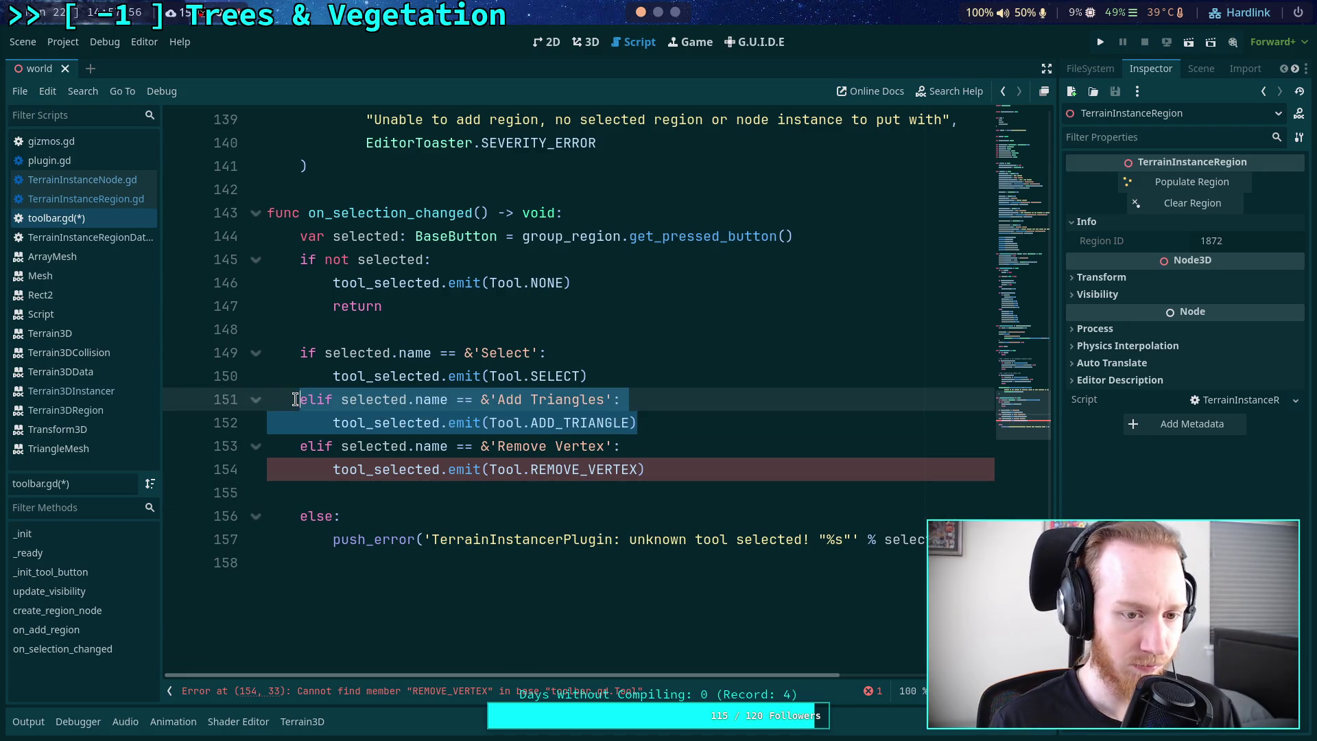
- Paste the Add Triangles branch and rename it to 'Remove Triangles' emitting Tool.REMOVE_TRIANGLE
{"action": "left_click", "coordinate": [336, 498]}
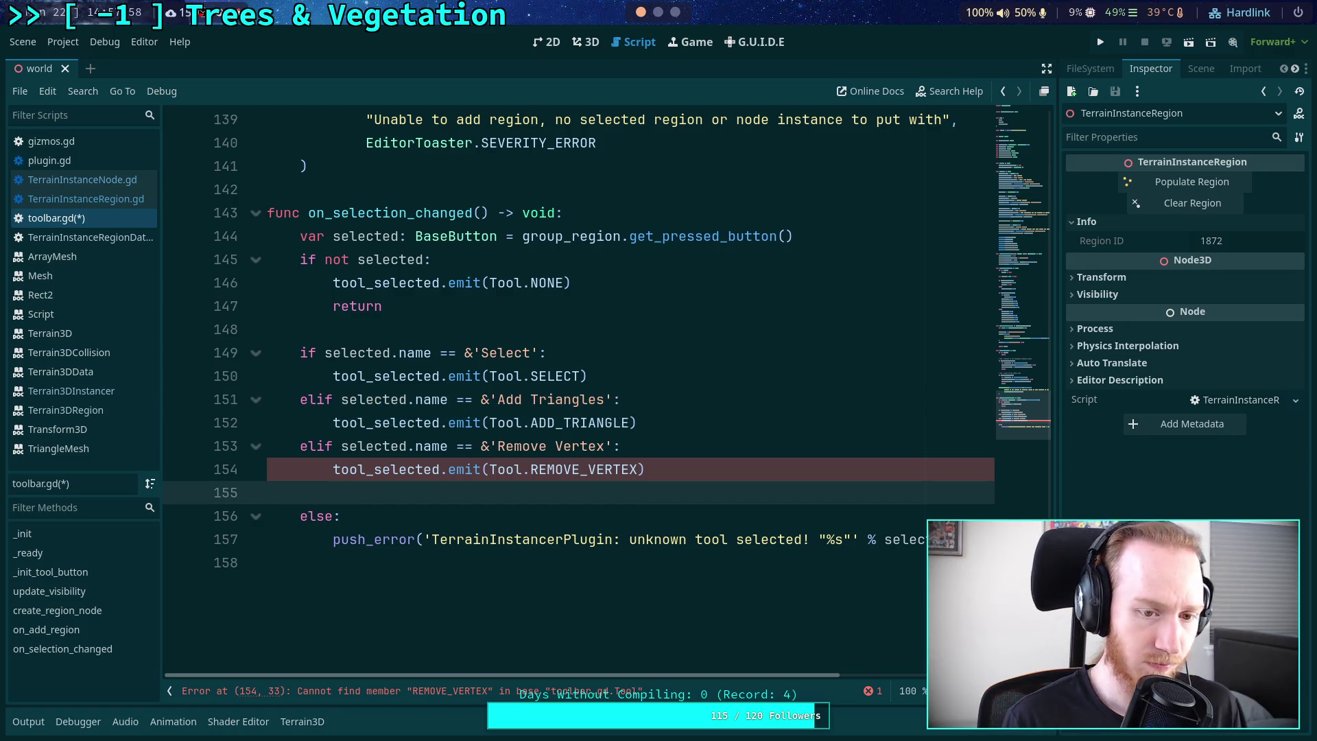
{"action": "key", "text": "ctrl+v"}
{"action": "double_click", "coordinate": [510, 492]}
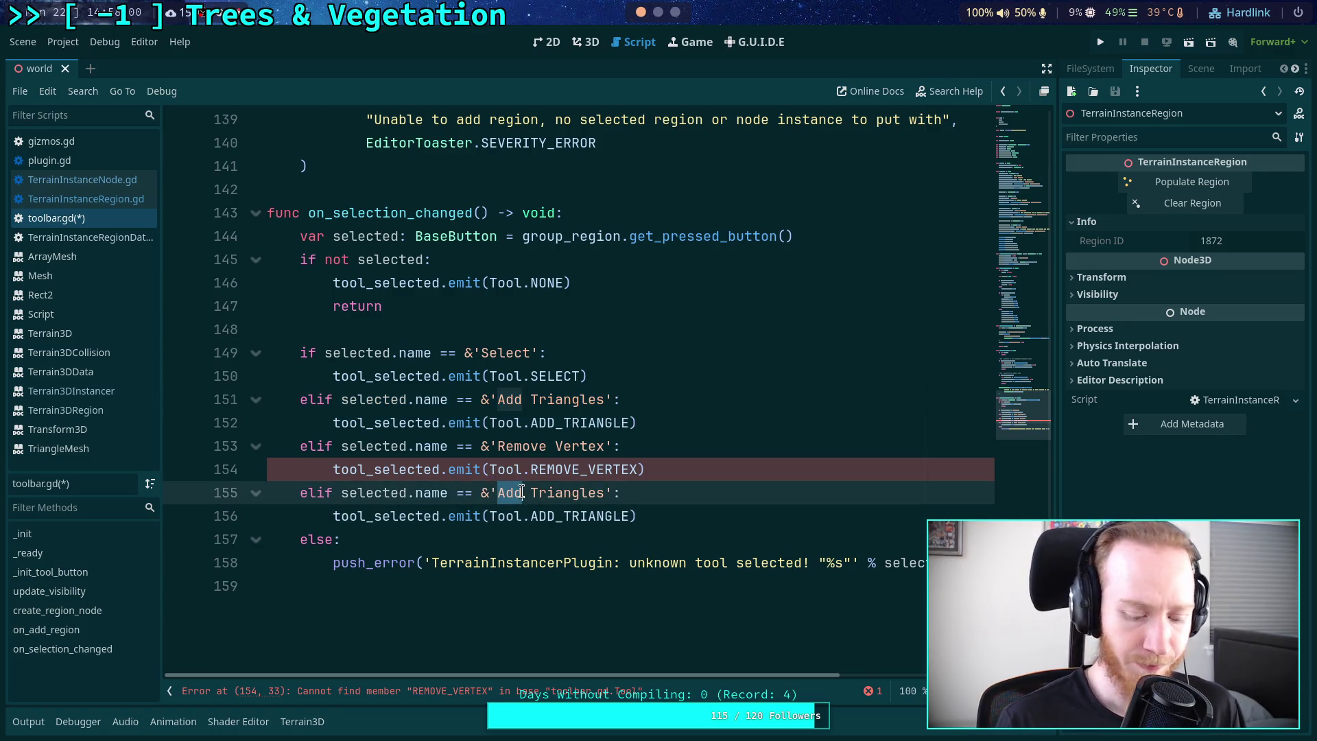
{"action": "type", "text": "Remove"}
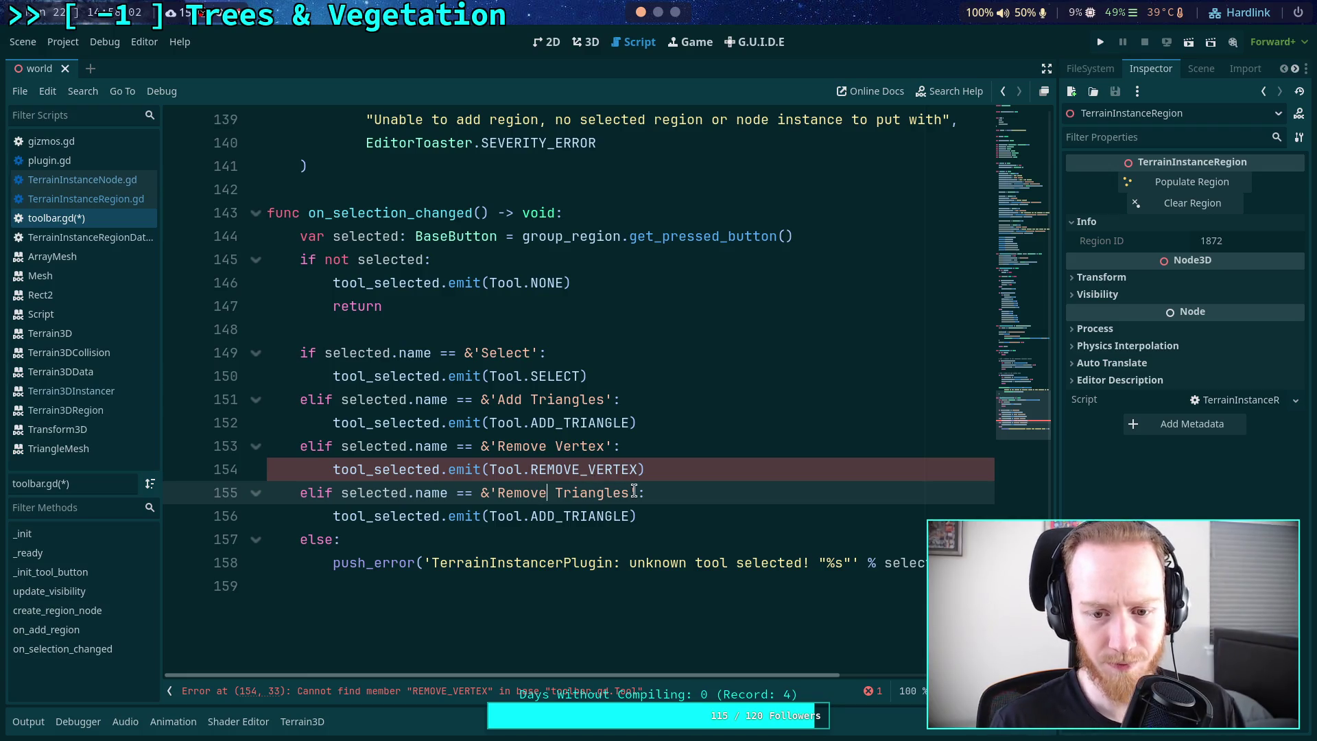
{"action": "left_click_drag", "start_coordinate": [555, 516], "coordinate": [531, 520]}
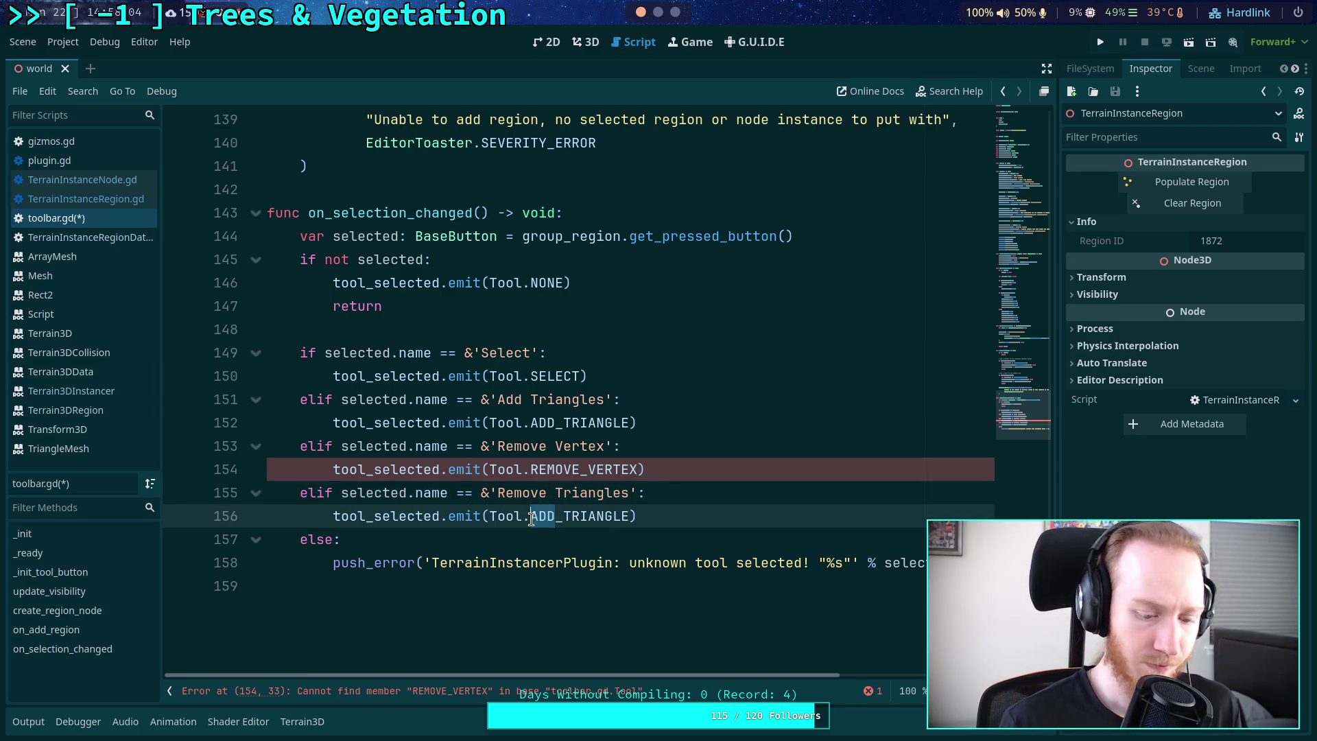
{"action": "type", "text": "REMOVE"}
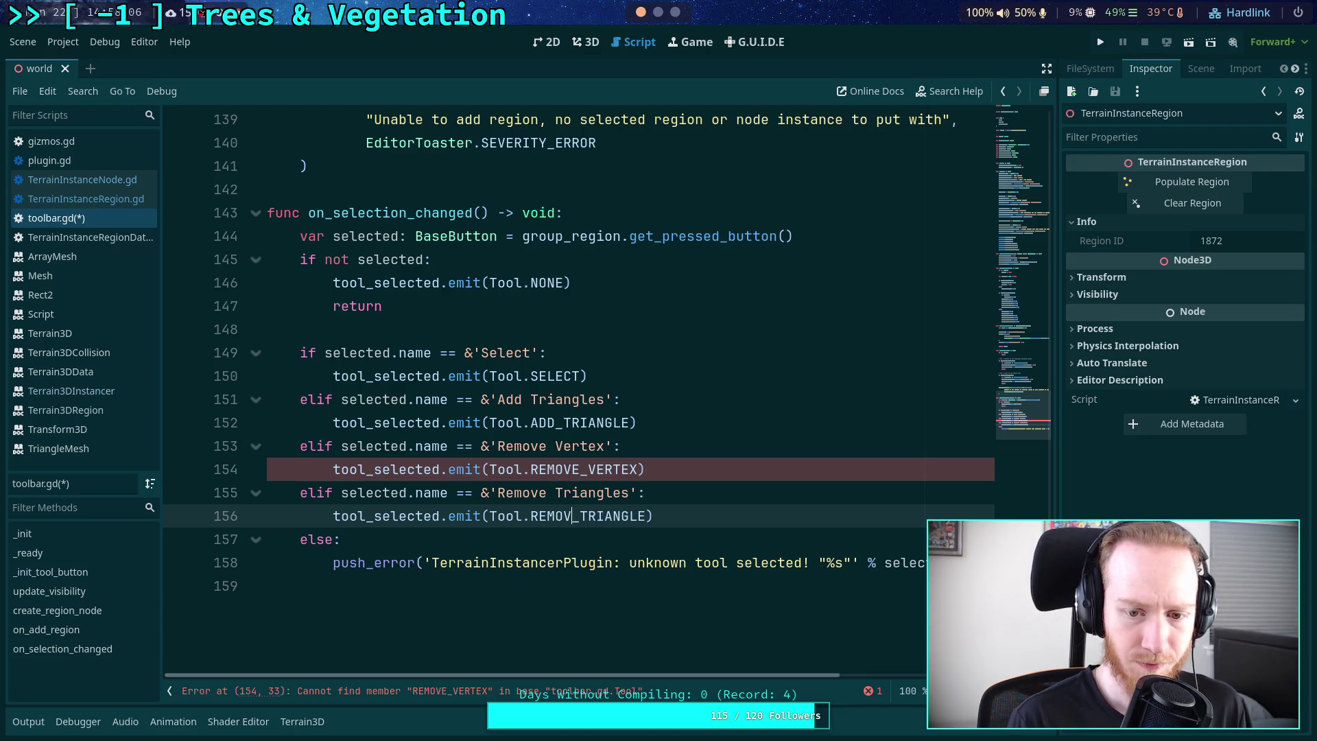
- Jump to the top of the script and start a new line after ADD_TRIANGLE in enum Tool
{"action": "left_click", "coordinate": [686, 443]}
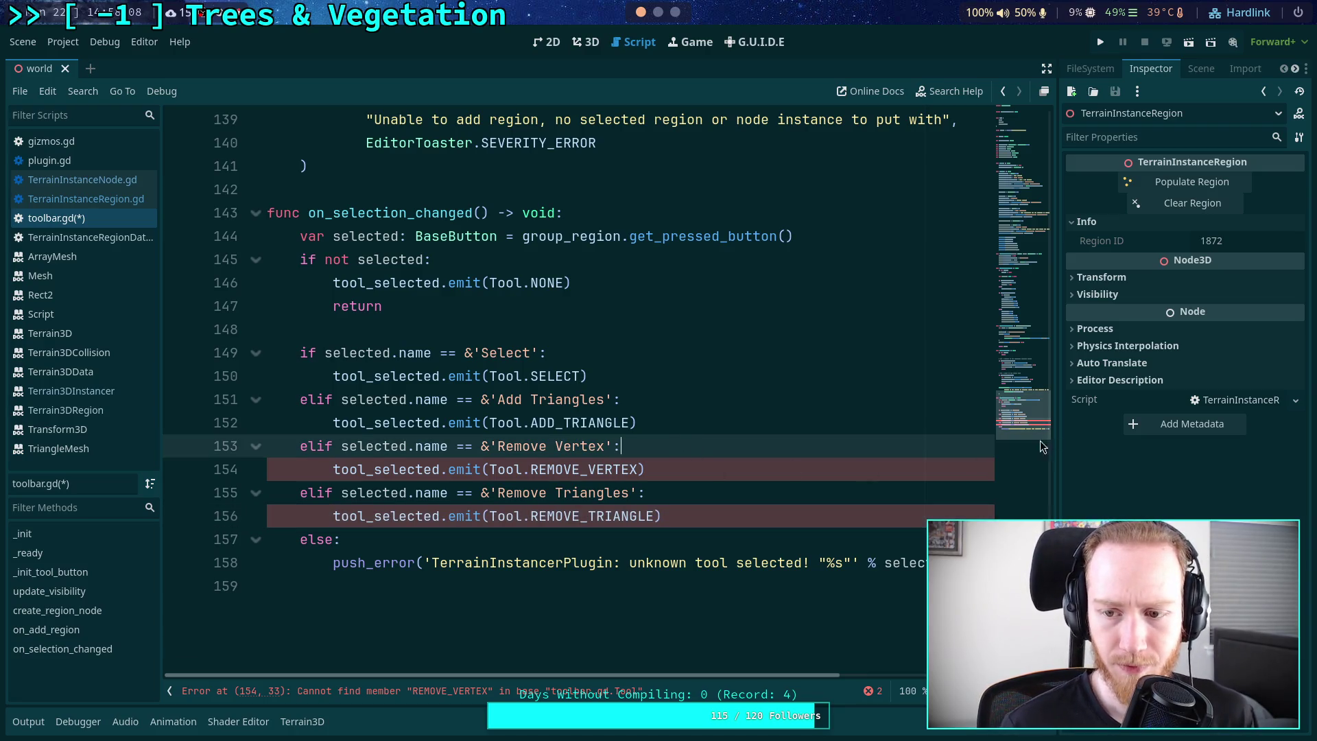
{"action": "left_click_drag", "start_coordinate": [1040, 440], "coordinate": [1022, 128]}
{"action": "left_click", "coordinate": [453, 323]}
{"action": "key", "text": "Return"}
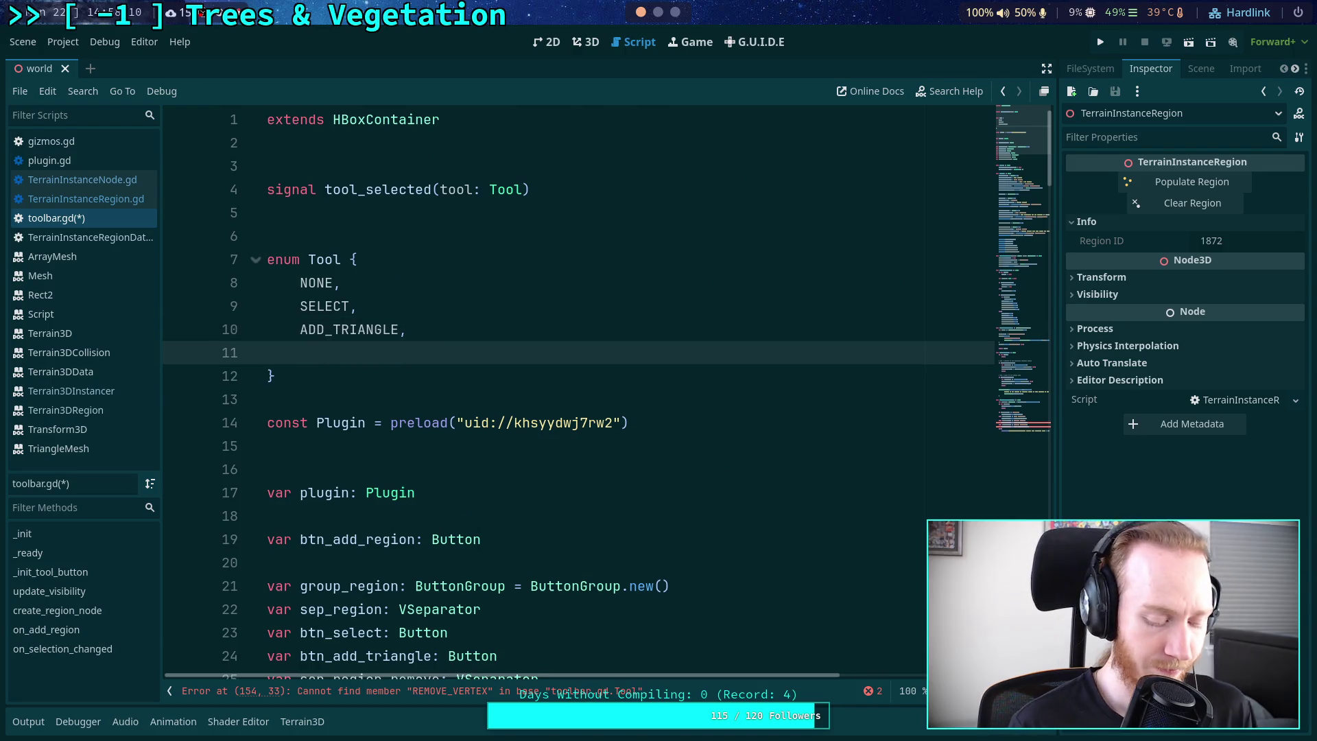
- Add REMOVE_VERTEX and REMOVE_TRIANGLE entries to the Tool enum after ADD_TRIANGLE
{"action": "type", "text": "REMOVE_VERTEX,"}
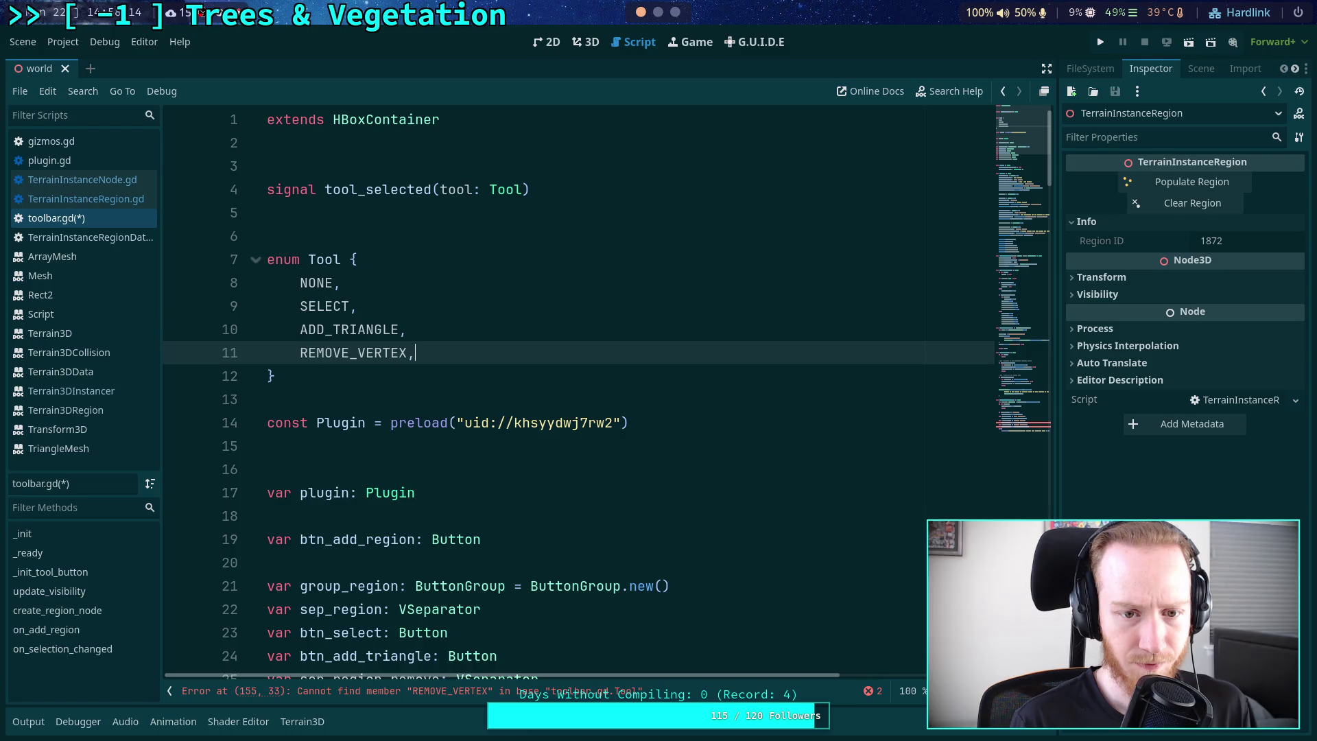
{"action": "key", "text": "Return"}
{"action": "type", "text": "REMOVE_VERTEX,"}
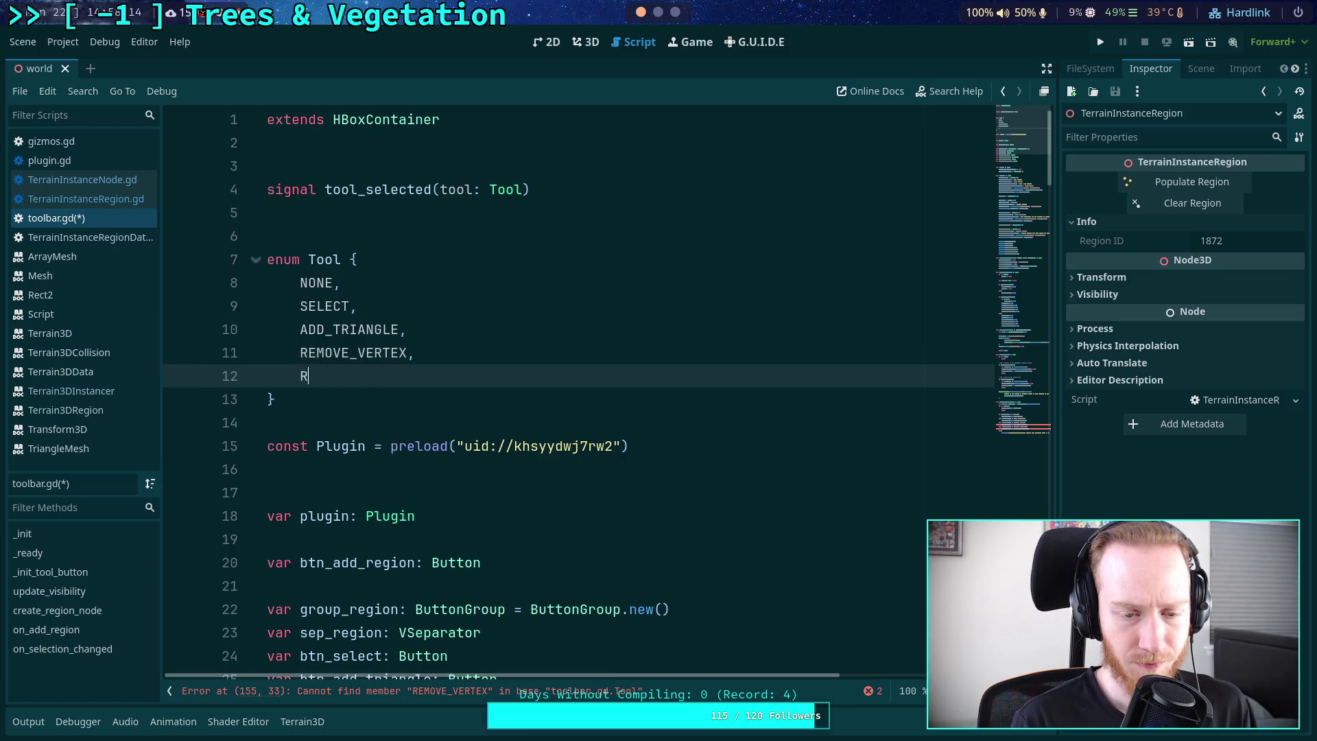
{"action": "type", "text": "_TRIANGEL"}
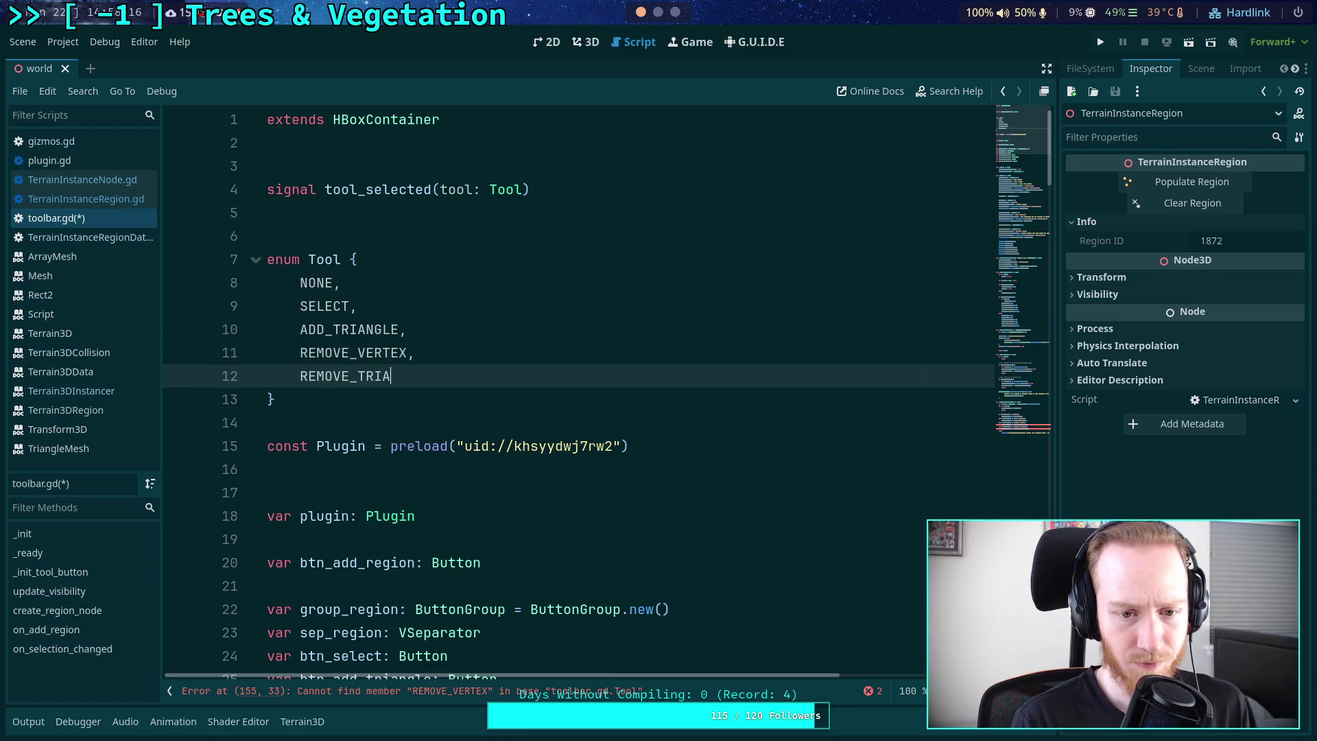
{"action": "key", "text": "BackSpace"}
{"action": "key", "text": "BackSpace"}
{"action": "type", "text": "LE,"}
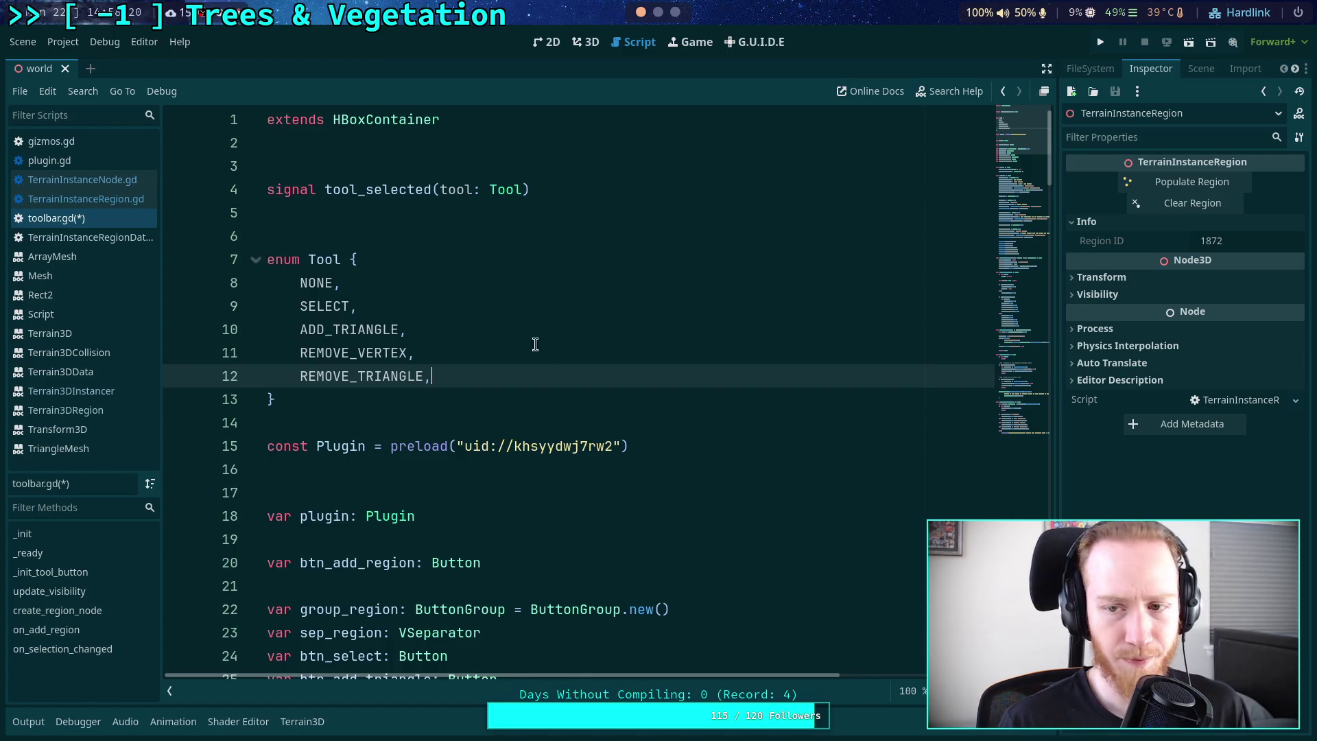
{"action": "scroll", "coordinate": [535, 346], "scroll_direction": "down", "scroll_amount": 9}
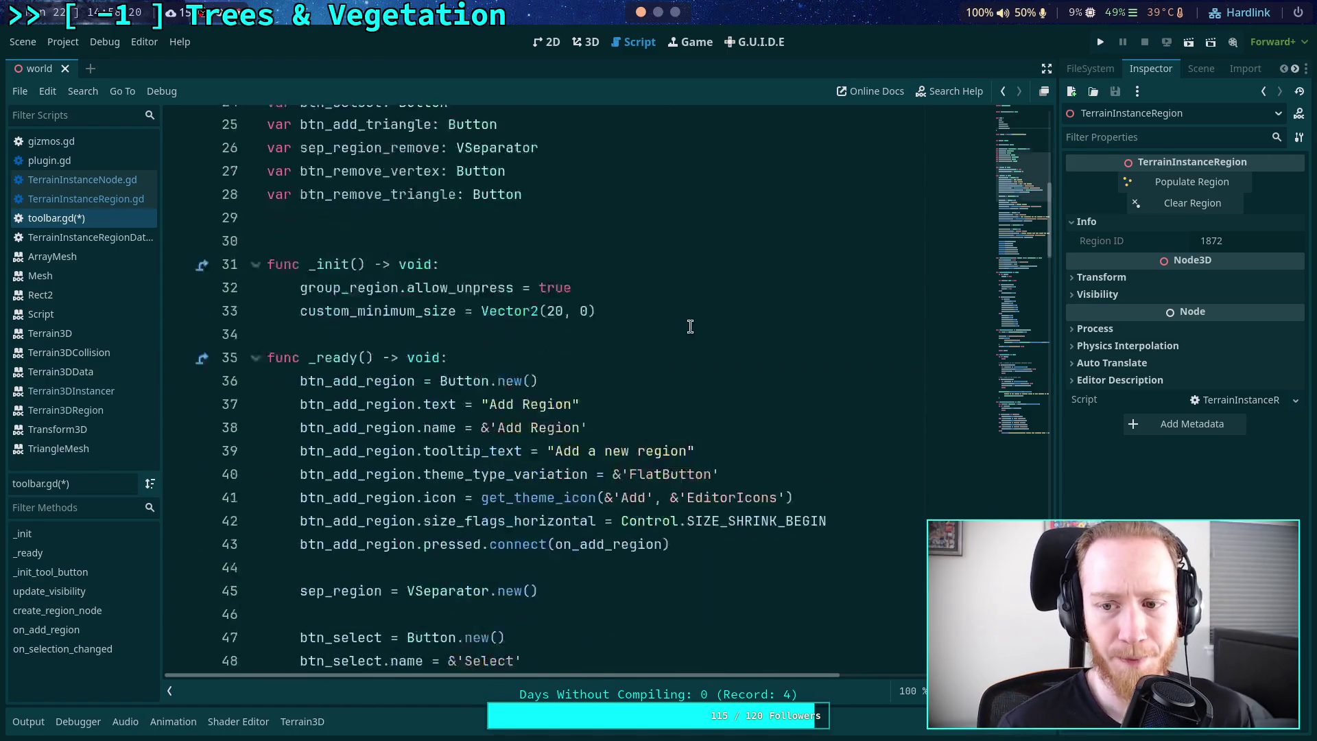
- Save toolbar.gd with Ctrl+S and scroll to the btn_add_triangle setup lines in _ready
{"action": "left_click", "coordinate": [535, 351]}
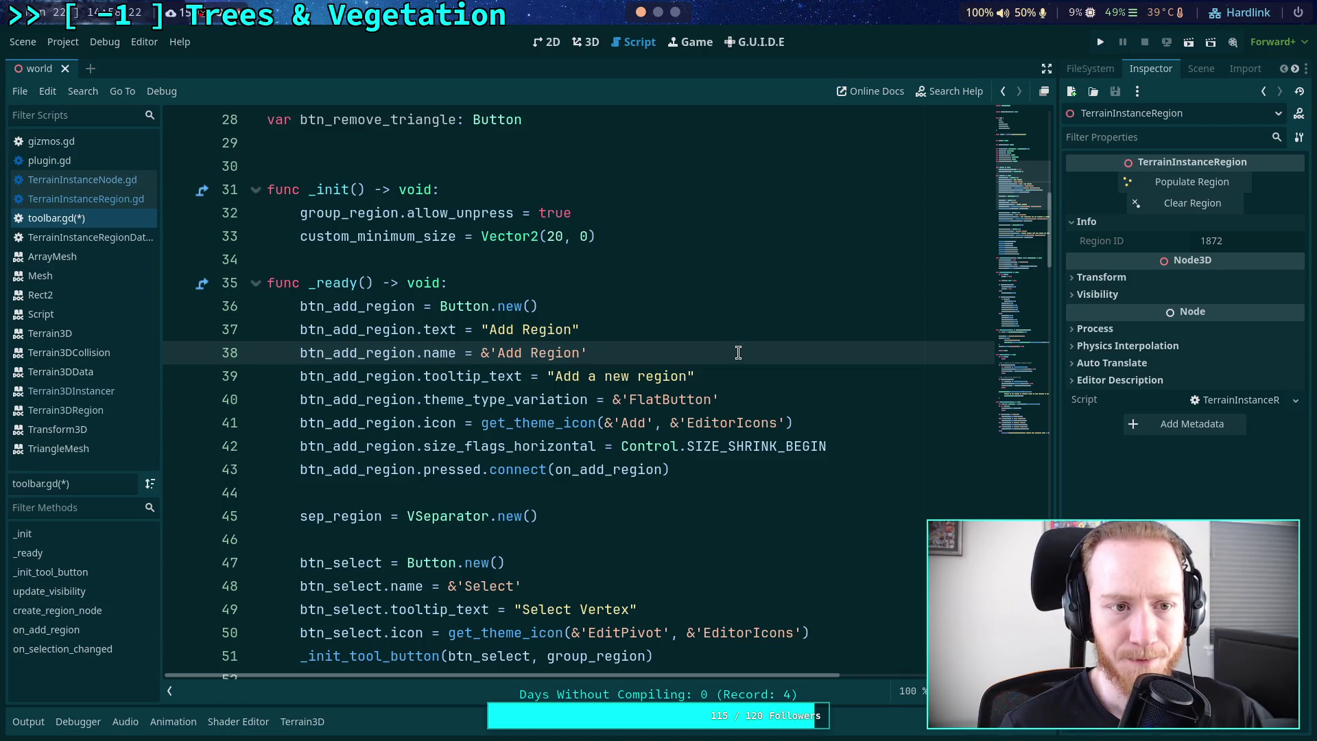
{"action": "key", "text": "ctrl+s"}
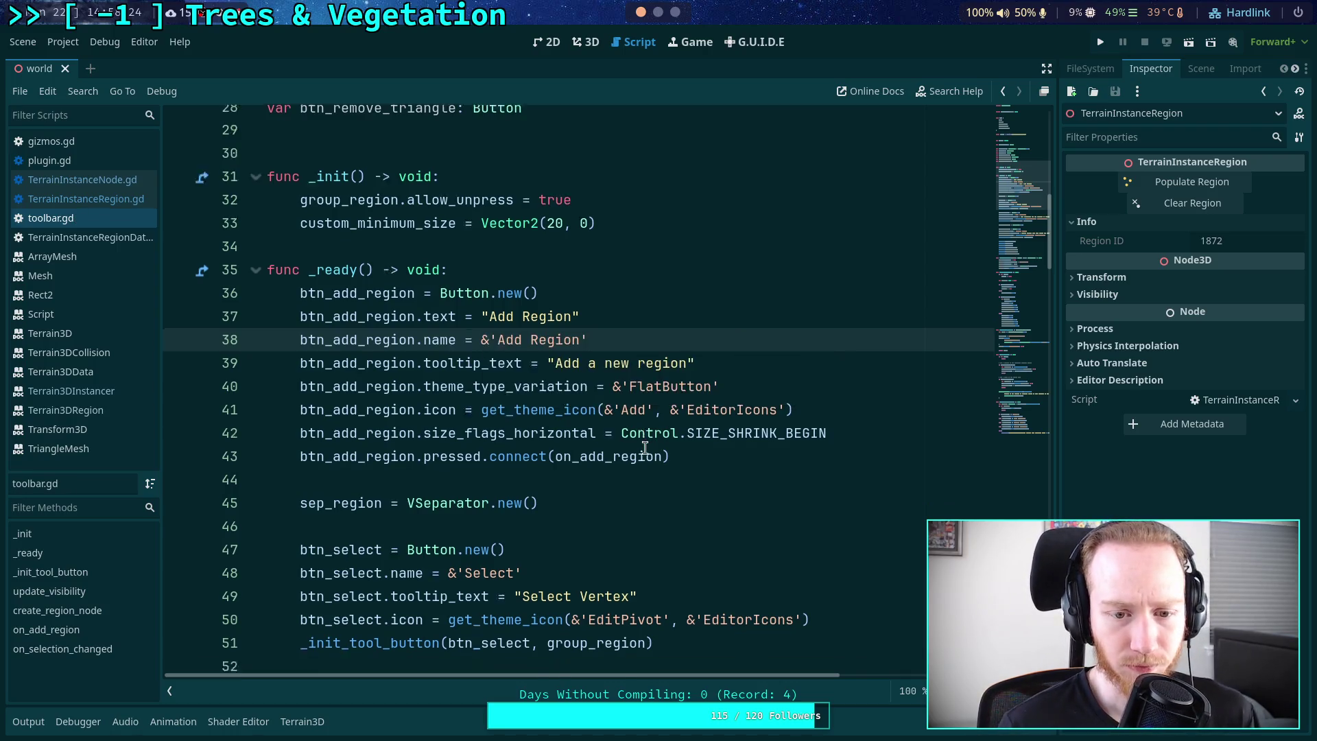
{"action": "scroll", "coordinate": [645, 444], "scroll_direction": "down", "scroll_amount": 3}
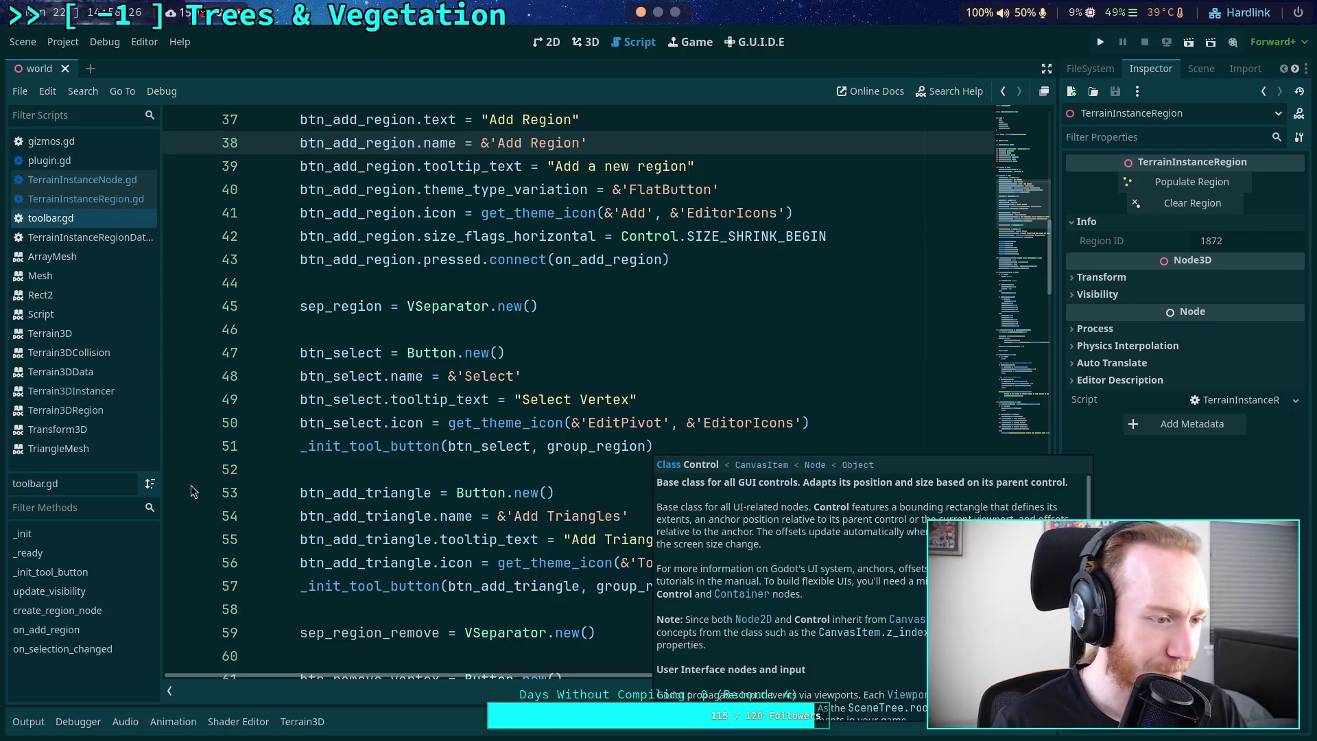
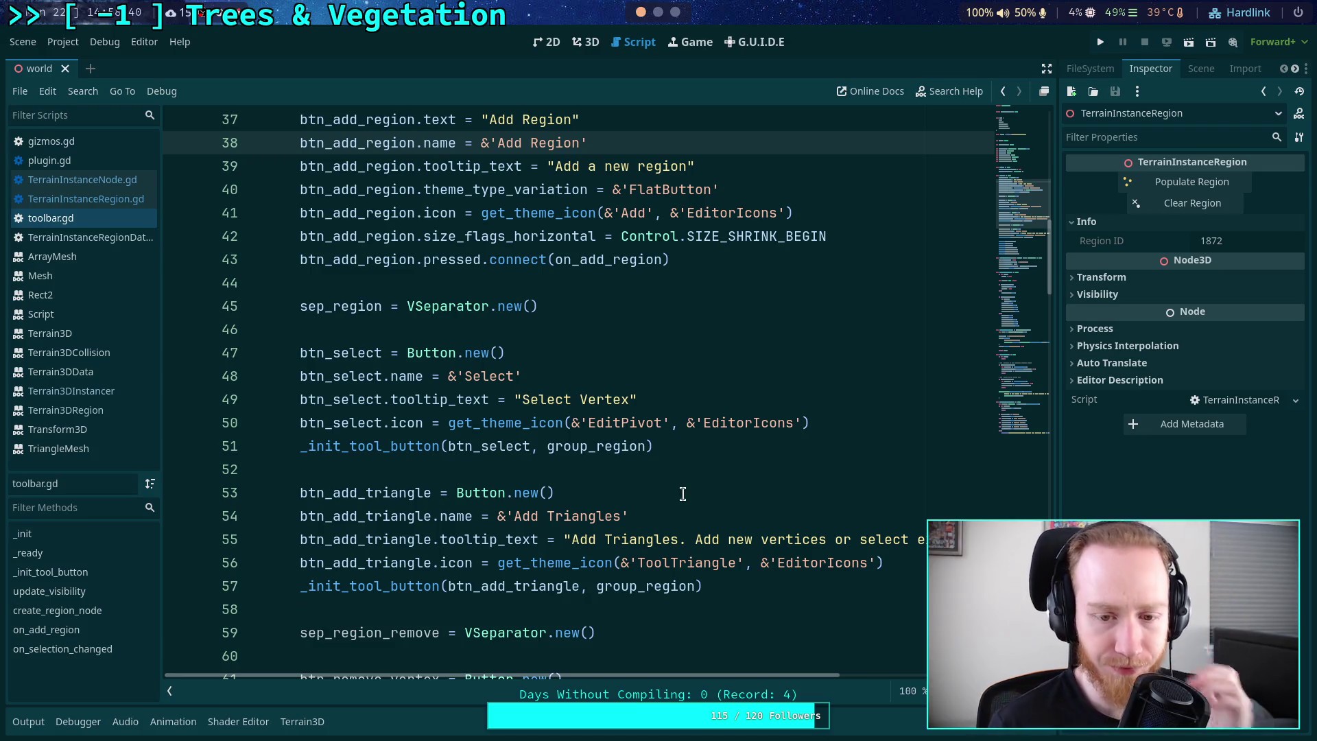
- Duplicate the btn_remove_vertex block in toolbar.gd directly below the original
{"action": "scroll", "coordinate": [727, 469], "scroll_direction": "down", "scroll_amount": 3}
{"action": "scroll", "coordinate": [727, 468], "scroll_direction": "down", "scroll_amount": 2}
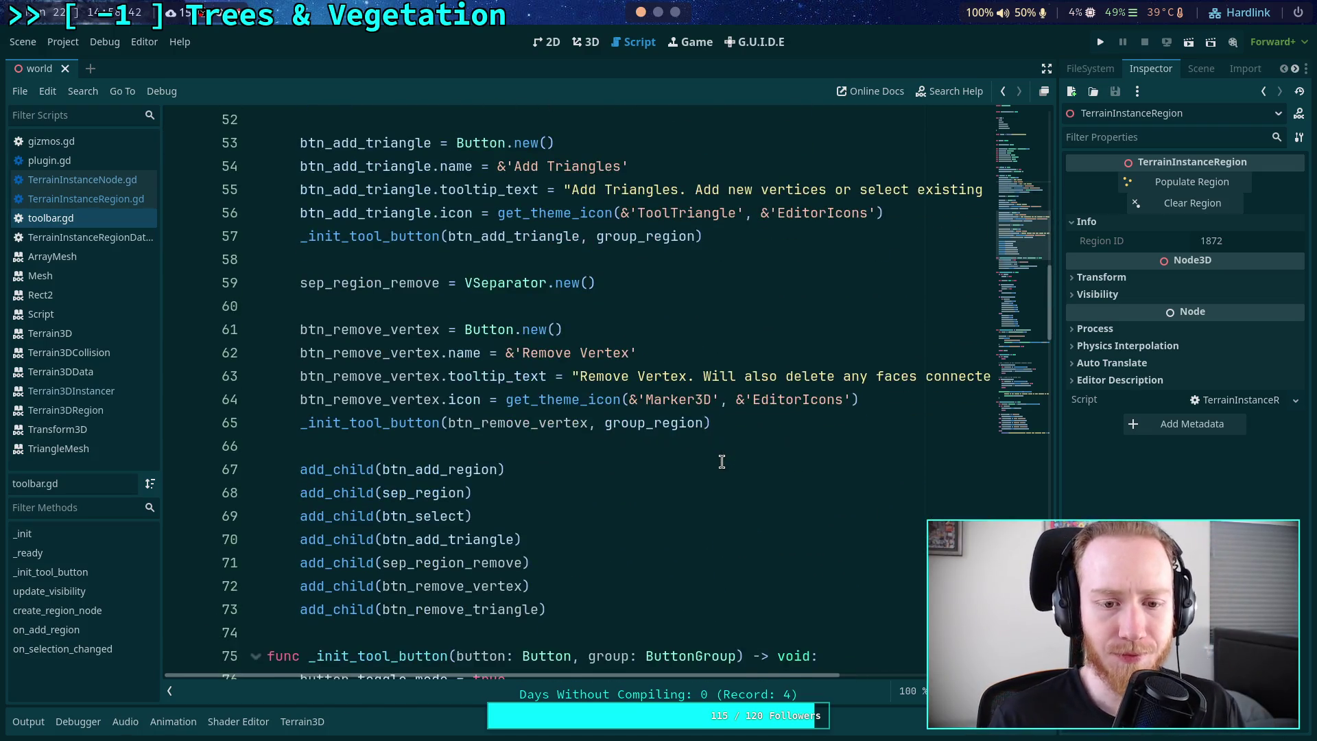
{"action": "mouse_move", "coordinate": [747, 423]}
{"action": "left_mouse_down"}
{"action": "mouse_move", "coordinate": [300, 376]}
{"action": "mouse_move", "coordinate": [300, 330]}
{"action": "left_mouse_up"}
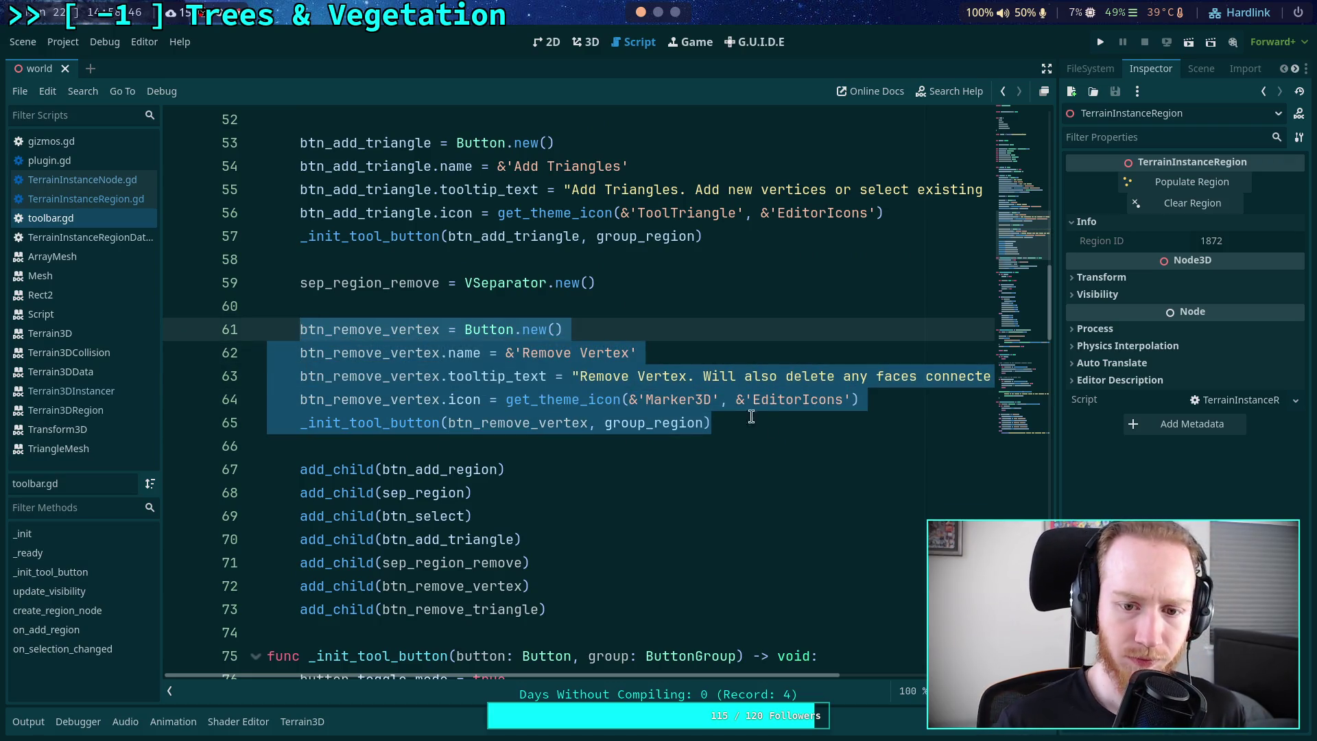
{"action": "left_click", "coordinate": [792, 428]}
{"action": "key", "text": "Return"}
{"action": "key", "text": "Return"}
{"action": "key", "text": "ctrl+v"}
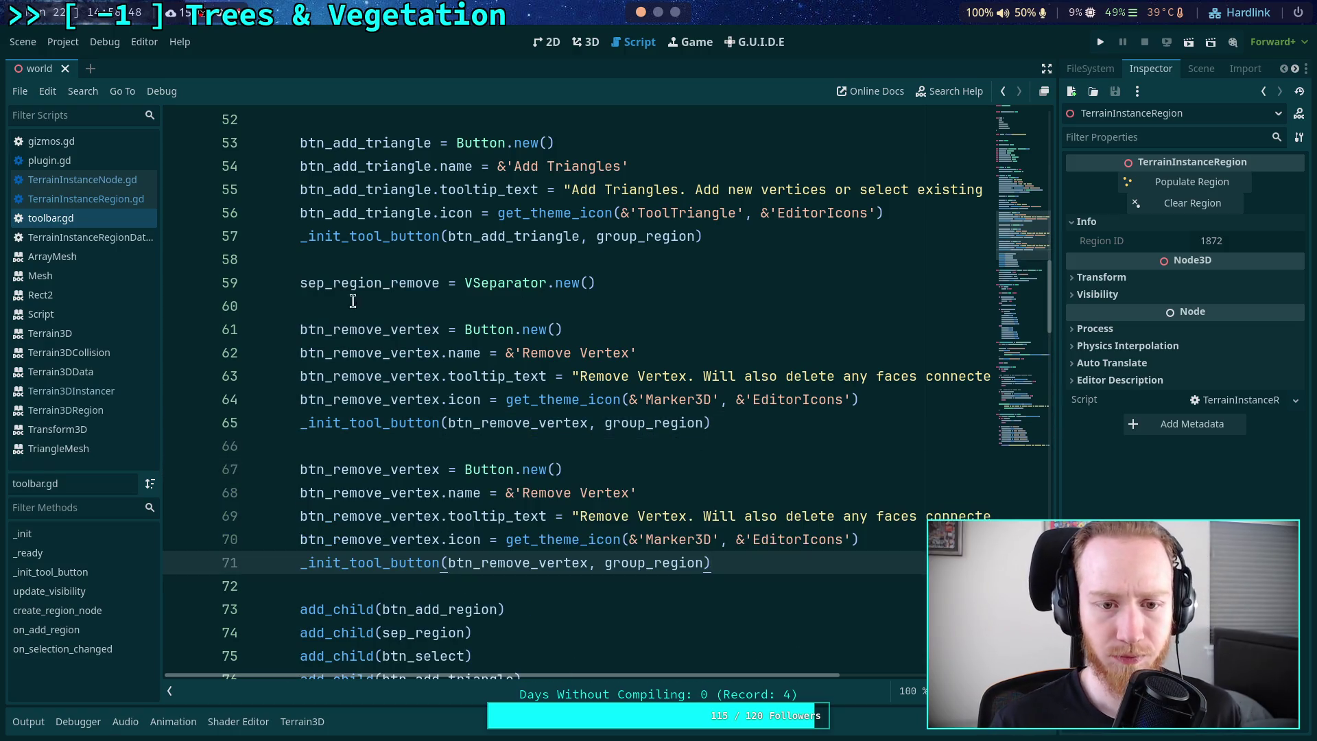
- Rename every vertex reference in the copied block to triangle, making it btn_remove_triangle
{"action": "left_click_drag", "start_coordinate": [388, 330], "coordinate": [436, 330]}
{"action": "left_click_drag", "start_coordinate": [366, 217], "coordinate": [428, 218]}
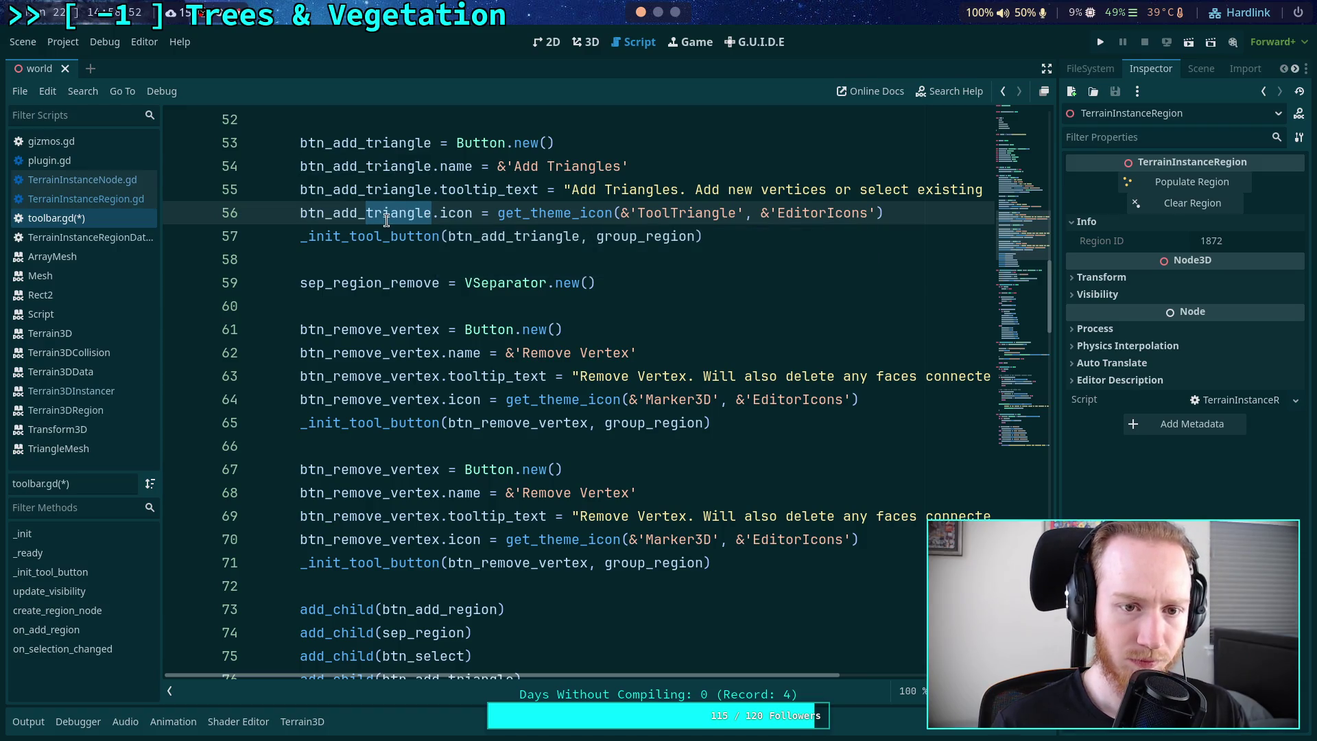
{"action": "left_click_drag", "start_coordinate": [390, 469], "coordinate": [440, 469]}
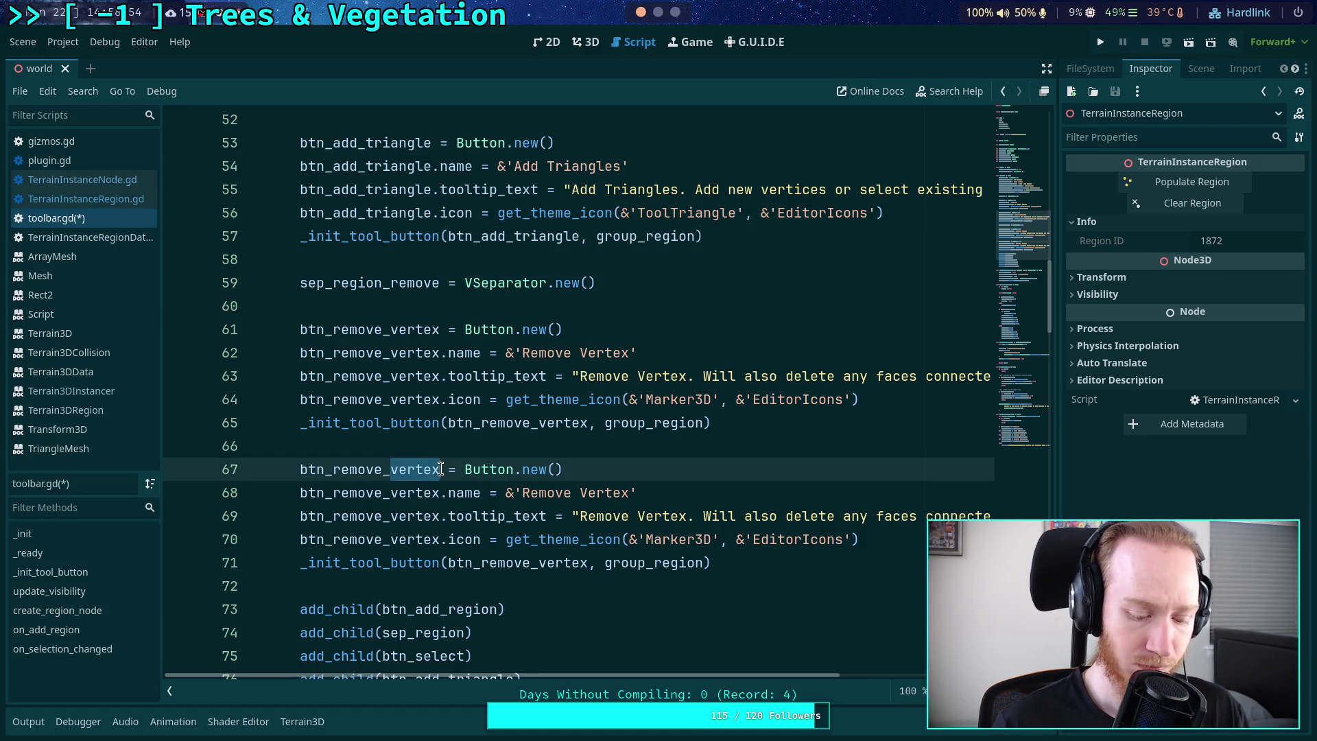
{"action": "type", "text": "triangle"}
{"action": "double_click", "coordinate": [389, 492]}
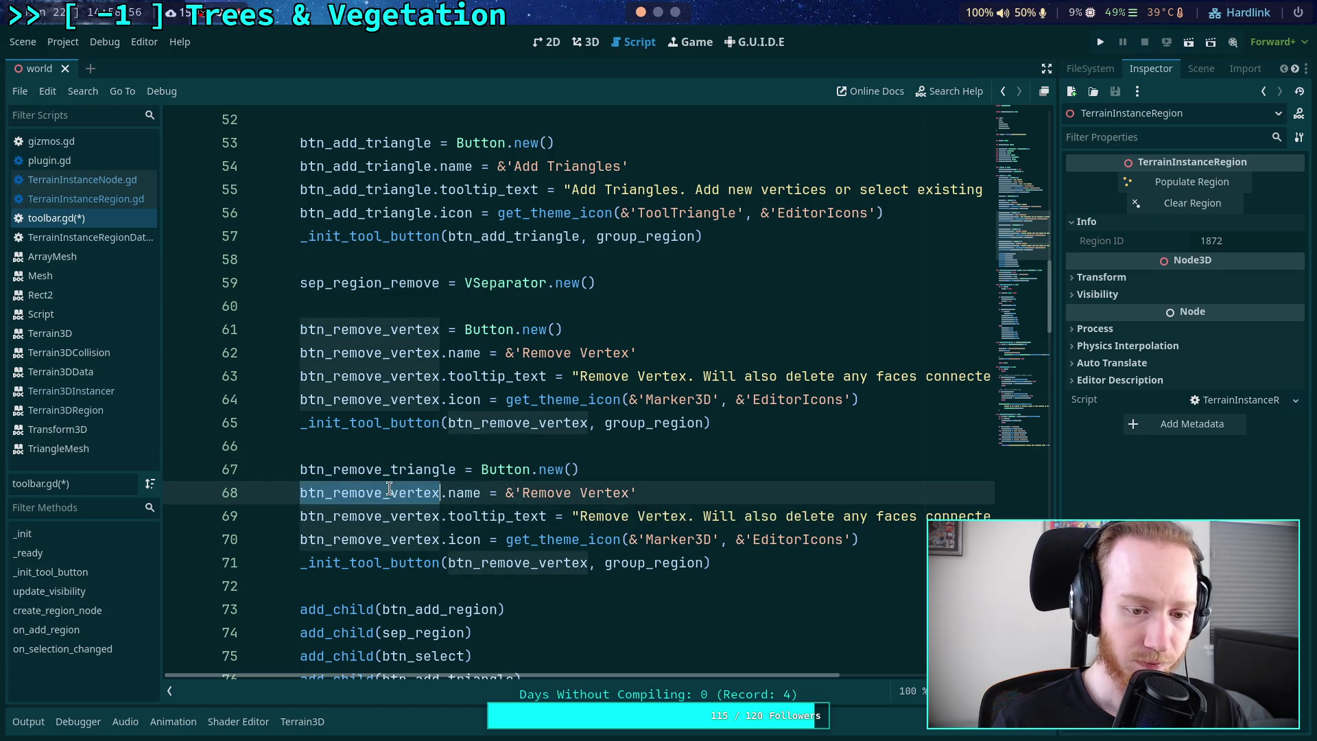
{"action": "type", "text": "btn_remove_triangle"}
{"action": "double_click", "coordinate": [391, 518]}
{"action": "type", "text": "btn_remove_triangle"}
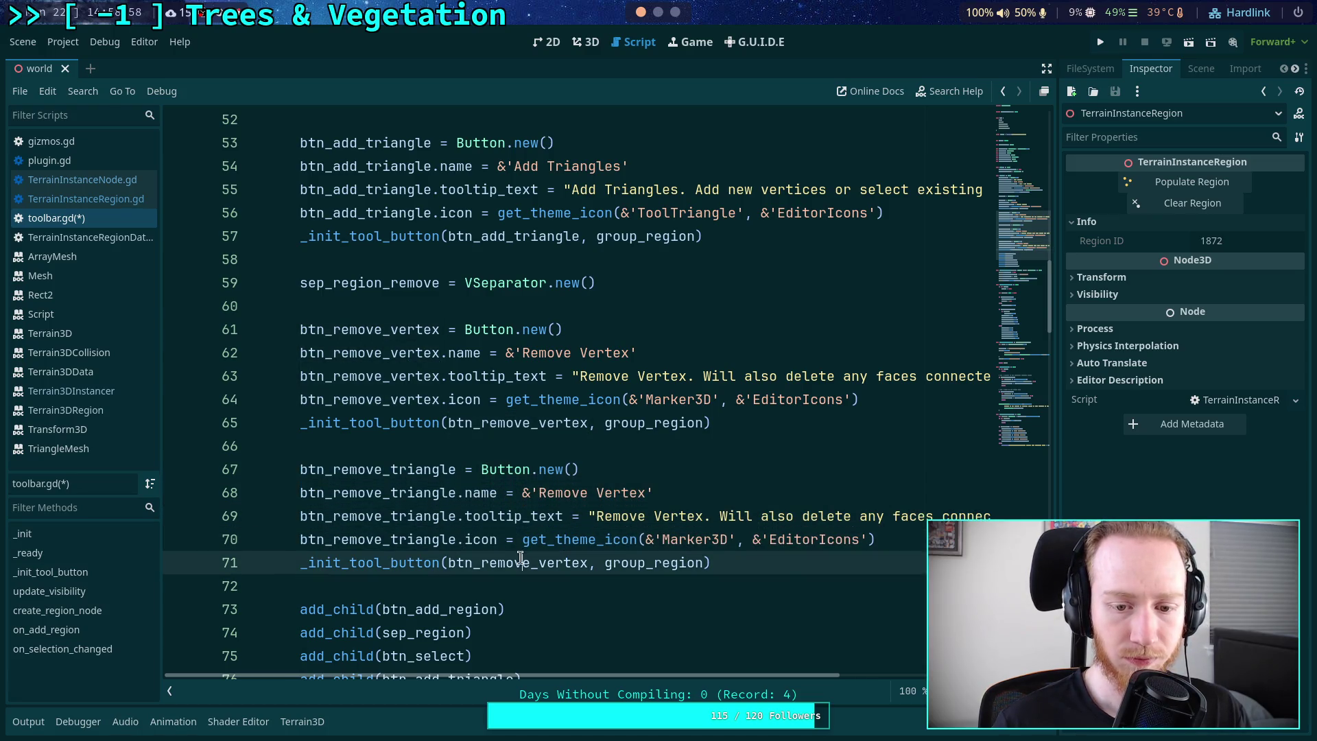
{"action": "double_click", "coordinate": [518, 563]}
{"action": "type", "text": "btn_remove_triangle"}
- Name the new button Remove Triangle, with tooltip 'Remove Triangle. Keeps vertices.' and the Eraser icon
{"action": "double_click", "coordinate": [603, 491]}
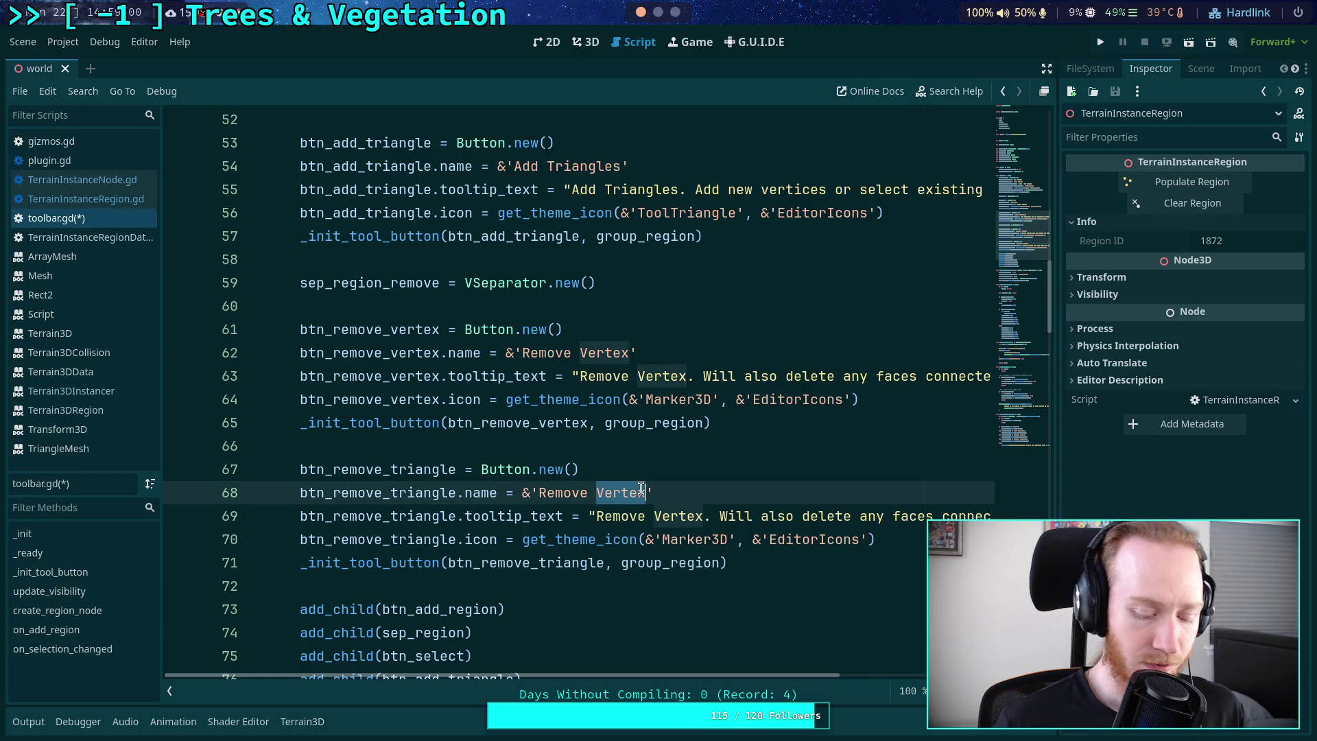
{"action": "type", "text": "Triangl"}
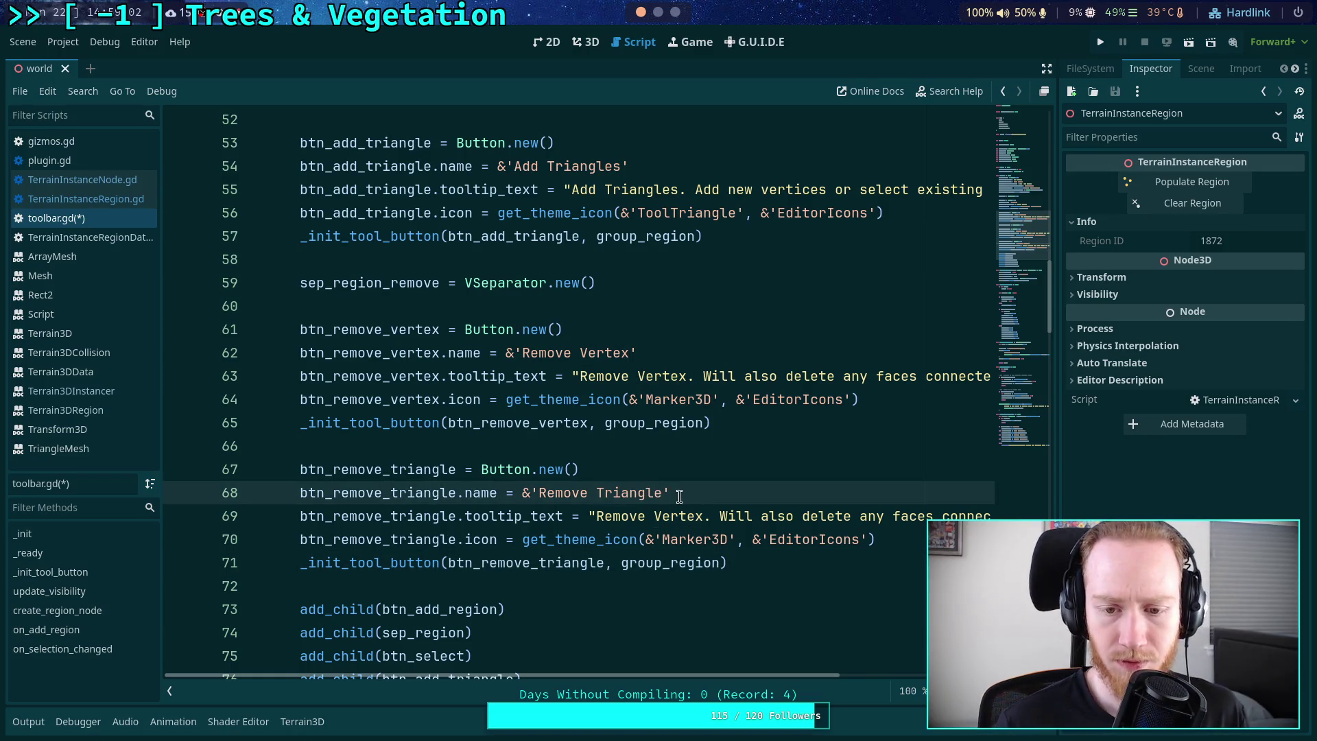
{"action": "left_click_drag", "start_coordinate": [650, 518], "coordinate": [955, 514]}
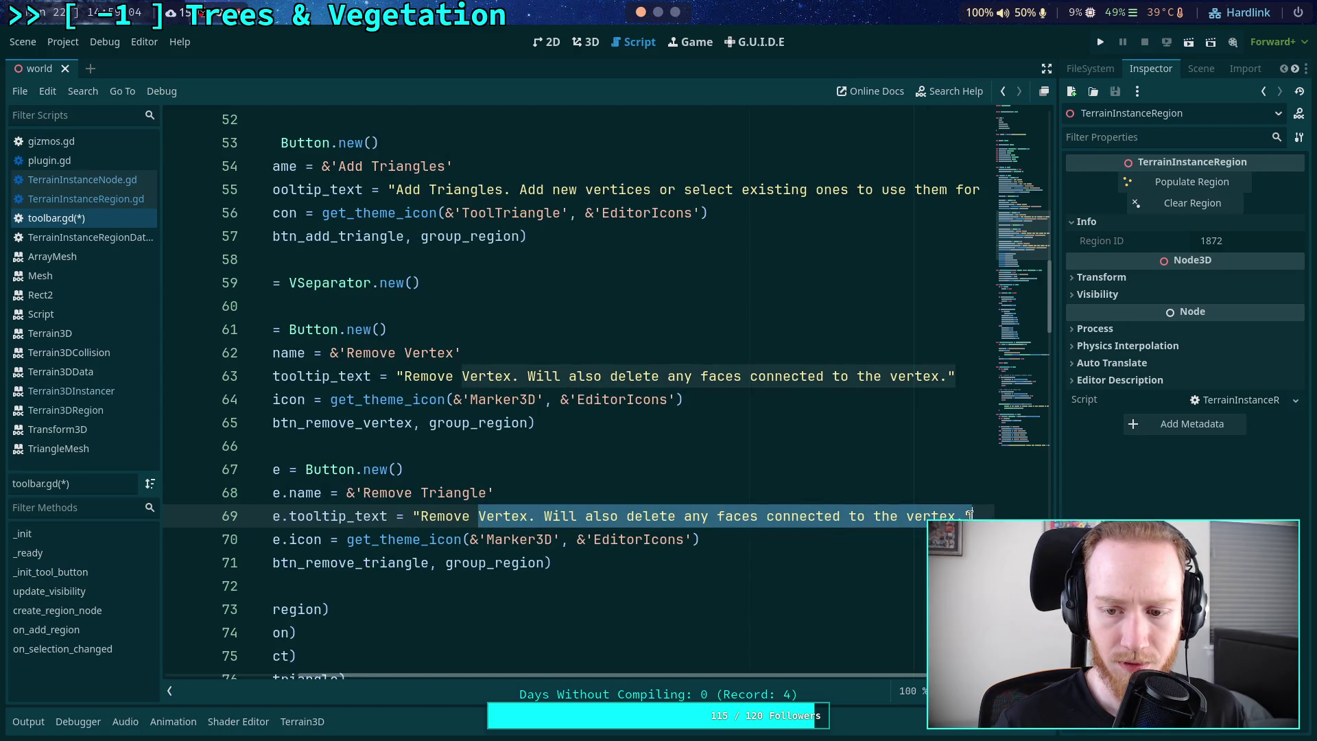
{"action": "type", "text": "Triangl"}
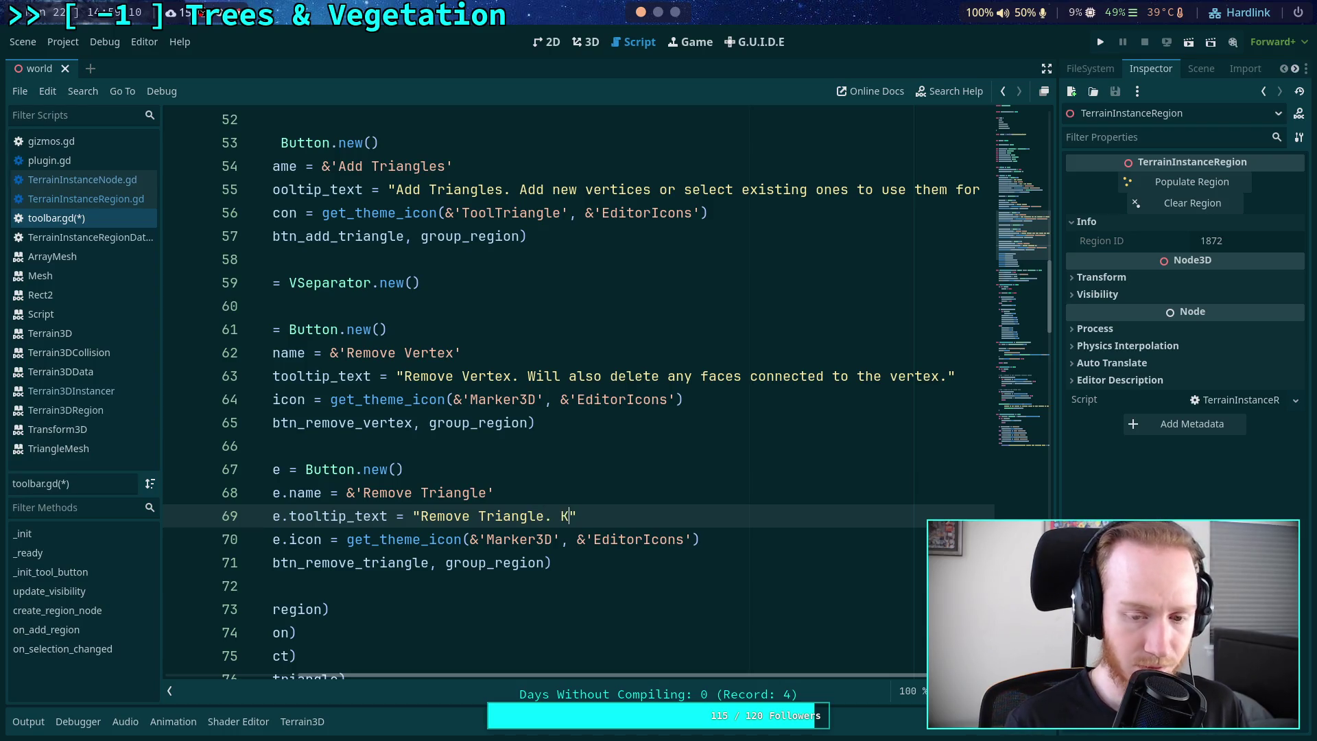
{"action": "type", "text": "e. Keeps vertices."}
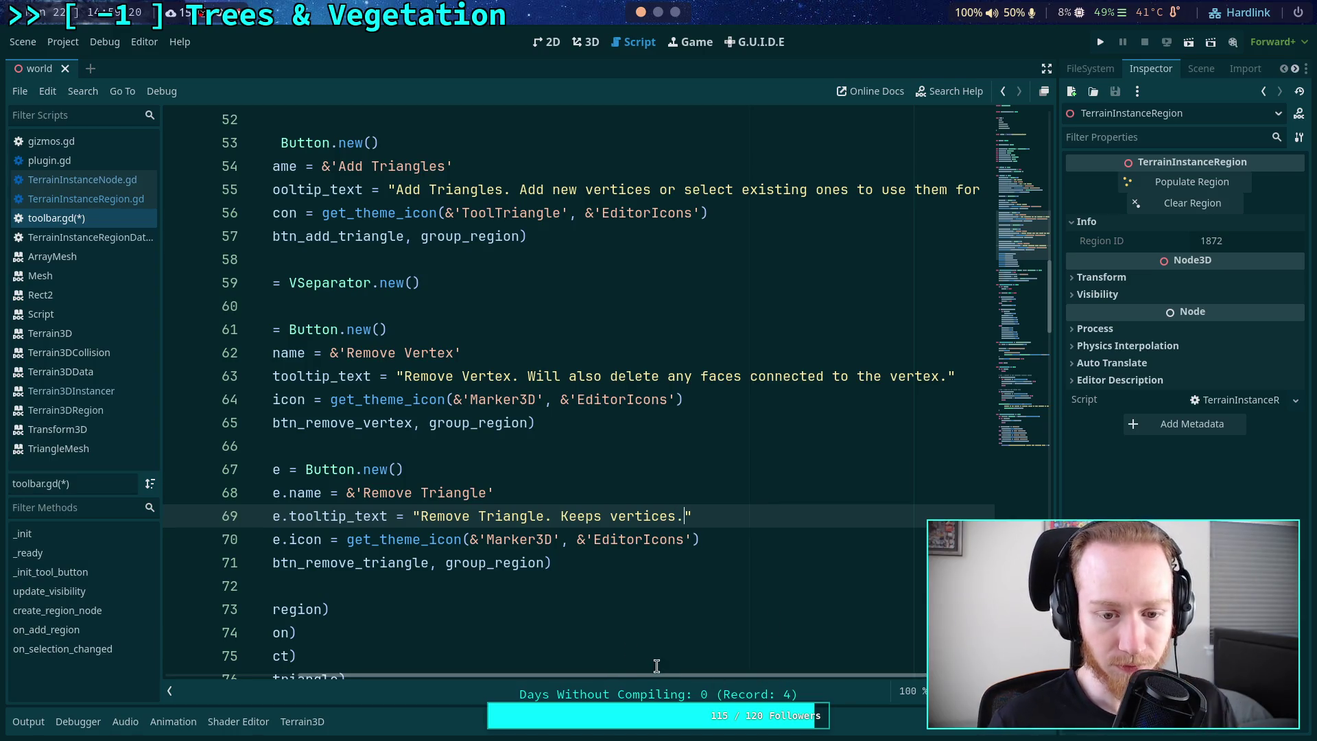
{"action": "scroll", "coordinate": [660, 674], "scroll_direction": "left", "scroll_amount": 3}
{"action": "double_click", "coordinate": [666, 539]}
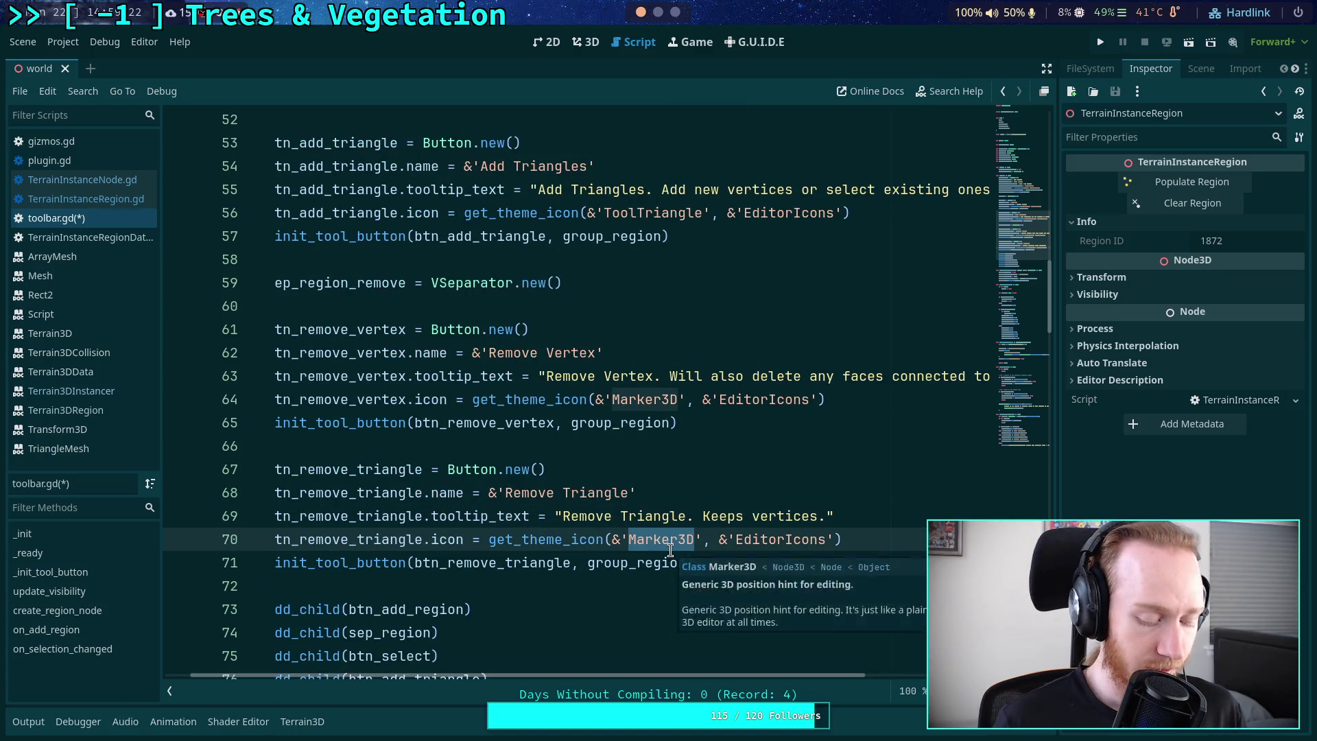
{"action": "type", "text": "Eraser"}
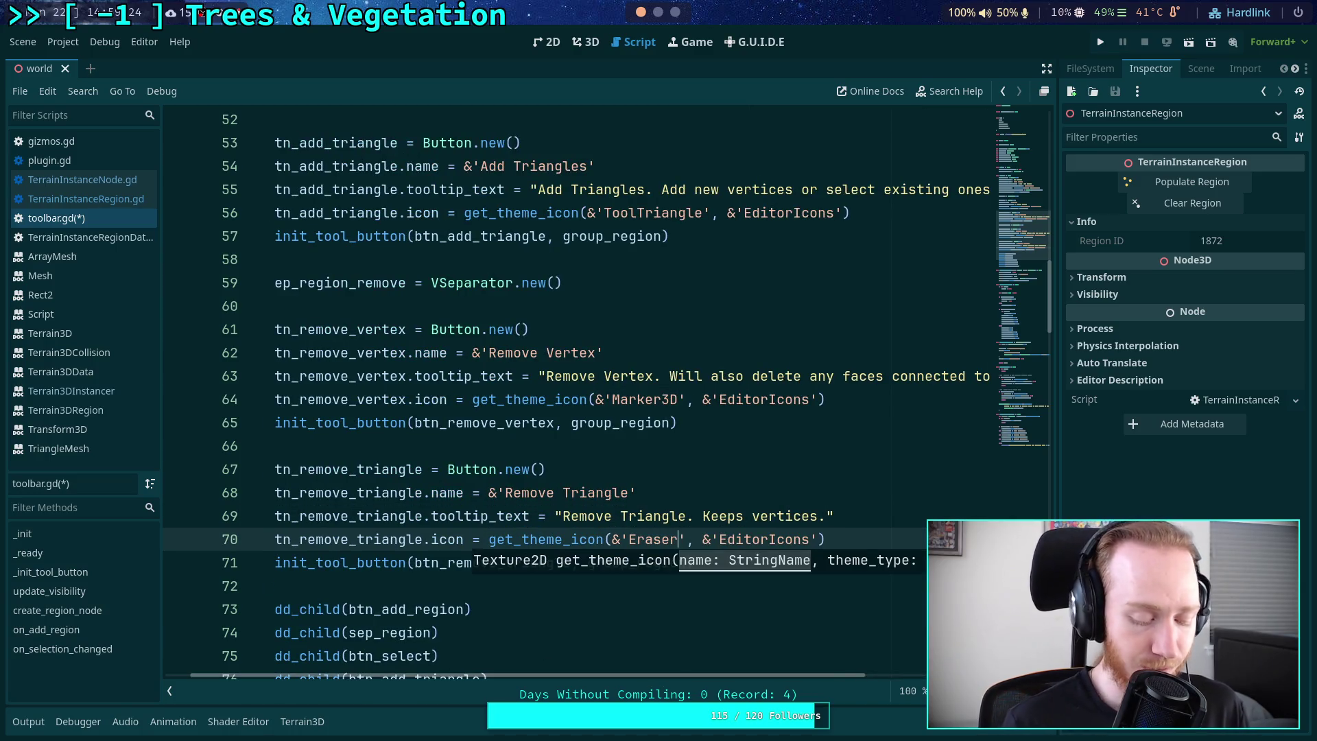
{"action": "key", "text": "alt+Tab"}
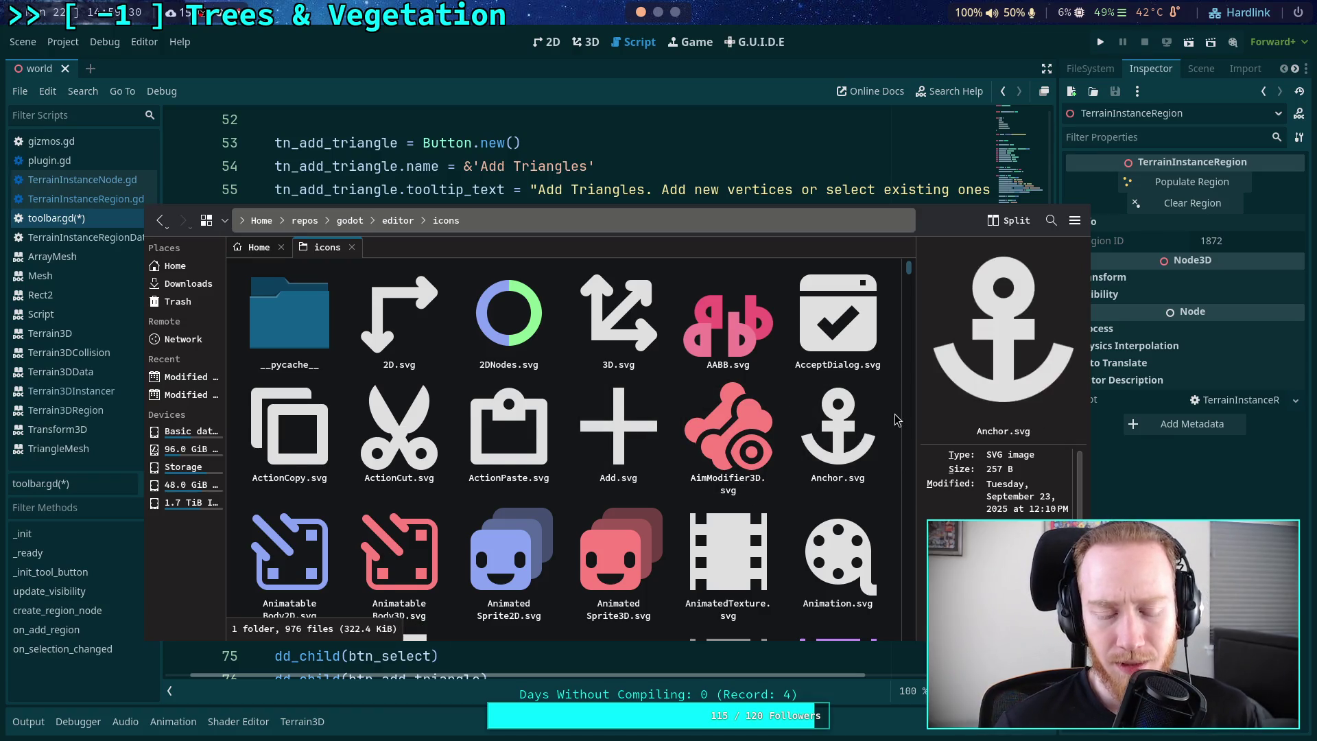
- Scroll the repos/godot/editor/icons grid in Dolphin comparing icons, then open TerrainInstanceRegion.gd
{"action": "scroll", "coordinate": [896, 420], "scroll_direction": "down", "scroll_amount": 2}
{"action": "scroll", "coordinate": [897, 420], "scroll_direction": "up", "scroll_amount": 2}
{"action": "scroll", "coordinate": [896, 420], "scroll_direction": "down", "scroll_amount": 5}
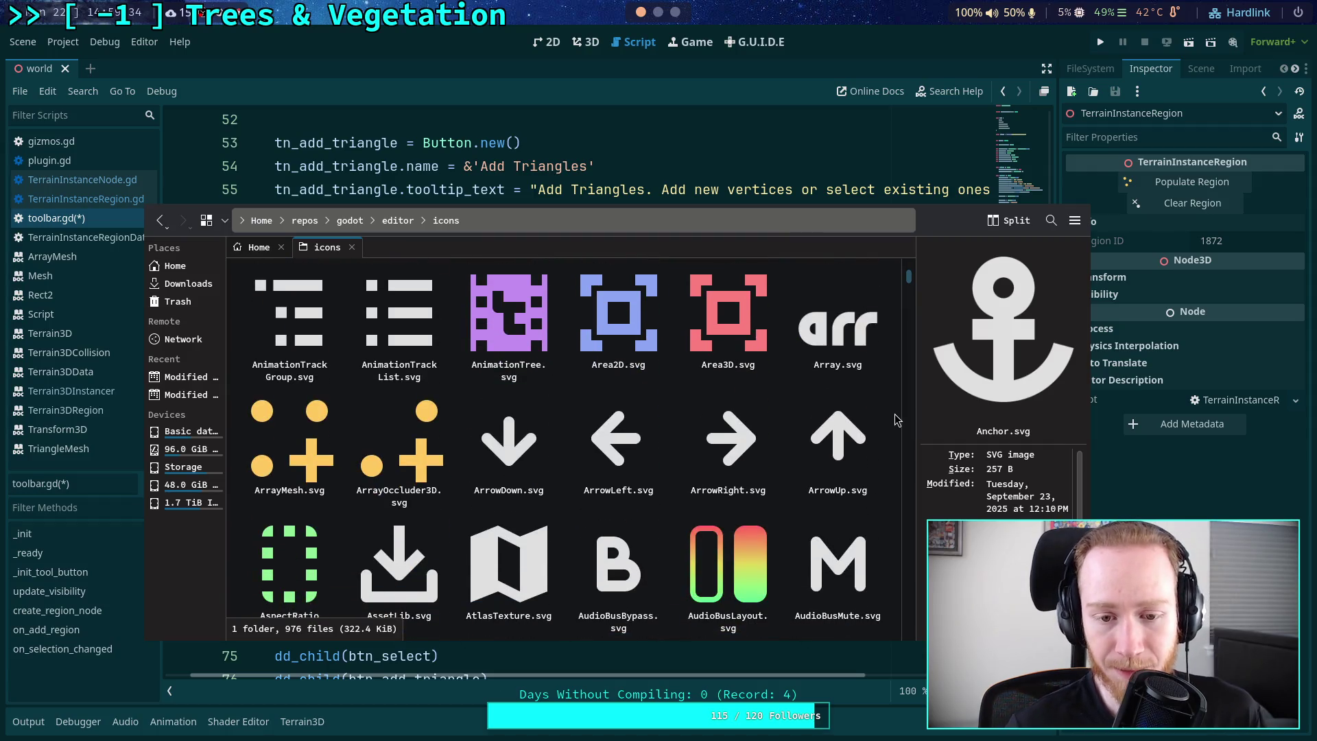
{"action": "scroll", "coordinate": [897, 420], "scroll_direction": "up", "scroll_amount": 2}
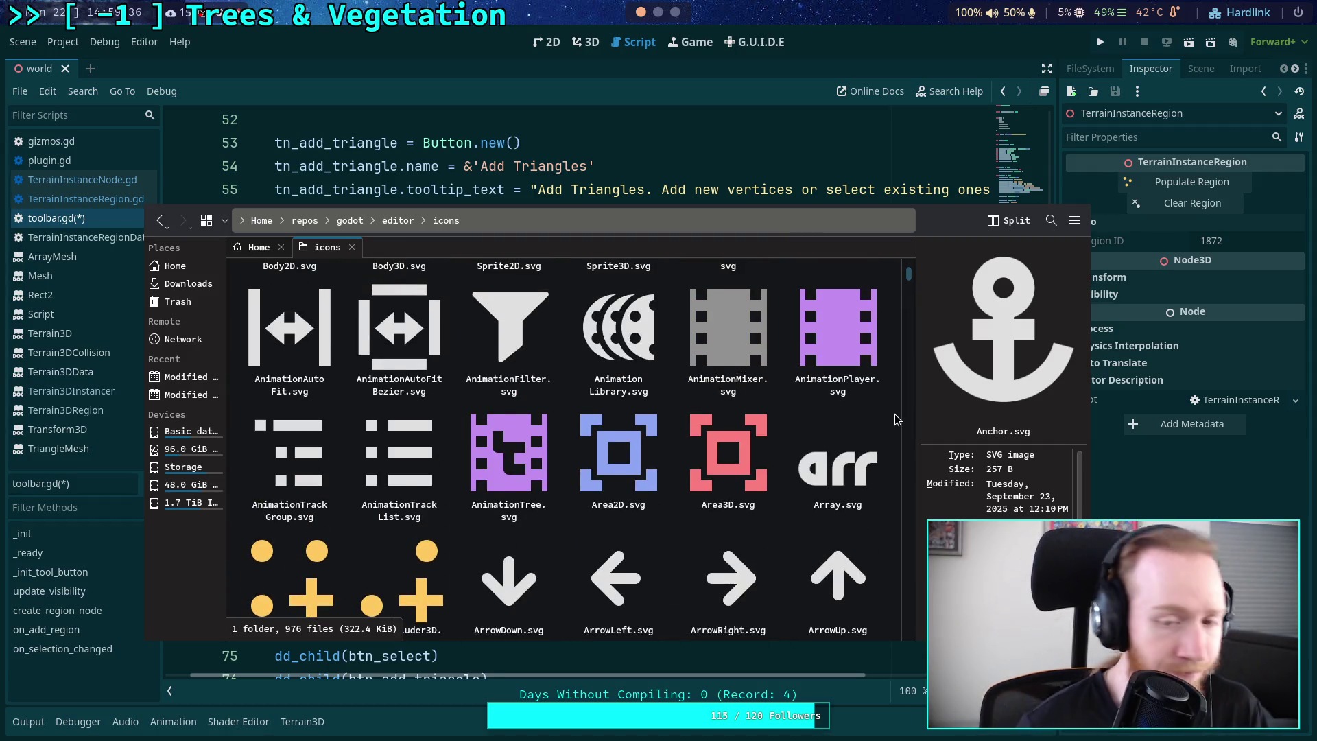
{"action": "scroll", "coordinate": [897, 420], "scroll_direction": "down", "scroll_amount": 2}
{"action": "scroll", "coordinate": [897, 420], "scroll_direction": "up", "scroll_amount": 3}
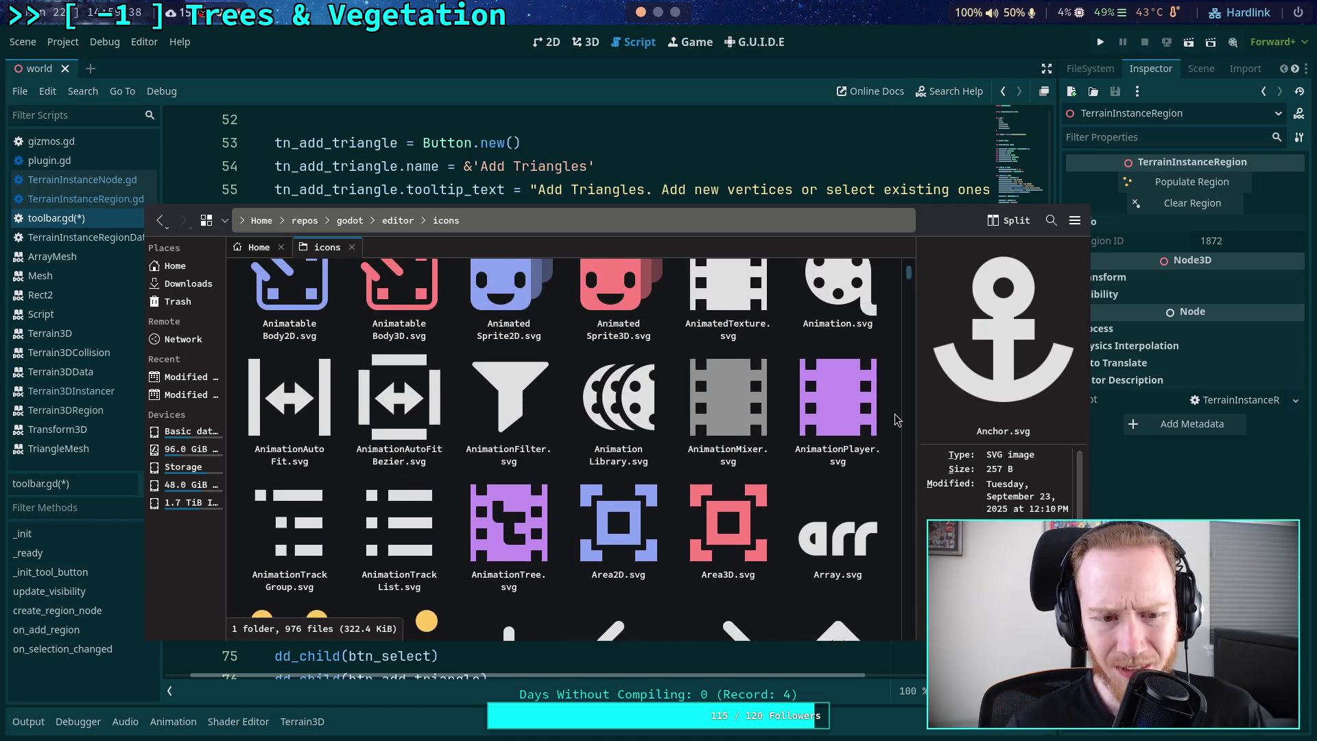
{"action": "scroll", "coordinate": [897, 420], "scroll_direction": "down", "scroll_amount": 1}
{"action": "scroll", "coordinate": [897, 420], "scroll_direction": "down", "scroll_amount": 2}
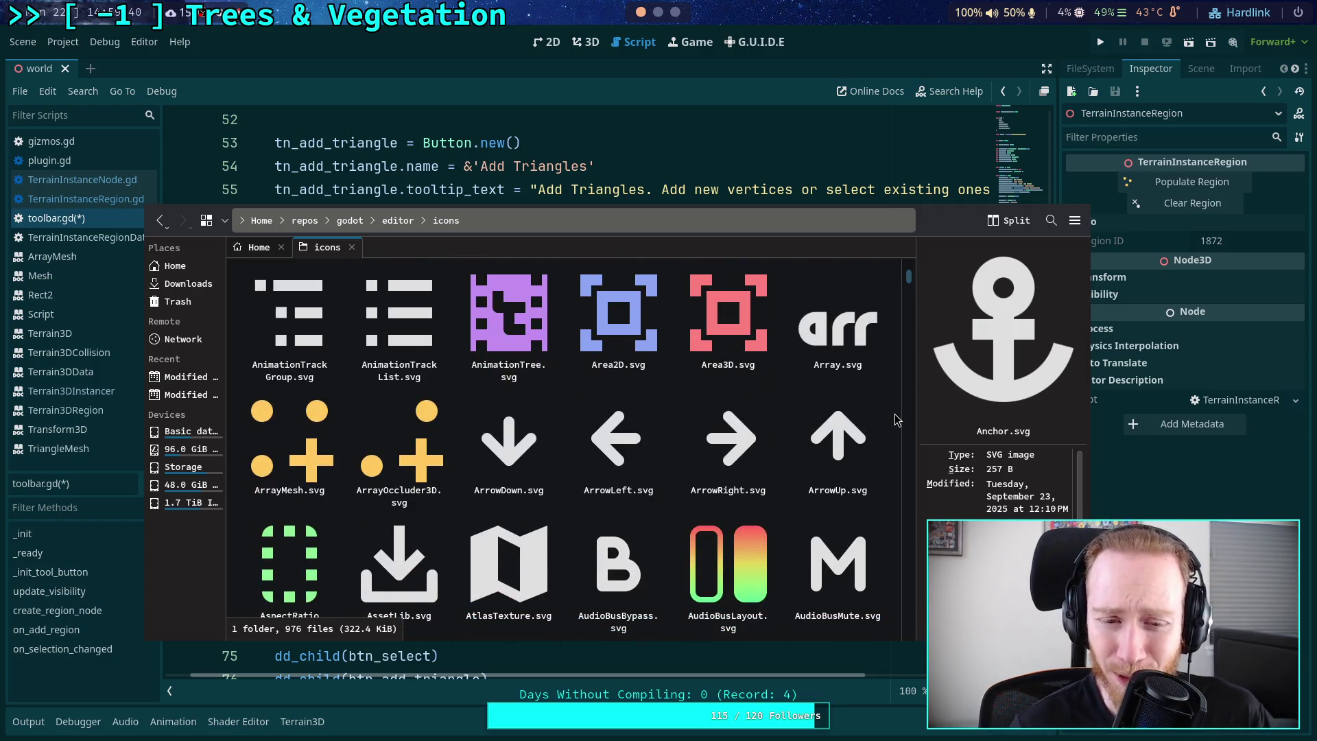
{"action": "scroll", "coordinate": [896, 420], "scroll_direction": "down", "scroll_amount": 2}
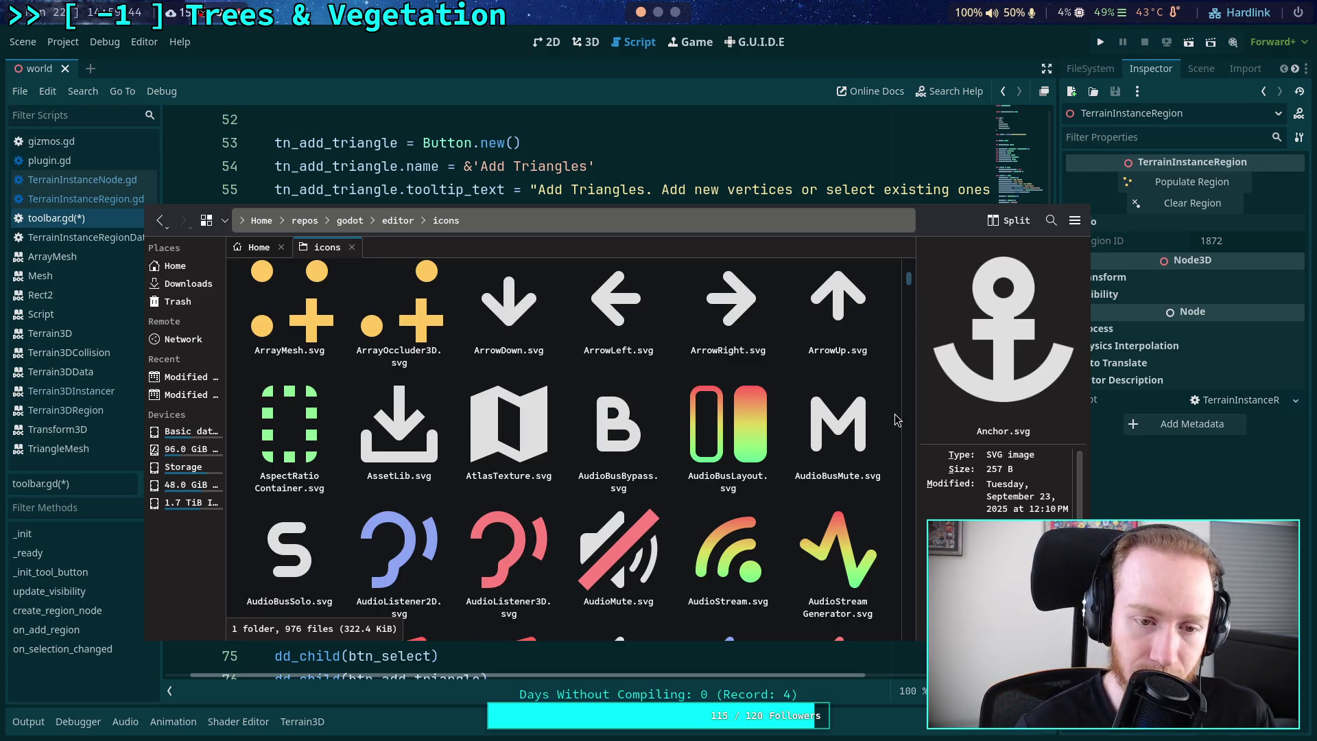
{"action": "scroll", "coordinate": [897, 420], "scroll_direction": "down", "scroll_amount": 4}
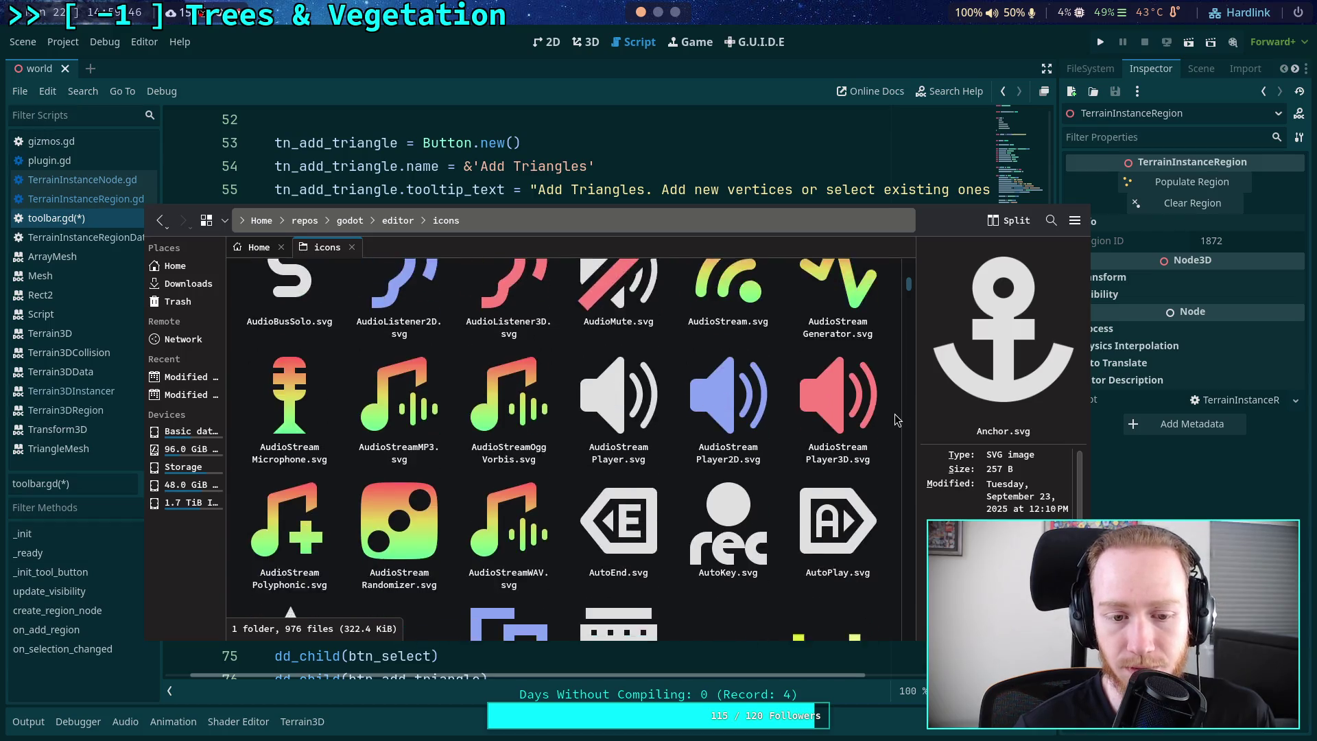
{"action": "scroll", "coordinate": [897, 420], "scroll_direction": "down", "scroll_amount": 3}
{"action": "scroll", "coordinate": [897, 420], "scroll_direction": "up", "scroll_amount": 6}
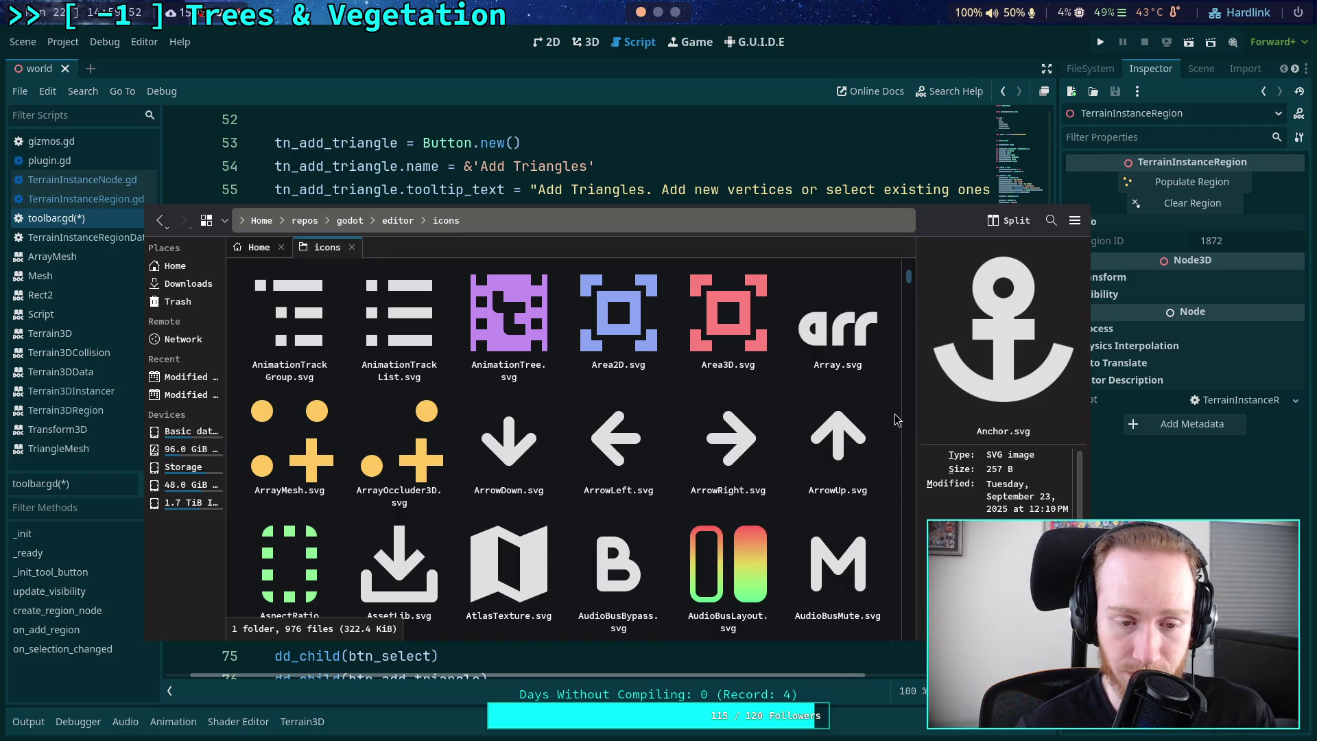
{"action": "scroll", "coordinate": [897, 420], "scroll_direction": "down", "scroll_amount": 8}
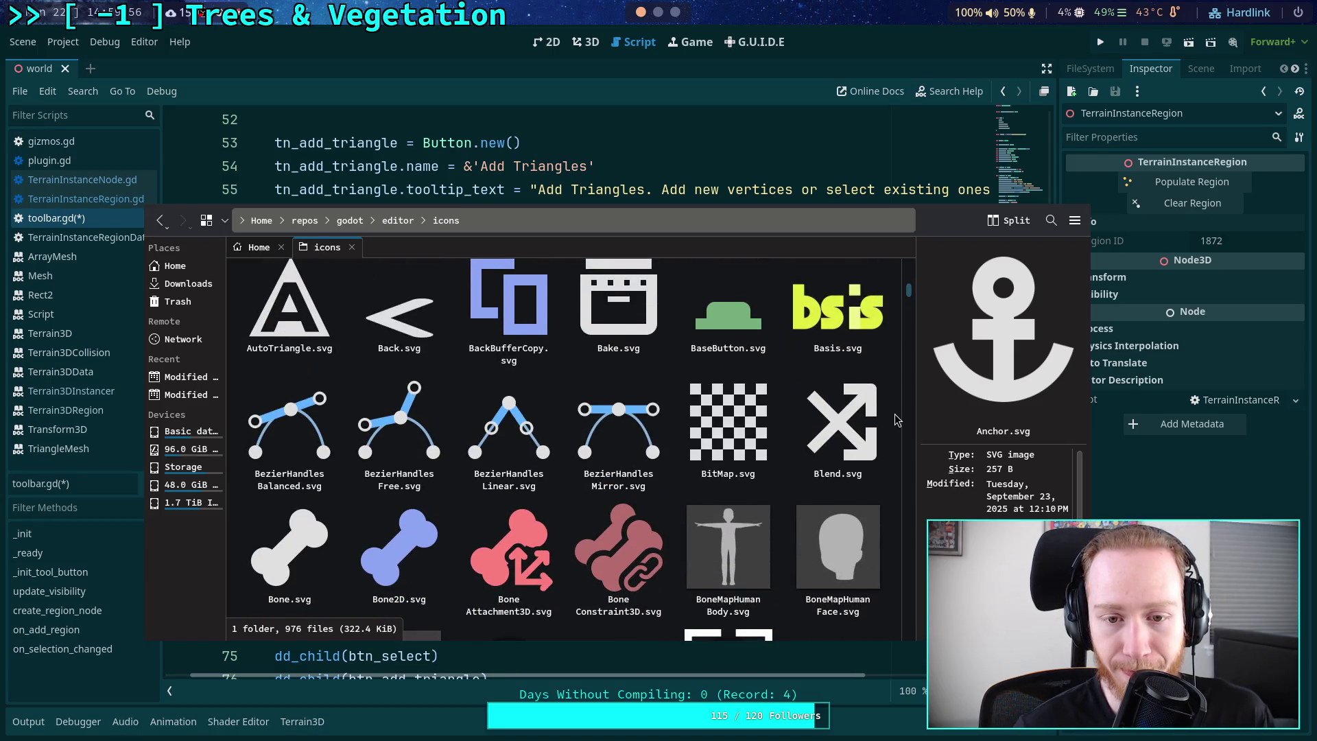
{"action": "scroll", "coordinate": [897, 420], "scroll_direction": "down", "scroll_amount": 3}
{"action": "scroll", "coordinate": [896, 420], "scroll_direction": "down", "scroll_amount": 2}
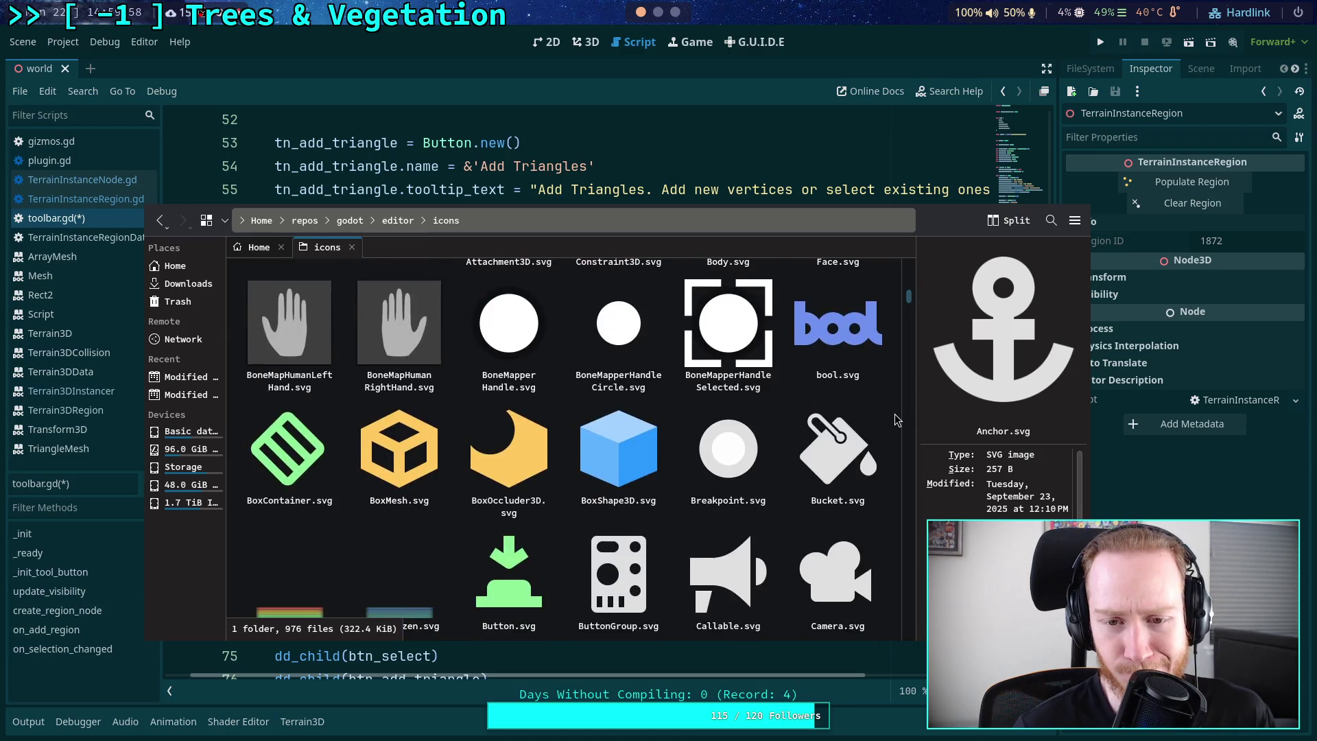
{"action": "scroll", "coordinate": [897, 420], "scroll_direction": "up", "scroll_amount": 2}
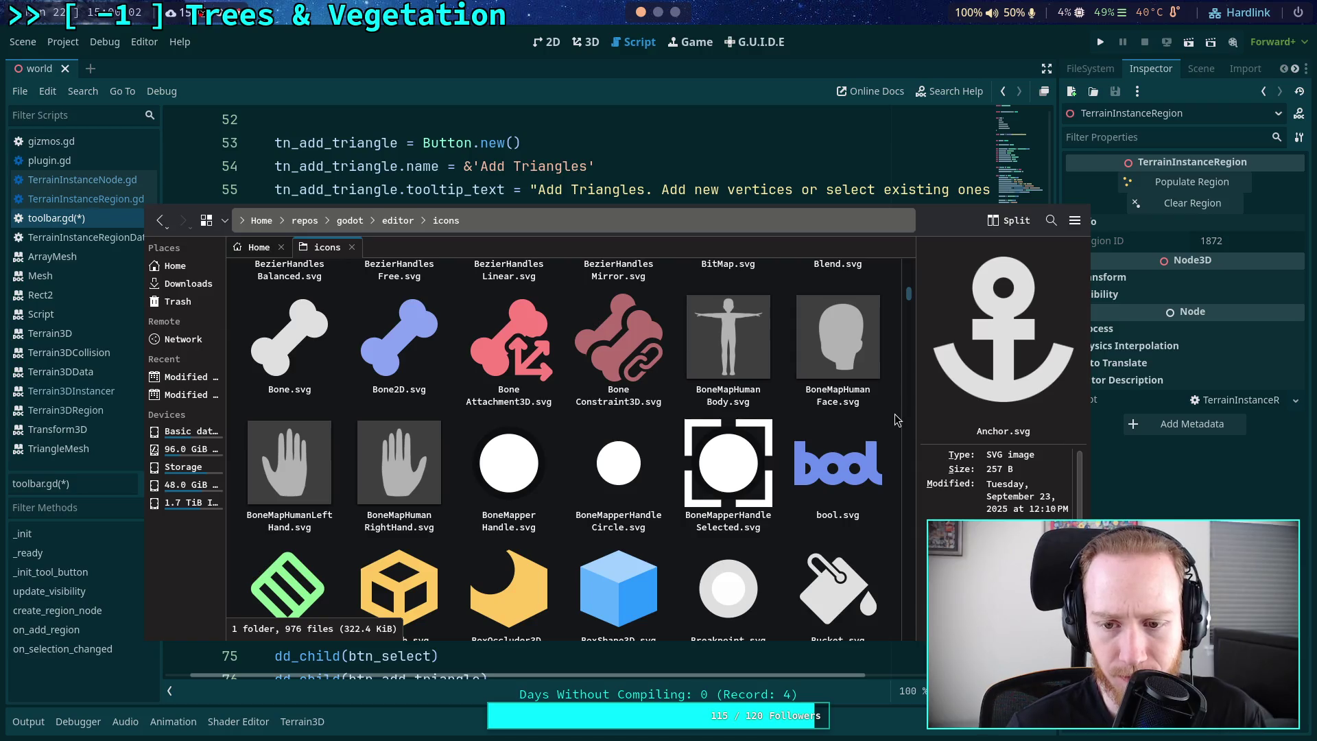
{"action": "scroll", "coordinate": [897, 420], "scroll_direction": "down", "scroll_amount": 3}
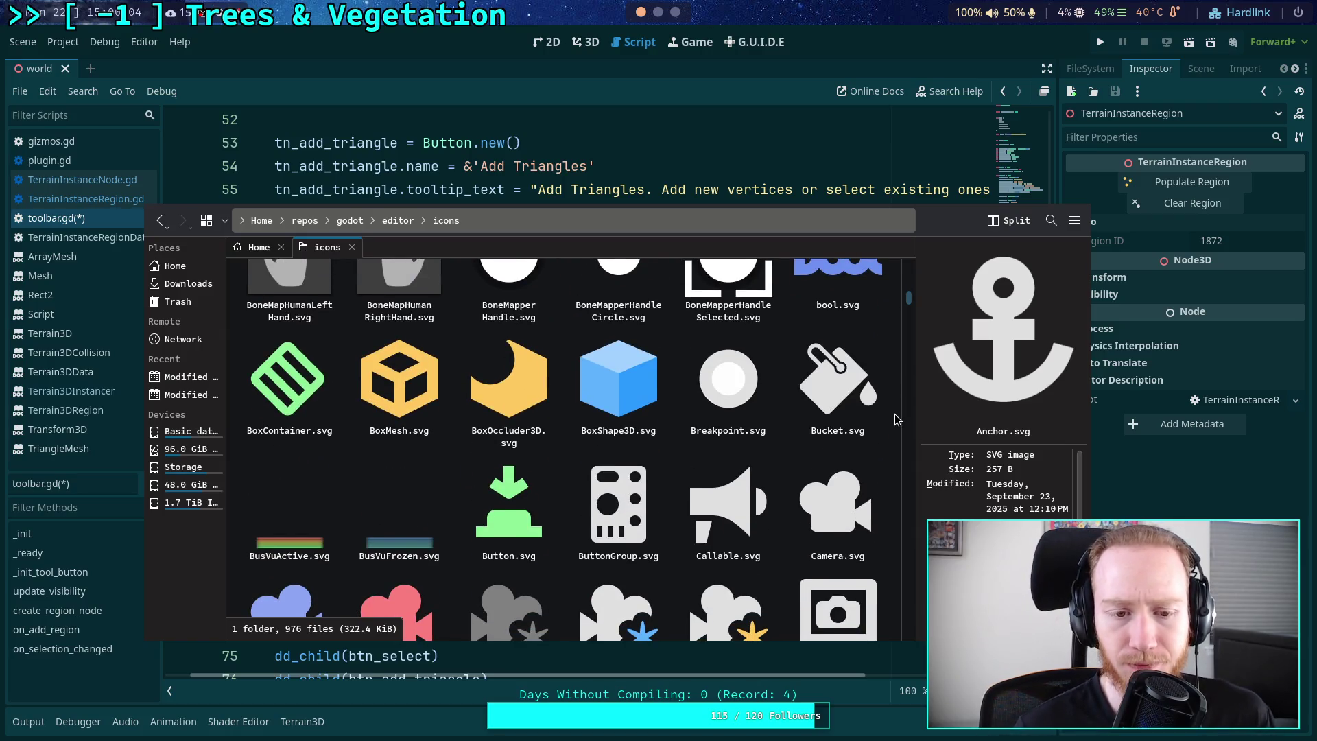
{"action": "scroll", "coordinate": [896, 420], "scroll_direction": "down", "scroll_amount": 1}
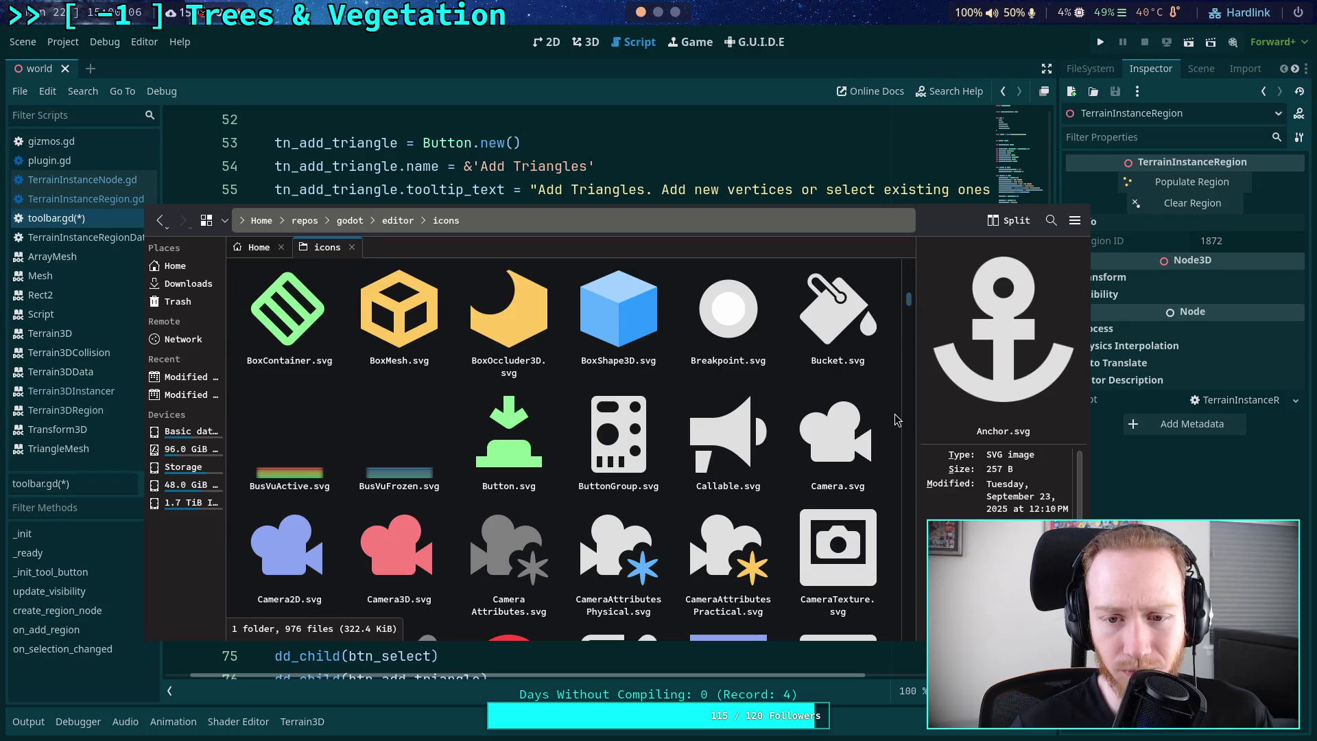
{"action": "scroll", "coordinate": [897, 420], "scroll_direction": "down", "scroll_amount": 2}
{"action": "scroll", "coordinate": [897, 420], "scroll_direction": "down", "scroll_amount": 2}
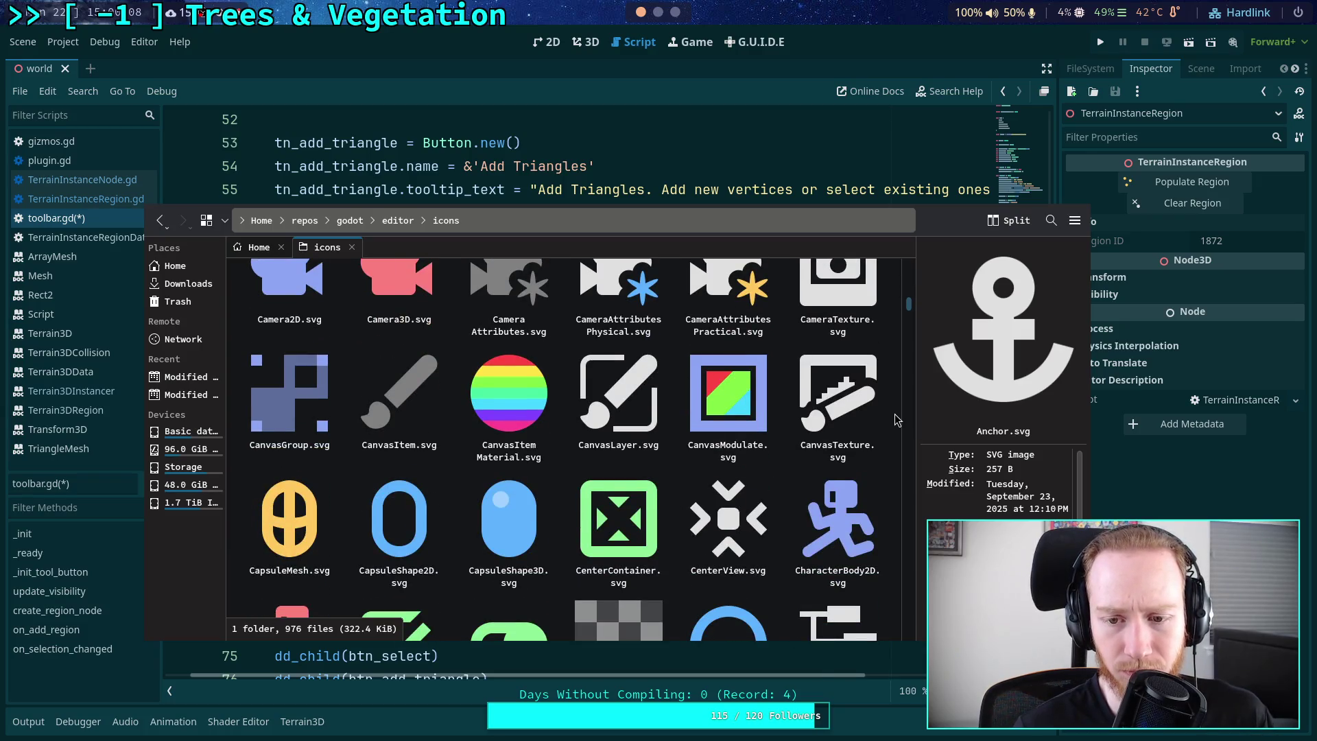
{"action": "scroll", "coordinate": [897, 420], "scroll_direction": "down", "scroll_amount": 3}
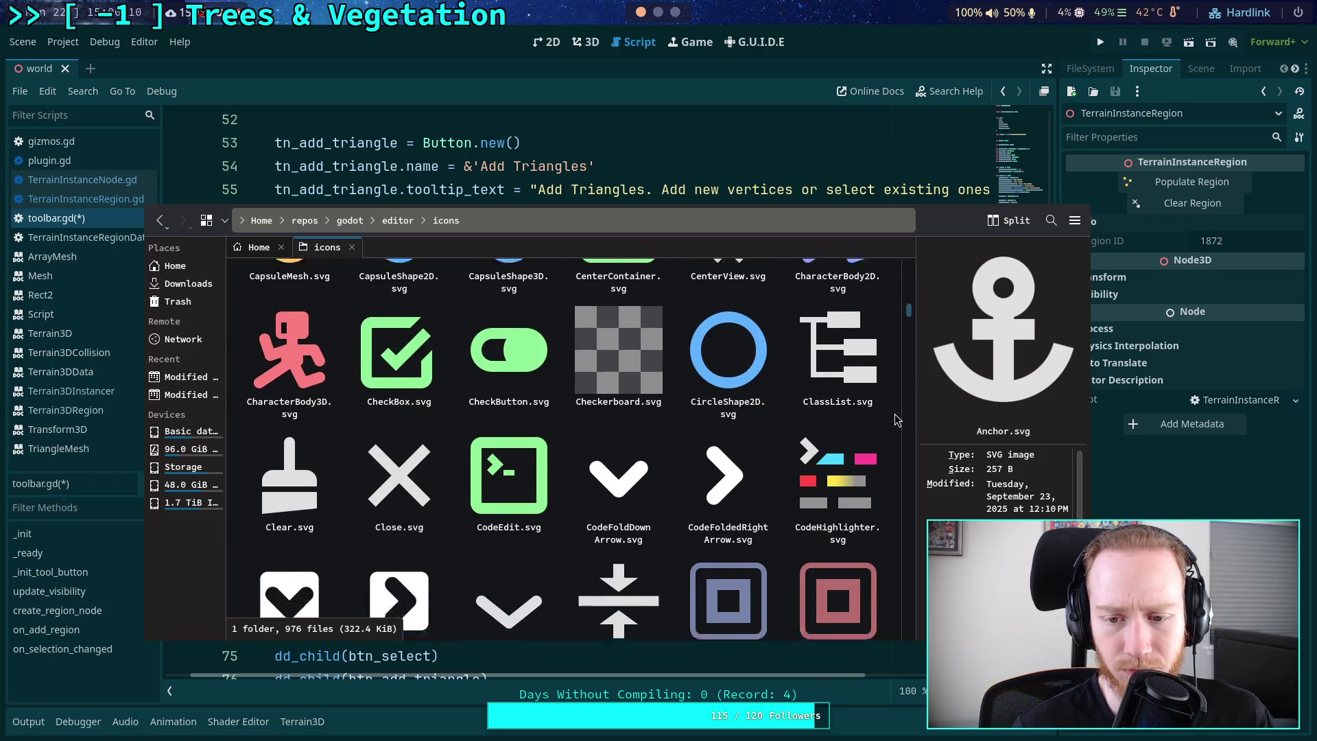
{"action": "scroll", "coordinate": [897, 420], "scroll_direction": "down", "scroll_amount": 2}
{"action": "scroll", "coordinate": [897, 420], "scroll_direction": "up", "scroll_amount": 1}
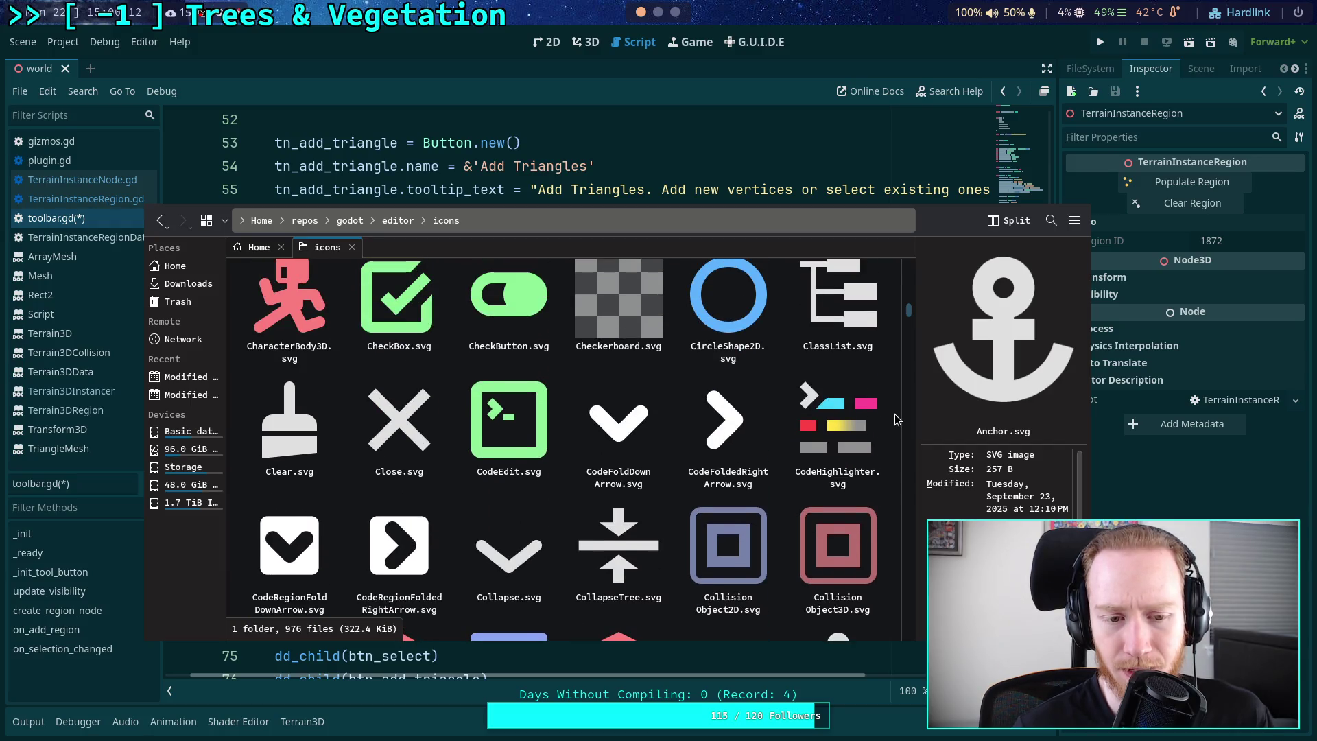
{"action": "scroll", "coordinate": [897, 419], "scroll_direction": "down", "scroll_amount": 4}
{"action": "scroll", "coordinate": [897, 420], "scroll_direction": "up", "scroll_amount": 4}
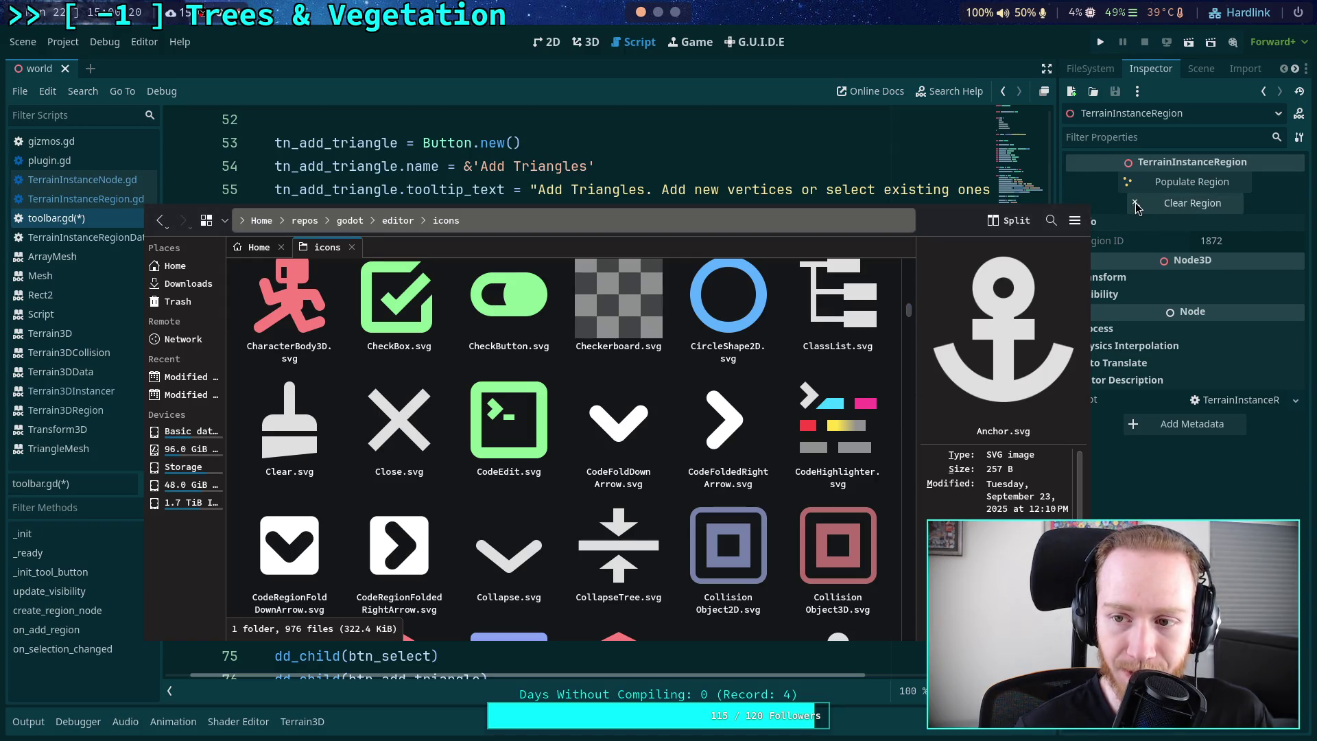
{"action": "scroll", "coordinate": [889, 417], "scroll_direction": "down", "scroll_amount": 2}
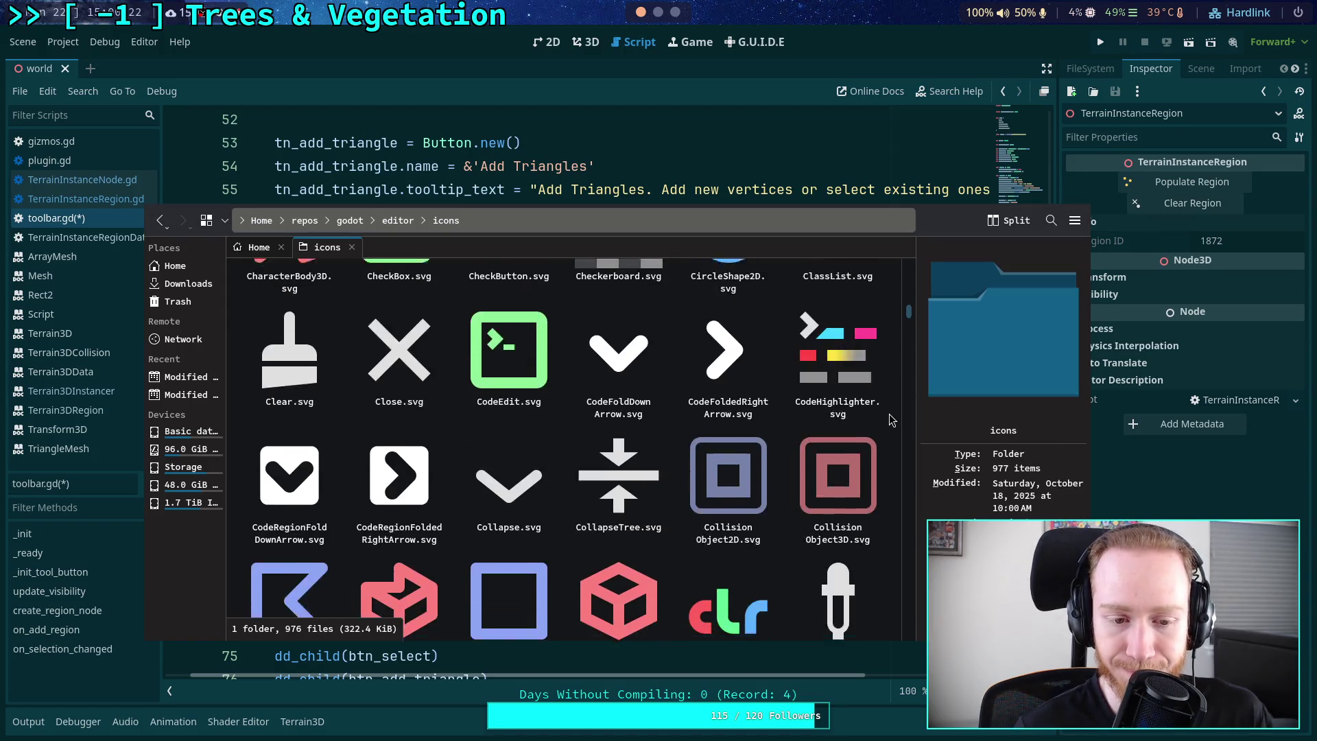
{"action": "scroll", "coordinate": [889, 413], "scroll_direction": "down", "scroll_amount": 1}
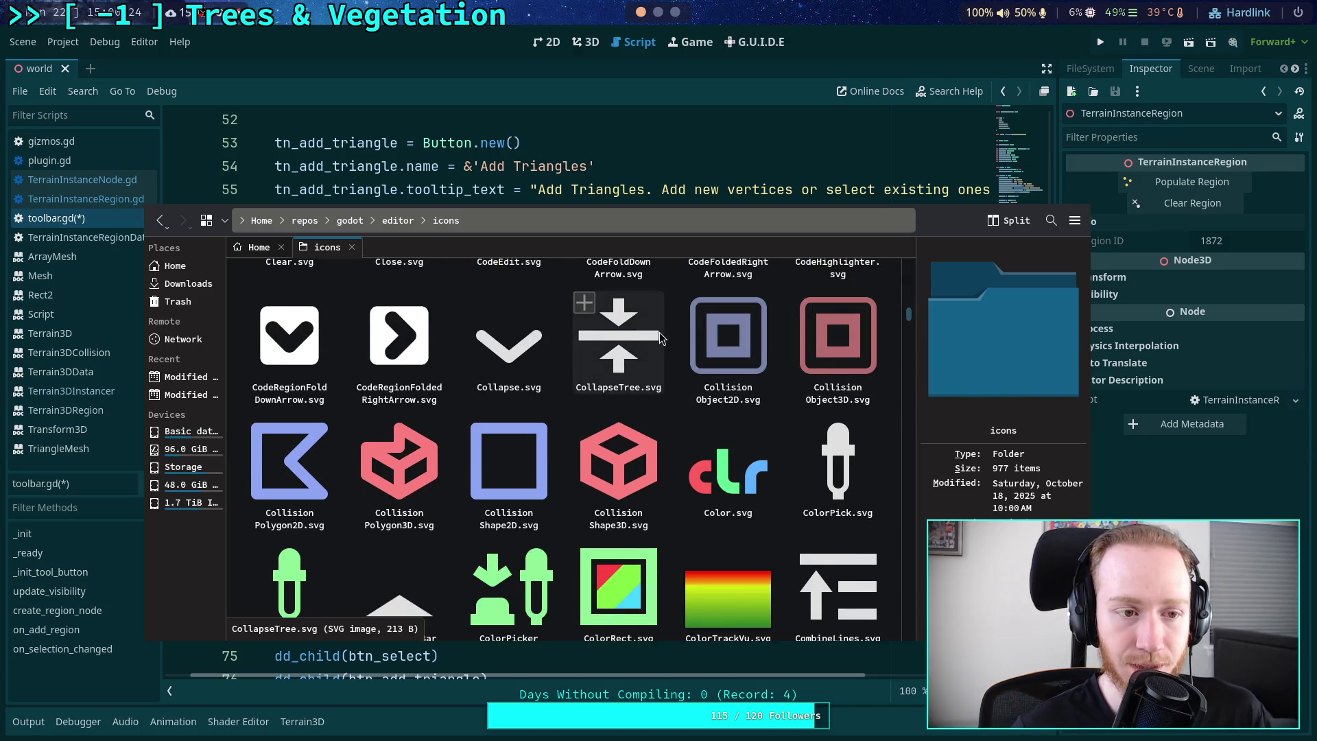
{"action": "left_click", "coordinate": [75, 199]}
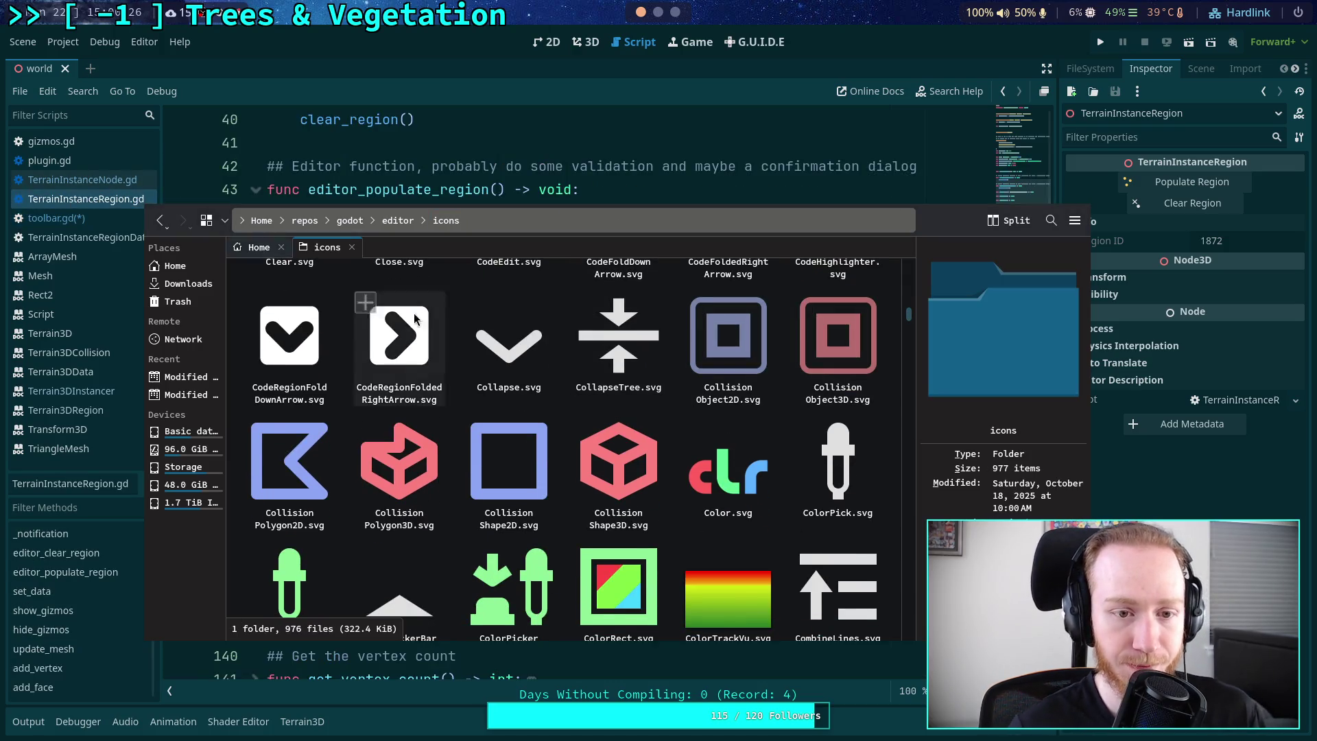
- Change the Clear Region button's icon on line 8 from RemoveInternal to Clear and save the script
{"action": "left_click_drag", "start_coordinate": [591, 354], "coordinate": [659, 554]}
{"action": "scroll", "coordinate": [412, 275], "scroll_direction": "up", "scroll_amount": 6}
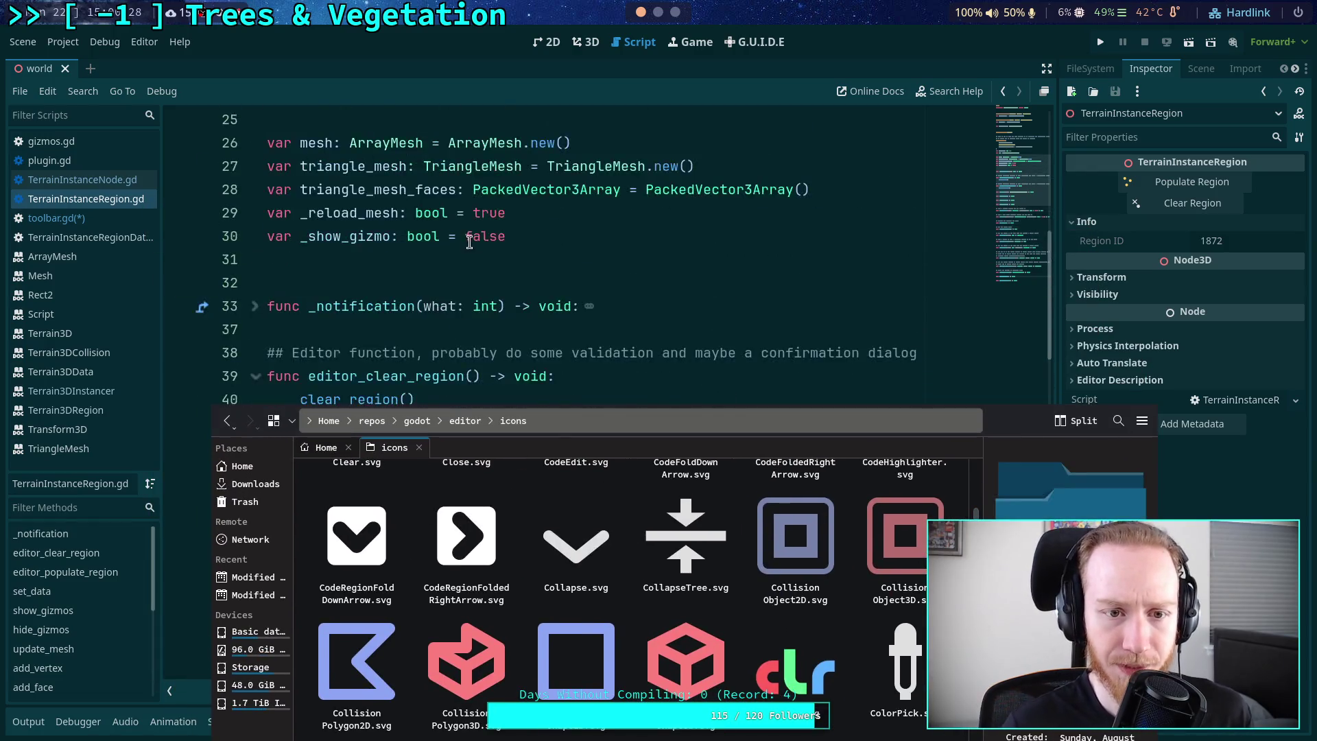
{"action": "scroll", "coordinate": [544, 263], "scroll_direction": "up", "scroll_amount": 7}
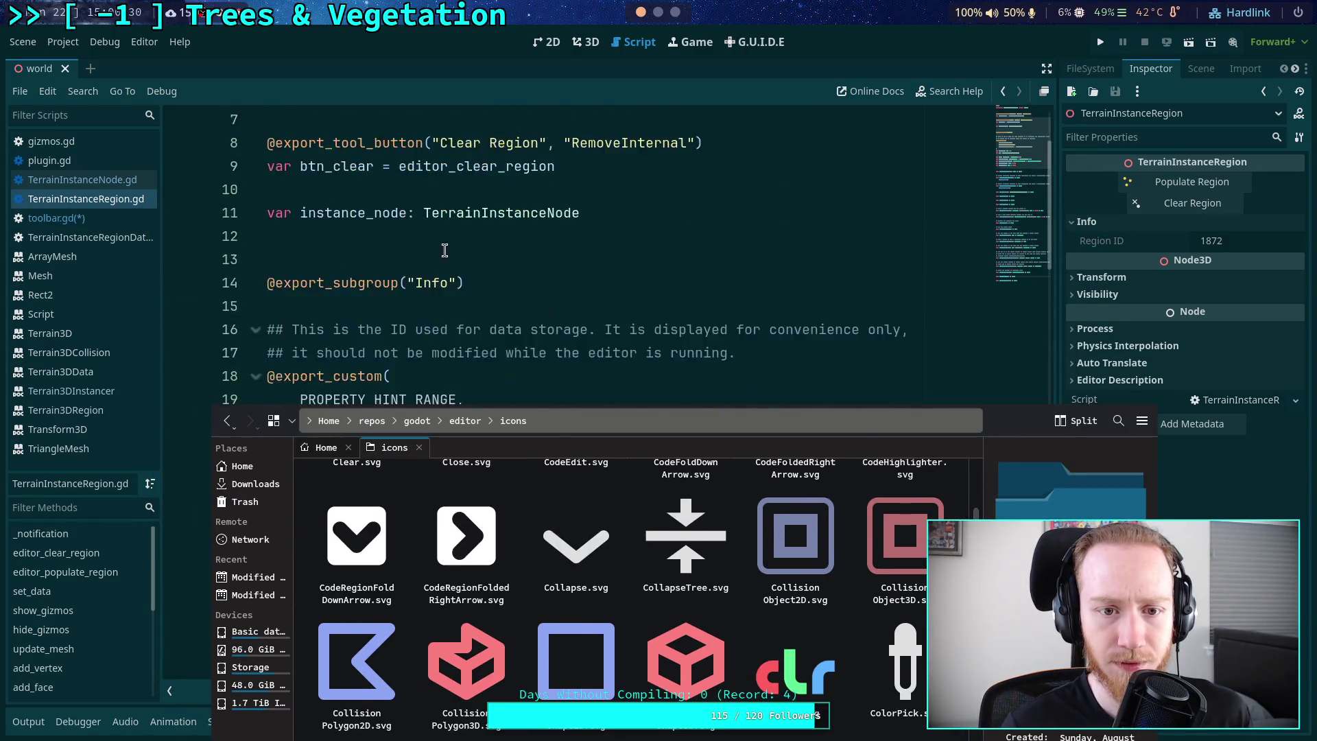
{"action": "left_click_drag", "start_coordinate": [572, 283], "coordinate": [687, 283]}
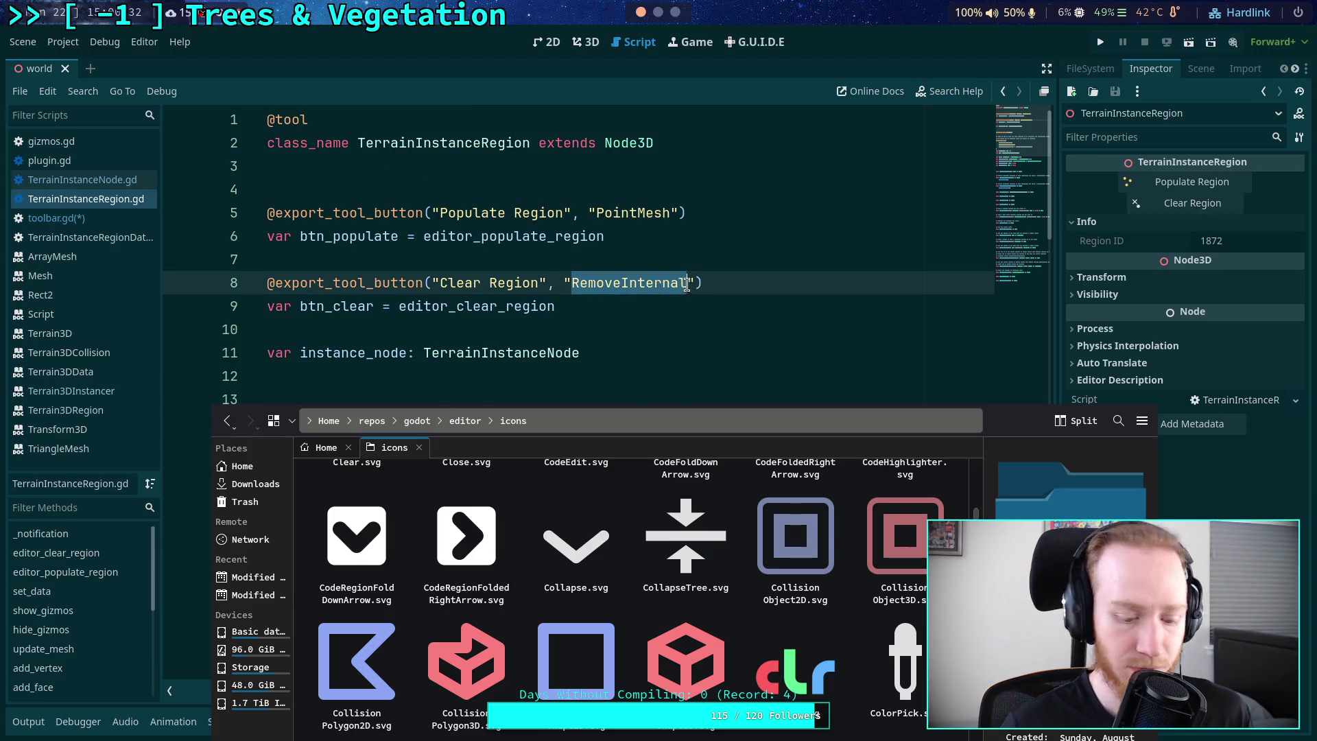
{"action": "type", "text": "Clear"}
{"action": "key", "text": "ctrl+s"}
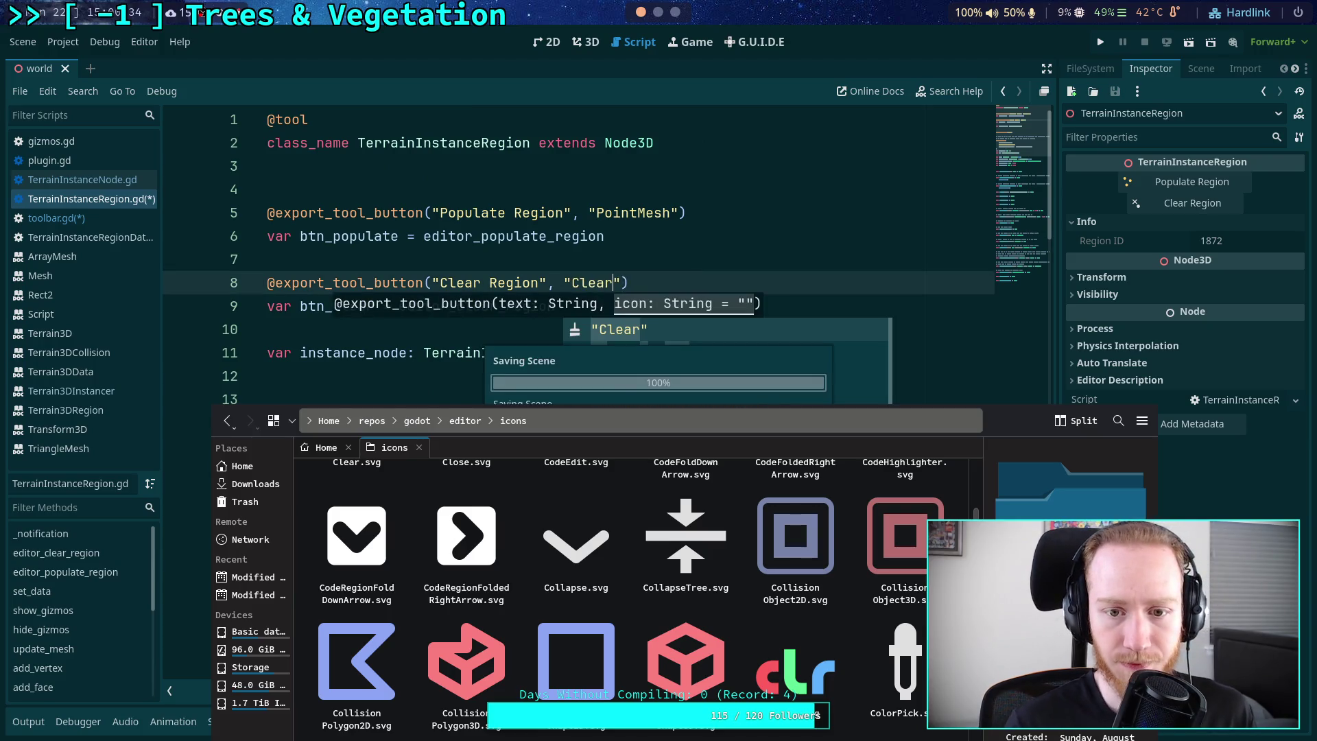
- Bring the Dolphin icons window back and scroll through the available icons
{"action": "mouse_move", "coordinate": [669, 473]}
{"action": "left_mouse_down"}
{"action": "mouse_move", "coordinate": [634, 275]}
{"action": "mouse_move", "coordinate": [570, 281]}
{"action": "left_mouse_up"}
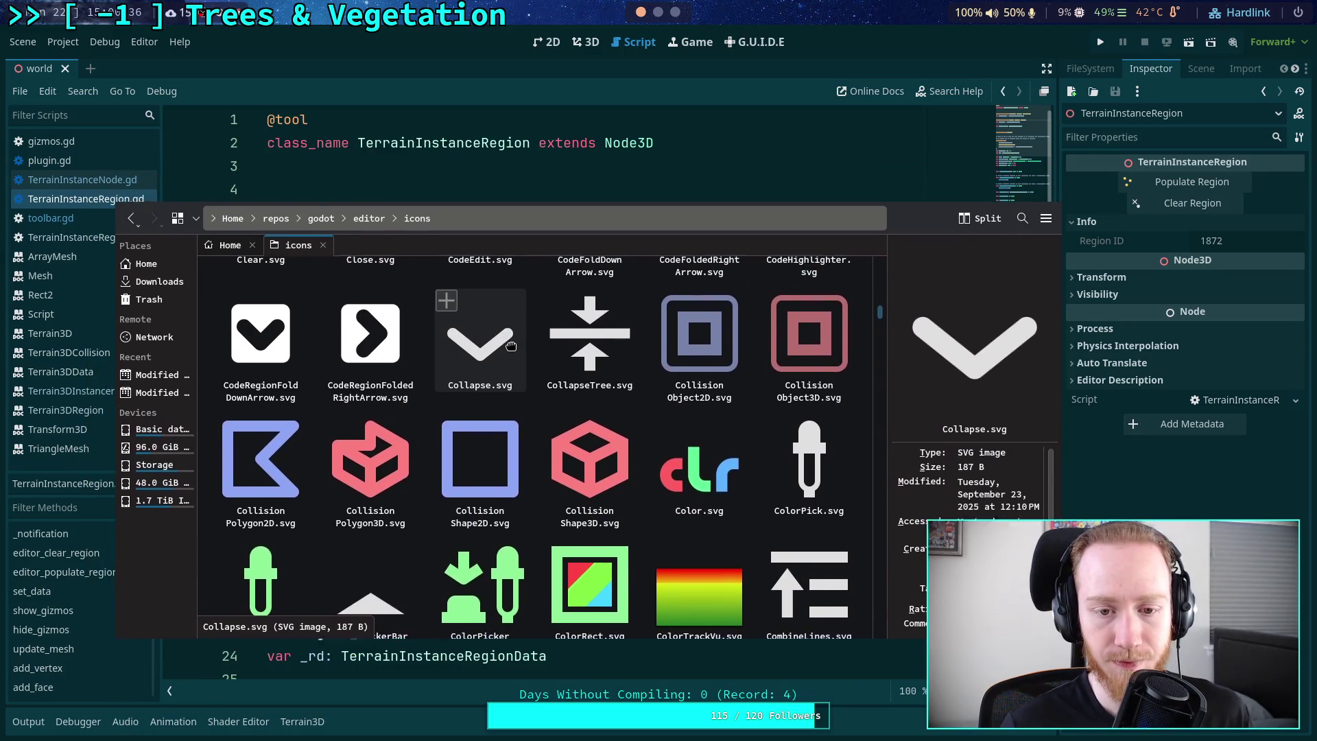
{"action": "scroll", "coordinate": [858, 442], "scroll_direction": "down", "scroll_amount": 1}
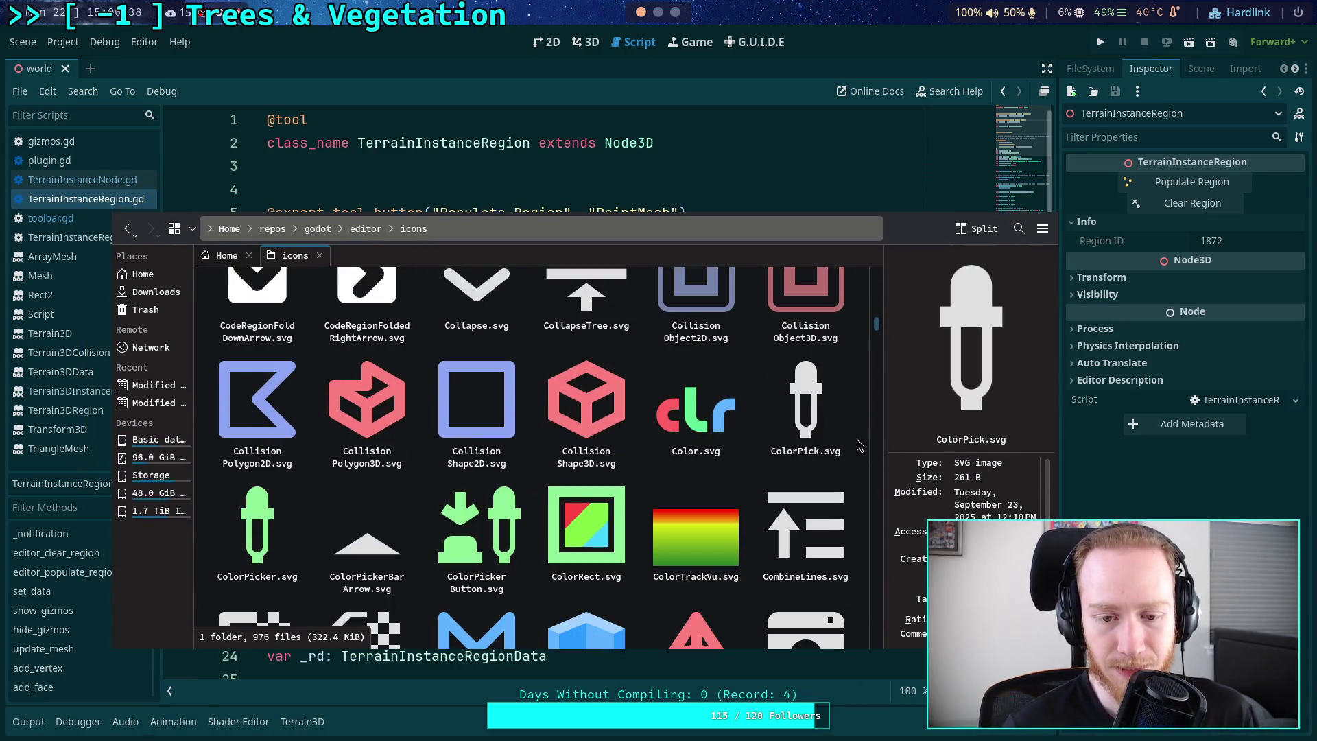
{"action": "scroll", "coordinate": [857, 439], "scroll_direction": "up", "scroll_amount": 1}
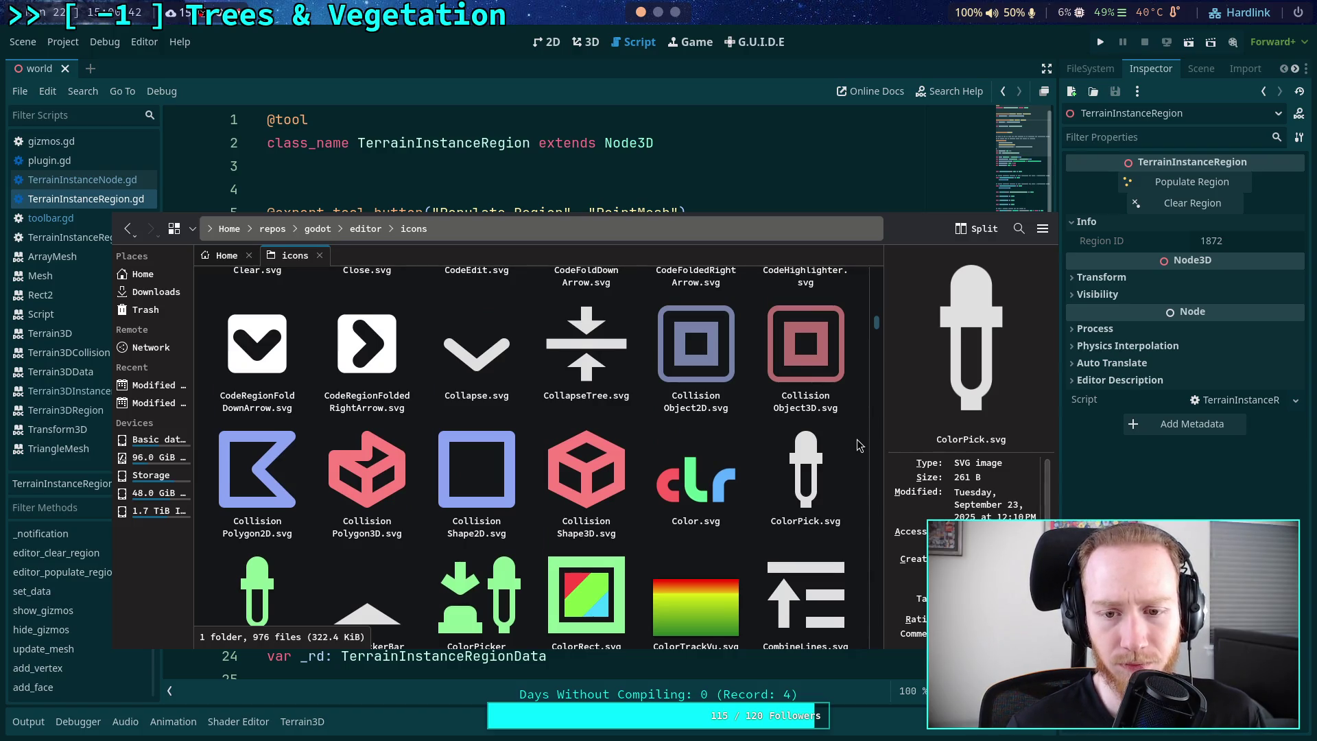
{"action": "scroll", "coordinate": [858, 439], "scroll_direction": "down", "scroll_amount": 4}
{"action": "scroll", "coordinate": [858, 439], "scroll_direction": "down", "scroll_amount": 5}
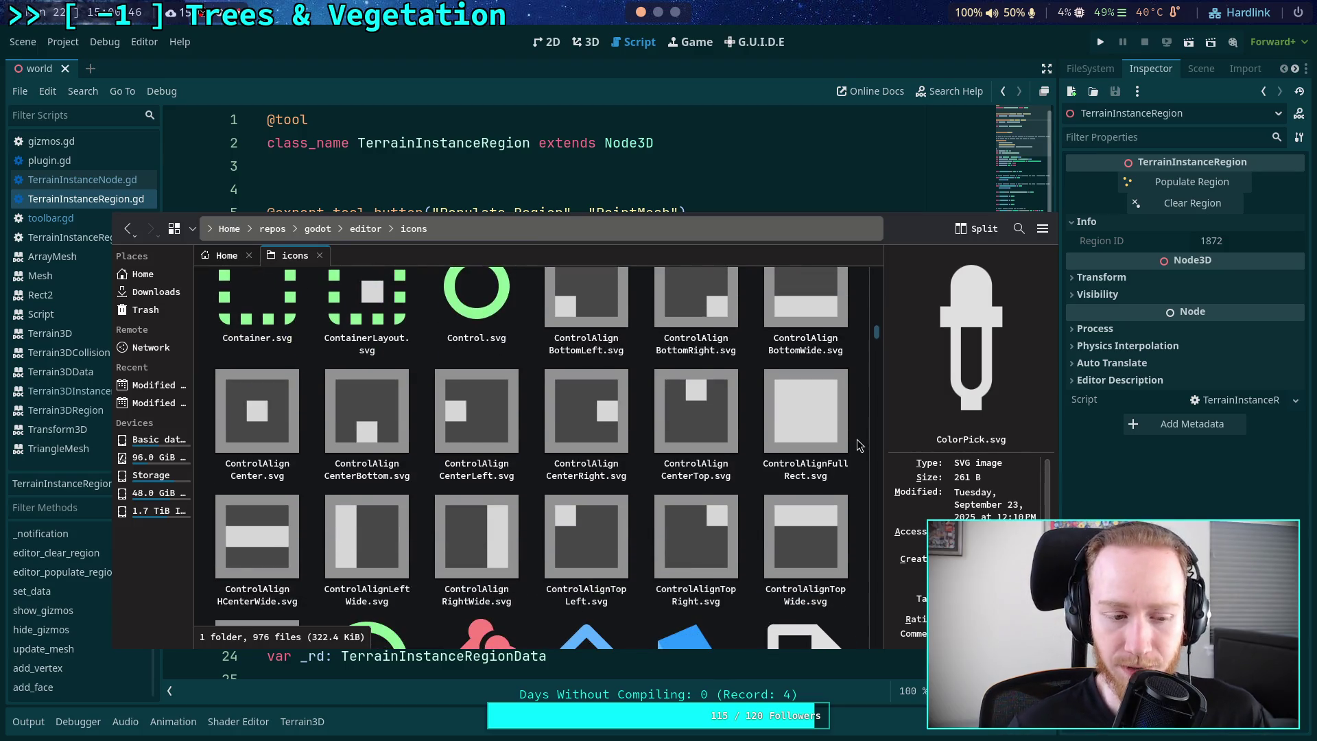
{"action": "scroll", "coordinate": [857, 439], "scroll_direction": "down", "scroll_amount": 4}
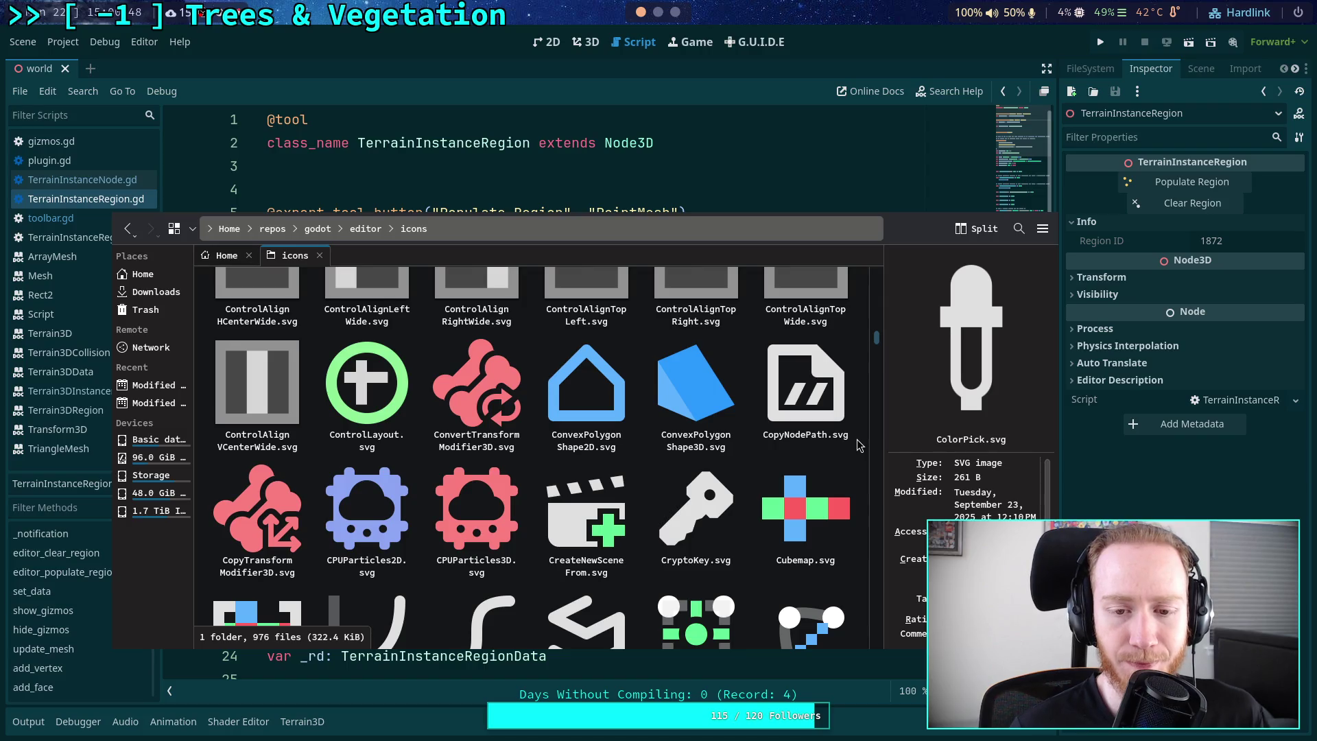
{"action": "scroll", "coordinate": [858, 439], "scroll_direction": "down", "scroll_amount": 4}
{"action": "scroll", "coordinate": [858, 439], "scroll_direction": "up", "scroll_amount": 5}
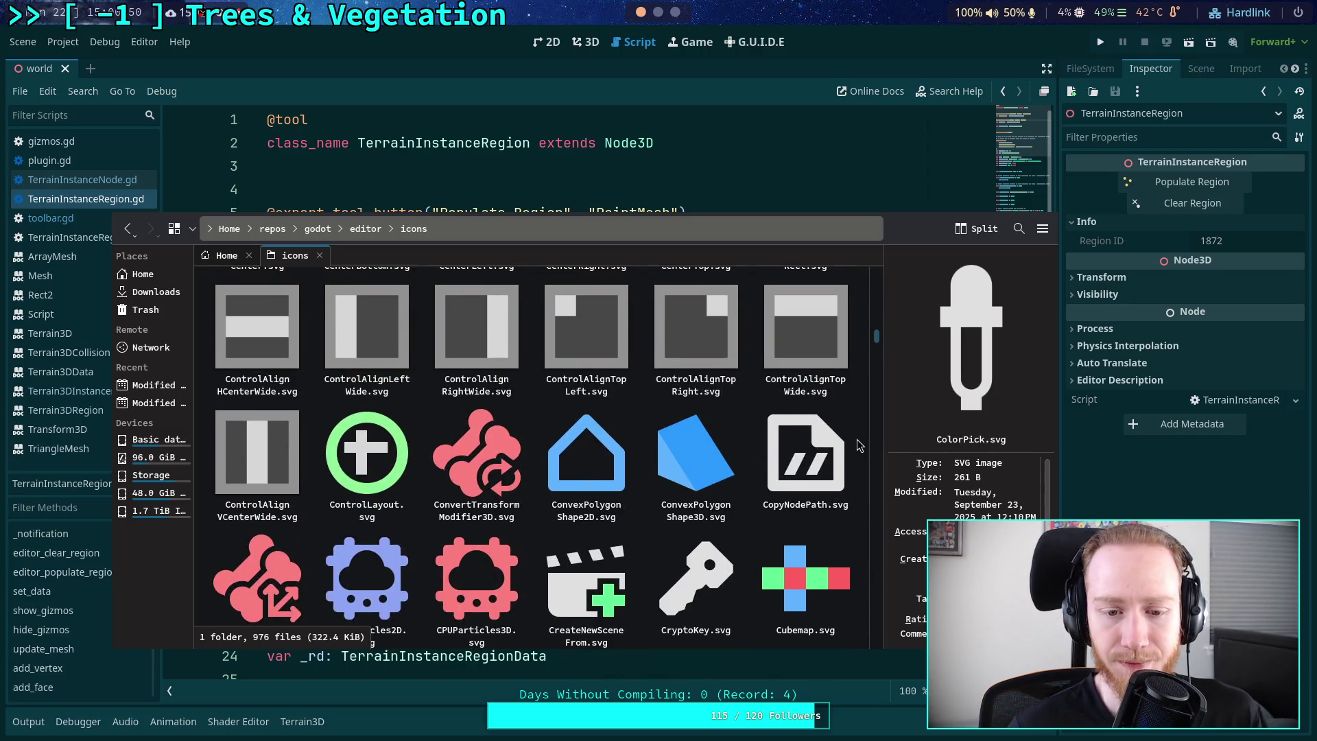
{"action": "scroll", "coordinate": [858, 445], "scroll_direction": "down", "scroll_amount": 2}
{"action": "scroll", "coordinate": [858, 445], "scroll_direction": "down", "scroll_amount": 3}
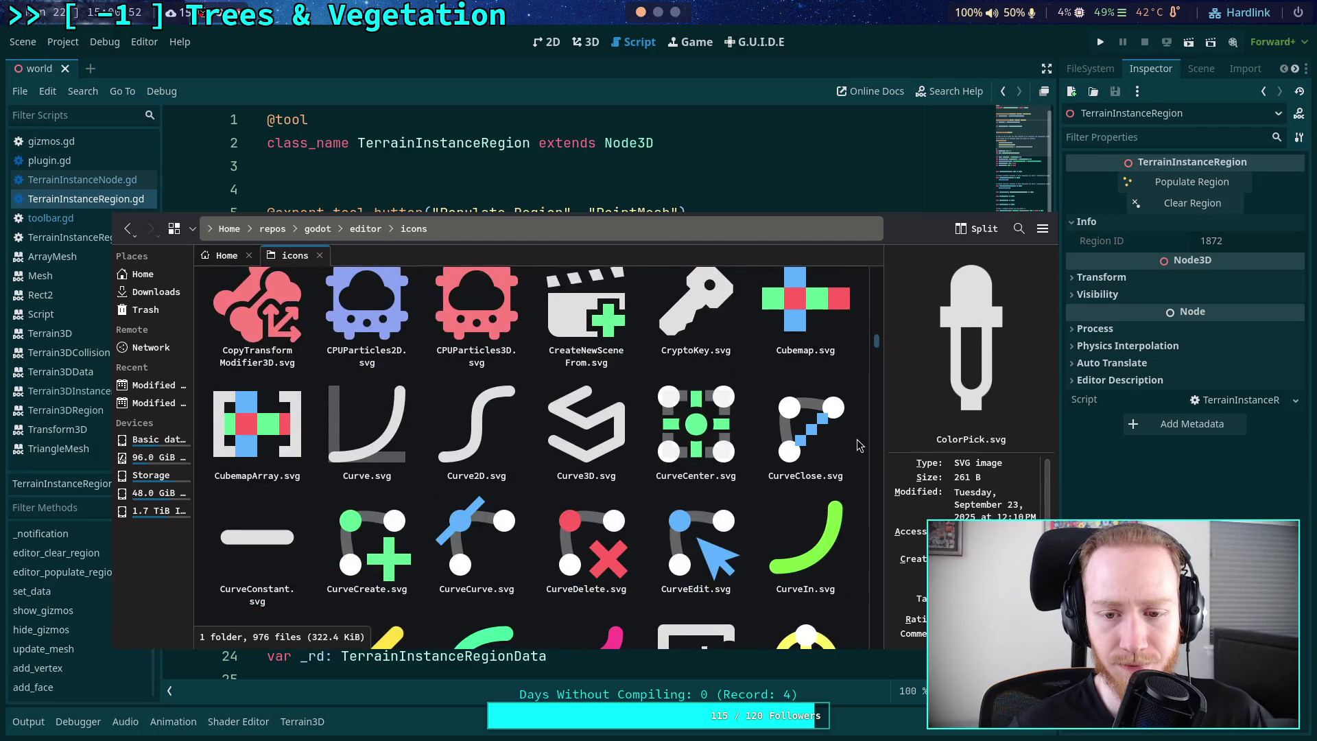
{"action": "scroll", "coordinate": [857, 445], "scroll_direction": "up", "scroll_amount": 1}
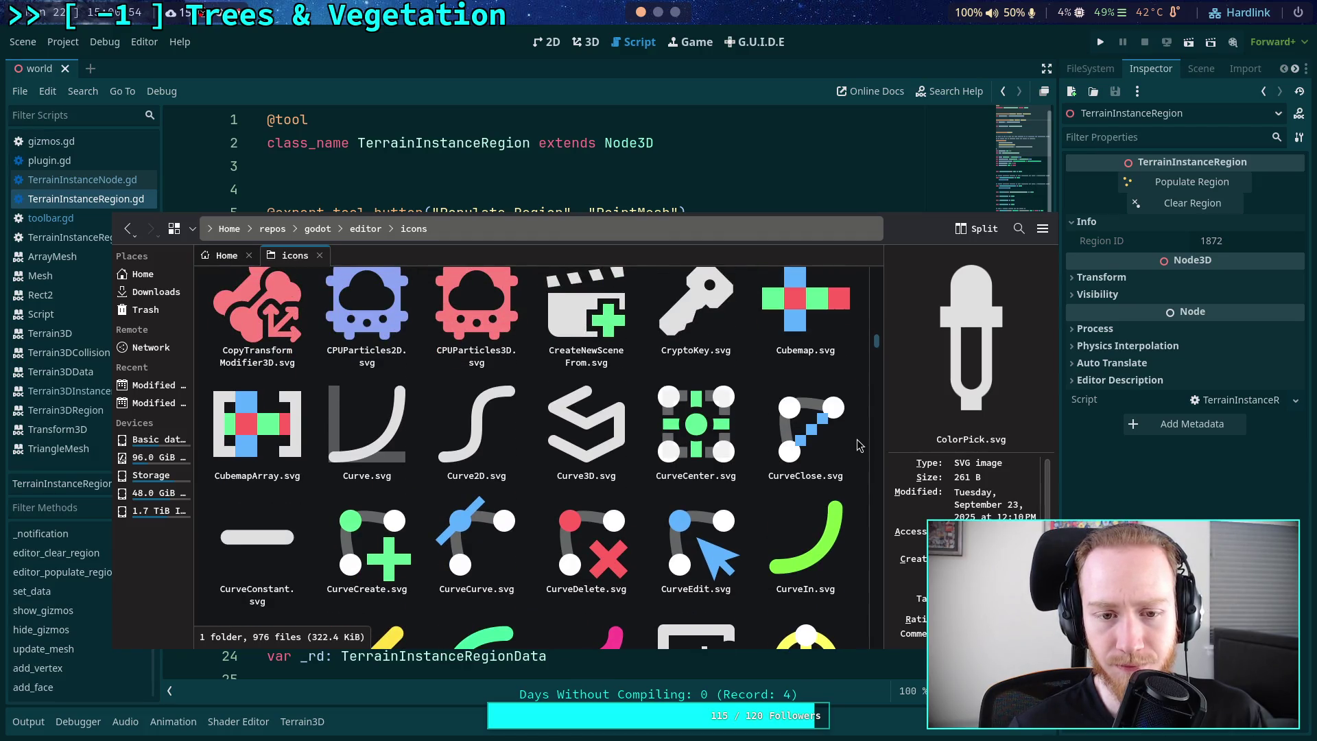
{"action": "scroll", "coordinate": [858, 443], "scroll_direction": "down", "scroll_amount": 5}
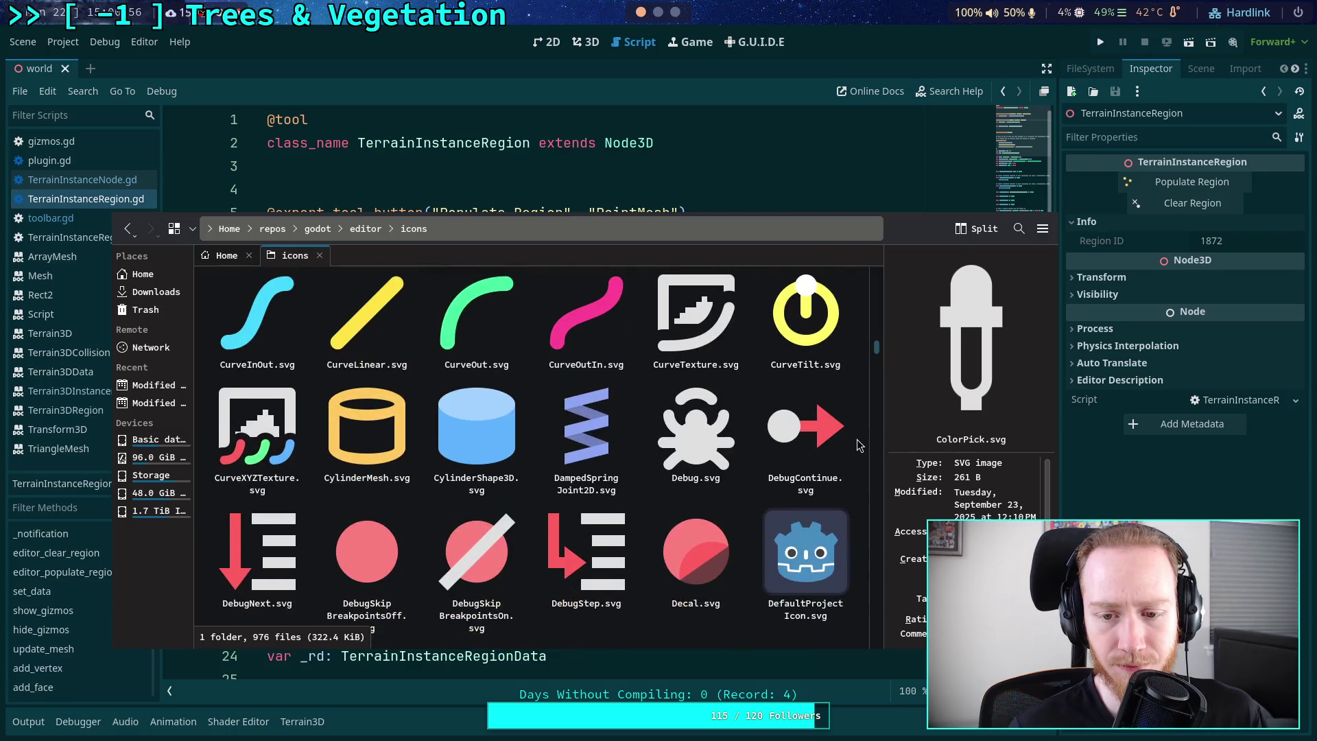
{"action": "scroll", "coordinate": [858, 440], "scroll_direction": "down", "scroll_amount": 3}
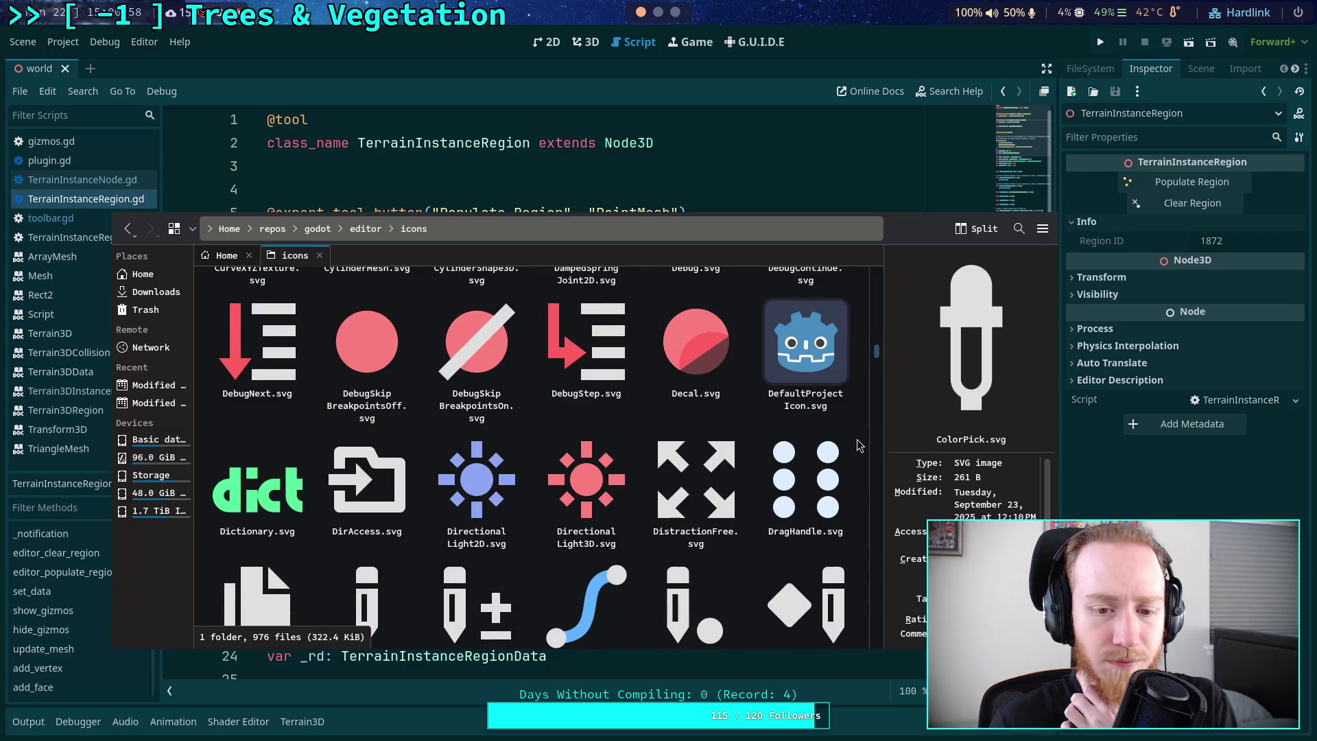
{"action": "scroll", "coordinate": [858, 439], "scroll_direction": "down", "scroll_amount": 2}
{"action": "scroll", "coordinate": [858, 439], "scroll_direction": "down", "scroll_amount": 1}
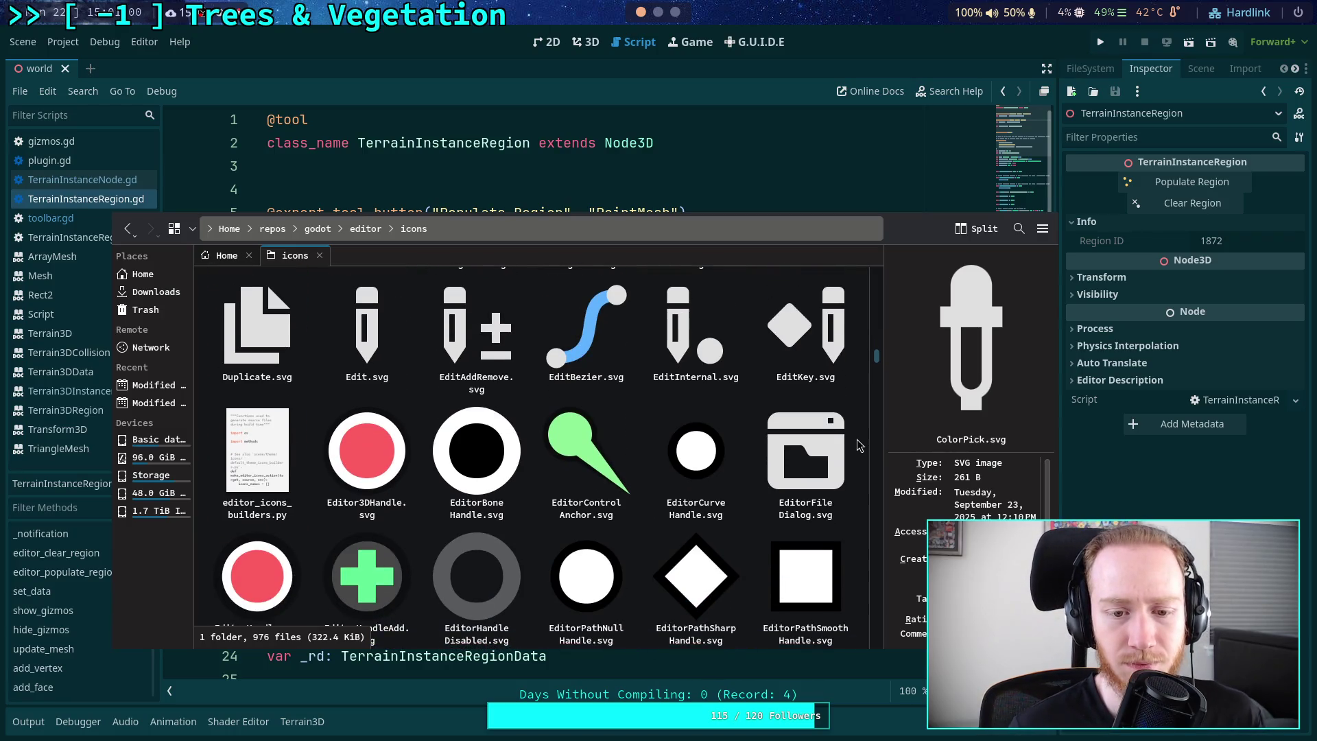
{"action": "scroll", "coordinate": [858, 440], "scroll_direction": "down", "scroll_amount": 5}
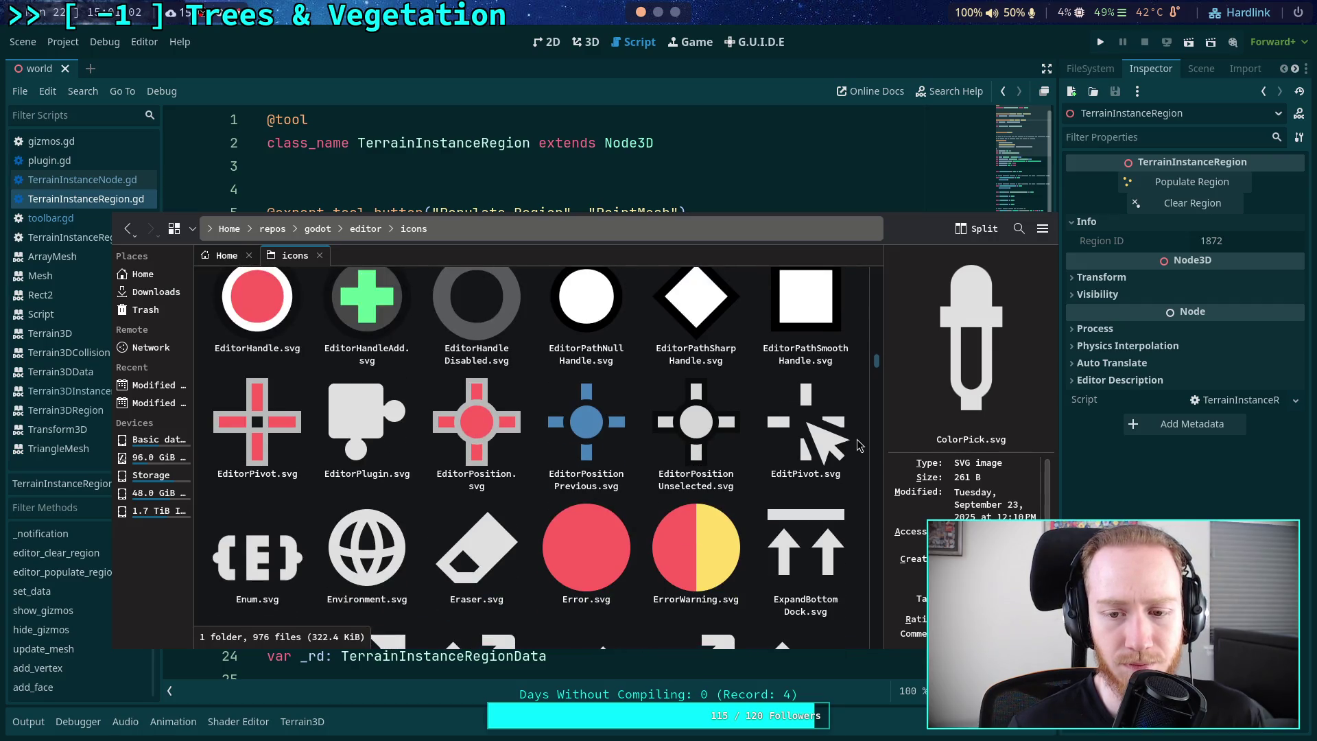
{"action": "scroll", "coordinate": [858, 439], "scroll_direction": "down", "scroll_amount": 3}
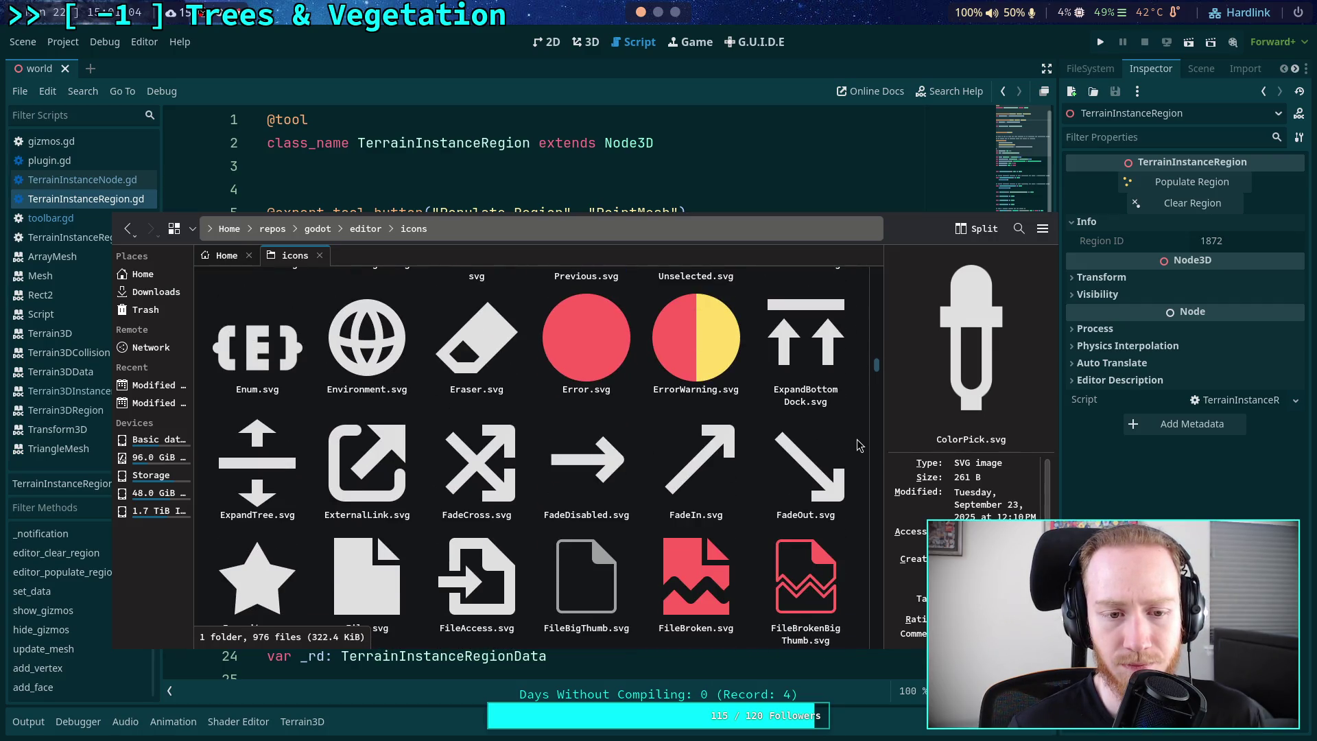
{"action": "scroll", "coordinate": [858, 439], "scroll_direction": "down", "scroll_amount": 1}
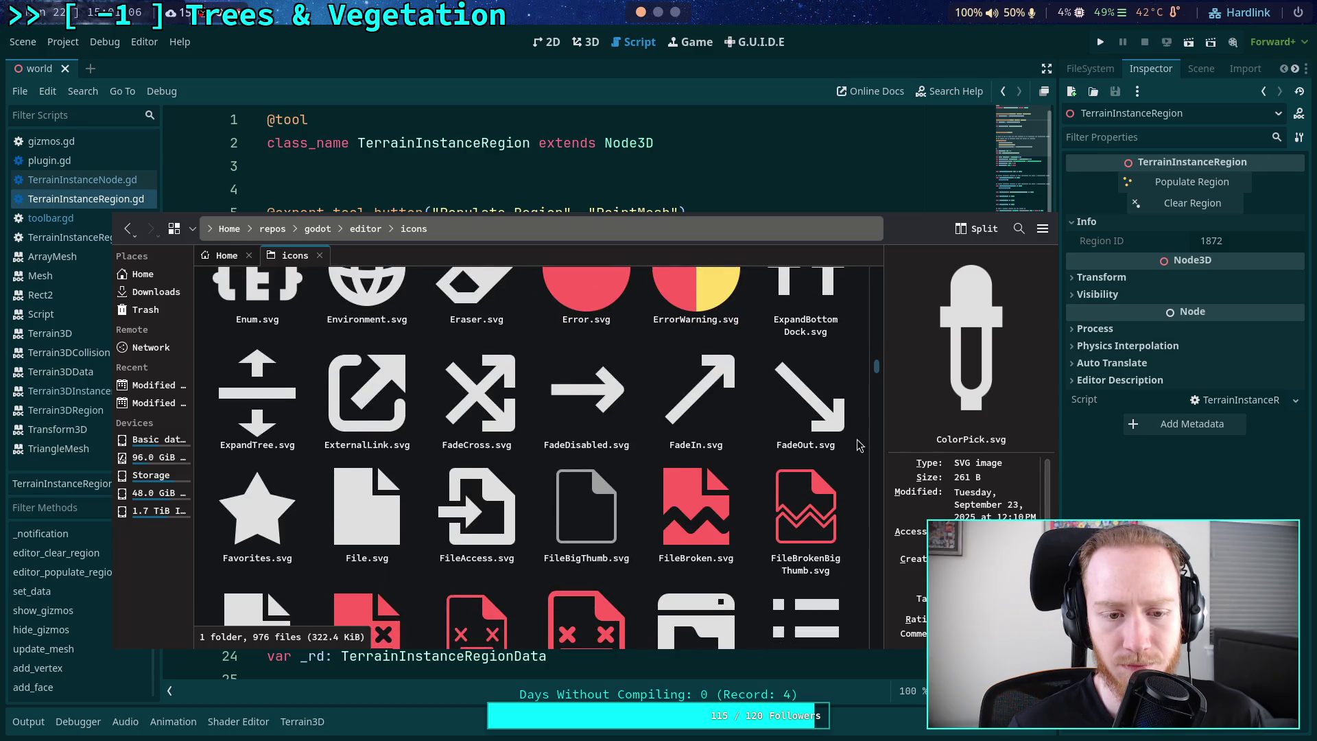
{"action": "scroll", "coordinate": [858, 439], "scroll_direction": "down", "scroll_amount": 3}
{"action": "scroll", "coordinate": [857, 439], "scroll_direction": "down", "scroll_amount": 2}
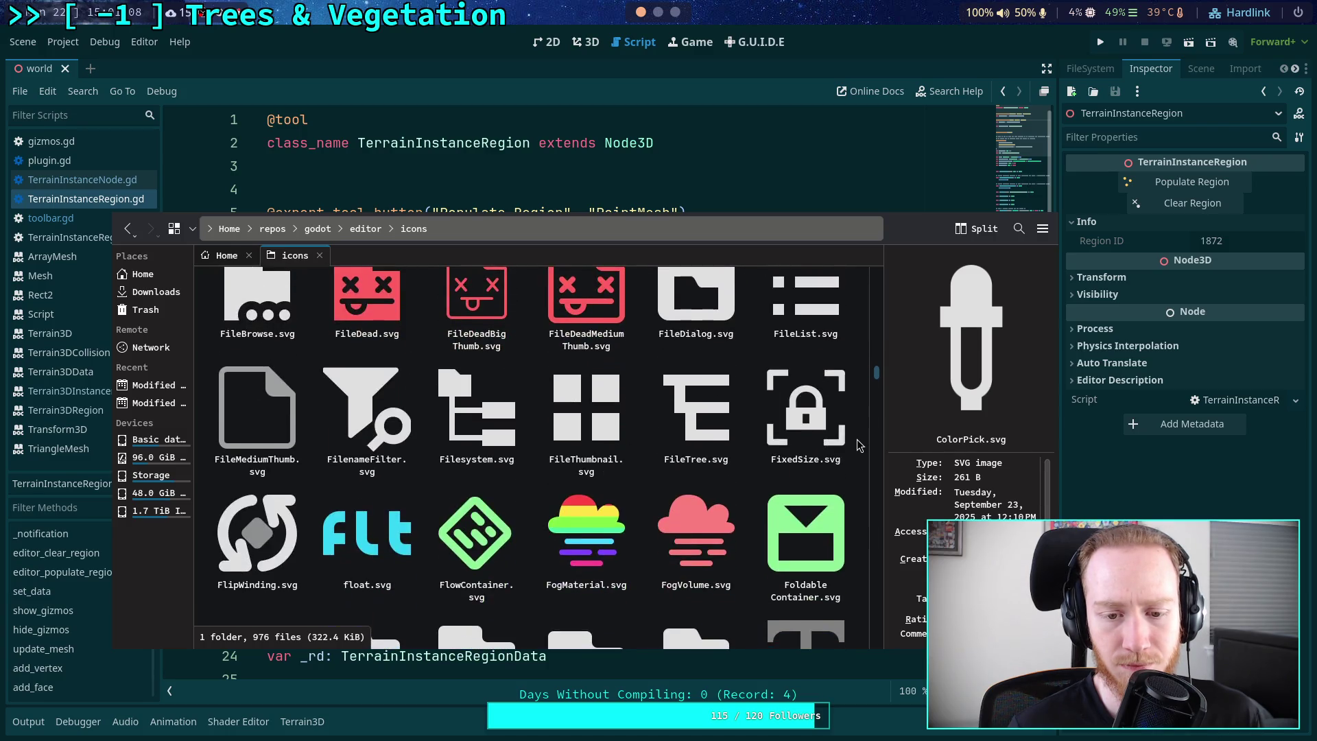
{"action": "scroll", "coordinate": [857, 439], "scroll_direction": "down", "scroll_amount": 8}
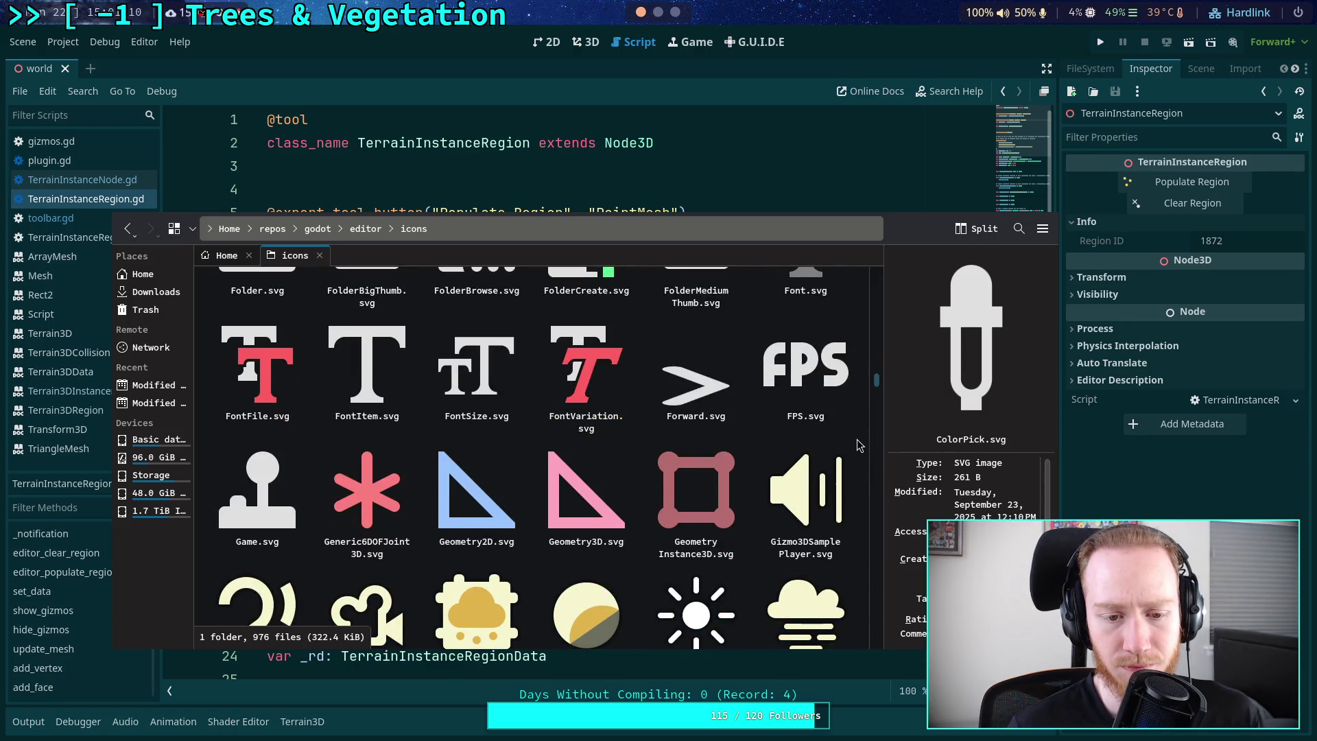
{"action": "scroll", "coordinate": [858, 439], "scroll_direction": "down", "scroll_amount": 2}
{"action": "scroll", "coordinate": [858, 439], "scroll_direction": "up", "scroll_amount": 1}
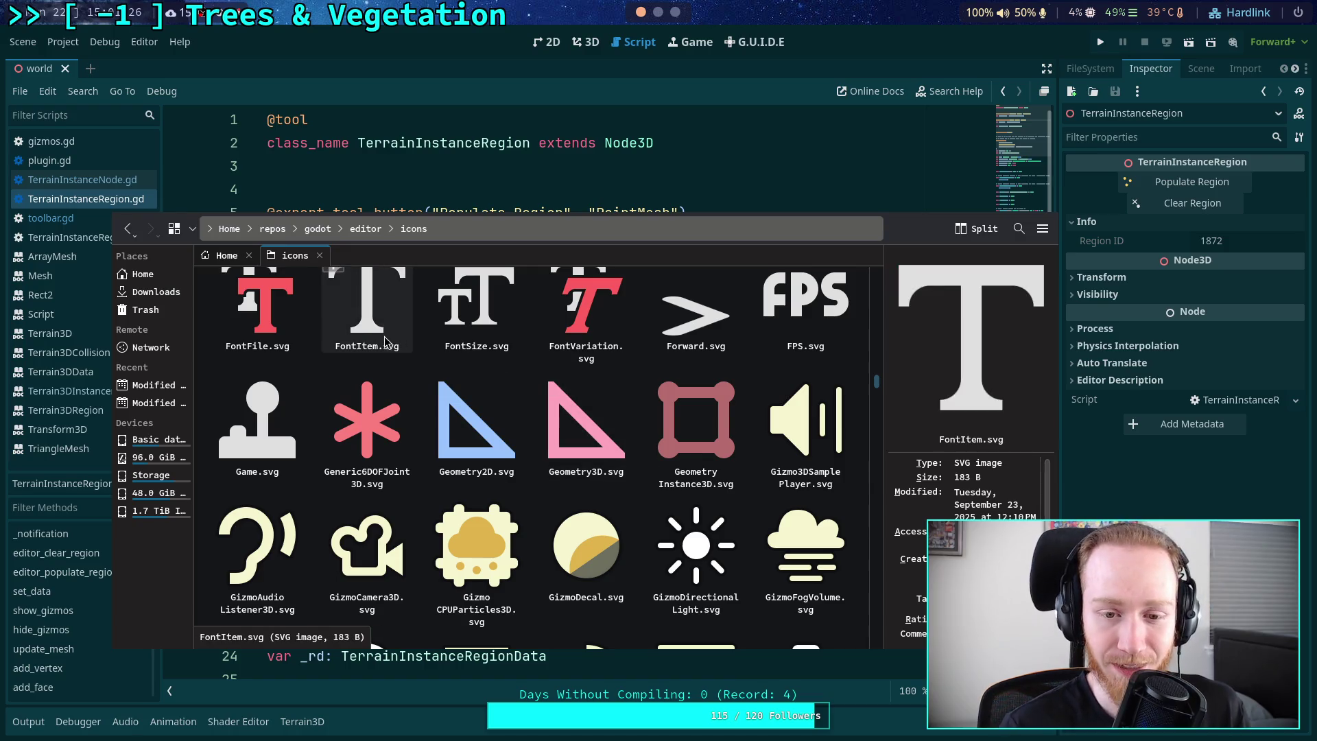
{"action": "left_click_drag", "start_coordinate": [386, 341], "coordinate": [359, 492]}
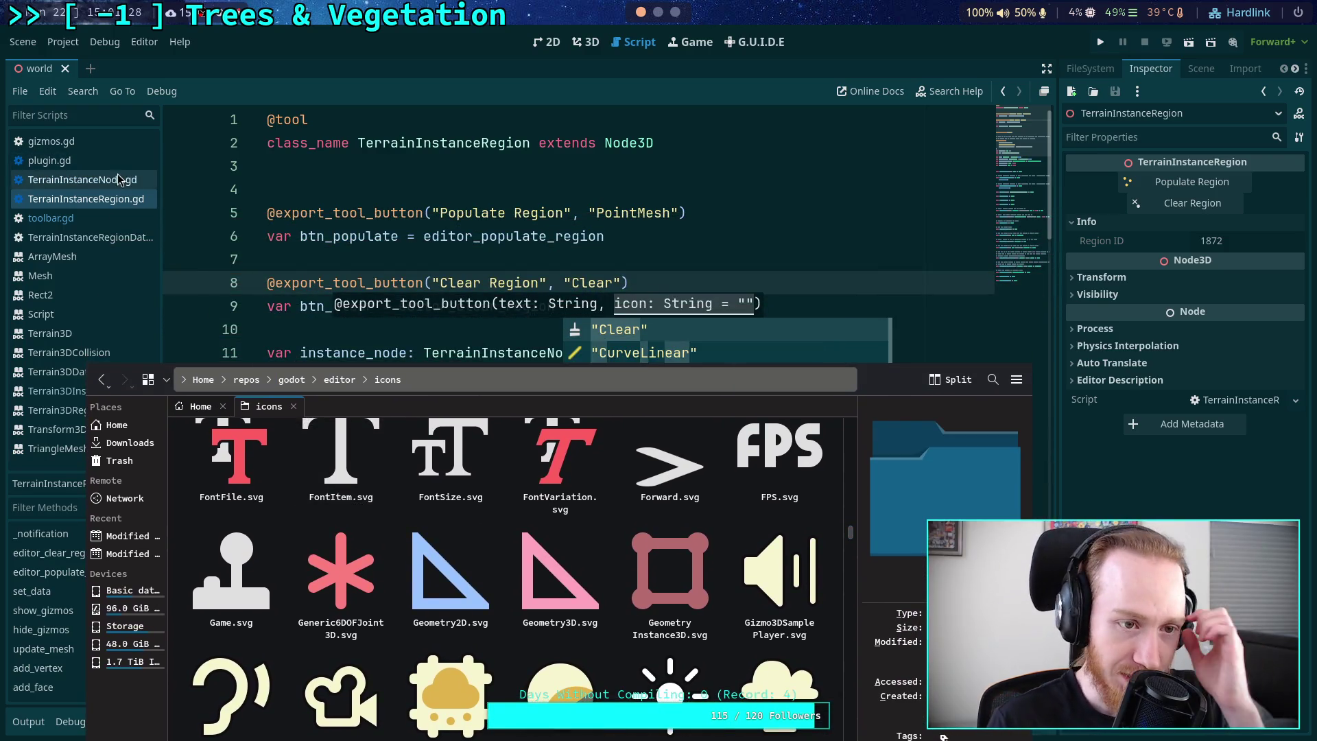
- In toolbar.gd line 70, replace the Remove Triangle button's Eraser icon with 'Geametry3D'
{"action": "left_click", "coordinate": [119, 179]}
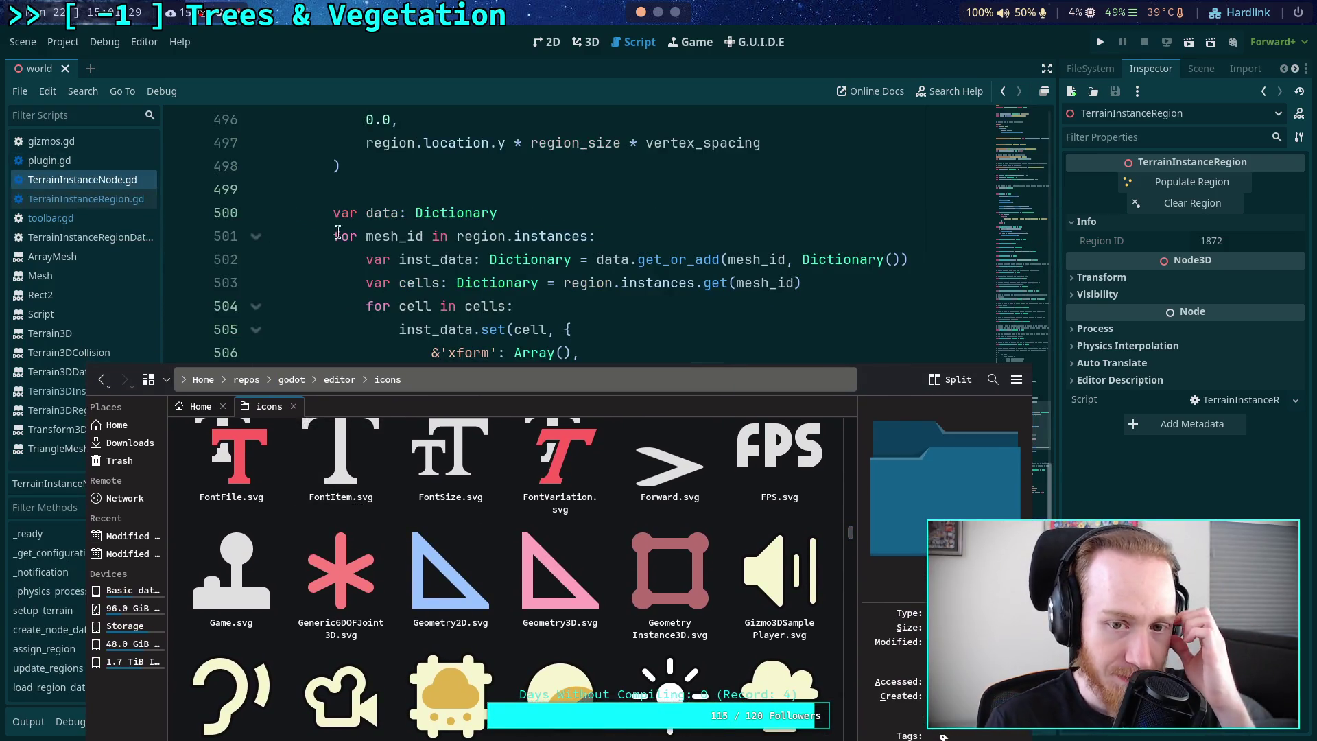
{"action": "left_click", "coordinate": [78, 218]}
{"action": "scroll", "coordinate": [714, 268], "scroll_direction": "up", "scroll_amount": 1}
{"action": "scroll", "coordinate": [711, 268], "scroll_direction": "down", "scroll_amount": 2}
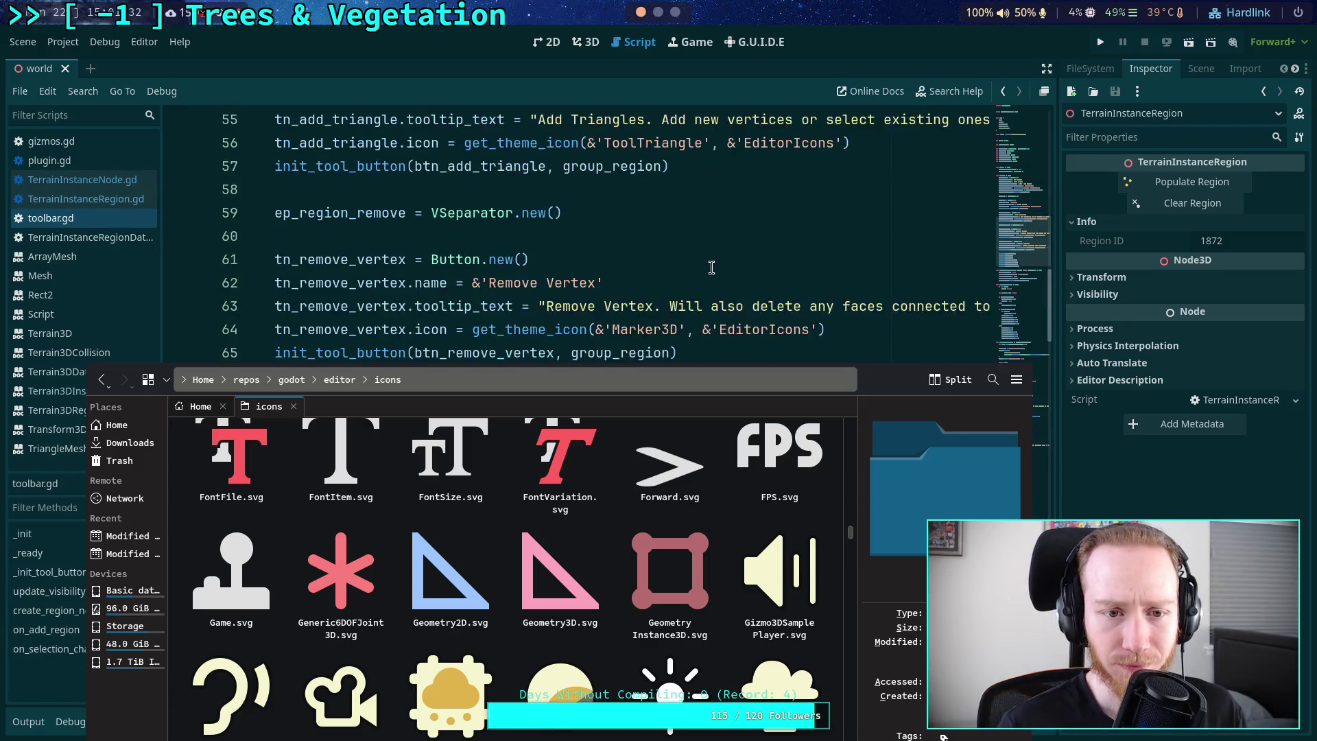
{"action": "scroll", "coordinate": [711, 268], "scroll_direction": "down", "scroll_amount": 1}
{"action": "scroll", "coordinate": [739, 317], "scroll_direction": "down", "scroll_amount": 1}
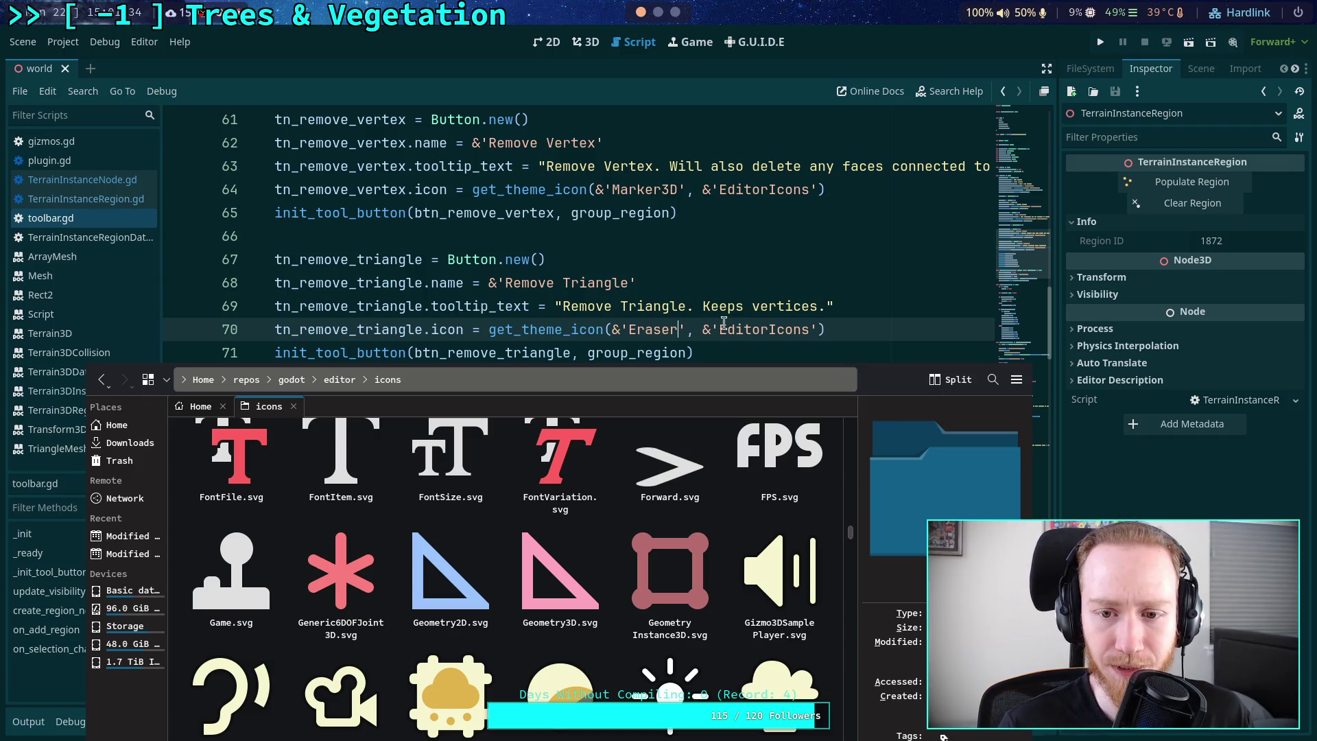
{"action": "double_click", "coordinate": [678, 331]}
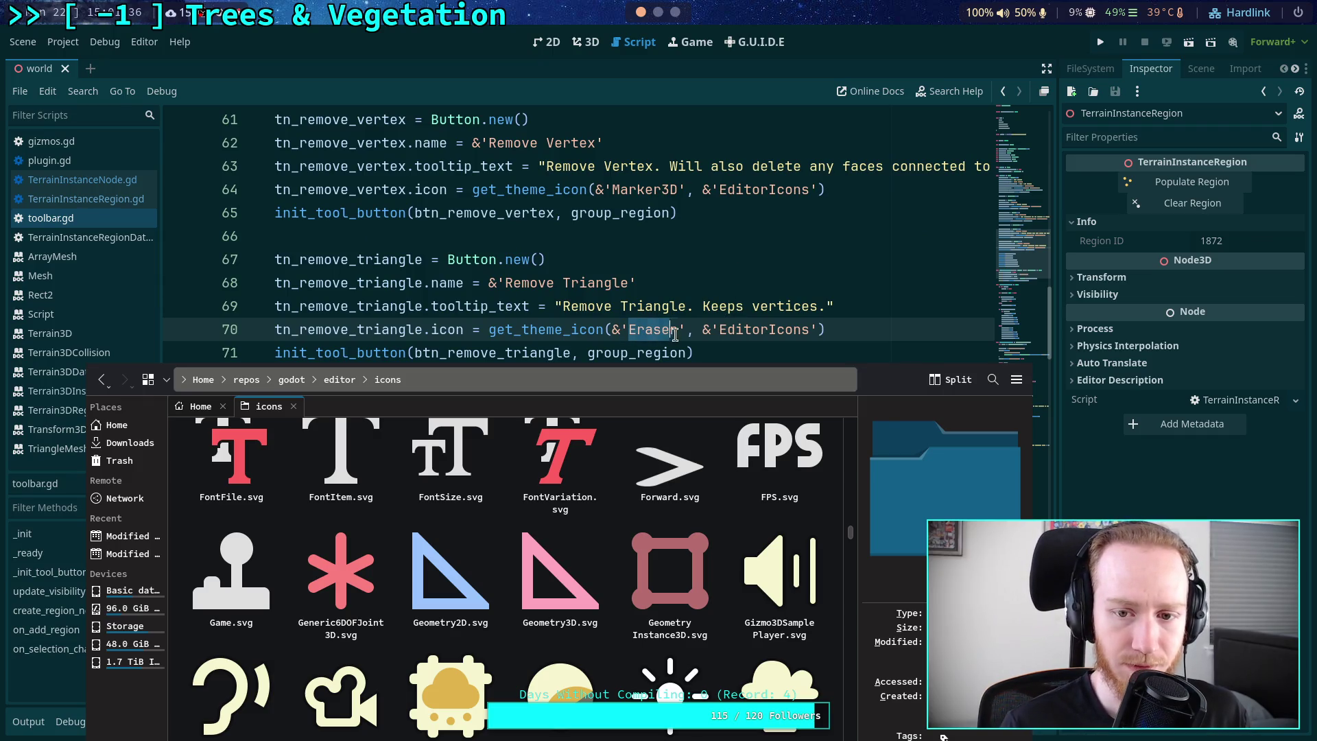
{"action": "type", "text": "Geametry3D"}
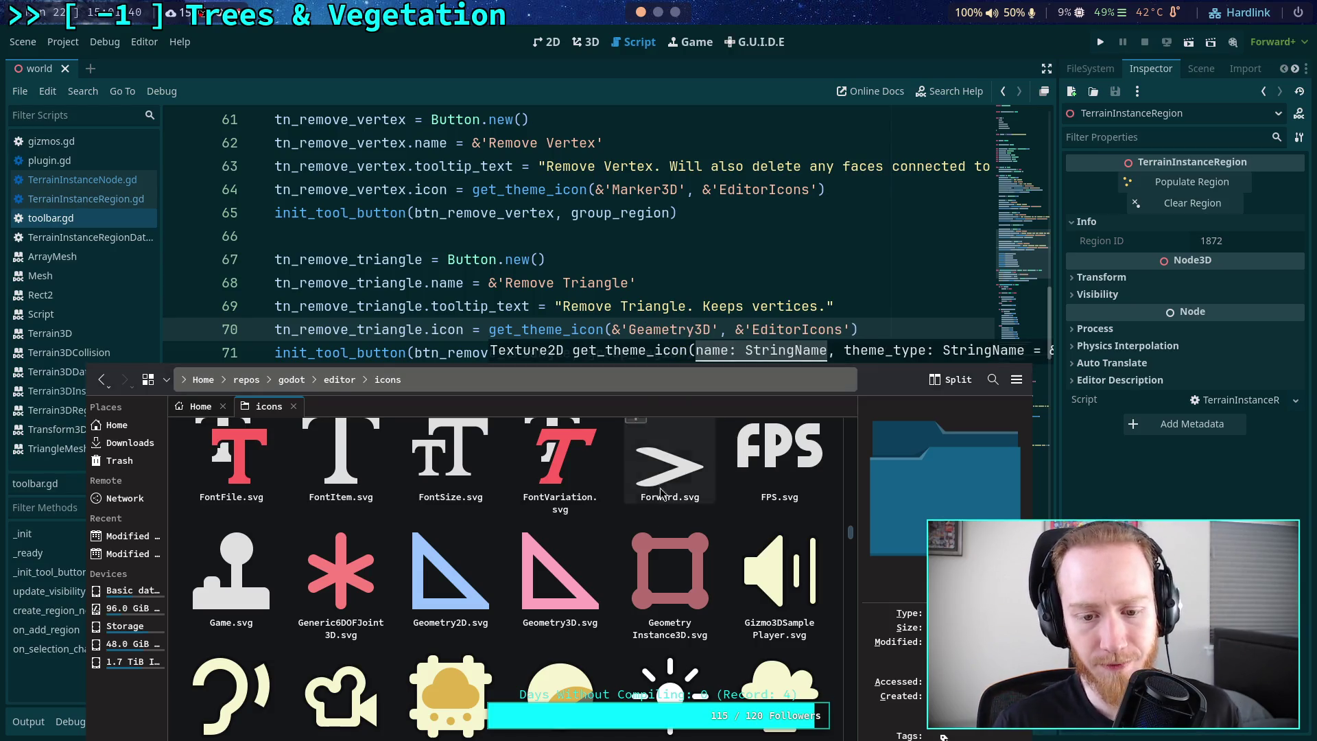
{"action": "left_click_drag", "start_coordinate": [670, 575], "coordinate": [656, 439]}
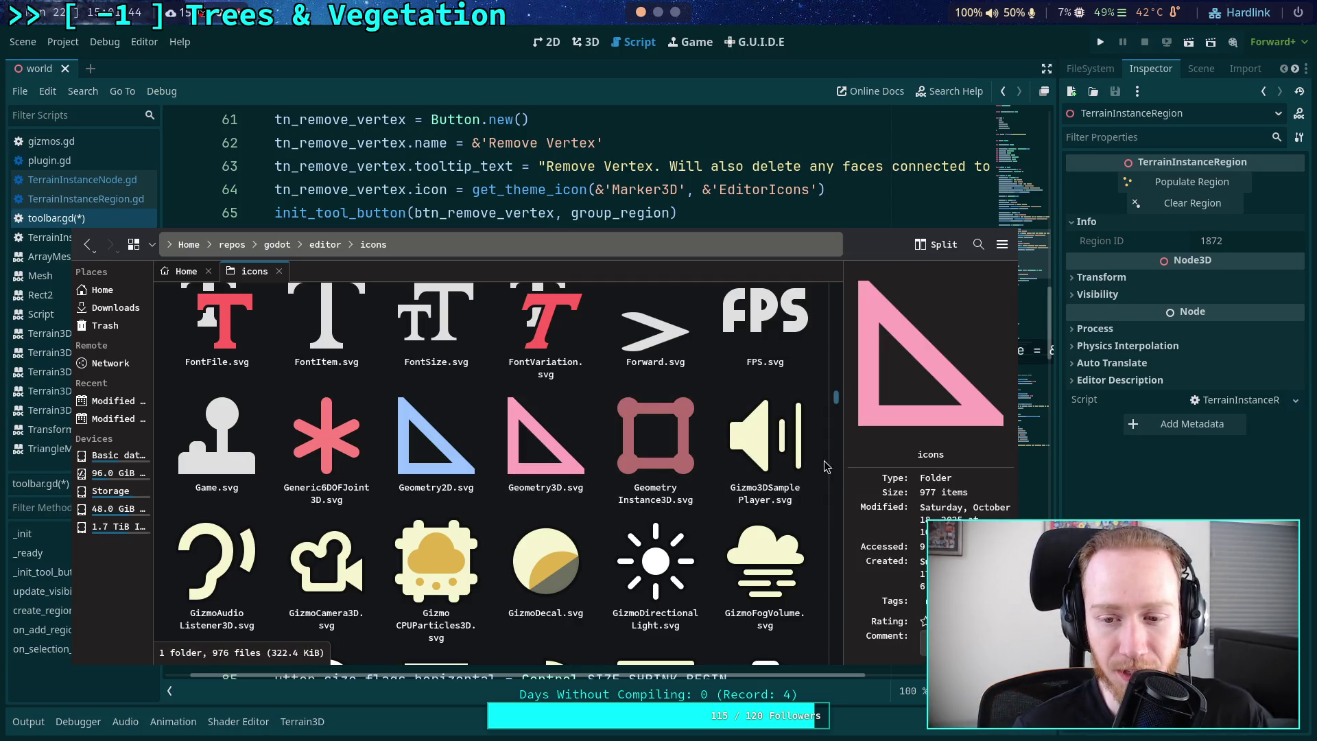
- Scroll through the godot/editor/icons folder in Dolphin to find and preview MeshInstance3D.svg
{"action": "scroll", "coordinate": [823, 461], "scroll_direction": "down", "scroll_amount": 3}
{"action": "scroll", "coordinate": [819, 462], "scroll_direction": "down", "scroll_amount": 3}
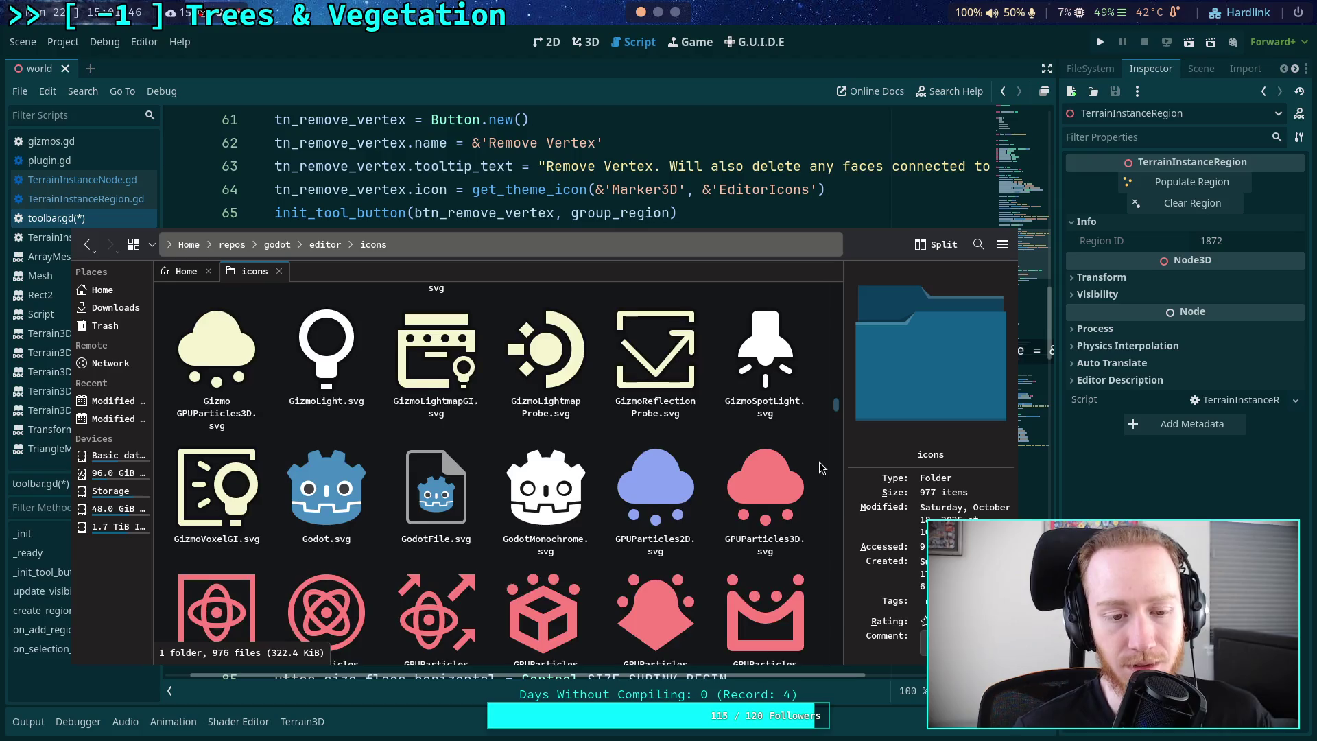
{"action": "scroll", "coordinate": [821, 465], "scroll_direction": "down", "scroll_amount": 3}
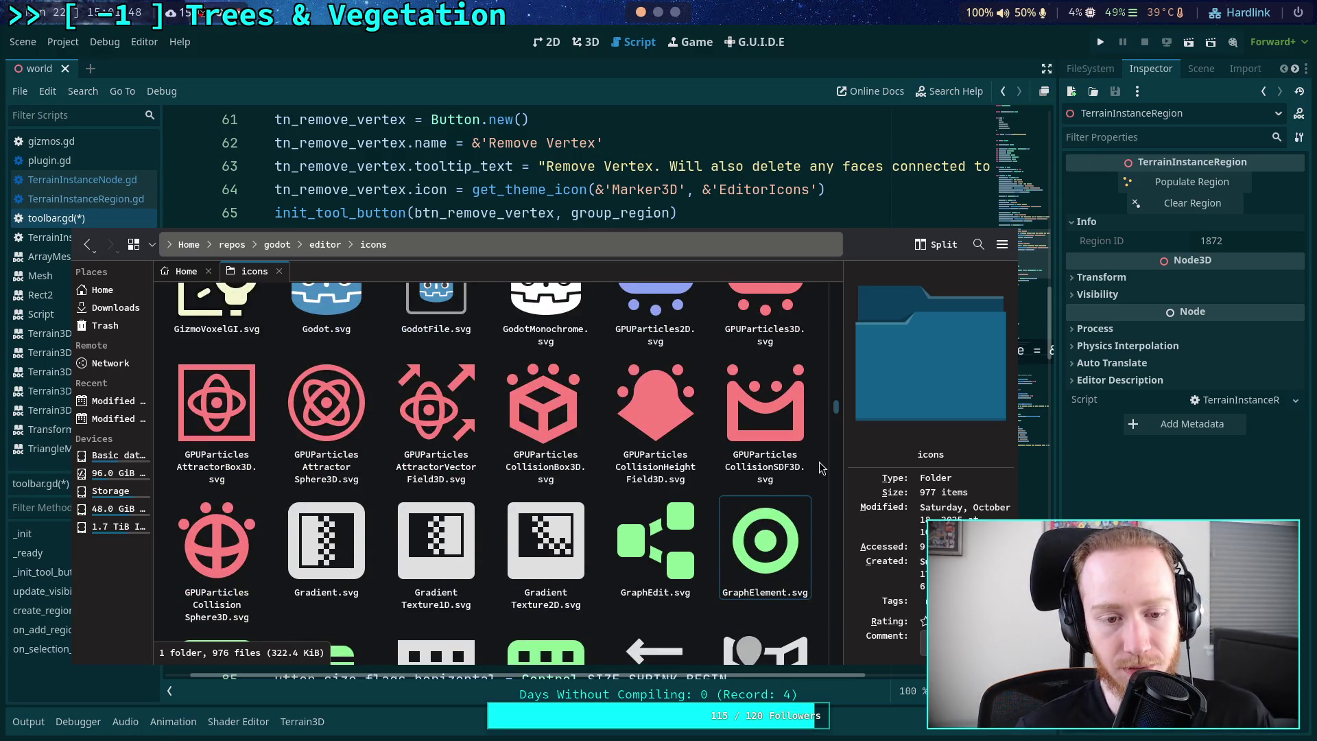
{"action": "scroll", "coordinate": [820, 466], "scroll_direction": "down", "scroll_amount": 5}
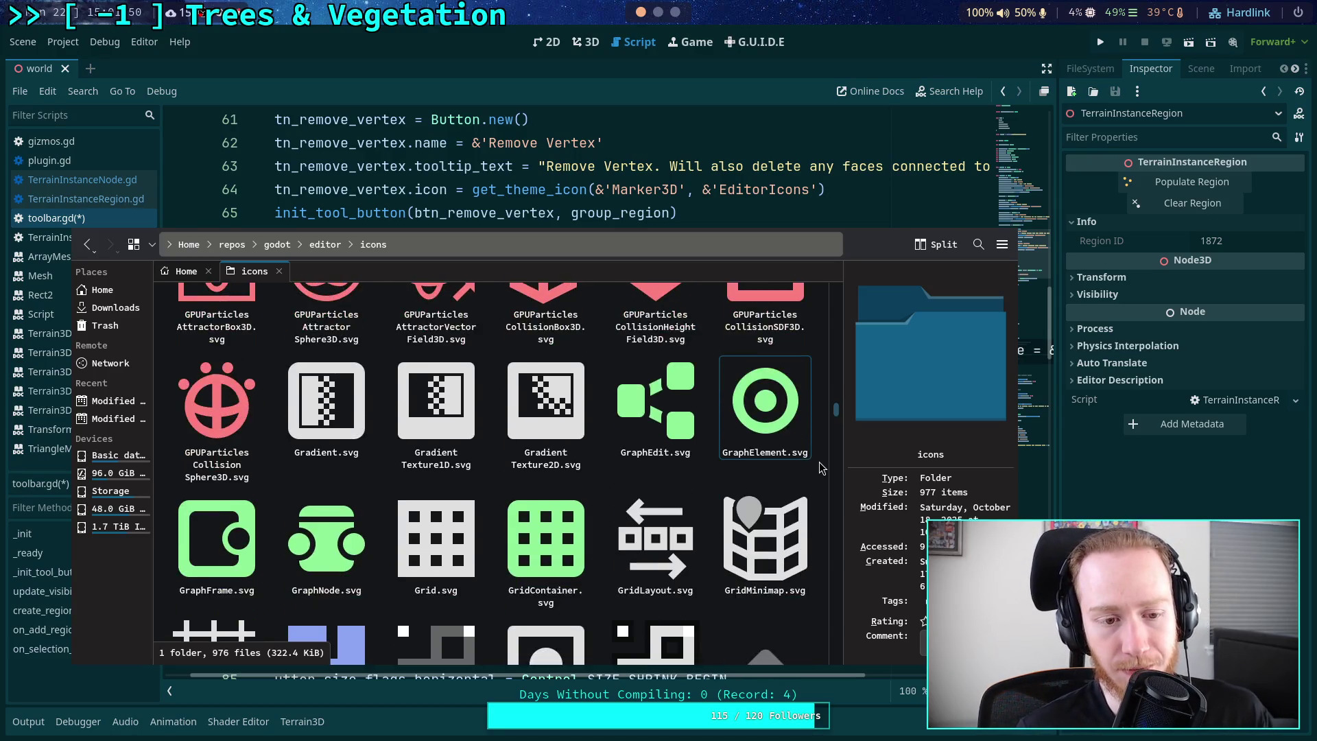
{"action": "scroll", "coordinate": [820, 462], "scroll_direction": "down", "scroll_amount": 10}
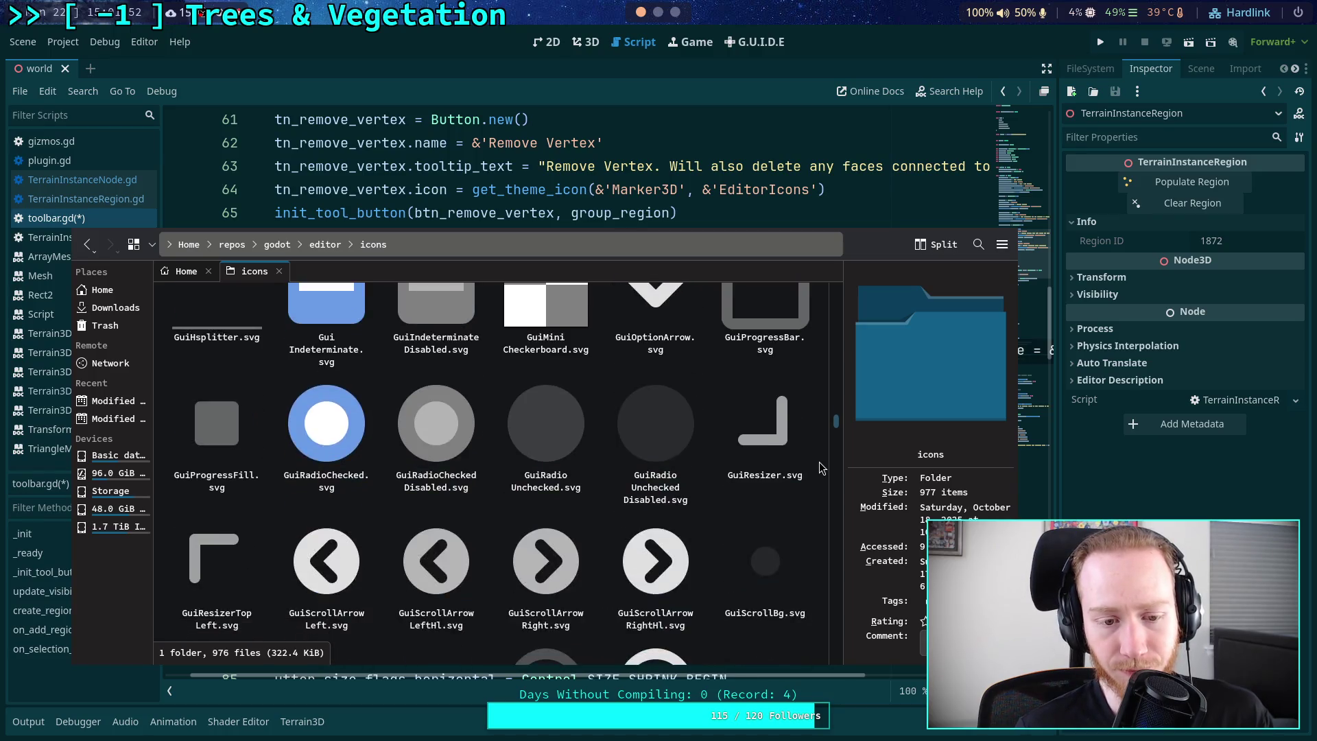
{"action": "scroll", "coordinate": [819, 464], "scroll_direction": "down", "scroll_amount": 10}
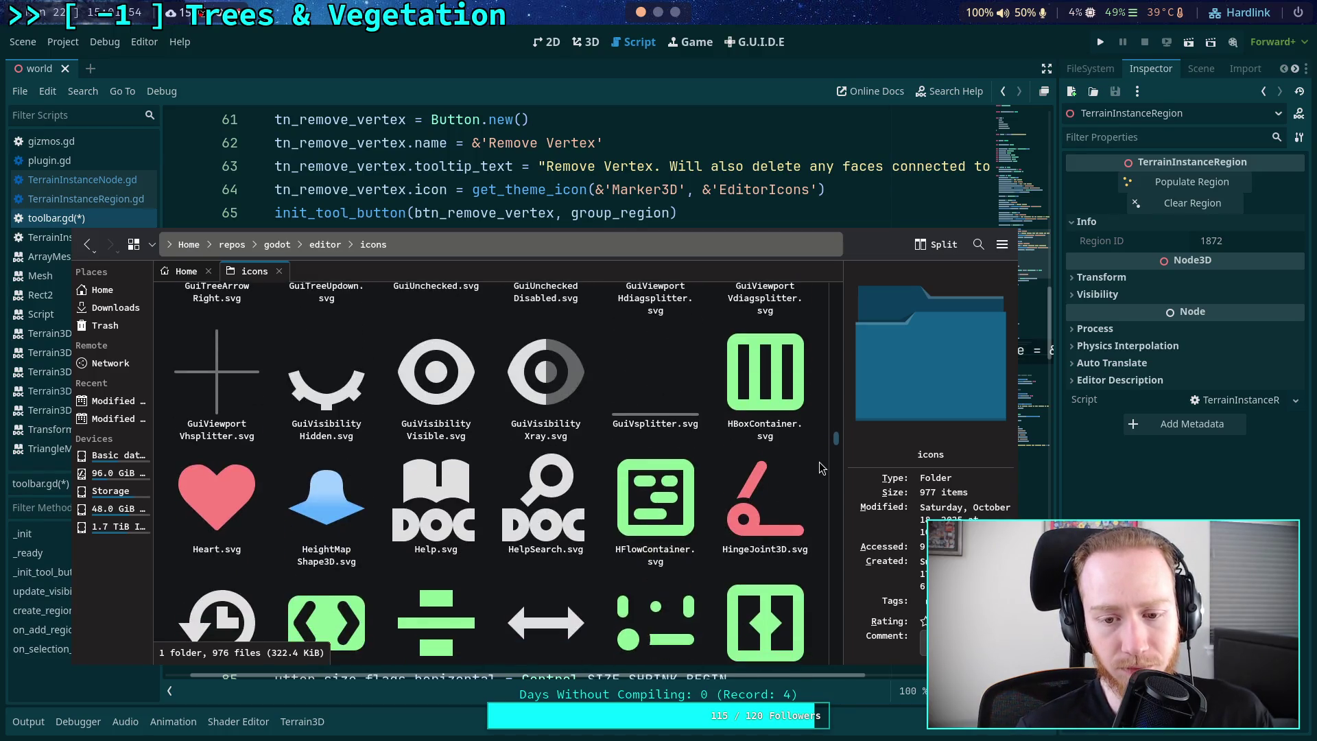
{"action": "scroll", "coordinate": [821, 468], "scroll_direction": "down", "scroll_amount": 5}
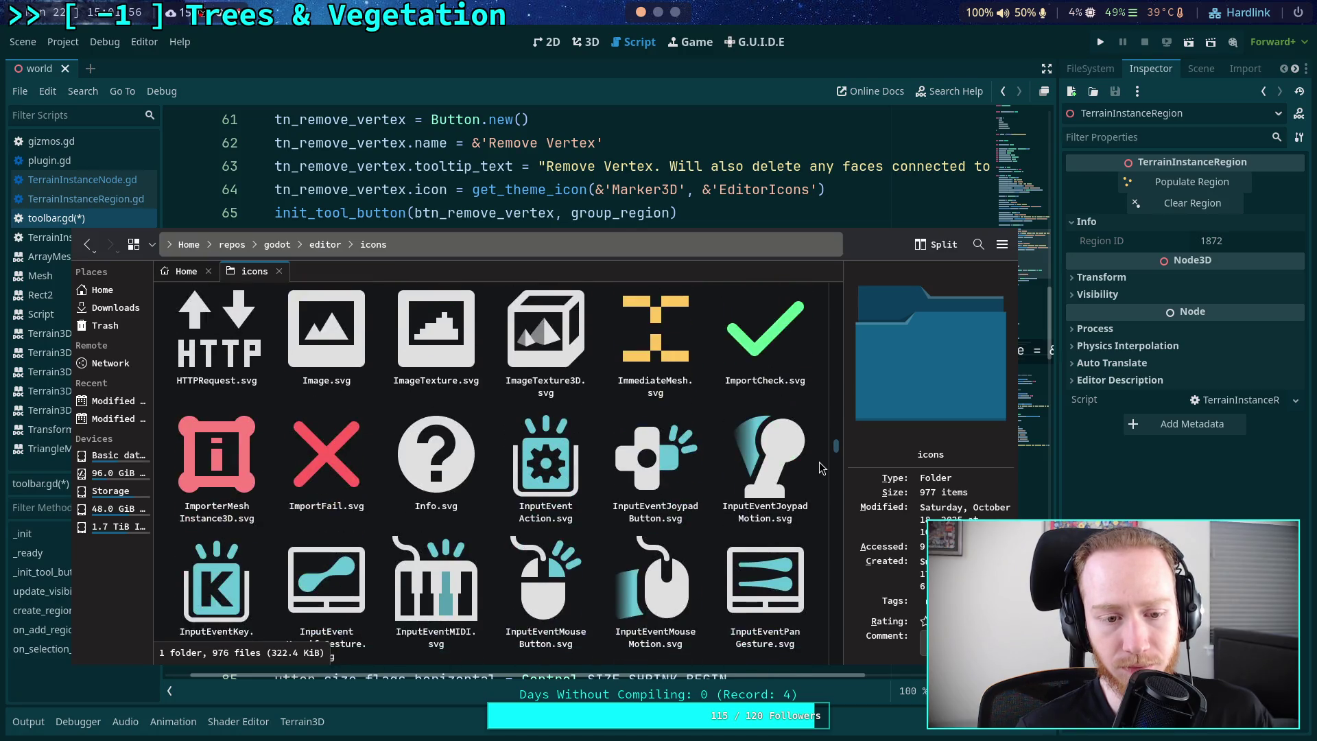
{"action": "scroll", "coordinate": [823, 469], "scroll_direction": "up", "scroll_amount": 1}
{"action": "scroll", "coordinate": [823, 468], "scroll_direction": "down", "scroll_amount": 1}
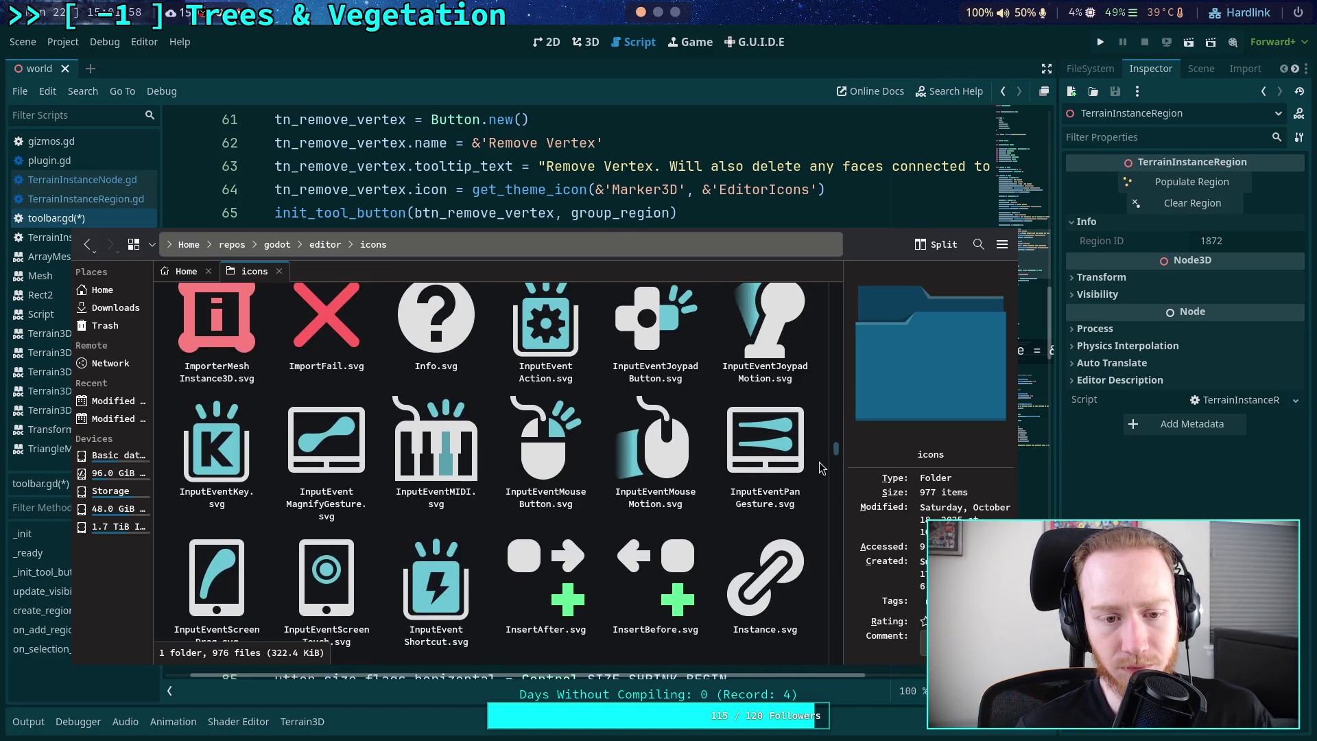
{"action": "scroll", "coordinate": [822, 468], "scroll_direction": "down", "scroll_amount": 1}
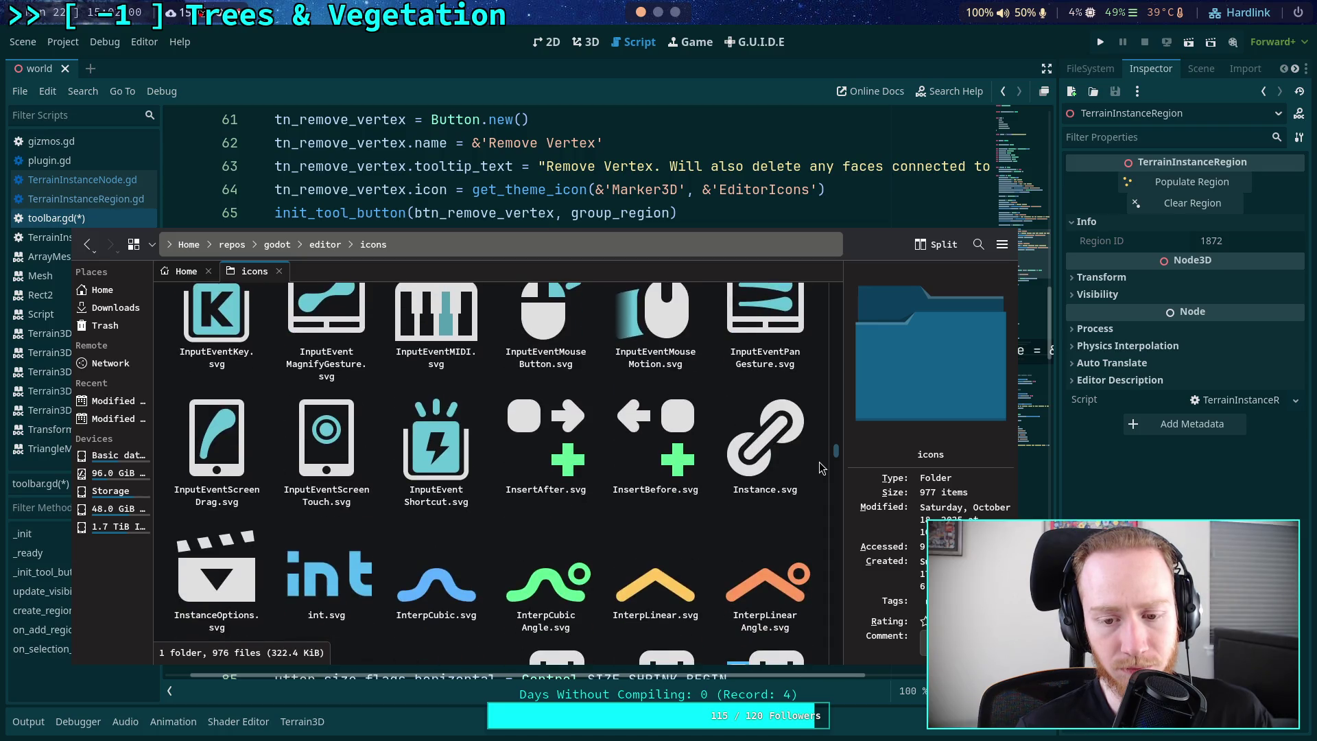
{"action": "scroll", "coordinate": [821, 468], "scroll_direction": "down", "scroll_amount": 6}
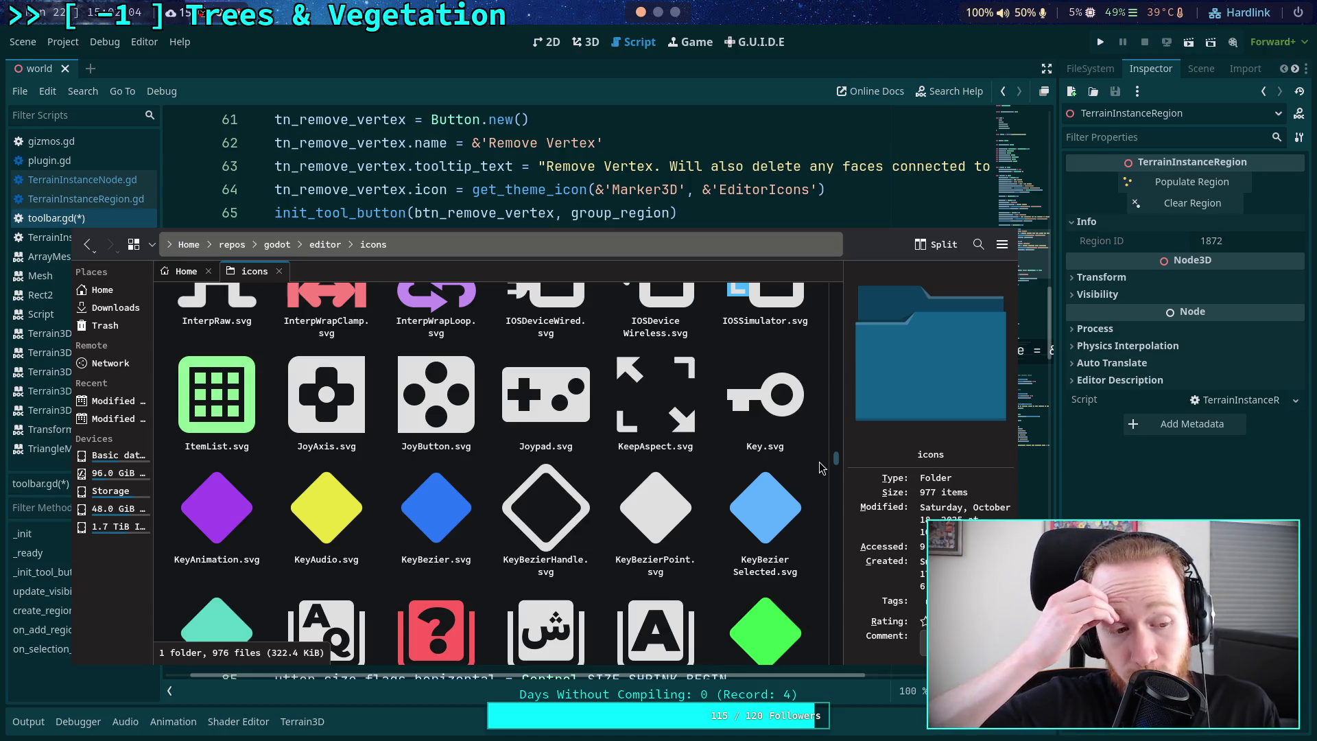
{"action": "scroll", "coordinate": [821, 468], "scroll_direction": "down", "scroll_amount": 5}
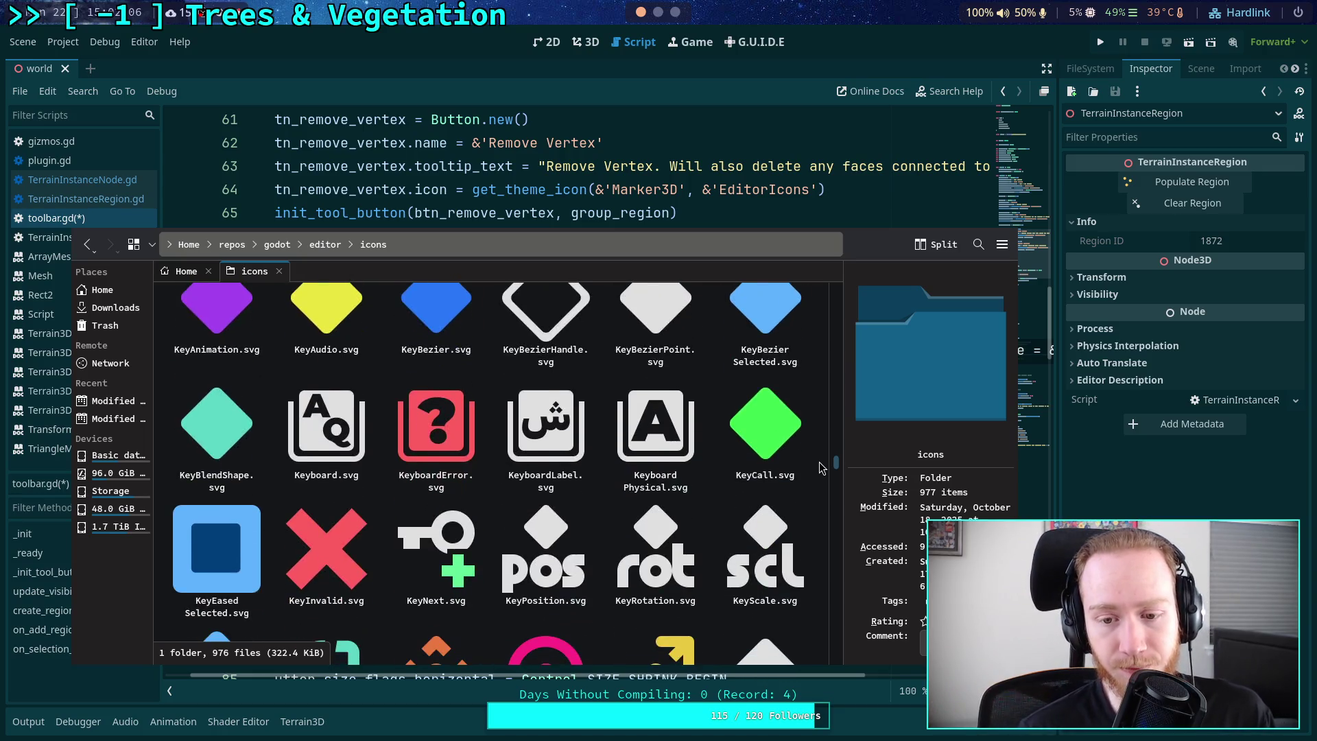
{"action": "scroll", "coordinate": [822, 468], "scroll_direction": "down", "scroll_amount": 6}
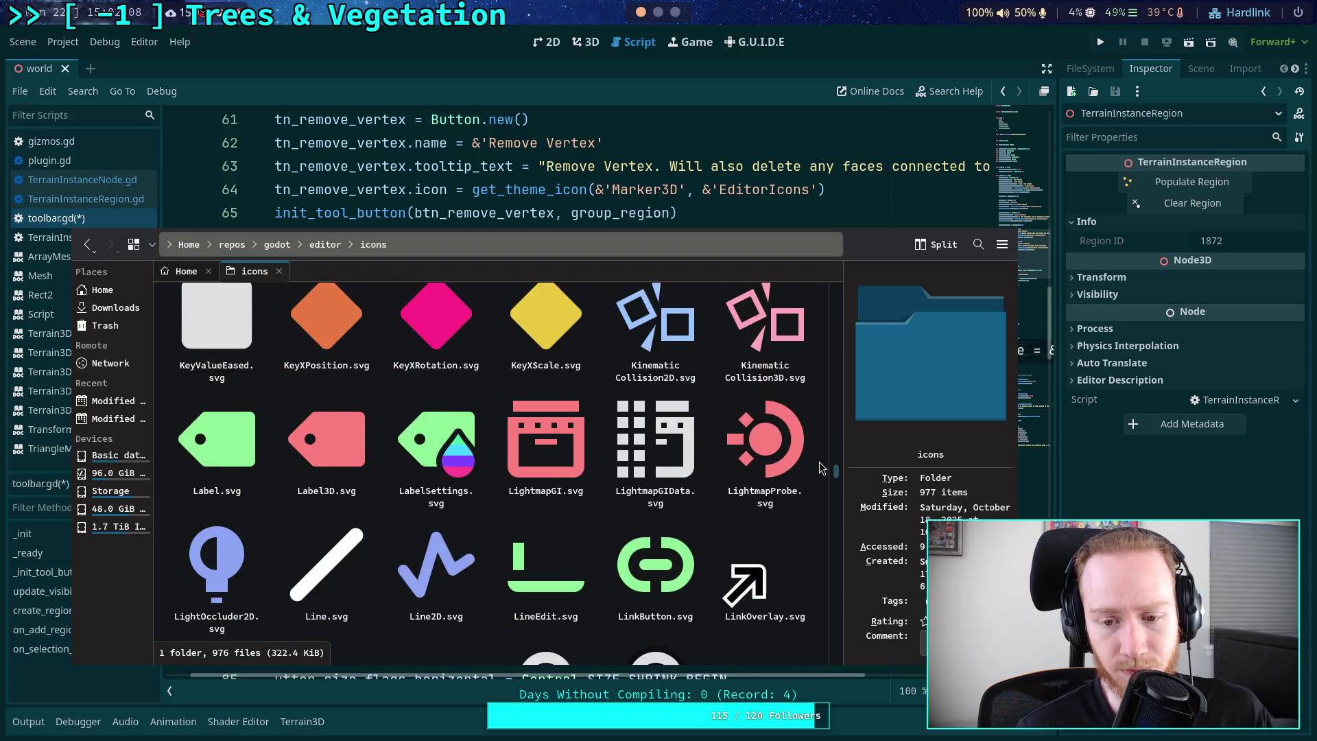
{"action": "scroll", "coordinate": [821, 468], "scroll_direction": "down", "scroll_amount": 7}
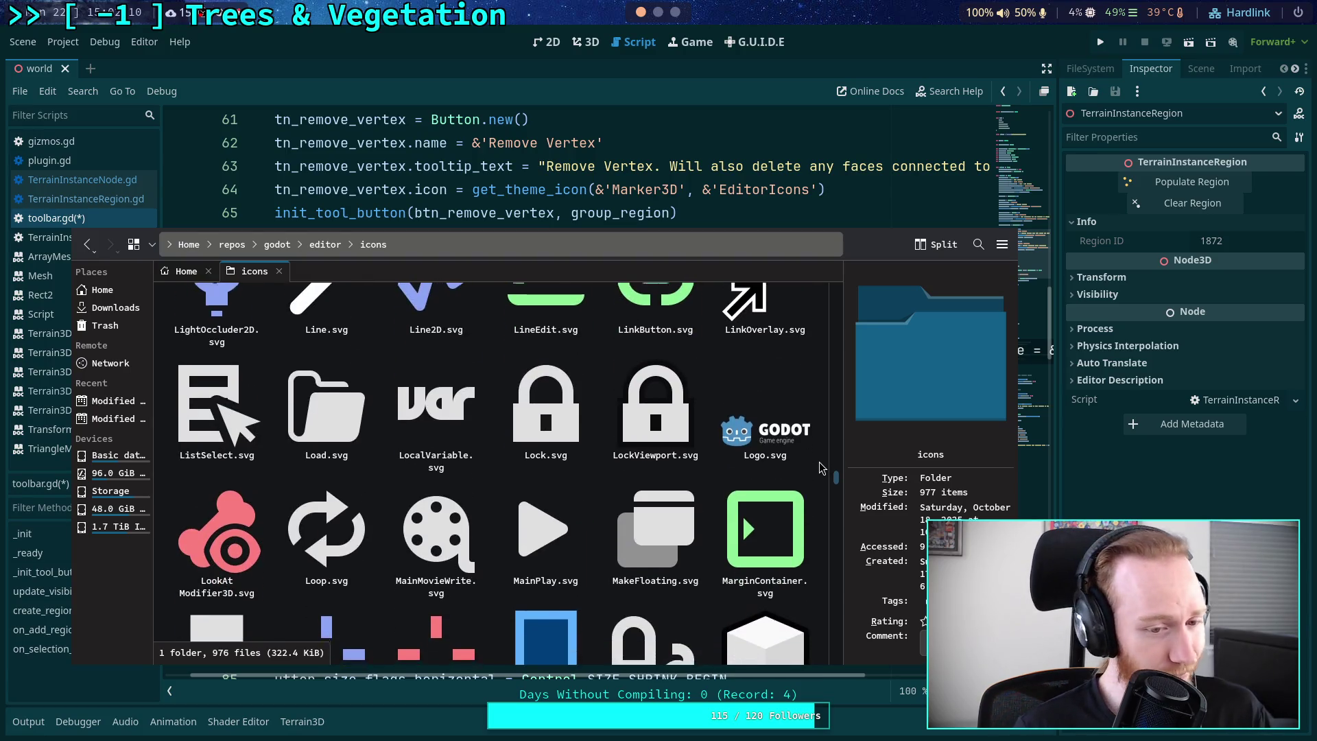
{"action": "scroll", "coordinate": [820, 463], "scroll_direction": "down", "scroll_amount": 7}
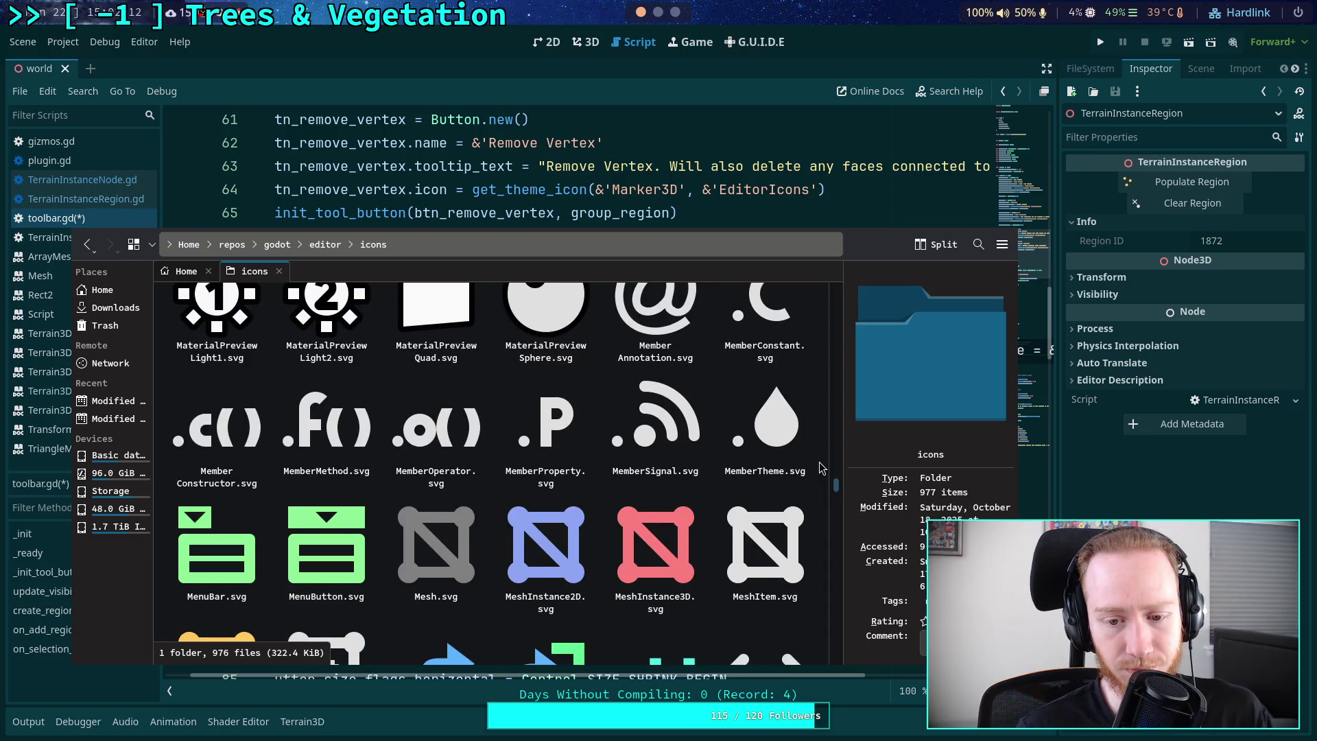
{"action": "scroll", "coordinate": [819, 462], "scroll_direction": "down", "scroll_amount": 2}
{"action": "scroll", "coordinate": [819, 462], "scroll_direction": "up", "scroll_amount": 2}
{"action": "scroll", "coordinate": [819, 462], "scroll_direction": "down", "scroll_amount": 1}
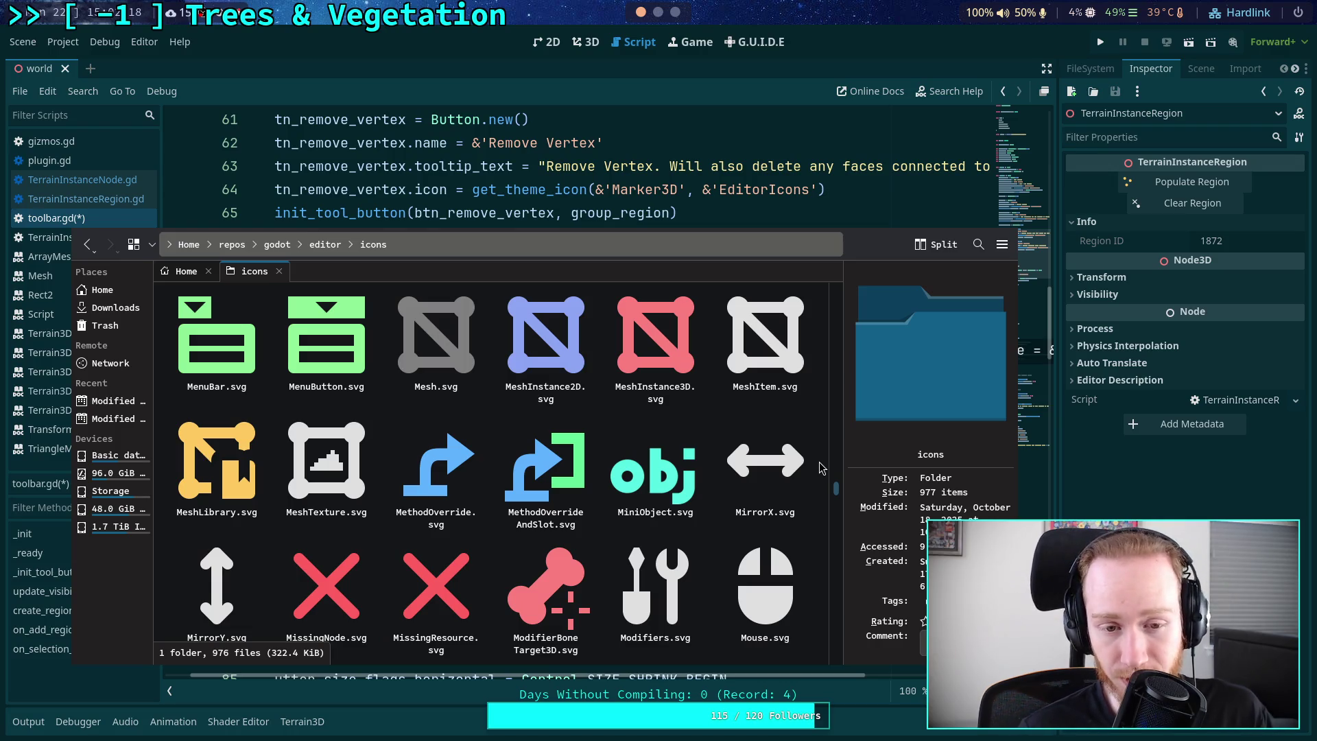
{"action": "scroll", "coordinate": [819, 463], "scroll_direction": "down", "scroll_amount": 5}
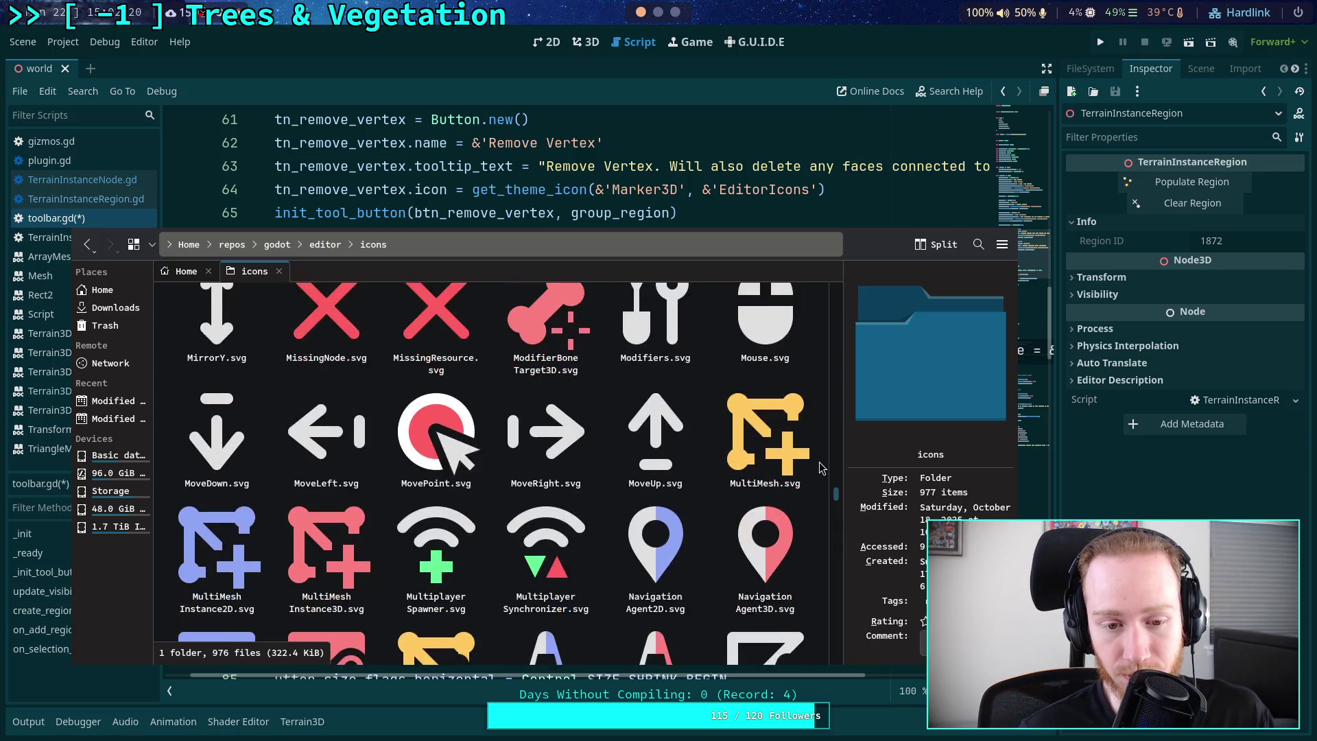
{"action": "scroll", "coordinate": [820, 462], "scroll_direction": "down", "scroll_amount": 7}
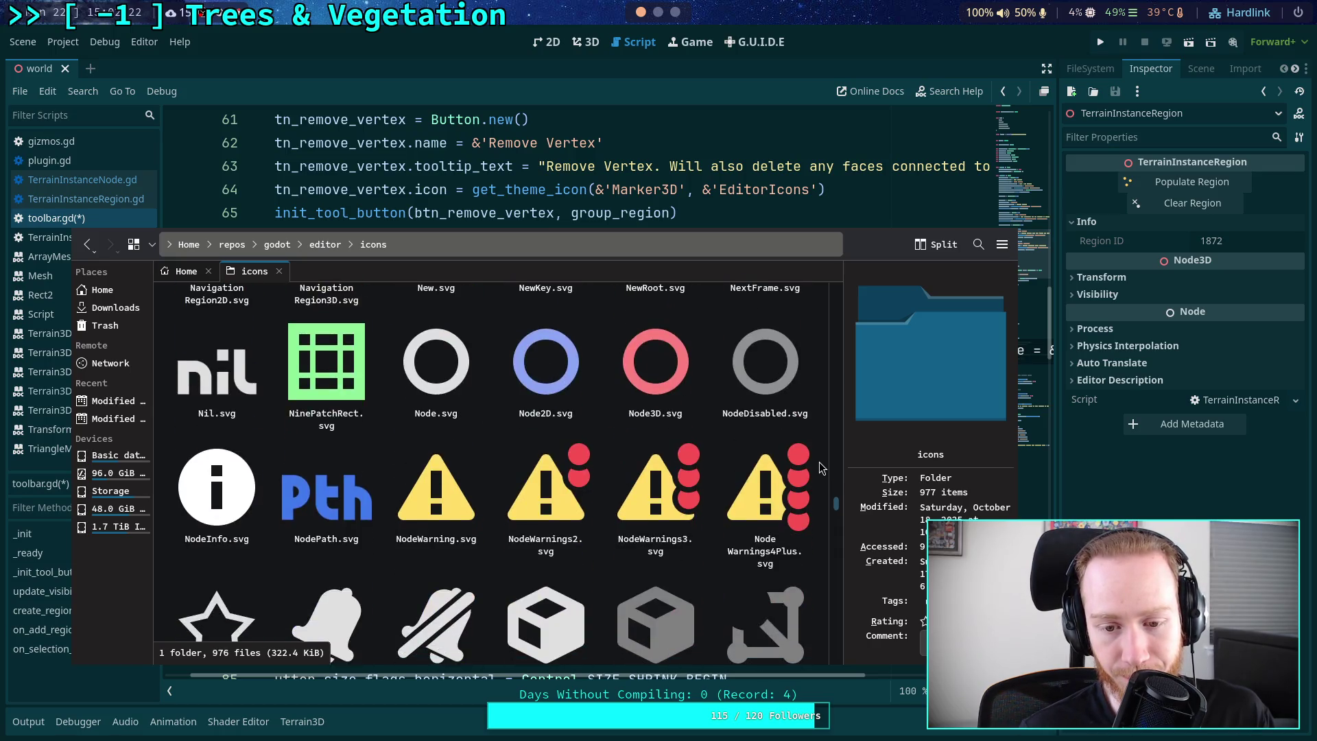
{"action": "scroll", "coordinate": [821, 467], "scroll_direction": "down", "scroll_amount": 10}
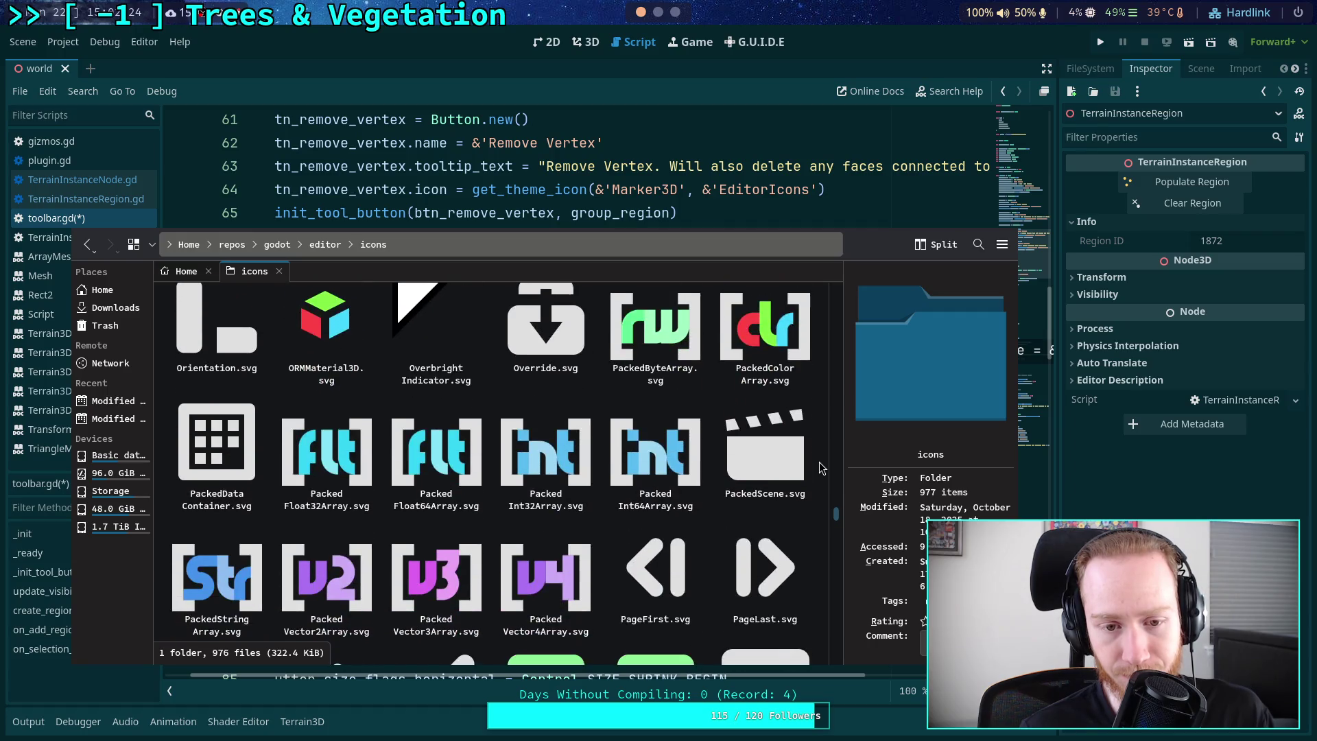
{"action": "scroll", "coordinate": [821, 467], "scroll_direction": "up", "scroll_amount": 4}
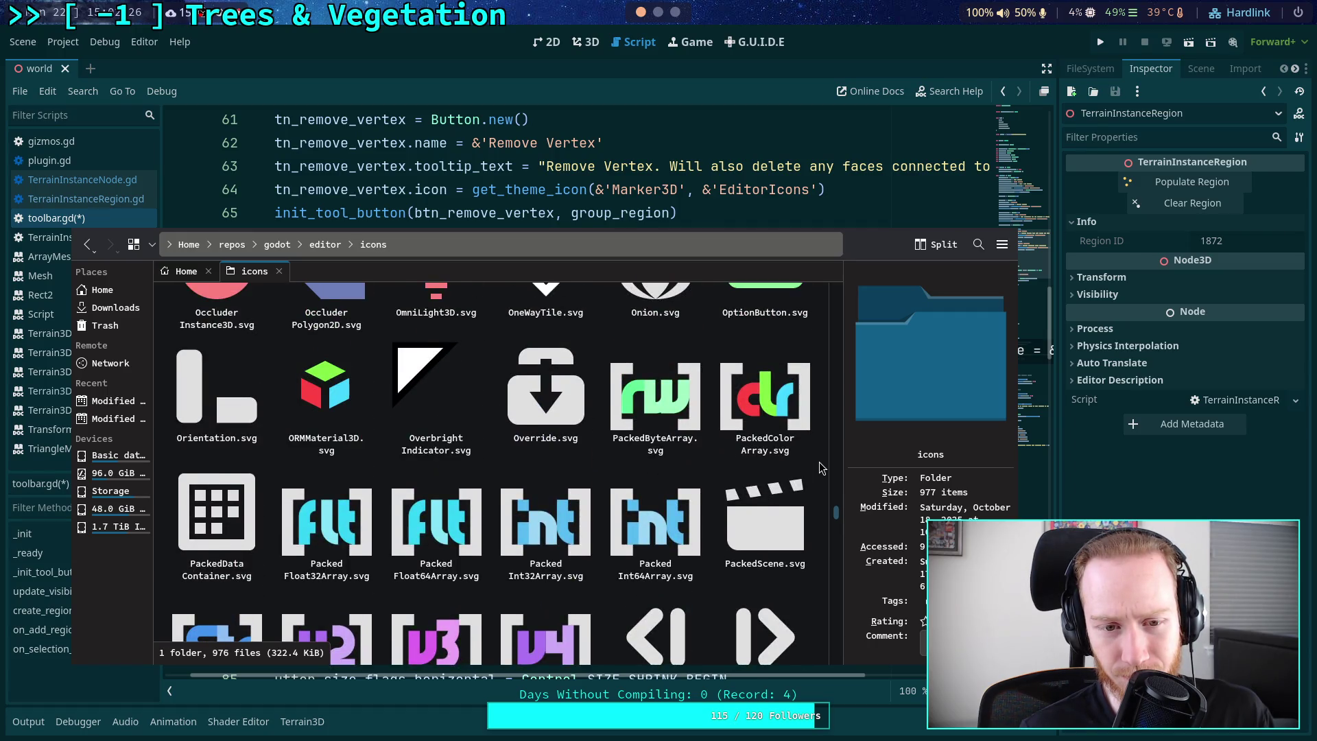
{"action": "scroll", "coordinate": [819, 463], "scroll_direction": "down", "scroll_amount": 1}
{"action": "scroll", "coordinate": [819, 462], "scroll_direction": "down", "scroll_amount": 5}
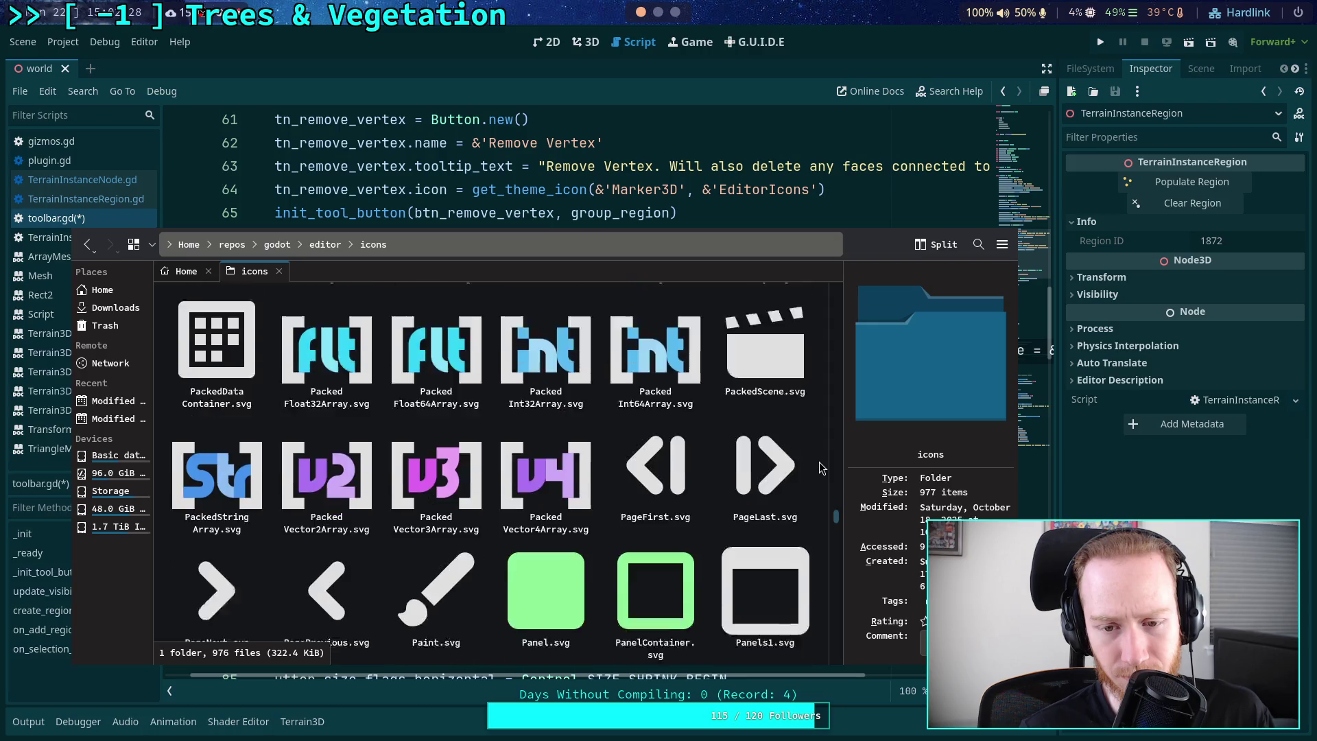
{"action": "scroll", "coordinate": [819, 462], "scroll_direction": "down", "scroll_amount": 6}
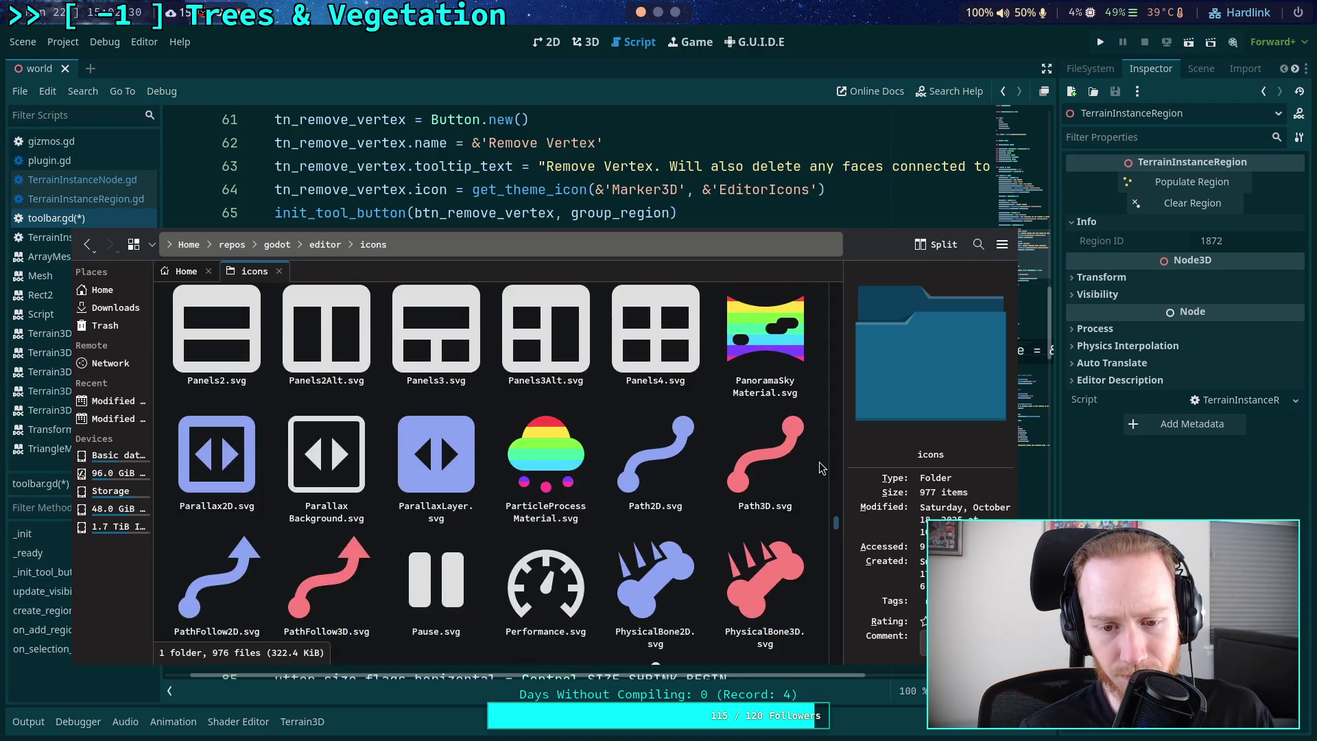
{"action": "scroll", "coordinate": [820, 463], "scroll_direction": "down", "scroll_amount": 2}
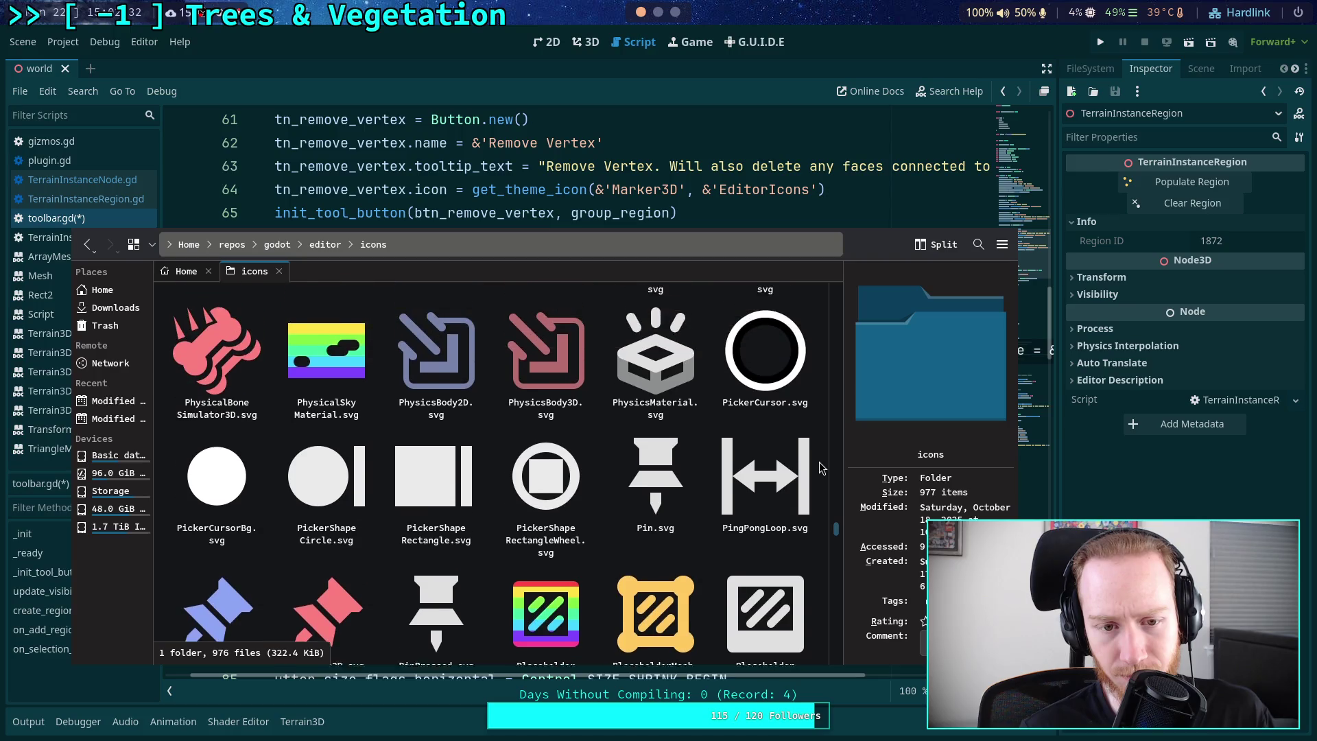
{"action": "scroll", "coordinate": [819, 462], "scroll_direction": "down", "scroll_amount": 5}
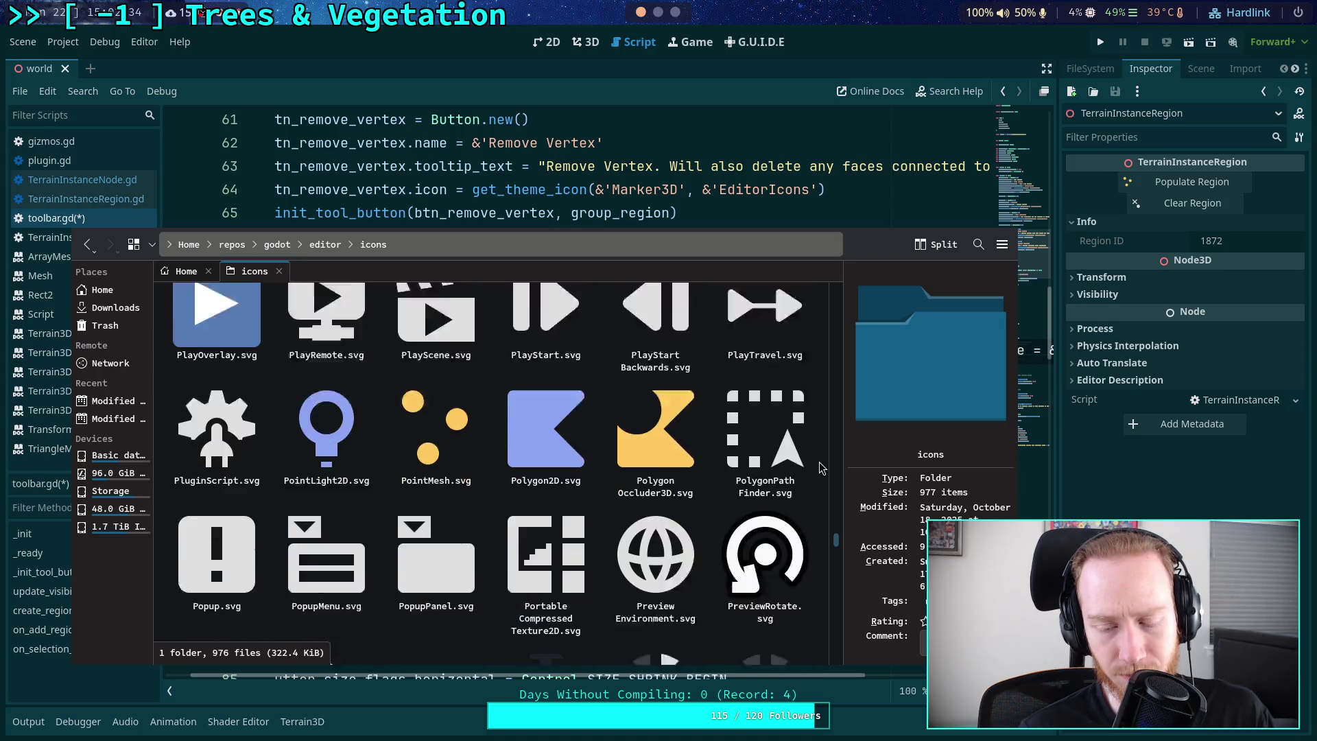
{"action": "scroll", "coordinate": [819, 463], "scroll_direction": "down", "scroll_amount": 5}
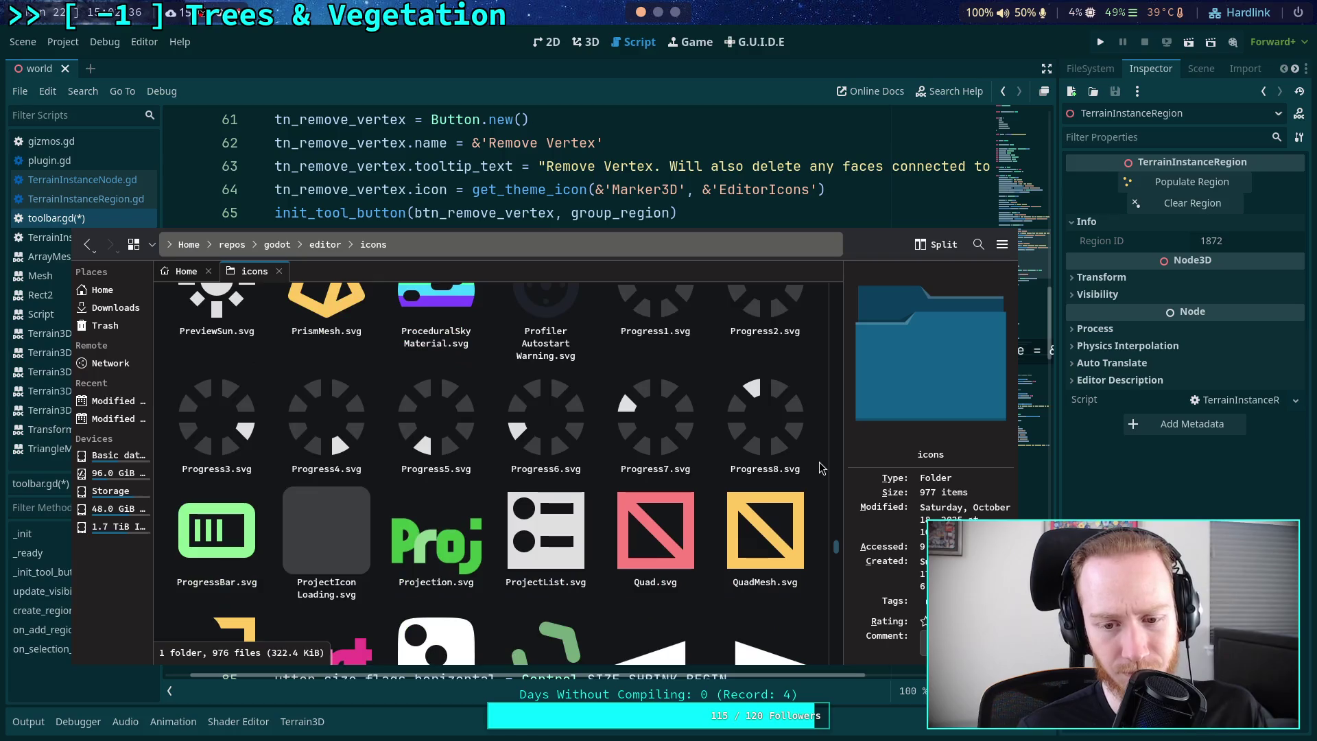
{"action": "scroll", "coordinate": [819, 463], "scroll_direction": "down", "scroll_amount": 2}
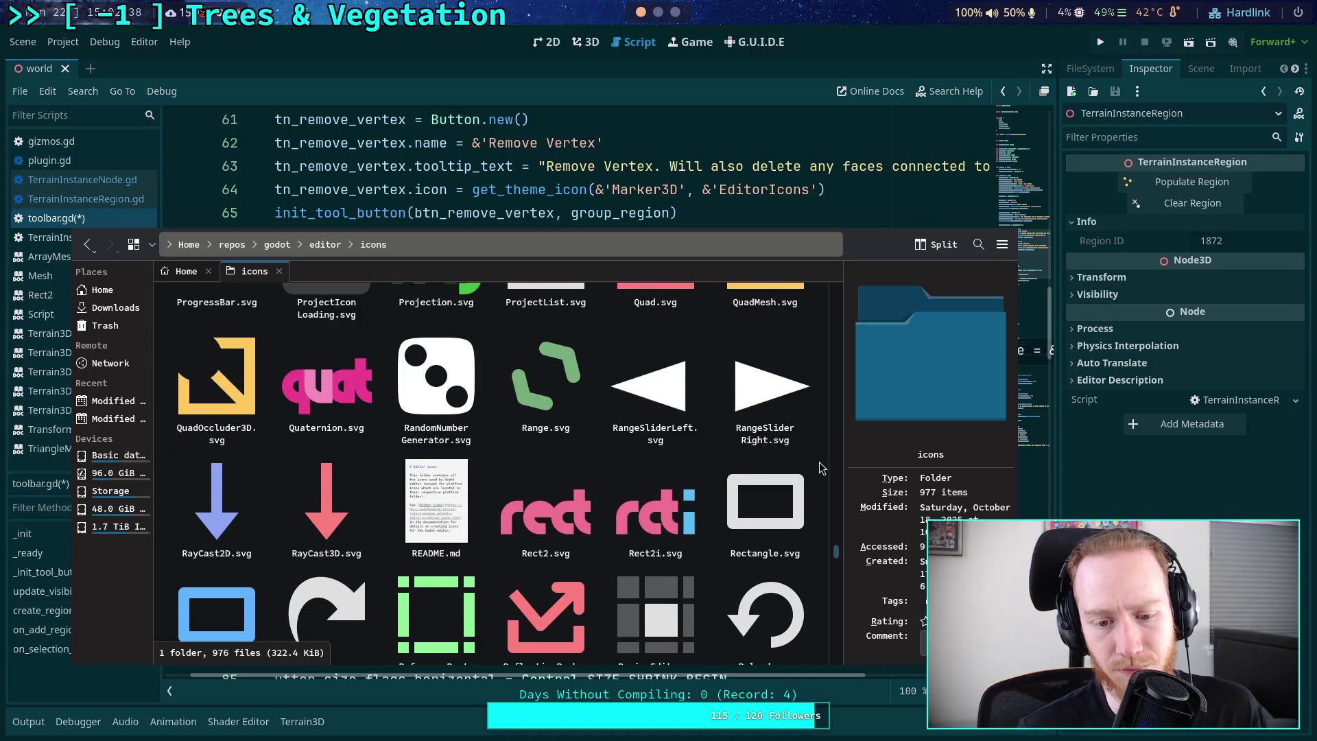
{"action": "scroll", "coordinate": [820, 462], "scroll_direction": "down", "scroll_amount": 2}
{"action": "scroll", "coordinate": [819, 463], "scroll_direction": "down", "scroll_amount": 4}
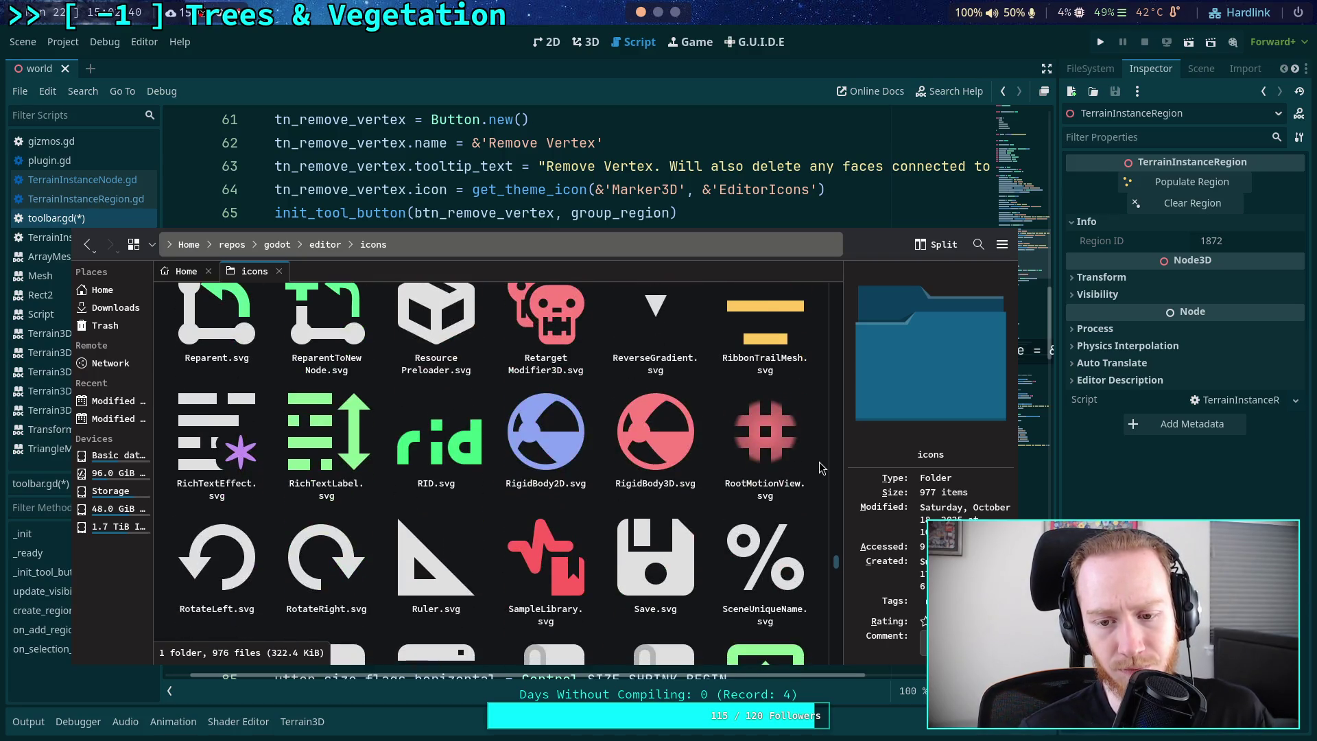
{"action": "scroll", "coordinate": [820, 462], "scroll_direction": "down", "scroll_amount": 2}
{"action": "scroll", "coordinate": [819, 463], "scroll_direction": "up", "scroll_amount": 1}
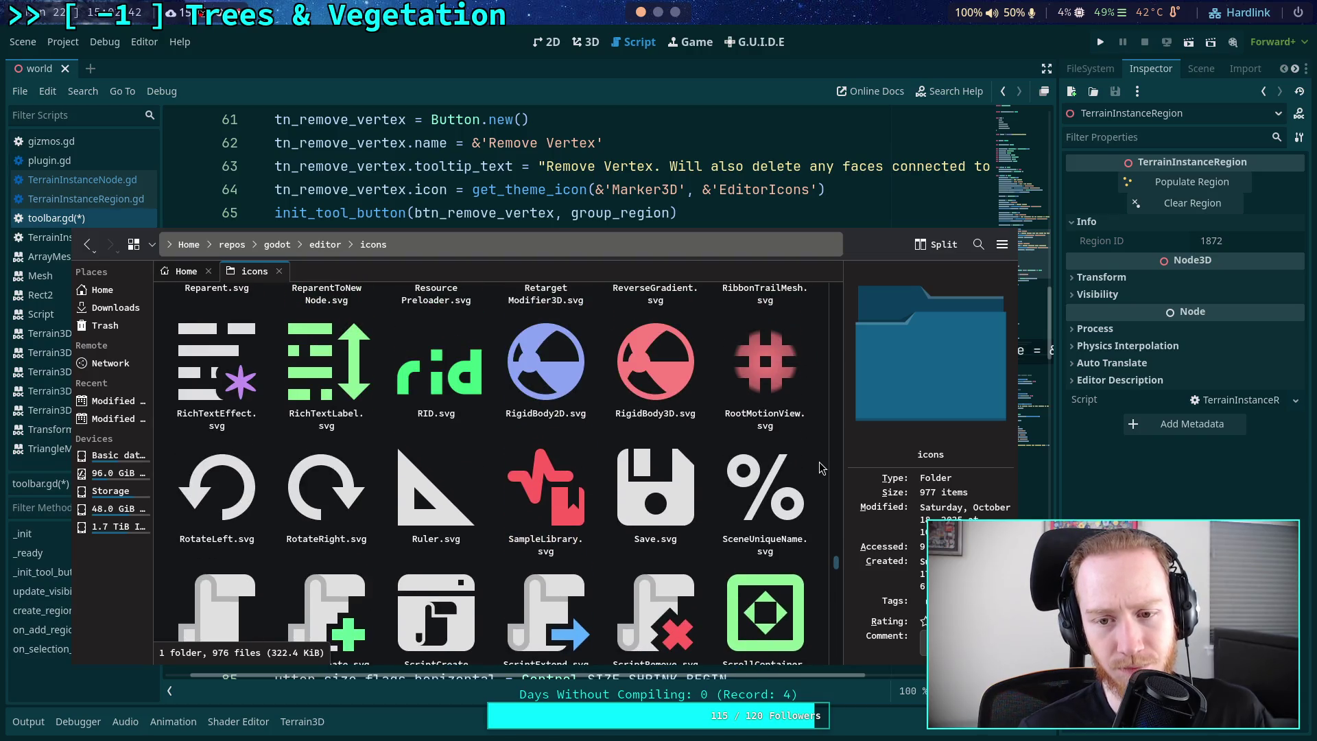
{"action": "scroll", "coordinate": [819, 462], "scroll_direction": "down", "scroll_amount": 5}
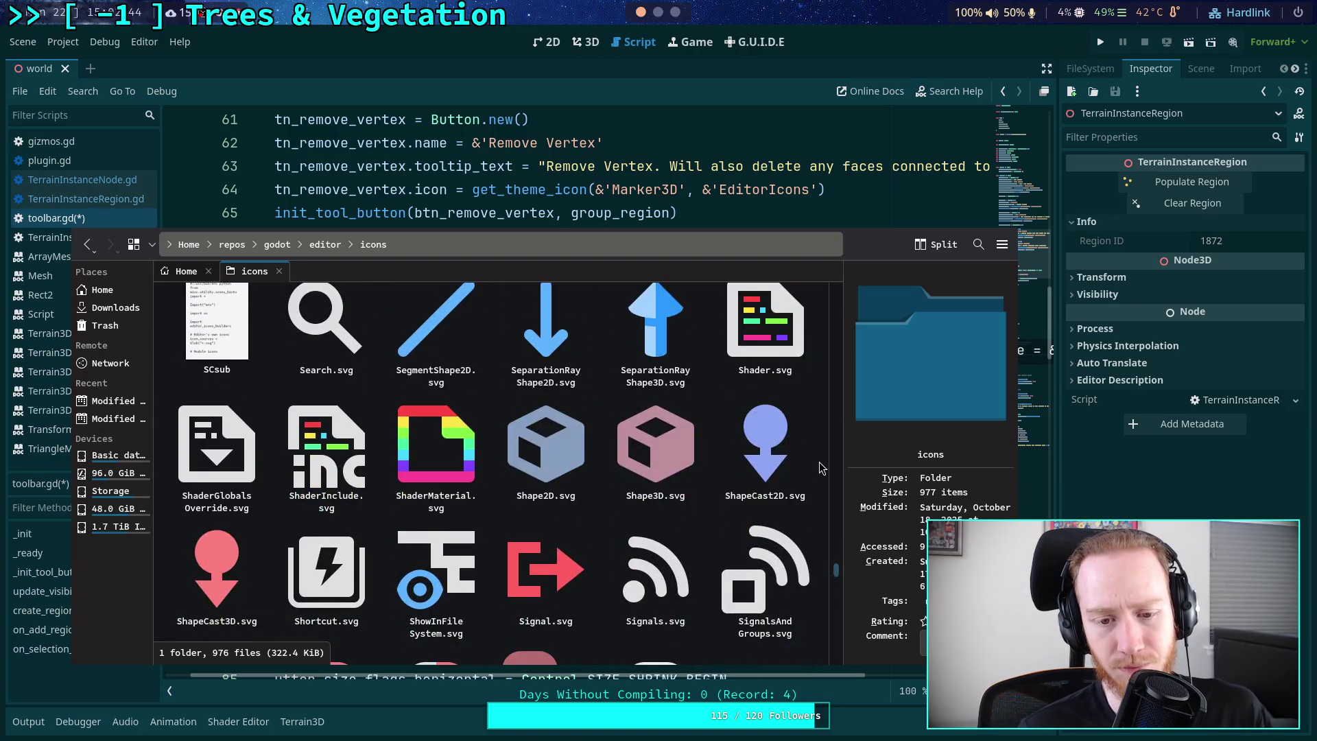
{"action": "scroll", "coordinate": [819, 462], "scroll_direction": "down", "scroll_amount": 1}
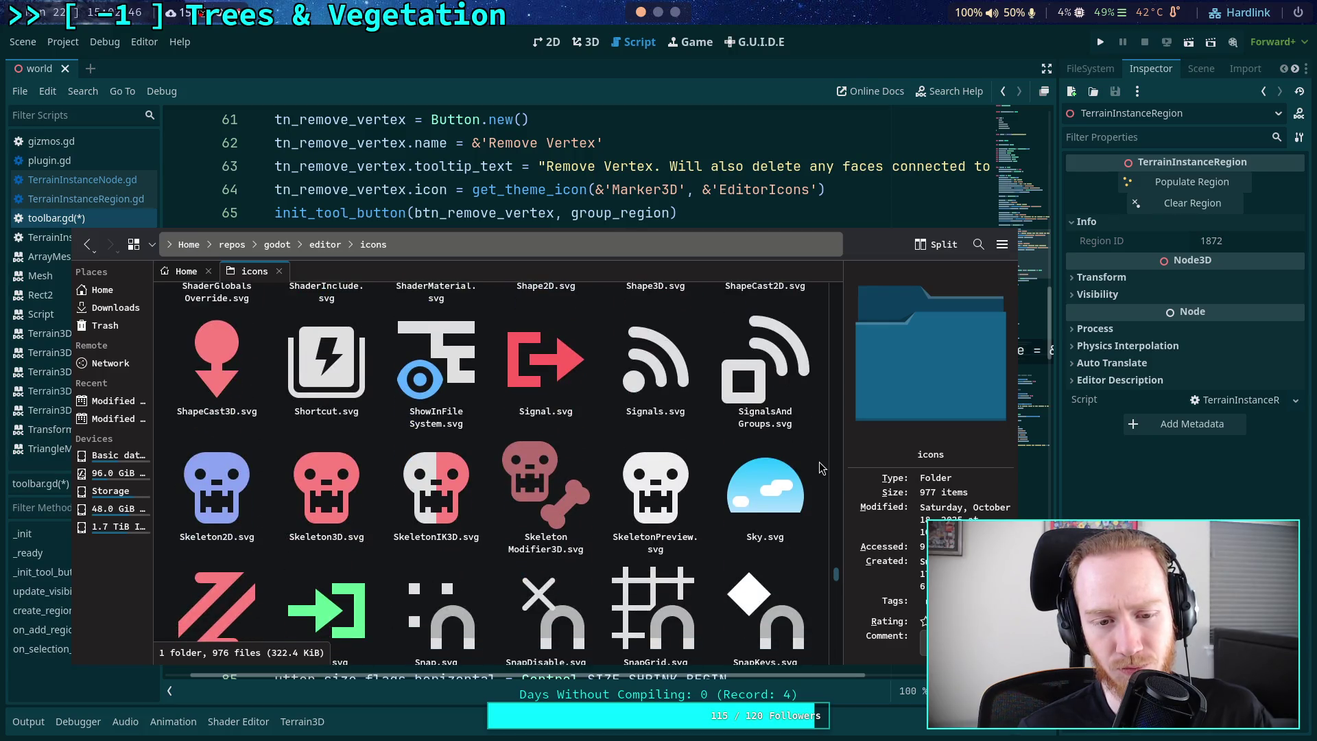
{"action": "scroll", "coordinate": [819, 462], "scroll_direction": "down", "scroll_amount": 2}
{"action": "scroll", "coordinate": [821, 468], "scroll_direction": "down", "scroll_amount": 2}
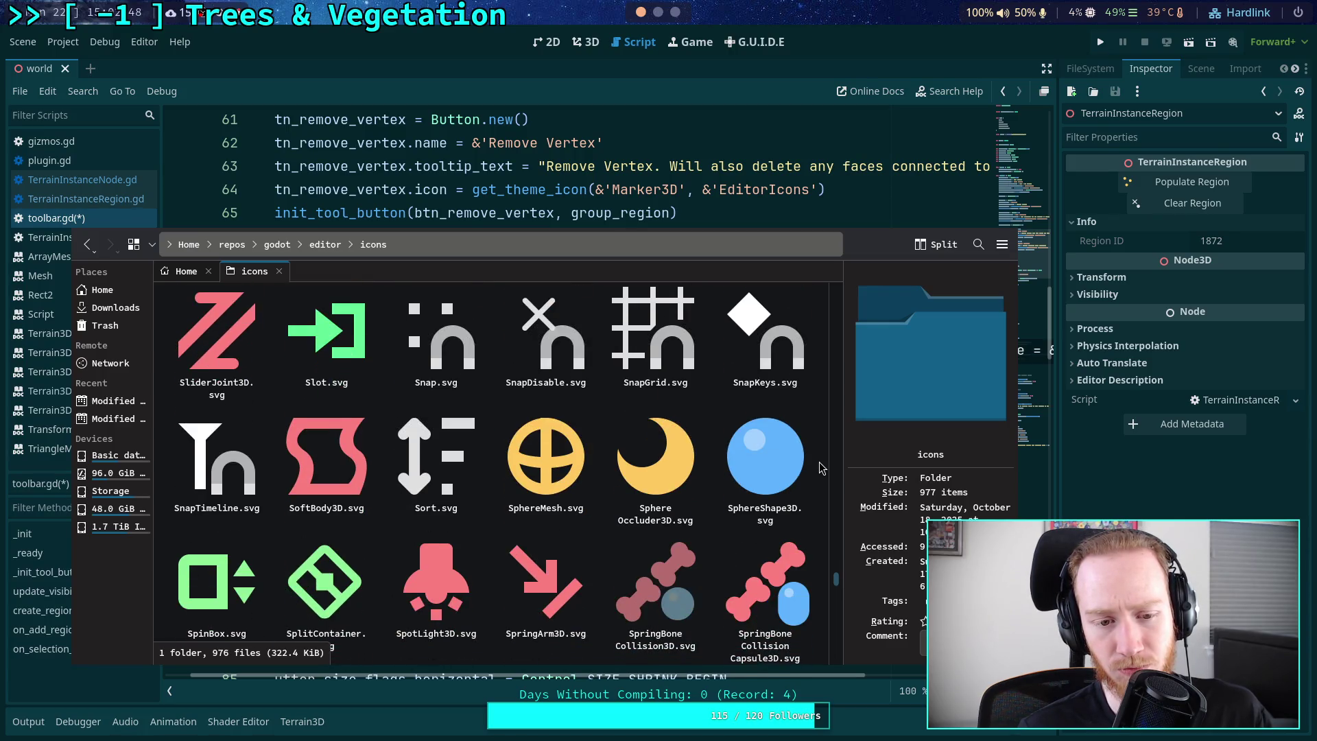
{"action": "scroll", "coordinate": [822, 468], "scroll_direction": "down", "scroll_amount": 4}
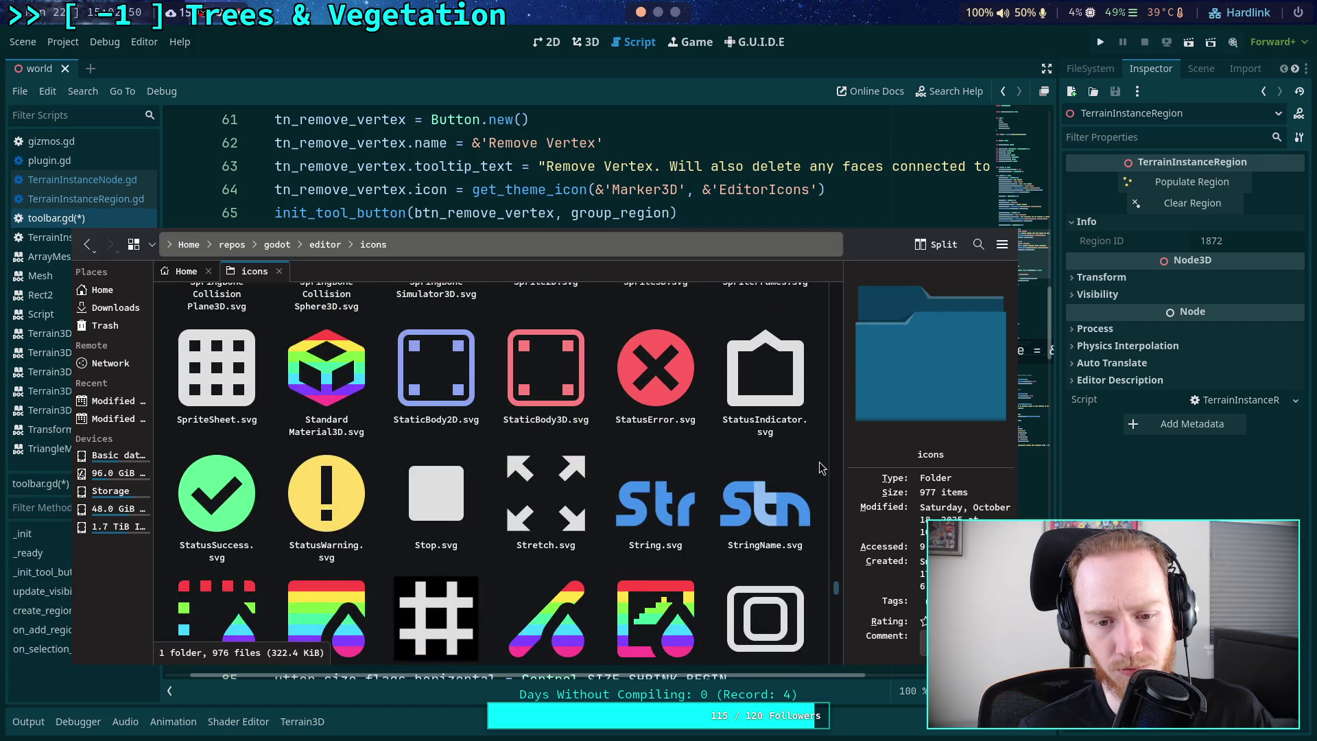
{"action": "scroll", "coordinate": [819, 463], "scroll_direction": "down", "scroll_amount": 4}
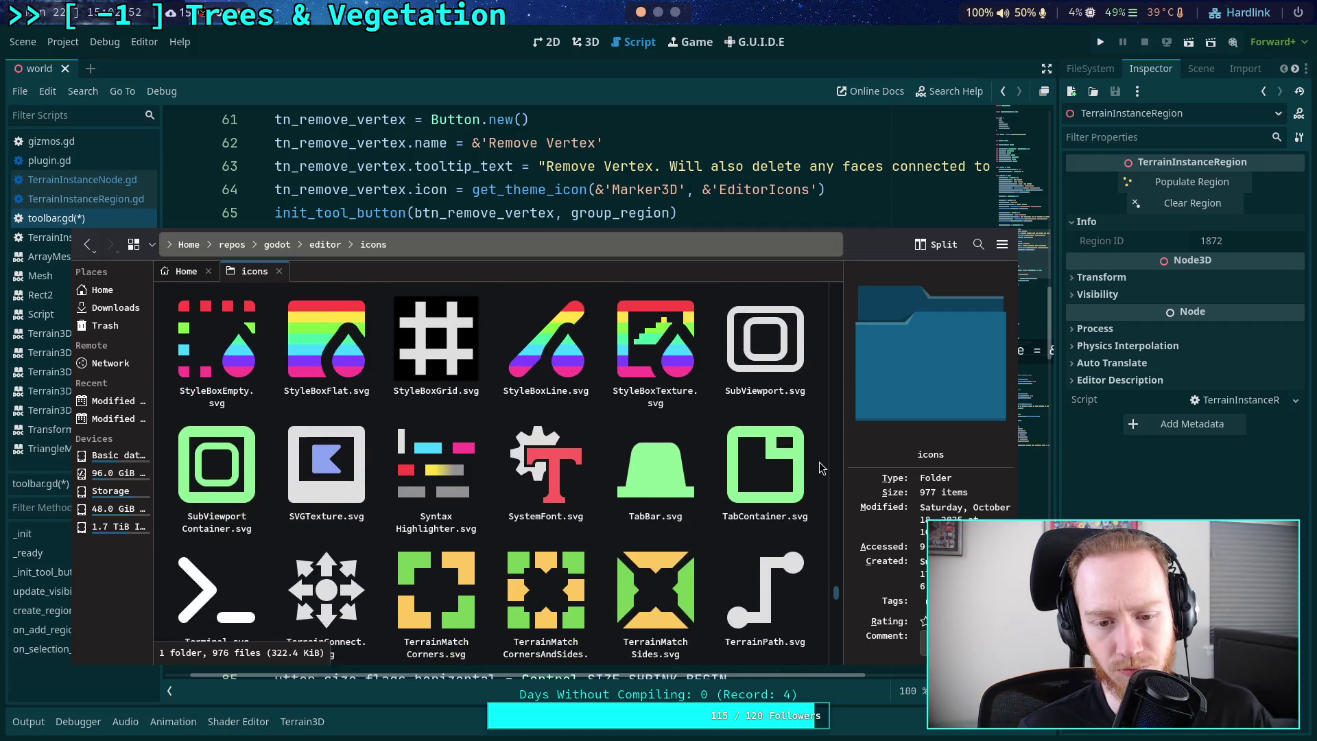
{"action": "scroll", "coordinate": [820, 462], "scroll_direction": "down", "scroll_amount": 10}
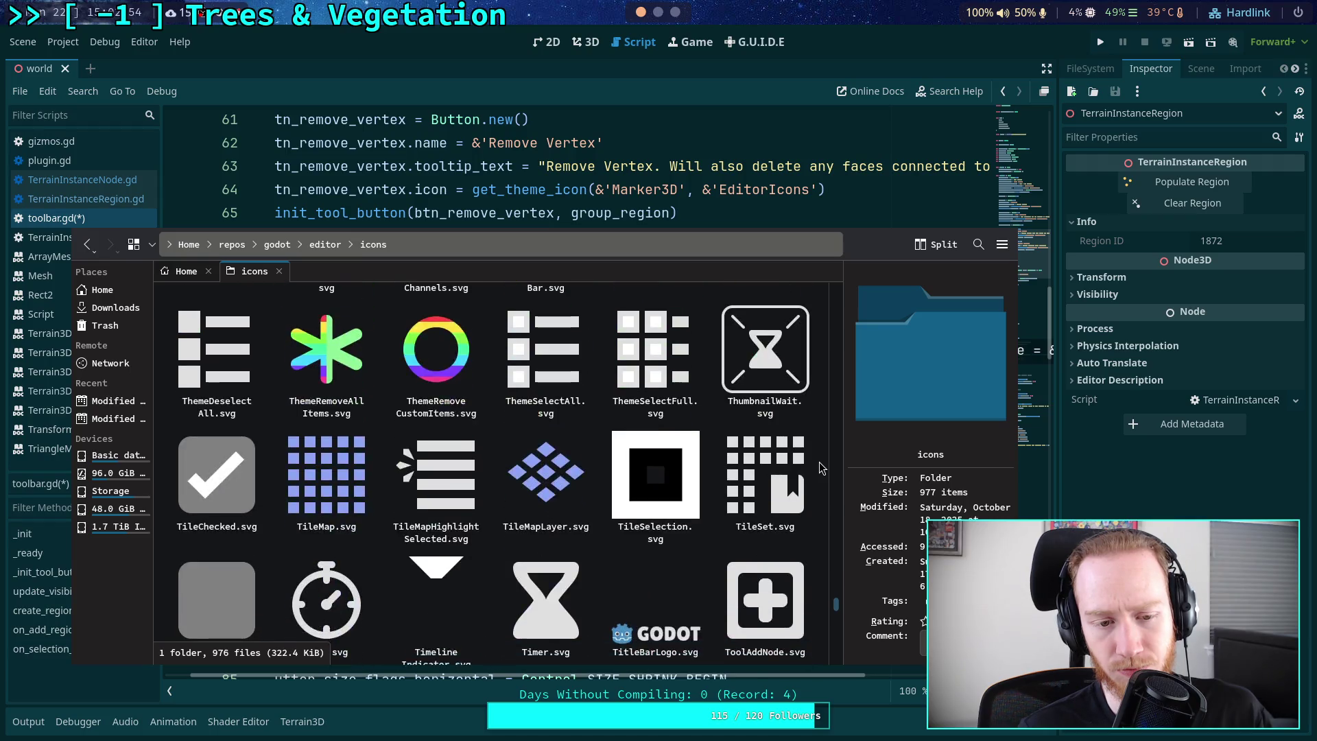
{"action": "scroll", "coordinate": [819, 463], "scroll_direction": "down", "scroll_amount": 3}
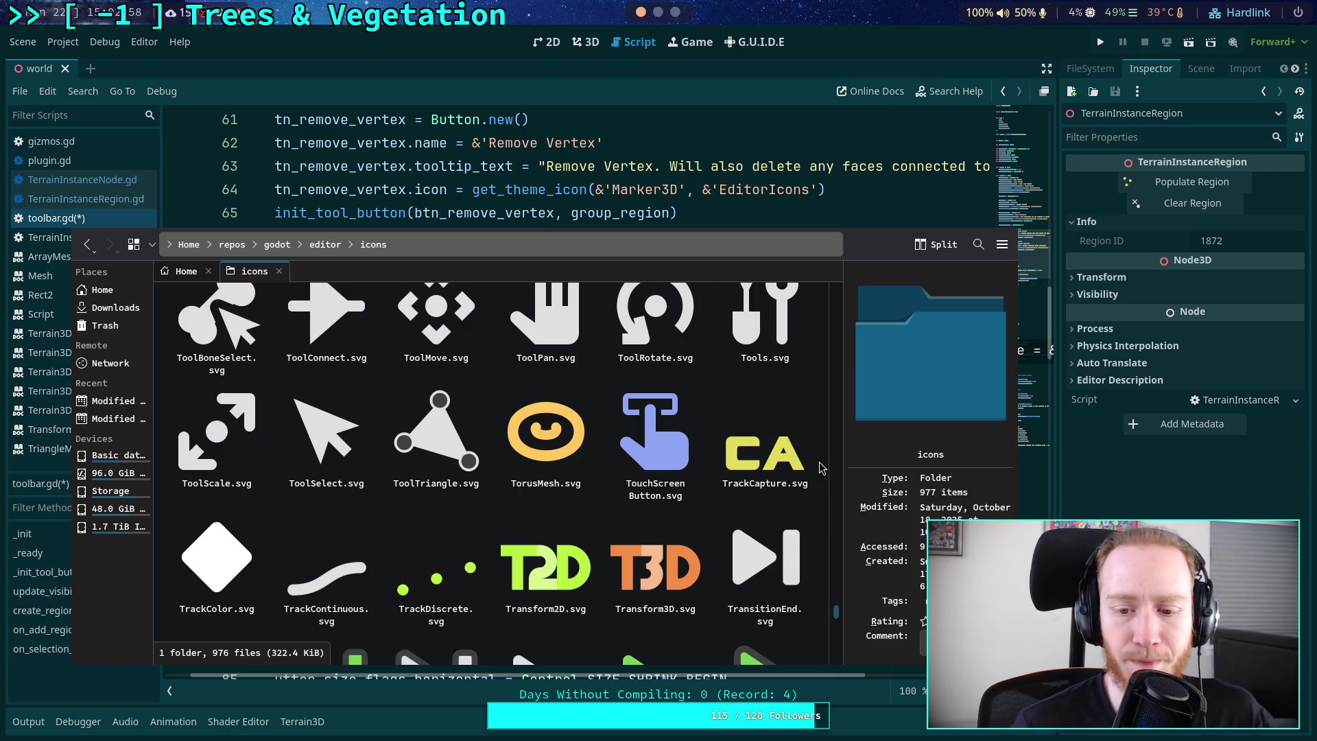
{"action": "scroll", "coordinate": [823, 469], "scroll_direction": "down", "scroll_amount": 3}
{"action": "scroll", "coordinate": [823, 469], "scroll_direction": "down", "scroll_amount": 7}
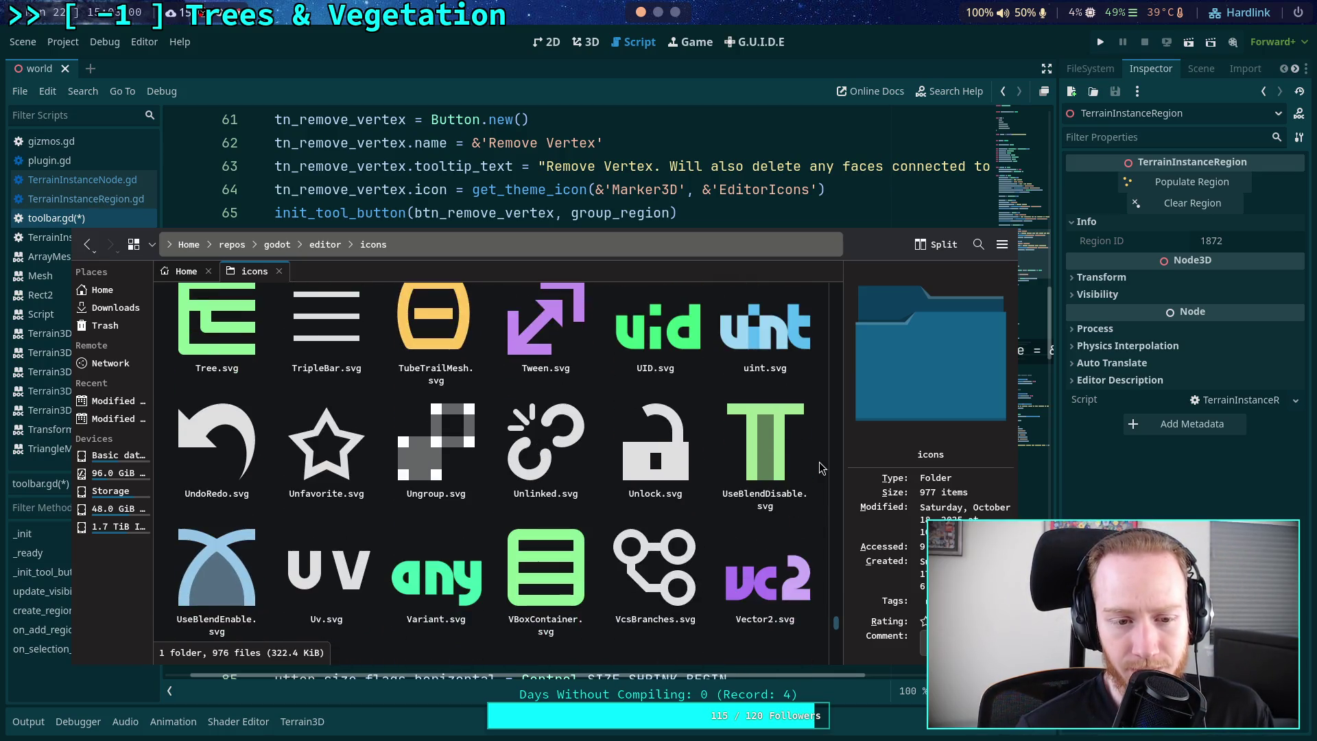
{"action": "scroll", "coordinate": [823, 469], "scroll_direction": "up", "scroll_amount": 7}
{"action": "scroll", "coordinate": [823, 468], "scroll_direction": "down", "scroll_amount": 6}
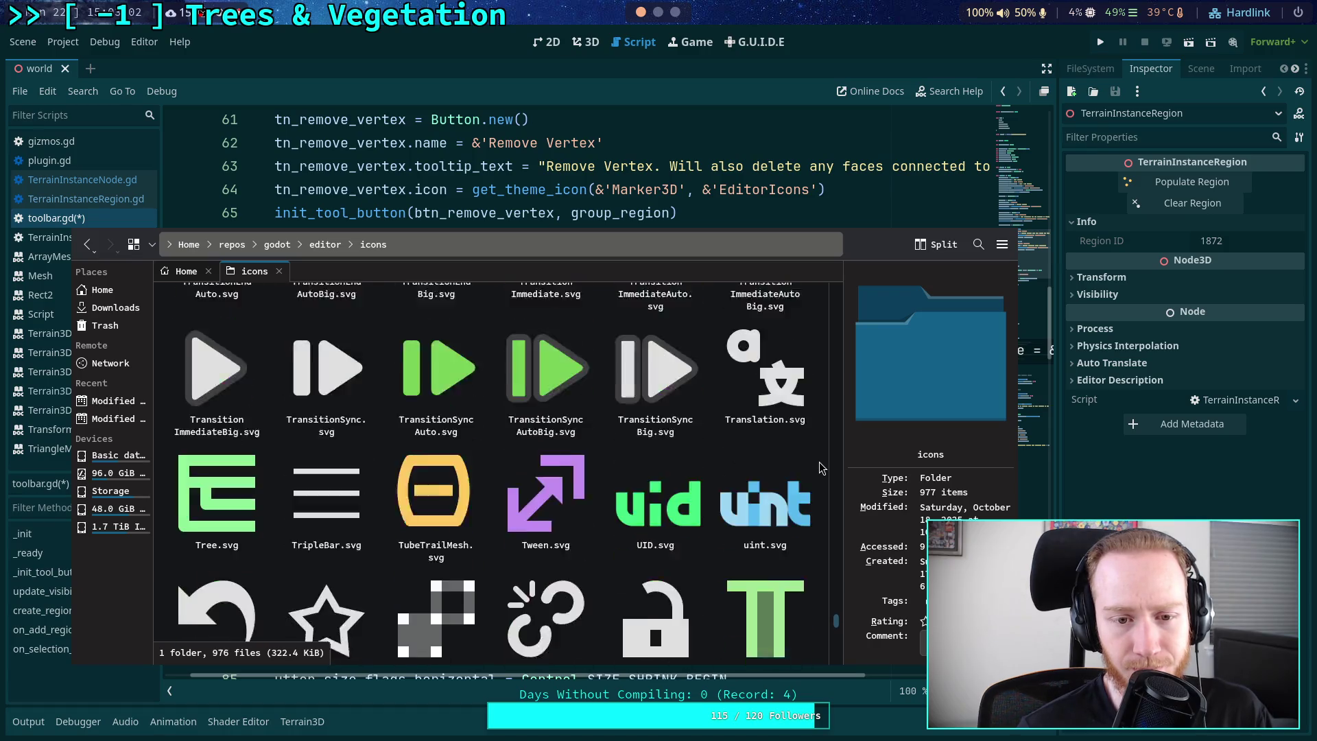
{"action": "scroll", "coordinate": [820, 462], "scroll_direction": "down", "scroll_amount": 6}
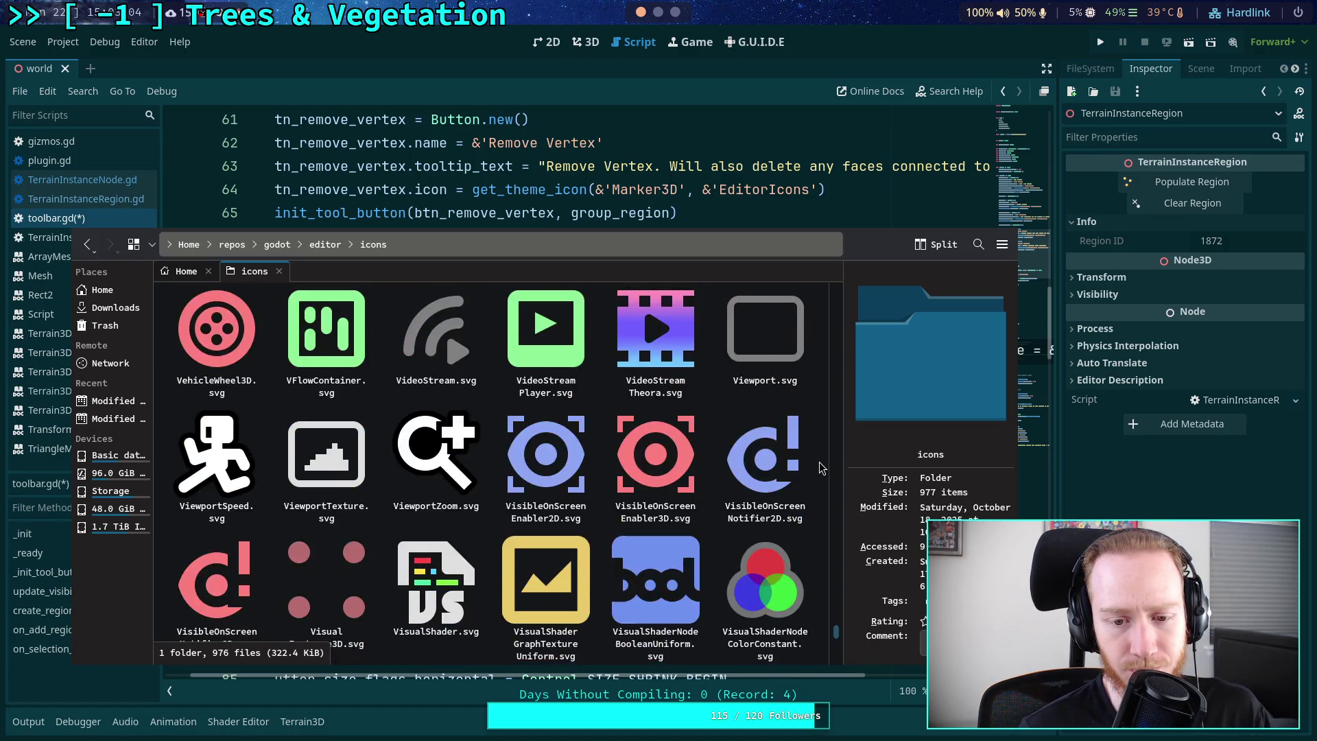
{"action": "scroll", "coordinate": [819, 463], "scroll_direction": "down", "scroll_amount": 20}
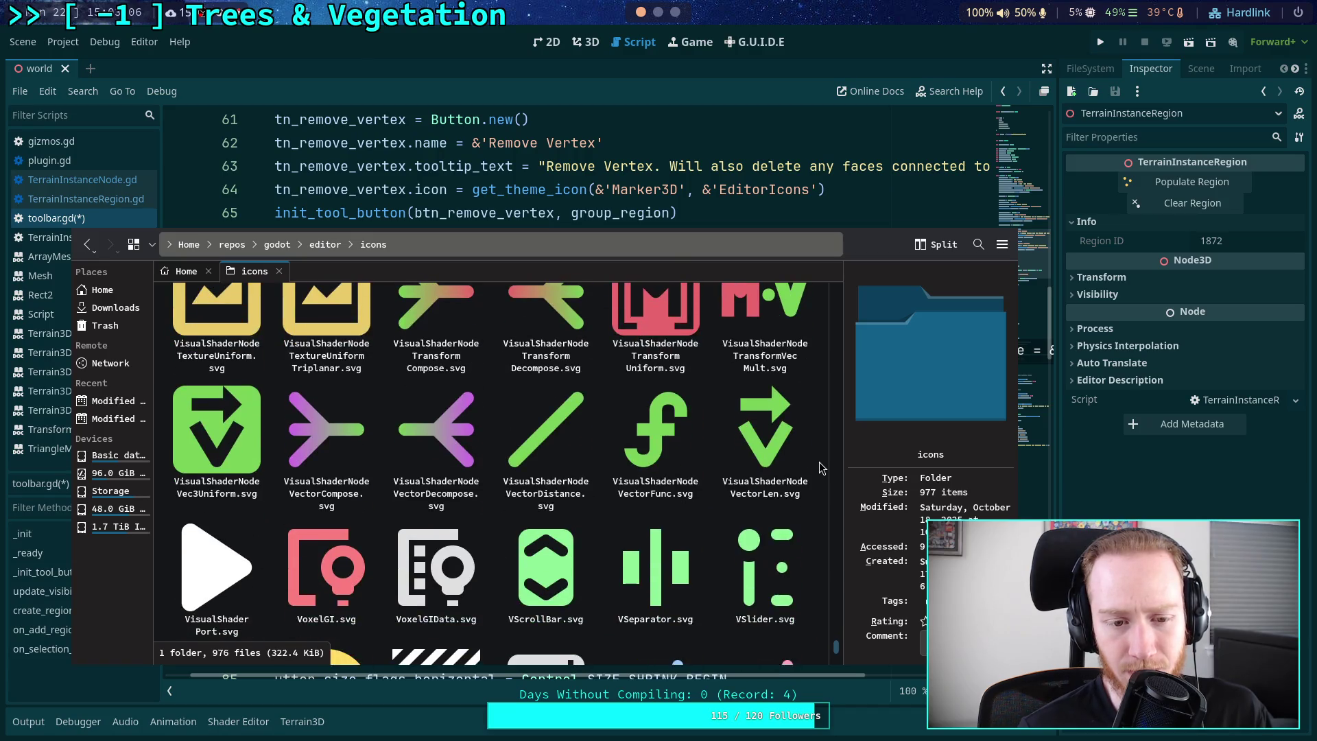
{"action": "scroll", "coordinate": [823, 468], "scroll_direction": "down", "scroll_amount": 2}
{"action": "scroll", "coordinate": [822, 468], "scroll_direction": "up", "scroll_amount": 10}
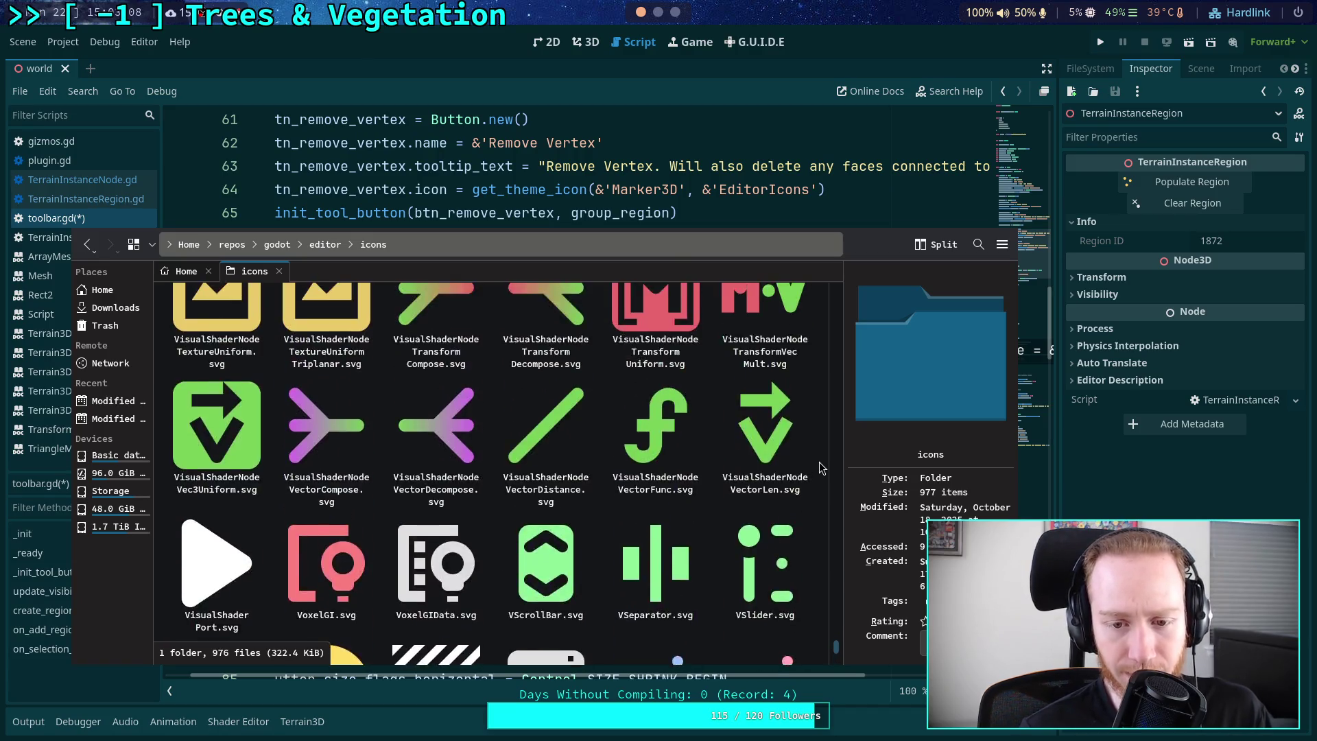
{"action": "scroll", "coordinate": [820, 462], "scroll_direction": "up", "scroll_amount": 10}
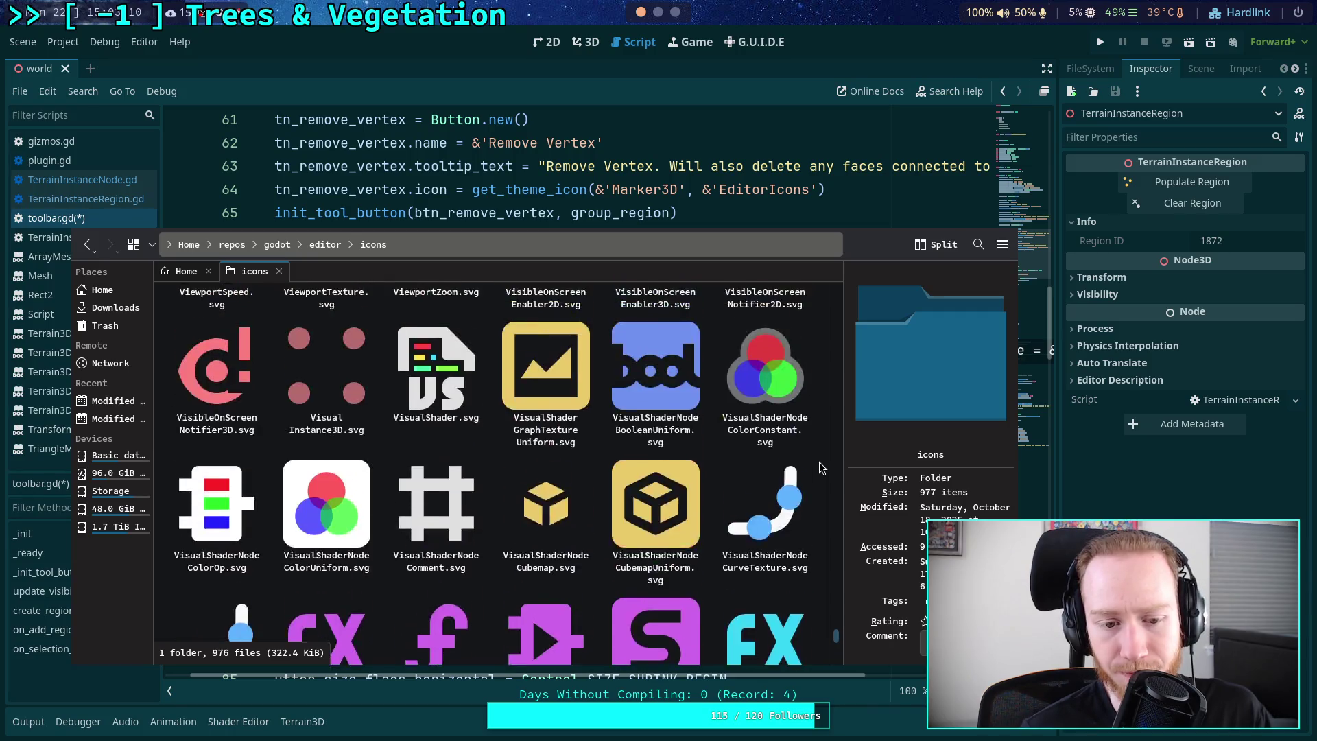
{"action": "mouse_move", "coordinate": [829, 598]}
{"action": "left_mouse_down"}
{"action": "mouse_move", "coordinate": [847, 391]}
{"action": "mouse_move", "coordinate": [858, 492]}
{"action": "left_mouse_up"}
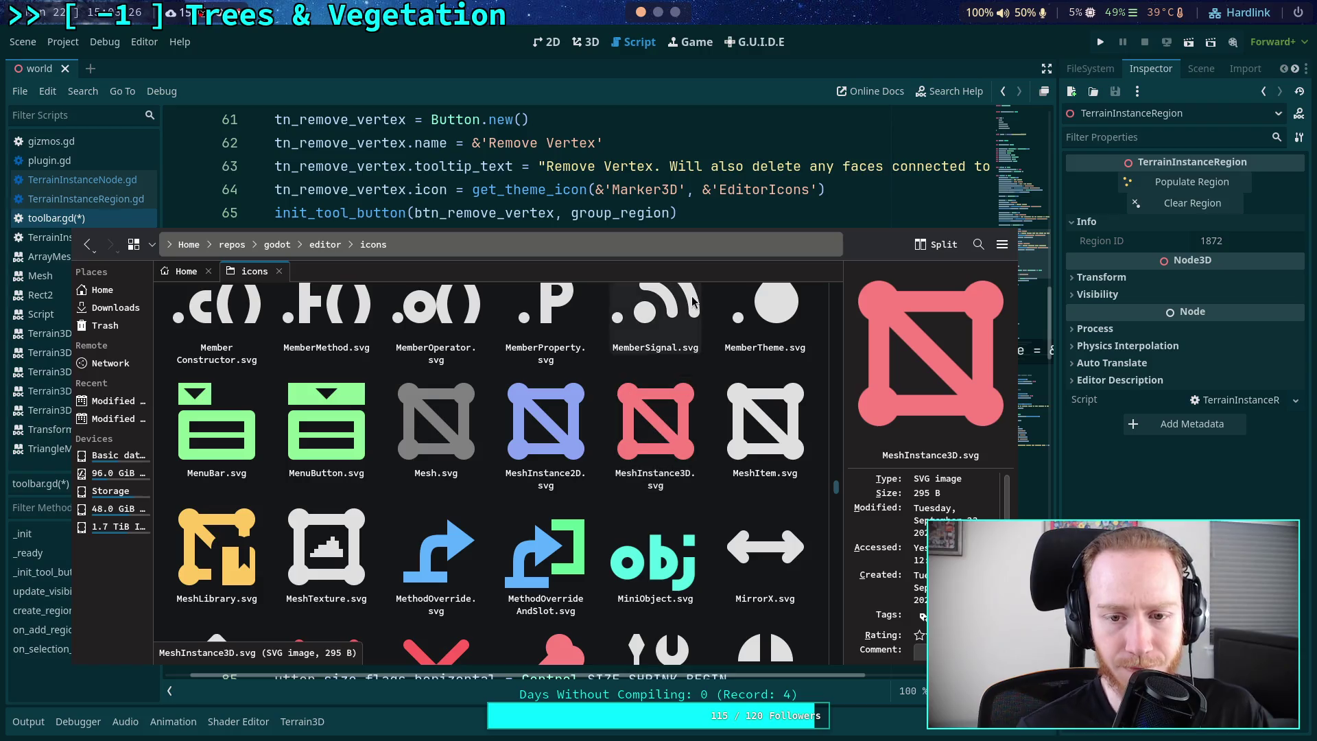
{"action": "key", "text": "alt+Tab"}
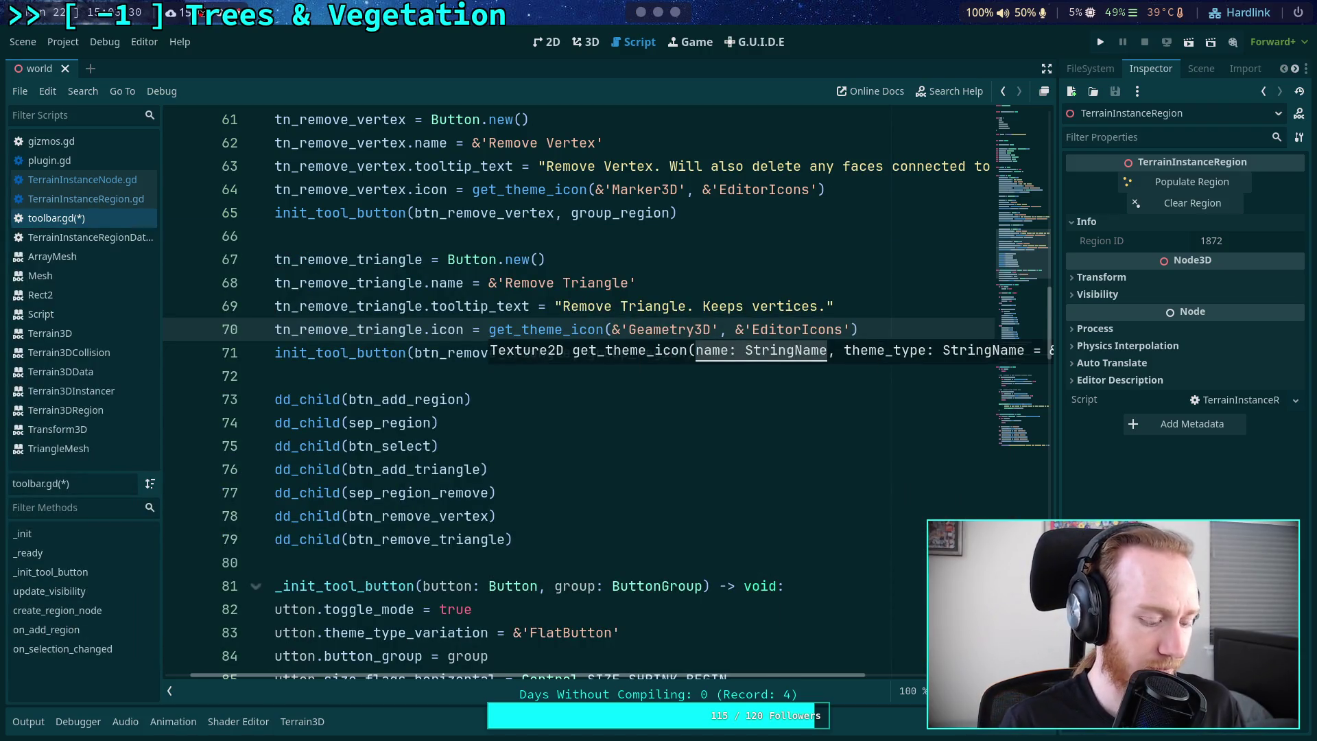
- Replace the misspelled icon name on line 70 with MeshInstance3D and save toolbar.gd
{"action": "double_click", "coordinate": [667, 330]}
{"action": "type", "text": "MeshInstance3D"}
{"action": "key", "text": "ctrl+s"}
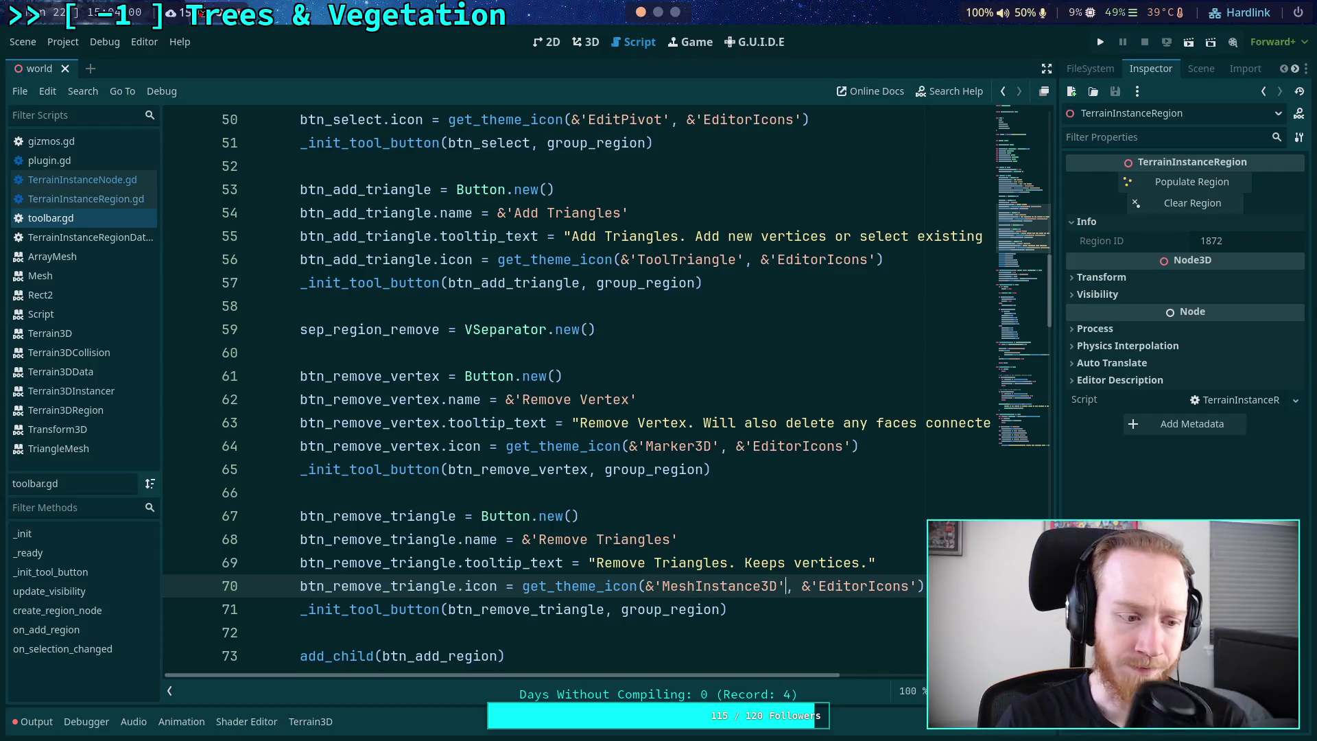
- Check line 511 in TerrainInstanceNode.gd, then bring up plugin.gd in the script editor
{"action": "left_click", "coordinate": [114, 182]}
{"action": "left_click", "coordinate": [612, 399]}
{"action": "scroll", "coordinate": [614, 396], "scroll_direction": "up", "scroll_amount": 1}
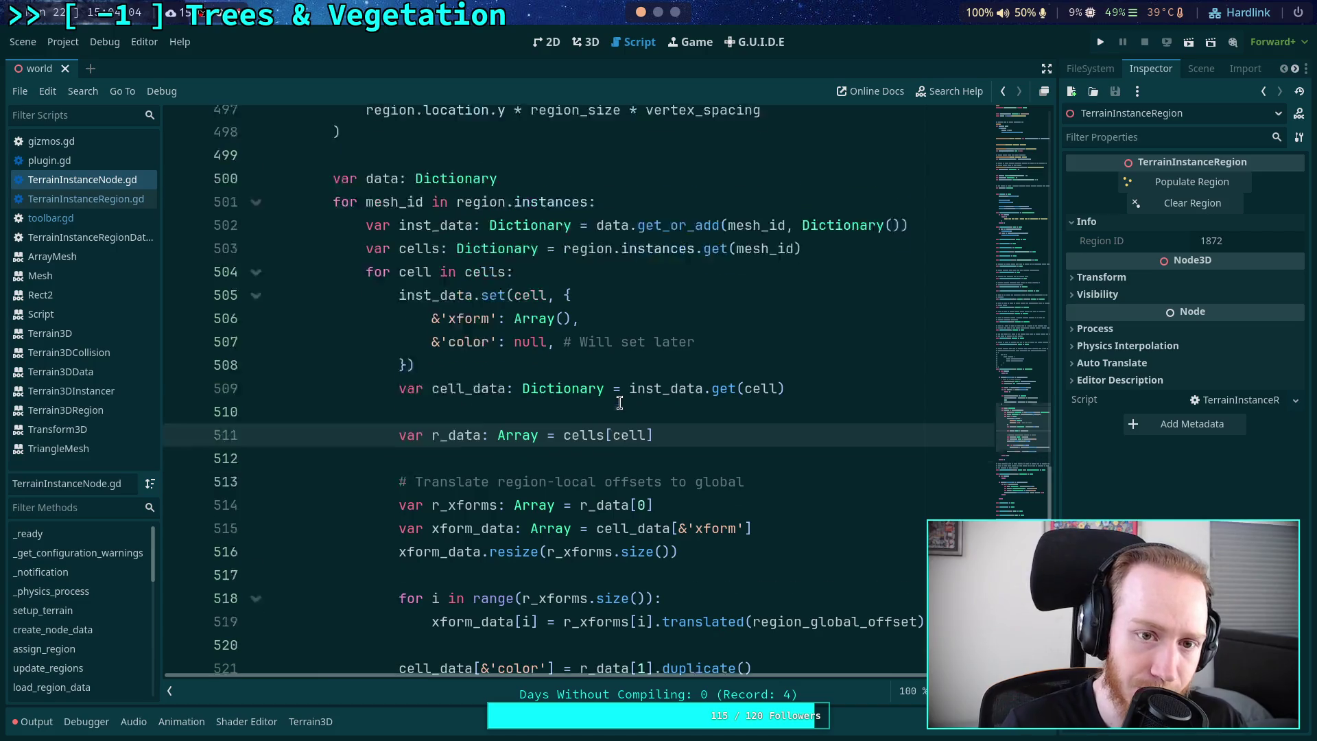
{"action": "scroll", "coordinate": [453, 315], "scroll_direction": "up", "scroll_amount": 7}
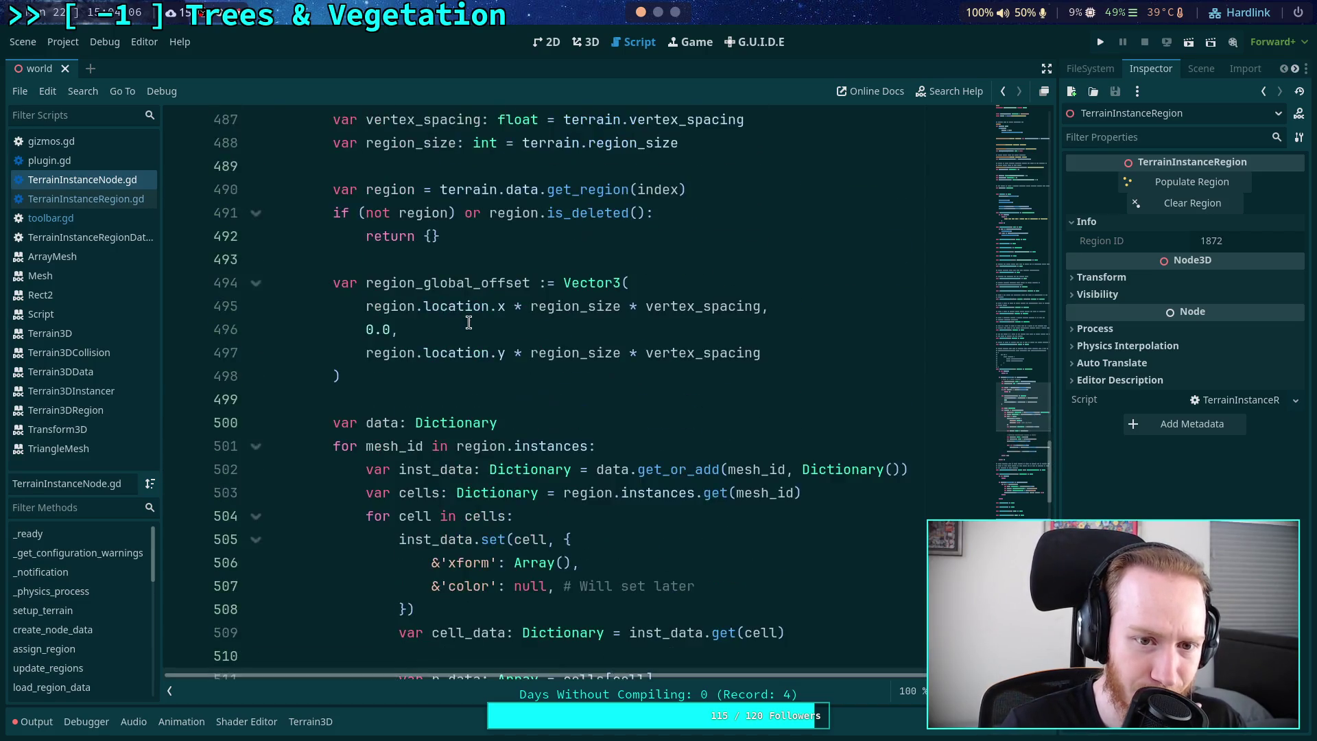
{"action": "left_click", "coordinate": [67, 164]}
{"action": "scroll", "coordinate": [470, 279], "scroll_direction": "up", "scroll_amount": 12}
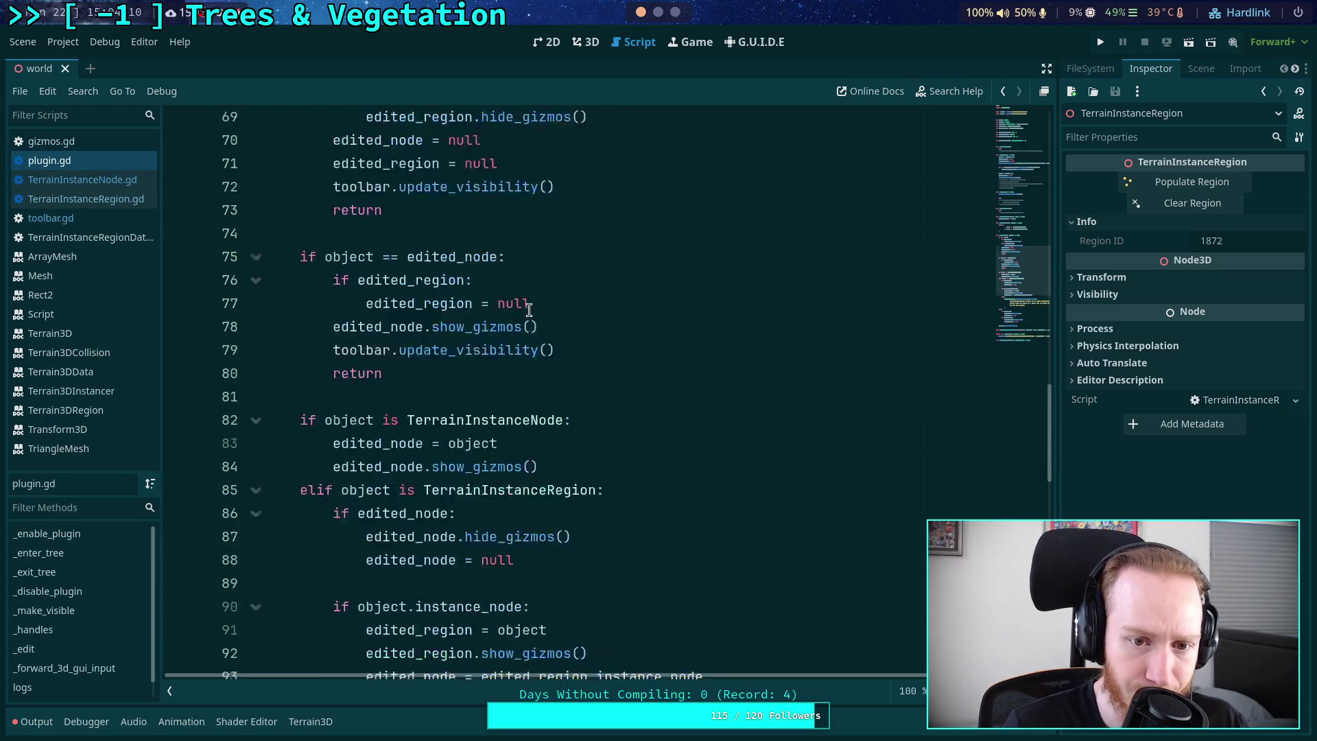
{"action": "scroll", "coordinate": [538, 320], "scroll_direction": "down", "scroll_amount": 20}
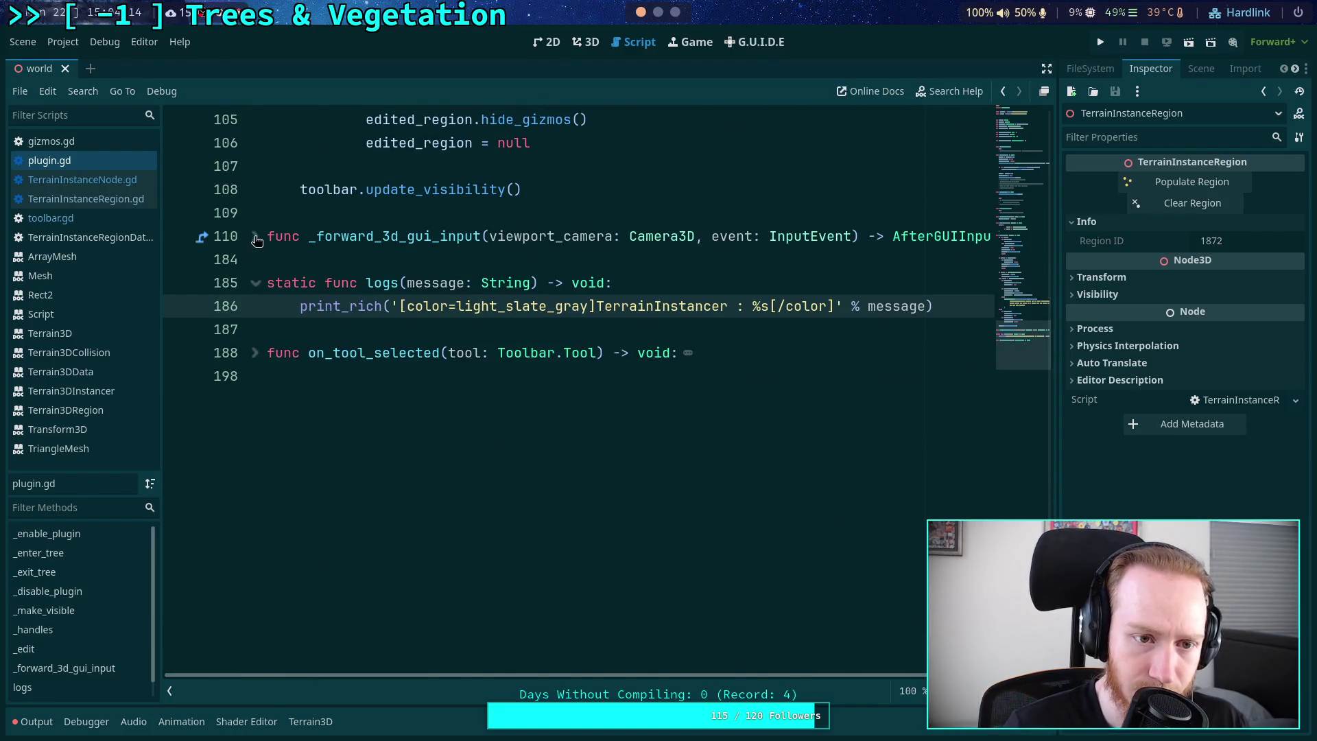
- Unfold _forward_3d_gui_input in plugin.gd and scroll down to the SELECT branch
{"action": "left_click", "coordinate": [256, 240]}
{"action": "scroll", "coordinate": [664, 329], "scroll_direction": "down", "scroll_amount": 8}
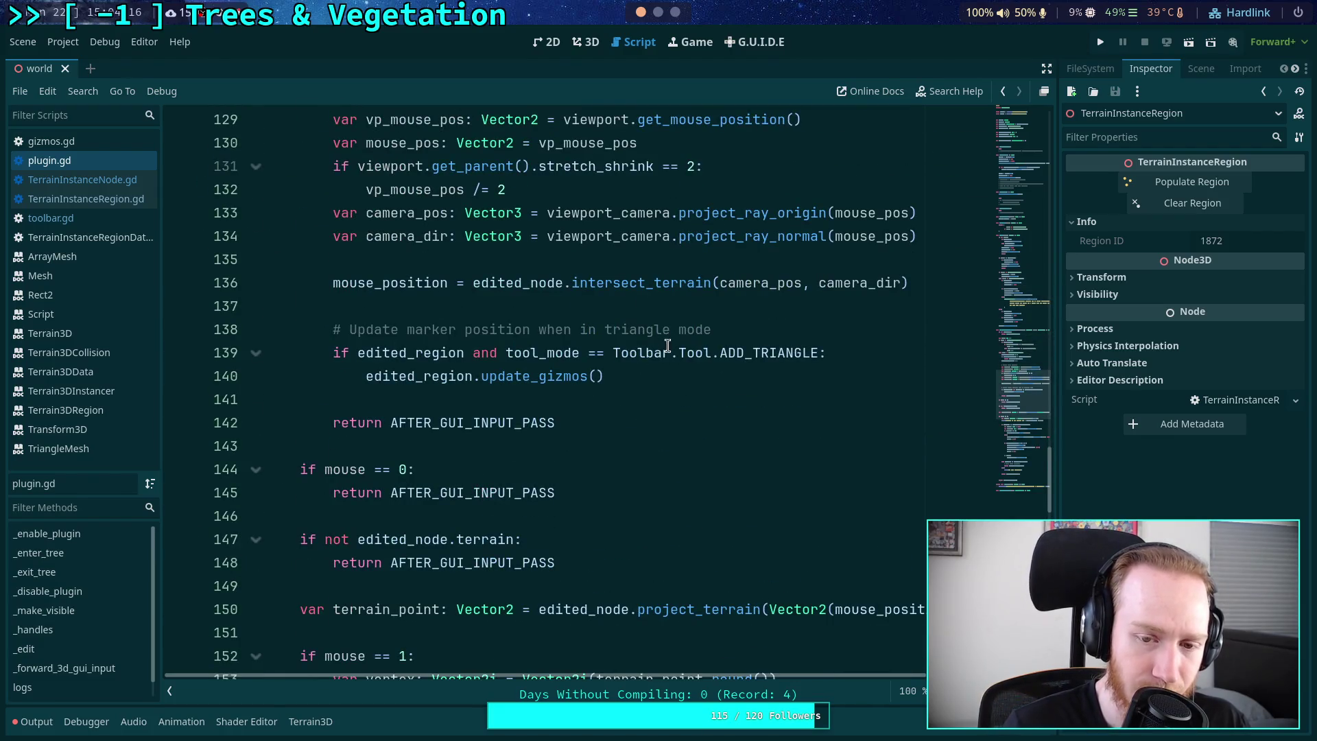
{"action": "scroll", "coordinate": [668, 345], "scroll_direction": "up", "scroll_amount": 1}
{"action": "scroll", "coordinate": [672, 376], "scroll_direction": "down", "scroll_amount": 8}
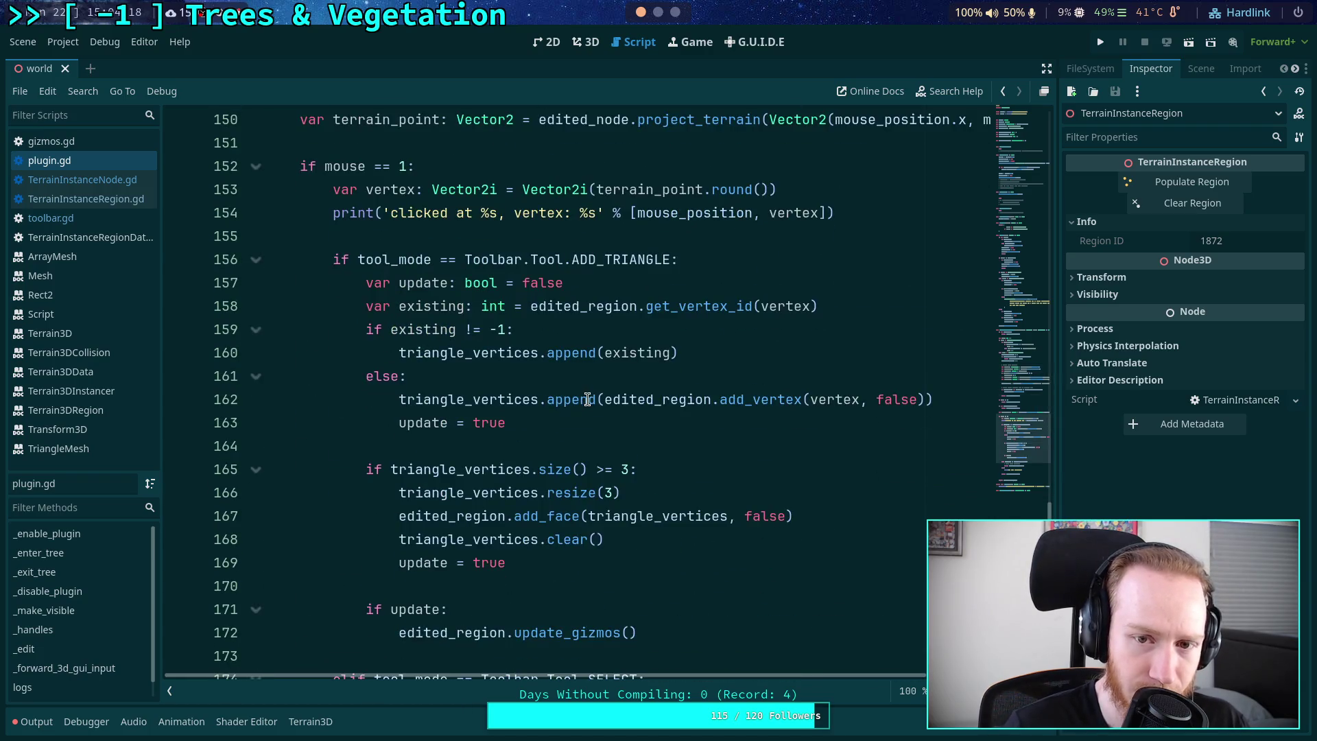
{"action": "scroll", "coordinate": [556, 383], "scroll_direction": "down", "scroll_amount": 2}
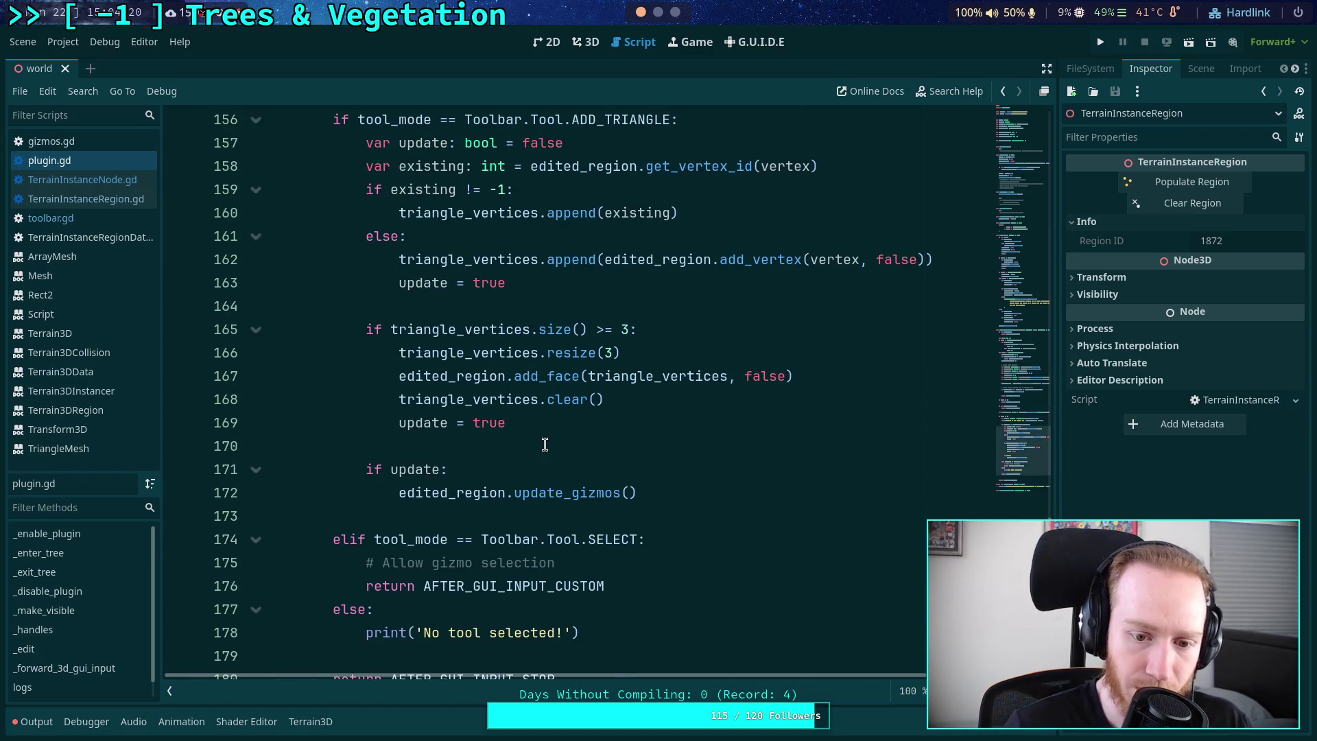
- Add blank lines after the SELECT branch's AFTER_GUI_INPUT_CUSTOM line, then switch to gizmos.gd
{"action": "left_click", "coordinate": [738, 583]}
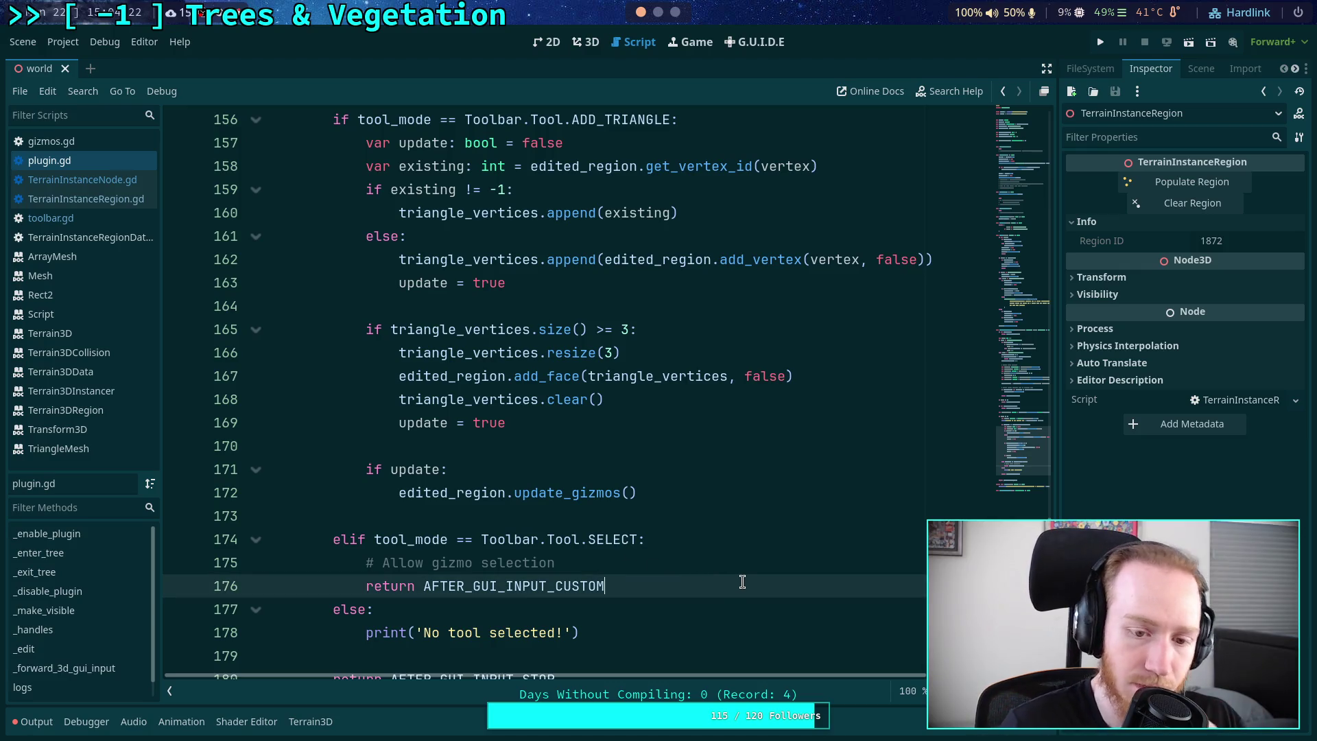
{"action": "key", "text": "Return"}
{"action": "key", "text": "Return"}
{"action": "key", "text": "Up"}
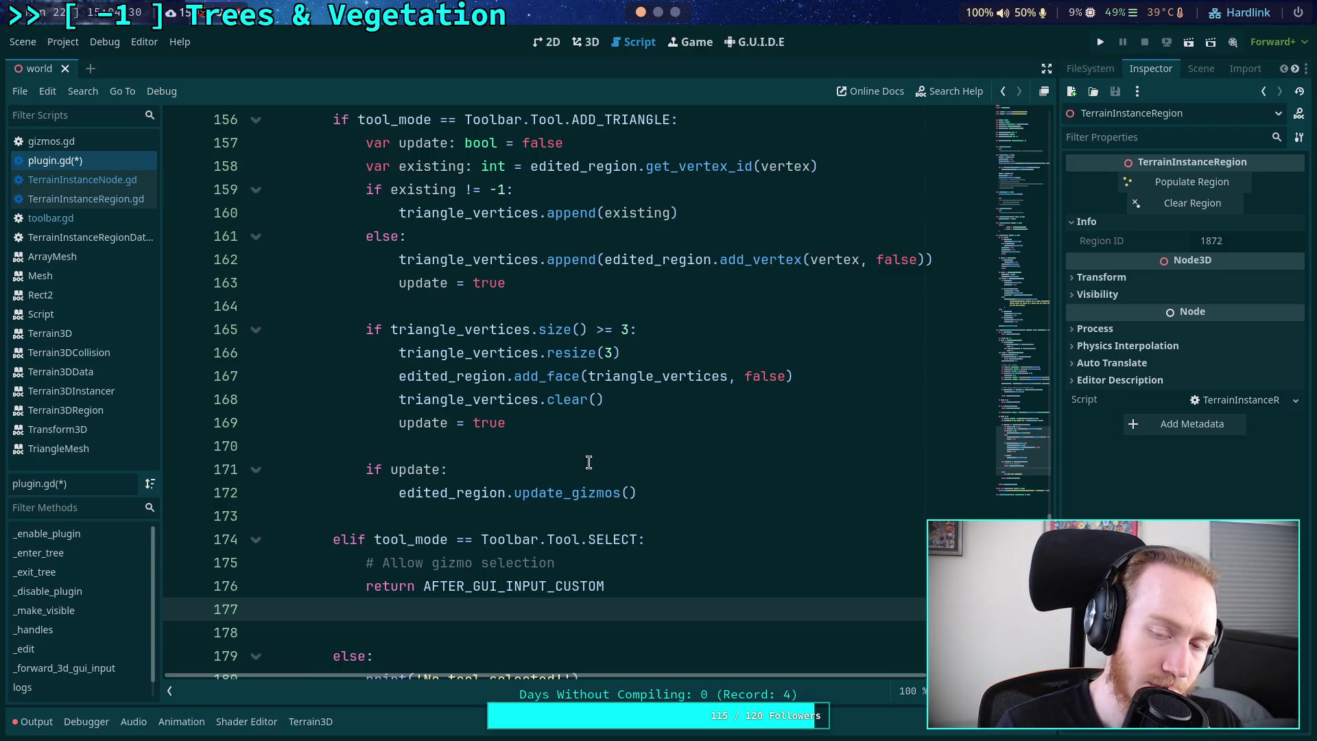
{"action": "scroll", "coordinate": [496, 459], "scroll_direction": "down", "scroll_amount": 1}
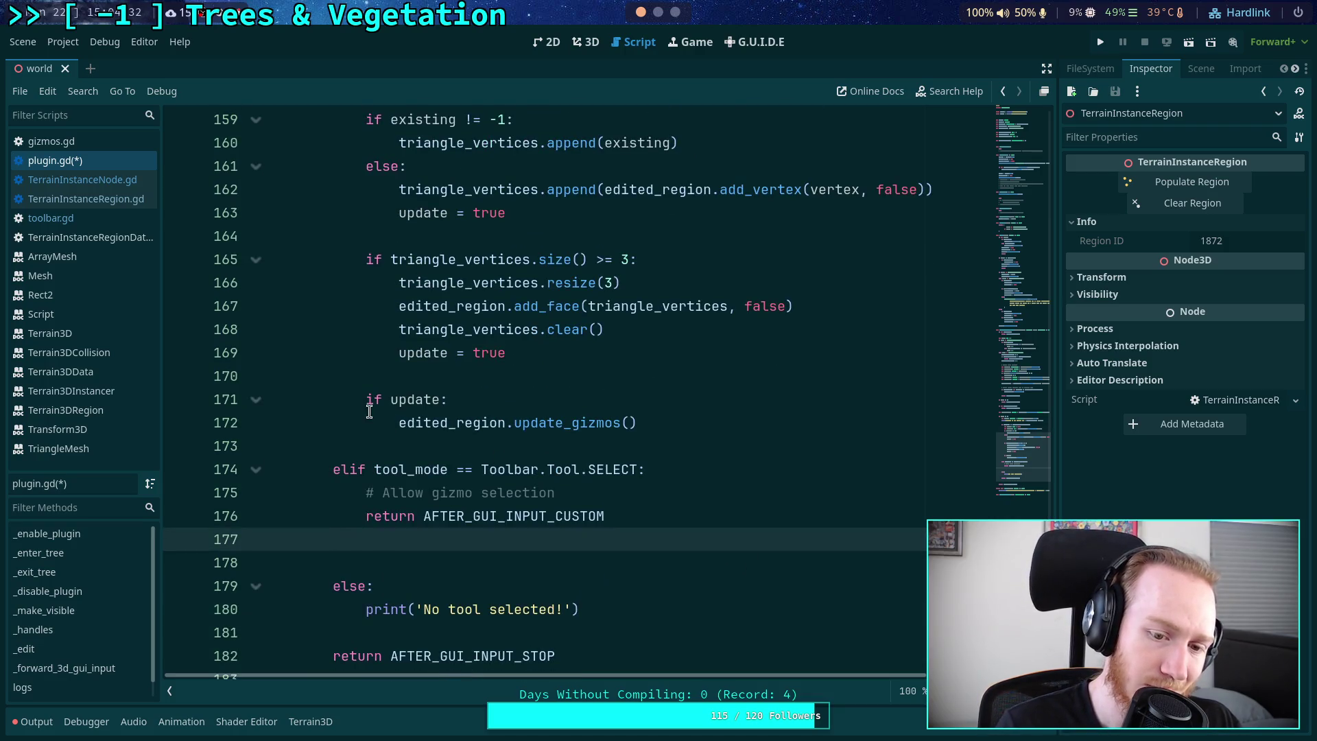
{"action": "left_click", "coordinate": [92, 139]}
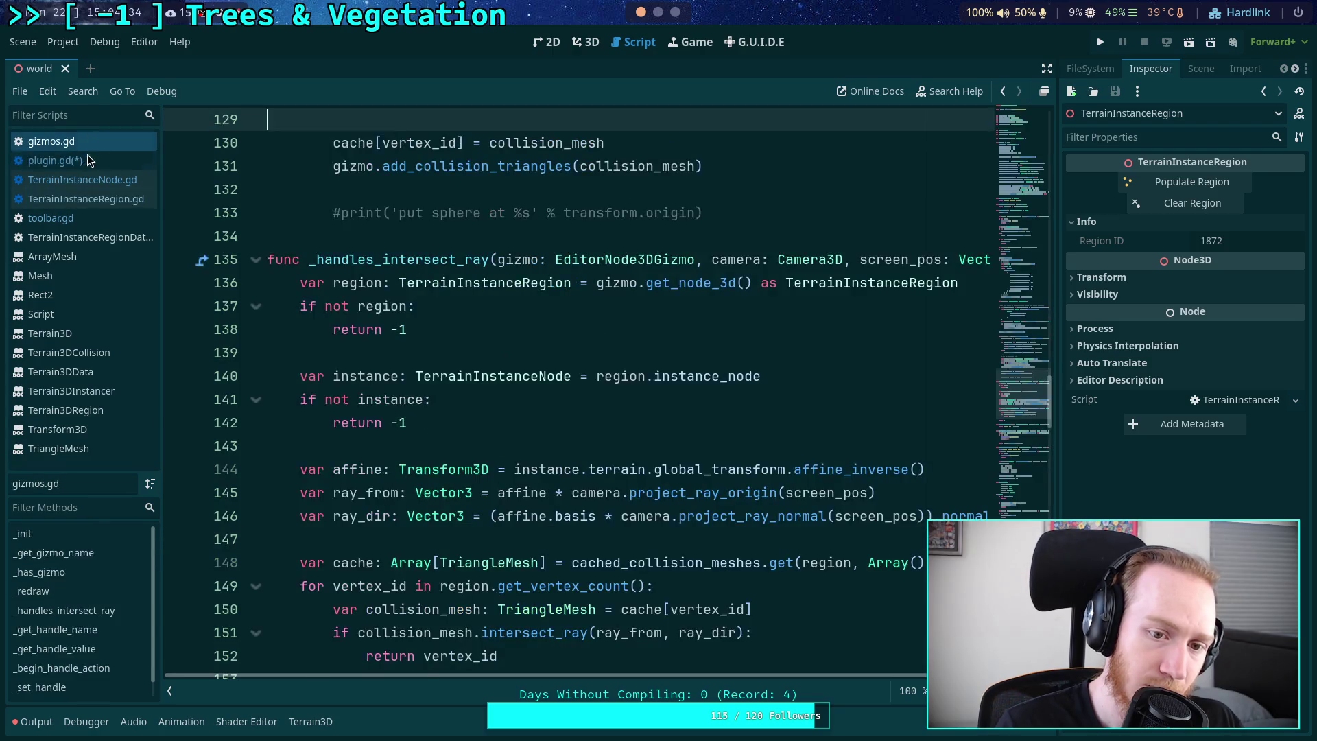
{"action": "scroll", "coordinate": [472, 429], "scroll_direction": "down", "scroll_amount": 2}
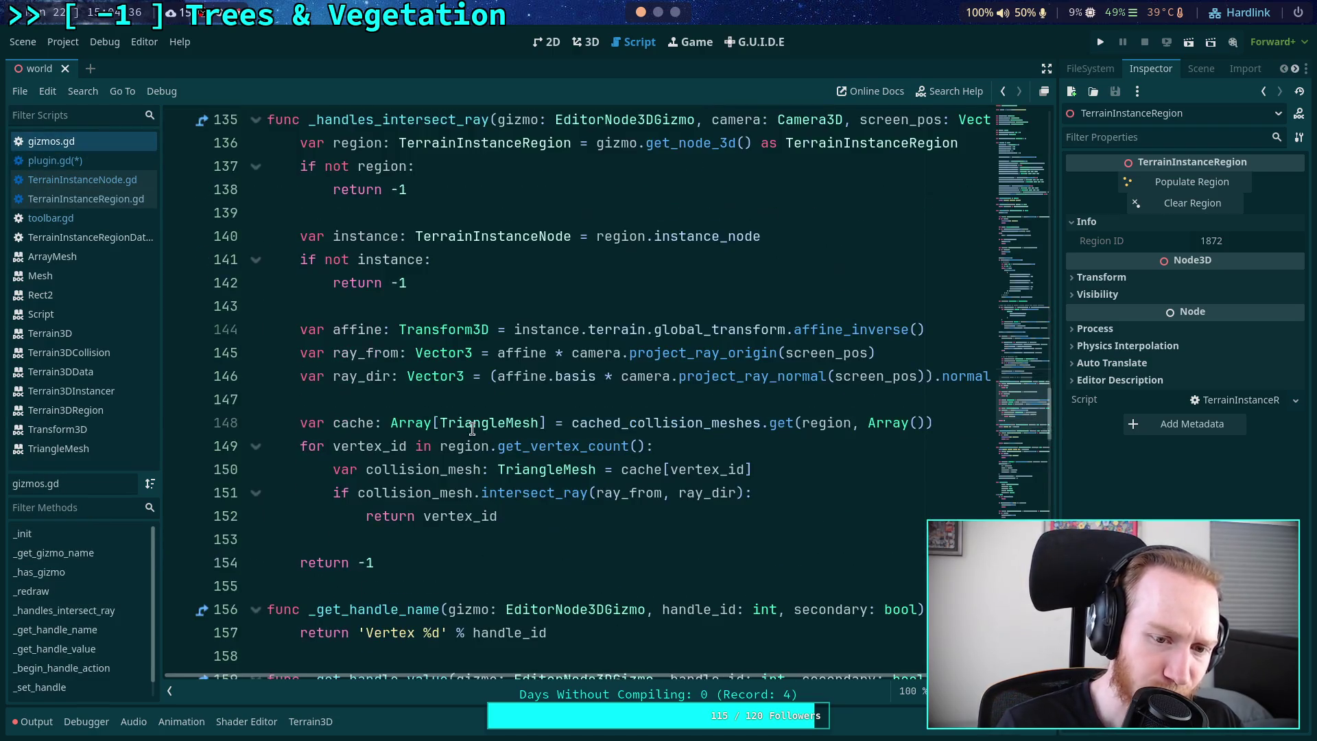
{"action": "scroll", "coordinate": [472, 428], "scroll_direction": "up", "scroll_amount": 10}
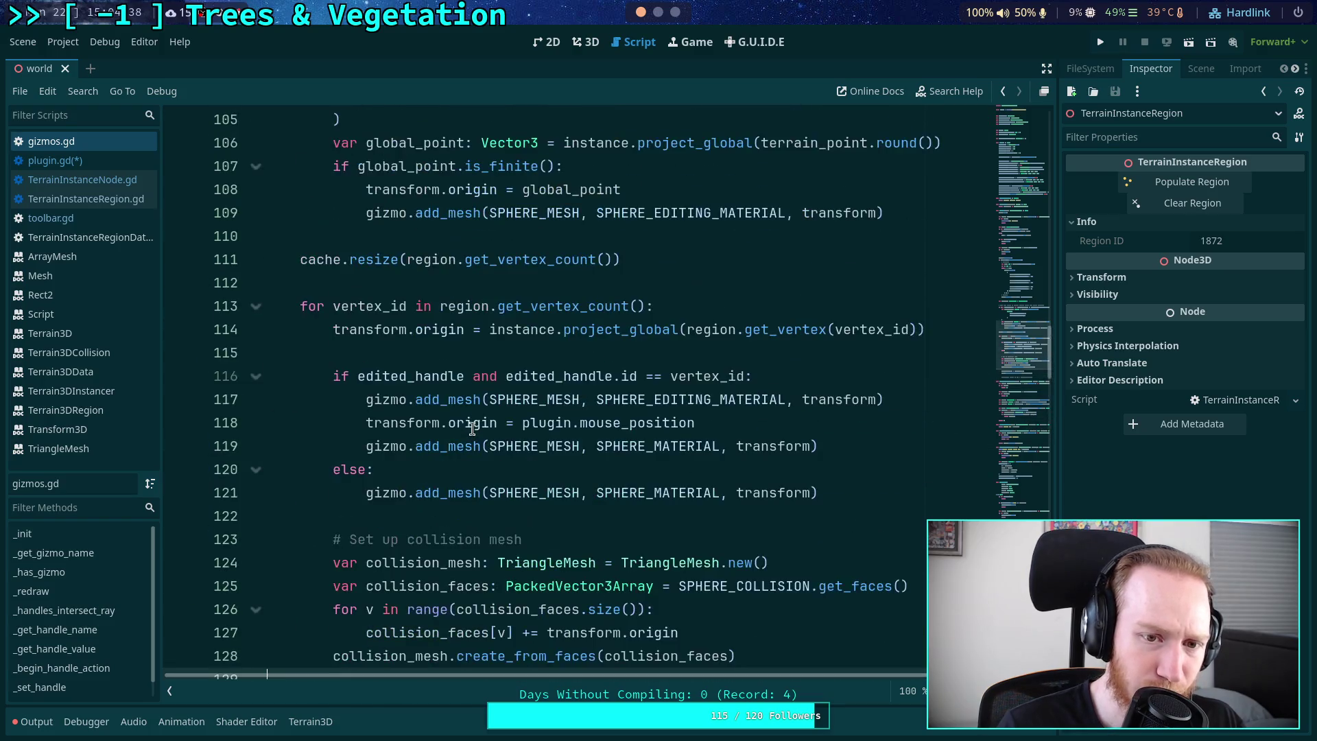
{"action": "scroll", "coordinate": [472, 429], "scroll_direction": "up", "scroll_amount": 18}
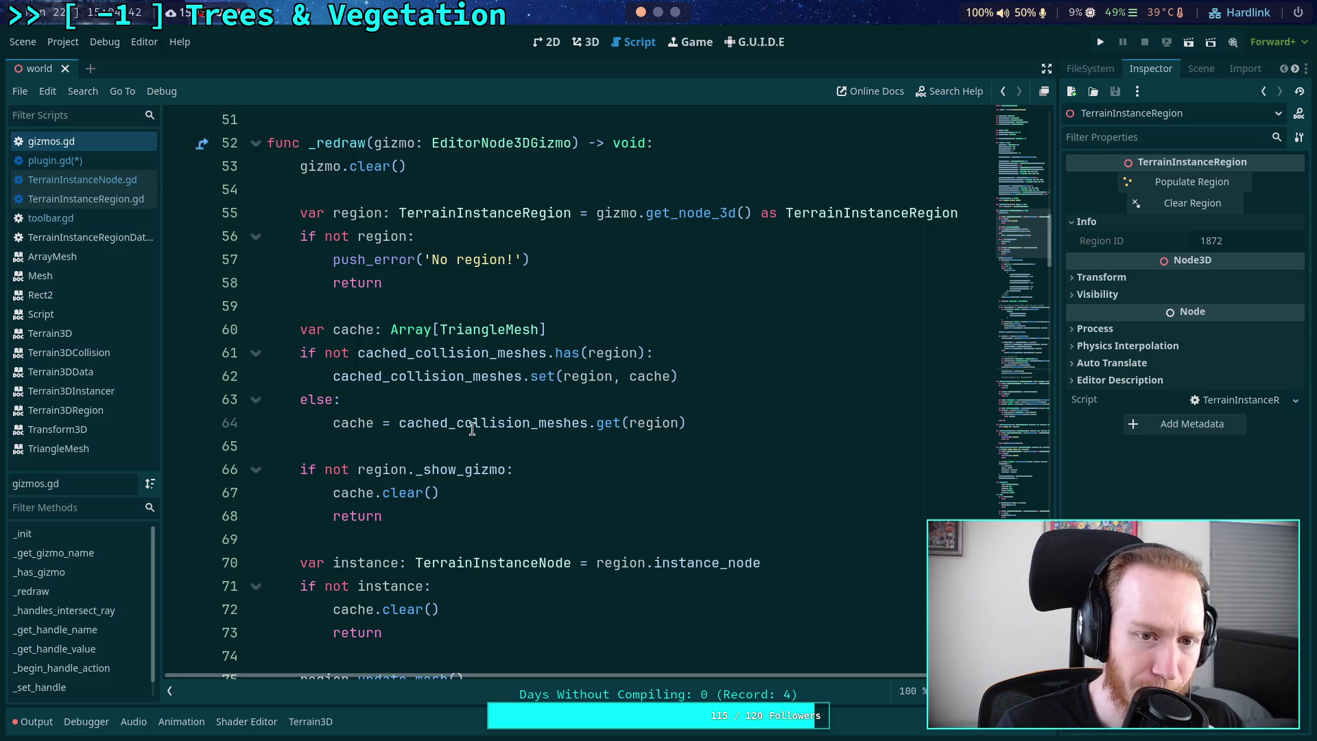
{"action": "scroll", "coordinate": [472, 429], "scroll_direction": "down", "scroll_amount": 20}
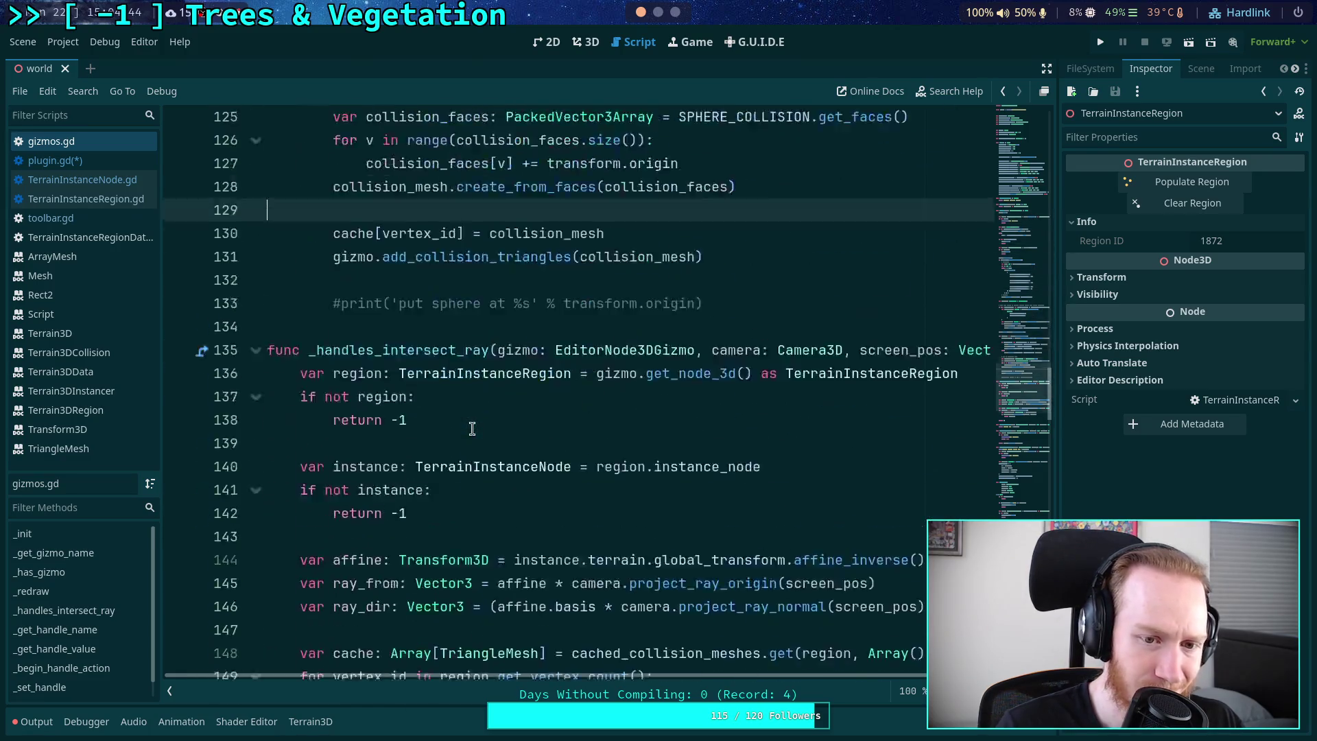
{"action": "scroll", "coordinate": [472, 429], "scroll_direction": "down", "scroll_amount": 6}
{"action": "scroll", "coordinate": [472, 428], "scroll_direction": "down", "scroll_amount": 4}
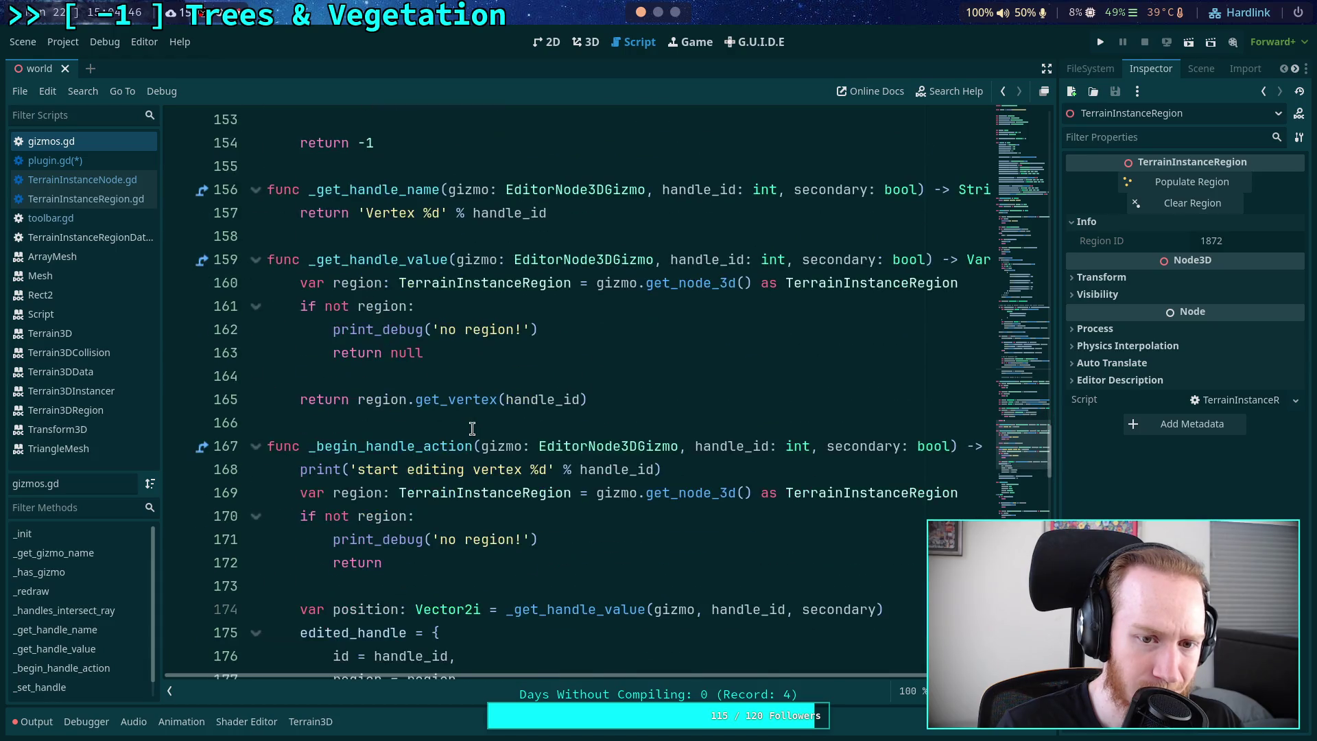
{"action": "scroll", "coordinate": [472, 428], "scroll_direction": "down", "scroll_amount": 3}
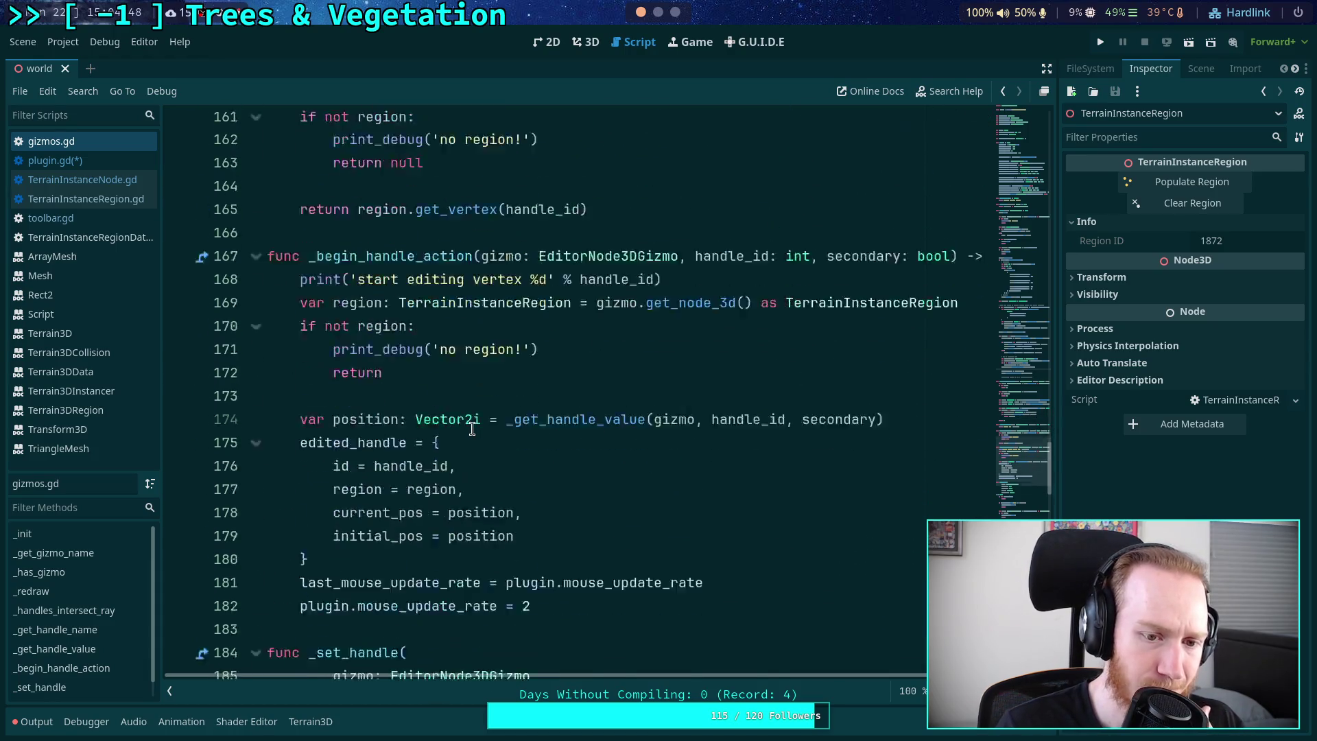
{"action": "scroll", "coordinate": [472, 429], "scroll_direction": "up", "scroll_amount": 7}
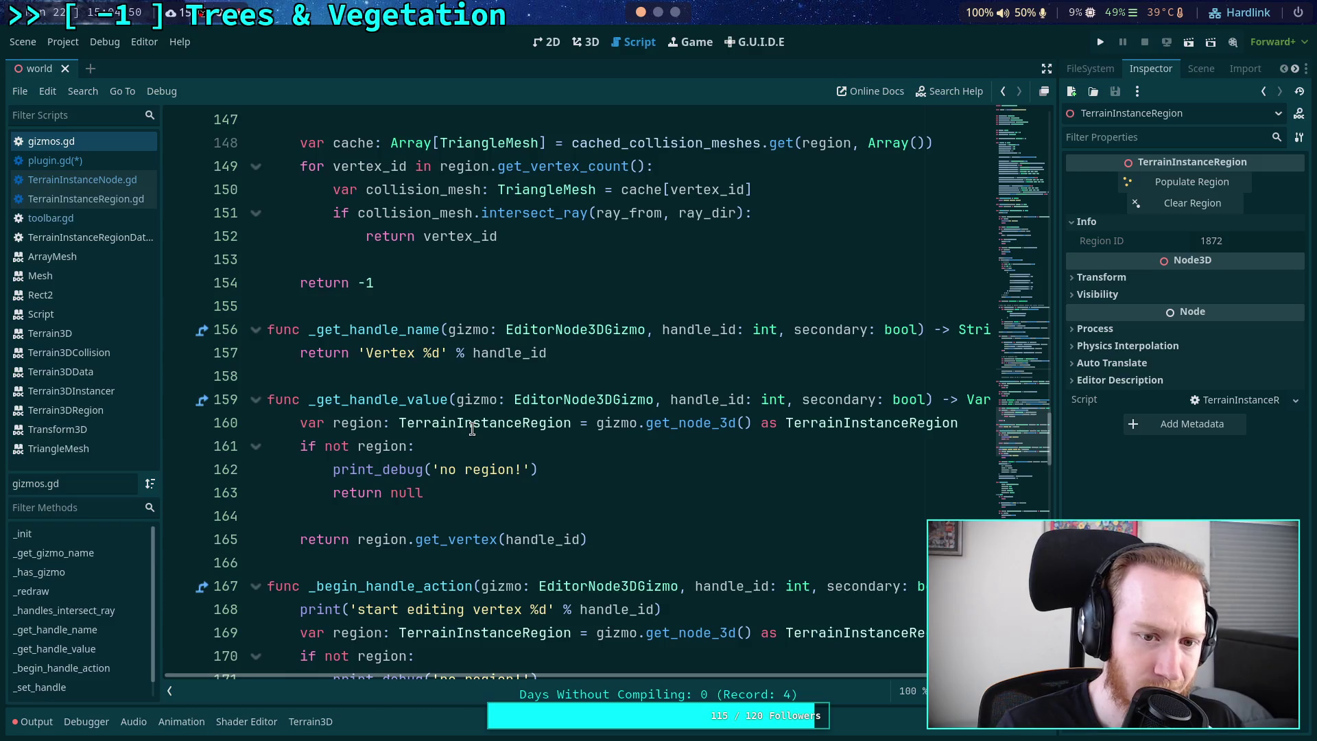
{"action": "scroll", "coordinate": [472, 429], "scroll_direction": "up", "scroll_amount": 7}
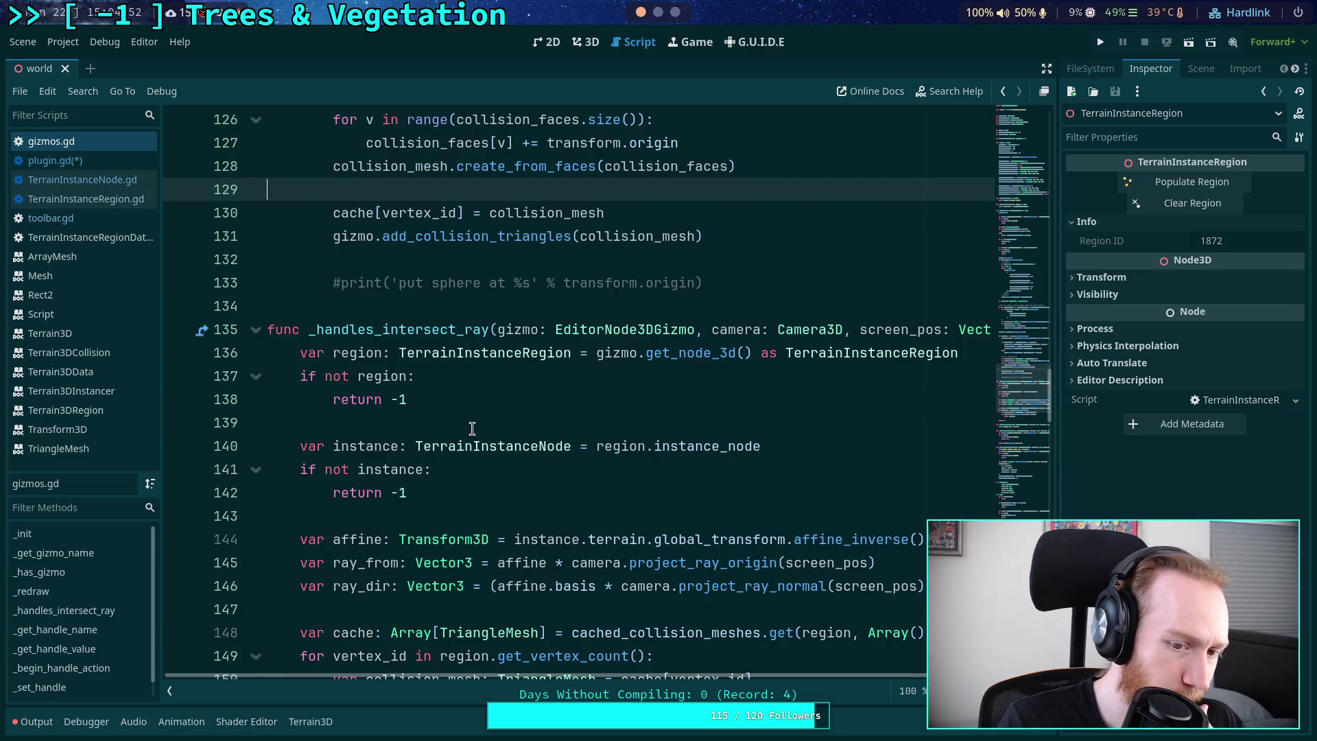
{"action": "scroll", "coordinate": [517, 446], "scroll_direction": "down", "scroll_amount": 2}
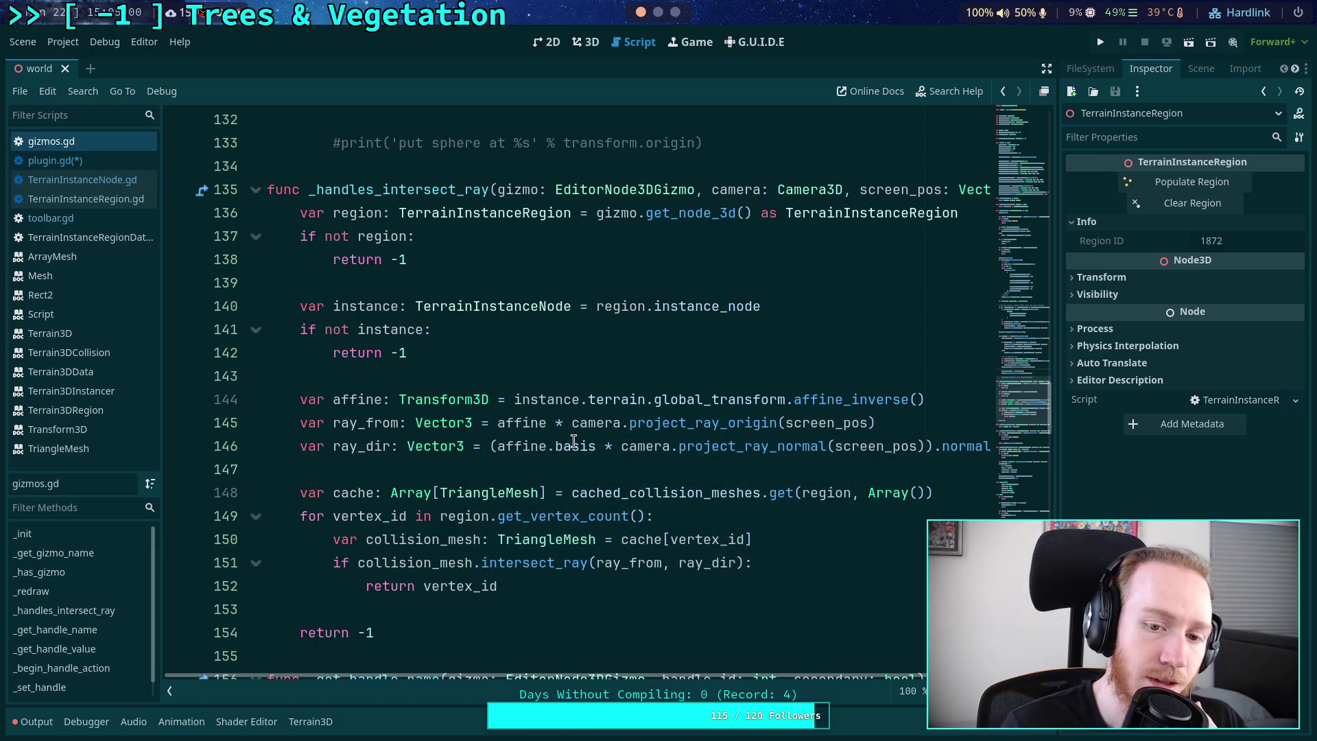
{"action": "left_click", "coordinate": [570, 594]}
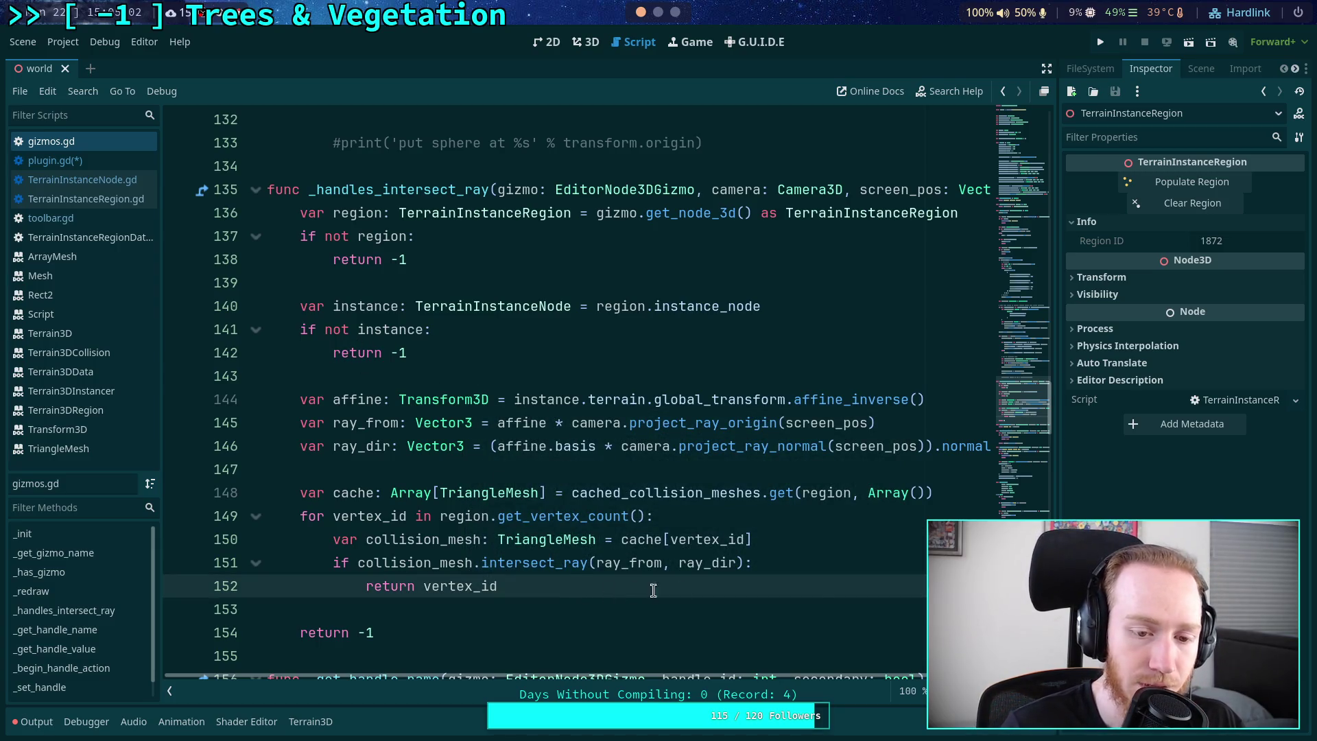
{"action": "left_click", "coordinate": [807, 567]}
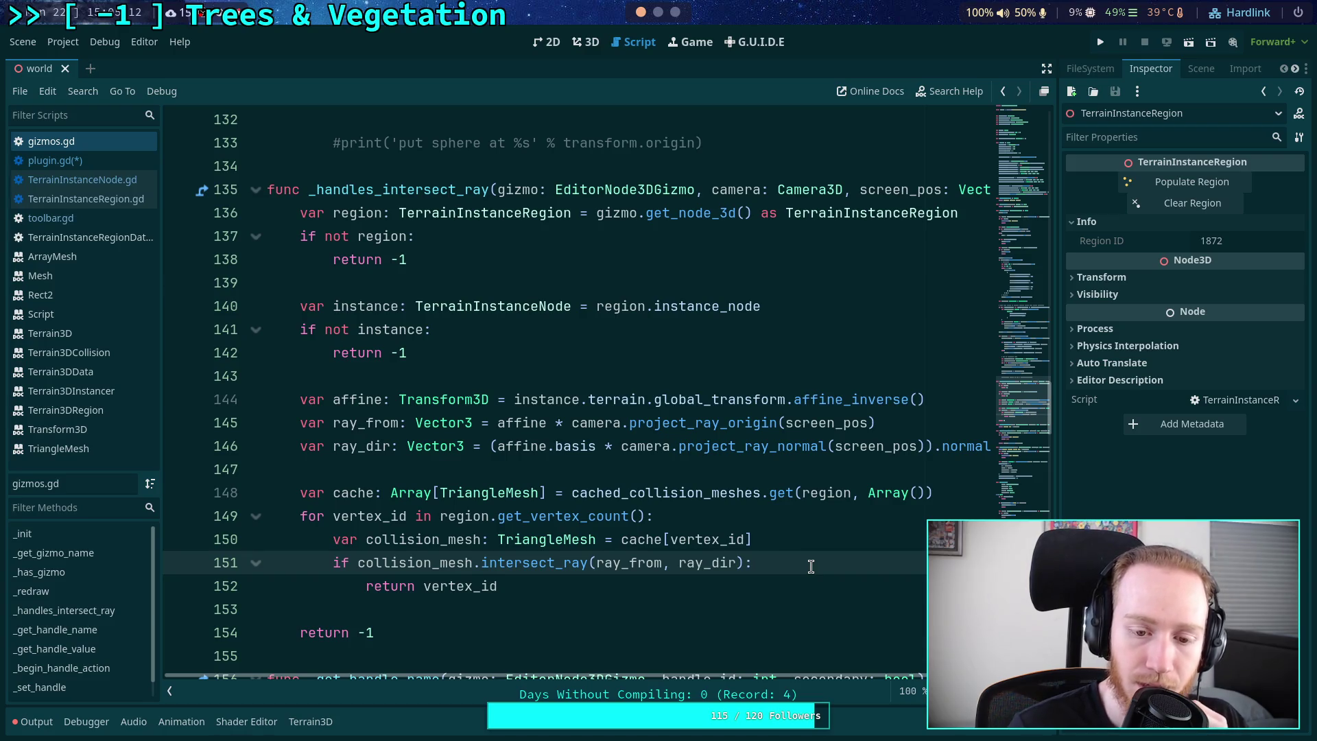
{"action": "key", "text": "Return"}
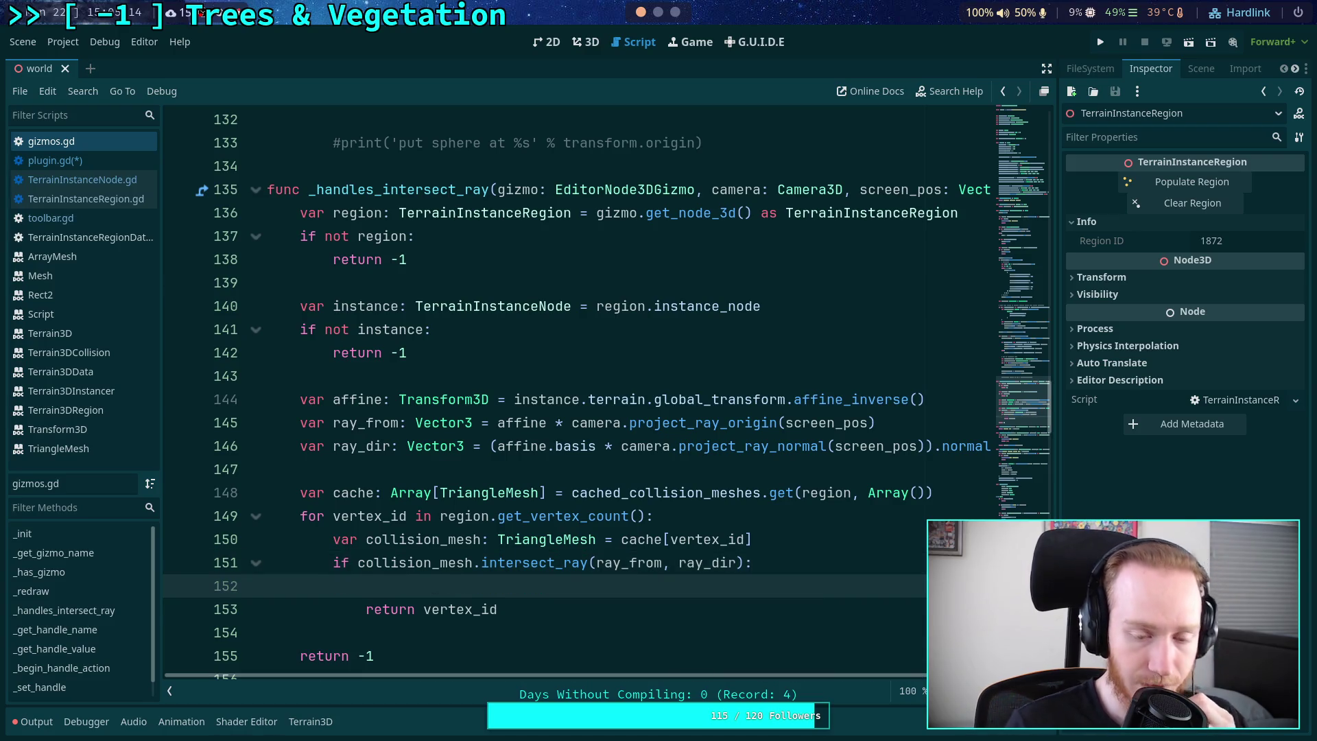
{"action": "mouse_move", "coordinate": [1028, 405]}
{"action": "left_mouse_down"}
{"action": "mouse_move", "coordinate": [1033, 137]}
{"action": "mouse_move", "coordinate": [1017, 597]}
{"action": "mouse_move", "coordinate": [1019, 471]}
{"action": "mouse_move", "coordinate": [1040, 410]}
{"action": "left_mouse_up"}
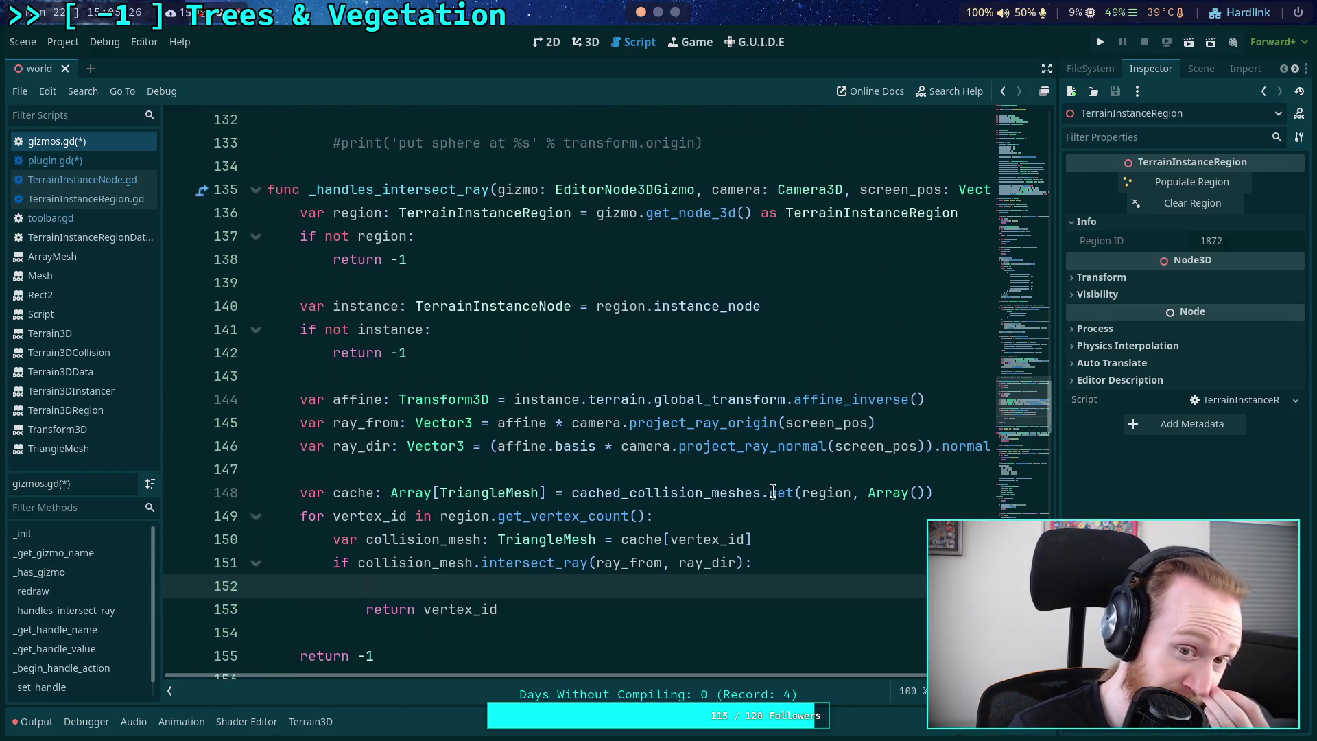
{"action": "scroll", "coordinate": [770, 494], "scroll_direction": "up", "scroll_amount": 20}
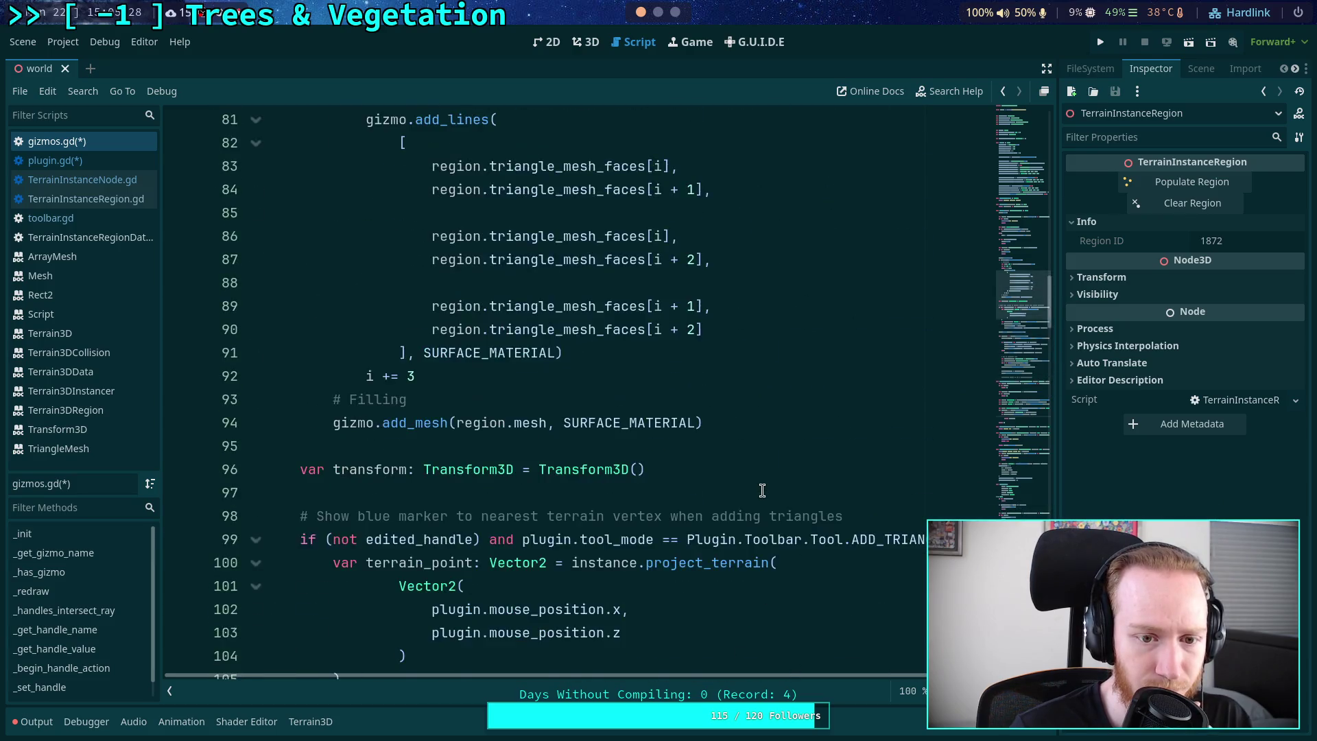
{"action": "scroll", "coordinate": [762, 491], "scroll_direction": "up", "scroll_amount": 6}
{"action": "scroll", "coordinate": [763, 490], "scroll_direction": "down", "scroll_amount": 20}
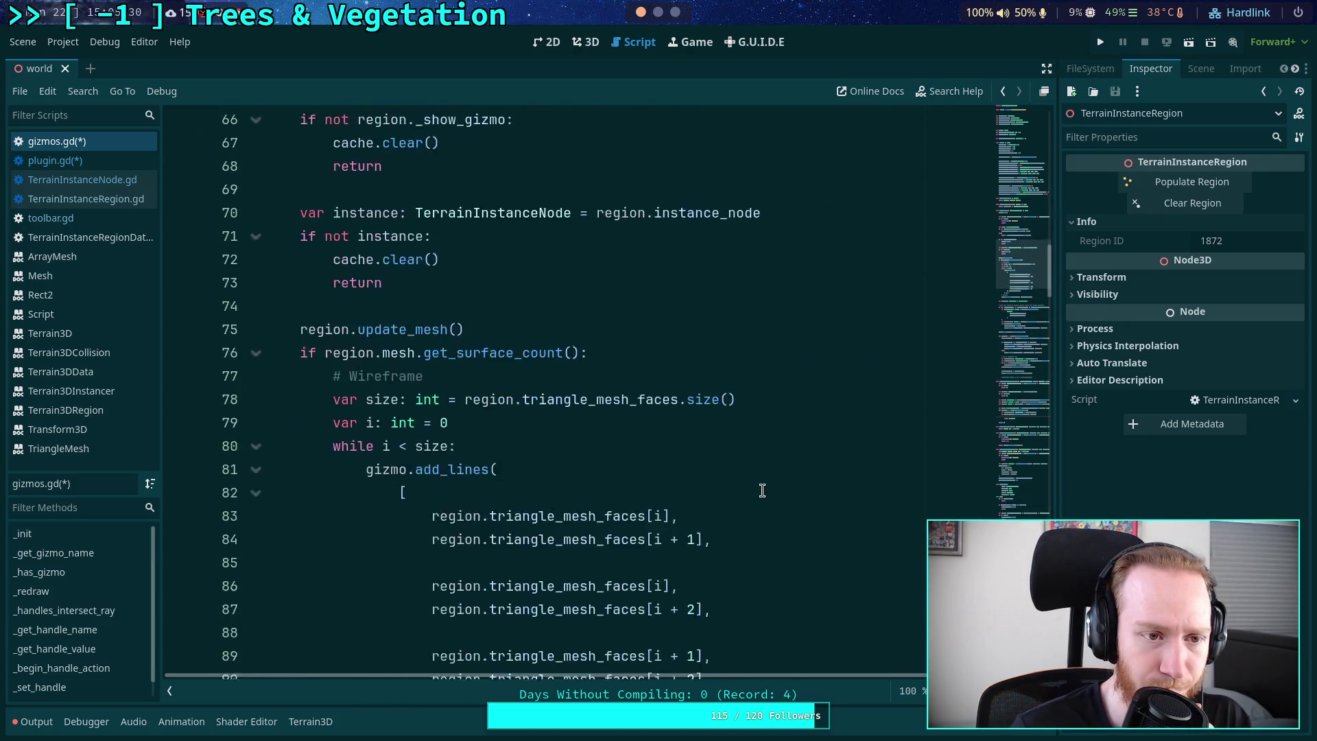
{"action": "scroll", "coordinate": [762, 491], "scroll_direction": "down", "scroll_amount": 5}
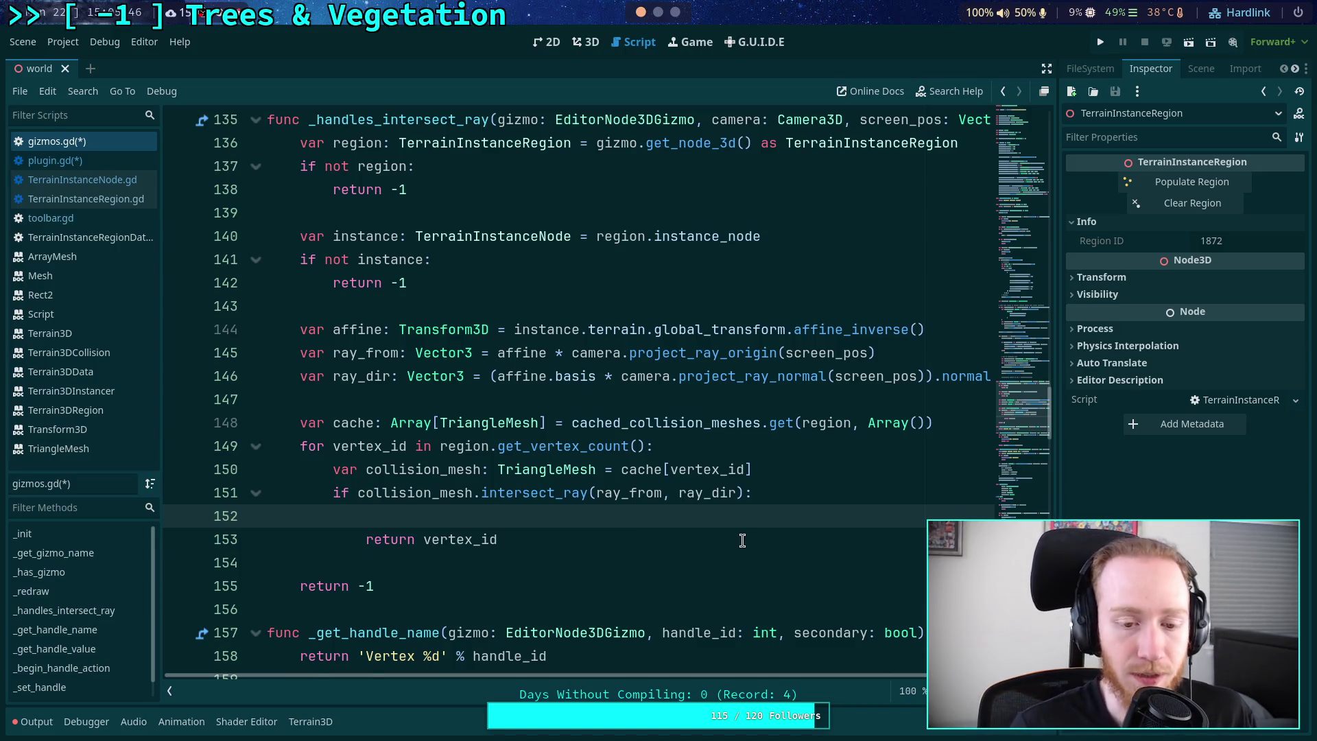
- Start a condition 'if plugin and plugin.tool_mode == Toolbar' in the intersect-ray loop
{"action": "type", "text": "if plugen"}
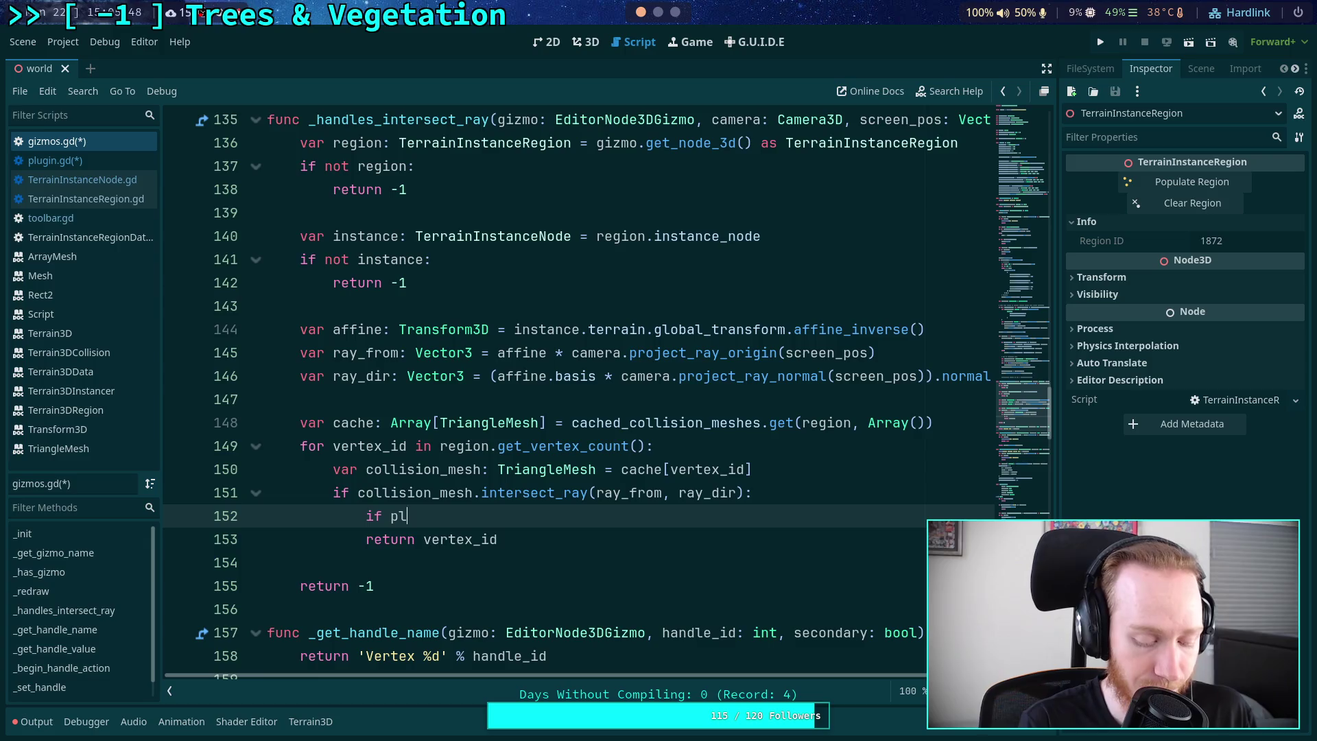
{"action": "key", "text": "BackSpace"}
{"action": "key", "text": "BackSpace"}
{"action": "type", "text": "in and "}
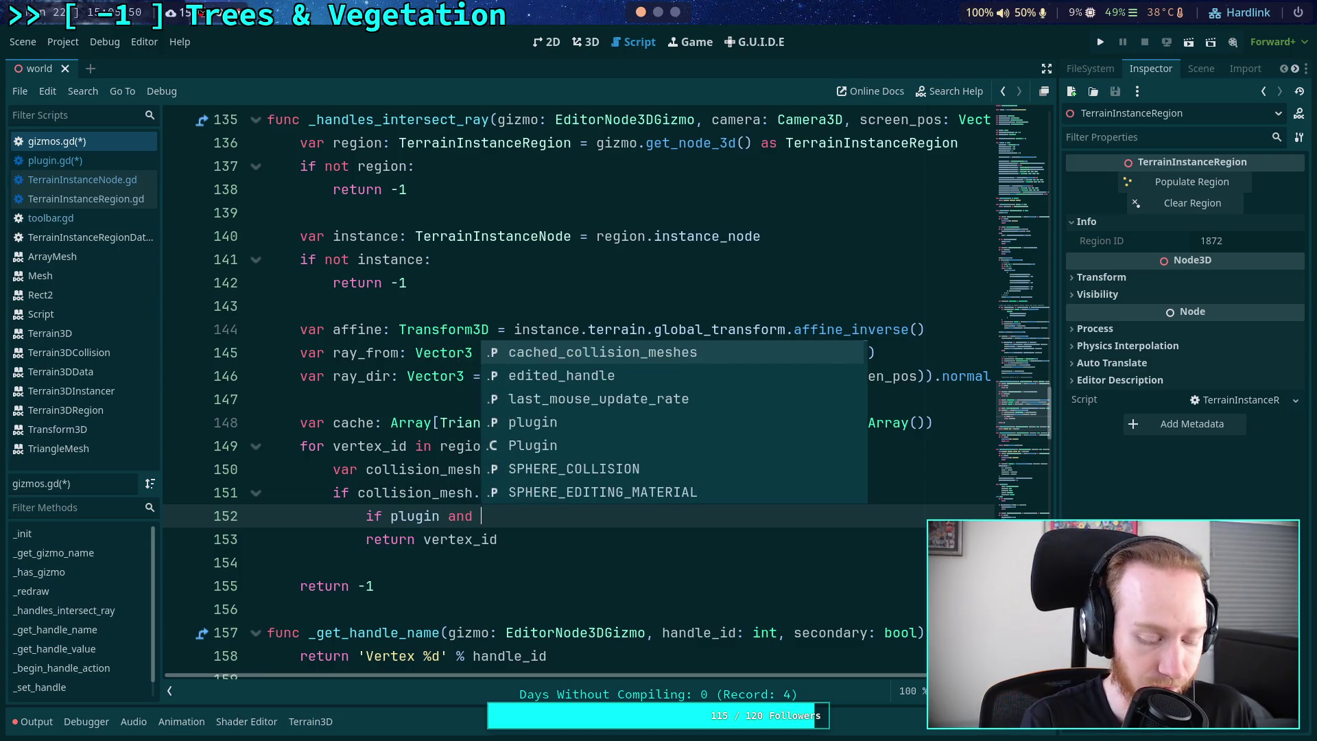
{"action": "type", "text": "plugin.too"}
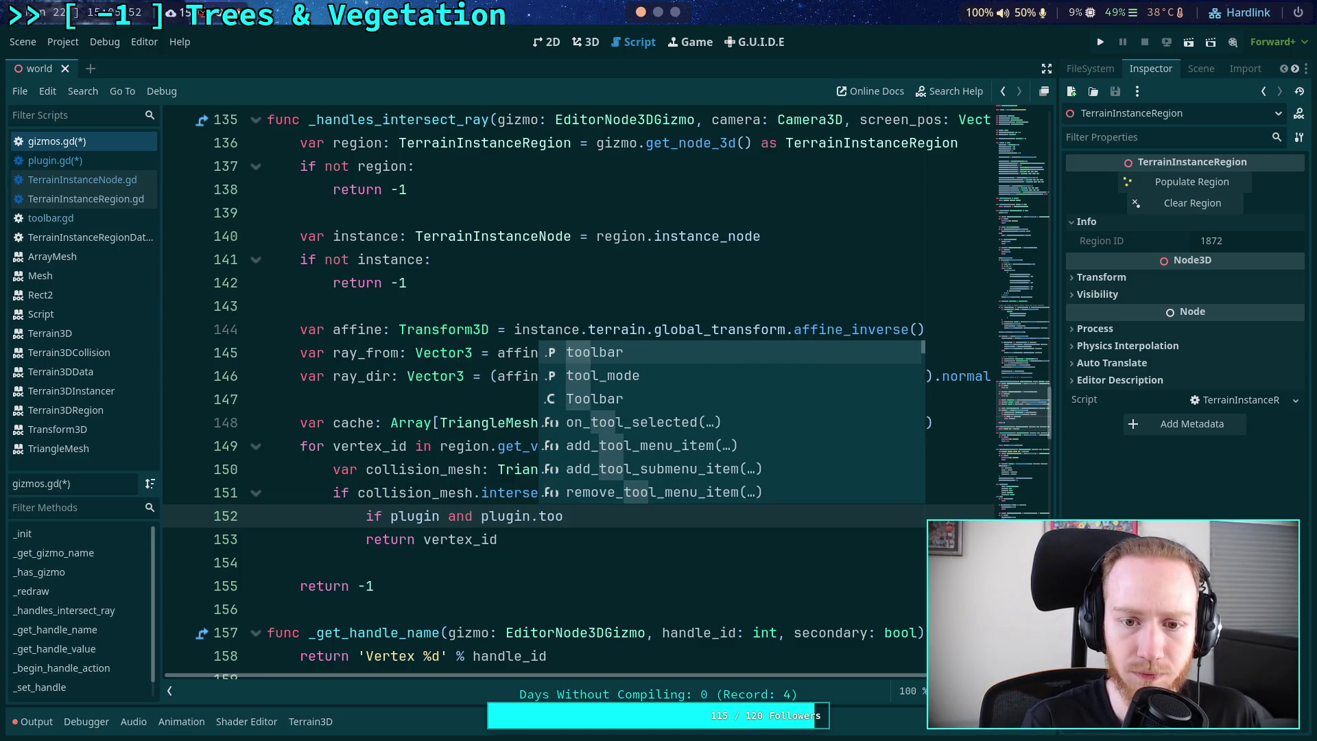
{"action": "key", "text": "Down"}
{"action": "key", "text": "Return"}
{"action": "type", "text": "== "}
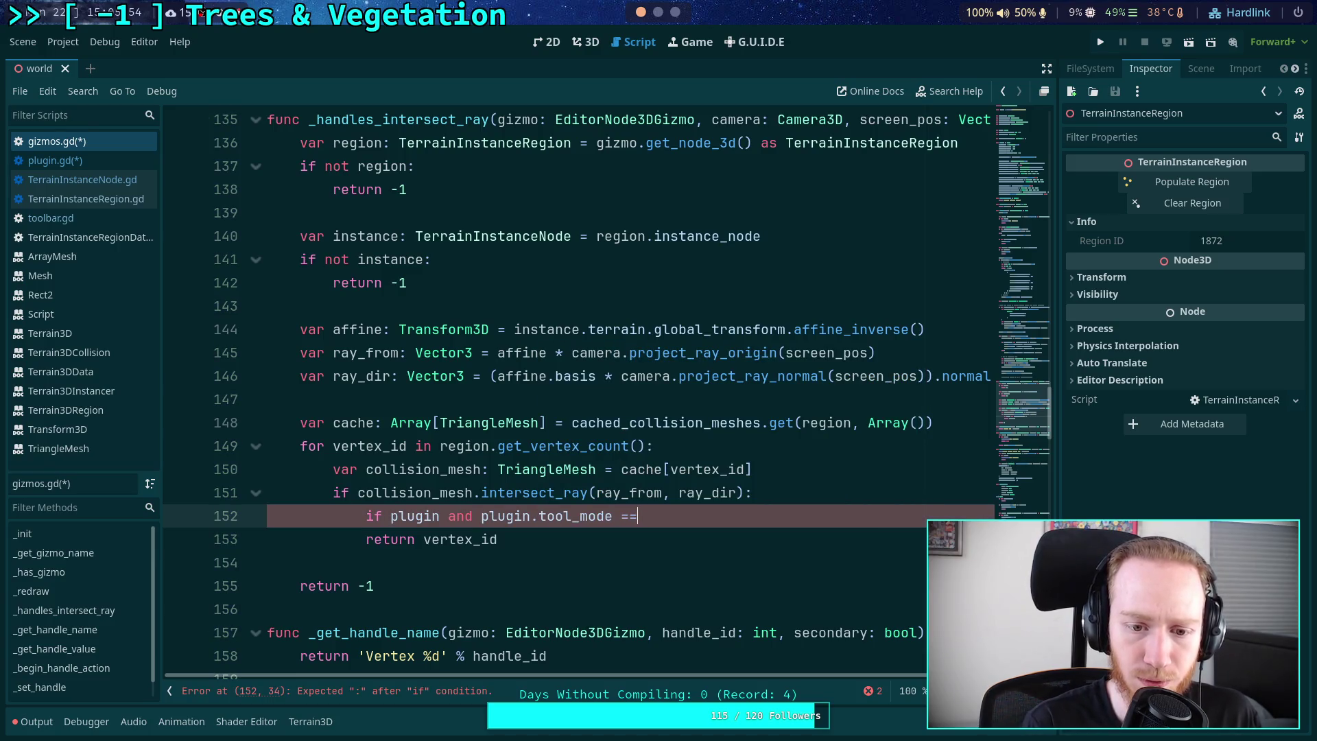
{"action": "type", "text": "Toolbar"}
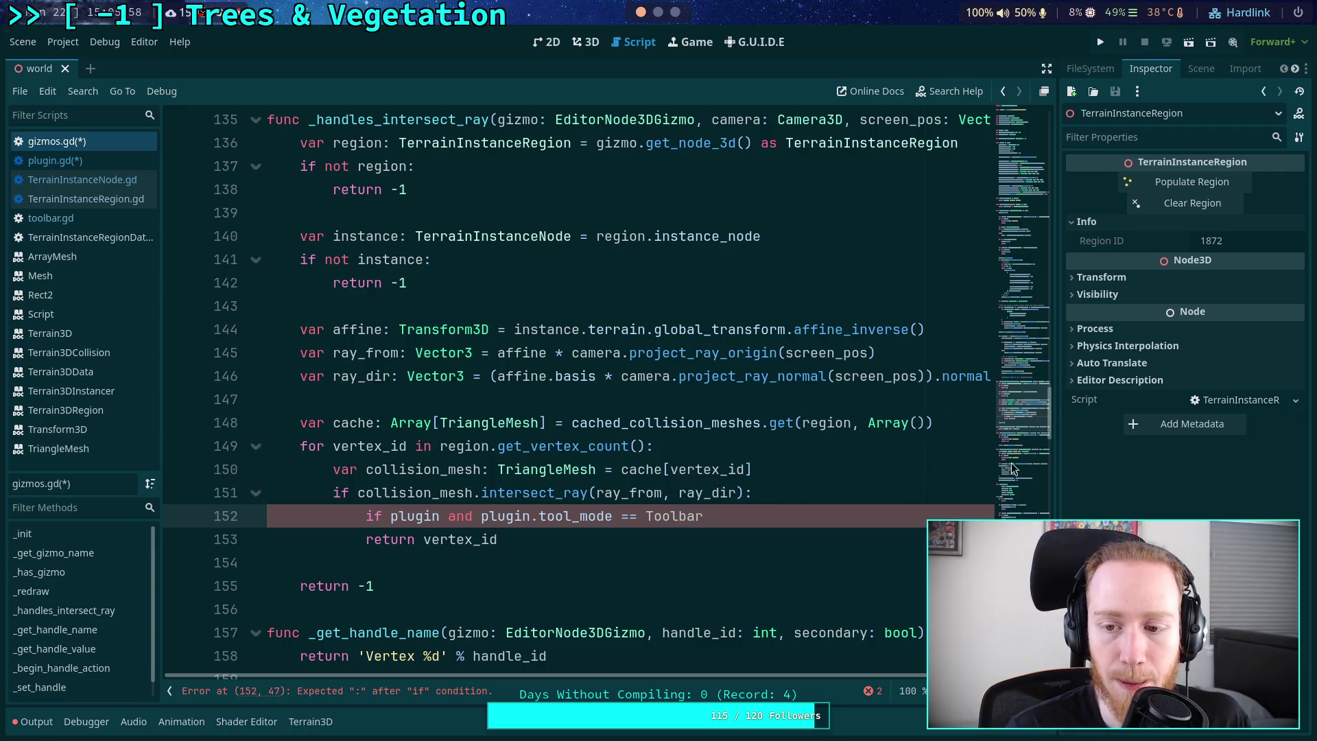
- Add a Toolbar const preloading toolbar.gd near the top of gizmos.gd from the FileSystem dock
{"action": "left_click", "coordinate": [1009, 152]}
{"action": "left_click_drag", "start_coordinate": [1009, 152], "coordinate": [1009, 136]}
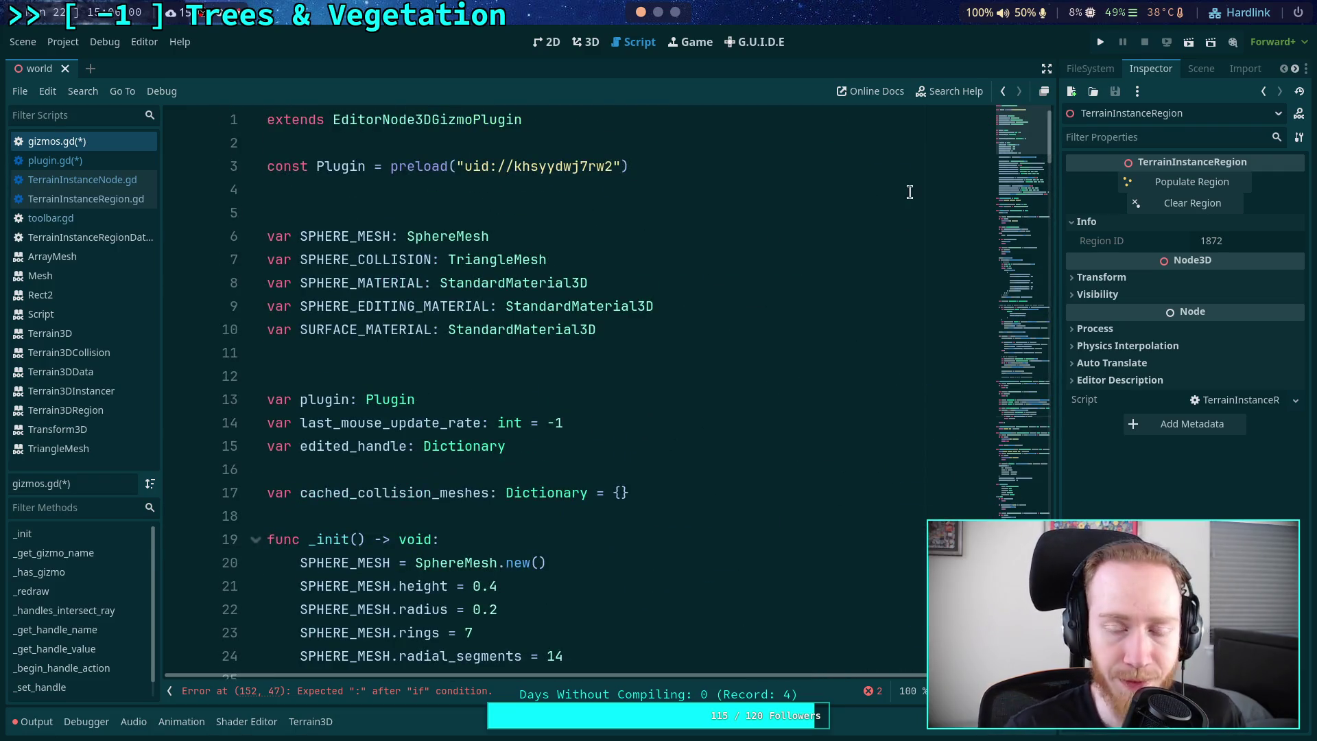
{"action": "left_click", "coordinate": [1202, 68]}
{"action": "left_click", "coordinate": [1090, 69]}
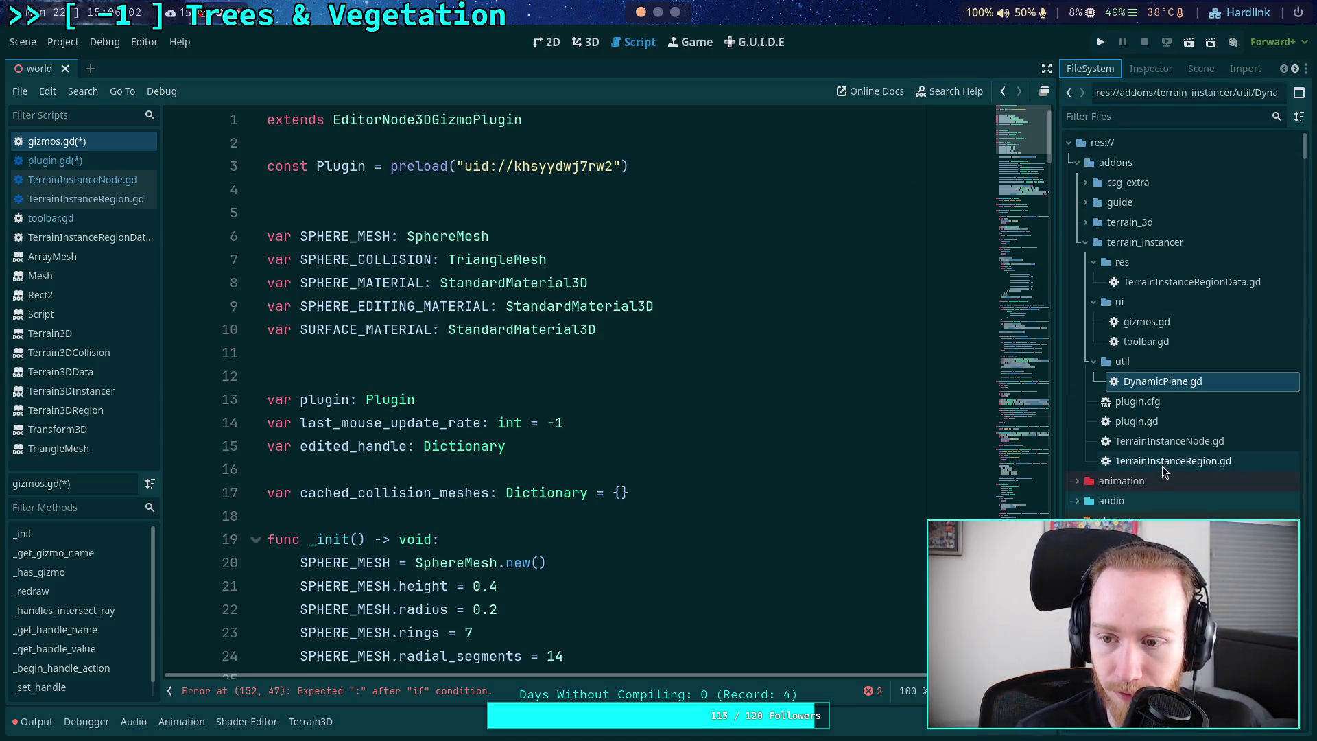
{"action": "left_click", "coordinate": [1147, 343]}
{"action": "left_click_drag", "start_coordinate": [537, 204], "coordinate": [316, 191]}
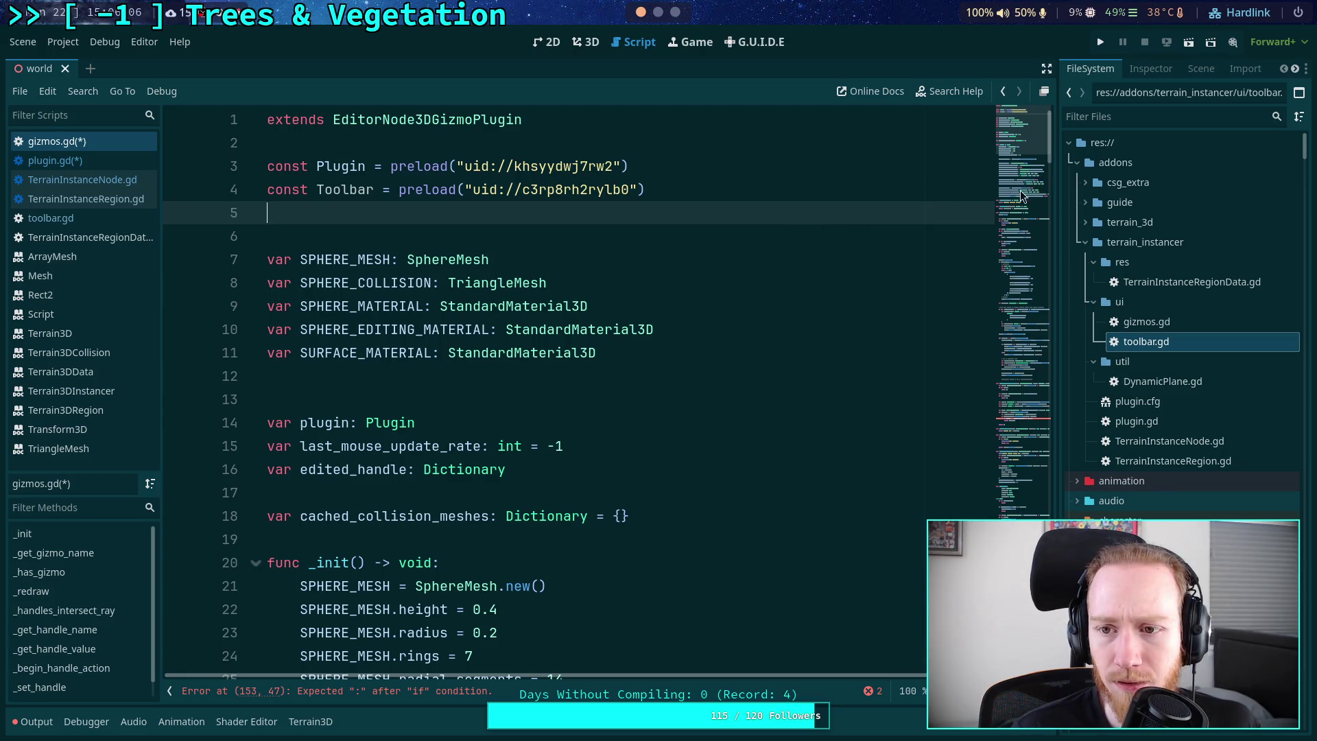
- Complete the check as Toolbar.Tool.REMOVE_VERTEX with an early 'return -1'
{"action": "left_click", "coordinate": [1026, 414]}
{"action": "left_click", "coordinate": [746, 227]}
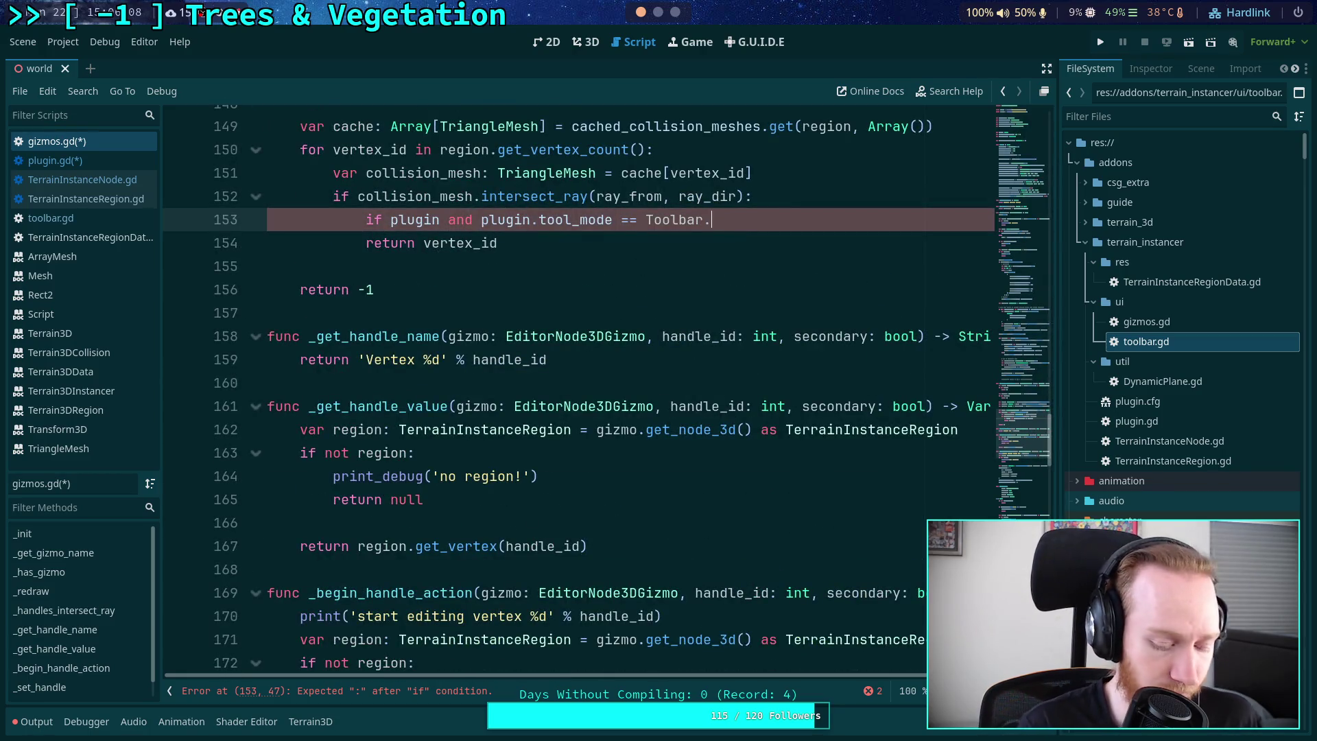
{"action": "type", "text": "T"}
{"action": "key", "text": "Return"}
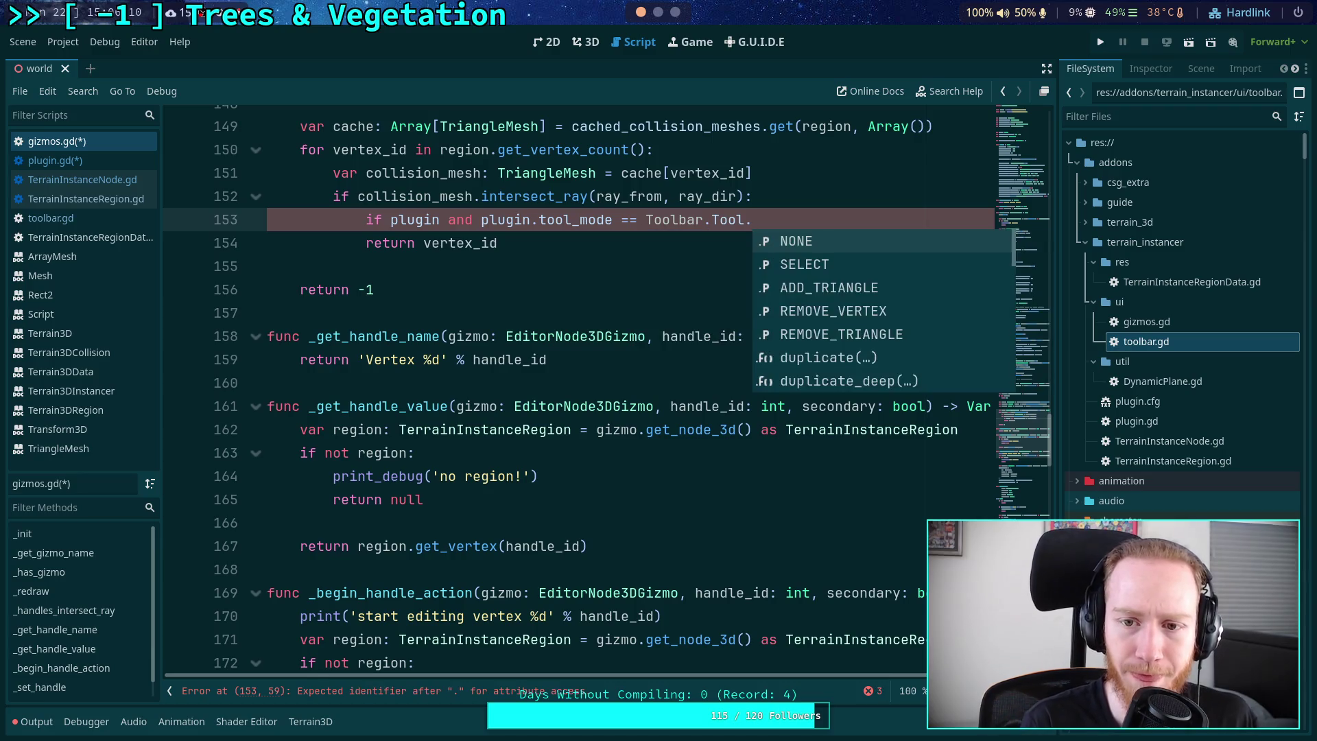
{"action": "type", "text": "re"}
{"action": "key", "text": "Return"}
{"action": "type", "text": ":"}
{"action": "key", "text": "Return"}
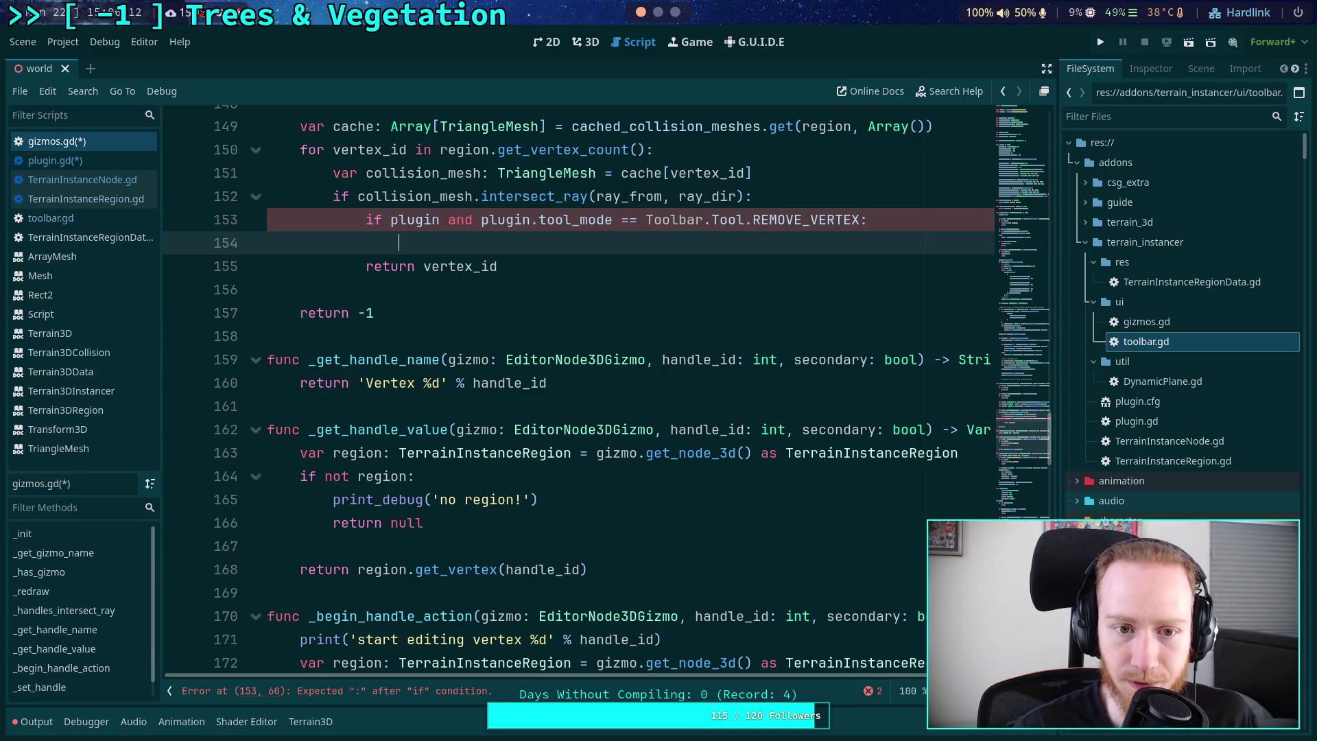
{"action": "scroll", "coordinate": [803, 416], "scroll_direction": "up", "scroll_amount": 4}
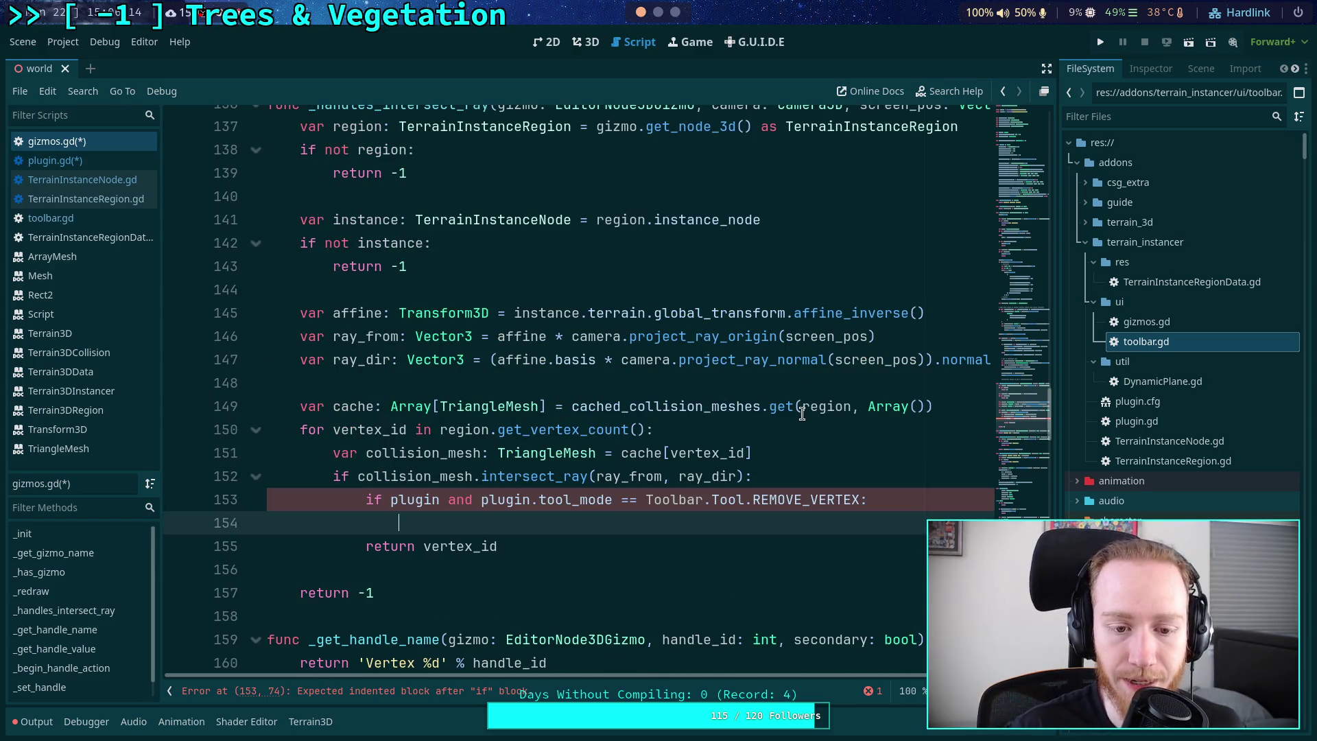
{"action": "key", "text": "Return"}
{"action": "type", "text": "return -1"}
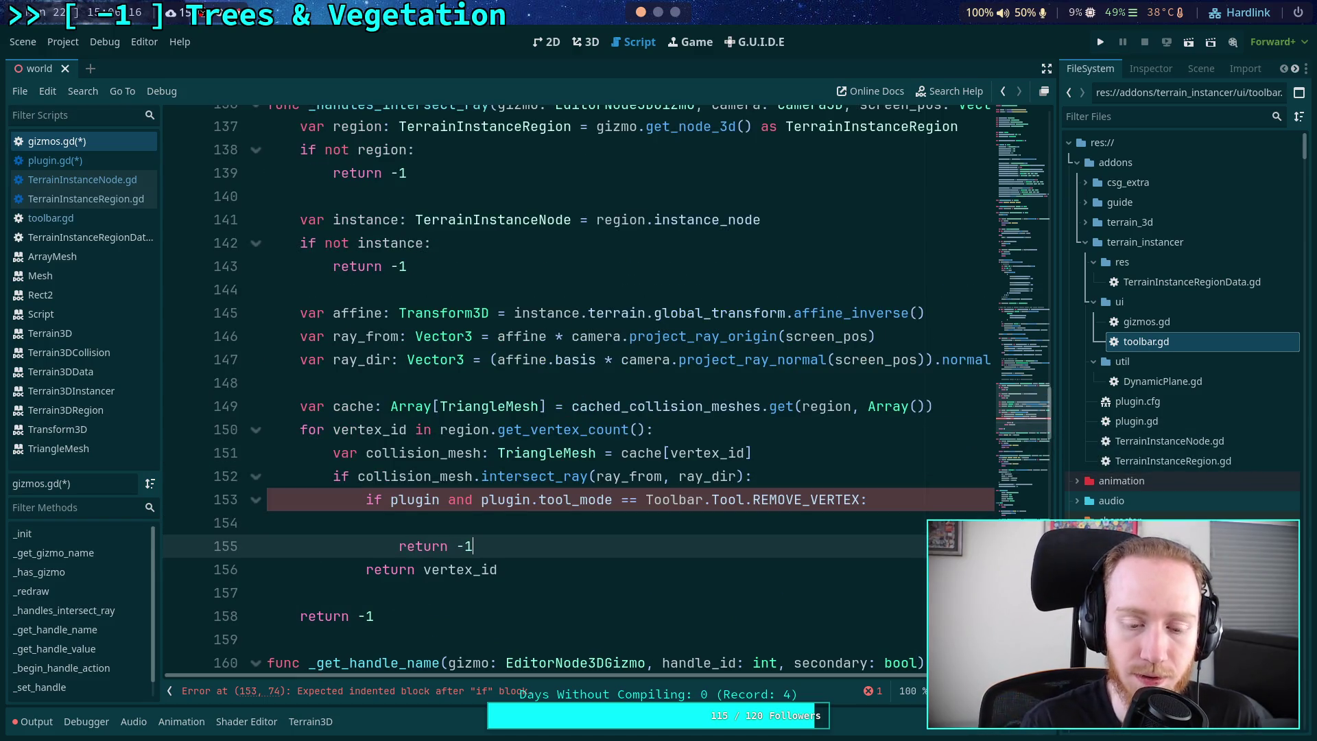
- Select and delete the drafted REMOVE_VERTEX check block
{"action": "left_click", "coordinate": [731, 529]}
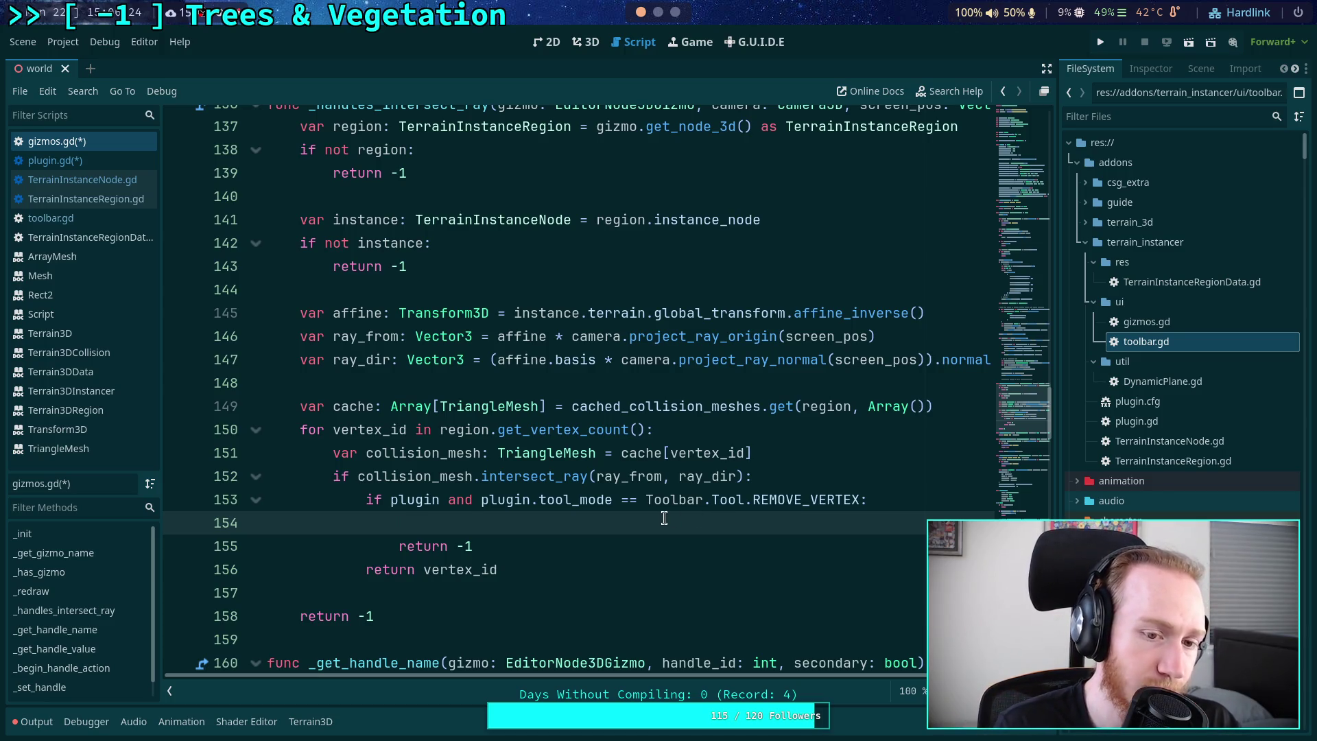
{"action": "scroll", "coordinate": [664, 518], "scroll_direction": "down", "scroll_amount": 2}
{"action": "scroll", "coordinate": [664, 518], "scroll_direction": "up", "scroll_amount": 3}
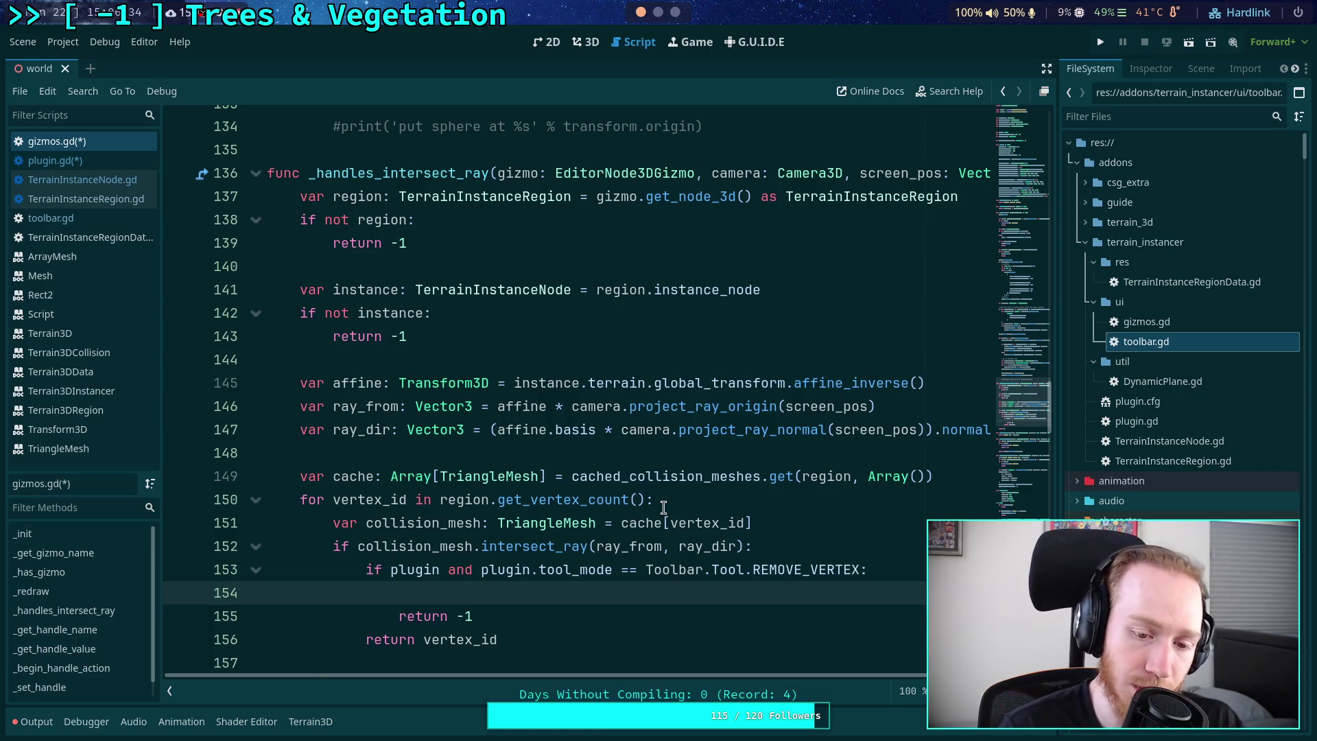
{"action": "left_click_drag", "start_coordinate": [498, 616], "coordinate": [148, 566]}
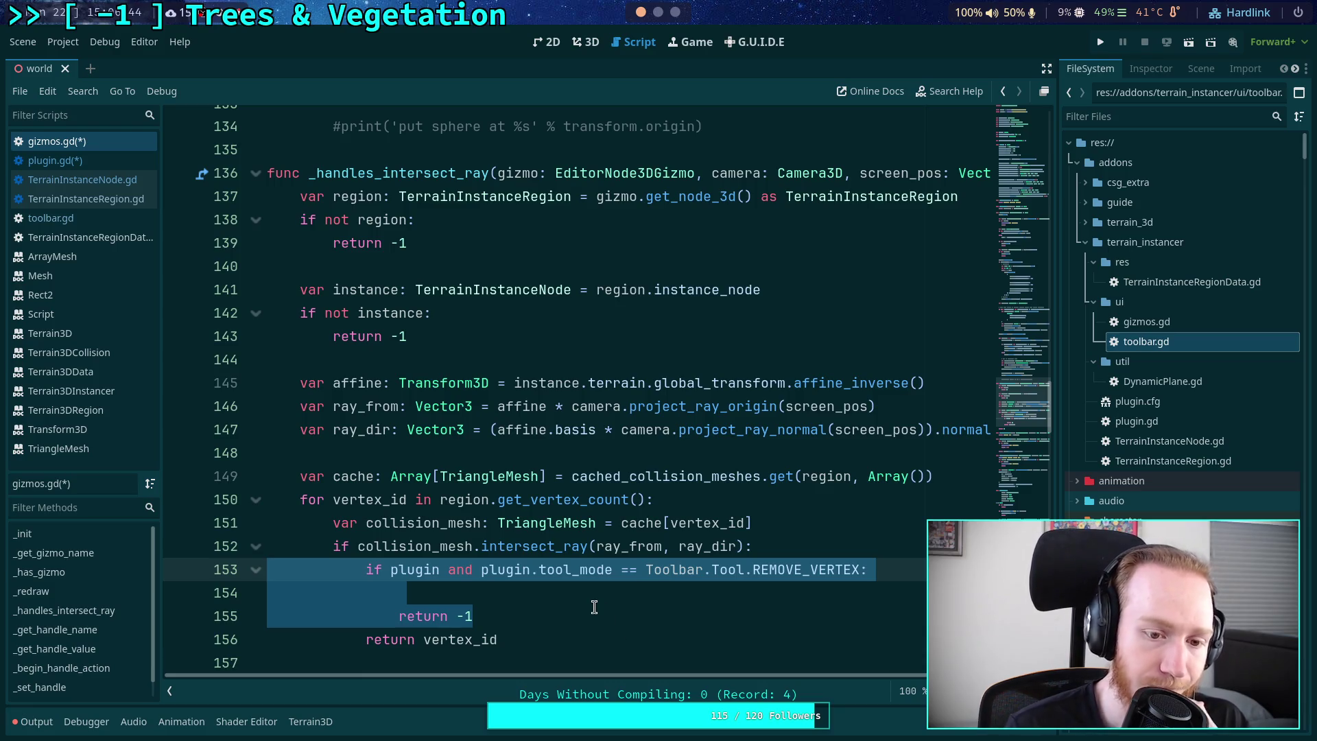
{"action": "key", "text": "BackSpace"}
{"action": "key", "text": "BackSpace"}
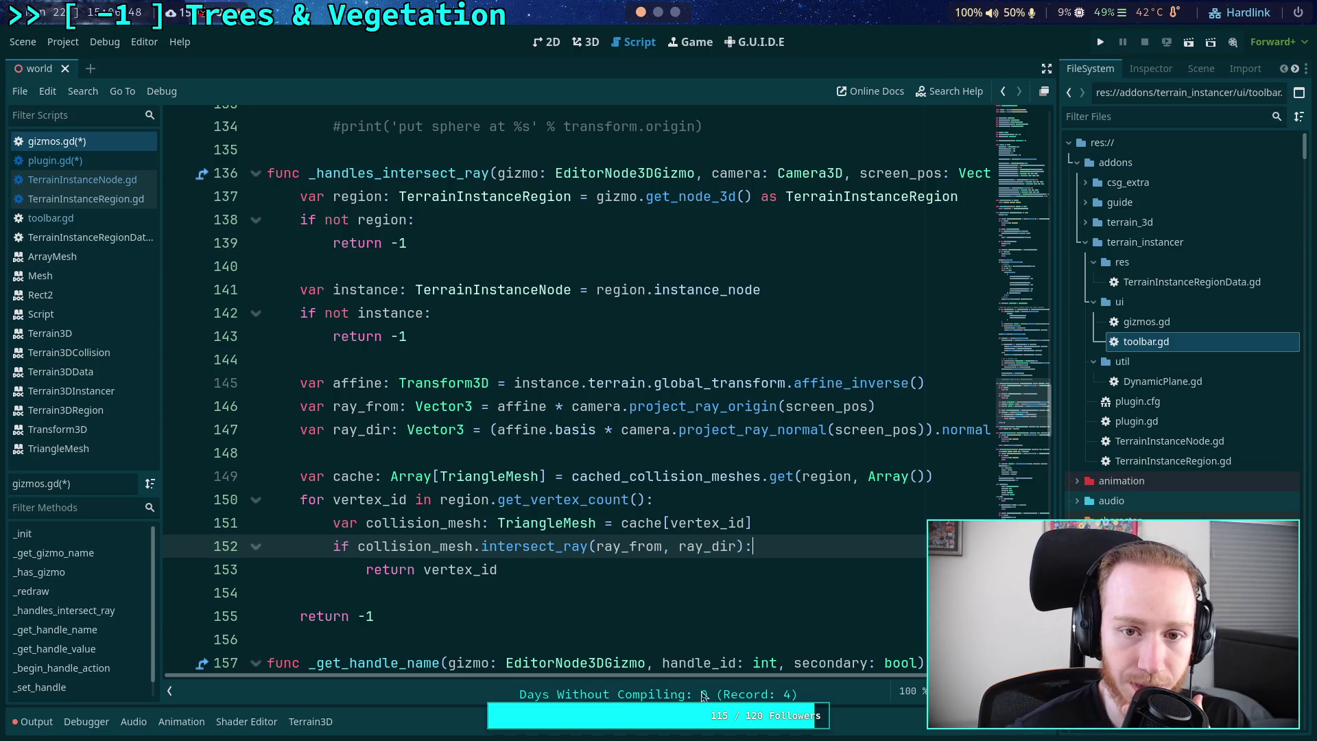
{"action": "mouse_move", "coordinate": [794, 675]}
{"action": "left_mouse_down"}
{"action": "mouse_move", "coordinate": [884, 675]}
{"action": "mouse_move", "coordinate": [780, 677]}
{"action": "left_mouse_up"}
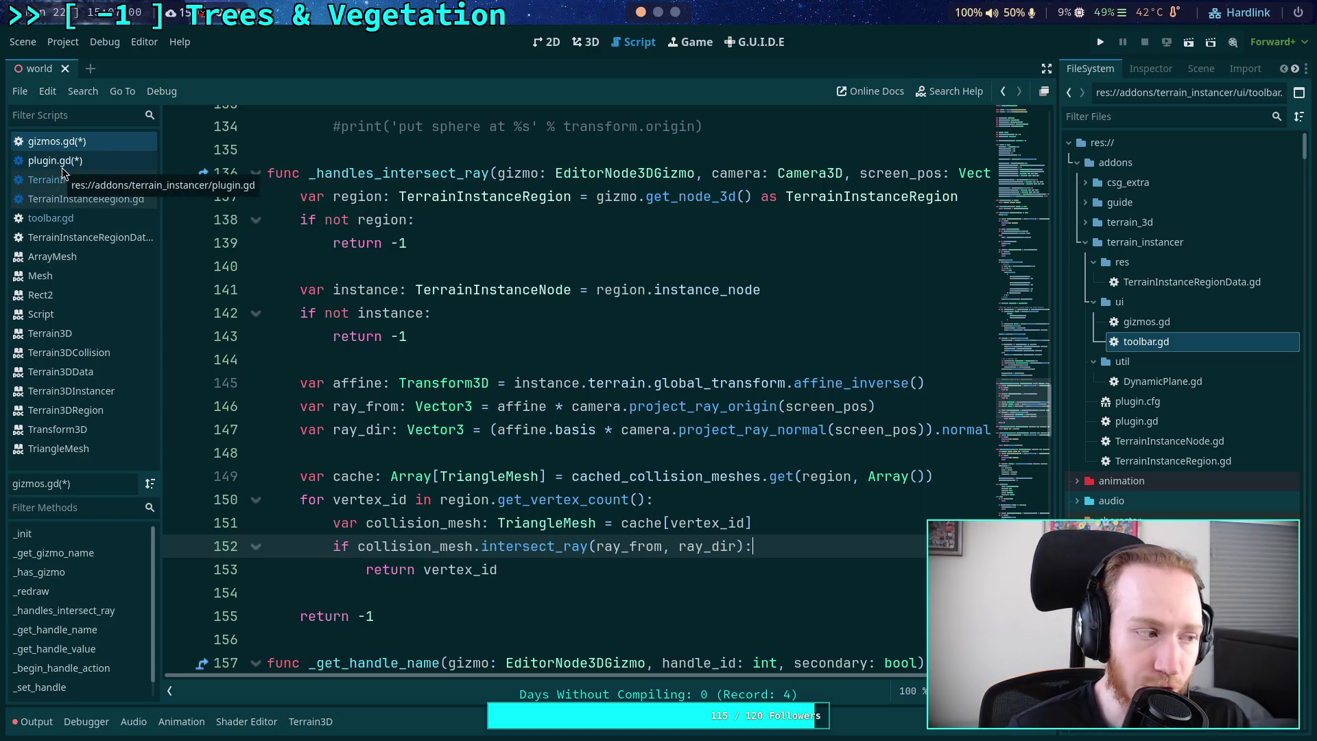
{"action": "double_click", "coordinate": [358, 196]}
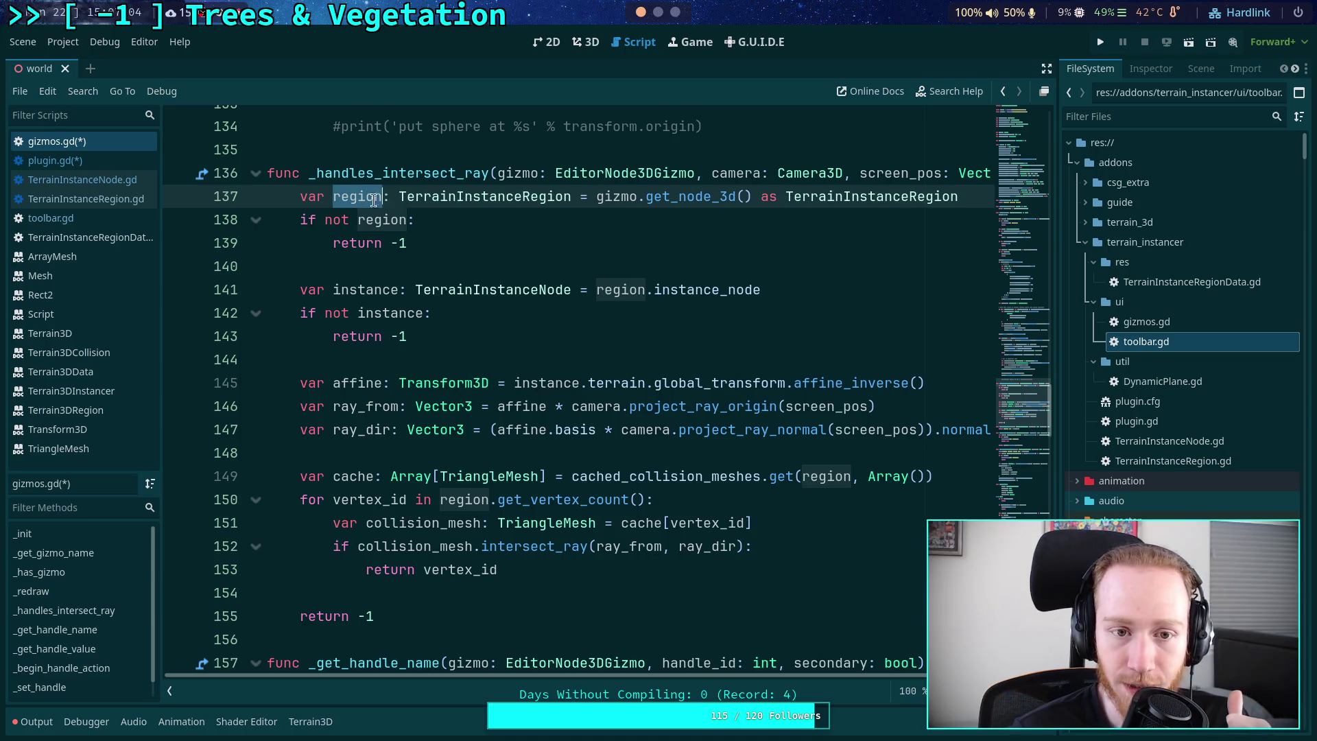
{"action": "left_click", "coordinate": [457, 196]}
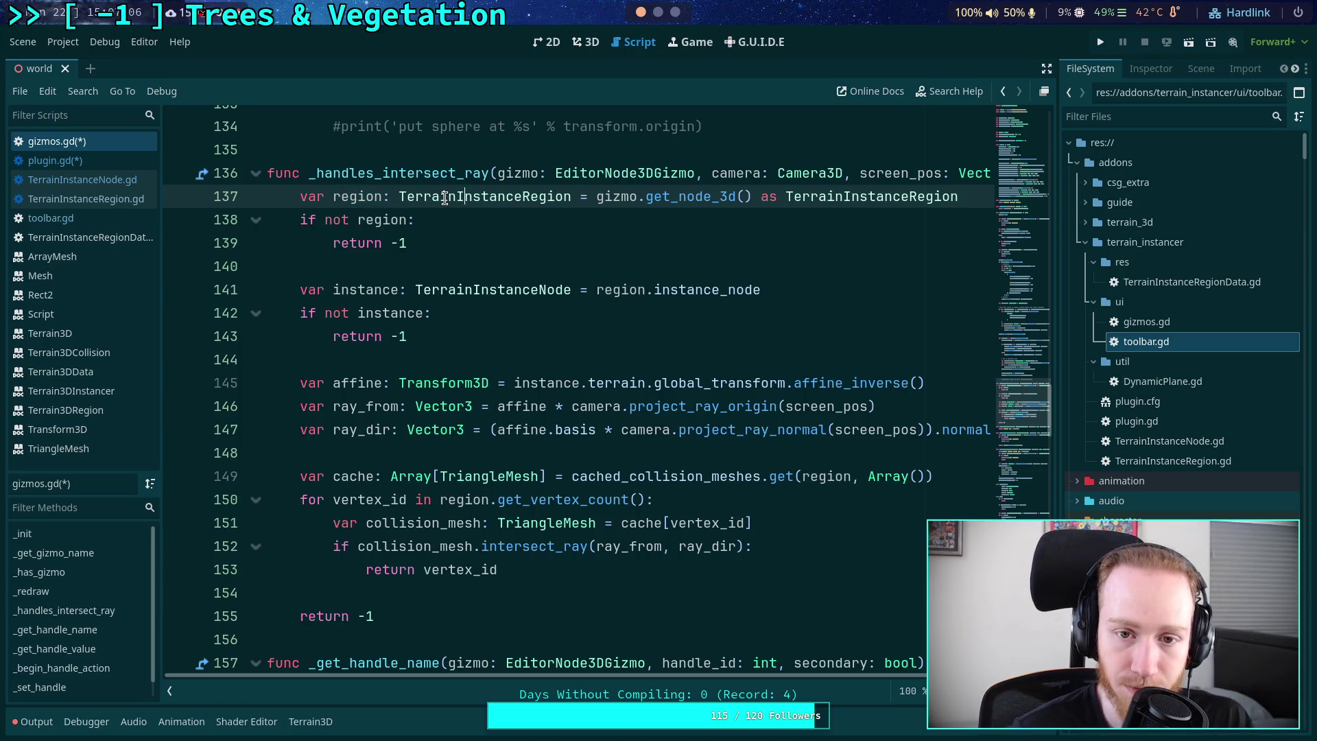
{"action": "left_click", "coordinate": [85, 166]}
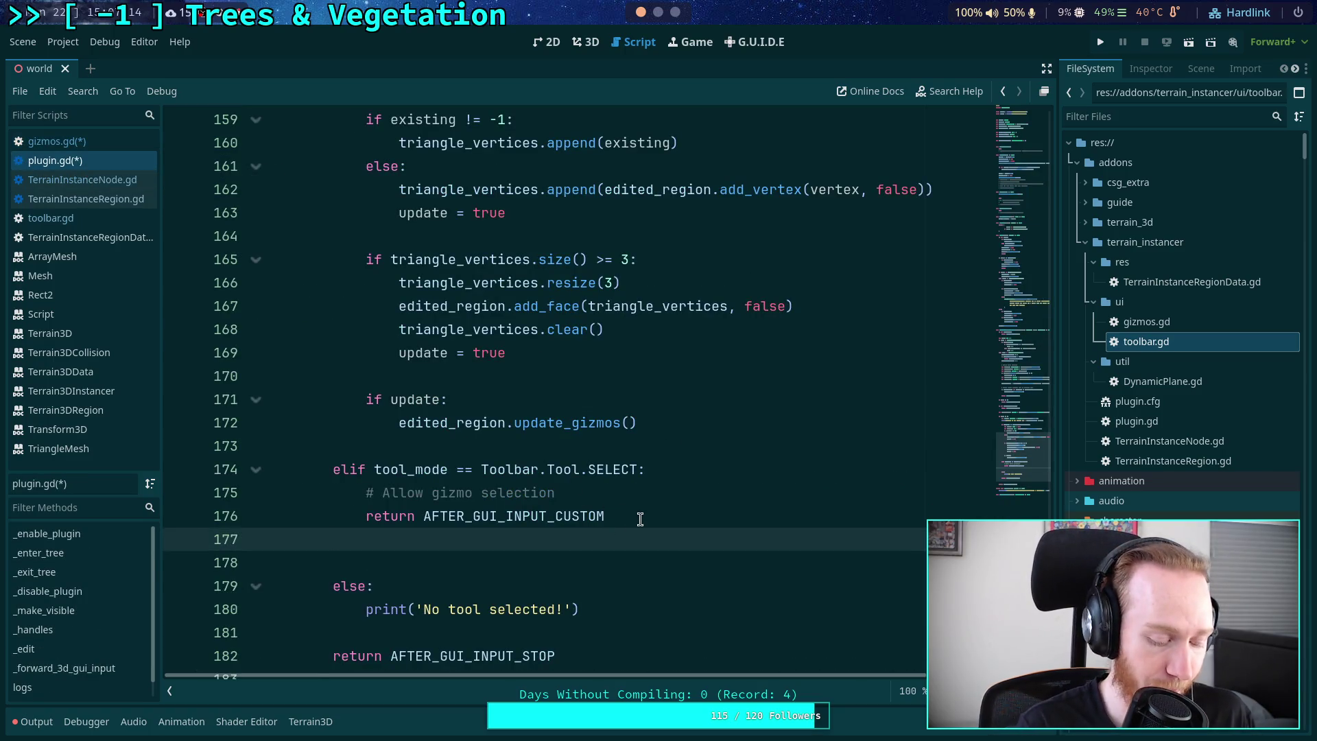
- Add an 'elif tool_mode == Toolbar.Tool.REMOVE_VERTEX:' branch with a placeholder pass after SELECT
{"action": "key", "text": "Return"}
{"action": "type", "text": "elif "}
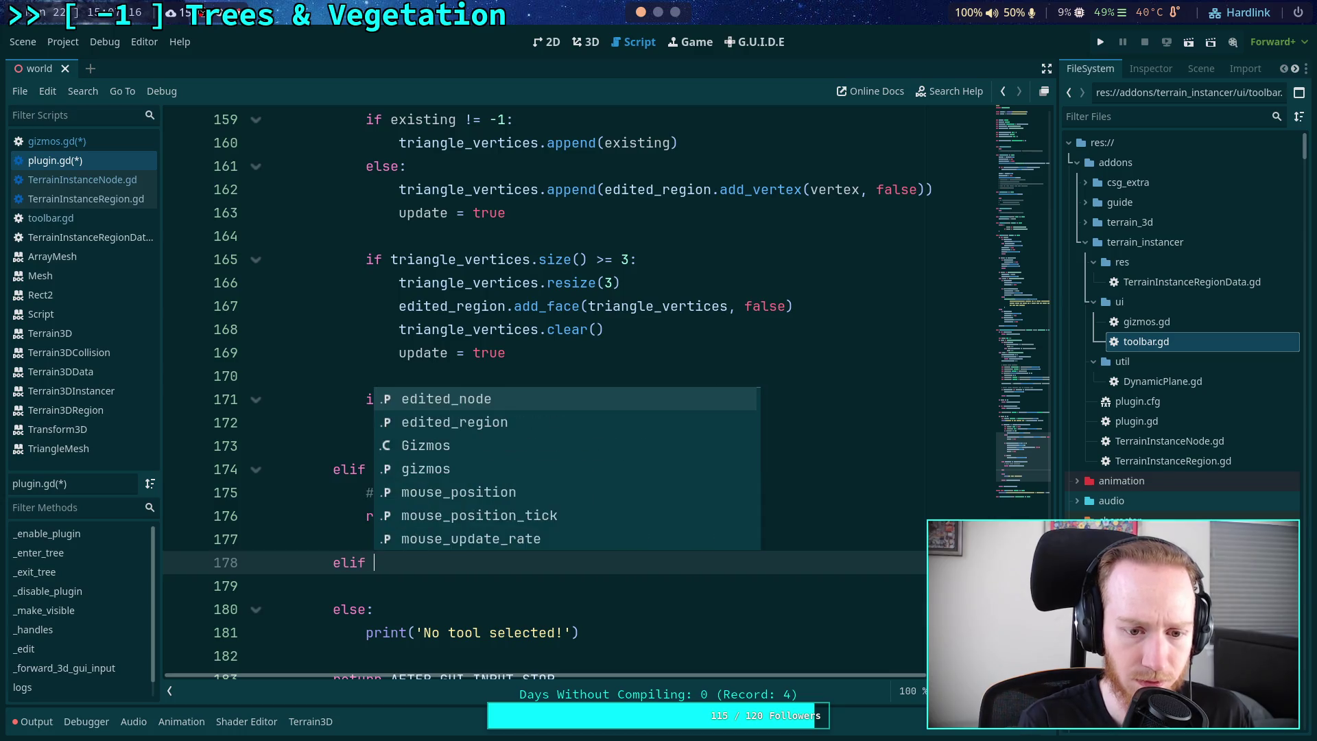
{"action": "type", "text": "TO"}
{"action": "key", "text": "BackSpace"}
{"action": "key", "text": "BackSpace"}
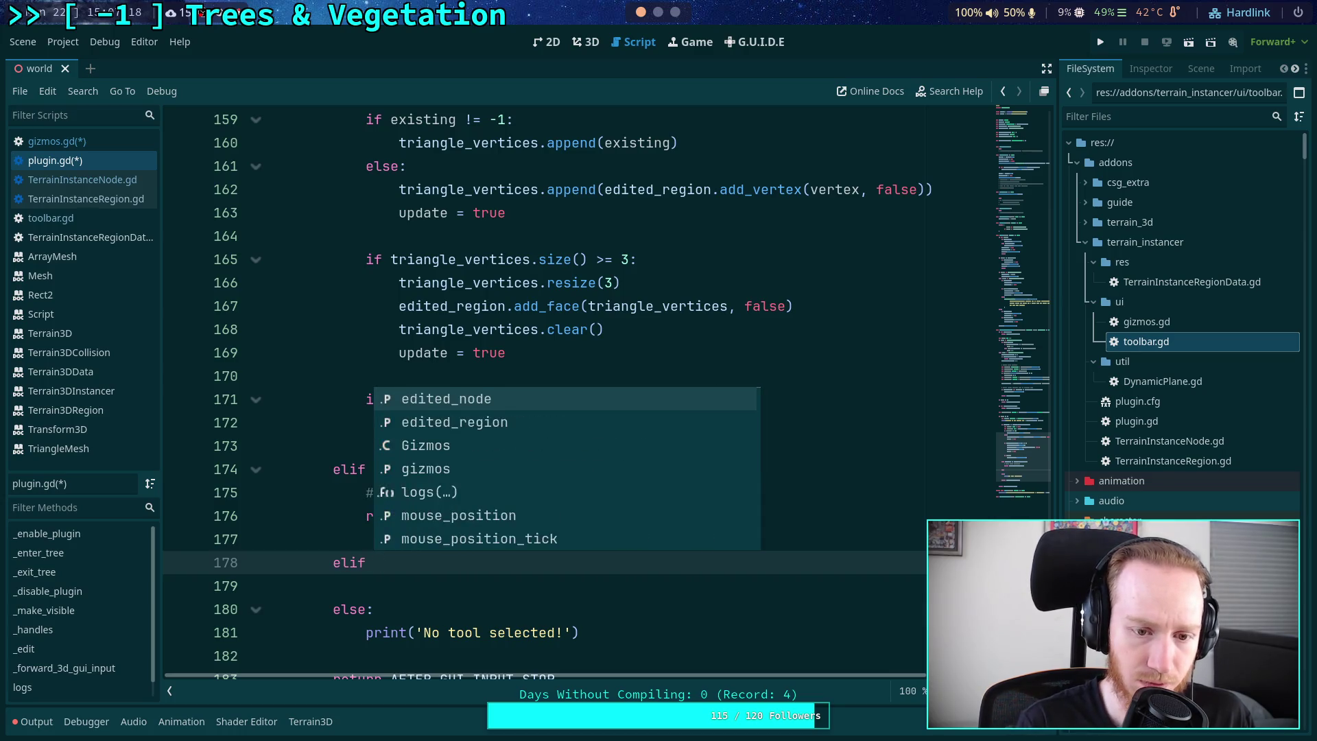
{"action": "type", "text": "t"}
{"action": "key", "text": "Return"}
{"action": "key", "text": "BackSpace"}
{"action": "key", "text": "BackSpace"}
{"action": "key", "text": "BackSpace"}
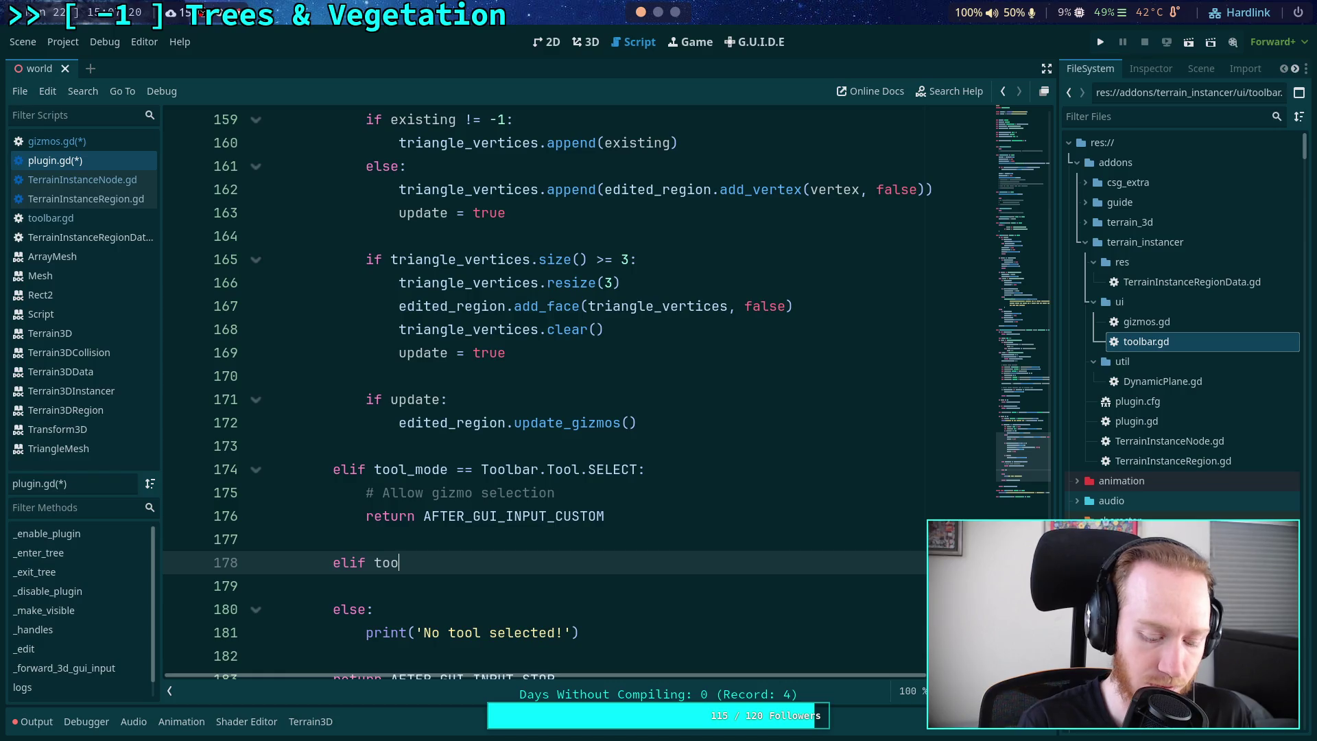
{"action": "key", "text": "ctrl+space"}
{"action": "key", "text": "Down"}
{"action": "key", "text": "Return"}
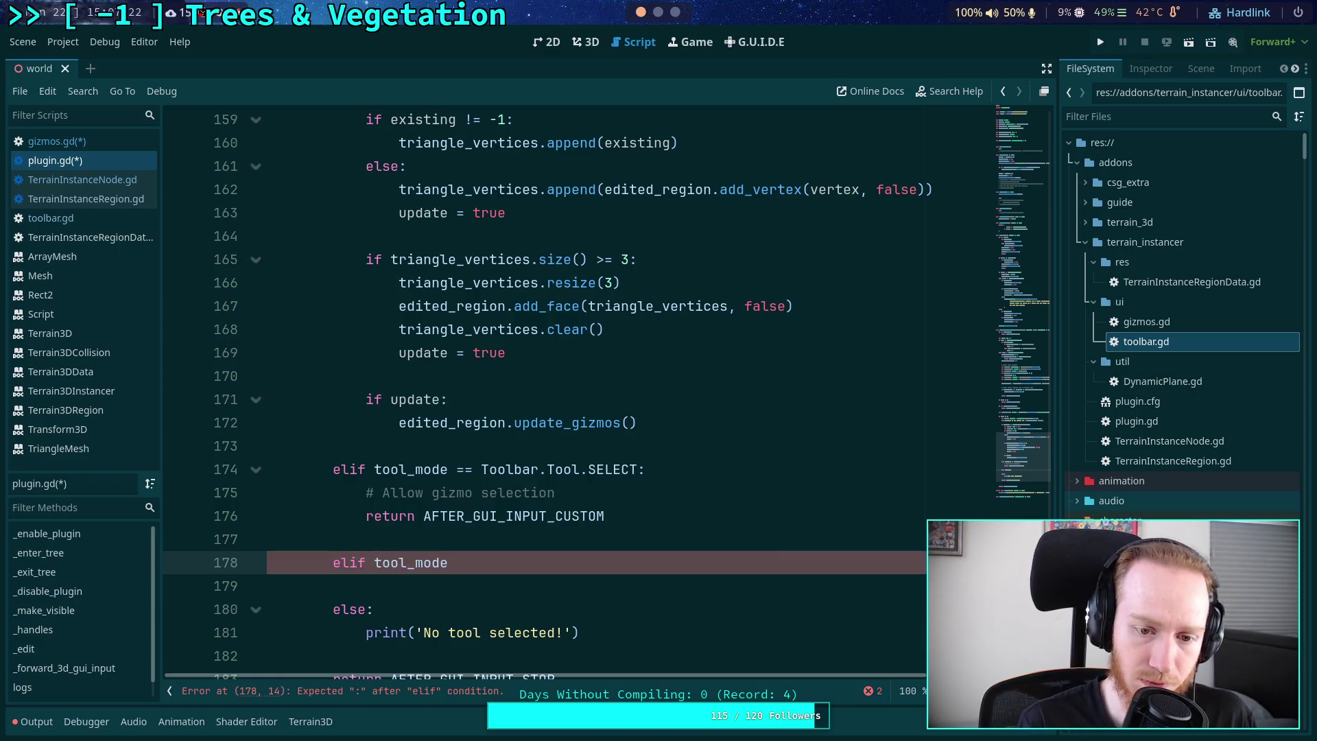
{"action": "type", "text": "="}
{"action": "type", "text": "e"}
{"action": "key", "text": "BackSpace"}
{"action": "type", "text": "o"}
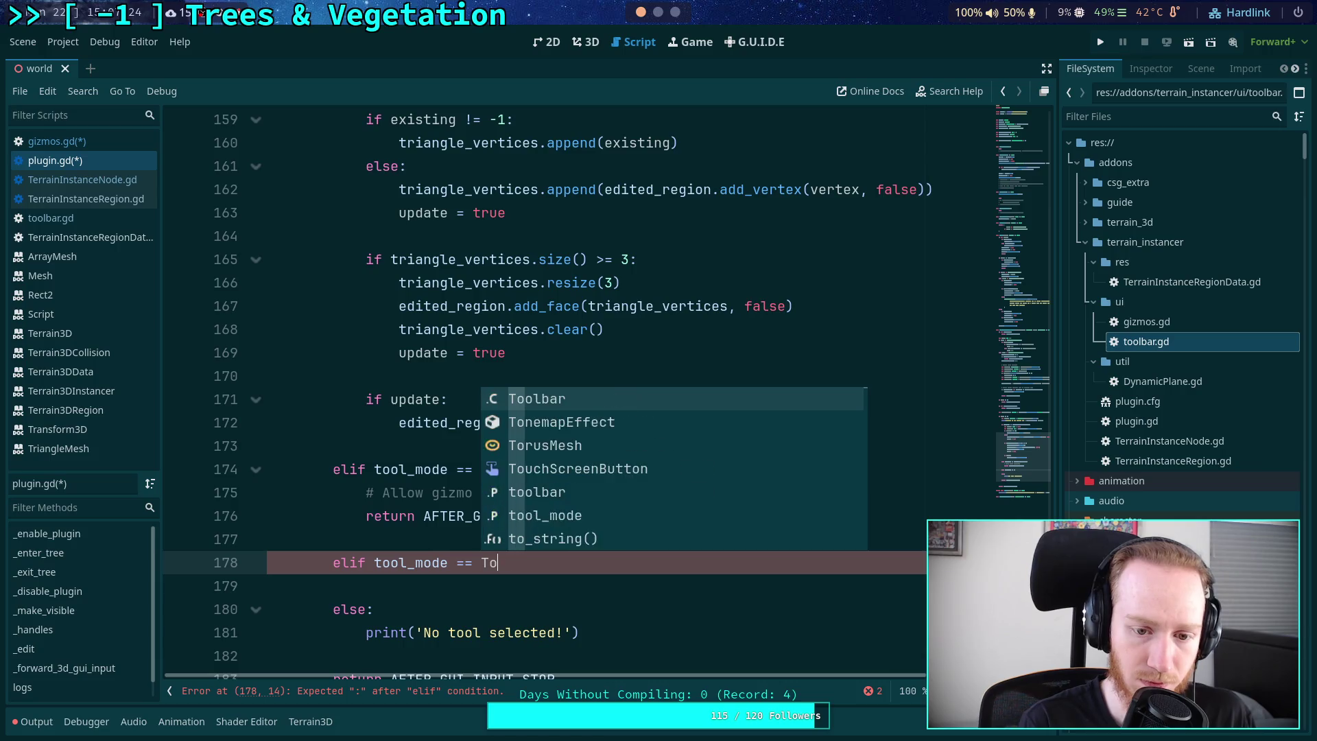
{"action": "type", "text": "olbar.T"}
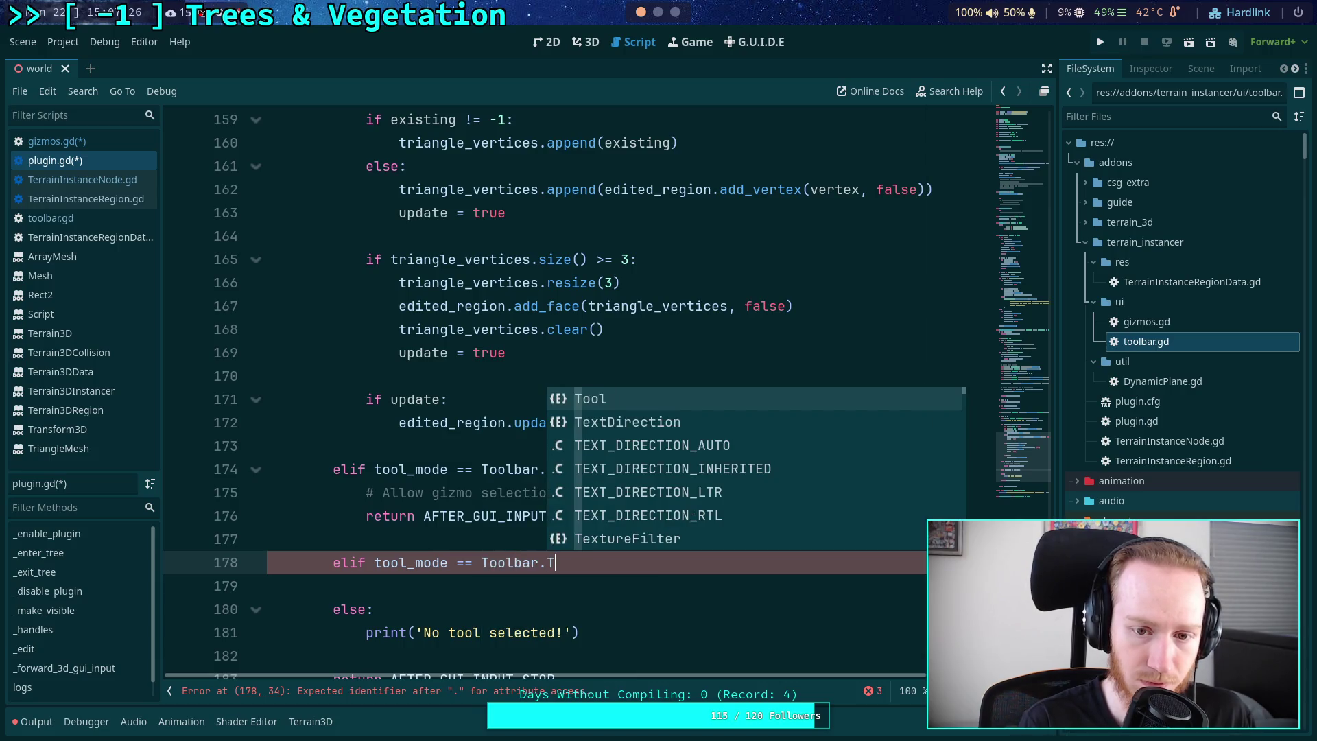
{"action": "key", "text": "Return"}
{"action": "type", "text": ".R"}
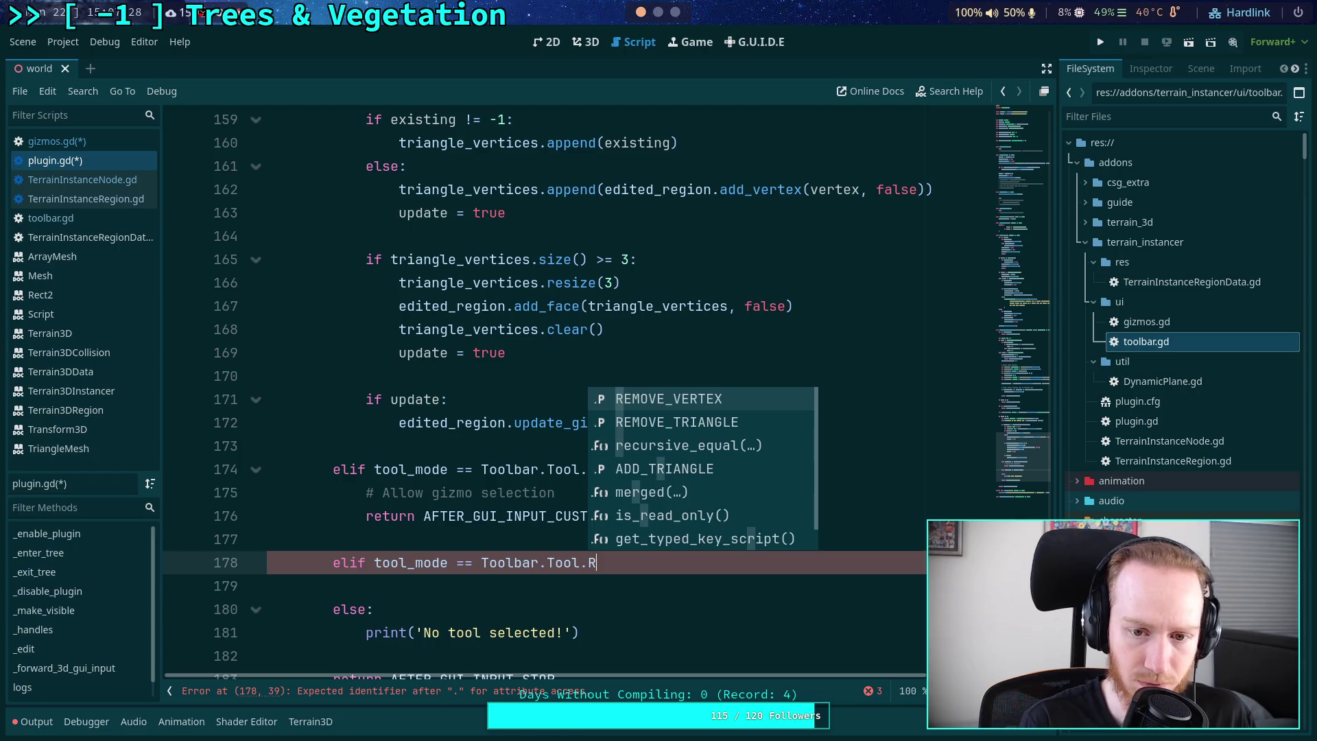
{"action": "key", "text": "Return"}
{"action": "type", "text": ":"}
{"action": "key", "text": "Return"}
{"action": "type", "text": "pass"}
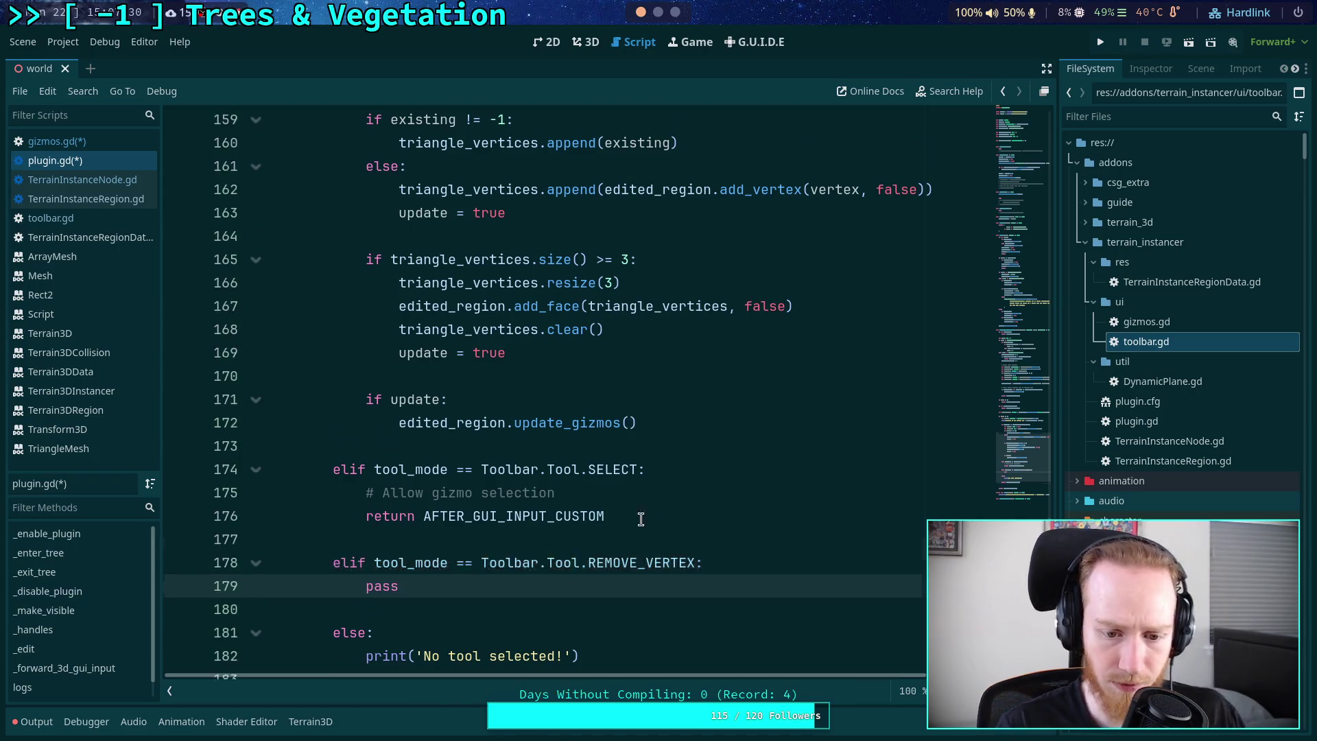
- Unfold on_tool_selected and inspect how edited_region and ADD_TRIANGLE are used
{"action": "scroll", "coordinate": [192, 340], "scroll_direction": "down", "scroll_amount": 8}
{"action": "left_click", "coordinate": [254, 329]}
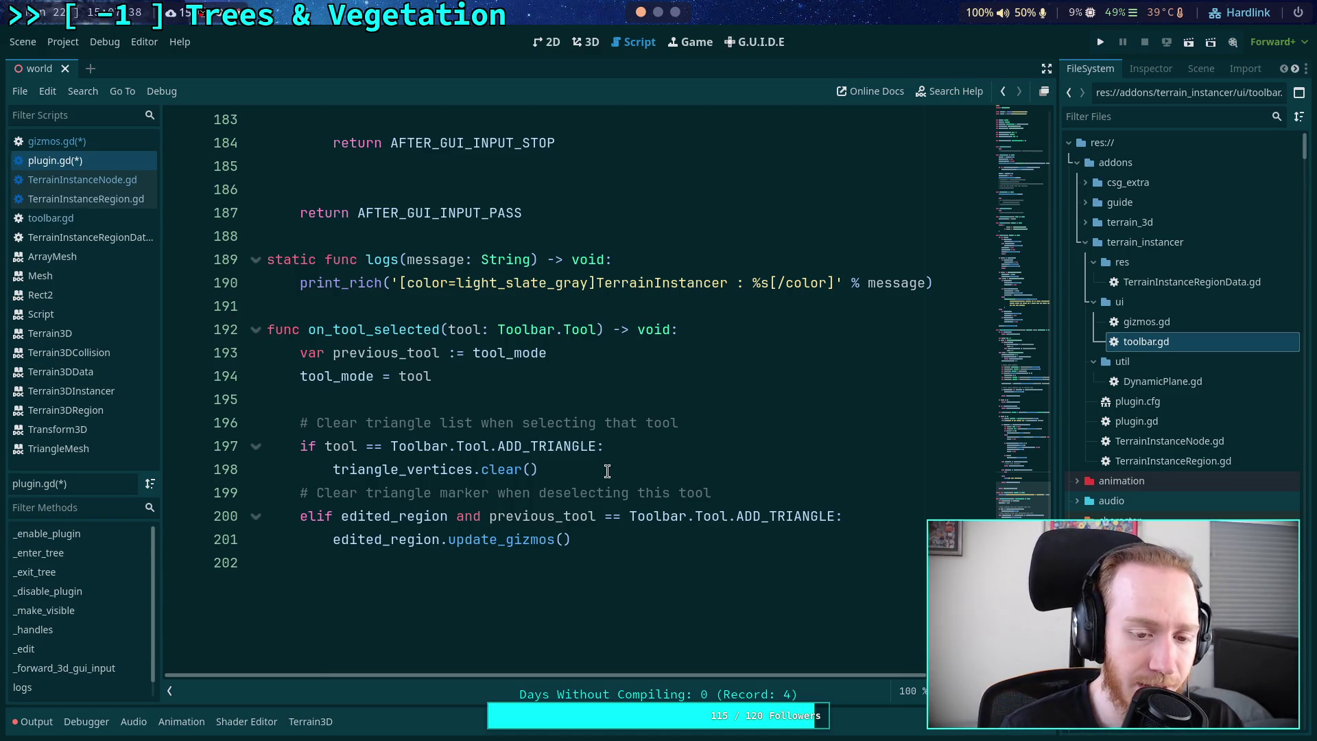
{"action": "double_click", "coordinate": [391, 524]}
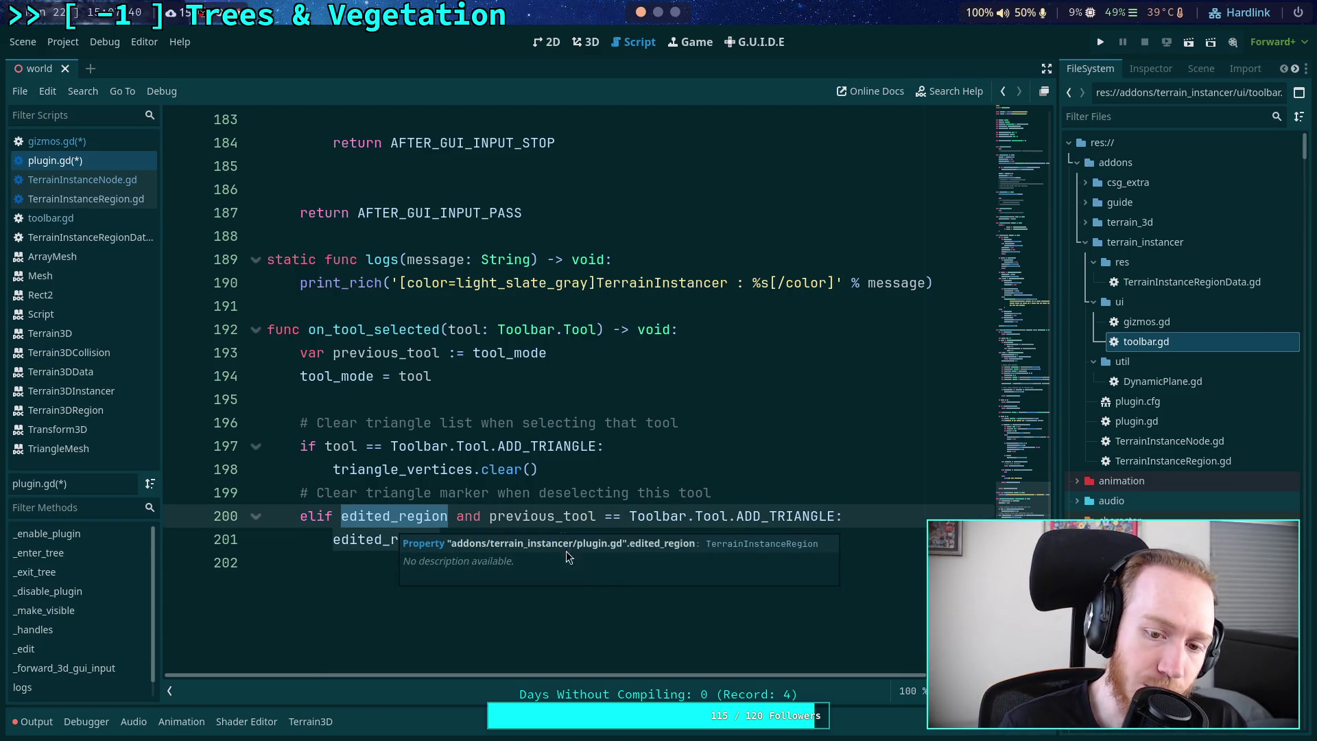
{"action": "mouse_move", "coordinate": [739, 516]}
{"action": "left_mouse_down"}
{"action": "mouse_move", "coordinate": [870, 515]}
{"action": "mouse_move", "coordinate": [827, 516]}
{"action": "left_mouse_up"}
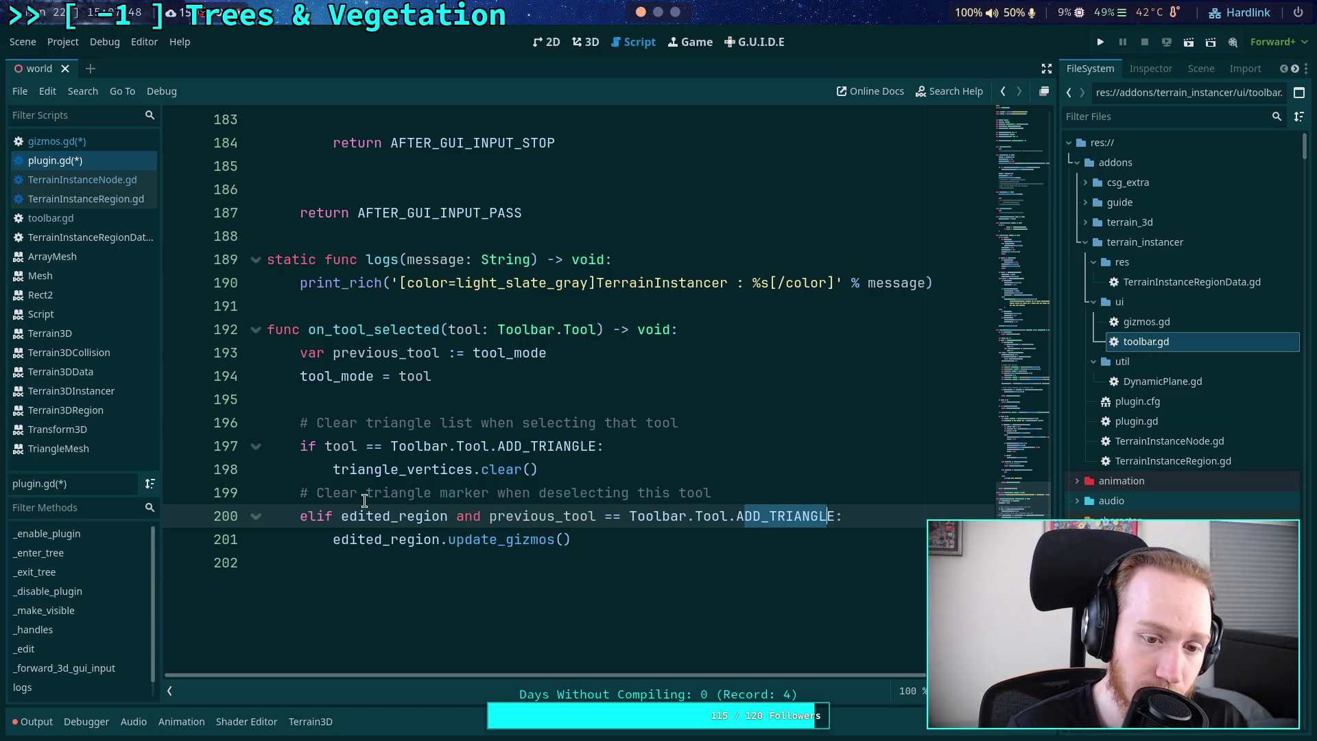
{"action": "left_click_drag", "start_coordinate": [371, 494], "coordinate": [655, 494]}
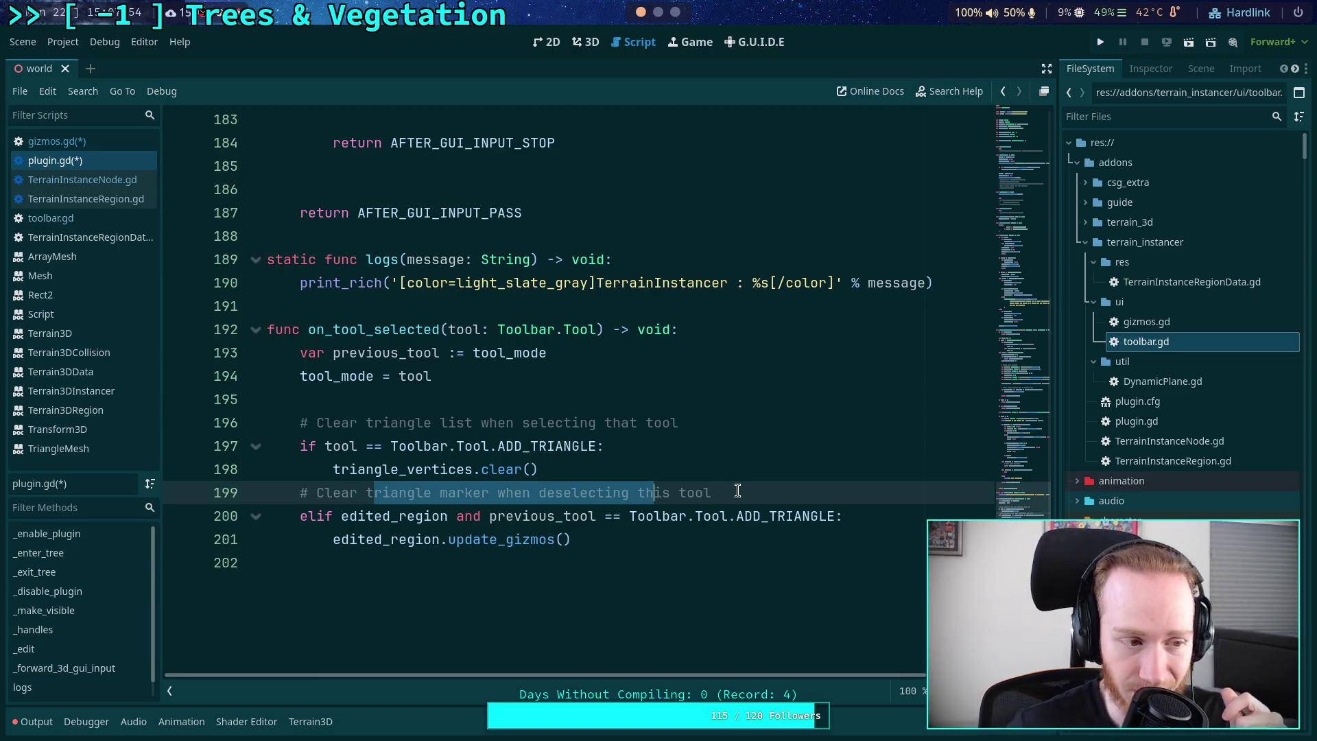
{"action": "scroll", "coordinate": [728, 481], "scroll_direction": "up", "scroll_amount": 1}
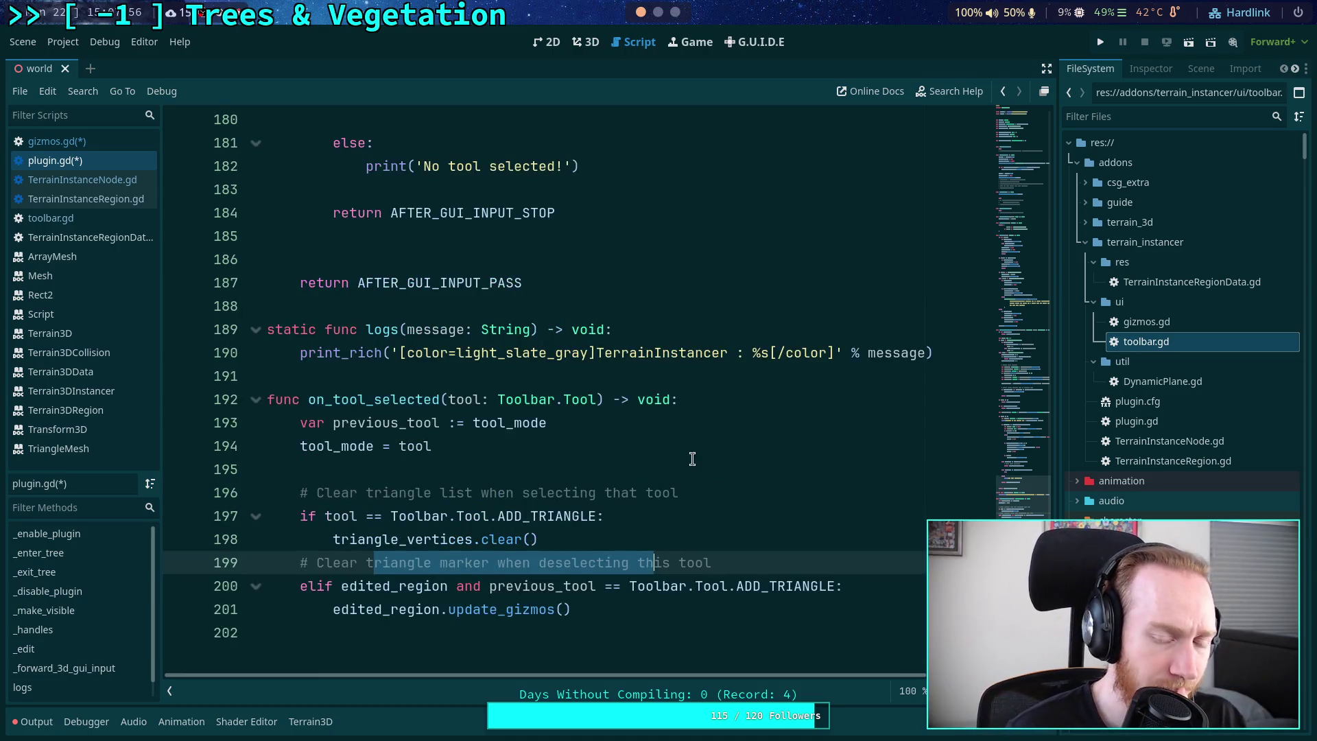
{"action": "scroll", "coordinate": [659, 453], "scroll_direction": "up", "scroll_amount": 2}
{"action": "scroll", "coordinate": [654, 451], "scroll_direction": "up", "scroll_amount": 2}
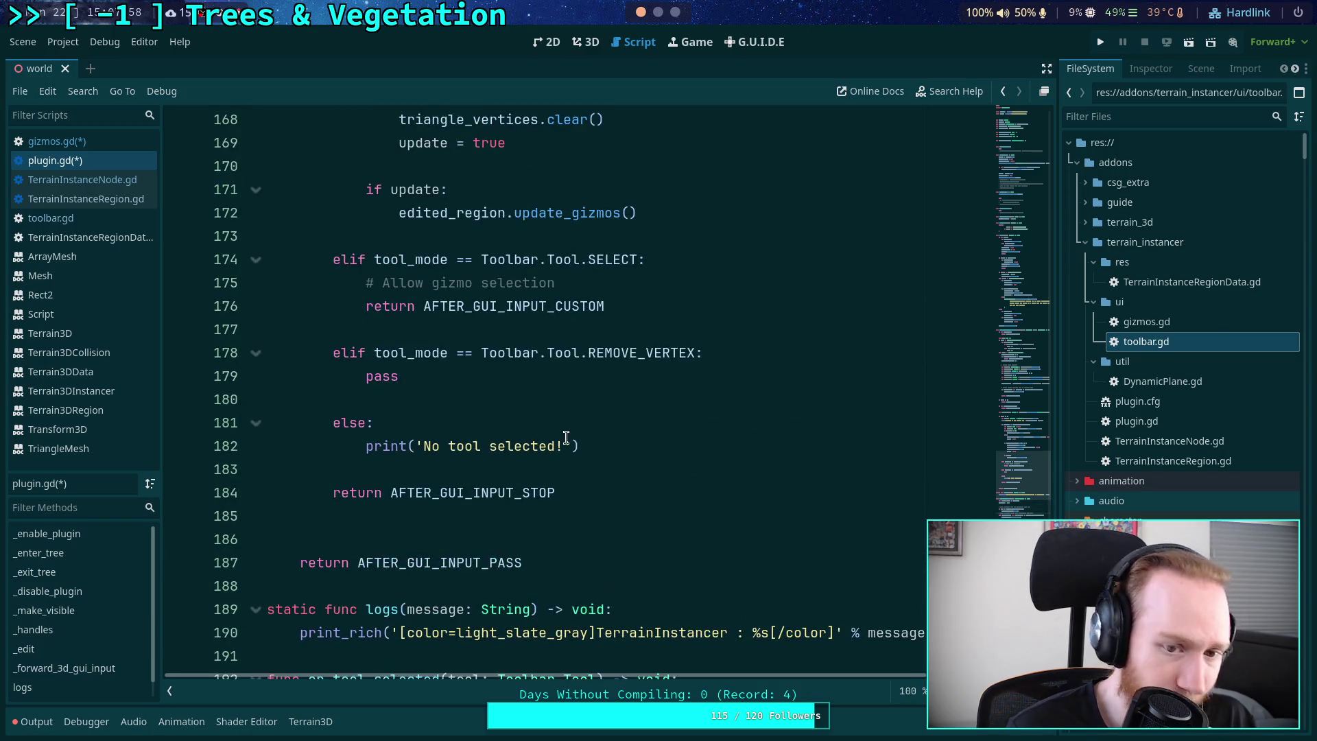
- Replace pass with comments '# Use gizmo handle selection to find clicked vertex' and '# allow fallthurough t prevent deselection if missing a vertex'
{"action": "double_click", "coordinate": [365, 377]}
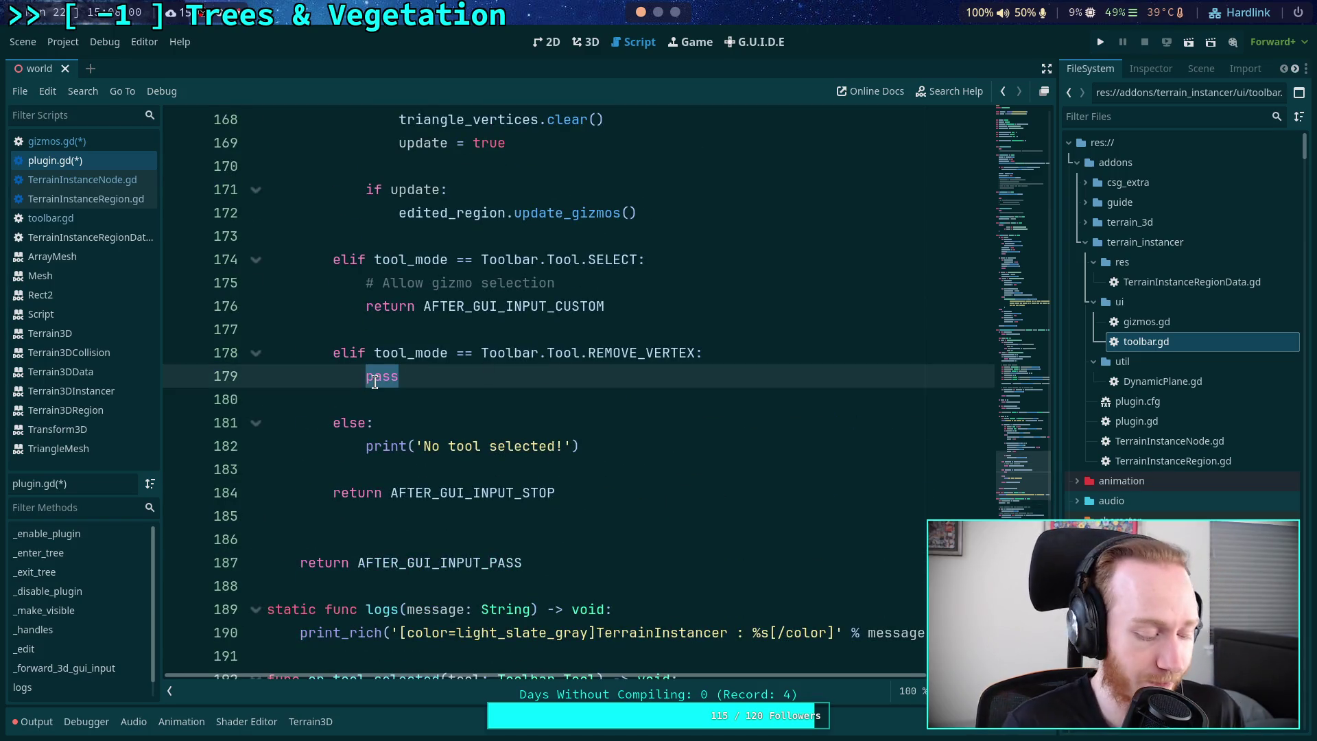
{"action": "type", "text": "# "}
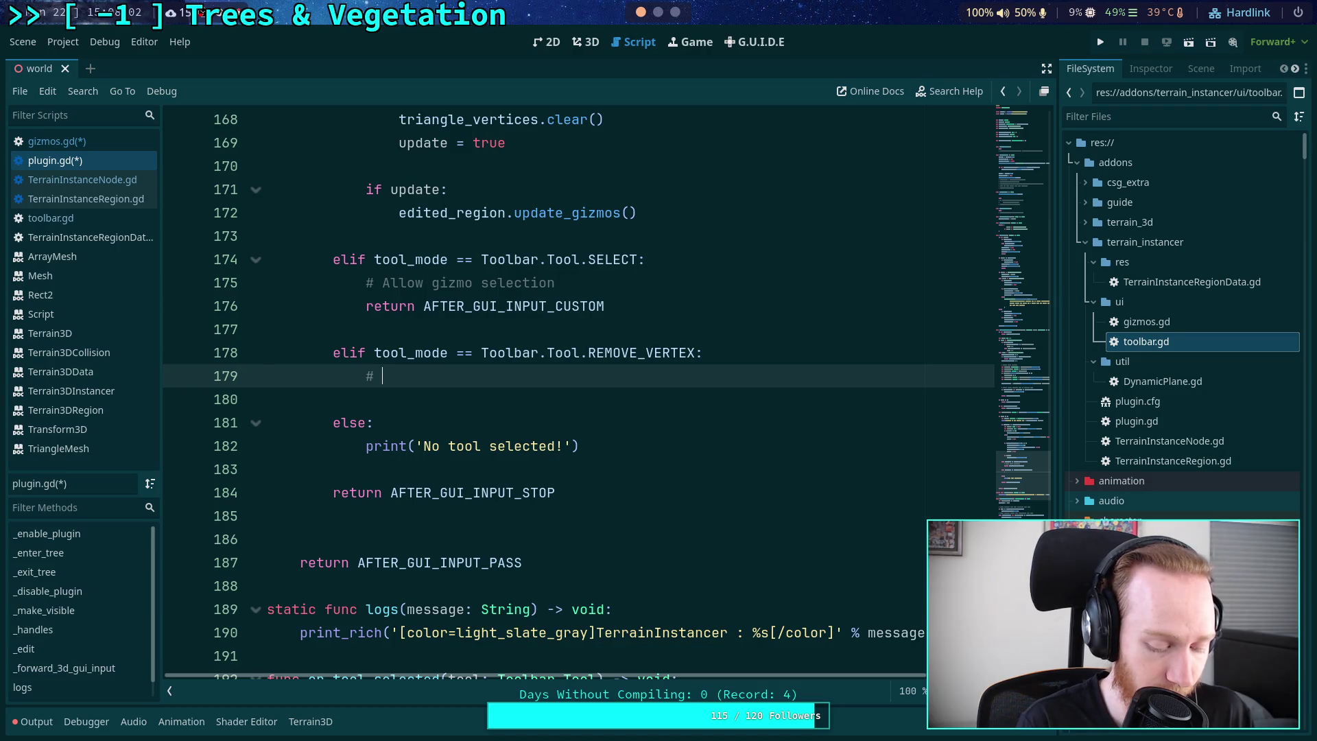
{"action": "type", "text": "Use gizmo "}
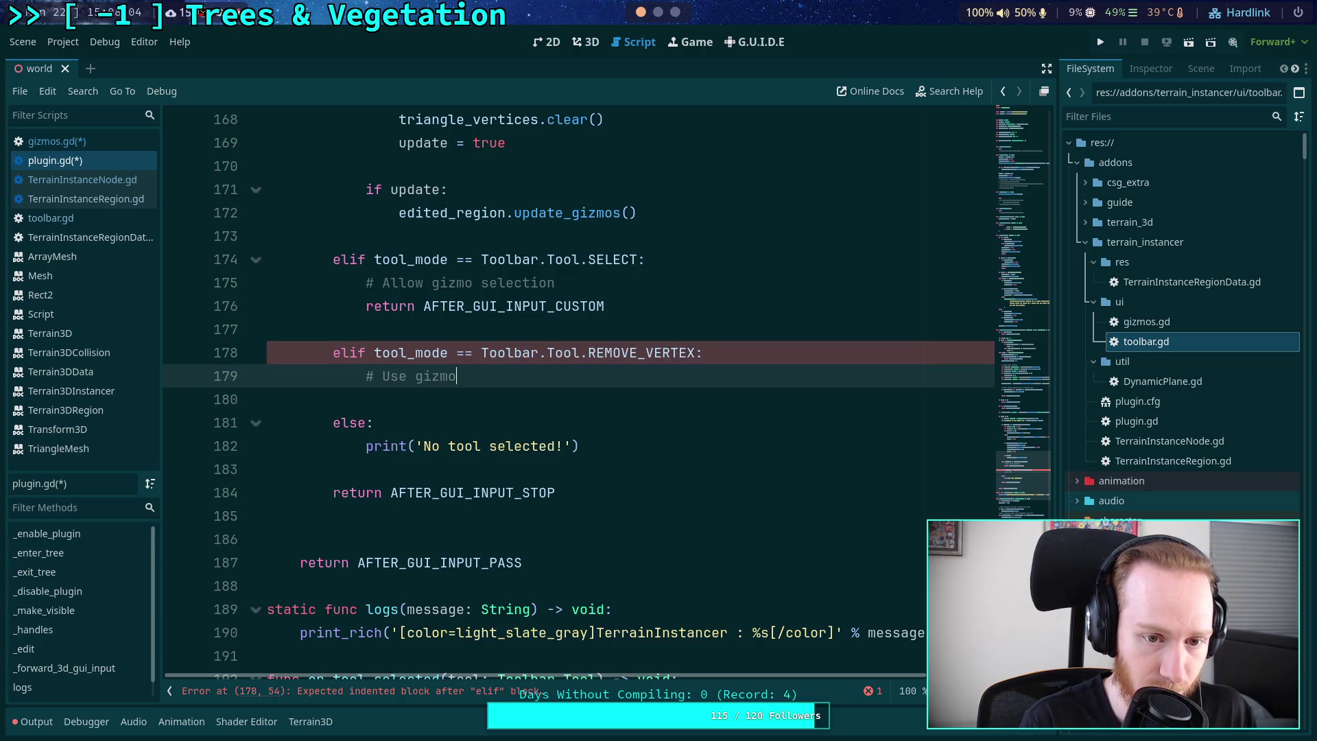
{"action": "type", "text": "handle "}
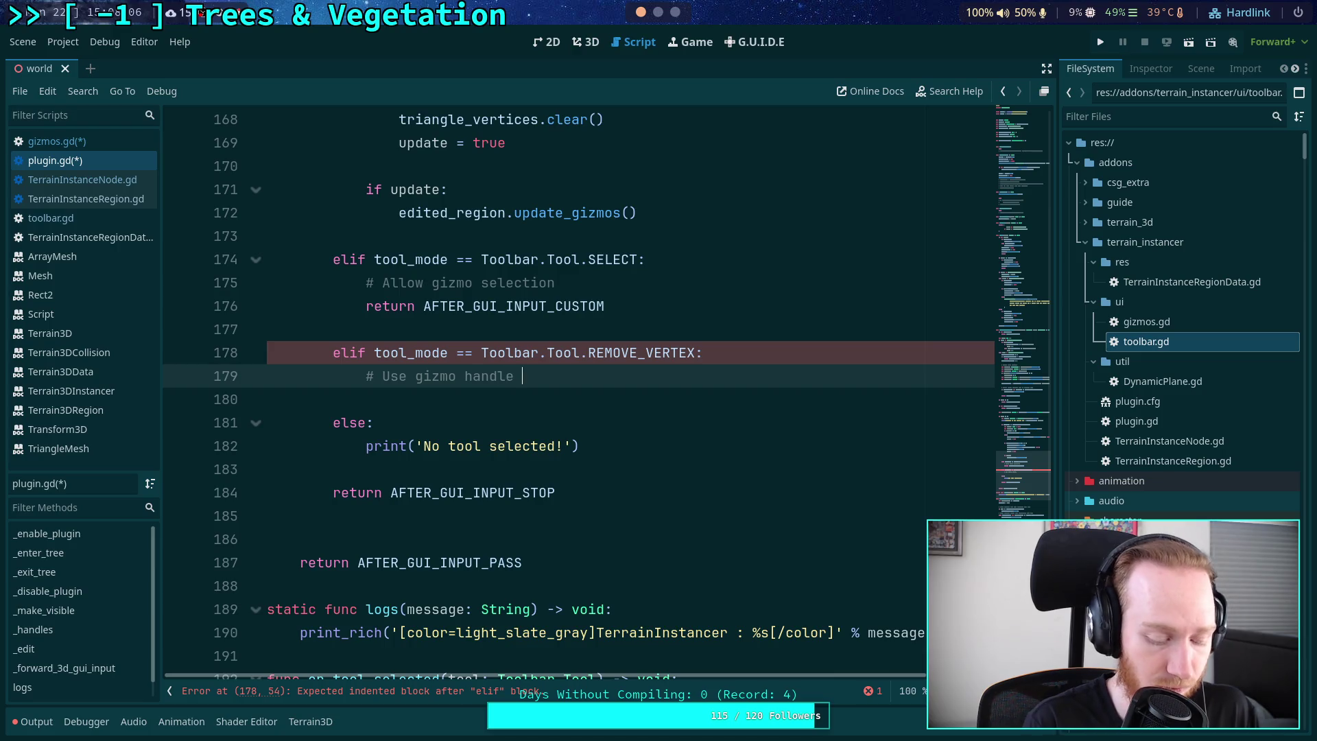
{"action": "type", "text": "selection to f"}
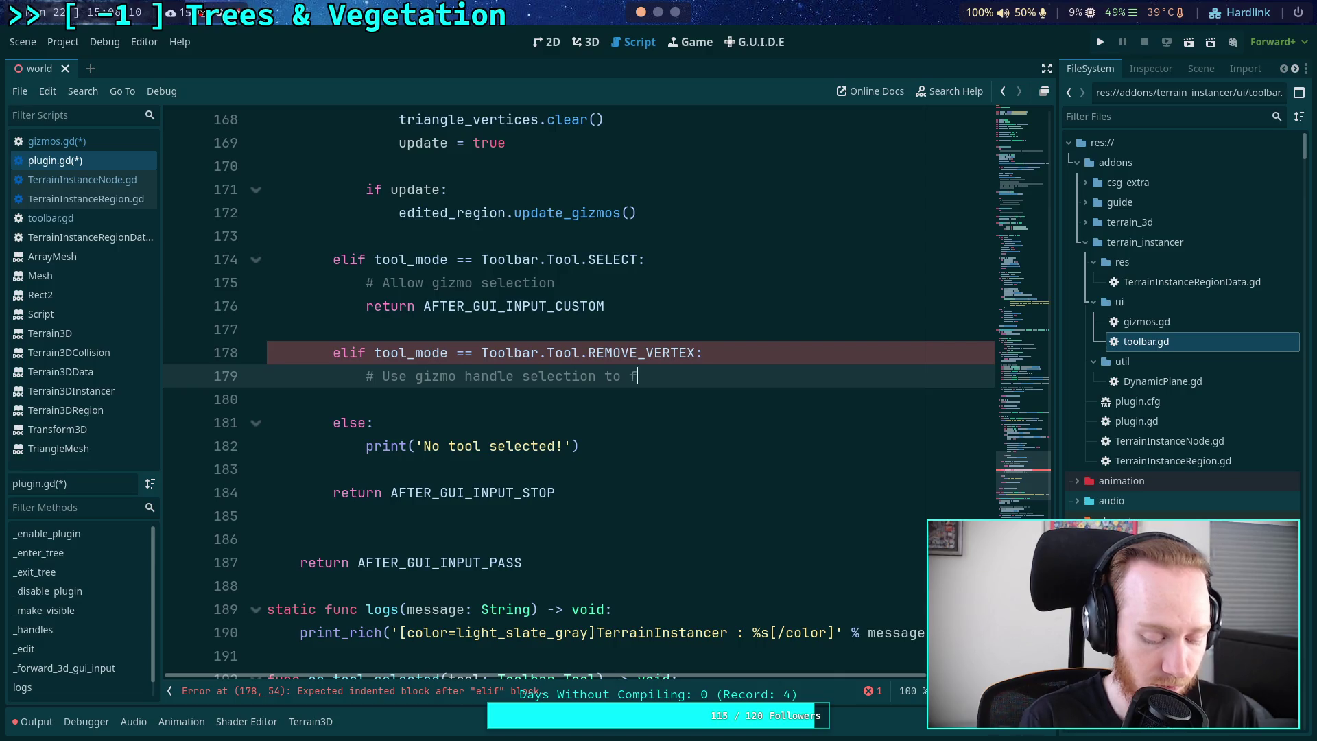
{"action": "type", "text": "ind clicked "}
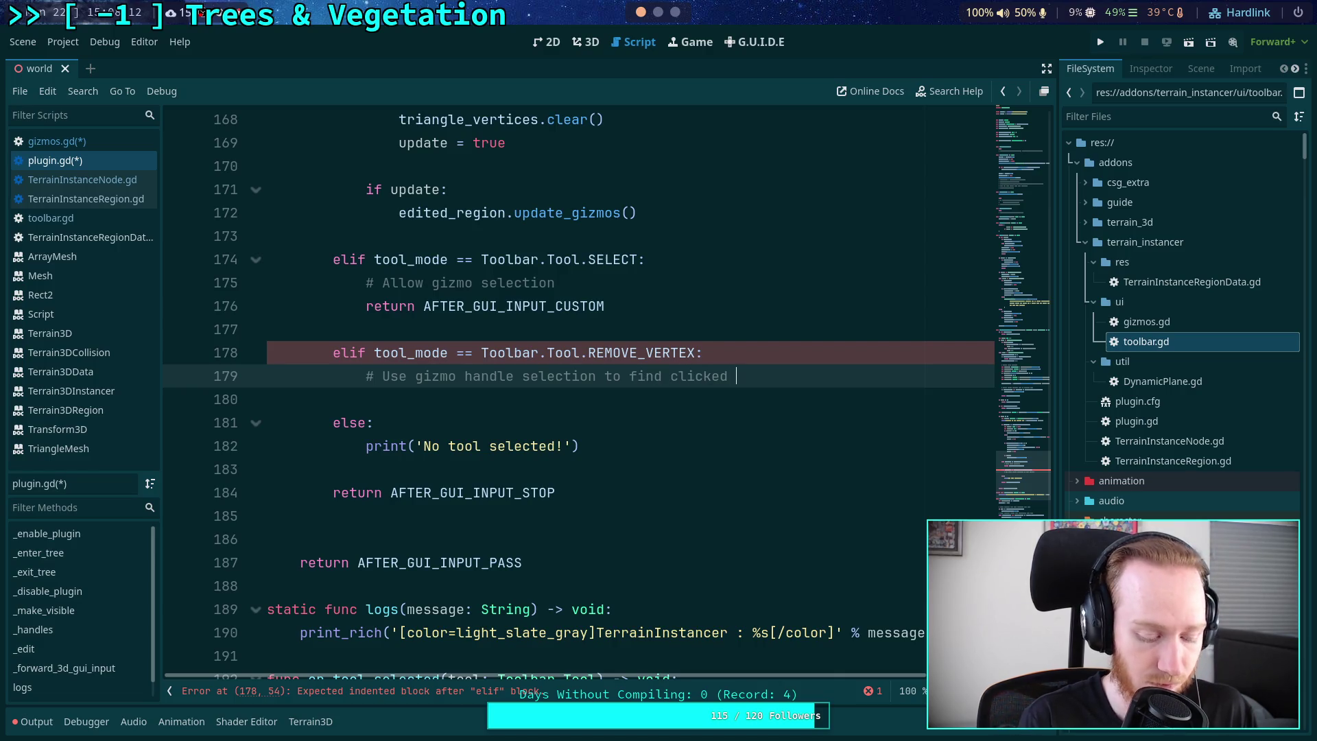
{"action": "type", "text": "vertex"}
{"action": "key", "text": "Return"}
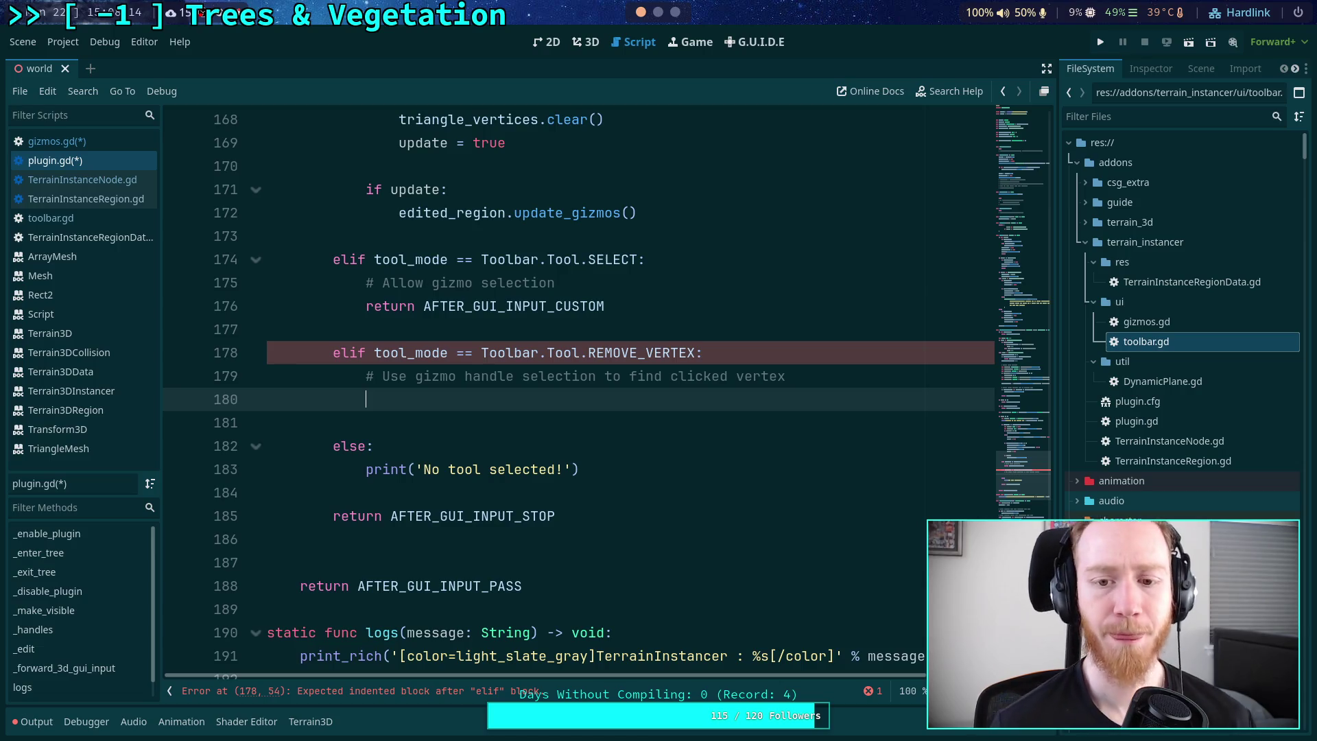
{"action": "key", "text": "Return"}
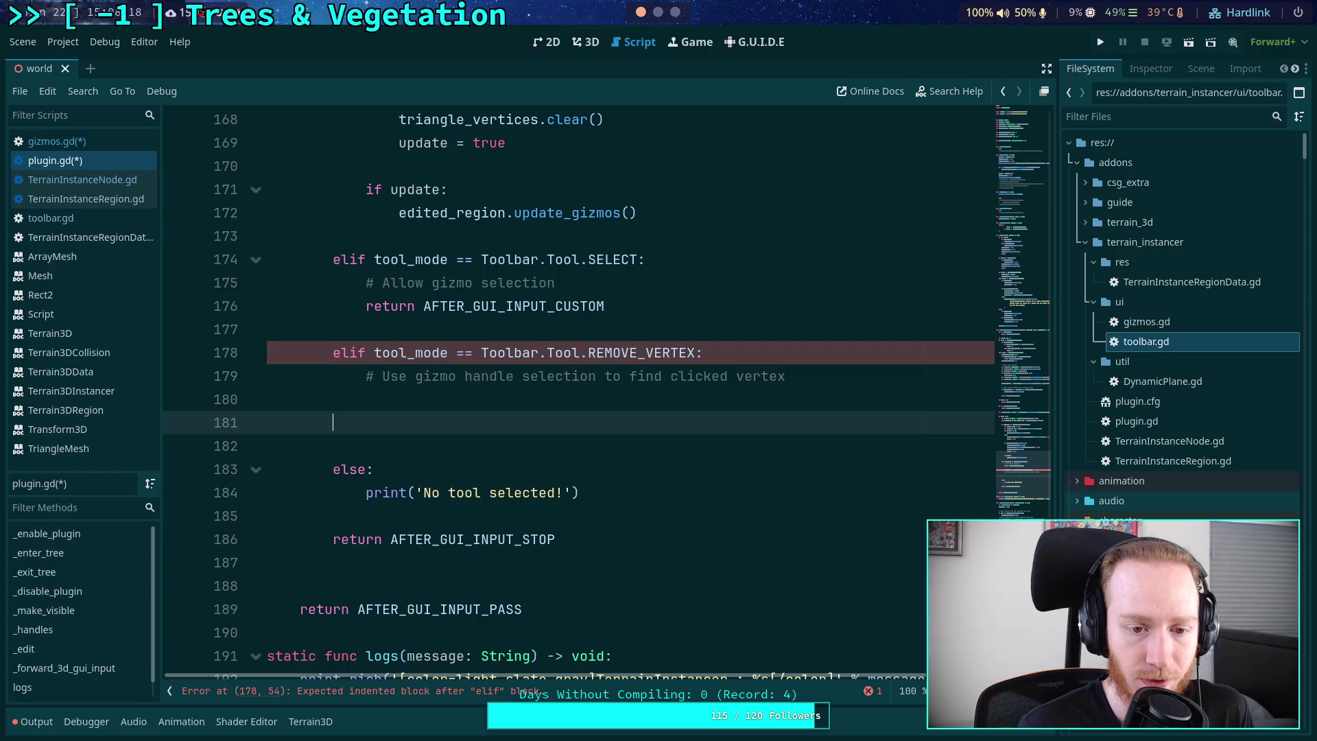
{"action": "key", "text": "BackSpace"}
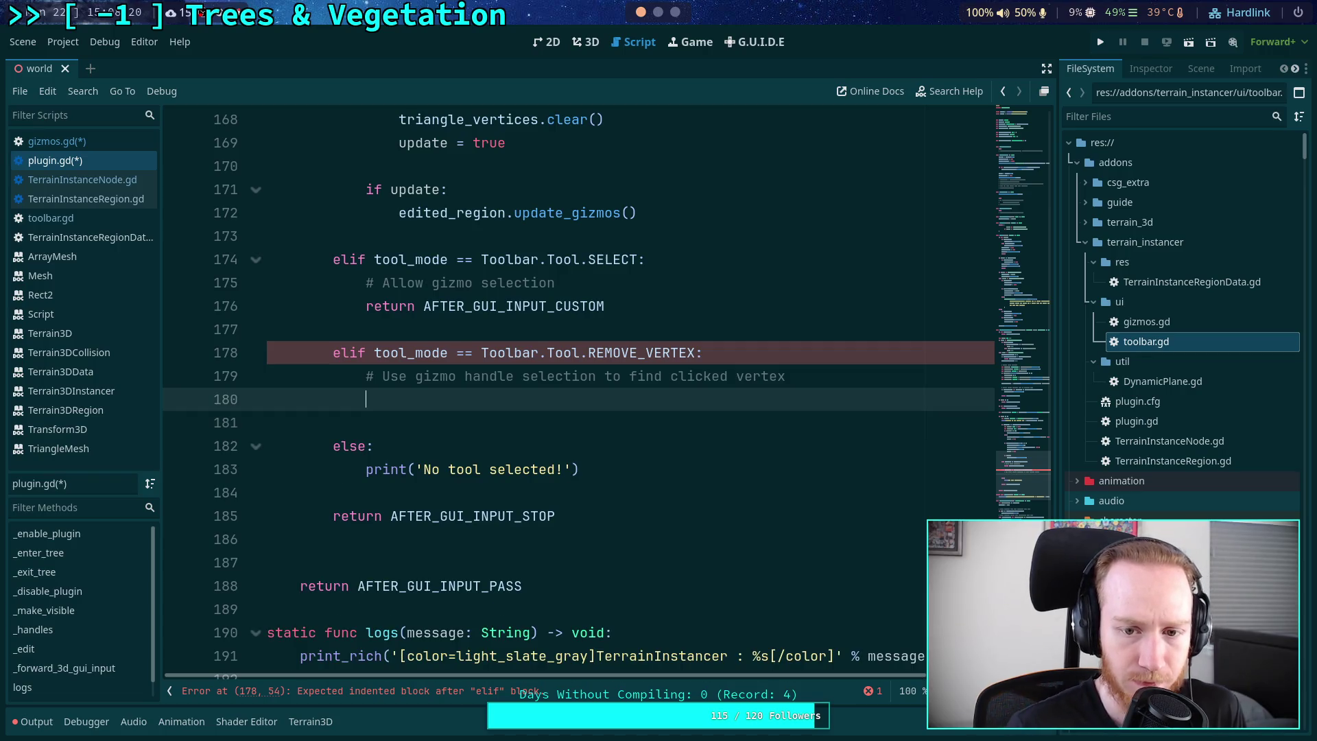
{"action": "type", "text": "# all"}
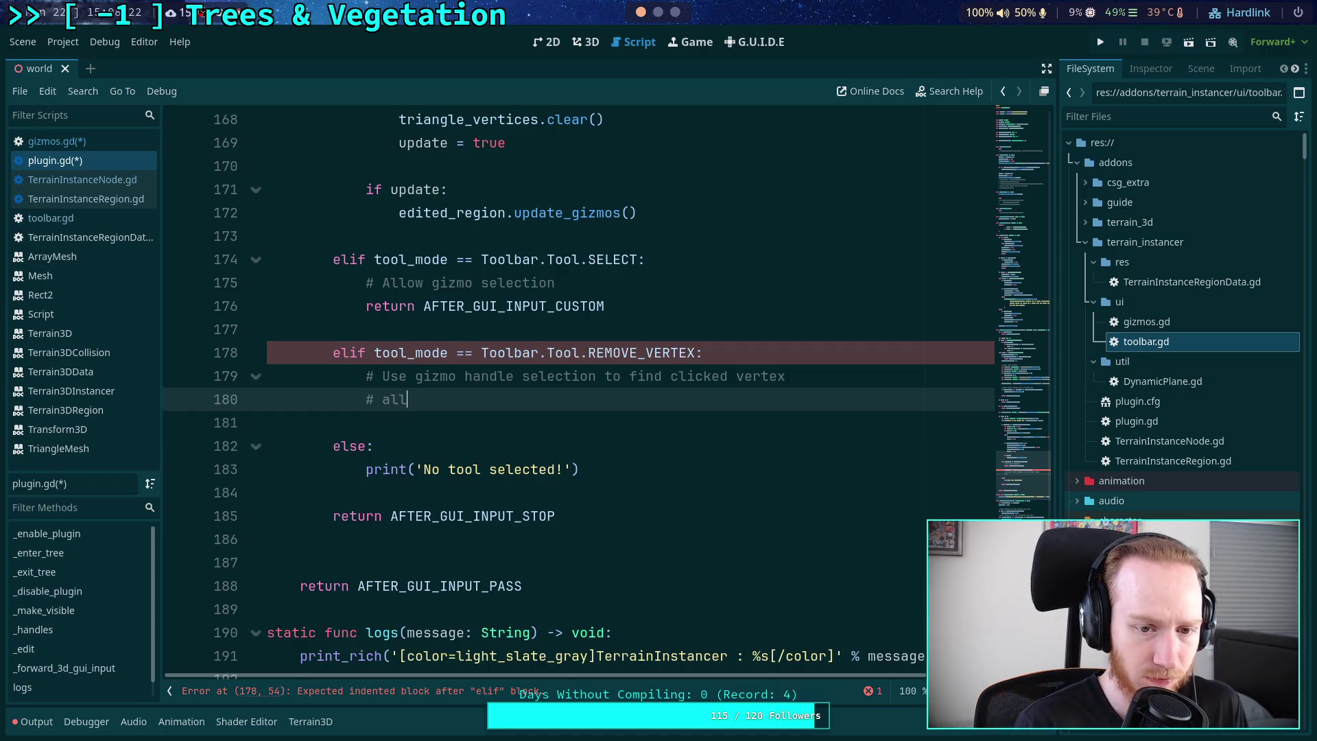
{"action": "type", "text": "ow fall"}
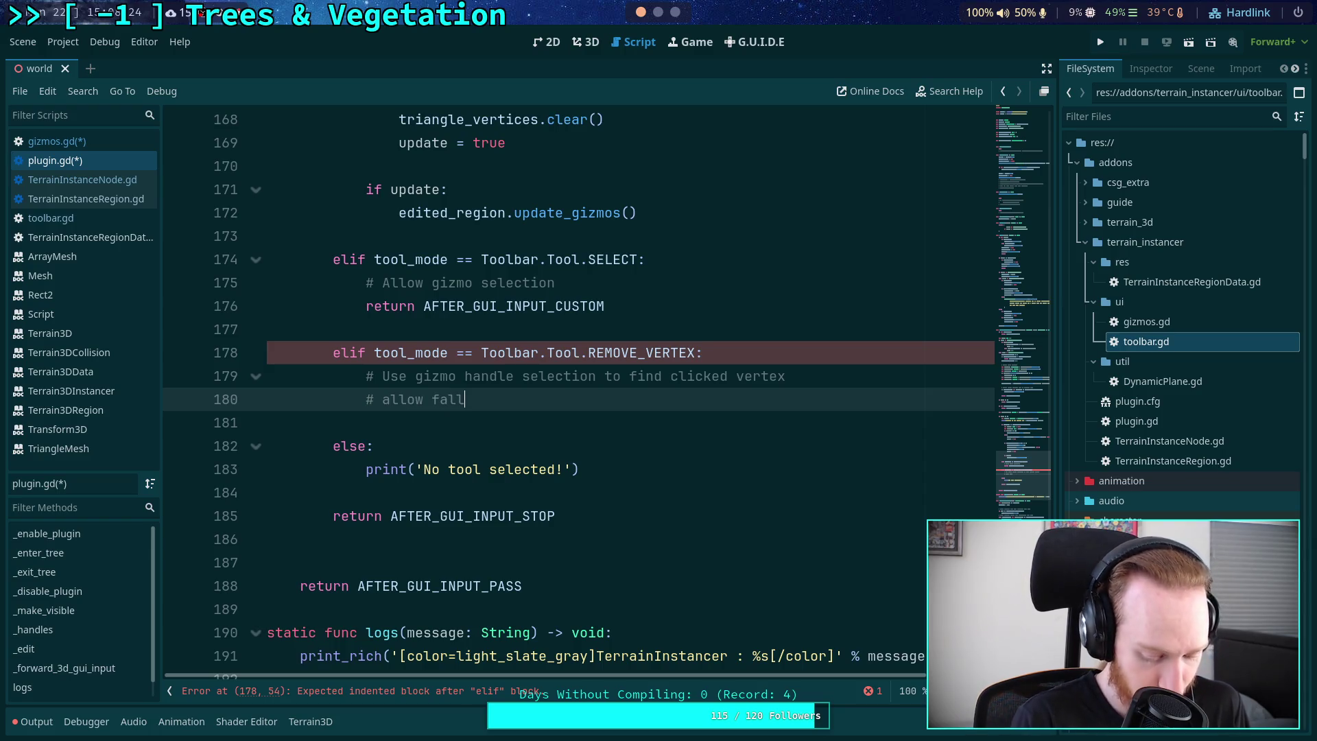
{"action": "type", "text": "thurough to"}
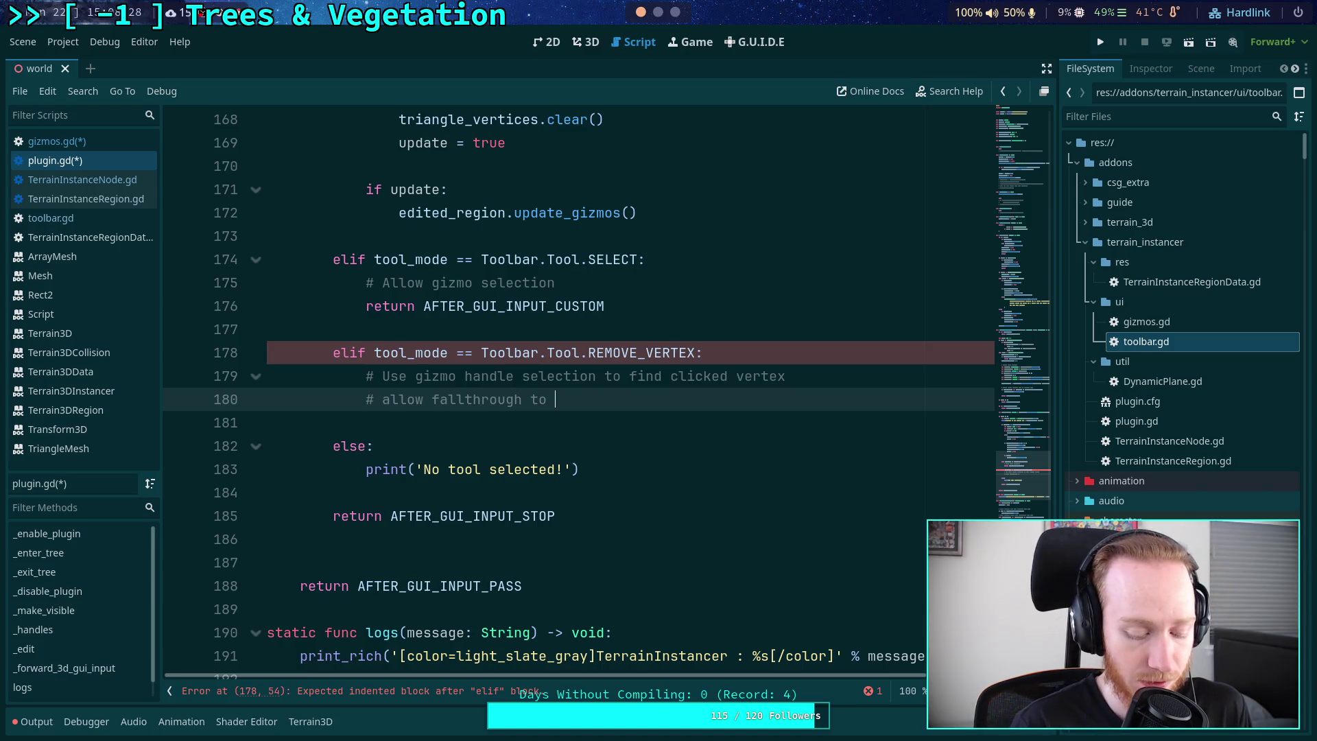
{"action": "type", "text": " prevent "}
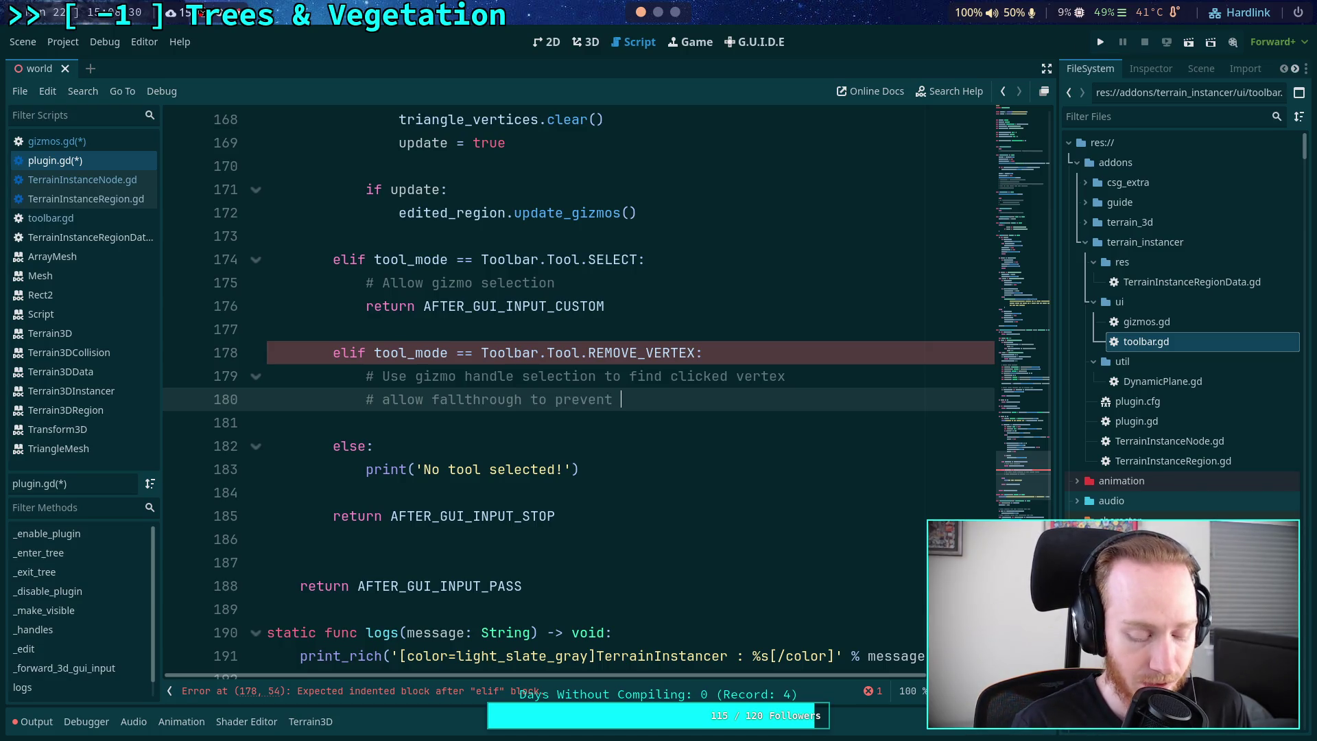
{"action": "type", "text": "deselec"}
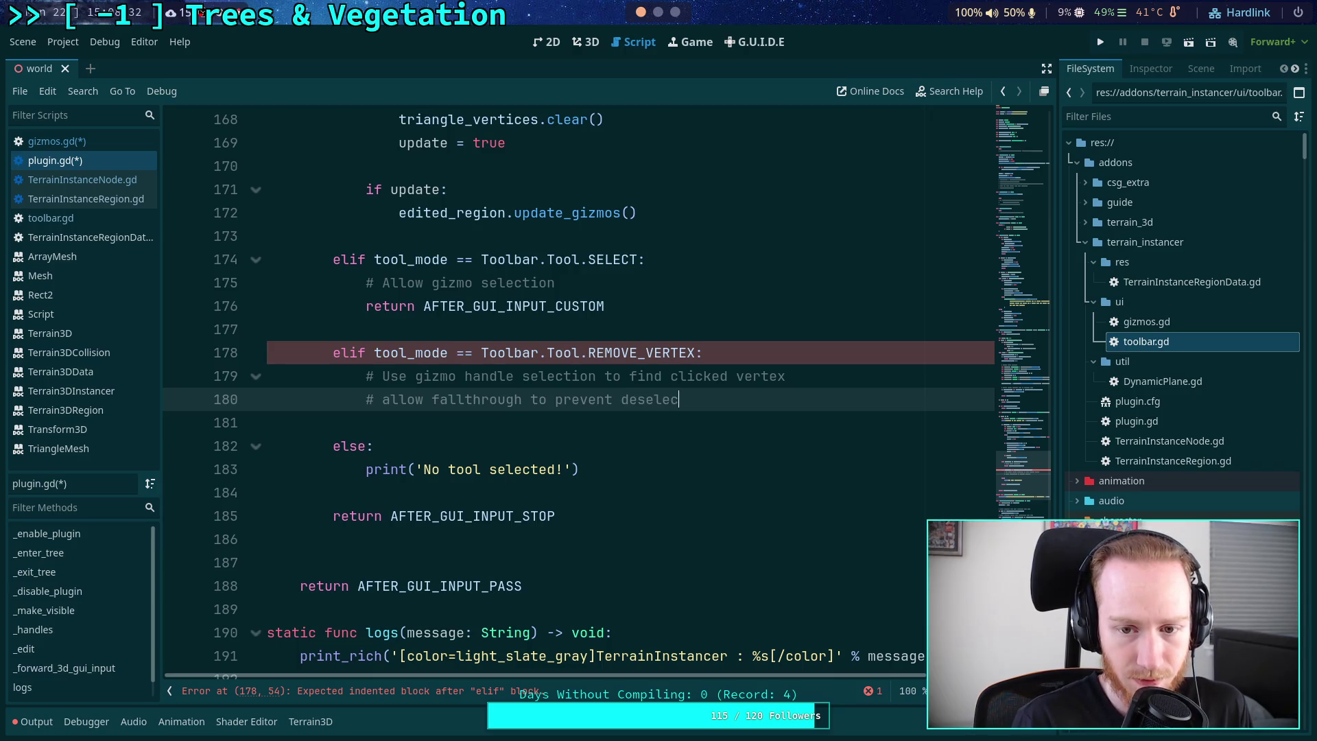
{"action": "type", "text": "tion if m"}
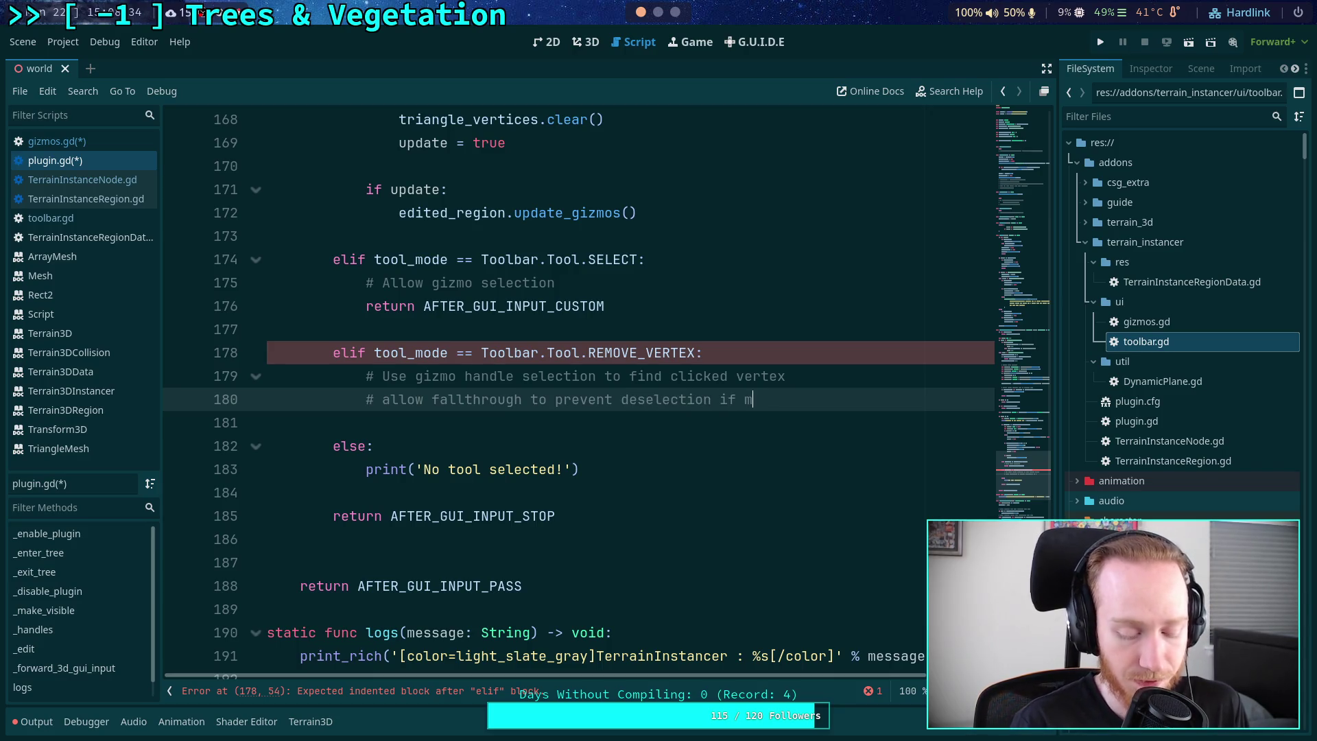
{"action": "type", "text": "issing a v"}
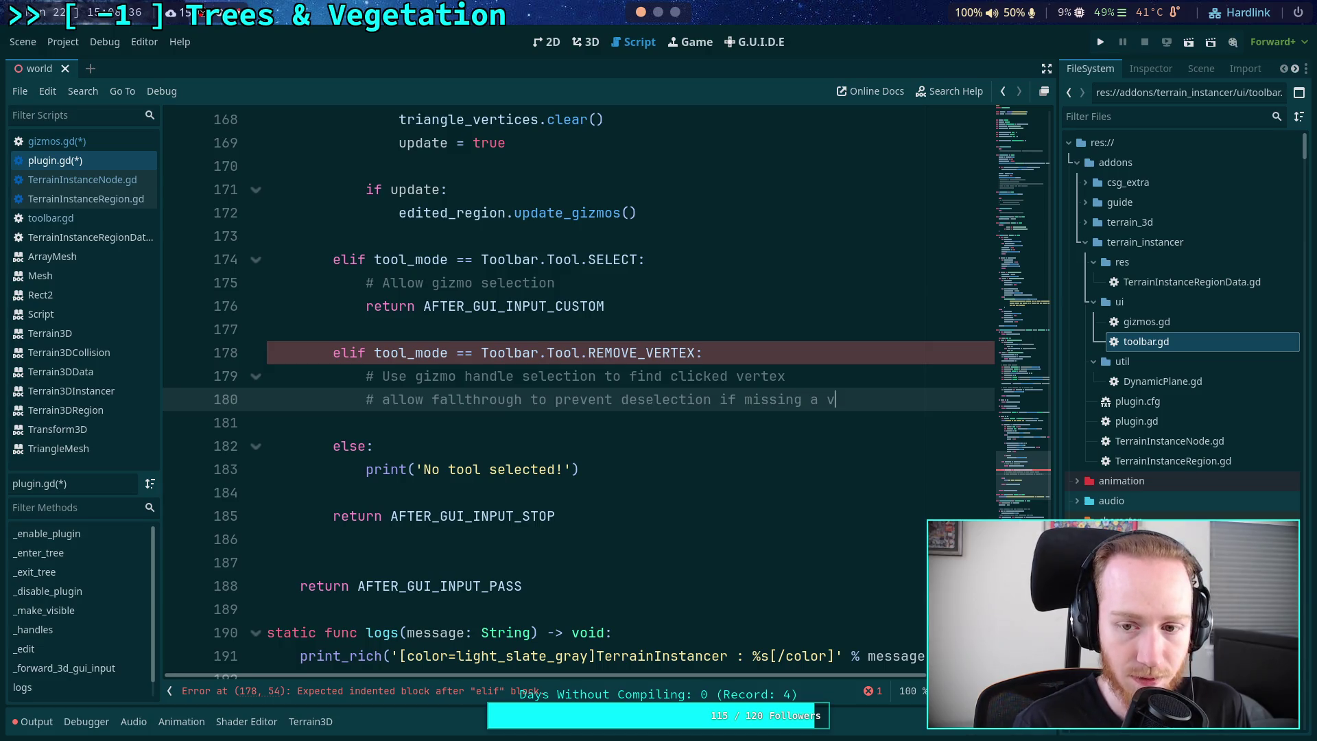
{"action": "type", "text": "ertex"}
{"action": "key", "text": "Return"}
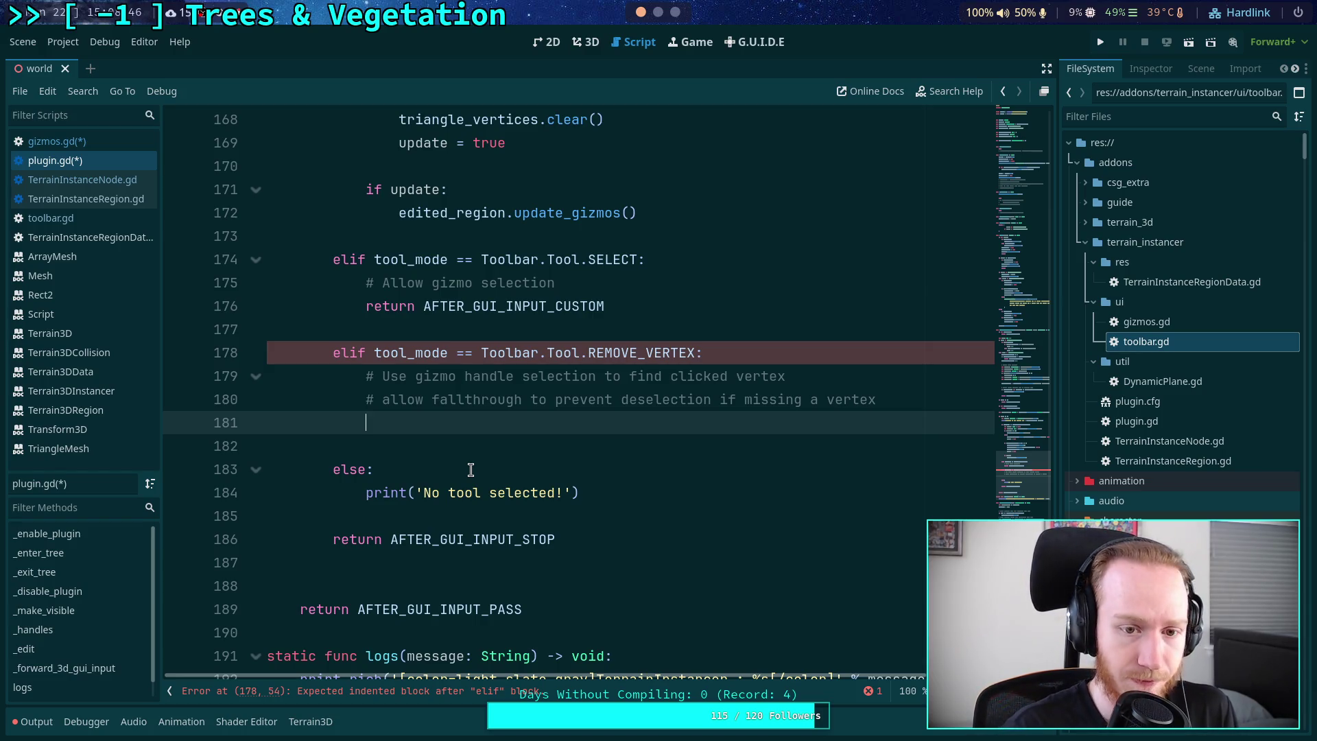
- Add an 'if not edited_region: return AFTER_GUI_INPUT_PASS' guard in the REMOVE_VERTEX branch
{"action": "type", "text": "if not ed"}
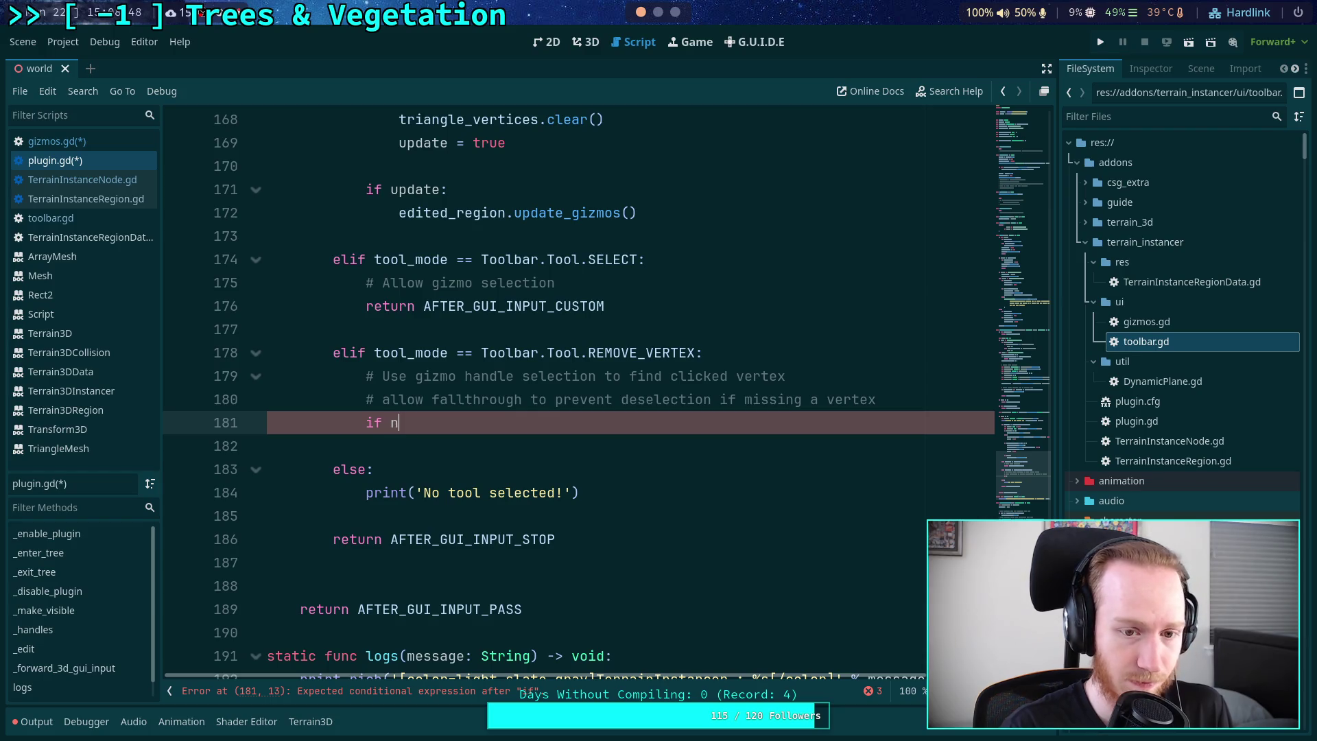
{"action": "key", "text": "Down"}
{"action": "key", "text": "Return"}
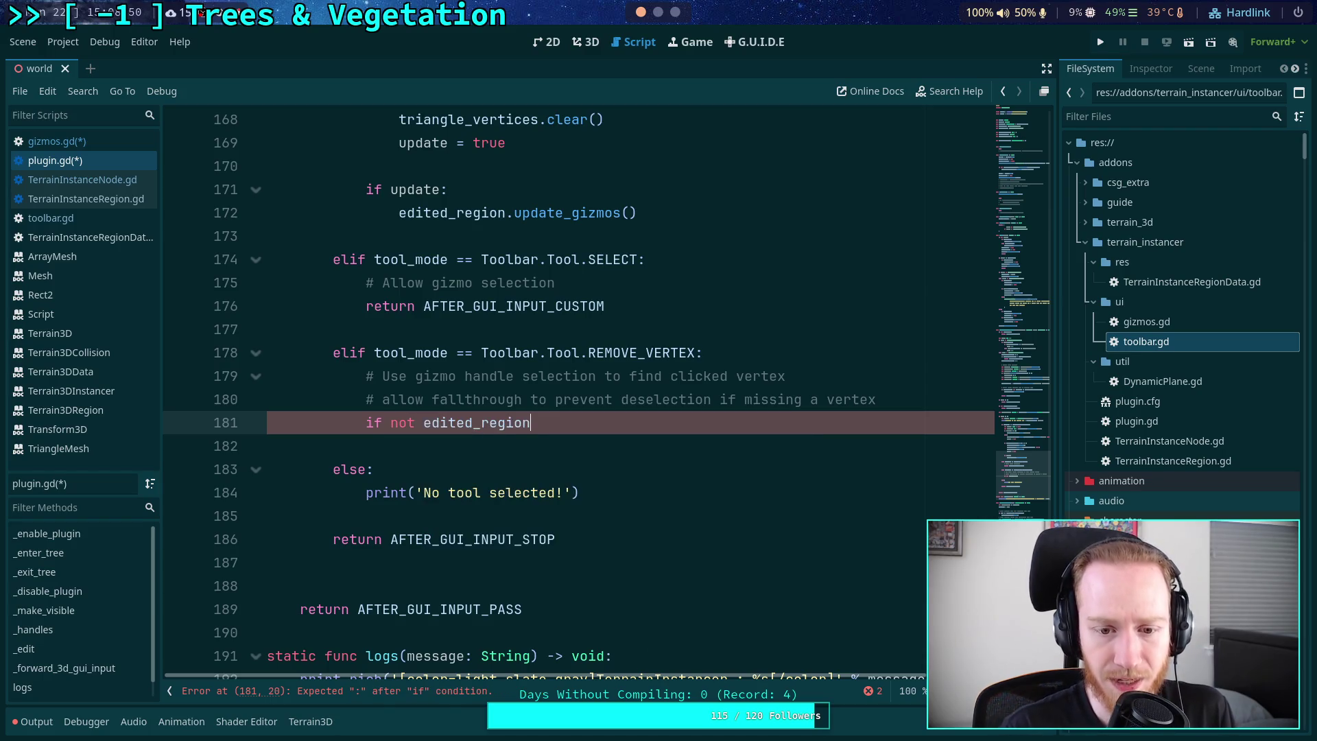
{"action": "type", "text": ":"}
{"action": "key", "text": "Return"}
{"action": "type", "text": "retur"}
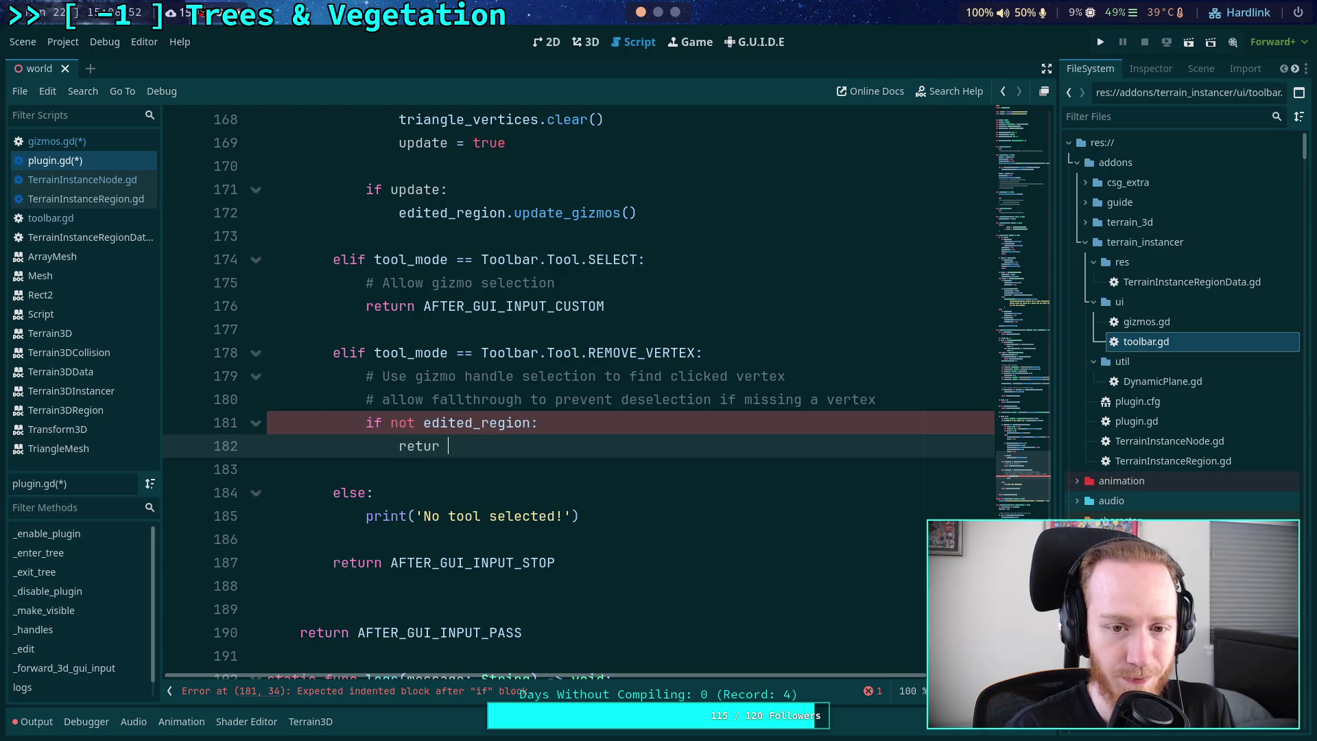
{"action": "type", "text": "n "}
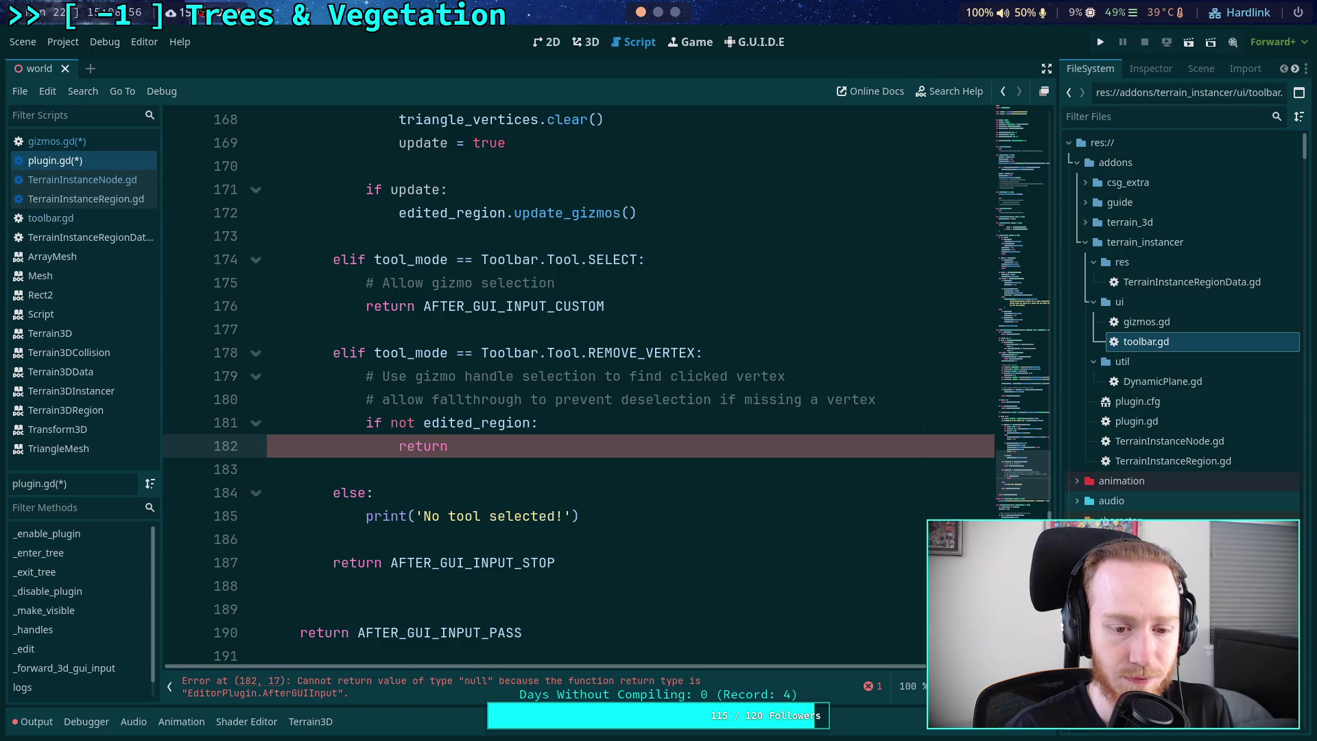
{"action": "type", "text": "AF"}
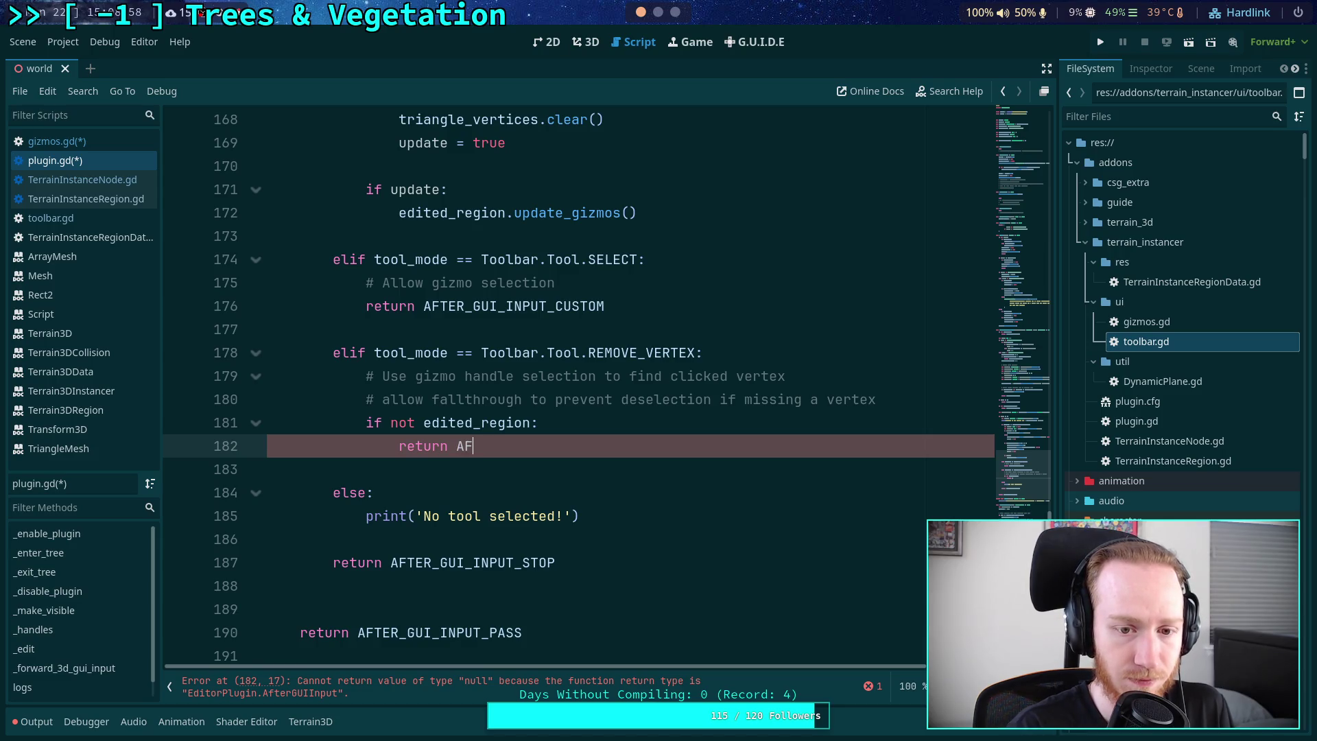
{"action": "key", "text": "Down"}
{"action": "key", "text": "Return"}
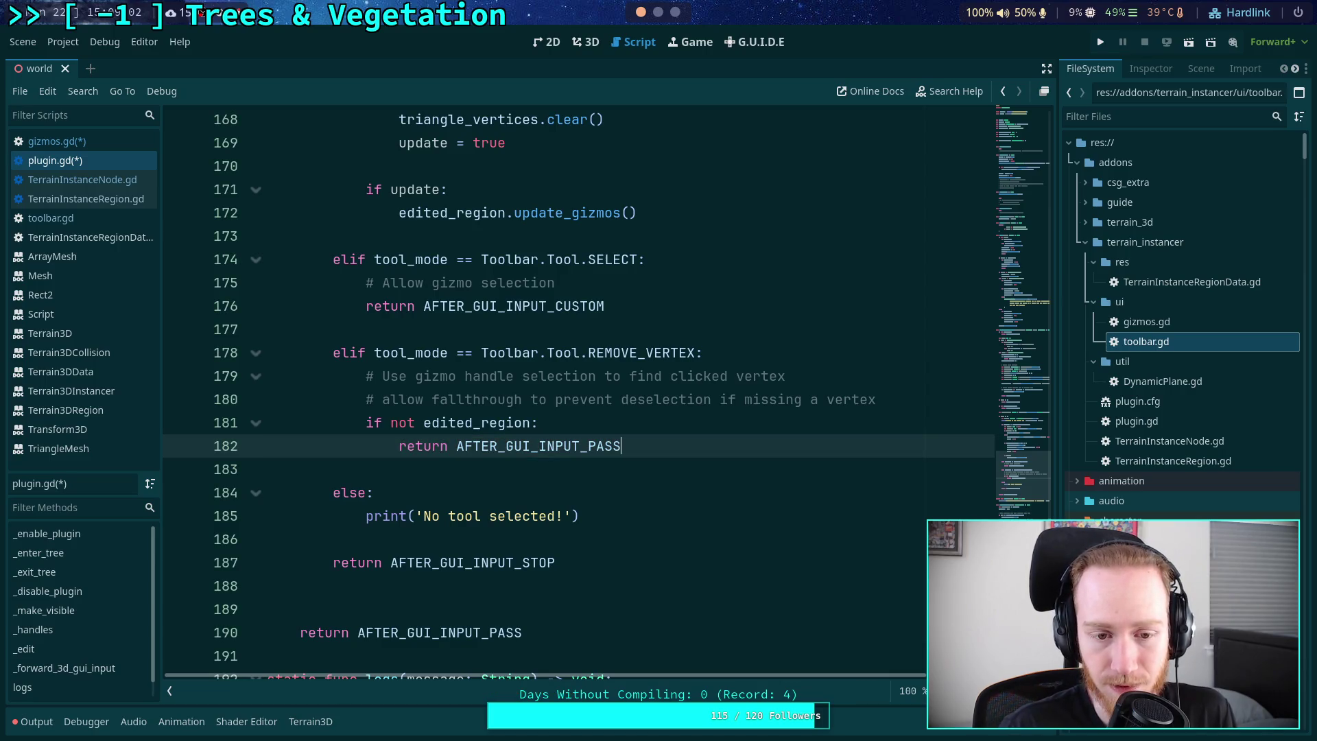
{"action": "key", "text": "Return"}
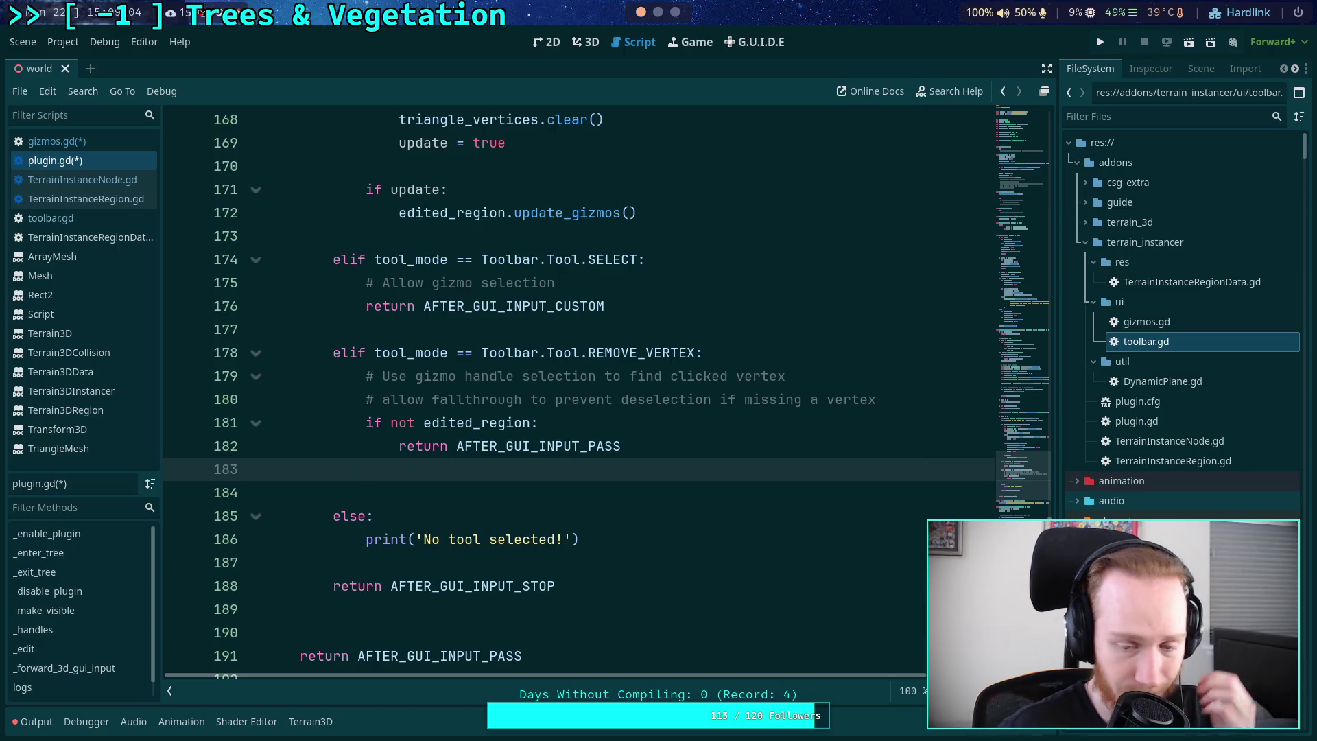
- Move the two gizmo-selection comments down below the edited_region guard
{"action": "key", "text": "Up"}
{"action": "key", "text": "Up"}
{"action": "key", "text": "Up"}
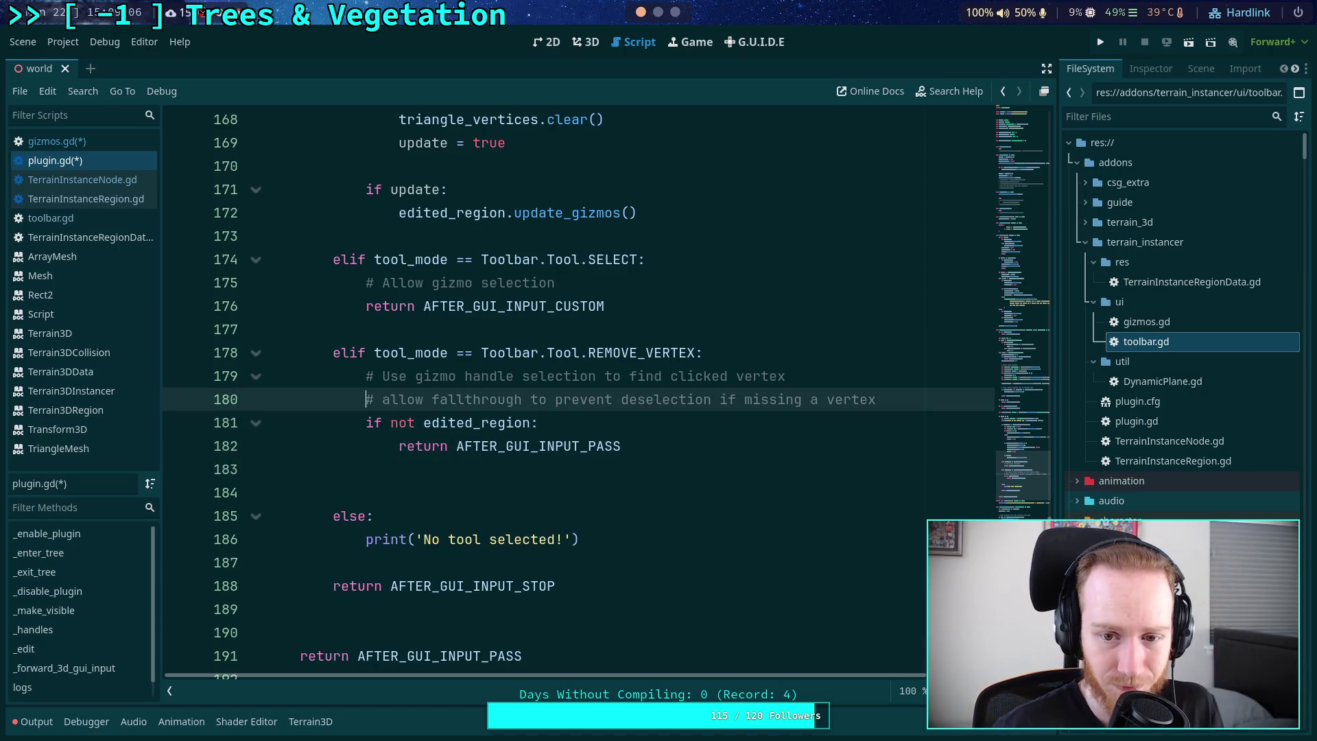
{"action": "key", "text": "Up"}
{"action": "key", "text": "shift+Down"}
{"action": "key", "text": "alt+Down"}
{"action": "key", "text": "alt+Down"}
{"action": "key", "text": "alt+Down"}
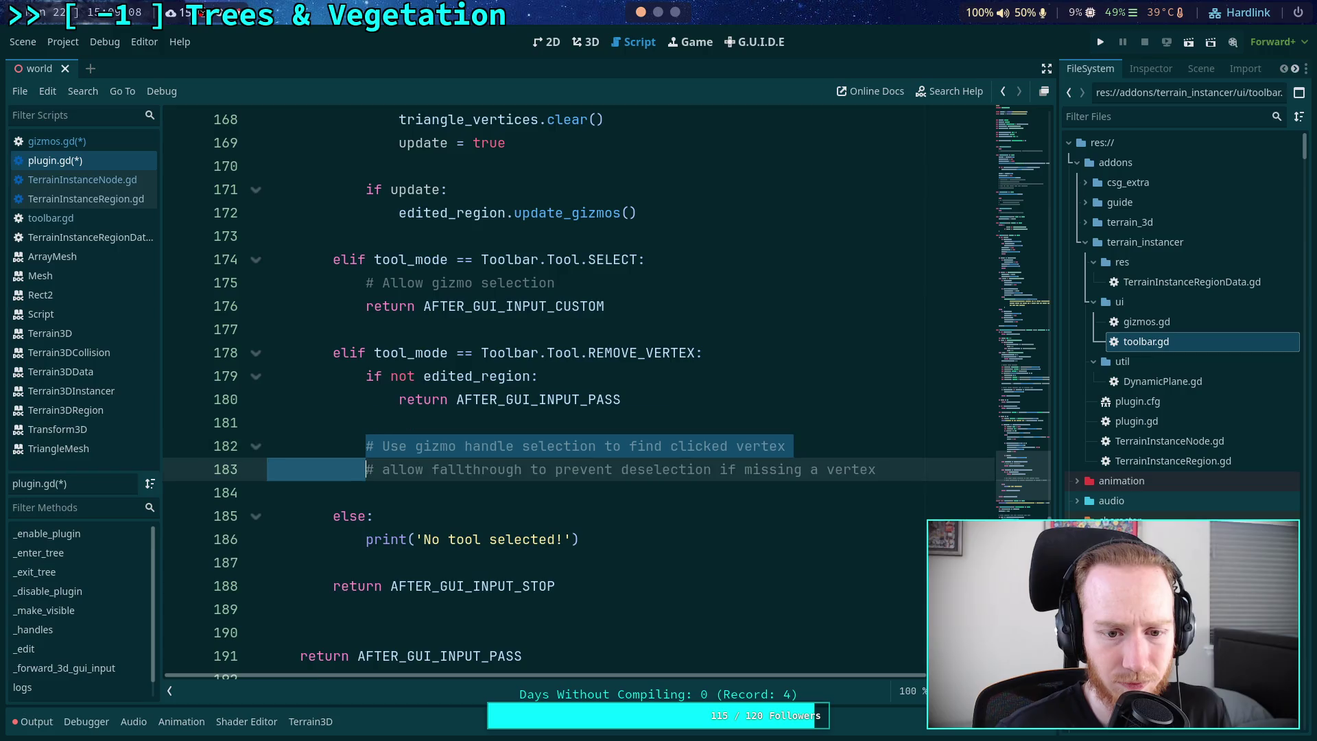
{"action": "scroll", "coordinate": [456, 367], "scroll_direction": "up", "scroll_amount": 6}
- Insert blank lines at line 184 under the comments and begin 'var vertex_id: int = edi'
{"action": "scroll", "coordinate": [456, 367], "scroll_direction": "down", "scroll_amount": 3}
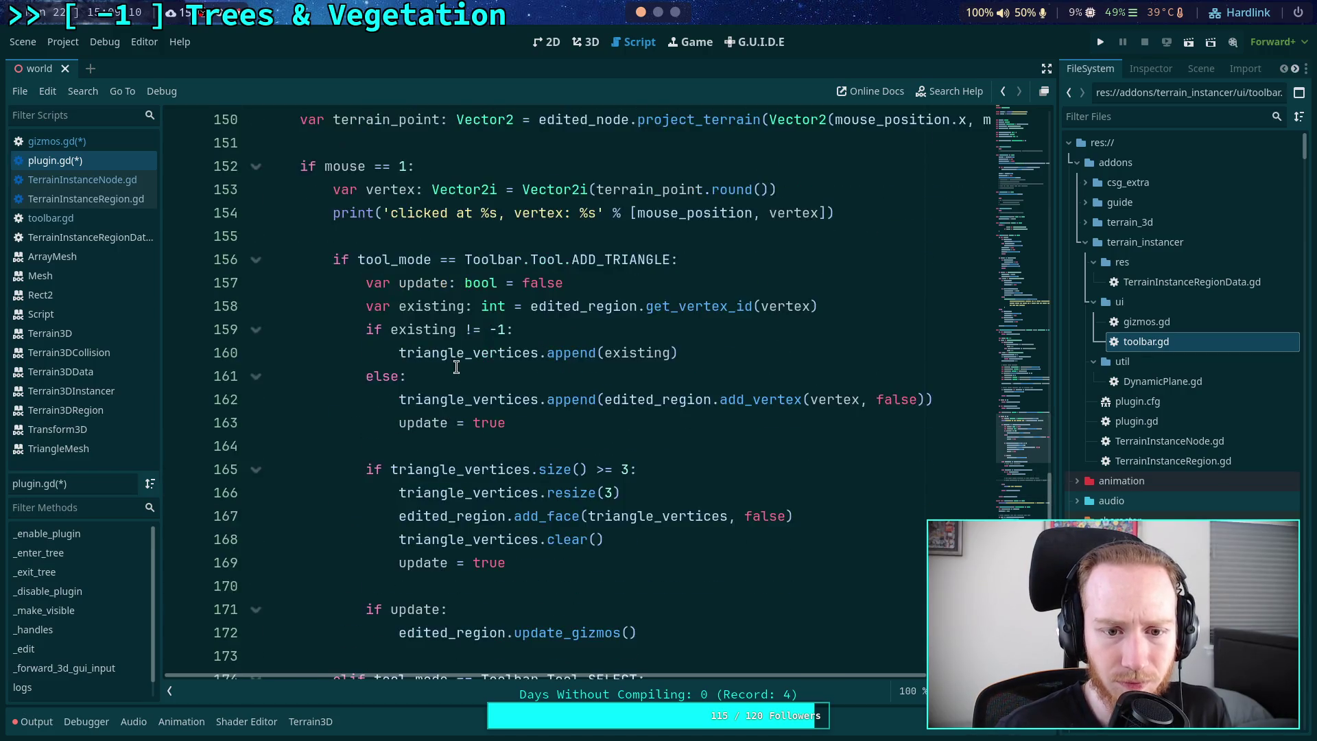
{"action": "scroll", "coordinate": [456, 367], "scroll_direction": "up", "scroll_amount": 2}
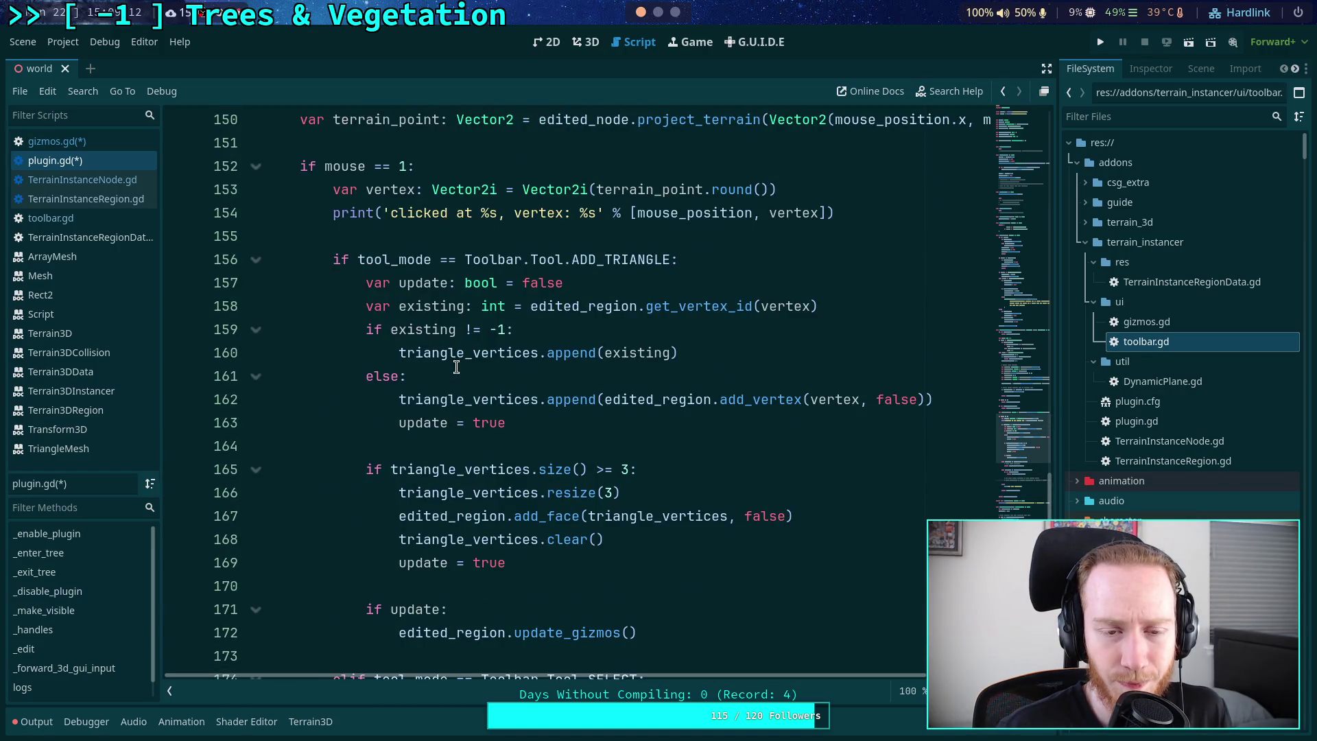
{"action": "scroll", "coordinate": [457, 367], "scroll_direction": "down", "scroll_amount": 5}
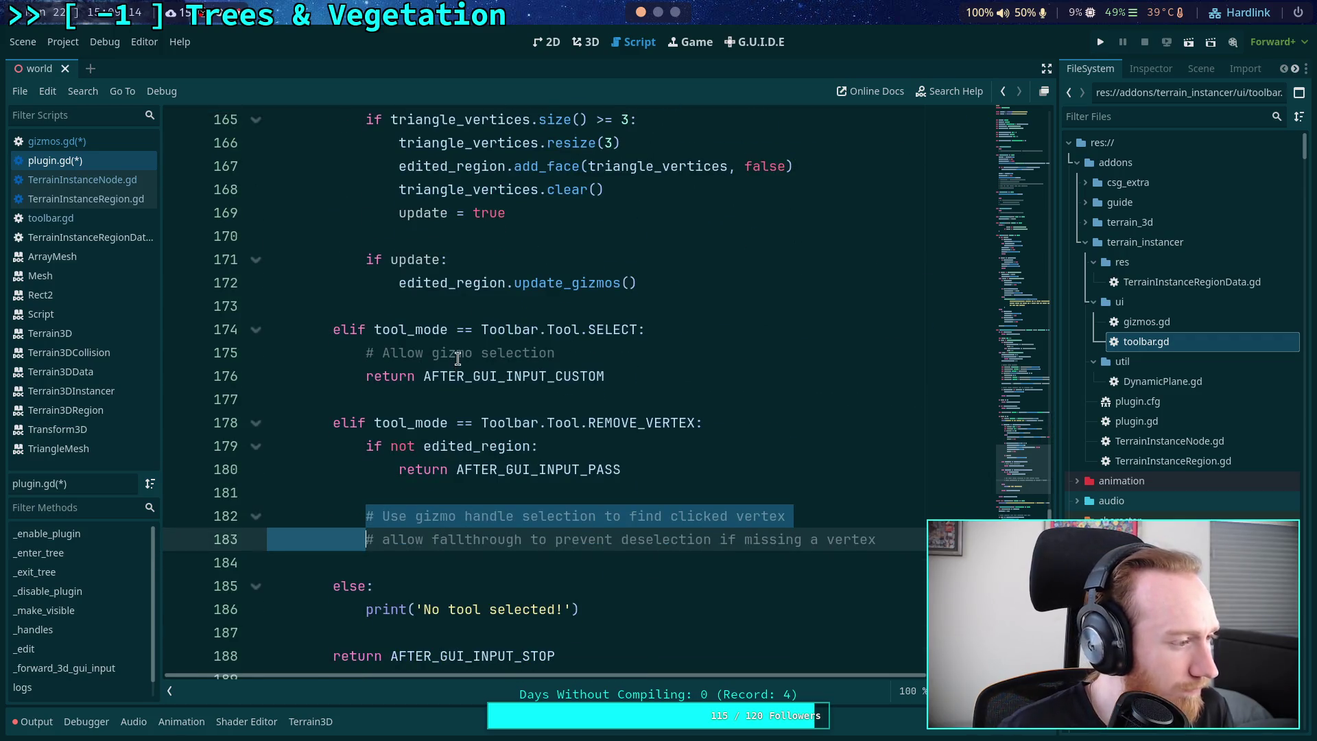
{"action": "left_click", "coordinate": [481, 486]}
{"action": "scroll", "coordinate": [482, 486], "scroll_direction": "down", "scroll_amount": 2}
{"action": "left_click", "coordinate": [577, 413]}
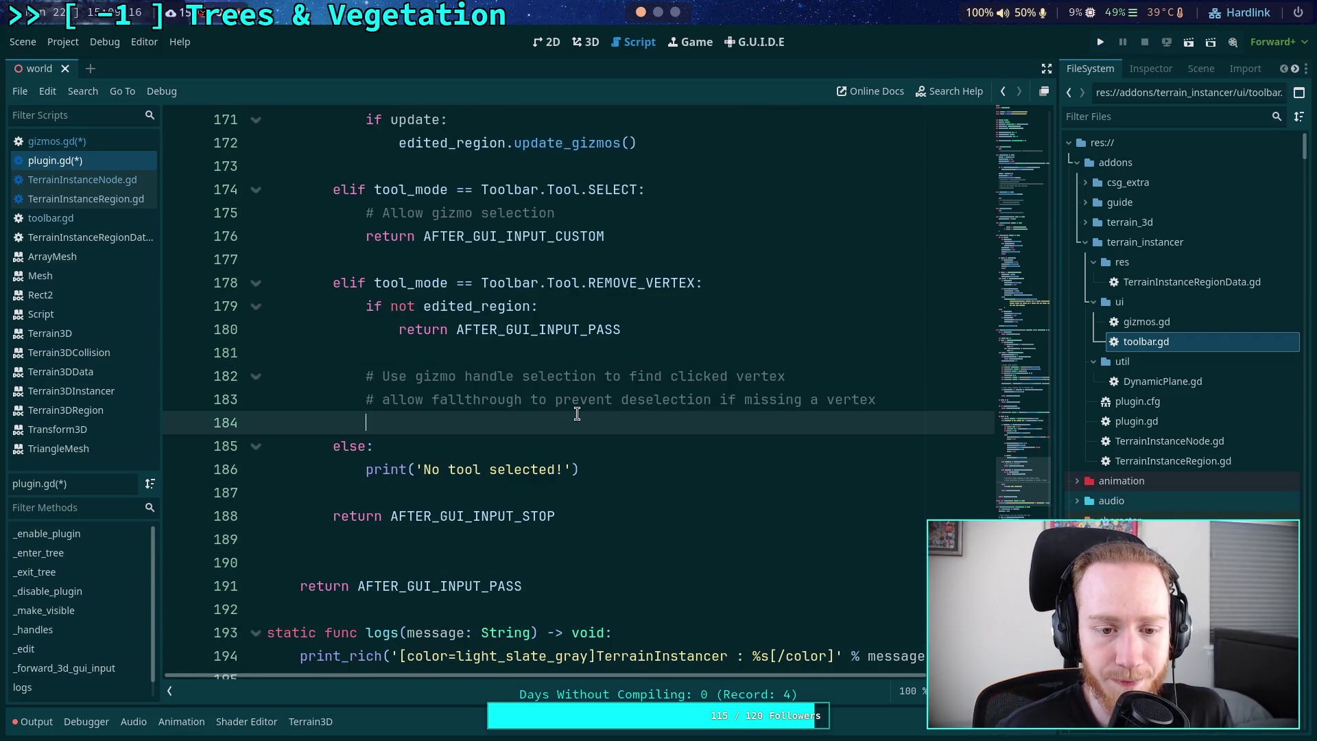
{"action": "key", "text": "Return"}
{"action": "key", "text": "Up"}
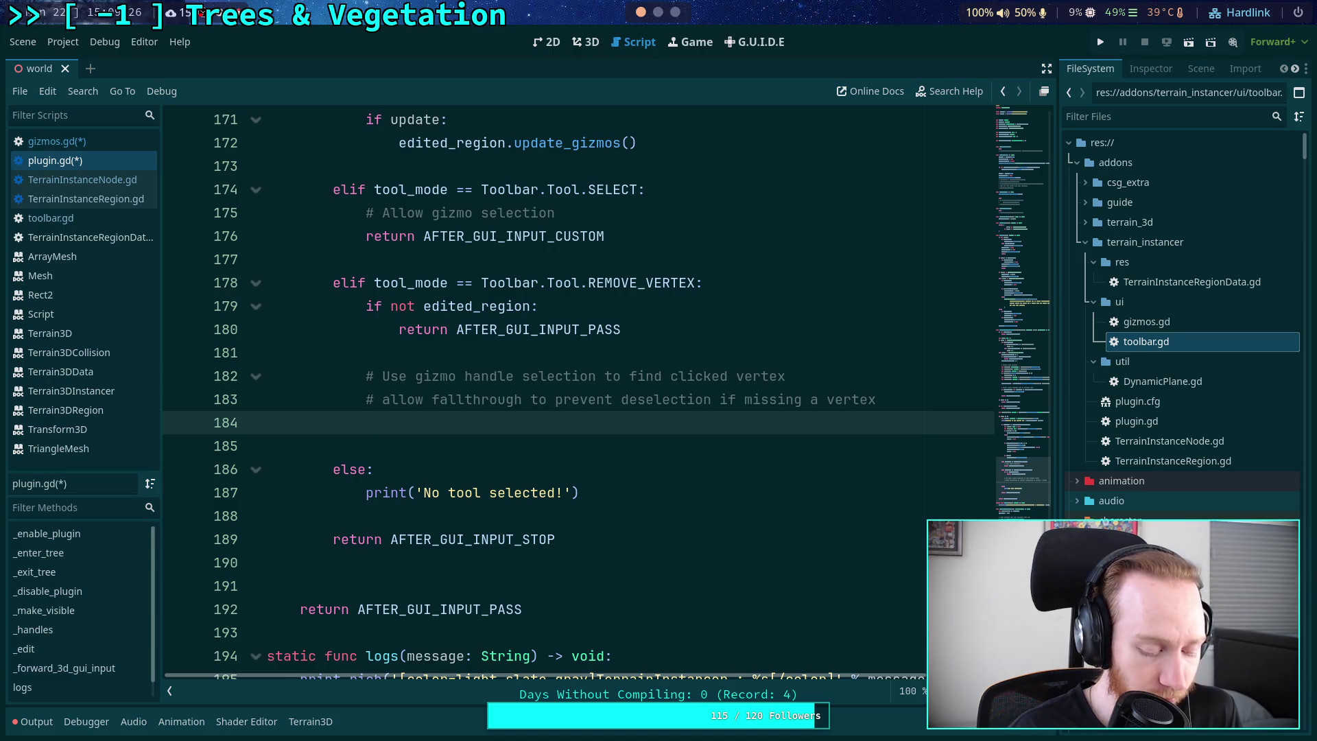
{"action": "type", "text": "var"}
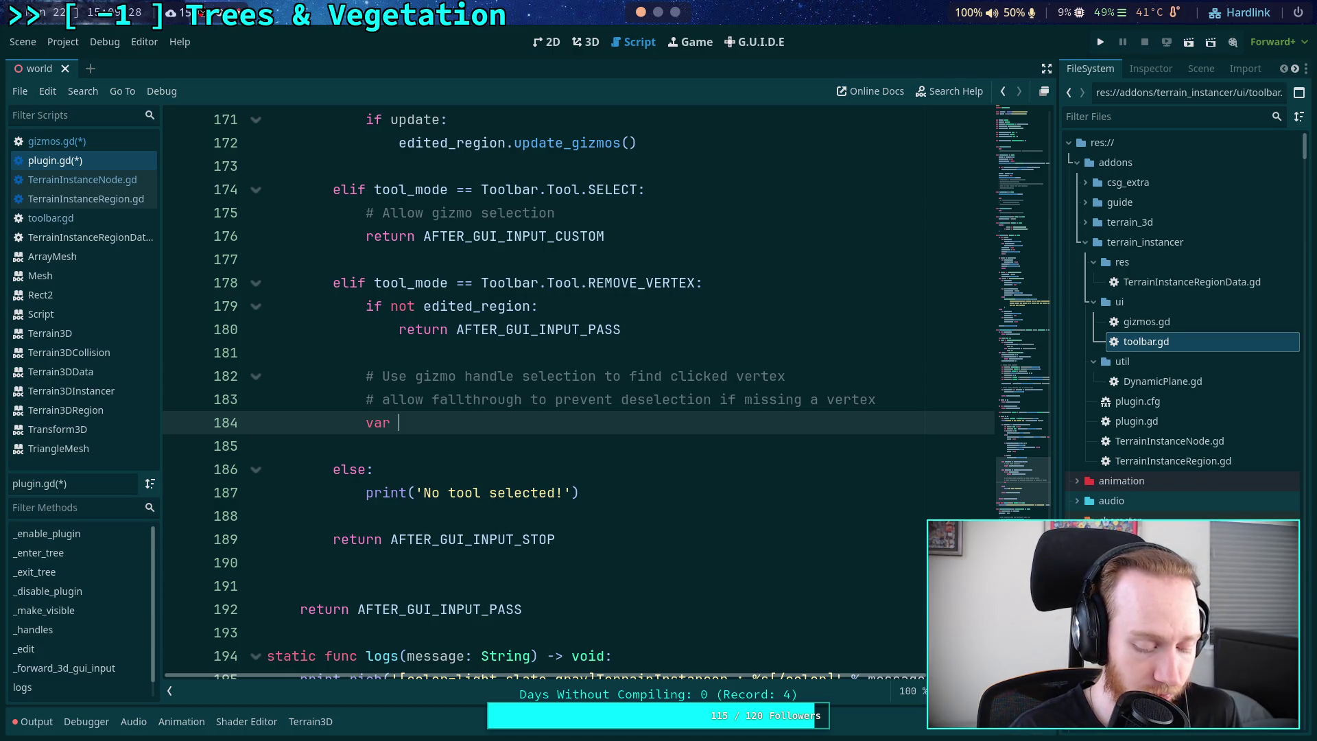
{"action": "type", "text": " vert"}
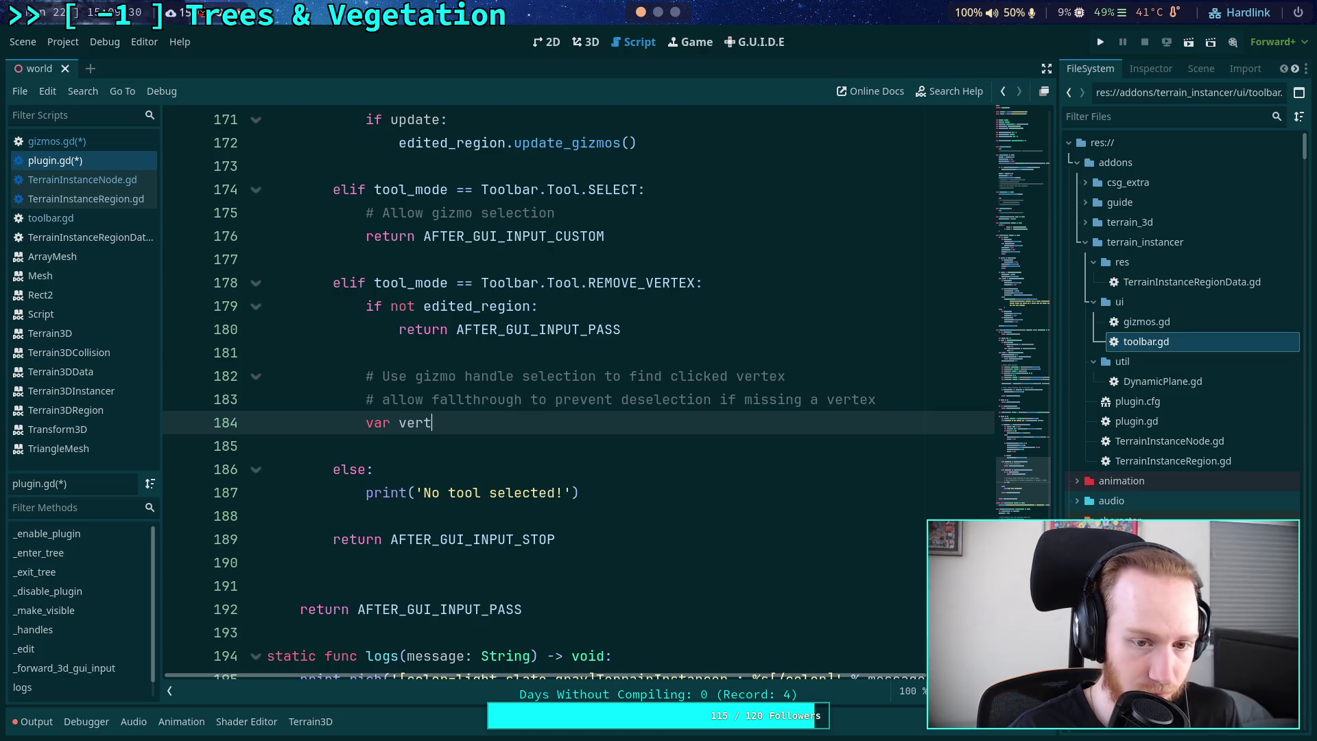
{"action": "type", "text": "ex_id: int "}
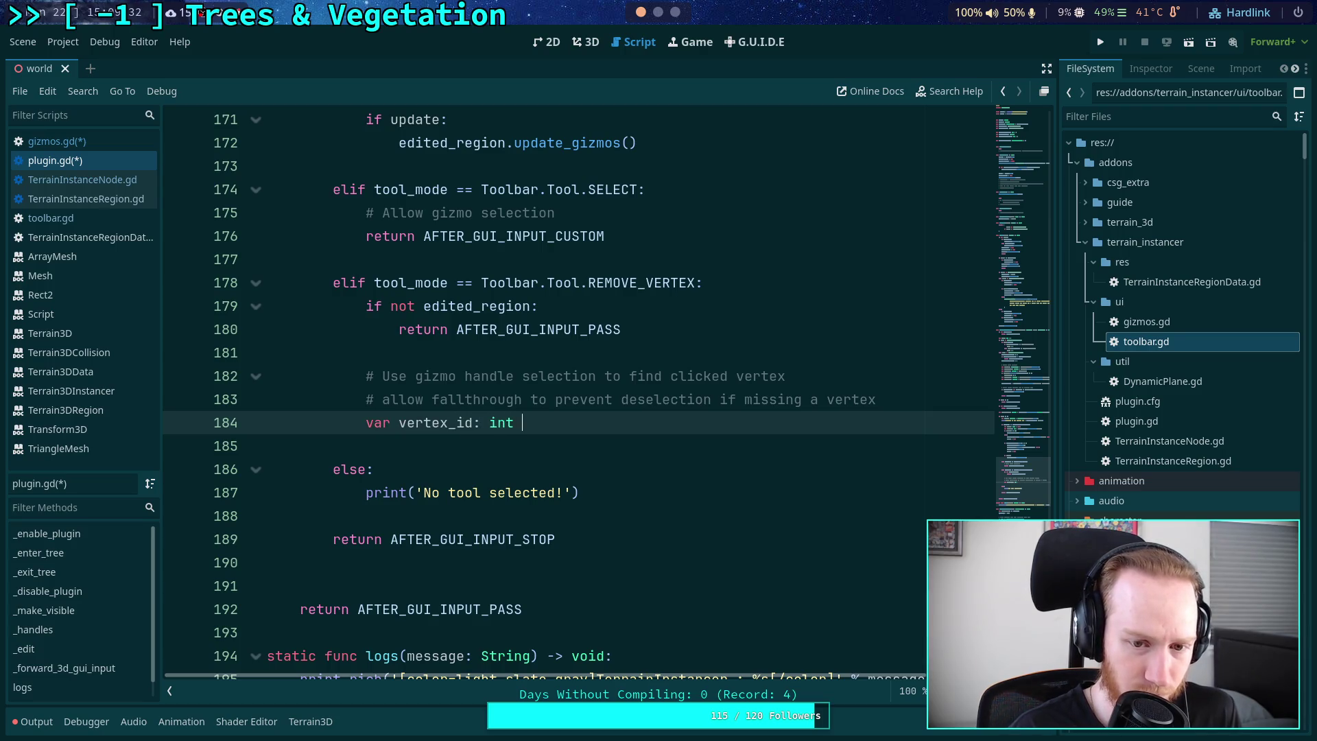
{"action": "type", "text": "= "}
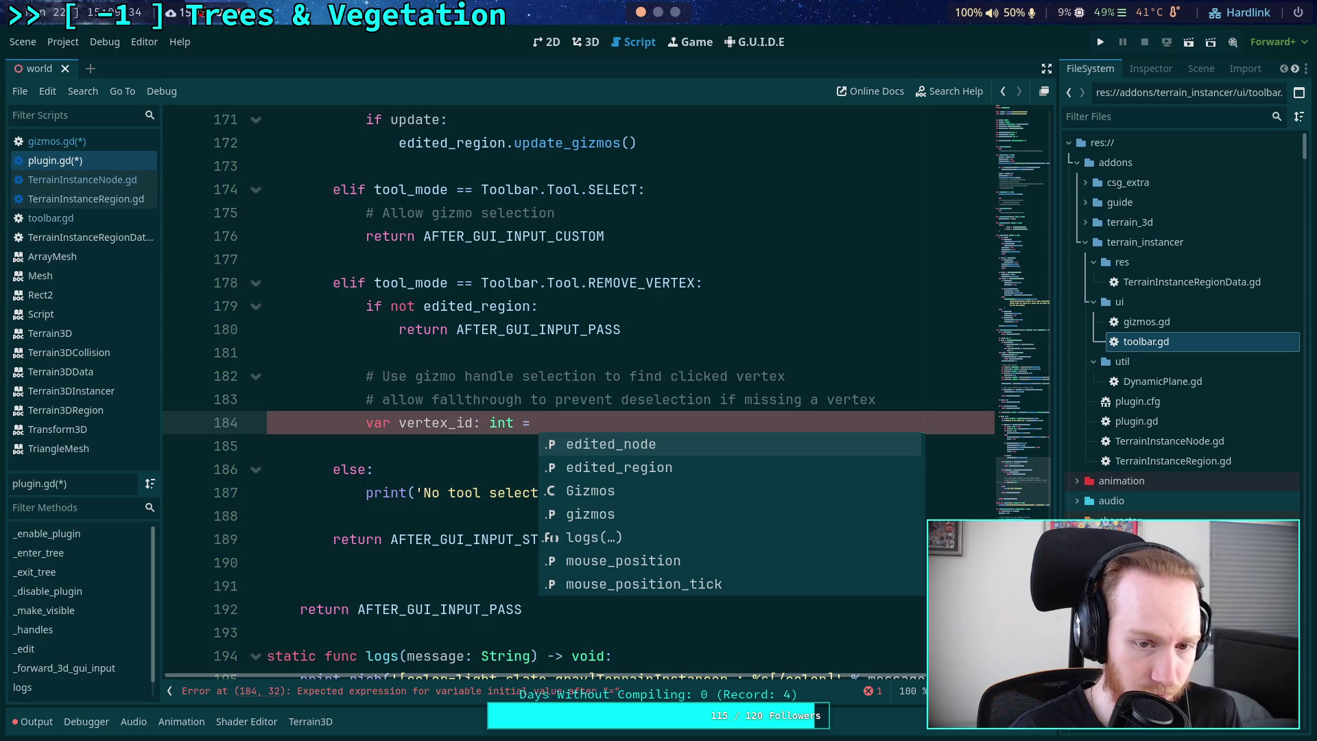
{"action": "type", "text": "edi"}
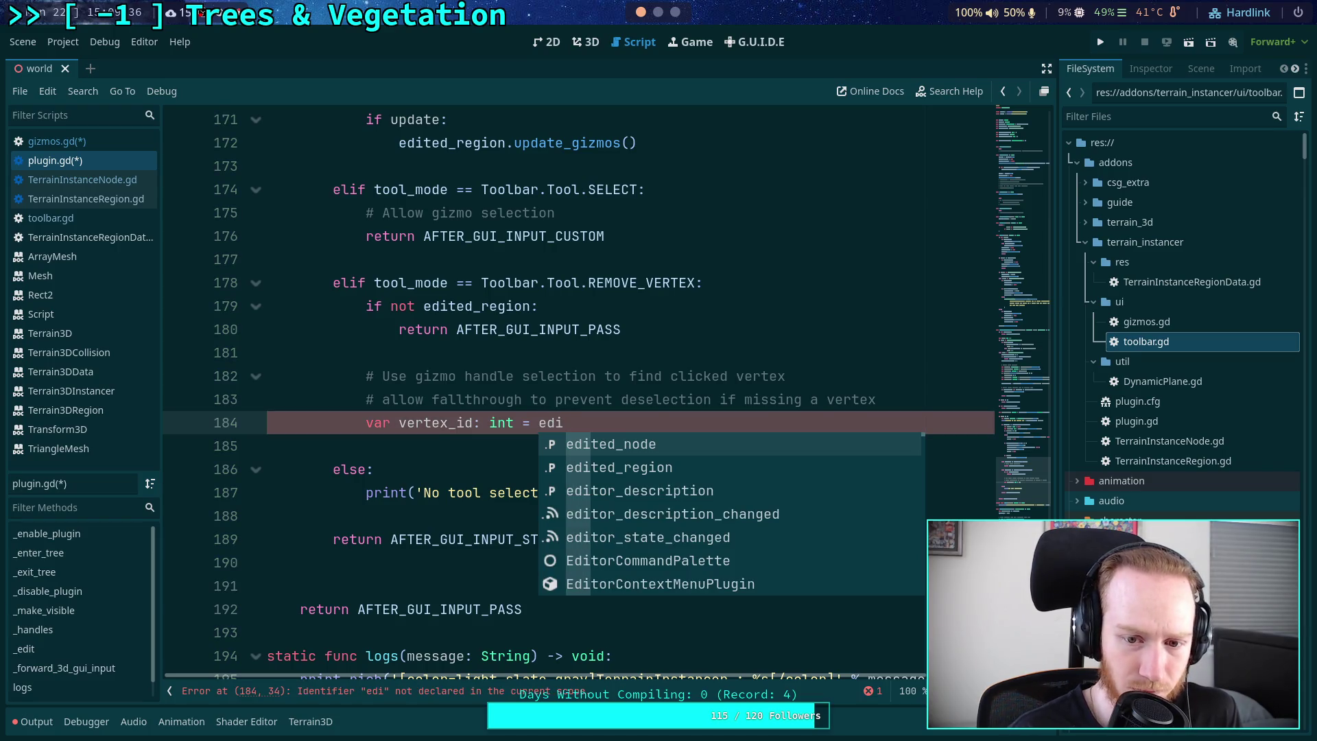
- Assign vertex_id from gizmos._handles_intersect_ray(edited_region.get_gizmos()[0] using autocomplete
{"action": "key", "text": "BackSpace"}
{"action": "key", "text": "BackSpace"}
{"action": "key", "text": "BackSpace"}
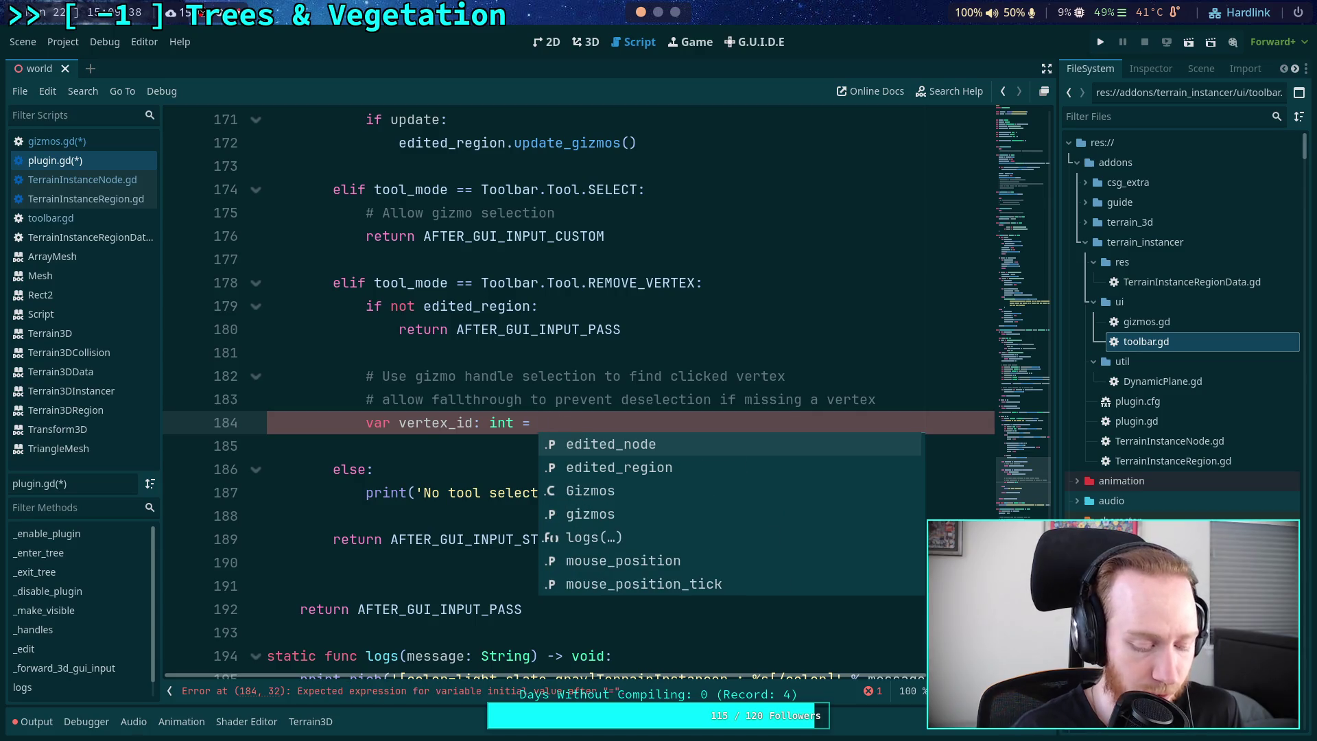
{"action": "type", "text": "gizmos._hand"}
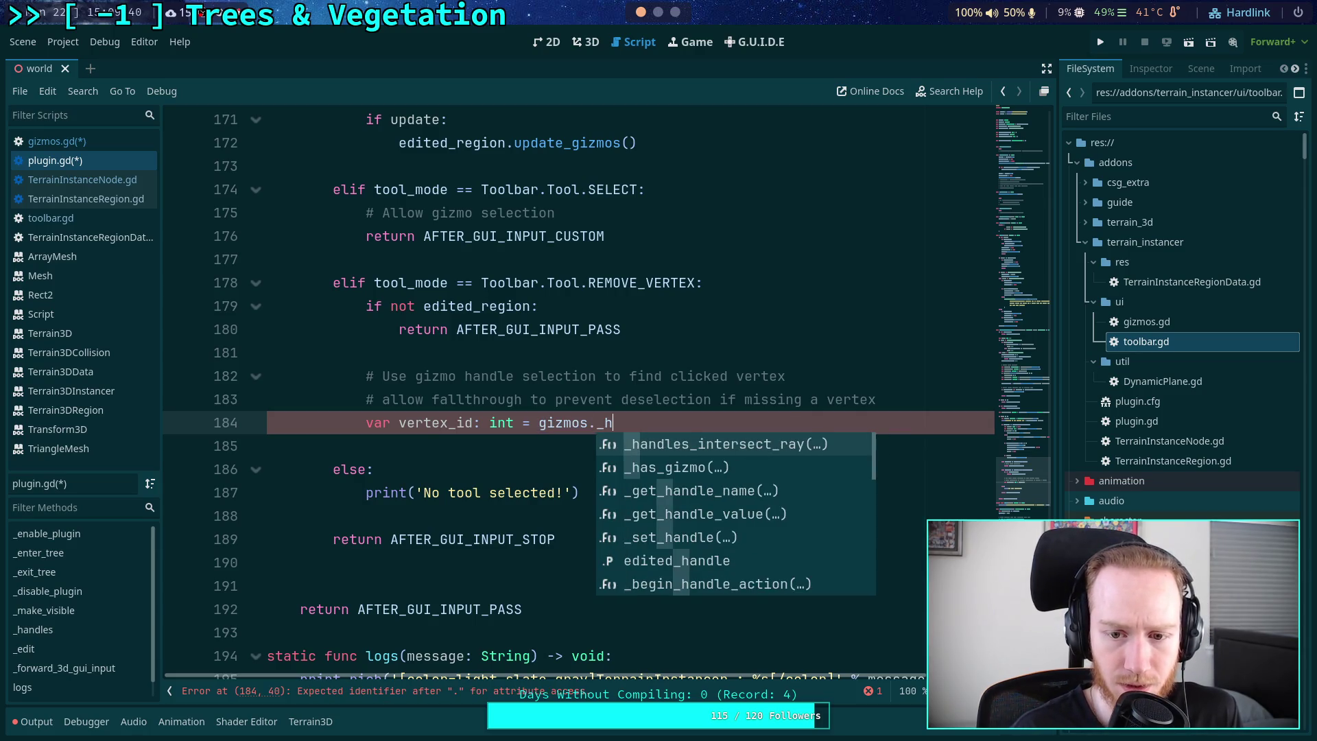
{"action": "key", "text": "Return"}
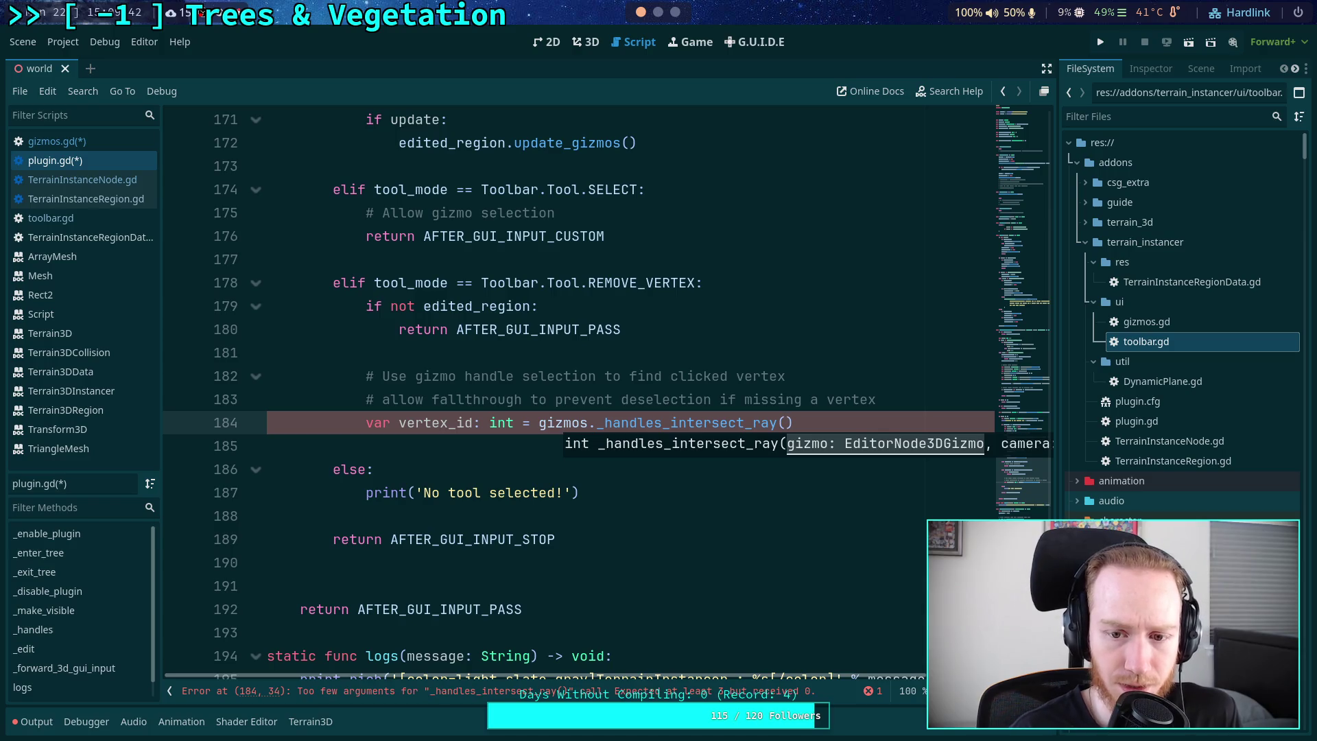
{"action": "type", "text": "edited_no"}
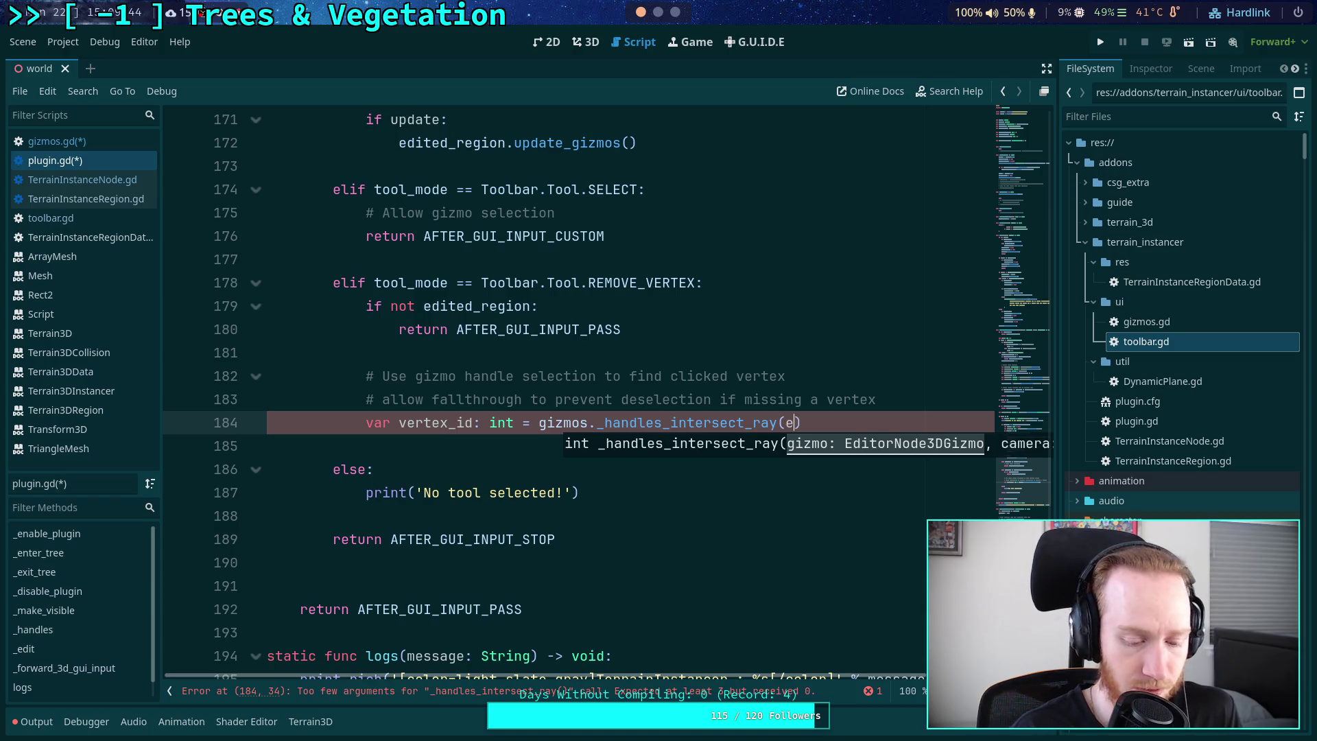
{"action": "key", "text": "BackSpace"}
{"action": "key", "text": "BackSpace"}
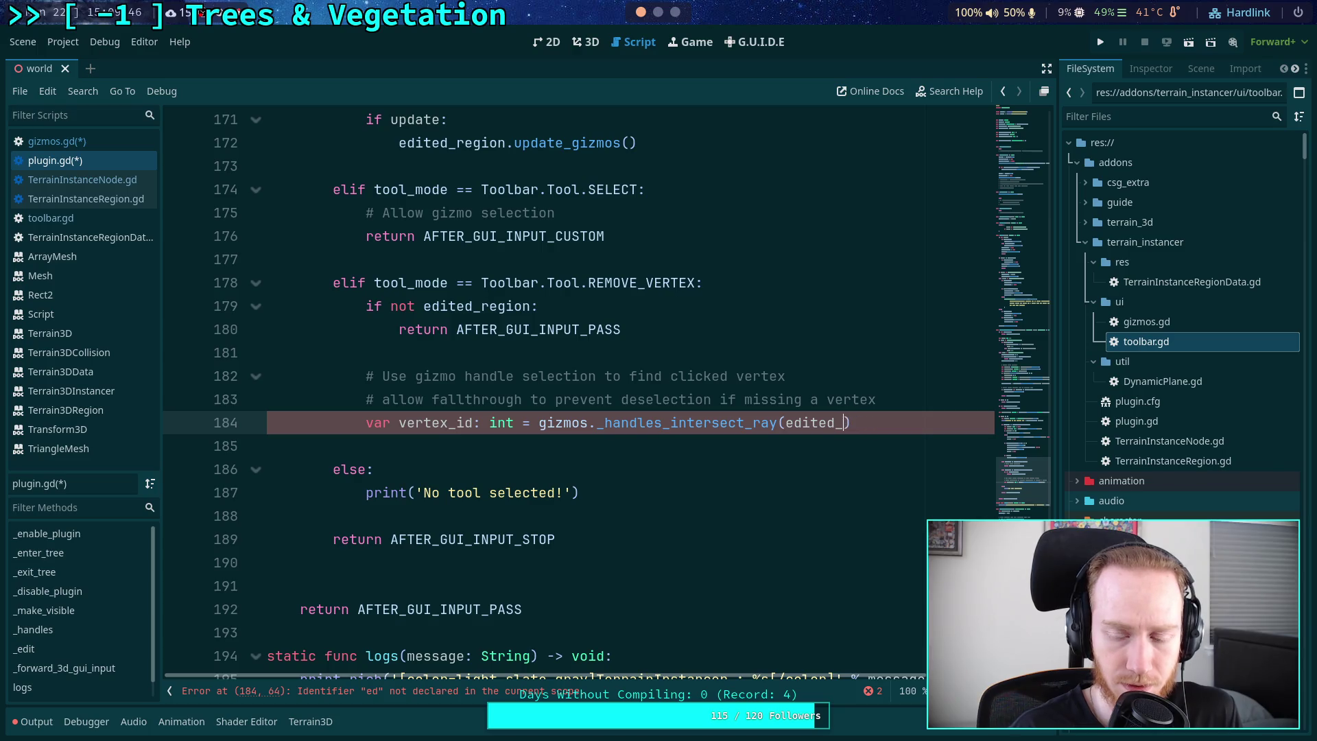
{"action": "type", "text": "re"}
{"action": "key", "text": "Return"}
{"action": "type", "text": "."}
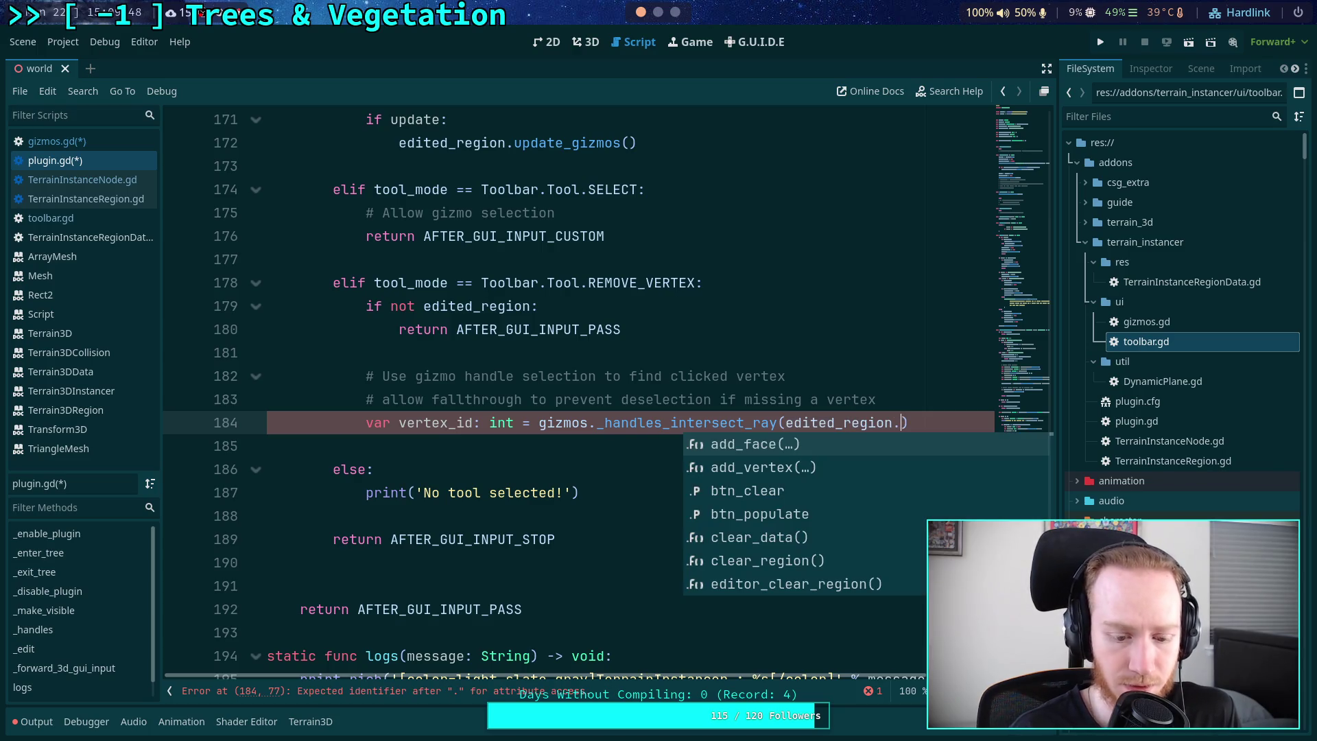
{"action": "type", "text": "giz"}
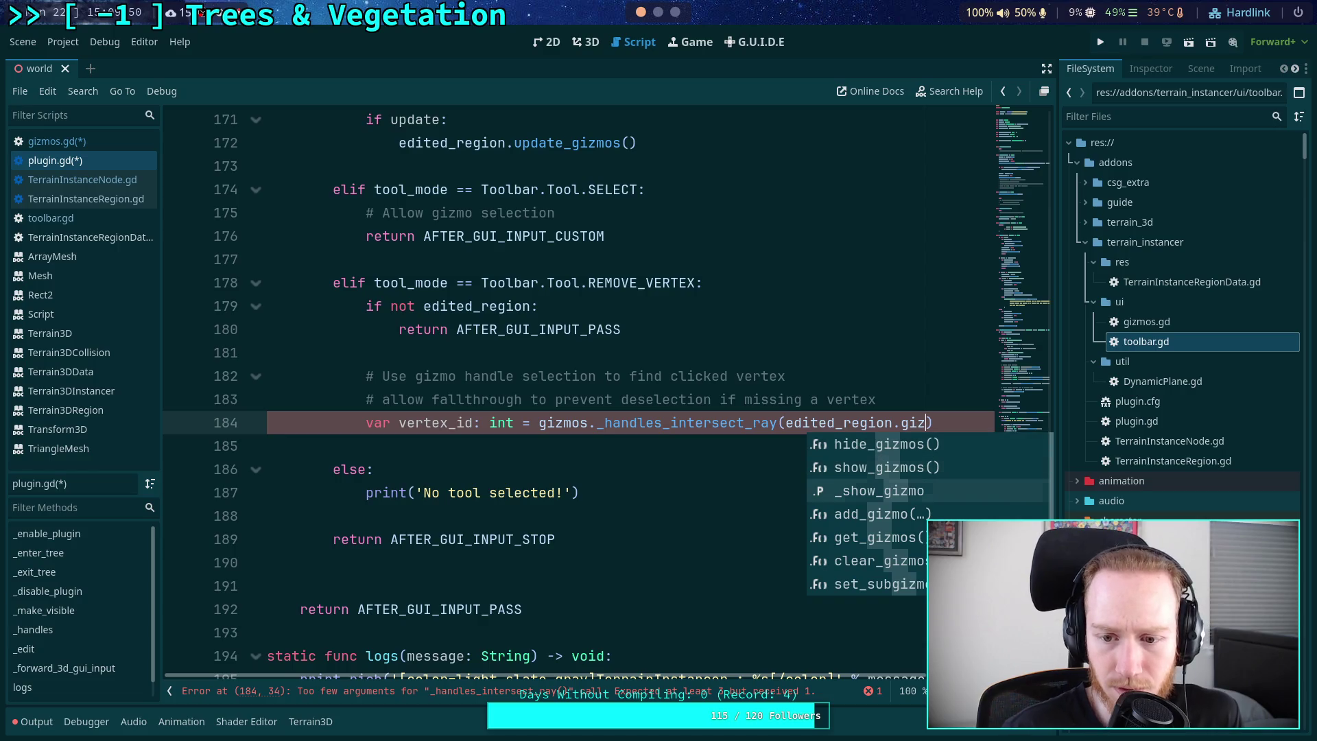
{"action": "key", "text": "Down"}
{"action": "key", "text": "Down"}
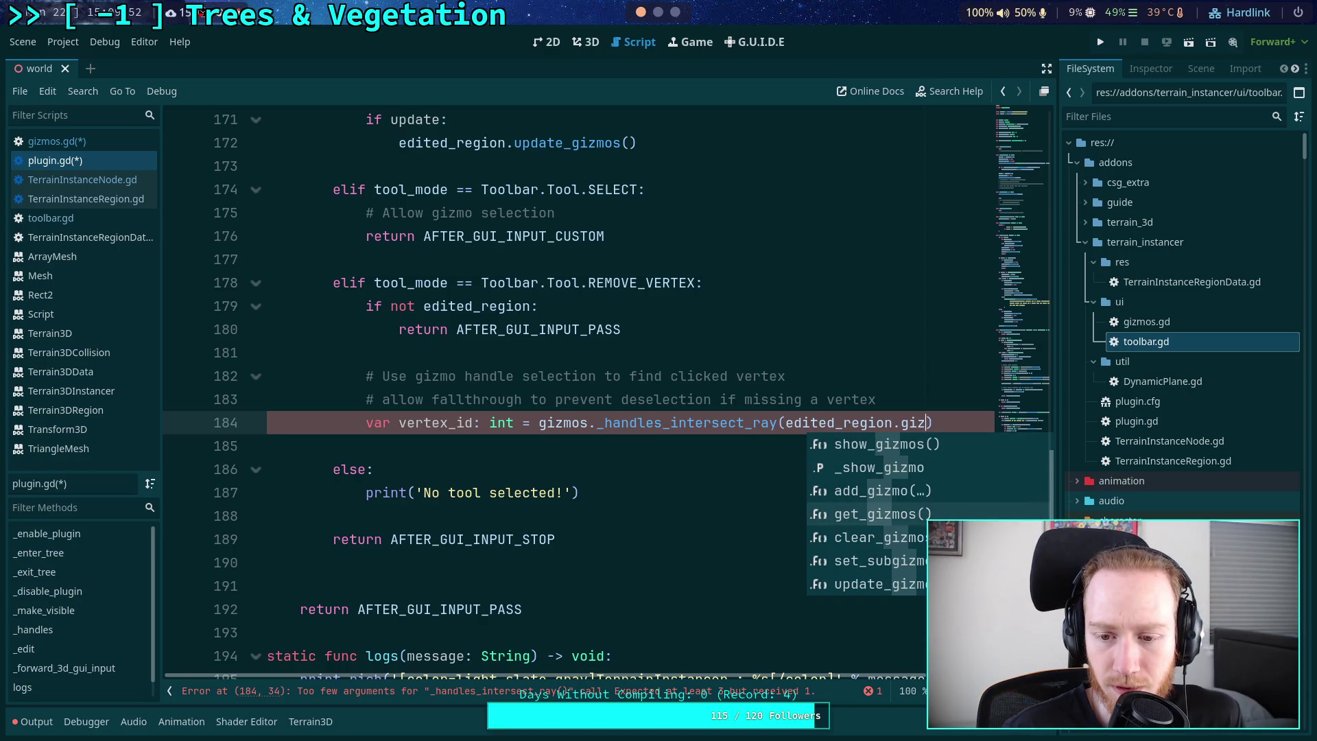
{"action": "key", "text": "Down"}
{"action": "key", "text": "Down"}
{"action": "key", "text": "Down"}
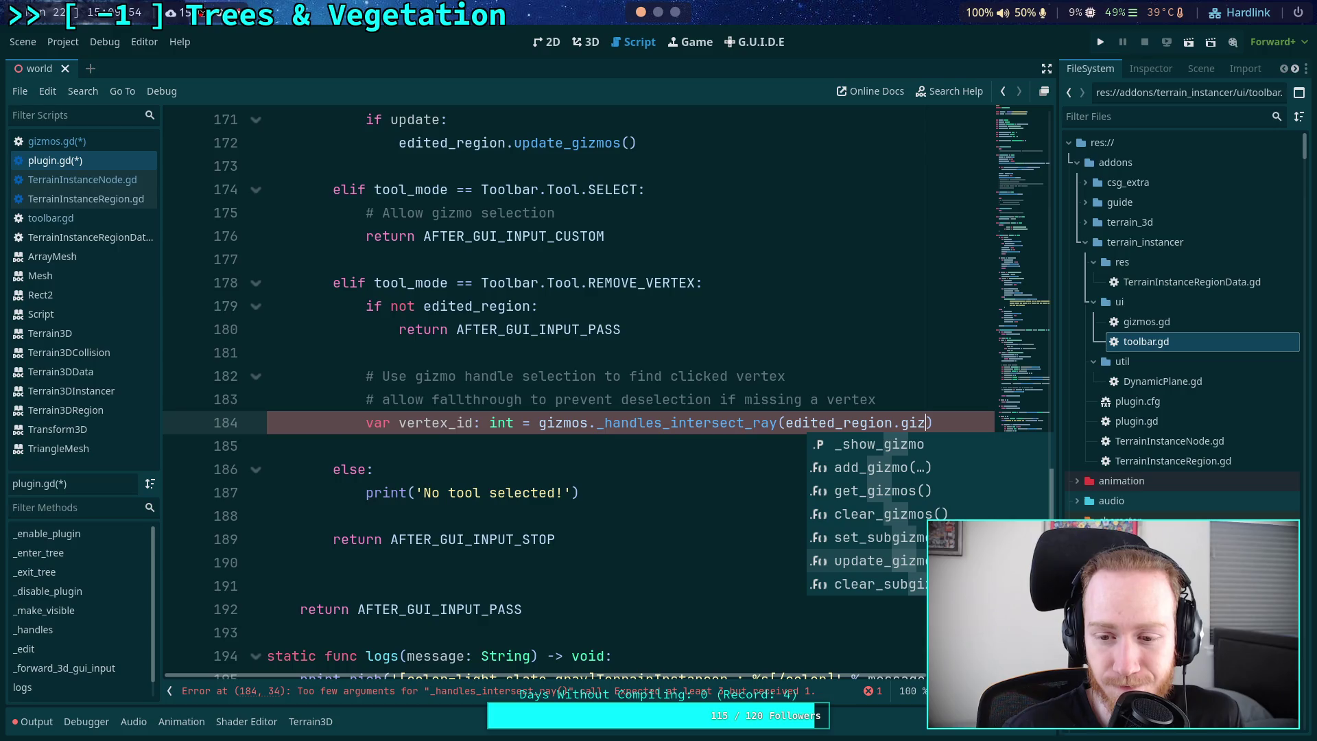
{"action": "key", "text": "Up"}
{"action": "key", "text": "Up"}
{"action": "key", "text": "Up"}
{"action": "key", "text": "Return"}
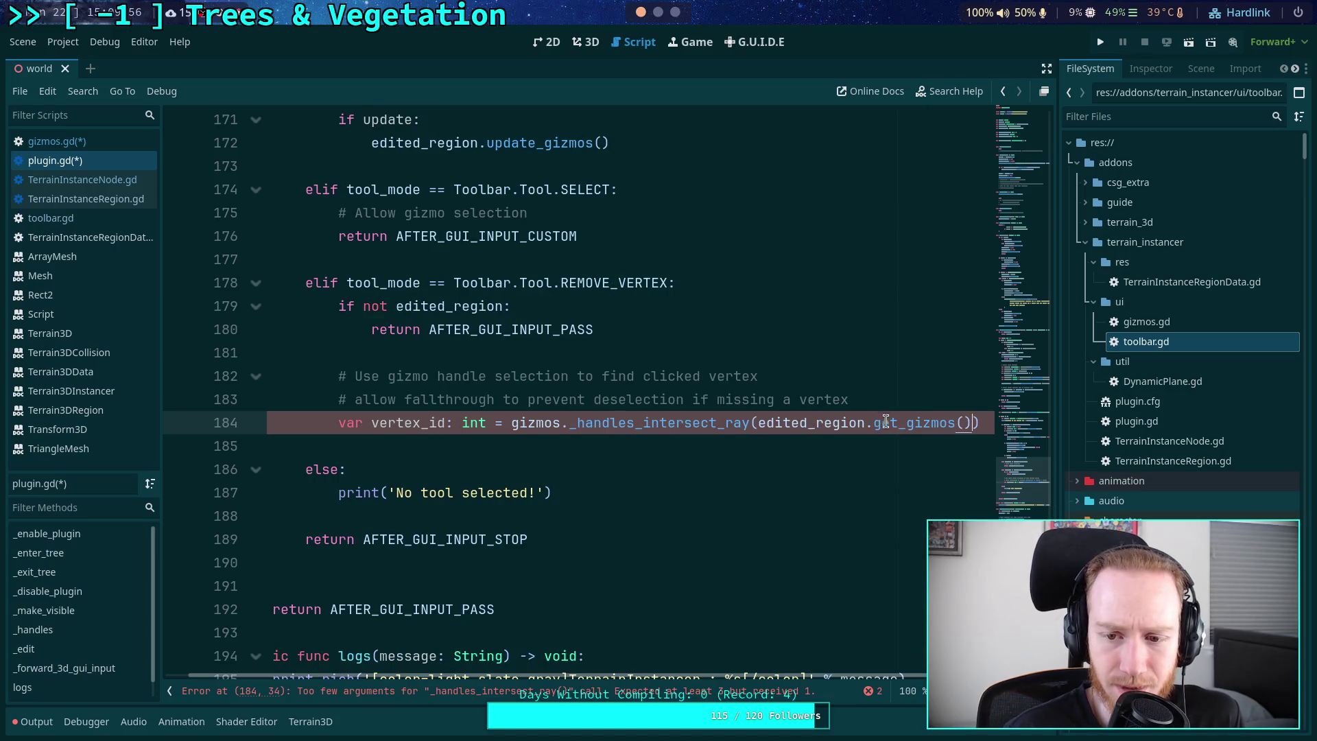
{"action": "mouse_move", "coordinate": [910, 430]}
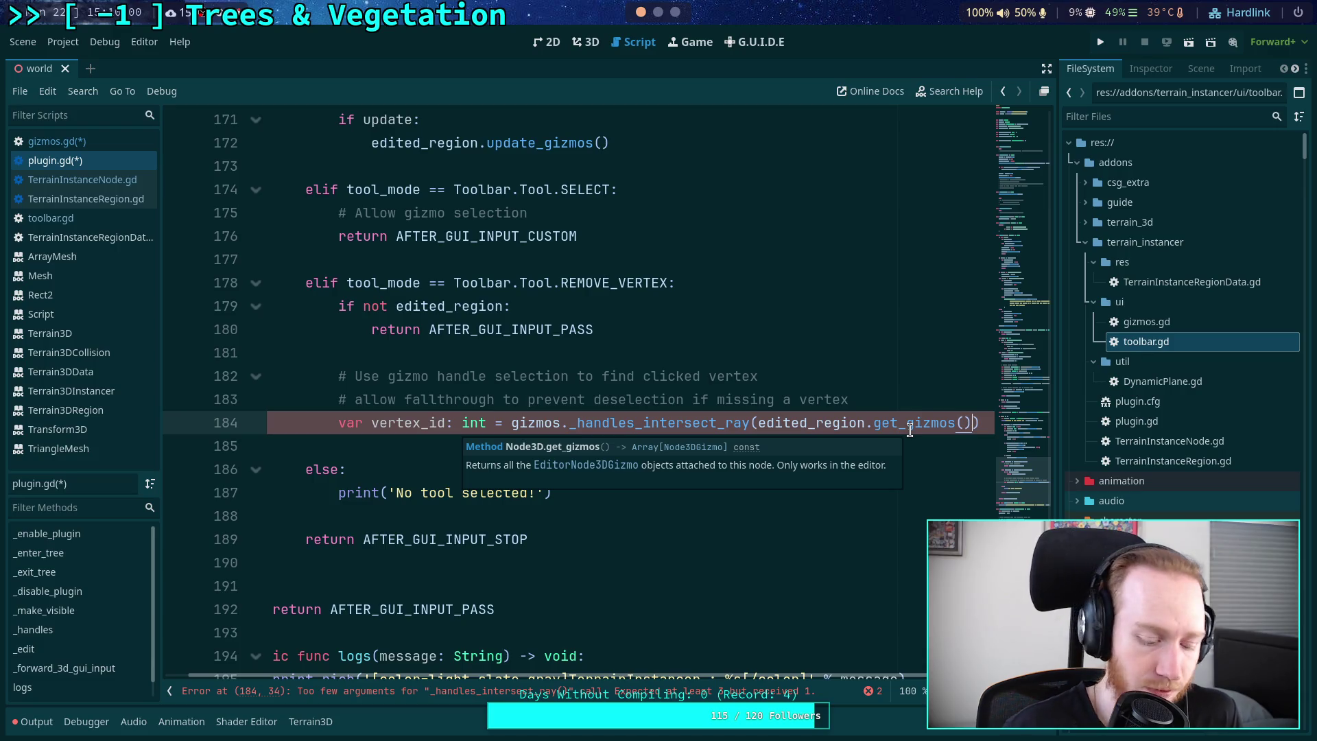
{"action": "type", "text": "[0]"}
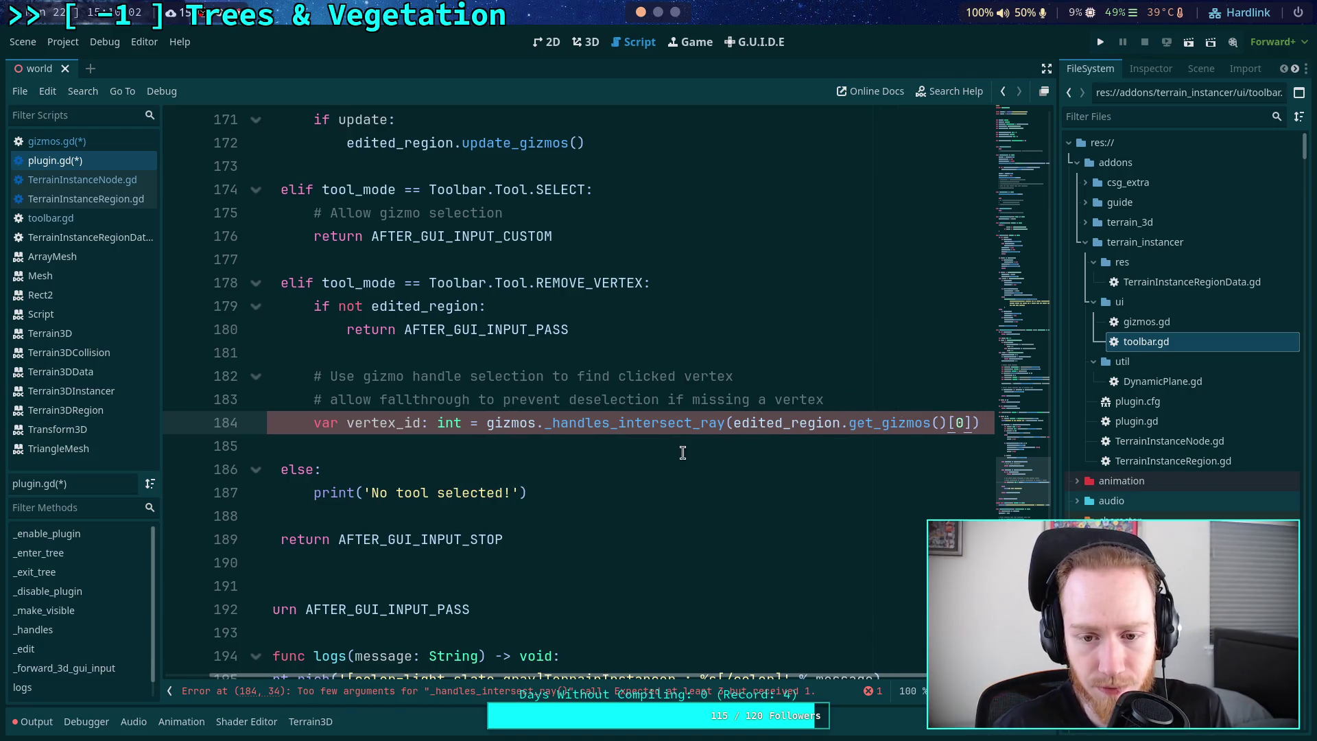
- Put the first argument and closing parenthesis on their own lines, adding a comma for the next argument
{"action": "left_click", "coordinate": [733, 423]}
{"action": "key", "text": "Return"}
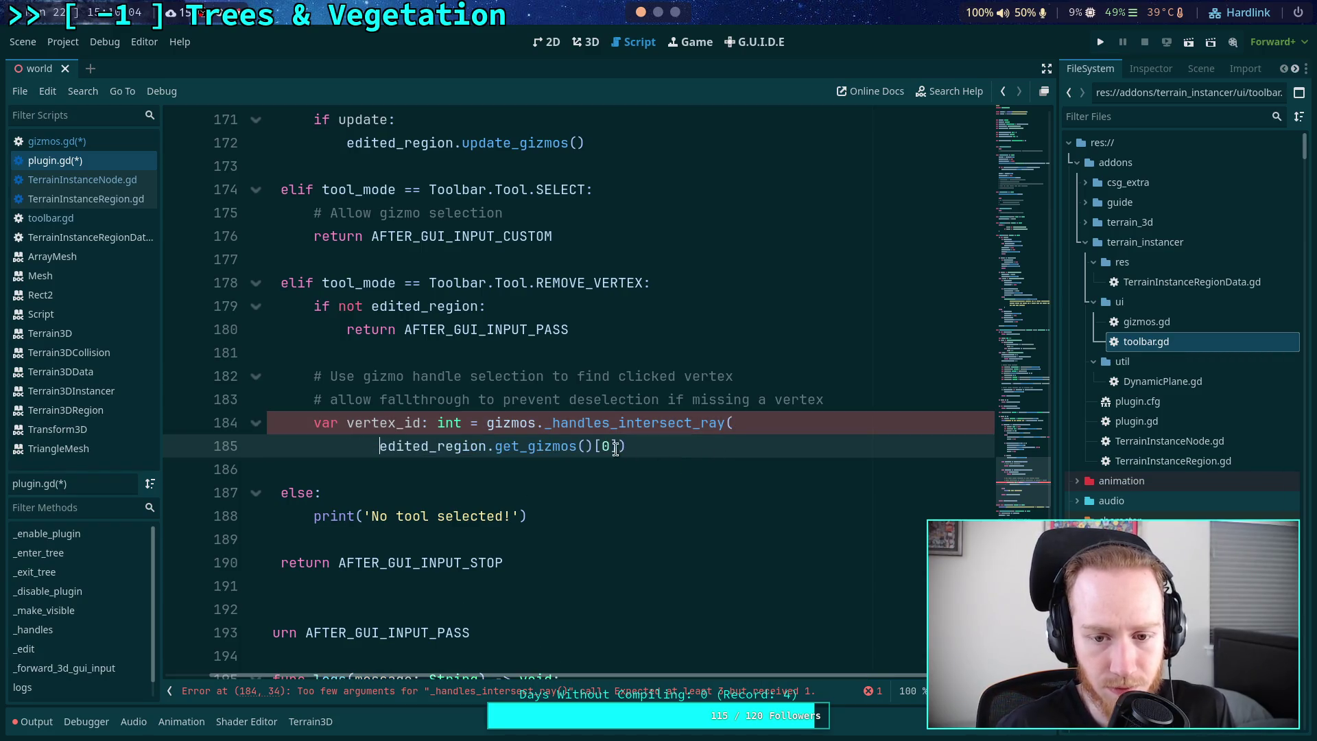
{"action": "left_click", "coordinate": [615, 446]}
{"action": "key", "text": "Return"}
{"action": "key", "text": "BackSpace"}
{"action": "key", "text": "BackSpace"}
{"action": "left_click", "coordinate": [719, 447]}
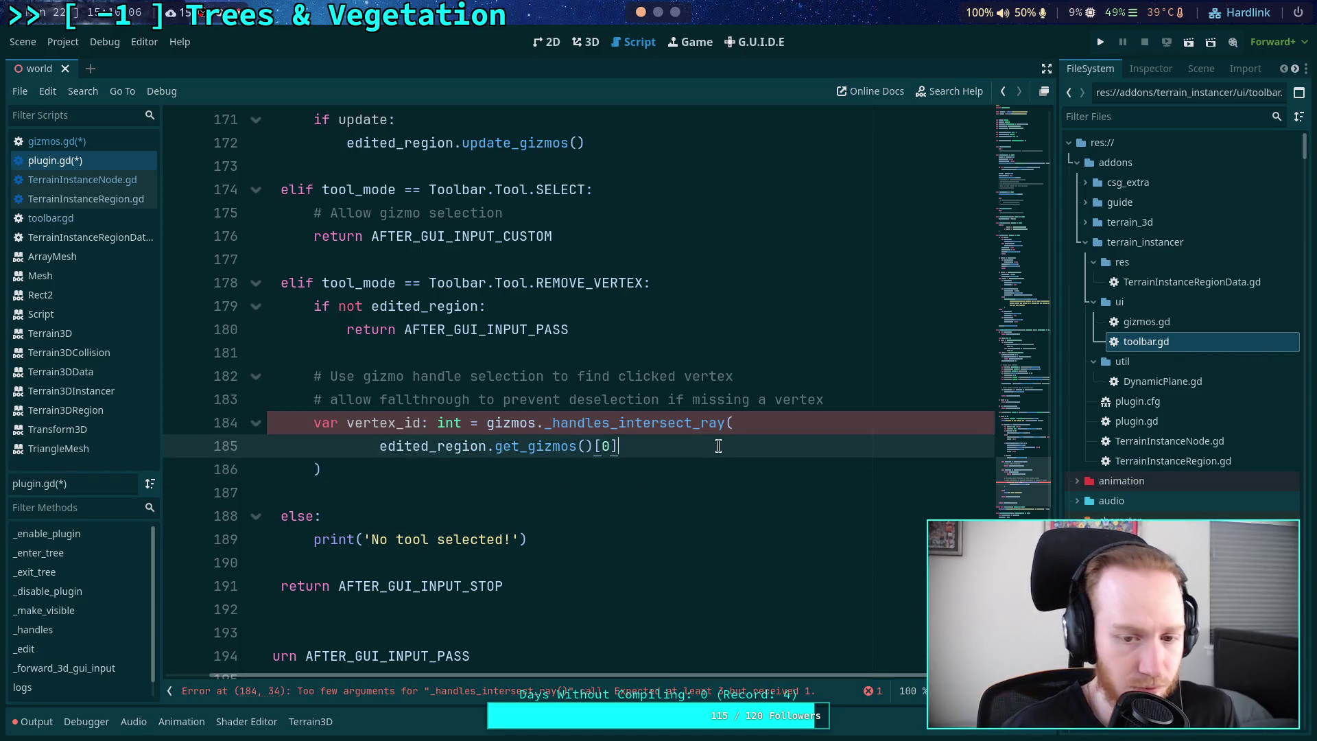
{"action": "type", "text": ","}
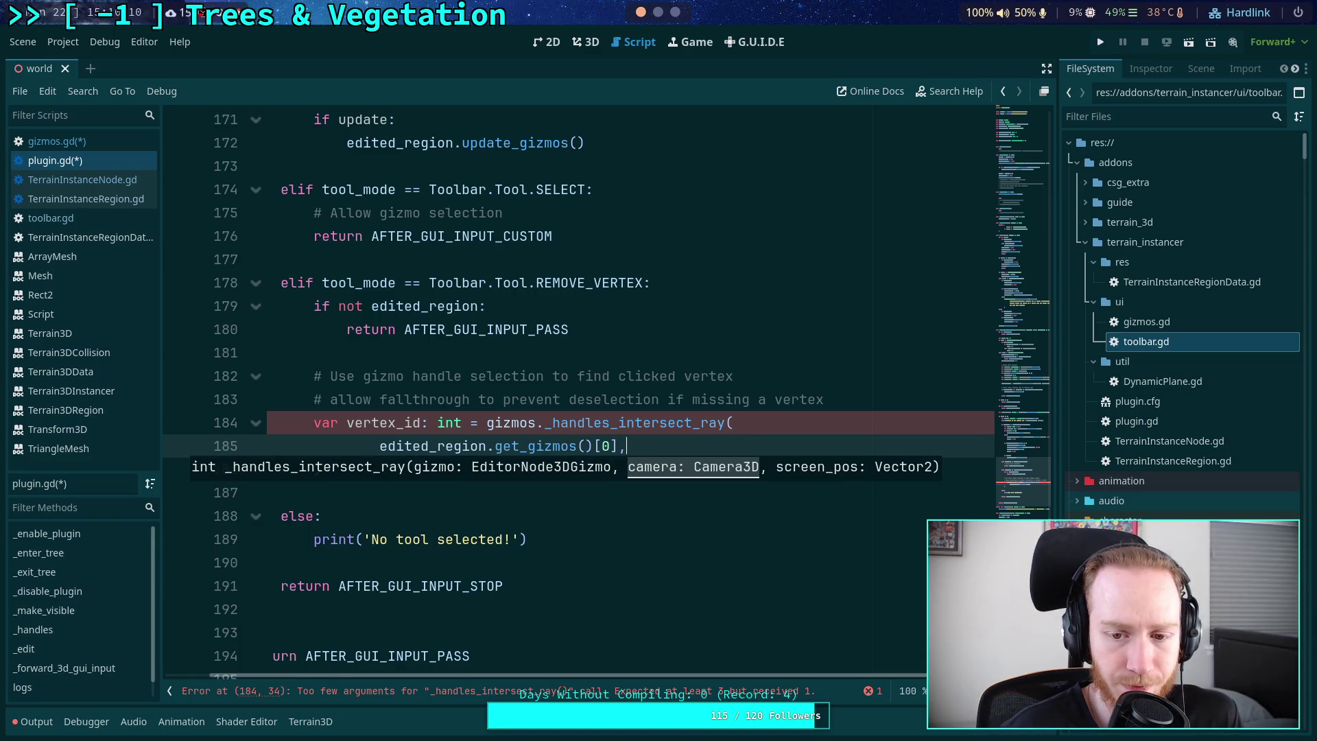
{"action": "key", "text": "Return"}
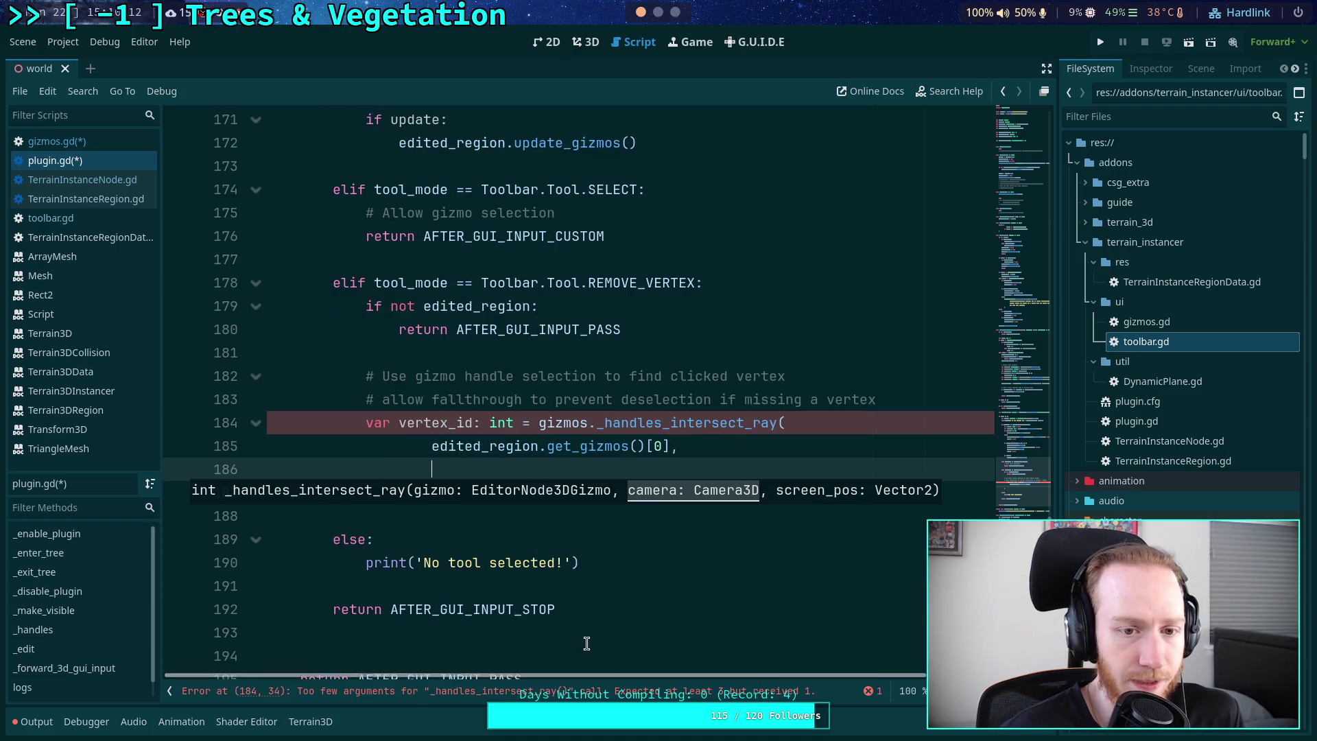
{"action": "scroll", "coordinate": [641, 377], "scroll_direction": "up", "scroll_amount": 3}
{"action": "left_click", "coordinate": [642, 377]}
{"action": "scroll", "coordinate": [641, 381], "scroll_direction": "up", "scroll_amount": 6}
{"action": "scroll", "coordinate": [642, 381], "scroll_direction": "up", "scroll_amount": 8}
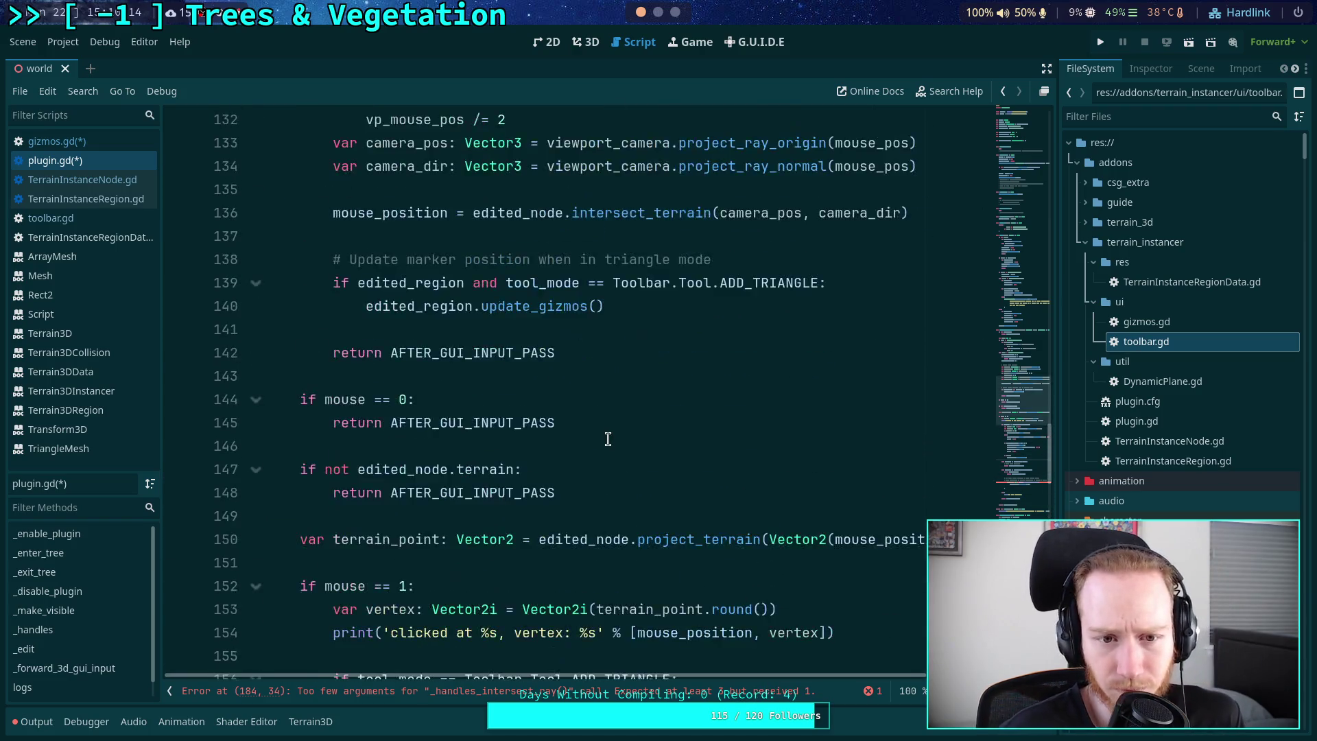
{"action": "scroll", "coordinate": [429, 427], "scroll_direction": "up", "scroll_amount": 6}
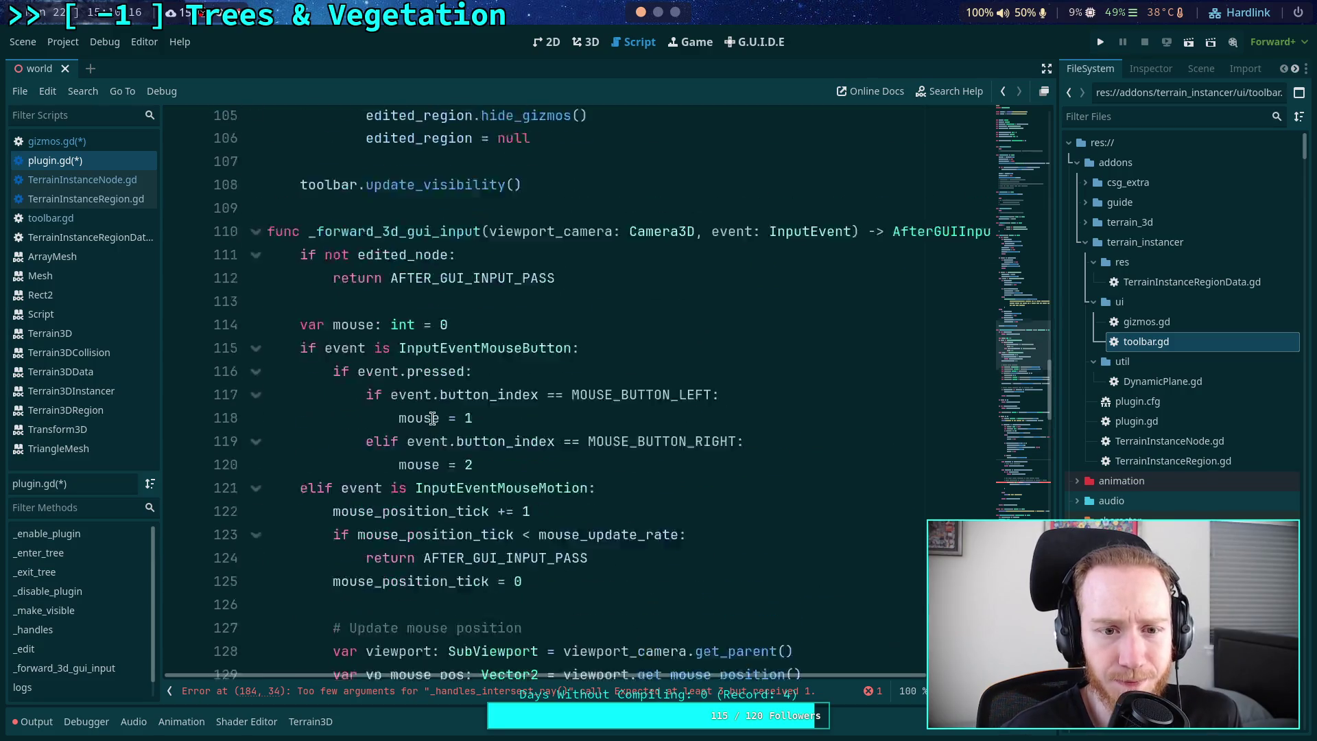
{"action": "scroll", "coordinate": [663, 401], "scroll_direction": "down", "scroll_amount": 5}
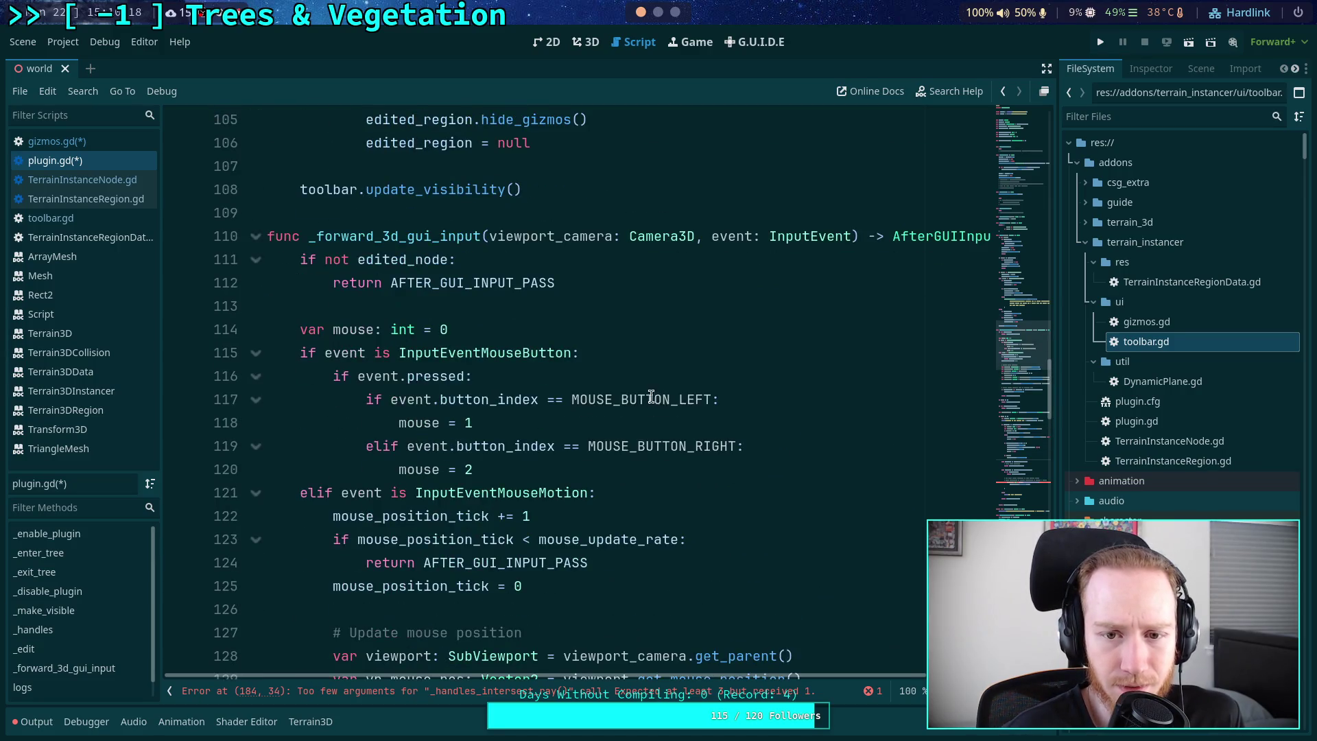
{"action": "scroll", "coordinate": [443, 392], "scroll_direction": "down", "scroll_amount": 1}
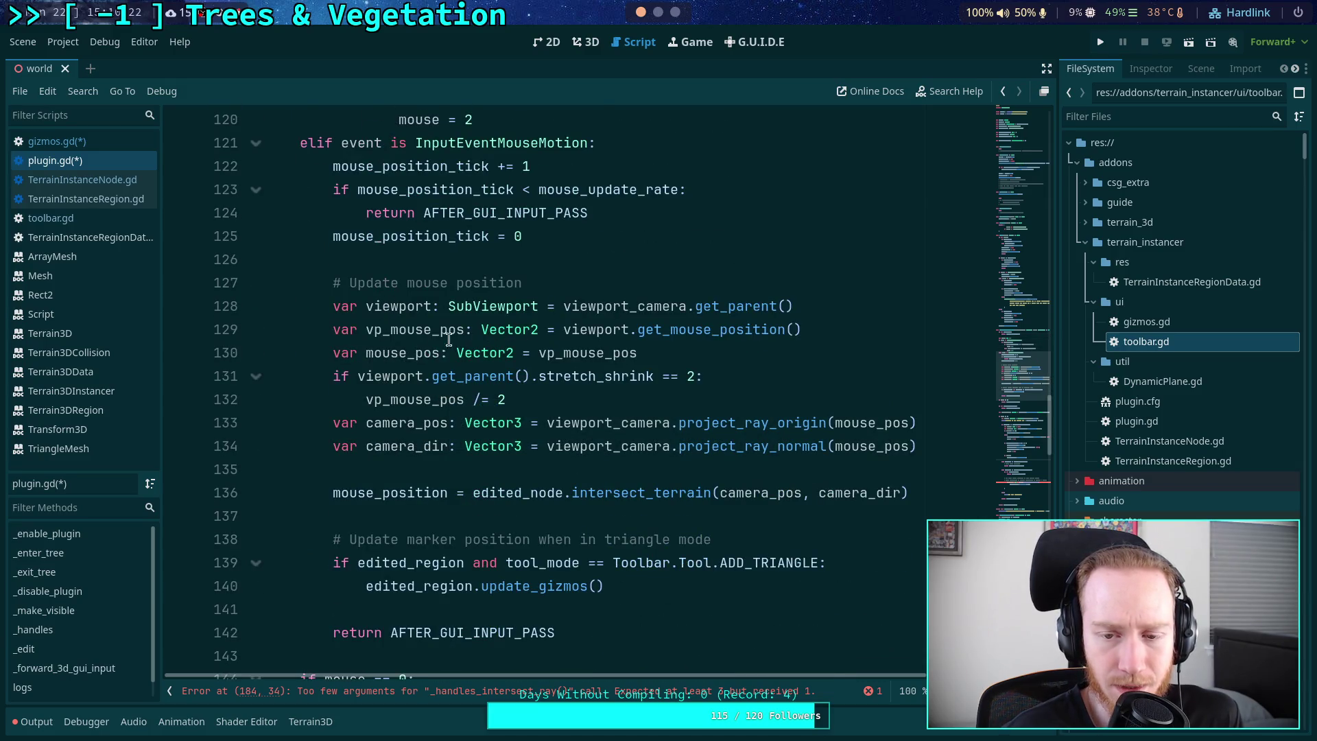
{"action": "scroll", "coordinate": [410, 341], "scroll_direction": "down", "scroll_amount": 2}
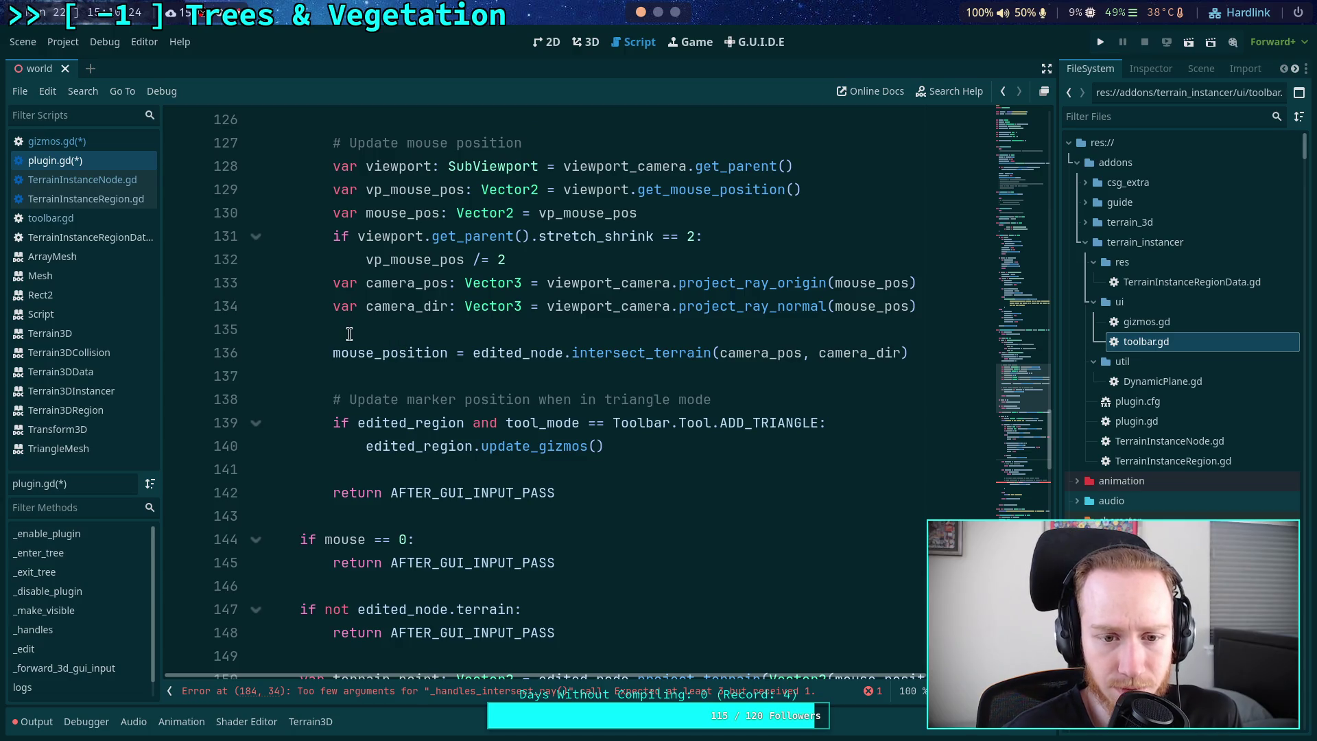
{"action": "scroll", "coordinate": [348, 333], "scroll_direction": "down", "scroll_amount": 2}
{"action": "scroll", "coordinate": [349, 333], "scroll_direction": "down", "scroll_amount": 2}
{"action": "scroll", "coordinate": [348, 334], "scroll_direction": "up", "scroll_amount": 4}
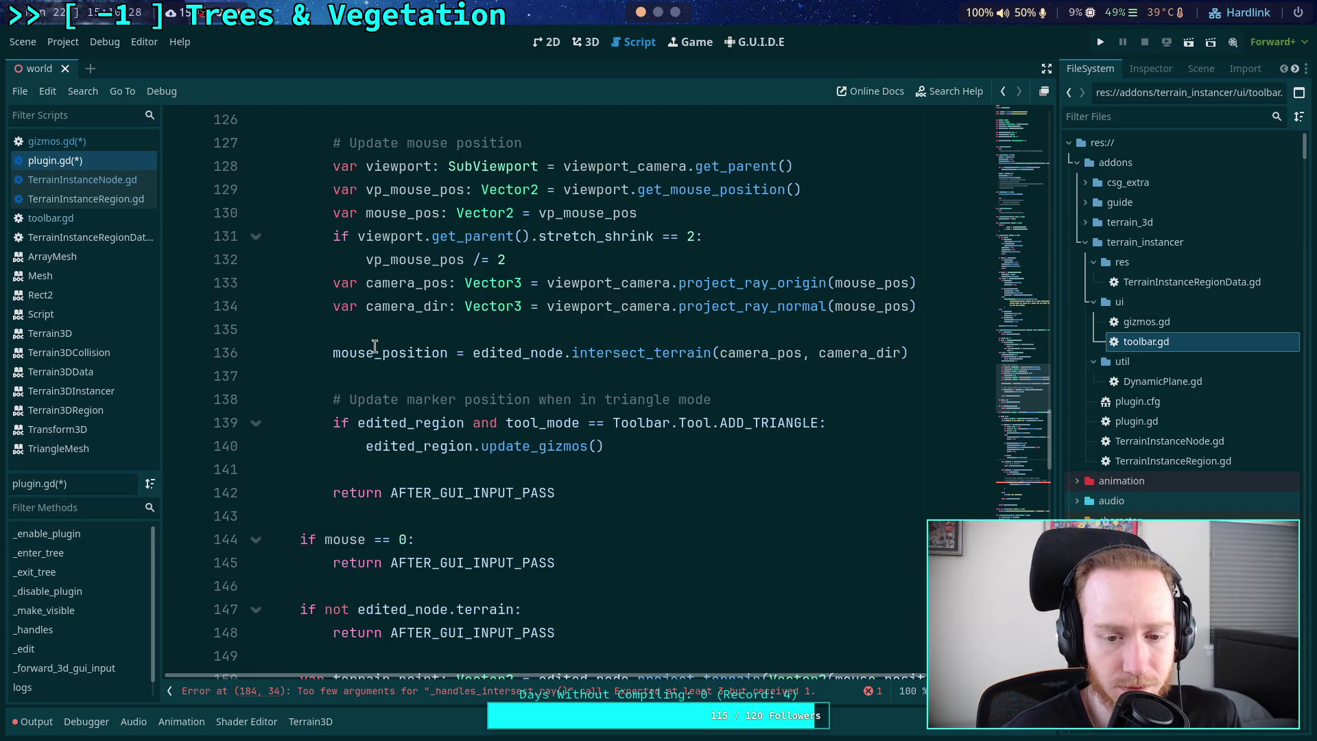
{"action": "scroll", "coordinate": [560, 398], "scroll_direction": "down", "scroll_amount": 6}
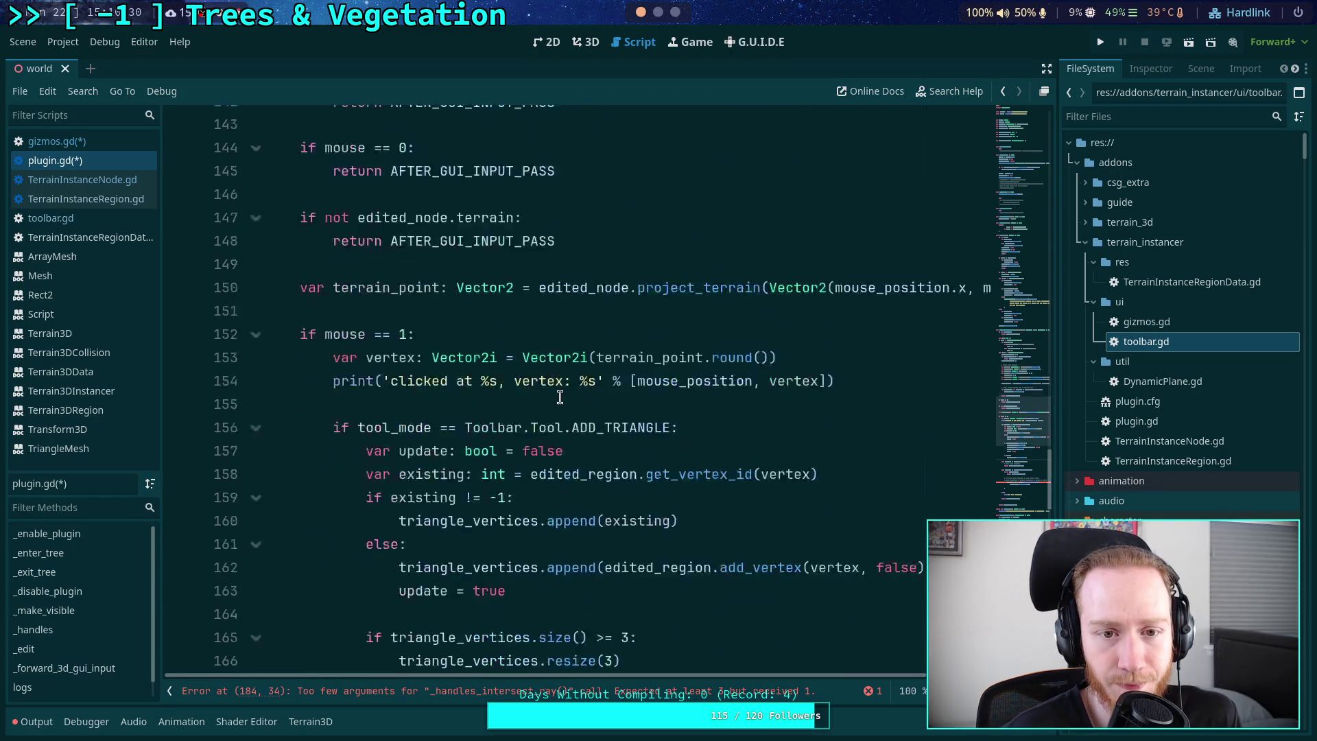
{"action": "scroll", "coordinate": [560, 397], "scroll_direction": "down", "scroll_amount": 5}
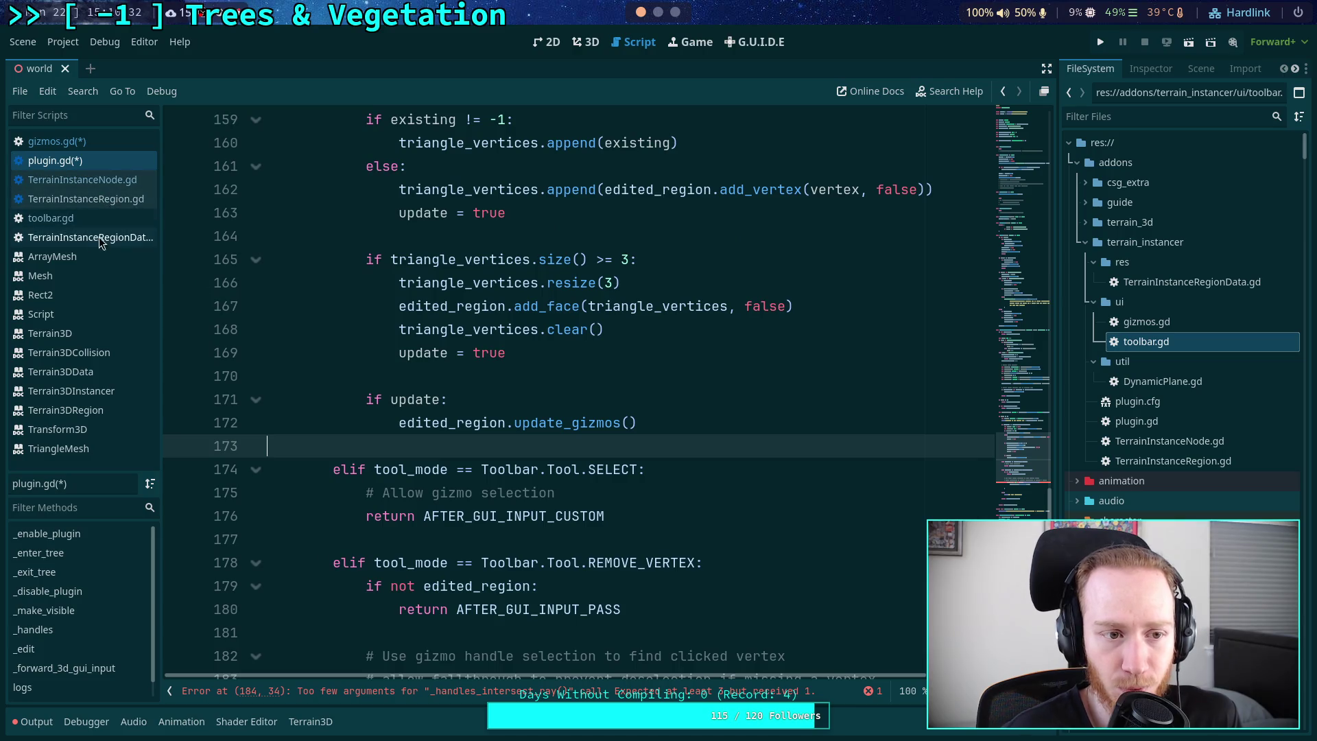
{"action": "left_click", "coordinate": [89, 142]}
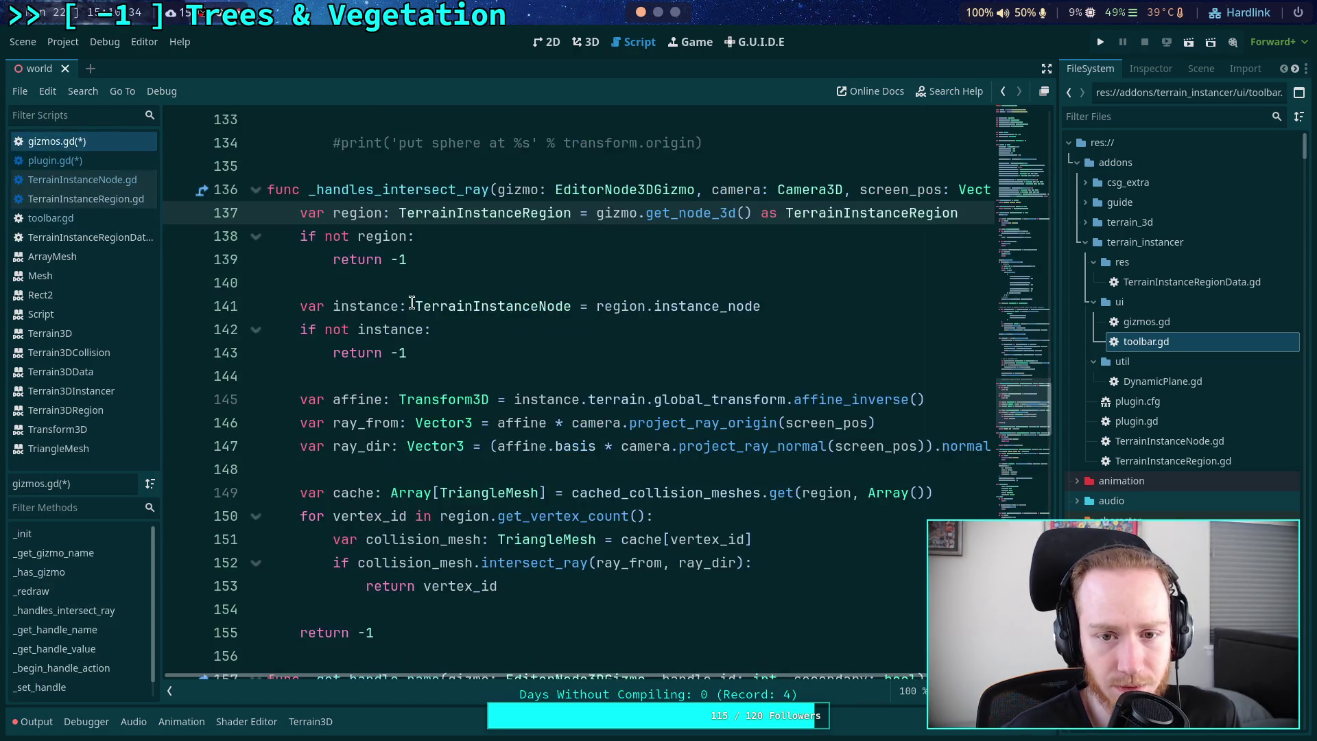
{"action": "left_click", "coordinate": [77, 159]}
{"action": "scroll", "coordinate": [554, 402], "scroll_direction": "up", "scroll_amount": 15}
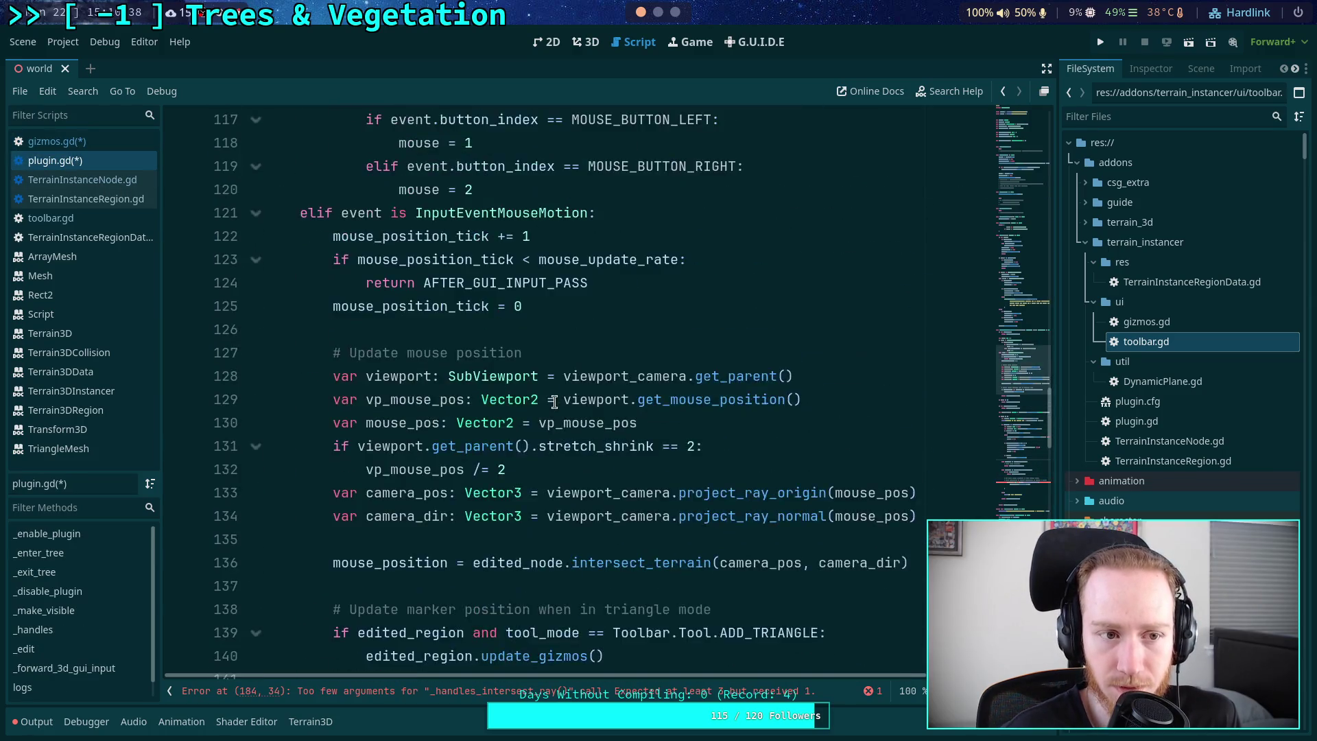
{"action": "scroll", "coordinate": [555, 402], "scroll_direction": "up", "scroll_amount": 5}
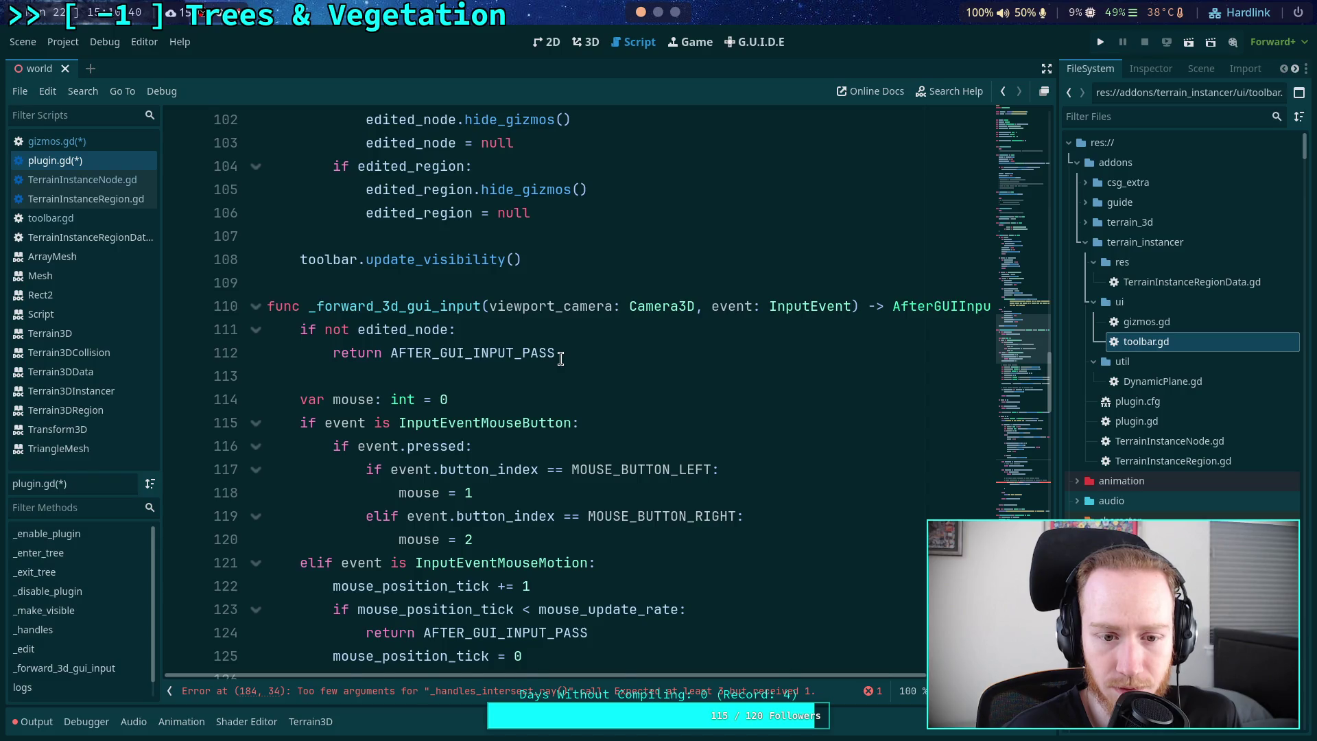
{"action": "scroll", "coordinate": [561, 358], "scroll_direction": "down", "scroll_amount": 4}
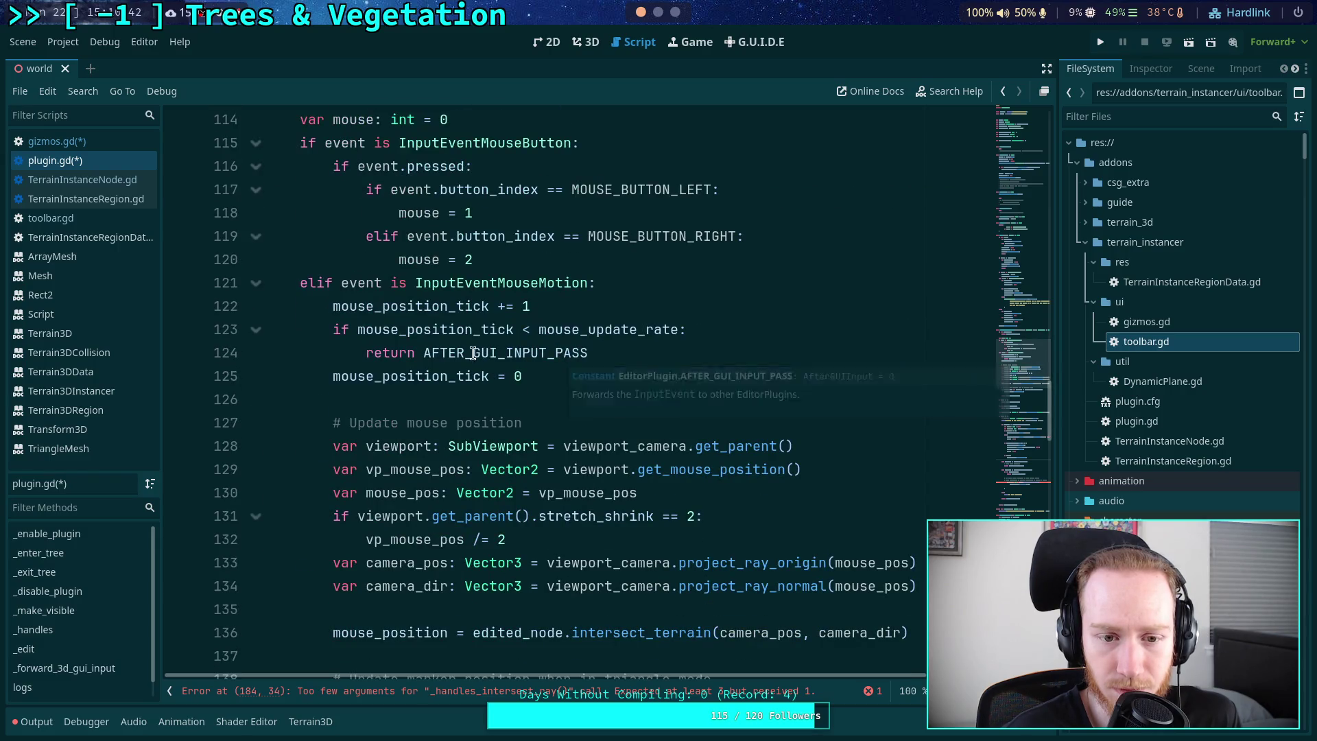
{"action": "scroll", "coordinate": [473, 354], "scroll_direction": "down", "scroll_amount": 2}
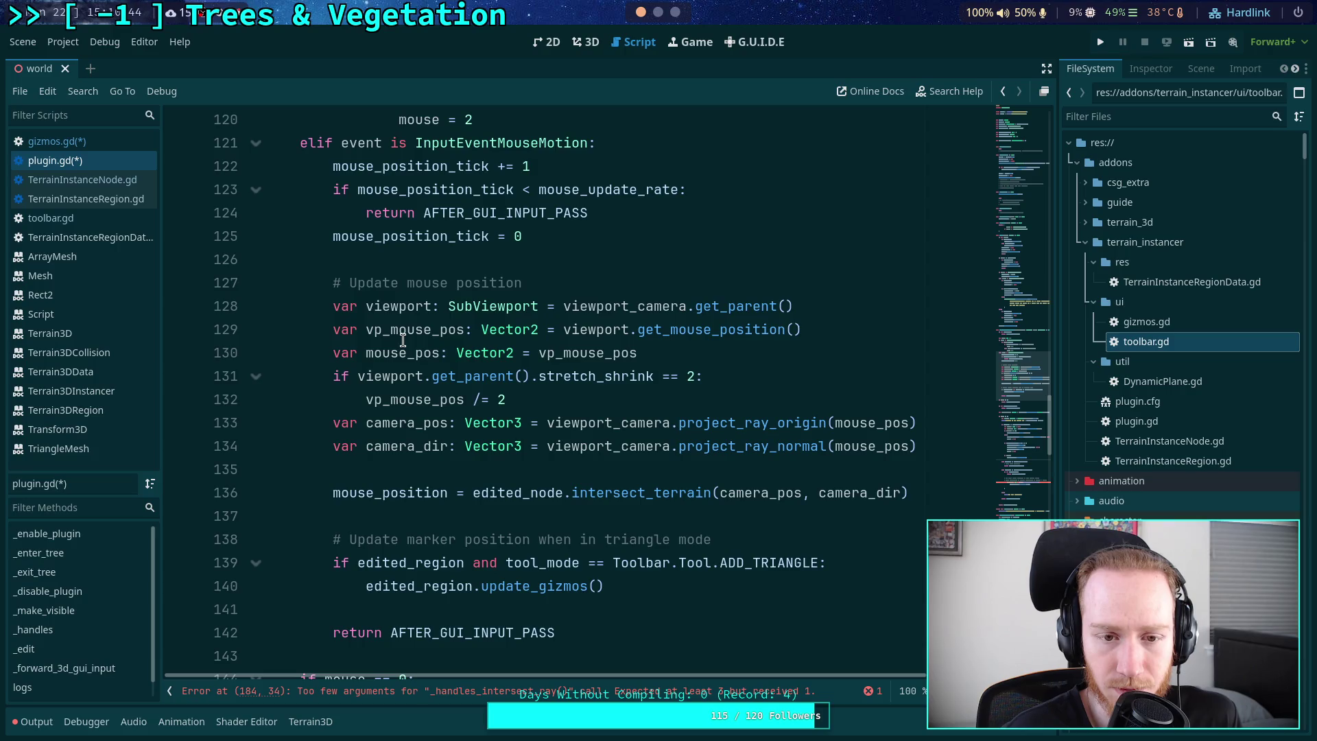
{"action": "scroll", "coordinate": [403, 340], "scroll_direction": "down", "scroll_amount": 2}
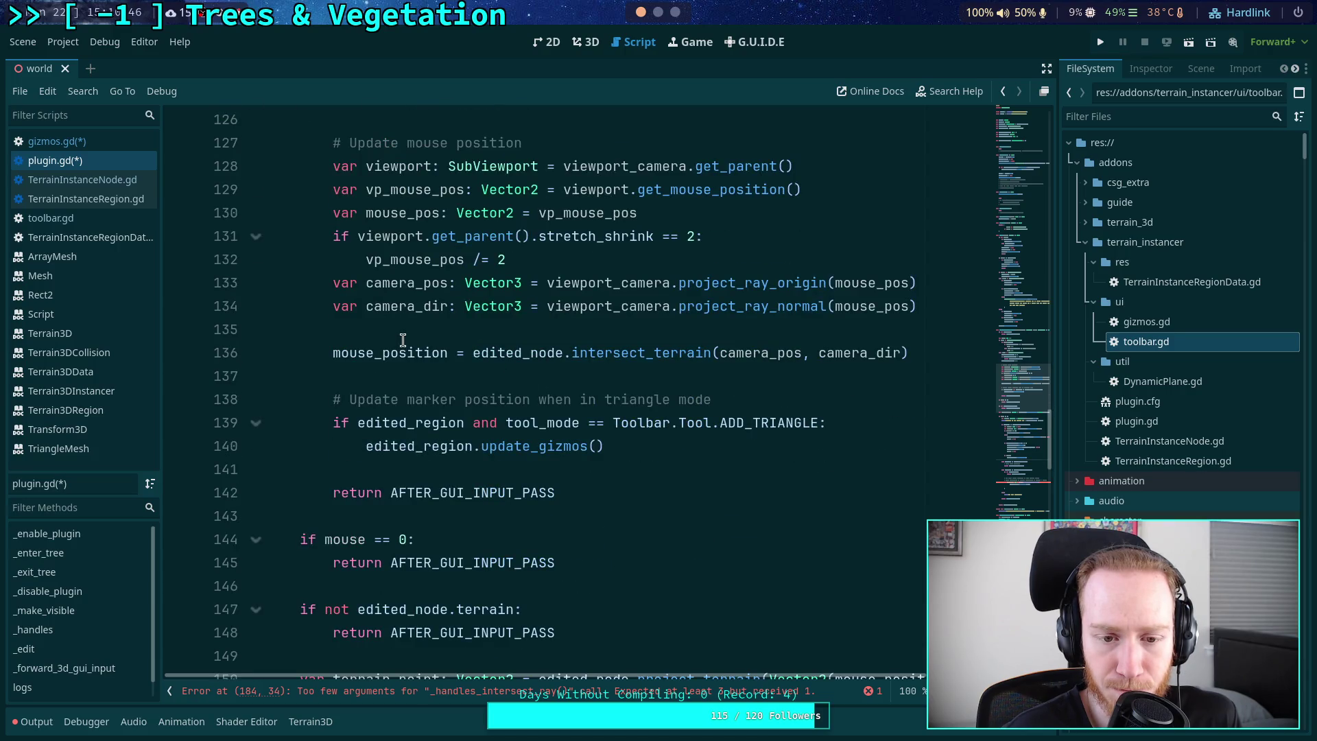
{"action": "scroll", "coordinate": [403, 340], "scroll_direction": "up", "scroll_amount": 4}
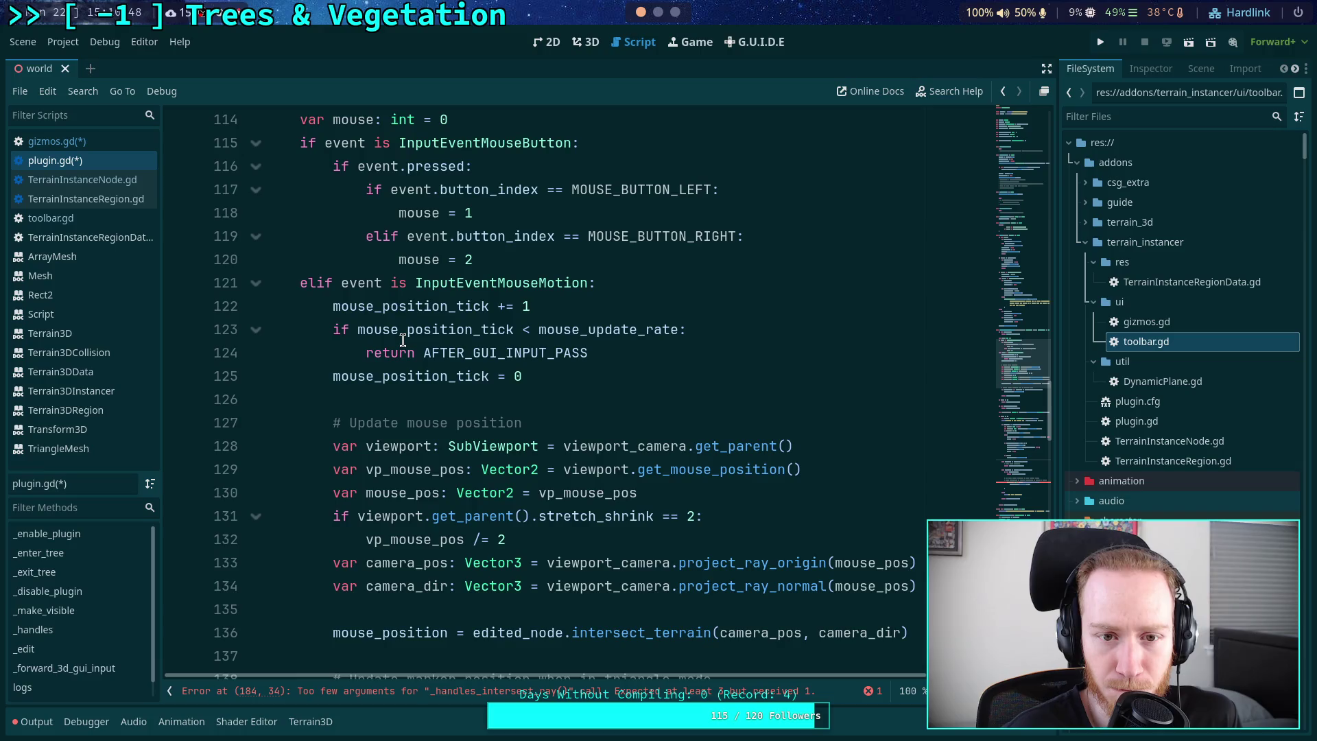
{"action": "scroll", "coordinate": [403, 340], "scroll_direction": "up", "scroll_amount": 2}
{"action": "scroll", "coordinate": [402, 340], "scroll_direction": "down", "scroll_amount": 12}
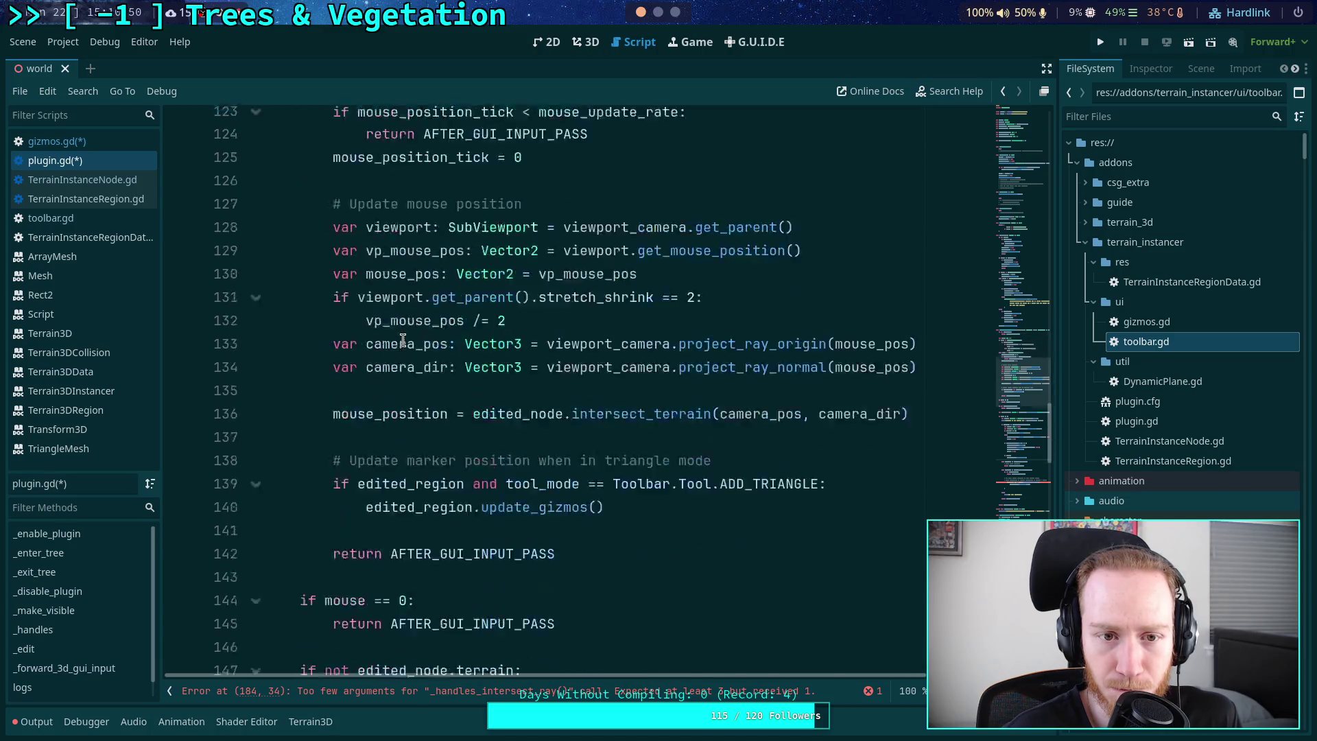
{"action": "scroll", "coordinate": [402, 341], "scroll_direction": "up", "scroll_amount": 11}
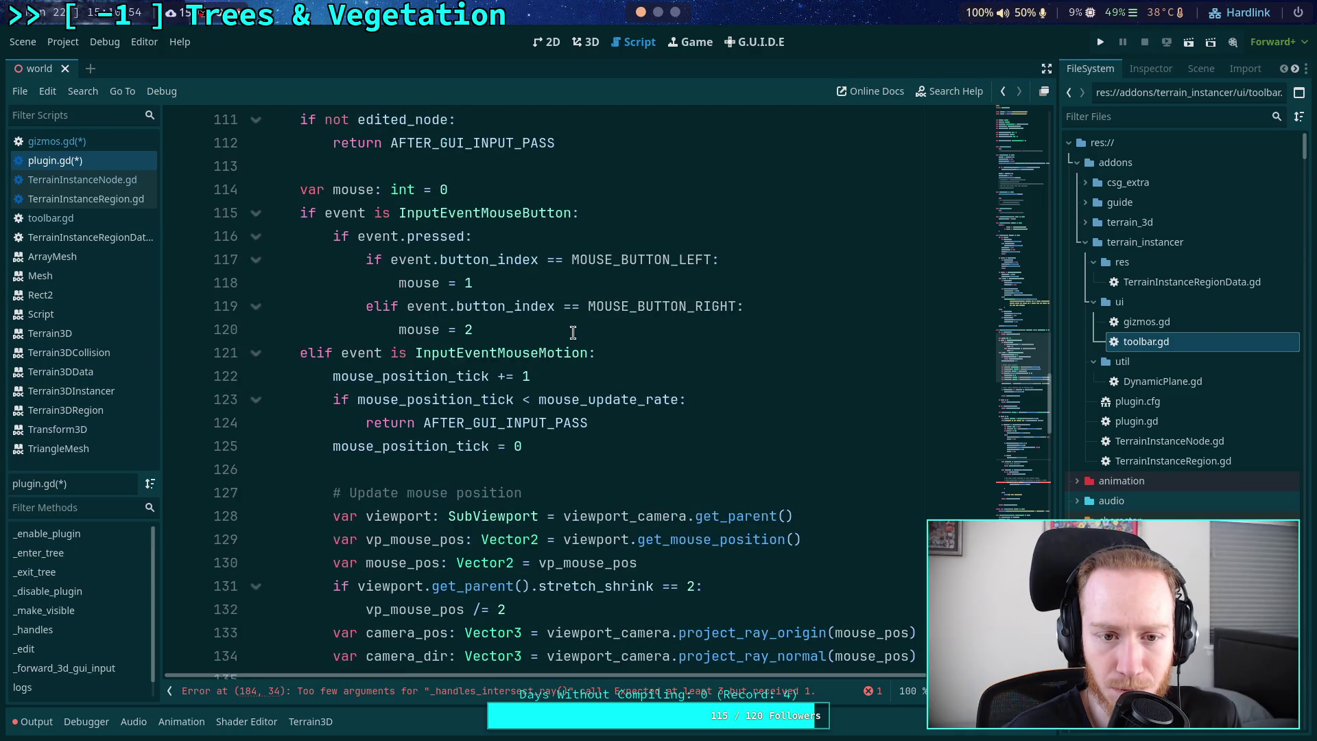
- Declare 'var screen_pos: Vector2' below the 'var mouse: int = 0' line
{"action": "left_click", "coordinate": [573, 332]}
{"action": "key", "text": "Return"}
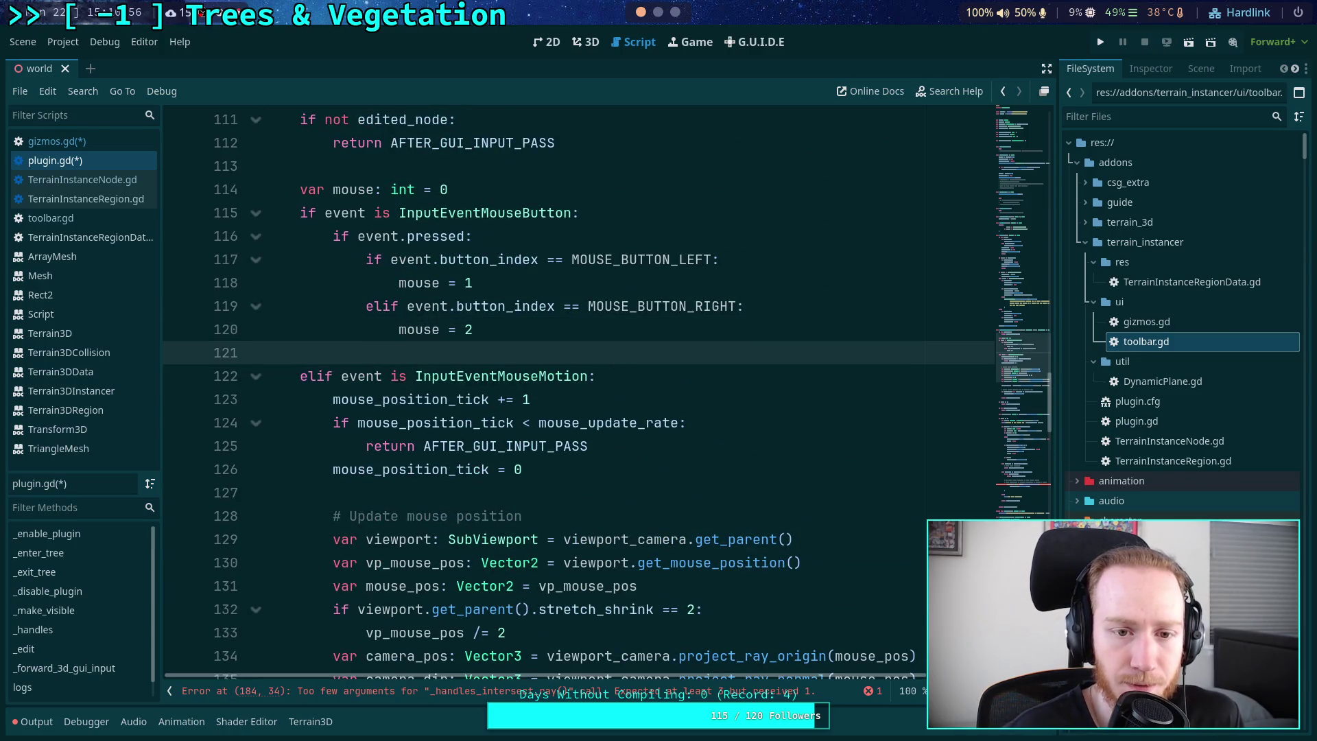
{"action": "left_click", "coordinate": [579, 190]}
{"action": "key", "text": "Return"}
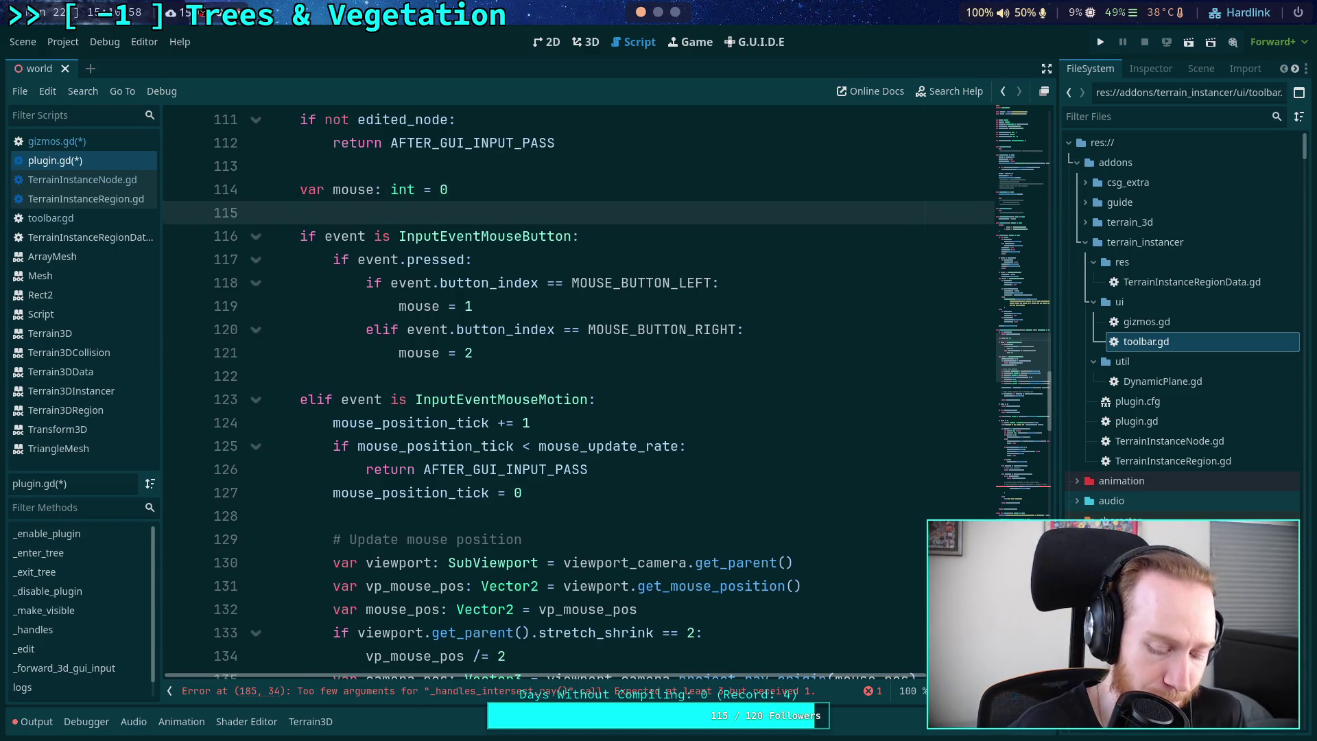
{"action": "key", "text": "Up"}
{"action": "key", "text": "Down"}
{"action": "key", "text": "Return"}
{"action": "left_click", "coordinate": [300, 213]}
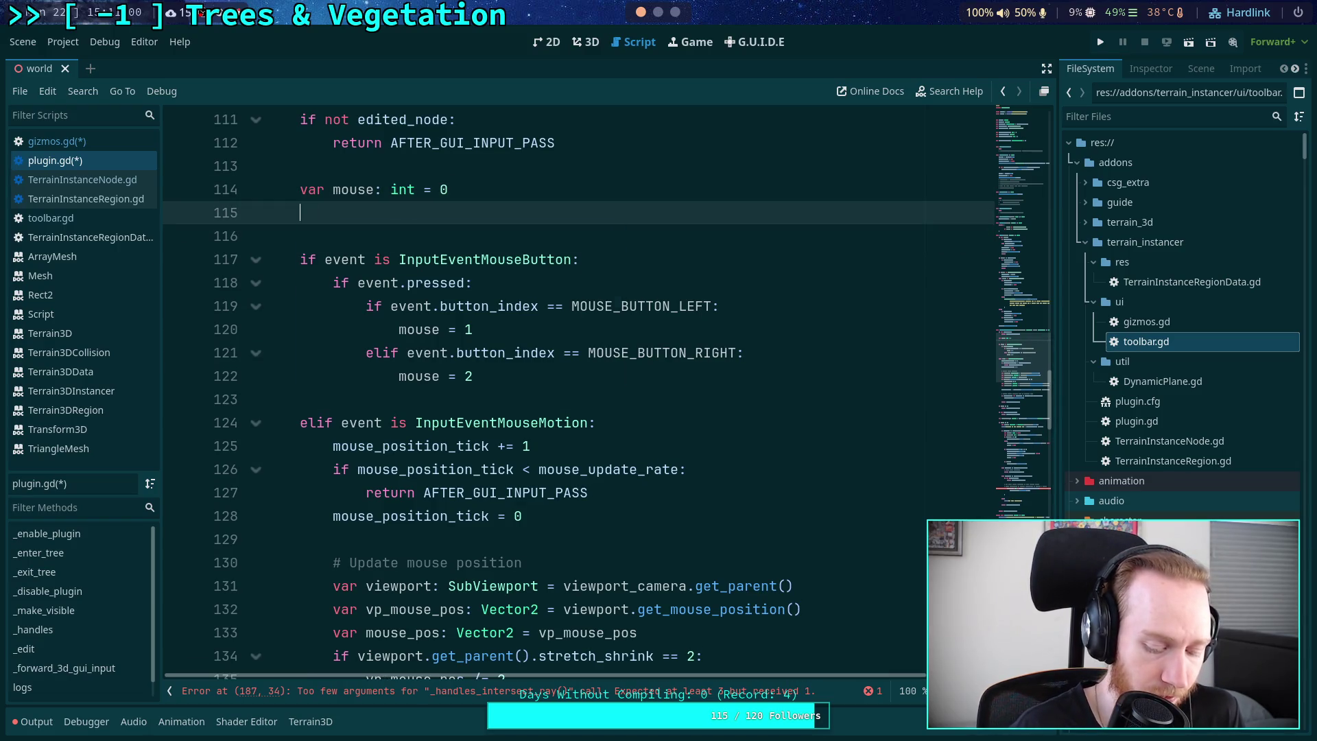
{"action": "type", "text": "var scr"}
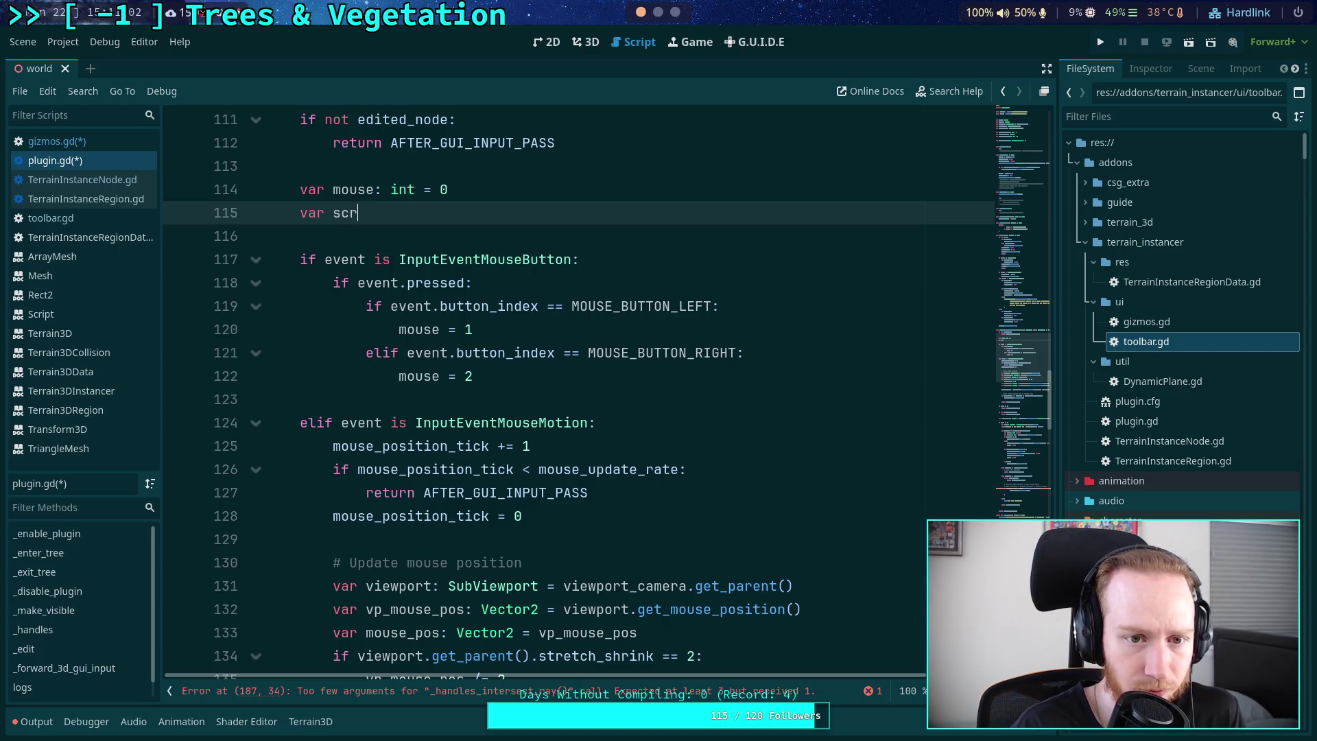
{"action": "type", "text": "een_pos: V"}
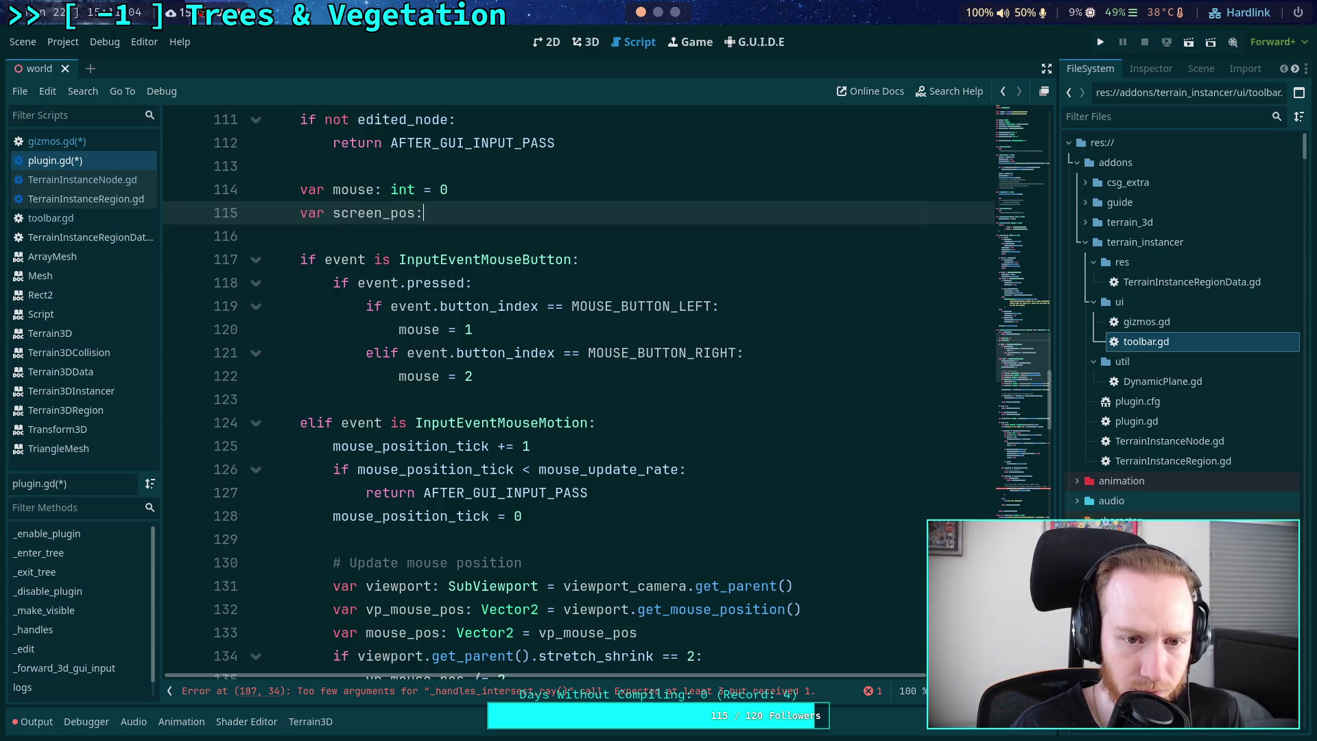
{"action": "type", "text": "ector2"}
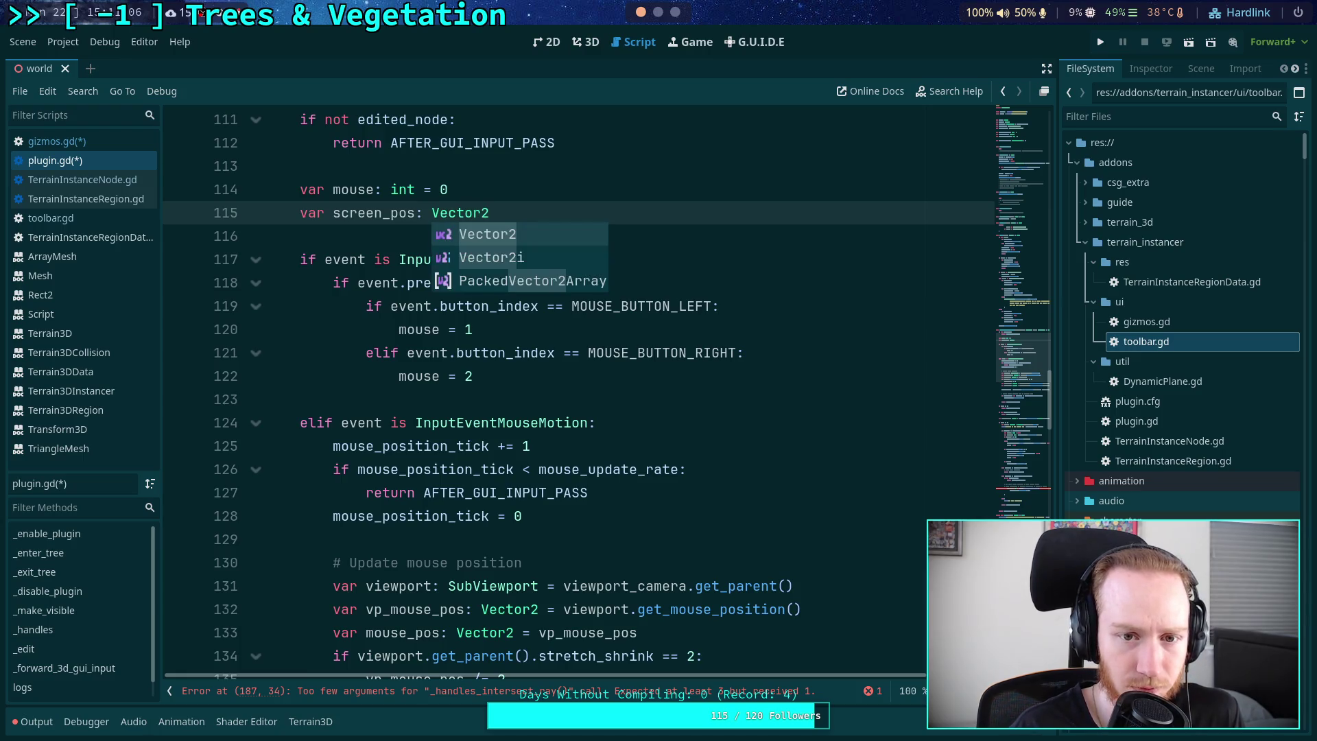
{"action": "key", "text": "Escape"}
- Start a line 'screen_pos = event.' below 'mouse = 2'
{"action": "left_click", "coordinate": [590, 391]}
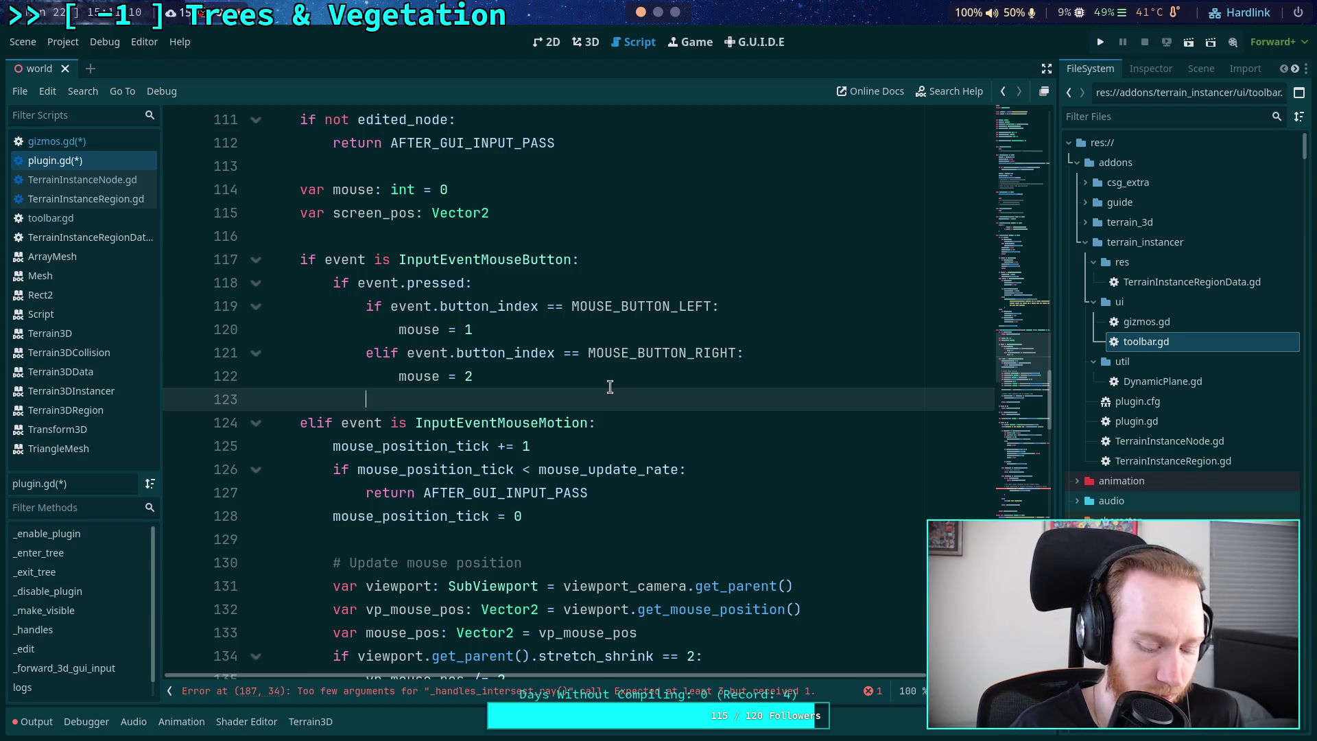
{"action": "type", "text": "scre"}
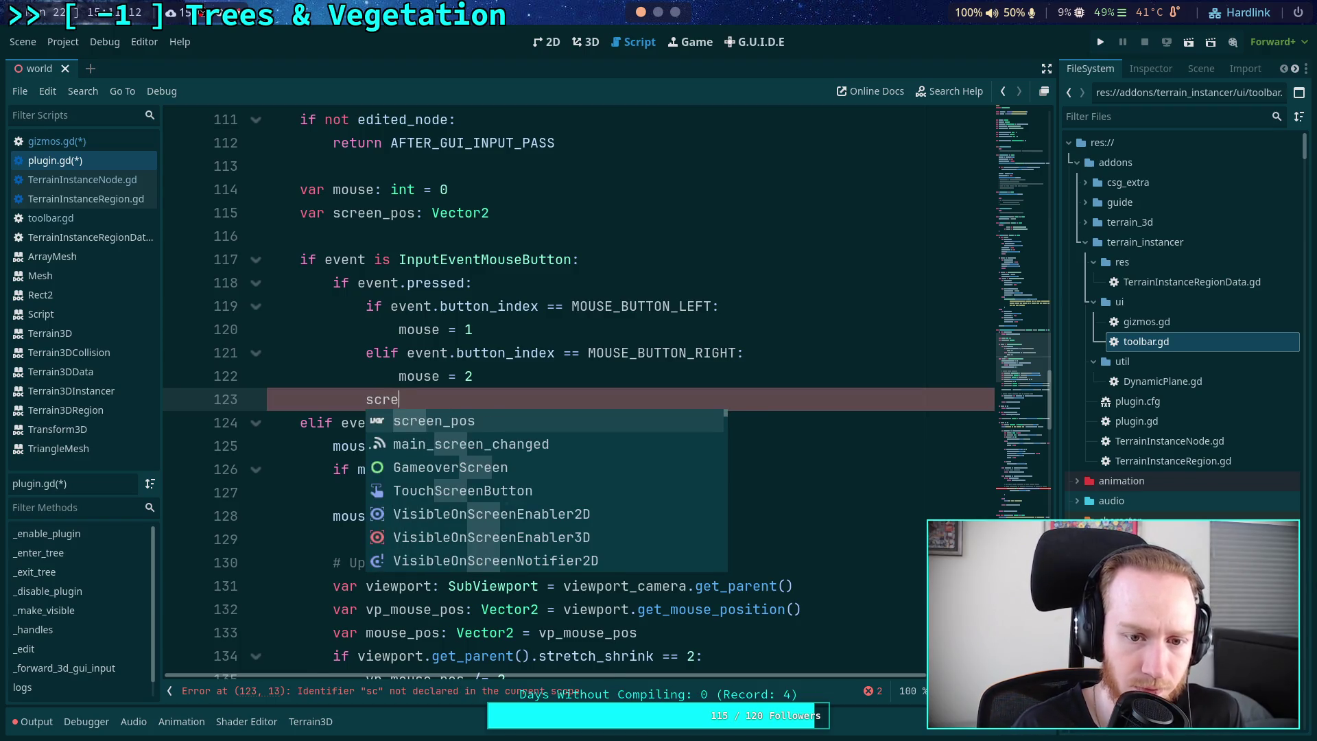
{"action": "key", "text": "Return"}
{"action": "type", "text": "= event."}
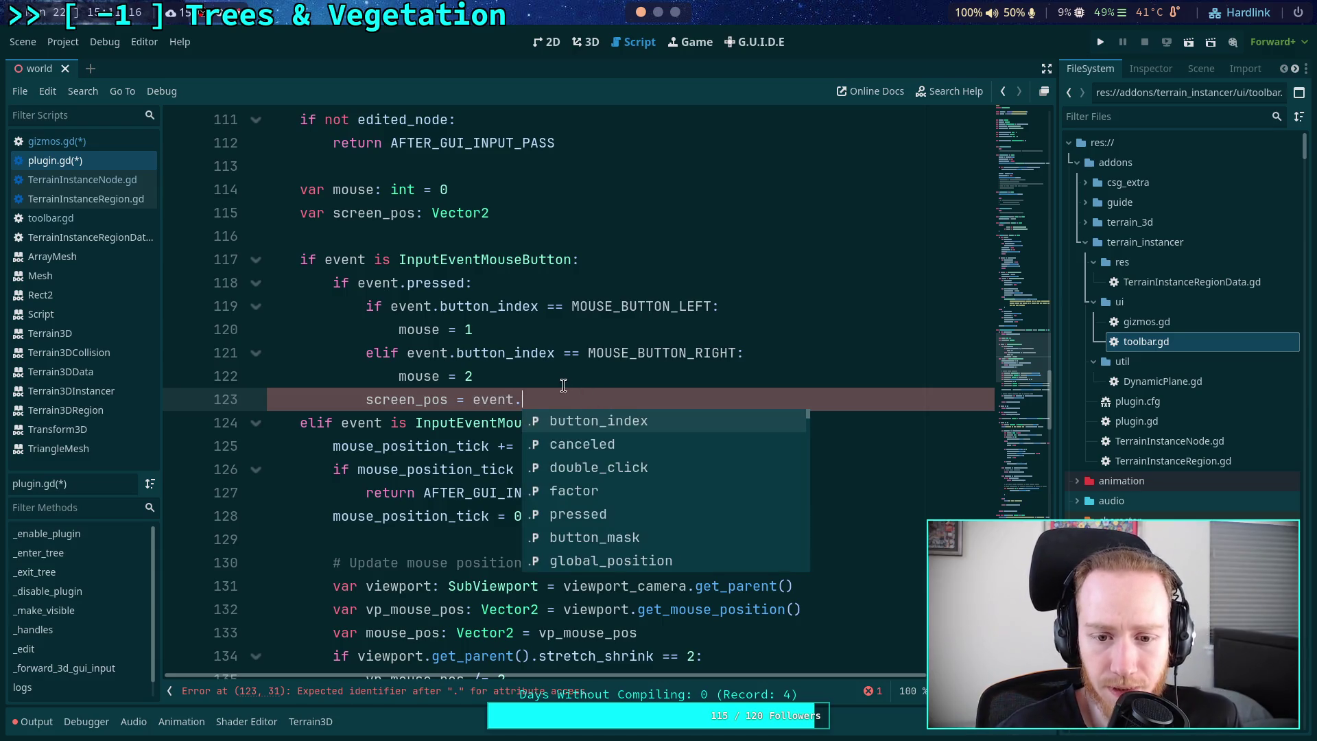
{"action": "left_click", "coordinate": [501, 259]}
{"action": "right_click", "coordinate": [557, 261]}
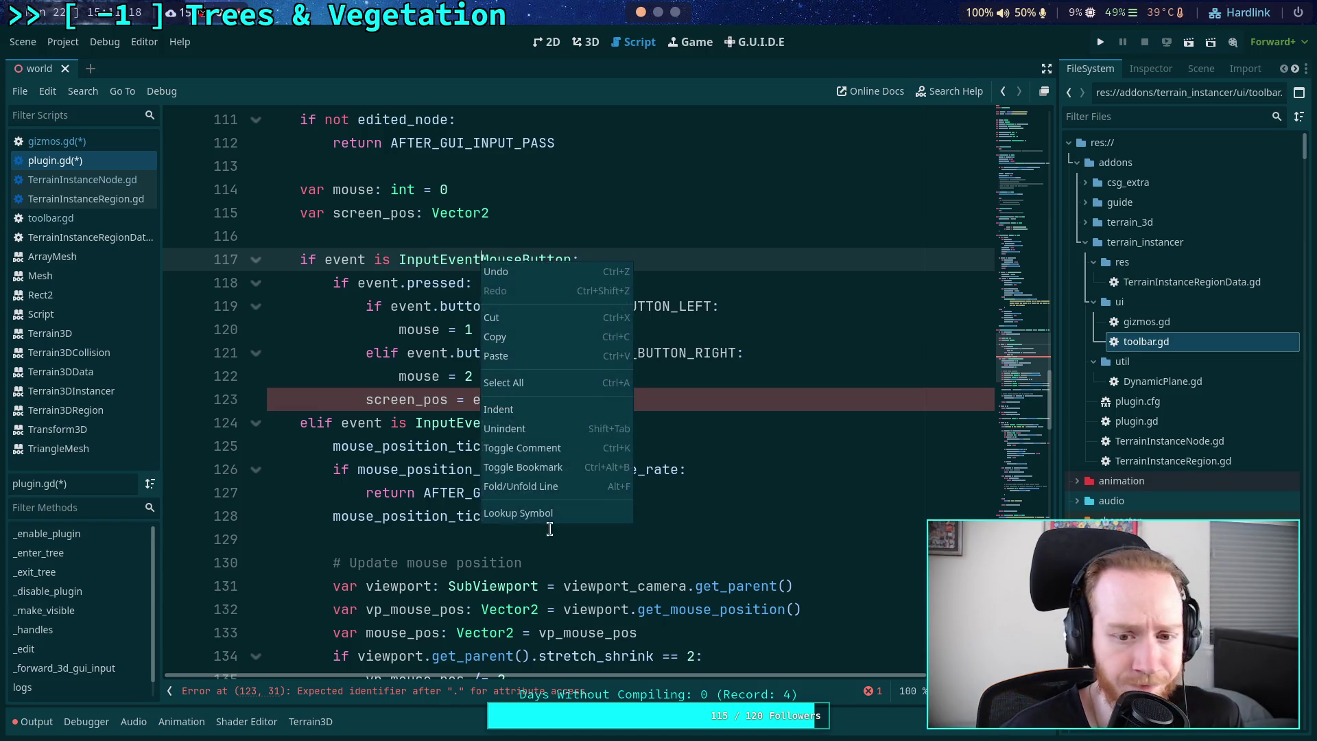
- Look up InputEventMouseButton, follow to InputEventMouse, and read its position and global_position descriptions
{"action": "left_click", "coordinate": [568, 516]}
{"action": "scroll", "coordinate": [480, 459], "scroll_direction": "down", "scroll_amount": 3}
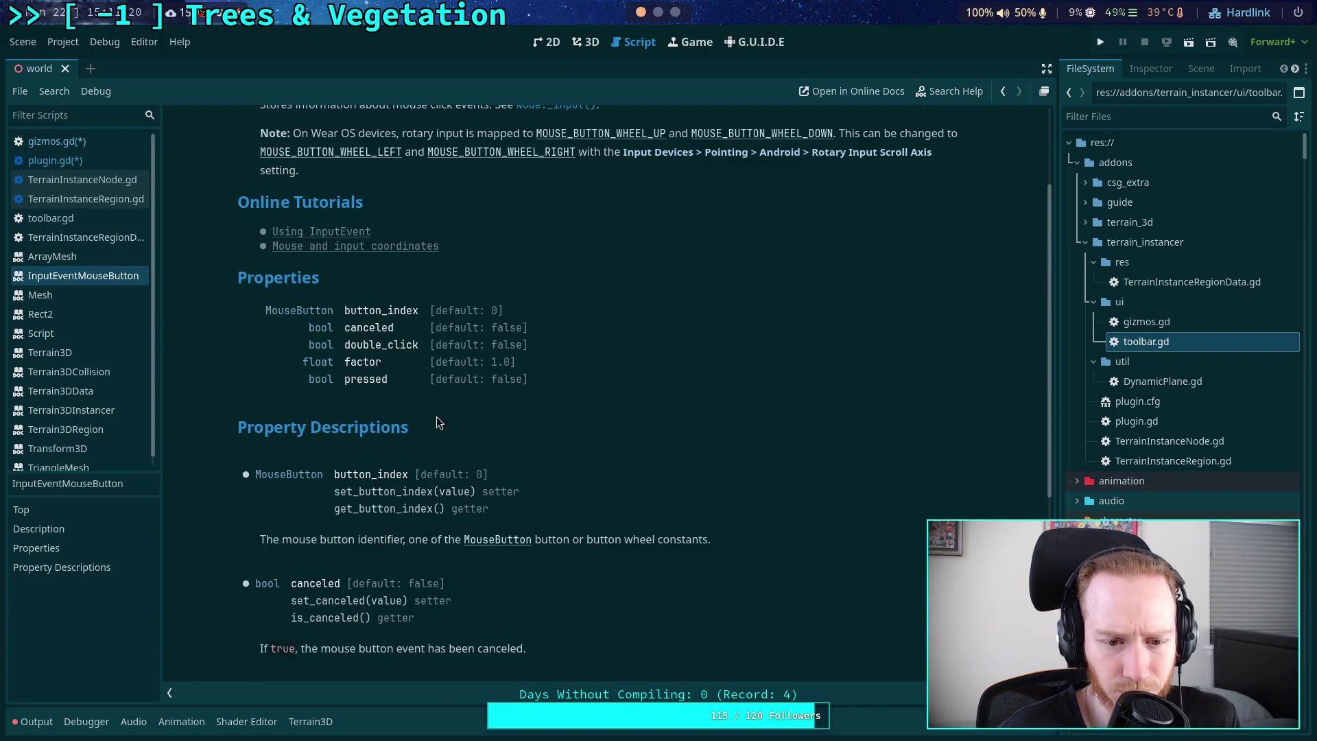
{"action": "scroll", "coordinate": [453, 424], "scroll_direction": "down", "scroll_amount": 3}
{"action": "scroll", "coordinate": [480, 431], "scroll_direction": "up", "scroll_amount": 7}
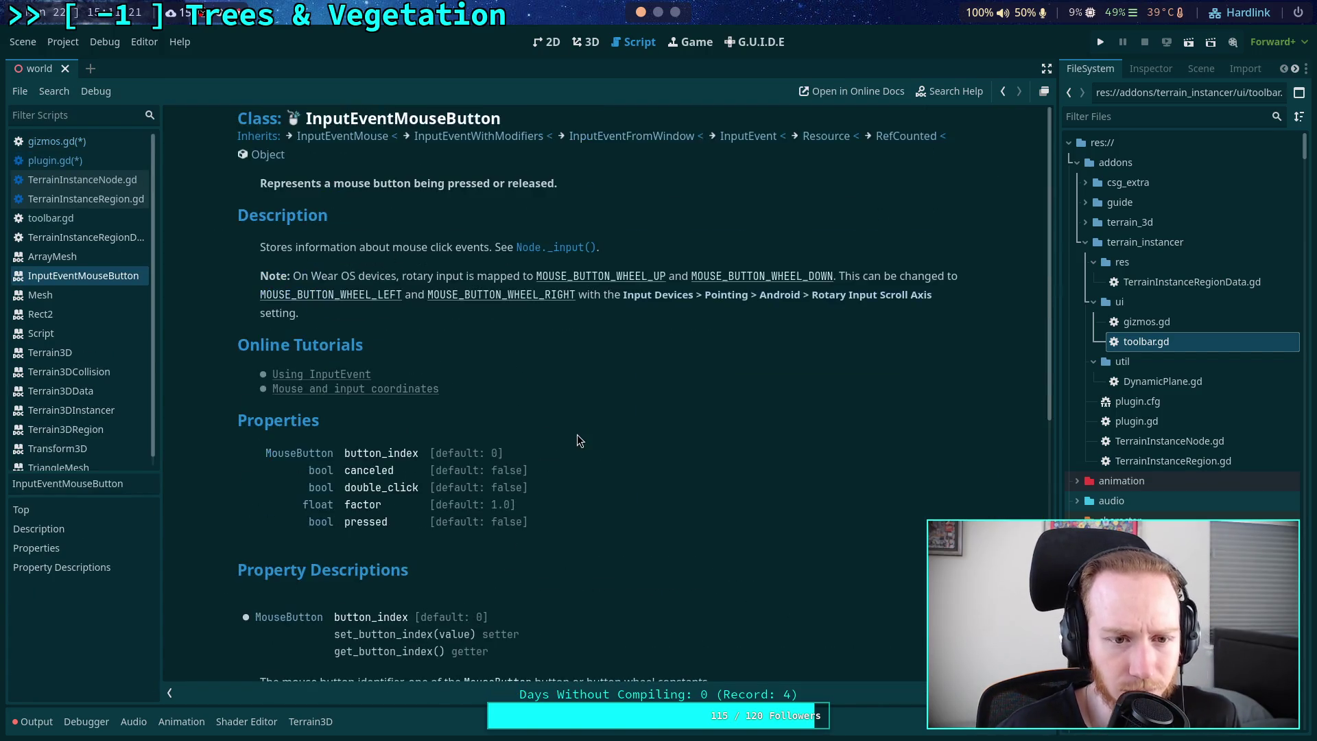
{"action": "left_click", "coordinate": [343, 137]}
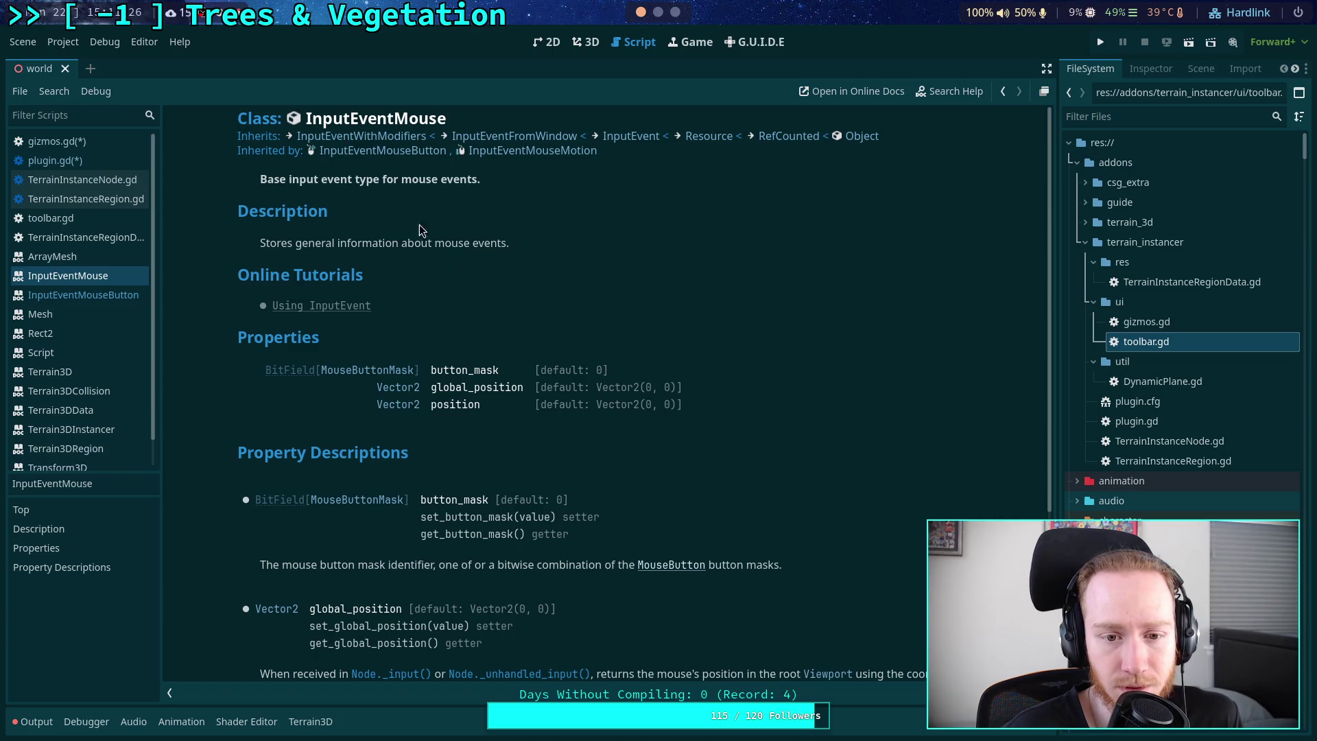
{"action": "scroll", "coordinate": [539, 432], "scroll_direction": "down", "scroll_amount": 3}
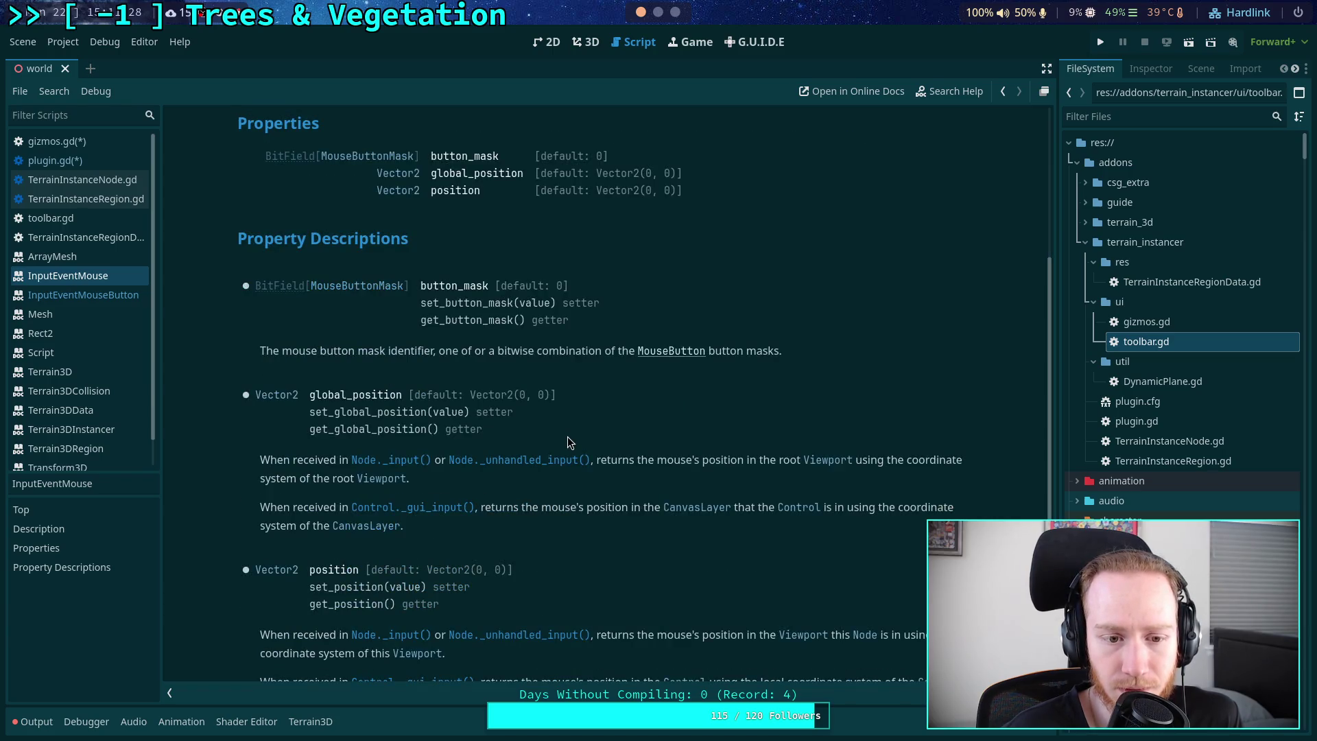
{"action": "scroll", "coordinate": [583, 459], "scroll_direction": "down", "scroll_amount": 1}
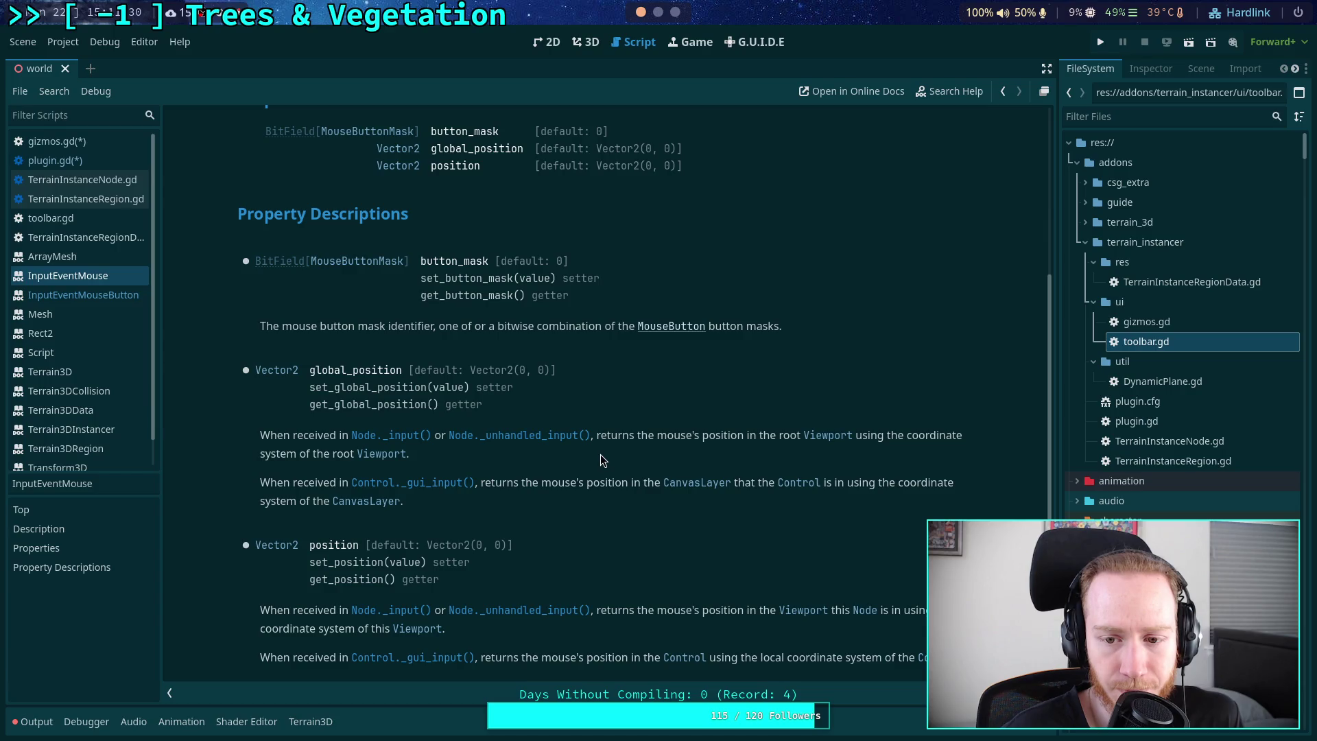
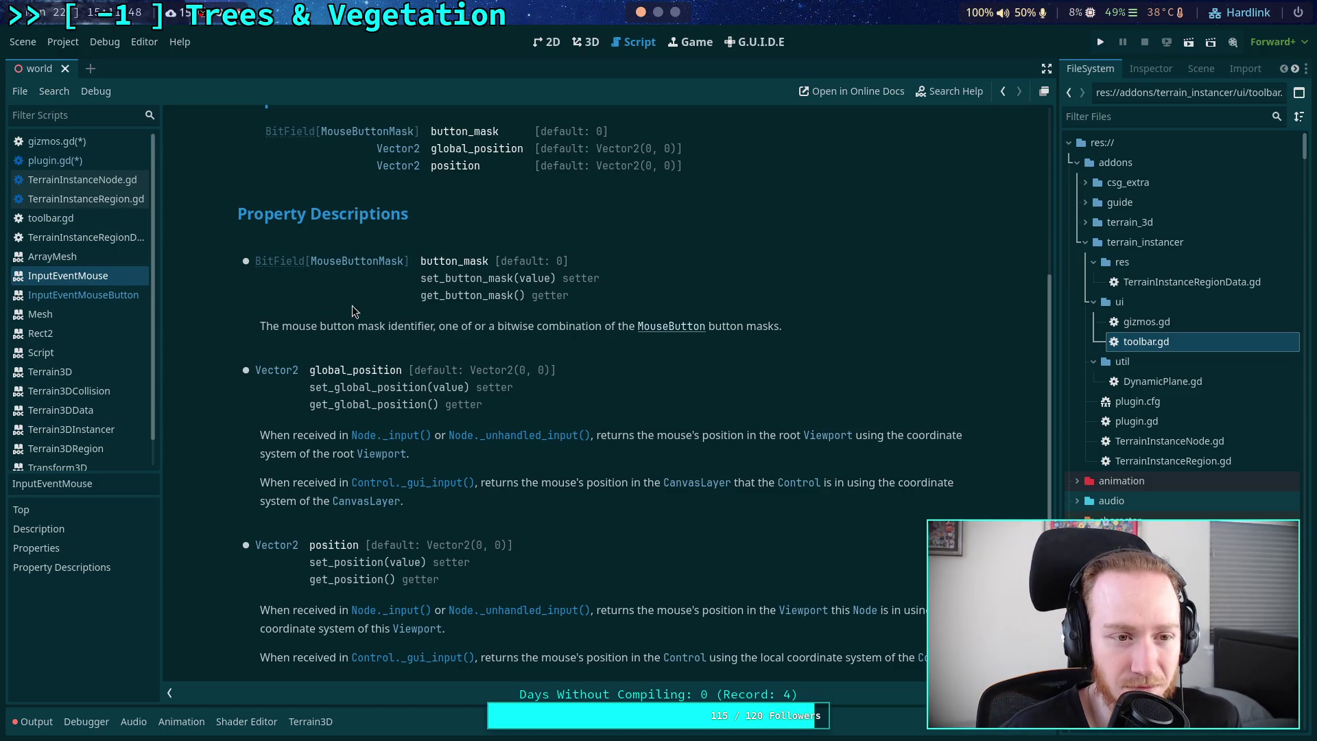
- Complete line 123 of plugin.gd so screen_pos is set to event.position
{"action": "left_click", "coordinate": [72, 158]}
{"action": "left_click", "coordinate": [590, 401]}
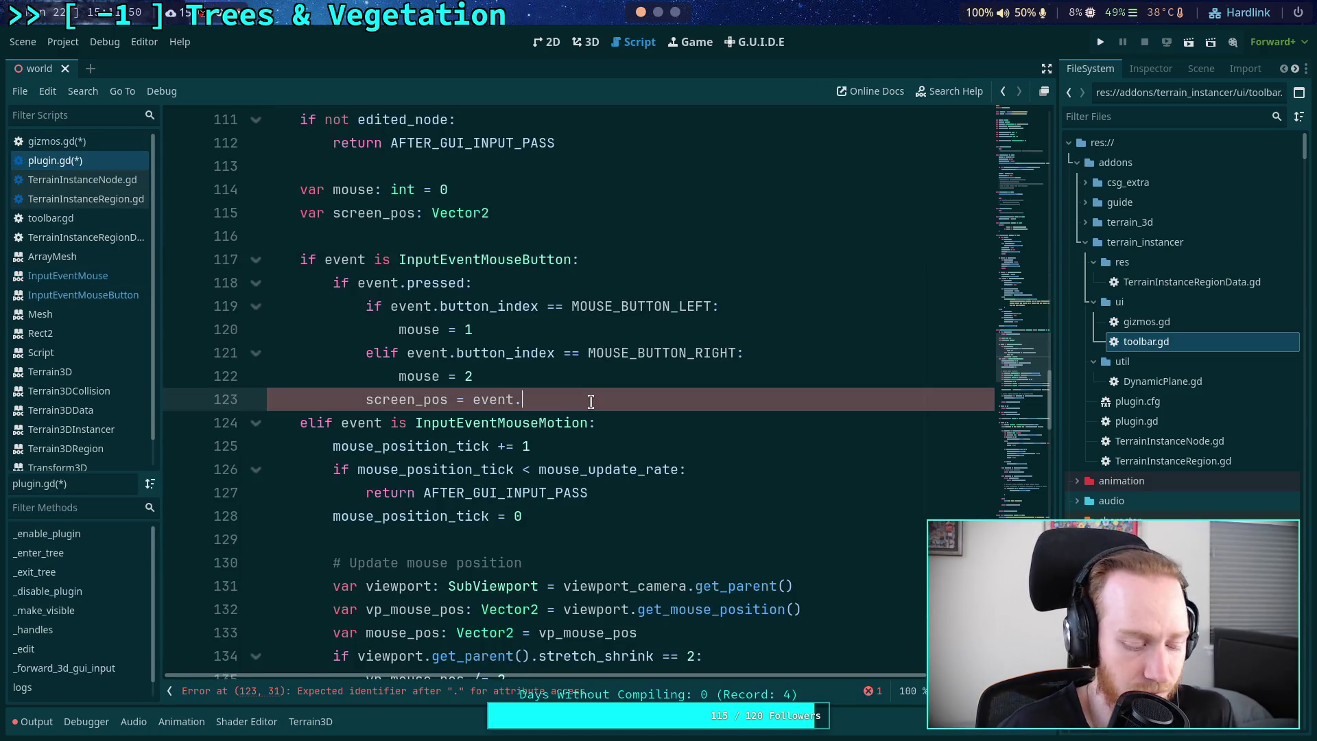
{"action": "type", "text": "position"}
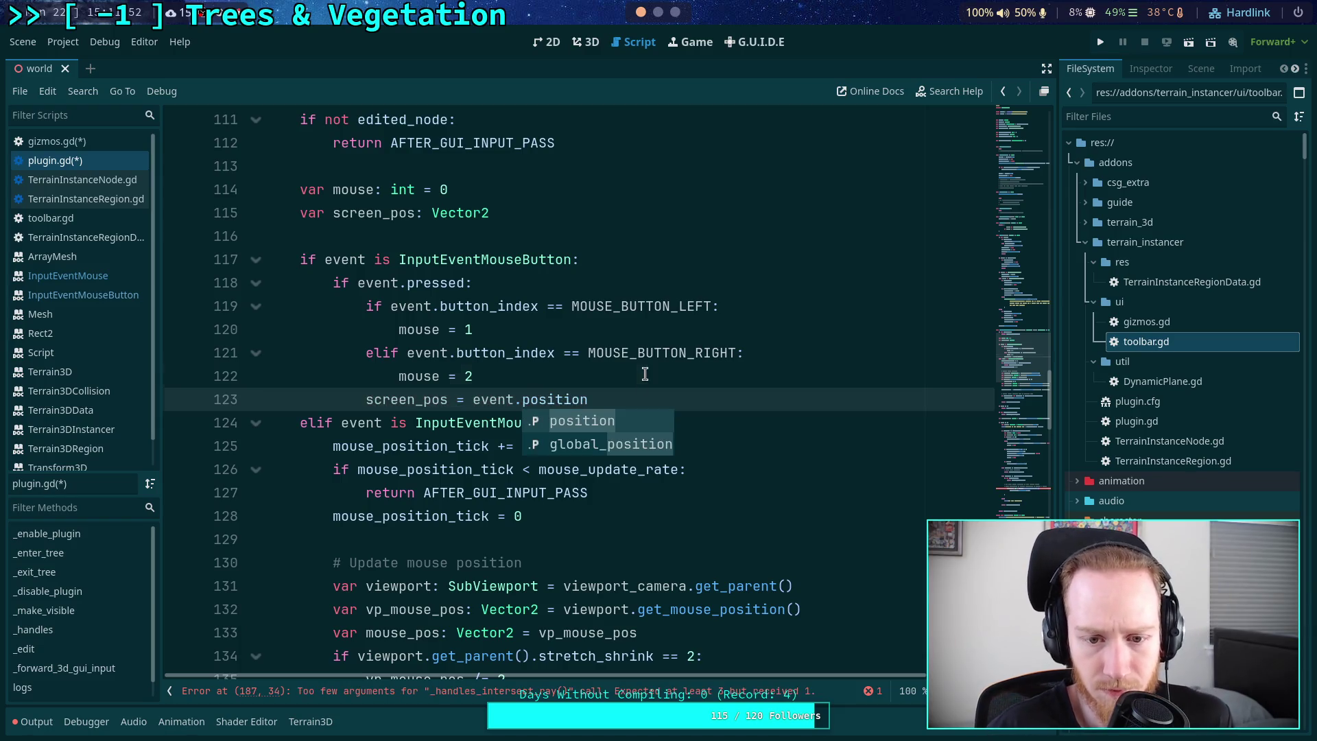
{"action": "left_click", "coordinate": [645, 374]}
- Review where vp_mouse_pos is used, working up to the member variable declarations
{"action": "scroll", "coordinate": [617, 404], "scroll_direction": "down", "scroll_amount": 6}
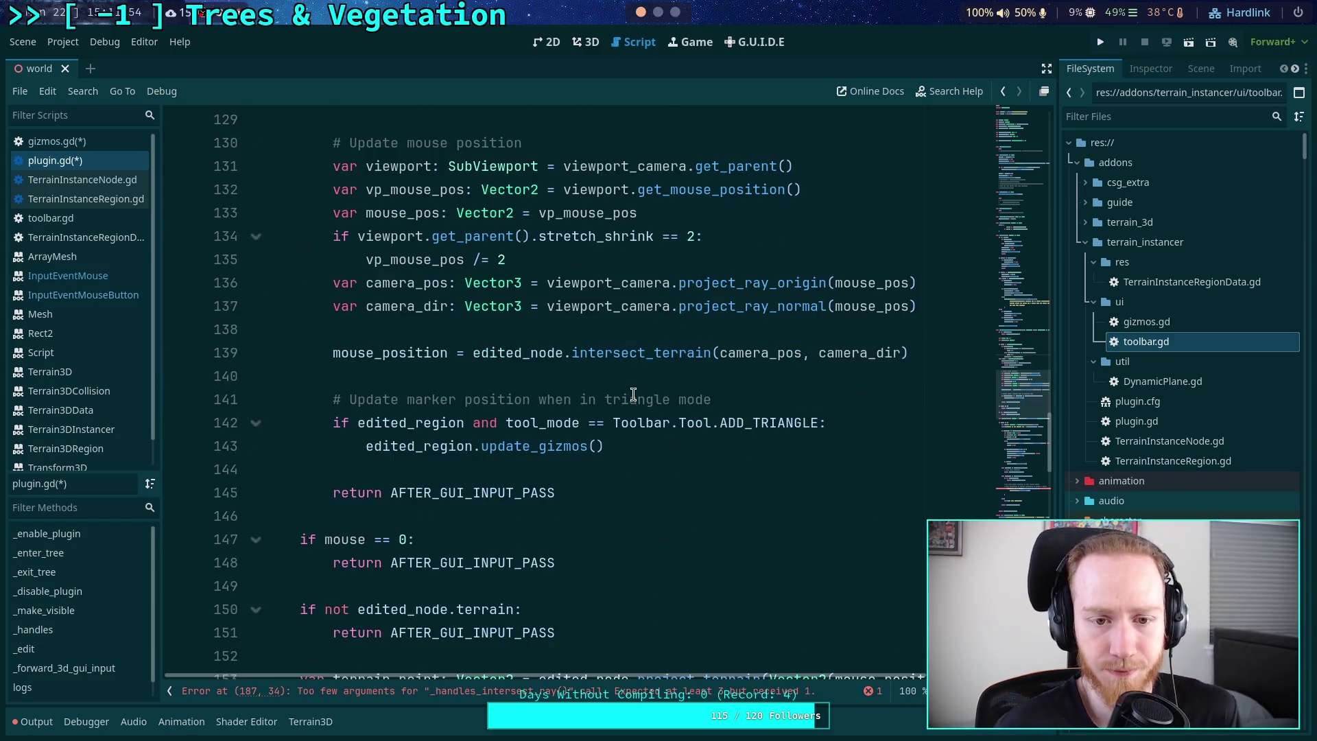
{"action": "scroll", "coordinate": [627, 405], "scroll_direction": "up", "scroll_amount": 1}
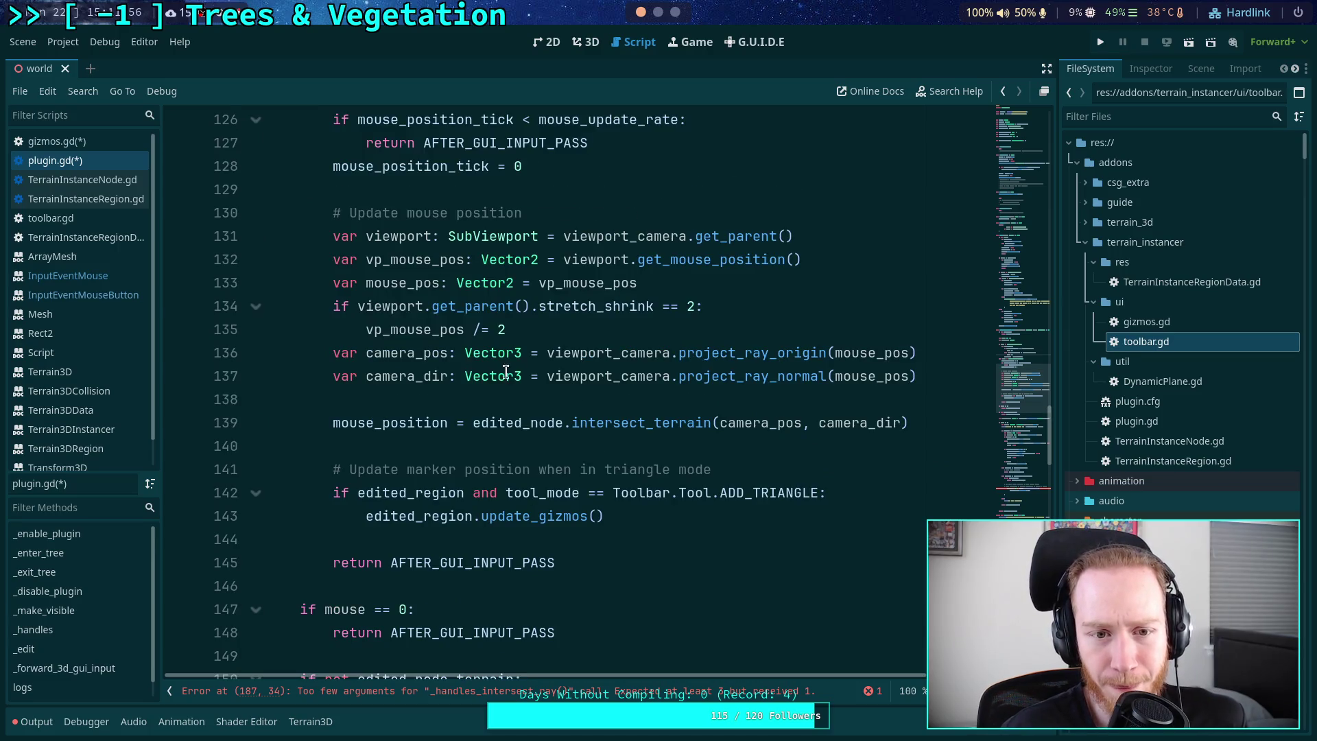
{"action": "double_click", "coordinate": [407, 260]}
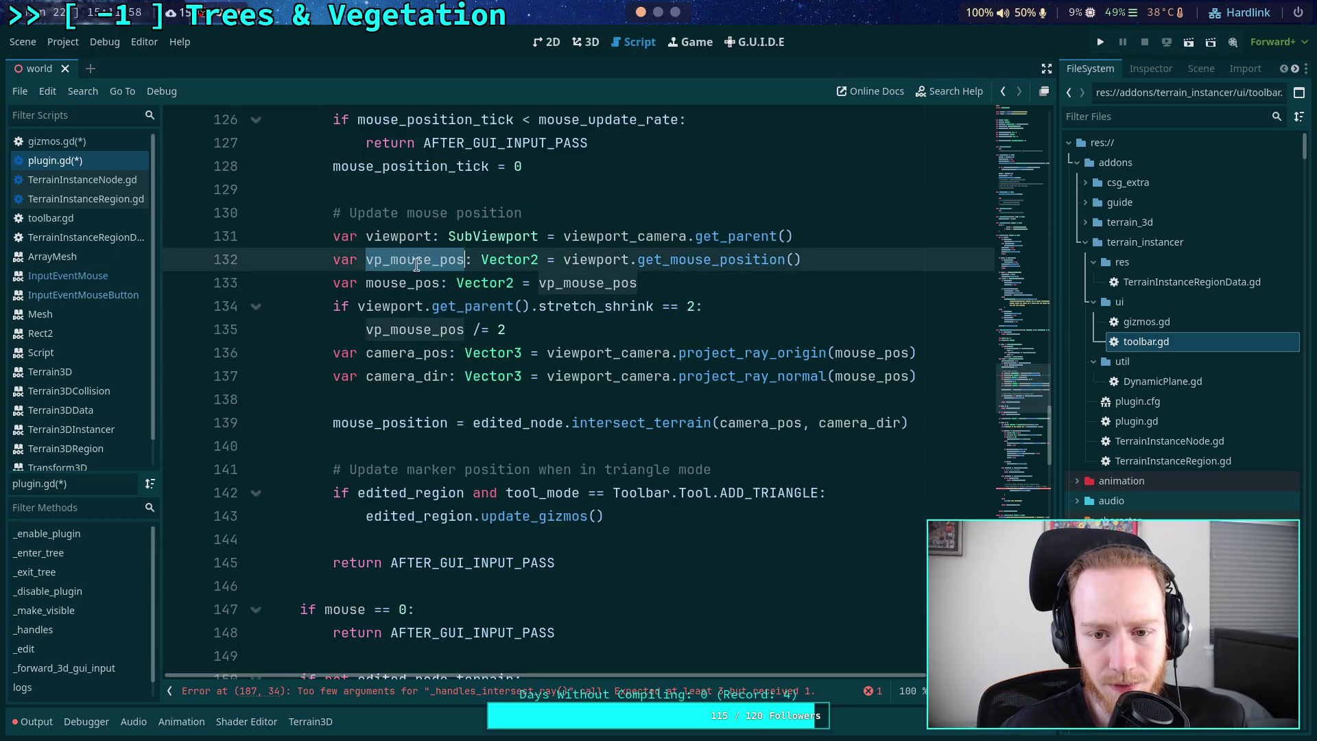
{"action": "scroll", "coordinate": [572, 358], "scroll_direction": "up", "scroll_amount": 2}
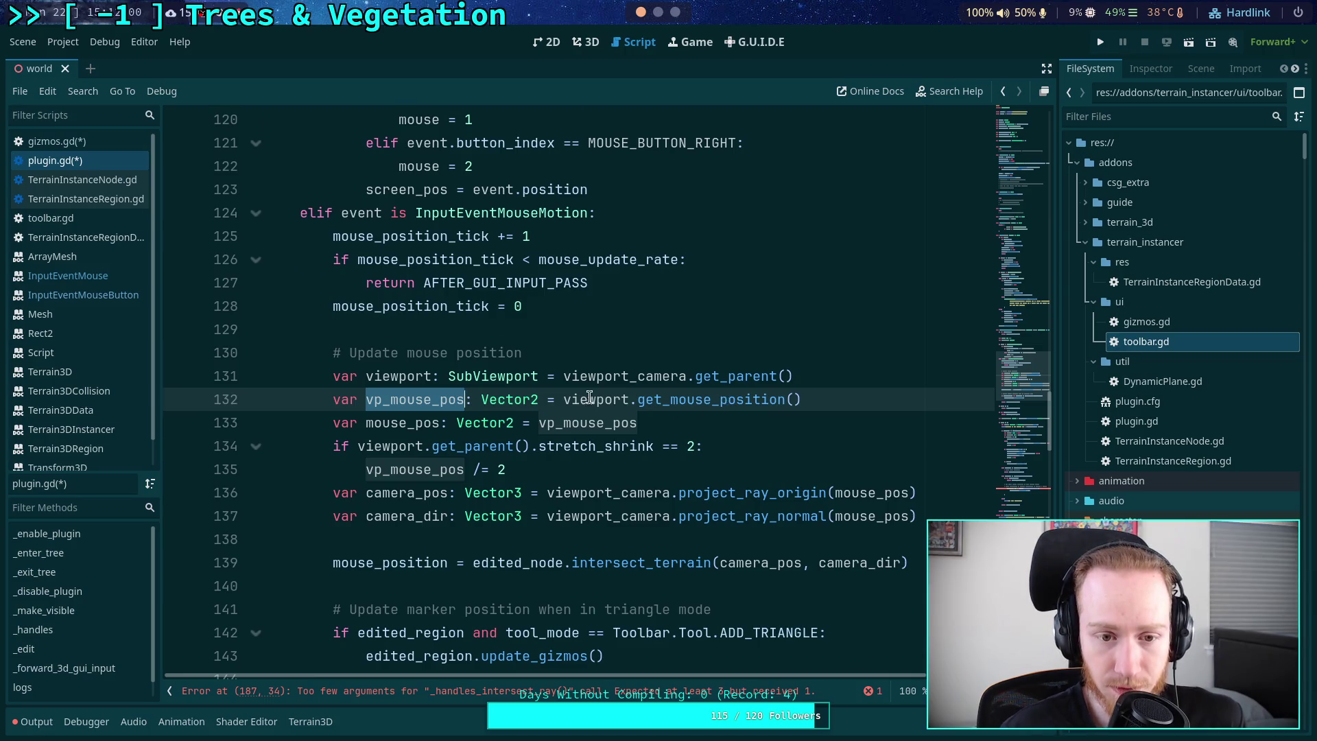
{"action": "scroll", "coordinate": [589, 397], "scroll_direction": "up", "scroll_amount": 2}
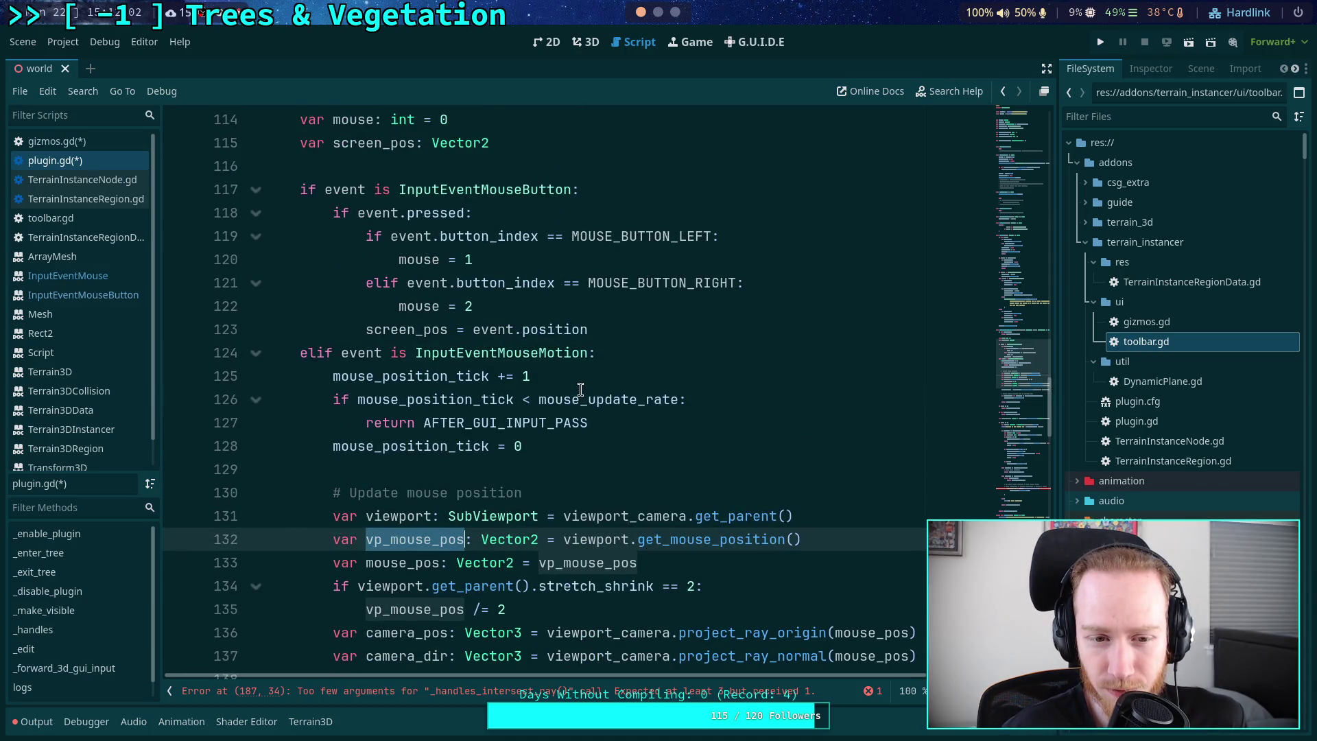
{"action": "mouse_move", "coordinate": [405, 331]}
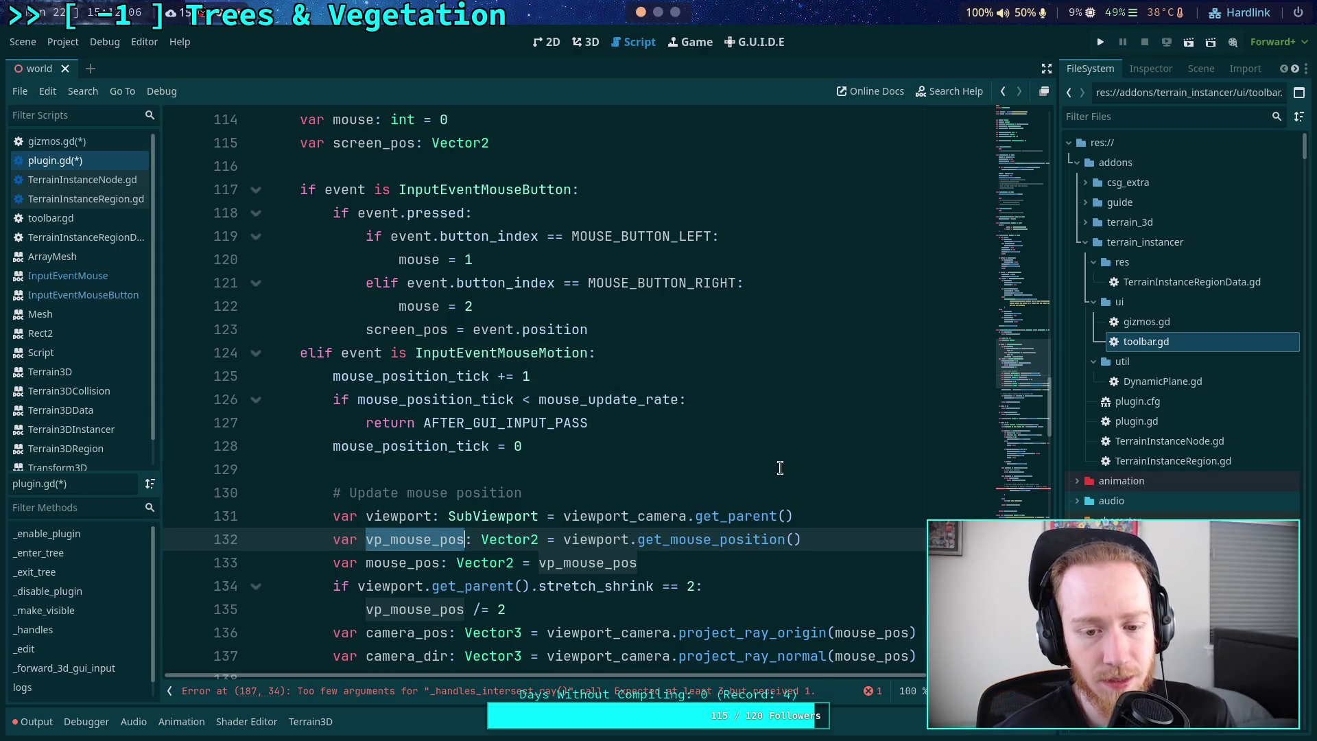
{"action": "scroll", "coordinate": [710, 443], "scroll_direction": "down", "scroll_amount": 4}
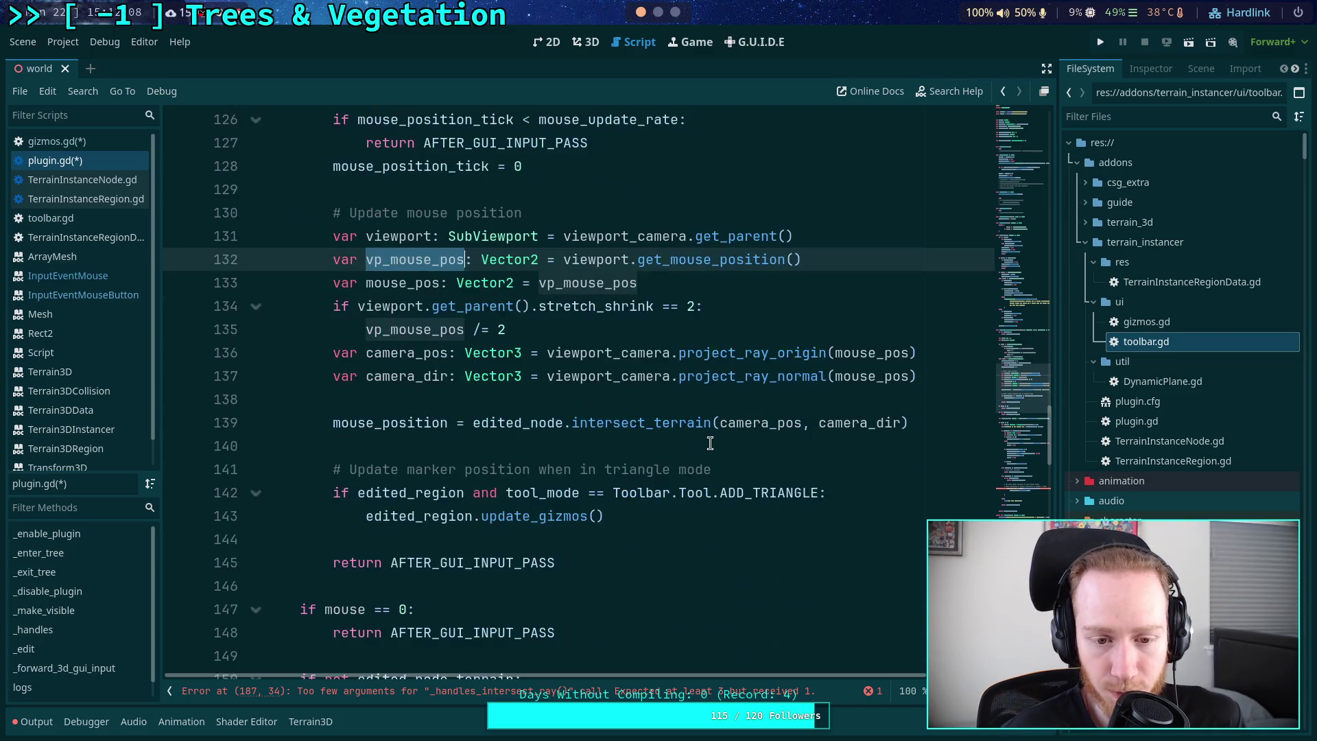
{"action": "scroll", "coordinate": [714, 443], "scroll_direction": "up", "scroll_amount": 4}
{"action": "scroll", "coordinate": [724, 432], "scroll_direction": "down", "scroll_amount": 2}
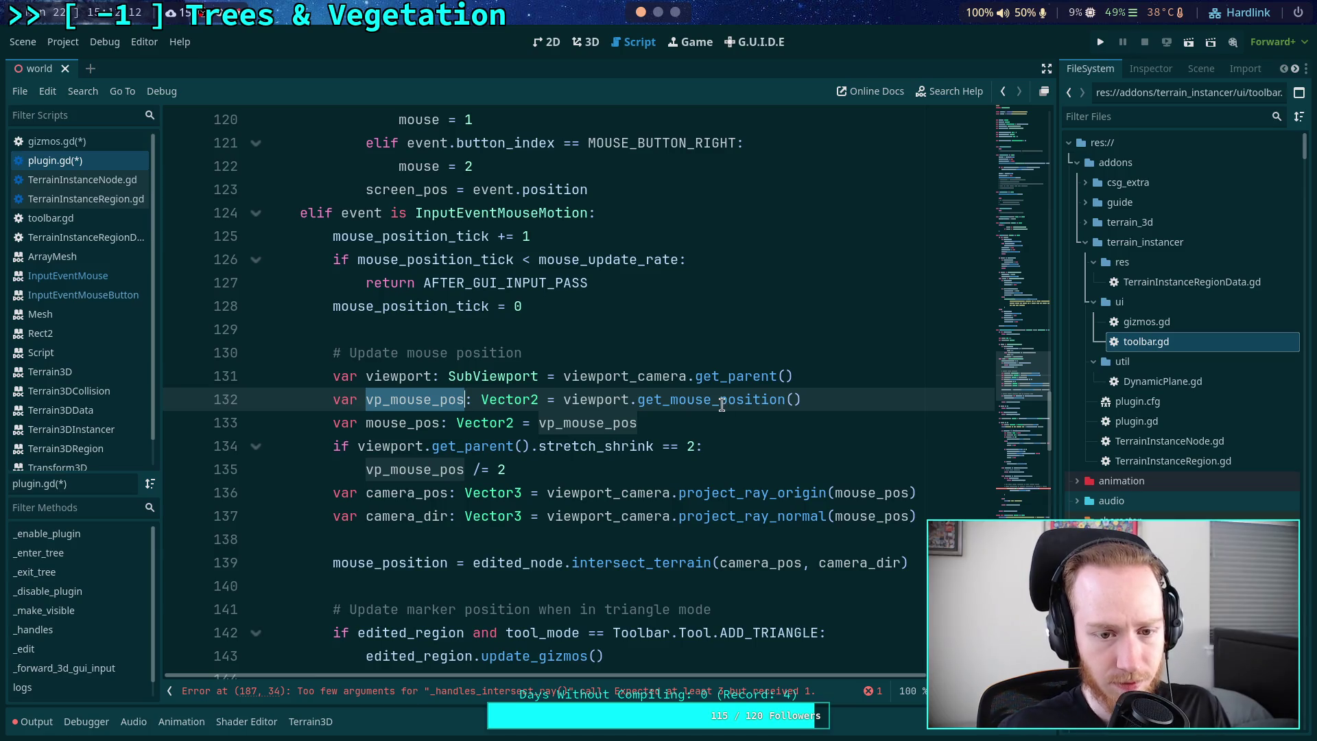
{"action": "scroll", "coordinate": [580, 378], "scroll_direction": "up", "scroll_amount": 4}
{"action": "scroll", "coordinate": [580, 378], "scroll_direction": "up", "scroll_amount": 20}
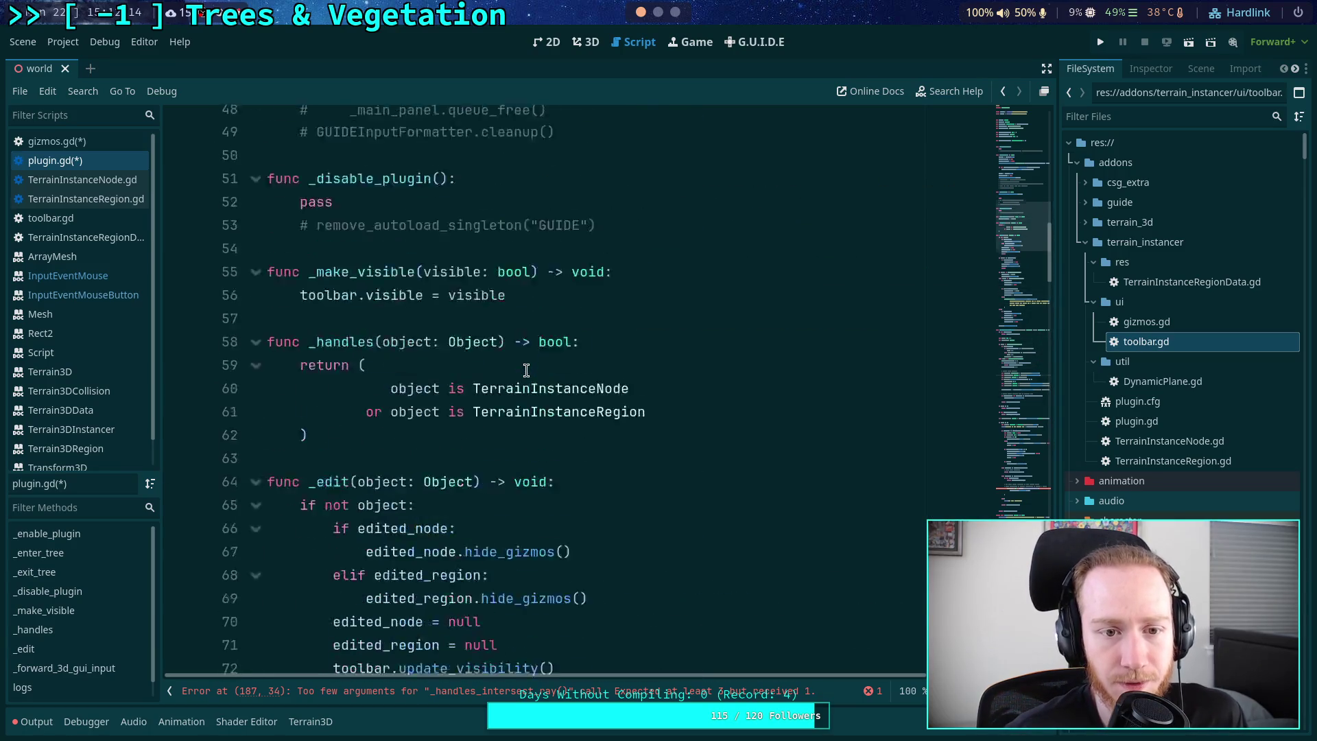
{"action": "scroll", "coordinate": [517, 388], "scroll_direction": "up", "scroll_amount": 12}
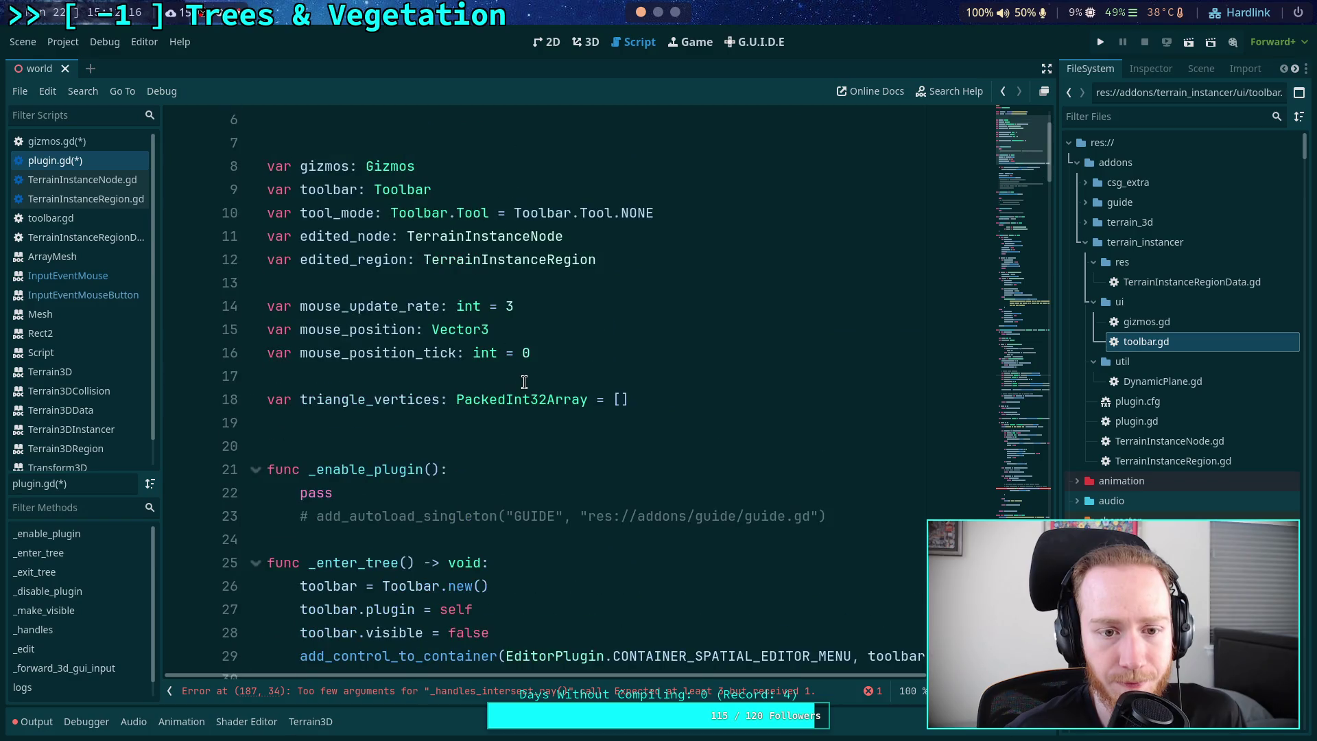
{"action": "left_click", "coordinate": [643, 308]}
- Declare a new member variable 'var vp_mouse_position: Vector2' on line 13
{"action": "scroll", "coordinate": [637, 344], "scroll_direction": "up", "scroll_amount": 1}
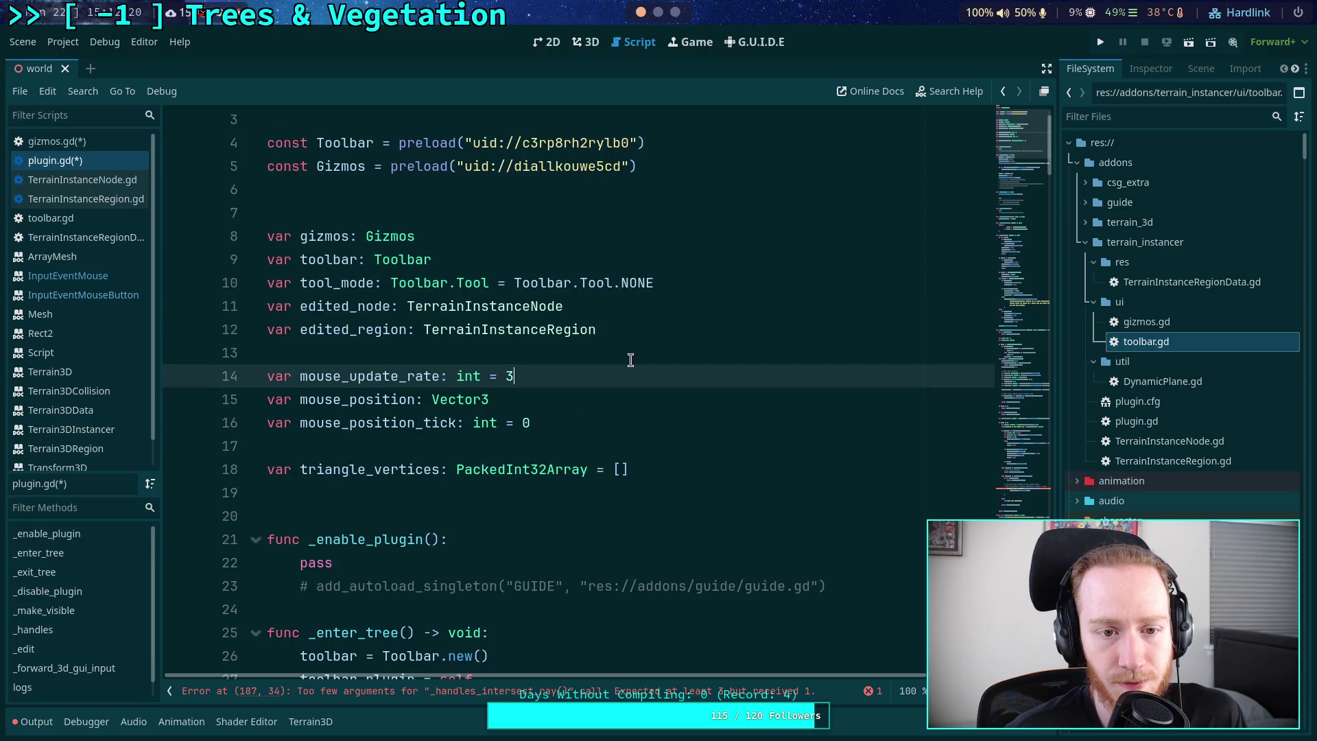
{"action": "scroll", "coordinate": [669, 396], "scroll_direction": "down", "scroll_amount": 8}
{"action": "scroll", "coordinate": [650, 397], "scroll_direction": "up", "scroll_amount": 7}
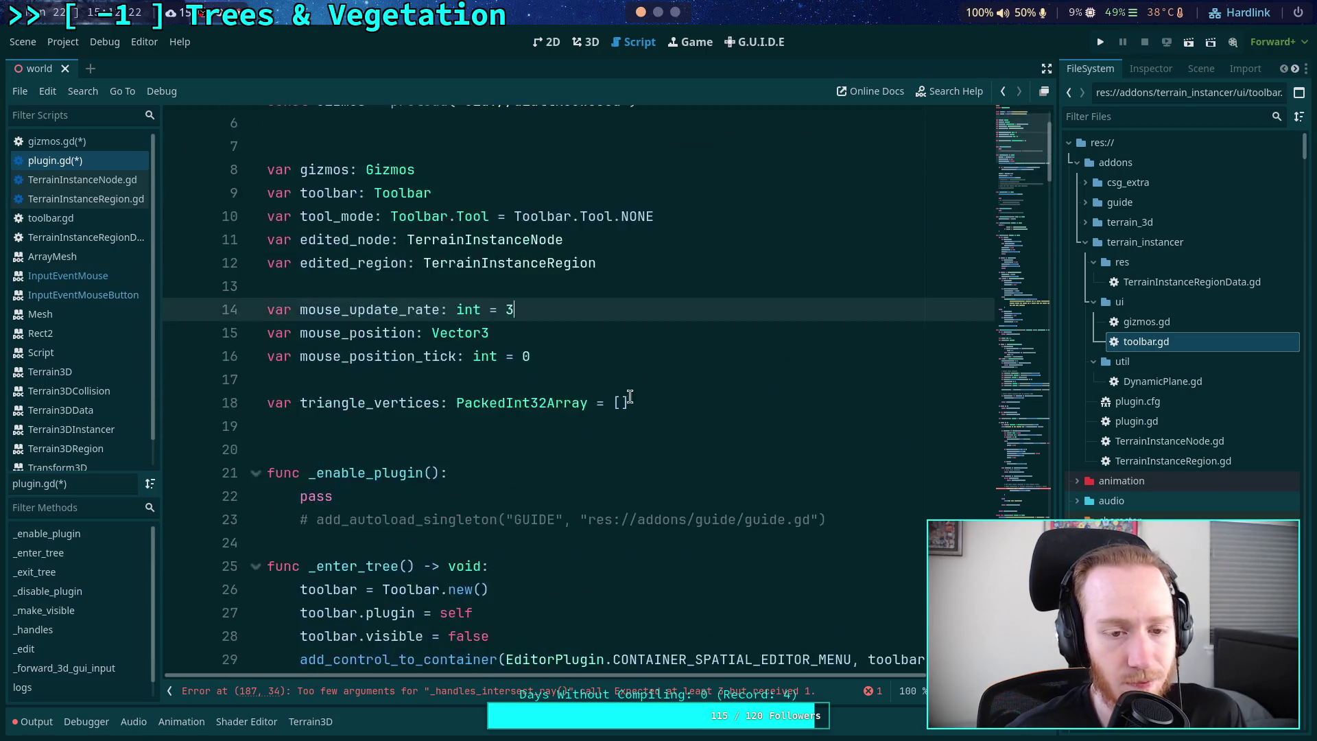
{"action": "scroll", "coordinate": [580, 364], "scroll_direction": "down", "scroll_amount": 7}
{"action": "scroll", "coordinate": [580, 370], "scroll_direction": "up", "scroll_amount": 9}
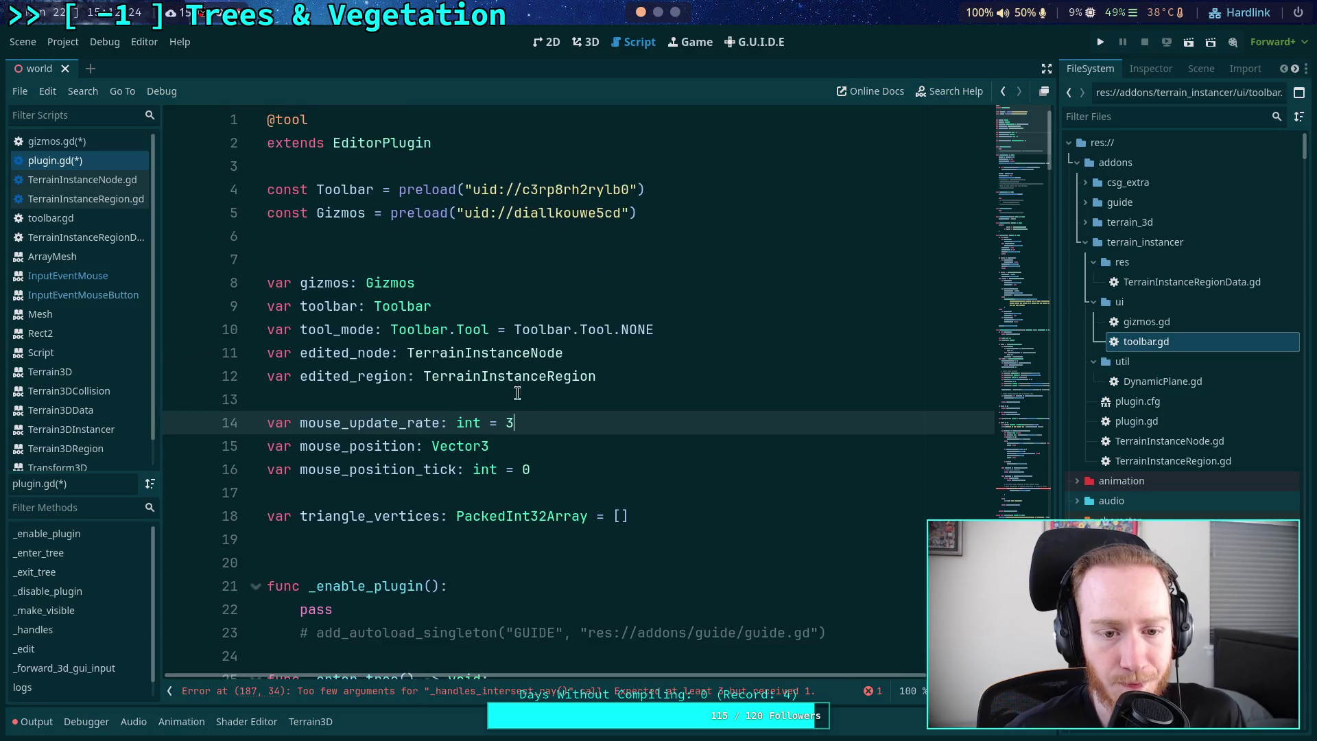
{"action": "left_click", "coordinate": [581, 401]}
{"action": "key", "text": "Return"}
{"action": "type", "text": "var "}
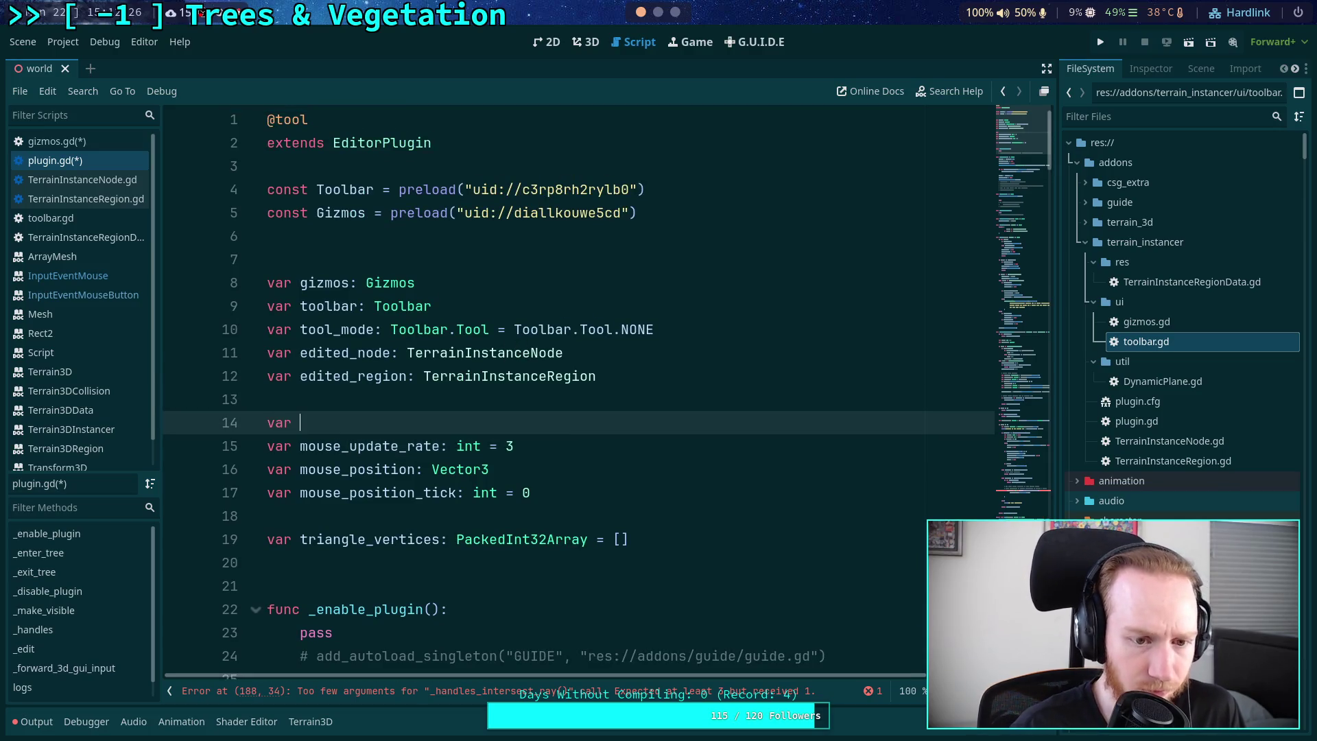
{"action": "type", "text": "vp_mous"}
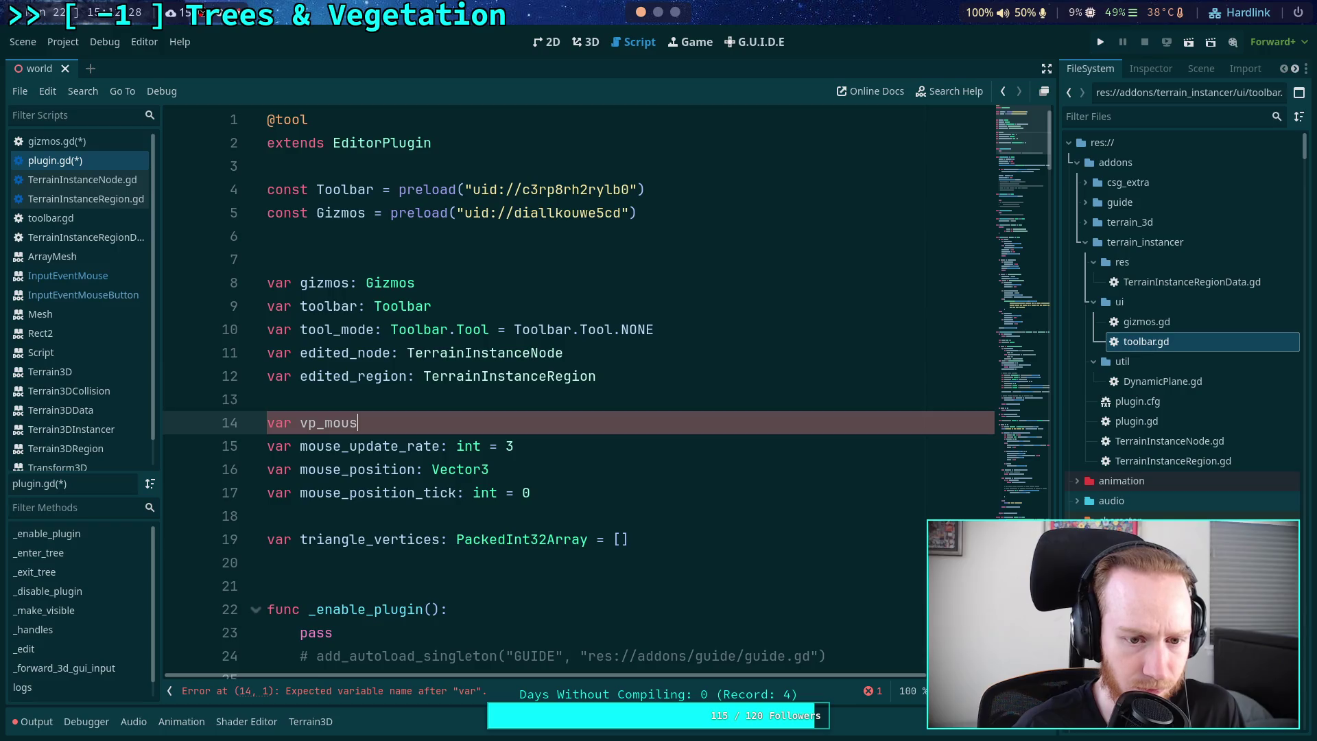
{"action": "type", "text": "e_position:"}
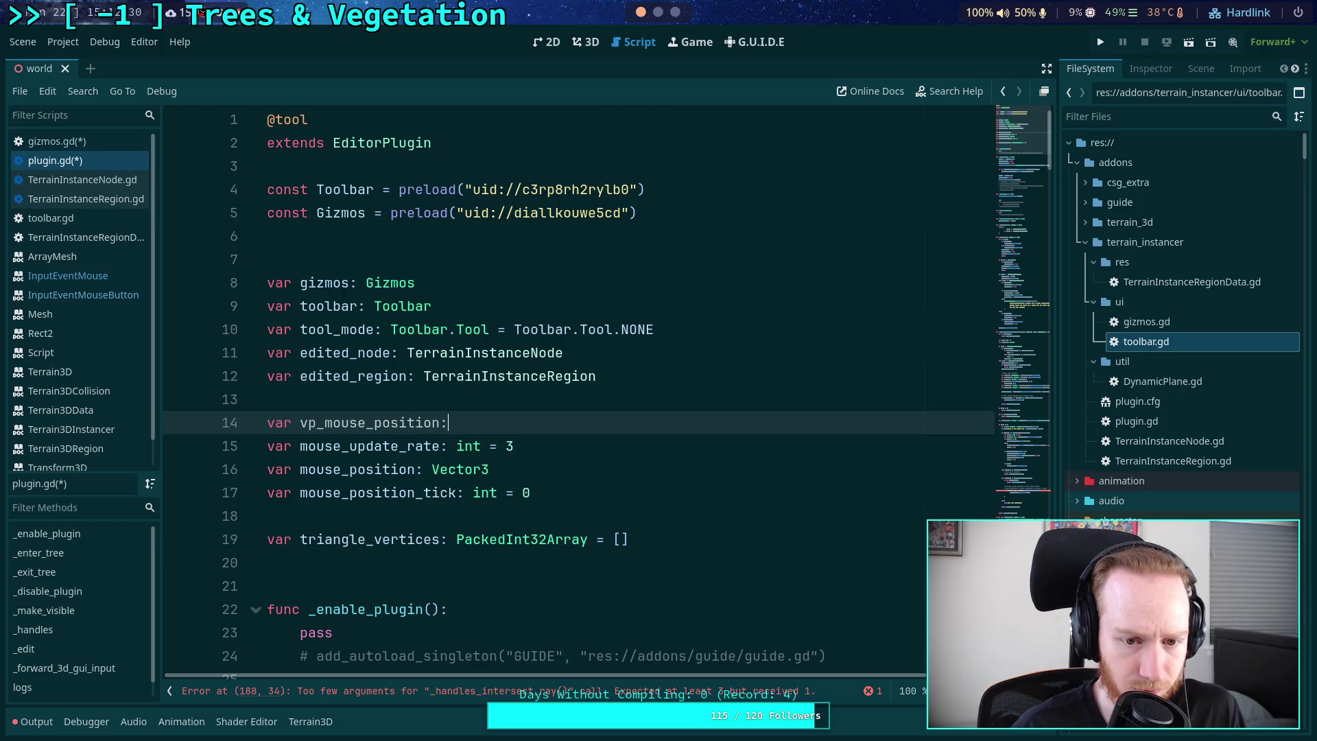
{"action": "type", "text": " Vector2"}
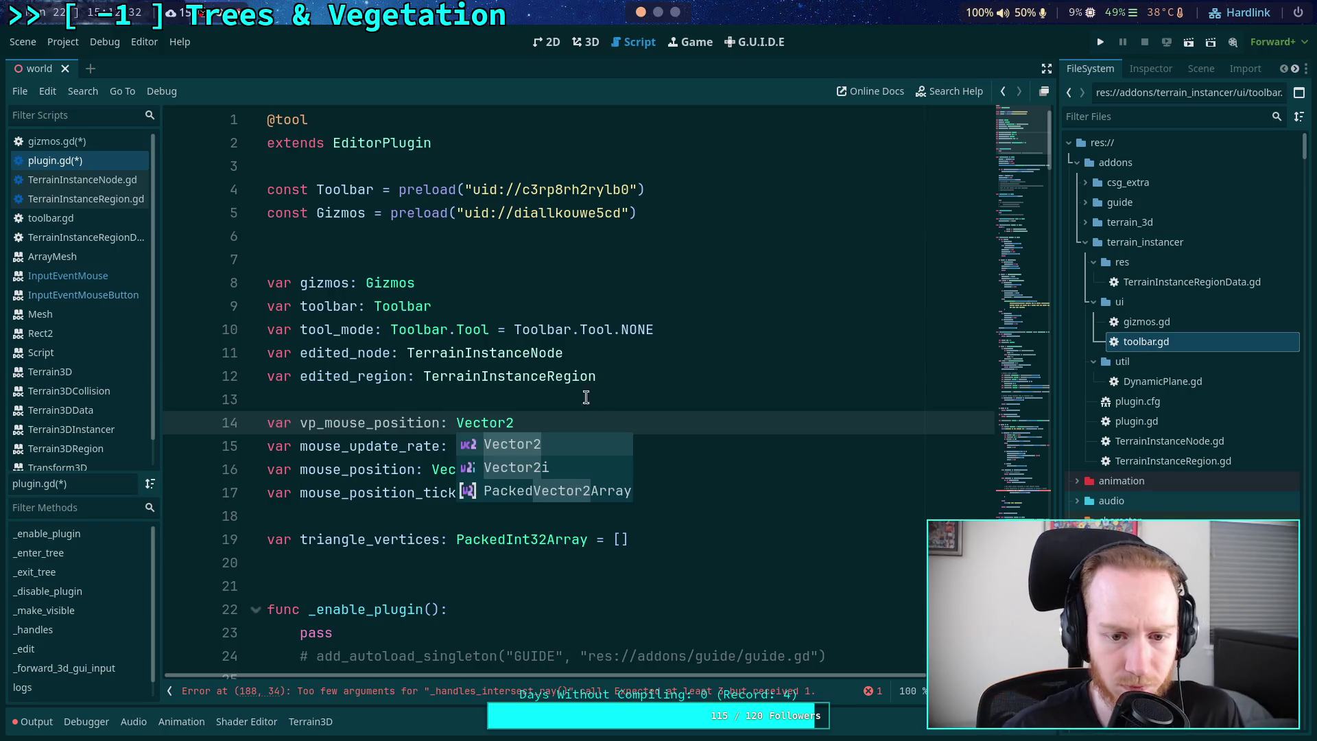
{"action": "left_click", "coordinate": [596, 353]}
- Fold the _edit, _handles, _make_visible, _disable_plugin, _exit_tree and _enter_tree functions
{"action": "scroll", "coordinate": [629, 426], "scroll_direction": "down", "scroll_amount": 20}
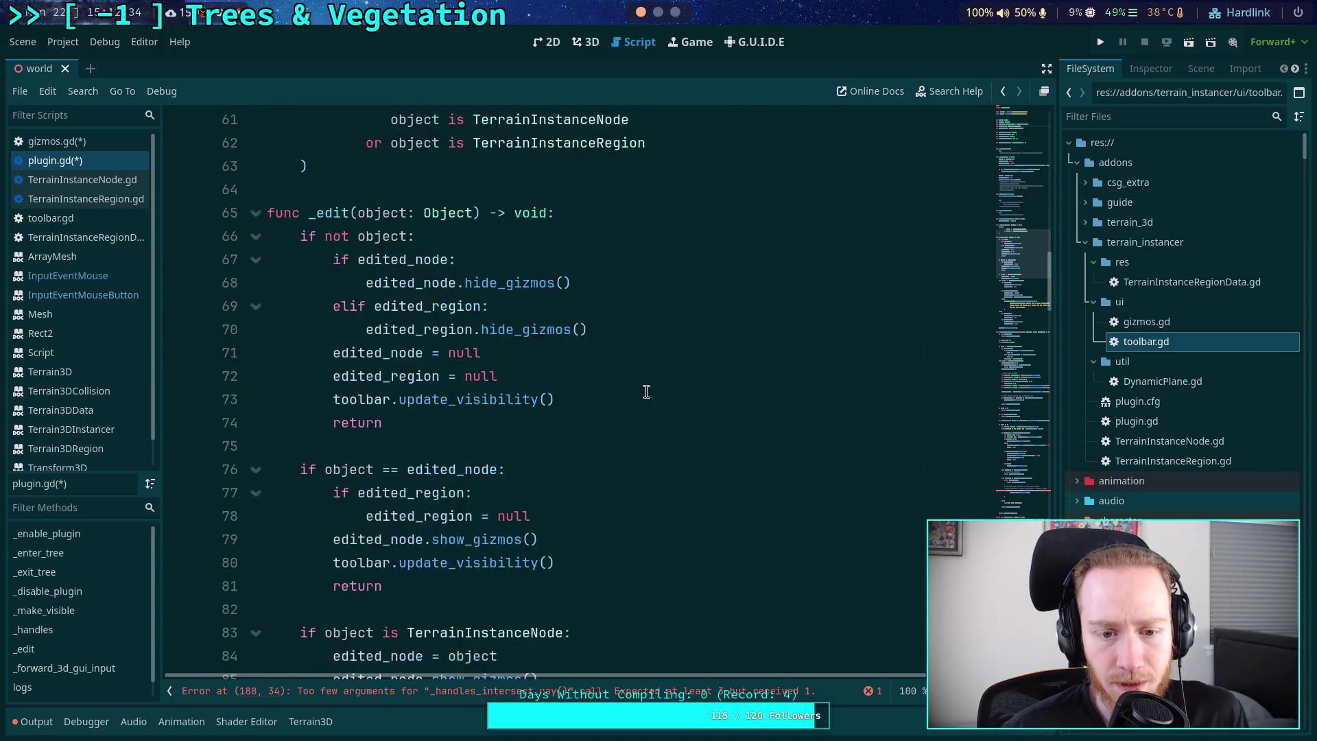
{"action": "scroll", "coordinate": [624, 383], "scroll_direction": "down", "scroll_amount": 6}
{"action": "scroll", "coordinate": [604, 374], "scroll_direction": "up", "scroll_amount": 5}
{"action": "scroll", "coordinate": [606, 372], "scroll_direction": "down", "scroll_amount": 6}
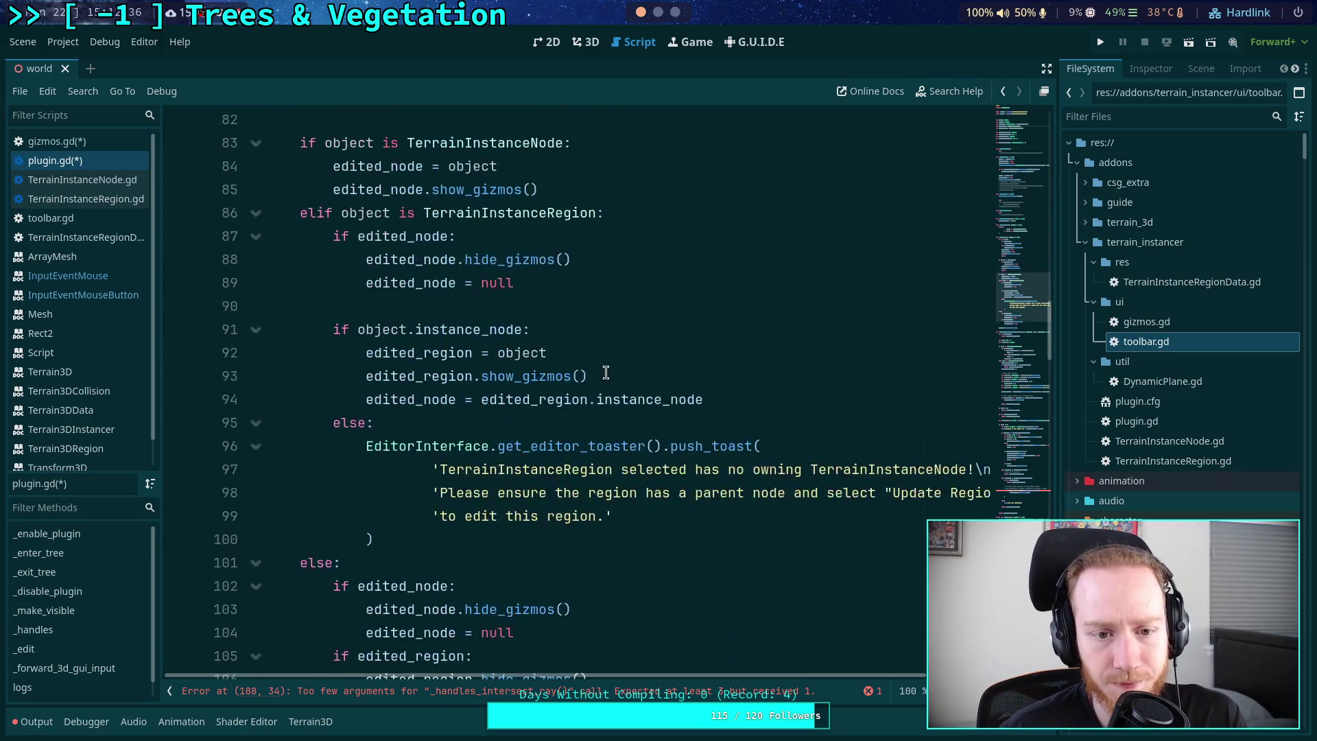
{"action": "scroll", "coordinate": [606, 373], "scroll_direction": "up", "scroll_amount": 11}
{"action": "left_click", "coordinate": [254, 494]}
{"action": "left_click", "coordinate": [255, 353]}
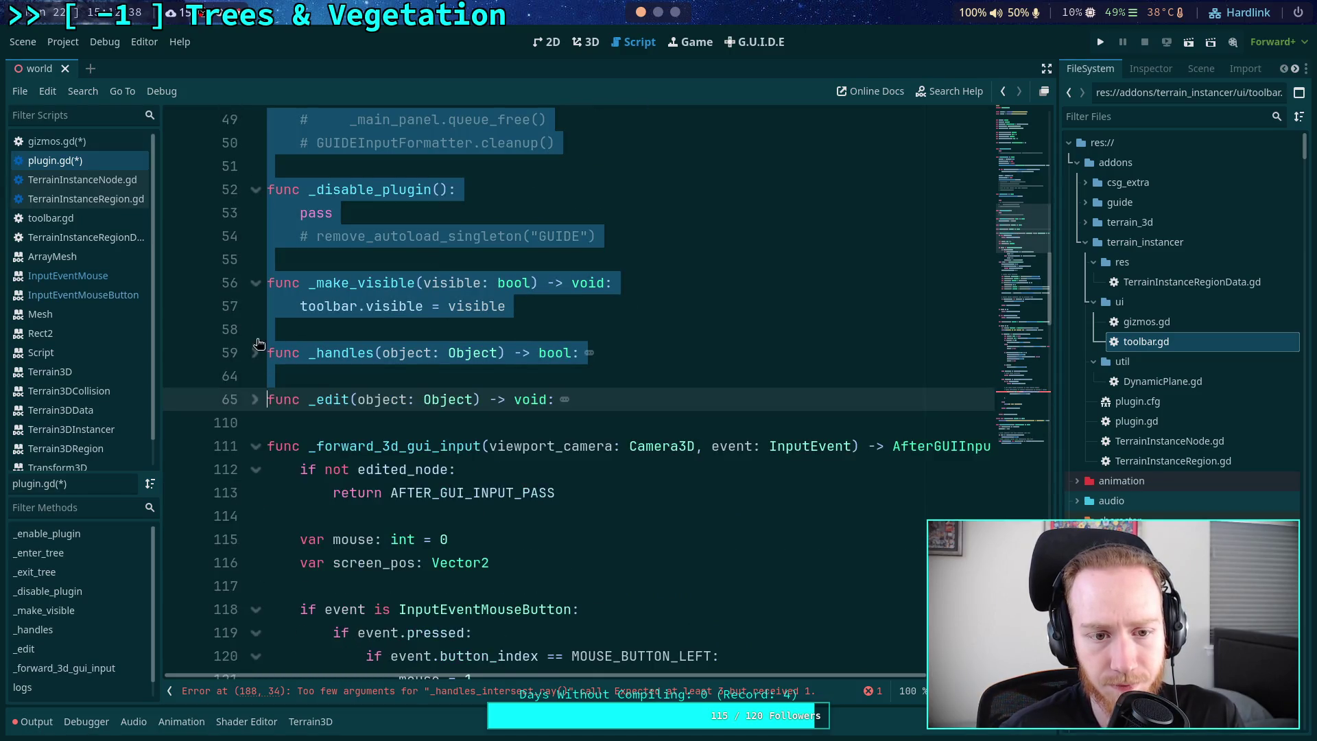
{"action": "left_click", "coordinate": [255, 282]}
{"action": "left_click", "coordinate": [256, 190]}
{"action": "scroll", "coordinate": [265, 206], "scroll_direction": "up", "scroll_amount": 3}
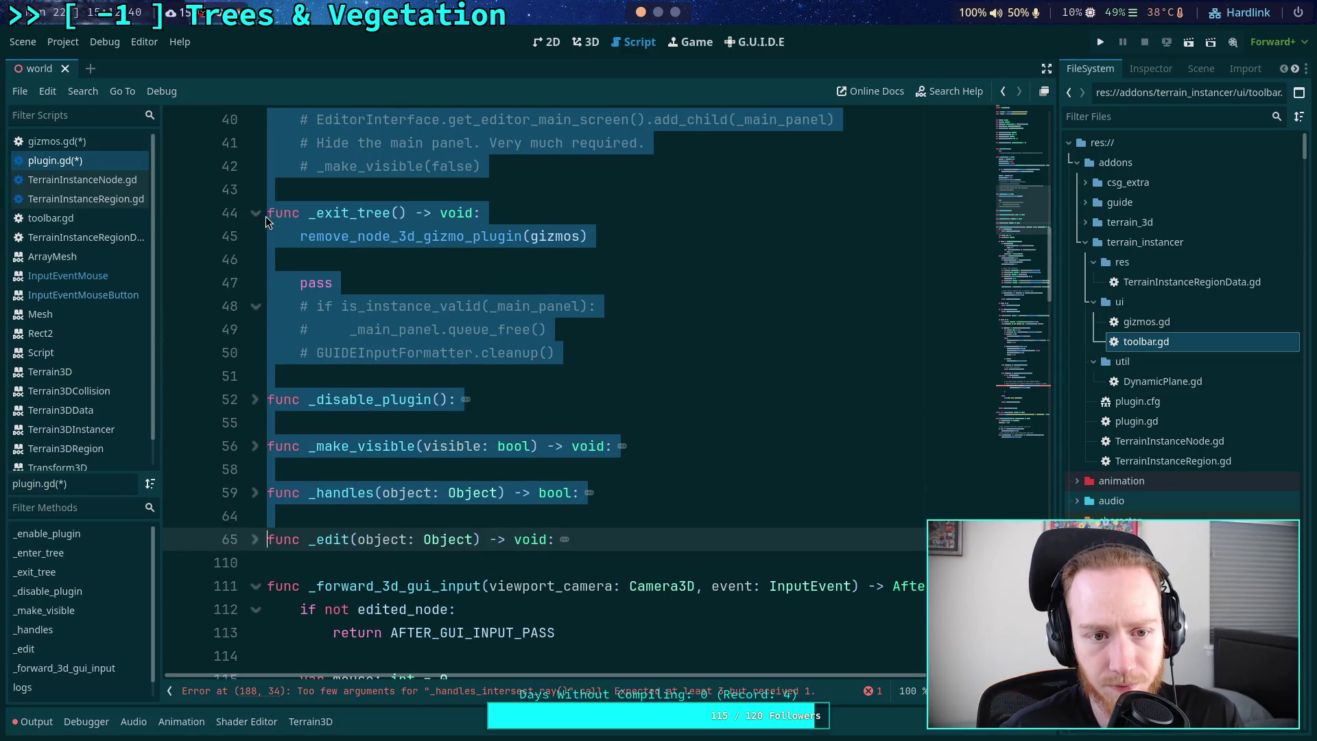
{"action": "left_click", "coordinate": [265, 214]}
{"action": "scroll", "coordinate": [277, 320], "scroll_direction": "up", "scroll_amount": 5}
{"action": "left_click", "coordinate": [256, 143]}
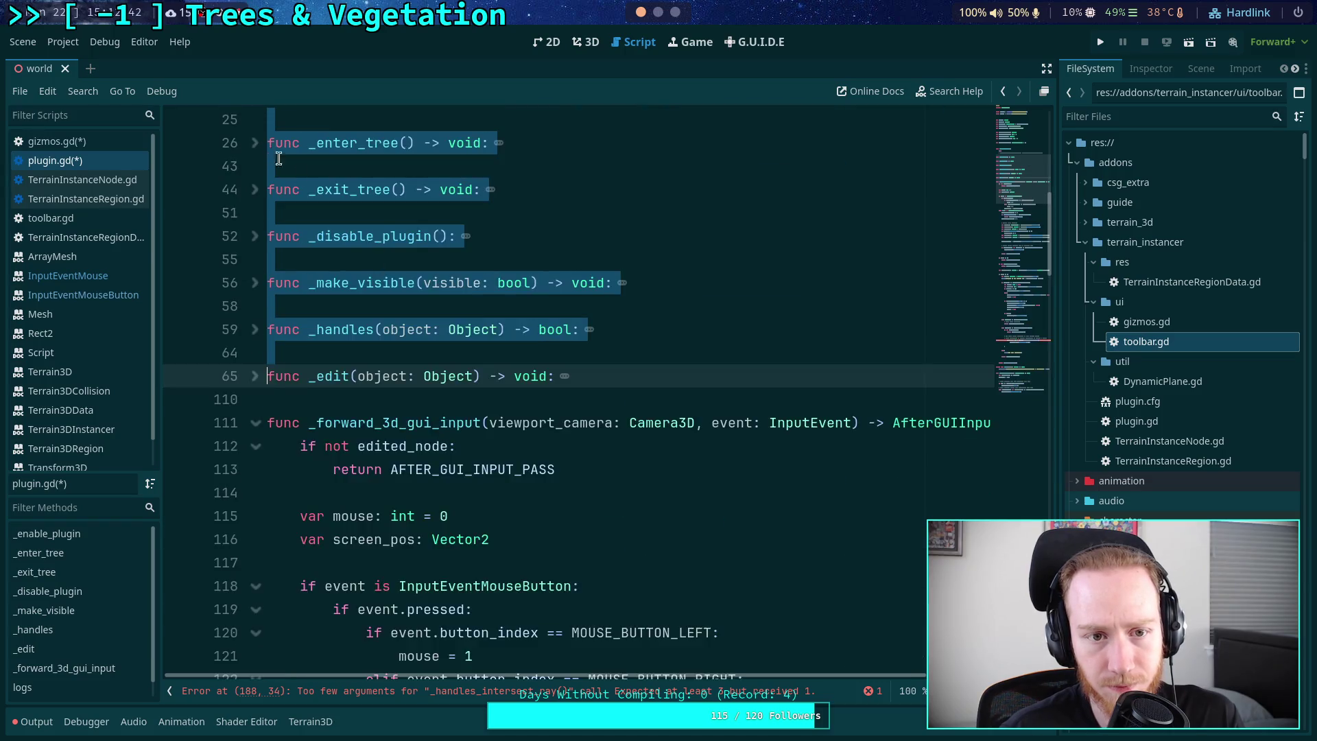
{"action": "scroll", "coordinate": [270, 246], "scroll_direction": "up", "scroll_amount": 4}
{"action": "left_click", "coordinate": [329, 356]}
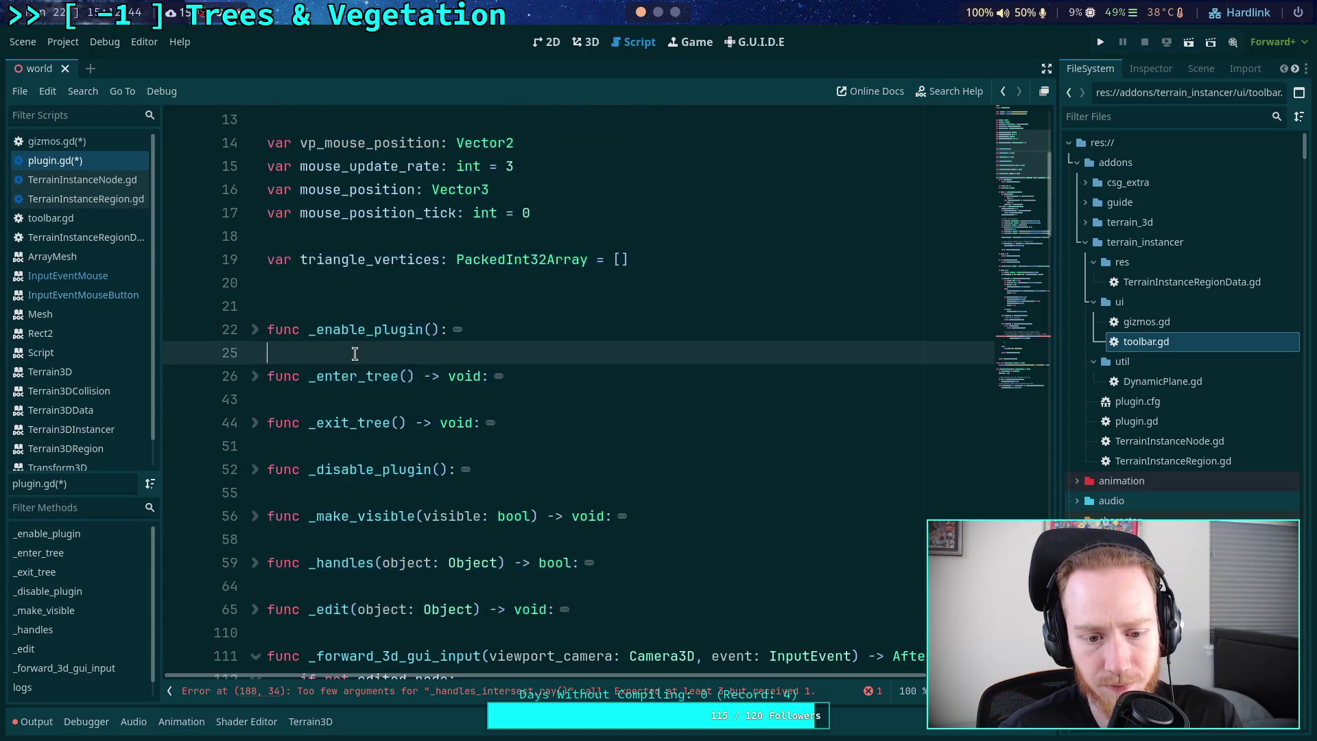
- Turn line 133's vp_mouse_pos declaration into an assignment to vp_mouse_position, dropping var and Vector2
{"action": "scroll", "coordinate": [485, 409], "scroll_direction": "down", "scroll_amount": 9}
{"action": "scroll", "coordinate": [485, 408], "scroll_direction": "down", "scroll_amount": 2}
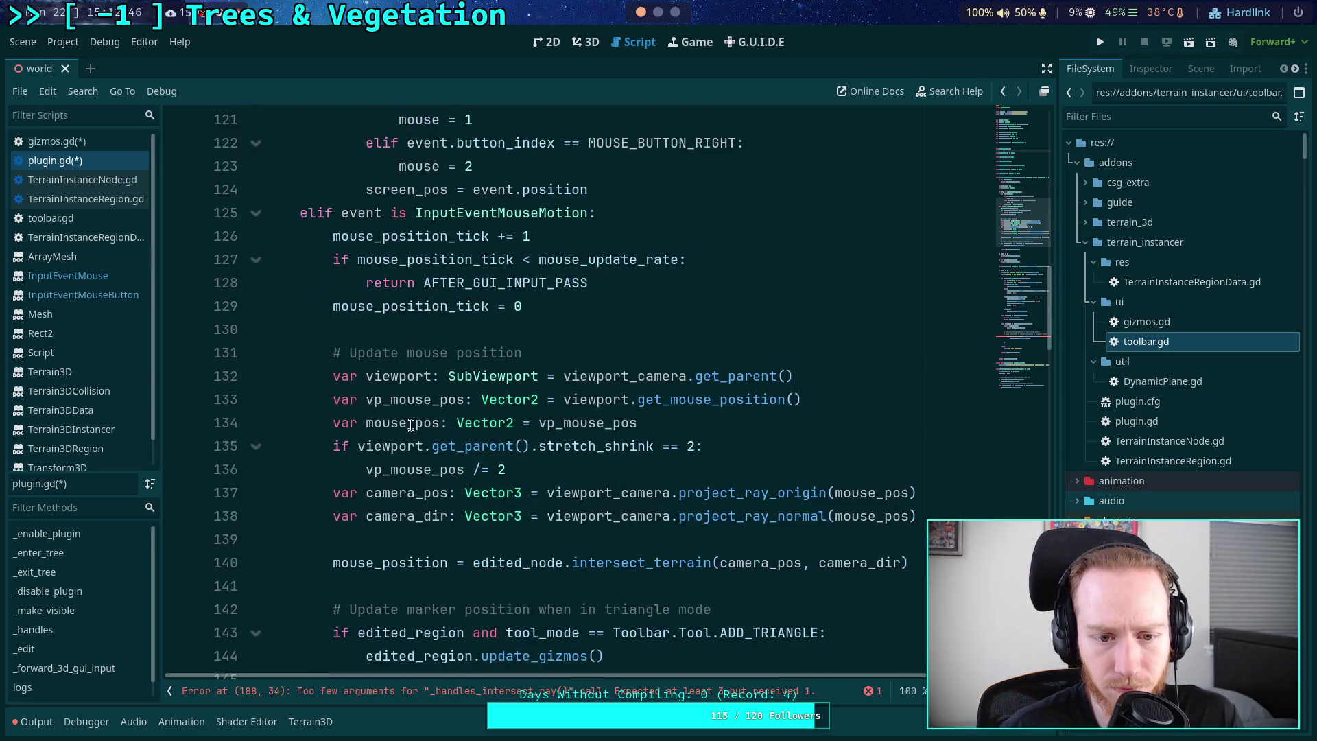
{"action": "left_click", "coordinate": [365, 399]}
{"action": "key", "text": "shift+Home"}
{"action": "key", "text": "BackSpace"}
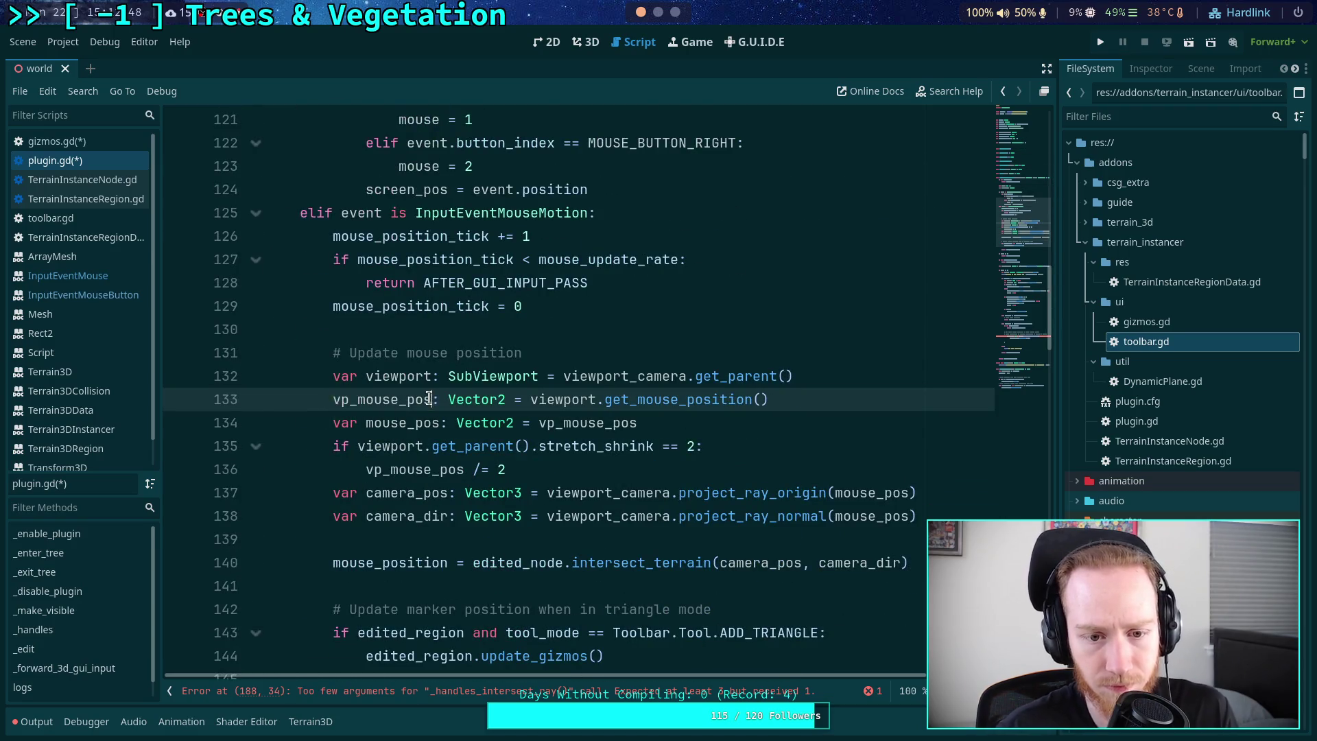
{"action": "type", "text": "ition"}
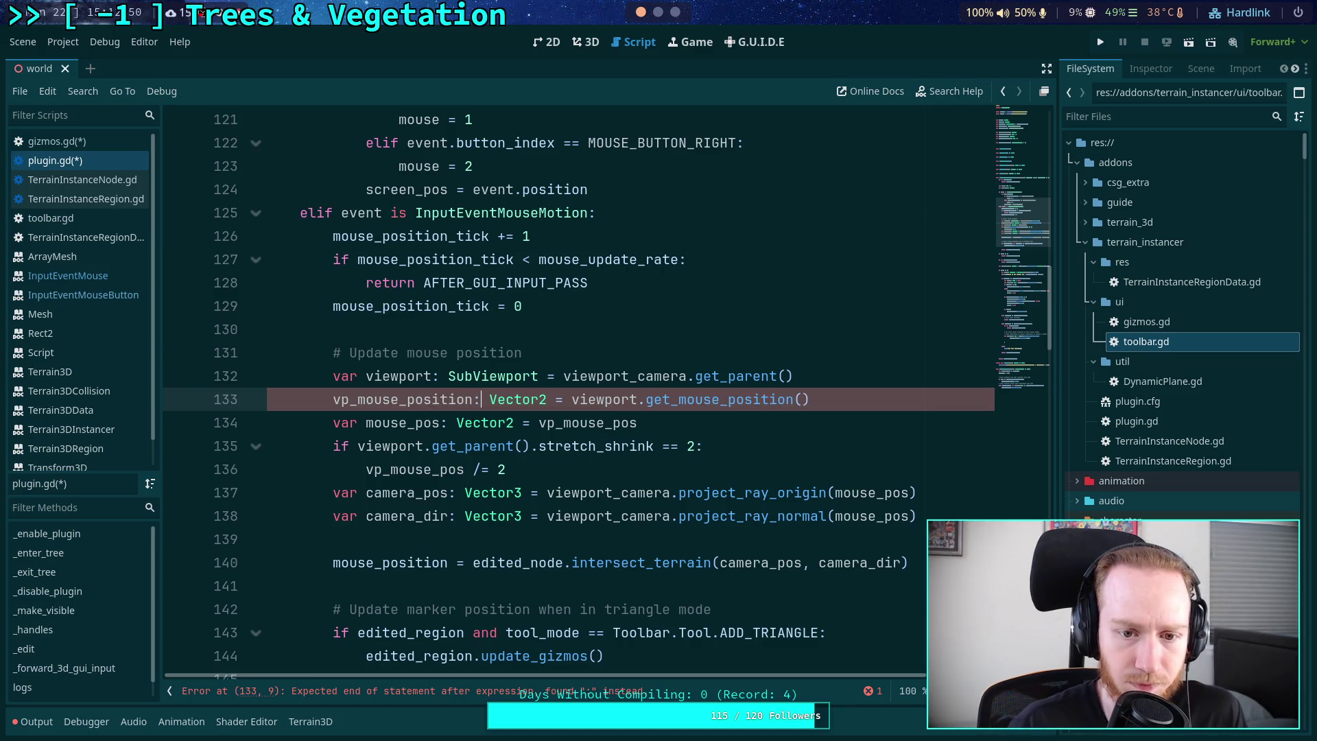
{"action": "key", "text": "BackSpace"}
{"action": "key", "text": "Delete"}
{"action": "key", "text": "Delete"}
{"action": "key", "text": "Delete"}
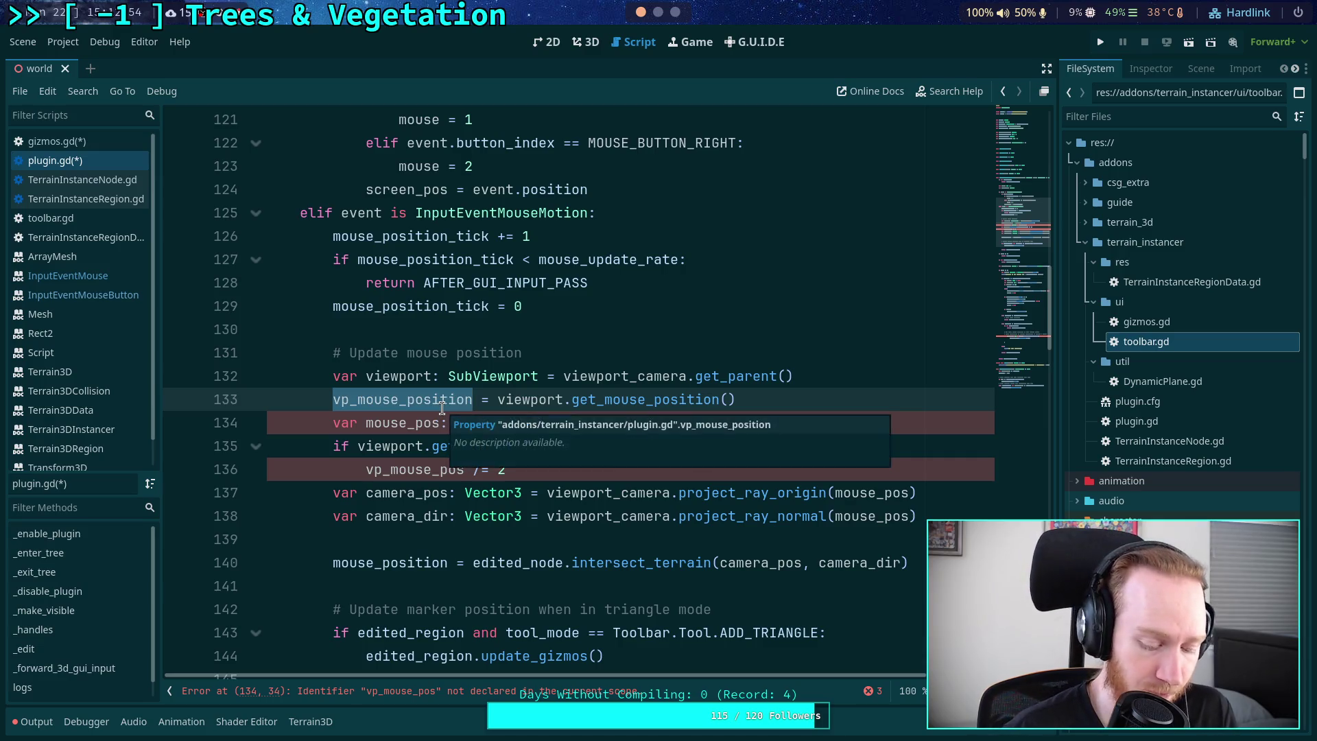
- Rename vp_mouse_pos to vp_mouse_position on lines 134 and 136, then check its uses
{"action": "double_click", "coordinate": [610, 420]}
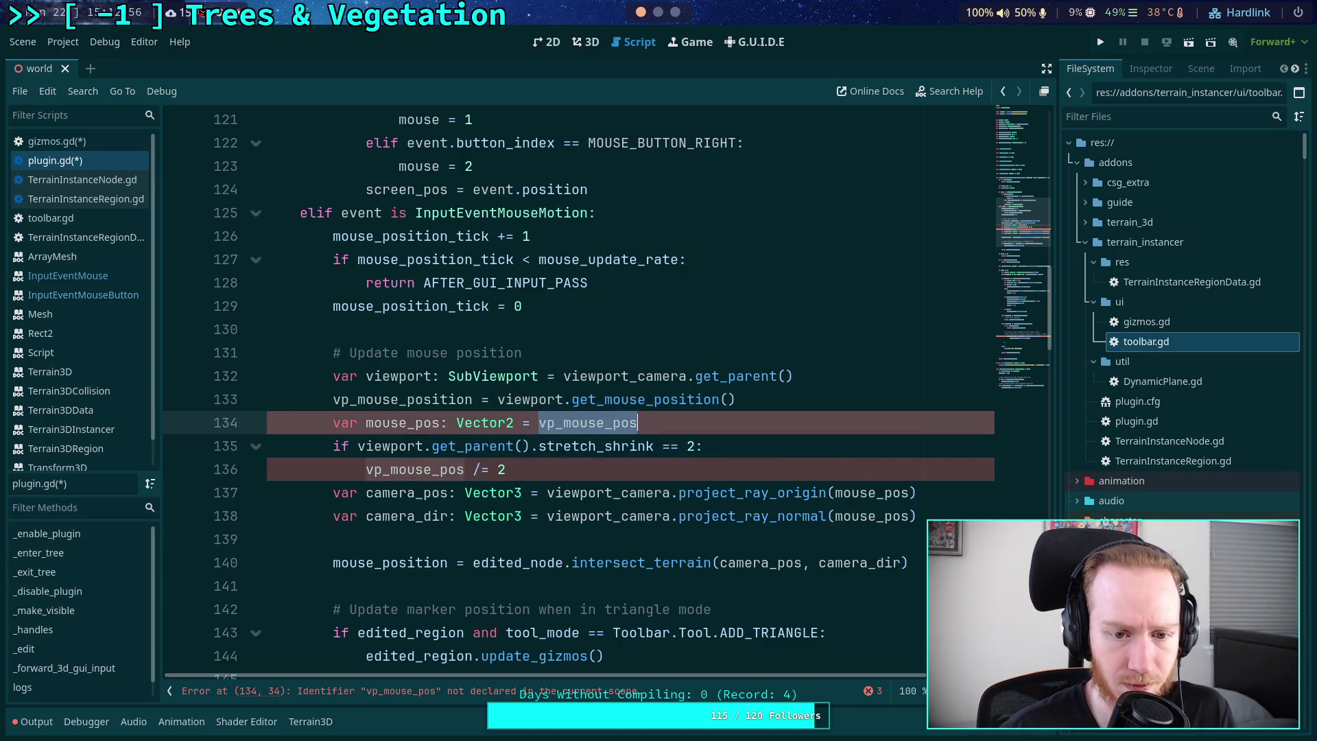
{"action": "type", "text": "vp_mouse_position"}
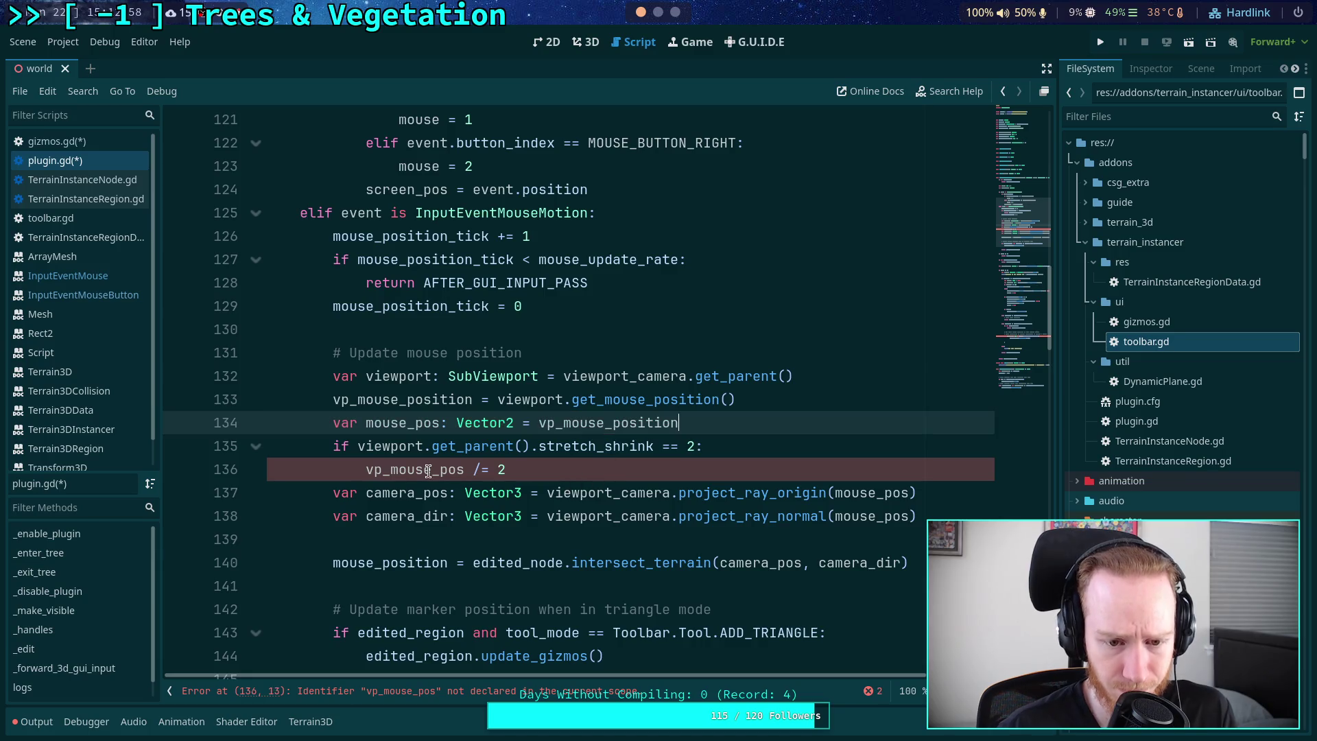
{"action": "double_click", "coordinate": [428, 471]}
{"action": "type", "text": "vp_mouse_position"}
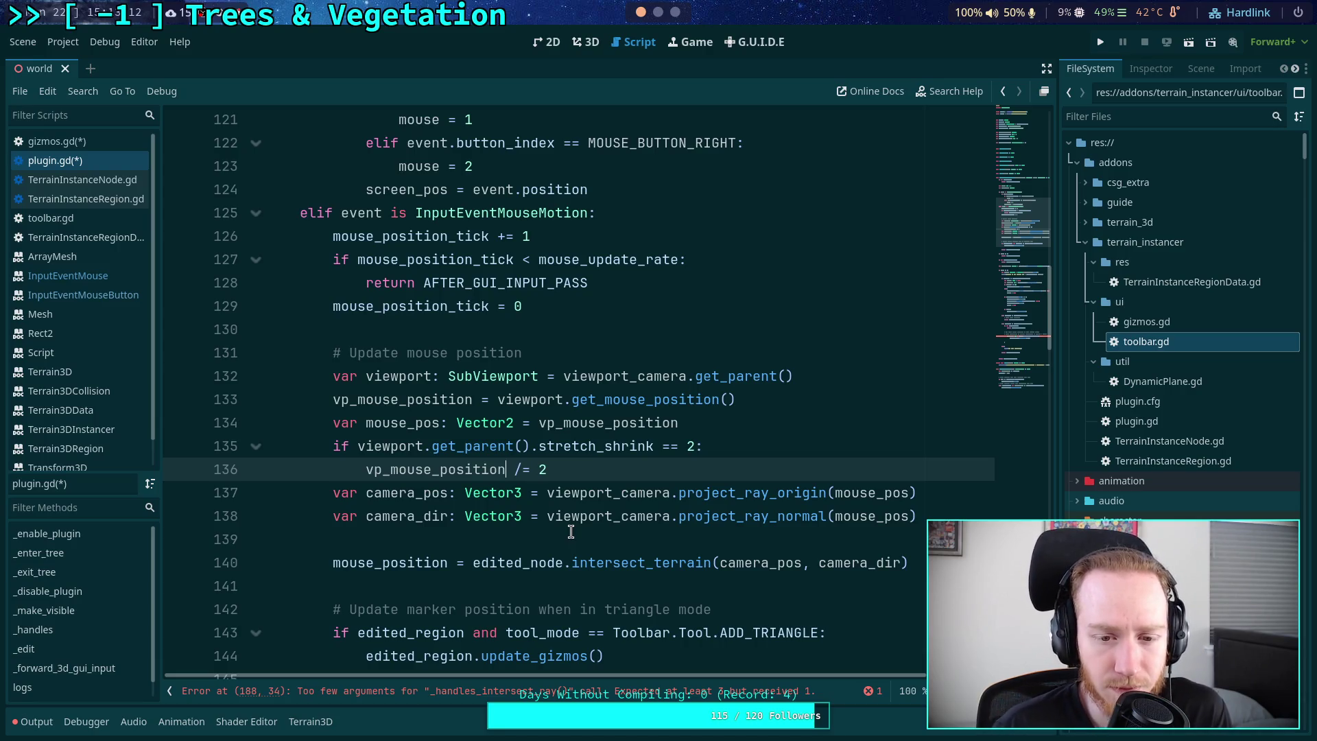
{"action": "double_click", "coordinate": [451, 474]}
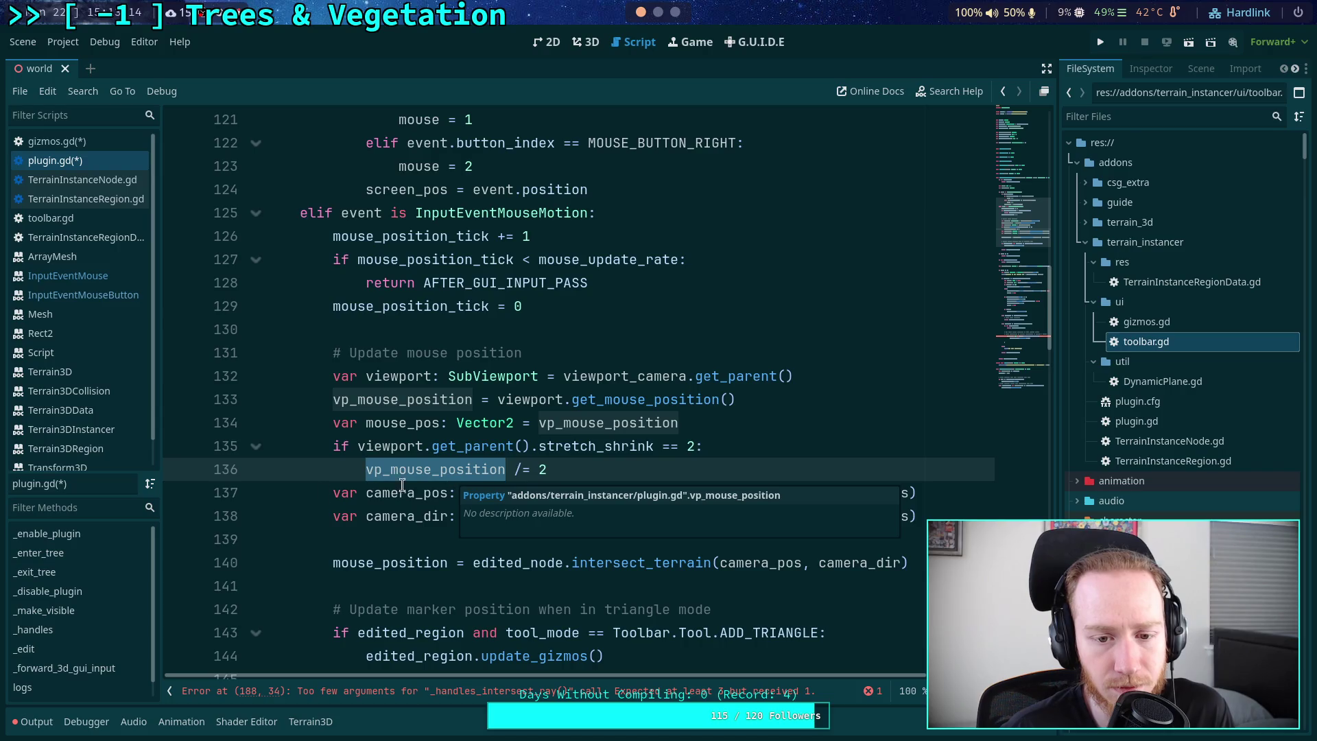
{"action": "scroll", "coordinate": [388, 586], "scroll_direction": "down", "scroll_amount": 1}
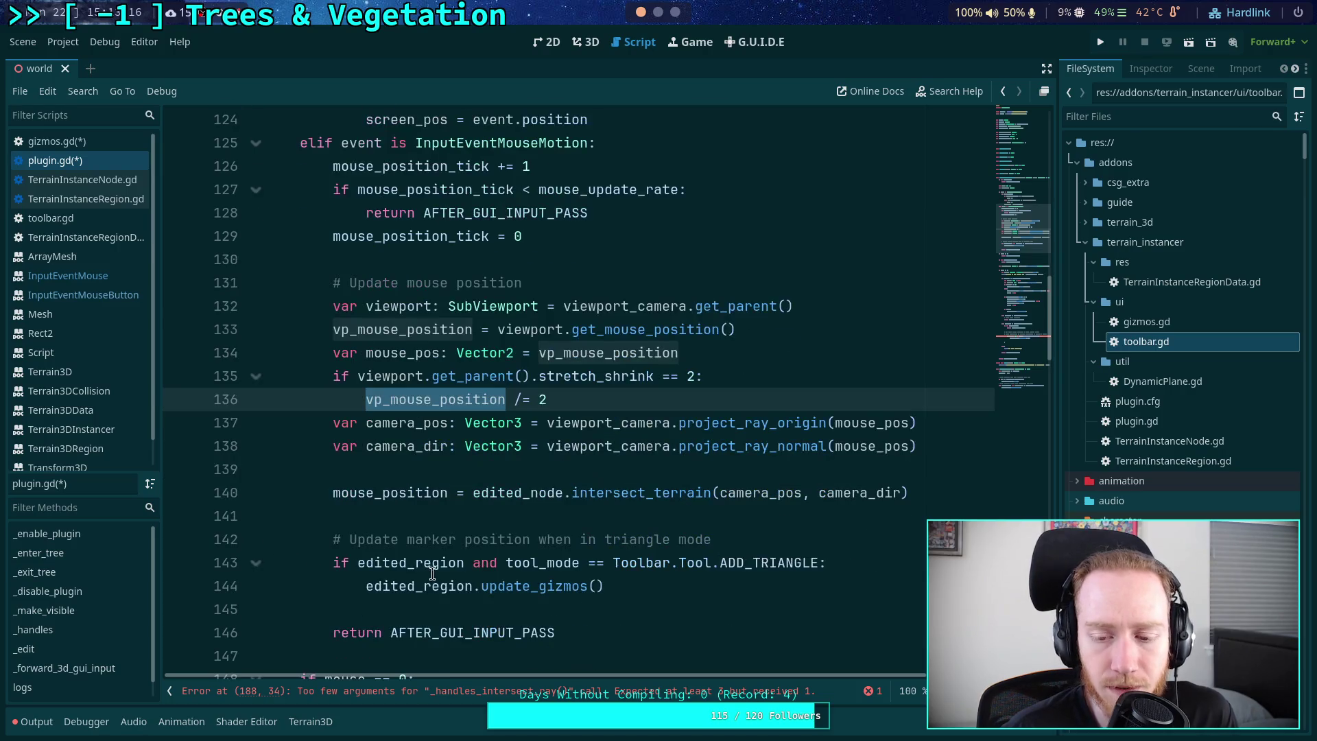
{"action": "scroll", "coordinate": [432, 554], "scroll_direction": "down", "scroll_amount": 3}
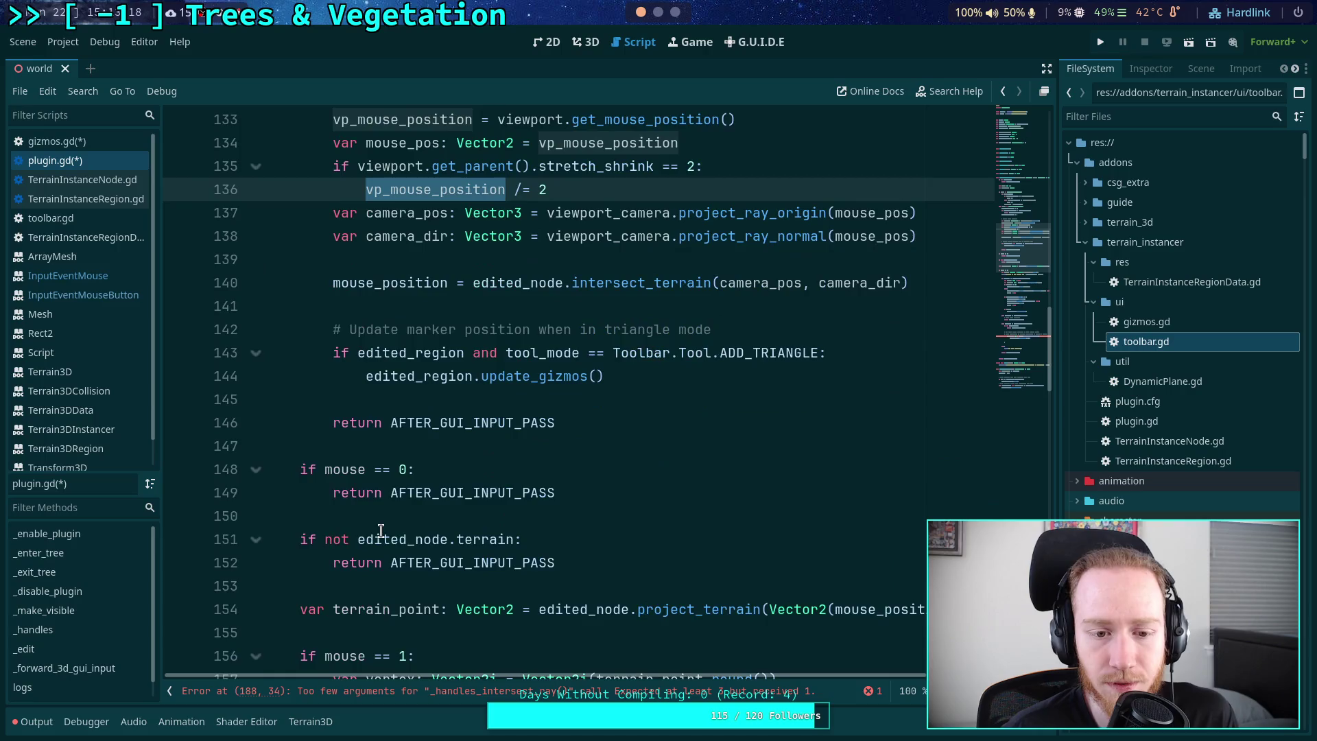
{"action": "scroll", "coordinate": [374, 532], "scroll_direction": "up", "scroll_amount": 2}
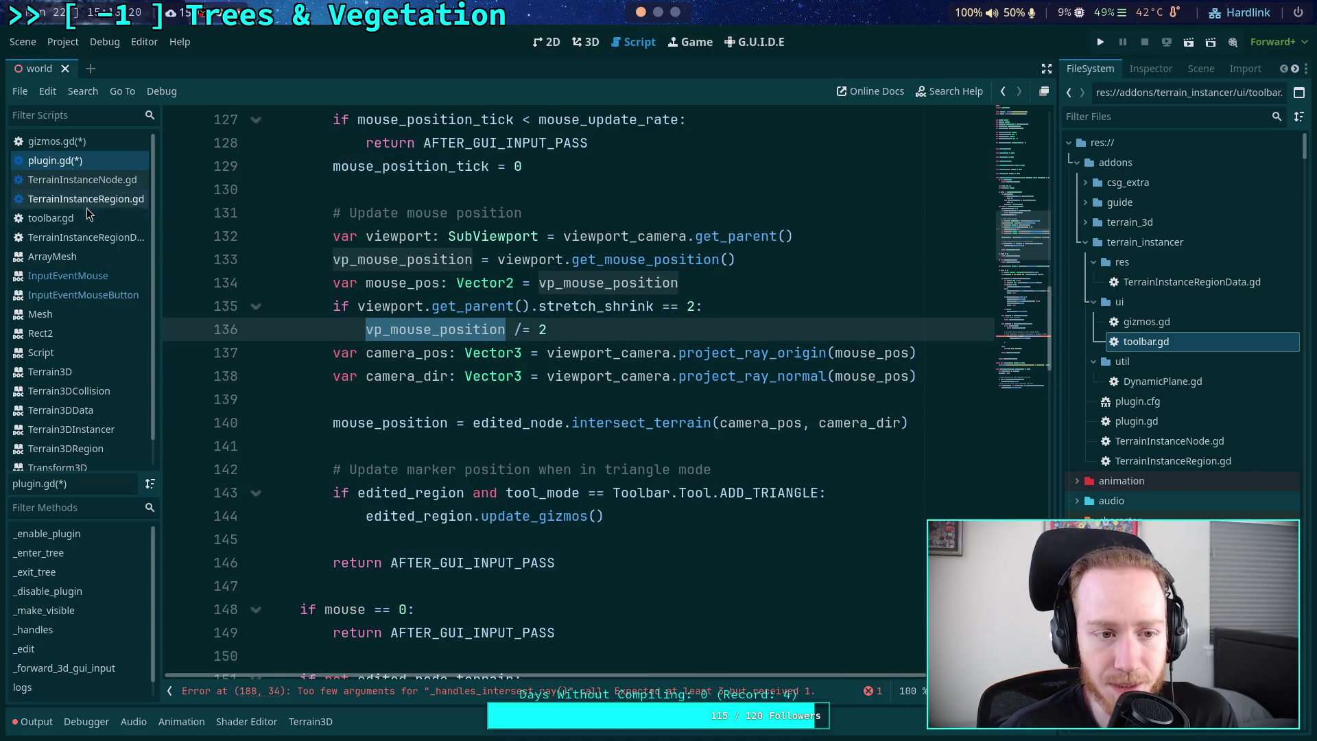
{"action": "left_click", "coordinate": [1101, 240]}
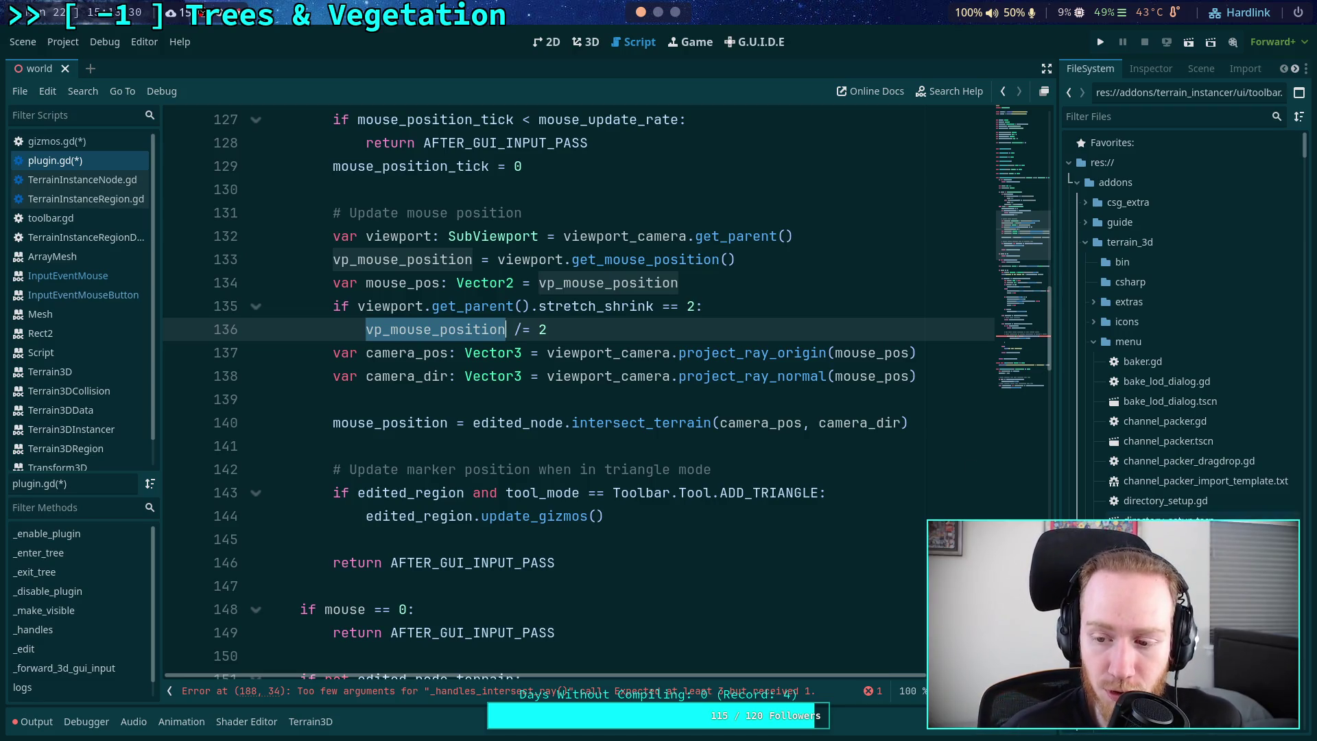
- Navigate the FileSystem dock to addons/terrain_3d/src and open editor_plugin.gd
{"action": "scroll", "coordinate": [1180, 511], "scroll_direction": "down", "scroll_amount": 3}
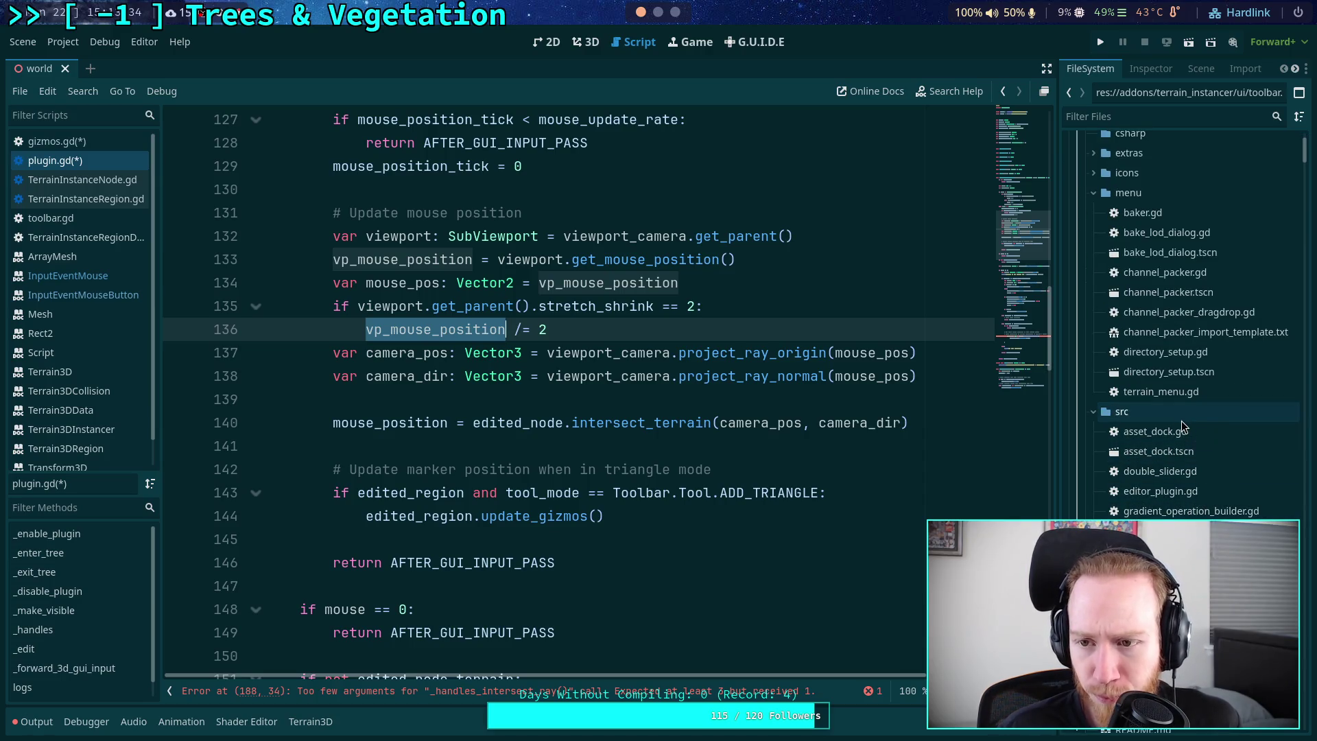
{"action": "scroll", "coordinate": [1153, 384], "scroll_direction": "up", "scroll_amount": 3}
{"action": "left_click", "coordinate": [1093, 343]}
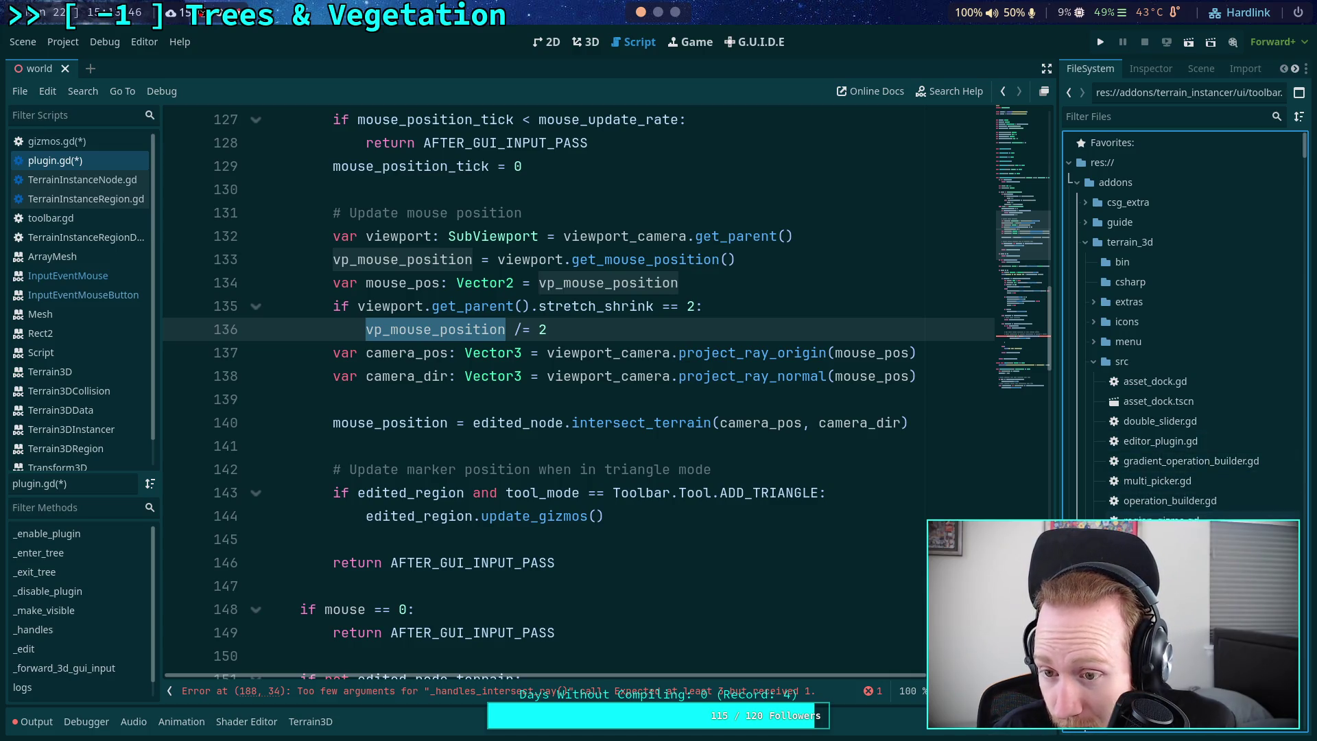
{"action": "scroll", "coordinate": [1215, 504], "scroll_direction": "down", "scroll_amount": 2}
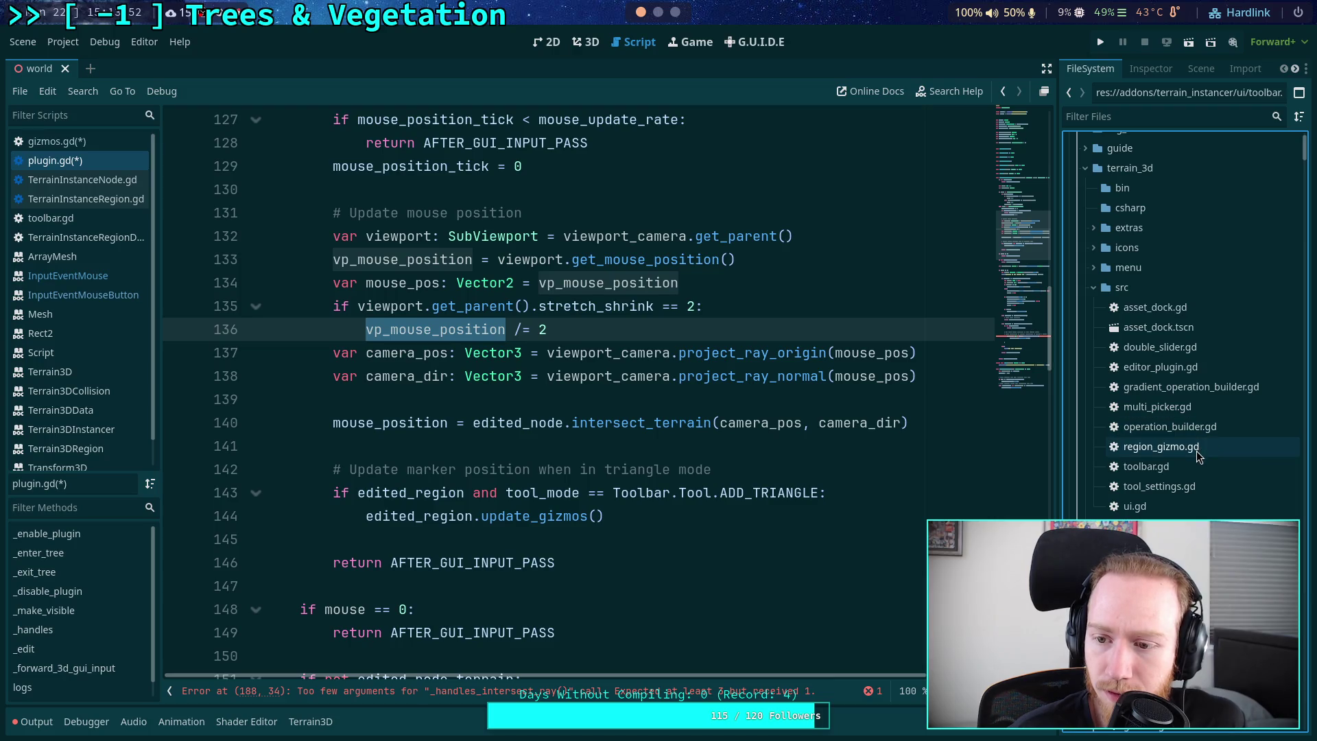
{"action": "left_click", "coordinate": [1180, 373]}
{"action": "double_click", "coordinate": [1180, 373]}
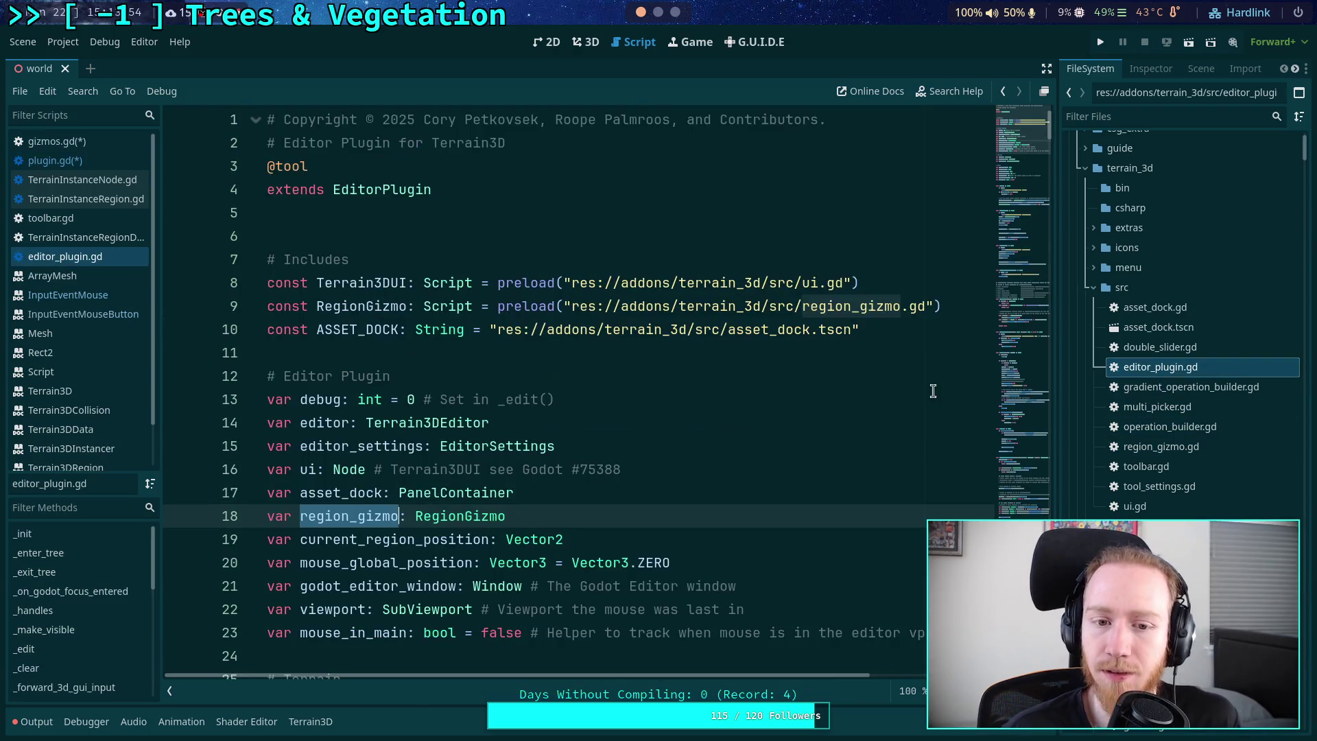
- Study how editor_plugin.gd line 197 halves vp_mouse_pos, then switch back to plugin.gd
{"action": "scroll", "coordinate": [664, 341], "scroll_direction": "down", "scroll_amount": 10}
{"action": "scroll", "coordinate": [666, 343], "scroll_direction": "down", "scroll_amount": 15}
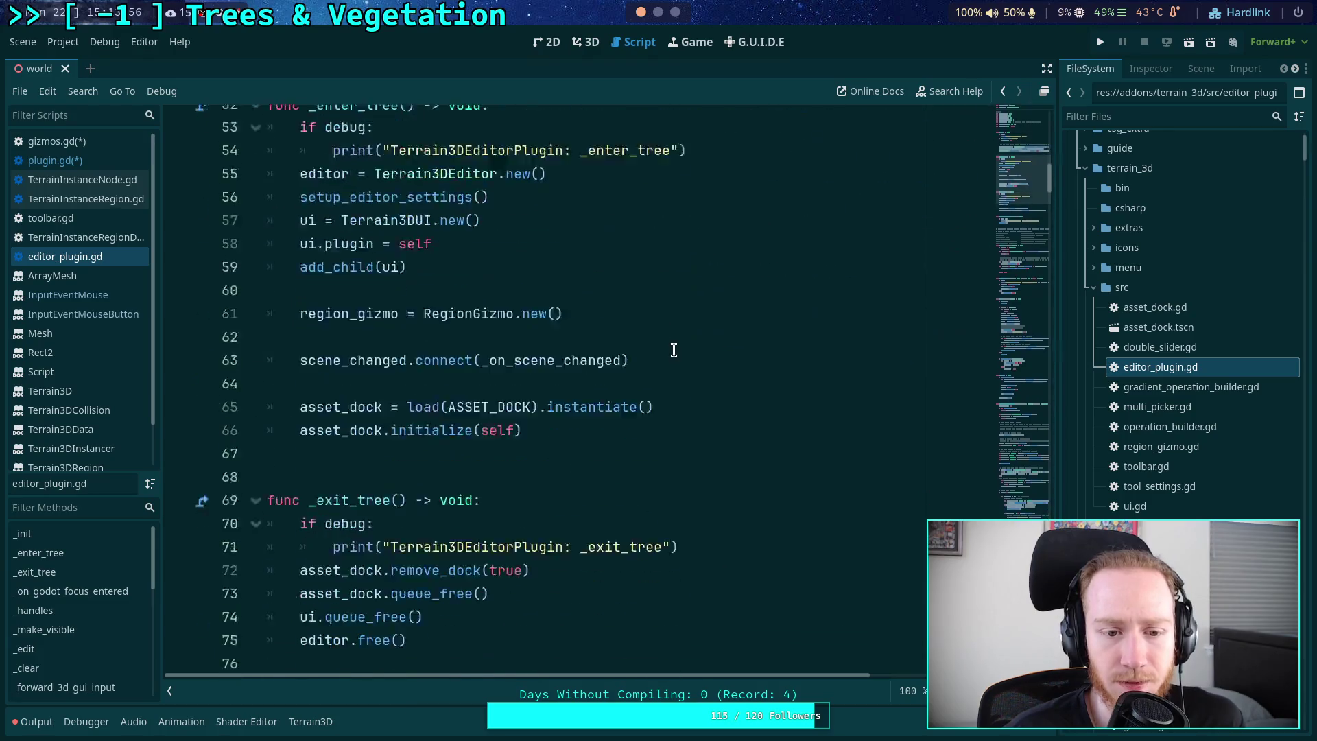
{"action": "scroll", "coordinate": [681, 335], "scroll_direction": "down", "scroll_amount": 9}
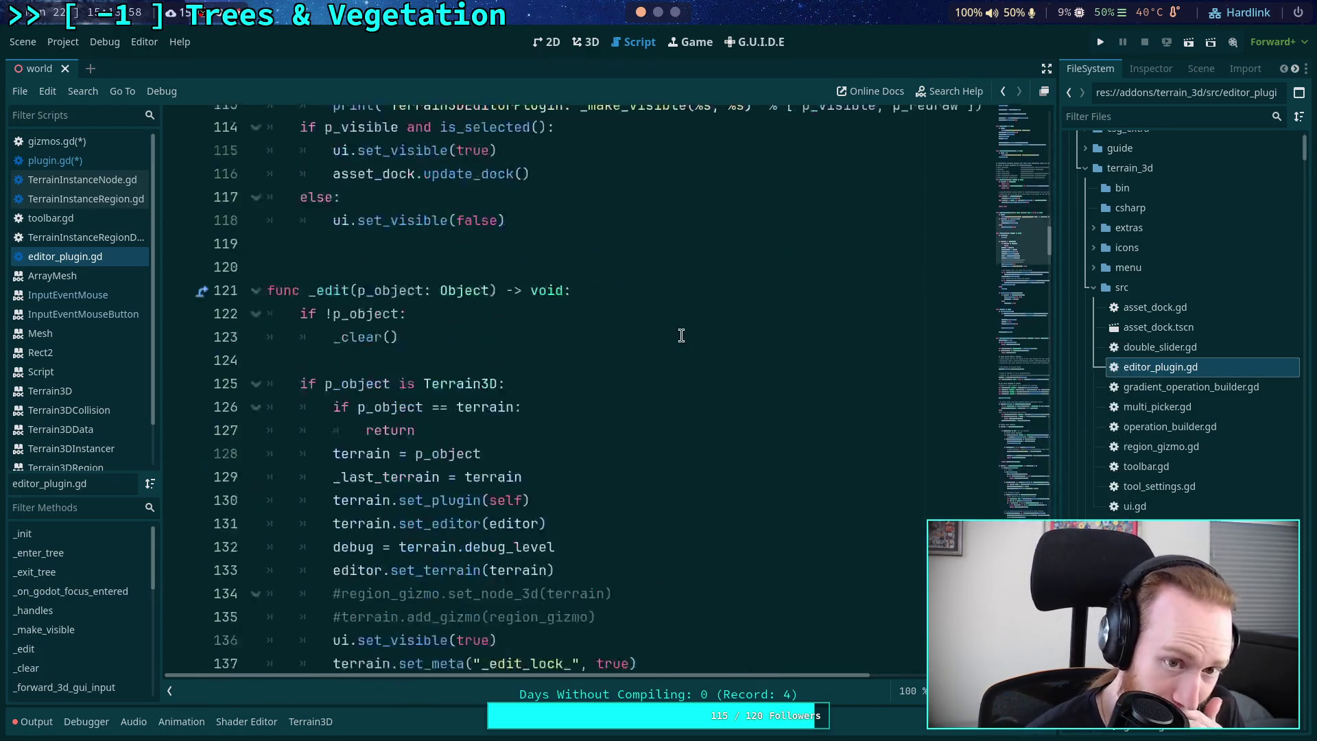
{"action": "scroll", "coordinate": [681, 334], "scroll_direction": "up", "scroll_amount": 2}
{"action": "scroll", "coordinate": [681, 335], "scroll_direction": "down", "scroll_amount": 7}
{"action": "scroll", "coordinate": [682, 334], "scroll_direction": "down", "scroll_amount": 9}
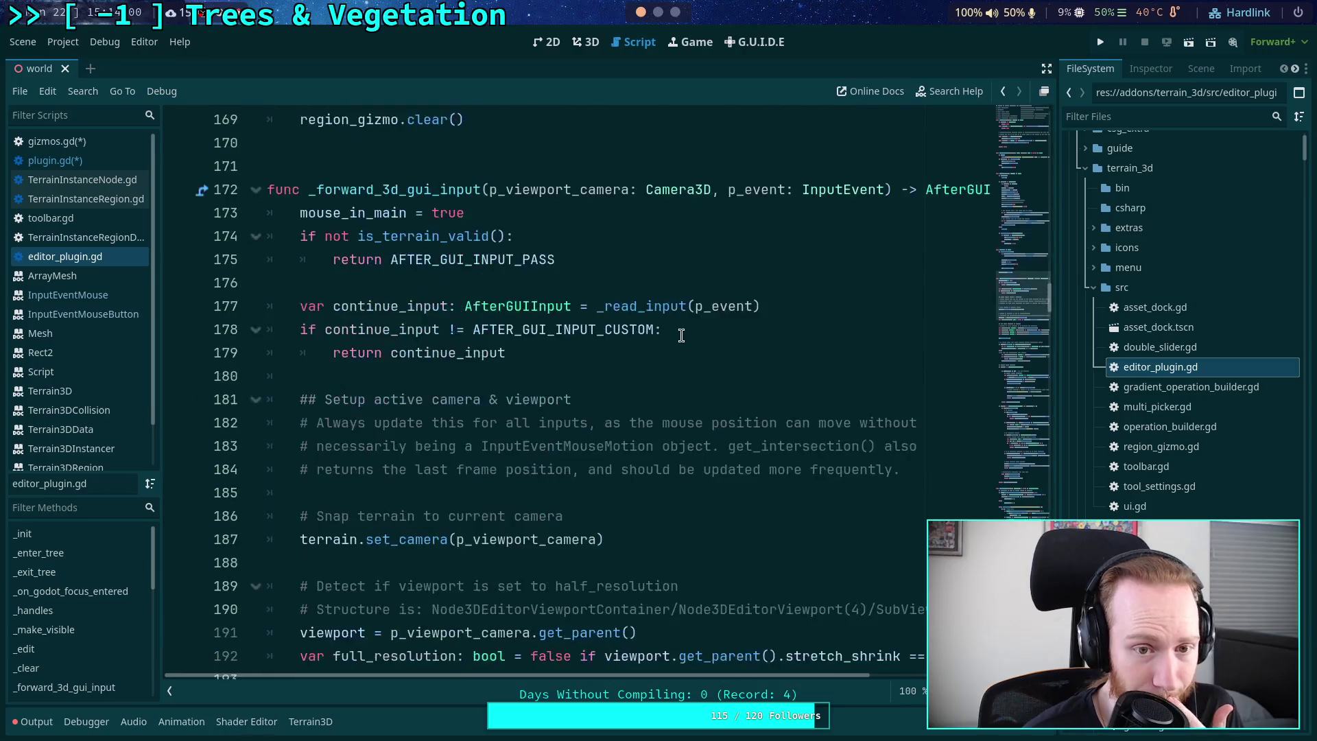
{"action": "scroll", "coordinate": [681, 335], "scroll_direction": "down", "scroll_amount": 2}
{"action": "scroll", "coordinate": [681, 335], "scroll_direction": "down", "scroll_amount": 4}
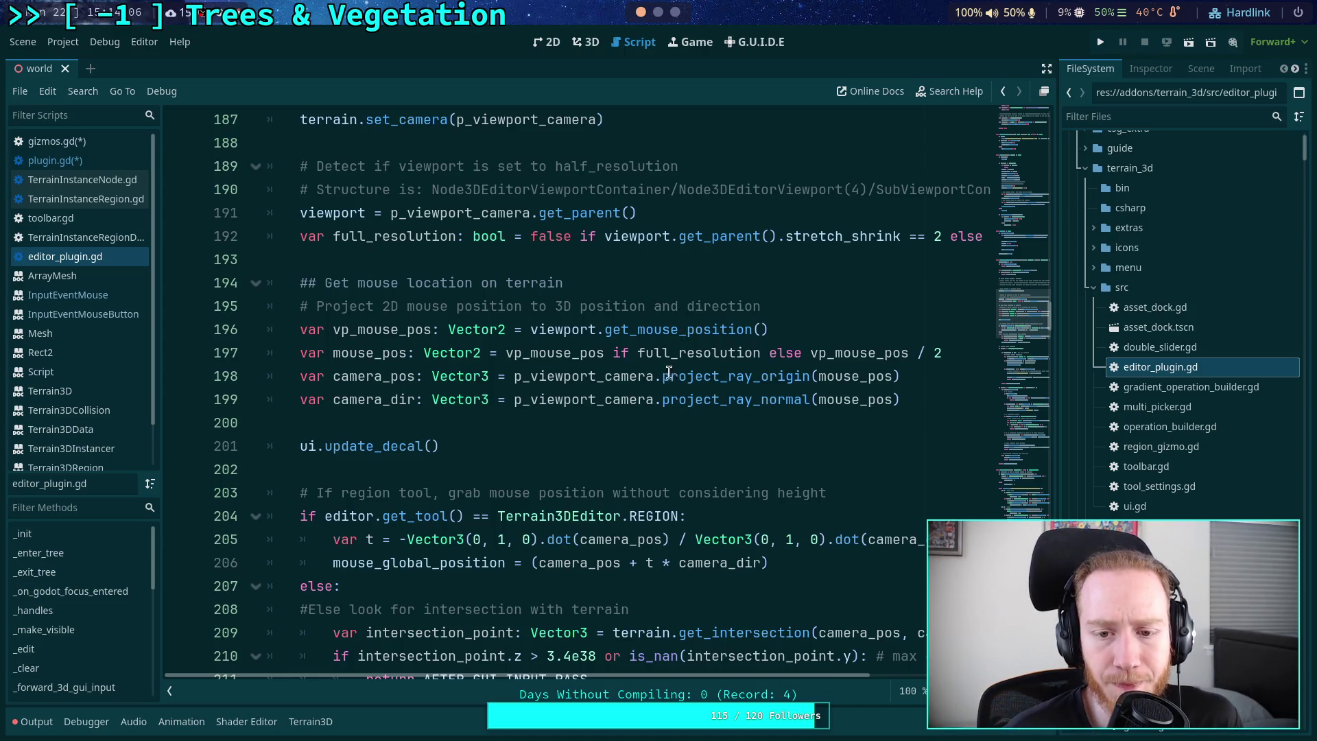
{"action": "double_click", "coordinate": [385, 357]}
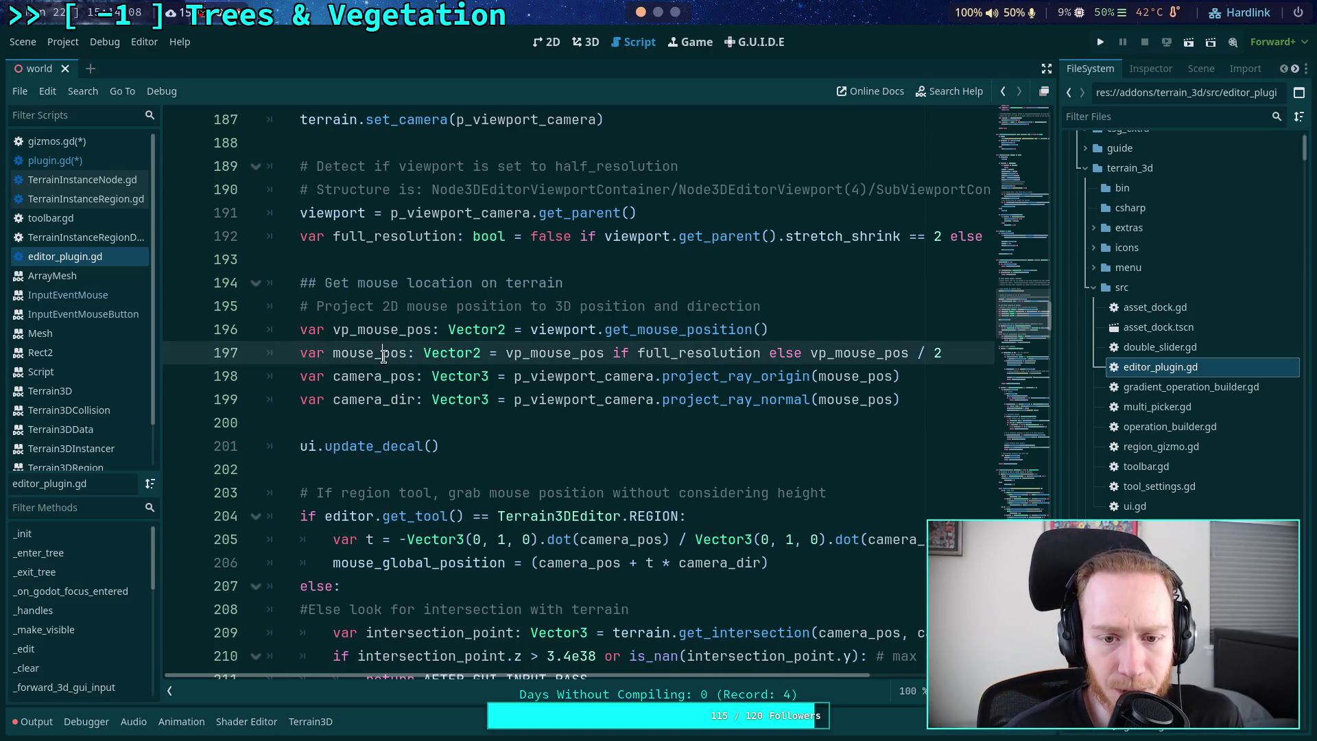
{"action": "double_click", "coordinate": [554, 355]}
{"action": "double_click", "coordinate": [823, 353]}
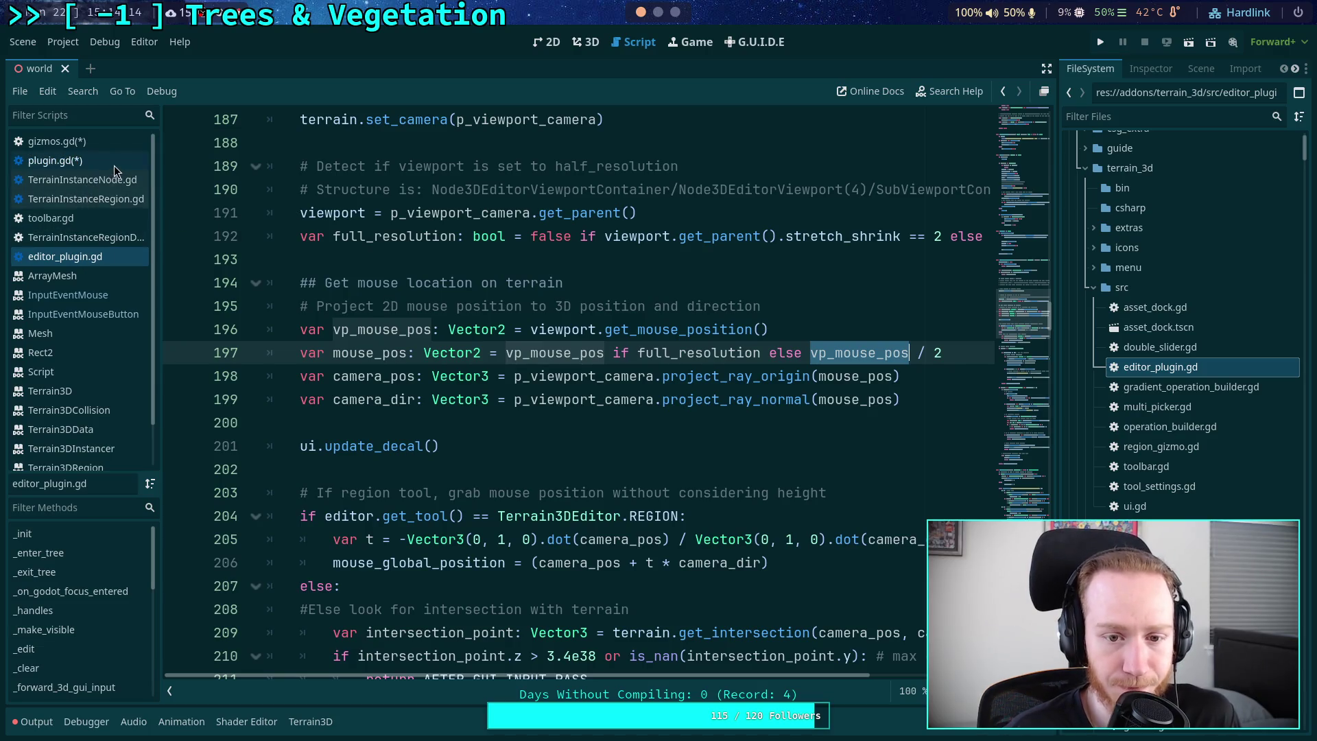
{"action": "double_click", "coordinate": [371, 353]}
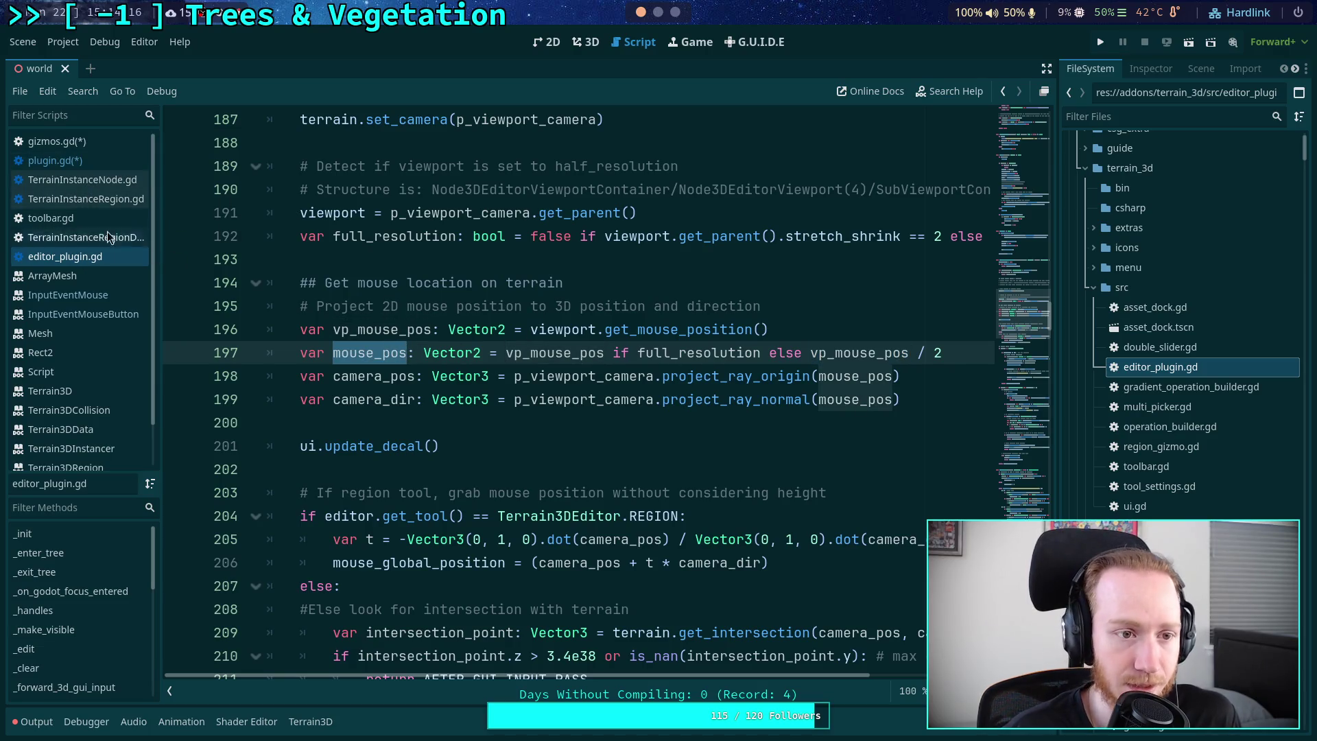
{"action": "left_click", "coordinate": [60, 161]}
- Undo the renames on lines 133-136 to restore the original vp_mouse_pos declaration
{"action": "scroll", "coordinate": [433, 362], "scroll_direction": "up", "scroll_amount": 2}
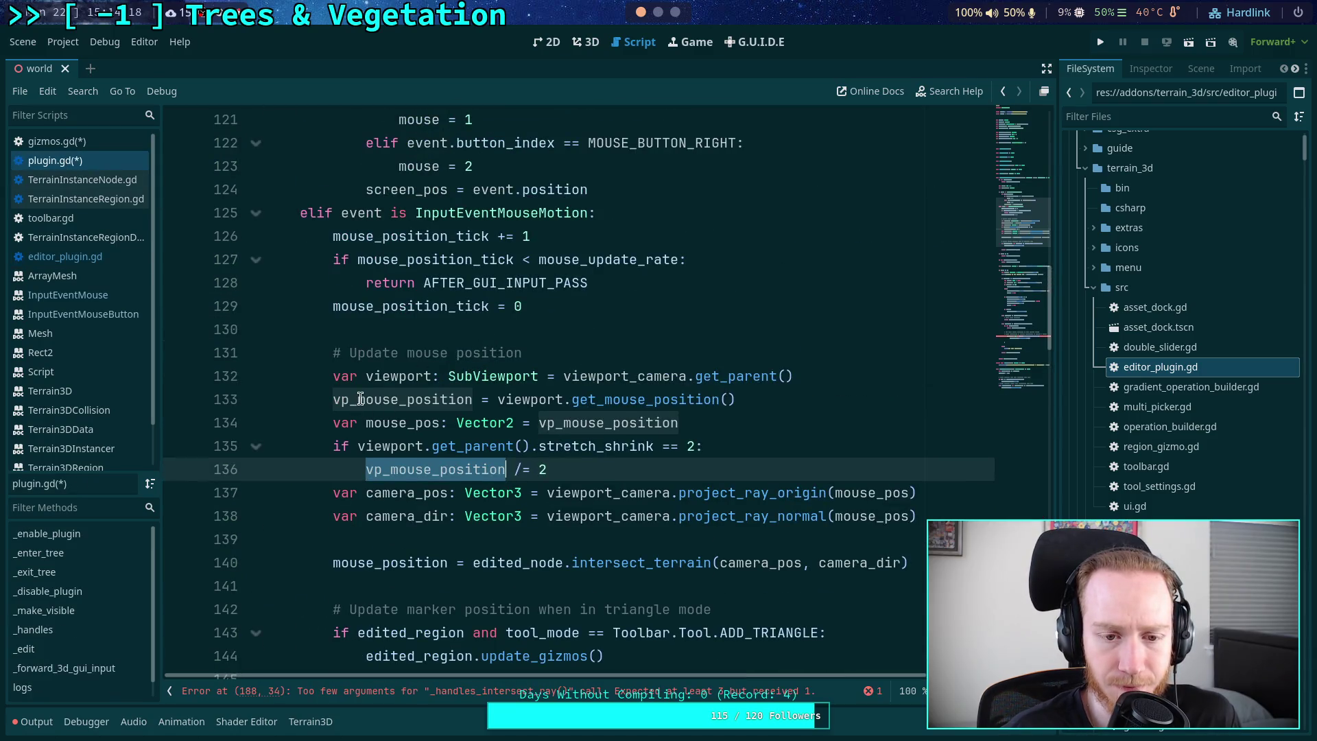
{"action": "key", "text": "ctrl+z"}
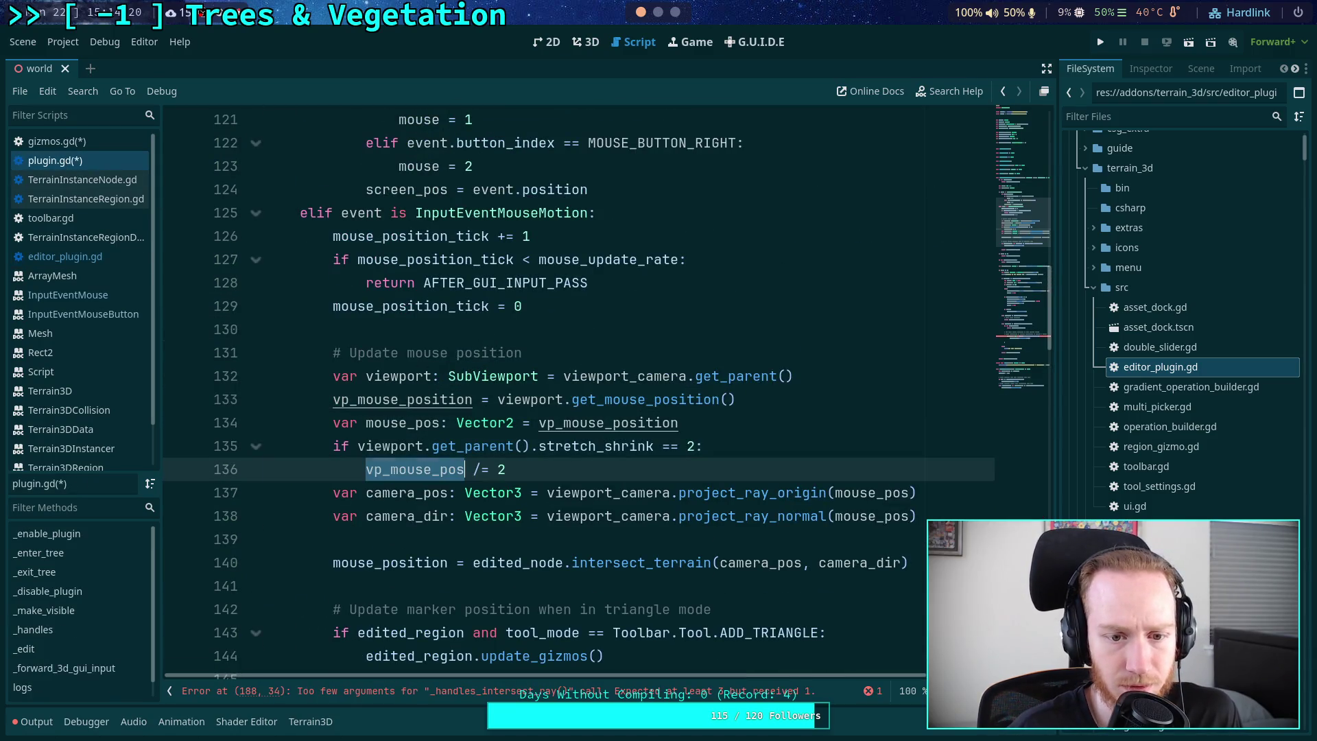
{"action": "key", "text": "ctrl+z"}
{"action": "key", "text": "ctrl+z"}
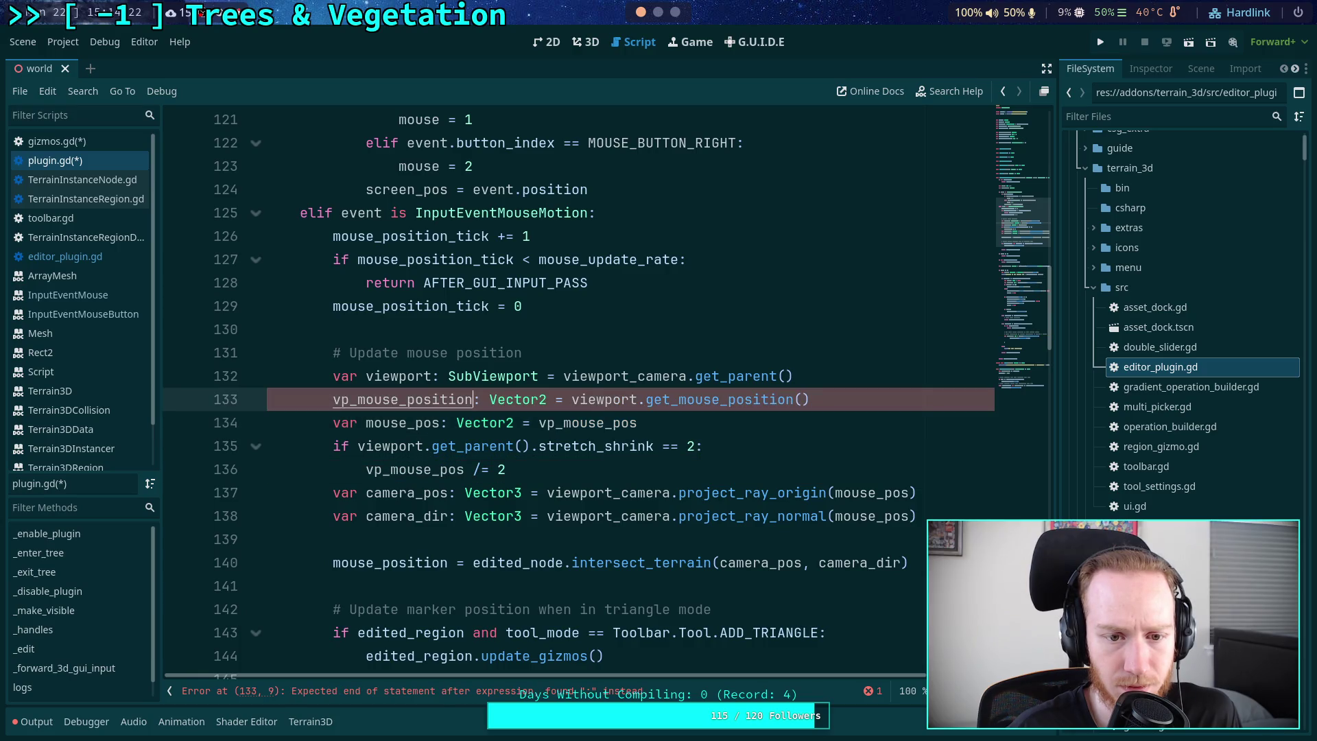
{"action": "key", "text": "ctrl+z"}
{"action": "key", "text": "ctrl+z"}
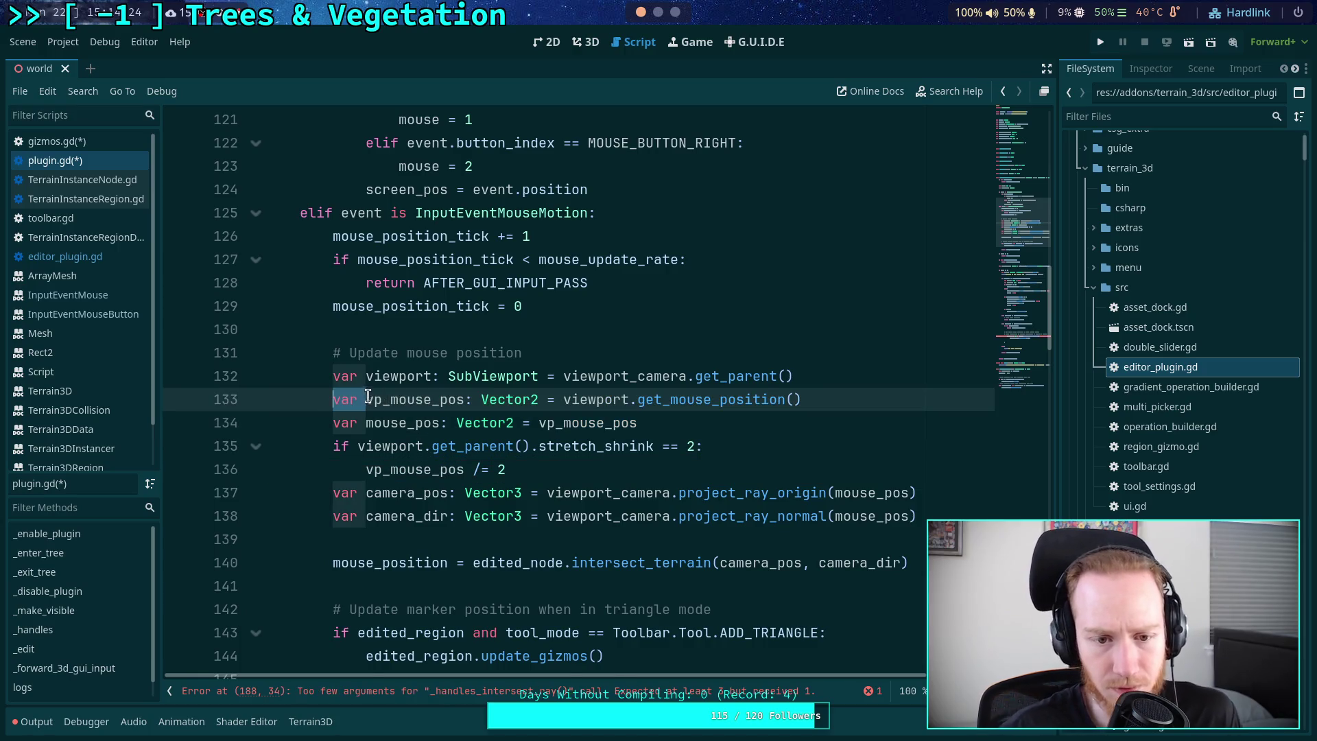
- Declare mouse_pos on line 133 and assign vp_mouse_position from mouse_pos on line 134
{"action": "double_click", "coordinate": [415, 399]}
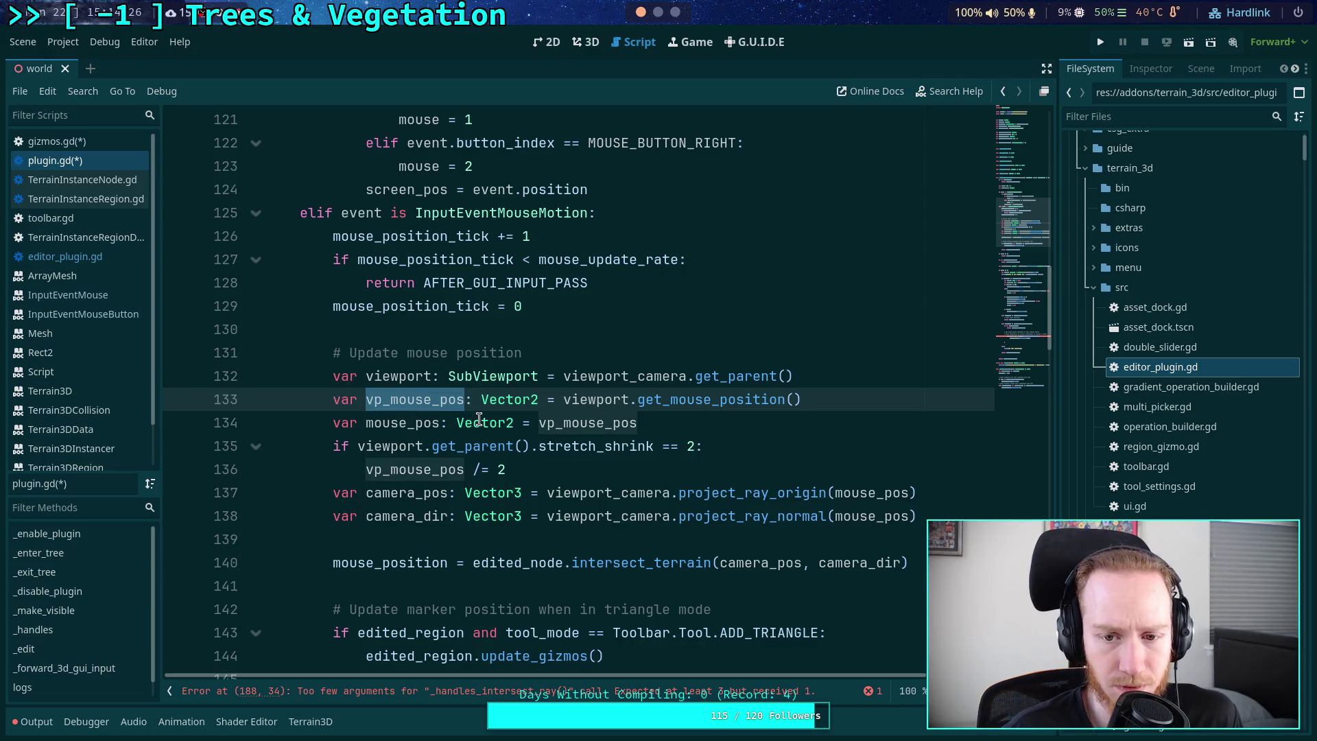
{"action": "mouse_move", "coordinate": [479, 419]}
{"action": "type", "text": "mouse_pos"}
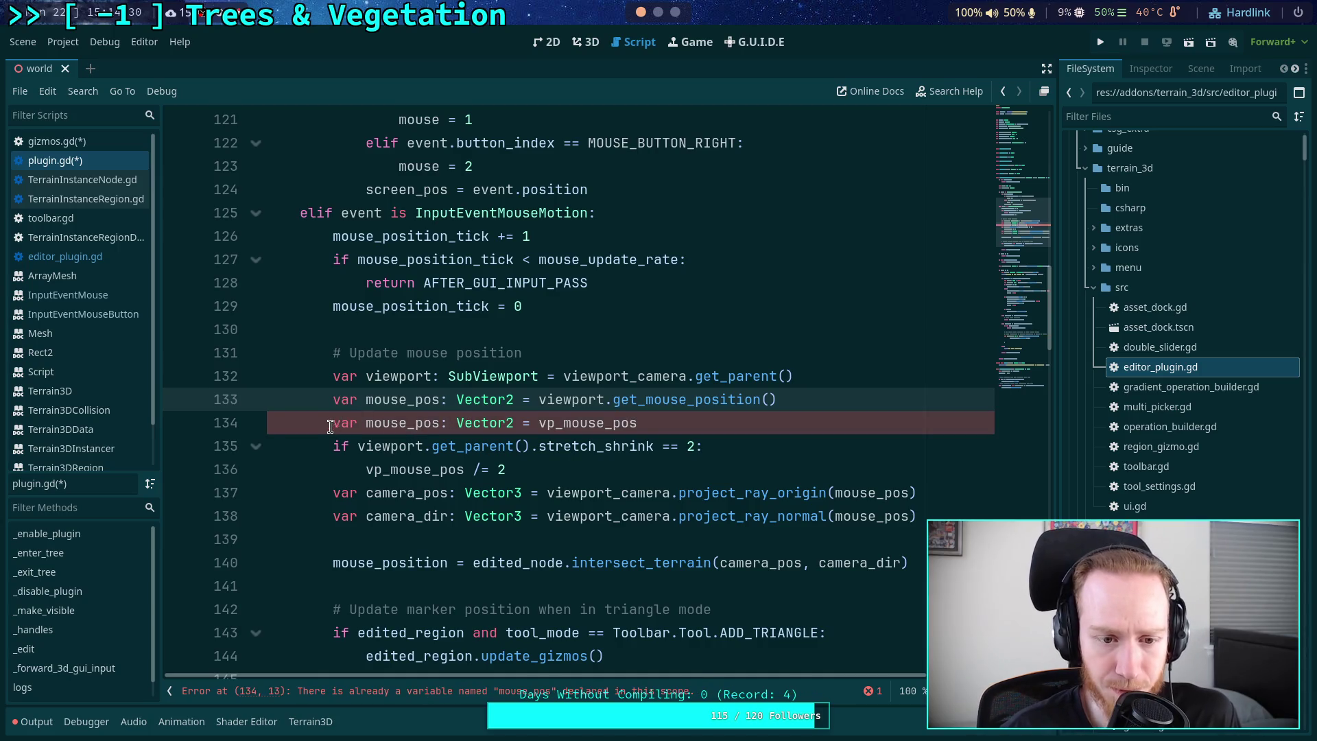
{"action": "mouse_move", "coordinate": [333, 423]}
{"action": "left_mouse_down"}
{"action": "mouse_move", "coordinate": [448, 424]}
{"action": "mouse_move", "coordinate": [335, 423]}
{"action": "left_mouse_up"}
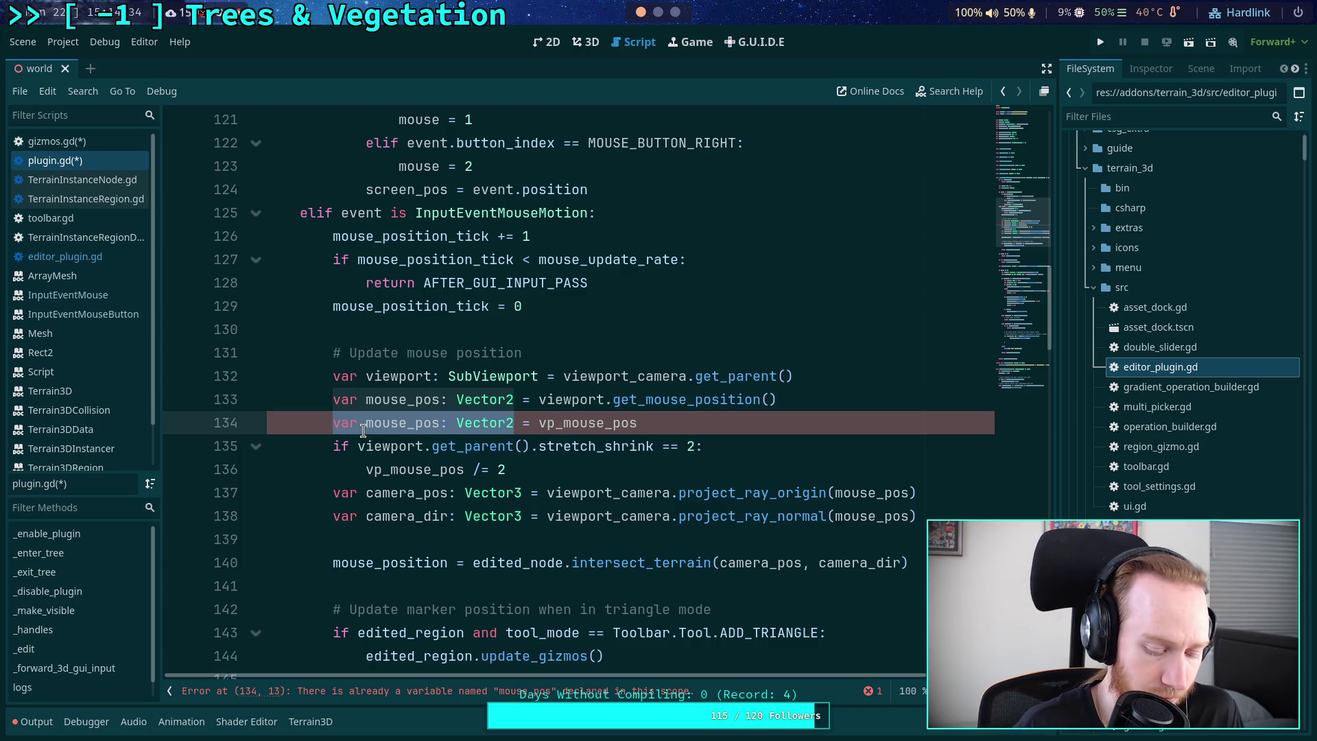
{"action": "type", "text": "vp_mous"}
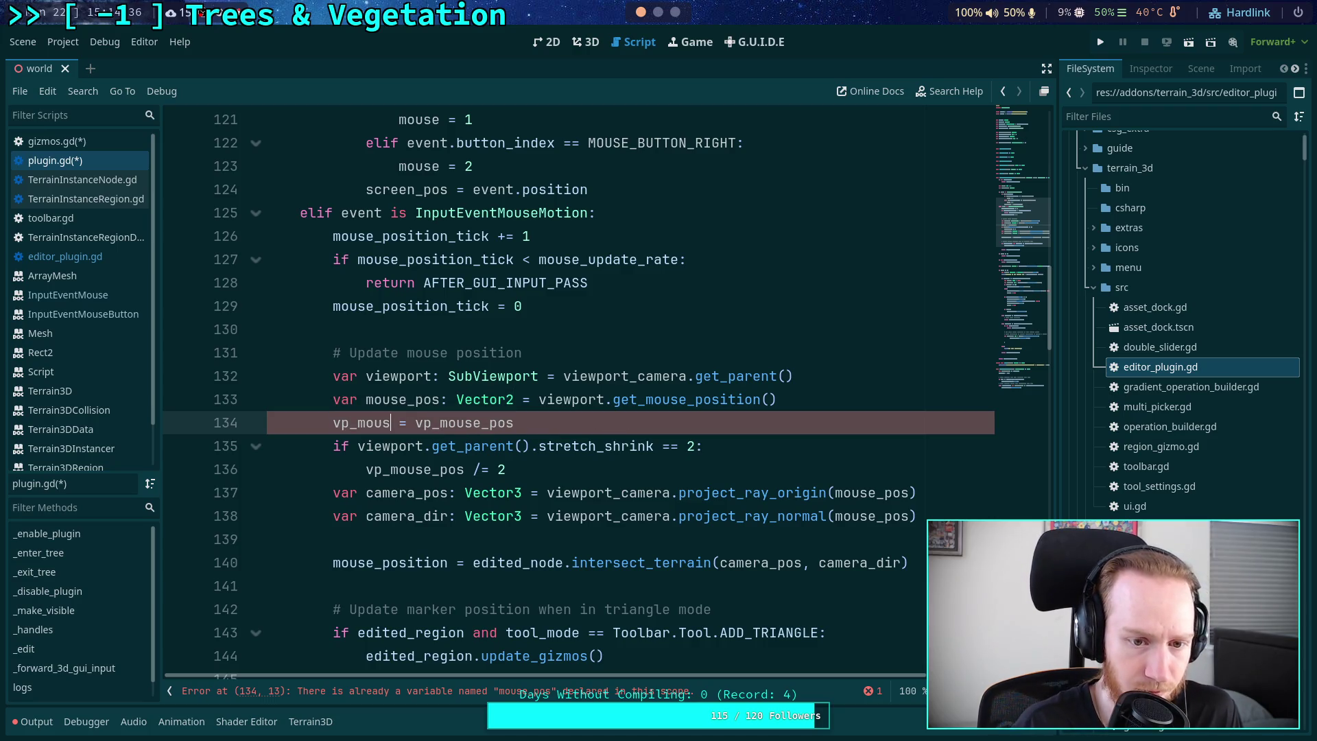
{"action": "type", "text": "e_position"}
{"action": "key", "text": "Return"}
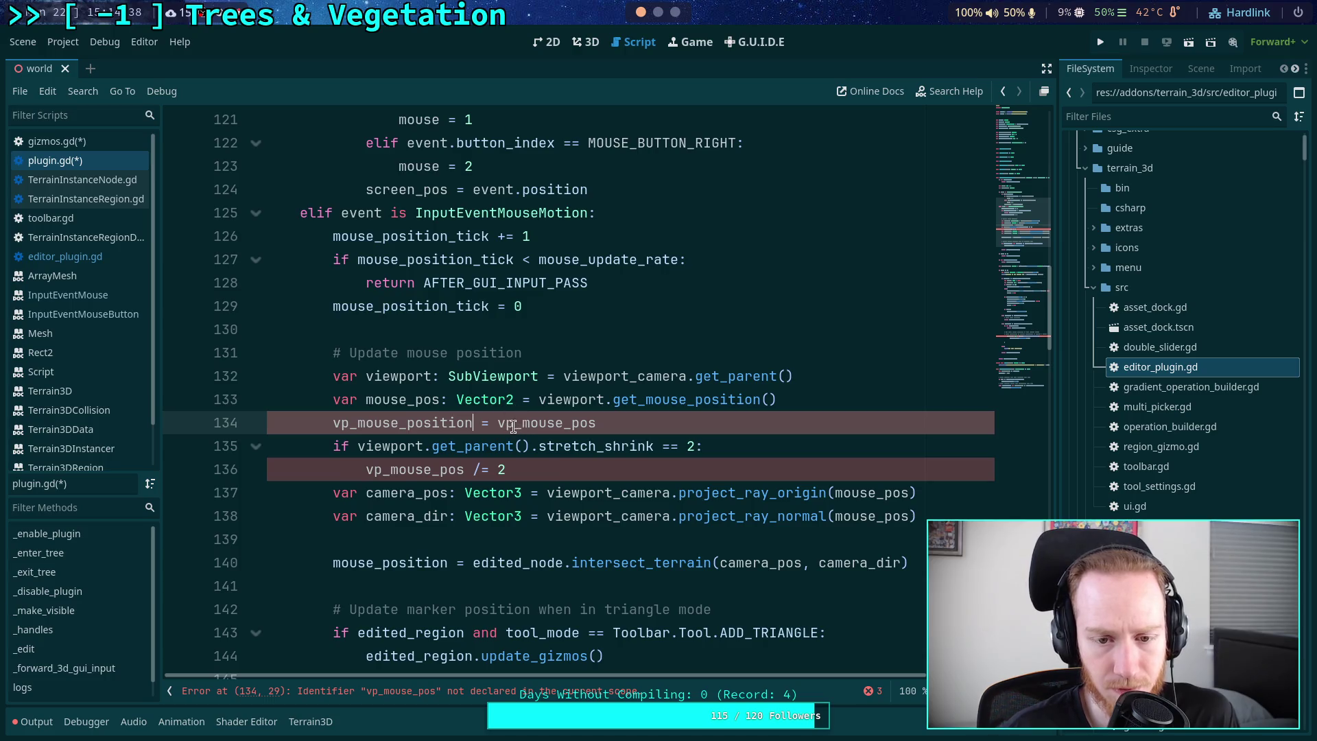
{"action": "left_click_drag", "start_coordinate": [522, 423], "coordinate": [498, 422]}
{"action": "key", "text": "BackSpace"}
- Use vp_mouse_position on line 136 and in the ray origin and normal calls, then save
{"action": "double_click", "coordinate": [406, 421]}
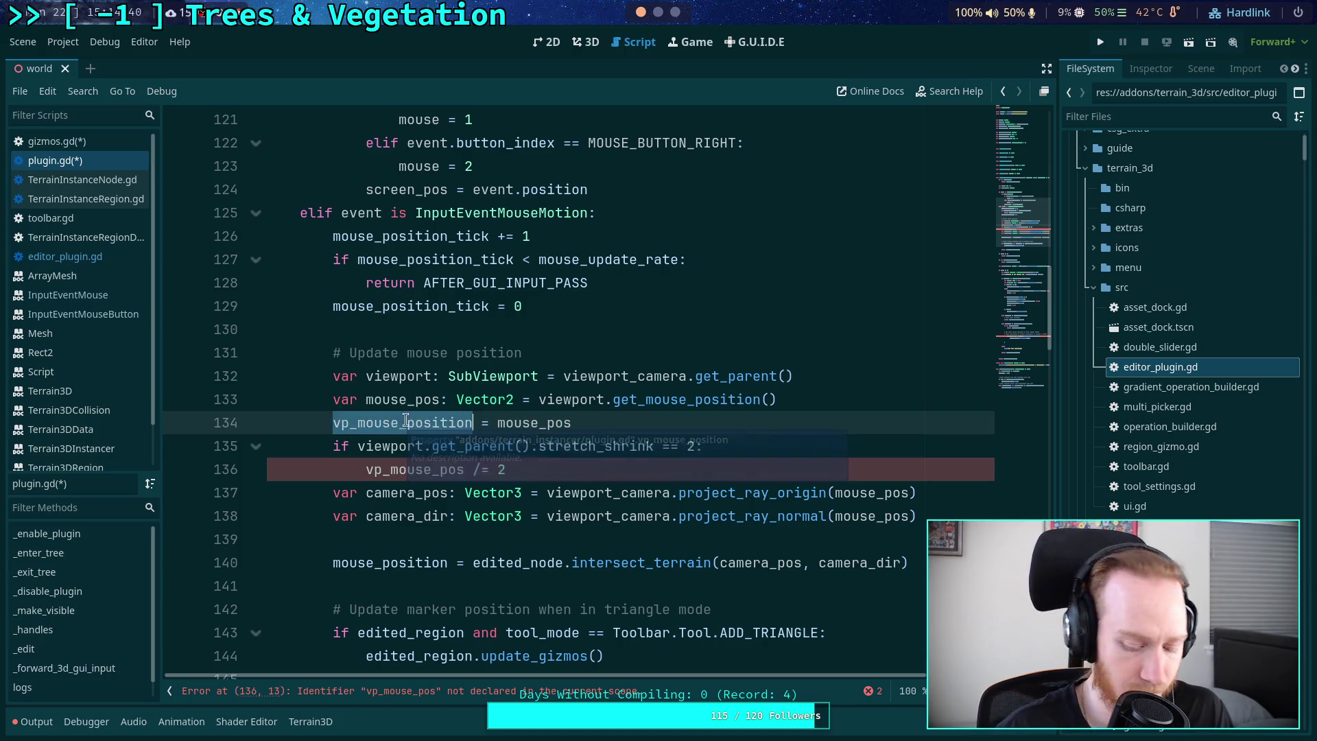
{"action": "key", "text": "ctrl+c"}
{"action": "double_click", "coordinate": [422, 469]}
{"action": "key", "text": "ctrl+v"}
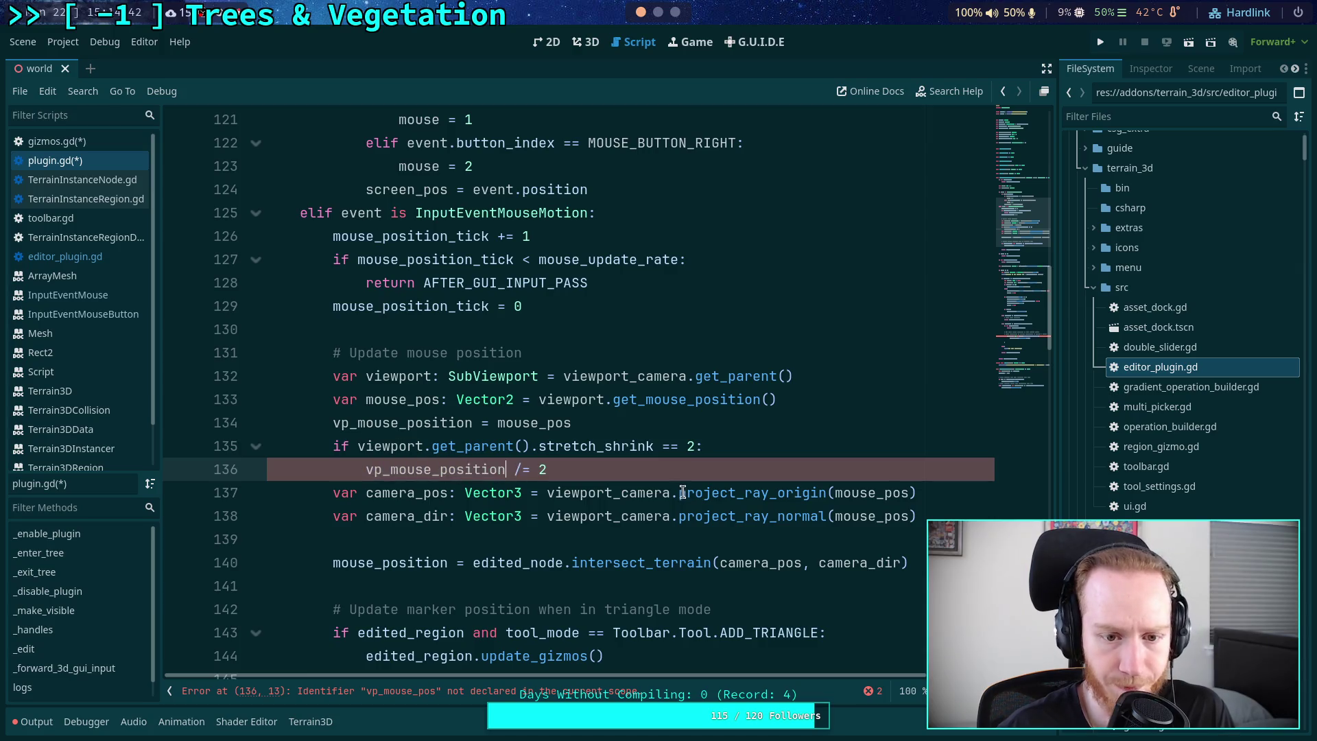
{"action": "double_click", "coordinate": [866, 493]}
{"action": "key", "text": "ctrl+v"}
{"action": "double_click", "coordinate": [871, 516]}
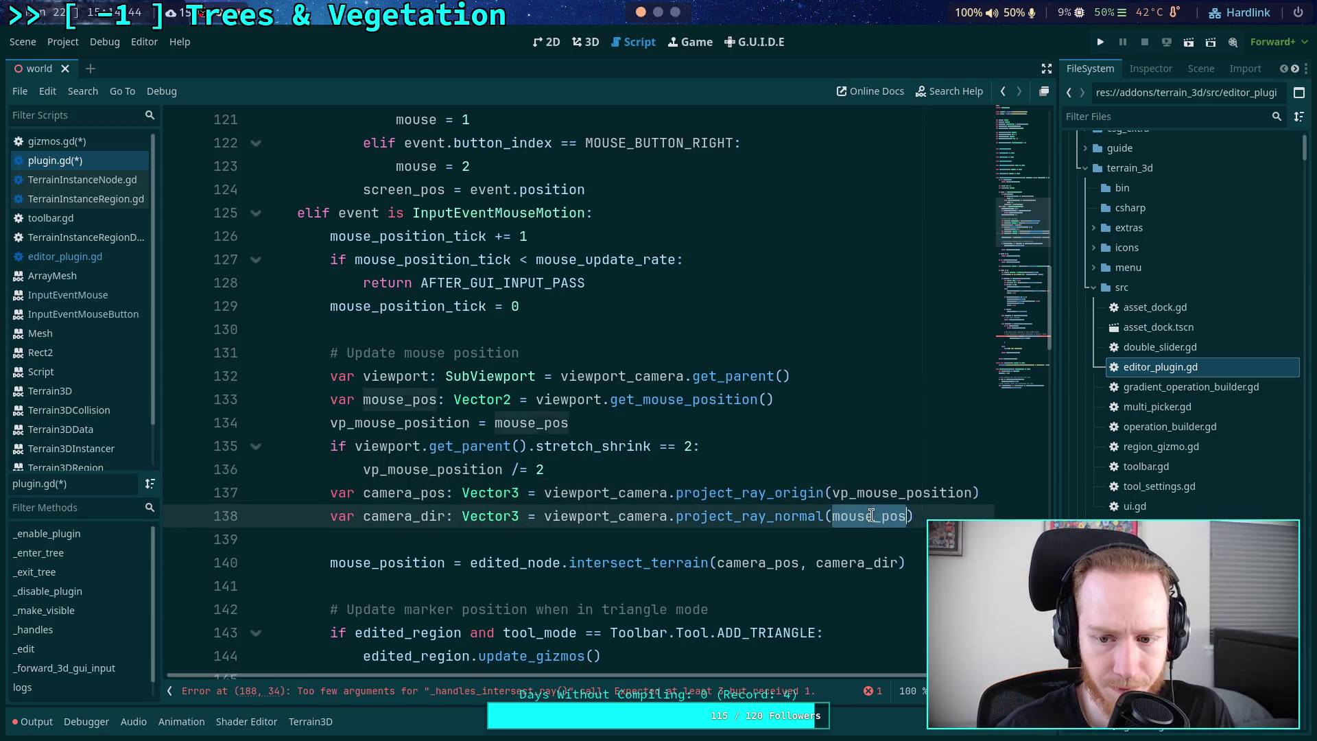
{"action": "key", "text": "ctrl+v"}
{"action": "left_click", "coordinate": [814, 536]}
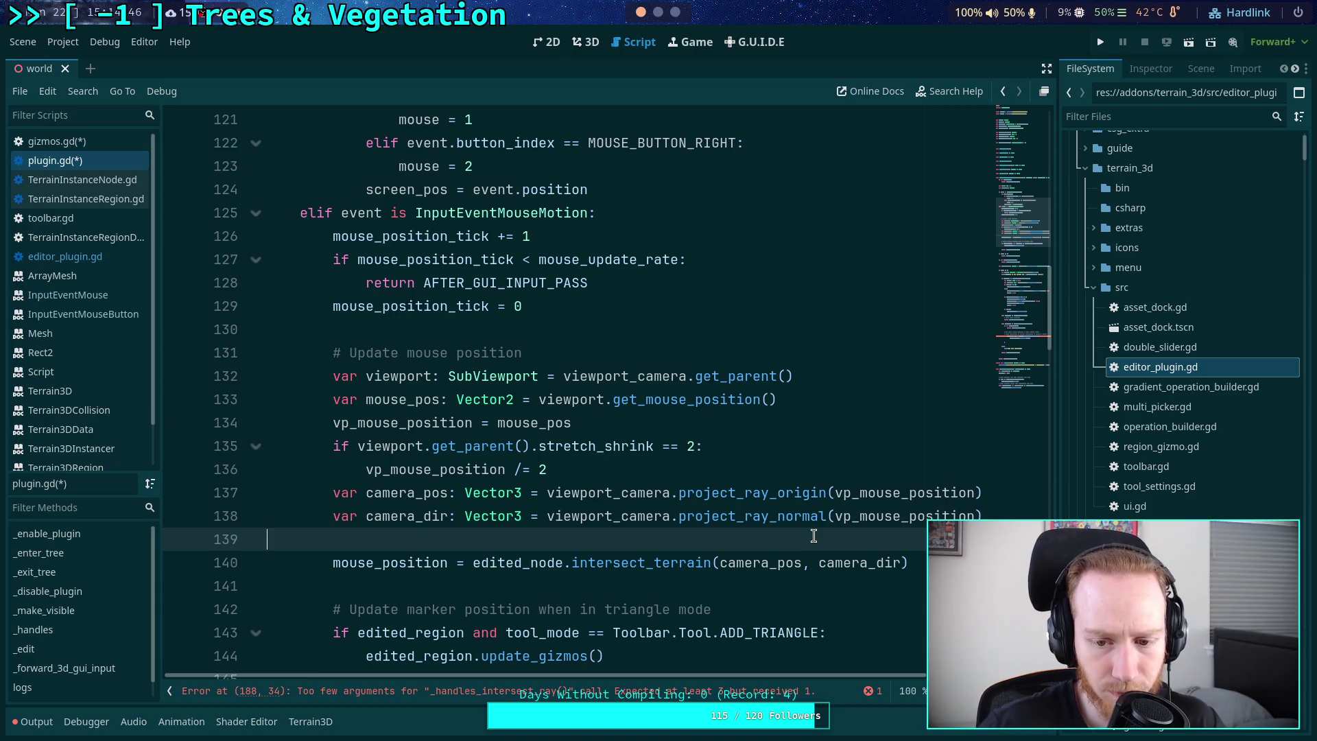
{"action": "key", "text": "ctrl+s"}
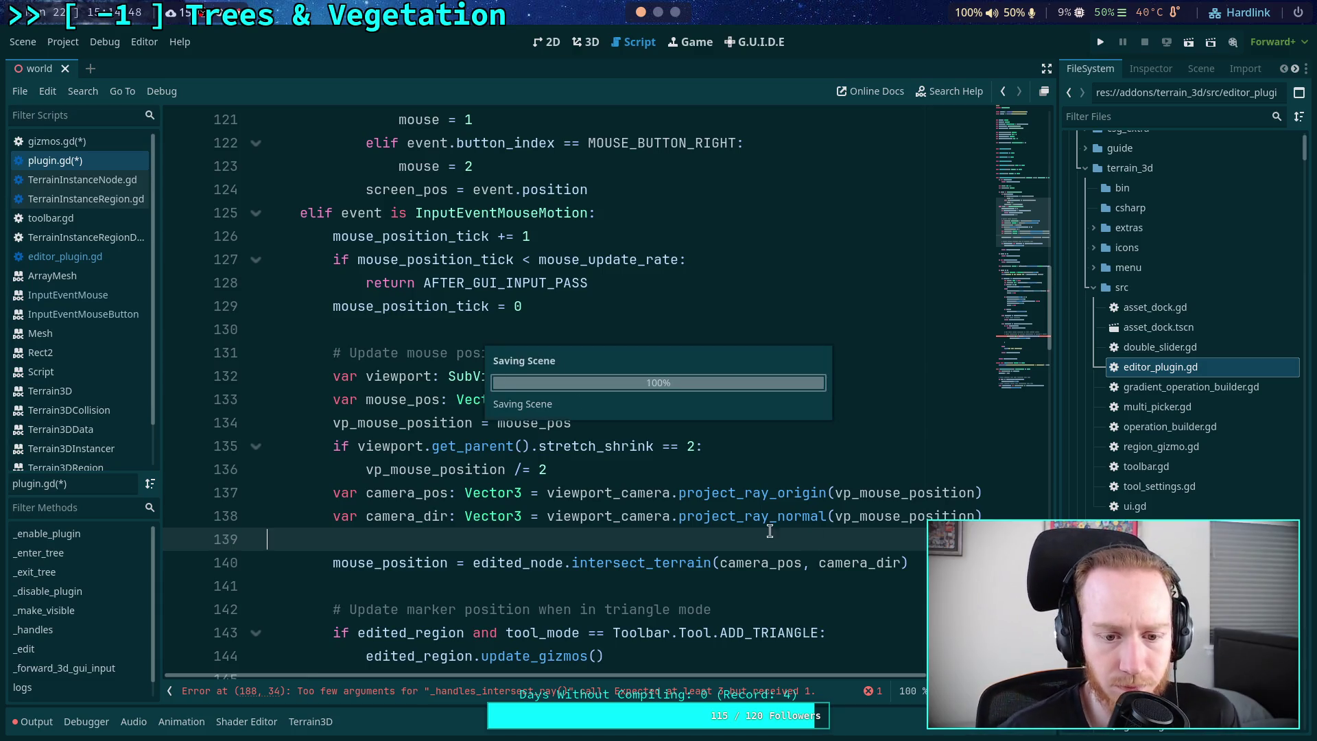
{"action": "scroll", "coordinate": [637, 535], "scroll_direction": "down", "scroll_amount": 2}
- Add camera and vp_mouse_position arguments to the vertex-picking call on line 190
{"action": "left_click", "coordinate": [526, 432]}
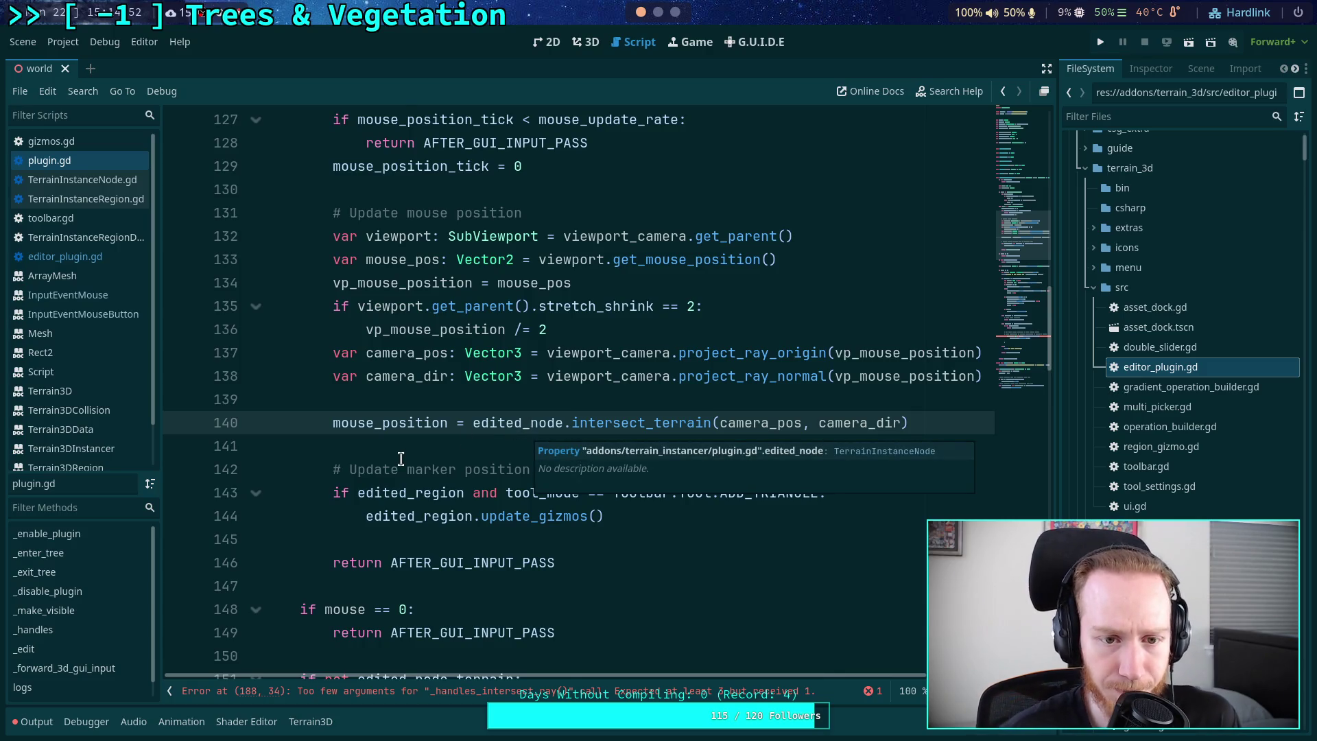
{"action": "scroll", "coordinate": [401, 458], "scroll_direction": "up", "scroll_amount": 4}
{"action": "scroll", "coordinate": [466, 437], "scroll_direction": "down", "scroll_amount": 20}
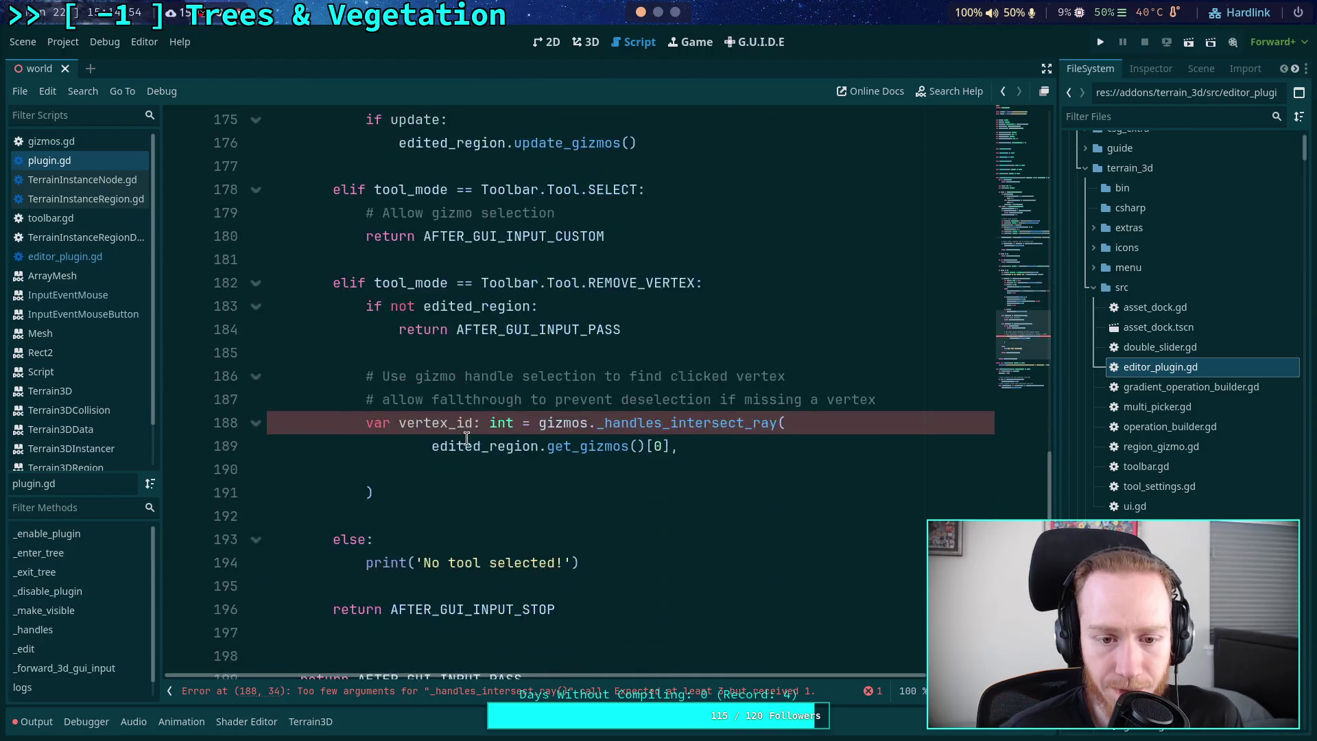
{"action": "scroll", "coordinate": [467, 437], "scroll_direction": "down", "scroll_amount": 1}
{"action": "left_click", "coordinate": [671, 403]}
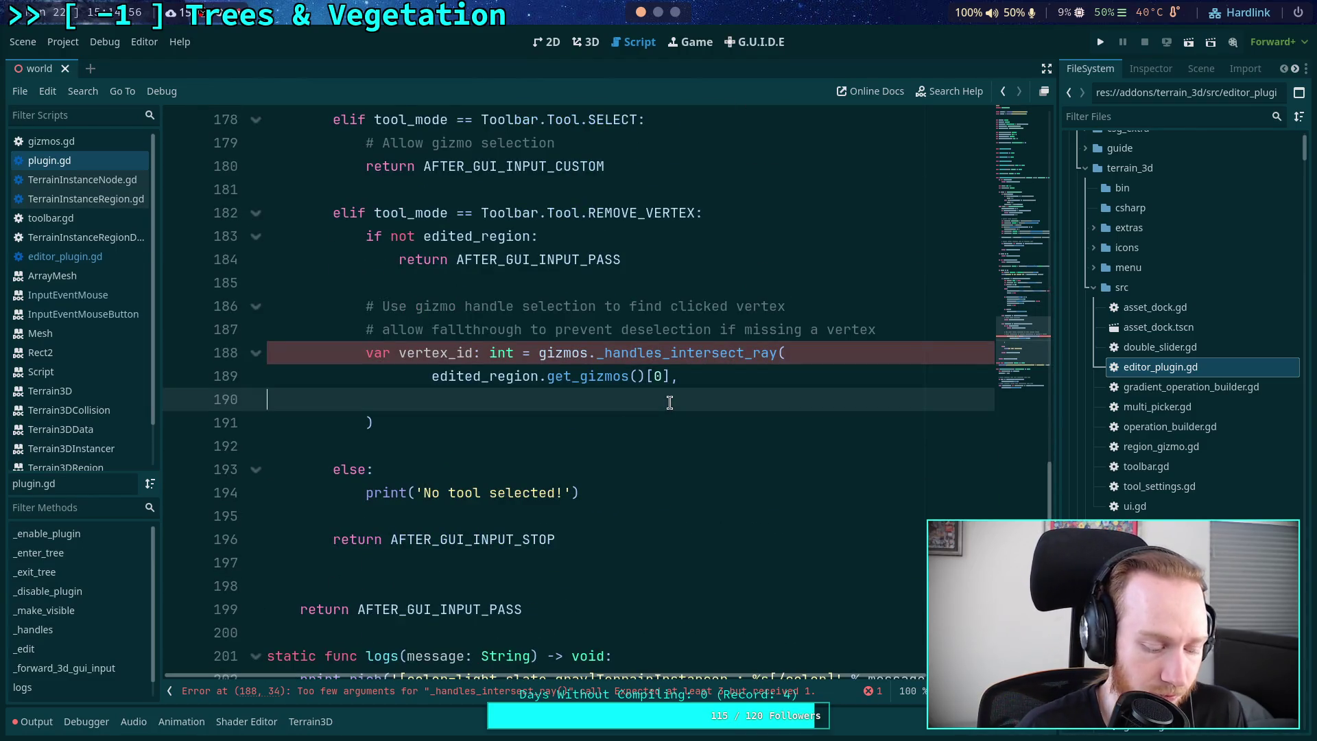
{"action": "key", "text": "BackSpace"}
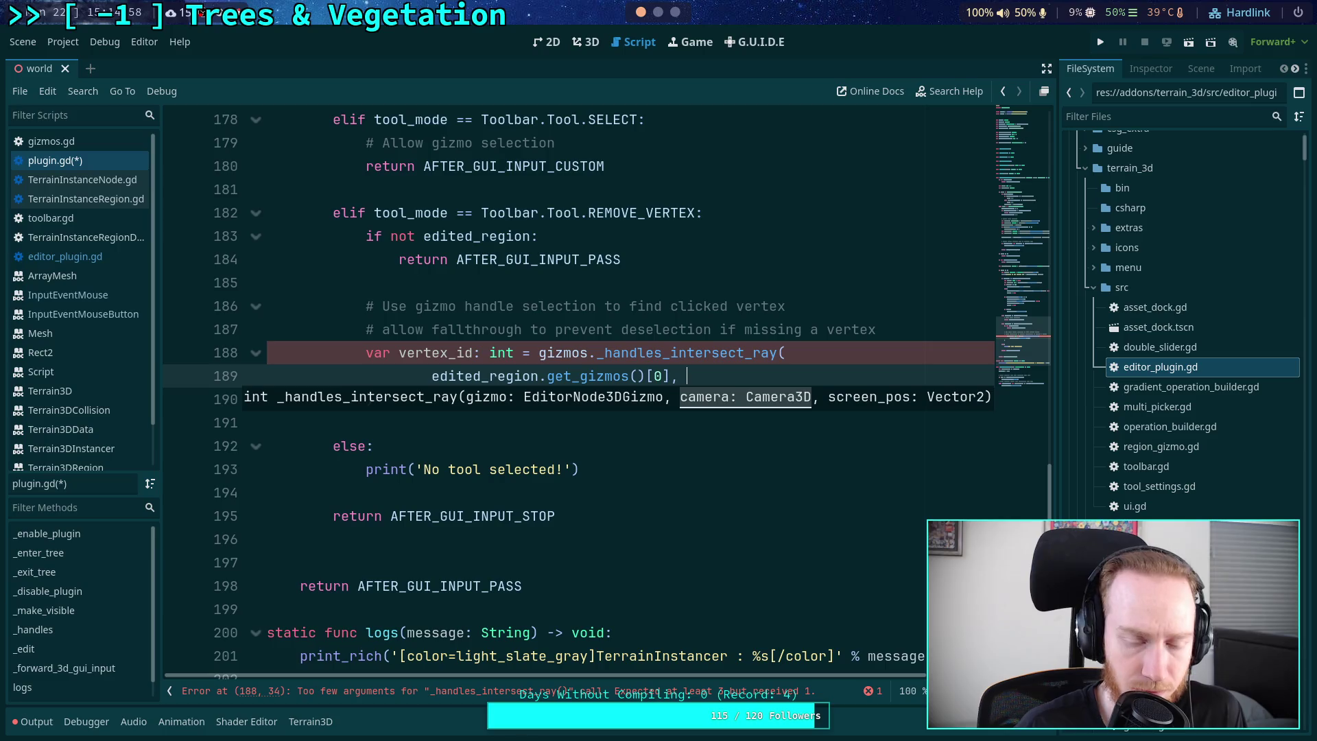
{"action": "key", "text": "Return"}
{"action": "type", "text": "camera"}
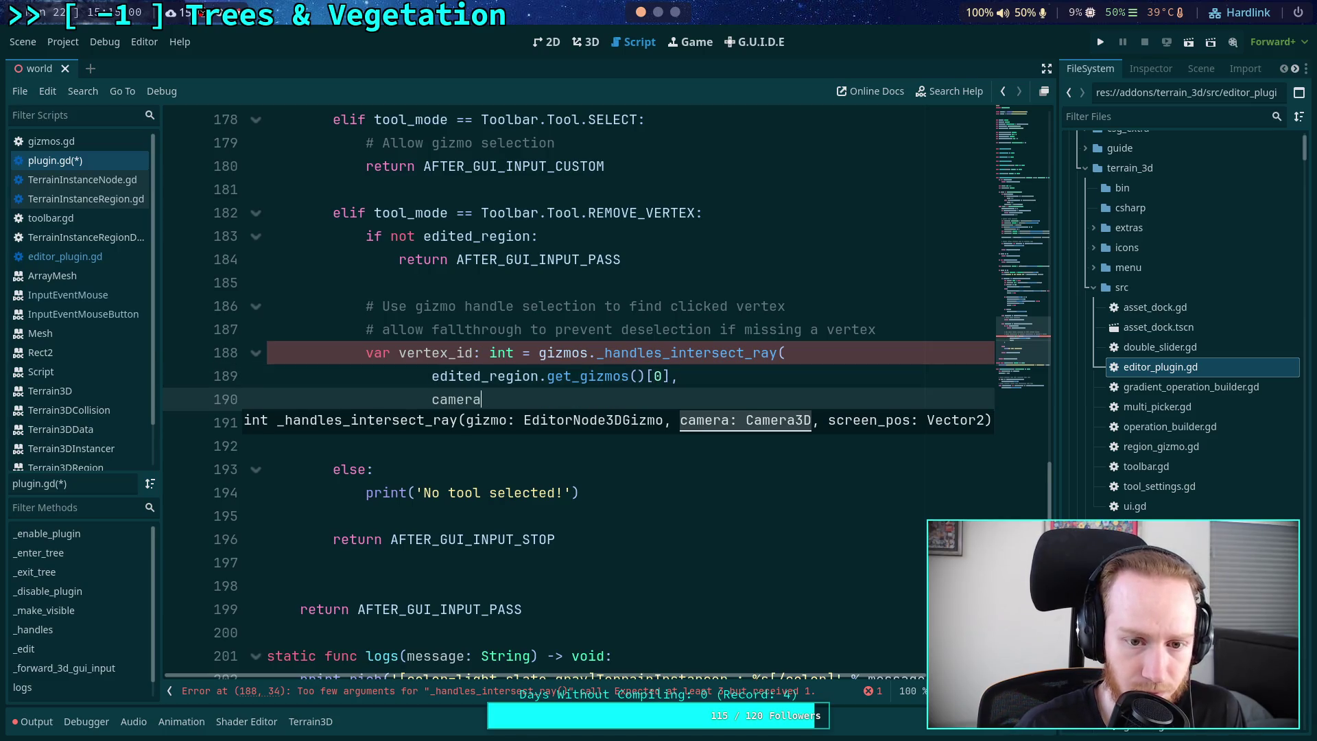
{"action": "type", "text": ", vp_"}
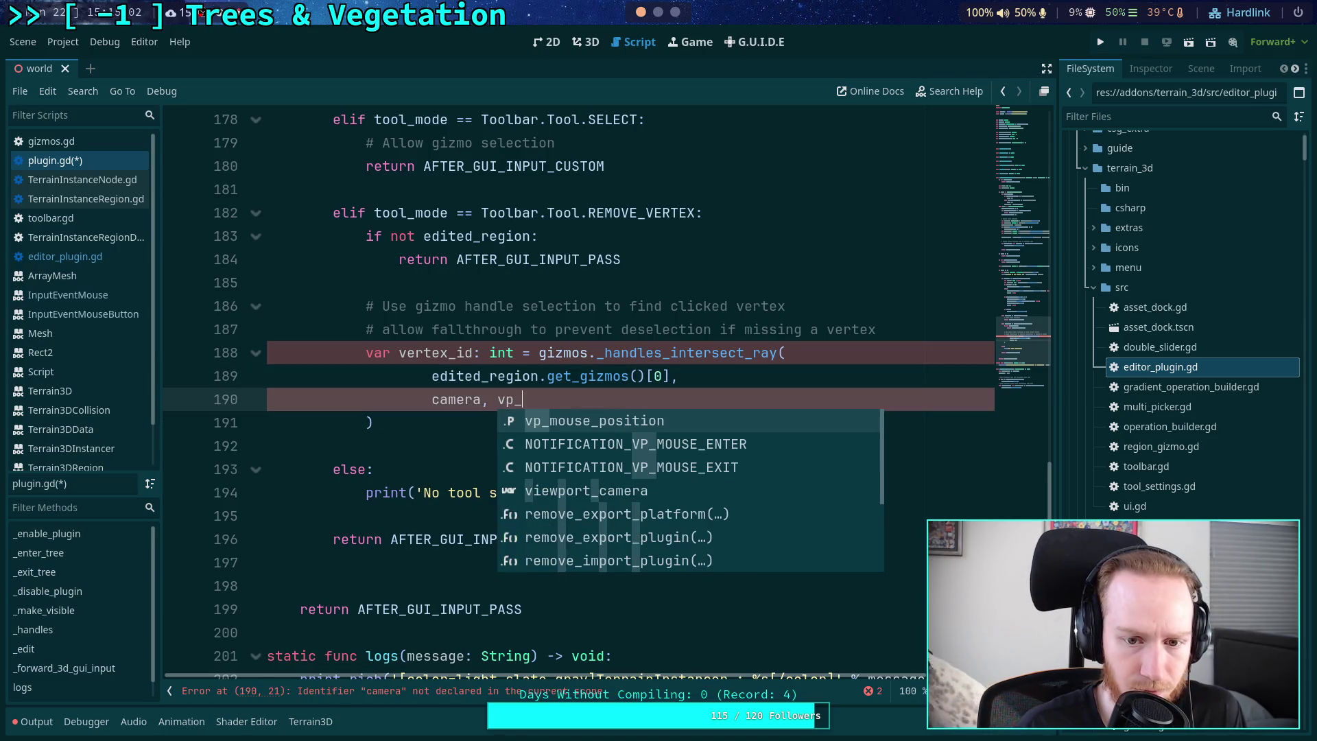
{"action": "key", "text": "Return"}
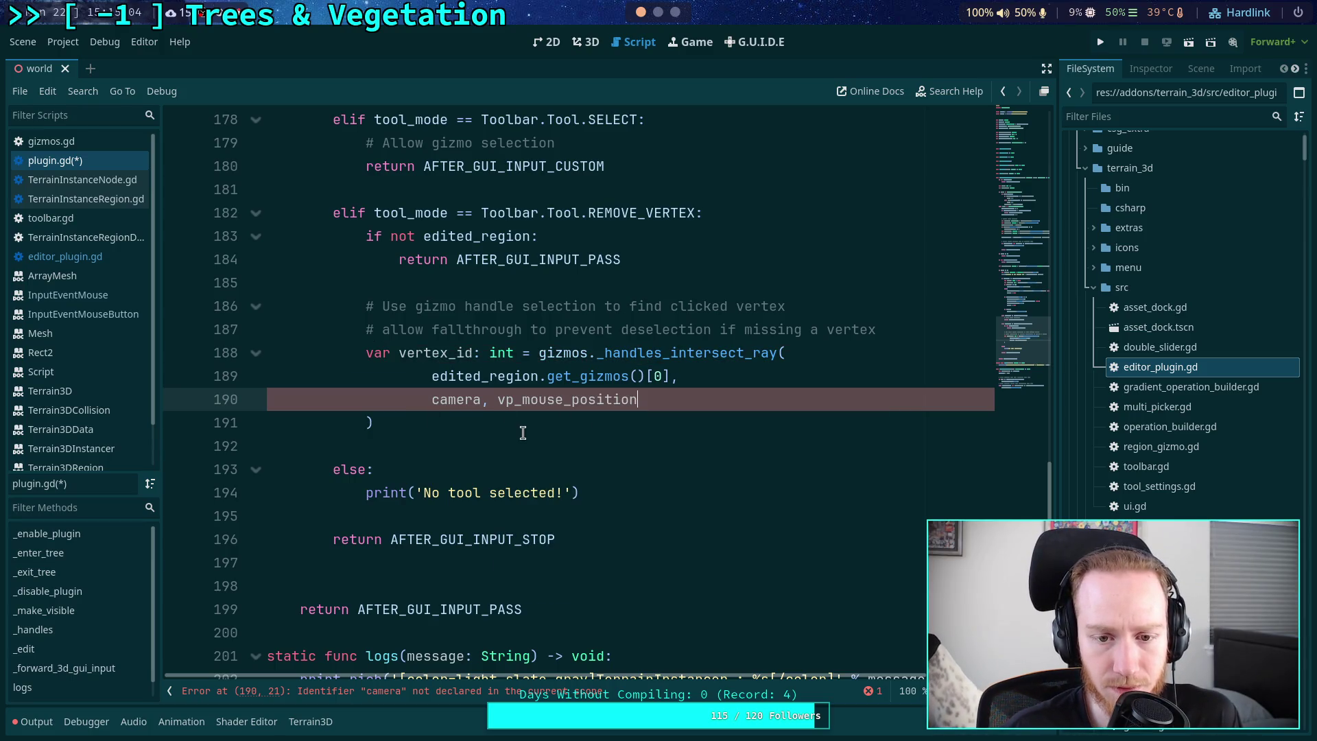
- Replace the undeclared camera argument with the viewport_camera parameter name
{"action": "scroll", "coordinate": [599, 518], "scroll_direction": "up", "scroll_amount": 2}
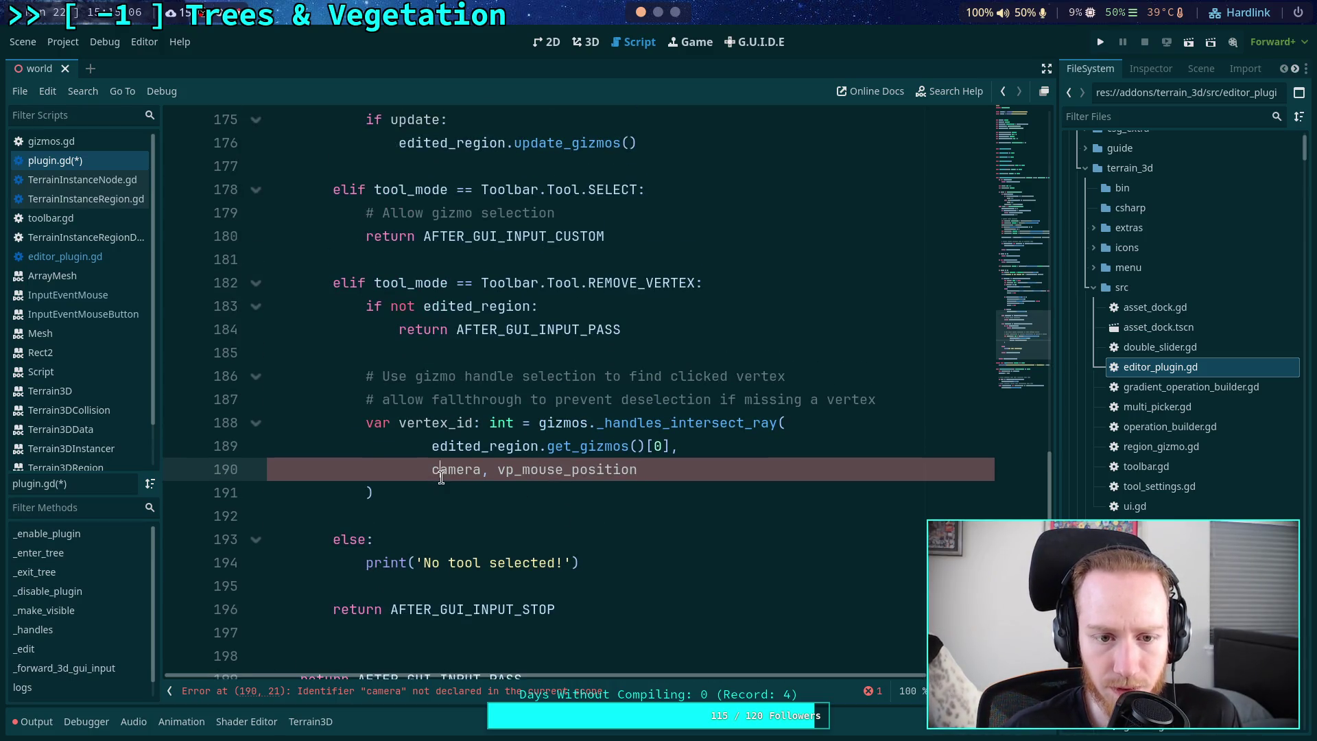
{"action": "scroll", "coordinate": [581, 445], "scroll_direction": "up", "scroll_amount": 15}
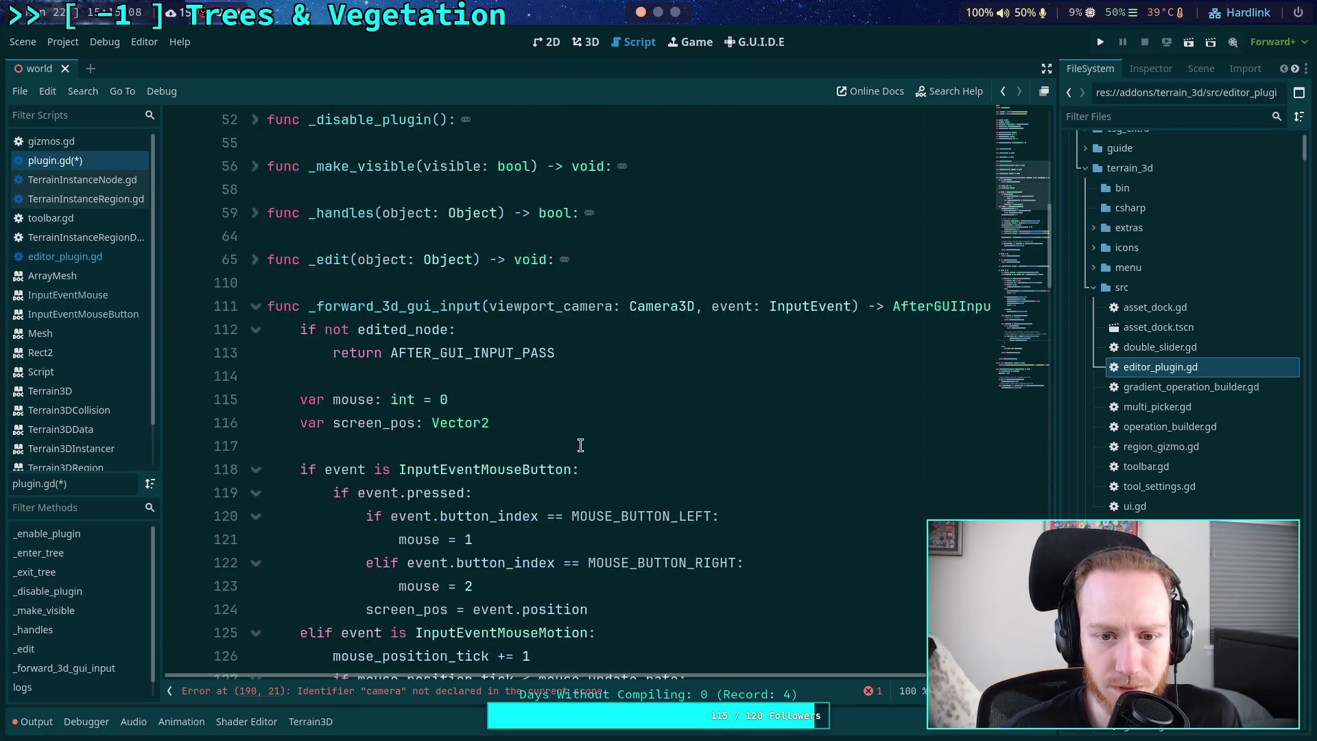
{"action": "scroll", "coordinate": [580, 445], "scroll_direction": "down", "scroll_amount": 5}
{"action": "scroll", "coordinate": [570, 309], "scroll_direction": "up", "scroll_amount": 5}
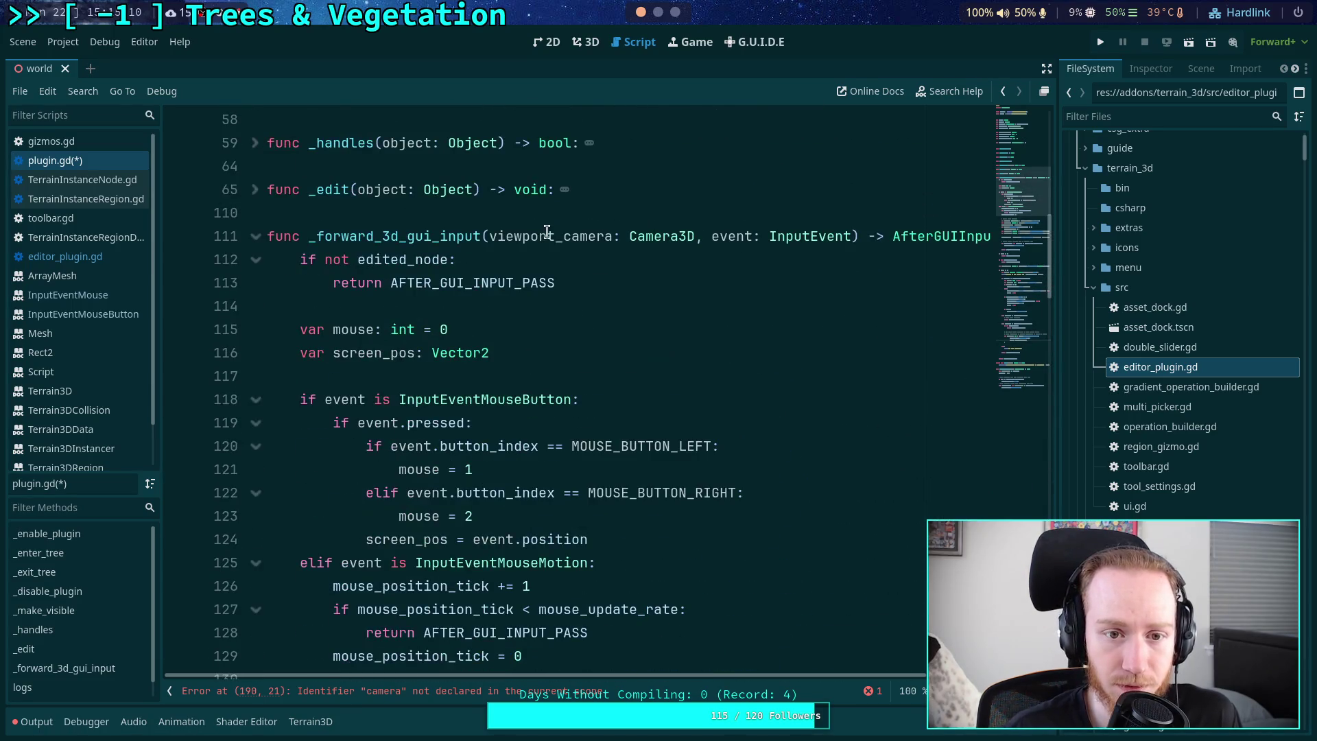
{"action": "double_click", "coordinate": [549, 232]}
{"action": "key", "text": "ctrl+c"}
{"action": "scroll", "coordinate": [521, 412], "scroll_direction": "down", "scroll_amount": 20}
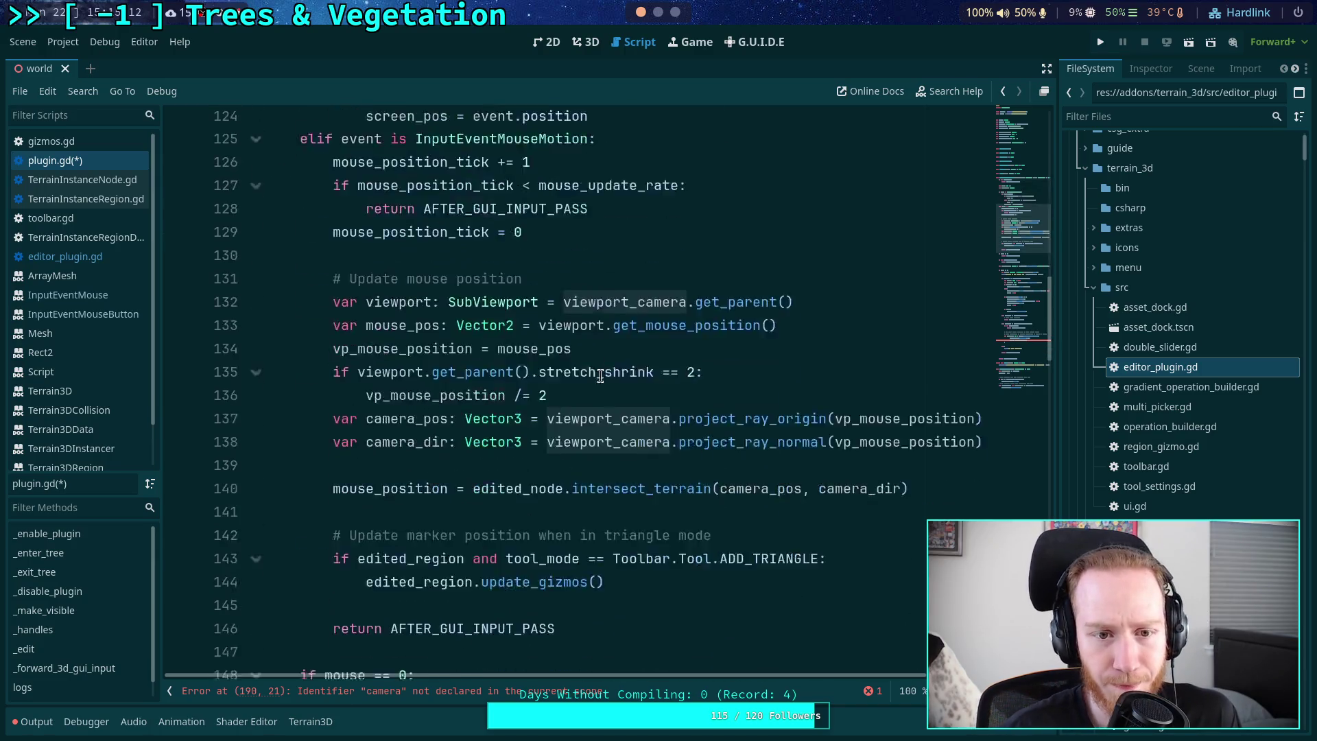
{"action": "double_click", "coordinate": [465, 610]}
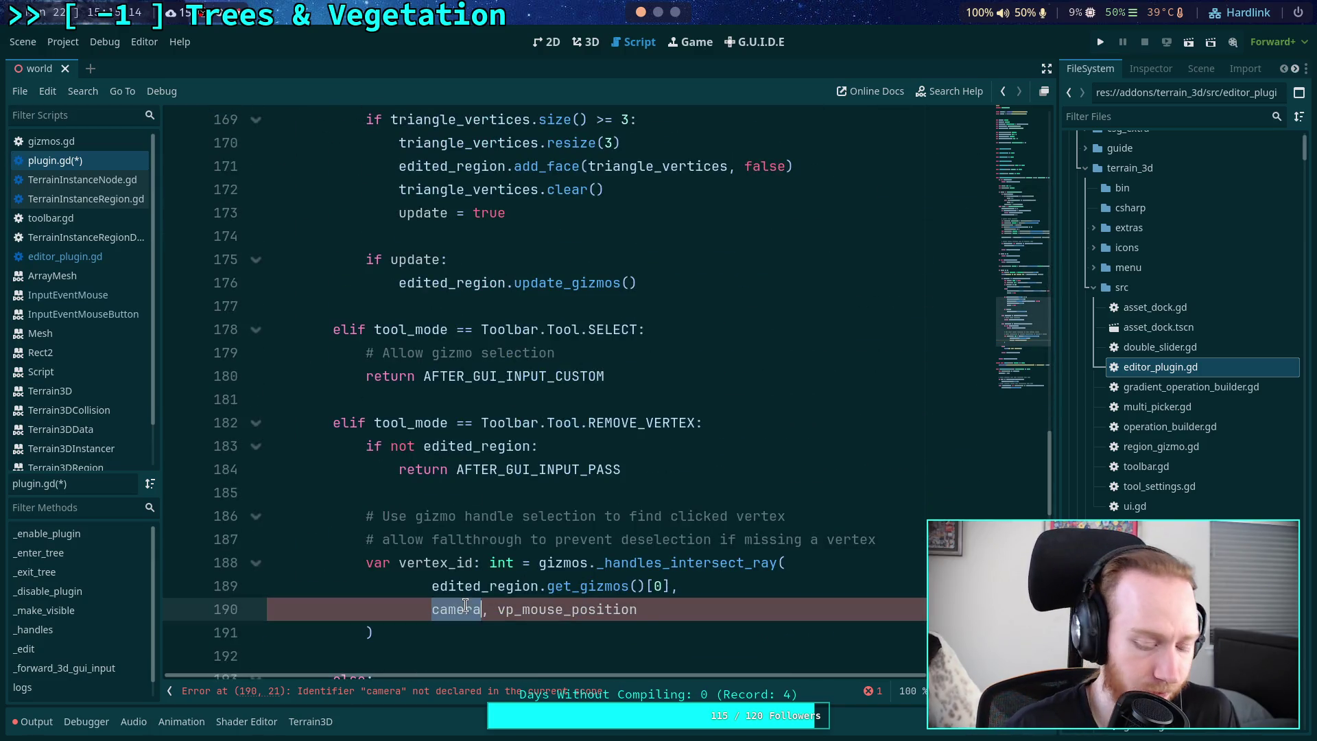
{"action": "key", "text": "ctrl+v"}
- Add 'if vertex_id == -1:' with an indented return AFTER_GUI_INPUT_STOP after the call
{"action": "scroll", "coordinate": [529, 585], "scroll_direction": "down", "scroll_amount": 2}
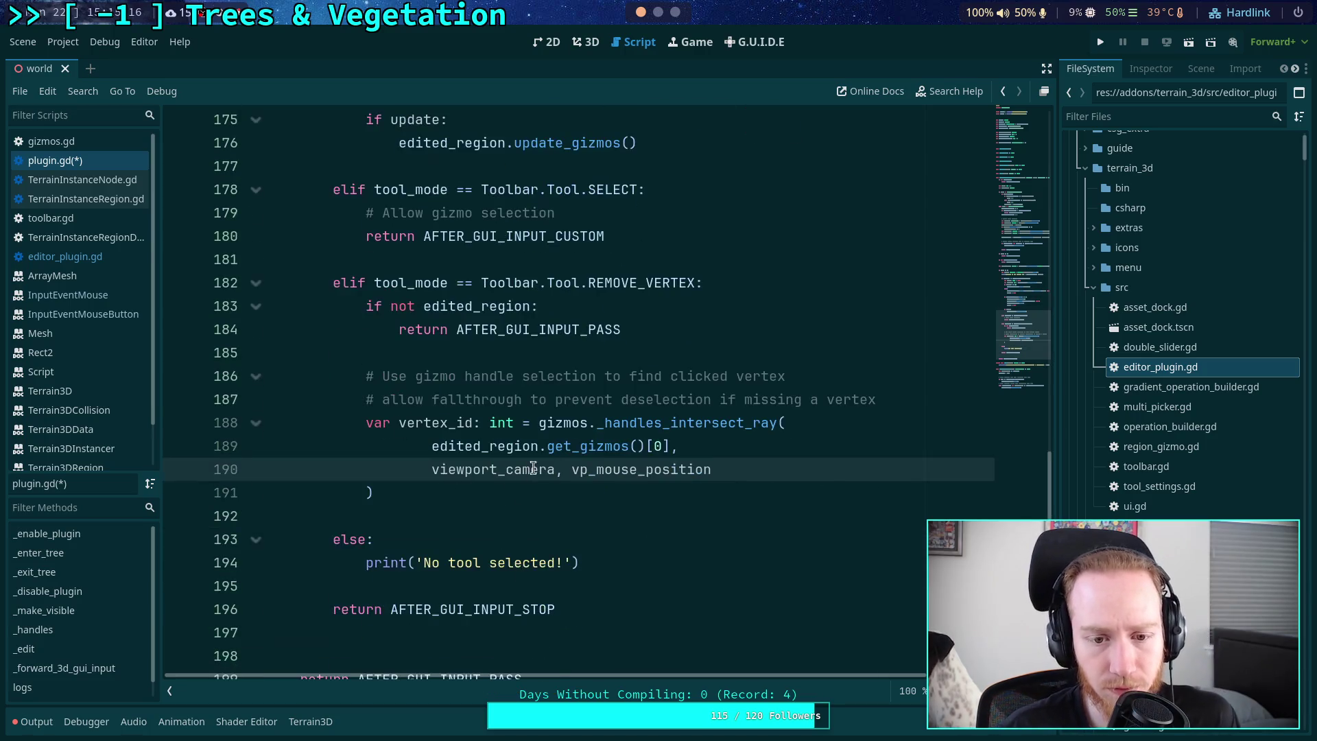
{"action": "left_click", "coordinate": [575, 492]}
{"action": "key", "text": "Return"}
{"action": "key", "text": "Return"}
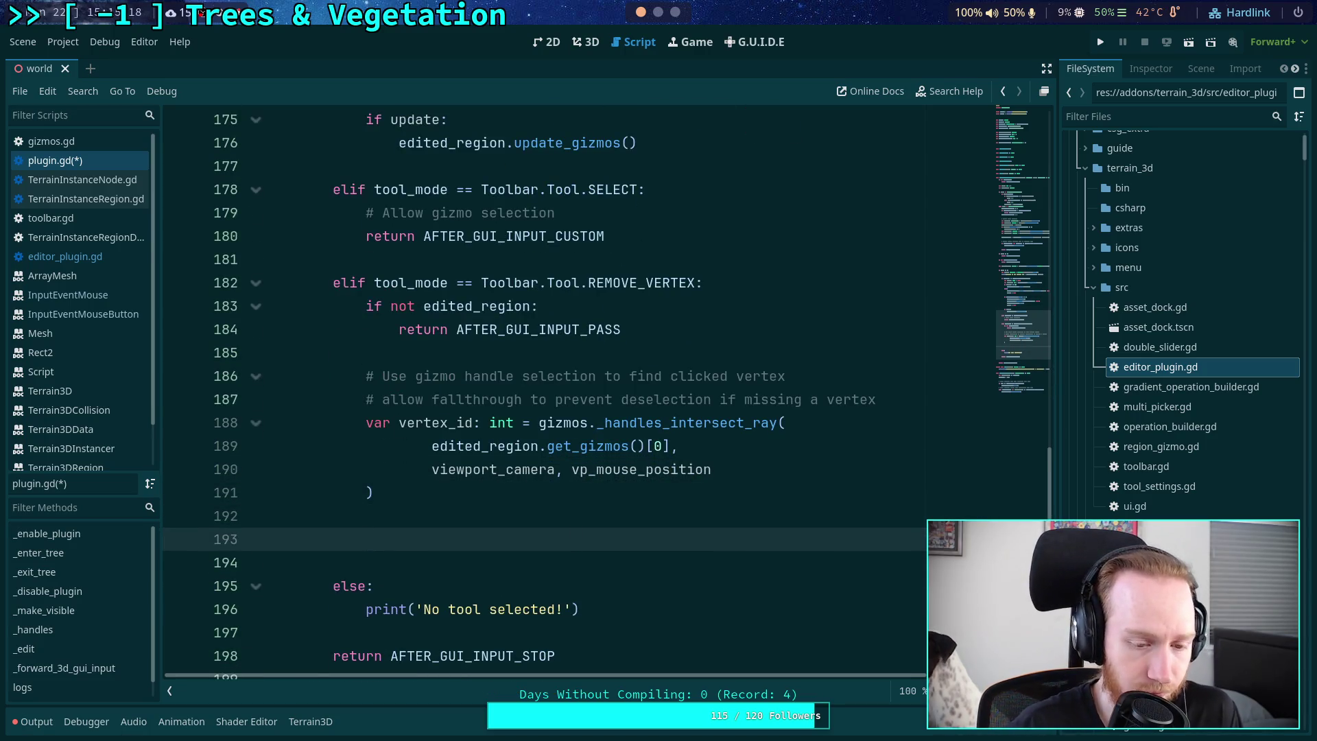
{"action": "type", "text": "if vertex_id == "}
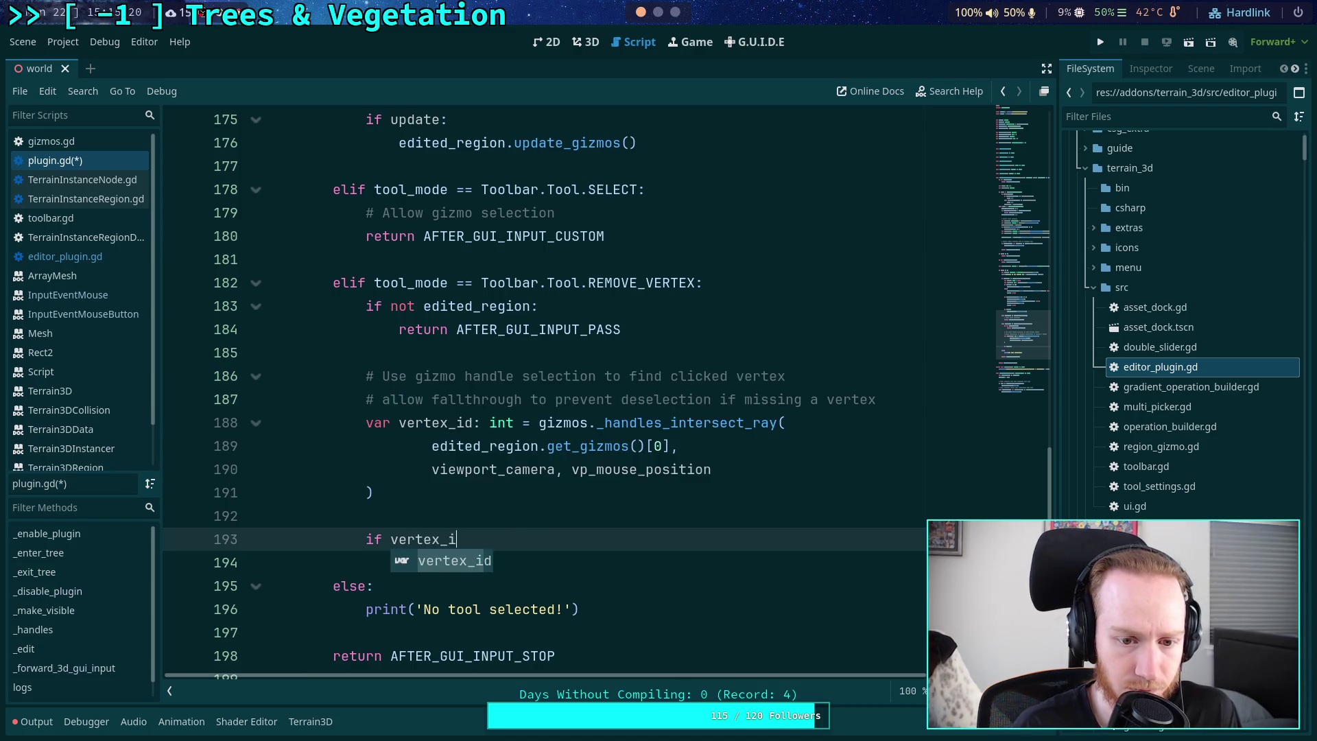
{"action": "type", "text": "-1:"}
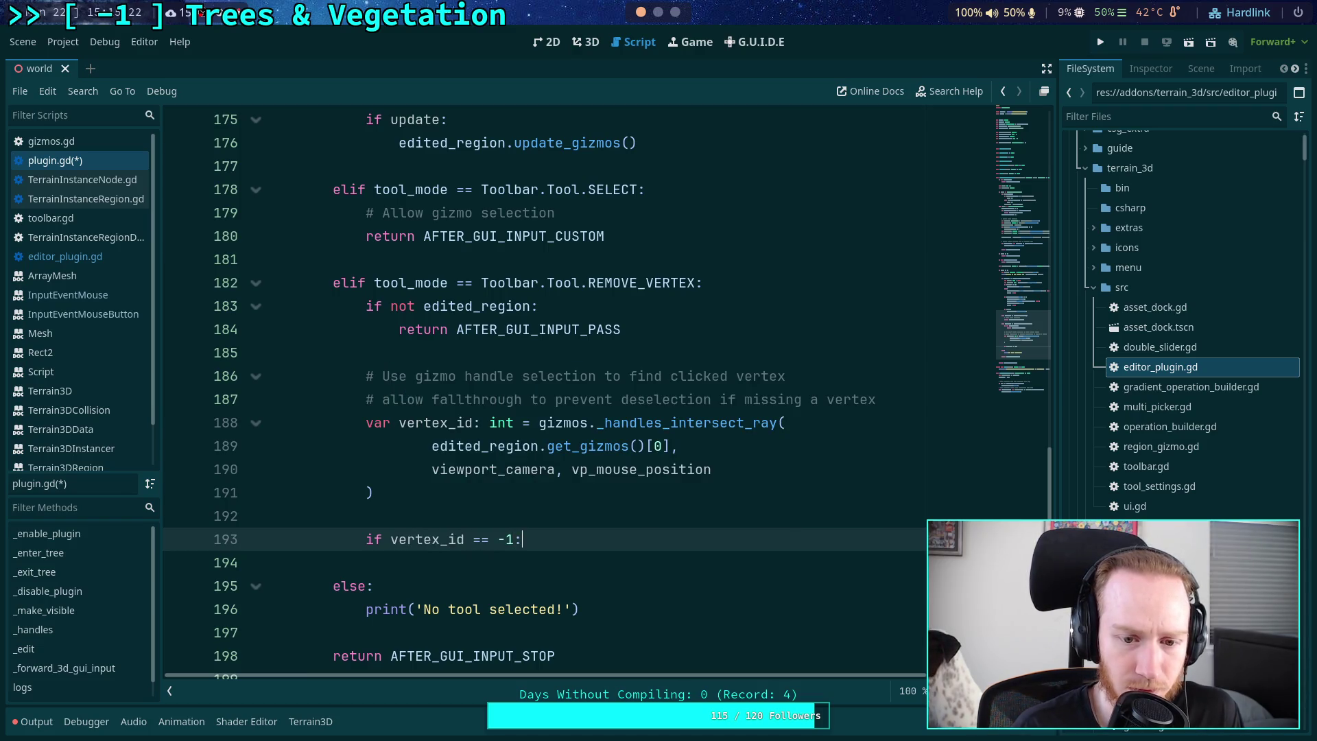
{"action": "key", "text": "Return"}
{"action": "scroll", "coordinate": [488, 293], "scroll_direction": "down", "scroll_amount": 2}
{"action": "left_click", "coordinate": [540, 189]}
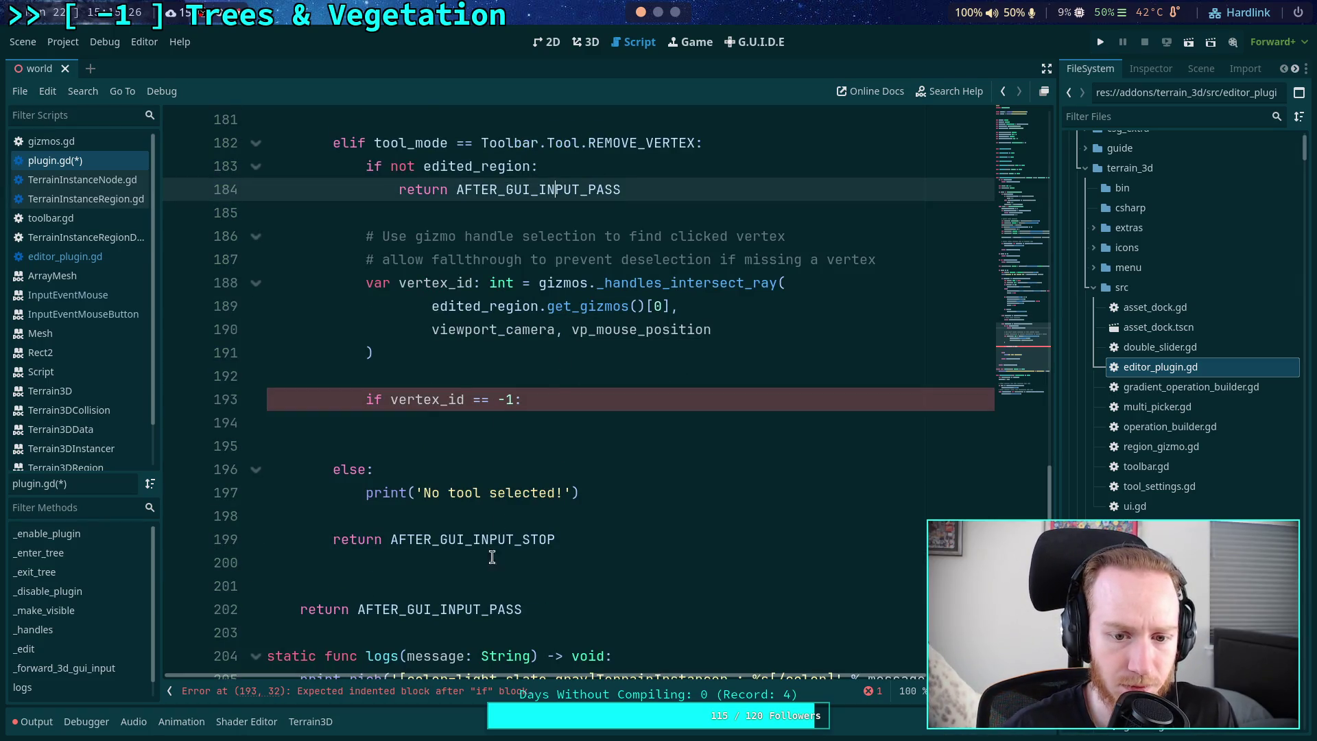
{"action": "left_click", "coordinate": [516, 540]}
{"action": "key", "text": "Up"}
{"action": "key", "text": "Up"}
{"action": "key", "text": "Up"}
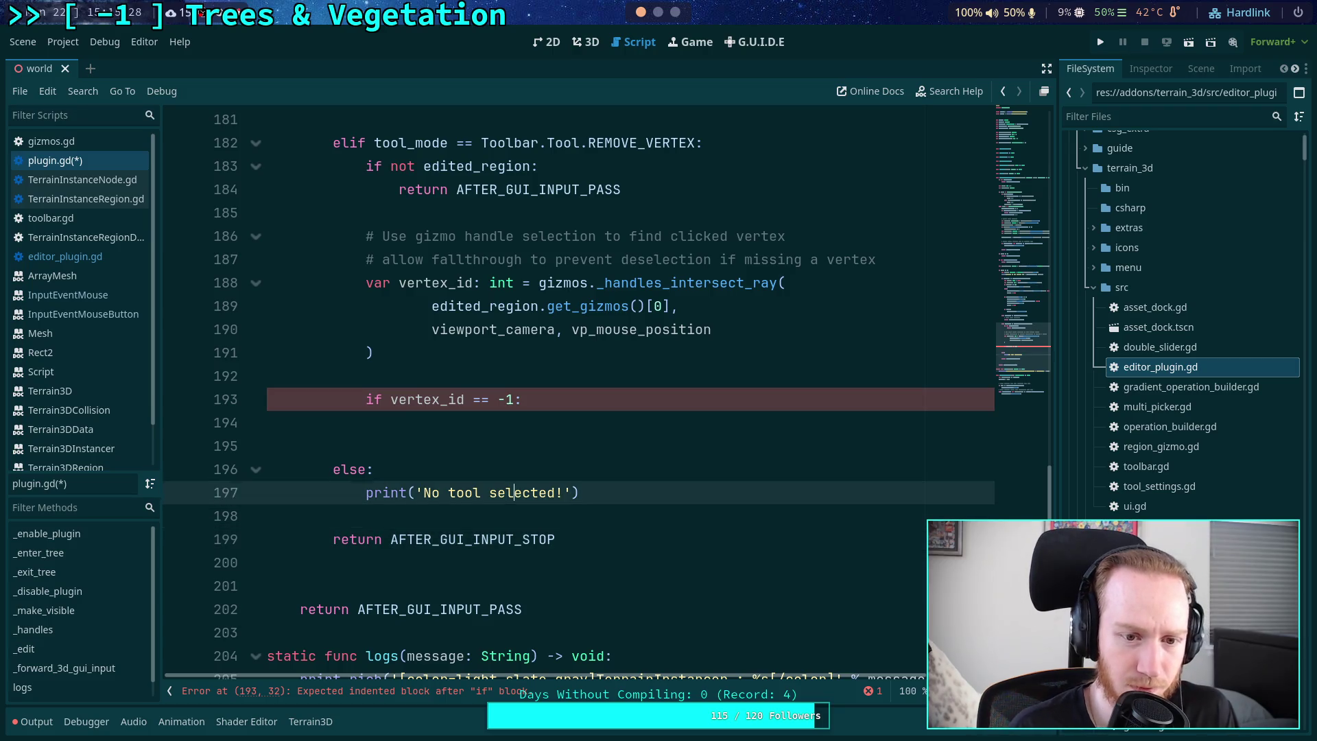
{"action": "type", "text": "return AFTER_GUI_INPUT_STOP"}
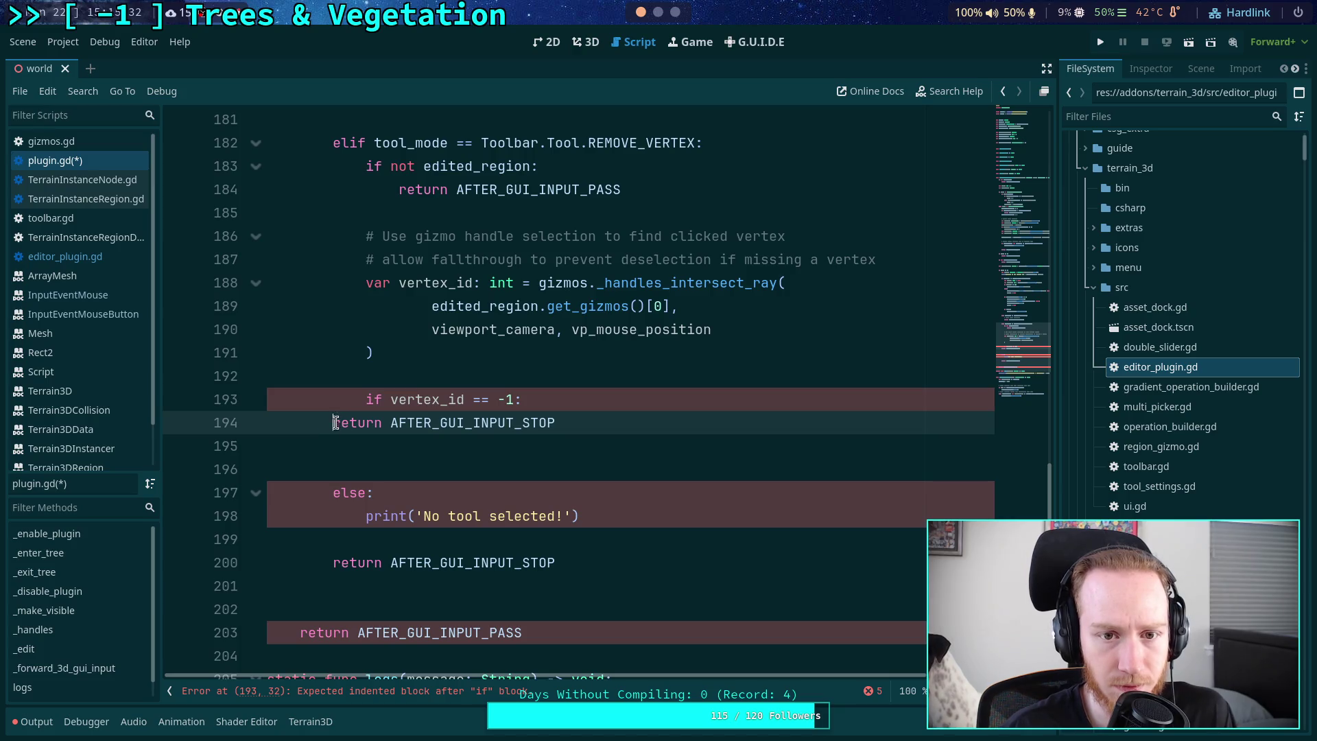
{"action": "key", "text": "Tab"}
{"action": "key", "text": "Tab"}
- Move the comment above the if check and reword it to 'allow deselection when not clicking a vertex'
{"action": "left_click", "coordinate": [491, 257]}
{"action": "key", "text": "alt+Down"}
{"action": "key", "text": "alt+Down"}
{"action": "key", "text": "alt+Down"}
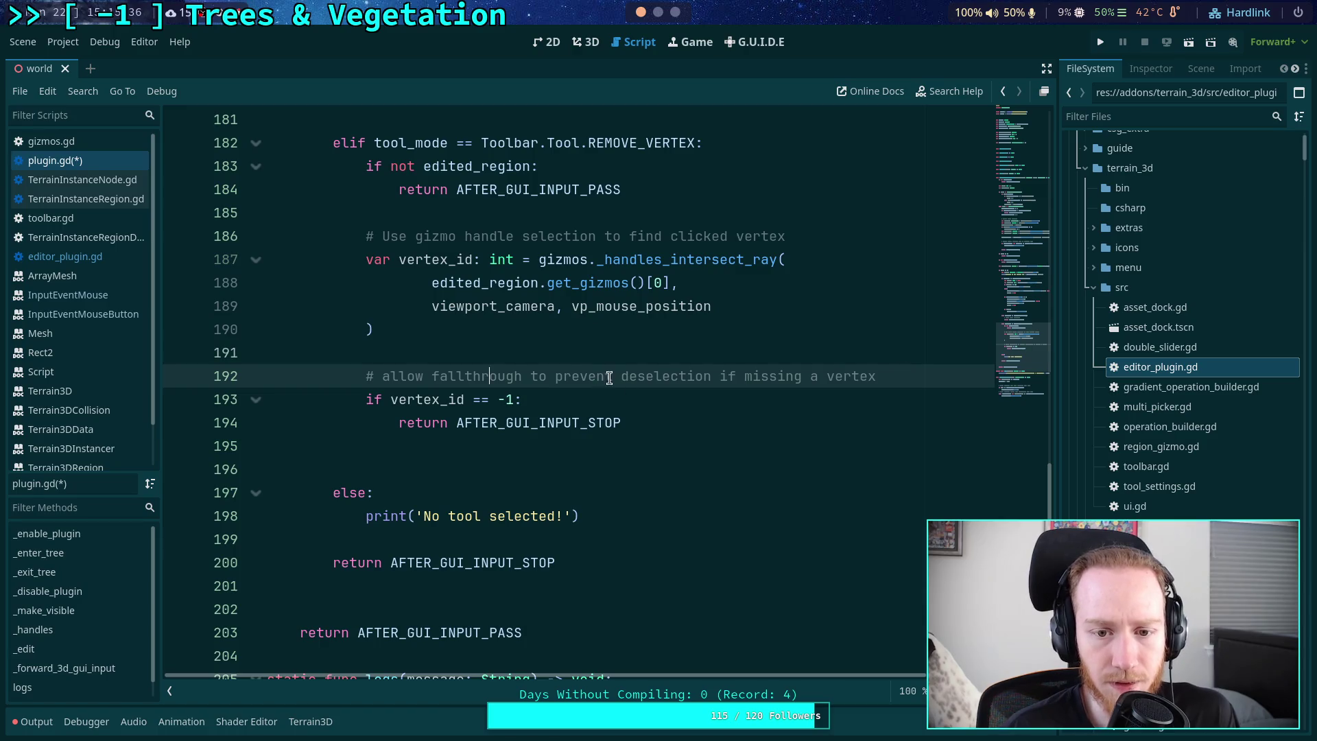
{"action": "left_click_drag", "start_coordinate": [552, 376], "coordinate": [382, 376]}
{"action": "key", "text": "BackSpace"}
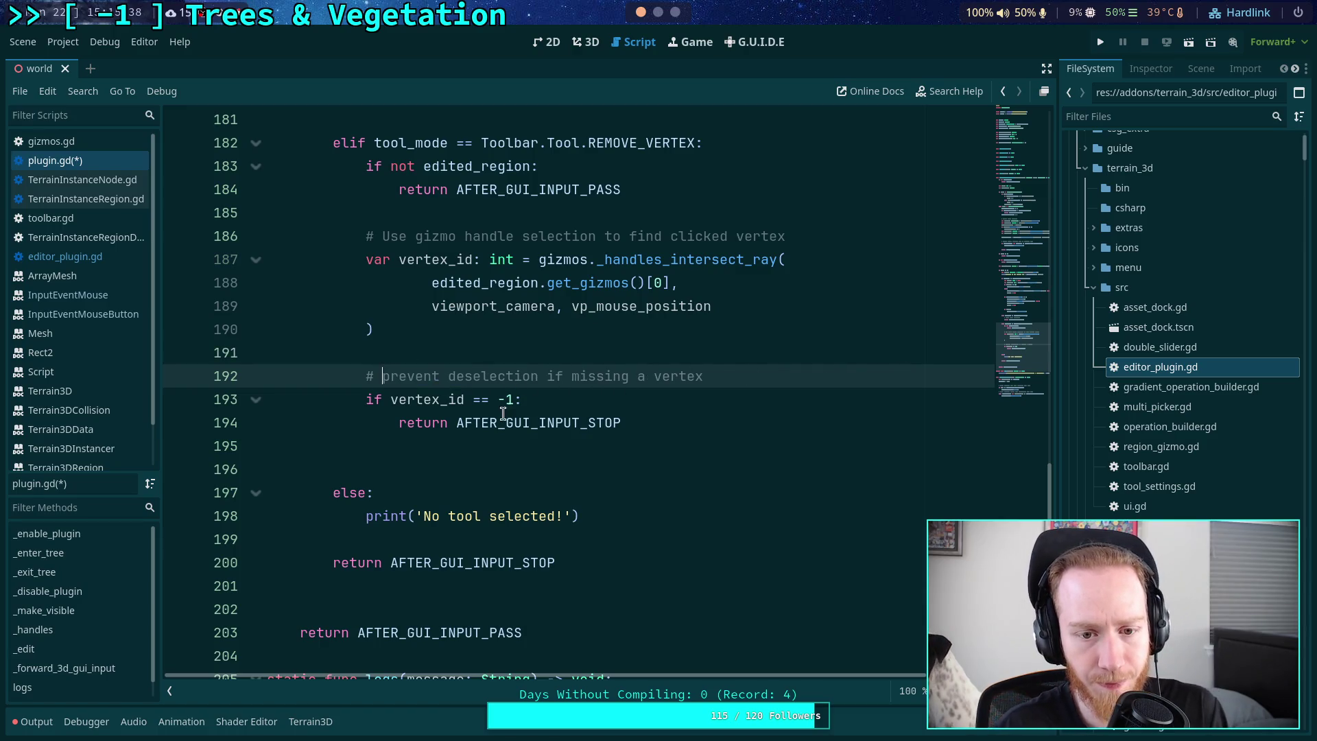
{"action": "left_click", "coordinate": [658, 446]}
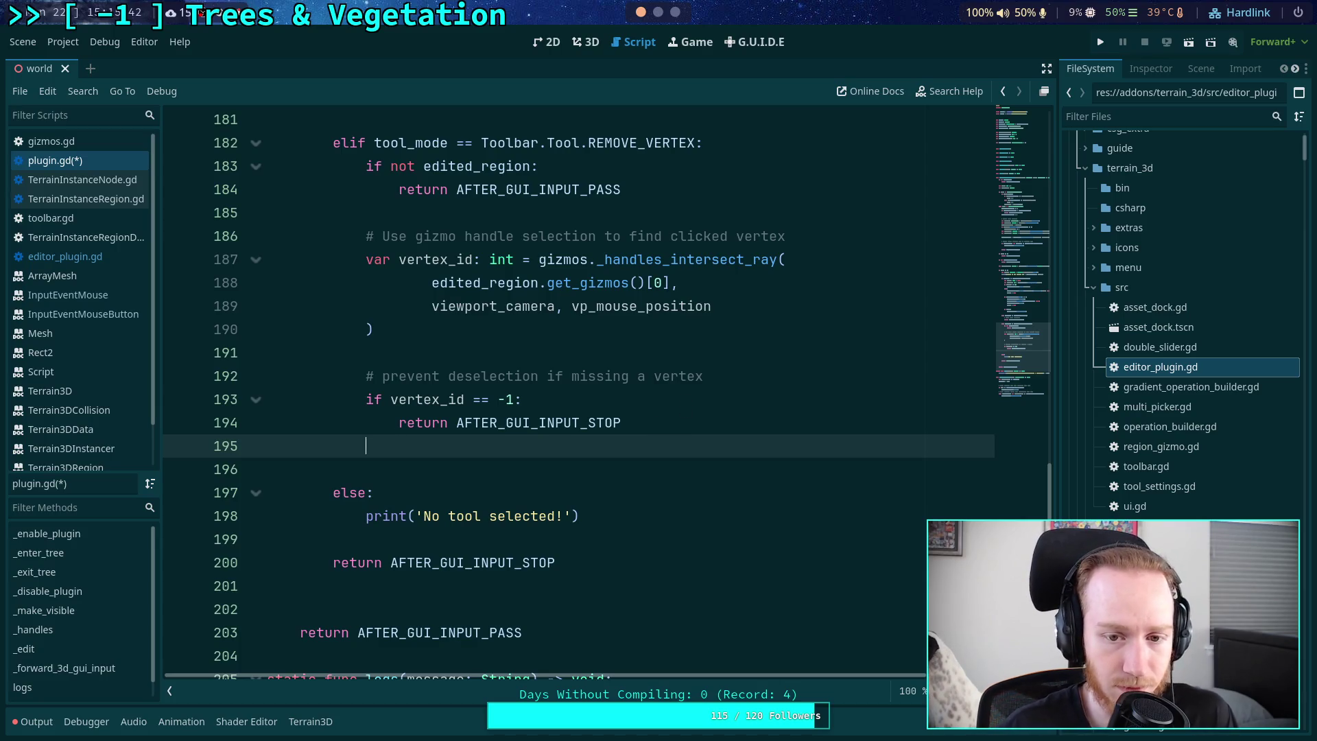
{"action": "left_click_drag", "start_coordinate": [720, 378], "coordinate": [548, 376]}
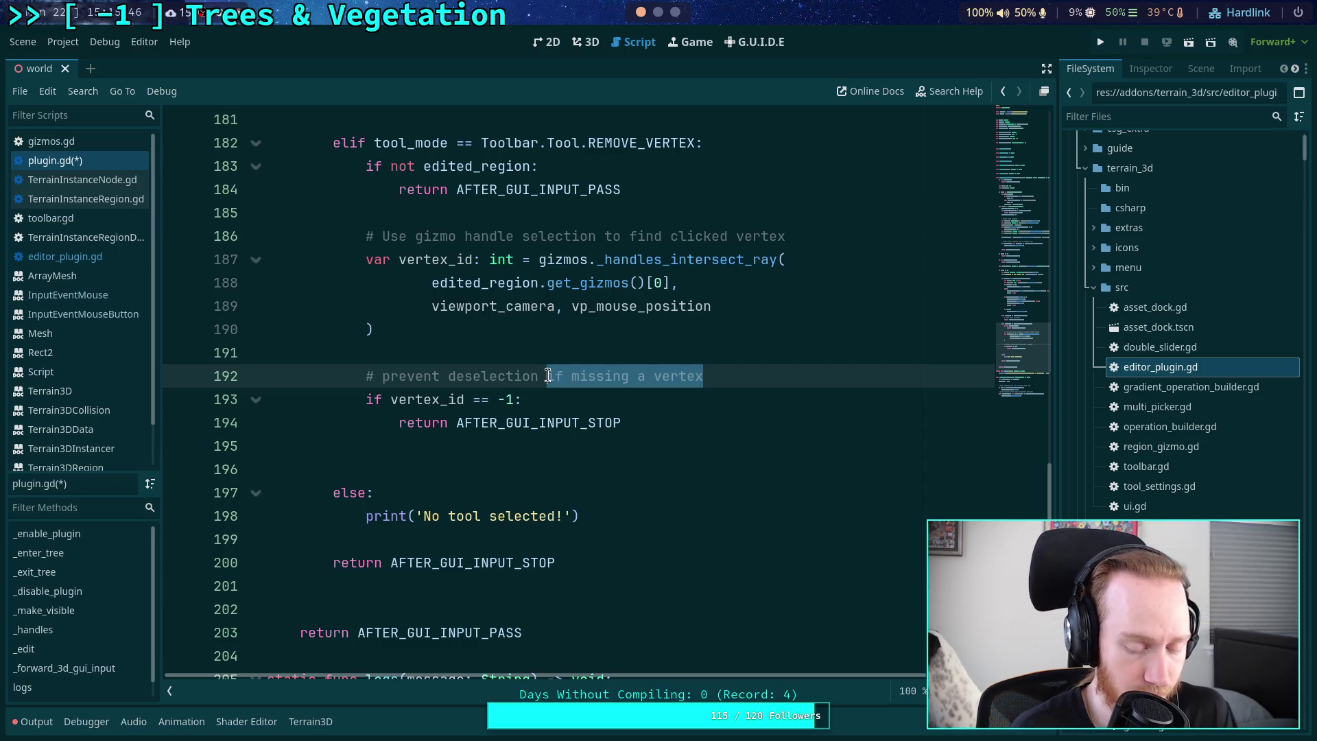
{"action": "type", "text": "in common case of "}
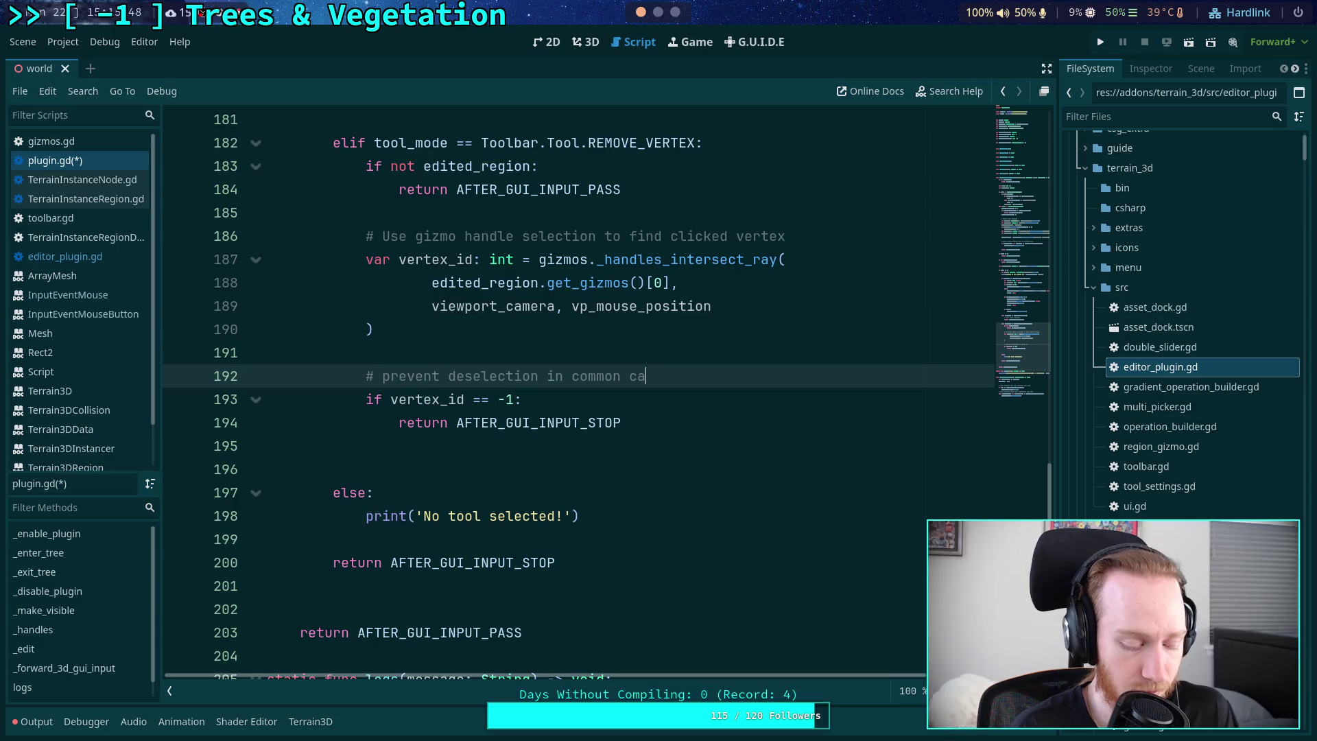
{"action": "type", "text": "user "}
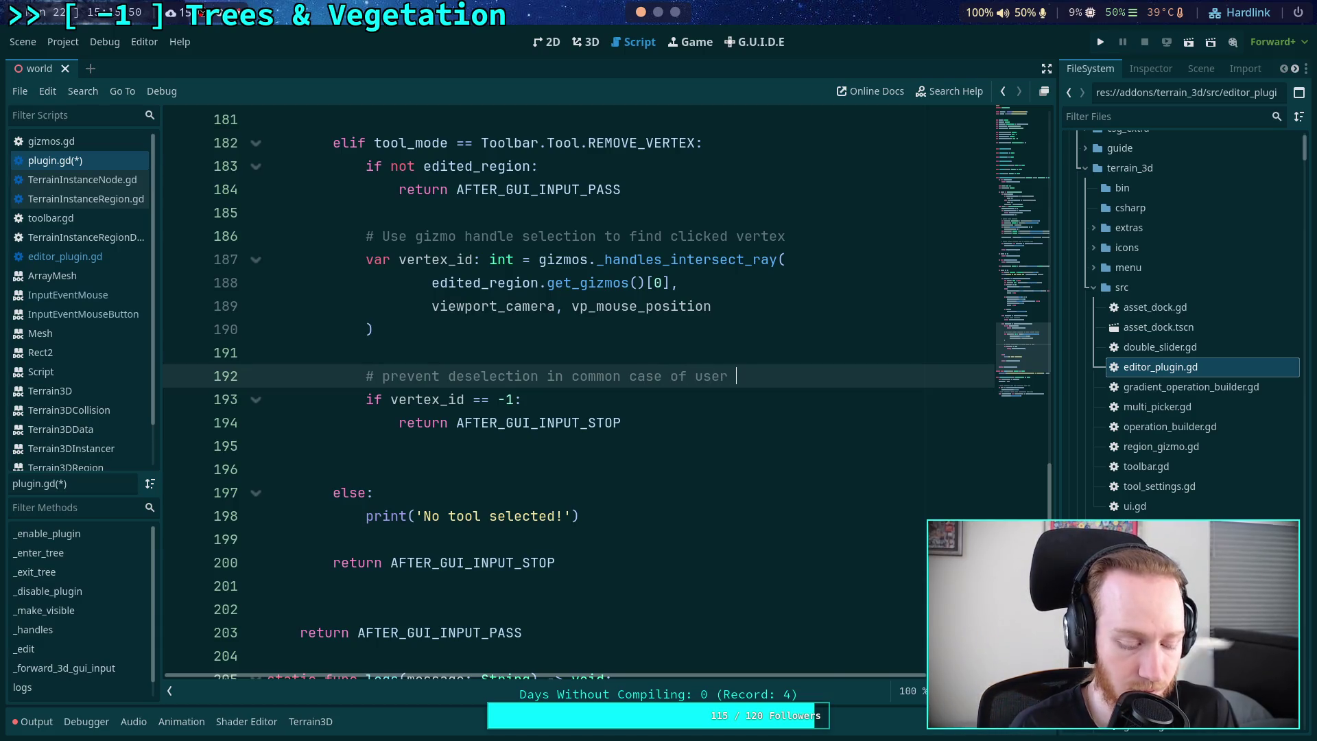
{"action": "type", "text": "missing a vertex"}
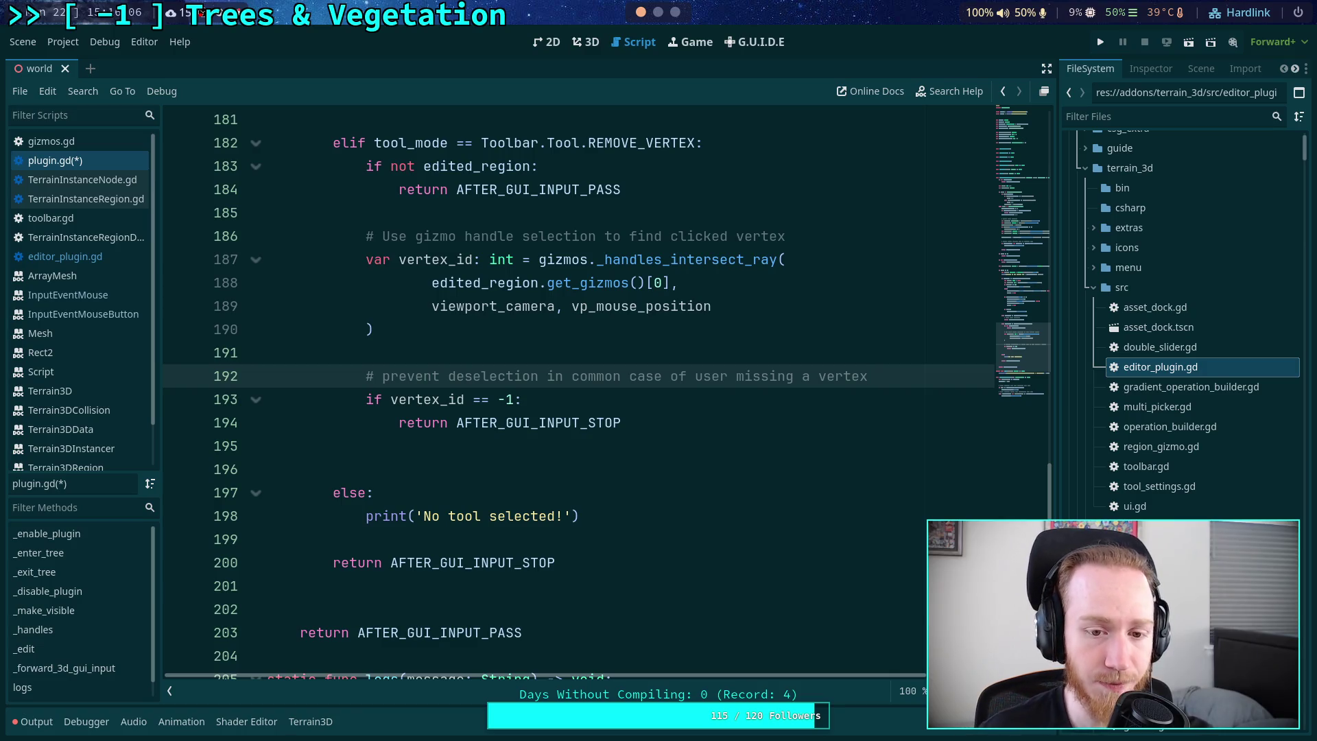
{"action": "left_click_drag", "start_coordinate": [895, 374], "coordinate": [382, 376]}
{"action": "type", "text": "all"}
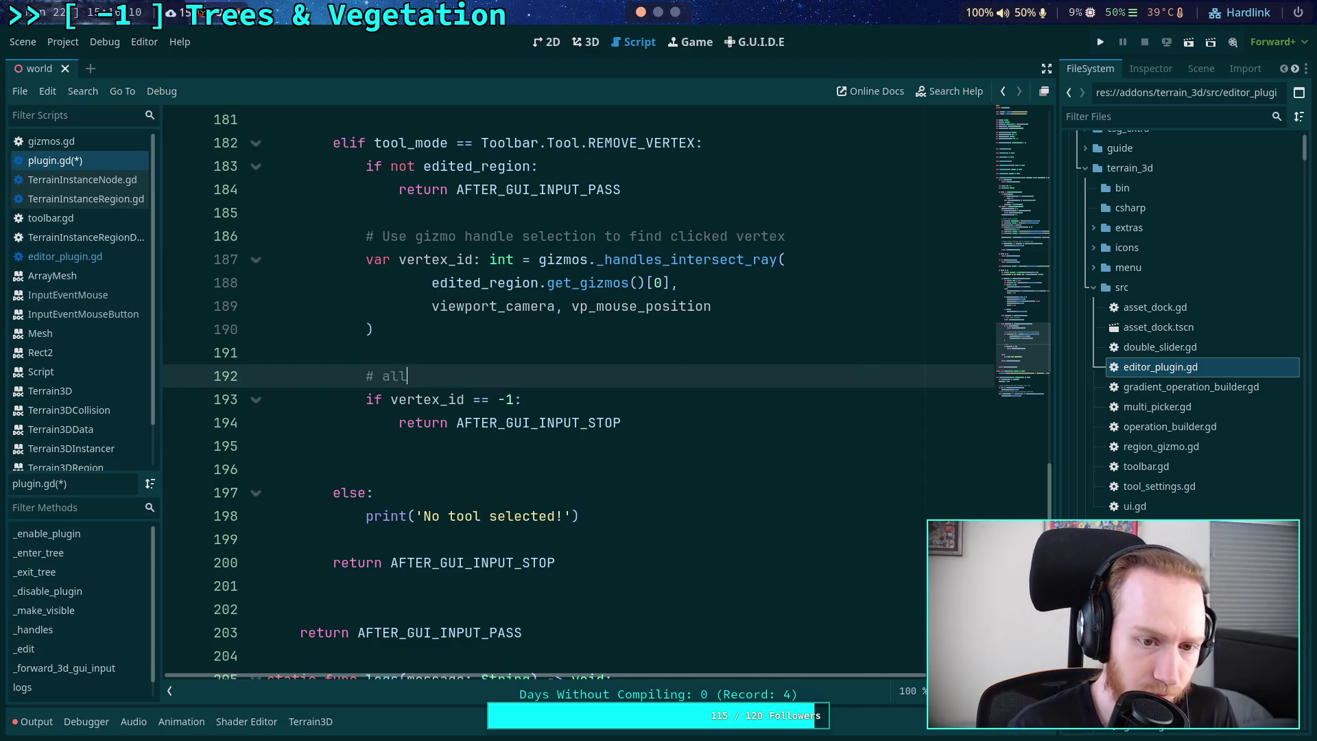
{"action": "type", "text": "ow deselect"}
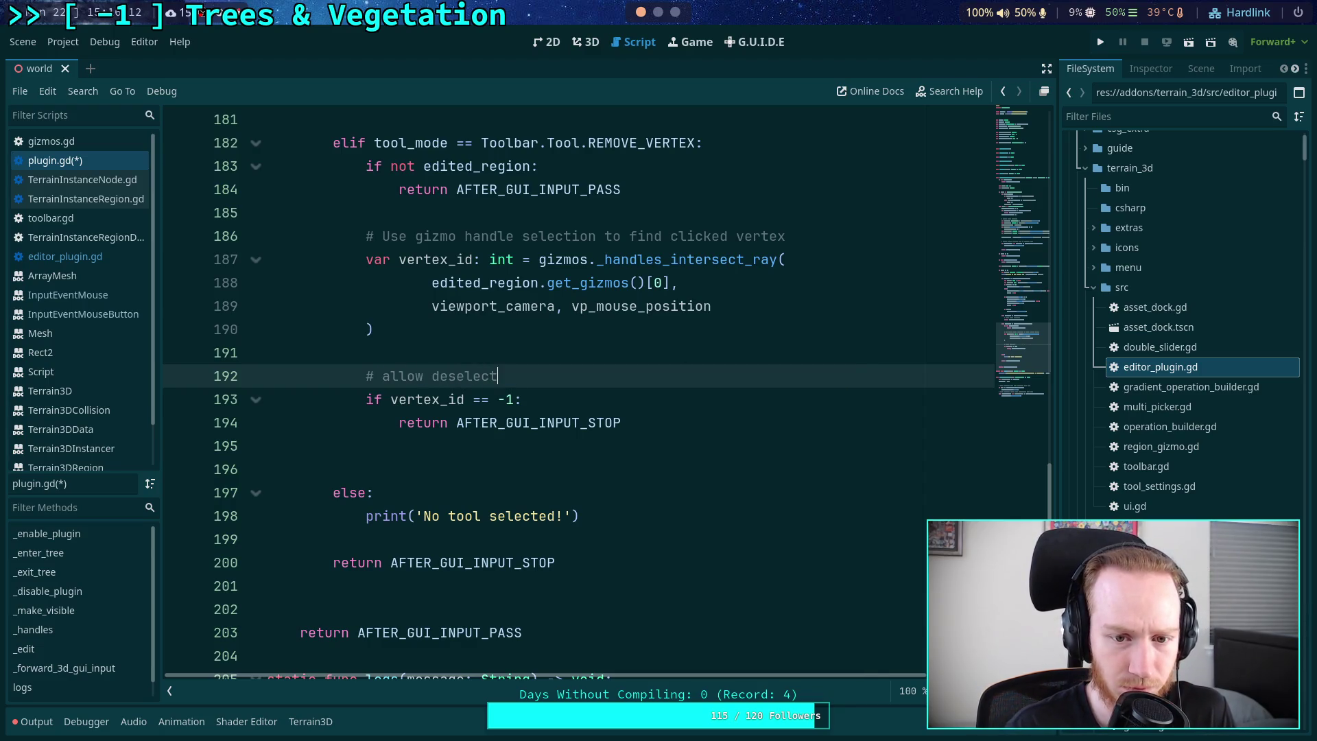
{"action": "type", "text": "ion when no"}
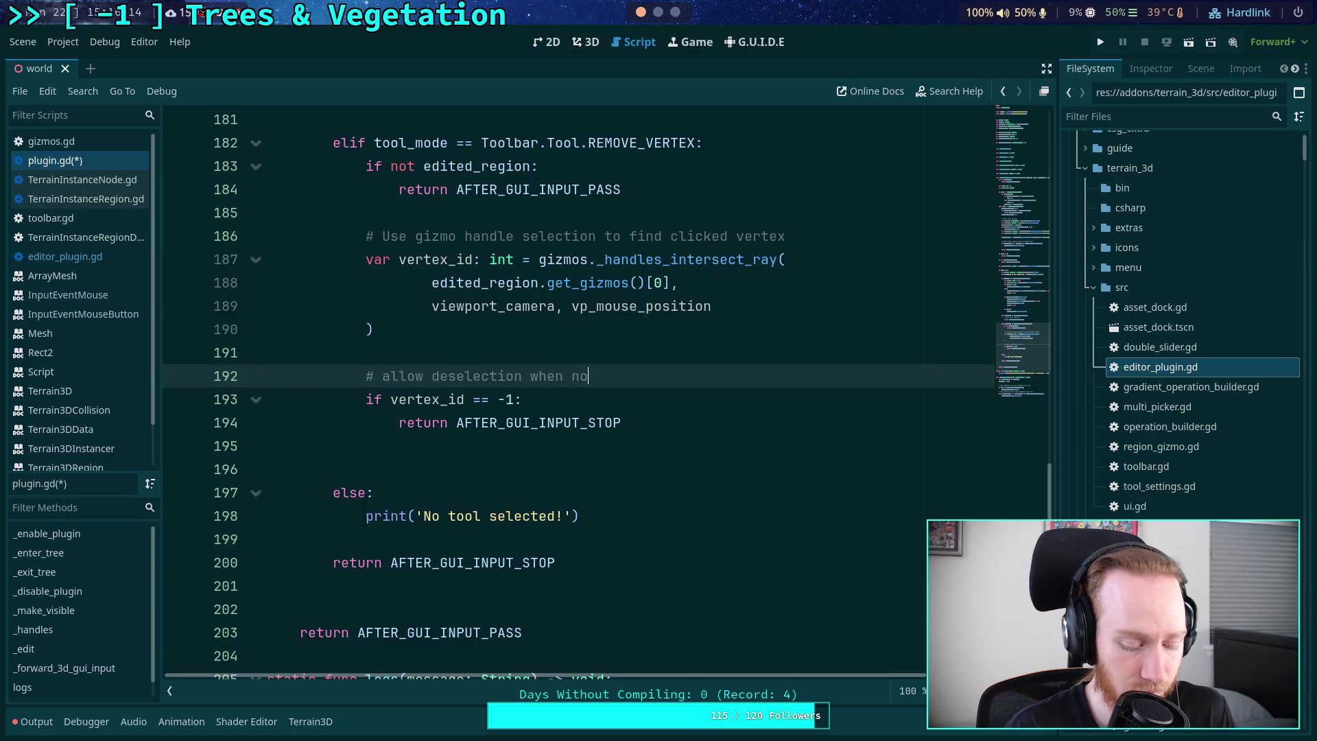
{"action": "type", "text": "t clicking a v"}
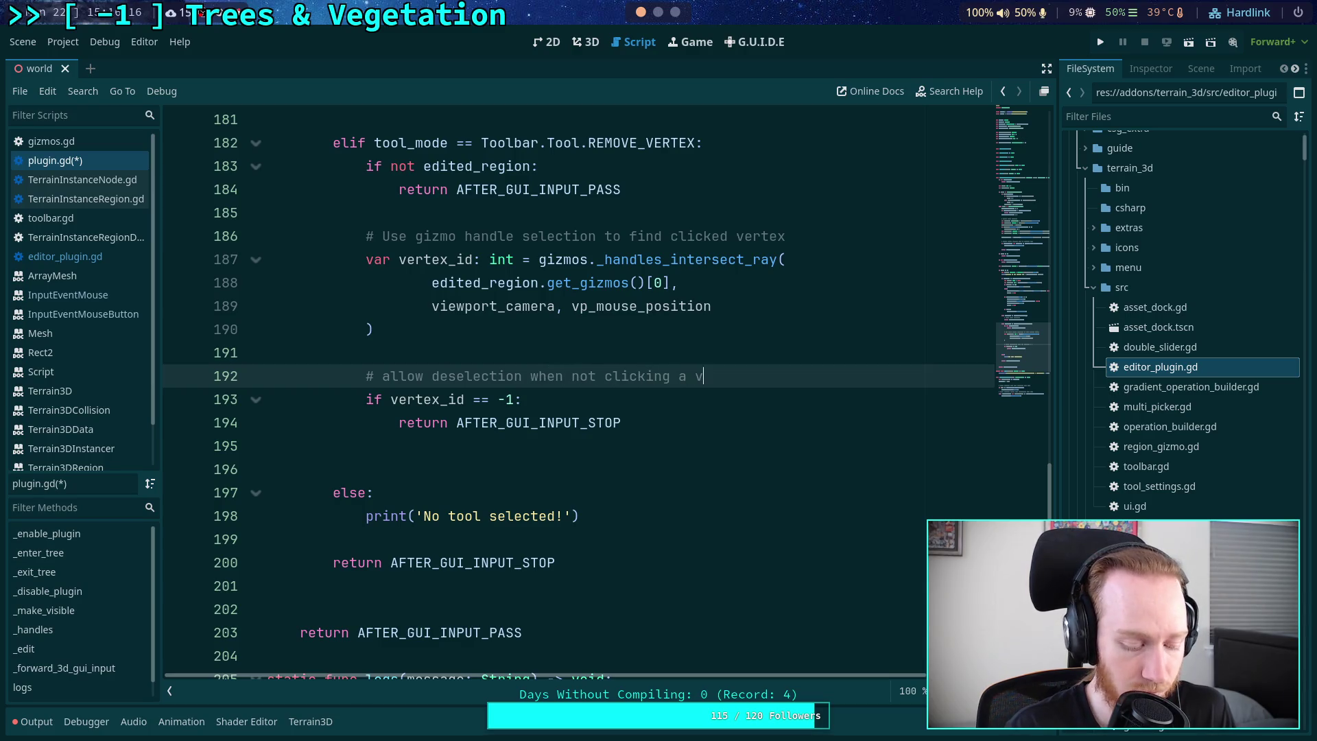
{"action": "type", "text": "ertex"}
- Copy AFTER_GUI_INPUT_PASS from line 184 over the AFTER_GUI_INPUT_STOP return on line 194
{"action": "scroll", "coordinate": [433, 334], "scroll_direction": "up", "scroll_amount": 1}
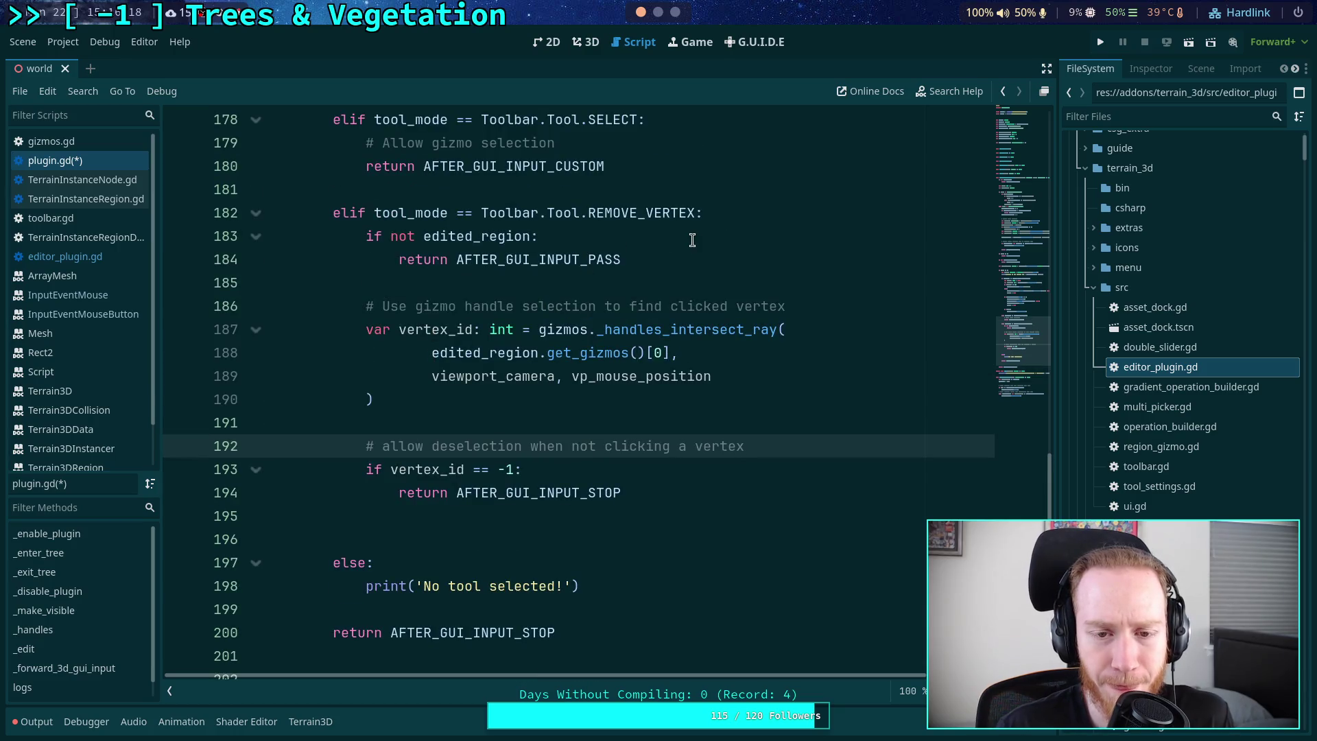
{"action": "double_click", "coordinate": [557, 264]}
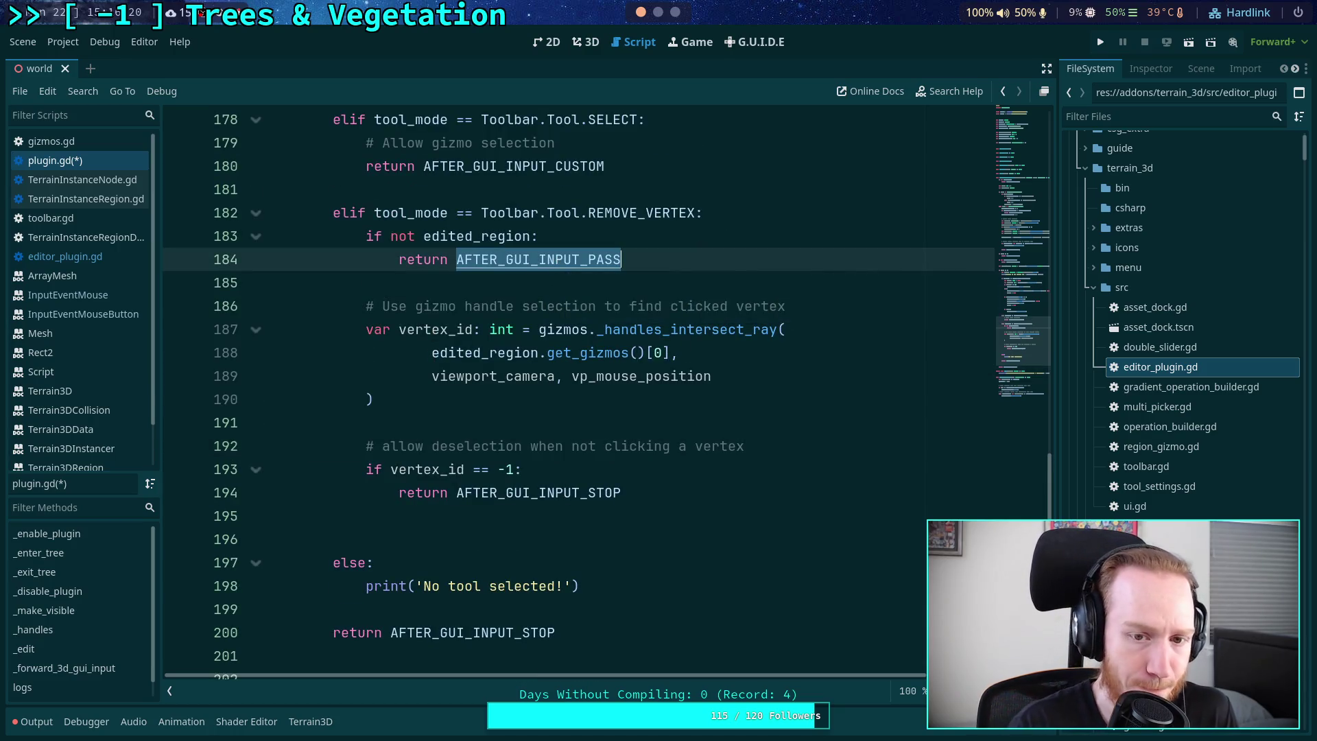
{"action": "key", "text": "ctrl+c"}
{"action": "double_click", "coordinate": [582, 495]}
{"action": "key", "text": "ctrl+v"}
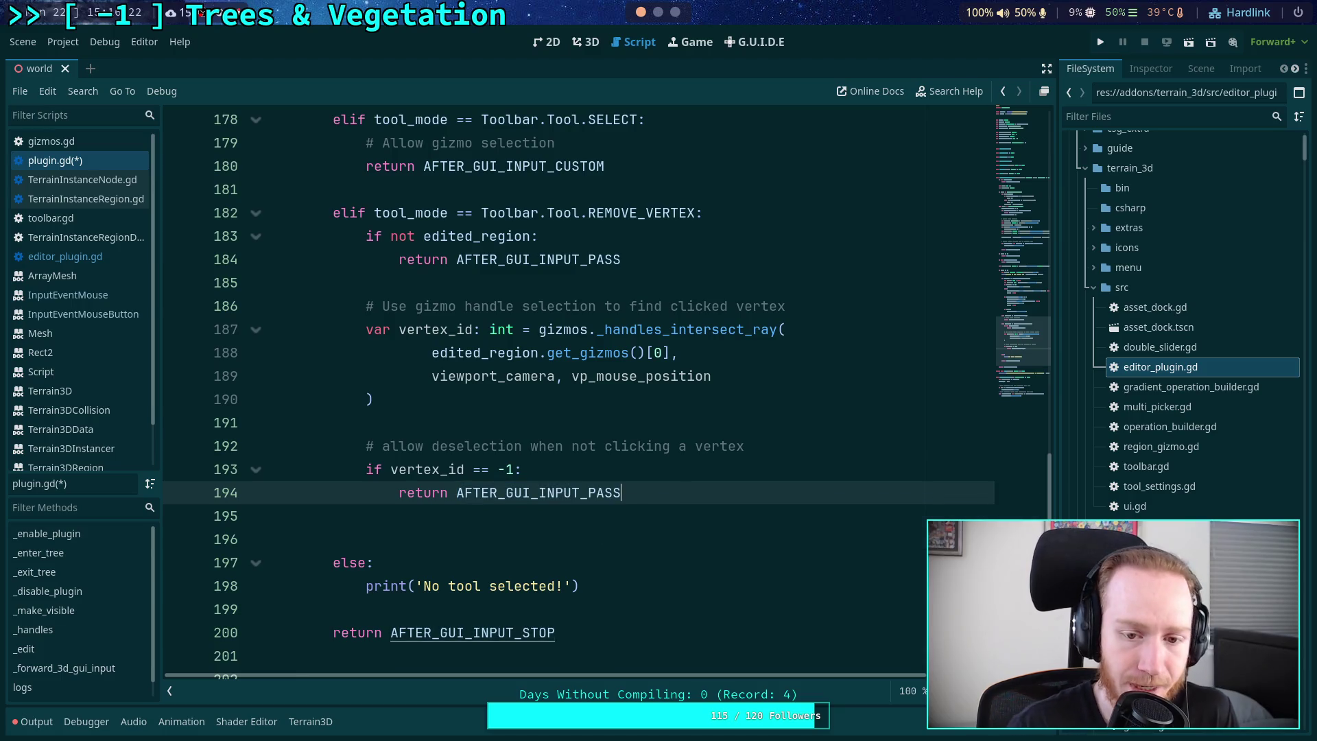
{"action": "scroll", "coordinate": [664, 447], "scroll_direction": "down", "scroll_amount": 1}
{"action": "left_click", "coordinate": [711, 437]}
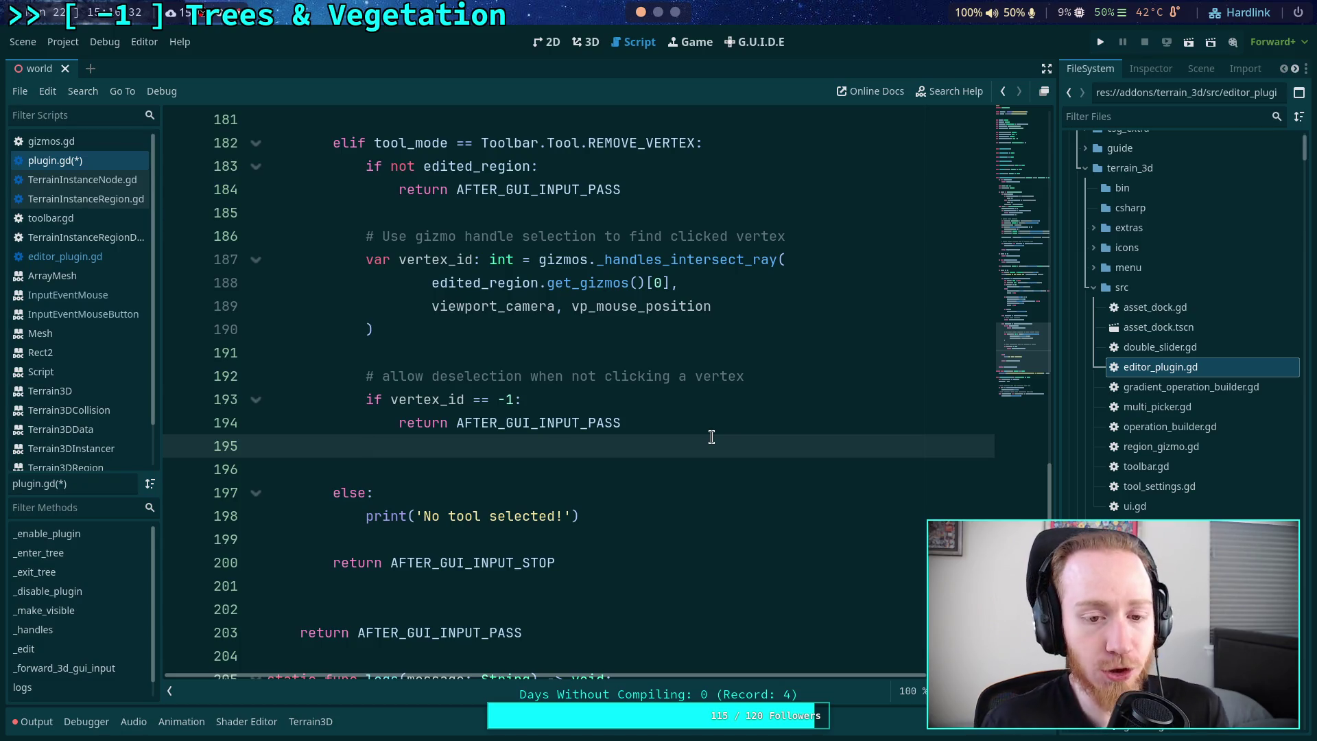
{"action": "mouse_move", "coordinate": [562, 425]}
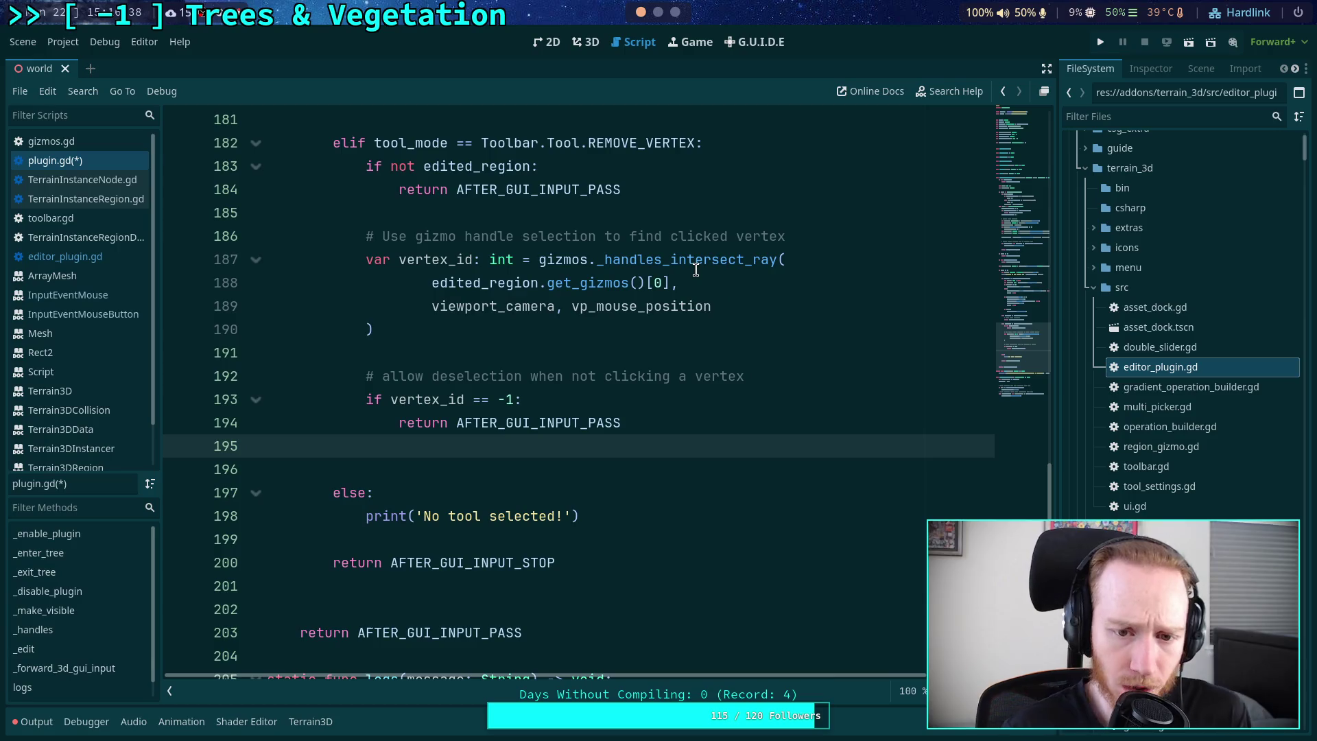
{"action": "mouse_move", "coordinate": [695, 270]}
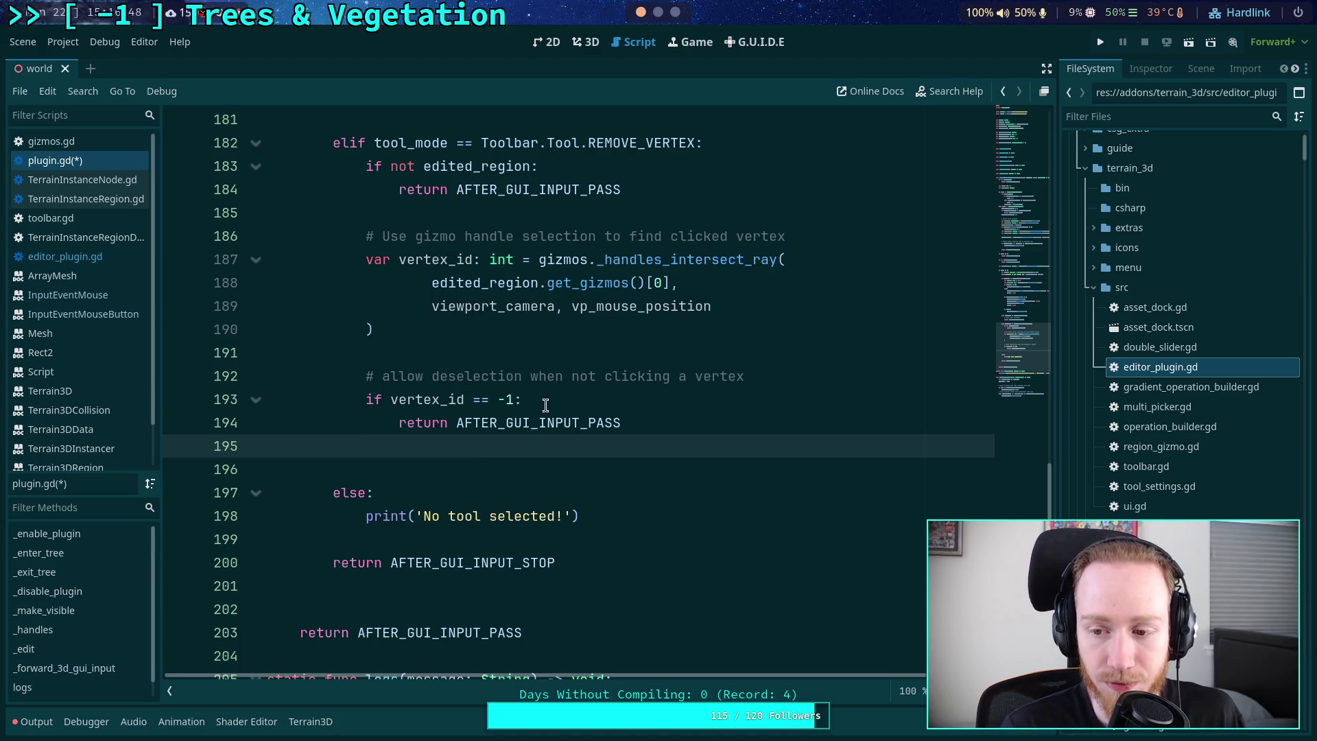
- Review the _forward_3d_gui_input code and insert a blank line below line 195
{"action": "scroll", "coordinate": [600, 432], "scroll_direction": "up", "scroll_amount": 3}
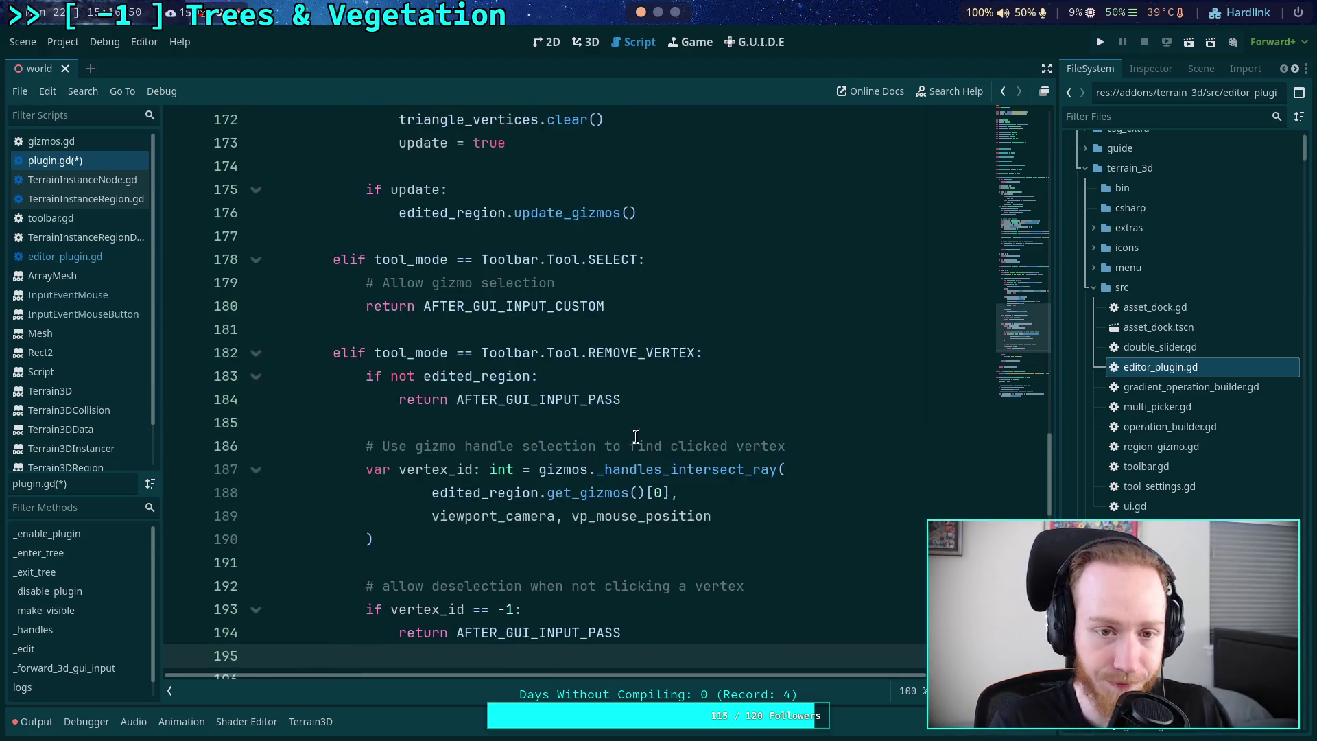
{"action": "scroll", "coordinate": [629, 424], "scroll_direction": "up", "scroll_amount": 3}
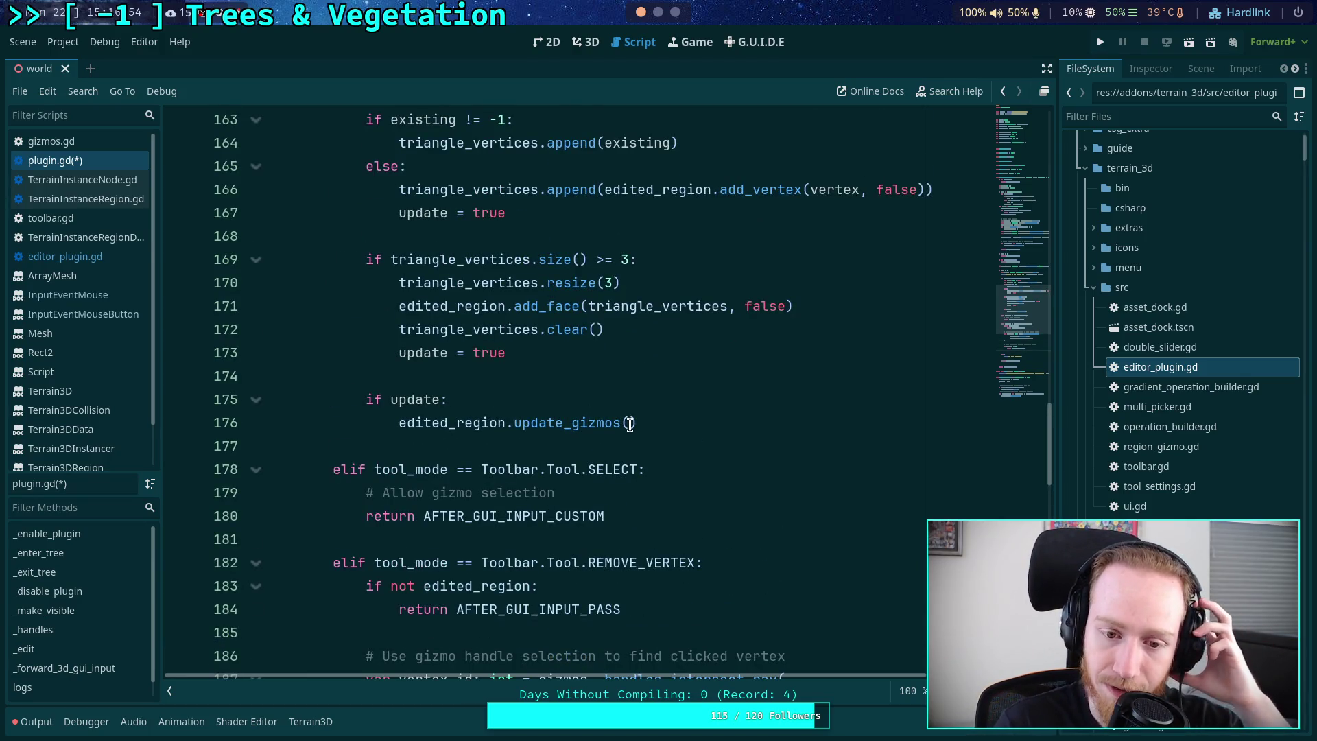
{"action": "scroll", "coordinate": [629, 423], "scroll_direction": "up", "scroll_amount": 3}
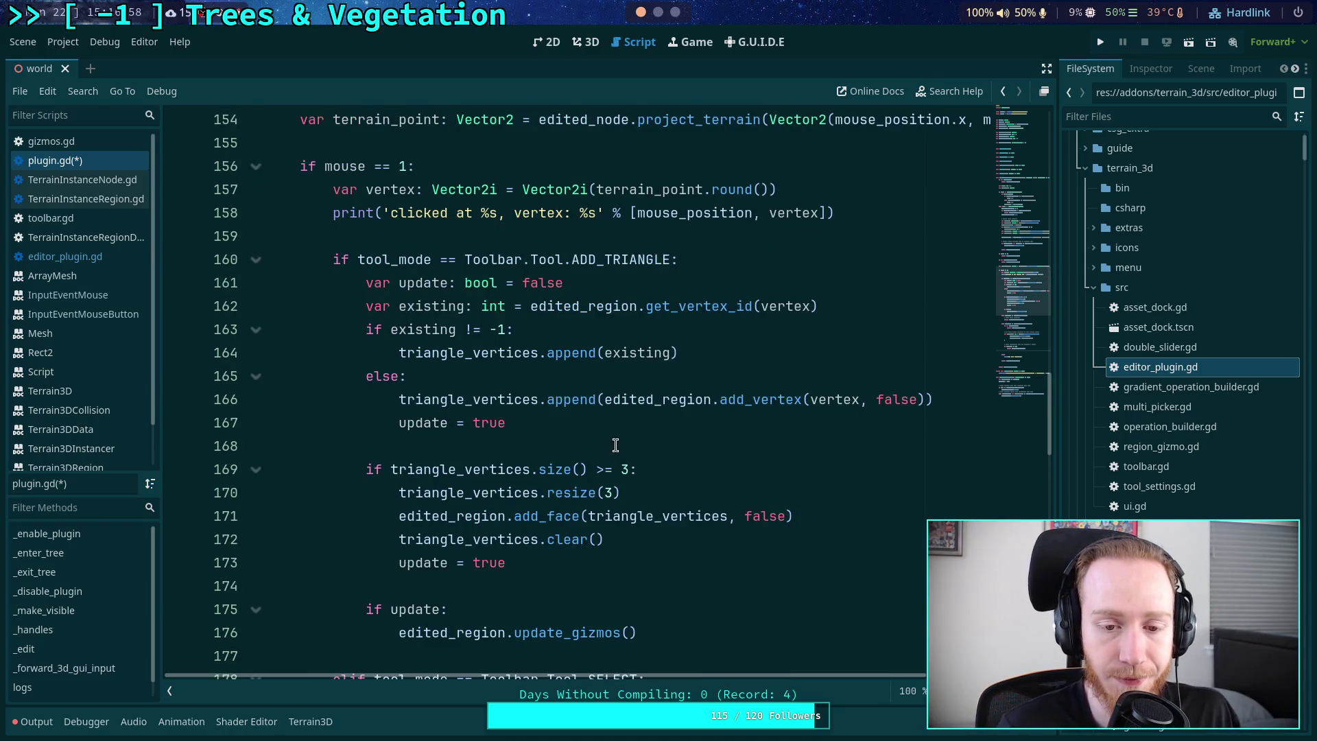
{"action": "scroll", "coordinate": [613, 449], "scroll_direction": "down", "scroll_amount": 6}
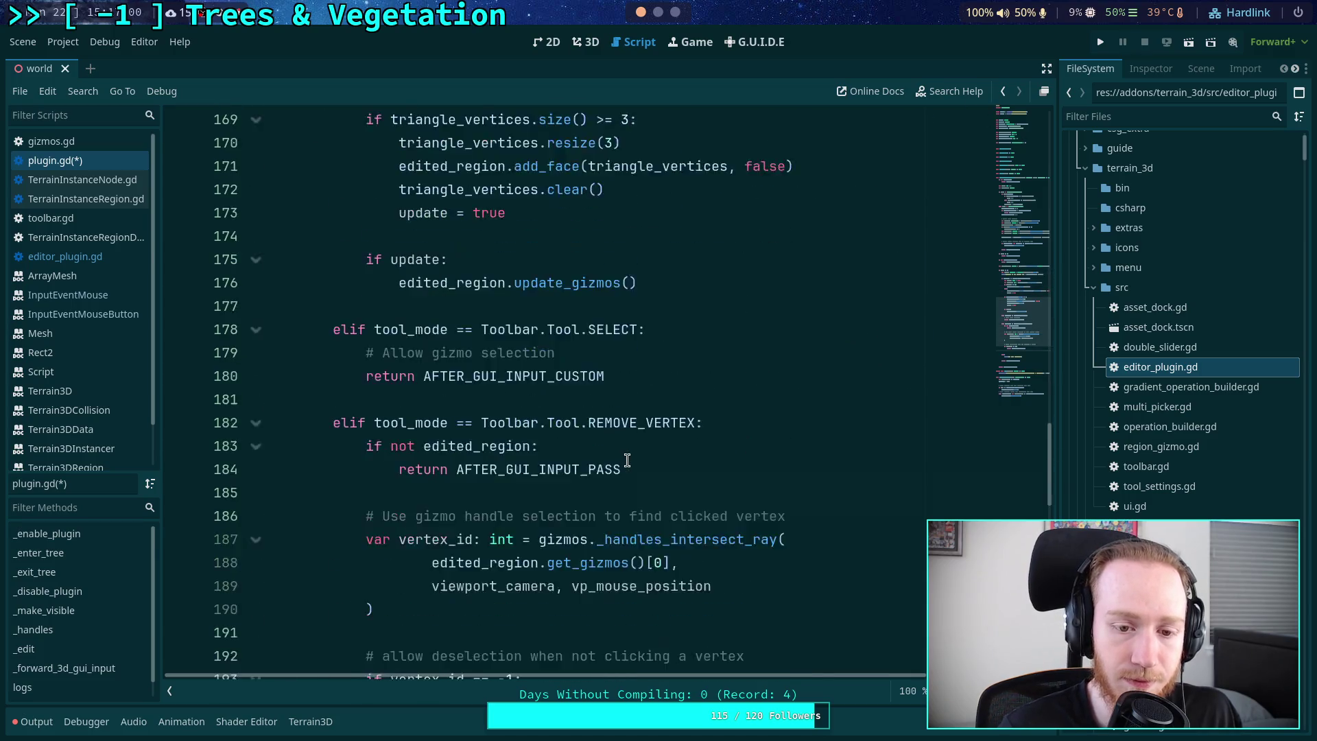
{"action": "scroll", "coordinate": [627, 460], "scroll_direction": "down", "scroll_amount": 3}
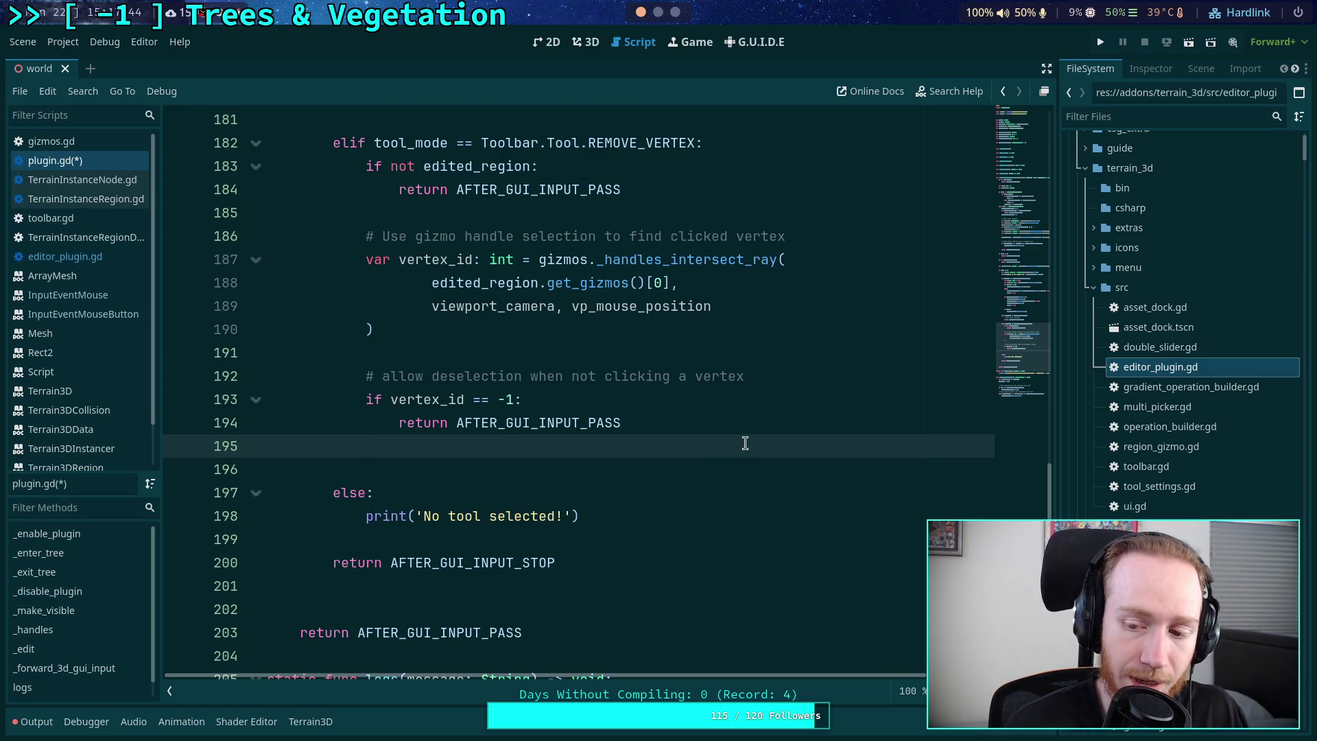
{"action": "key", "text": "Return"}
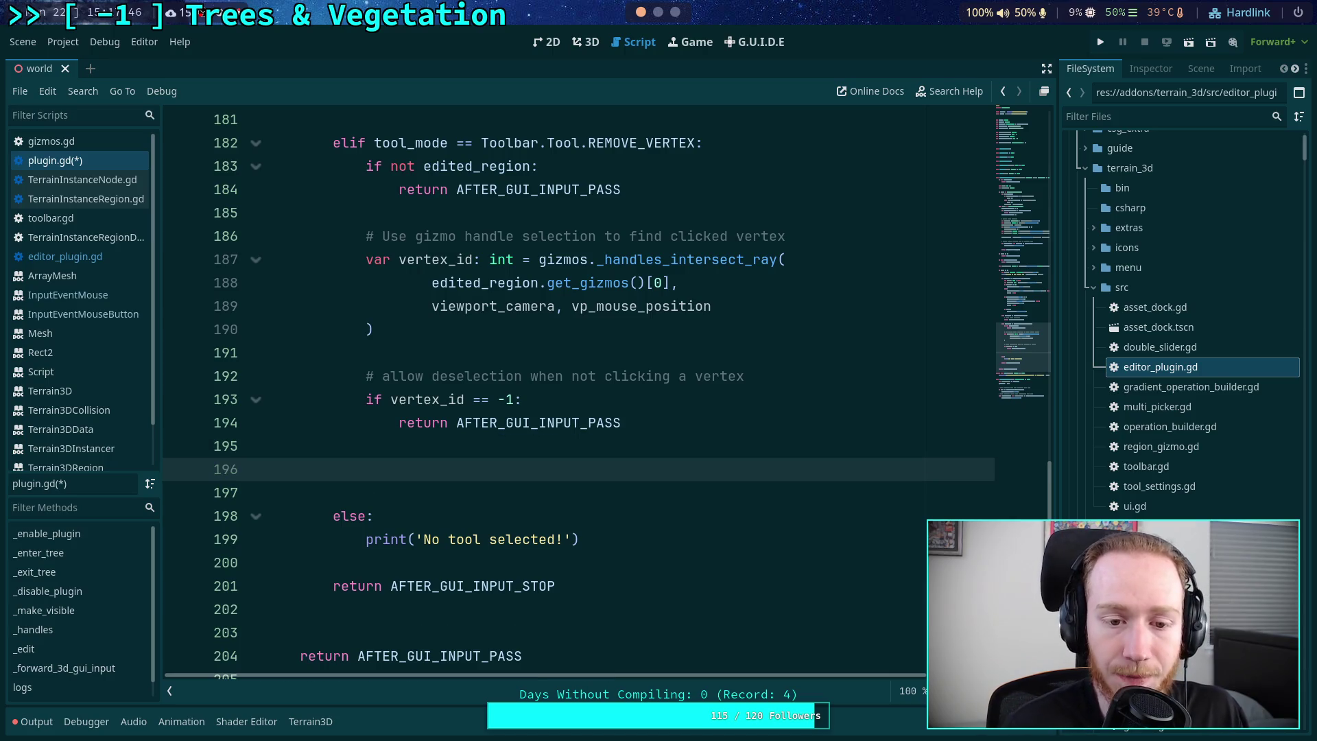
{"action": "scroll", "coordinate": [733, 490], "scroll_direction": "up", "scroll_amount": 1}
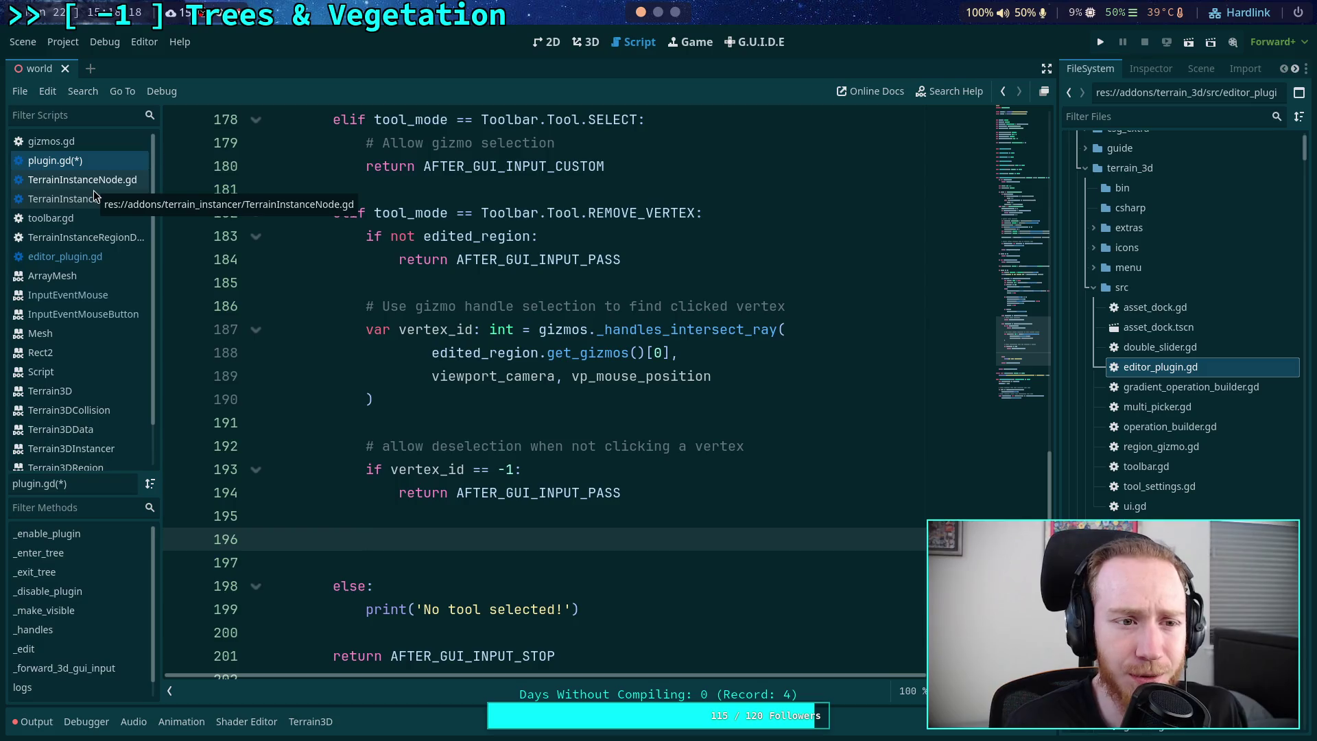
- In gizmos.gd, inspect _handles_intersect_ray by highlighting its gizmo and region uses
{"action": "left_click", "coordinate": [98, 141]}
{"action": "double_click", "coordinate": [526, 190]}
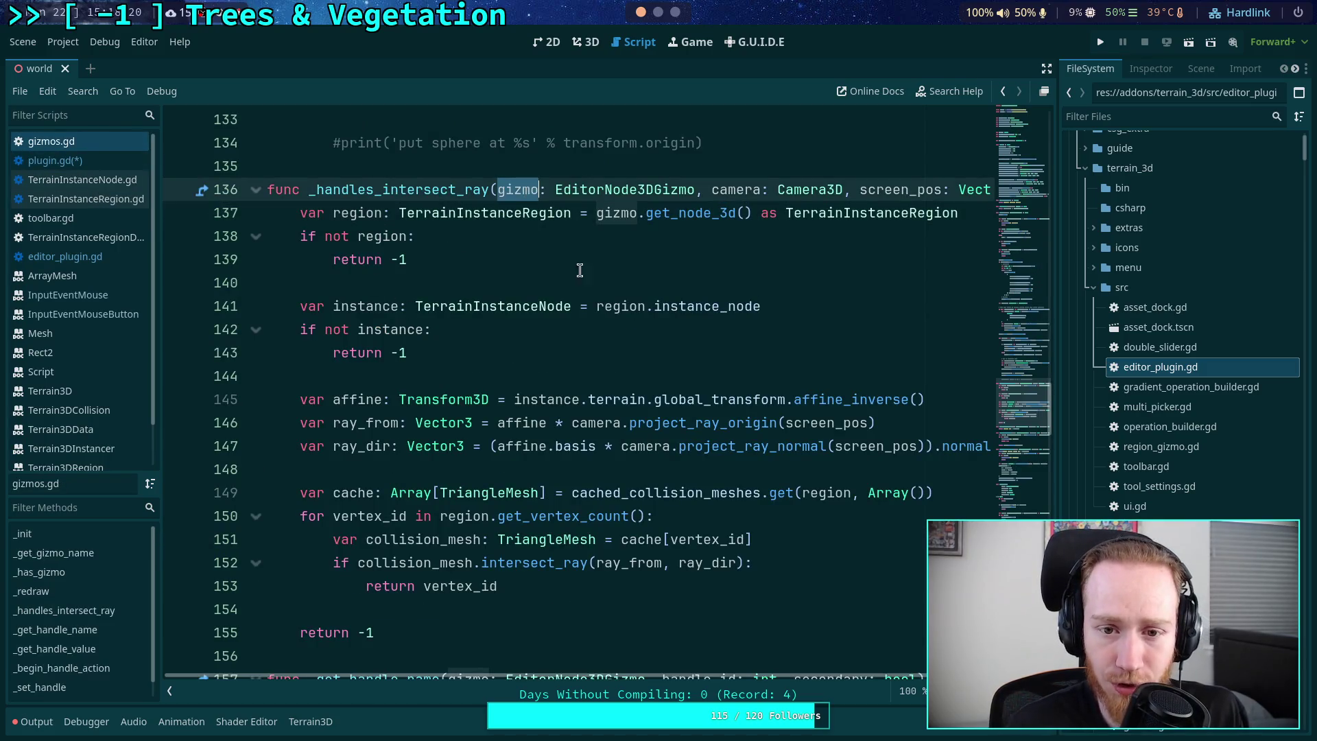
{"action": "scroll", "coordinate": [617, 329], "scroll_direction": "down", "scroll_amount": 2}
{"action": "scroll", "coordinate": [549, 289], "scroll_direction": "up", "scroll_amount": 2}
{"action": "scroll", "coordinate": [481, 247], "scroll_direction": "down", "scroll_amount": 1}
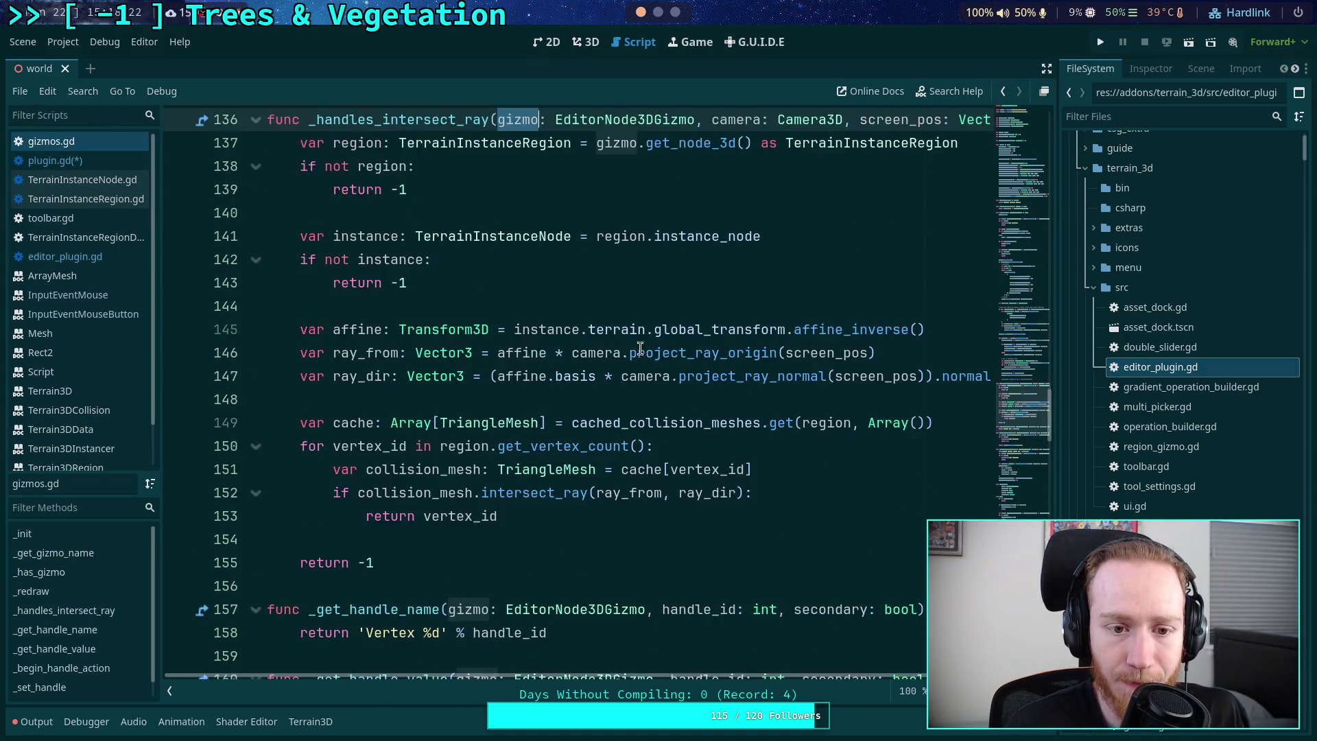
{"action": "scroll", "coordinate": [439, 220], "scroll_direction": "up", "scroll_amount": 1}
{"action": "double_click", "coordinate": [353, 212]}
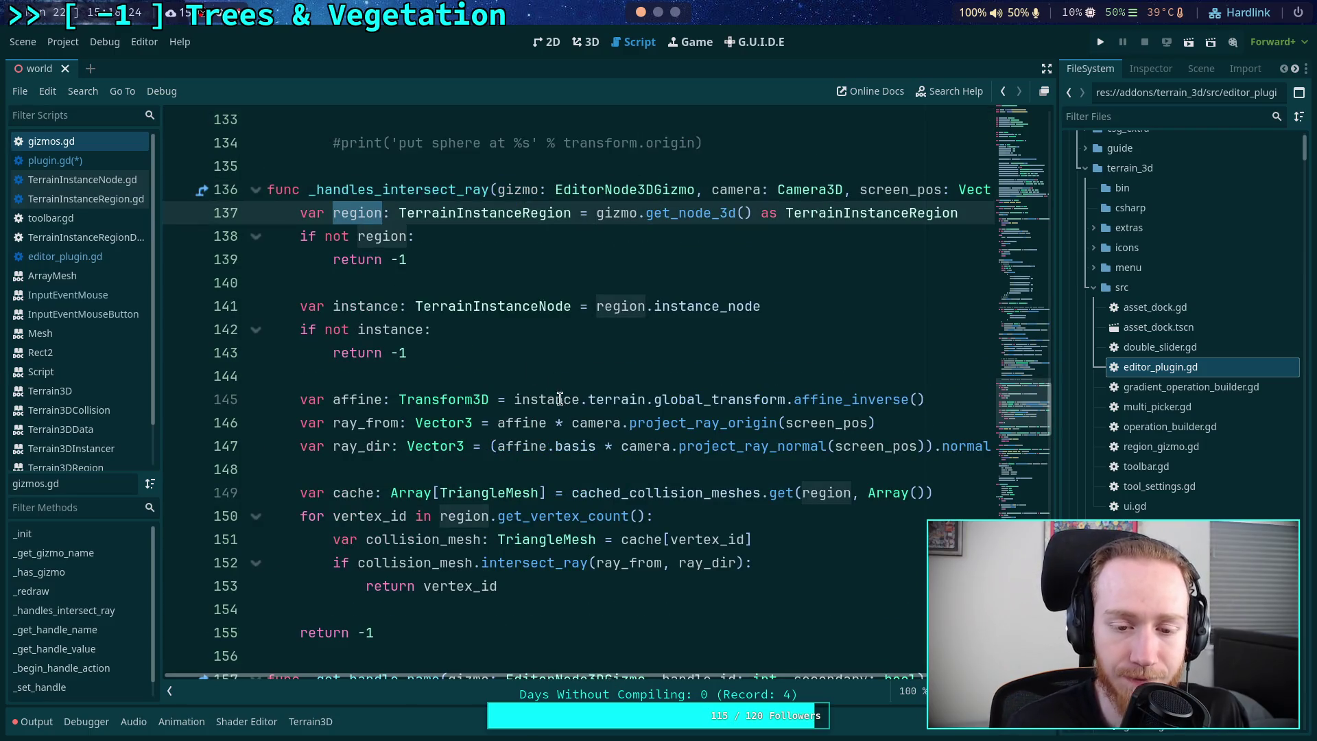
{"action": "double_click", "coordinate": [610, 213]}
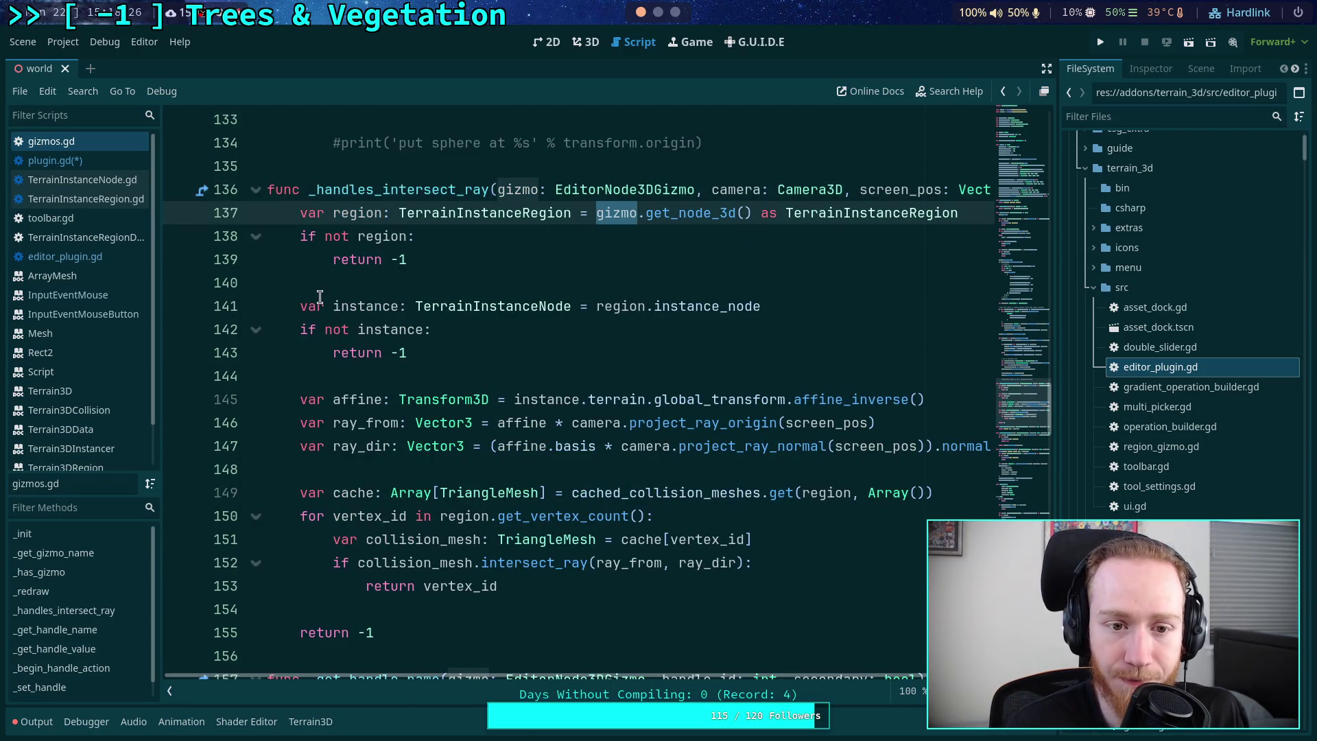
- Back in plugin.gd, check line 188's get_gizmos()[0] argument, then open TerrainInstanceRegion.gd
{"action": "left_click", "coordinate": [104, 159]}
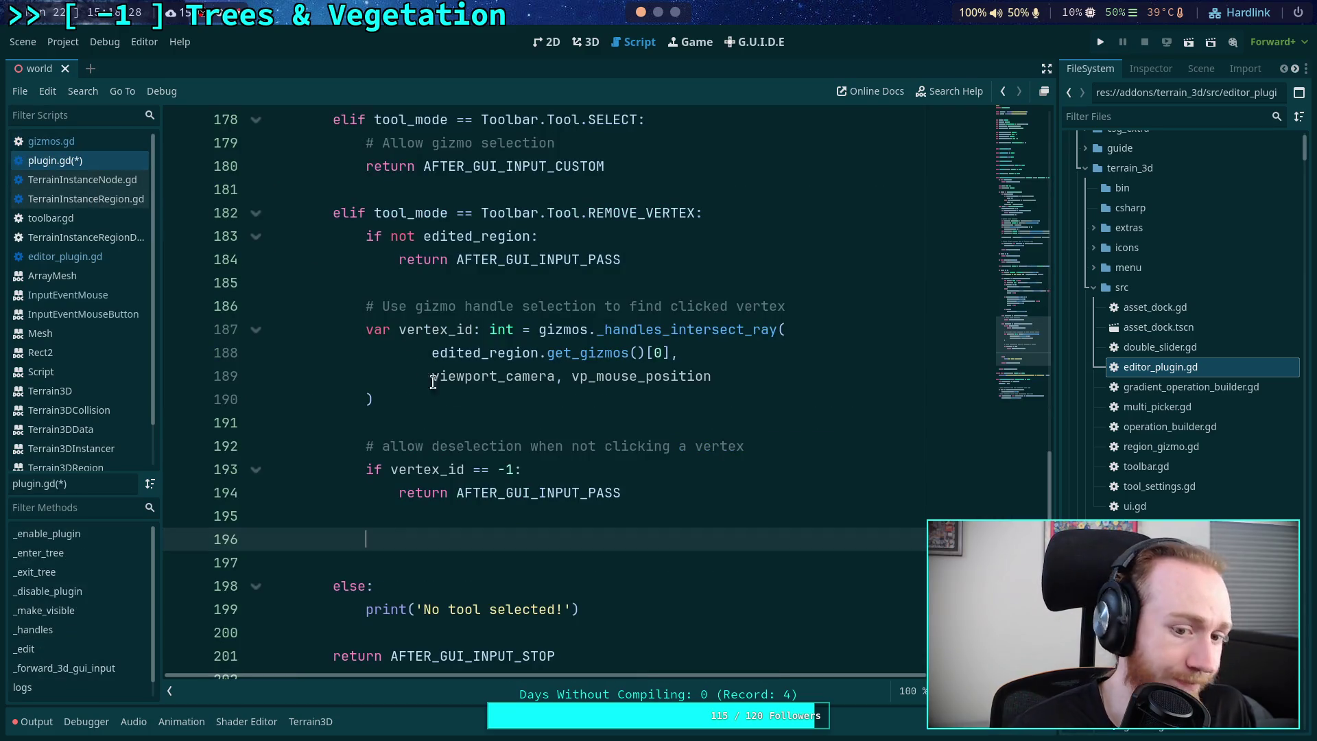
{"action": "left_click_drag", "start_coordinate": [431, 353], "coordinate": [672, 352]}
{"action": "triple_click", "coordinate": [471, 348]}
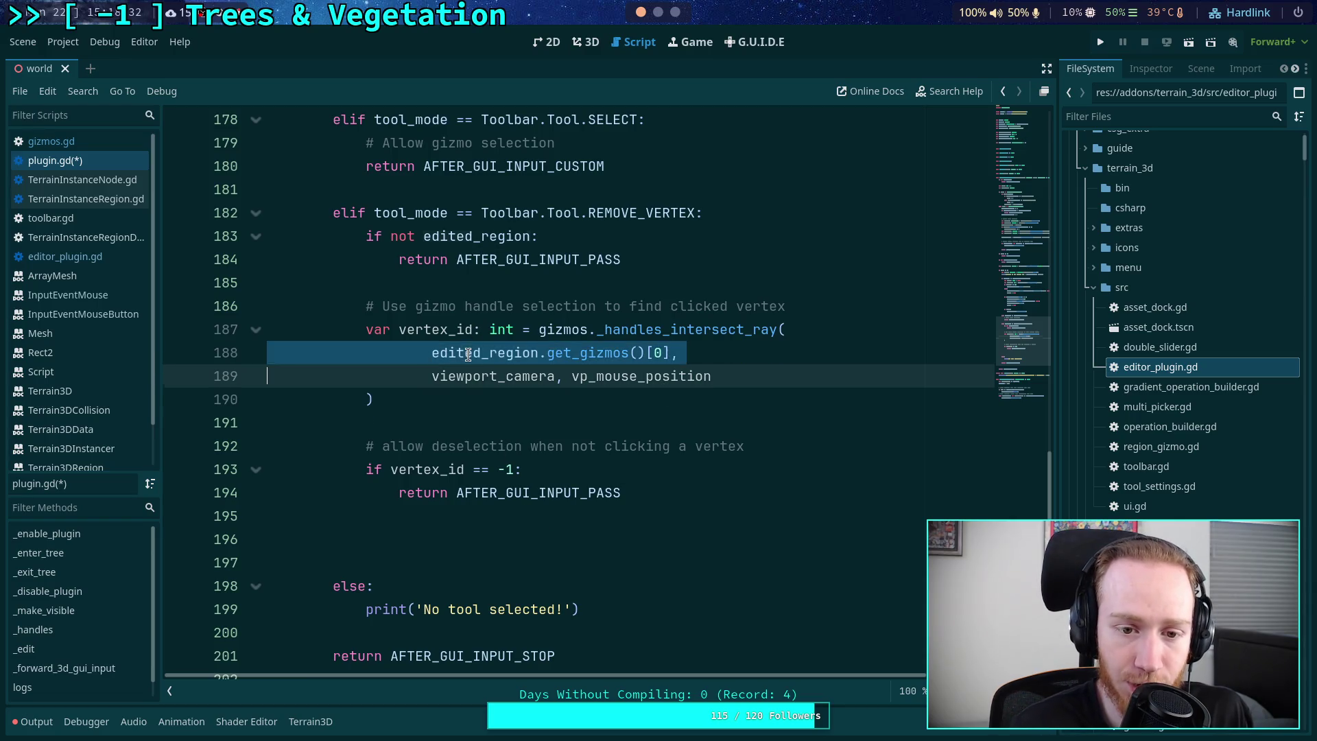
{"action": "left_click", "coordinate": [526, 515]}
{"action": "left_click", "coordinate": [521, 532]}
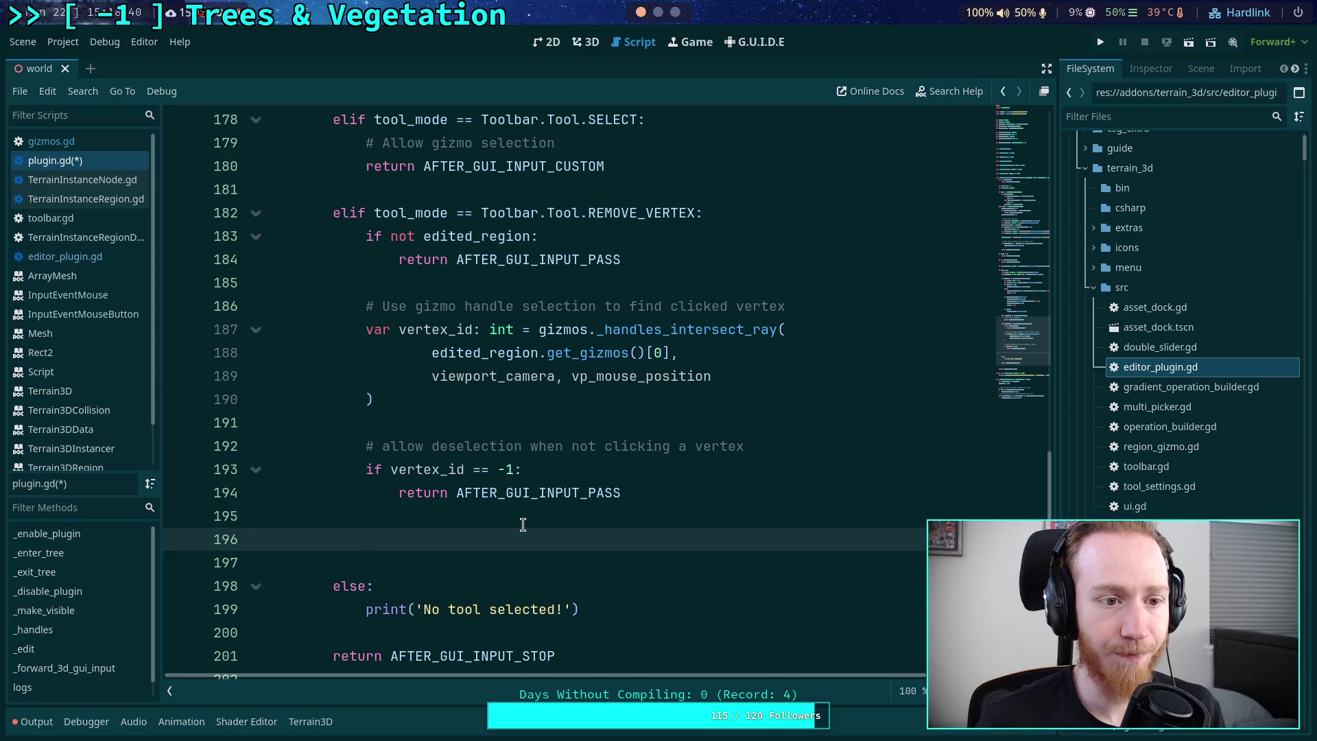
{"action": "left_click", "coordinate": [120, 199]}
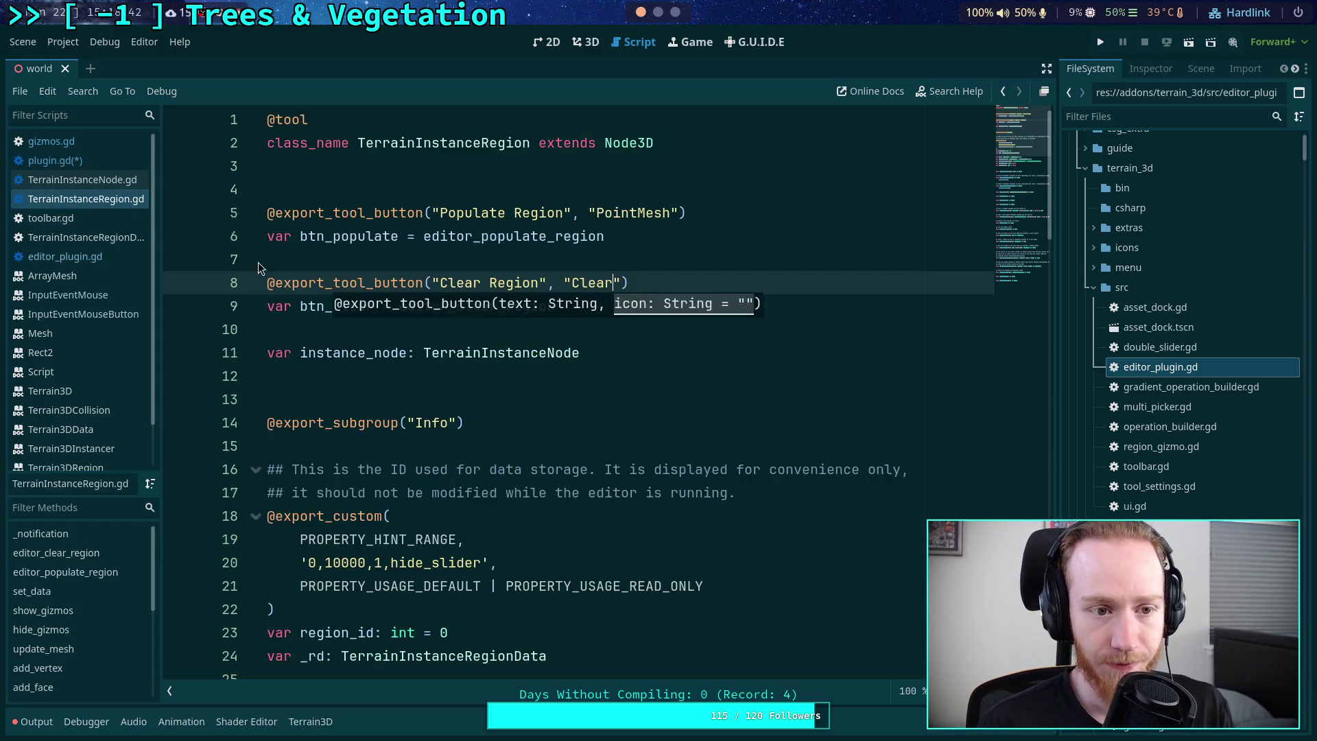
- Below set_vertex, declare 'func remove_vertex(index: int) -> void:'
{"action": "scroll", "coordinate": [536, 369], "scroll_direction": "down", "scroll_amount": 13}
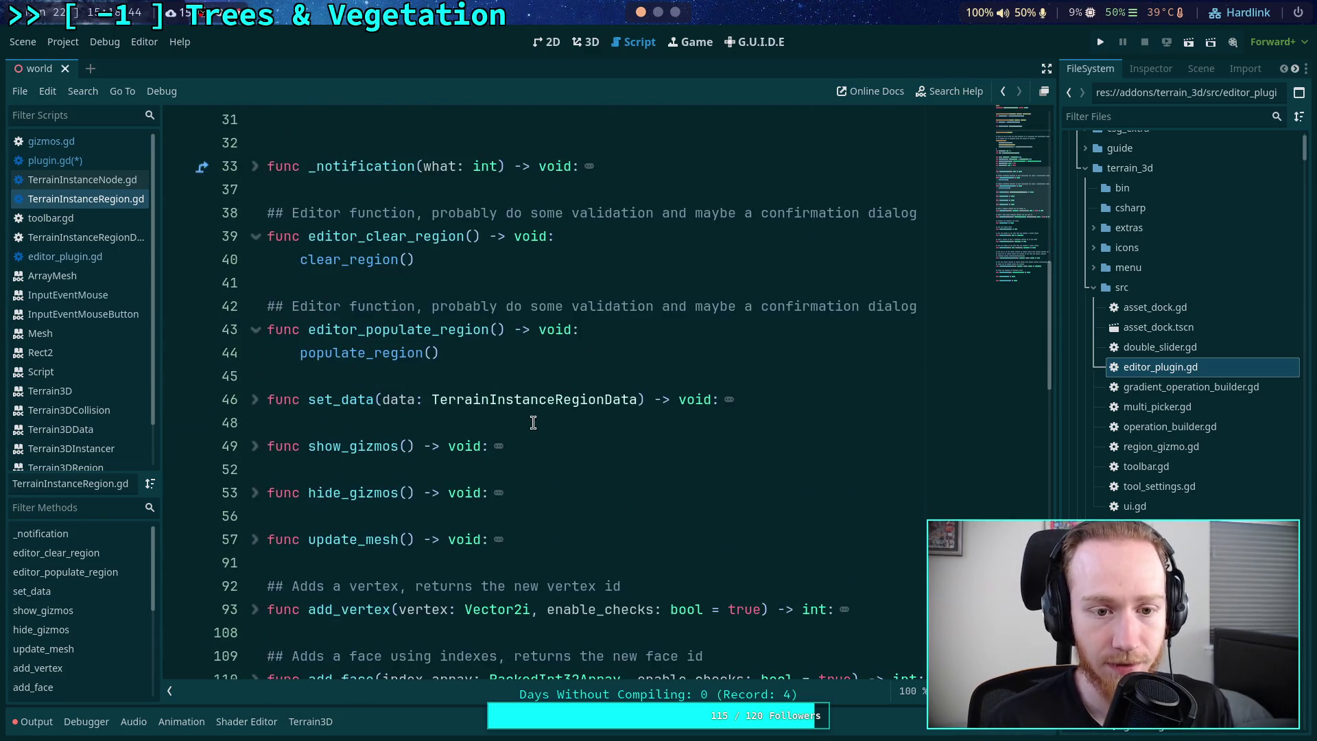
{"action": "scroll", "coordinate": [535, 402], "scroll_direction": "down", "scroll_amount": 4}
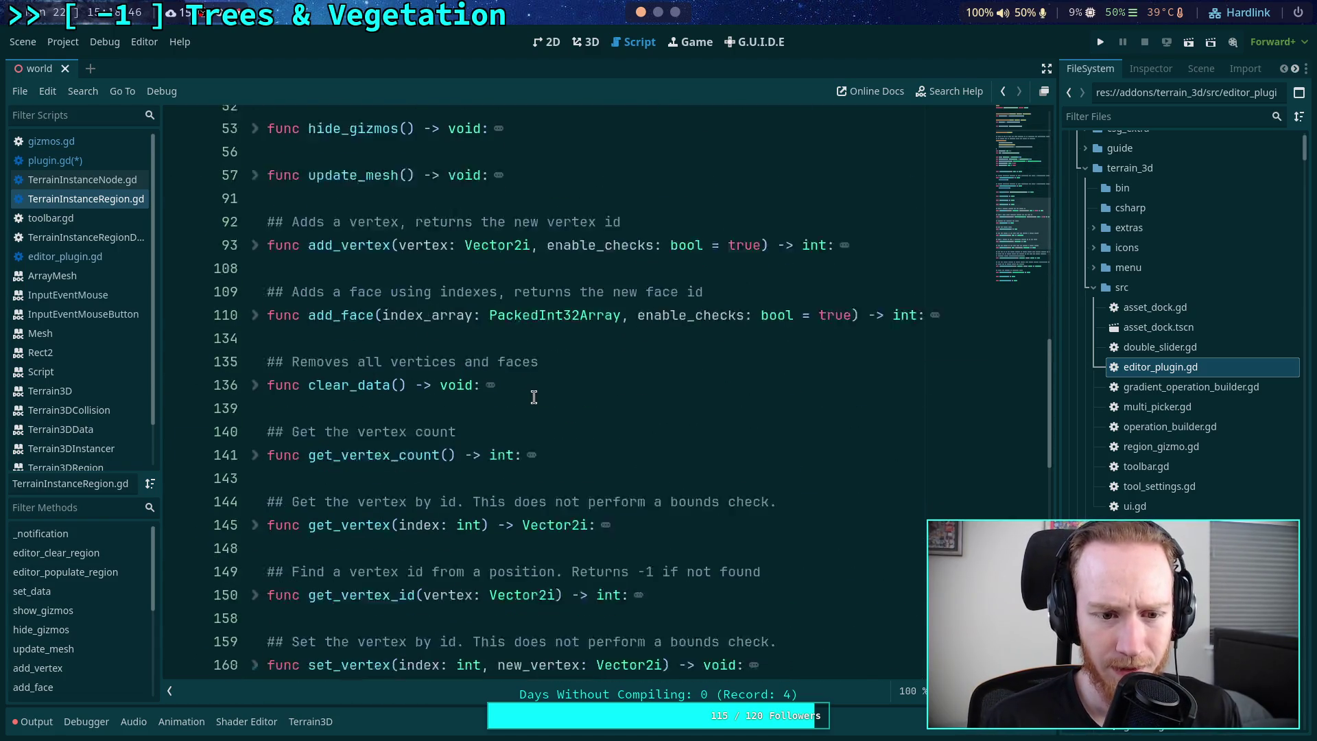
{"action": "scroll", "coordinate": [533, 398], "scroll_direction": "down", "scroll_amount": 7}
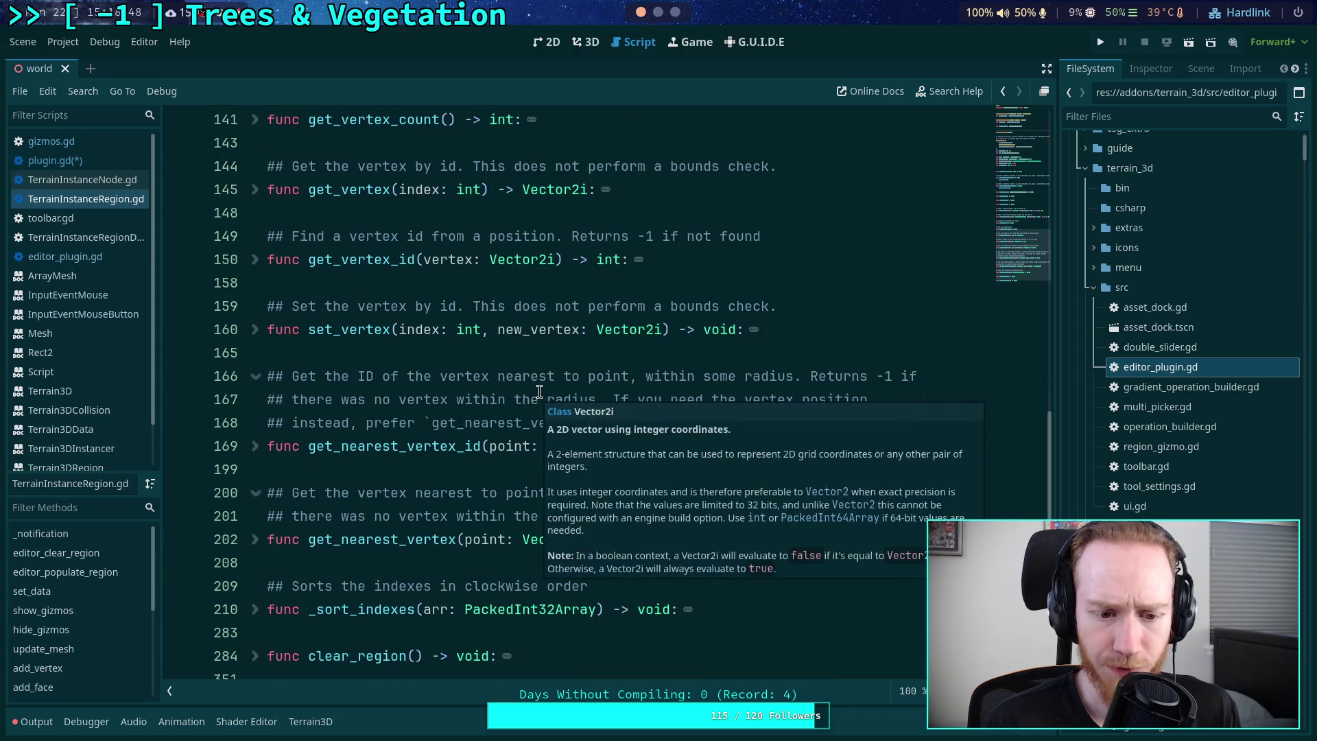
{"action": "scroll", "coordinate": [483, 385], "scroll_direction": "up", "scroll_amount": 5}
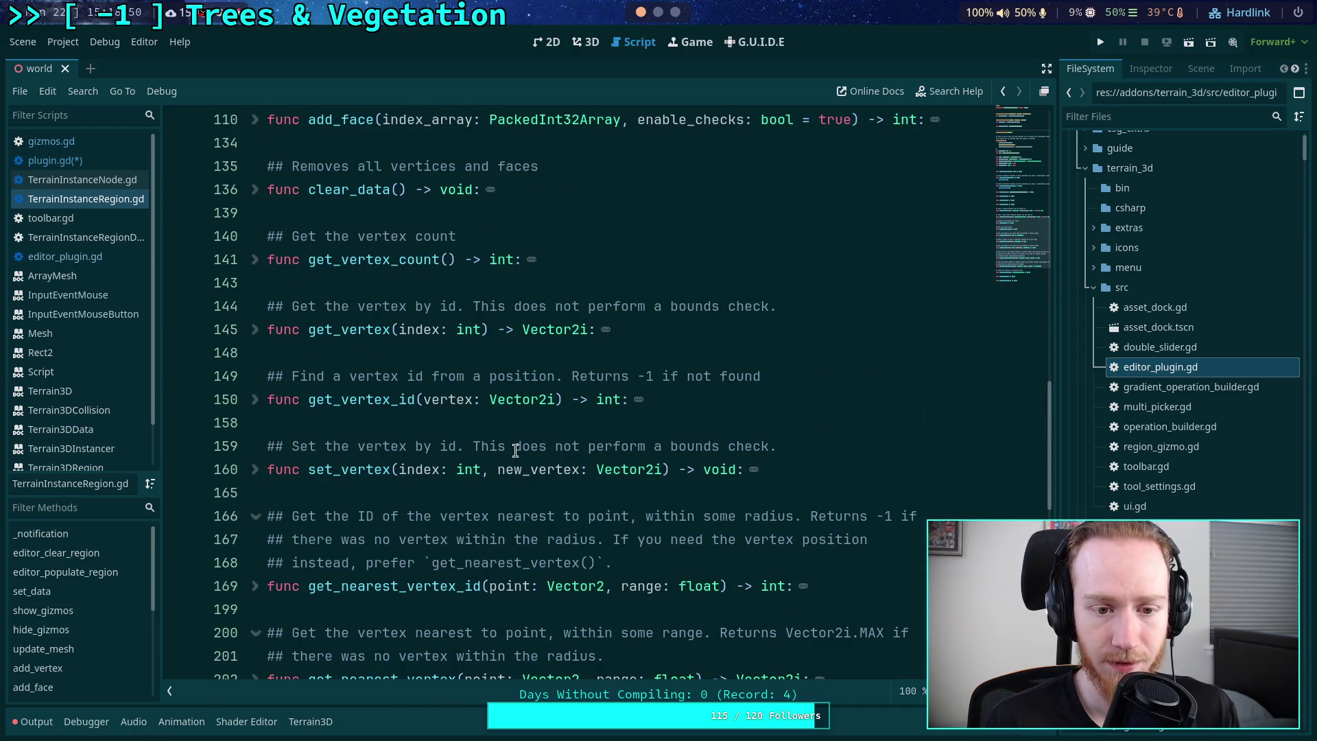
{"action": "scroll", "coordinate": [540, 434], "scroll_direction": "down", "scroll_amount": 1}
{"action": "left_click", "coordinate": [538, 431]}
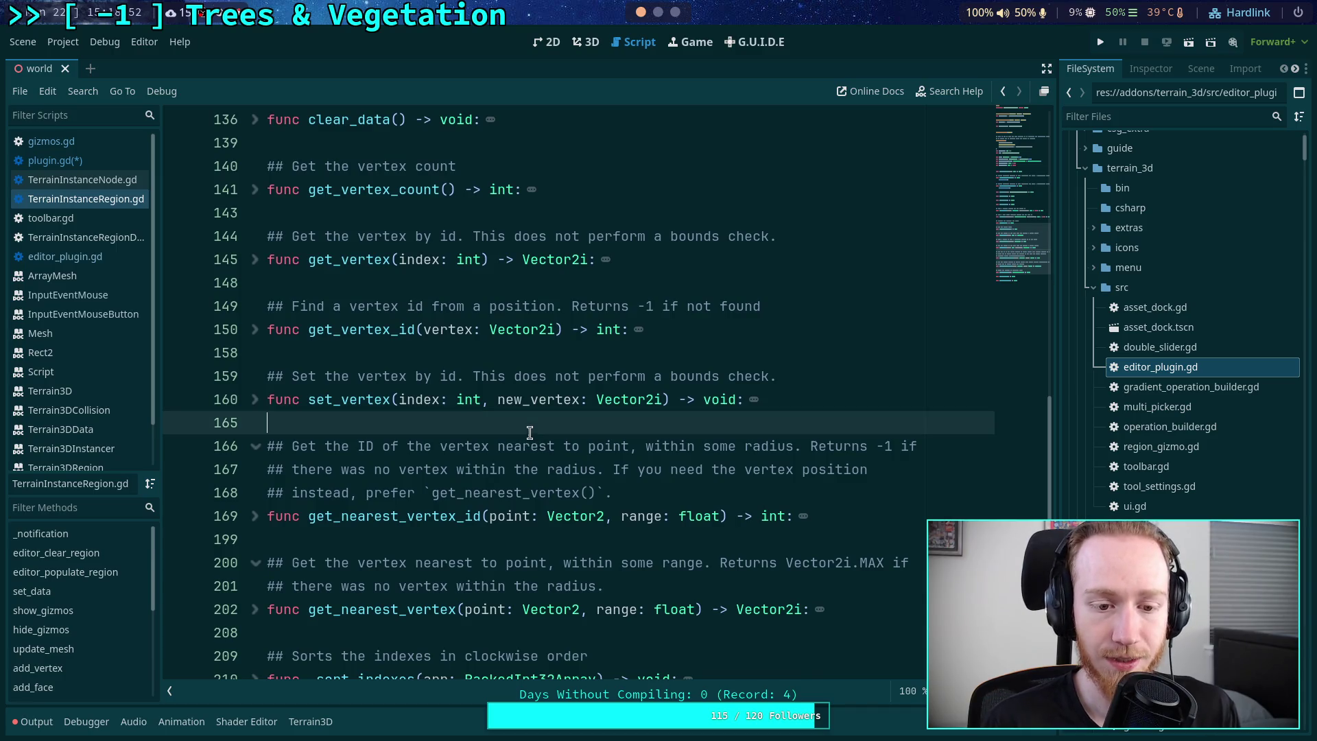
{"action": "key", "text": "Return"}
{"action": "key", "text": "Return"}
{"action": "key", "text": "Up"}
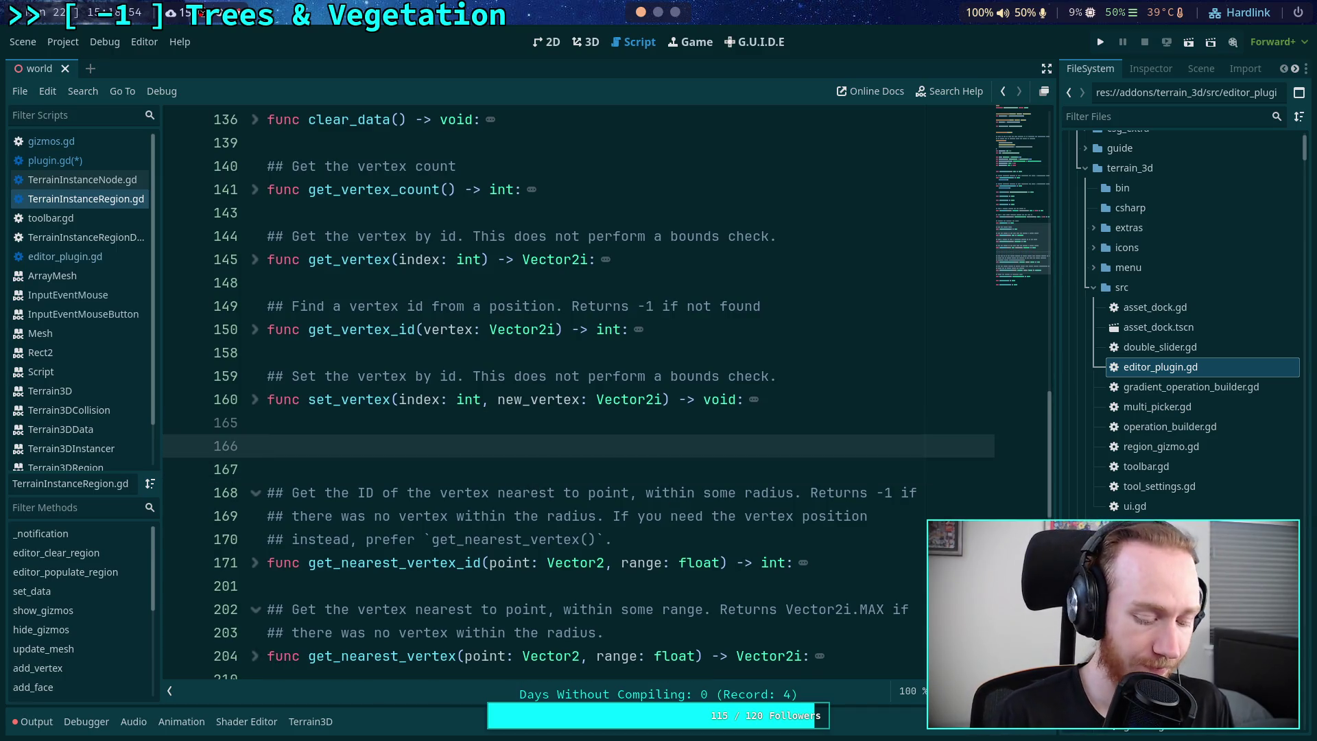
{"action": "type", "text": "func remove_v"}
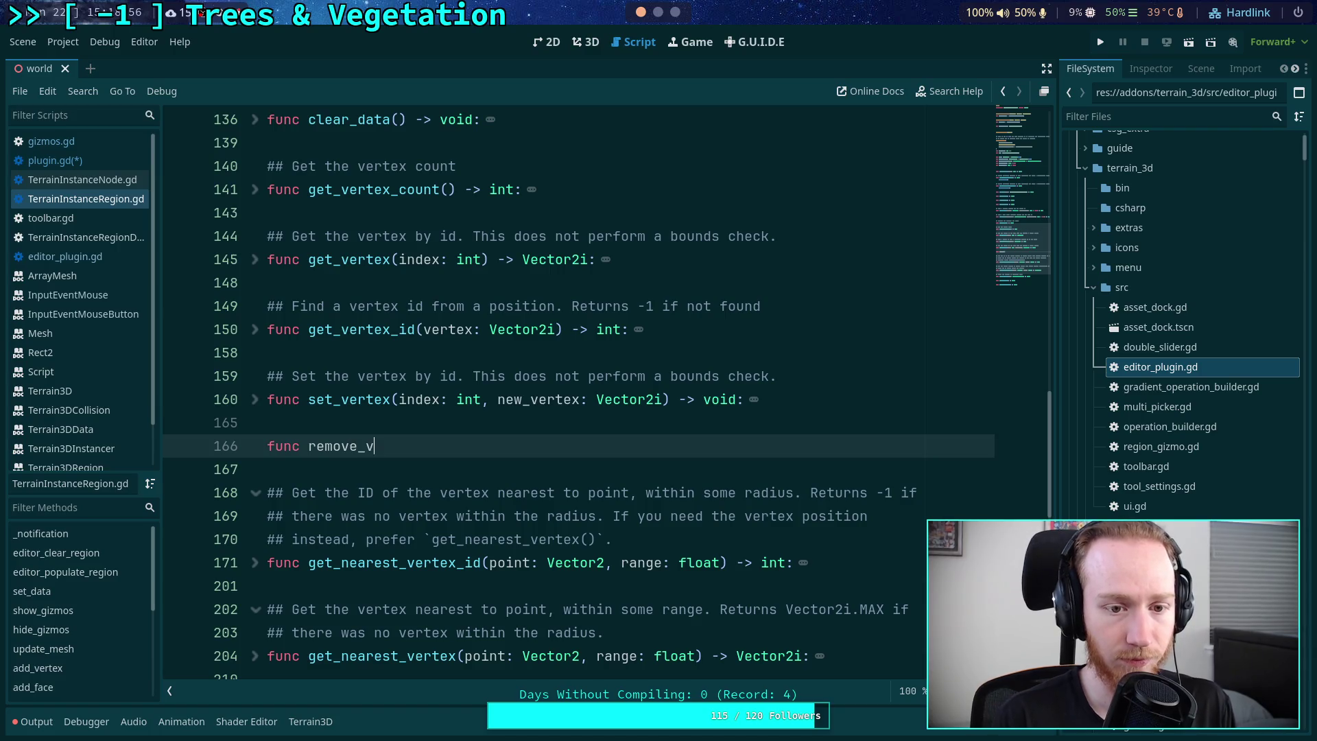
{"action": "type", "text": "ertex"}
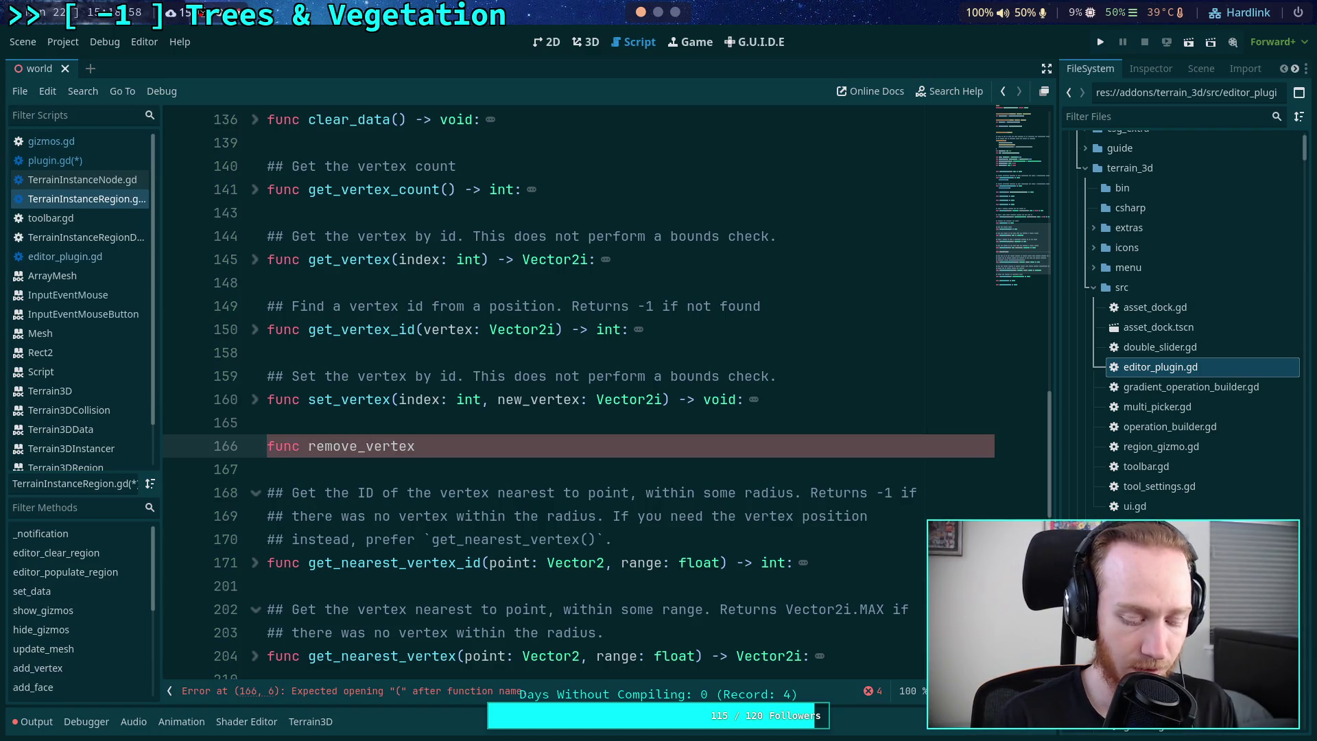
{"action": "type", "text": "_id(v"}
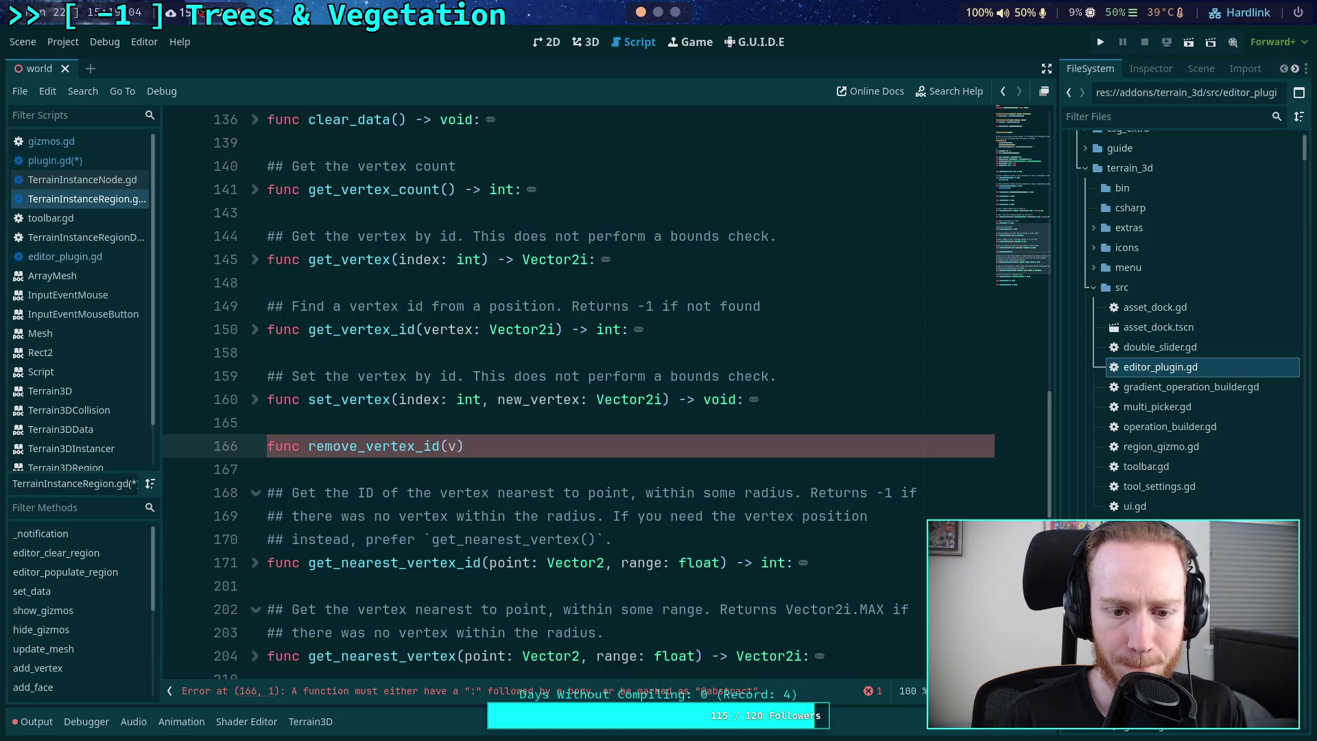
{"action": "key", "text": "BackSpace"}
{"action": "key", "text": "BackSpace"}
{"action": "key", "text": "BackSpace"}
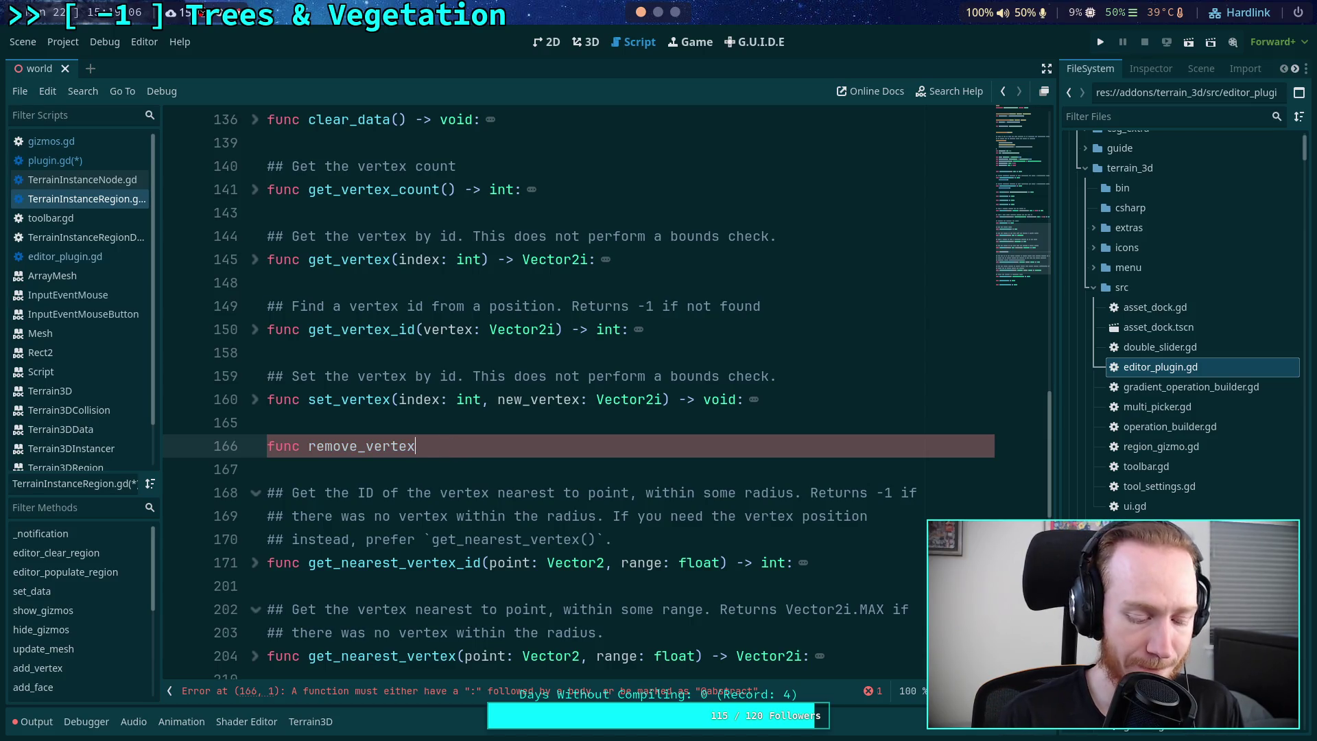
{"action": "type", "text": "(vertex:"}
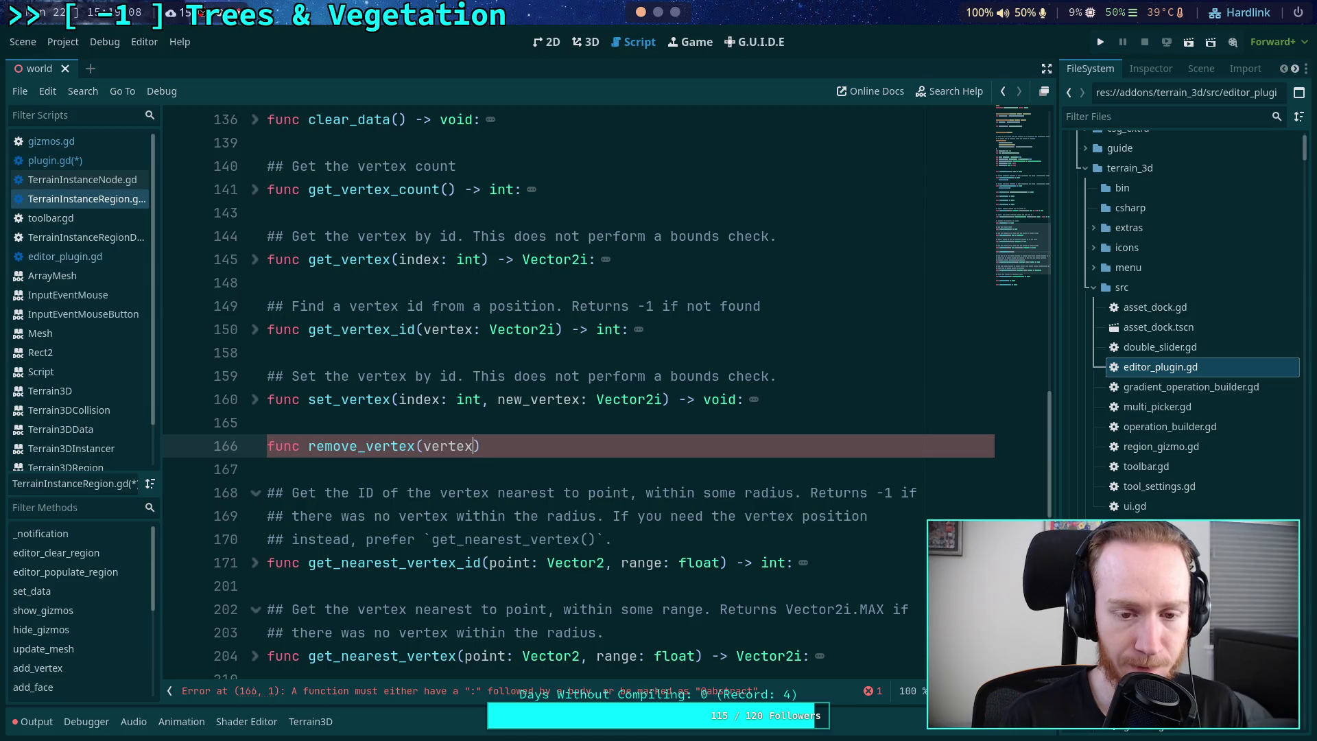
{"action": "key", "text": "BackSpace"}
{"action": "type", "text": "_id"}
{"action": "key", "text": "BackSpace"}
{"action": "key", "text": "BackSpace"}
{"action": "key", "text": "BackSpace"}
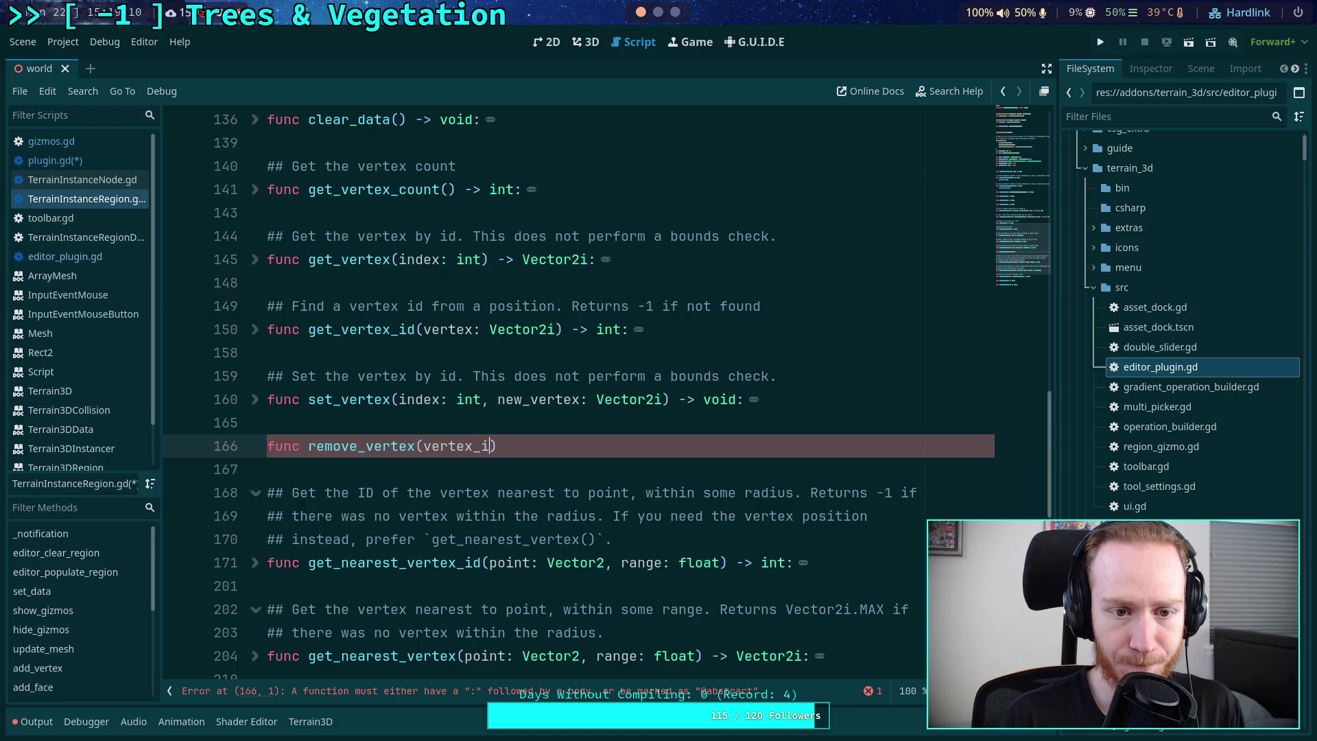
{"action": "key", "text": "BackSpace"}
{"action": "key", "text": "BackSpace"}
{"action": "key", "text": "BackSpace"}
{"action": "type", "text": "index:"}
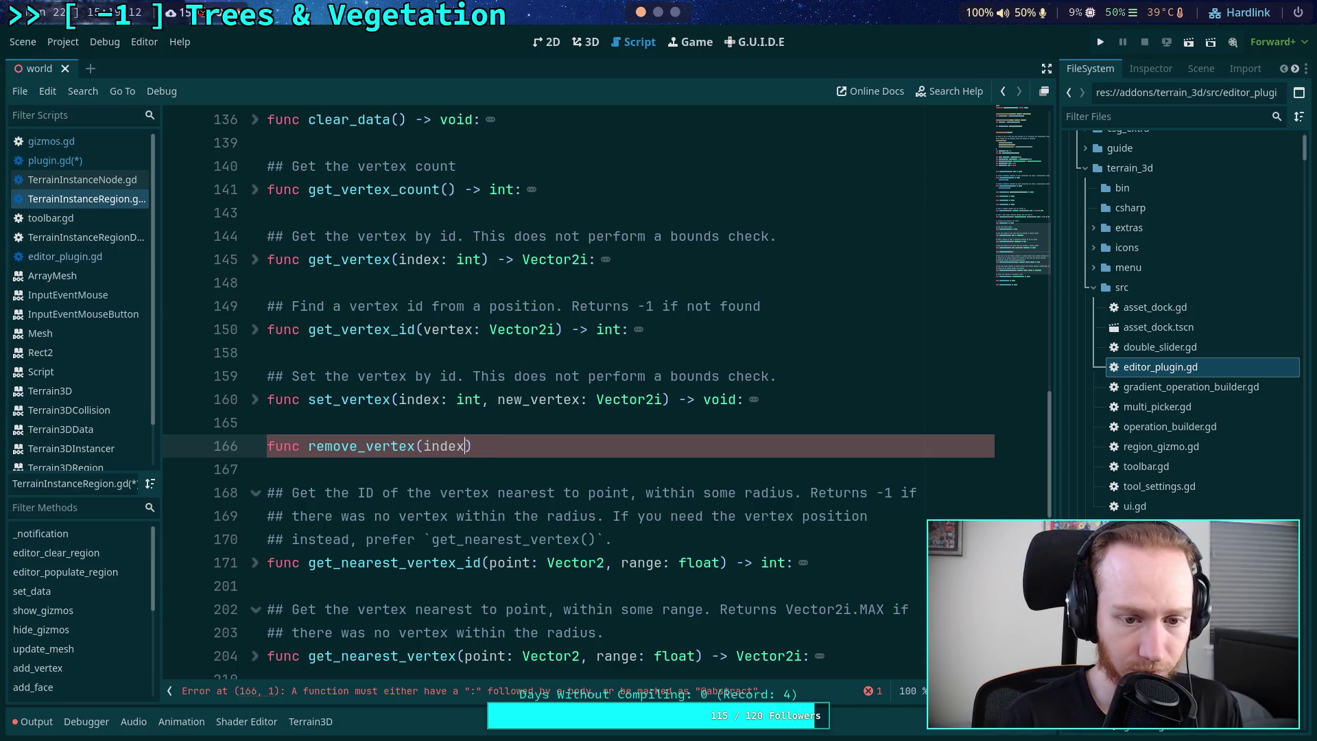
{"action": "type", "text": " int) -"}
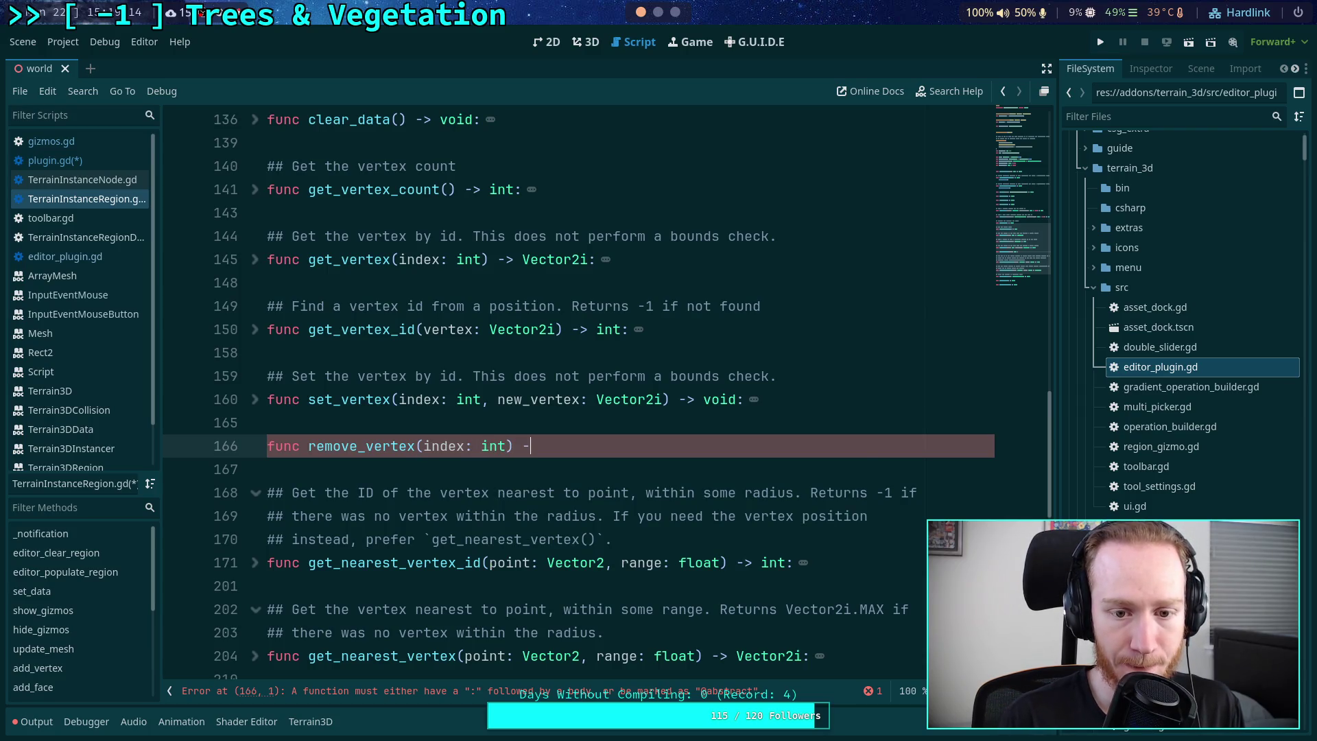
{"action": "type", "text": "> void:"}
- Add the doc comment '## Remove a vertex. Also deletes any faces connected to the vertex'
{"action": "left_click", "coordinate": [274, 423]}
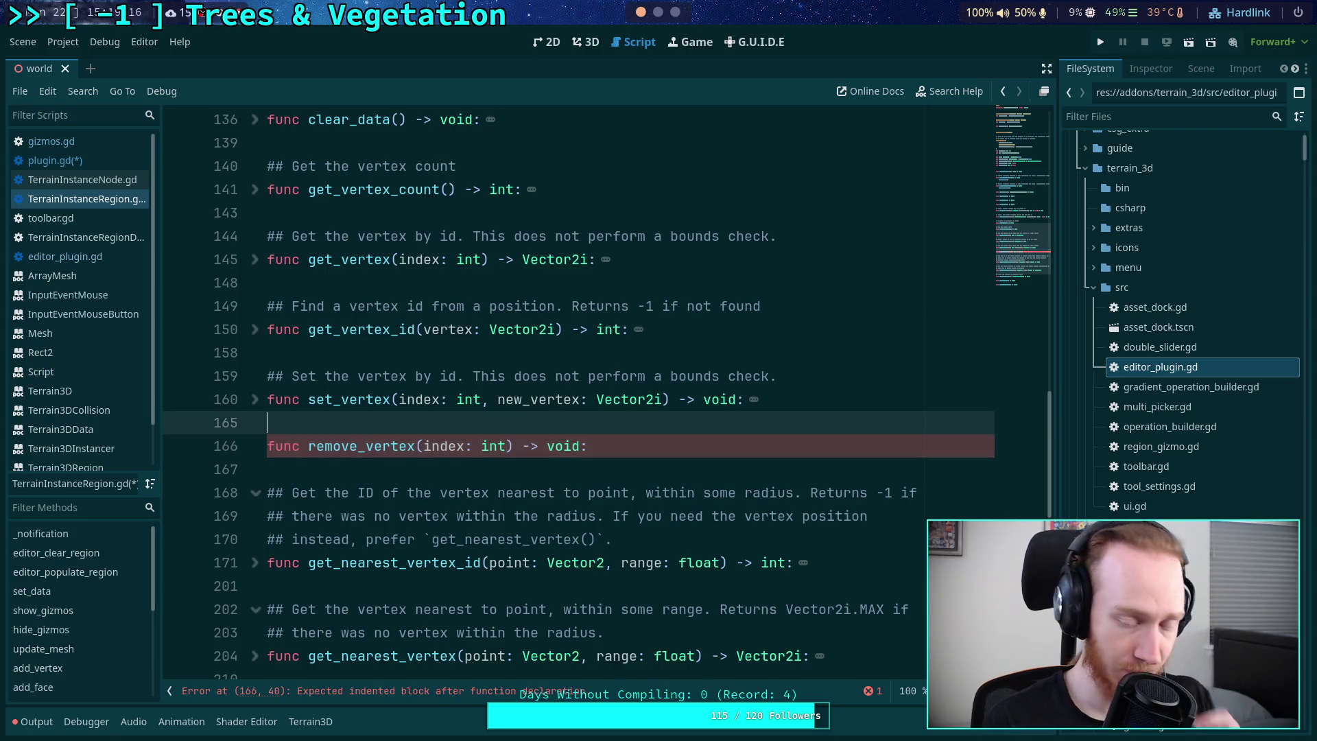
{"action": "key", "text": "Return"}
{"action": "type", "text": "## Re"}
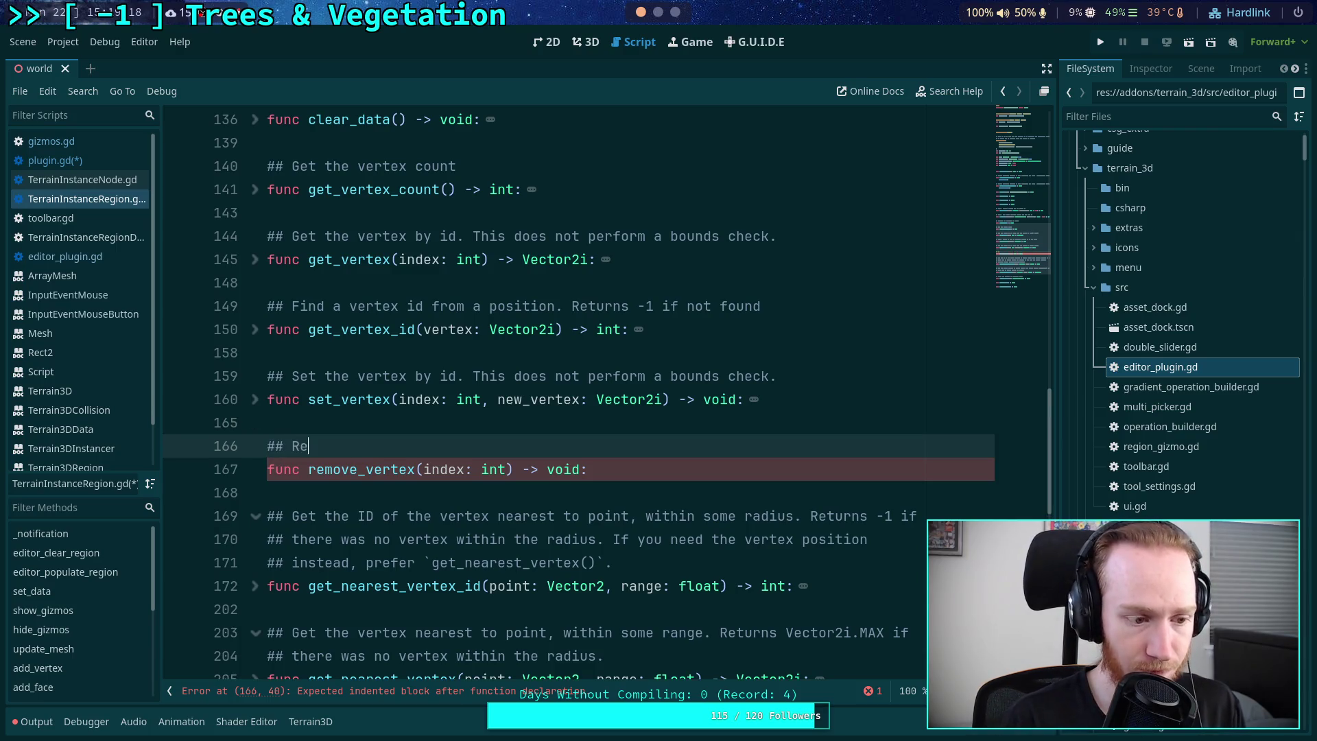
{"action": "type", "text": "move a vert"}
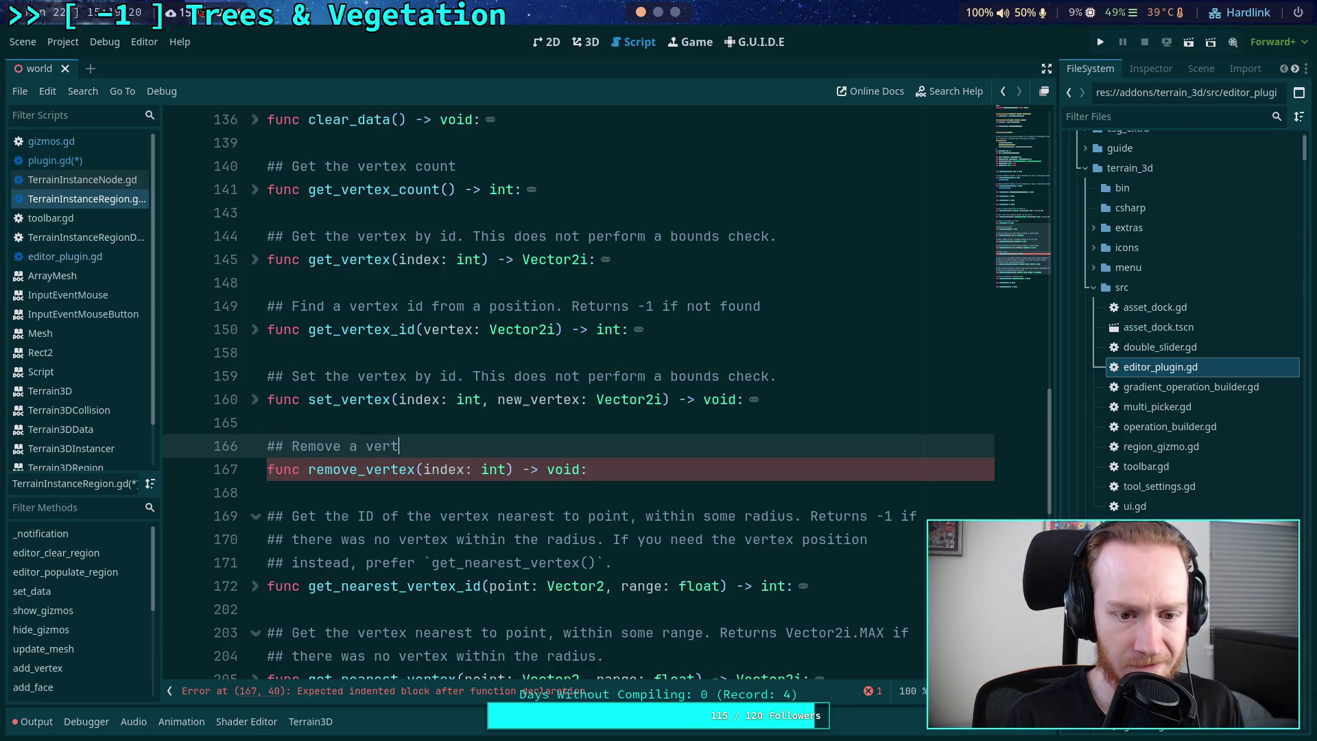
{"action": "type", "text": "ex. Also "}
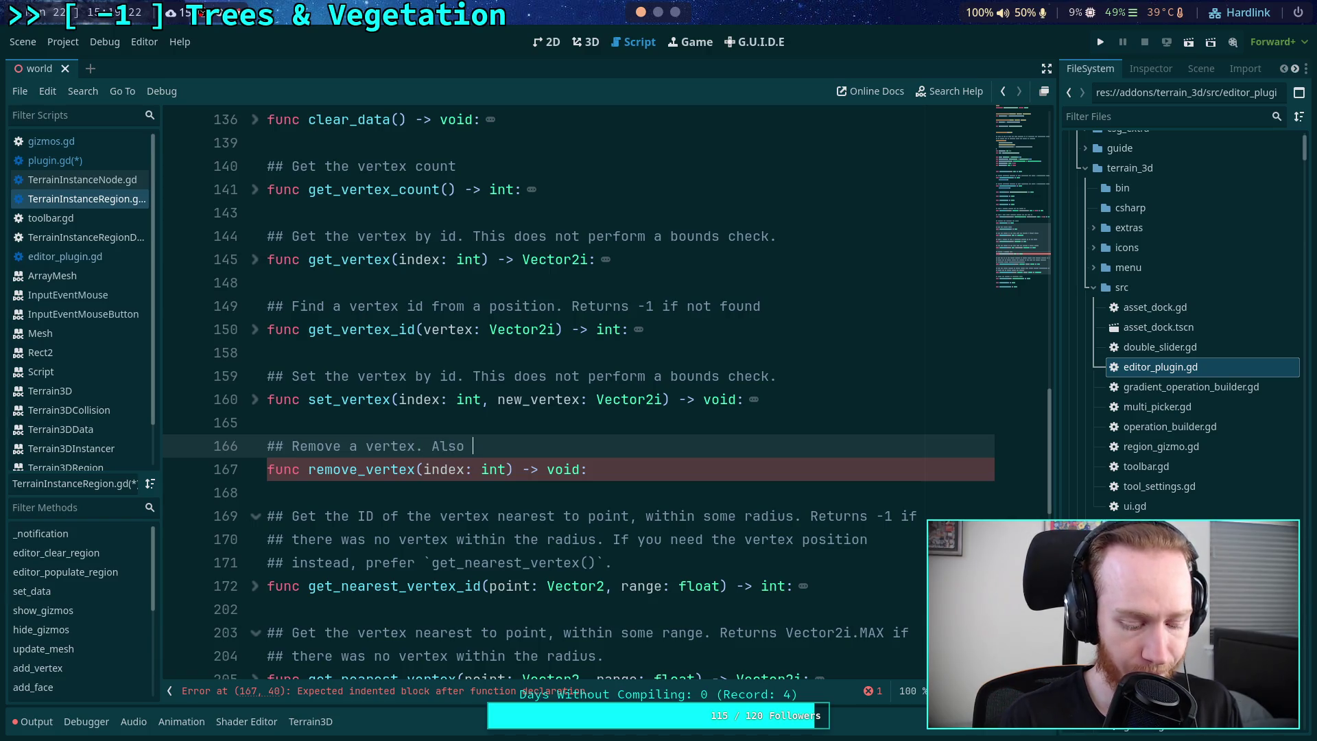
{"action": "type", "text": "delet"}
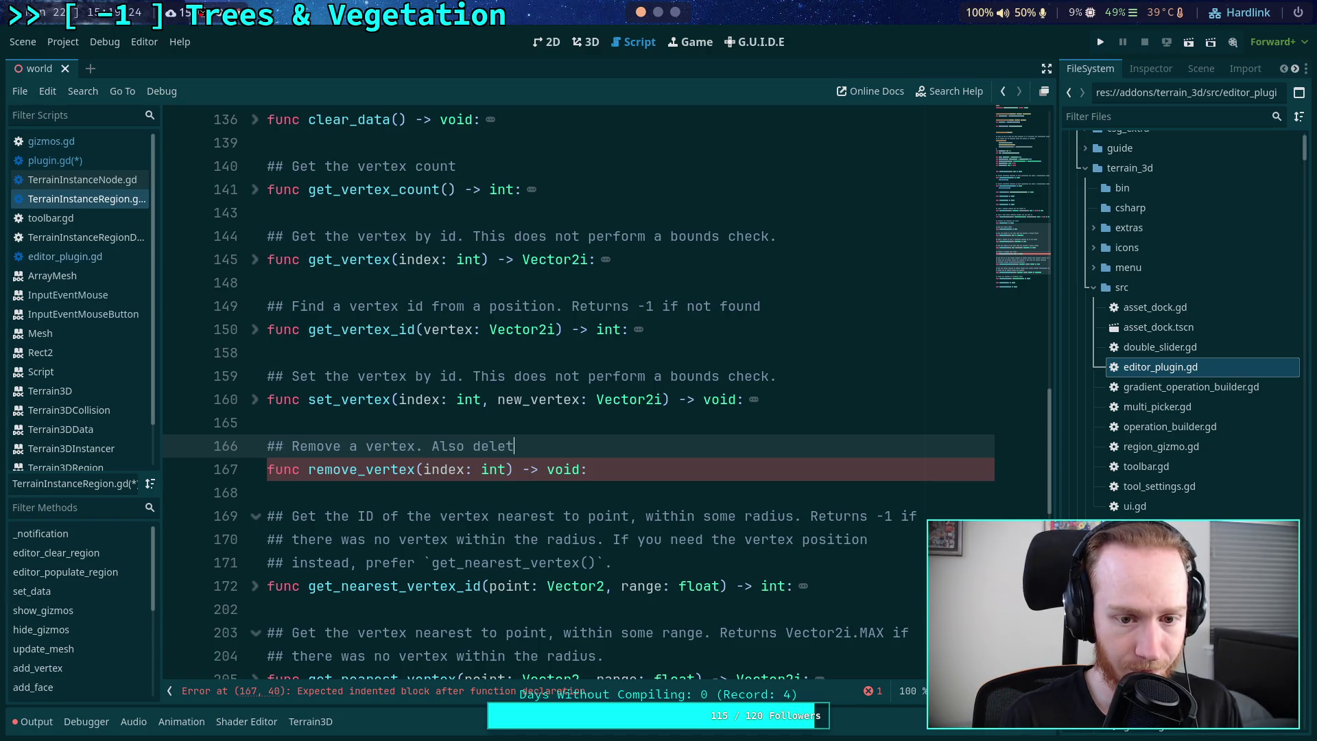
{"action": "type", "text": "es any faces connected to the vertex"}
{"action": "key", "text": "Down"}
{"action": "key", "text": "Return"}
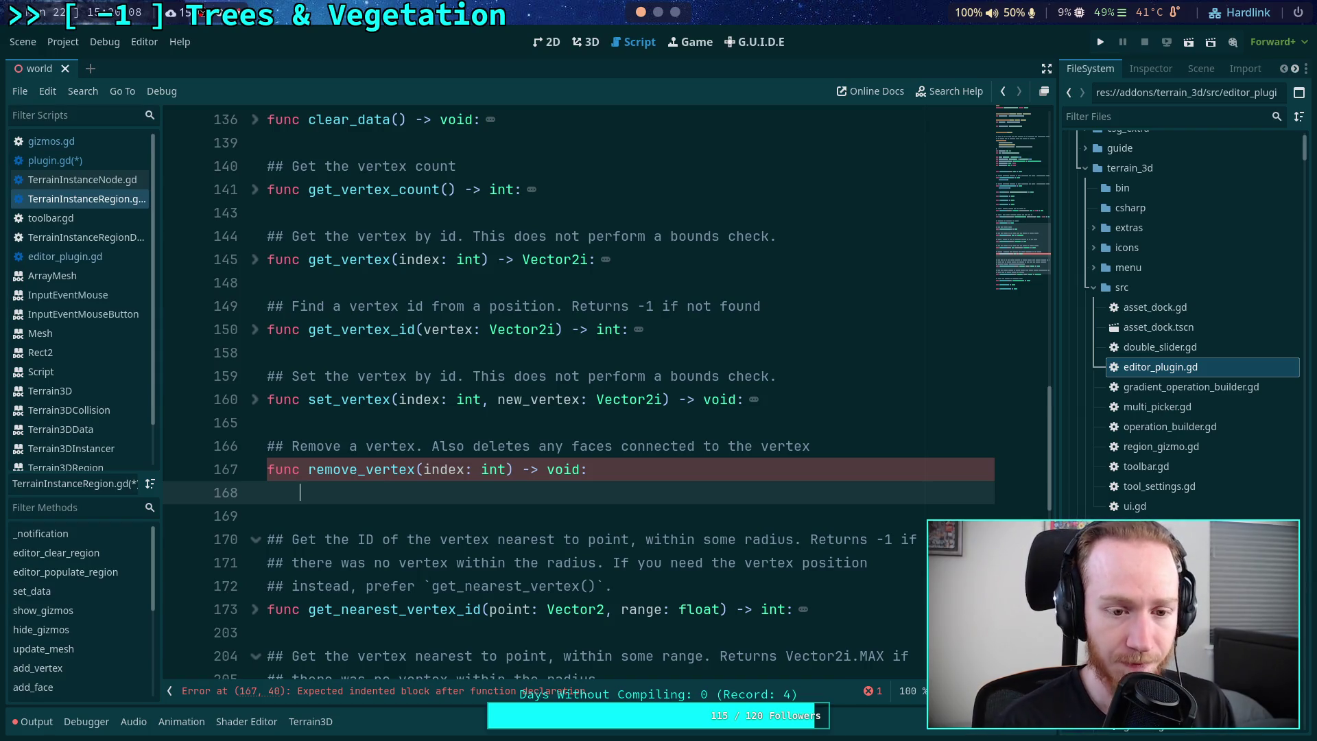
- Extend the doc comment with 'This does not perform a bounds check'
{"action": "left_click", "coordinate": [891, 446]}
{"action": "type", "text": "."}
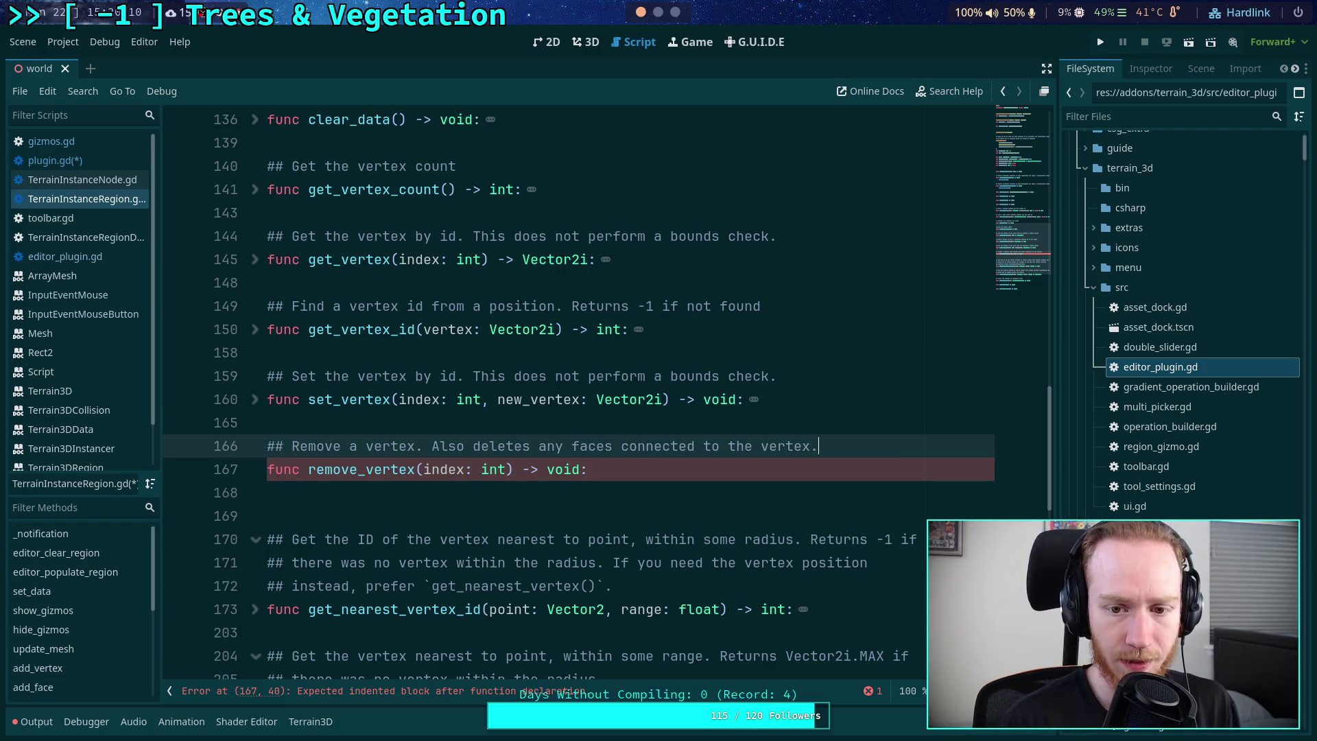
{"action": "type", "text": "This does not"}
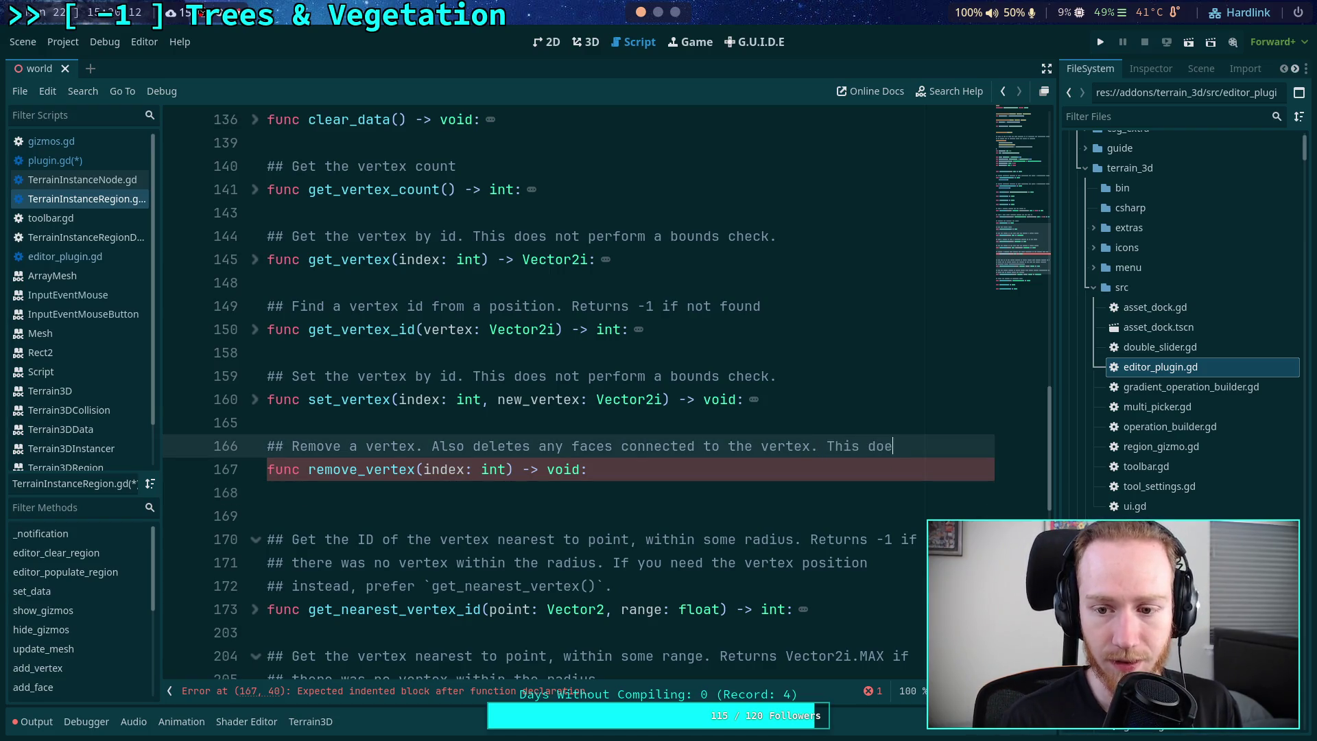
{"action": "key", "text": "Return"}
{"action": "type", "text": "## "}
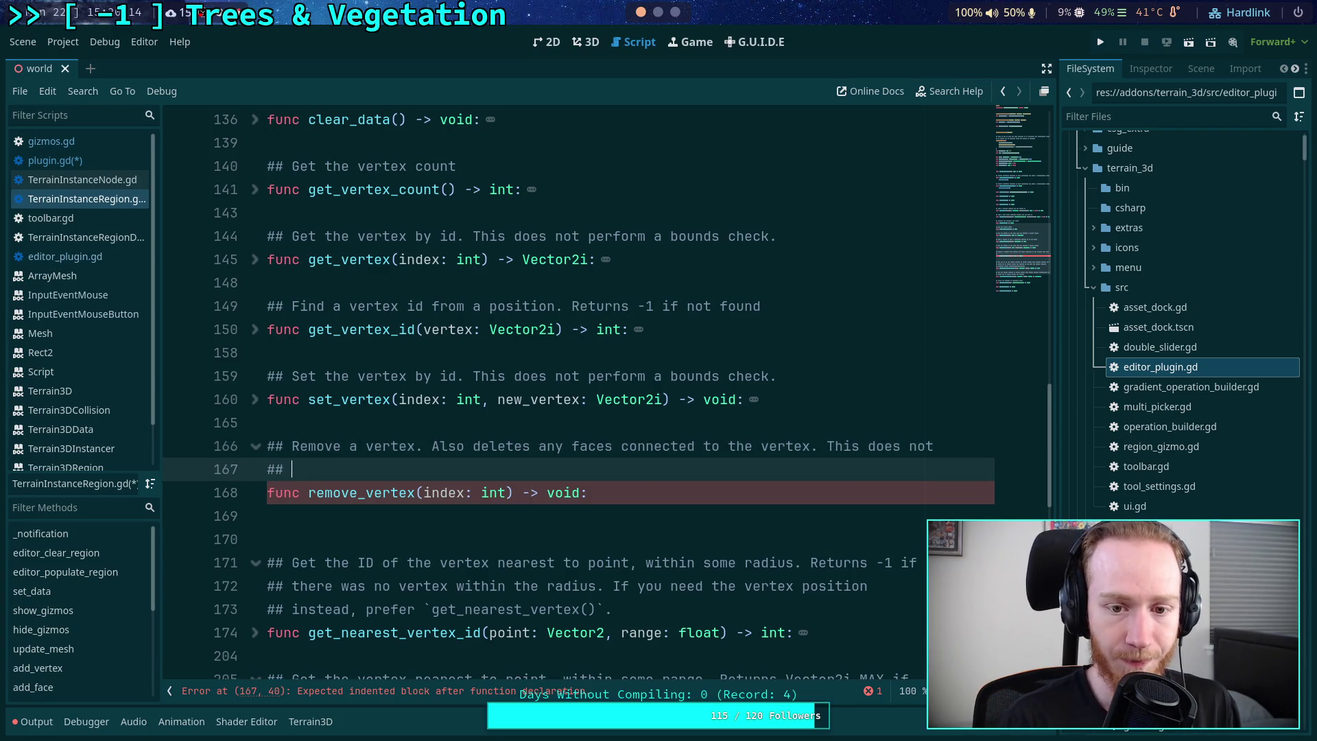
{"action": "type", "text": "perform a "}
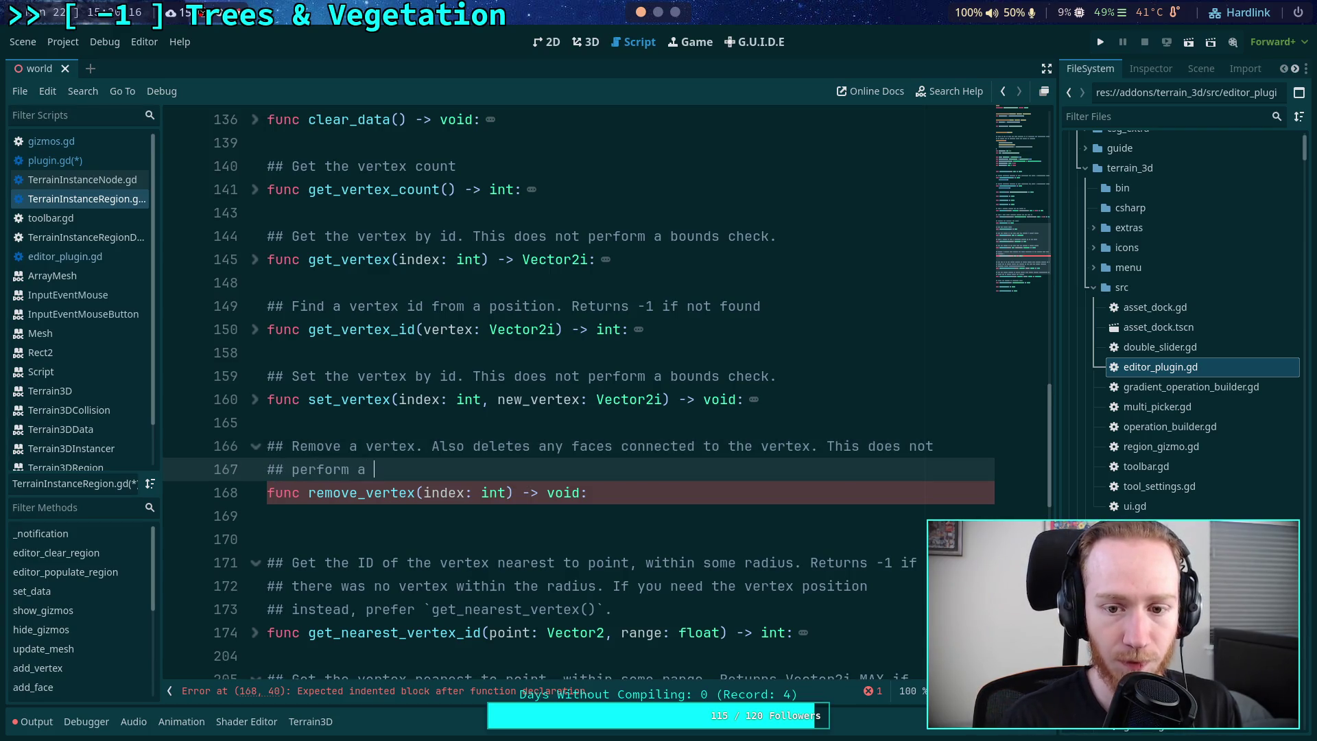
{"action": "type", "text": "bounds check."}
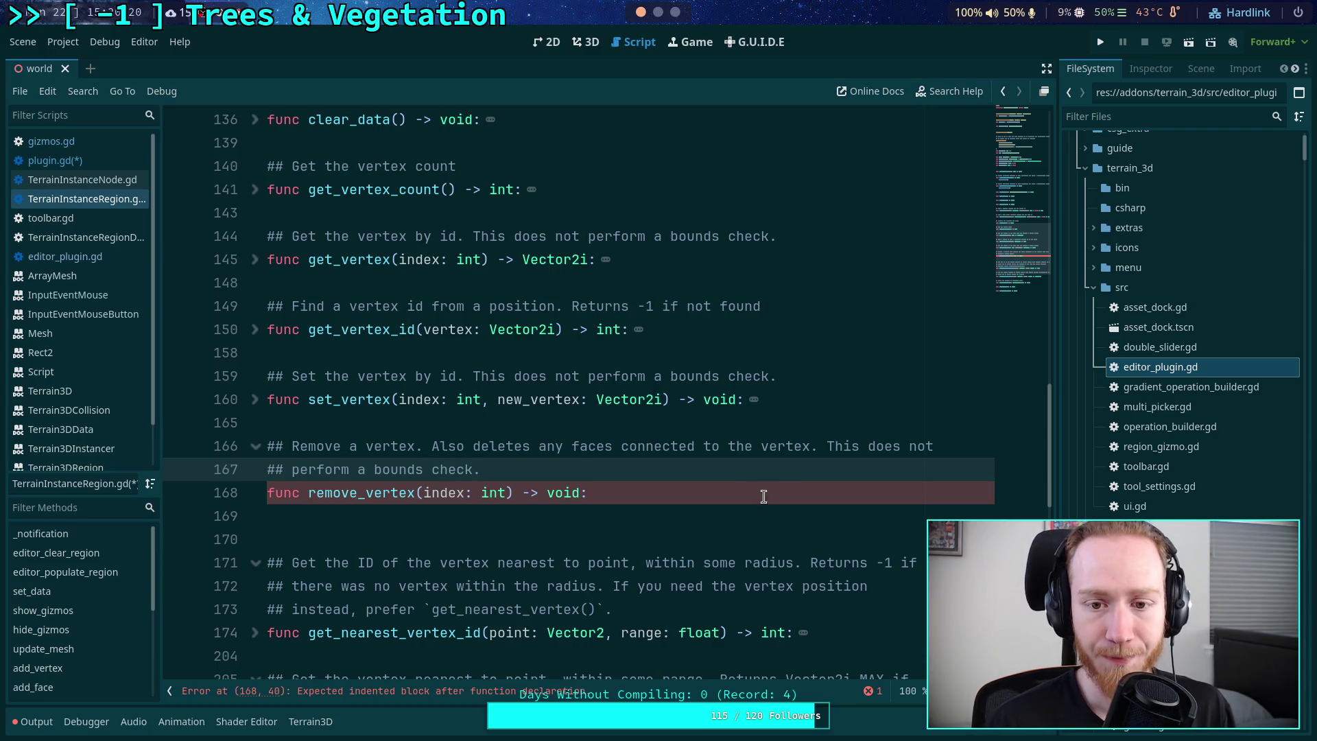
{"action": "type", "text": "ck."}
{"action": "left_click", "coordinate": [650, 513]}
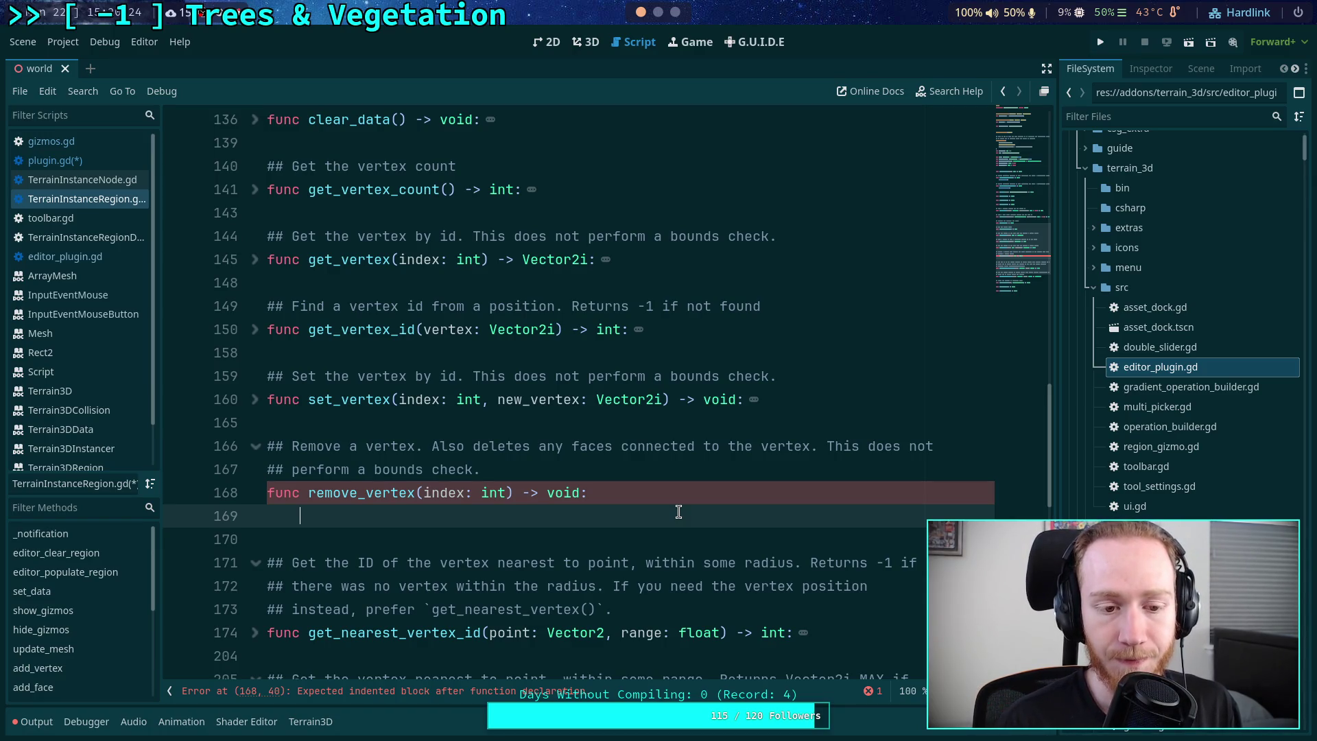
- After checking how get_vertex uses index, start the body with 'index *= 2'
{"action": "left_click", "coordinate": [256, 259]}
{"action": "double_click", "coordinate": [336, 287]}
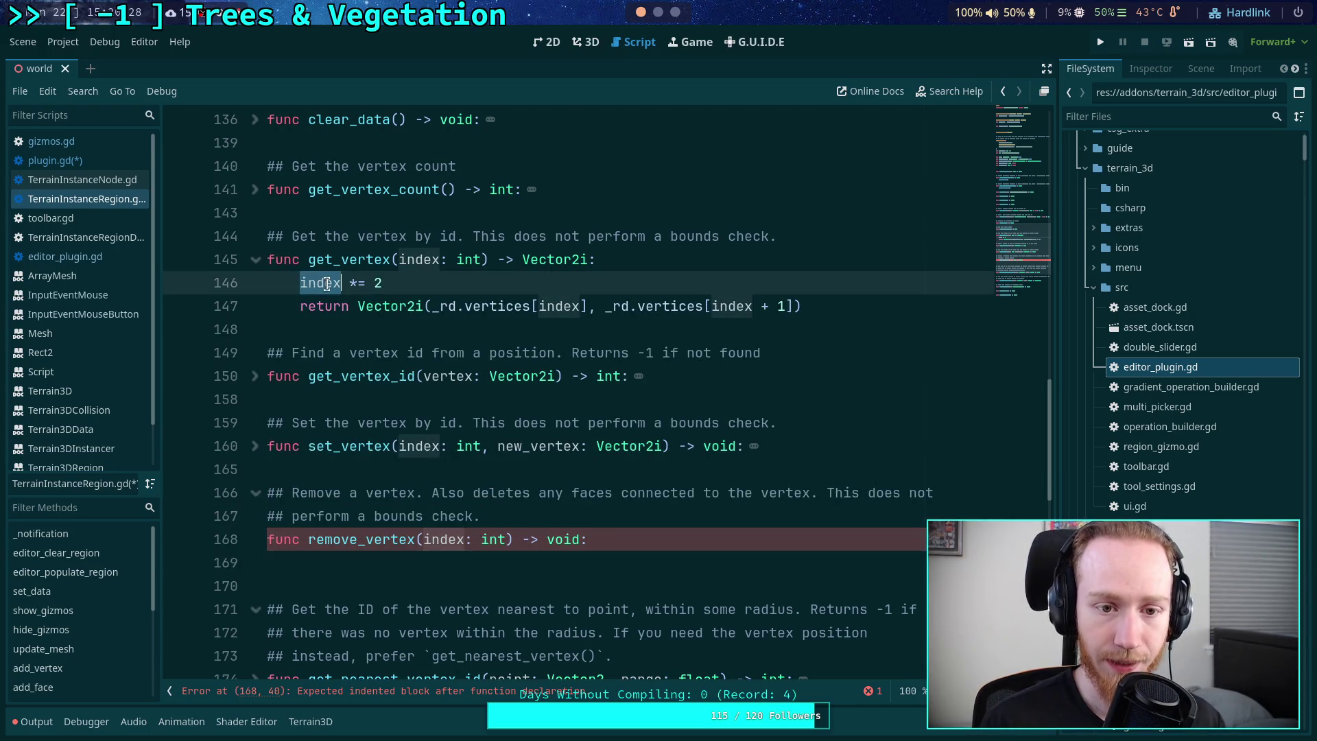
{"action": "left_click", "coordinate": [256, 259]}
{"action": "left_click", "coordinate": [412, 516]}
{"action": "type", "text": "index "}
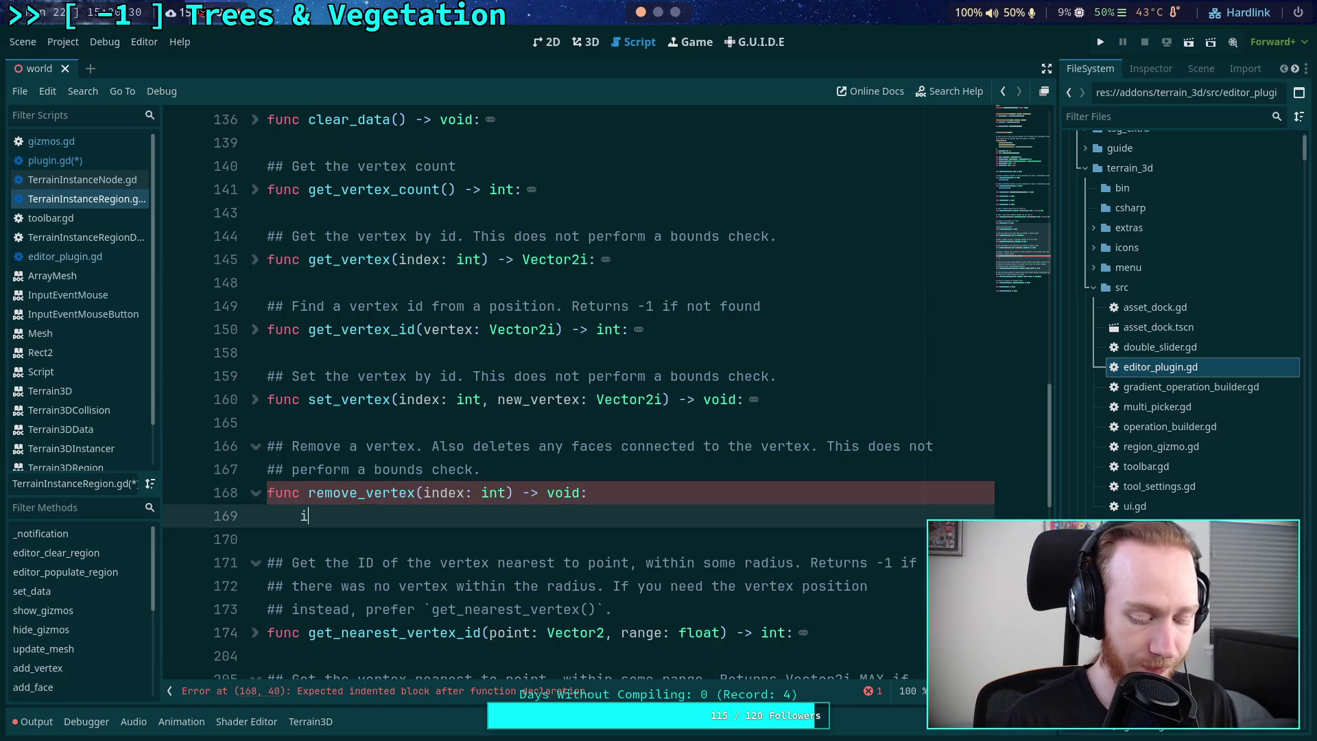
{"action": "type", "text": "*= 2"}
{"action": "key", "text": "Return"}
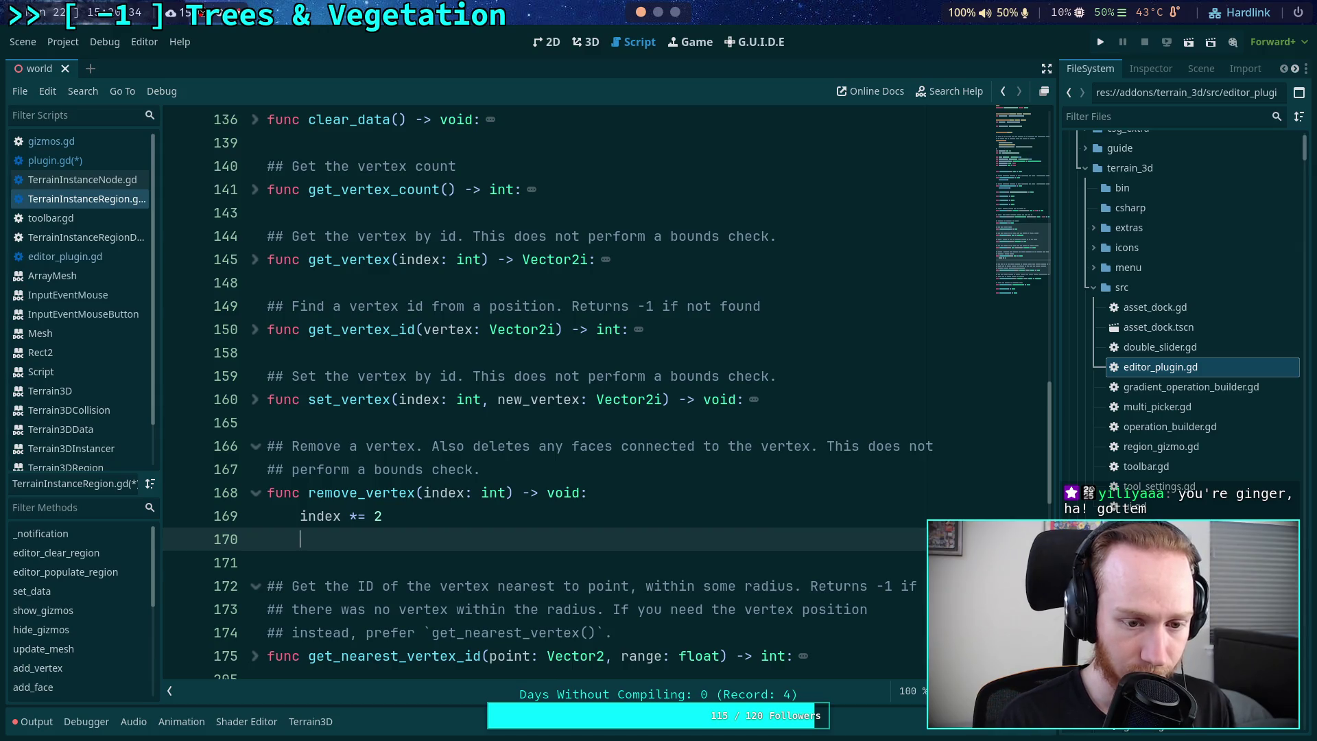
- Add two '_rd.vertices.remove_at(index)' lines using autocomplete
{"action": "type", "text": "vert"}
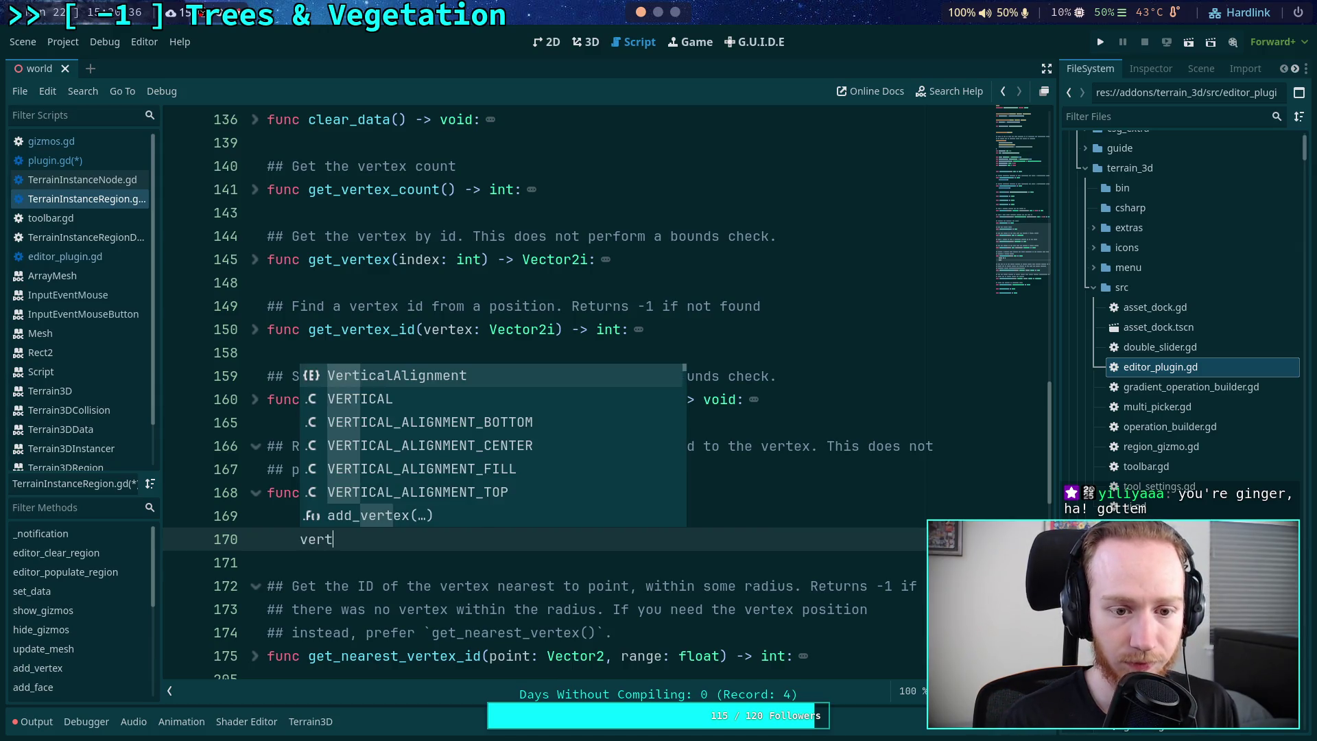
{"action": "type", "text": "ica"}
{"action": "key", "text": "BackSpace"}
{"action": "key", "text": "BackSpace"}
{"action": "key", "text": "BackSpace"}
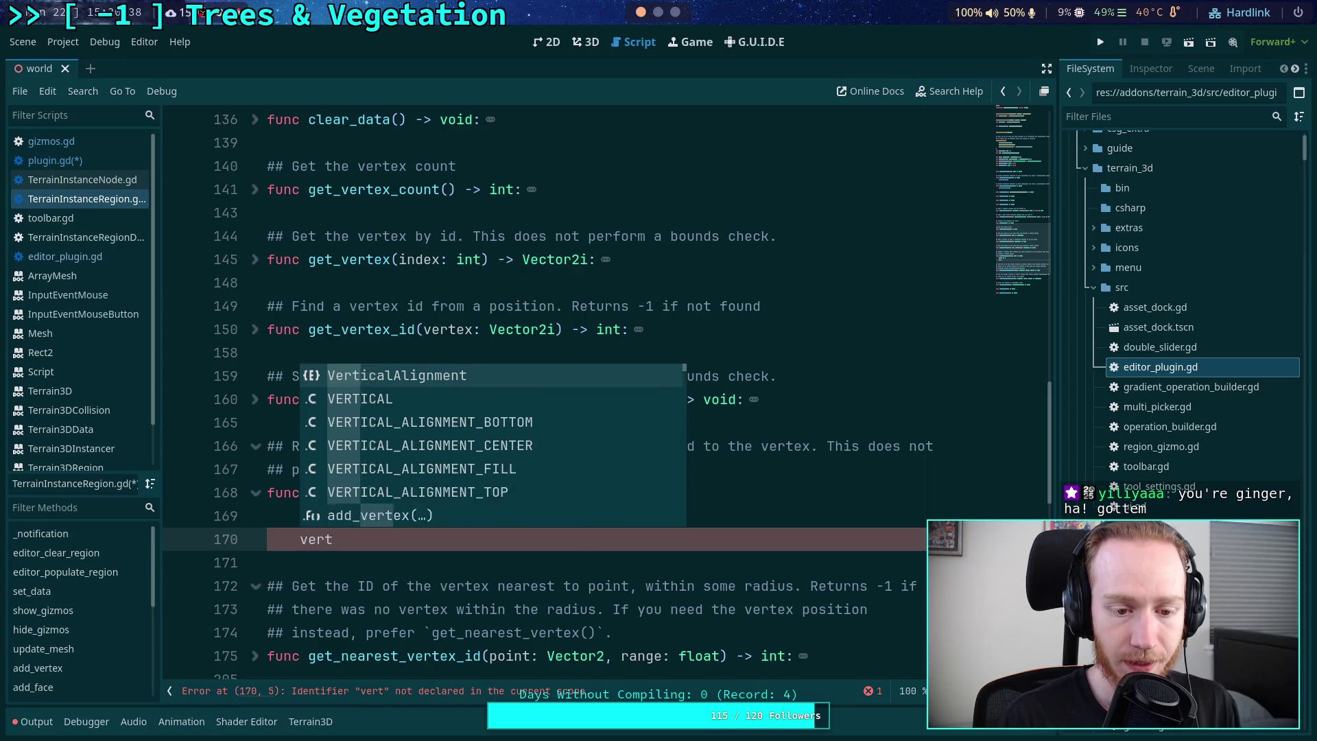
{"action": "key", "text": "BackSpace"}
{"action": "key", "text": "BackSpace"}
{"action": "key", "text": "BackSpace"}
{"action": "type", "text": "_rd.v"}
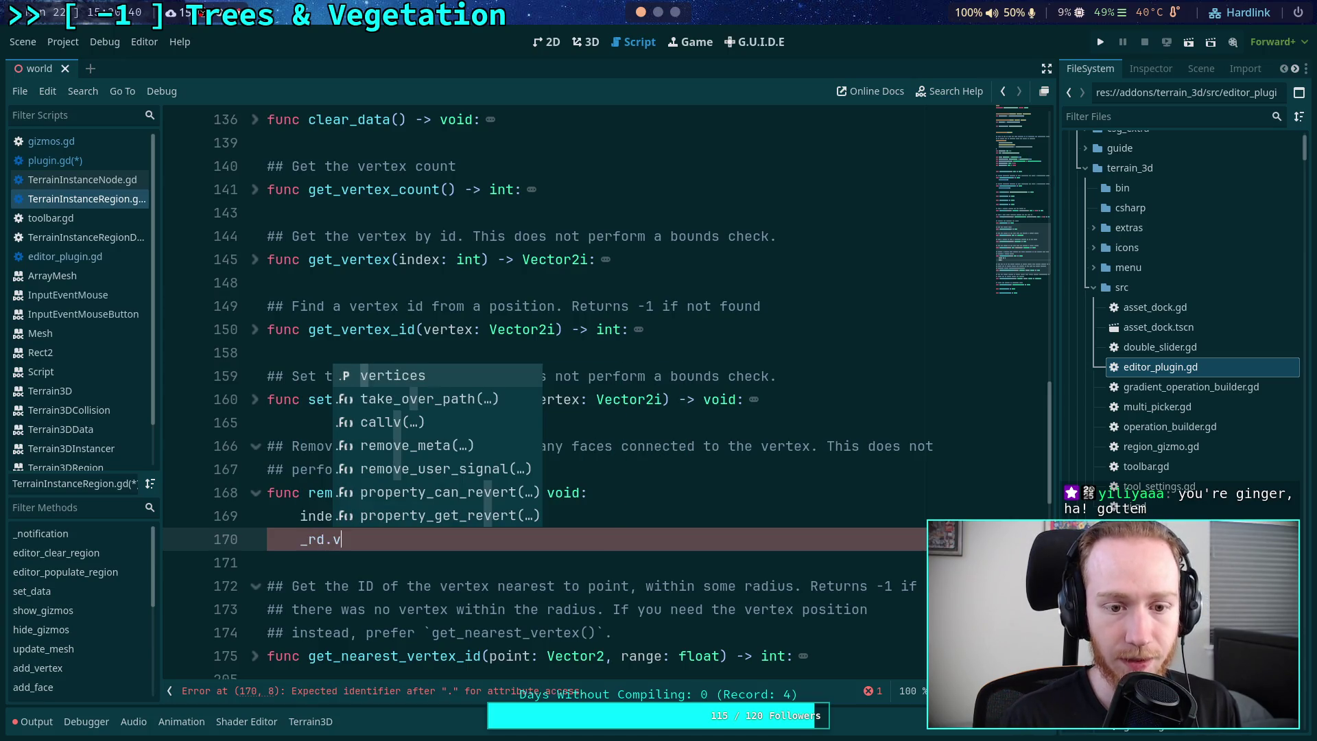
{"action": "key", "text": "Return"}
{"action": "type", "text": ".rem"}
{"action": "key", "text": "Return"}
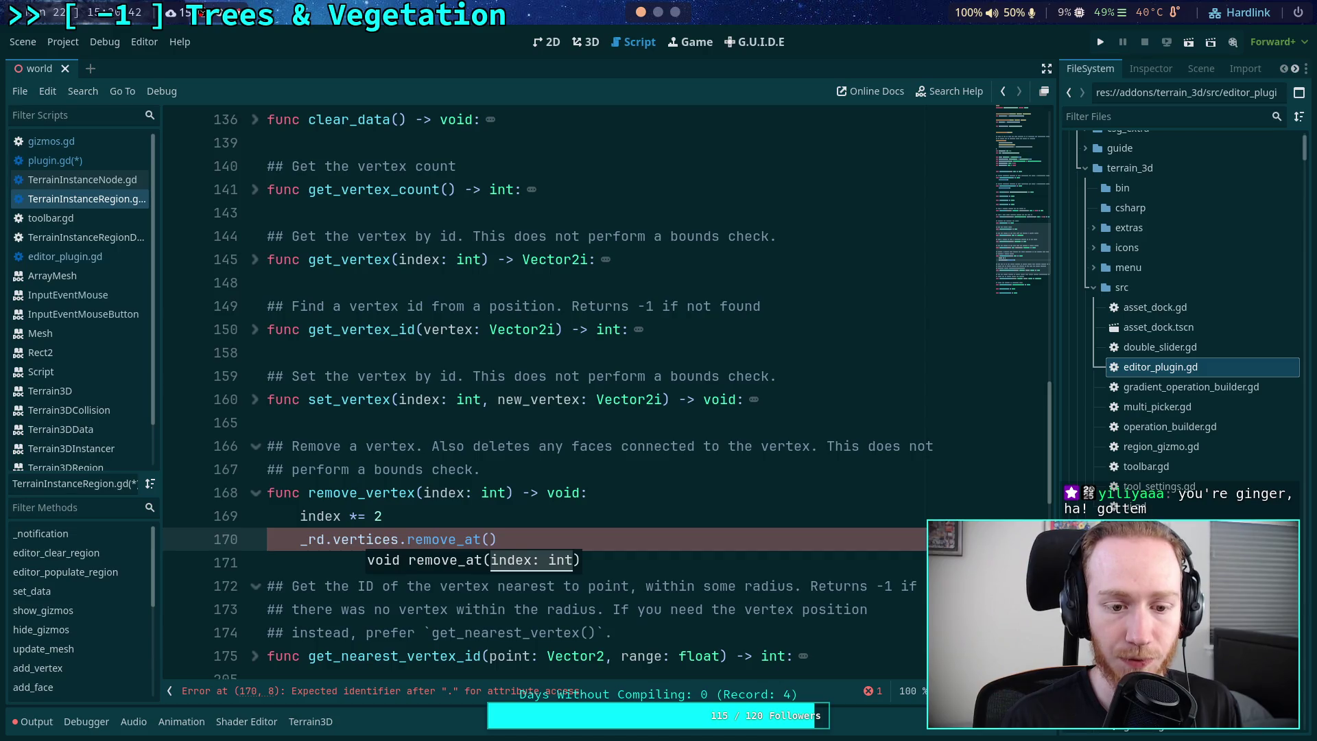
{"action": "type", "text": "index"}
{"action": "key", "text": "Return"}
{"action": "type", "text": "_"}
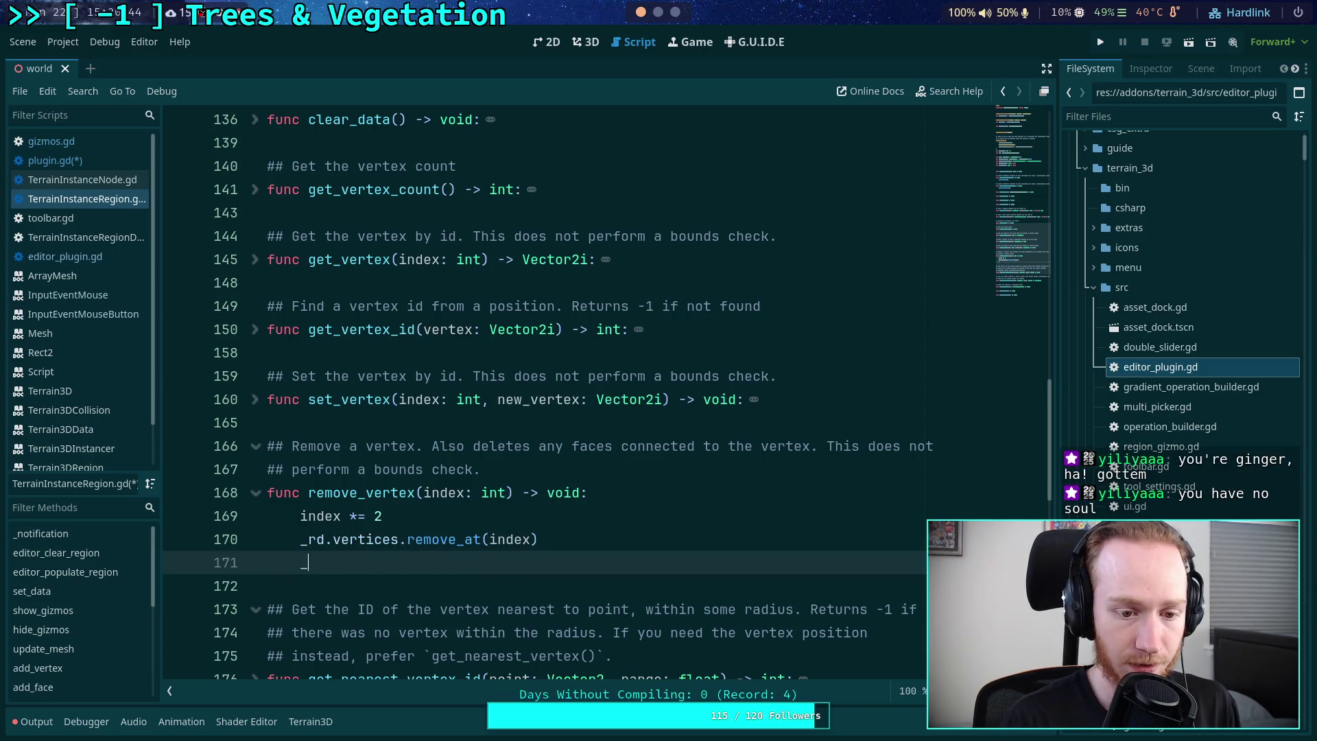
{"action": "type", "text": "rd.v"}
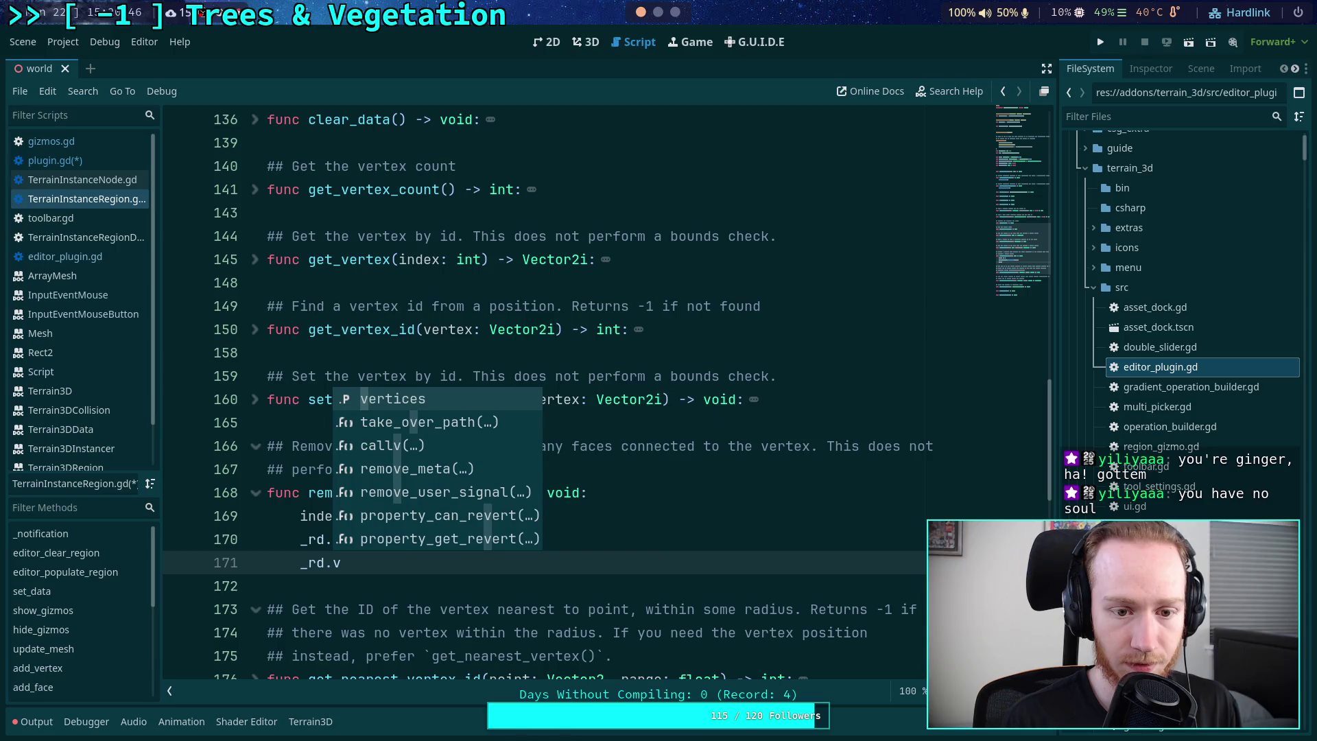
{"action": "key", "text": "Return"}
{"action": "type", "text": ".remove"}
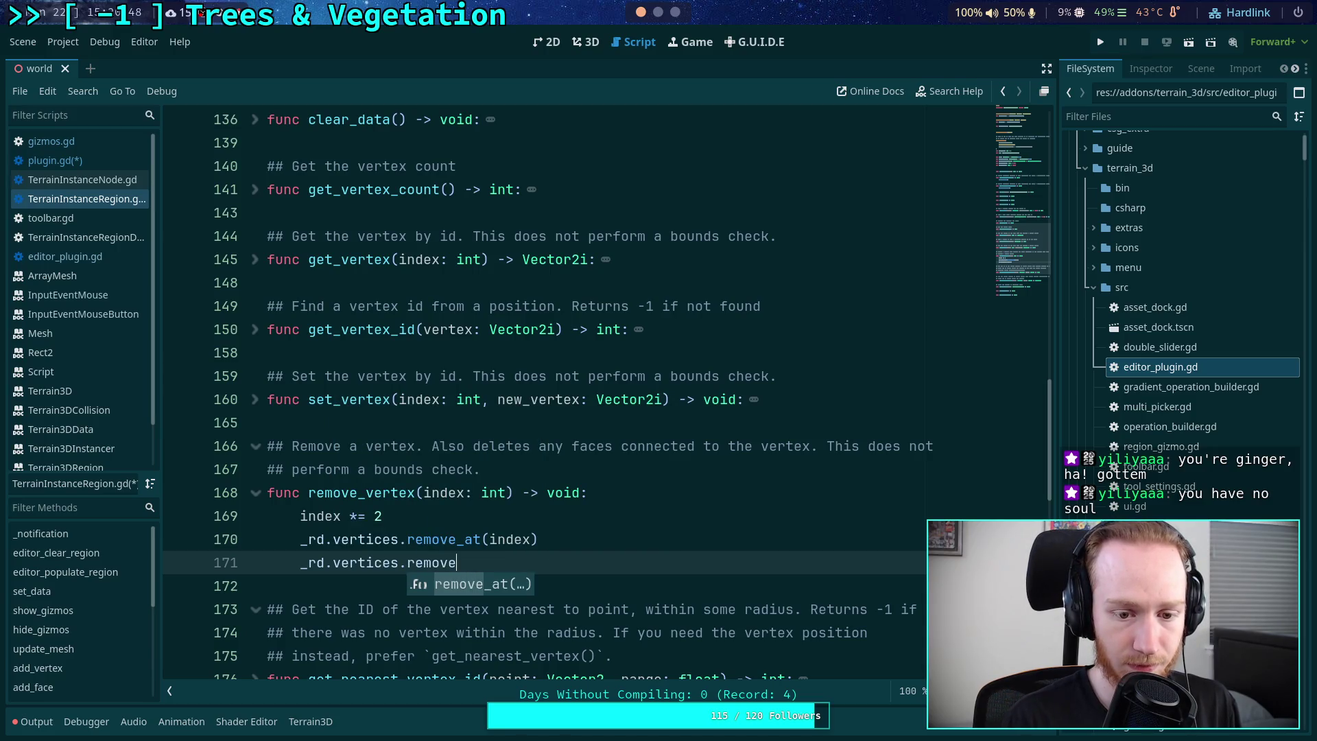
{"action": "type", "text": "_at(inde"}
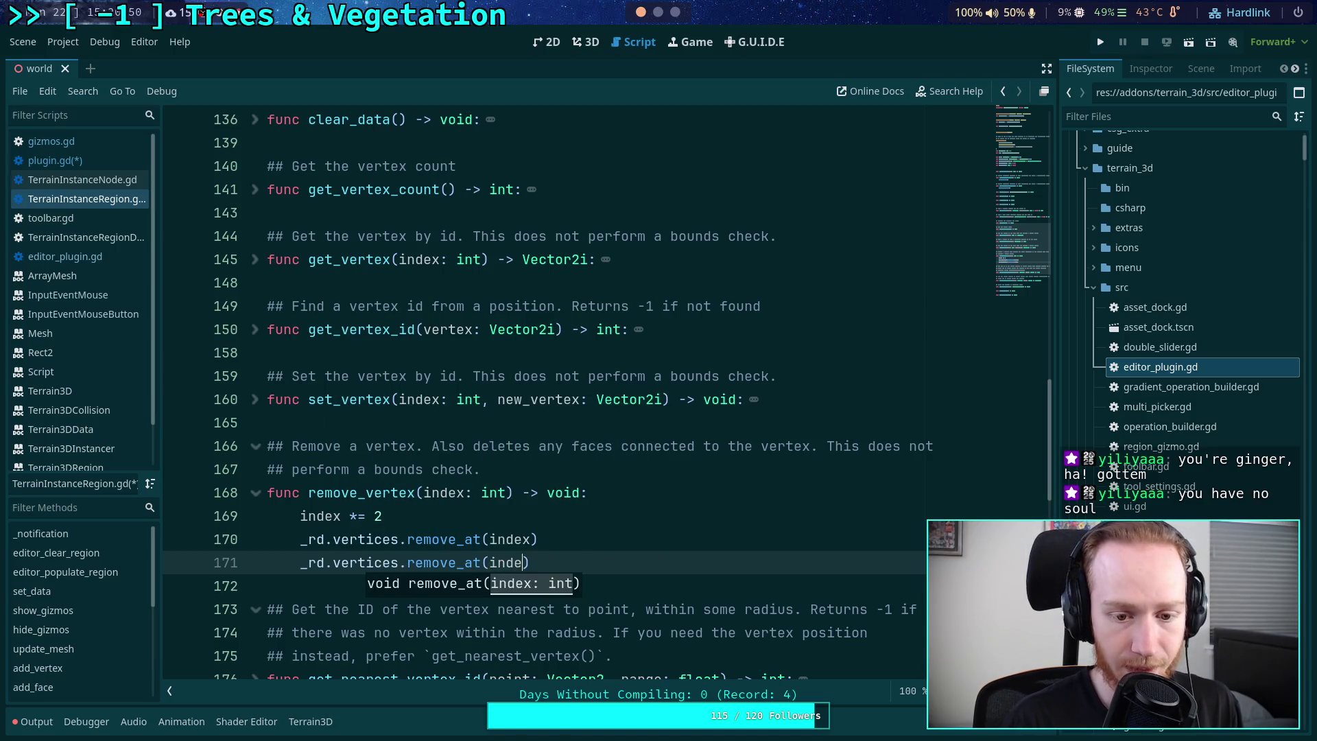
{"action": "type", "text": "x"}
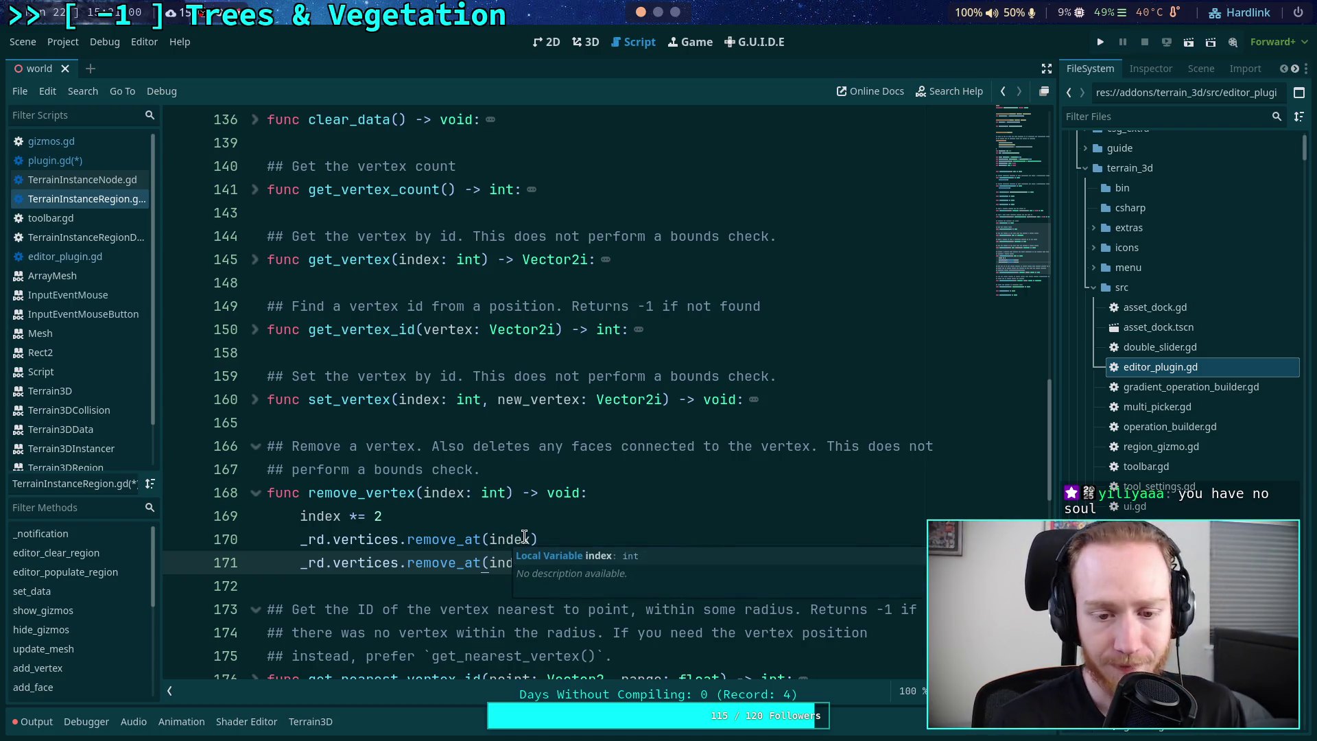
- Change the second call to remove_at(index + 1) and move it above the first
{"action": "left_click", "coordinate": [281, 541], "text": "shift"}
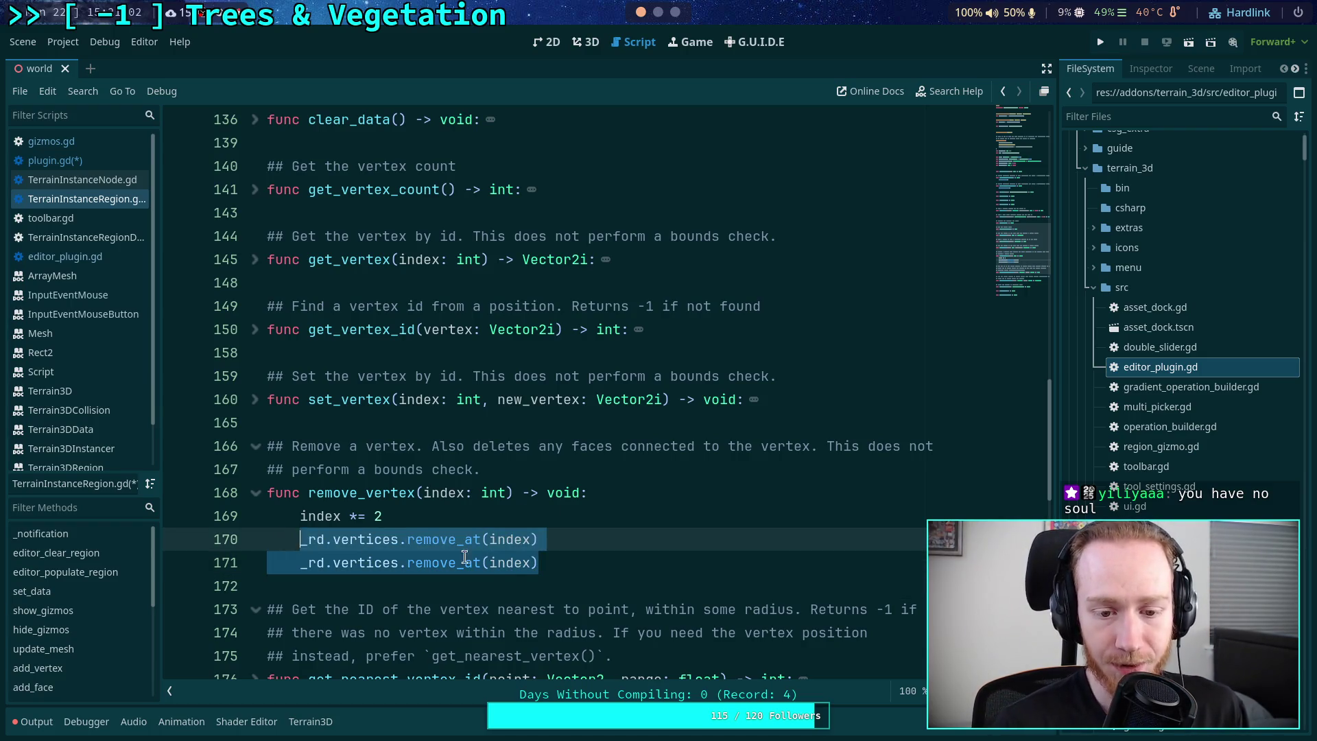
{"action": "left_click", "coordinate": [566, 560]}
{"action": "left_click", "coordinate": [333, 537], "text": "shift"}
{"action": "left_click", "coordinate": [302, 539], "text": "shift"}
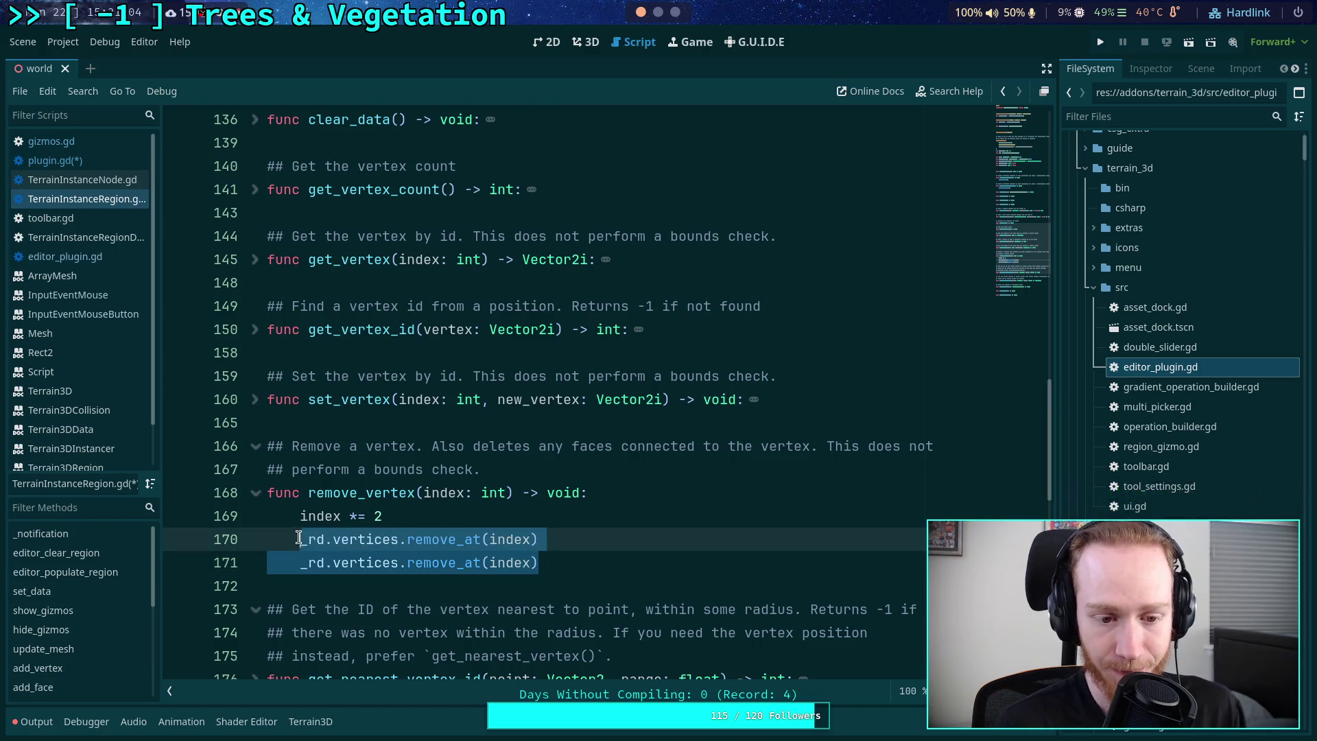
{"action": "left_click", "coordinate": [473, 539]}
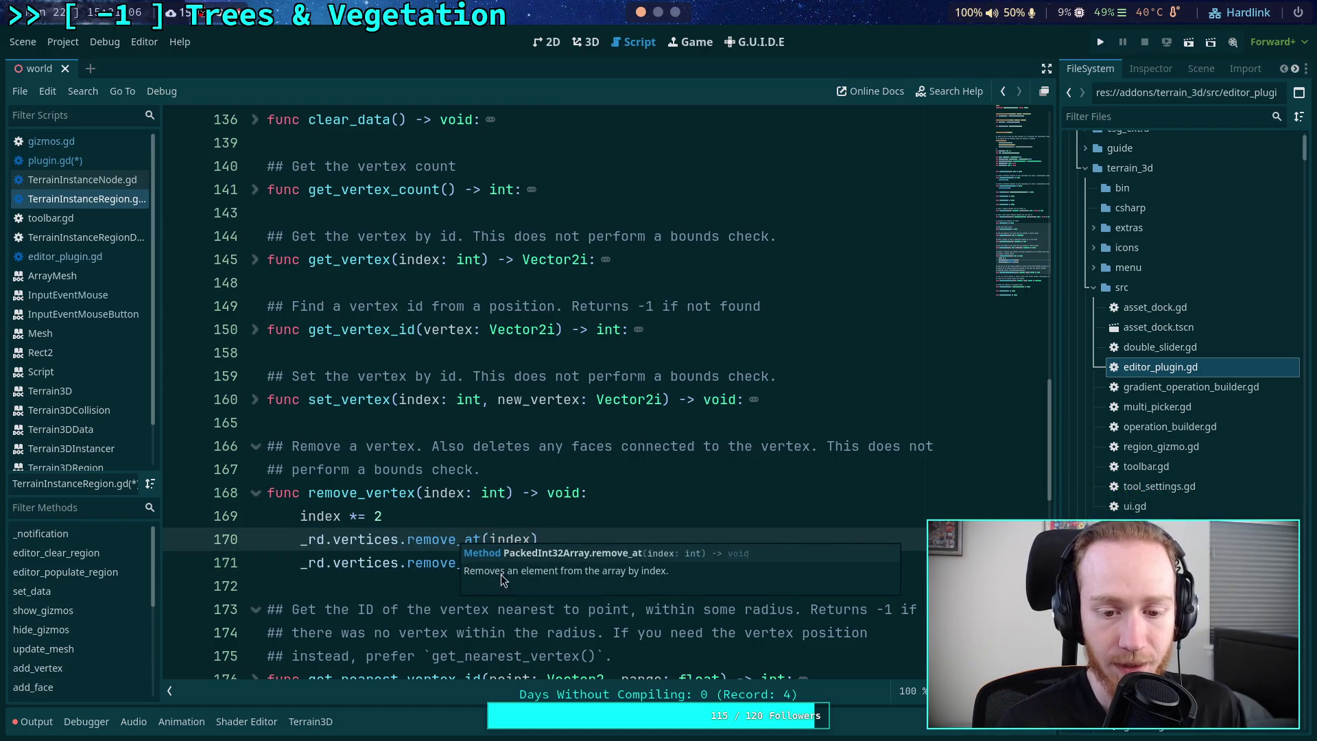
{"action": "left_click", "coordinate": [538, 563]}
{"action": "type", "text": "+ 1"}
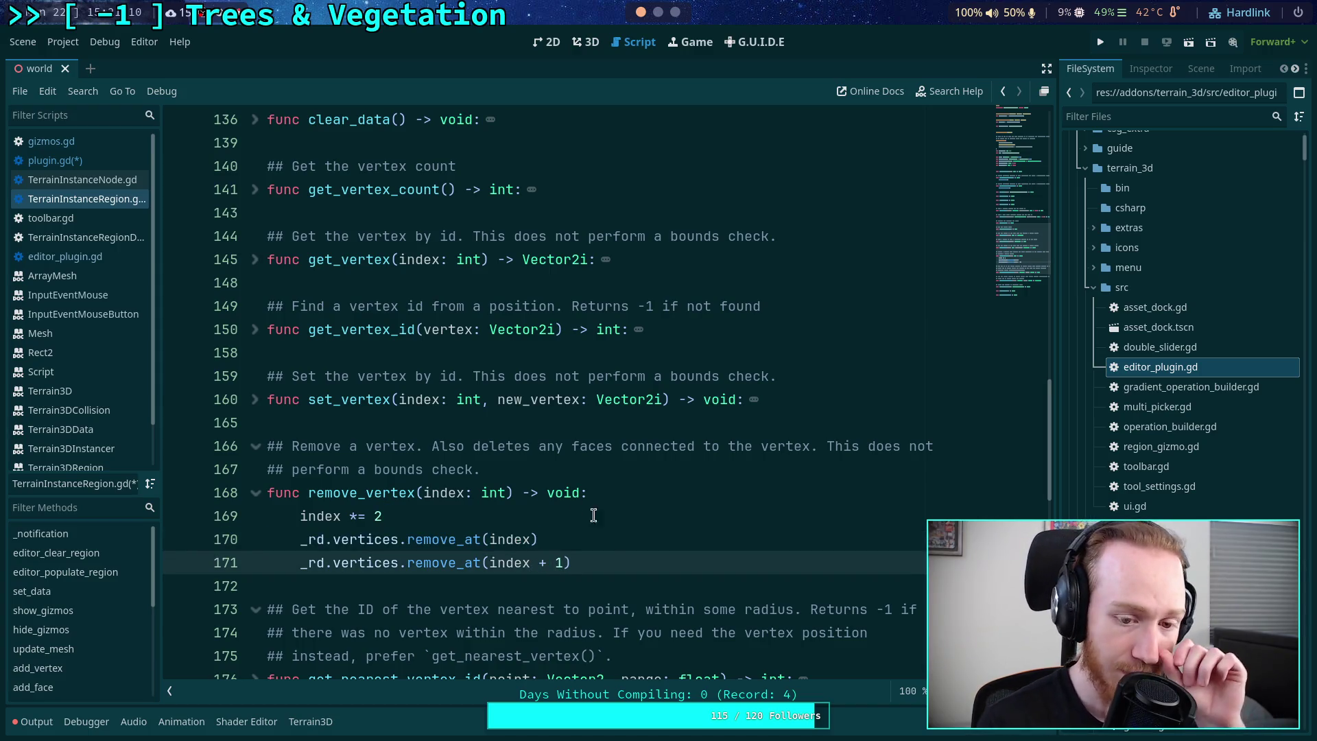
{"action": "left_click_drag", "start_coordinate": [400, 562], "coordinate": [539, 564]}
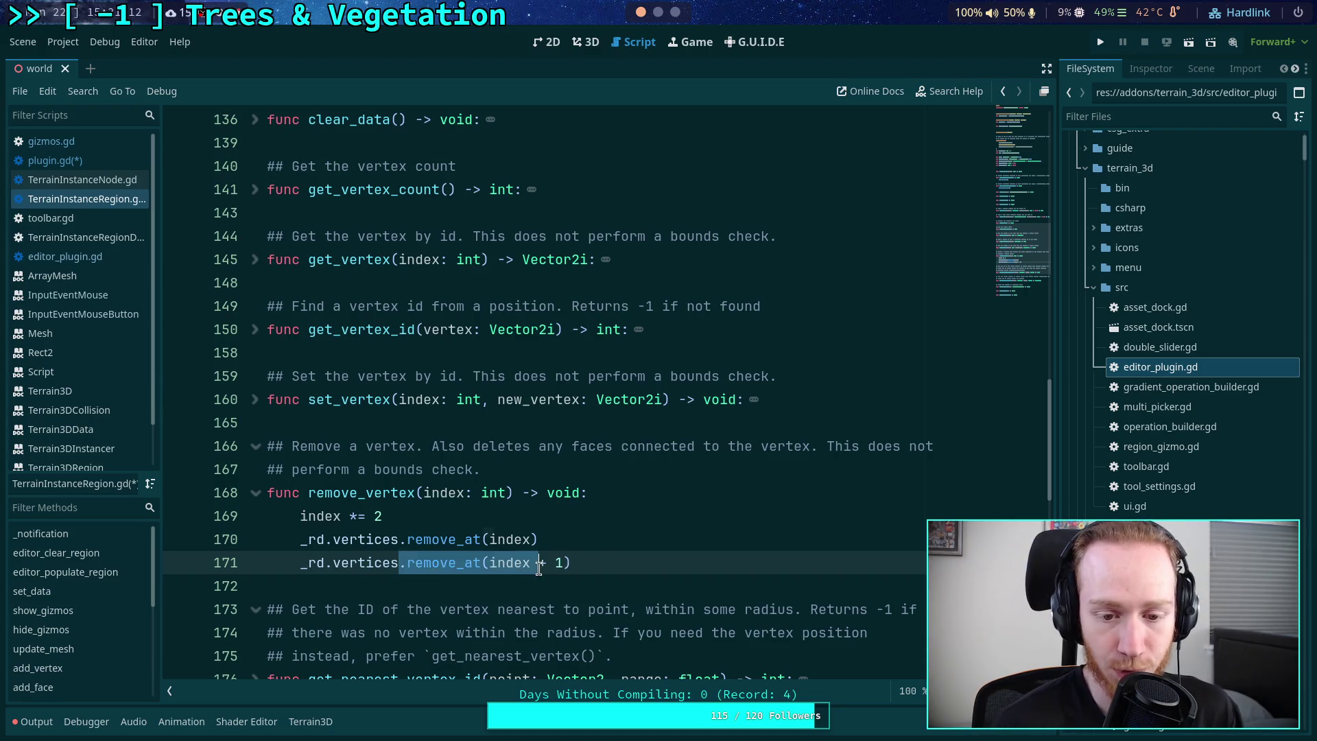
{"action": "double_click", "coordinate": [511, 543]}
{"action": "left_click", "coordinate": [512, 563]}
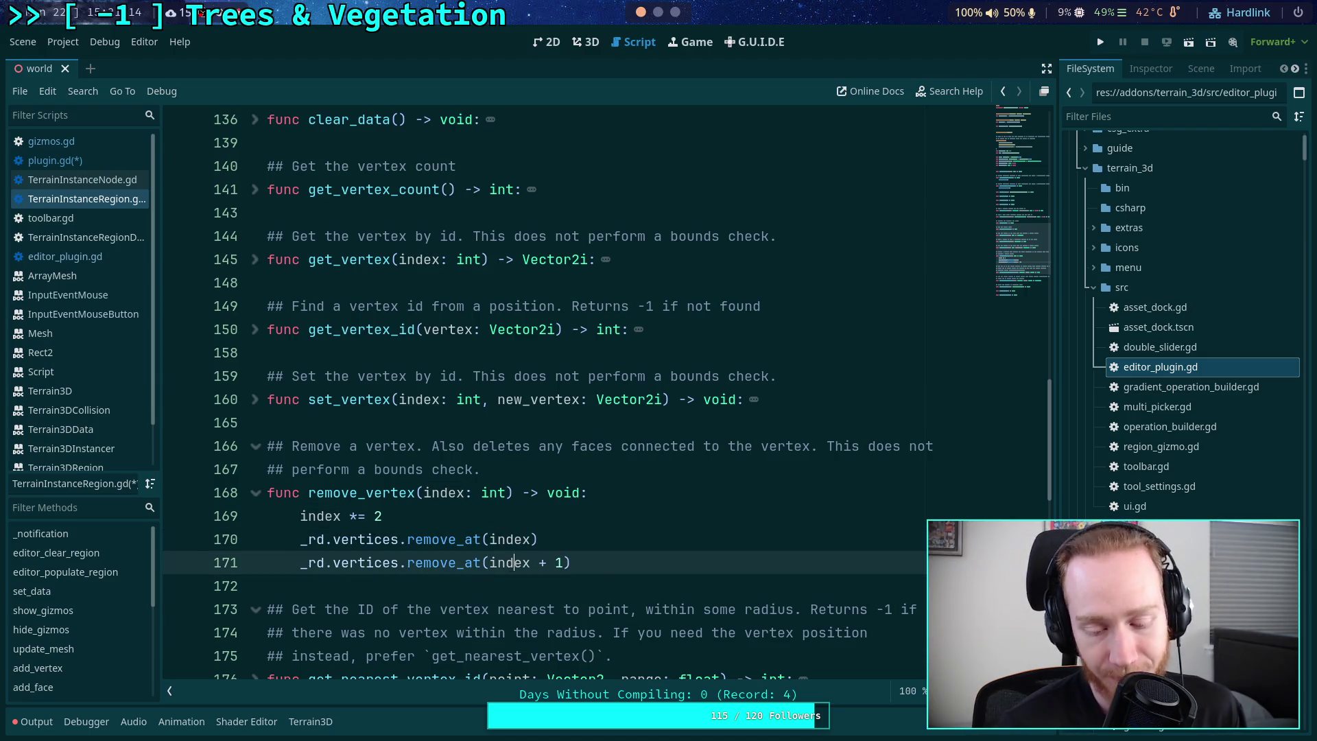
{"action": "key", "text": "alt+Up"}
- Add a '# NOTE: order matters' comment above the two removal lines
{"action": "left_click", "coordinate": [600, 563]}
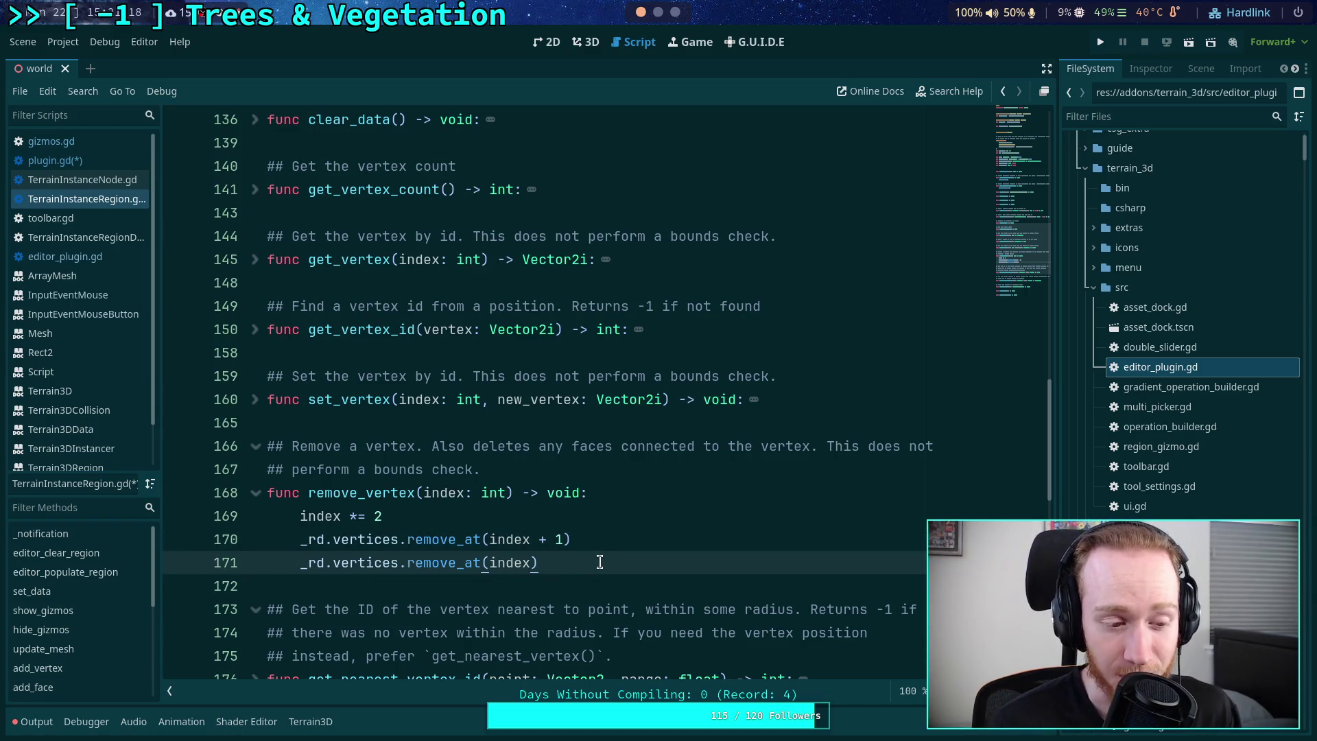
{"action": "key", "text": "Up"}
{"action": "key", "text": "Up"}
{"action": "key", "text": "Return"}
{"action": "key", "text": "Return"}
{"action": "type", "text": "# "}
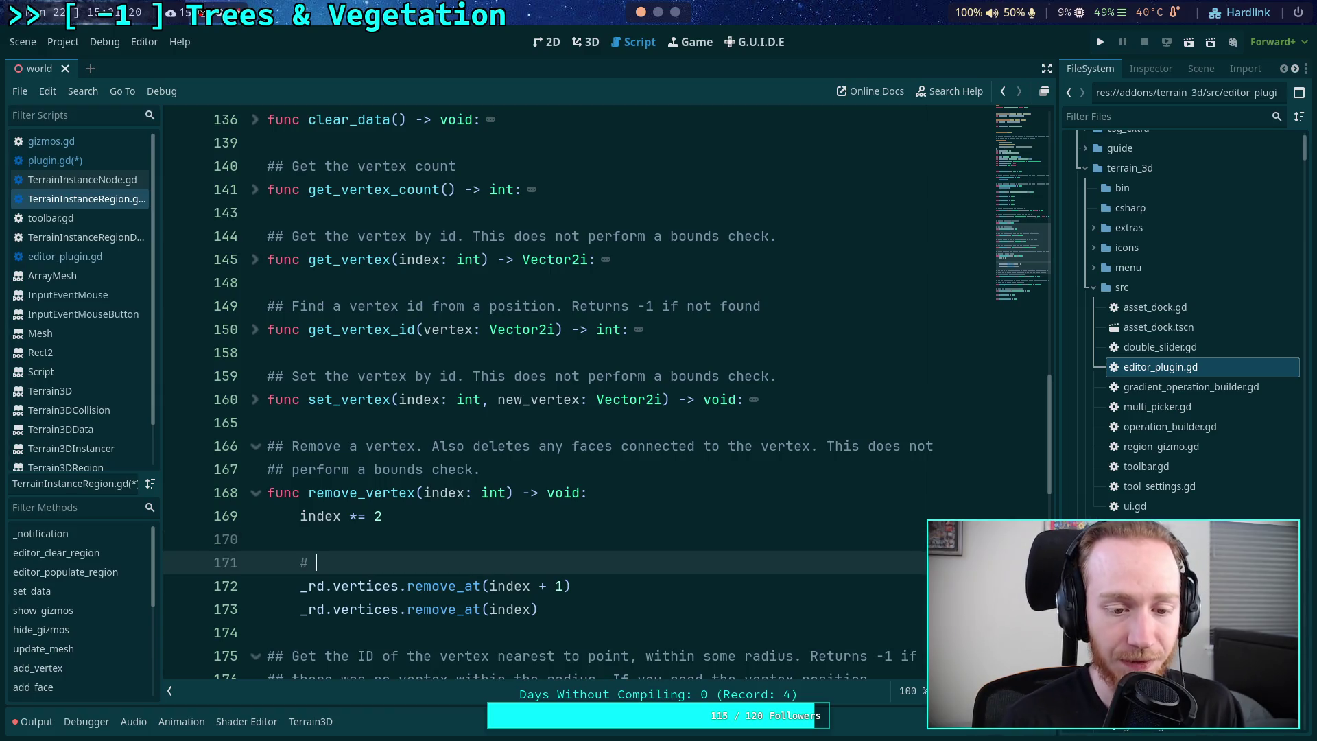
{"action": "type", "text": "NOTE: order "}
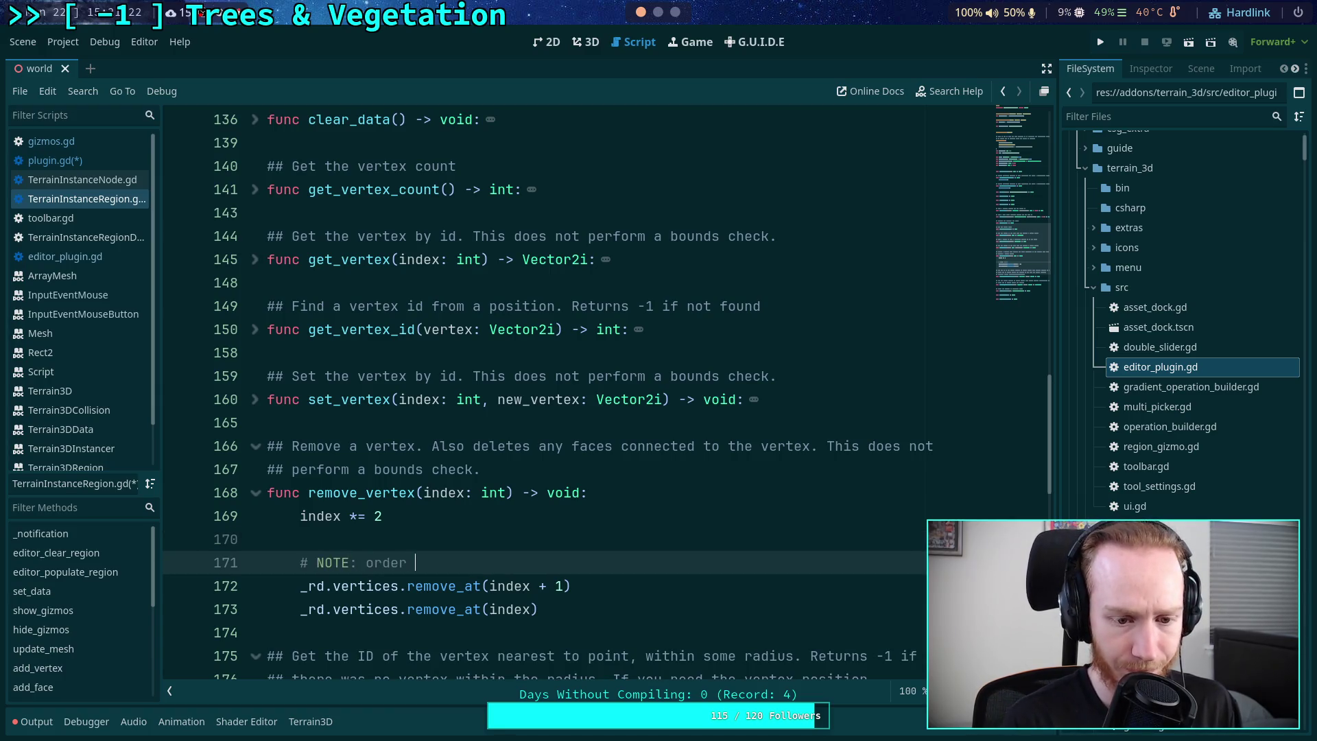
{"action": "type", "text": "atters"}
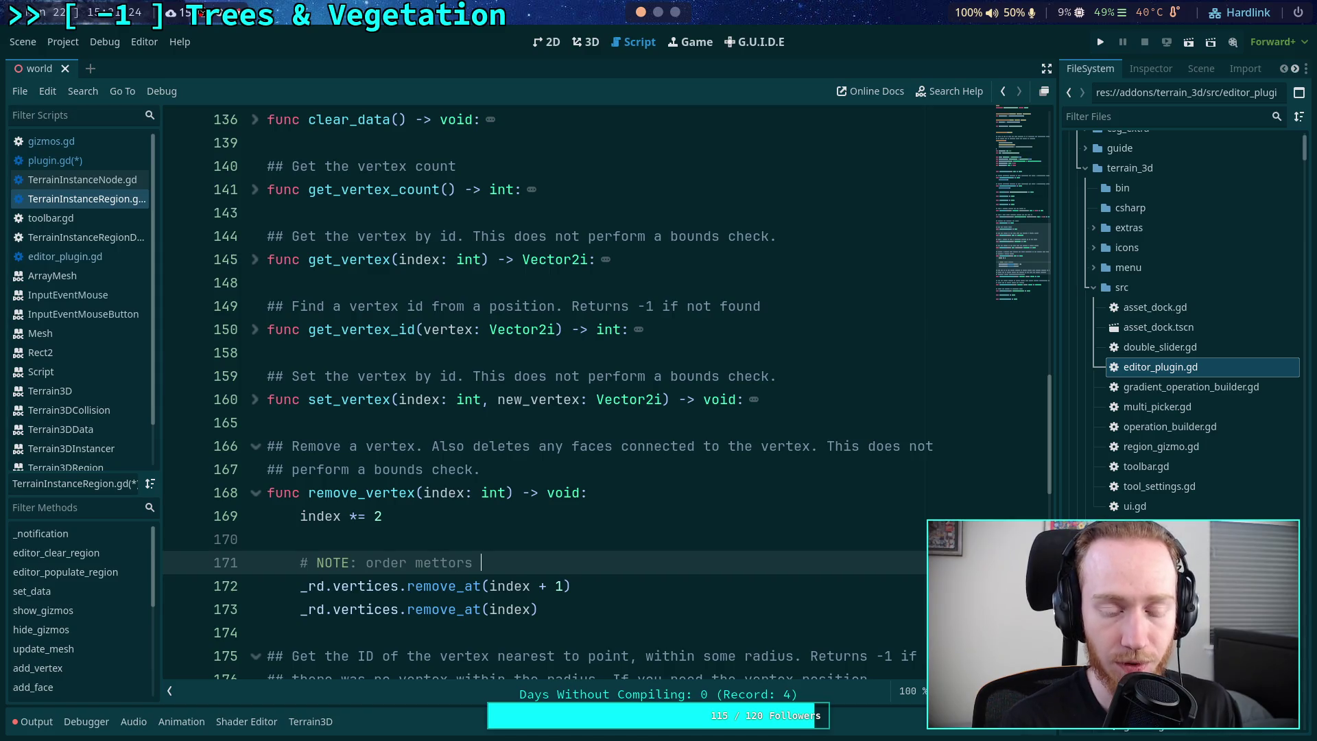
{"action": "key", "text": "BackSpace"}
{"action": "key", "text": "BackSpace"}
{"action": "key", "text": "BackSpace"}
{"action": "type", "text": "atters"}
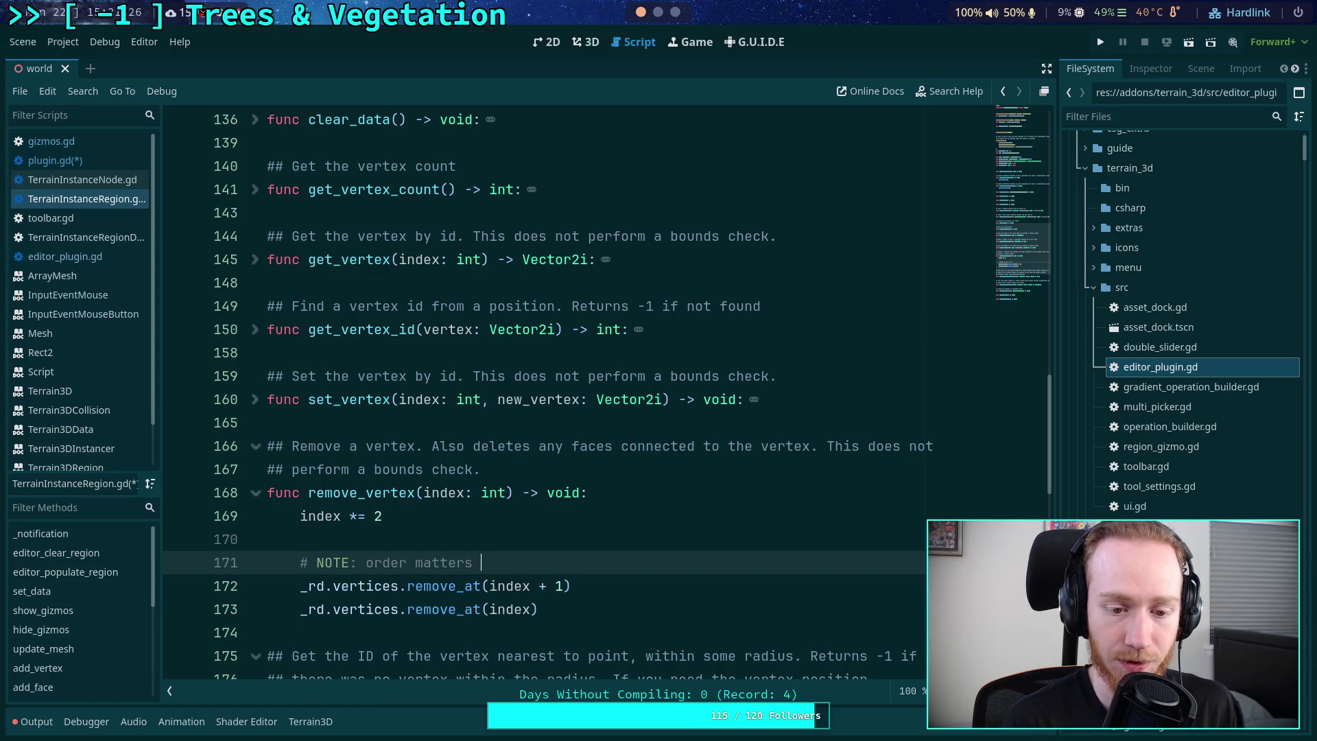
{"action": "scroll", "coordinate": [608, 527], "scroll_direction": "down", "scroll_amount": 1}
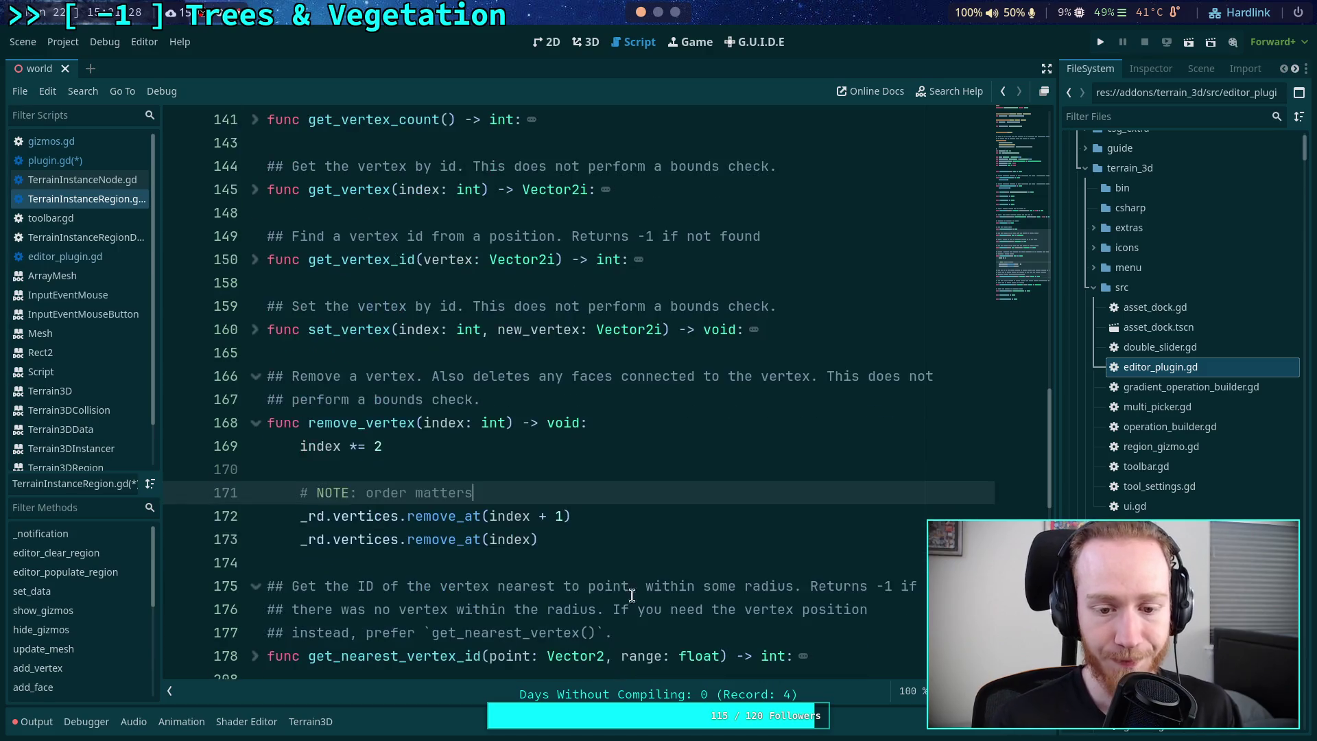
{"action": "left_click", "coordinate": [607, 527]}
{"action": "key", "text": "Down"}
{"action": "key", "text": "Down"}
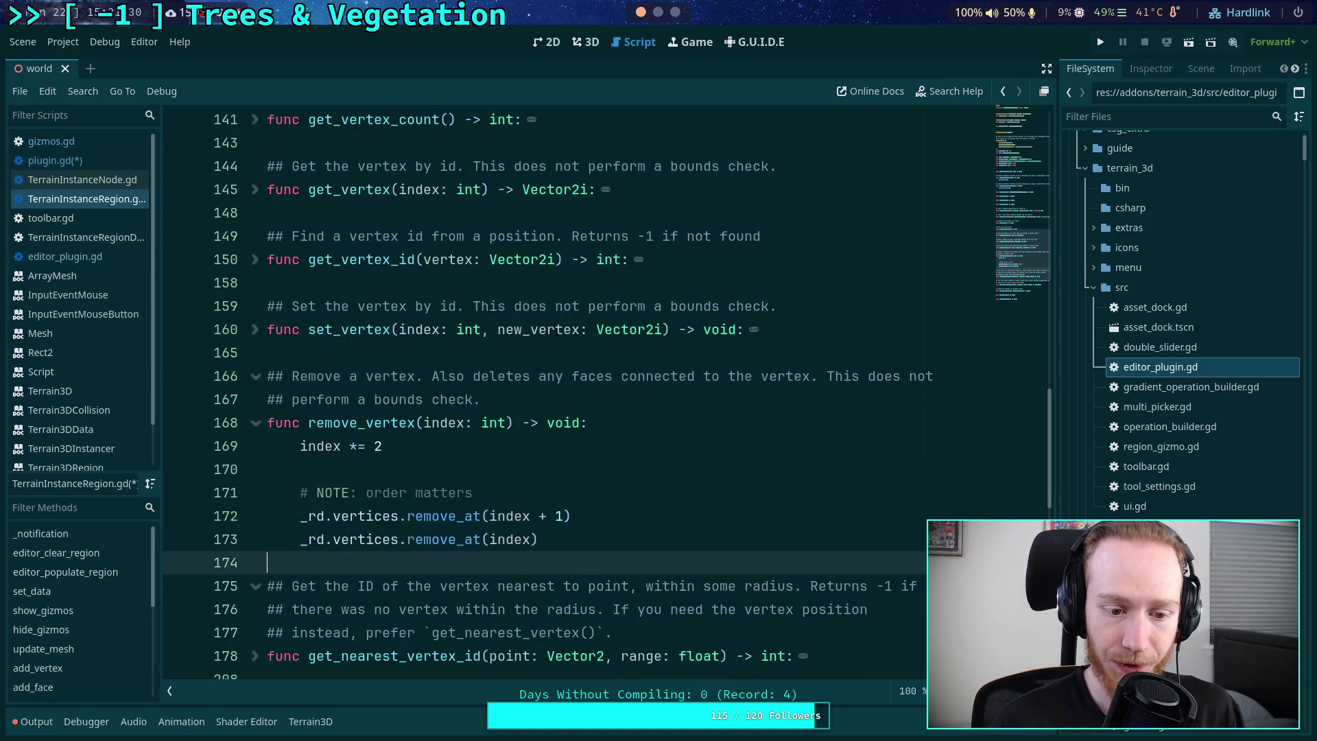
- Write the comment '# Remove/ update faces' on a new line after the remove_at calls
{"action": "key", "text": "Return"}
{"action": "key", "text": "Return"}
{"action": "key", "text": "Up"}
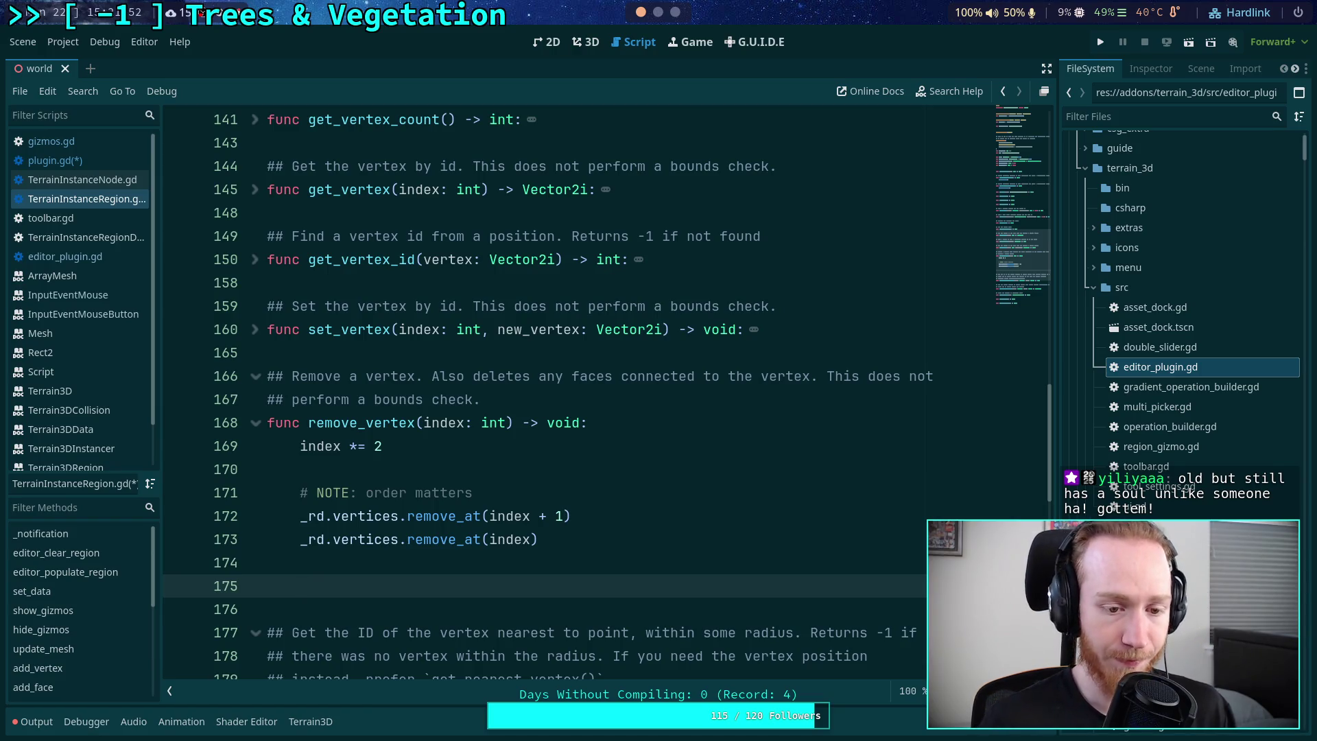
{"action": "type", "text": "# C"}
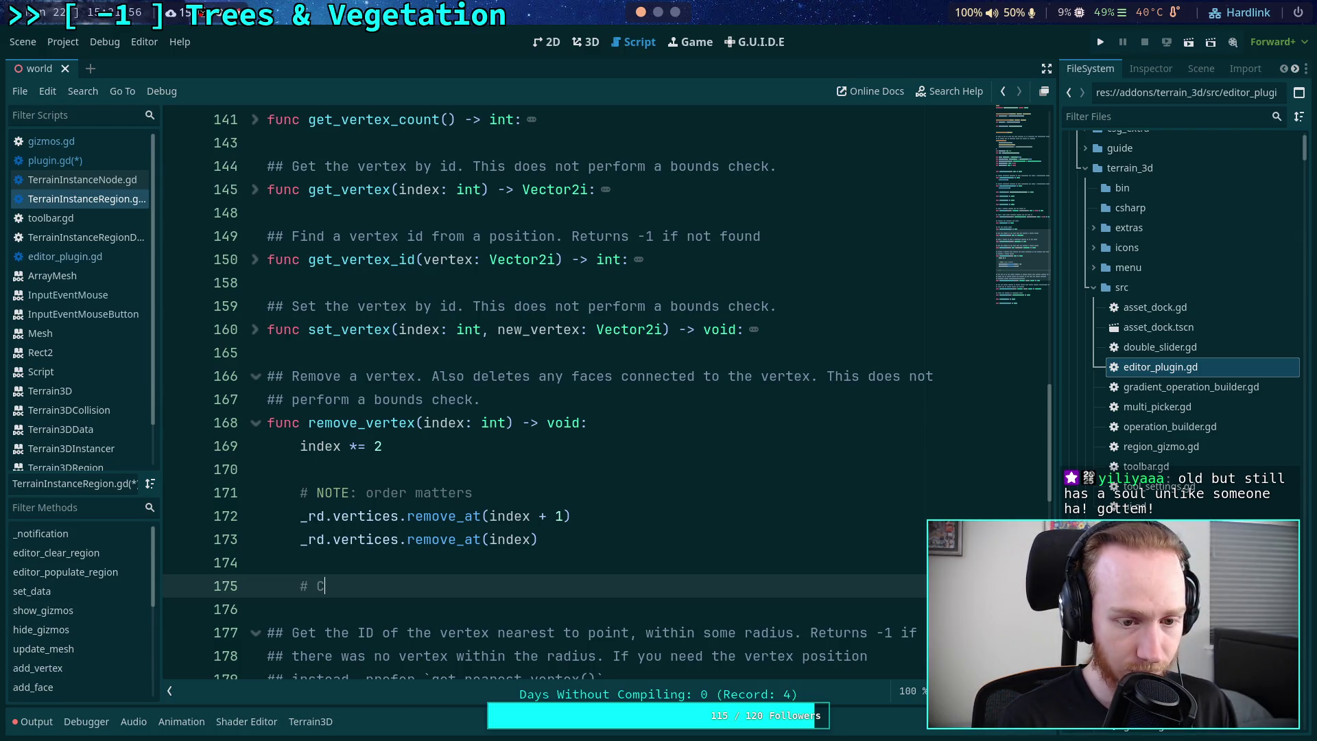
{"action": "key", "text": "BackSpace"}
{"action": "type", "text": "Remove/ "}
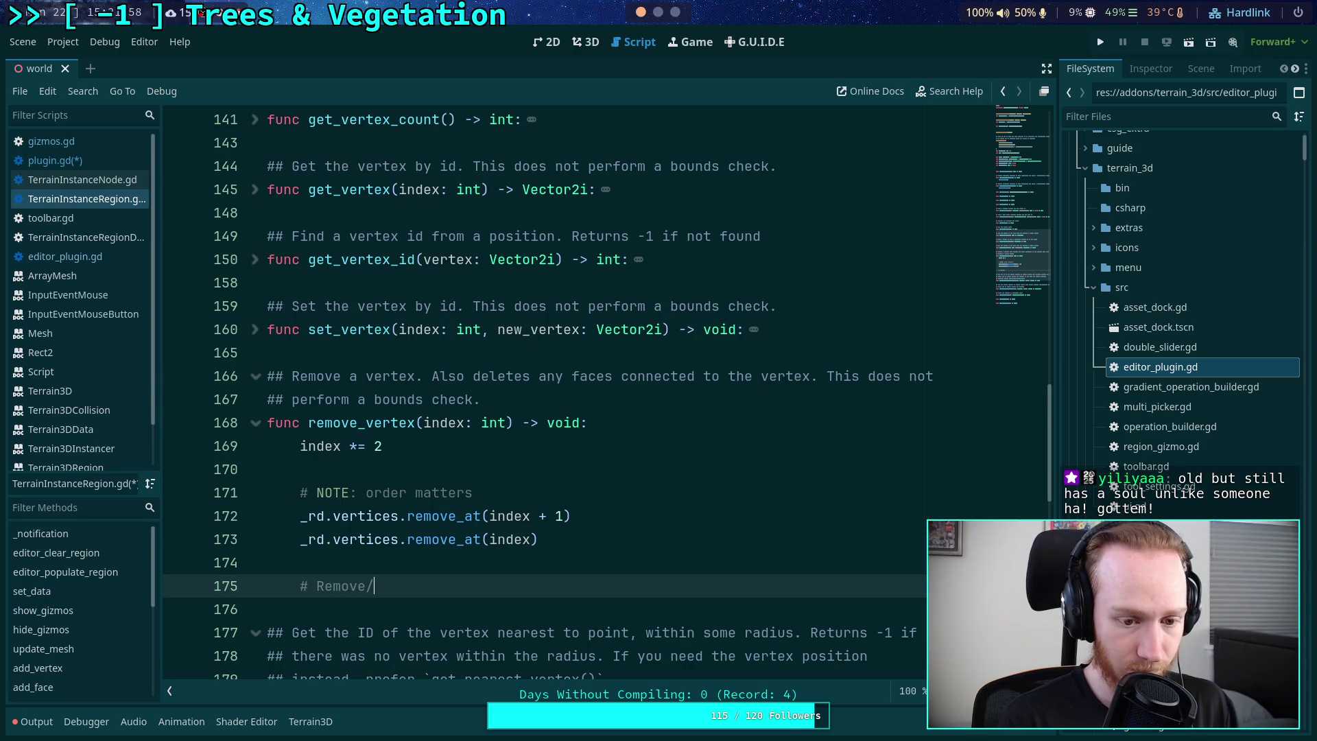
{"action": "type", "text": " updateface"}
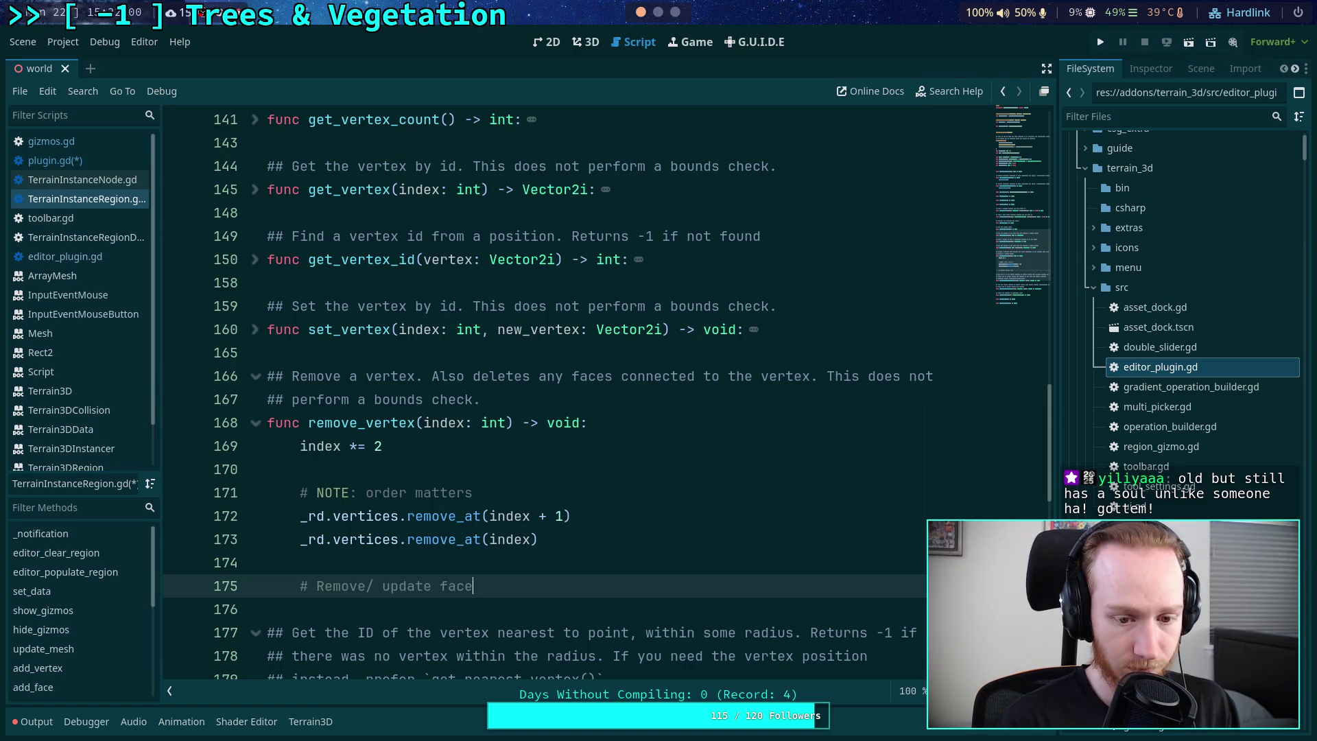
{"action": "key", "text": "BackSpace"}
{"action": "key", "text": "BackSpace"}
{"action": "key", "text": "BackSpace"}
{"action": "type", "text": "i"}
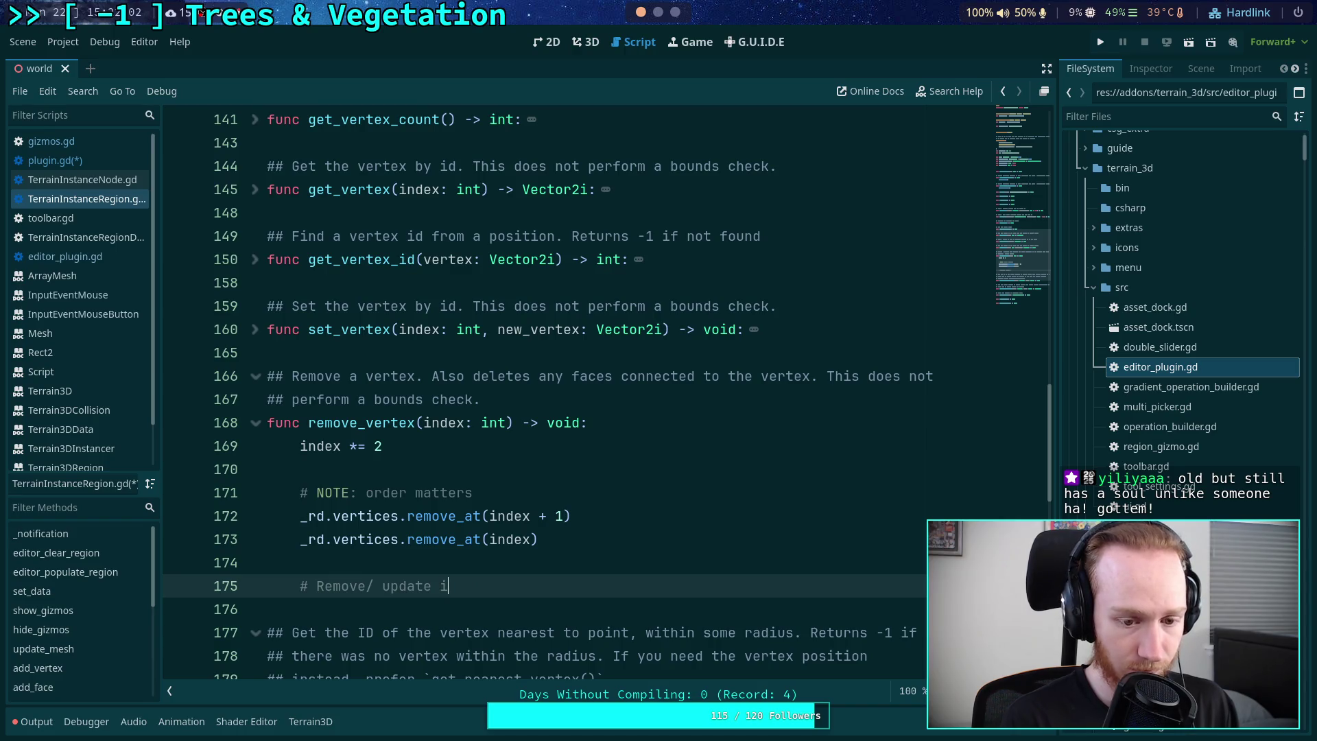
{"action": "key", "text": "BackSpace"}
{"action": "type", "text": "face"}
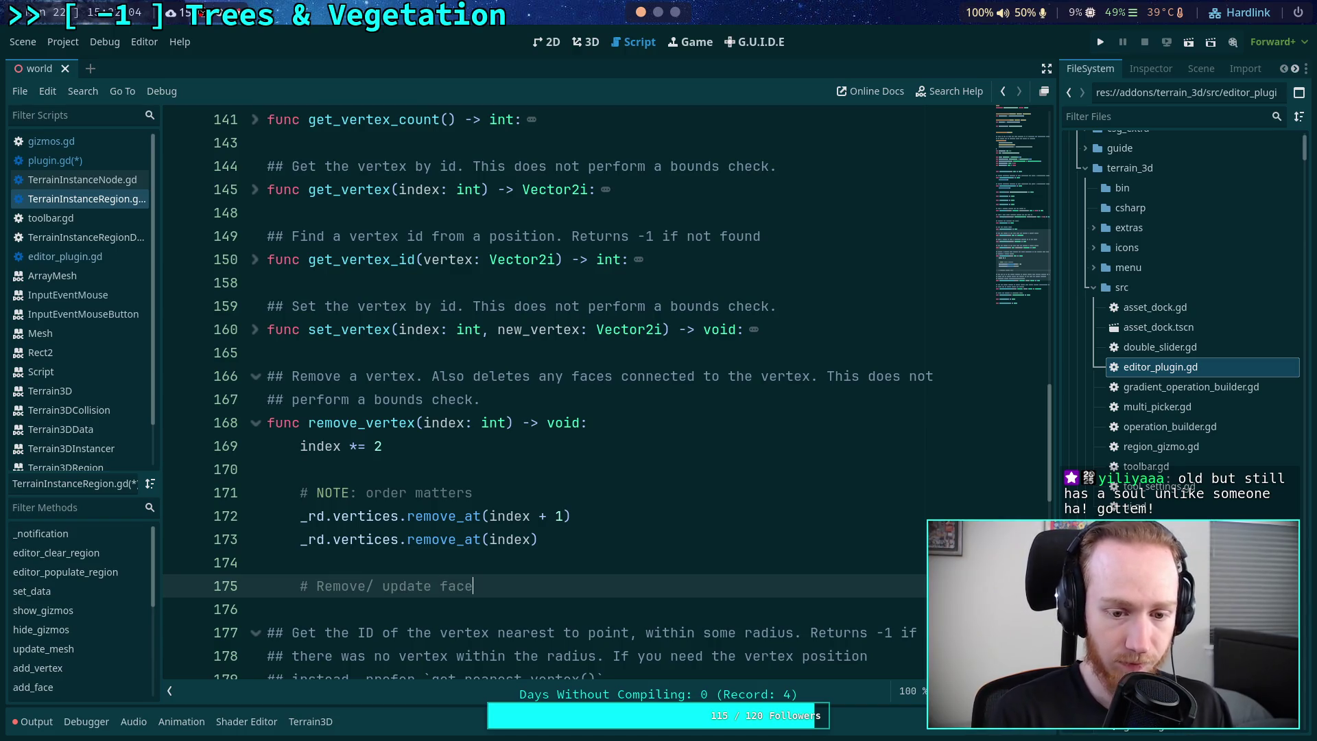
{"action": "type", "text": "s"}
{"action": "key", "text": "Down"}
{"action": "scroll", "coordinate": [515, 392], "scroll_direction": "up", "scroll_amount": 2}
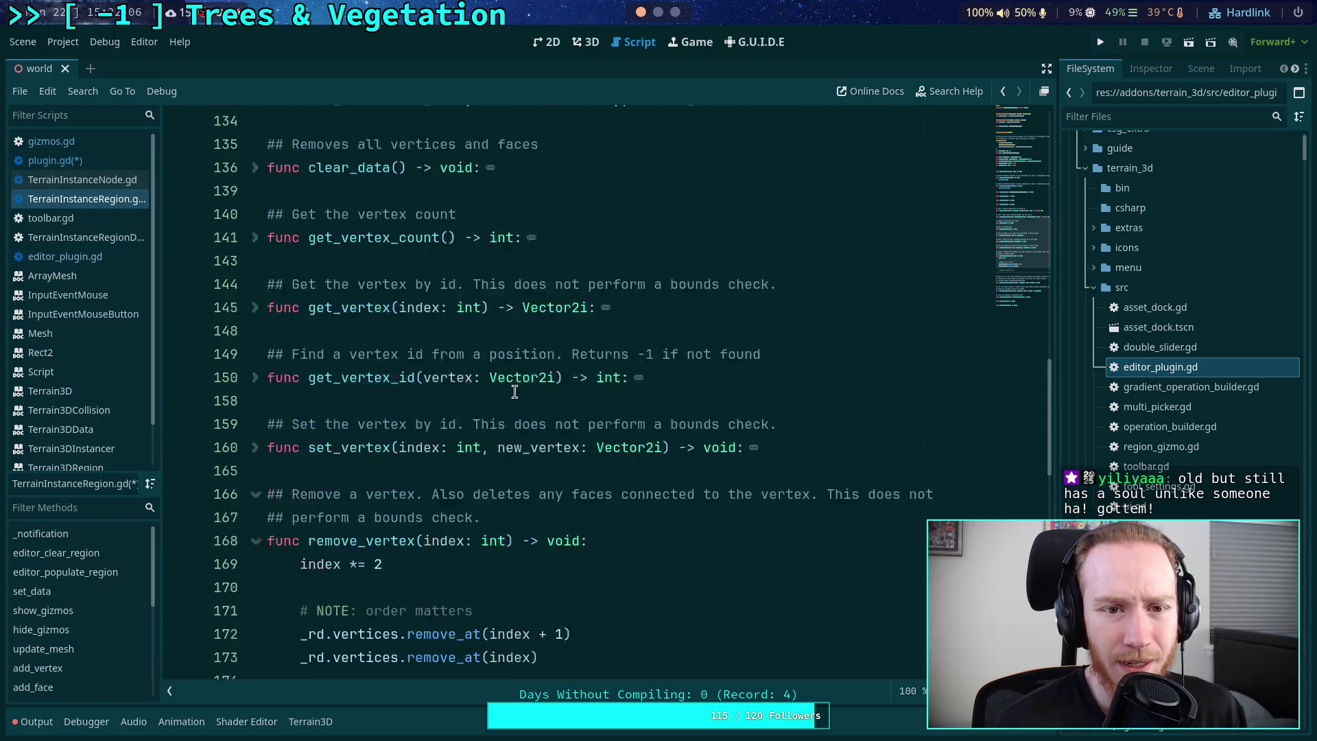
- Unfold add_face to inspect how it appends face indexes, then fold it again
{"action": "scroll", "coordinate": [263, 304], "scroll_direction": "up", "scroll_amount": 2}
{"action": "scroll", "coordinate": [292, 422], "scroll_direction": "up", "scroll_amount": 1}
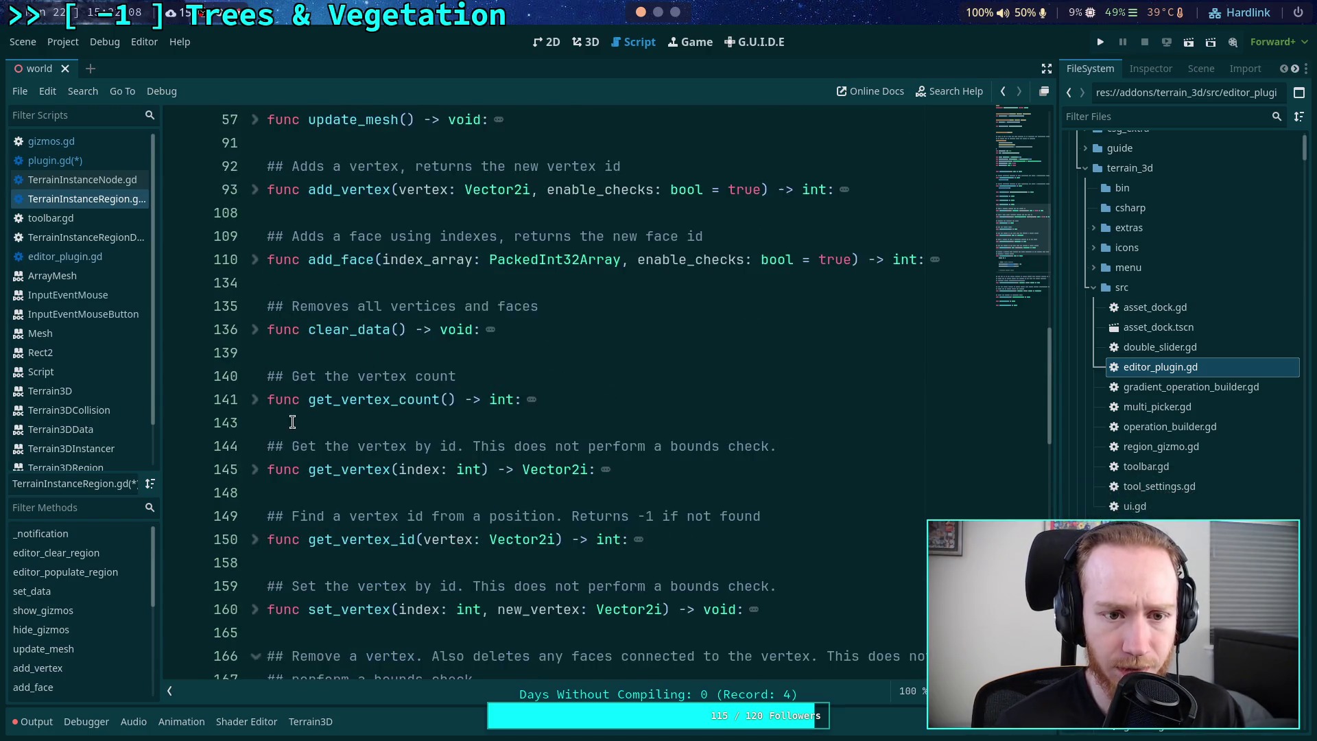
{"action": "left_click", "coordinate": [255, 259]}
{"action": "scroll", "coordinate": [412, 384], "scroll_direction": "down", "scroll_amount": 4}
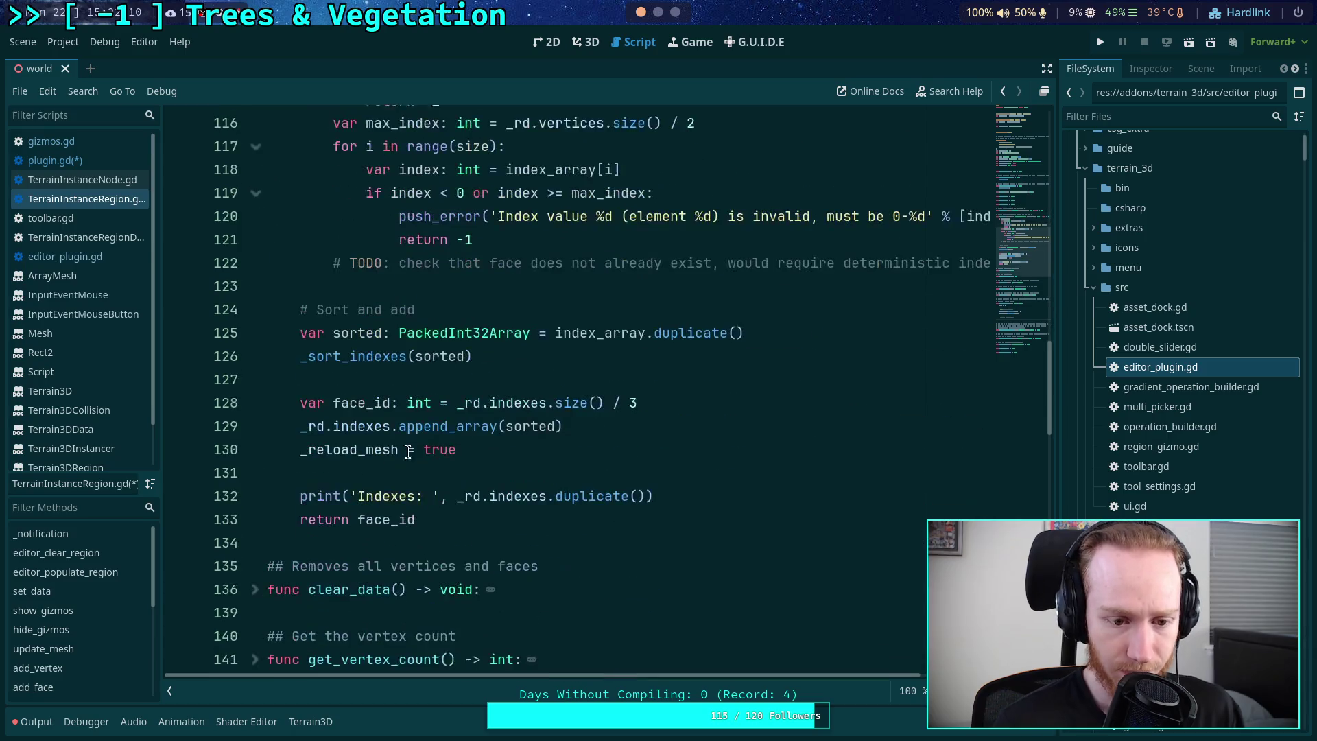
{"action": "left_click_drag", "start_coordinate": [466, 447], "coordinate": [211, 432]}
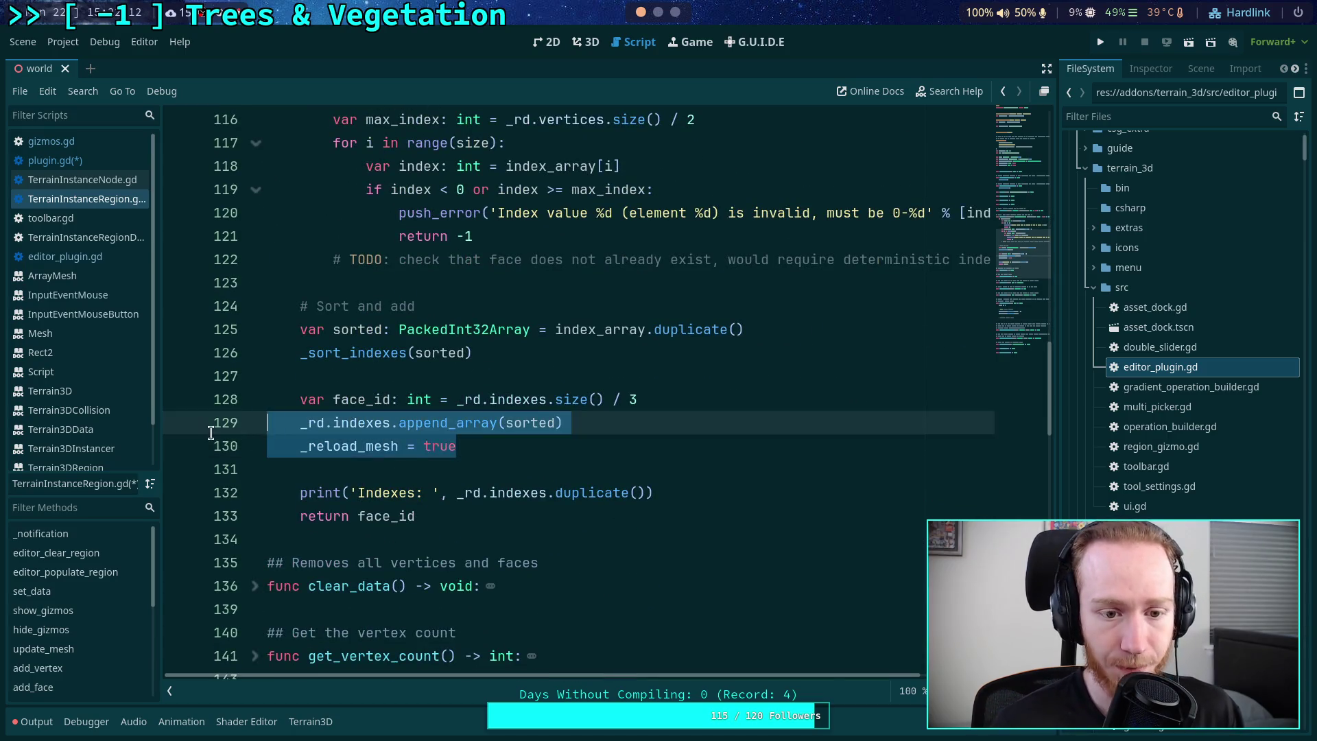
{"action": "key", "text": "shift+Down"}
{"action": "scroll", "coordinate": [241, 261], "scroll_direction": "up", "scroll_amount": 4}
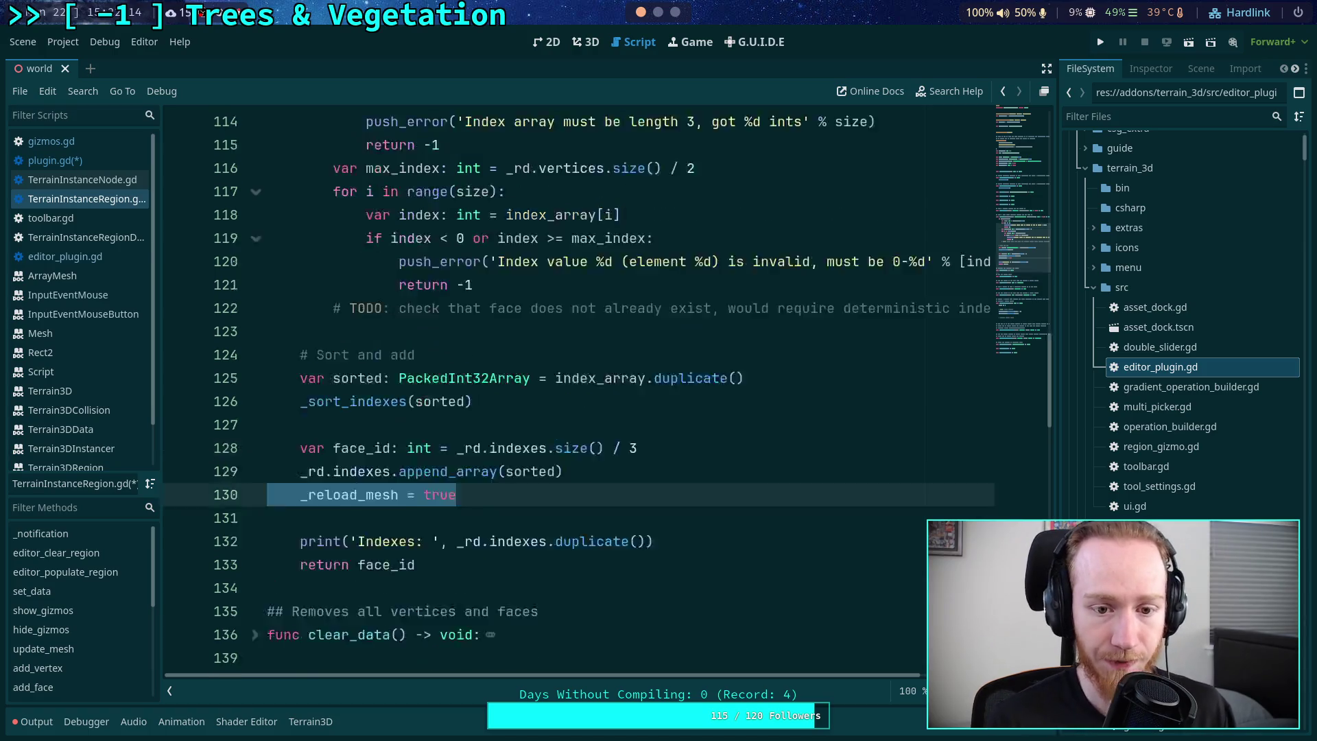
{"action": "left_click", "coordinate": [254, 259]}
- Return the caret to the faces comment in remove_vertex and open TerrainInstanceNode.gd
{"action": "scroll", "coordinate": [291, 286], "scroll_direction": "down", "scroll_amount": 6}
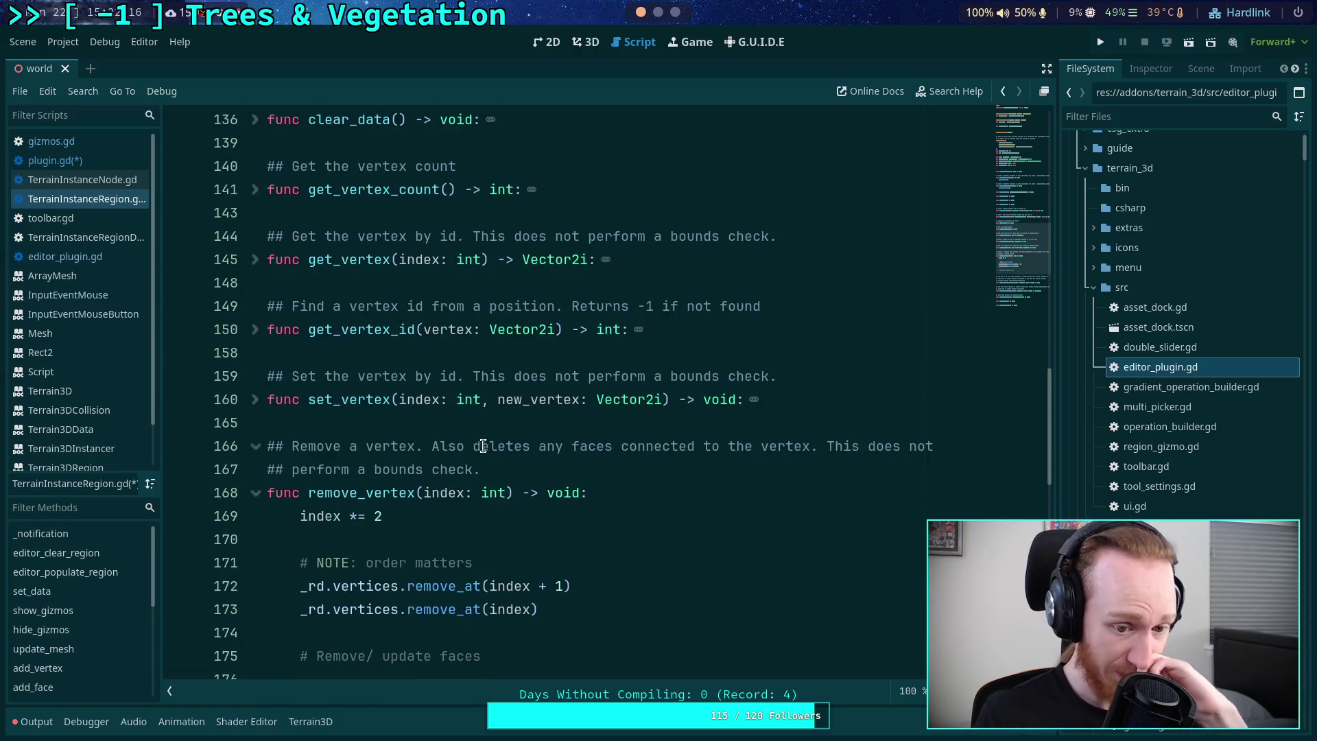
{"action": "left_click", "coordinate": [490, 465]}
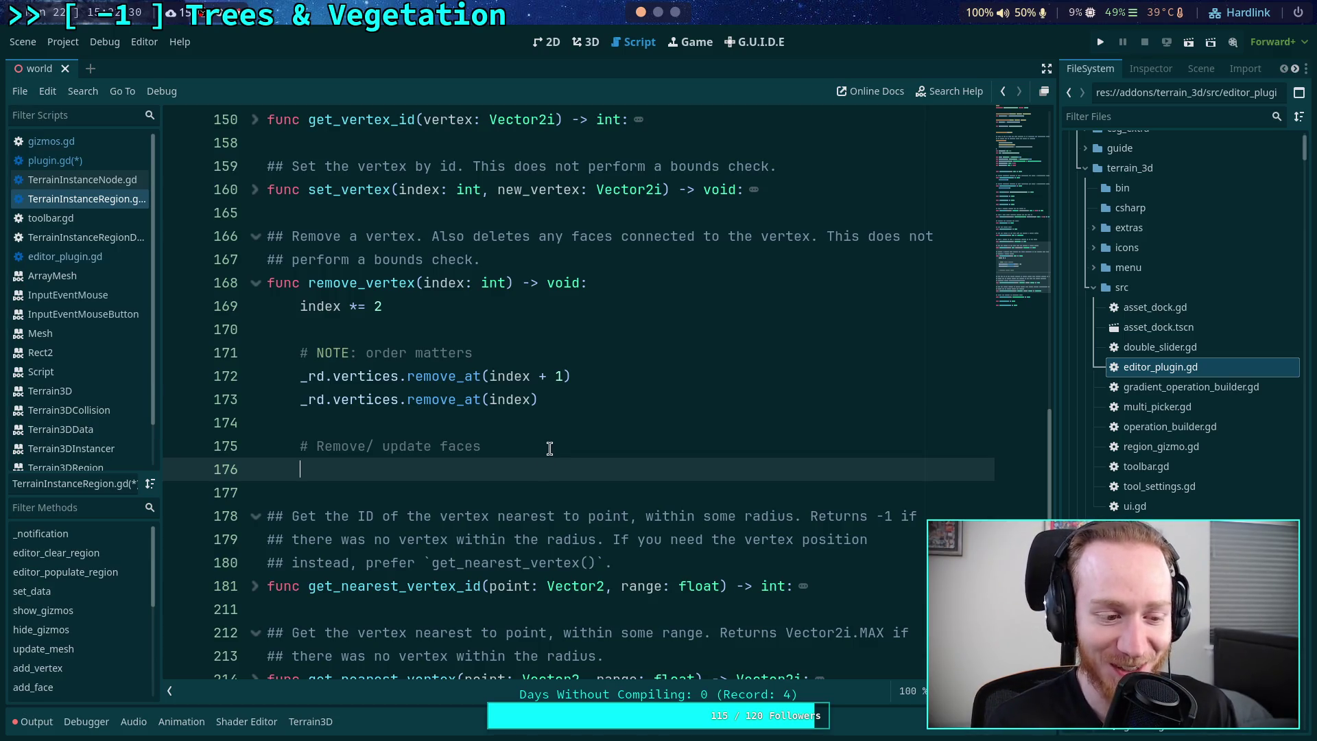
{"action": "left_click", "coordinate": [546, 446]}
{"action": "left_click", "coordinate": [85, 181]}
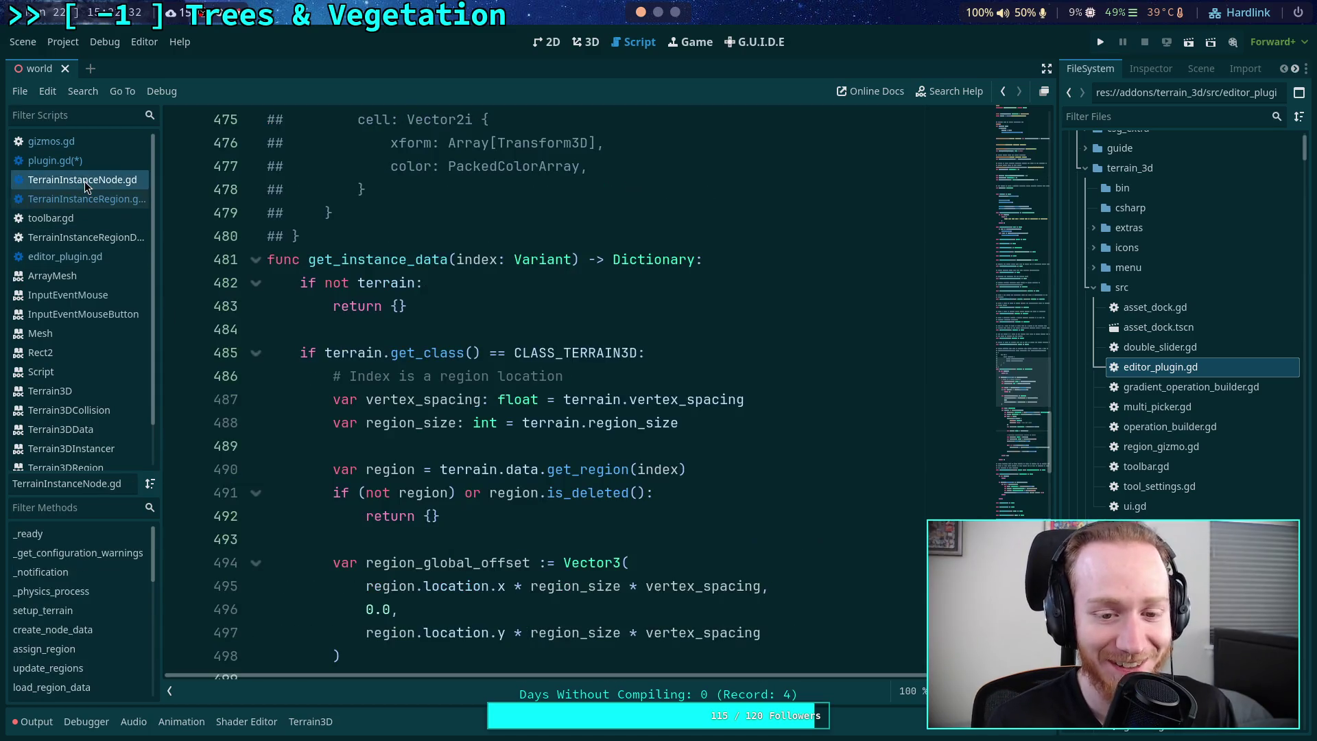
- In plugin.gd, call edited_region.remove_vertex(vertex_id) for the clicked vertex
{"action": "scroll", "coordinate": [470, 336], "scroll_direction": "up", "scroll_amount": 2}
{"action": "left_click", "coordinate": [84, 155]}
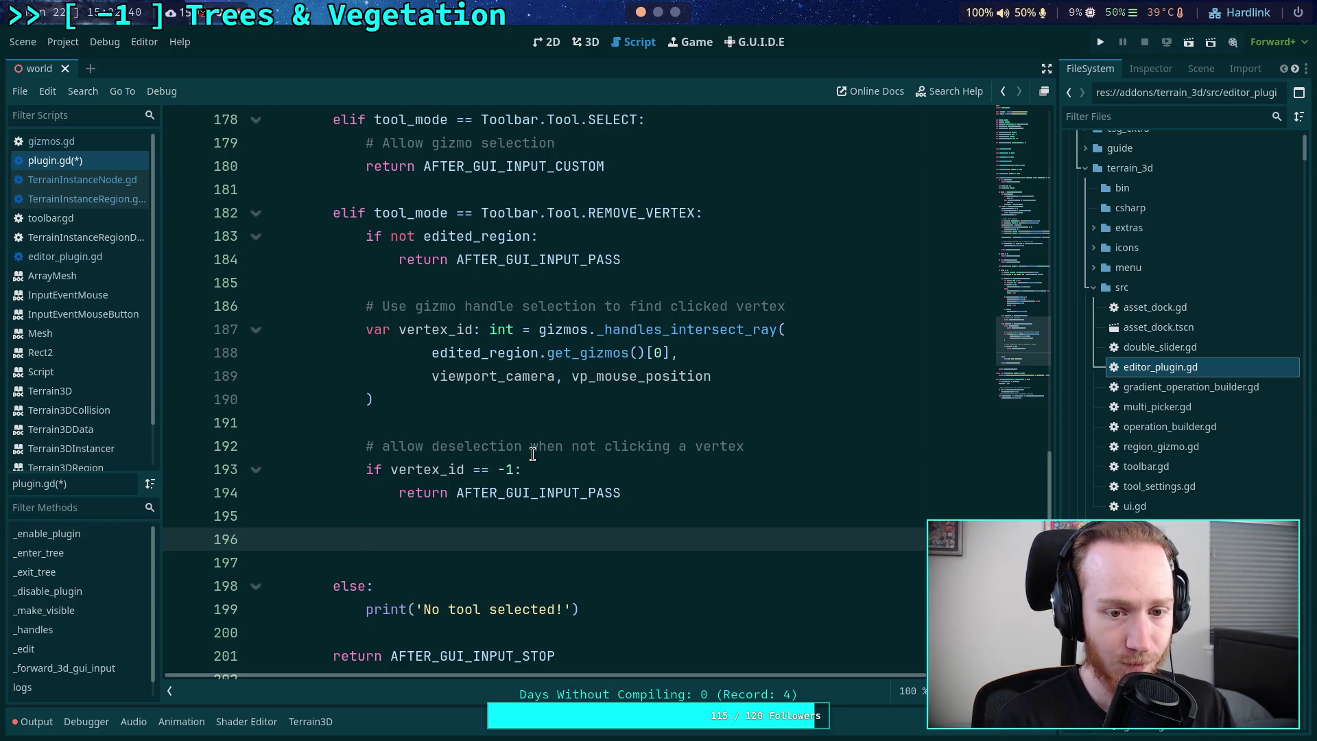
{"action": "type", "text": "edi"}
{"action": "key", "text": "Return"}
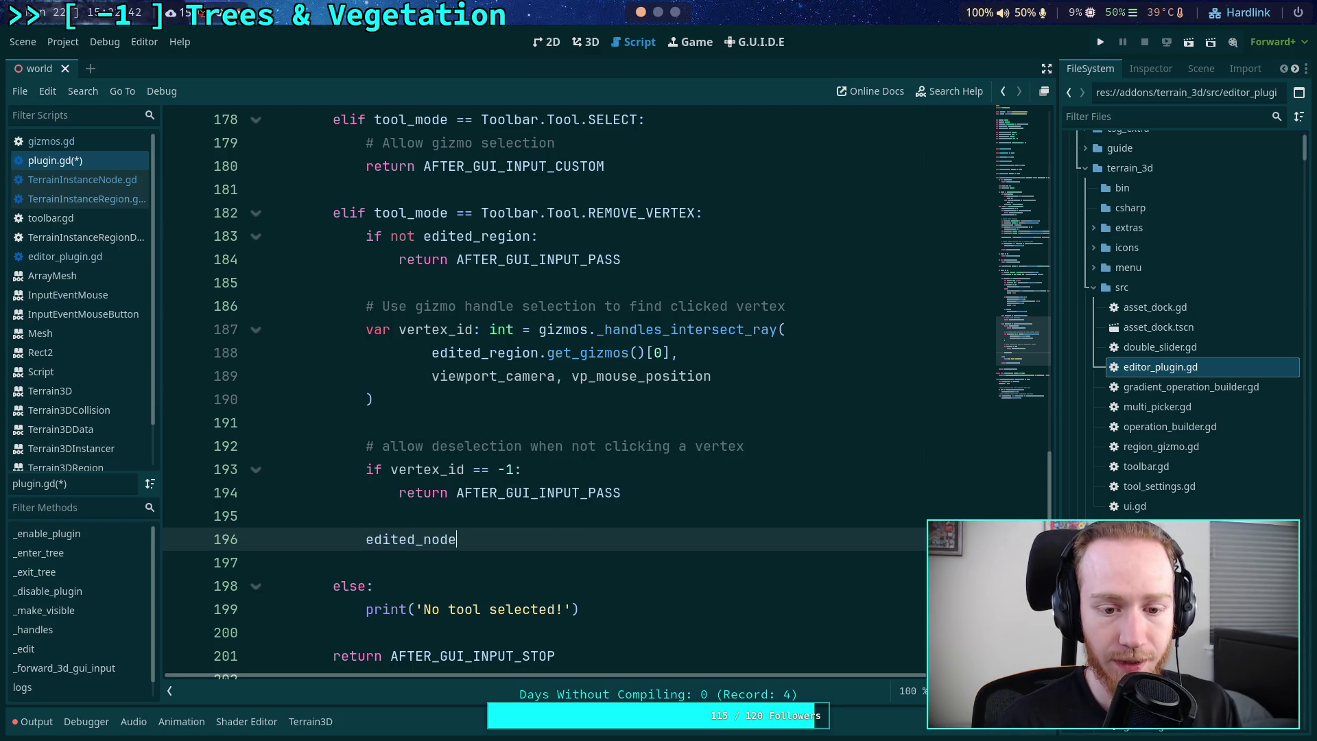
{"action": "key", "text": "BackSpace"}
{"action": "key", "text": "BackSpace"}
{"action": "key", "text": "BackSpace"}
{"action": "key", "text": "BackSpace"}
{"action": "type", "text": "region."}
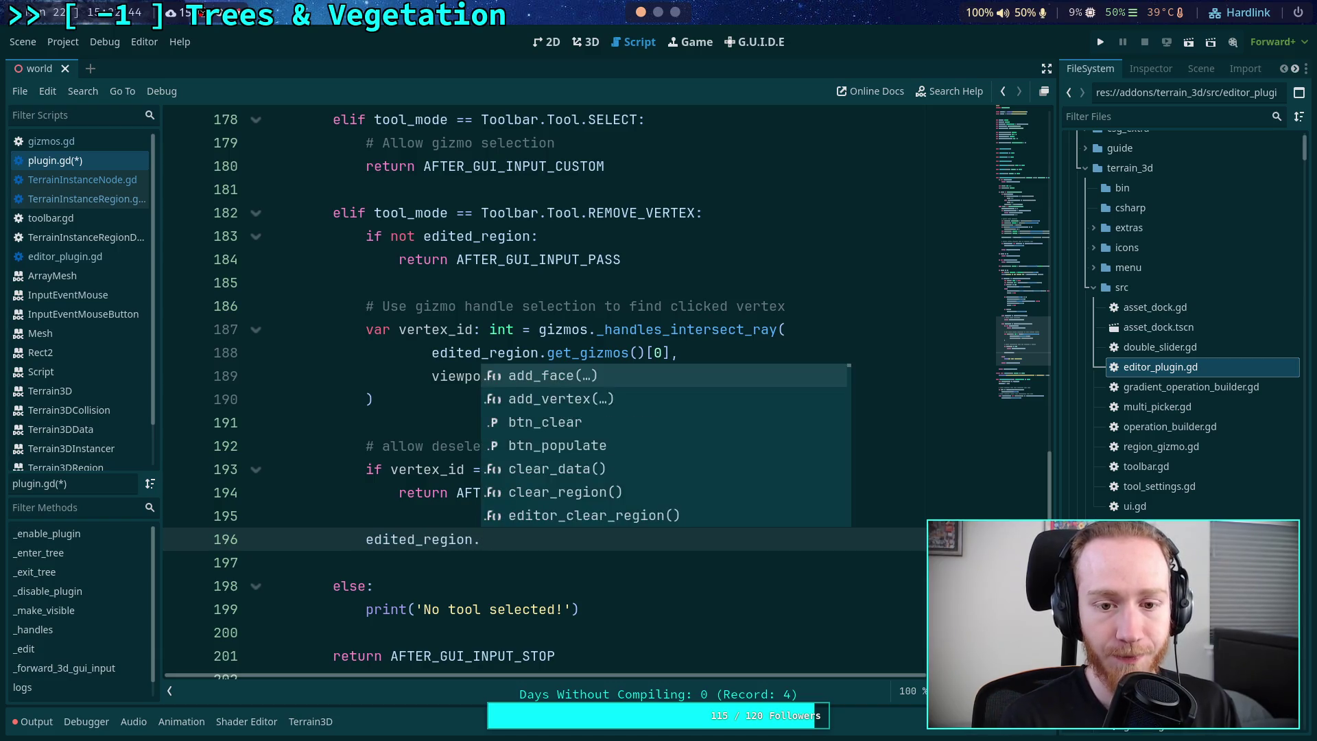
{"action": "type", "text": "remove_ve"}
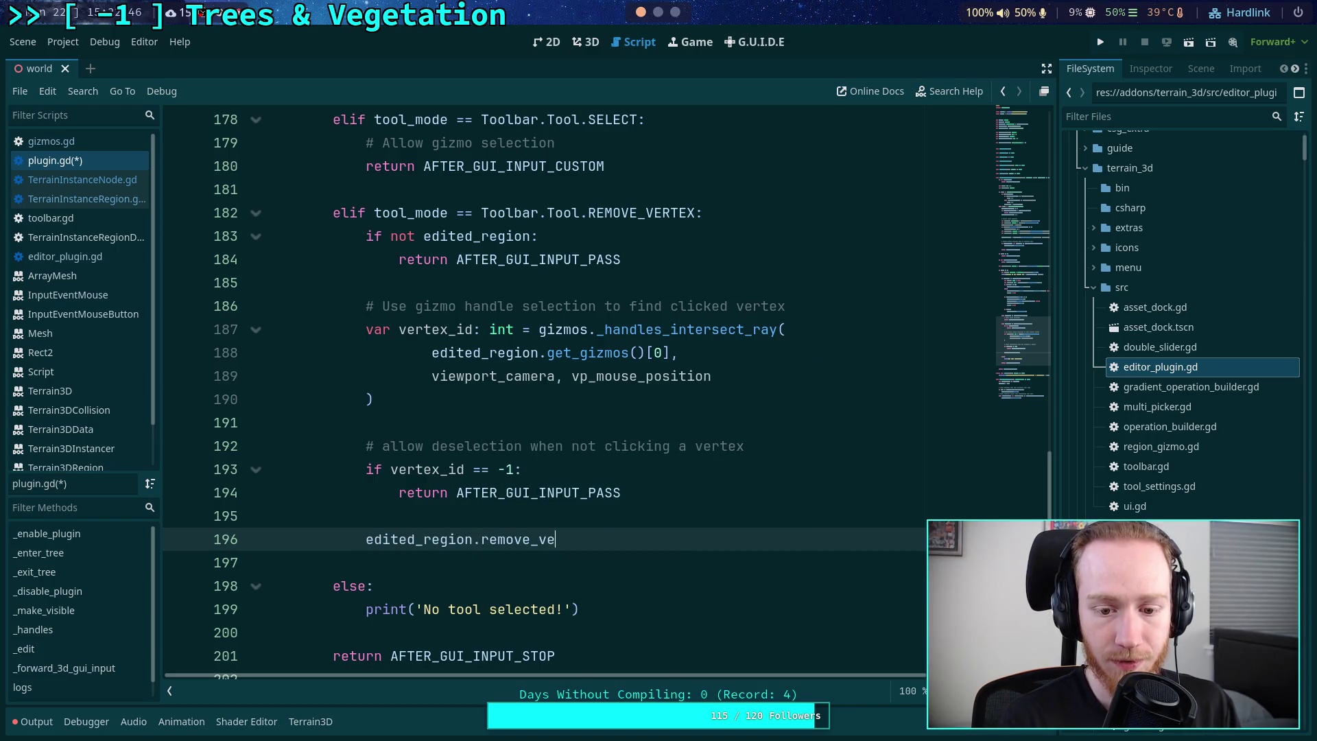
{"action": "type", "text": "rtex()"}
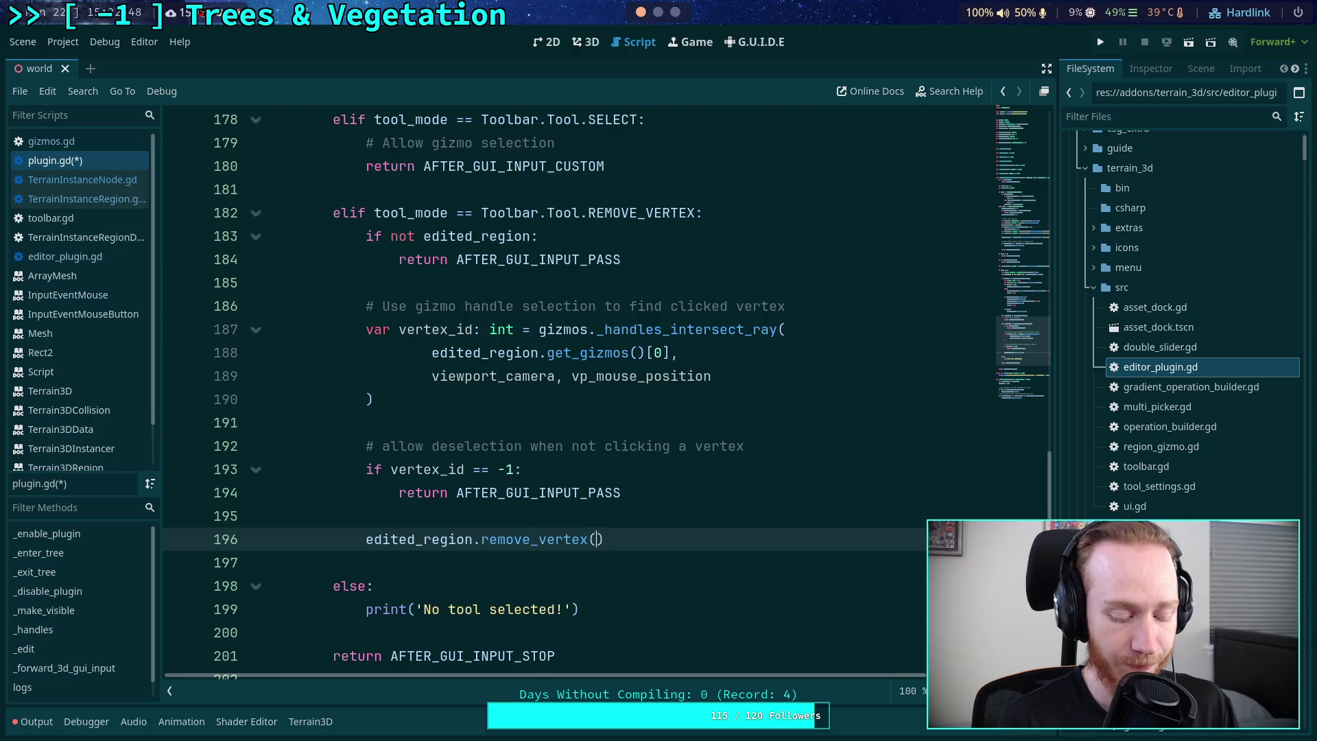
{"action": "type", "text": "vertex_id"}
{"action": "key", "text": "End"}
- Add edited_region.update_gizmos() on the next line and save the script
{"action": "key", "text": "Return"}
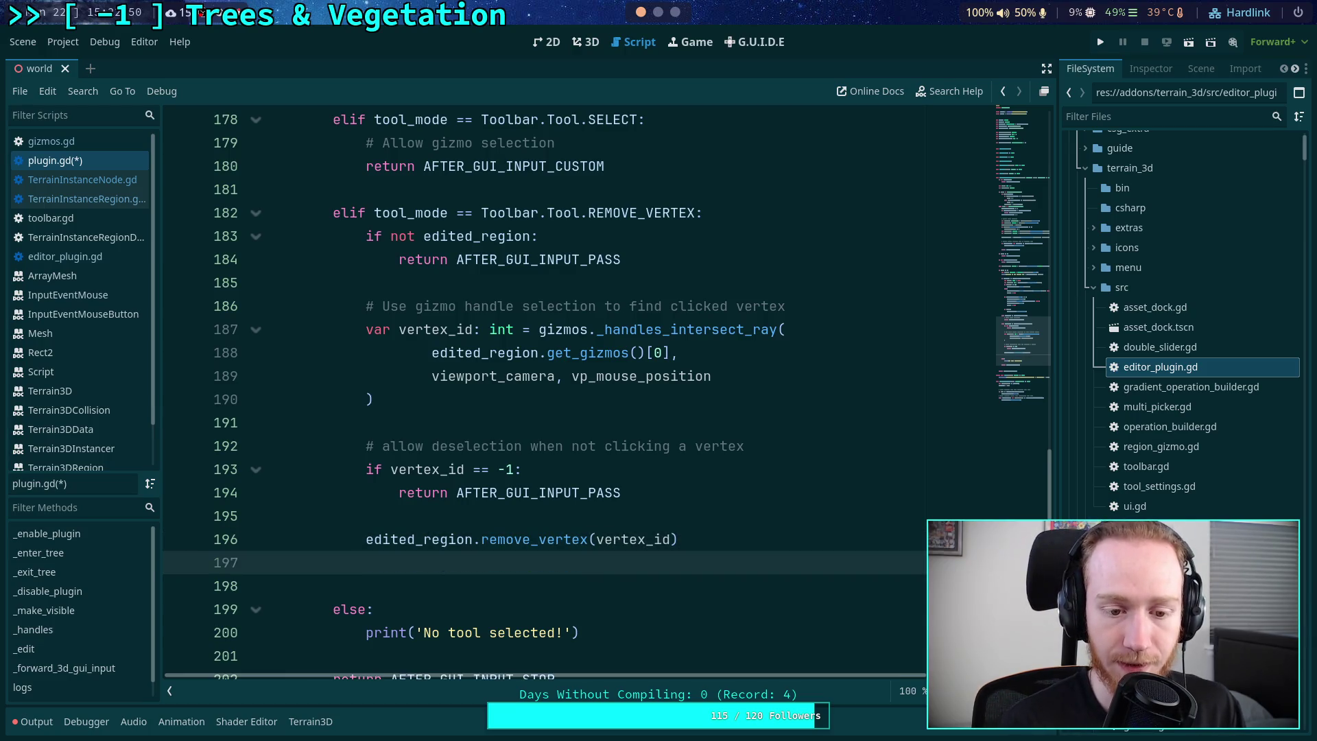
{"action": "type", "text": "edit"}
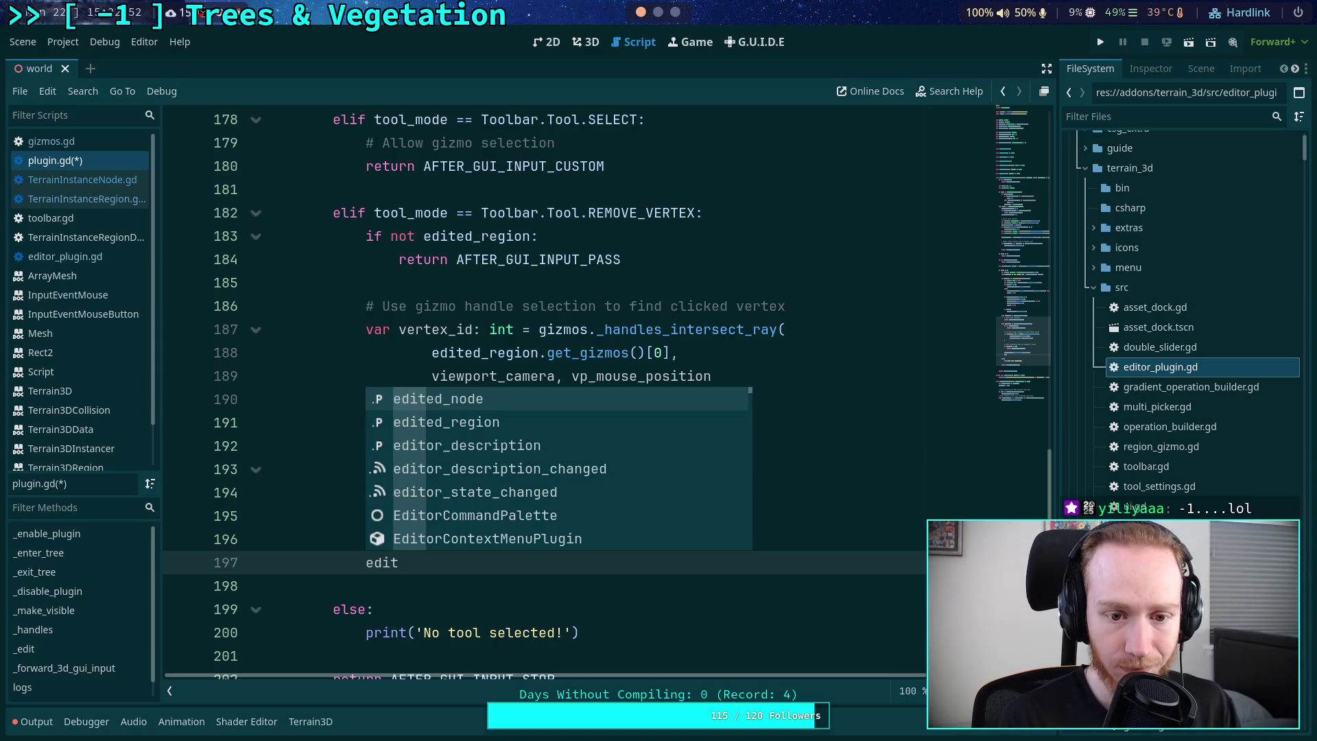
{"action": "key", "text": "Down"}
{"action": "key", "text": "Return"}
{"action": "type", "text": ".upd"}
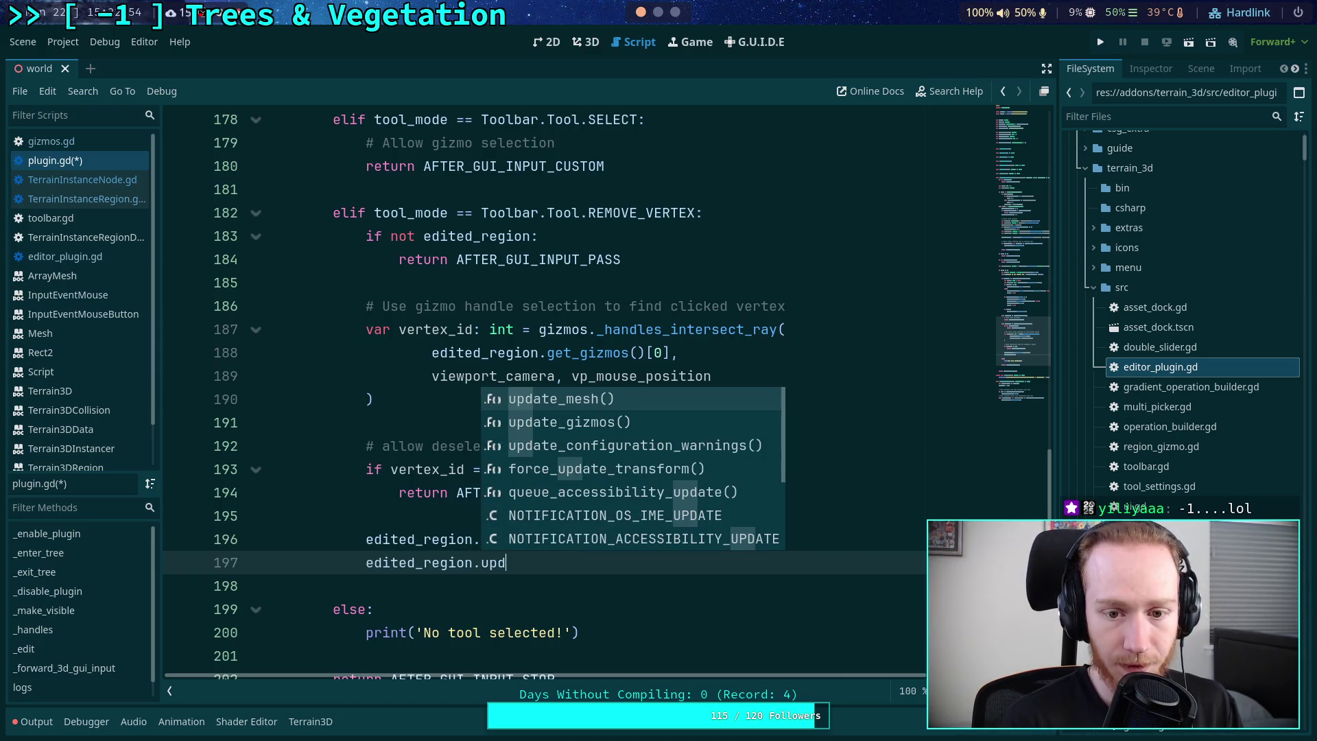
{"action": "key", "text": "Return"}
{"action": "key", "text": "BackSpace"}
{"action": "key", "text": "BackSpace"}
{"action": "key", "text": "BackSpace"}
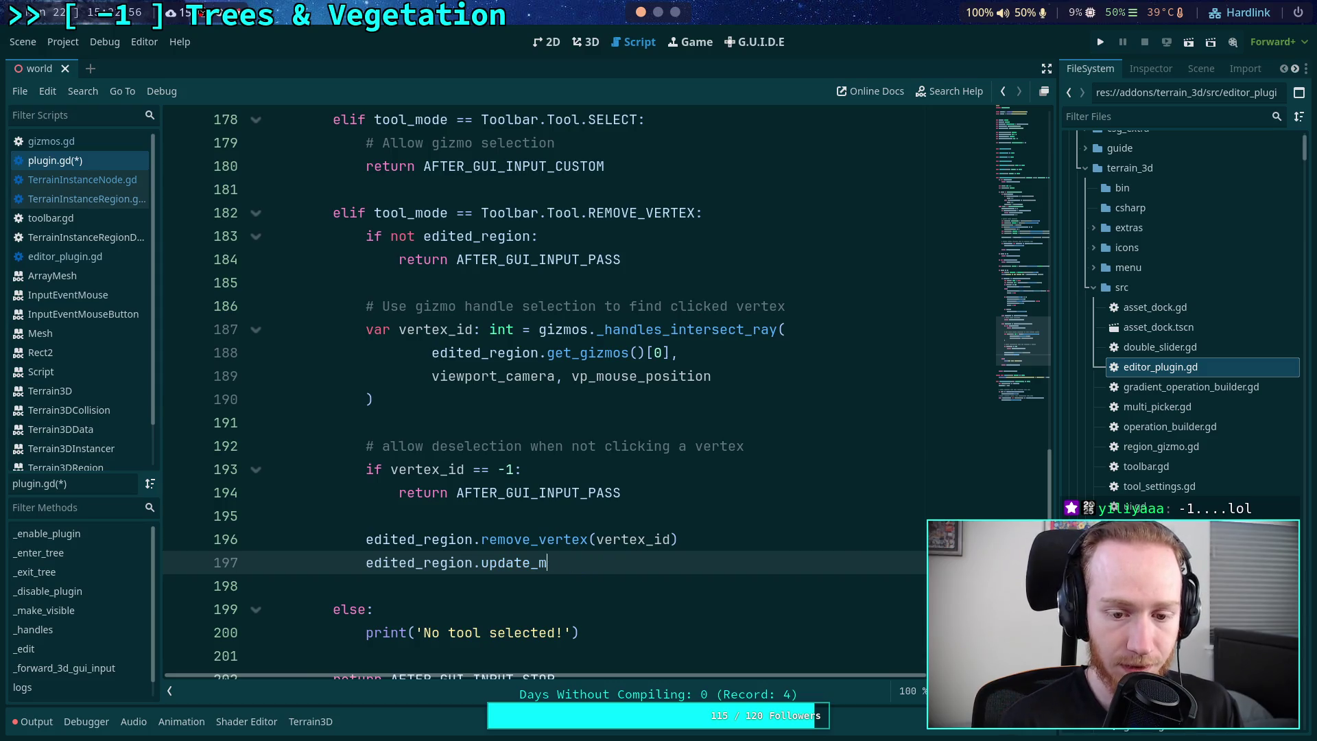
{"action": "type", "text": "giz"}
{"action": "key", "text": "Return"}
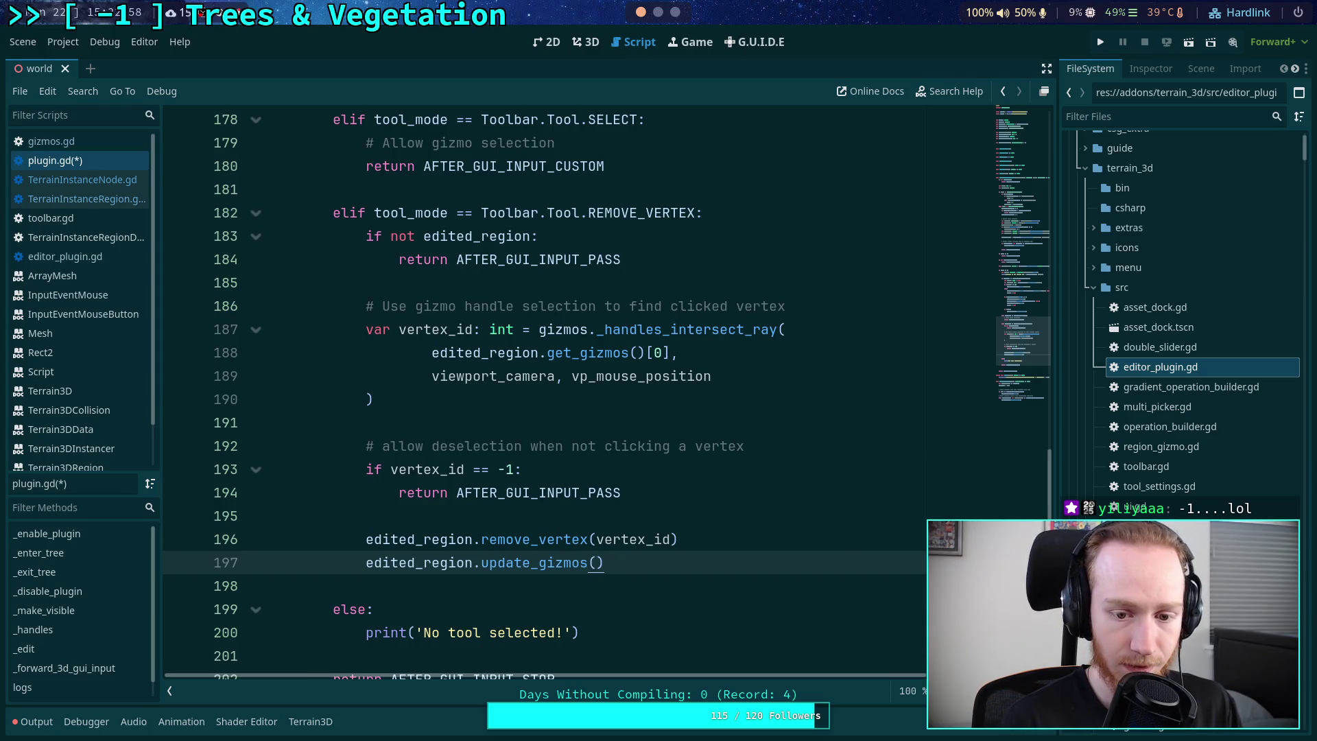
{"action": "key", "text": "ctrl+s"}
{"action": "left_click", "coordinate": [80, 146]}
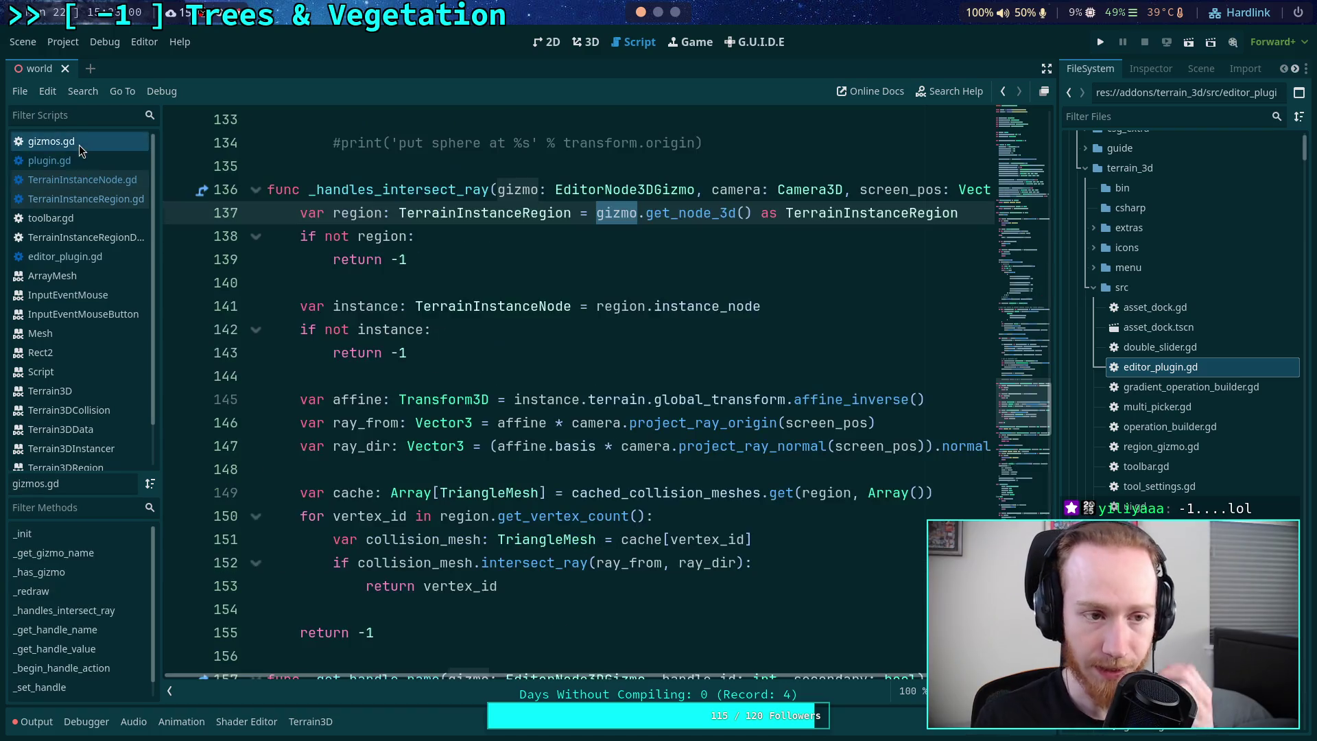
- Locate region.update_mesh() on line 76 of gizmos.gd, then add a blank line under TerrainInstanceRegion.gd's faces comment
{"action": "scroll", "coordinate": [464, 281], "scroll_direction": "up", "scroll_amount": 10}
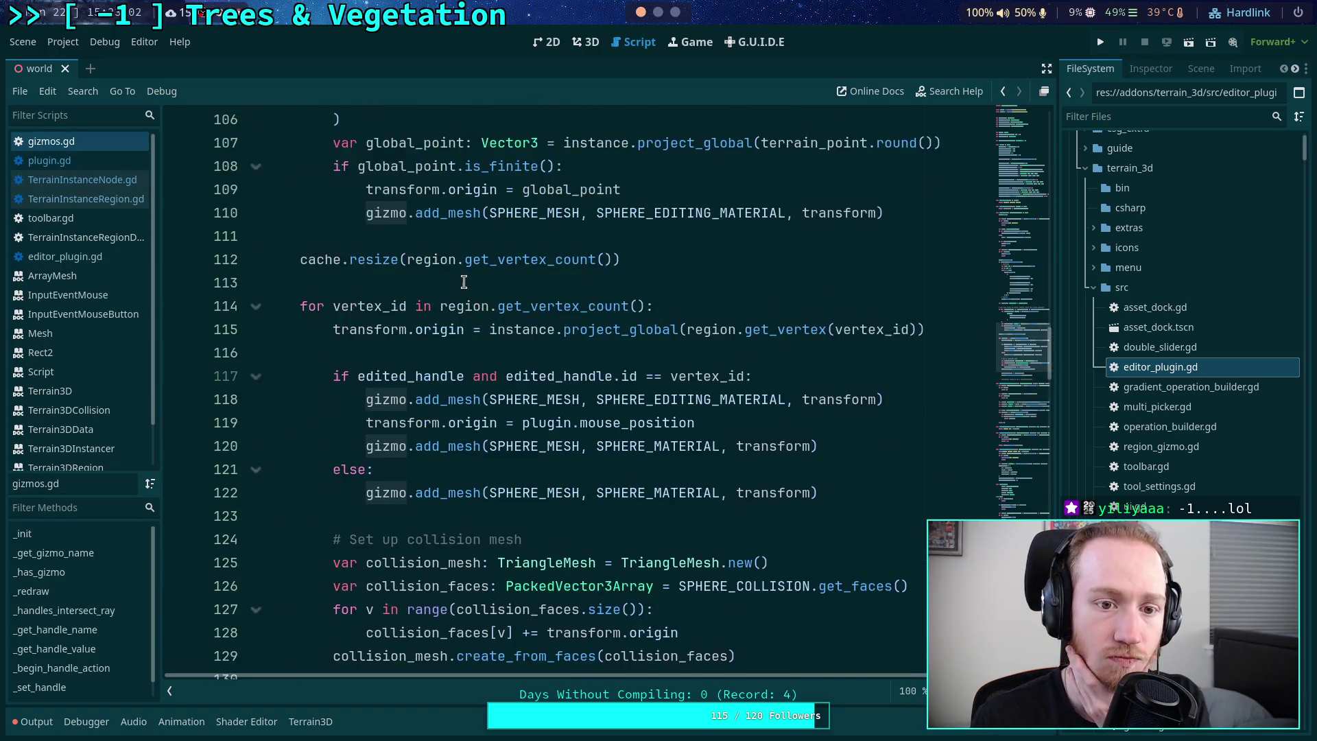
{"action": "scroll", "coordinate": [464, 281], "scroll_direction": "up", "scroll_amount": 15}
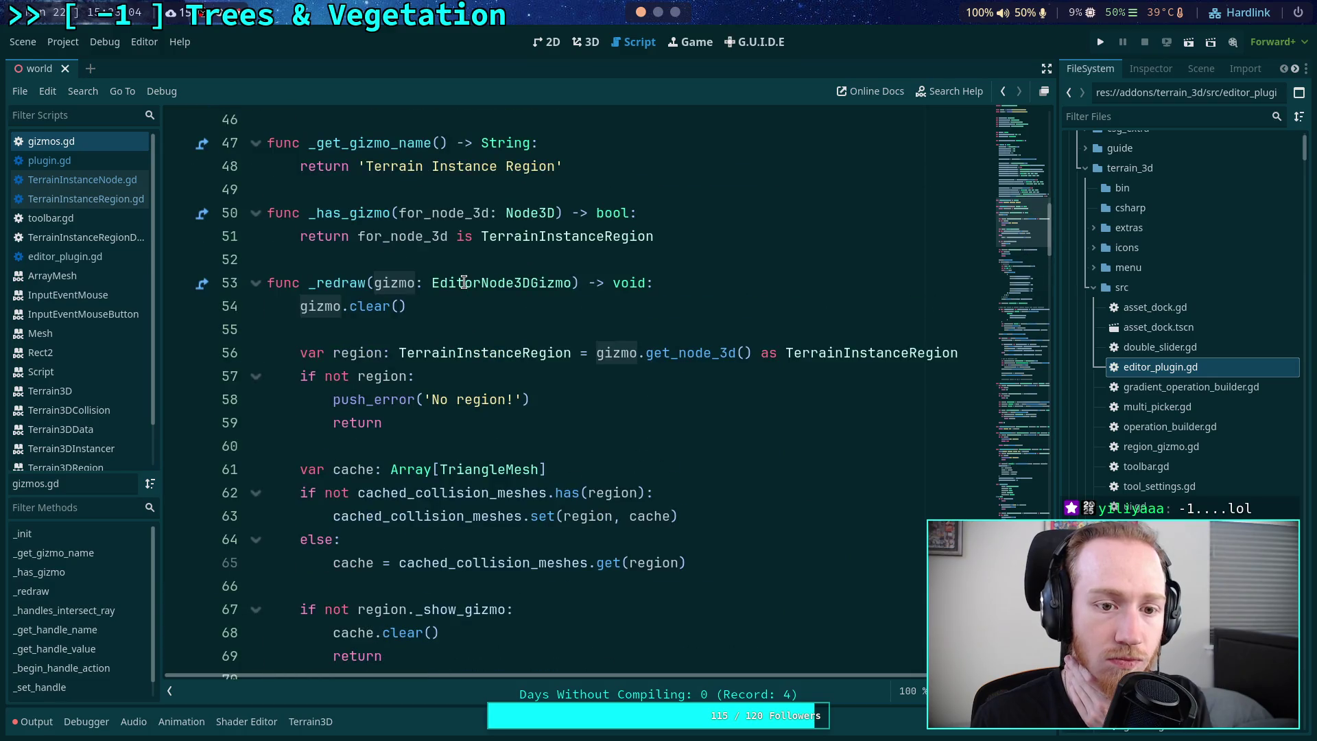
{"action": "scroll", "coordinate": [464, 283], "scroll_direction": "down", "scroll_amount": 5}
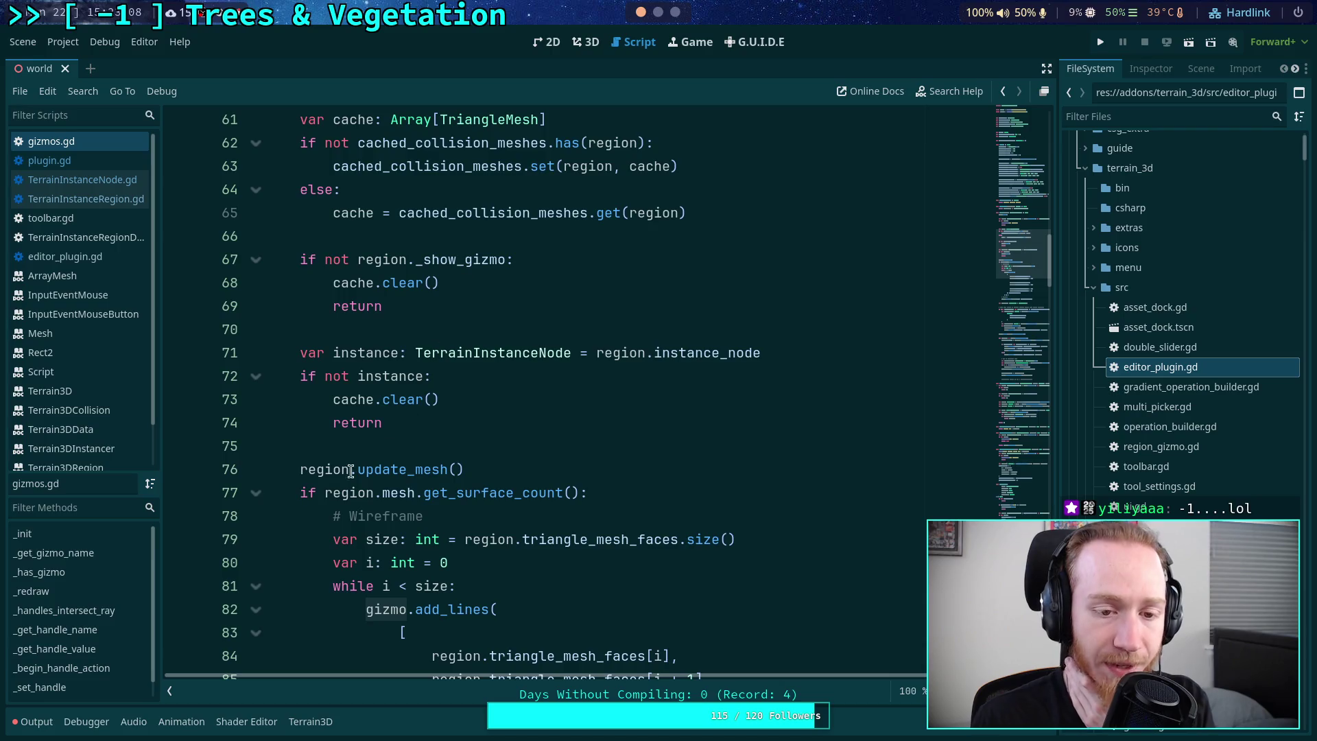
{"action": "left_click_drag", "start_coordinate": [300, 469], "coordinate": [455, 469]}
{"action": "left_click", "coordinate": [515, 469]}
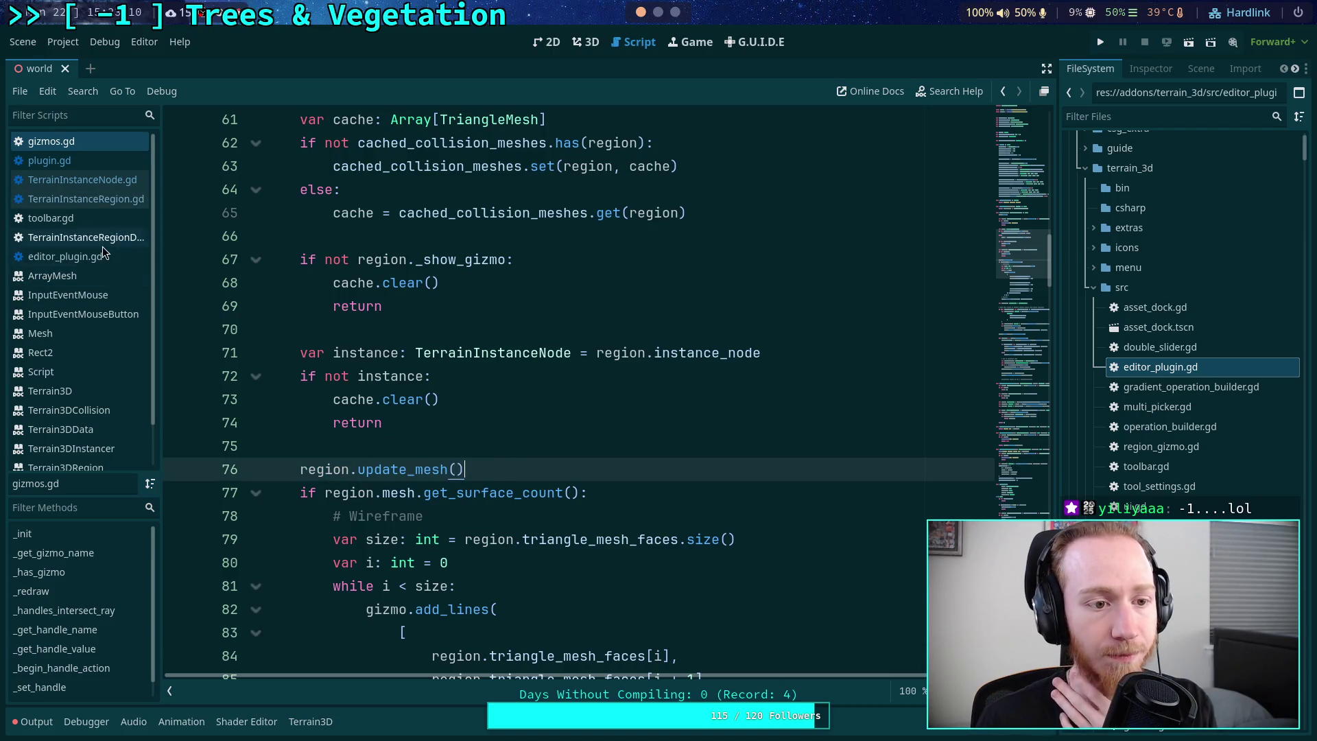
{"action": "left_click", "coordinate": [101, 200]}
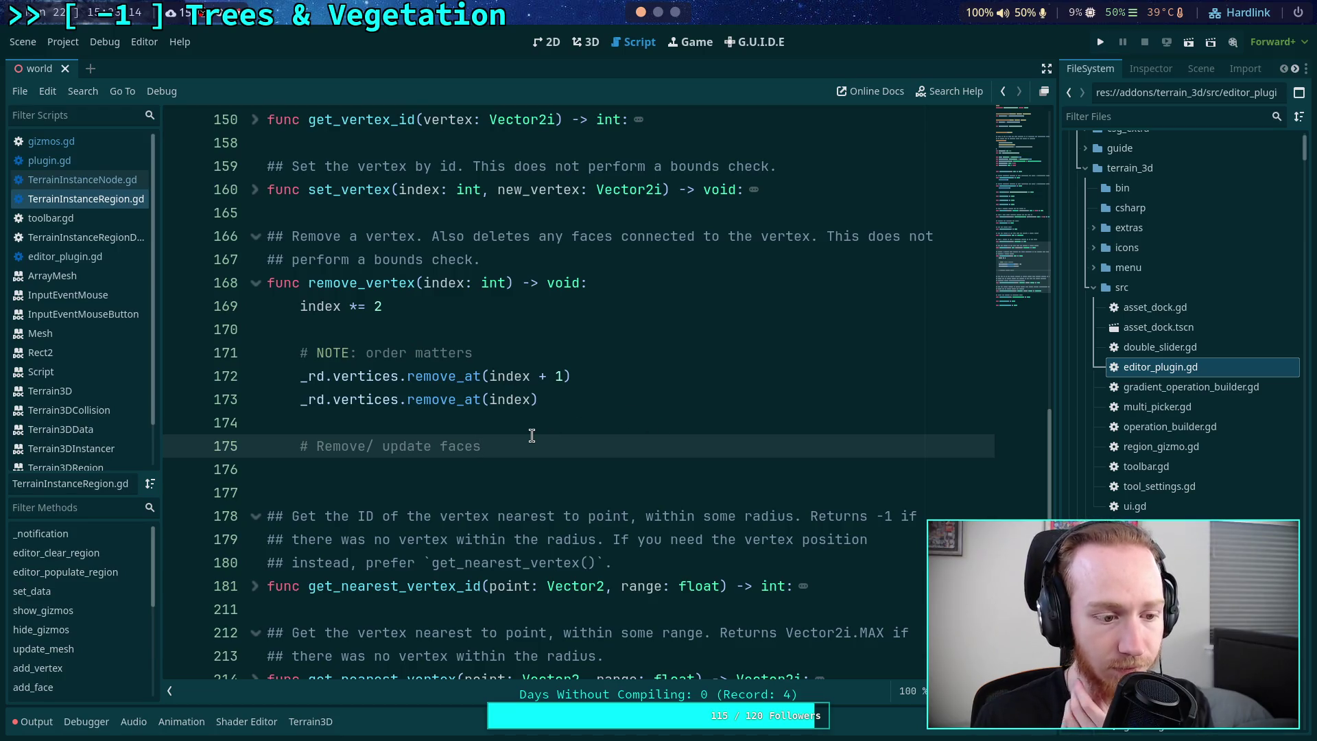
{"action": "key", "text": "Return"}
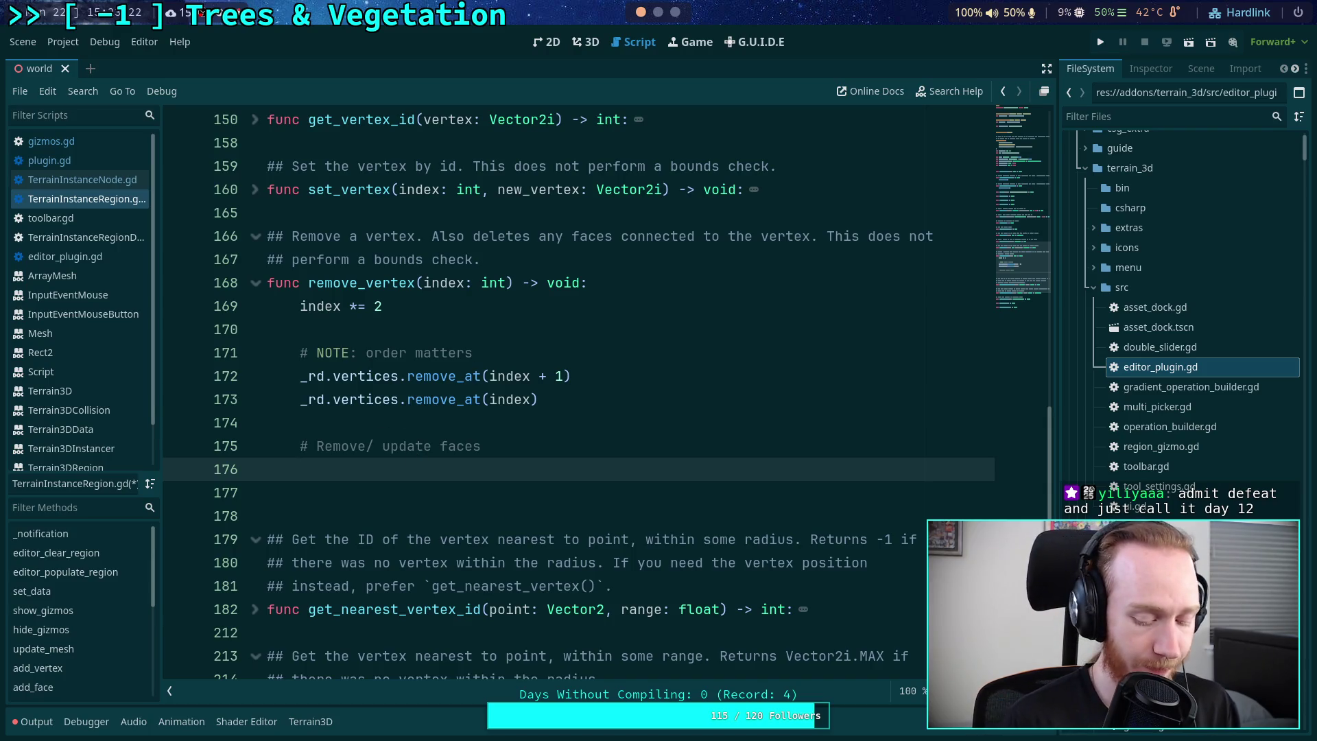
- Declare var size: int = _rd.indexes.size() under the '# Remove/ update faces' comment
{"action": "type", "text": "_rd.ind"}
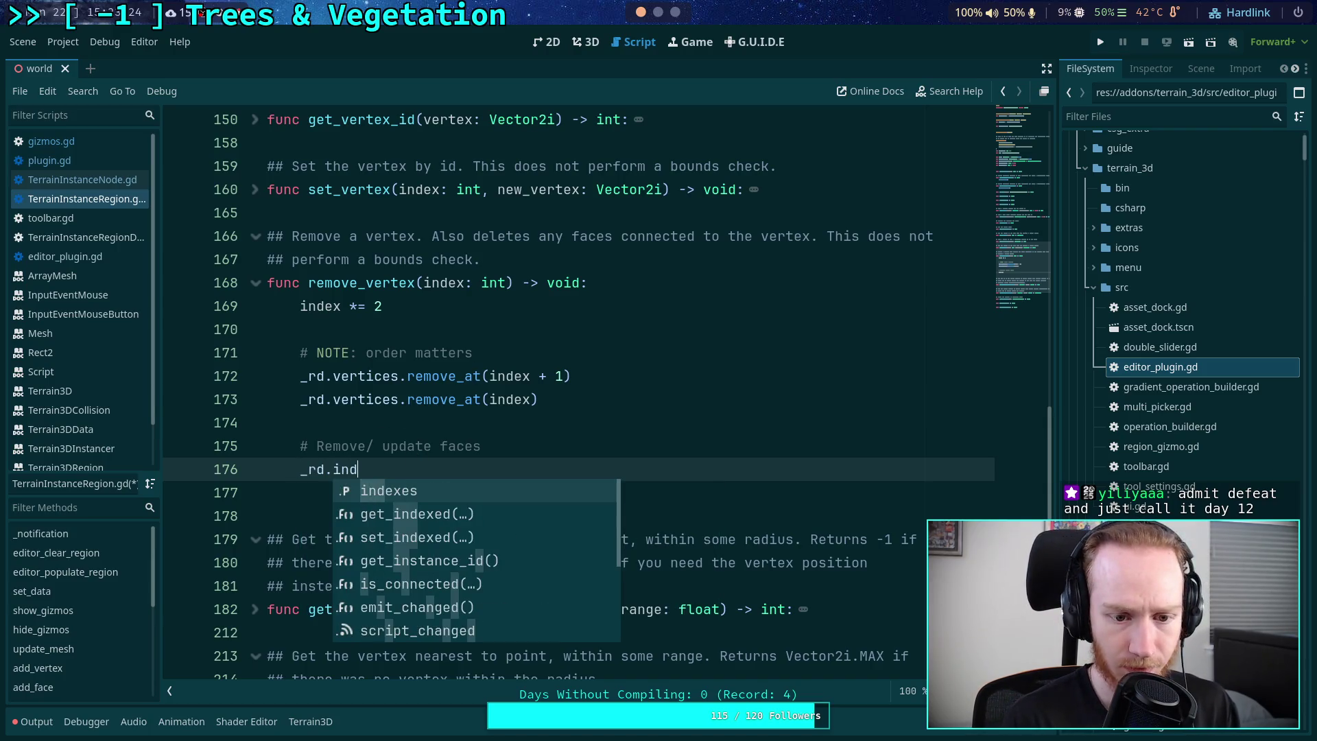
{"action": "key", "text": "Return"}
{"action": "mouse_move", "coordinate": [365, 472]}
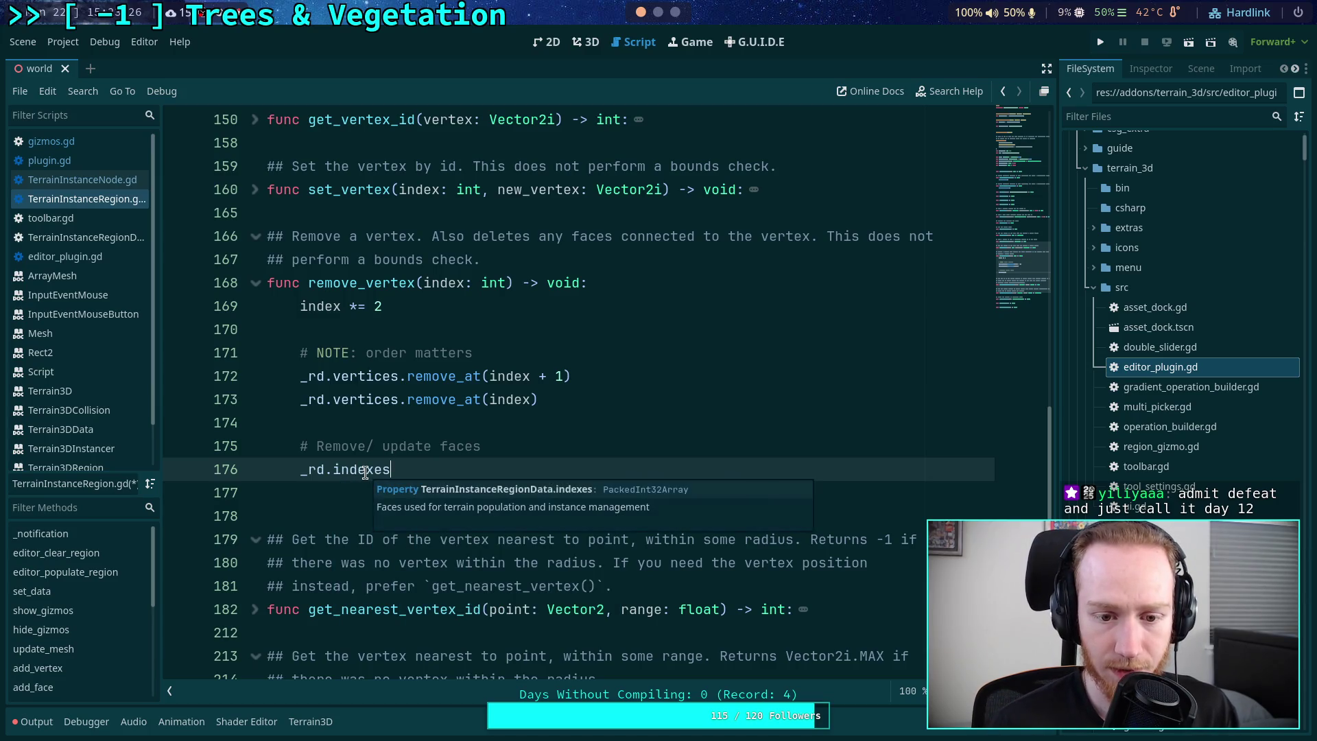
{"action": "left_click_drag", "start_coordinate": [410, 467], "coordinate": [300, 466]}
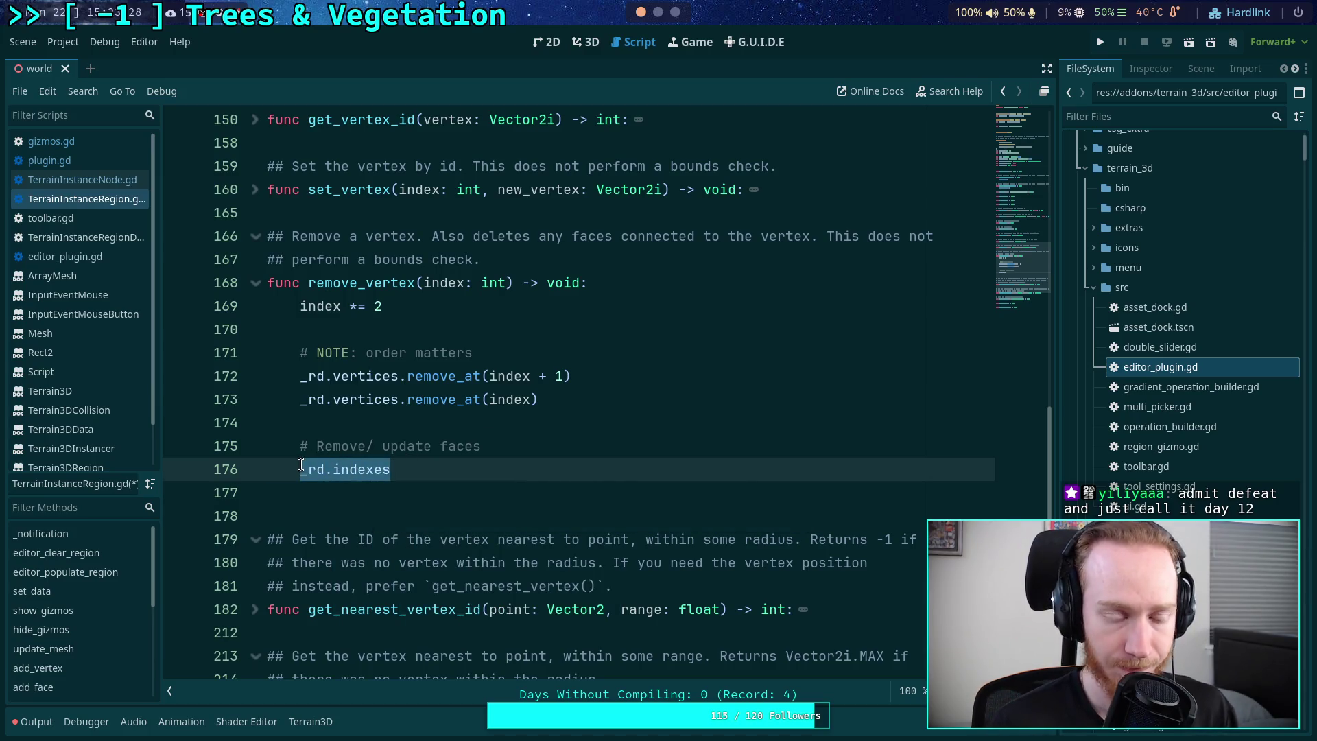
{"action": "type", "text": "var "}
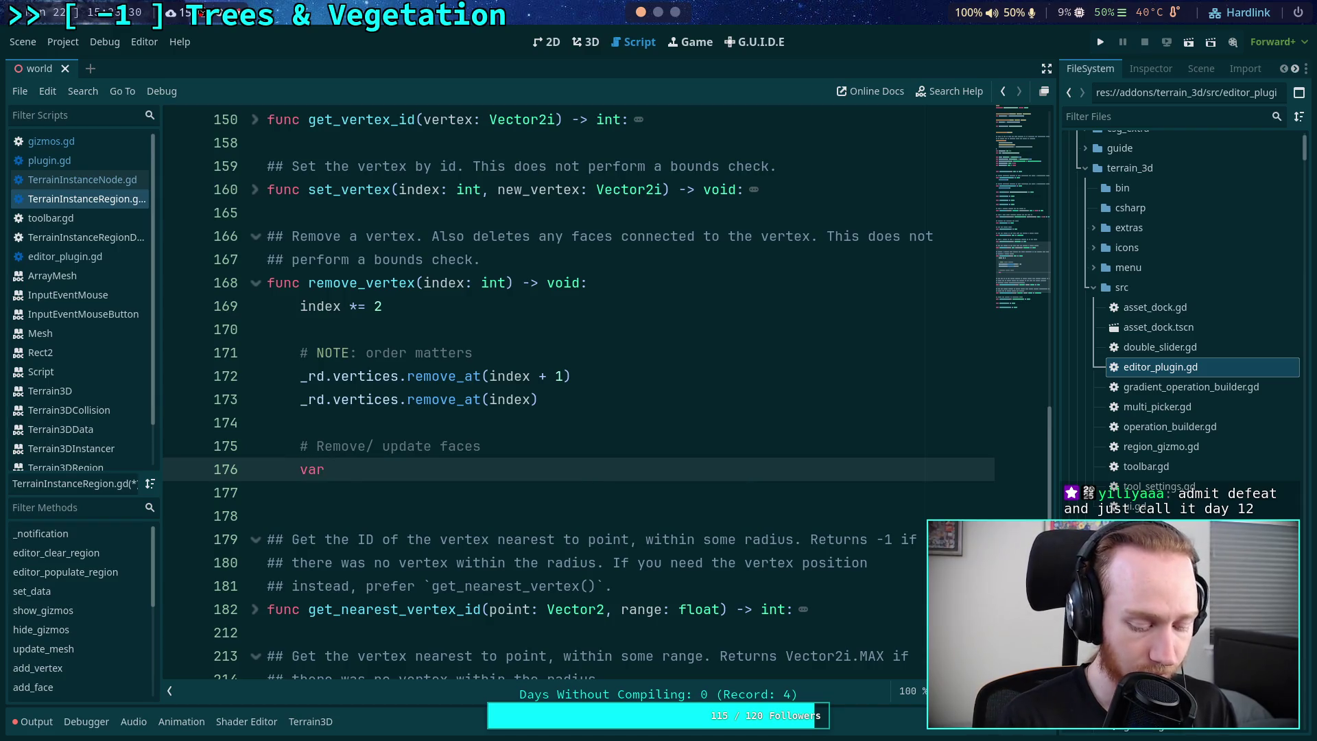
{"action": "type", "text": "size: int = "}
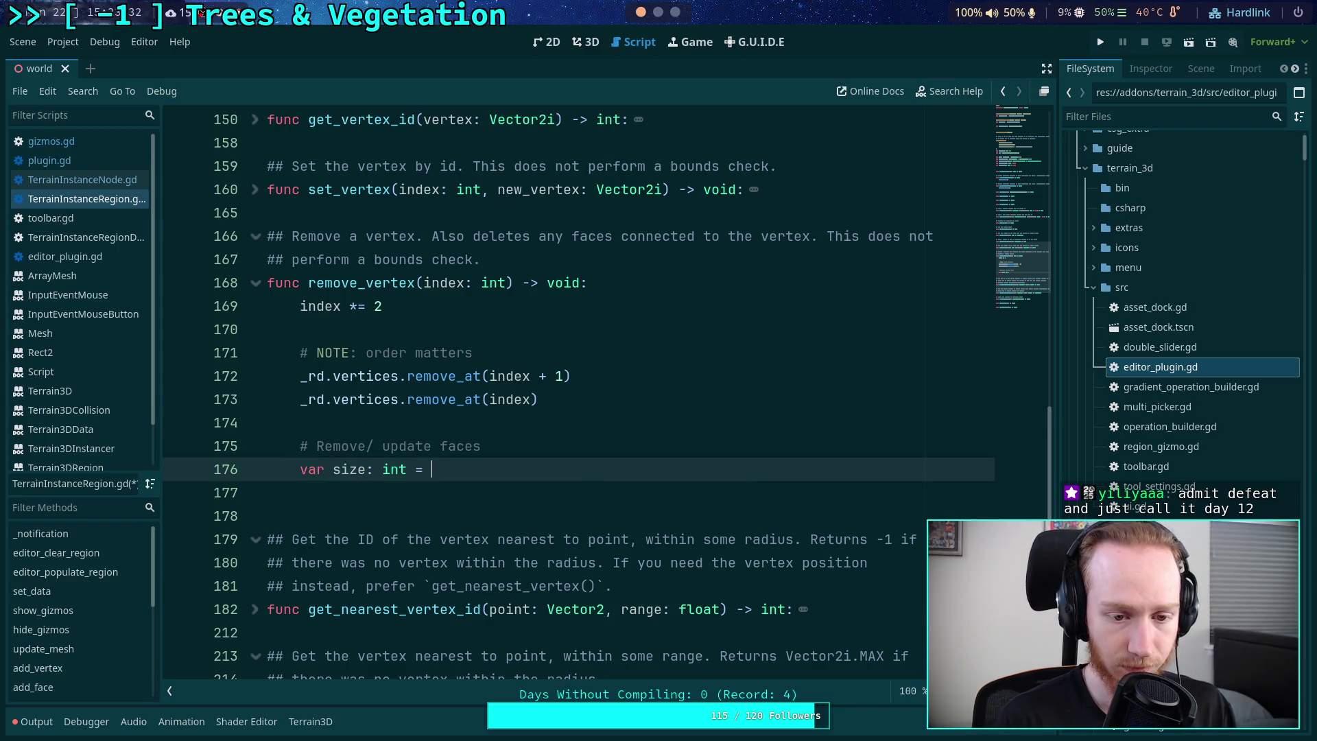
{"action": "type", "text": "_rd.i"}
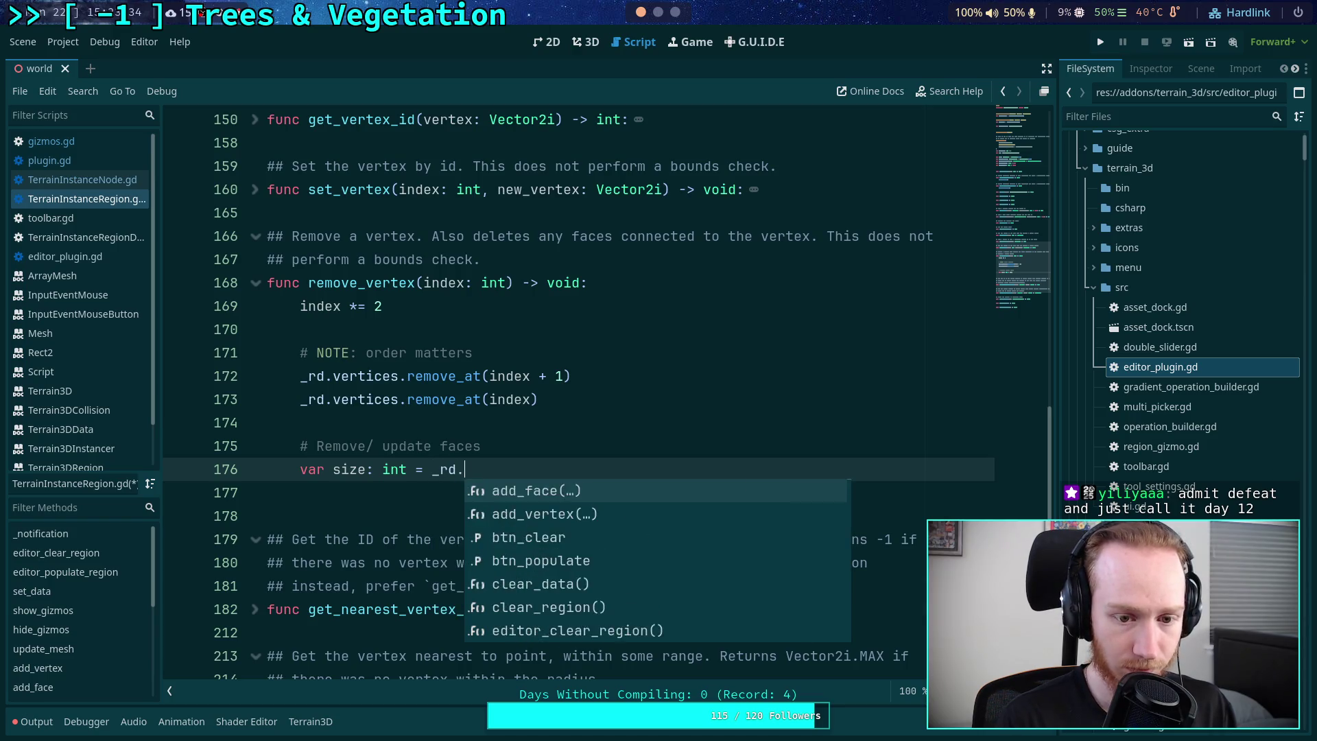
{"action": "key", "text": "Return"}
{"action": "type", "text": ".size"}
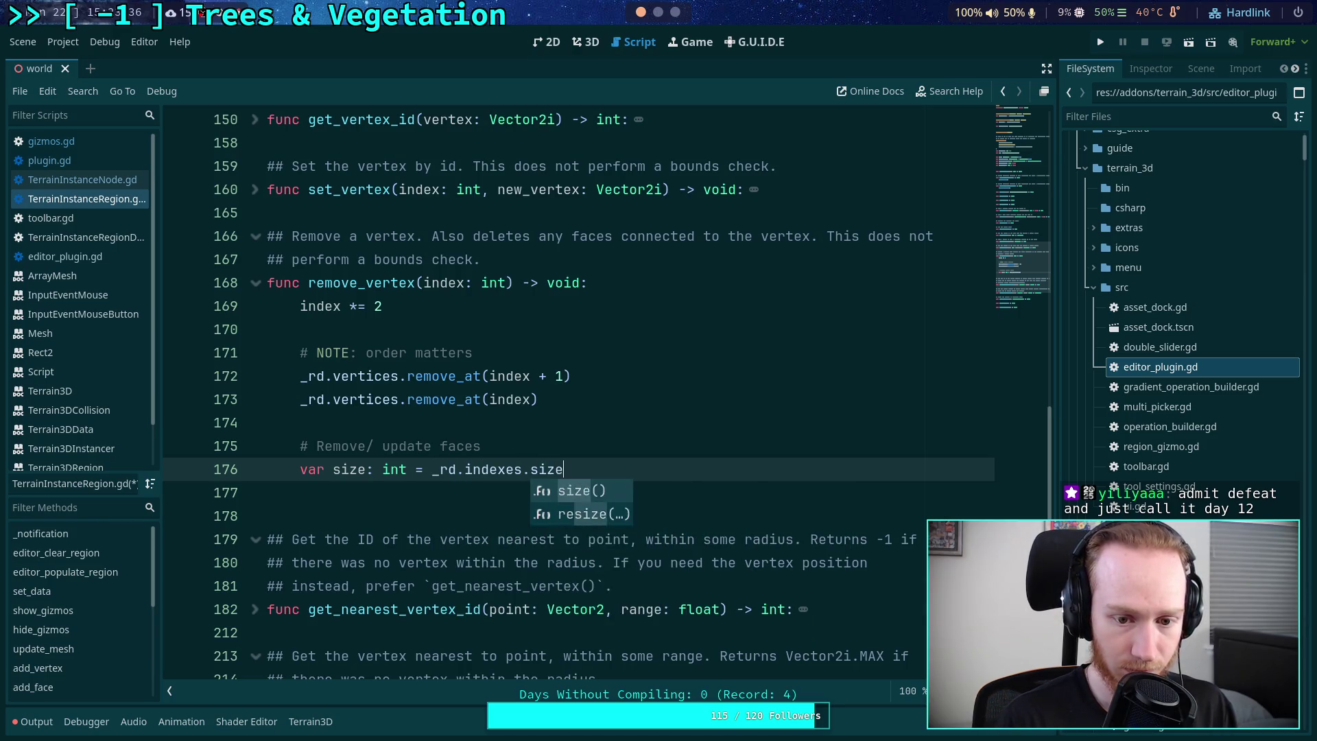
{"action": "key", "text": "Return"}
{"action": "key", "text": "Return"}
- Add var i : int = 0 and place it above the size declaration
{"action": "type", "text": "var "}
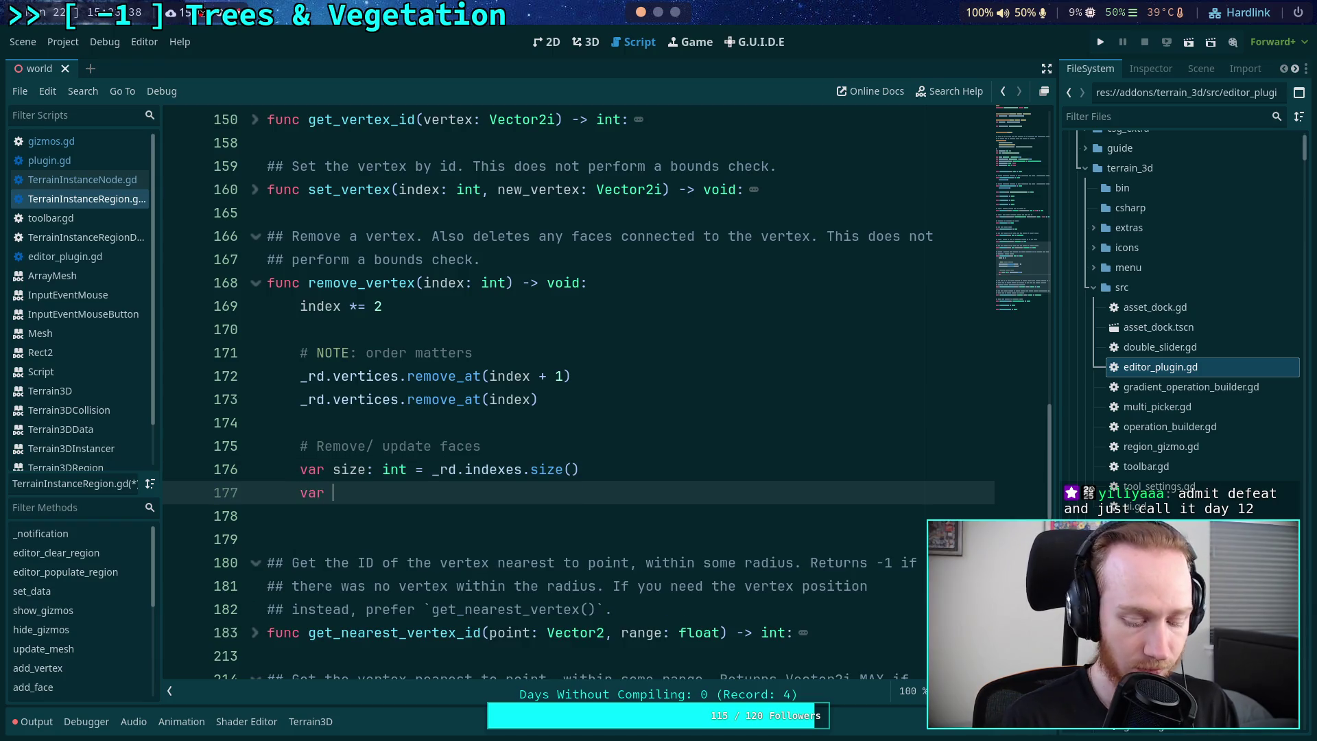
{"action": "type", "text": "i : int = 0"}
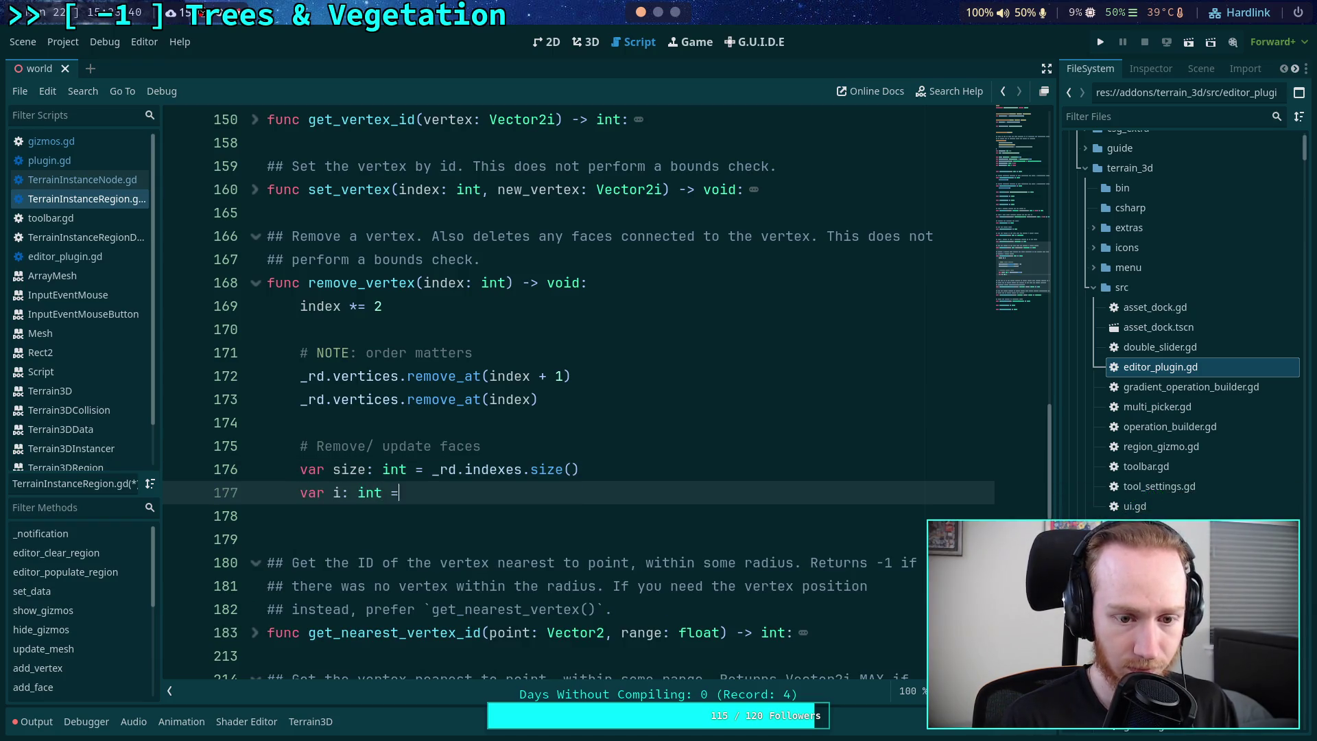
{"action": "key", "text": "alt+Up"}
{"action": "key", "text": "Down"}
{"action": "key", "text": "End"}
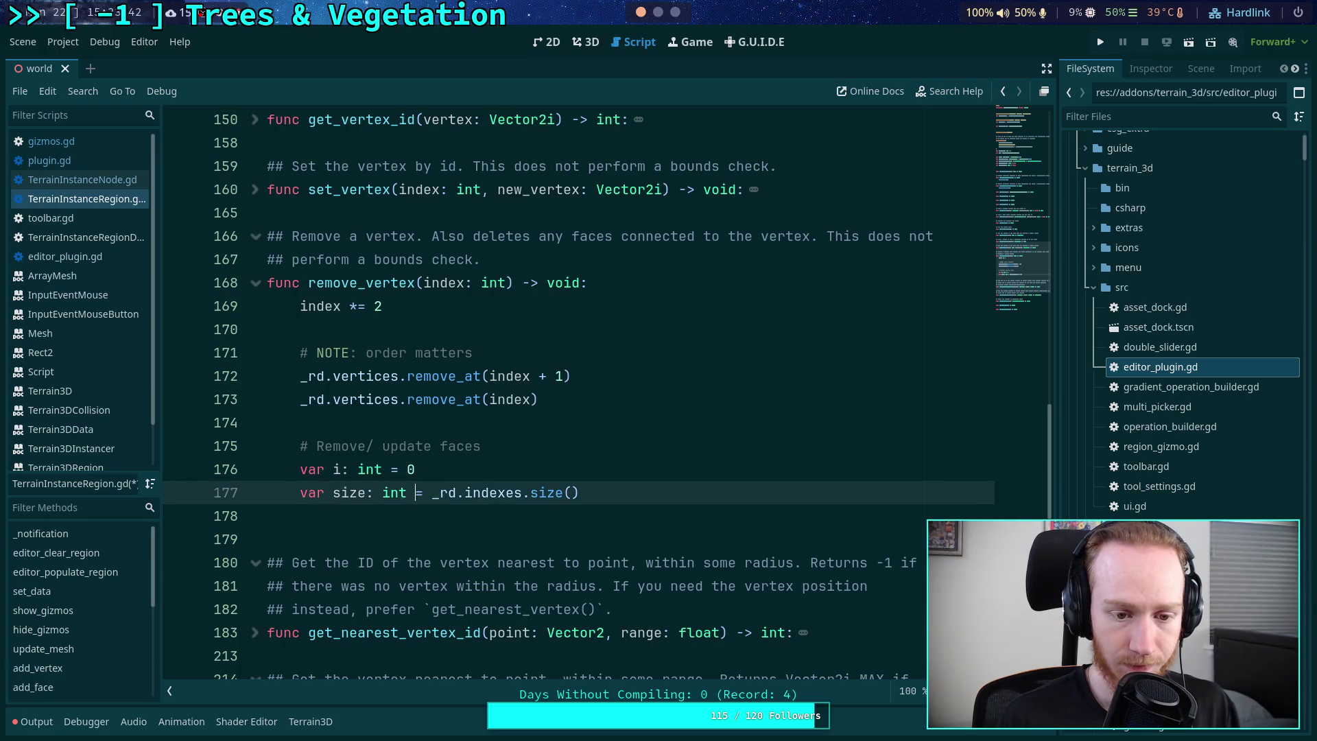
- Add a while i < size: loop ending with i += 3, starting an 'if' on its first body line
{"action": "key", "text": "Return"}
{"action": "type", "text": "while i"}
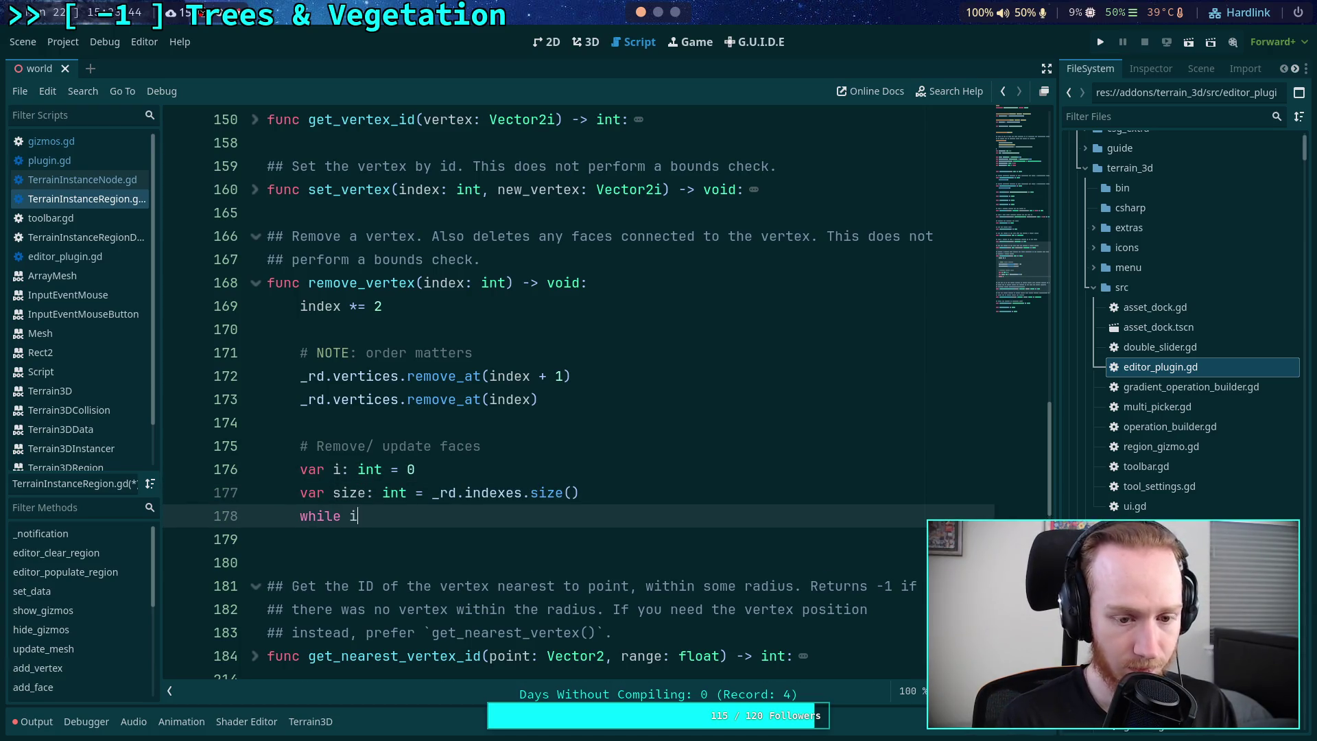
{"action": "type", "text": " < size:"}
{"action": "key", "text": "Return"}
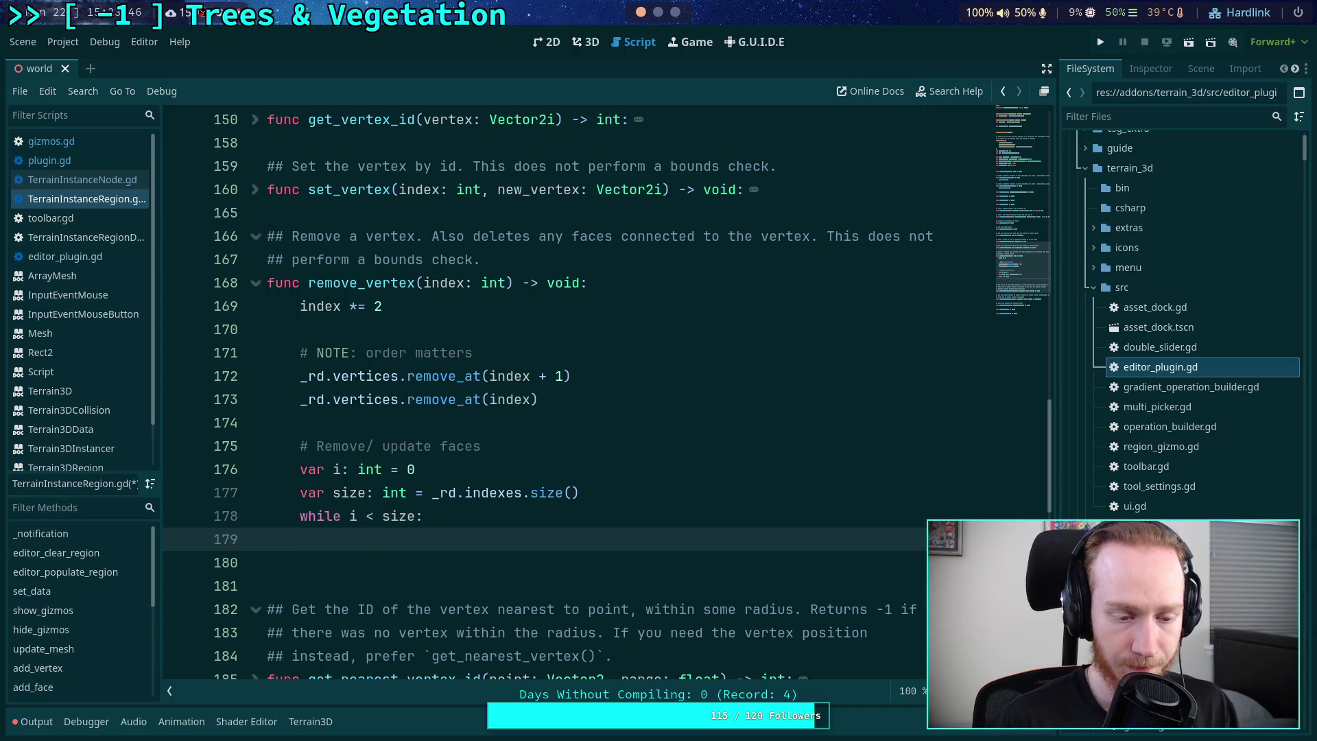
{"action": "key", "text": "Return"}
{"action": "type", "text": "i += 3"}
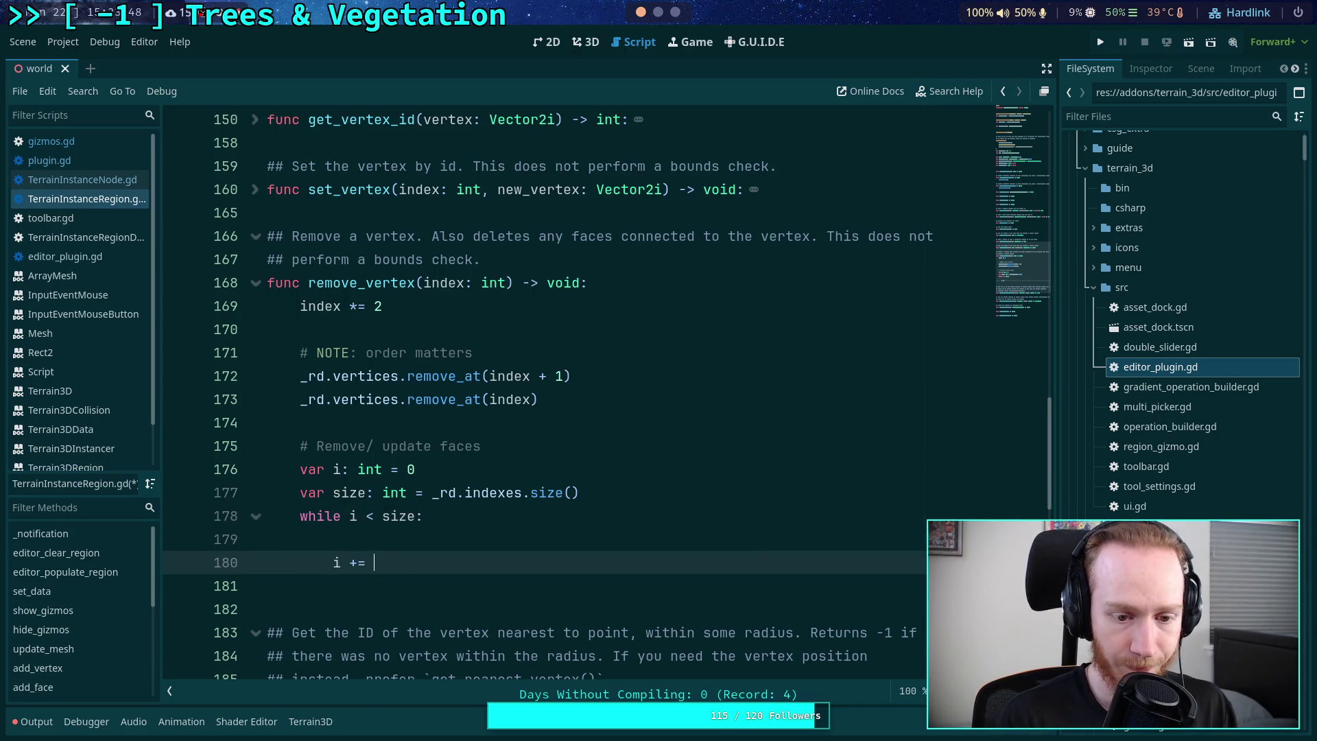
{"action": "key", "text": "Up"}
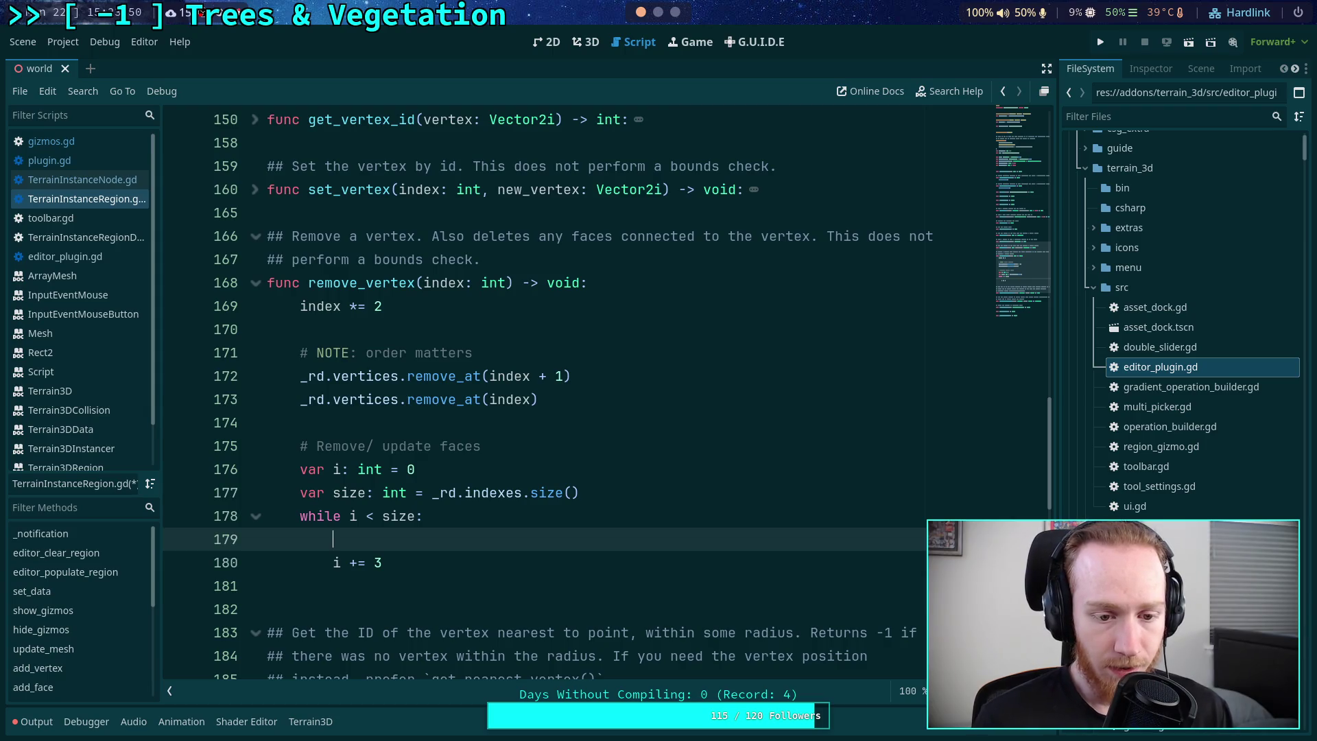
{"action": "key", "text": "Return"}
{"action": "key", "text": "Up"}
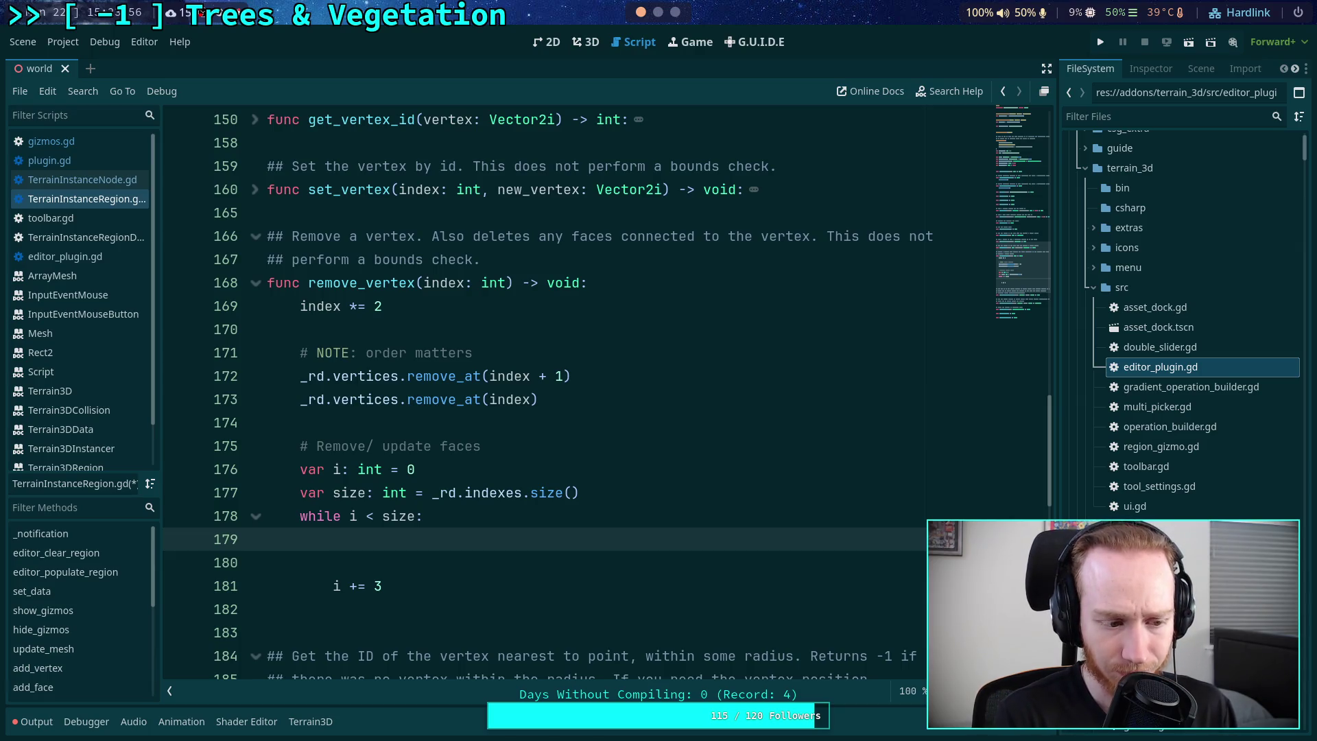
{"action": "type", "text": "if"}
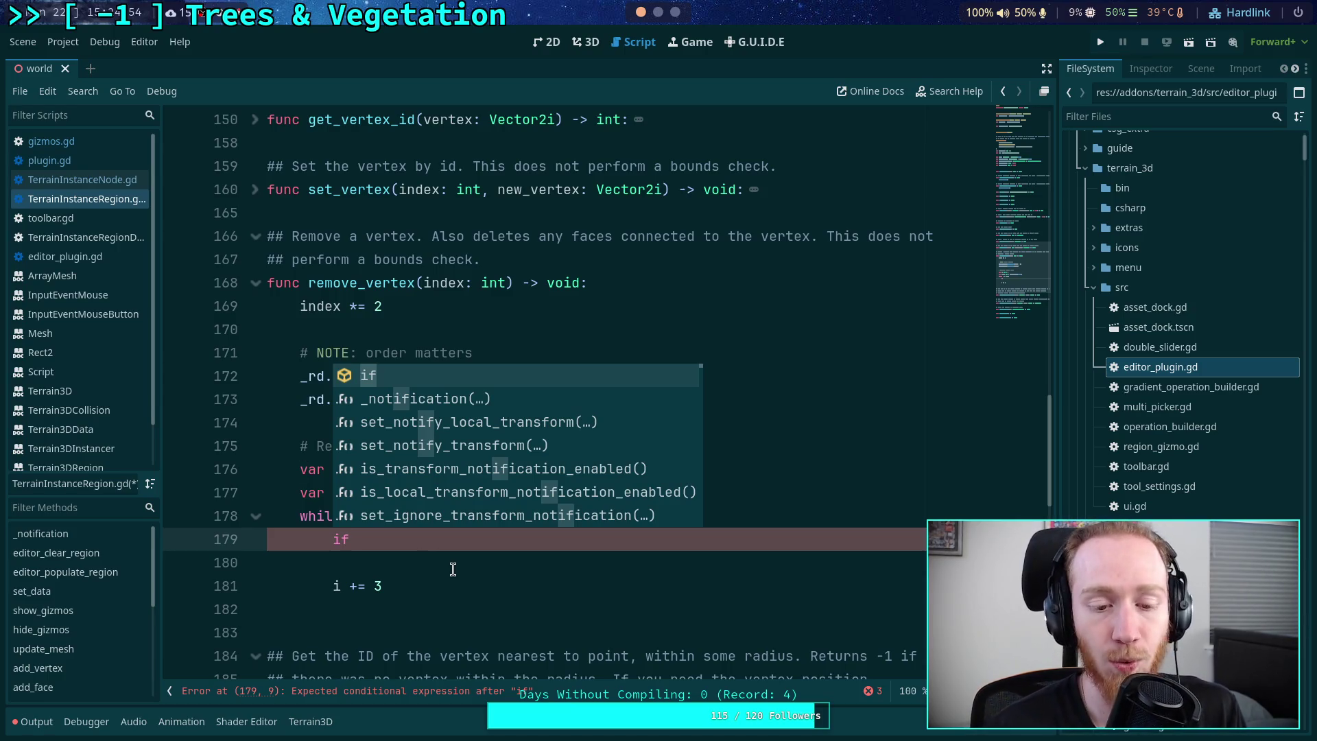
- Dismiss the completion suggestions after the bare 'if' on line 179
{"action": "left_click", "coordinate": [497, 543]}
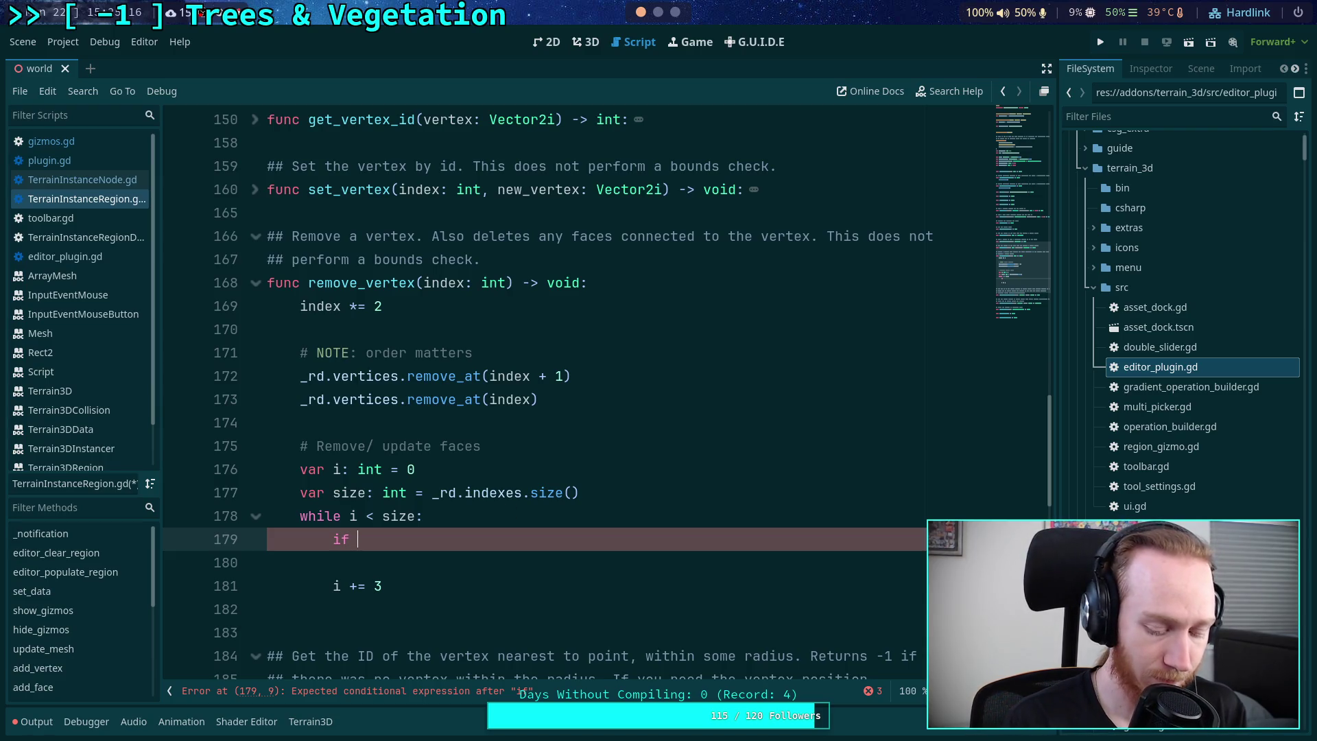
- Write the condition _rd.indexes[i], [i + 1] or [i + 2] == index on line 179
{"action": "type", "text": "_rd.ind"}
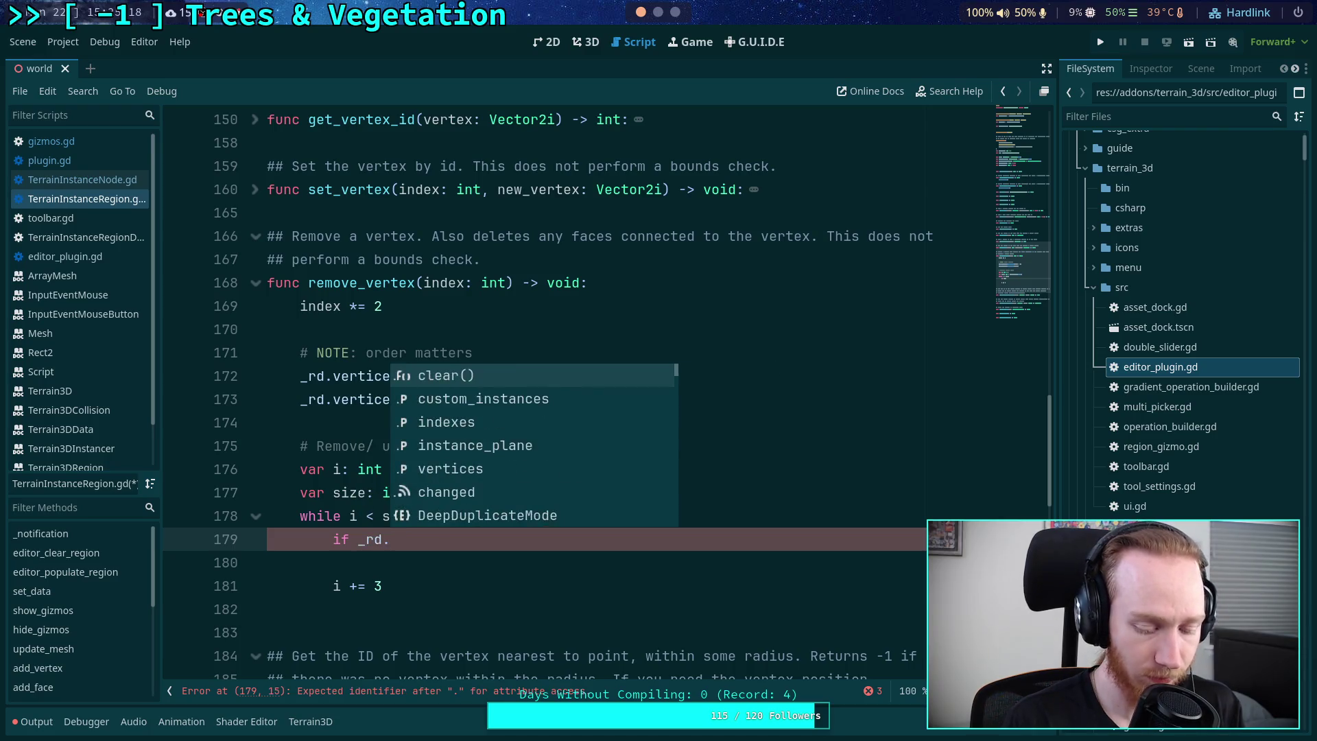
{"action": "key", "text": "Return"}
{"action": "type", "text": "[i]"}
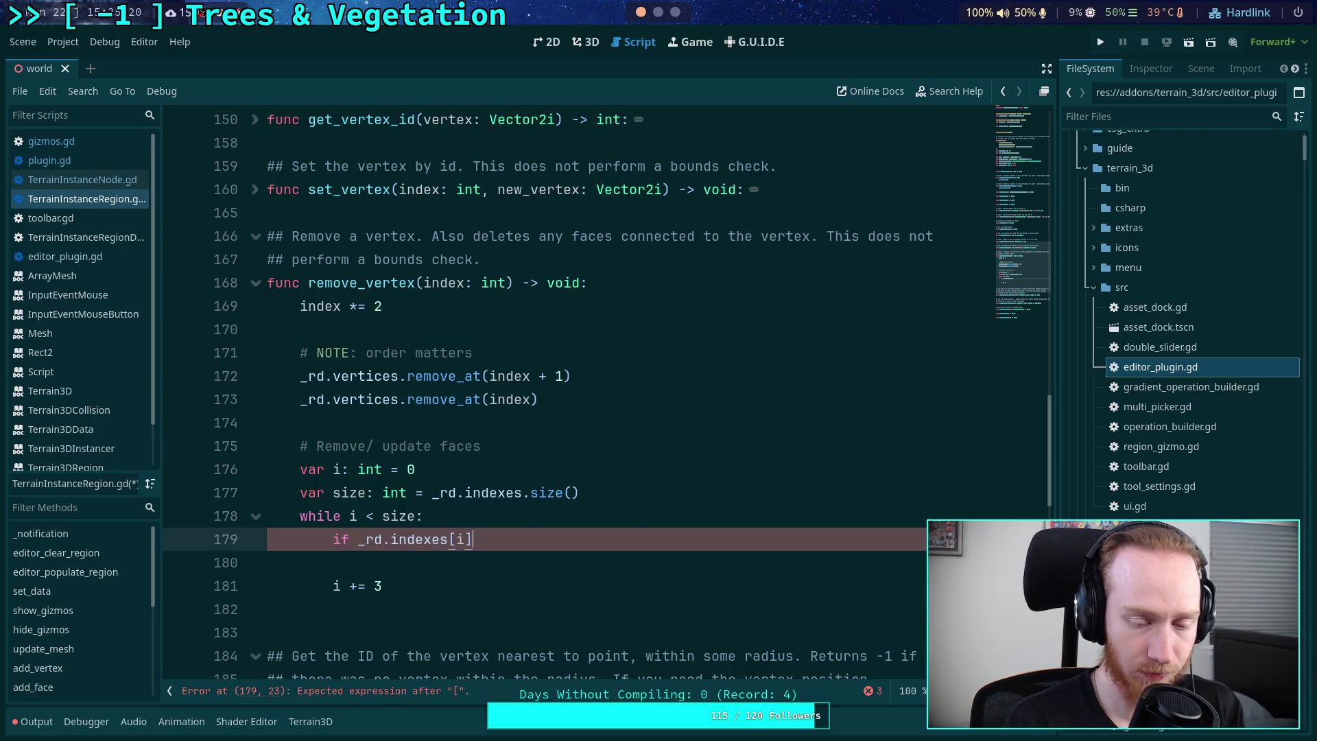
{"action": "type", "text": " == index"}
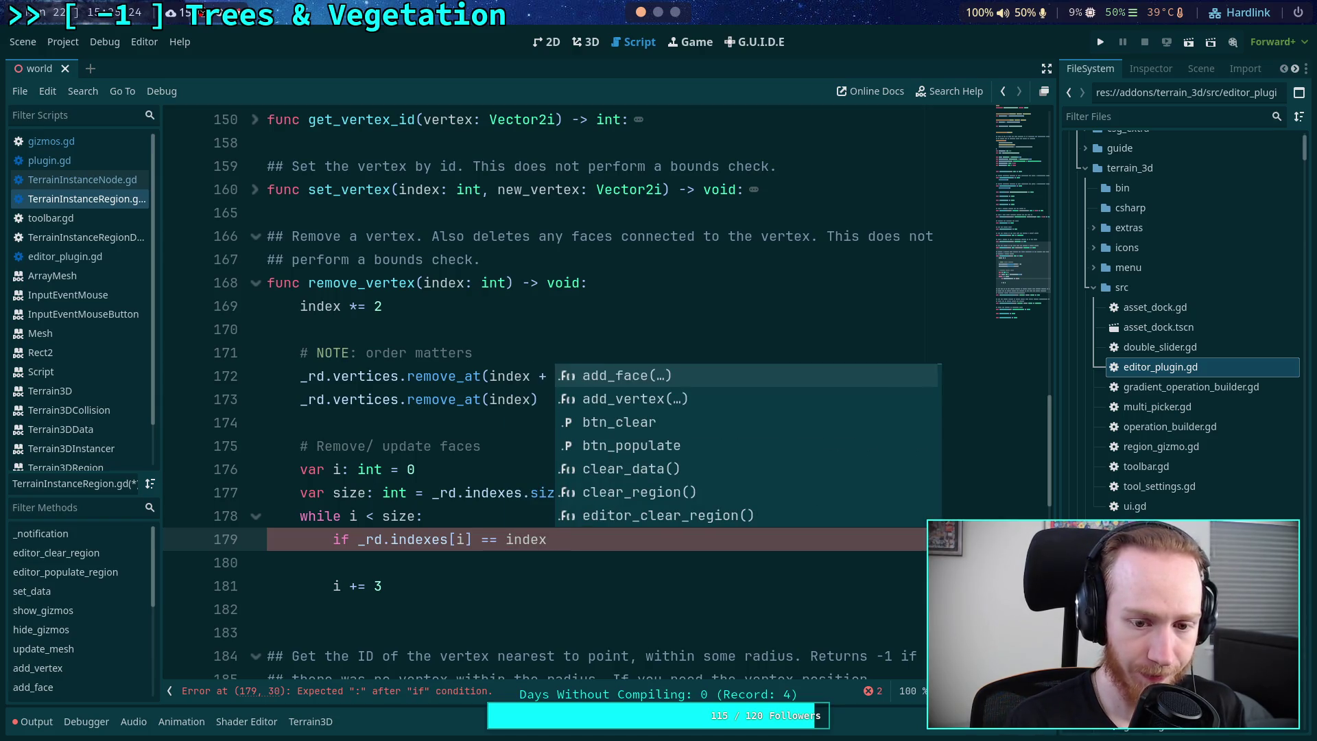
{"action": "type", "text": " or _rd"}
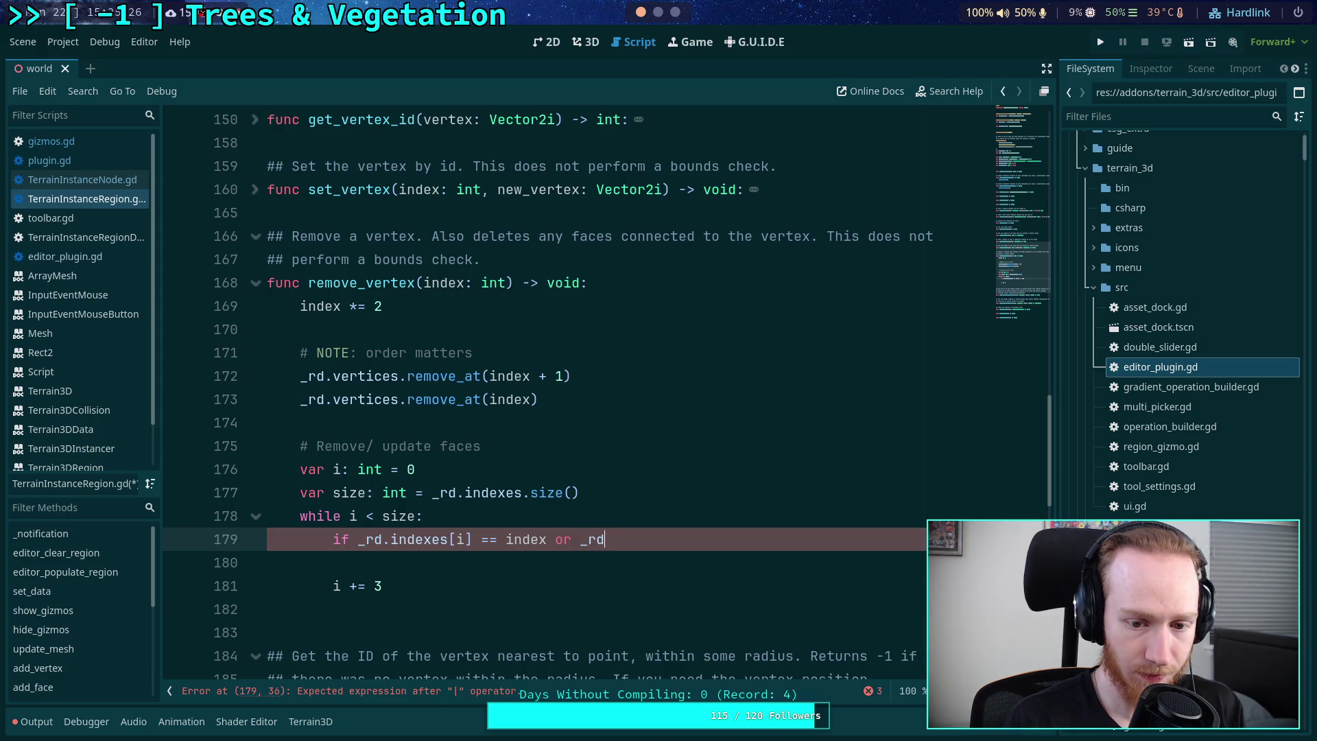
{"action": "type", "text": ".ind"}
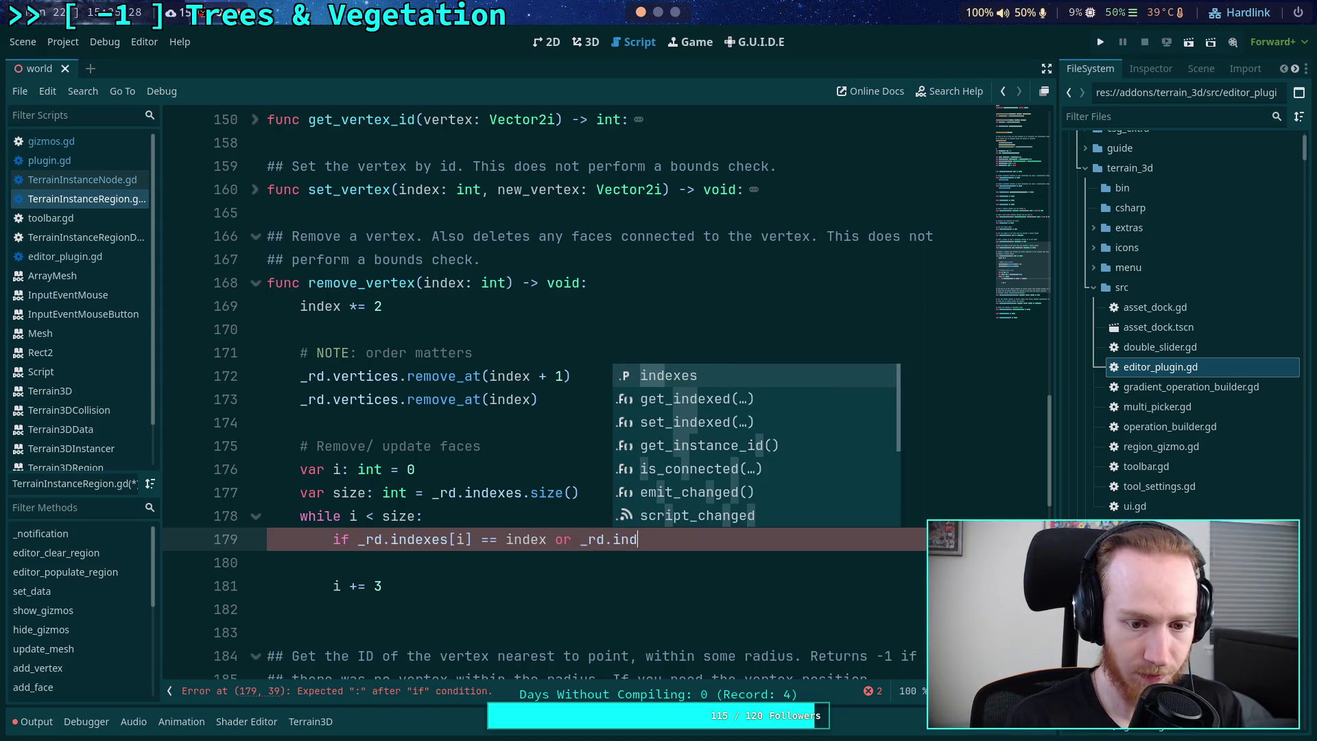
{"action": "key", "text": "Return"}
{"action": "type", "text": "[i]"}
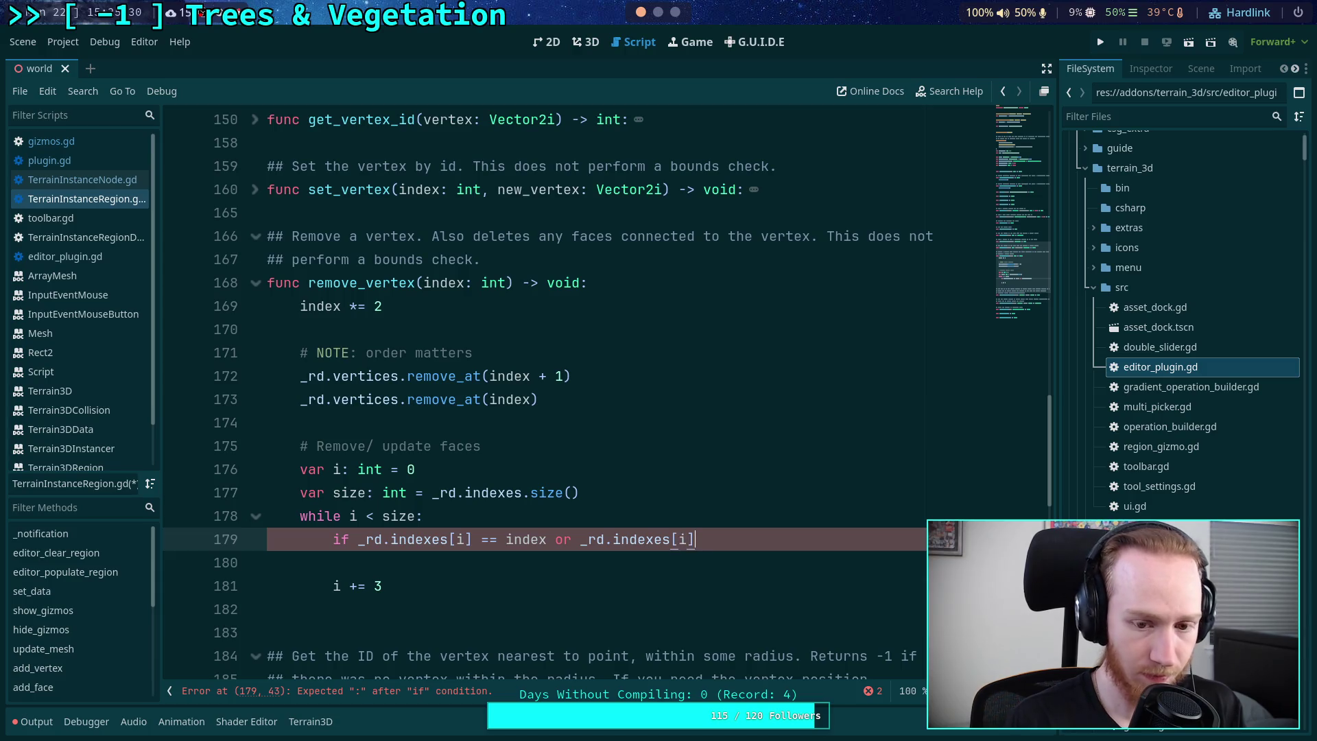
{"action": "key", "text": "BackSpace"}
{"action": "type", "text": "+ 1"}
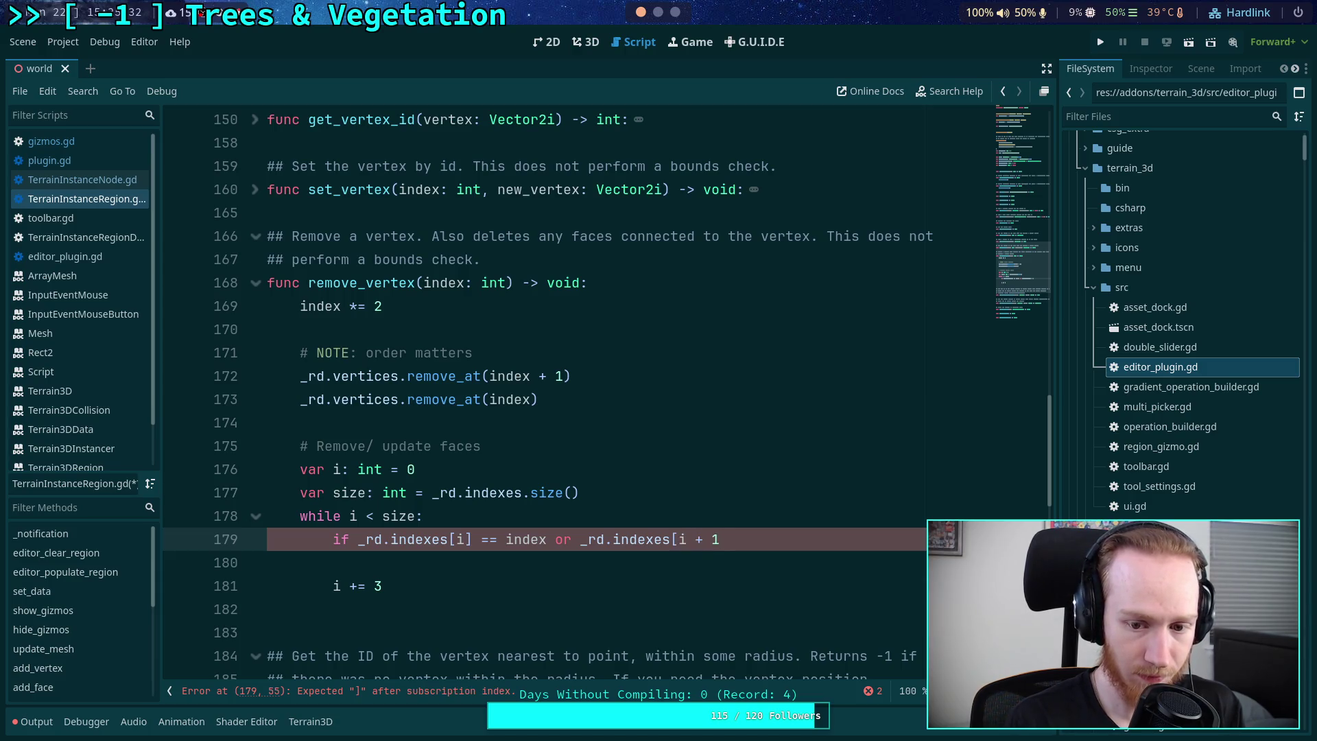
{"action": "type", "text": "] == index "}
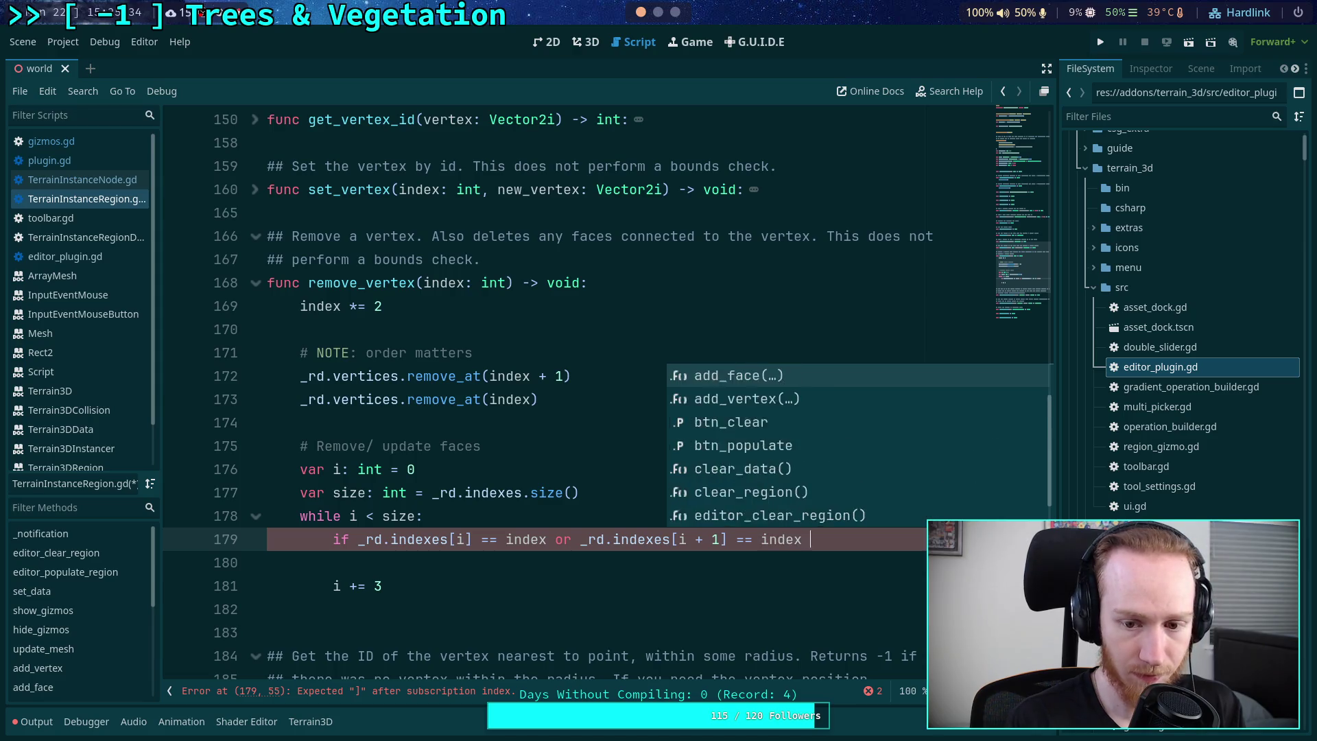
{"action": "type", "text": "or _rd."}
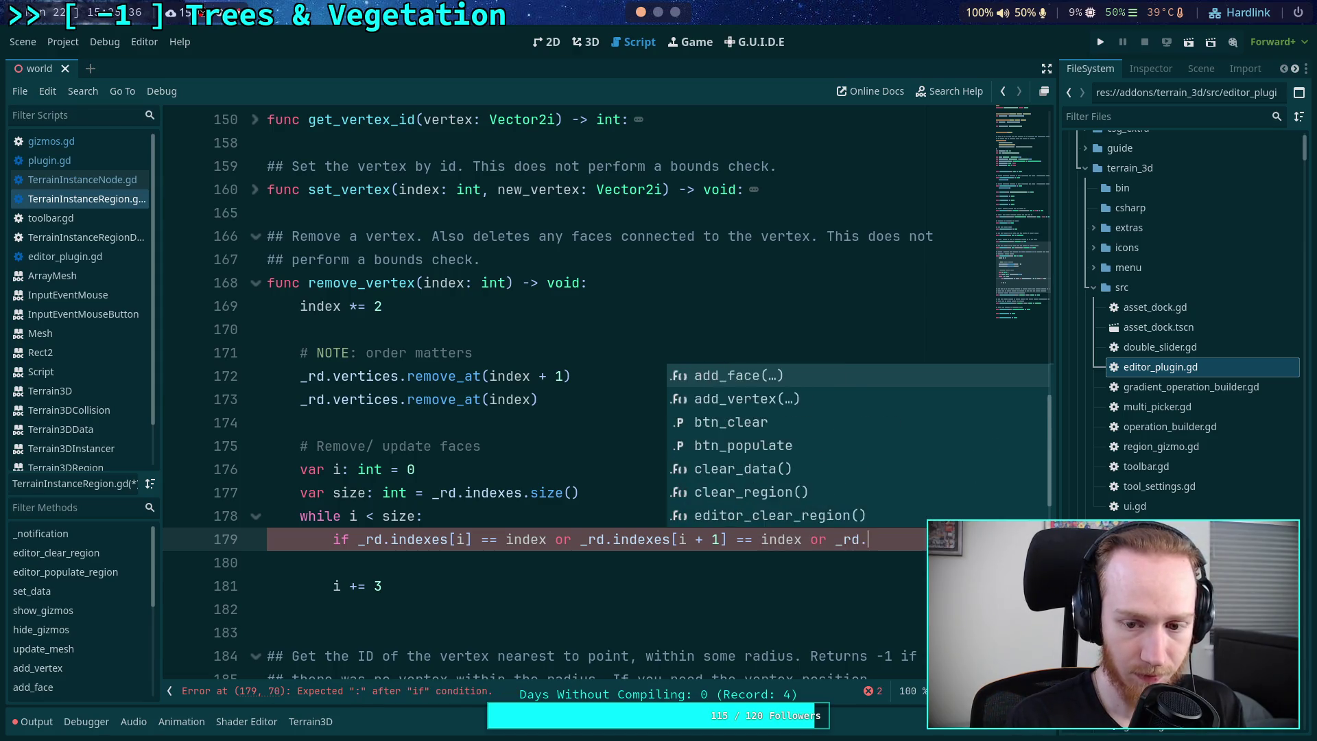
{"action": "type", "text": "indexes"}
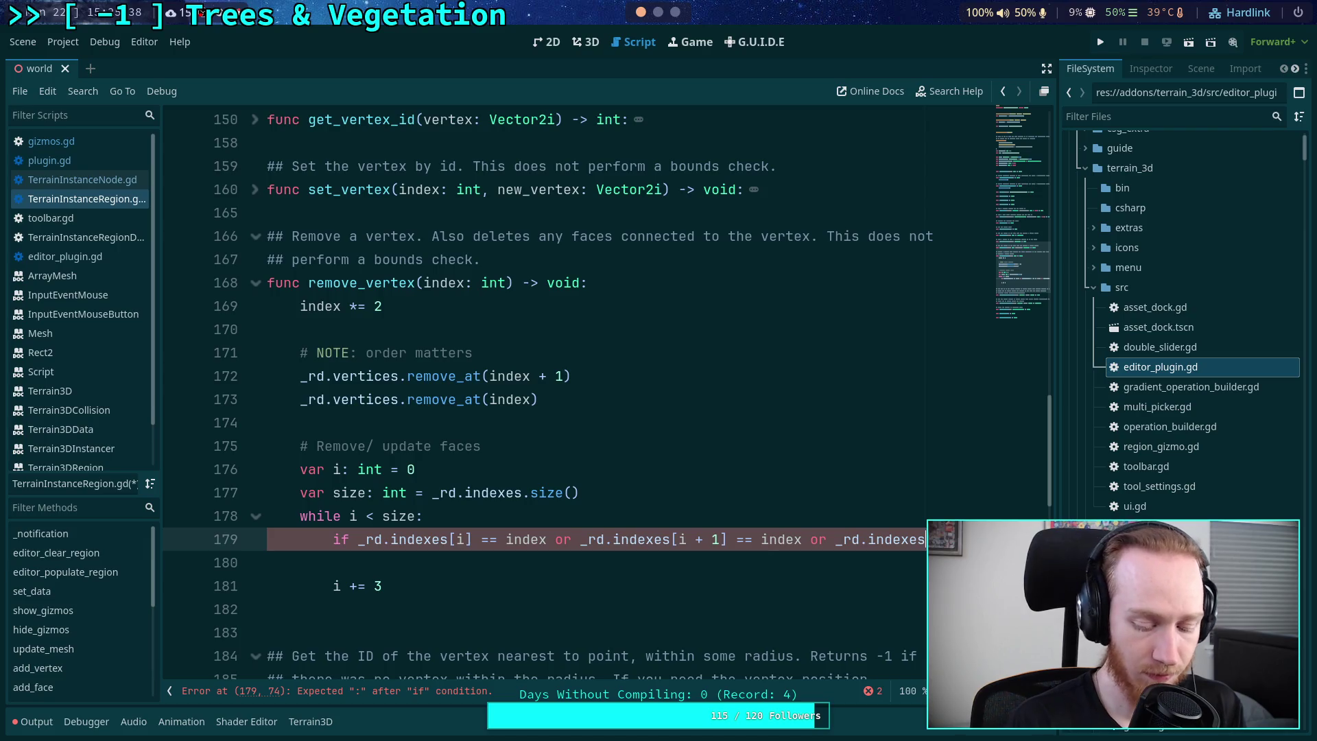
{"action": "type", "text": "[i + 2] == in"}
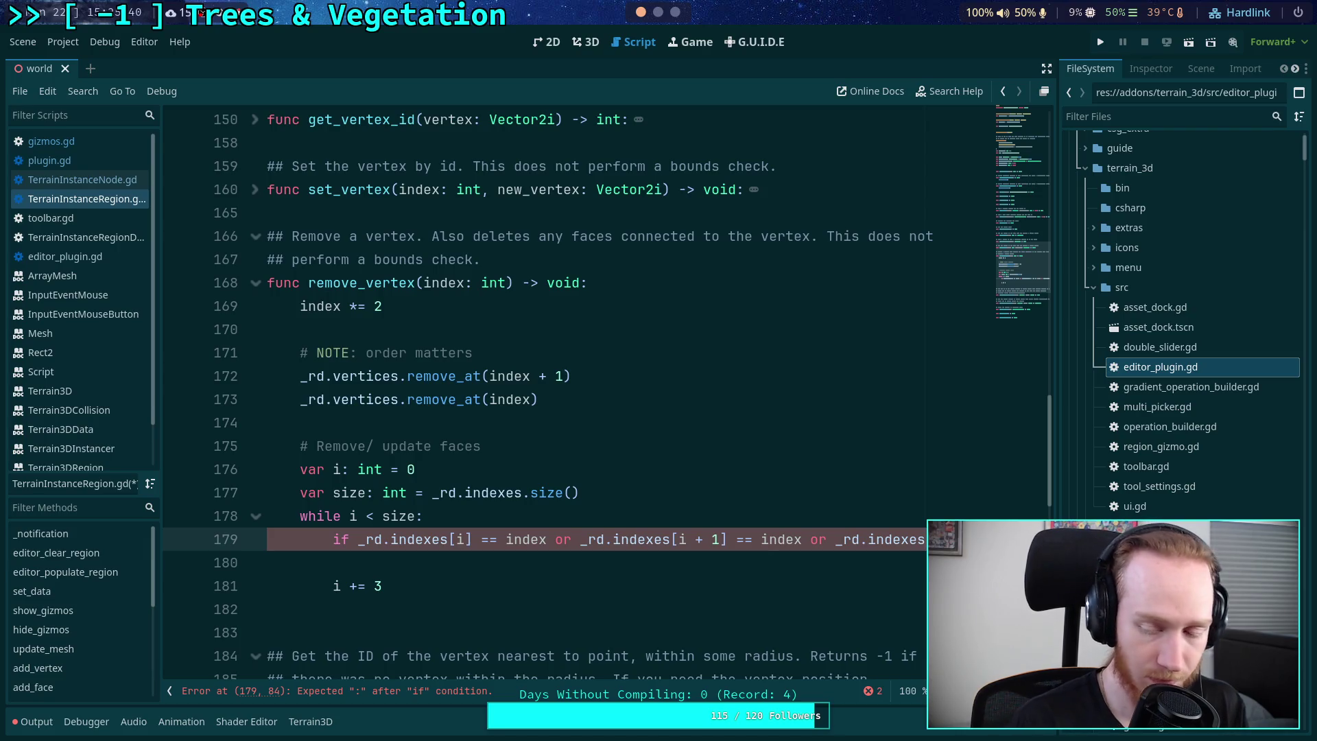
{"action": "type", "text": "index"}
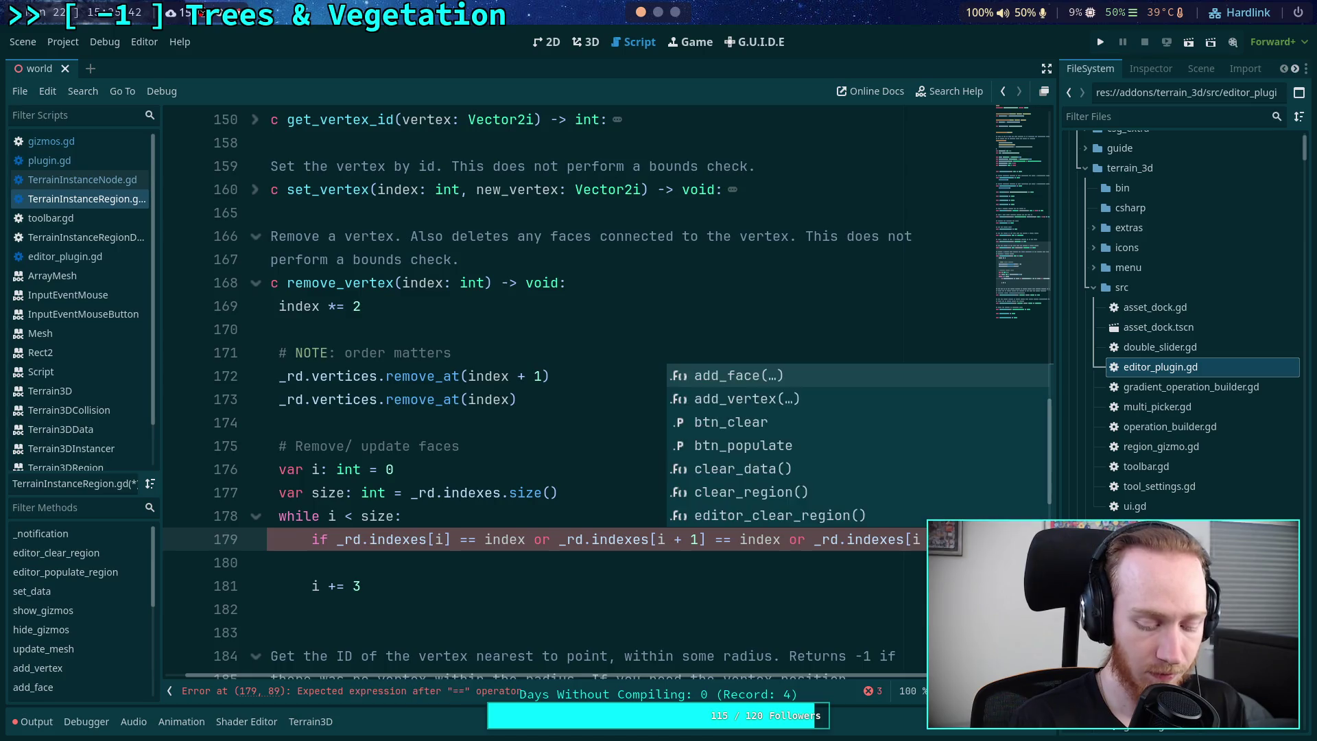
{"action": "type", "text": ":"}
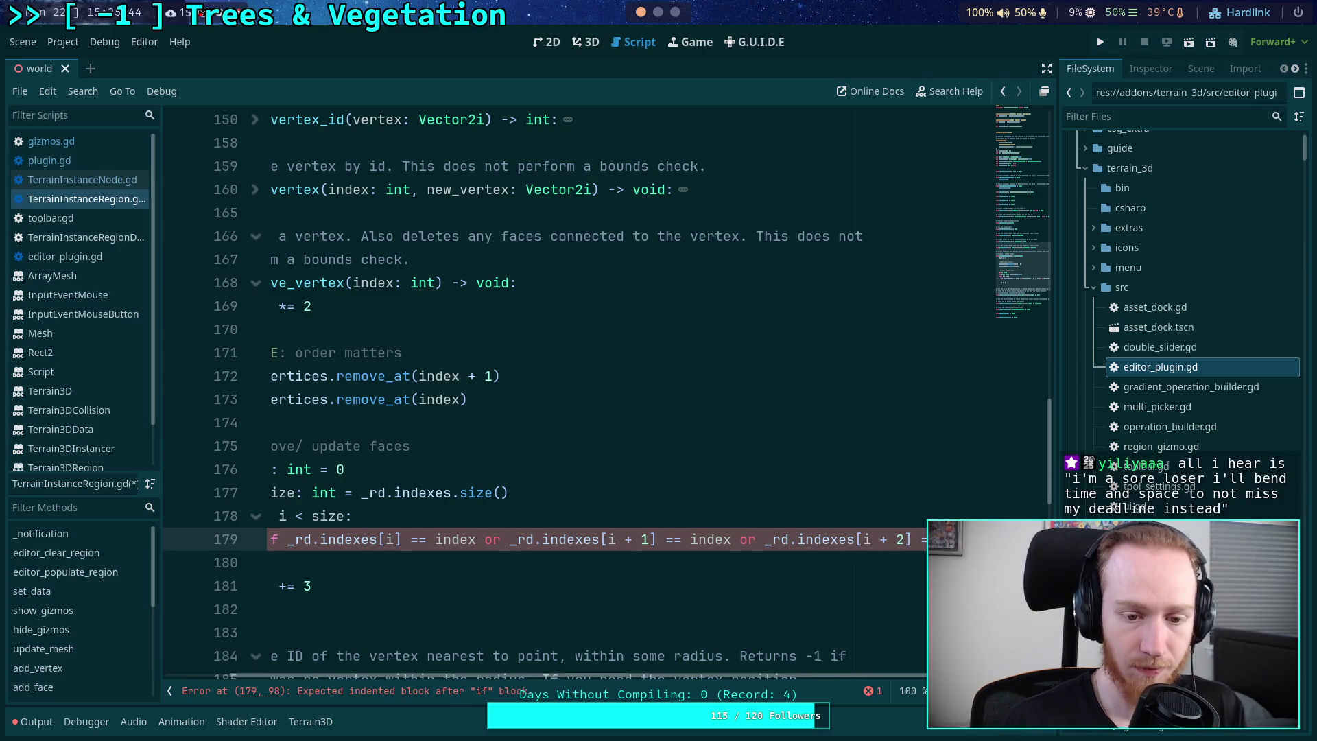
- Wrap the condition in not ( … ): and break it onto separate lines at each or
{"action": "scroll", "coordinate": [365, 675], "scroll_direction": "left", "scroll_amount": 3}
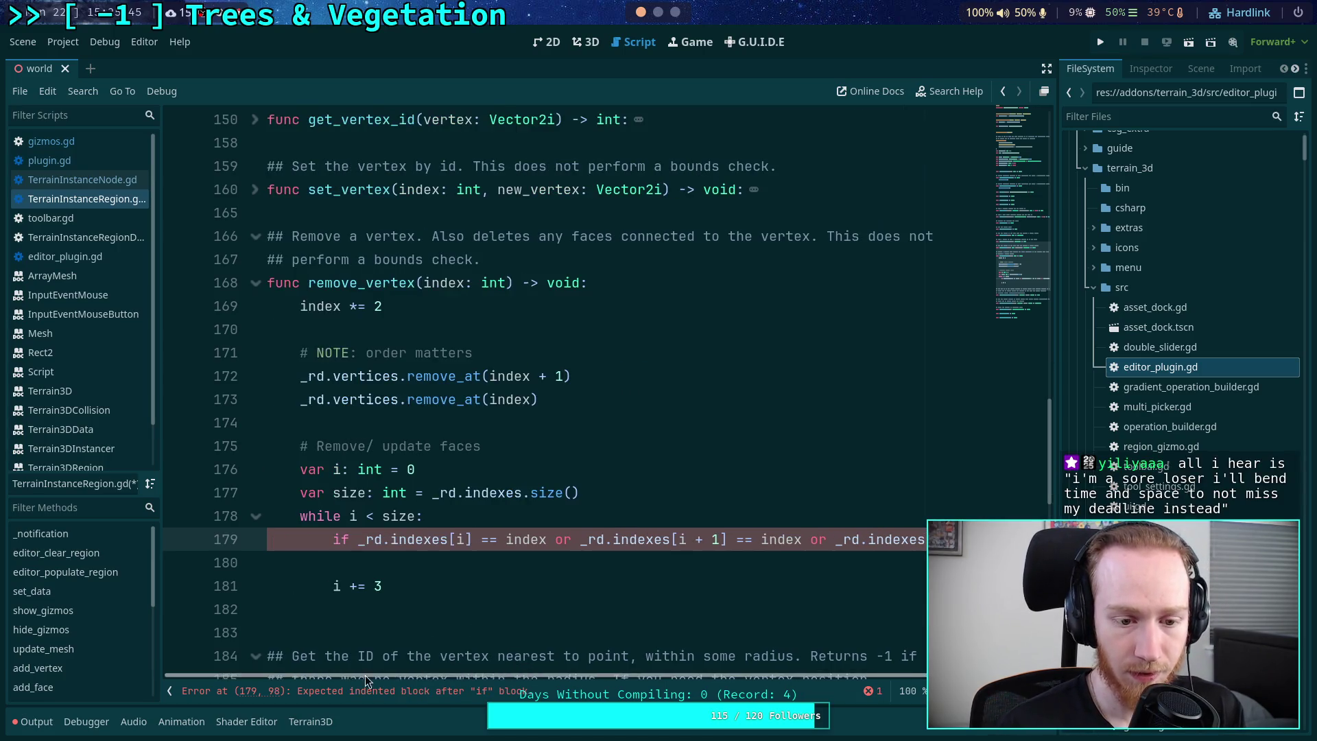
{"action": "left_click", "coordinate": [357, 539]}
{"action": "type", "text": "not "}
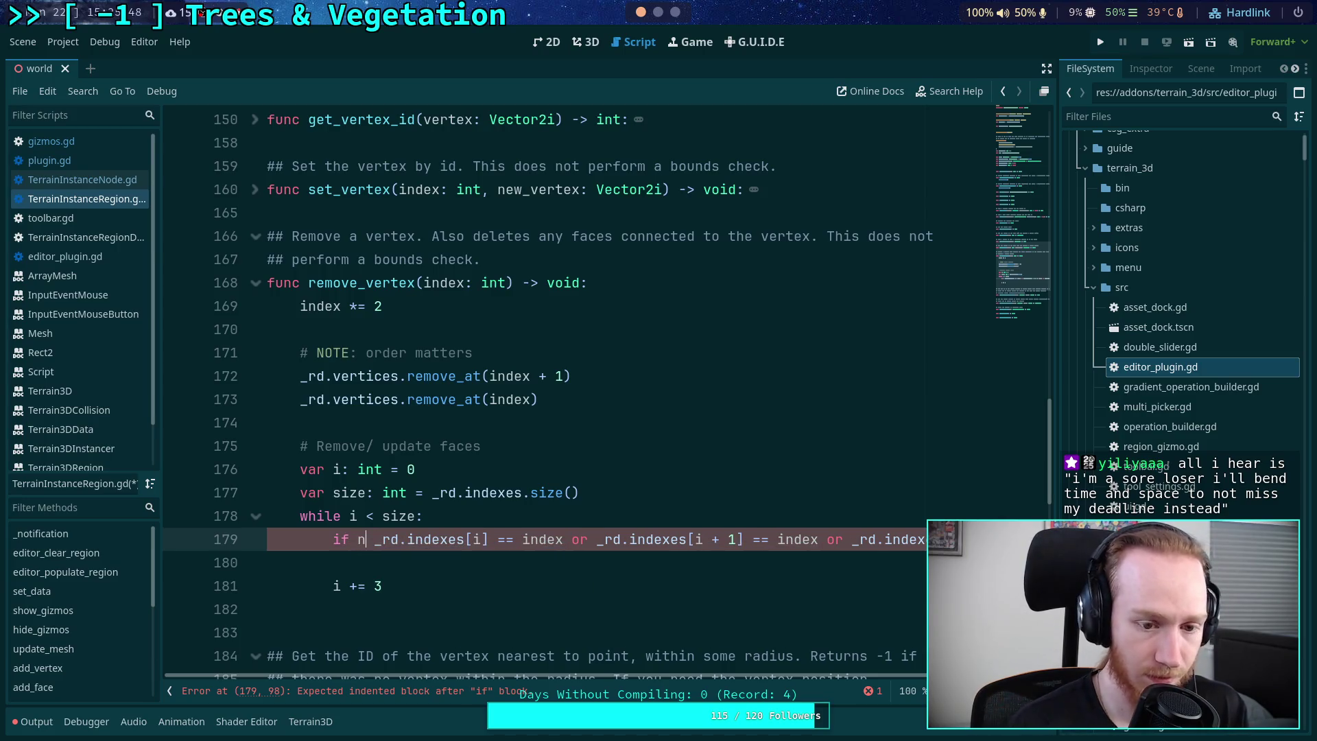
{"action": "type", "text": "("}
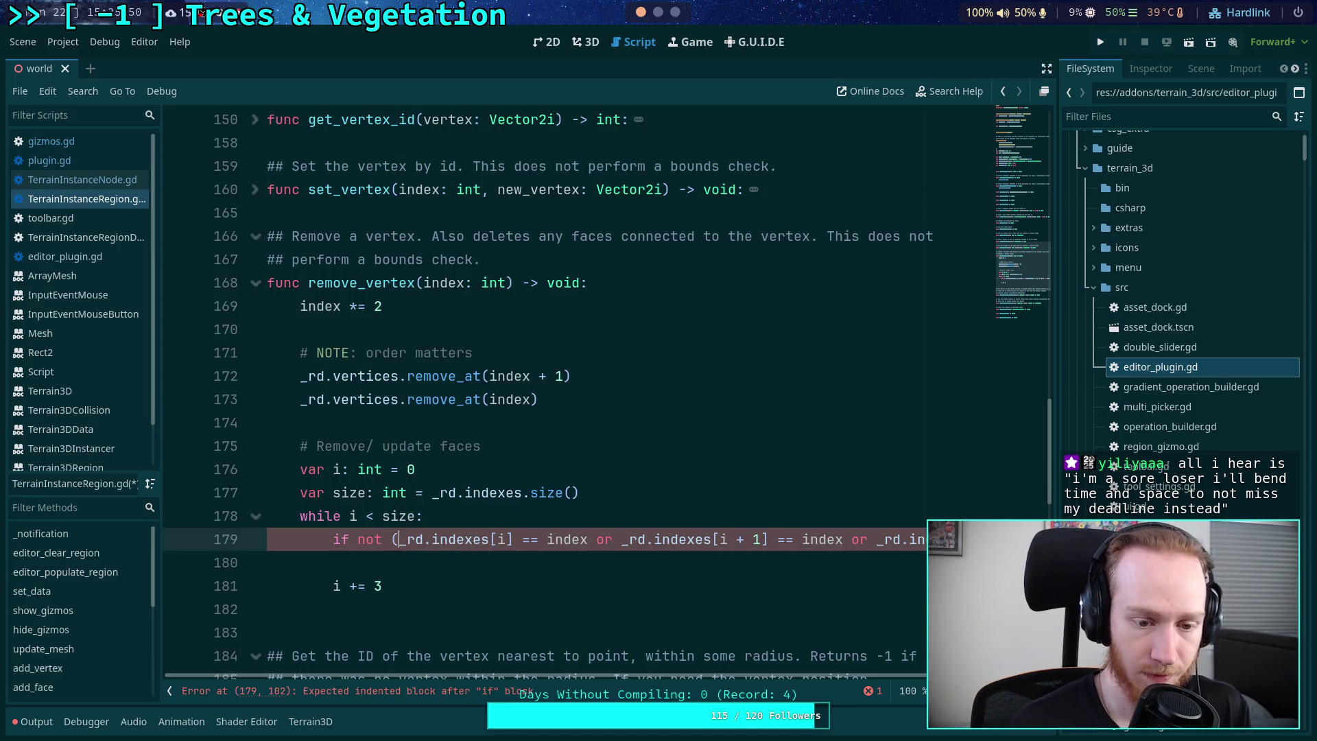
{"action": "key", "text": "Return"}
{"action": "key", "text": "Tab"}
{"action": "key", "text": "Tab"}
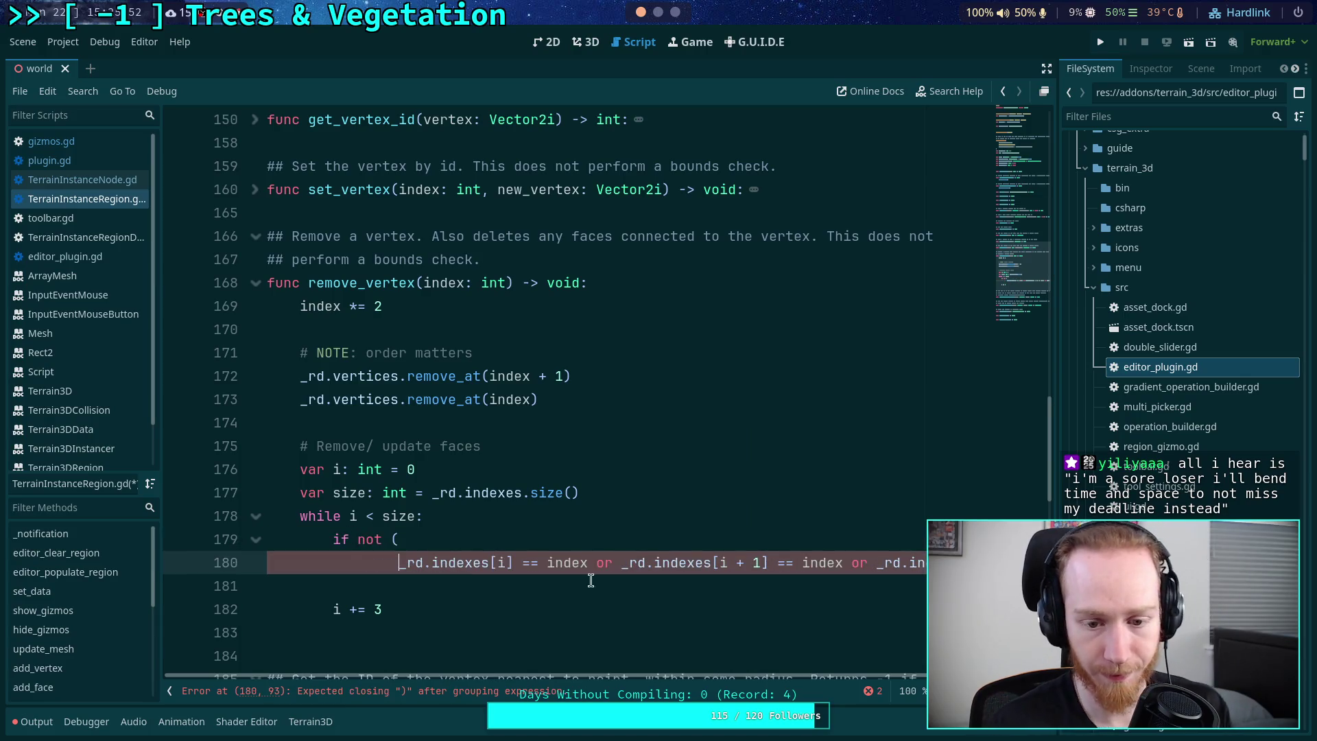
{"action": "left_click", "coordinate": [631, 556]}
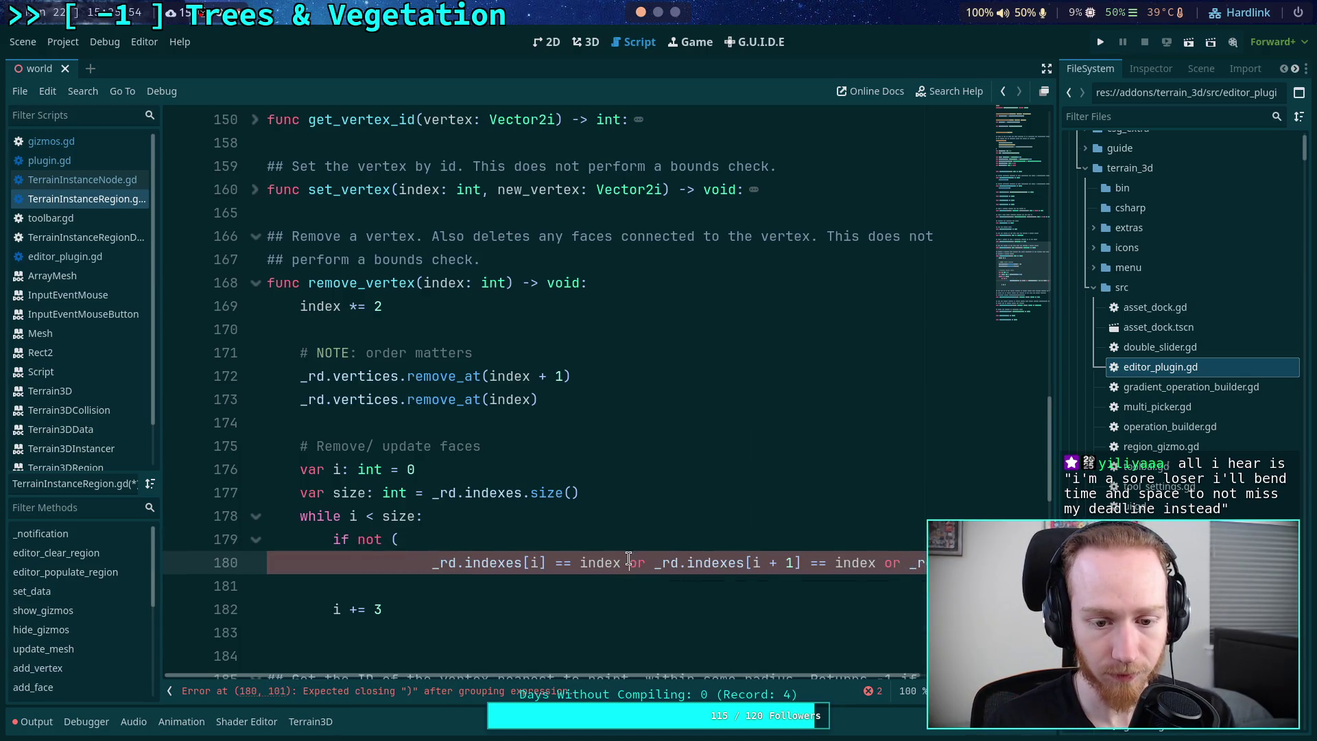
{"action": "key", "text": "Return"}
{"action": "key", "text": "BackSpace"}
{"action": "left_click", "coordinate": [645, 586]}
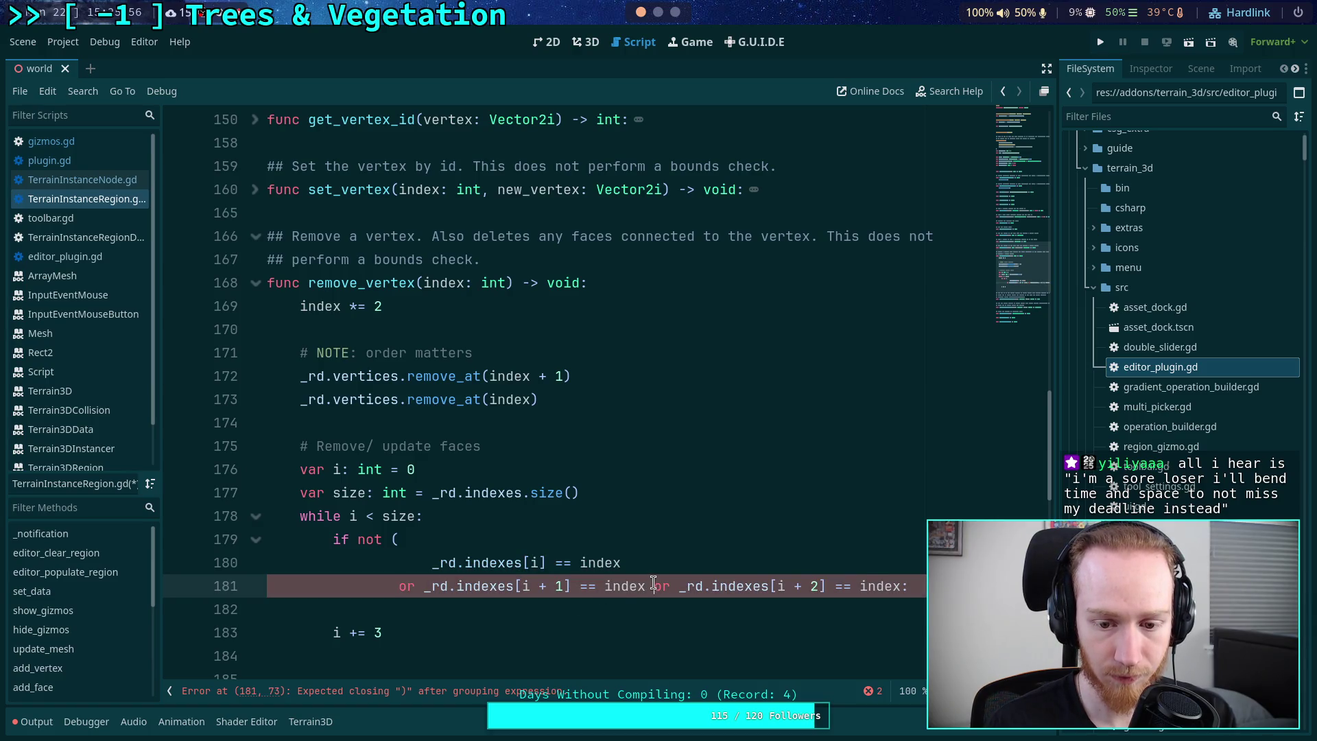
{"action": "key", "text": "Return"}
{"action": "key", "text": "Delete"}
{"action": "left_click", "coordinate": [650, 609]}
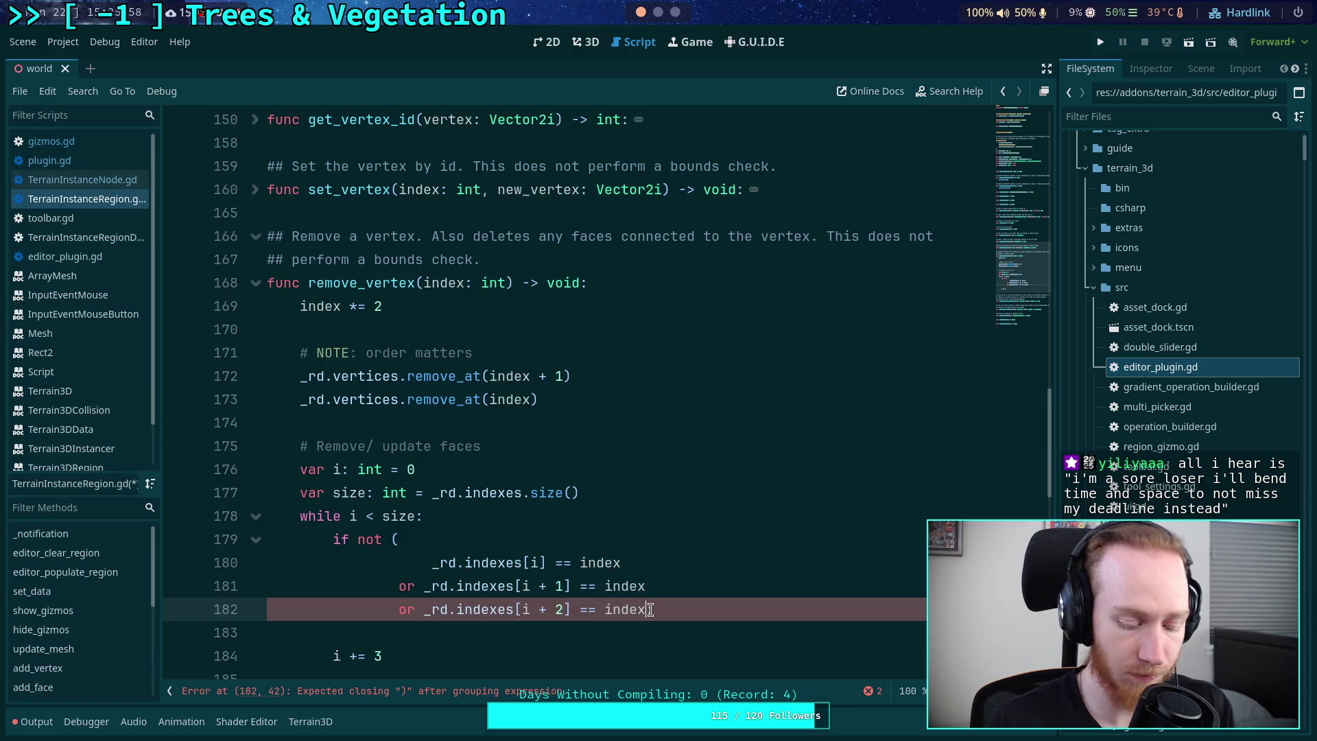
{"action": "key", "text": "Return"}
{"action": "type", "text": ":"}
{"action": "type", "text": ")"}
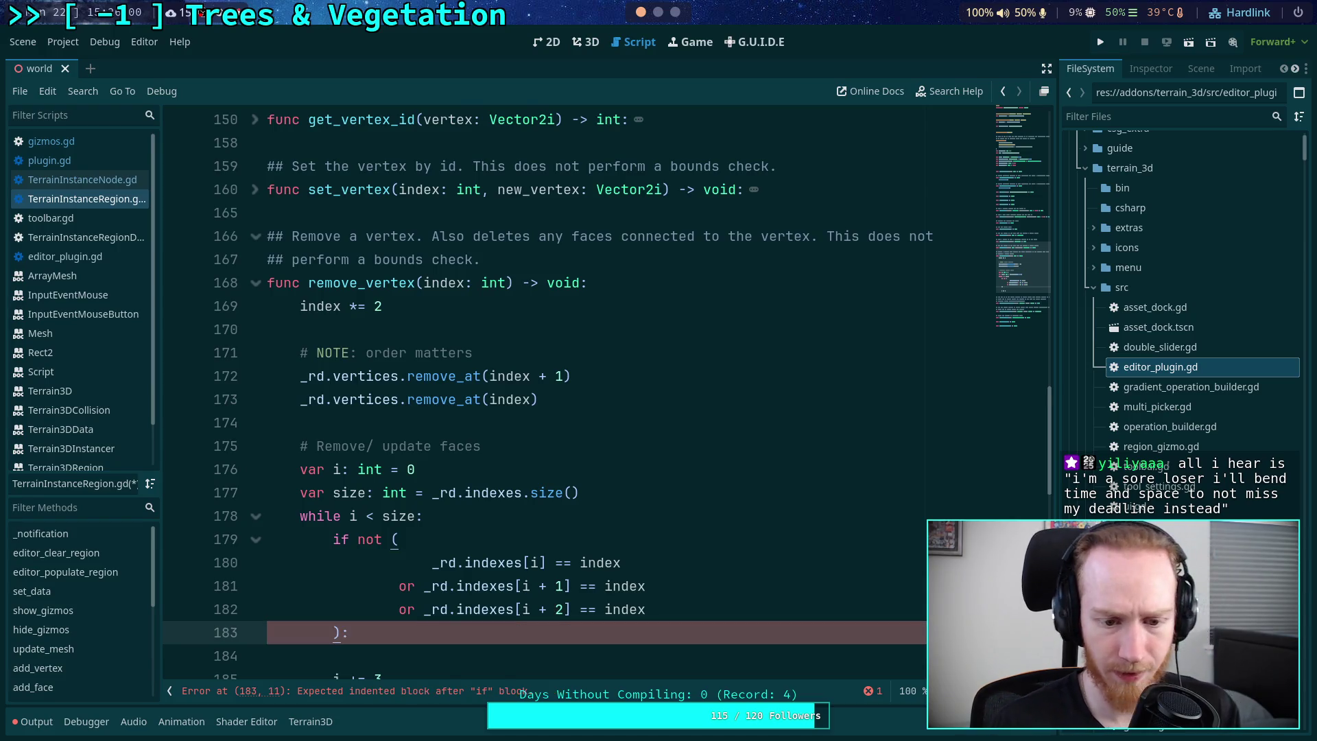
{"action": "scroll", "coordinate": [384, 474], "scroll_direction": "down", "scroll_amount": 1}
- Try replacing both or operators on lines 181-182 with and, then revert them to or
{"action": "double_click", "coordinate": [401, 515]}
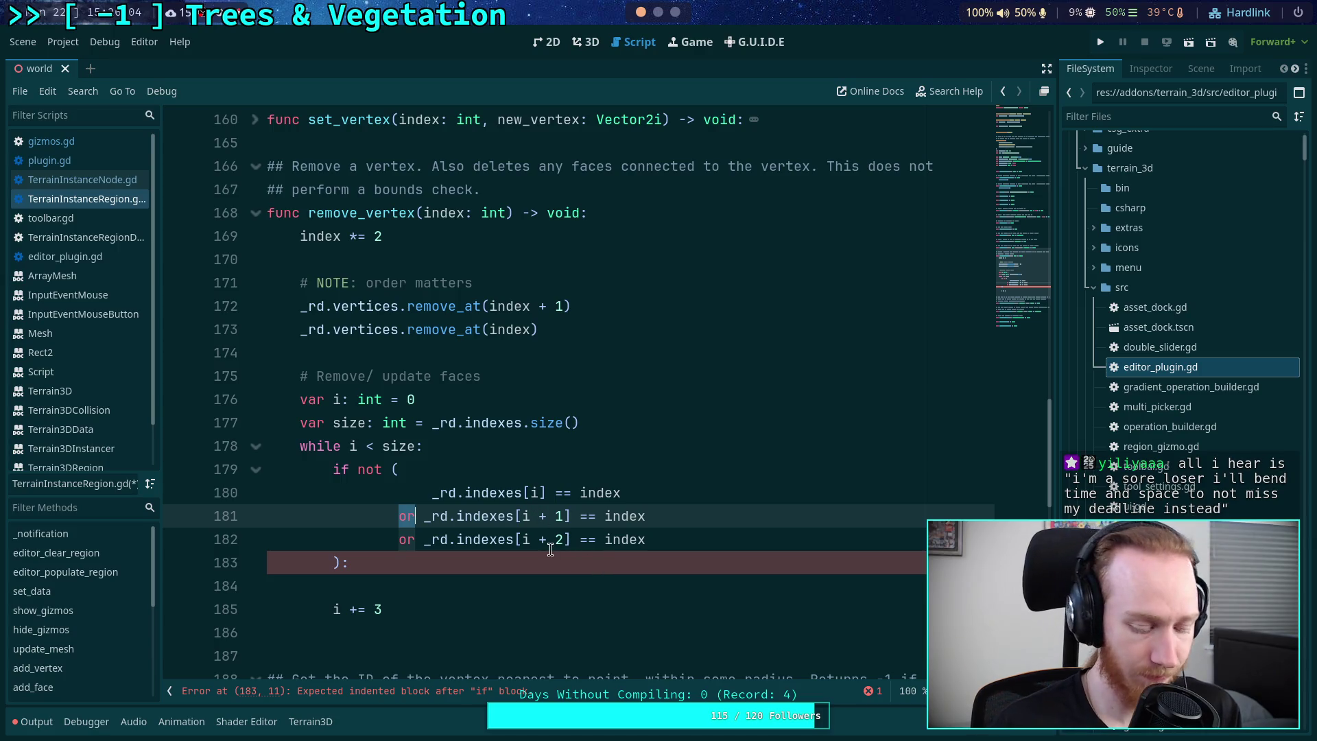
{"action": "type", "text": "and"}
{"action": "double_click", "coordinate": [406, 540]}
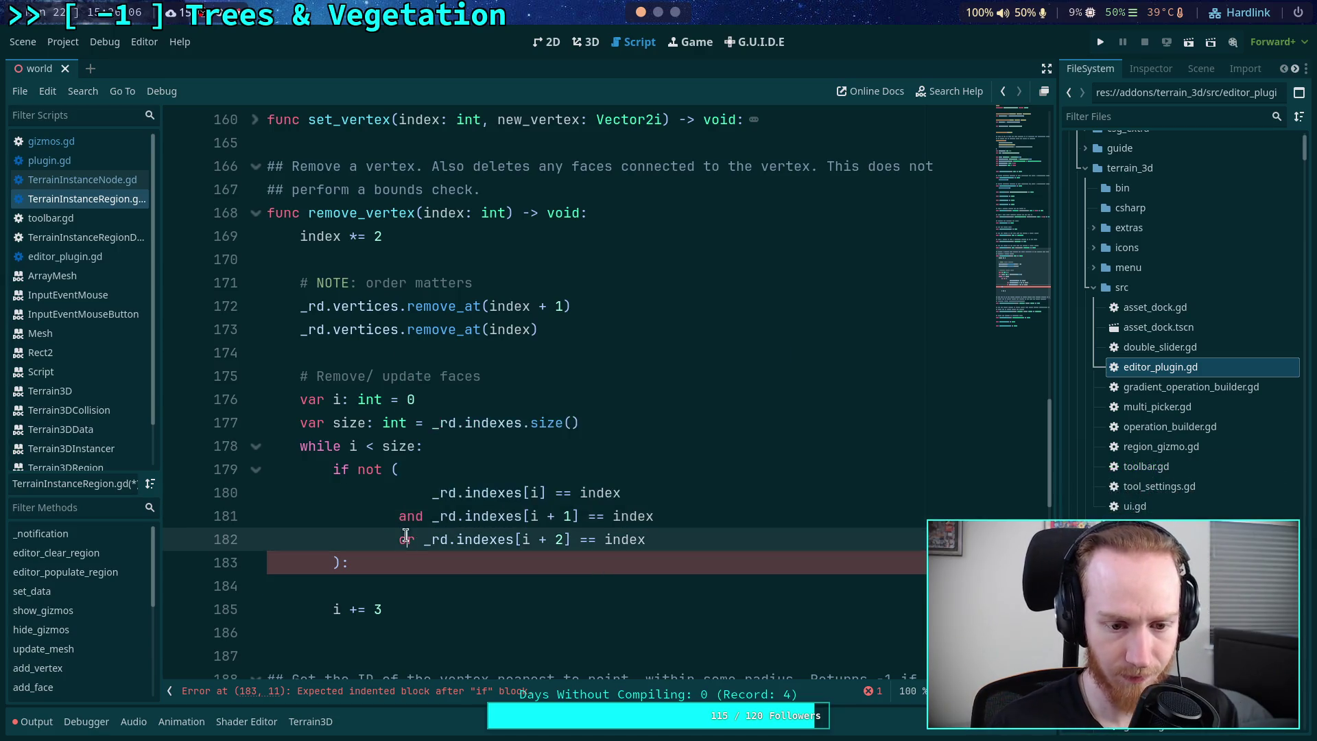
{"action": "type", "text": "and"}
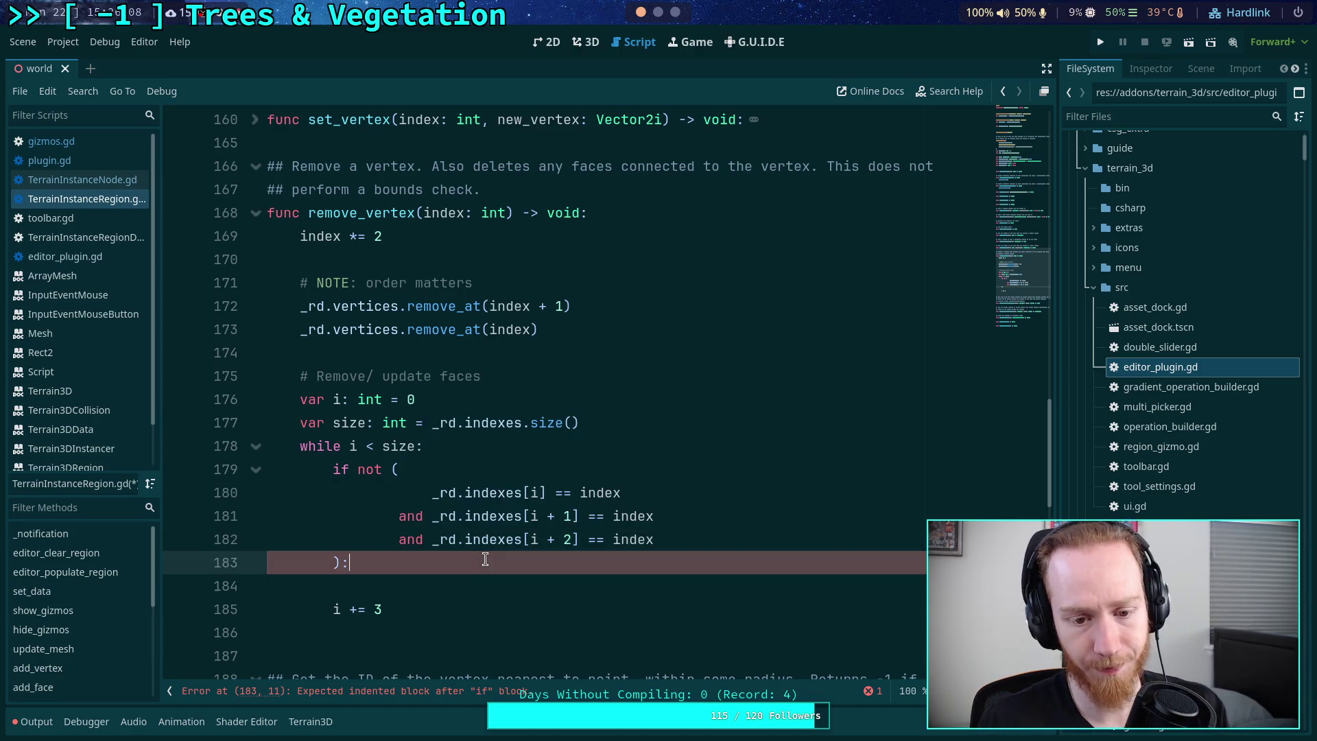
{"action": "double_click", "coordinate": [409, 518]}
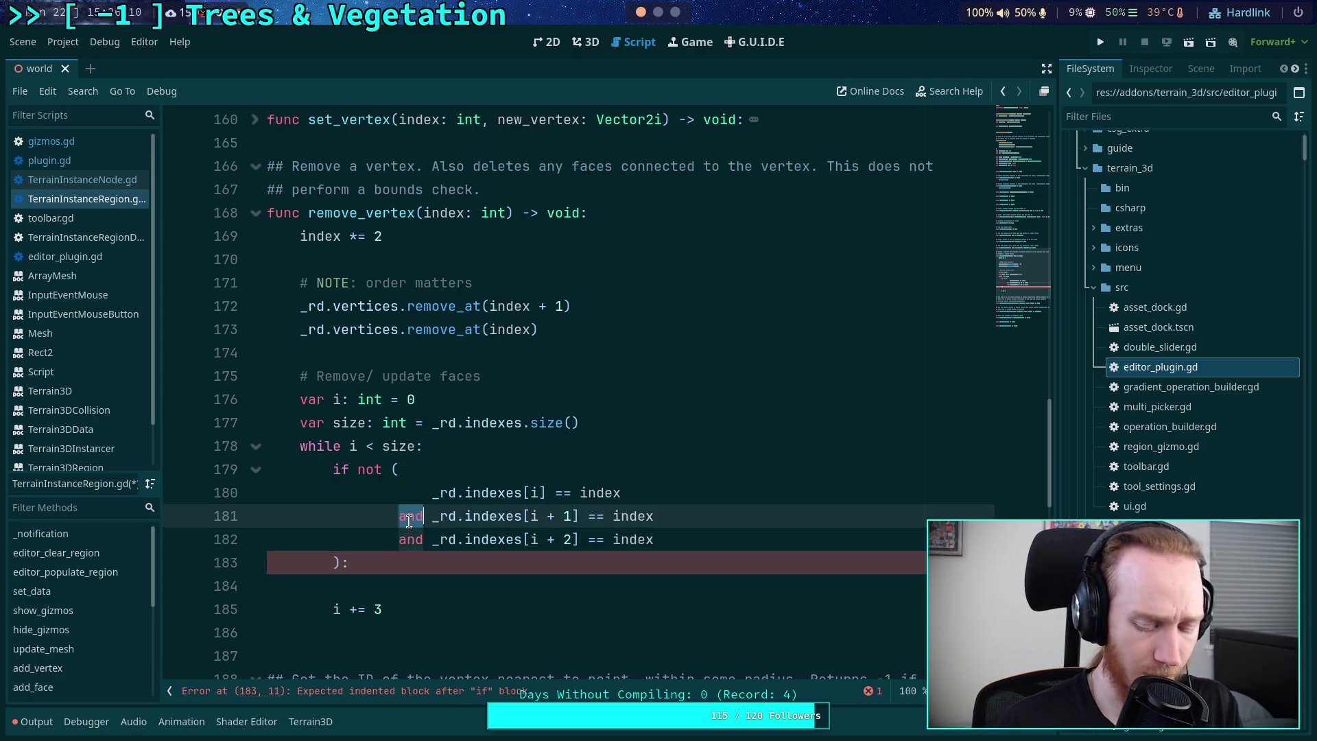
{"action": "type", "text": "or"}
{"action": "double_click", "coordinate": [410, 539]}
{"action": "type", "text": "or"}
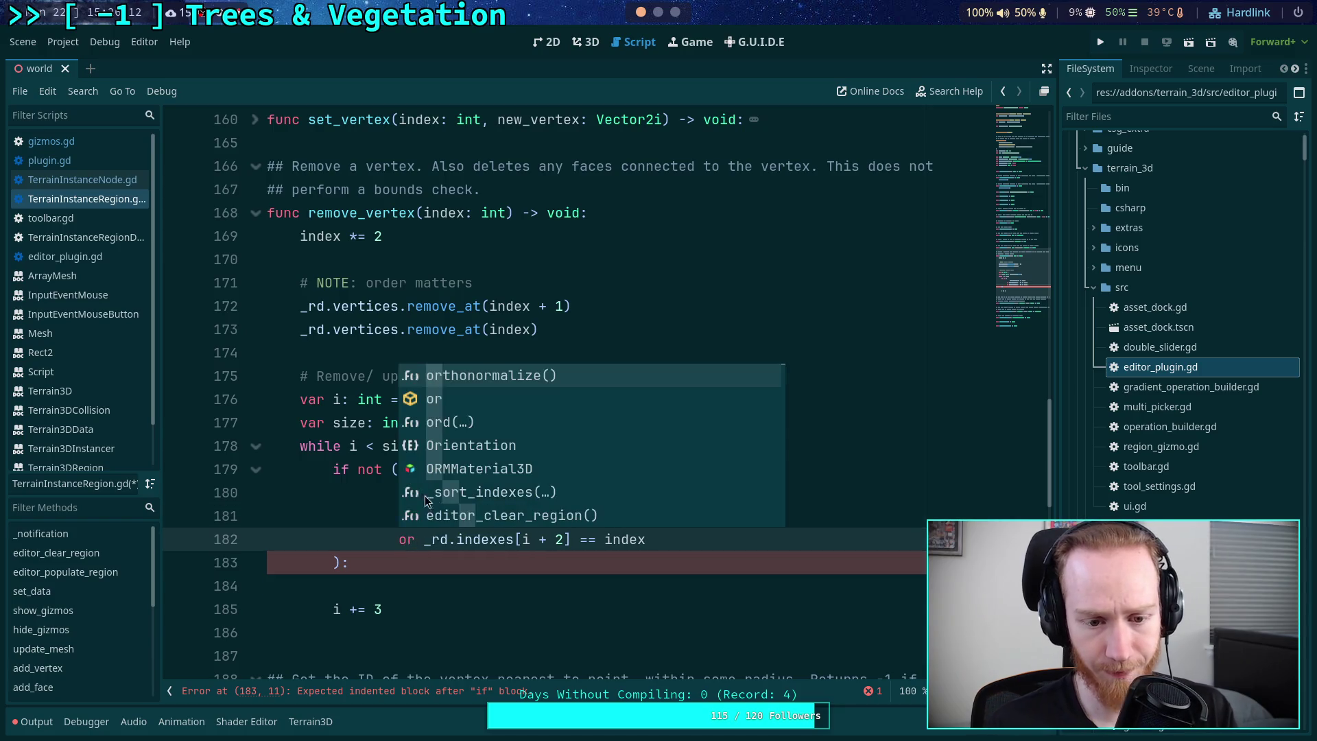
{"action": "key", "text": "Escape"}
- Add a blank body line under '):' and pad line 180 so its == aligns with the others
{"action": "left_click", "coordinate": [425, 494]}
{"action": "key", "text": "BackSpace"}
{"action": "key", "text": "BackSpace"}
{"action": "key", "text": "BackSpace"}
{"action": "key", "text": "Down"}
{"action": "key", "text": "Down"}
{"action": "key", "text": "Down"}
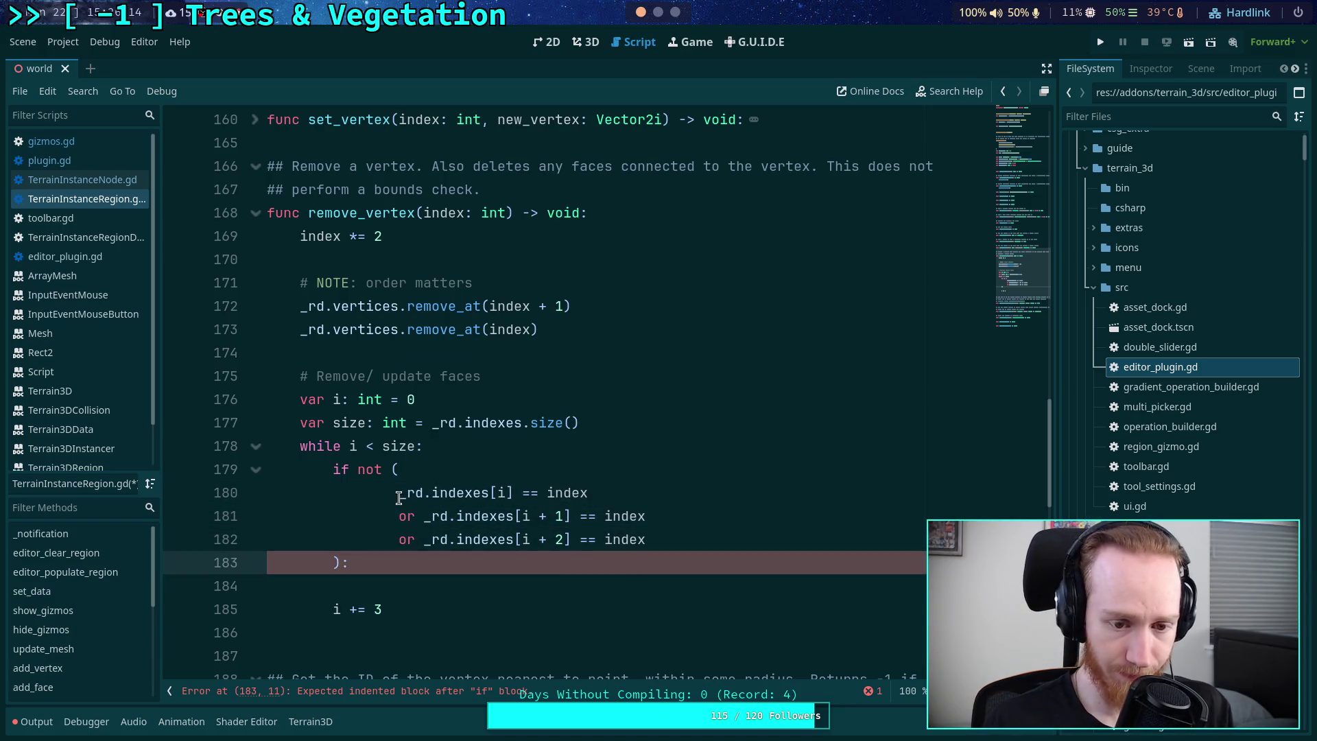
{"action": "left_click", "coordinate": [399, 494]}
{"action": "left_click", "coordinate": [547, 570]}
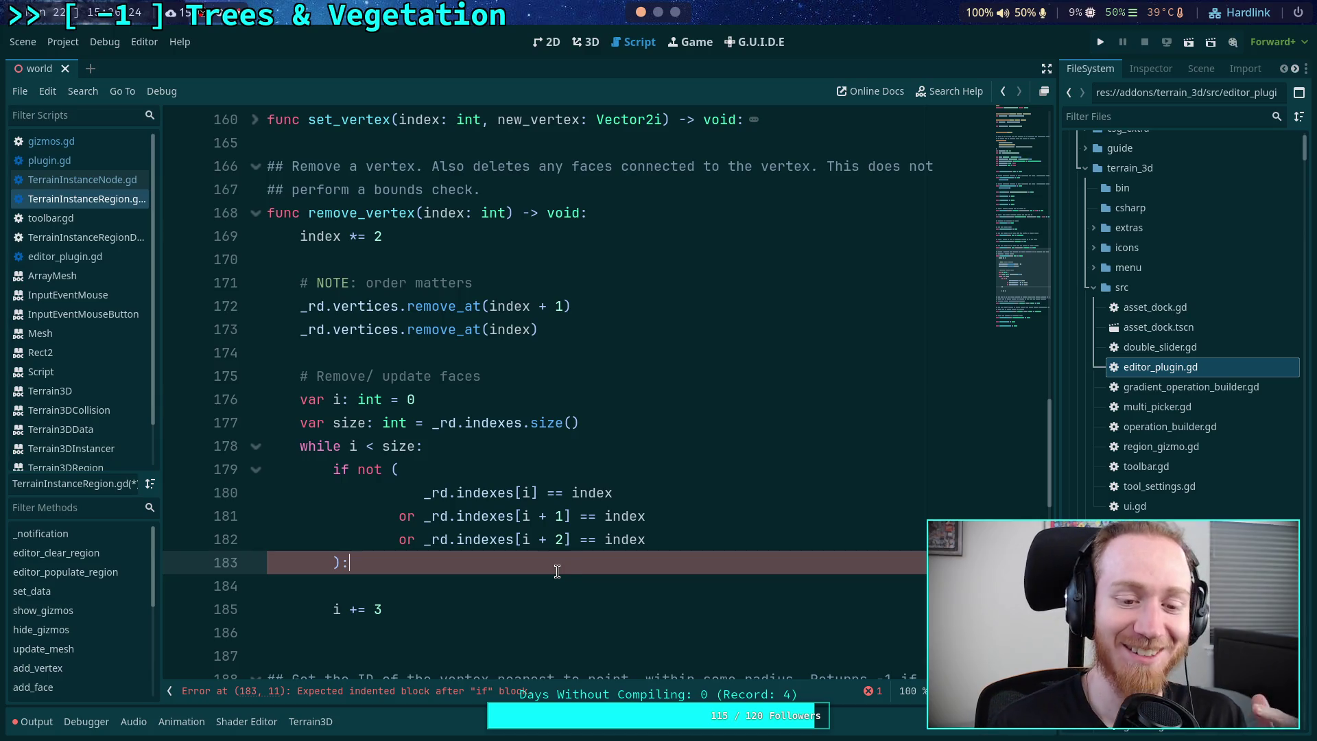
{"action": "left_click", "coordinate": [556, 583]}
{"action": "left_click", "coordinate": [581, 564]}
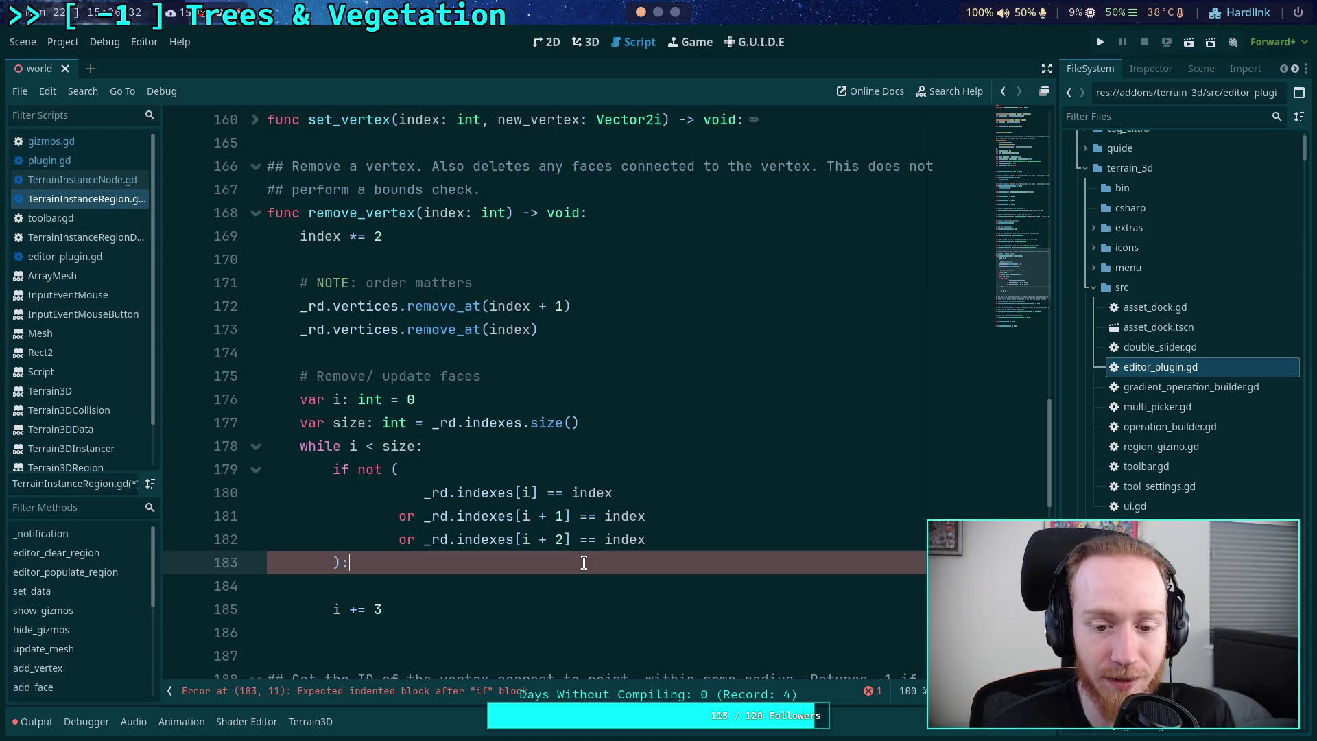
{"action": "key", "text": "Return"}
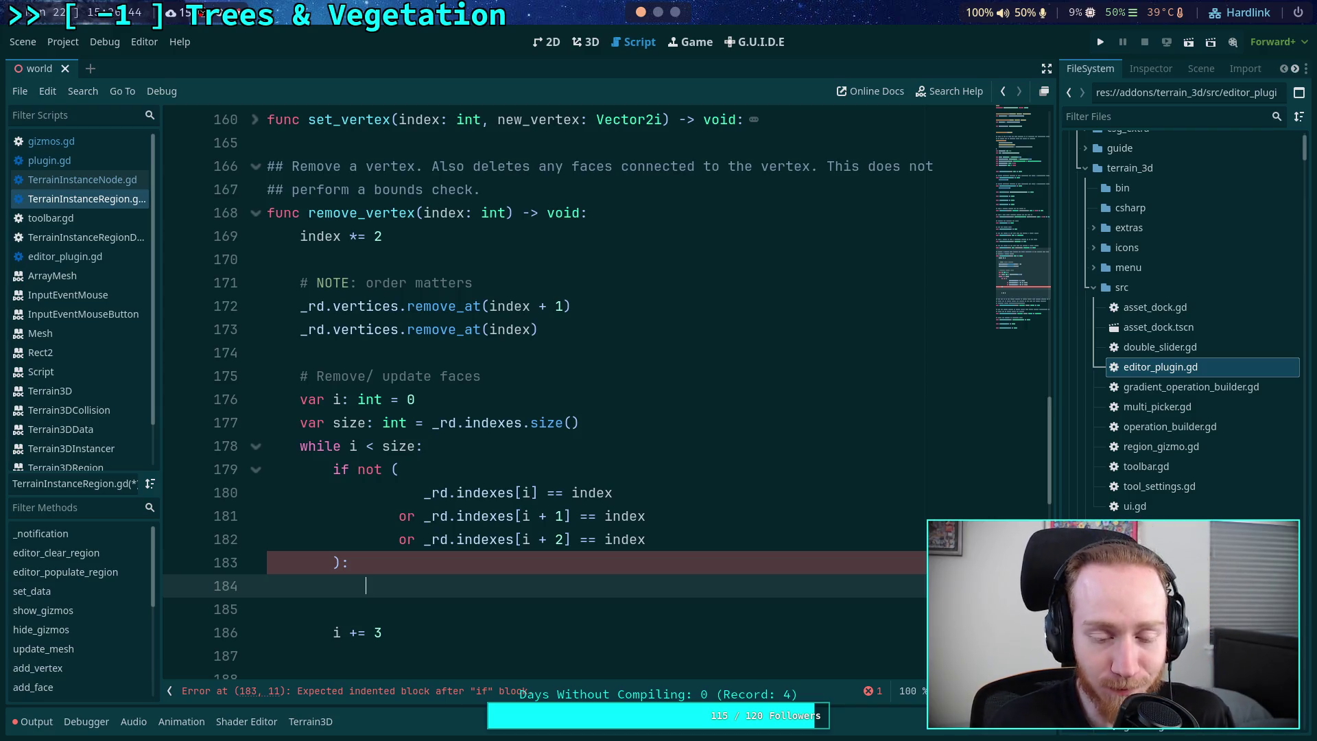
{"action": "scroll", "coordinate": [593, 546], "scroll_direction": "down", "scroll_amount": 1}
{"action": "left_click", "coordinate": [530, 422]}
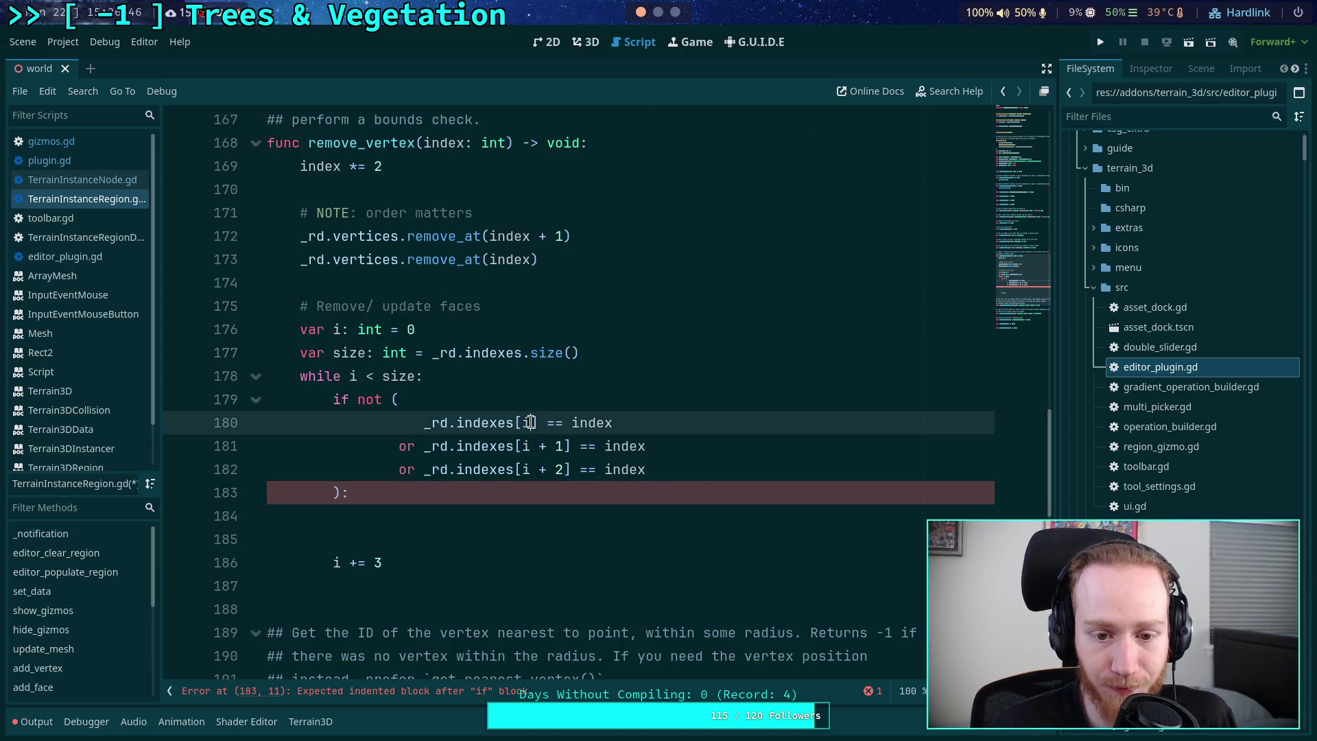
{"action": "key", "text": "Right"}
{"action": "left_click", "coordinate": [643, 511]}
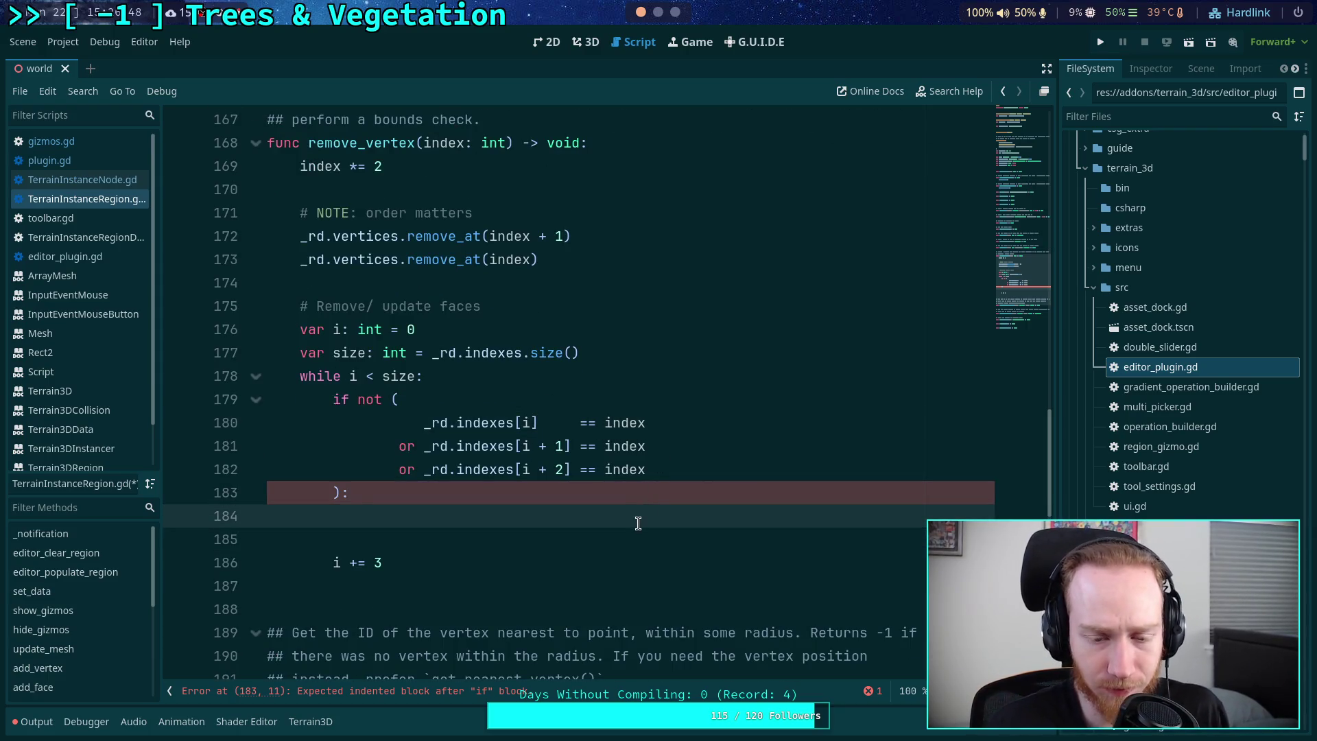
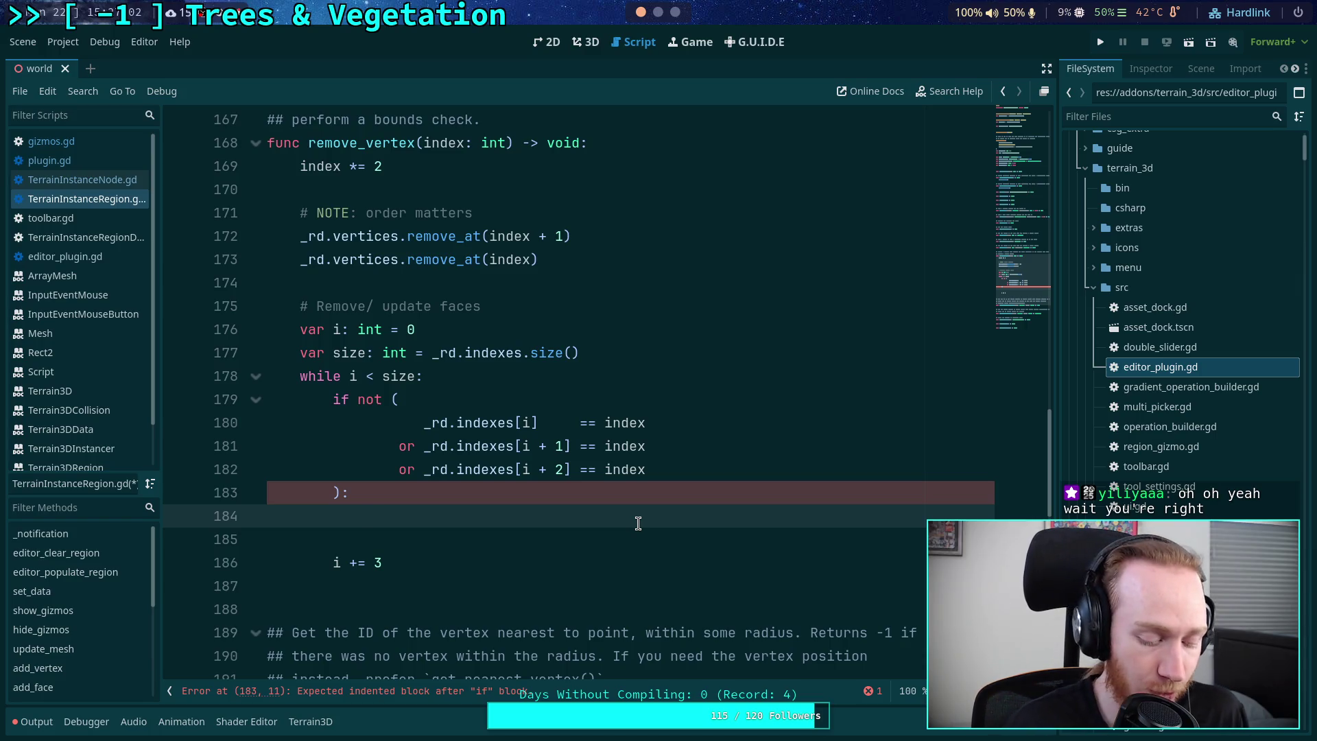
- In remove_vertex's if-not block, add 'i += 3' and 'continue' to skip the face
{"action": "type", "text": "i += 3"}
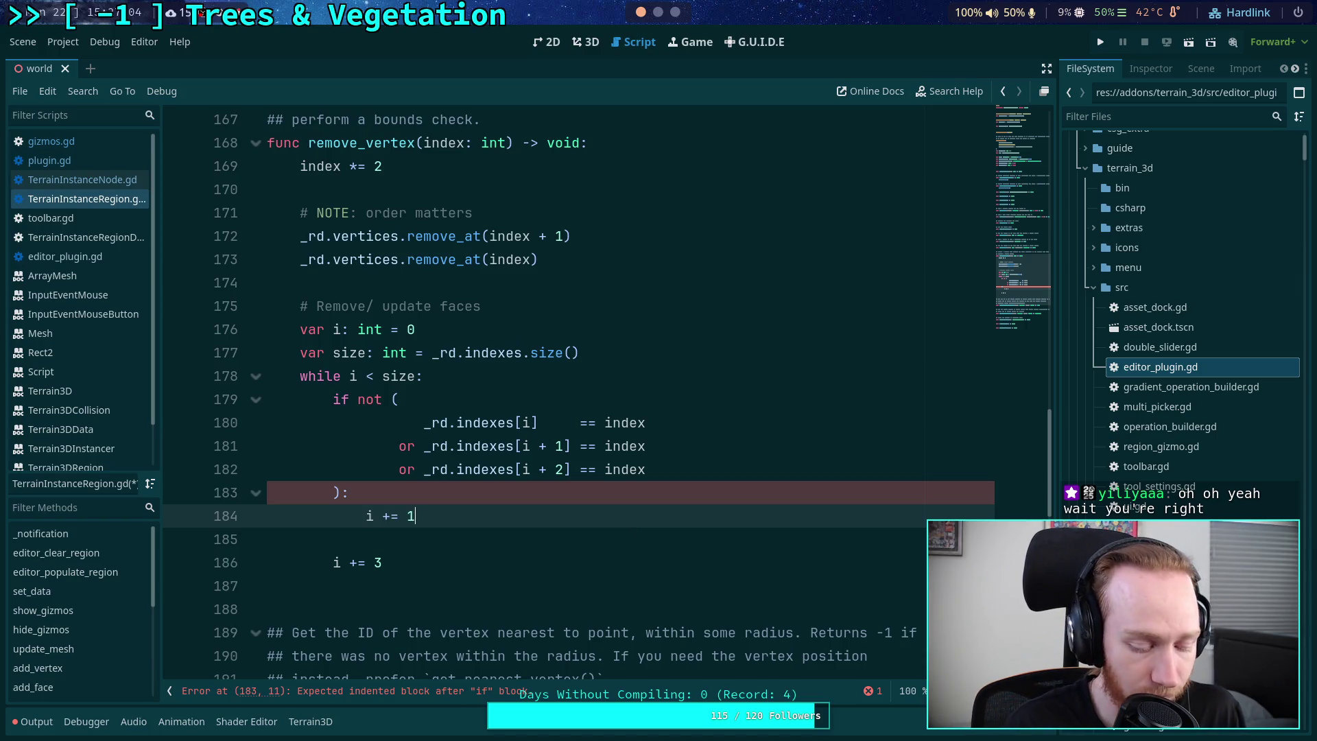
{"action": "key", "text": "Return"}
{"action": "type", "text": "continue"}
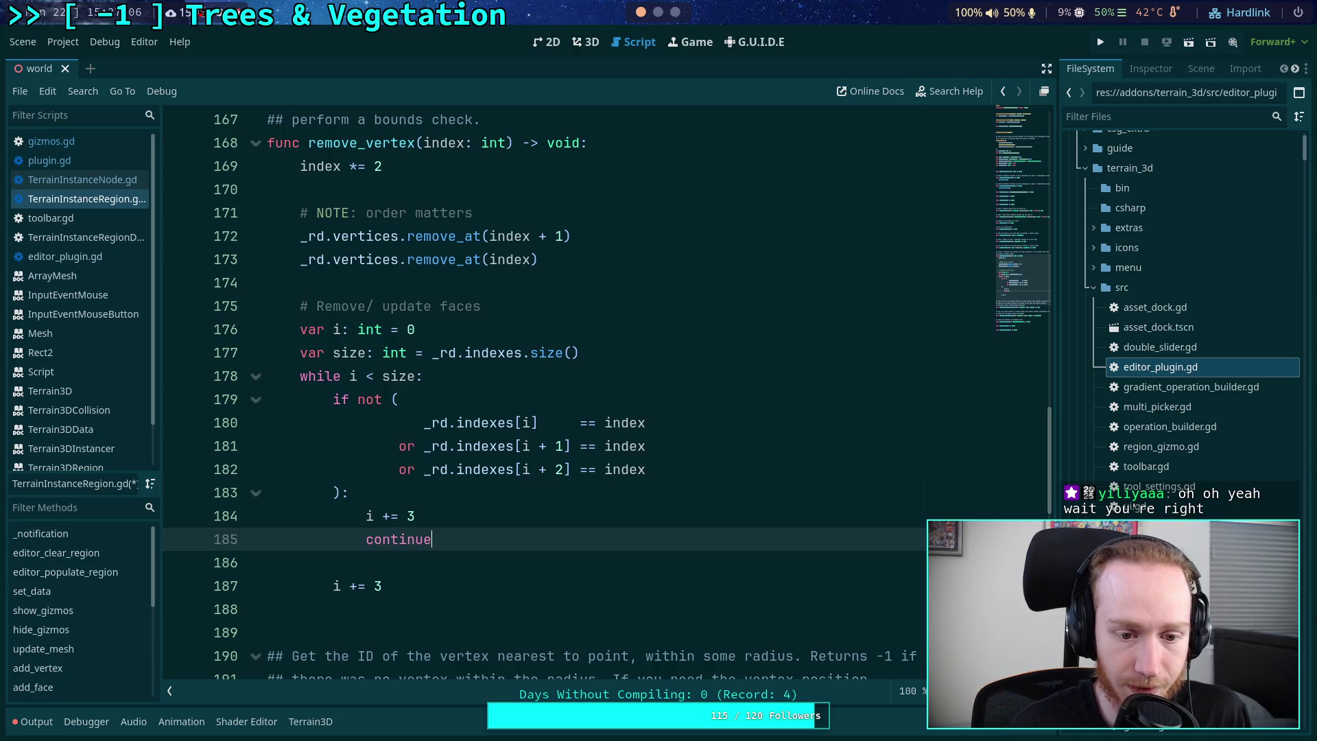
{"action": "key", "text": "Return"}
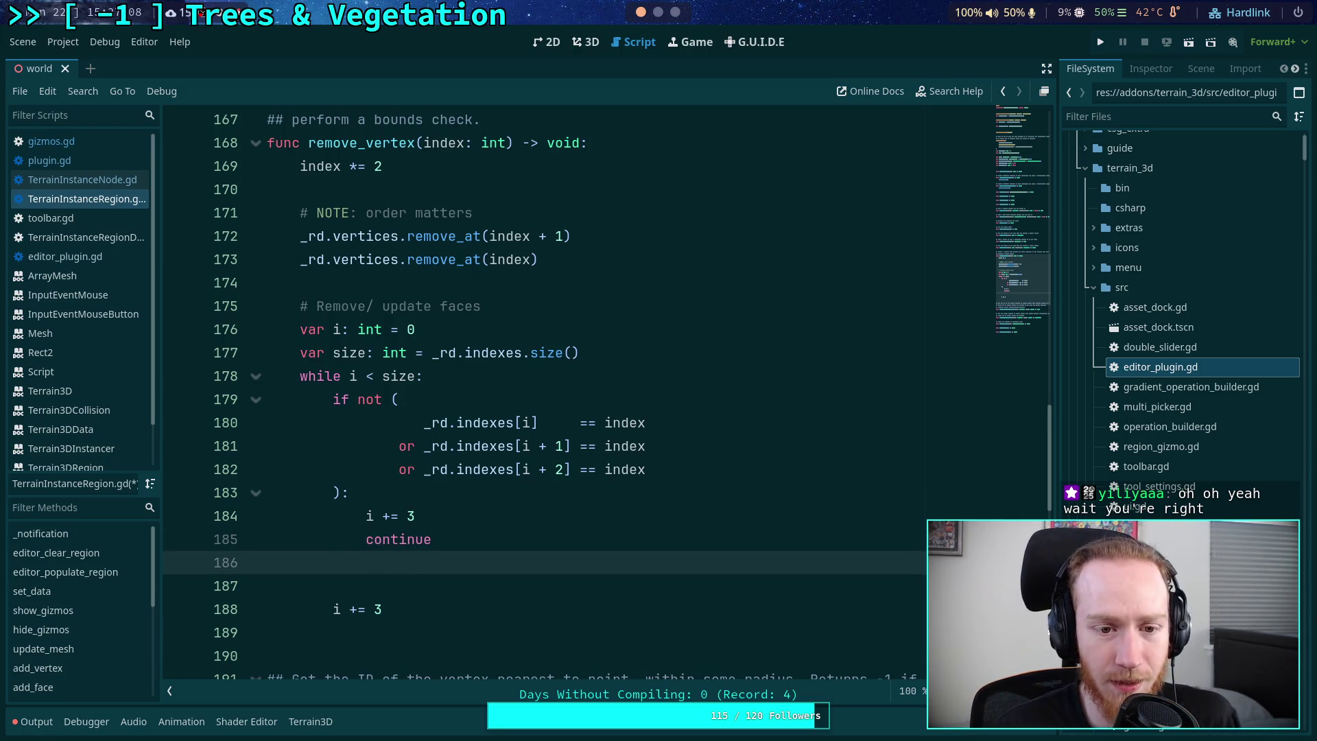
- Replace the trailing increment of i with the comment '# NOTE: order matters'
{"action": "scroll", "coordinate": [560, 515], "scroll_direction": "down", "scroll_amount": 1}
{"action": "left_click_drag", "start_coordinate": [441, 540], "coordinate": [433, 495]}
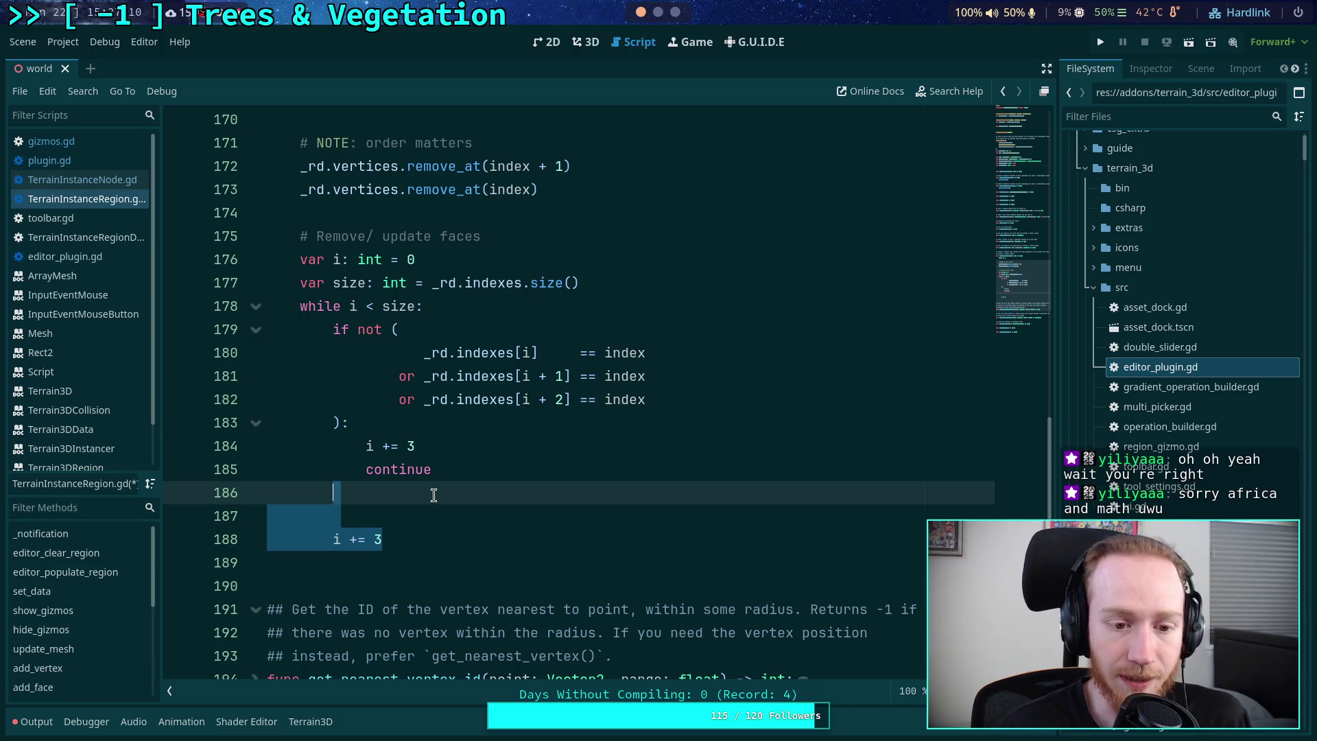
{"action": "key", "text": "Return"}
{"action": "scroll", "coordinate": [512, 520], "scroll_direction": "up", "scroll_amount": 1}
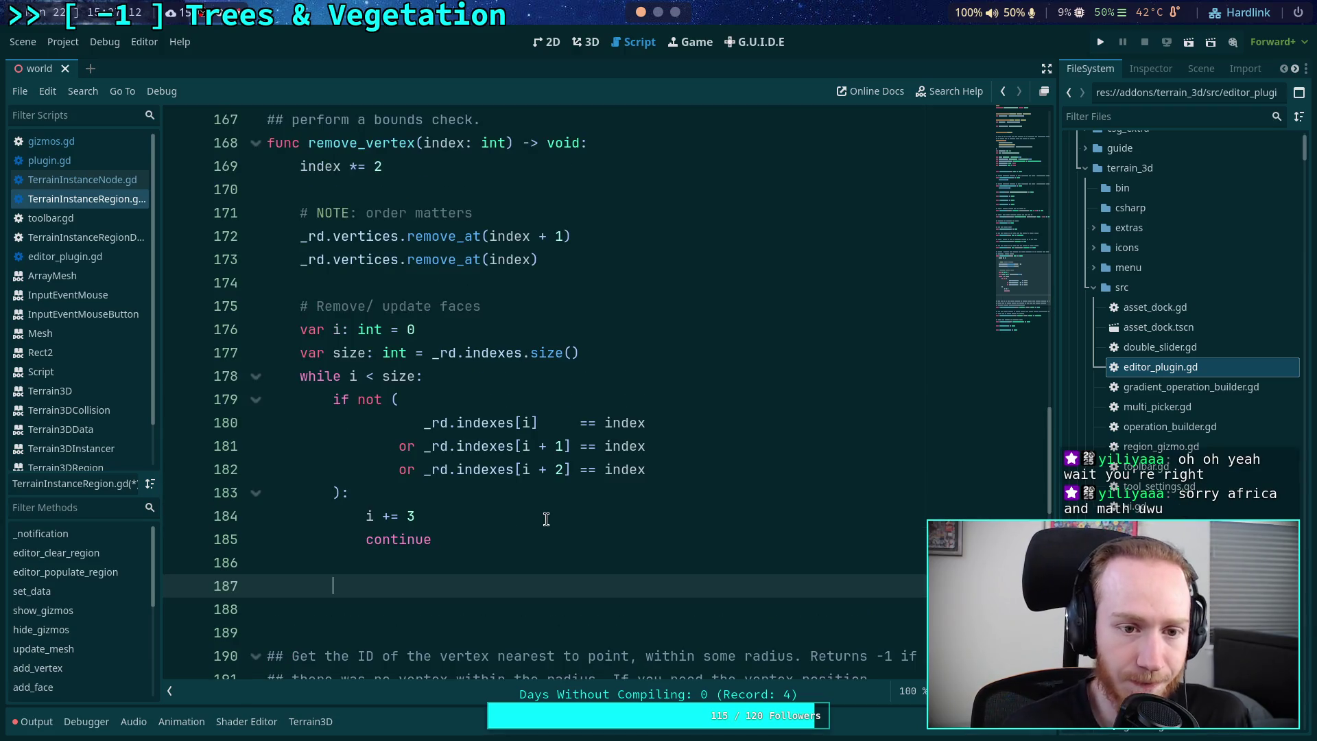
{"action": "type", "text": "# NOTE"}
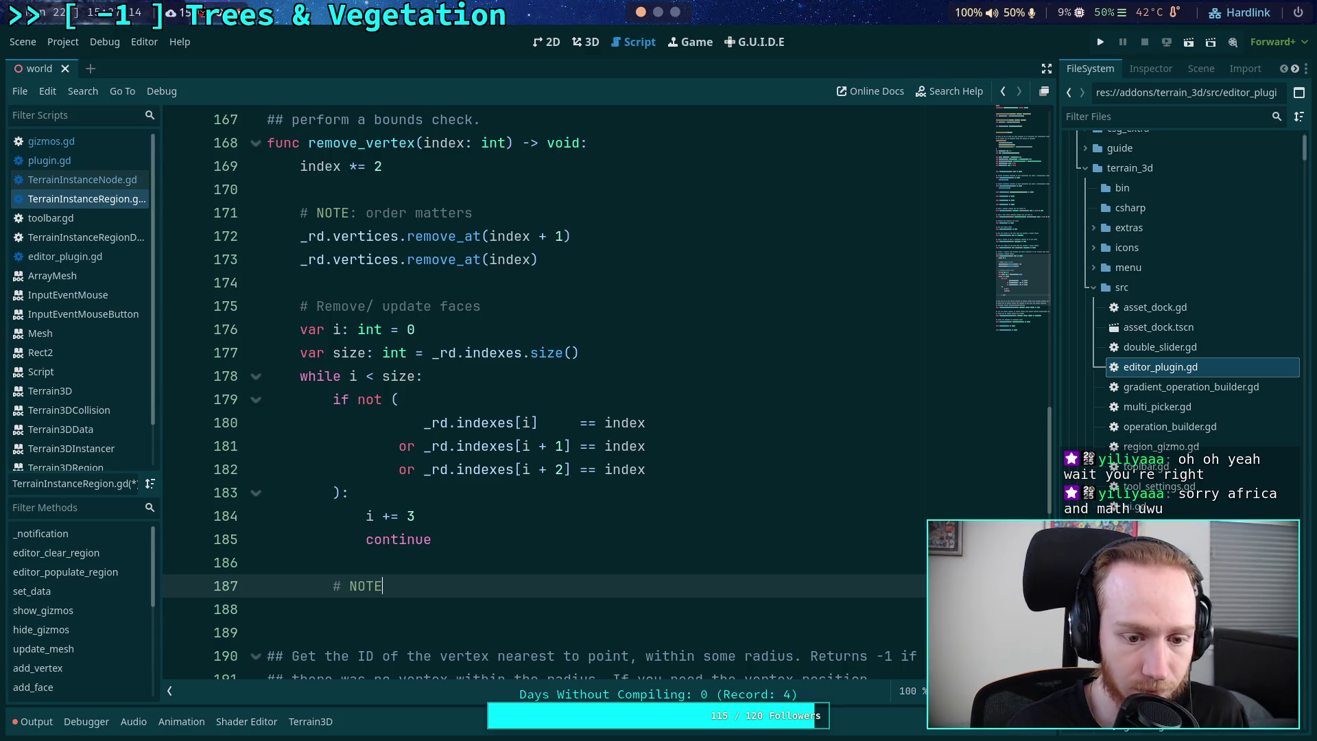
{"action": "type", "text": ": order matters"}
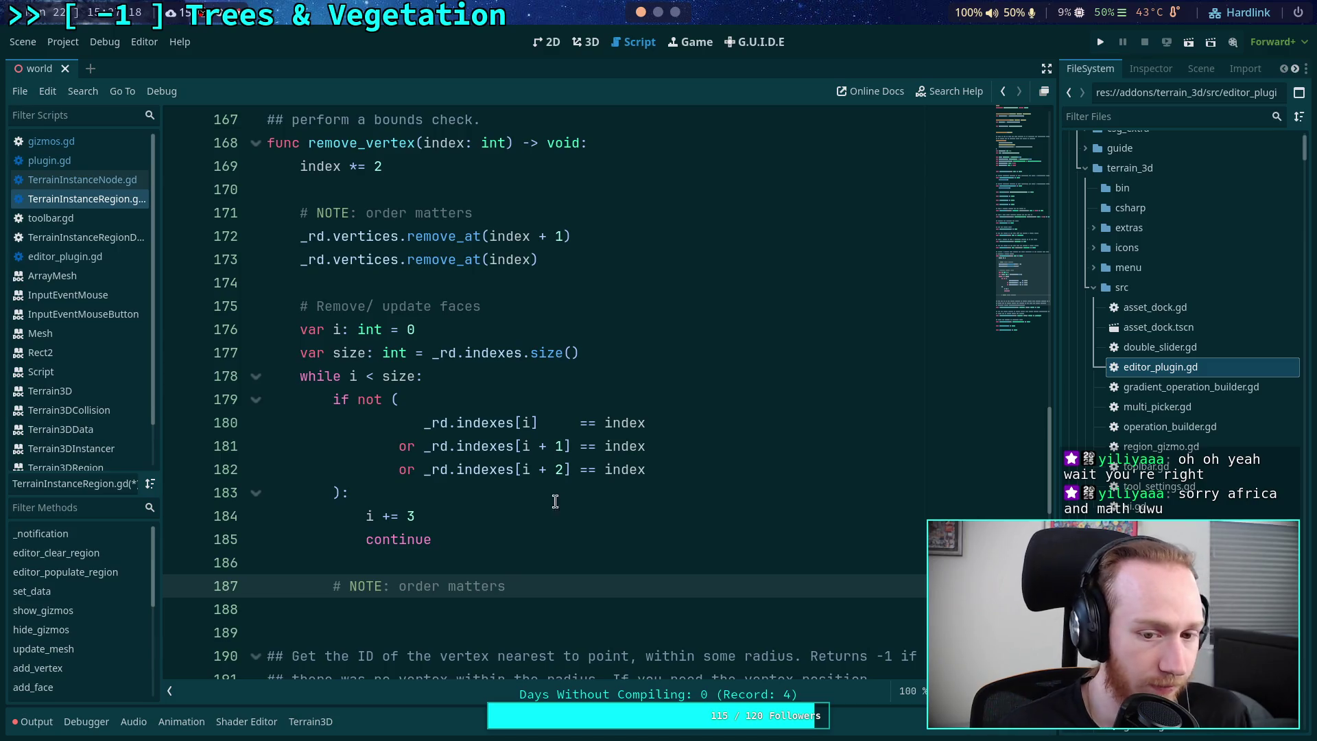
- Add 'if _rd.indexes[i] > index:' with '_rd.indexes[i] -= 1' inside the face loop
{"action": "left_click", "coordinate": [515, 509]}
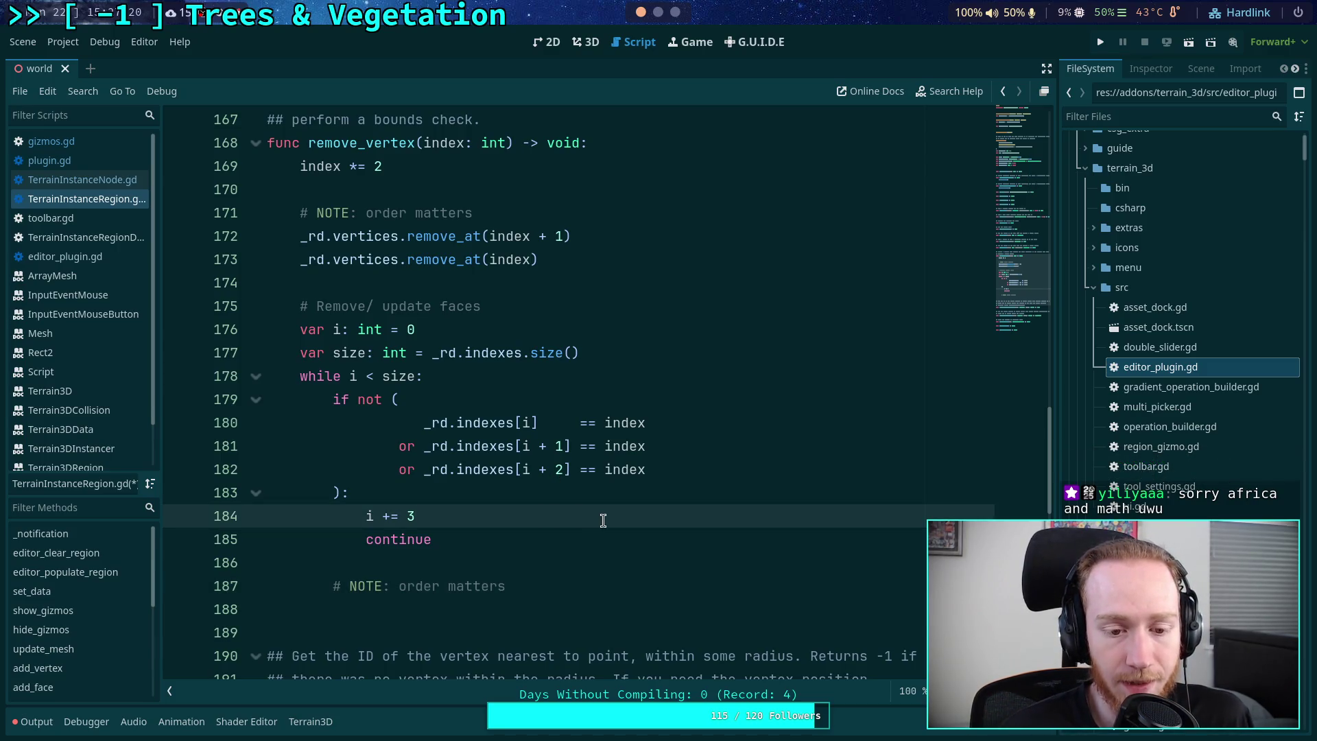
{"action": "key", "text": "ctrl+shift+Return"}
{"action": "key", "text": "ctrl+shift+Return"}
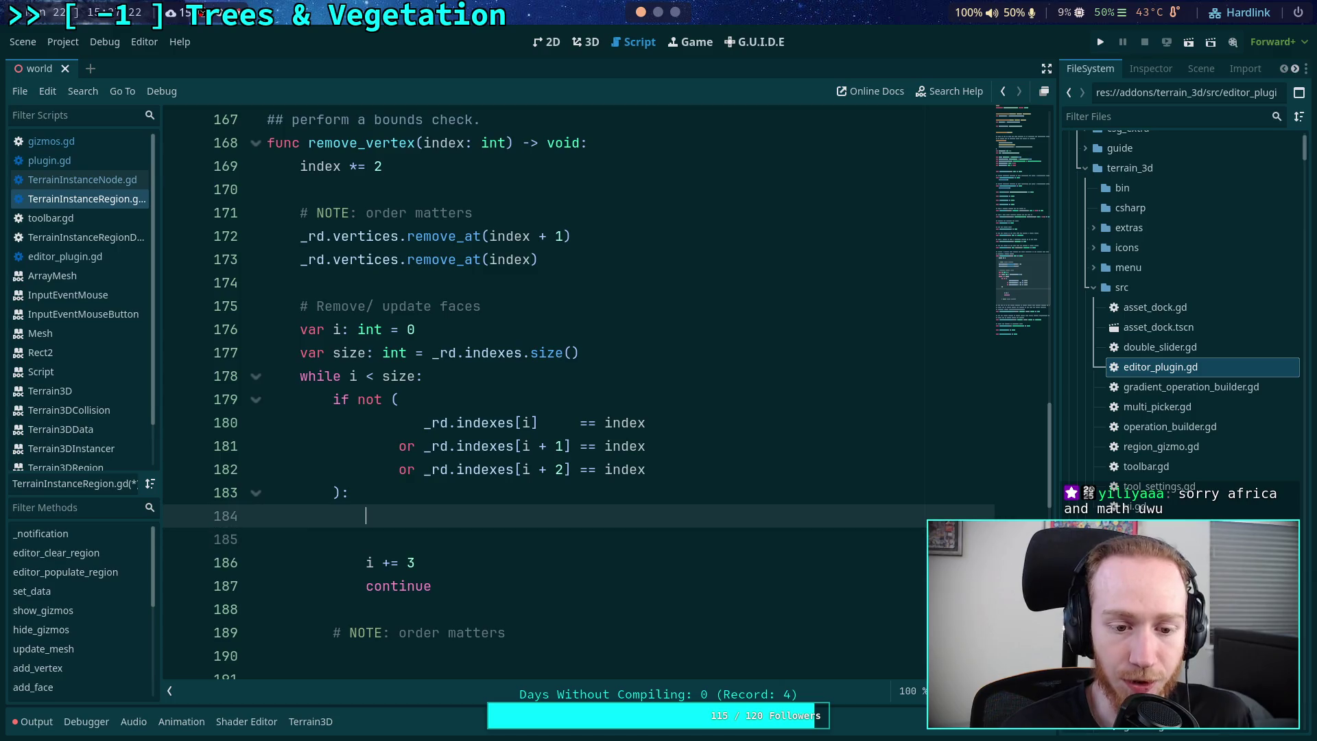
{"action": "type", "text": "if _"}
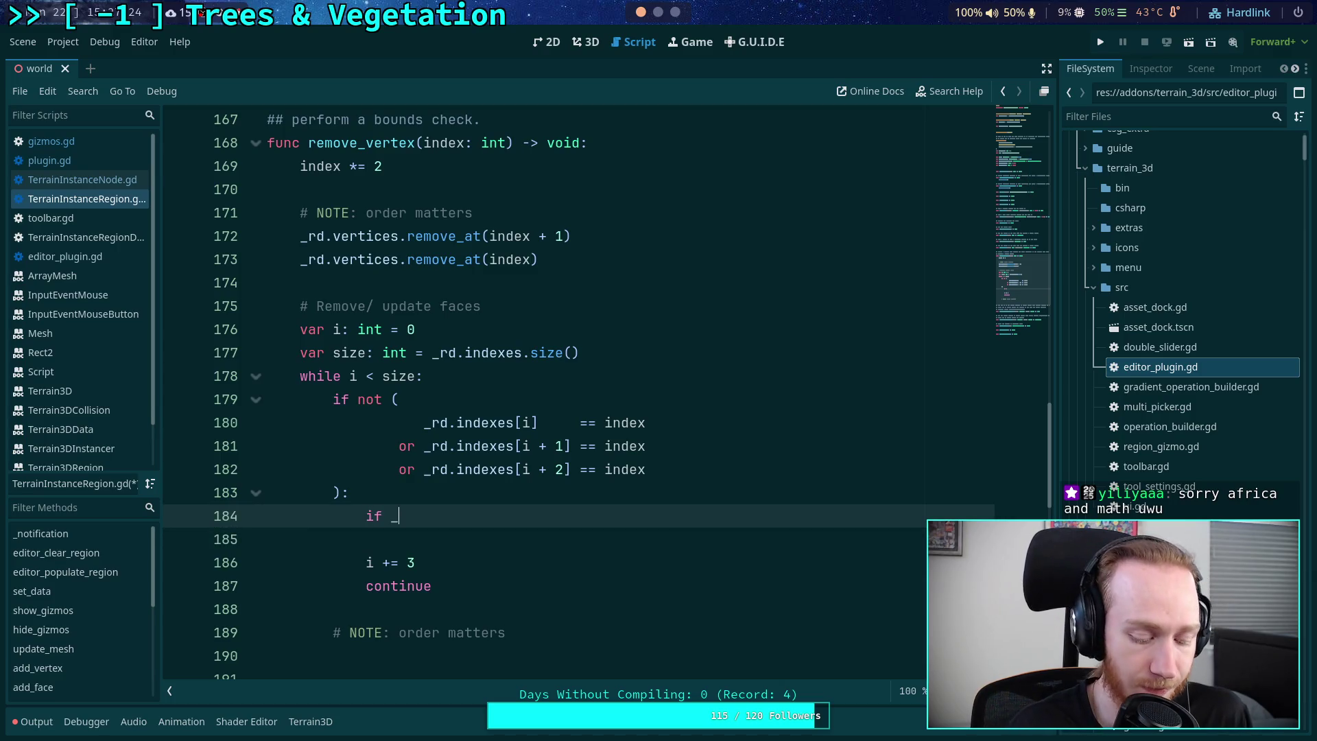
{"action": "type", "text": "rd.index"}
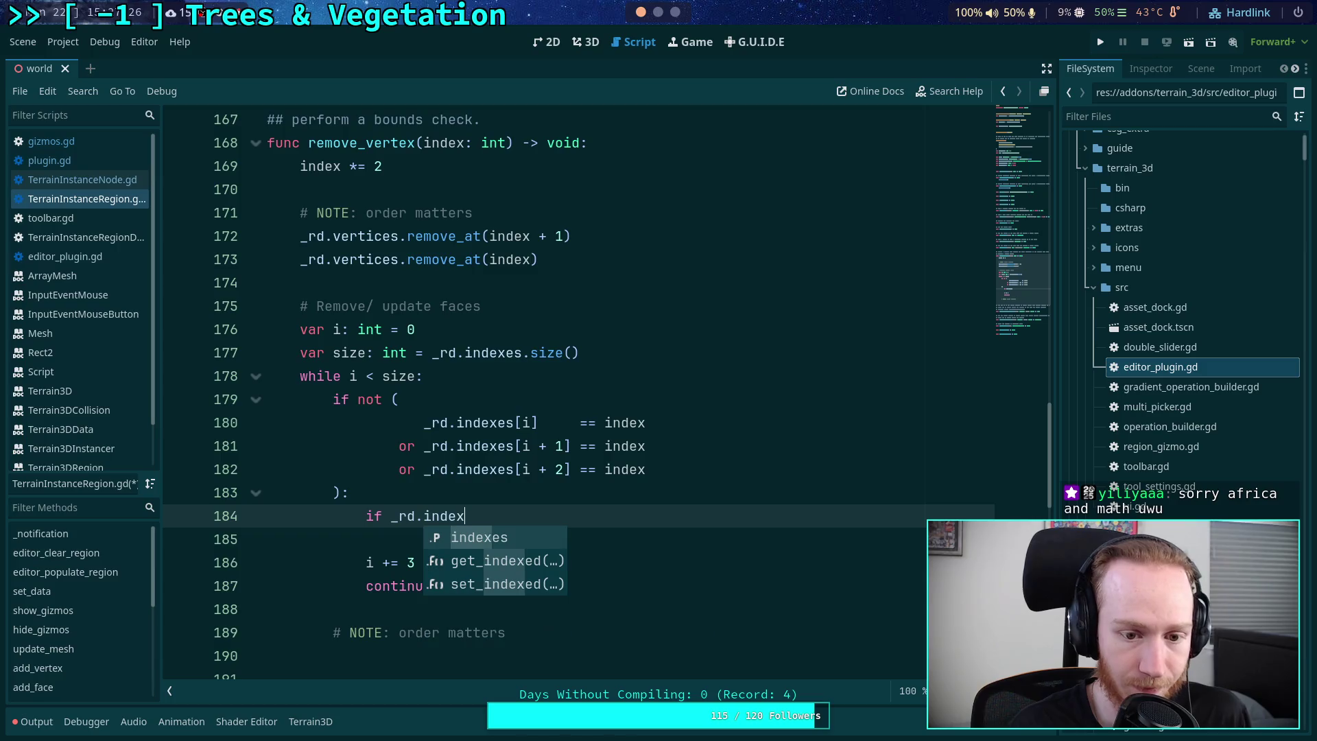
{"action": "key", "text": "Return"}
{"action": "type", "text": "[i] >"}
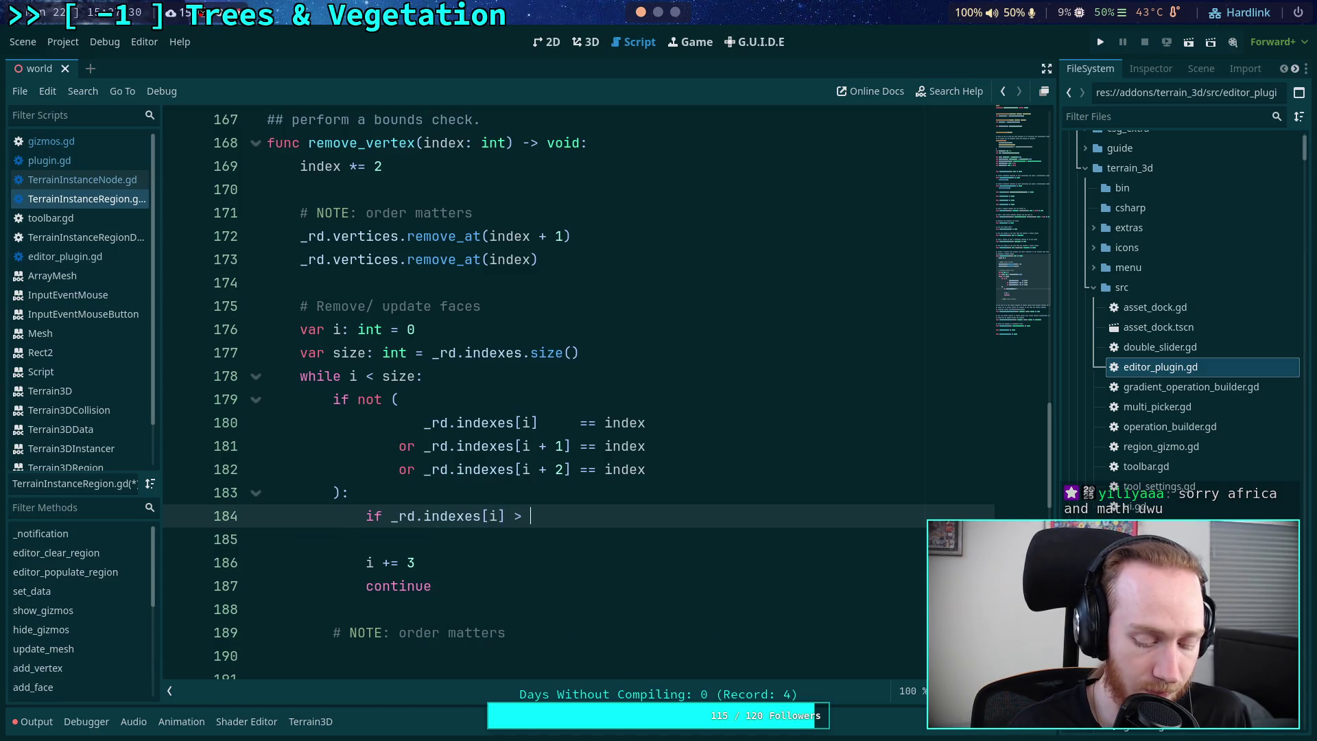
{"action": "type", "text": " vertex"}
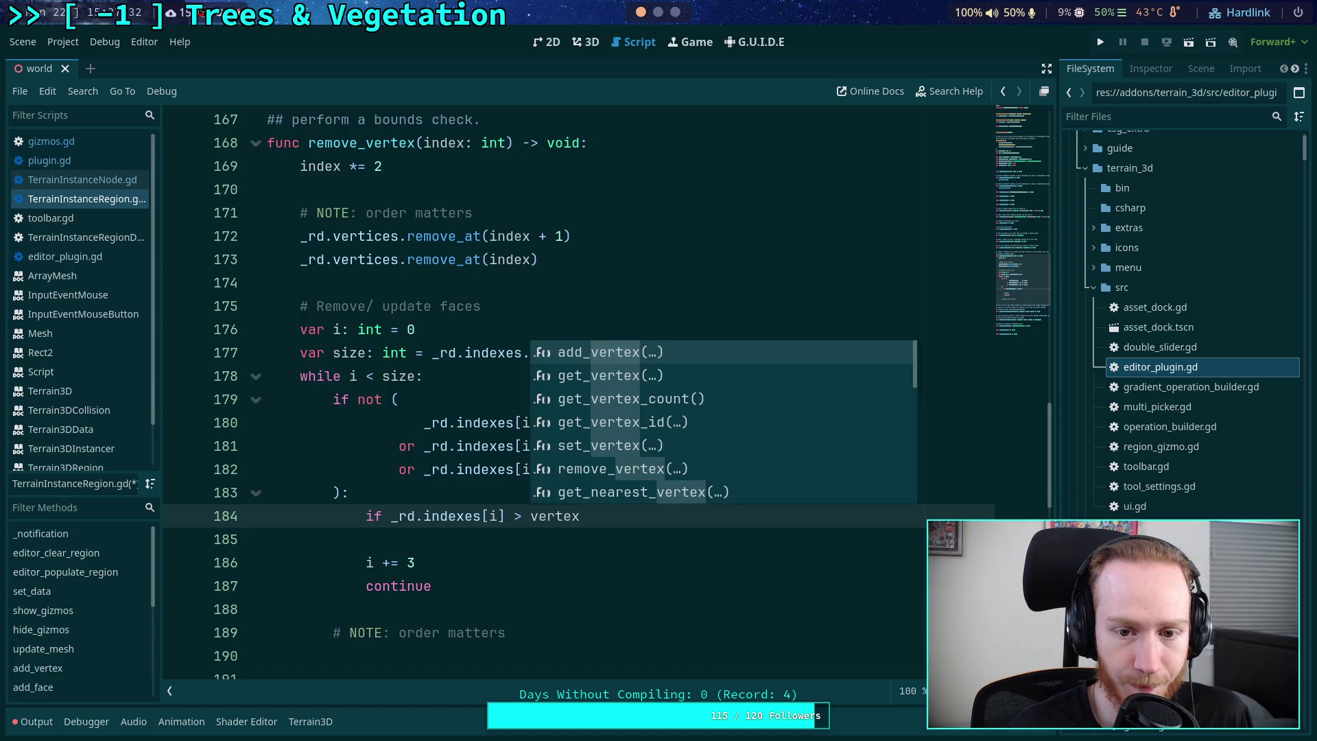
{"action": "key", "text": "BackSpace"}
{"action": "key", "text": "BackSpace"}
{"action": "key", "text": "BackSpace"}
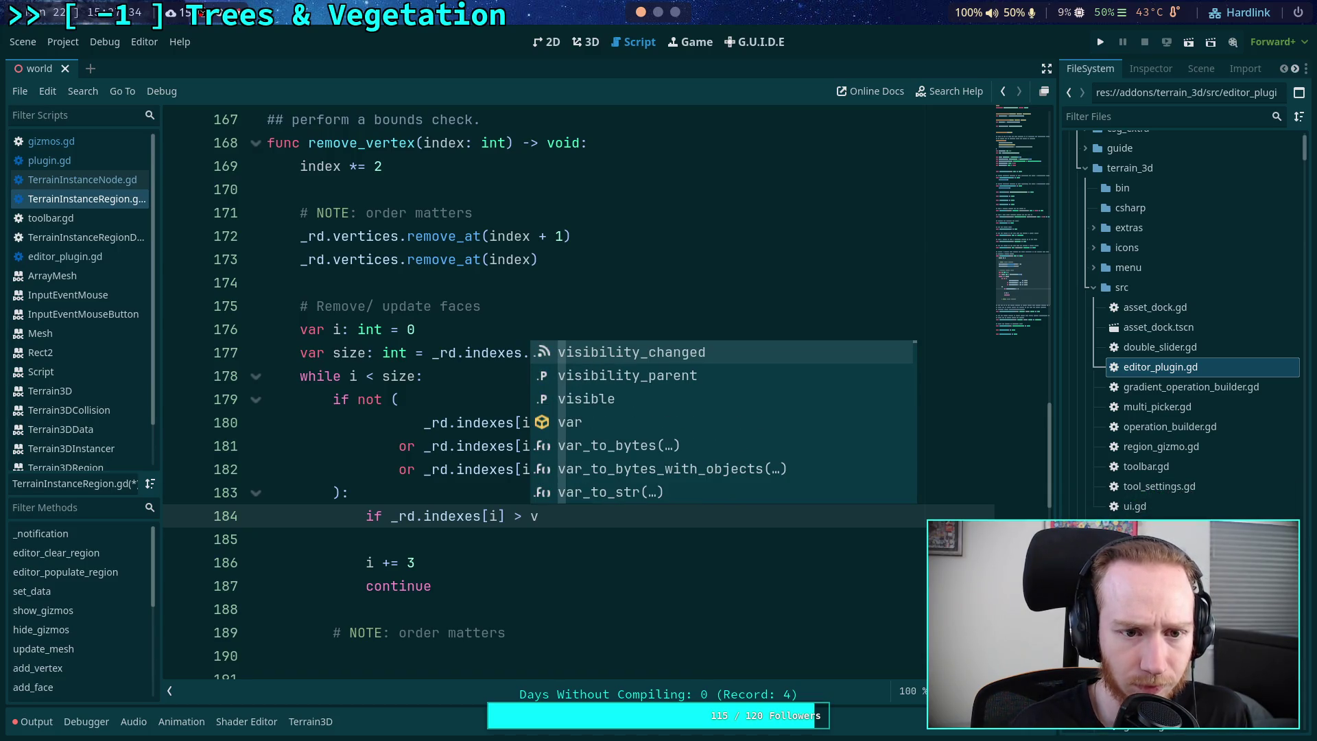
{"action": "key", "text": "BackSpace"}
{"action": "type", "text": "index:"}
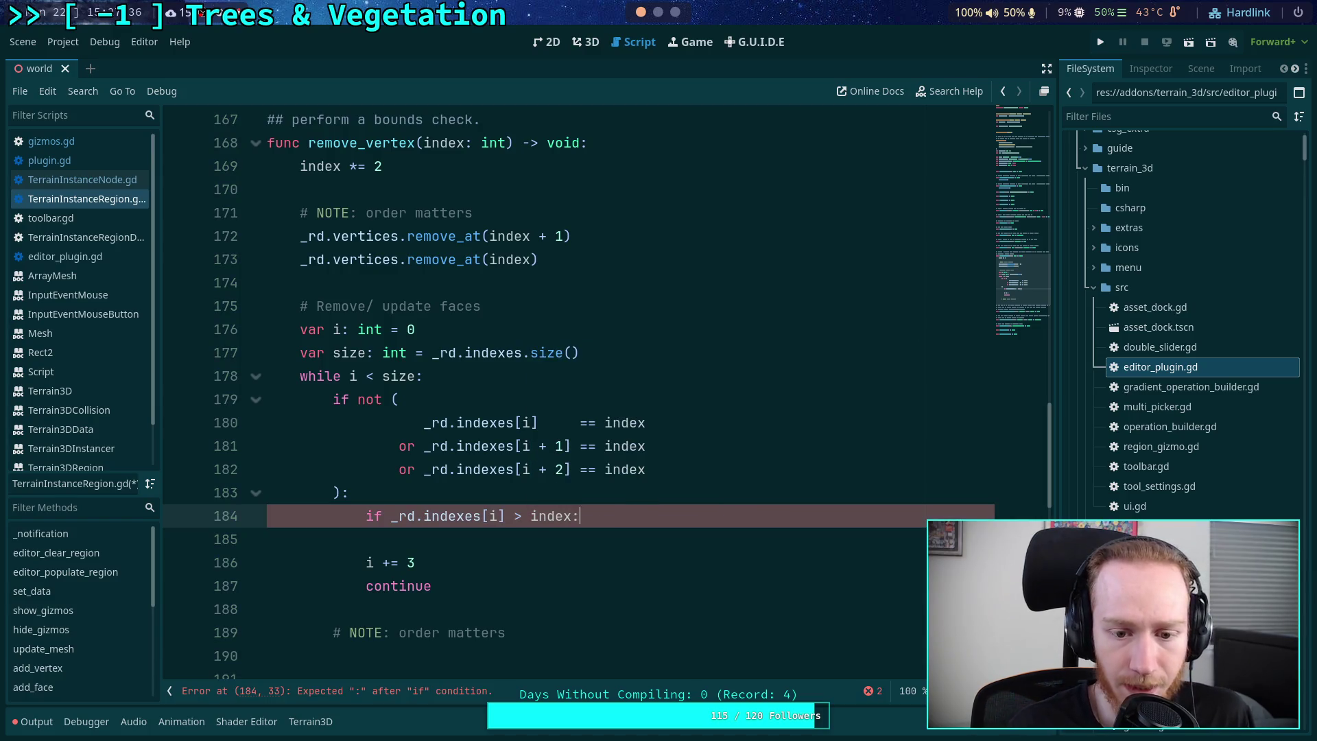
{"action": "key", "text": "Return"}
{"action": "type", "text": "_rd"}
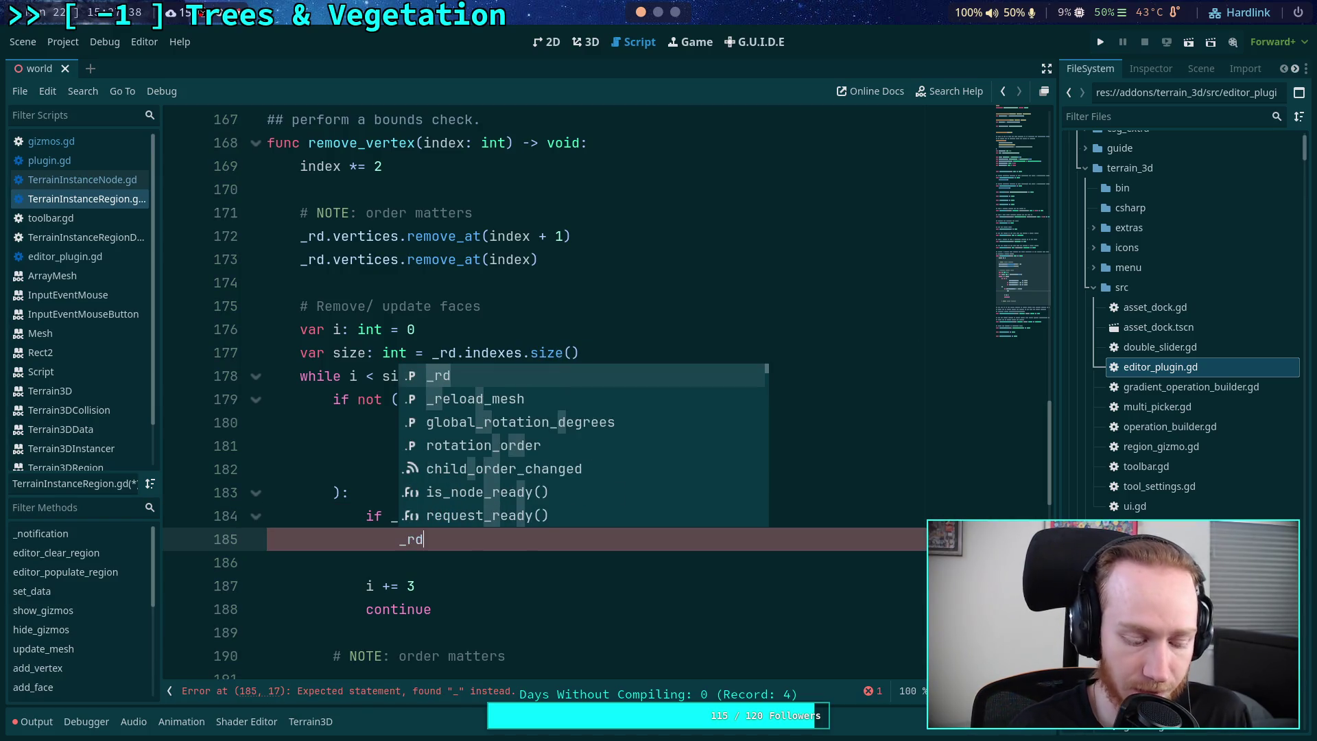
{"action": "type", "text": ".indexes"}
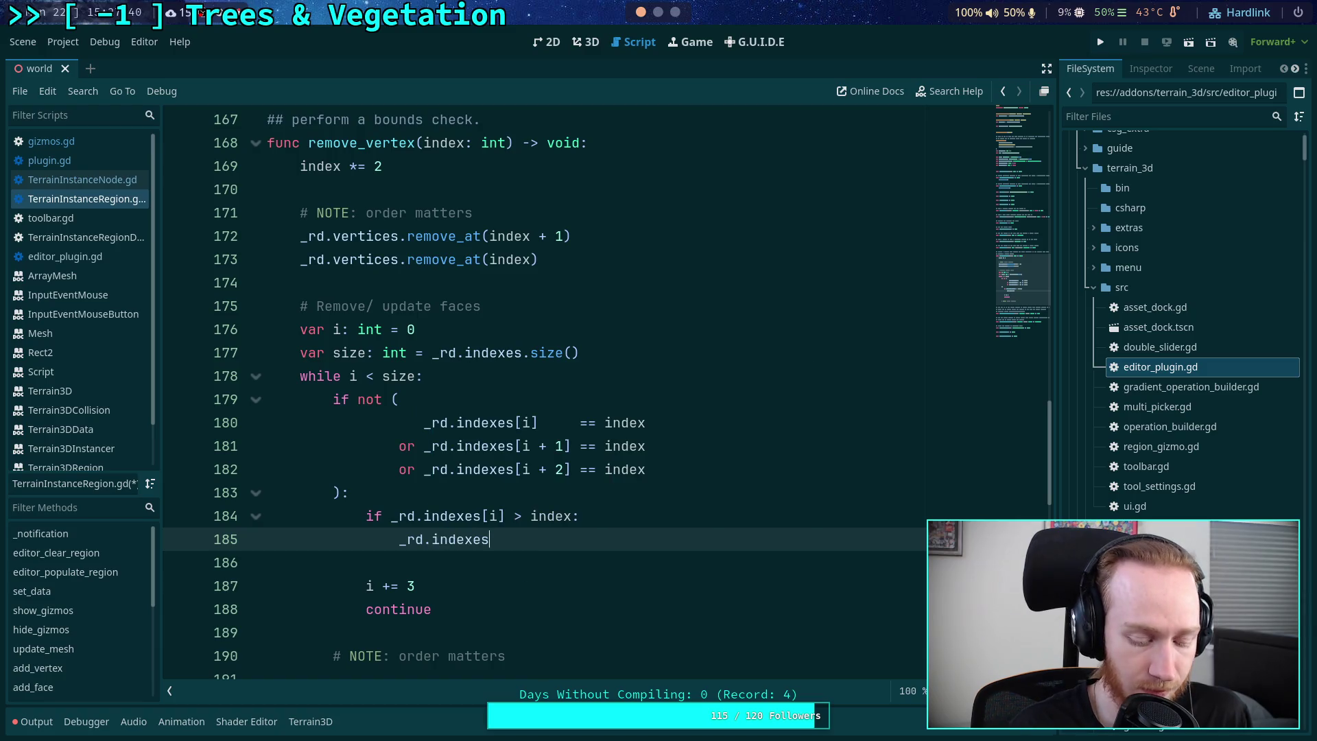
{"action": "type", "text": "[i] -= 1"}
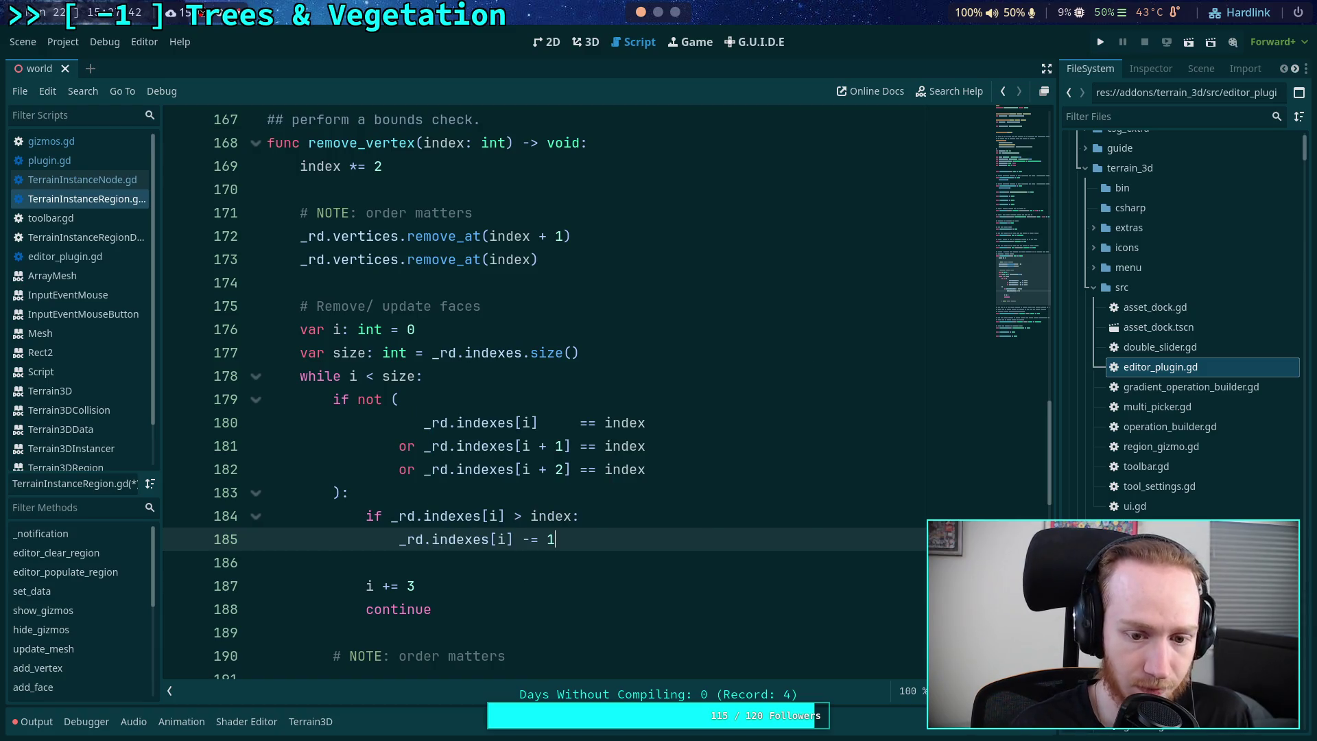
{"action": "key", "text": "Return"}
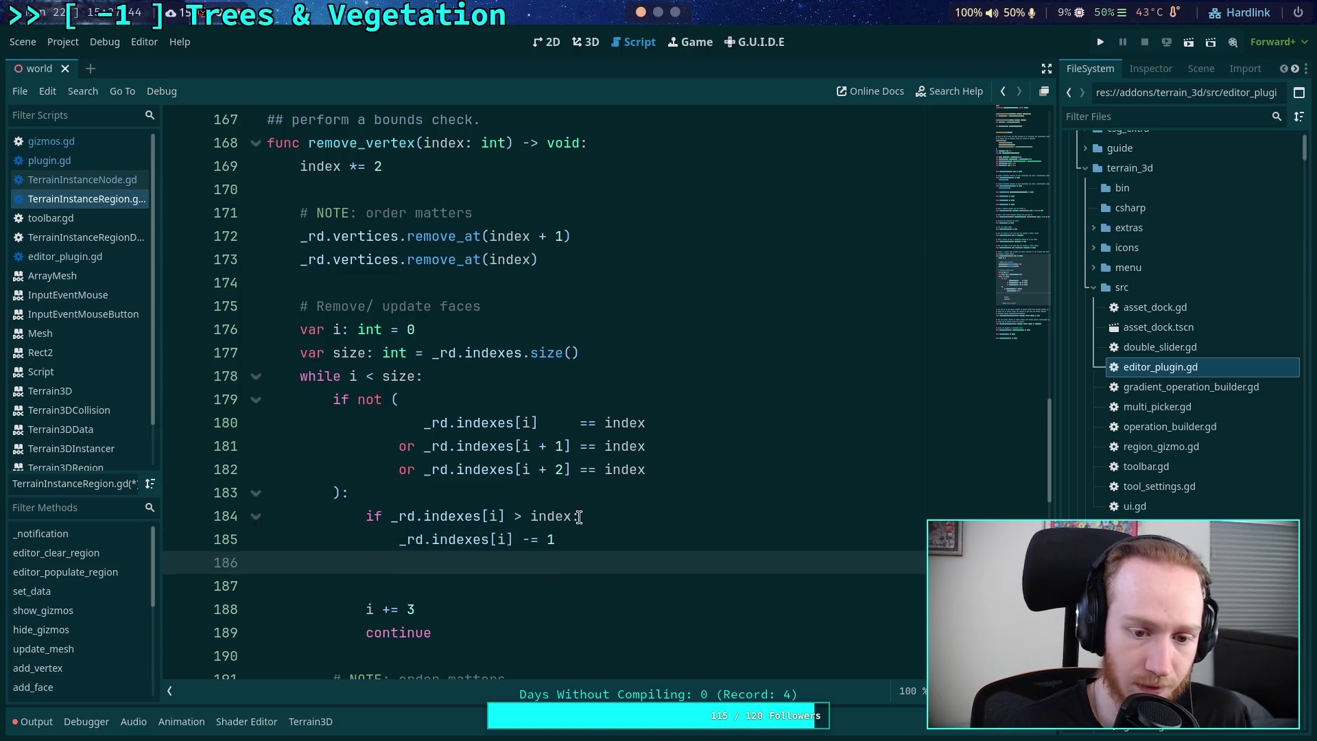
{"action": "left_click", "coordinate": [361, 519]}
{"action": "left_click", "coordinate": [420, 494]}
{"action": "key", "text": "Return"}
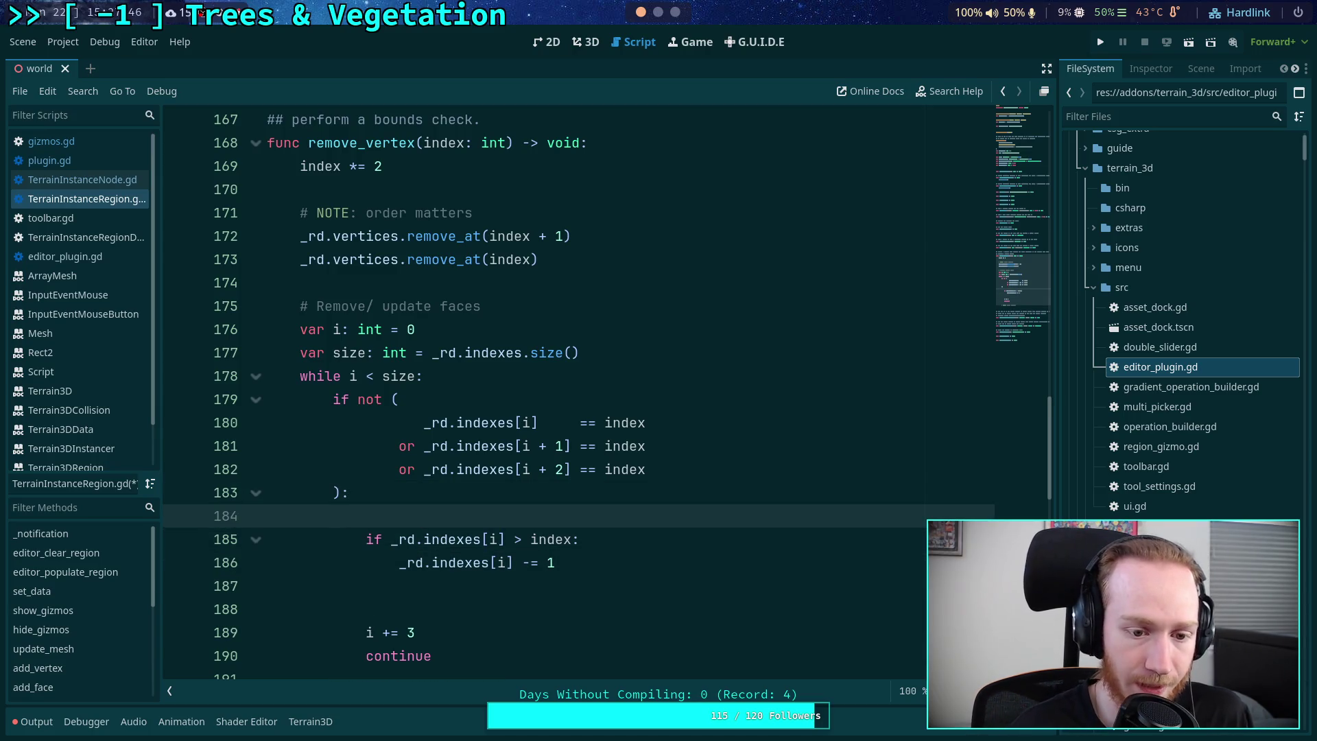
- Wrap the comparison and decrement in 'for v in range(3):', indexing with v
{"action": "type", "text": "for "}
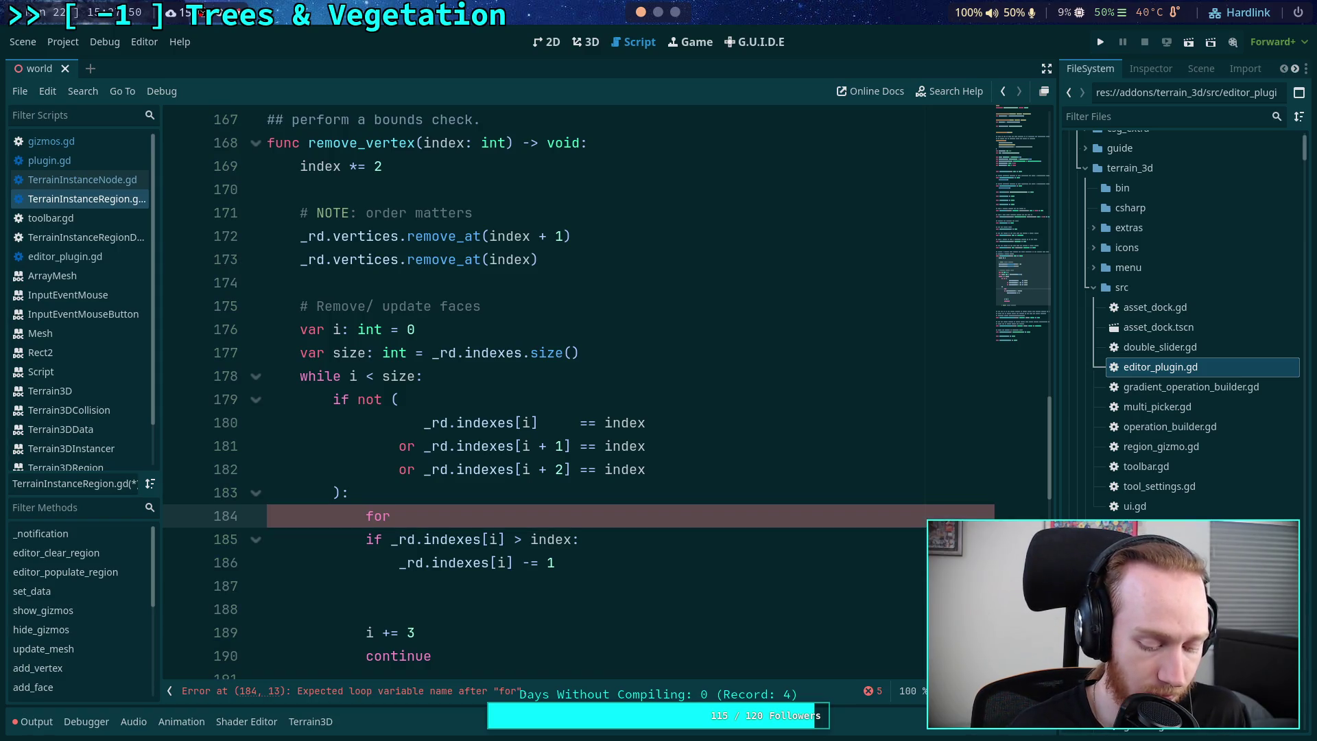
{"action": "type", "text": "v in range"}
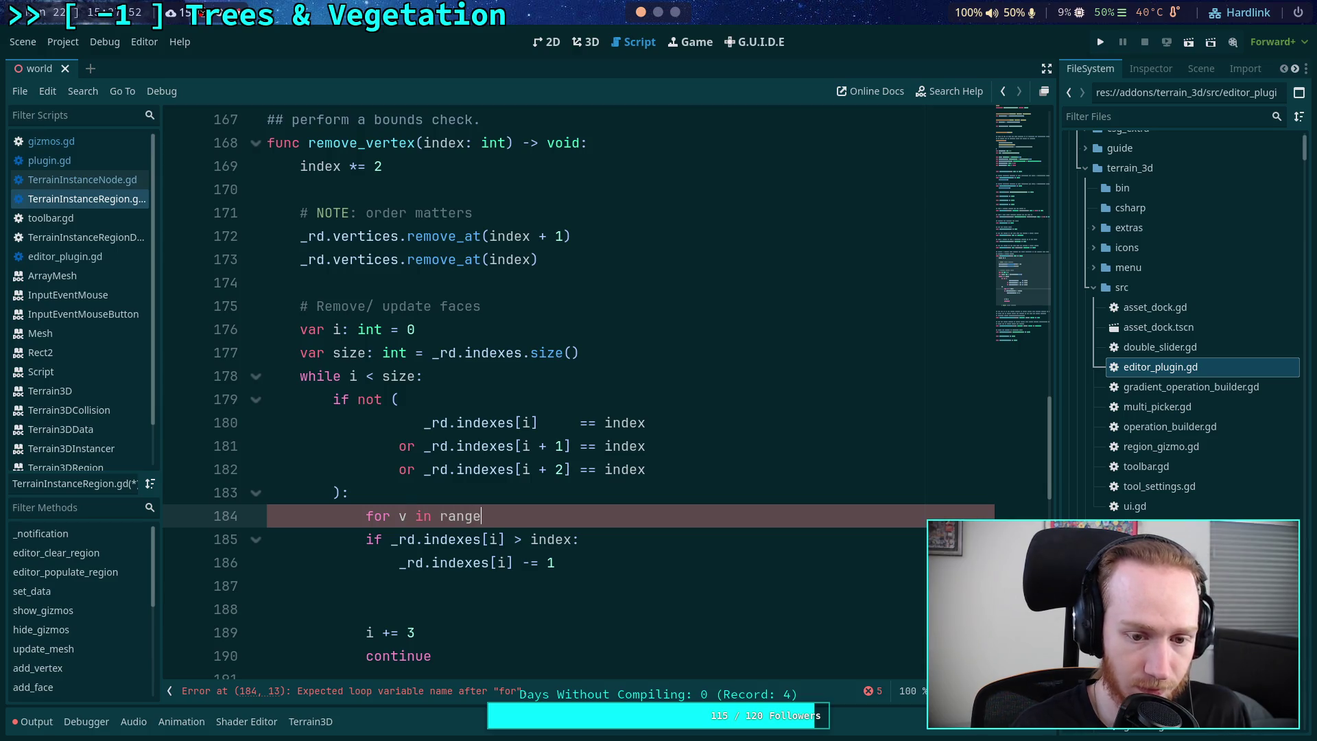
{"action": "type", "text": "(3):"}
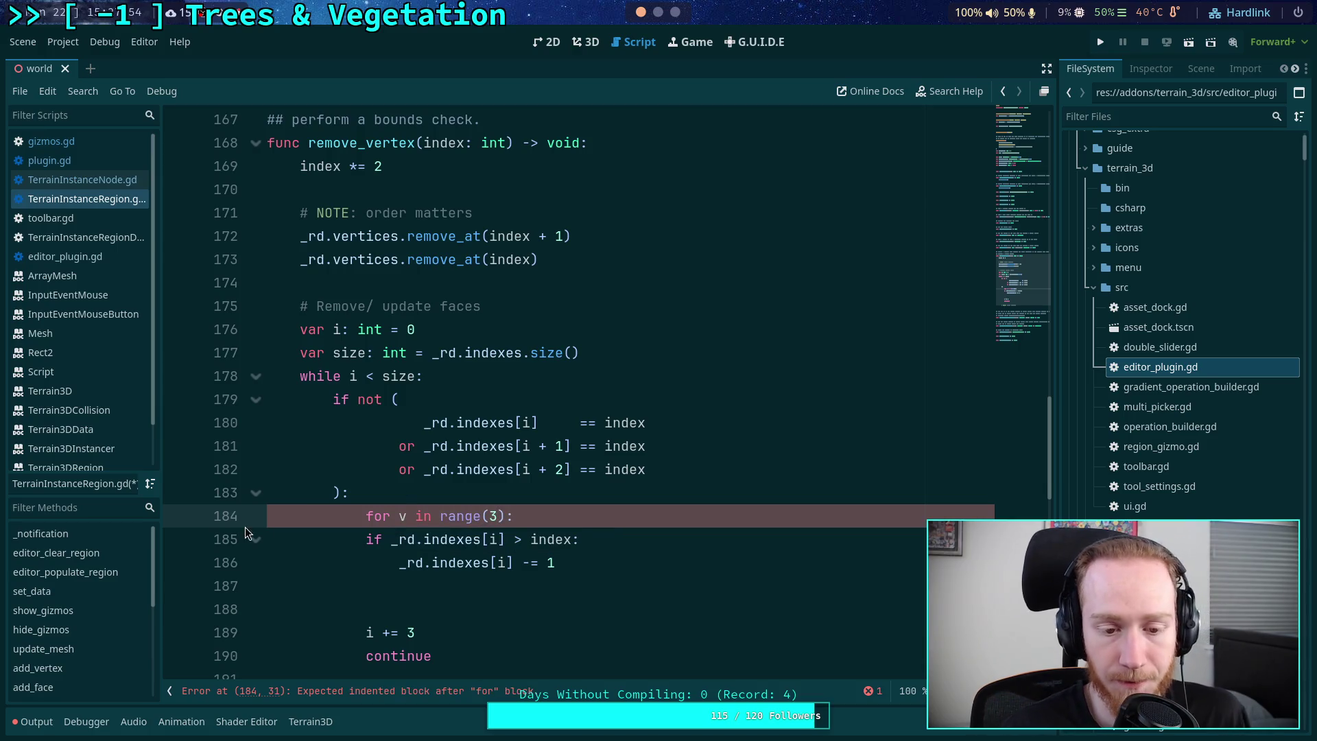
{"action": "left_click_drag", "start_coordinate": [390, 539], "coordinate": [392, 559]}
{"action": "key", "text": "Tab"}
{"action": "left_click", "coordinate": [526, 539]}
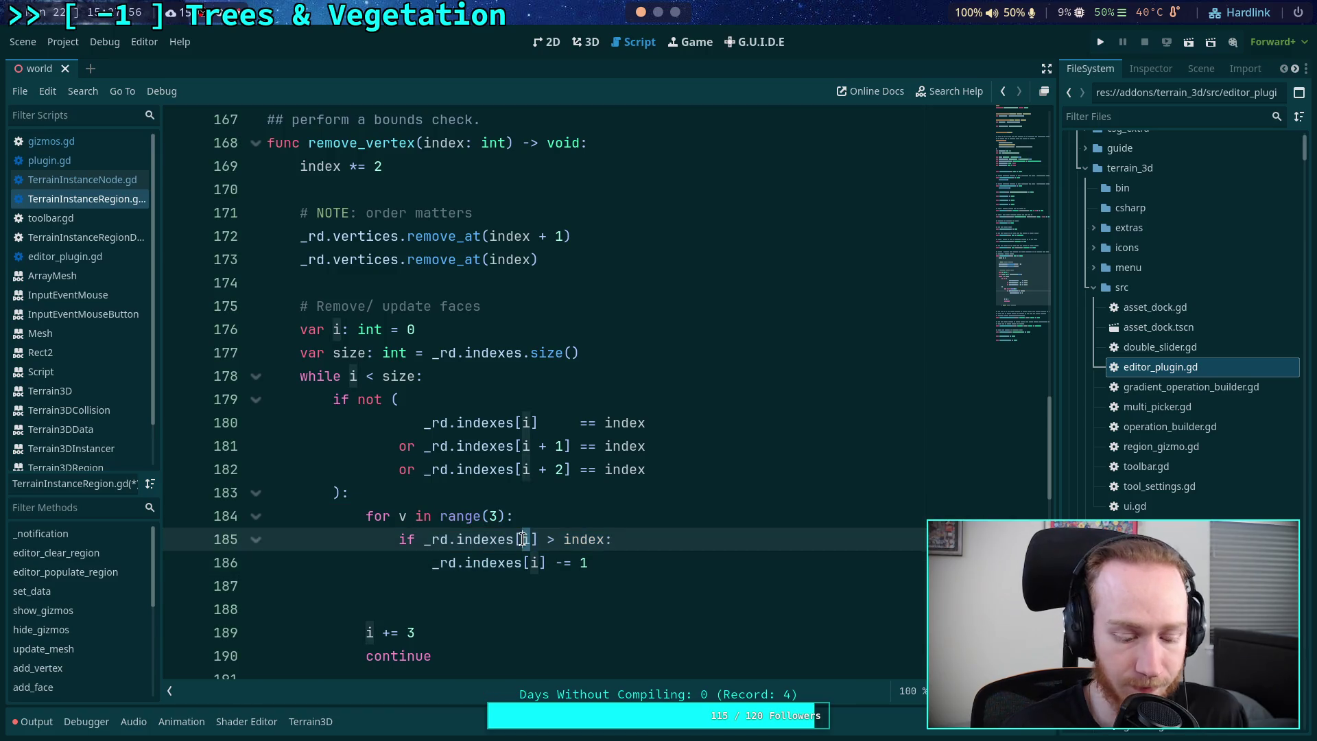
{"action": "type", "text": "v"}
{"action": "double_click", "coordinate": [534, 562]}
{"action": "type", "text": "v"}
{"action": "left_click", "coordinate": [529, 586]}
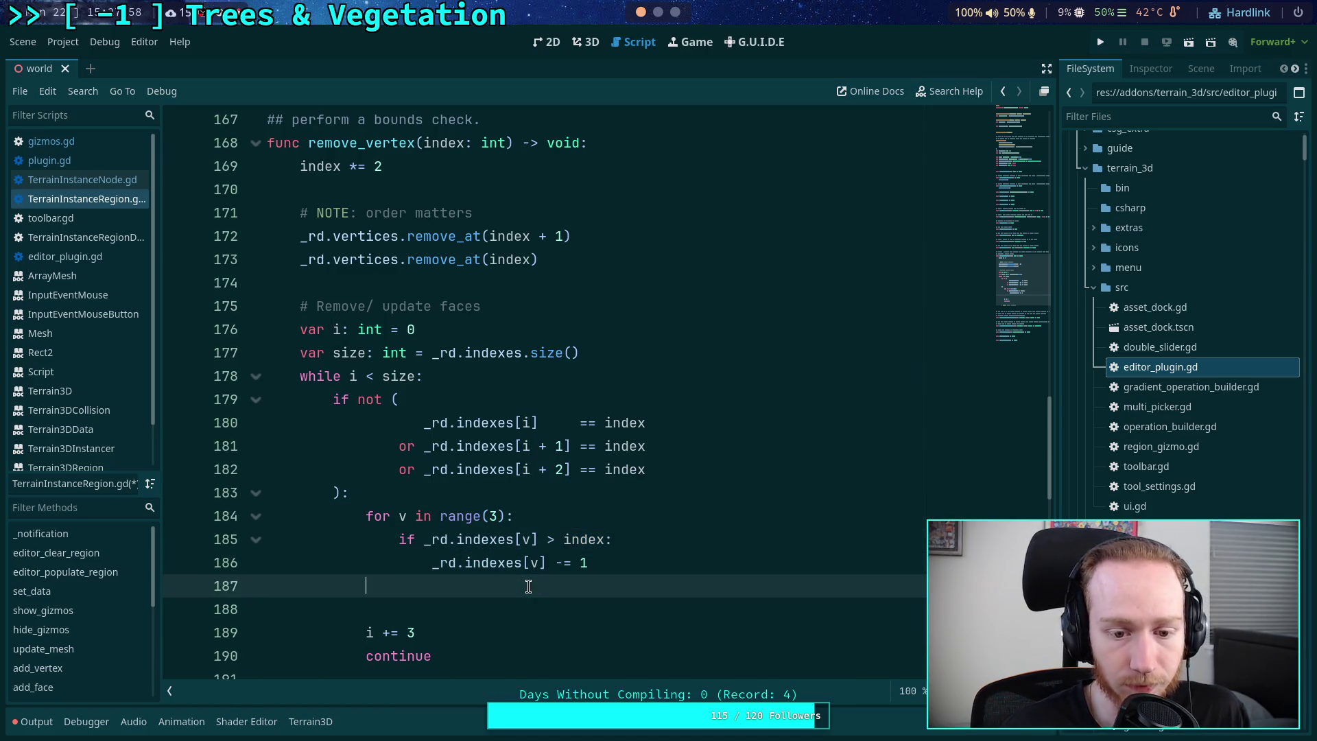
- Change both index expressions to _rd.indexes[i + v]
{"action": "left_click", "coordinate": [522, 539]}
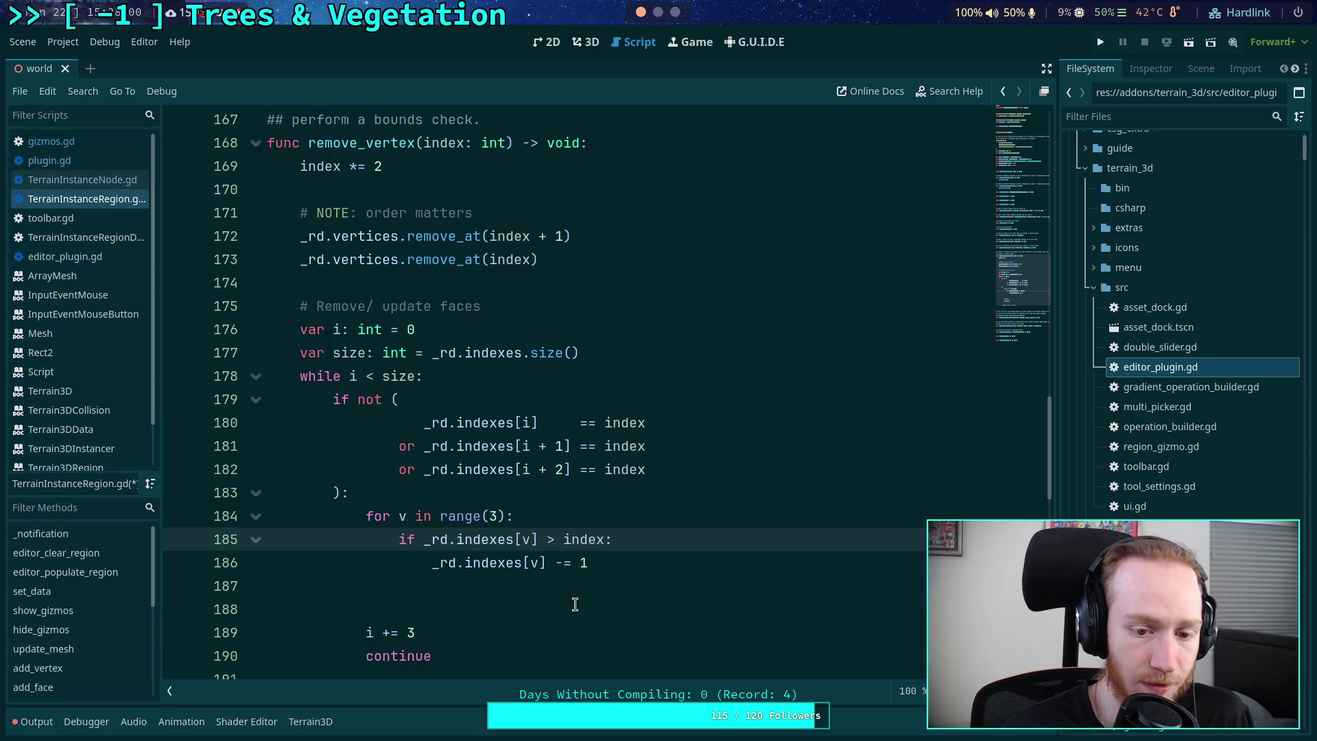
{"action": "type", "text": "i +"}
{"action": "key", "text": "Down"}
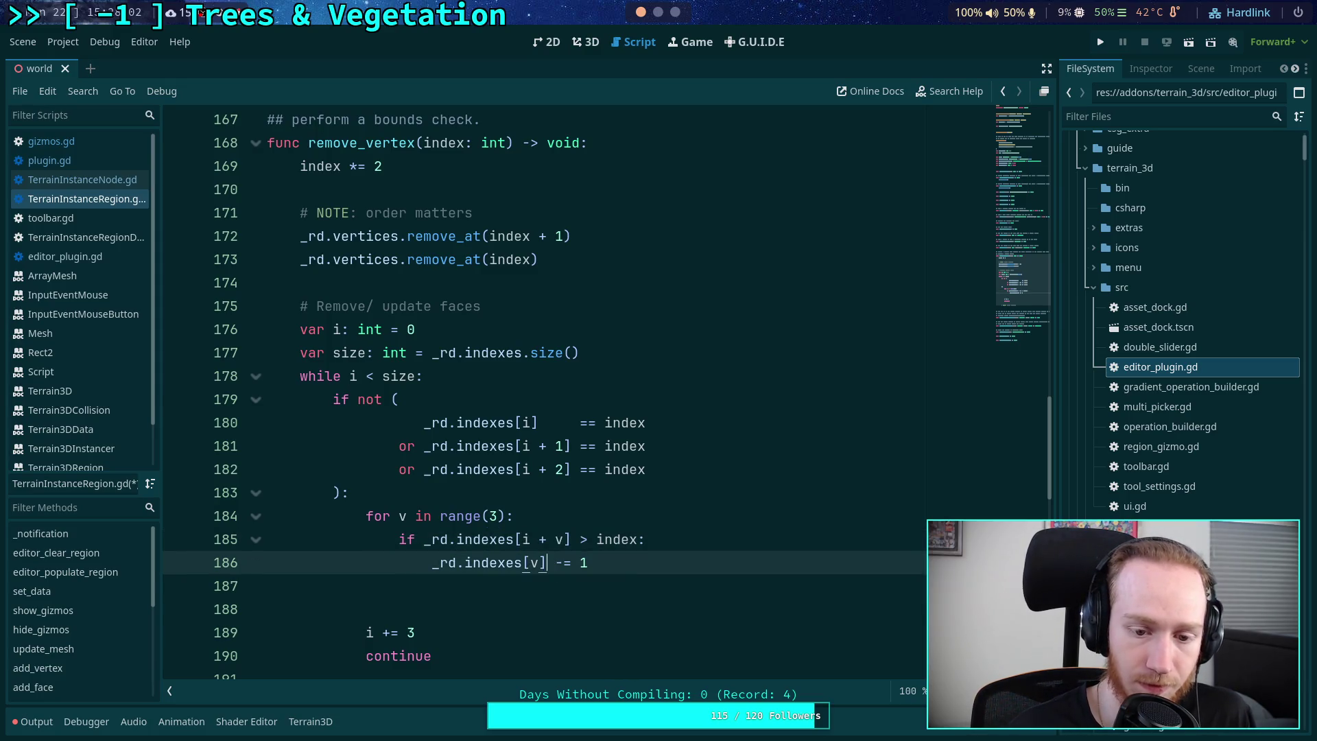
{"action": "key", "text": "Left"}
{"action": "key", "text": "Left"}
{"action": "type", "text": "i +"}
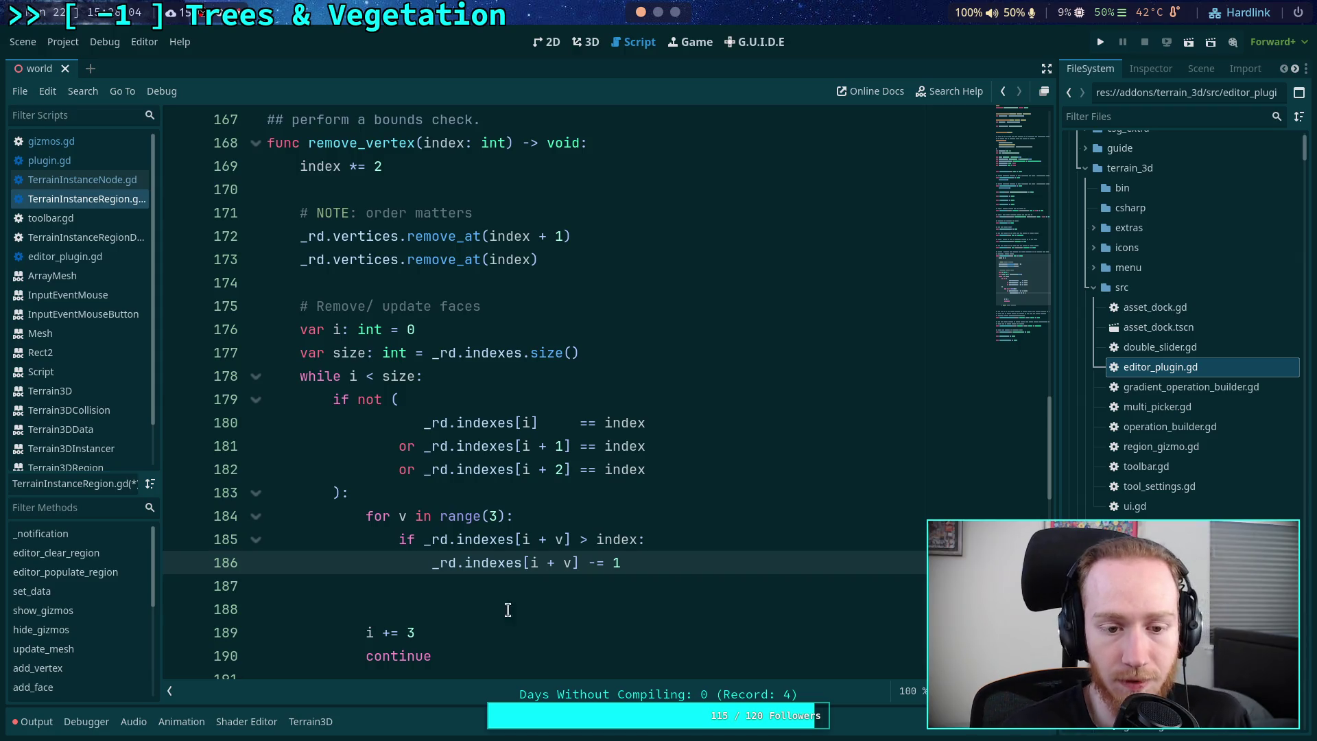
{"action": "left_click", "coordinate": [492, 626]}
{"action": "scroll", "coordinate": [494, 593], "scroll_direction": "down", "scroll_amount": 1}
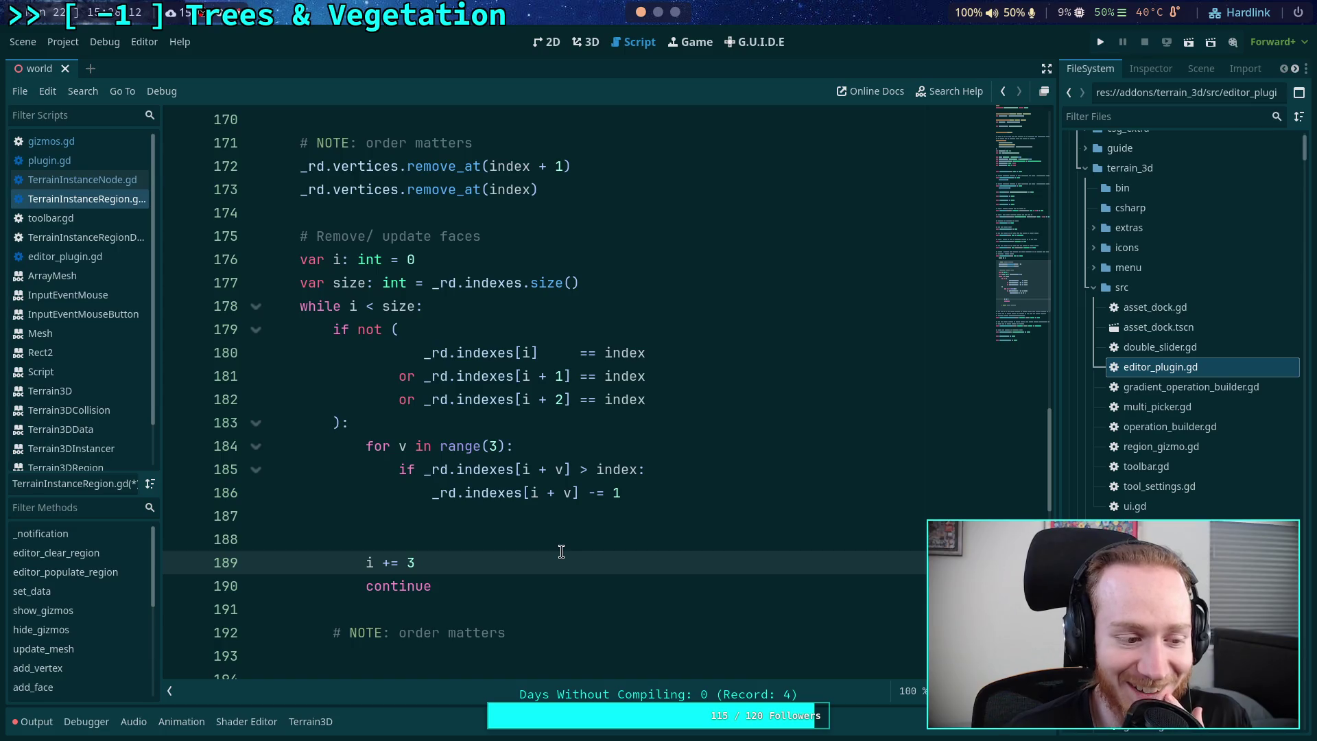
- Remove the extra blank line below the loop and save the script
{"action": "left_click", "coordinate": [477, 523]}
{"action": "key", "text": "BackSpace"}
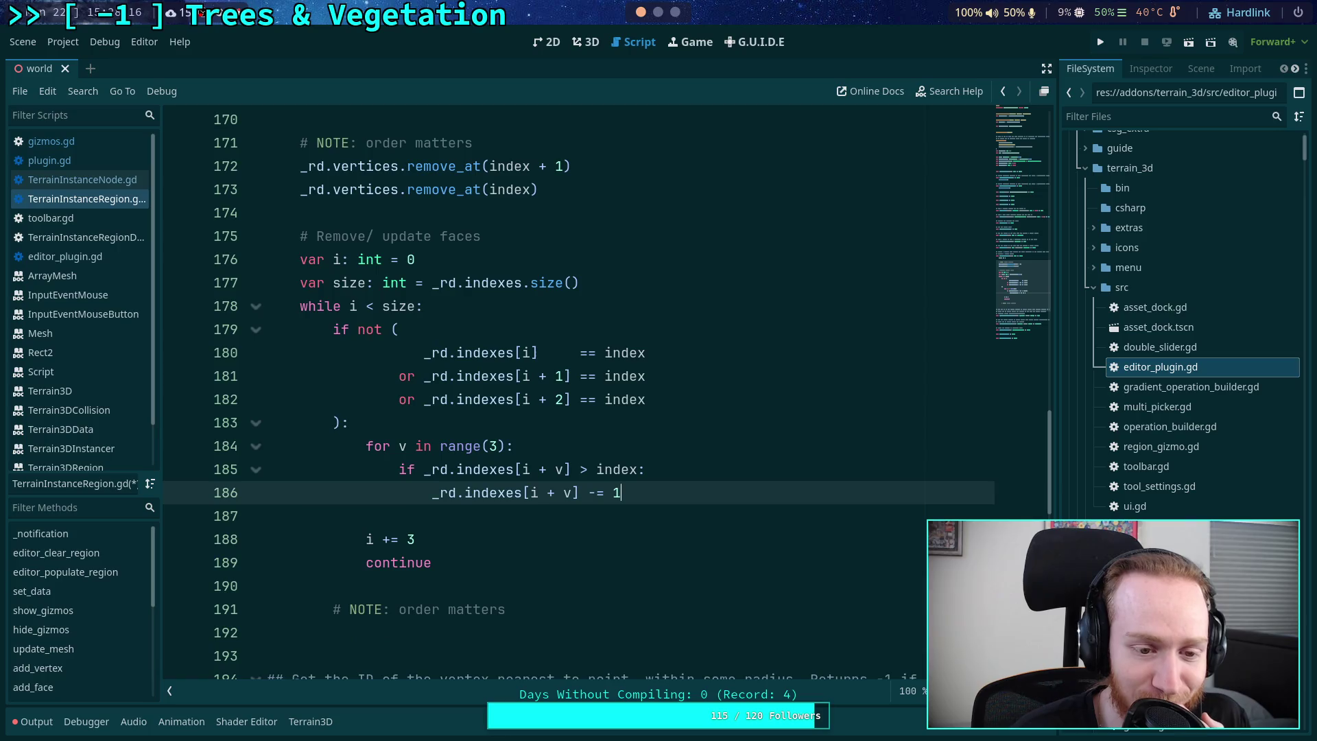
{"action": "left_click", "coordinate": [367, 516]}
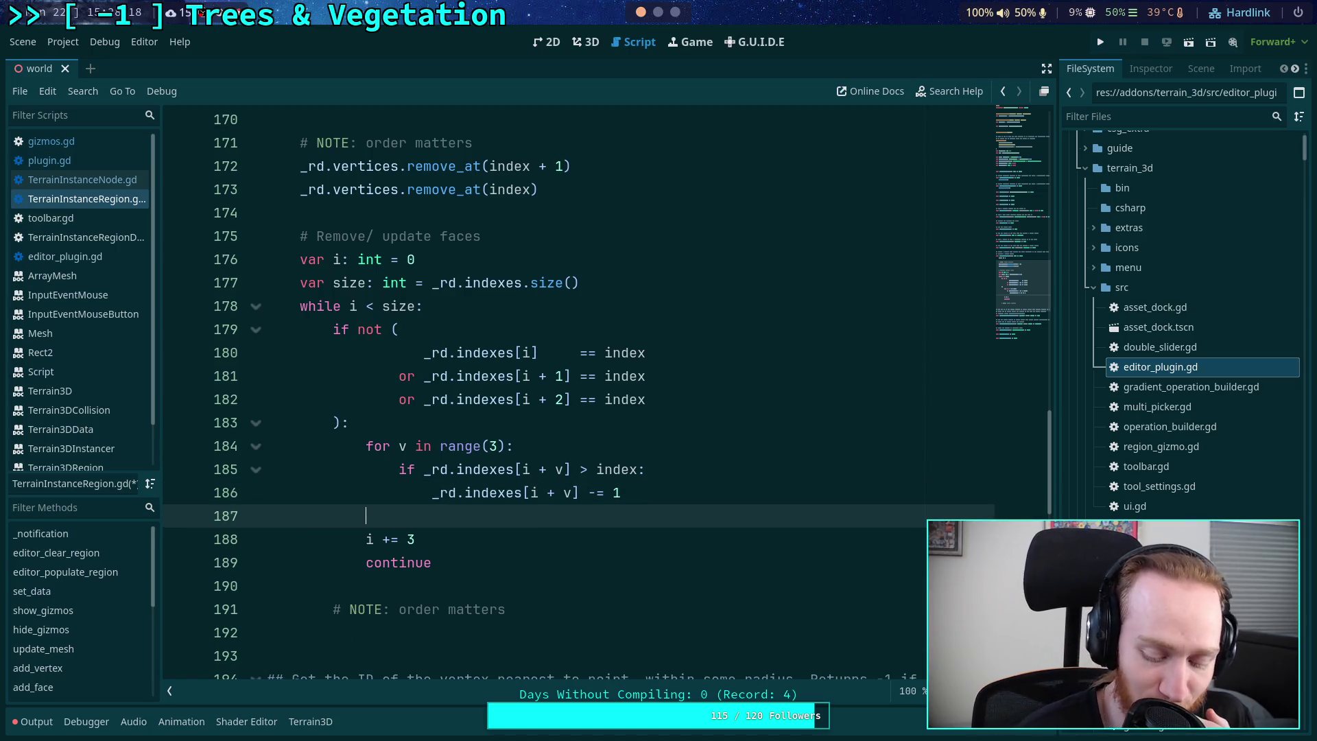
{"action": "key", "text": "ctrl+s"}
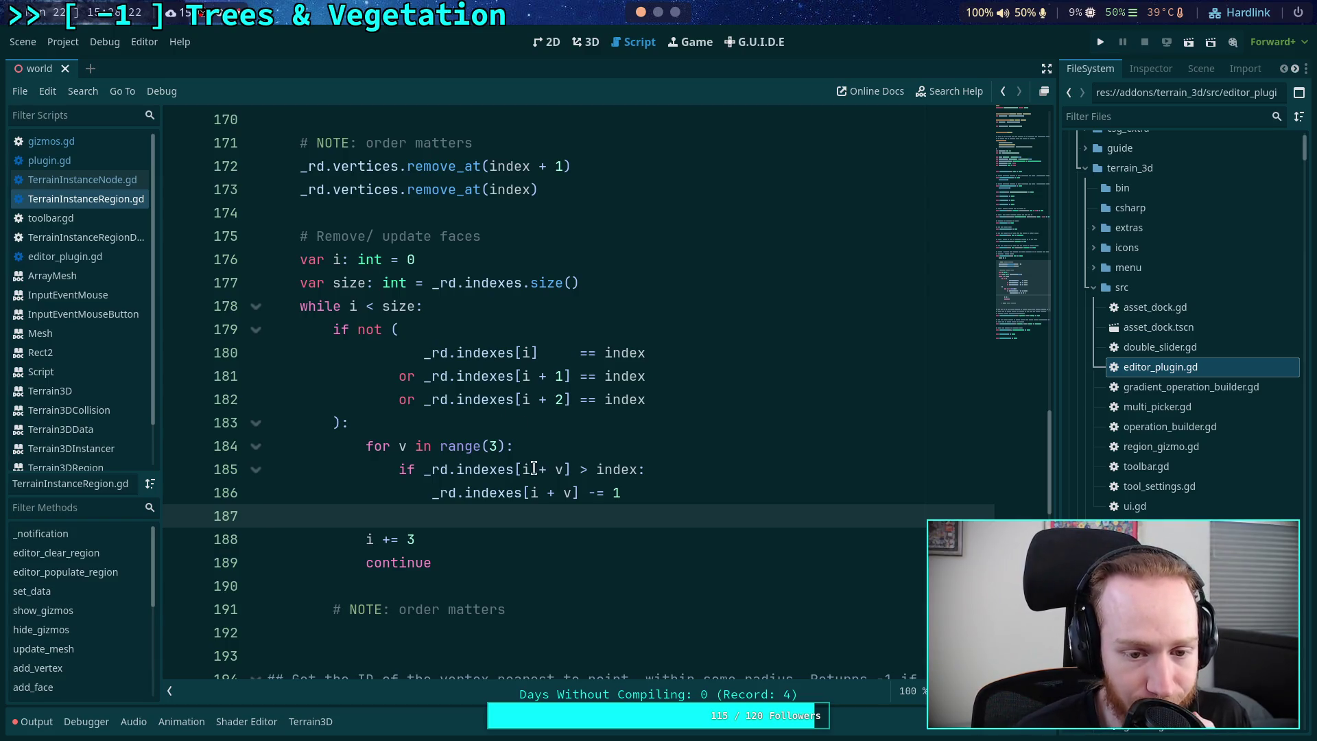
- Delete empty line 187 so 'i += 3' directly follows the decrement
{"action": "left_click", "coordinate": [663, 531]}
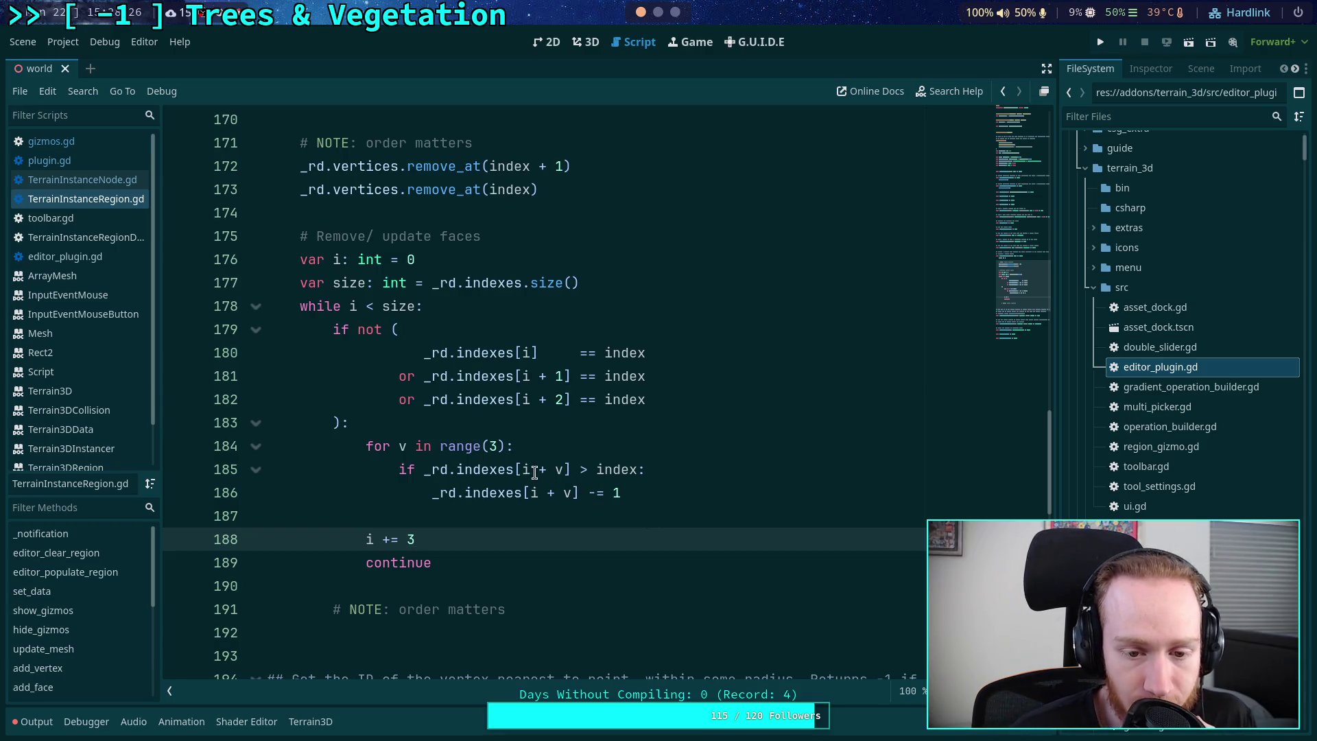
{"action": "left_click_drag", "start_coordinate": [423, 470], "coordinate": [573, 470]}
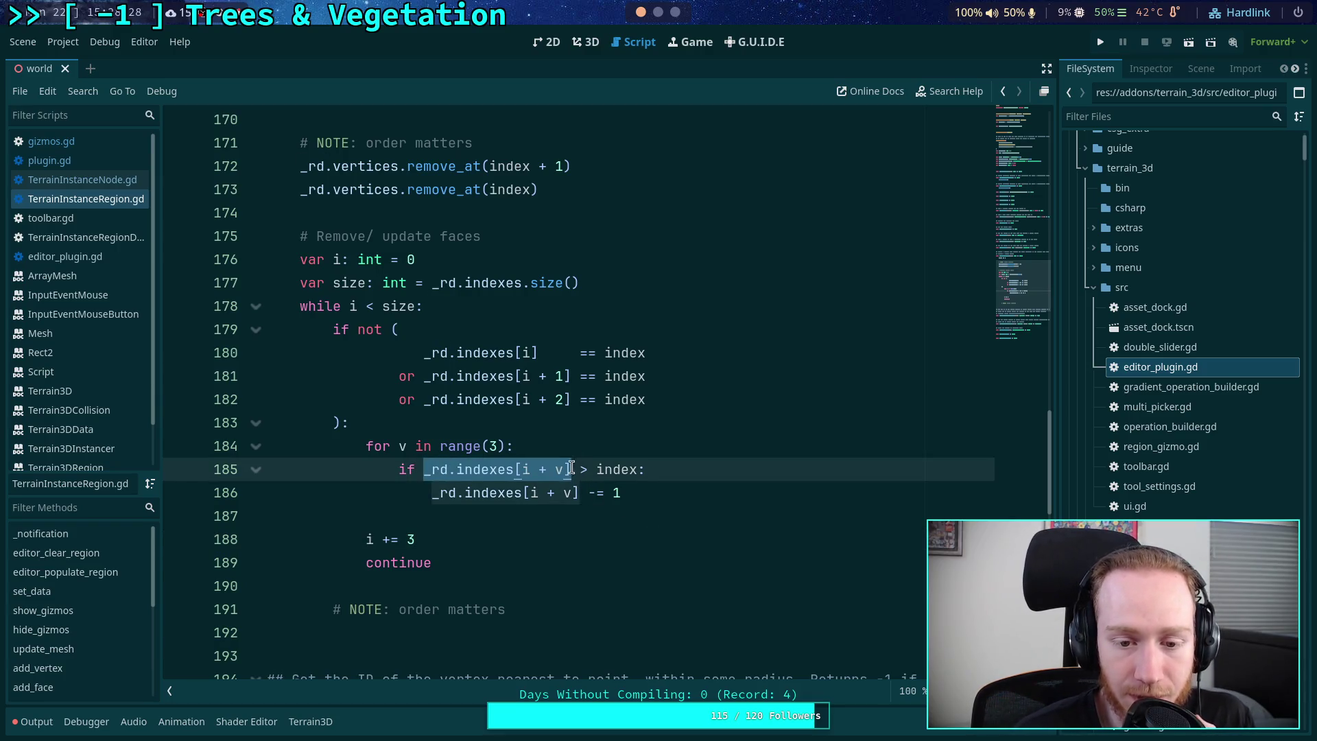
{"action": "double_click", "coordinate": [599, 472]}
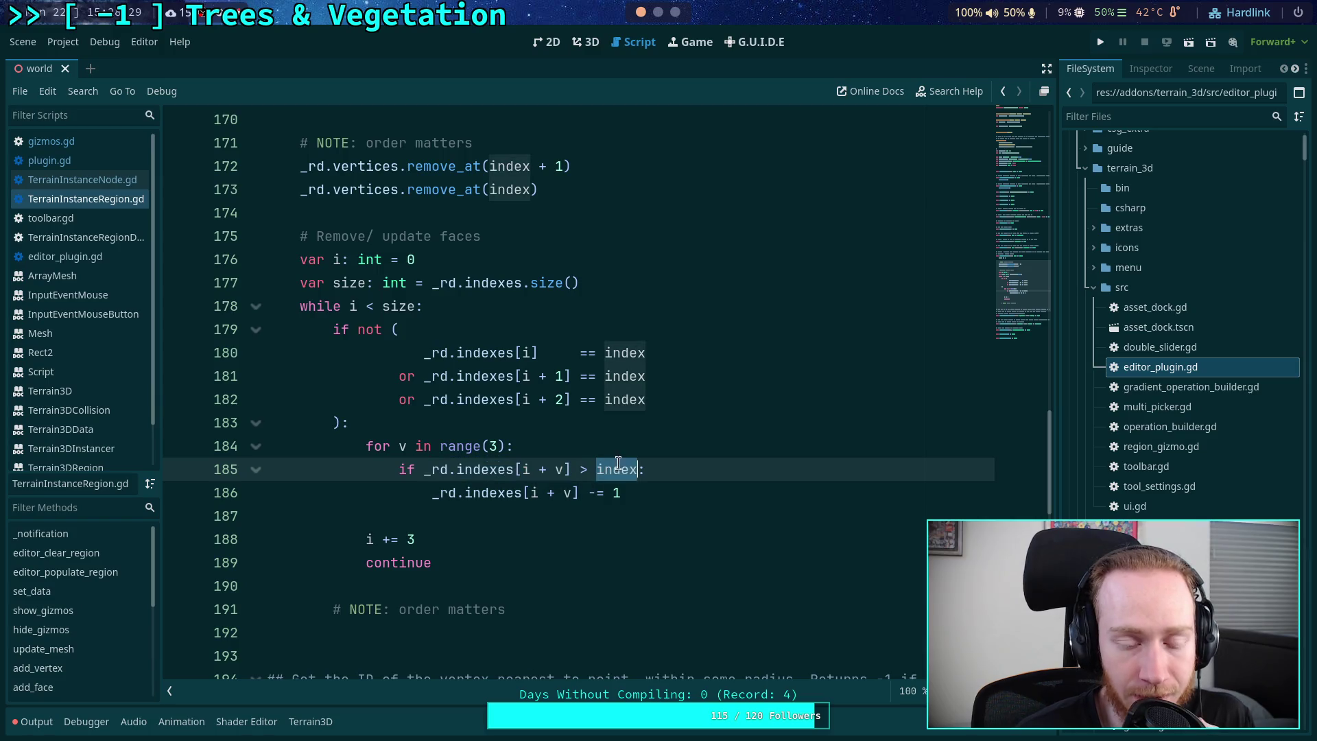
{"action": "left_click", "coordinate": [495, 515]}
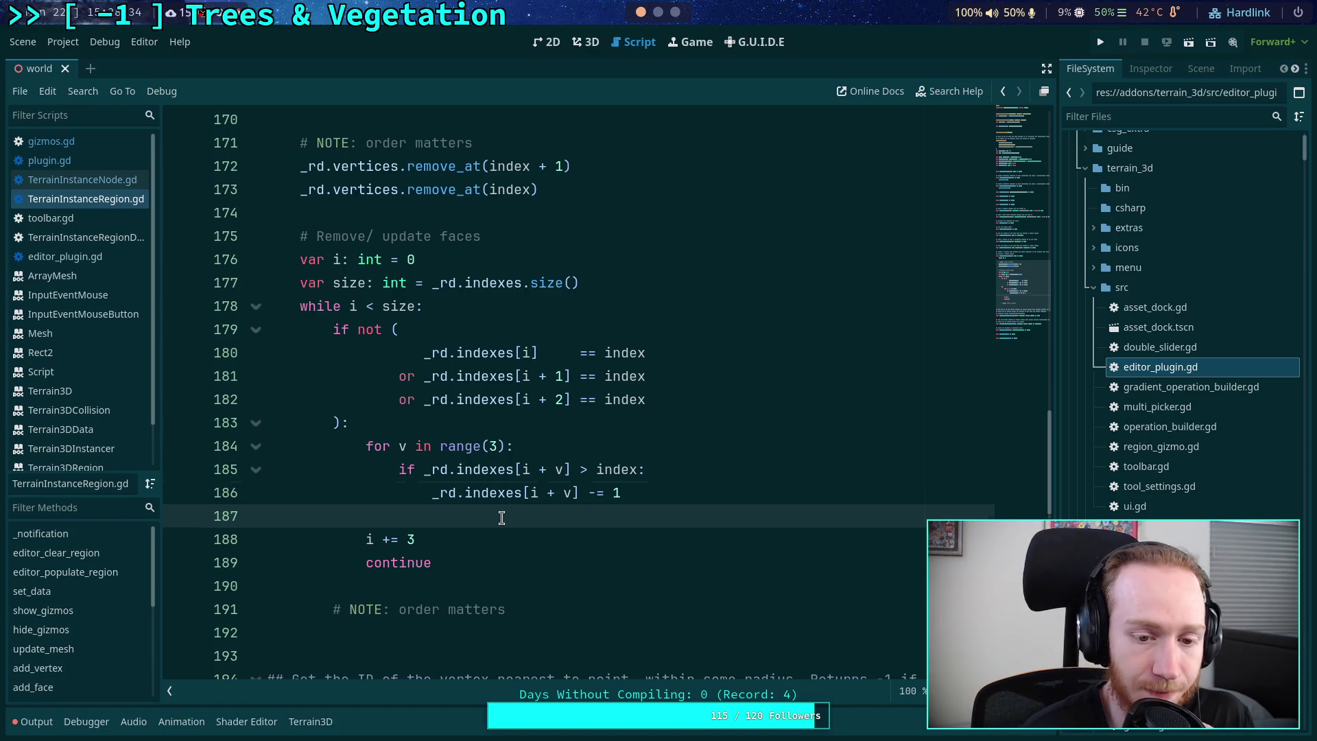
{"action": "key", "text": "BackSpace"}
{"action": "left_click", "coordinate": [457, 534]}
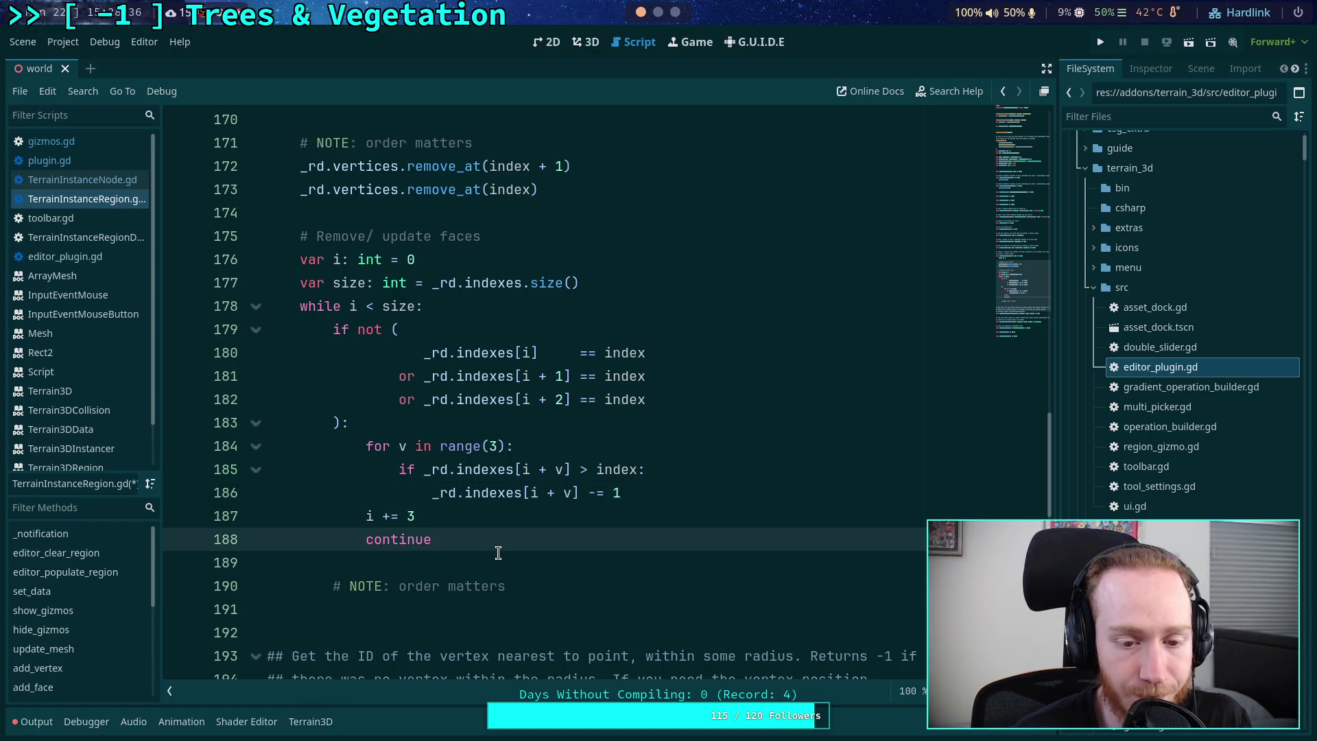
{"action": "left_click", "coordinate": [579, 607]}
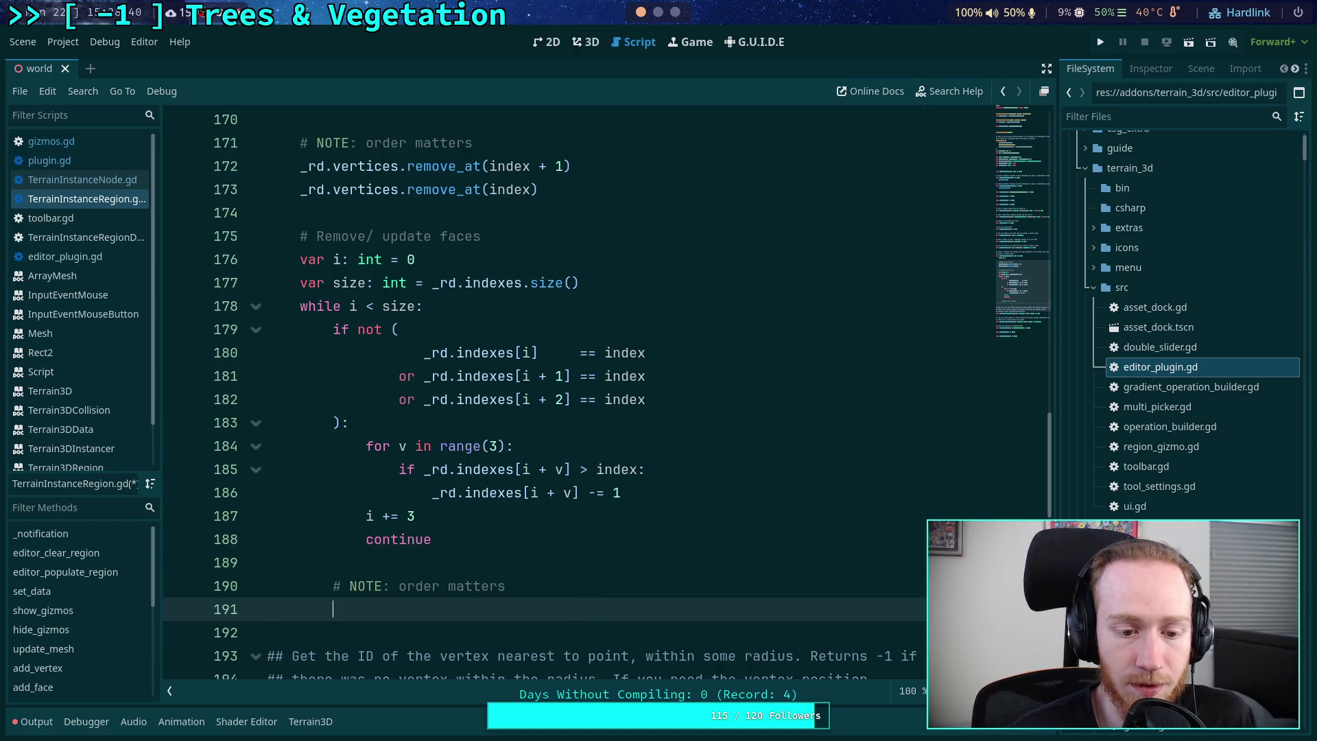
- Under the NOTE comment, add '_rd.indexes.remove_at(i + 2)' and duplicate the line
{"action": "scroll", "coordinate": [481, 446], "scroll_direction": "up", "scroll_amount": 1}
{"action": "scroll", "coordinate": [476, 383], "scroll_direction": "down", "scroll_amount": 2}
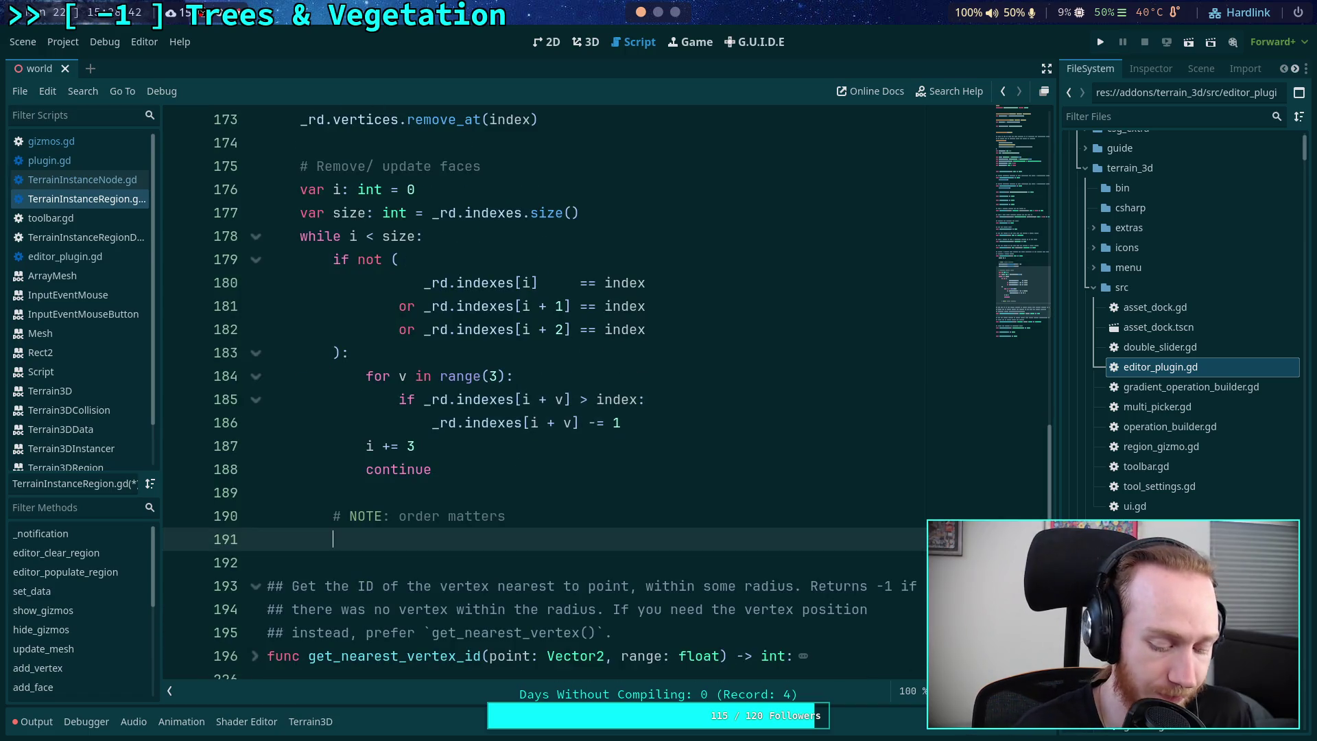
{"action": "type", "text": "_rd.in"}
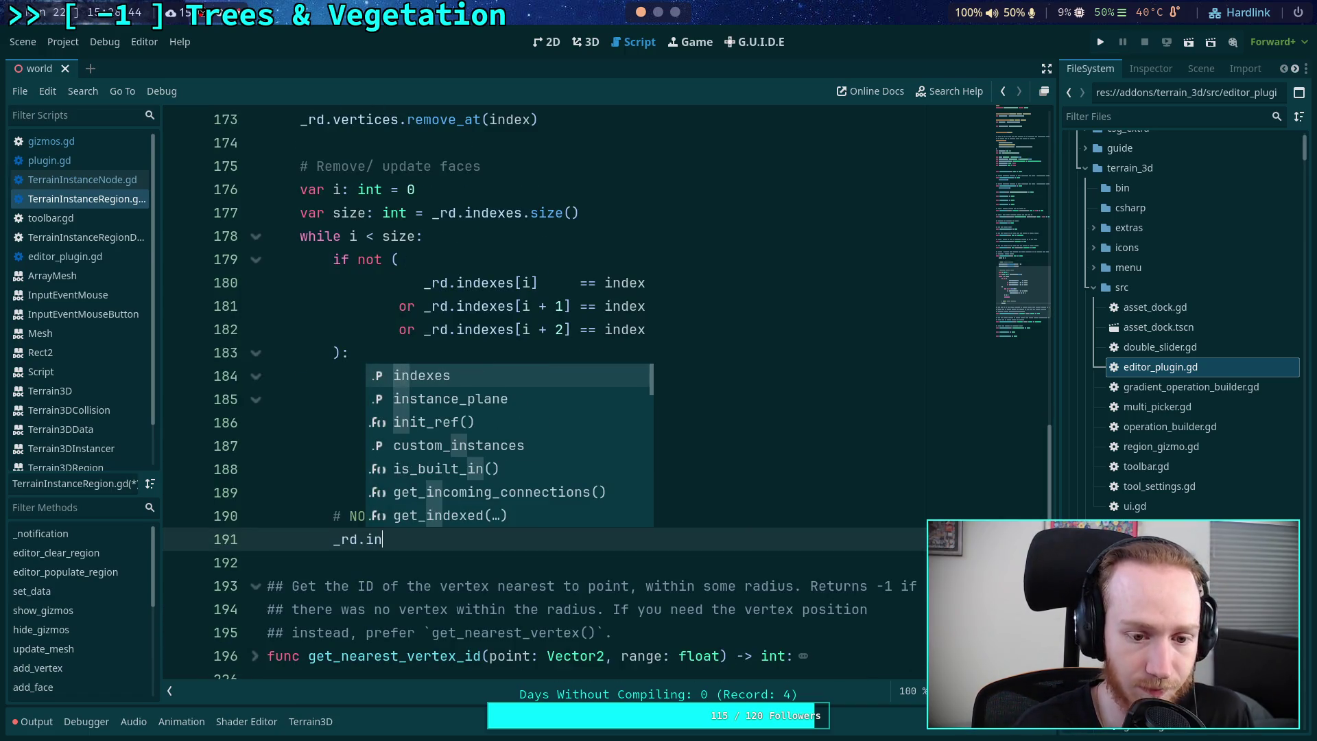
{"action": "key", "text": "Return"}
{"action": "type", "text": "rem"}
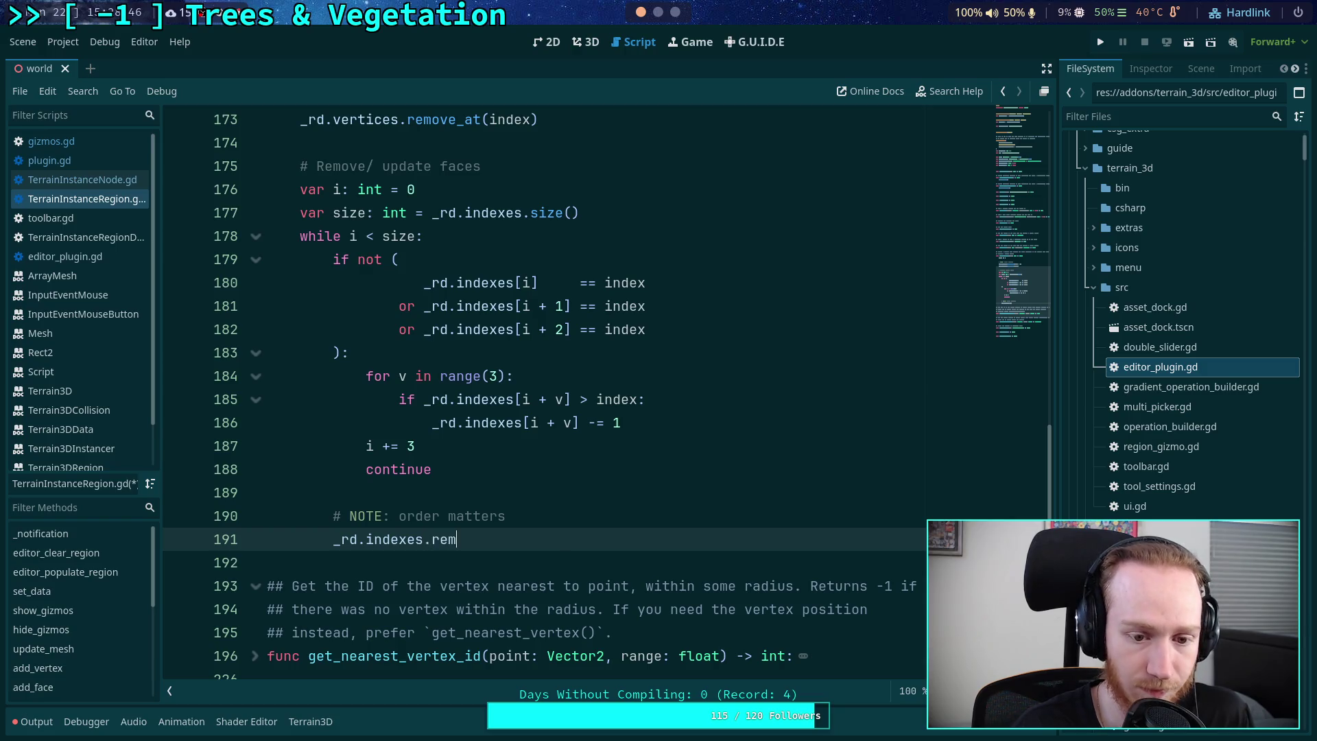
{"action": "key", "text": "Return"}
{"action": "type", "text": "i + "}
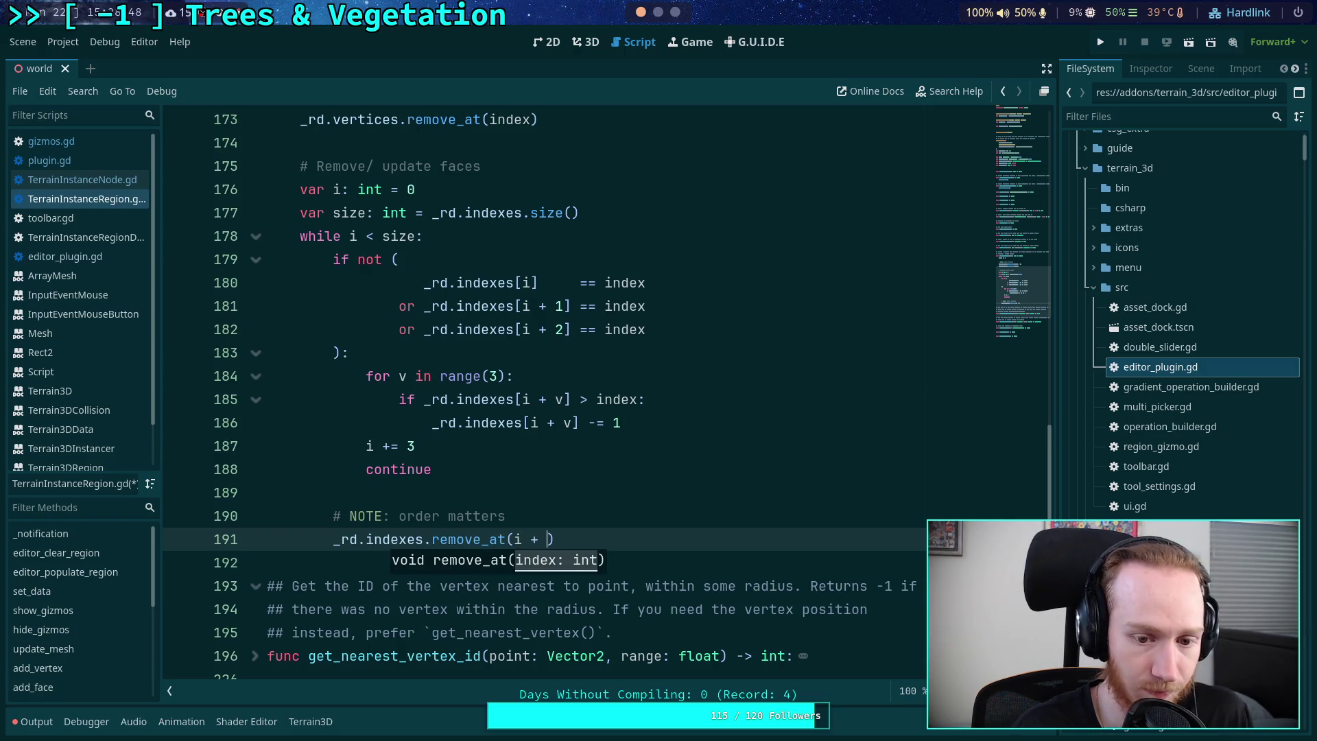
{"action": "type", "text": "2"}
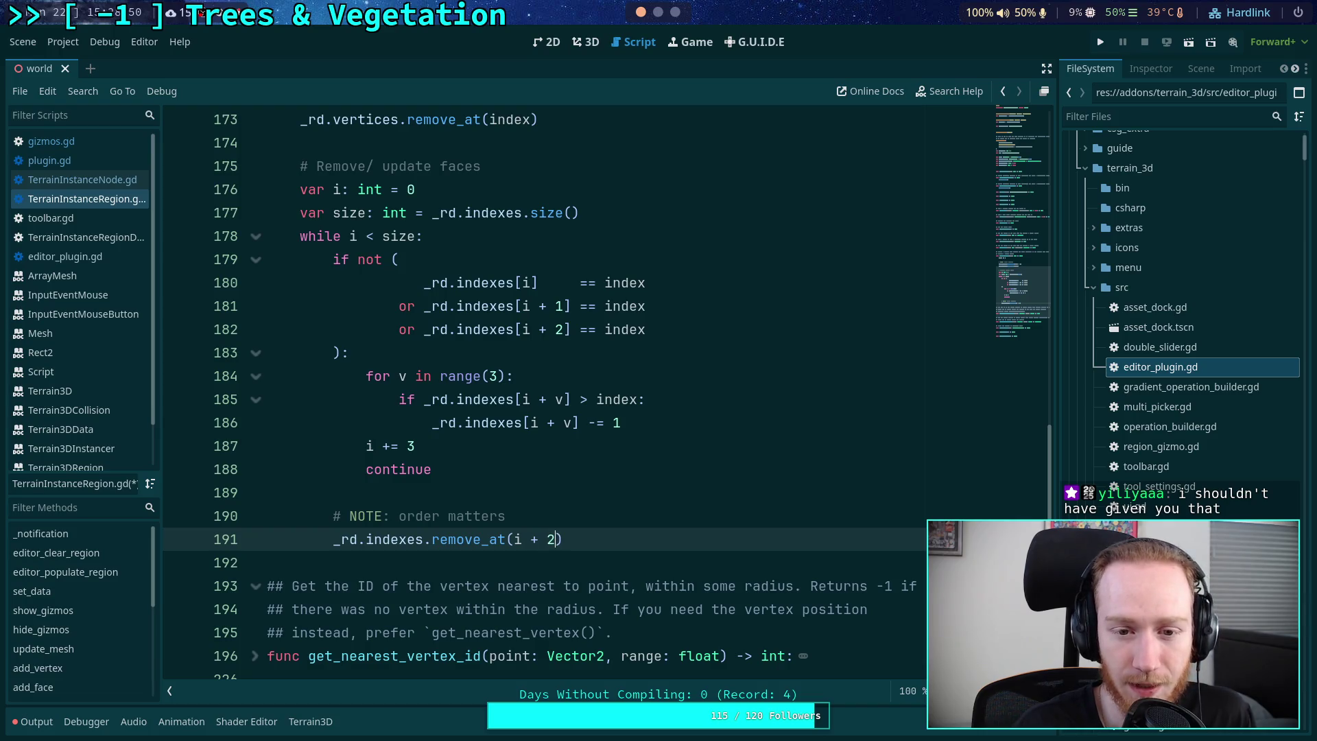
{"action": "key", "text": "End"}
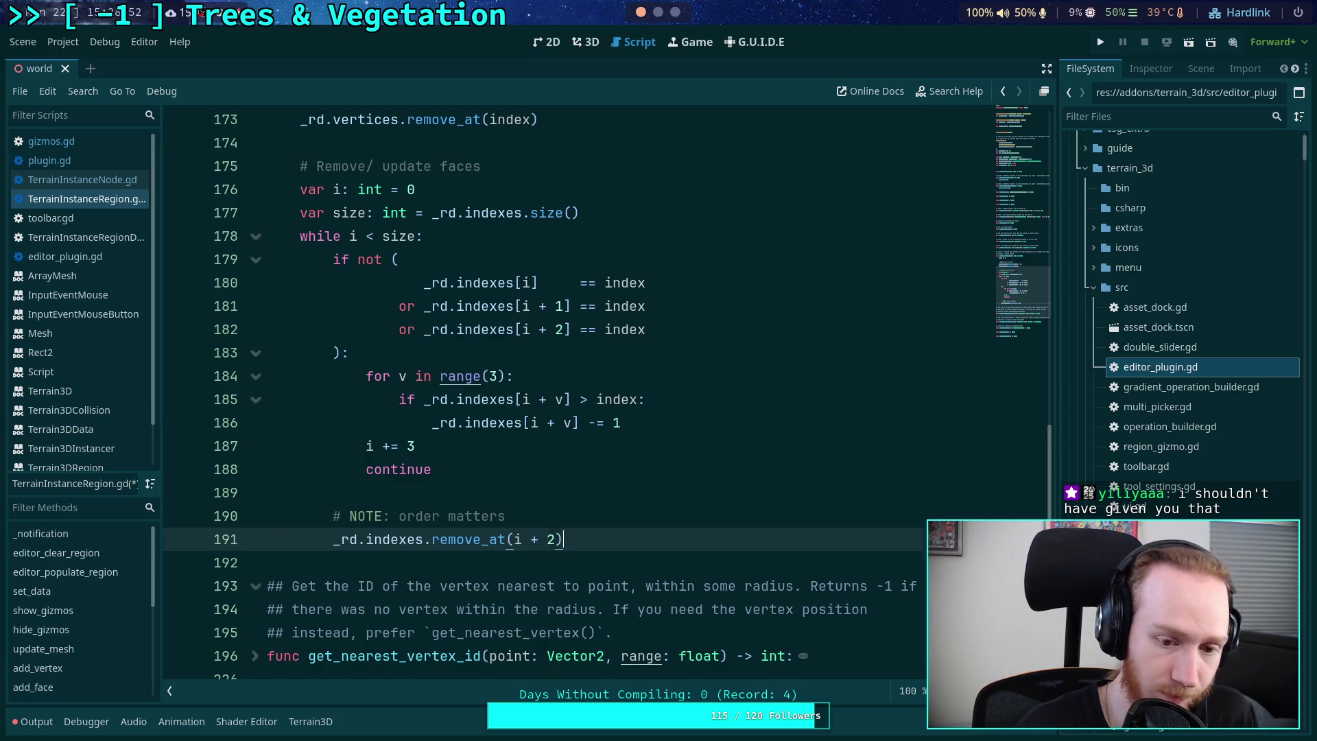
{"action": "key", "text": "ctrl+shift+d"}
{"action": "key", "text": "ctrl+shift+d"}
- Turn the duplicated lines into remove_at(i + 1) and remove_at(i)
{"action": "left_click", "coordinate": [539, 564]}
{"action": "key", "text": "BackSpace"}
{"action": "type", "text": "1"}
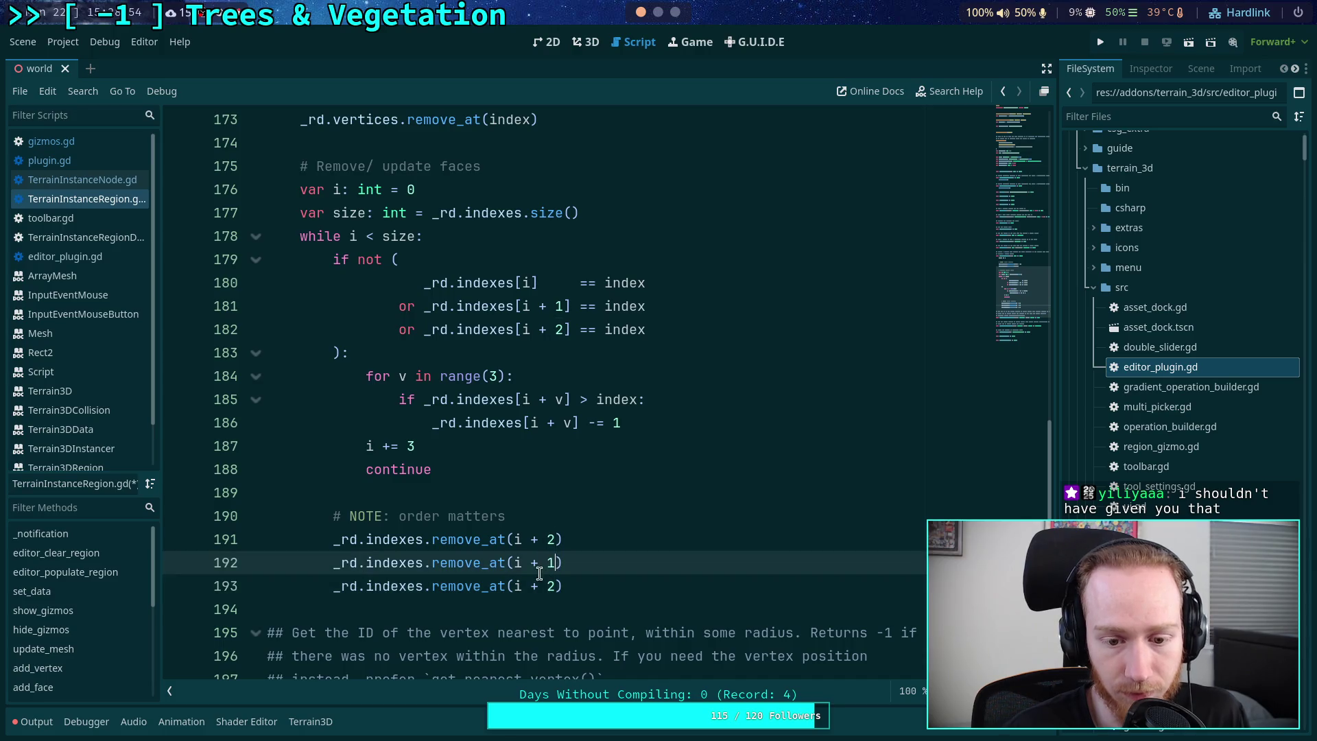
{"action": "left_click_drag", "start_coordinate": [529, 587], "coordinate": [557, 587]}
{"action": "key", "text": "BackSpace"}
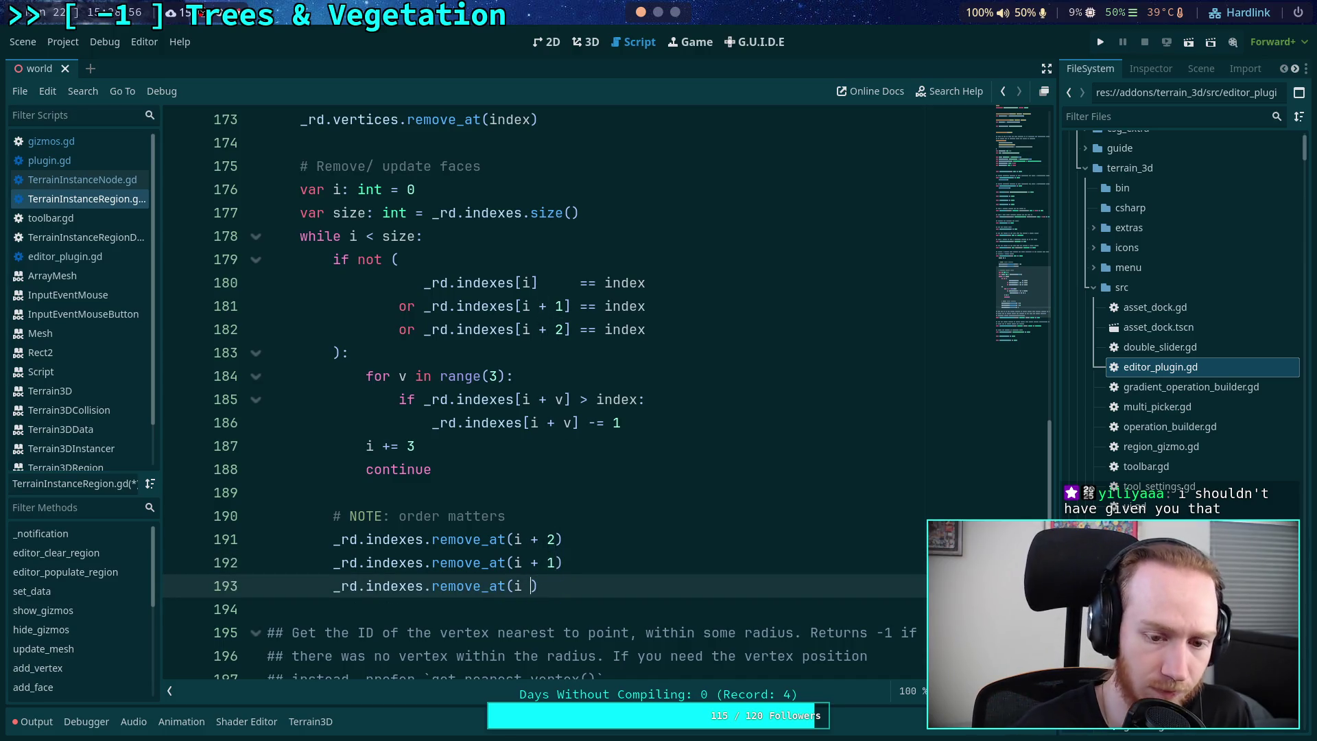
{"action": "key", "text": "BackSpace"}
{"action": "left_click", "coordinate": [623, 551]}
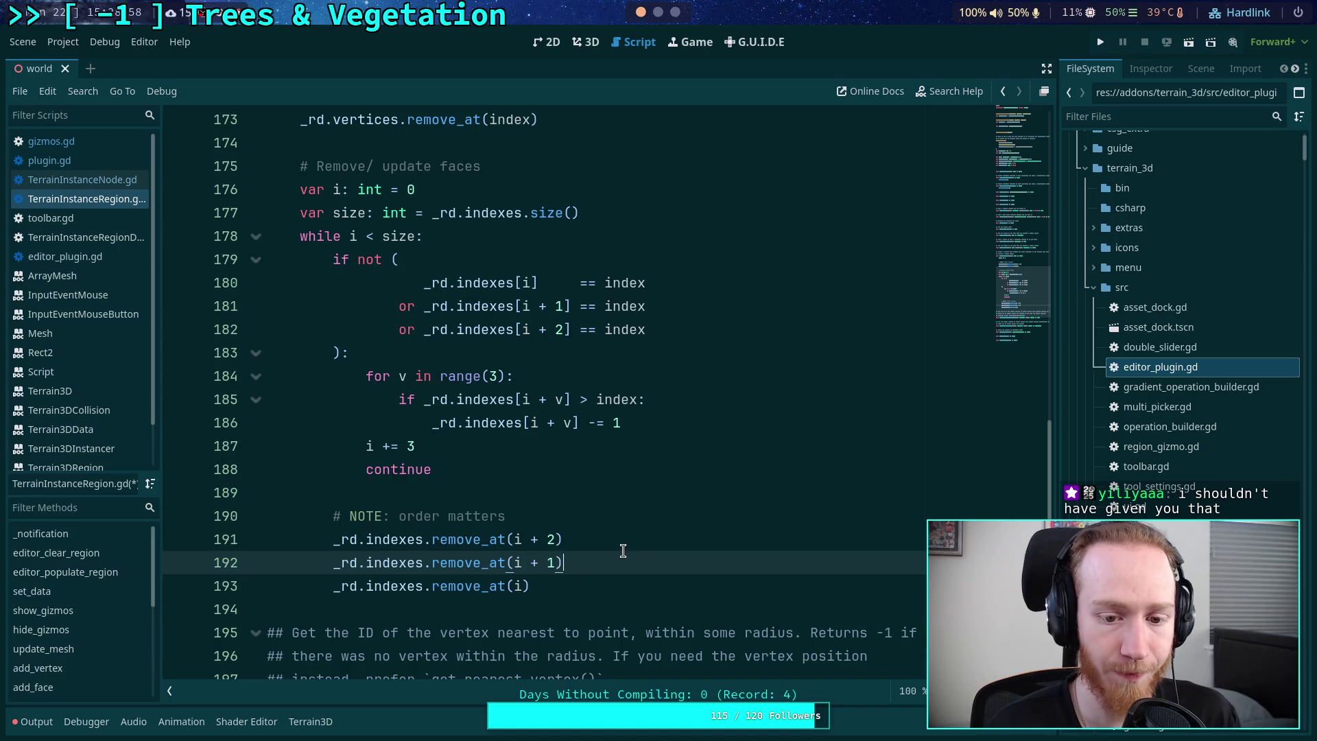
{"action": "left_click", "coordinate": [611, 590]}
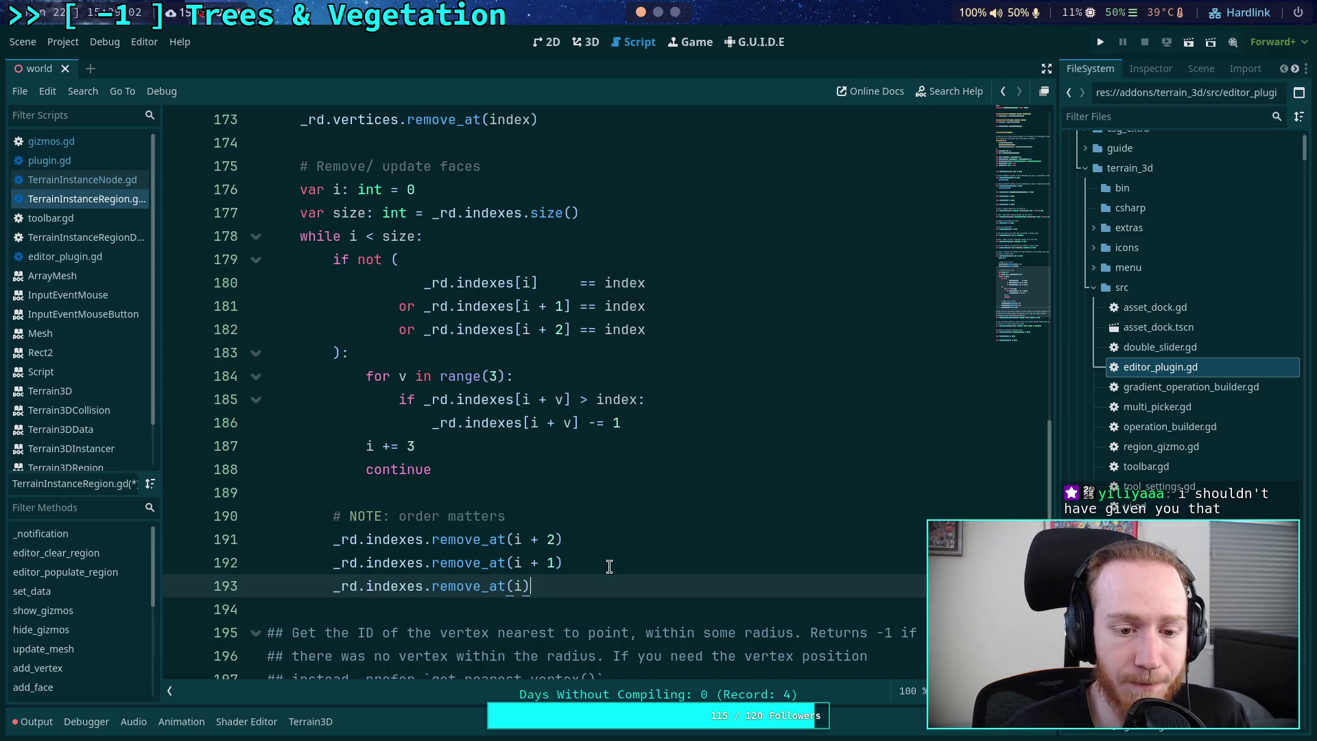
{"action": "key", "text": "Return"}
- Add '_reload_mesh = true' after the three index removals
{"action": "type", "text": "_"}
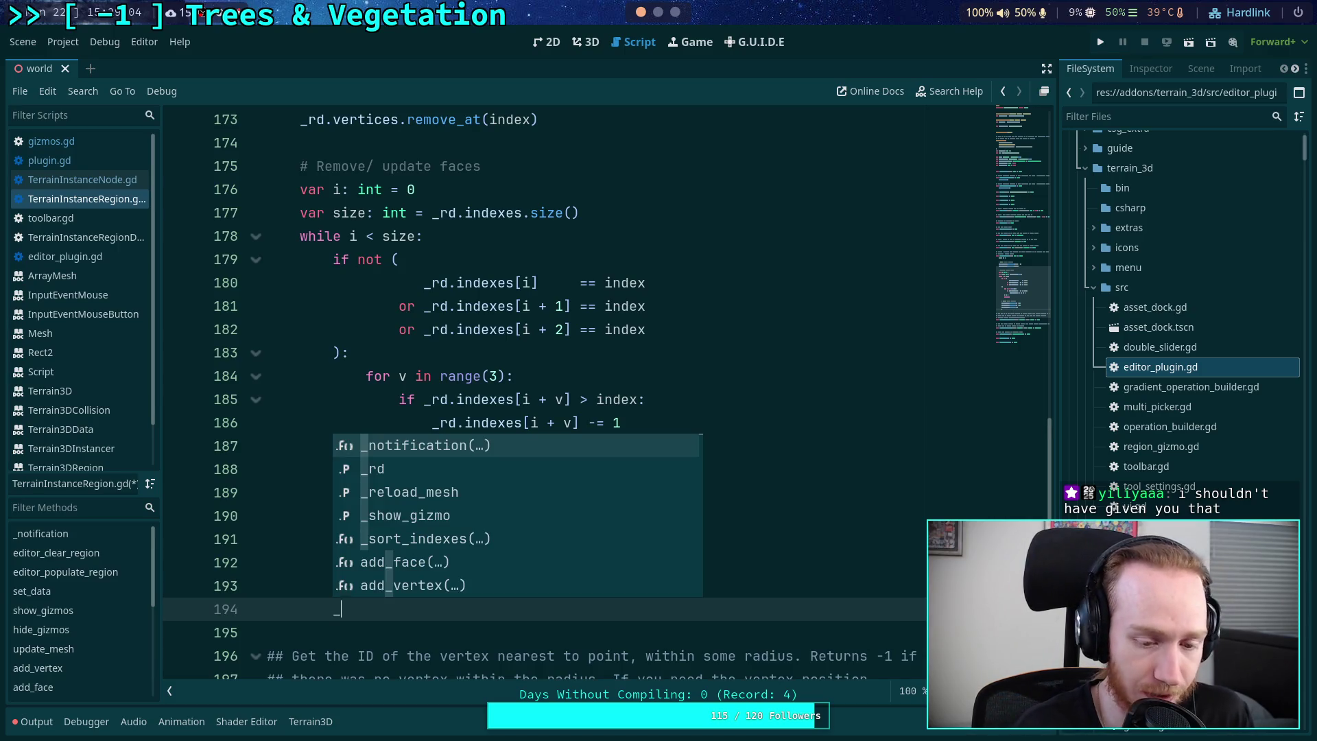
{"action": "type", "text": "re"}
{"action": "key", "text": "Return"}
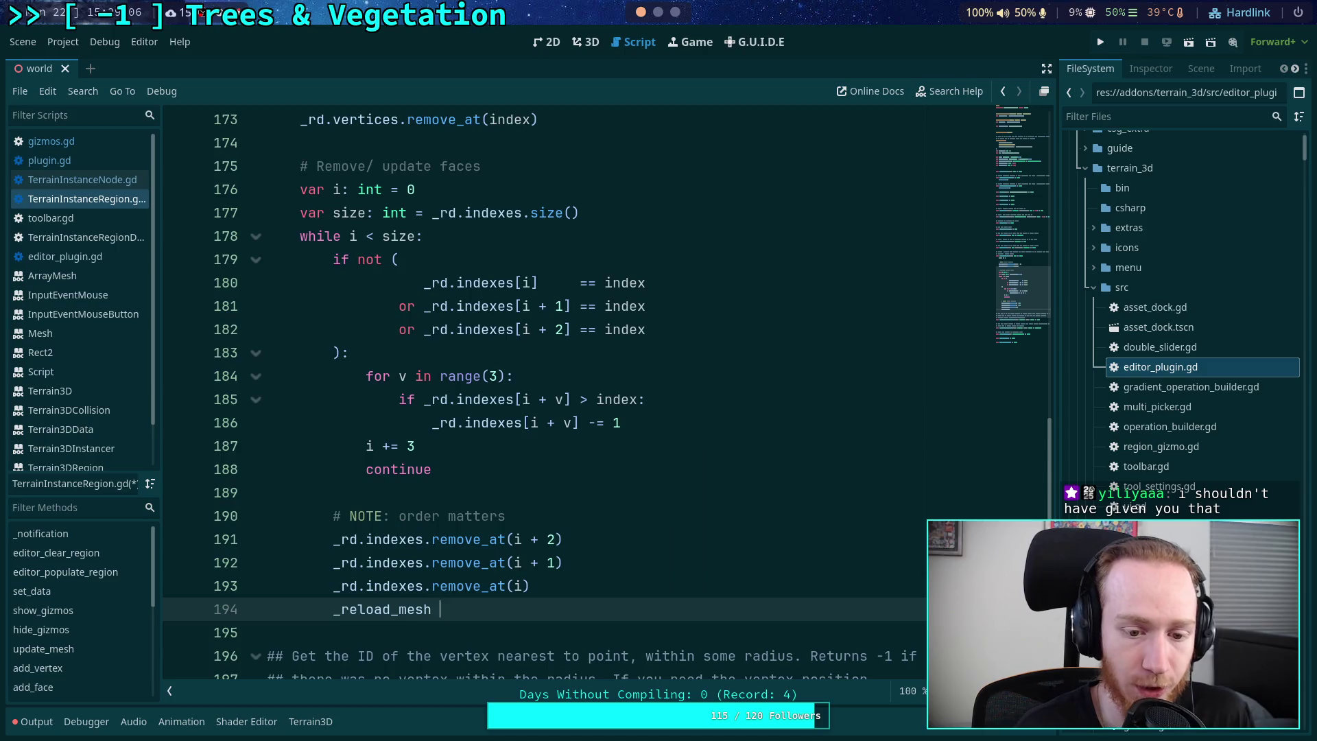
{"action": "type", "text": "= true"}
{"action": "key", "text": "Up"}
{"action": "key", "text": "End"}
{"action": "key", "text": "Return"}
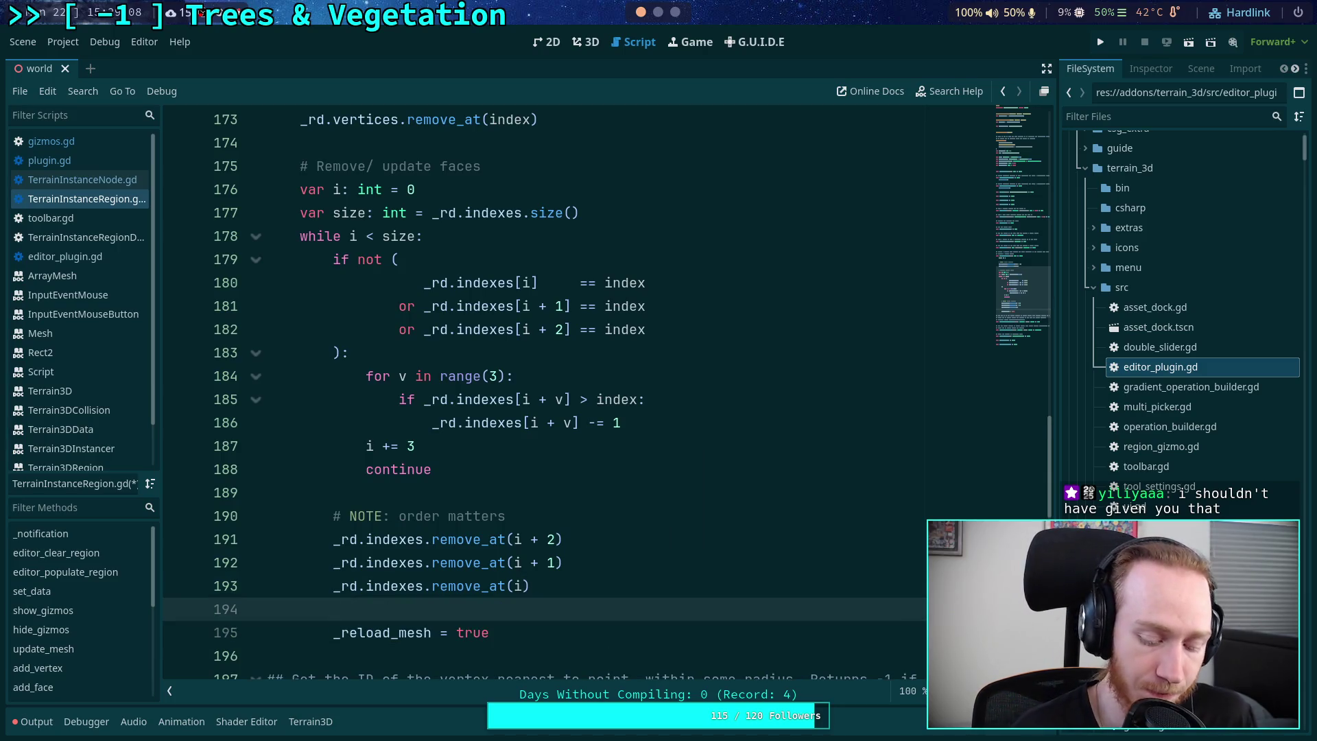
- Add '_reload_mesh = true' after the '_rd.indexes[i + v] -= 1' line
{"action": "left_click", "coordinate": [642, 424]}
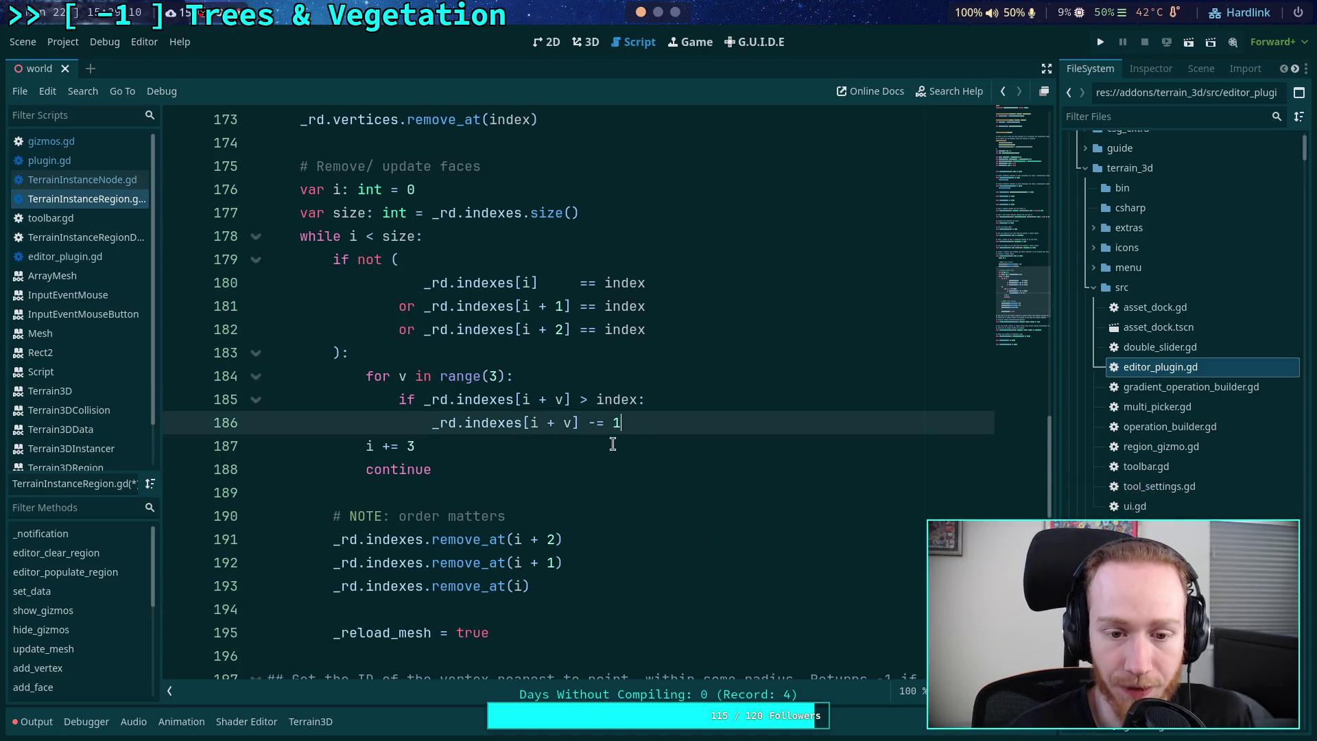
{"action": "key", "text": "Return"}
{"action": "type", "text": "_reload_m"}
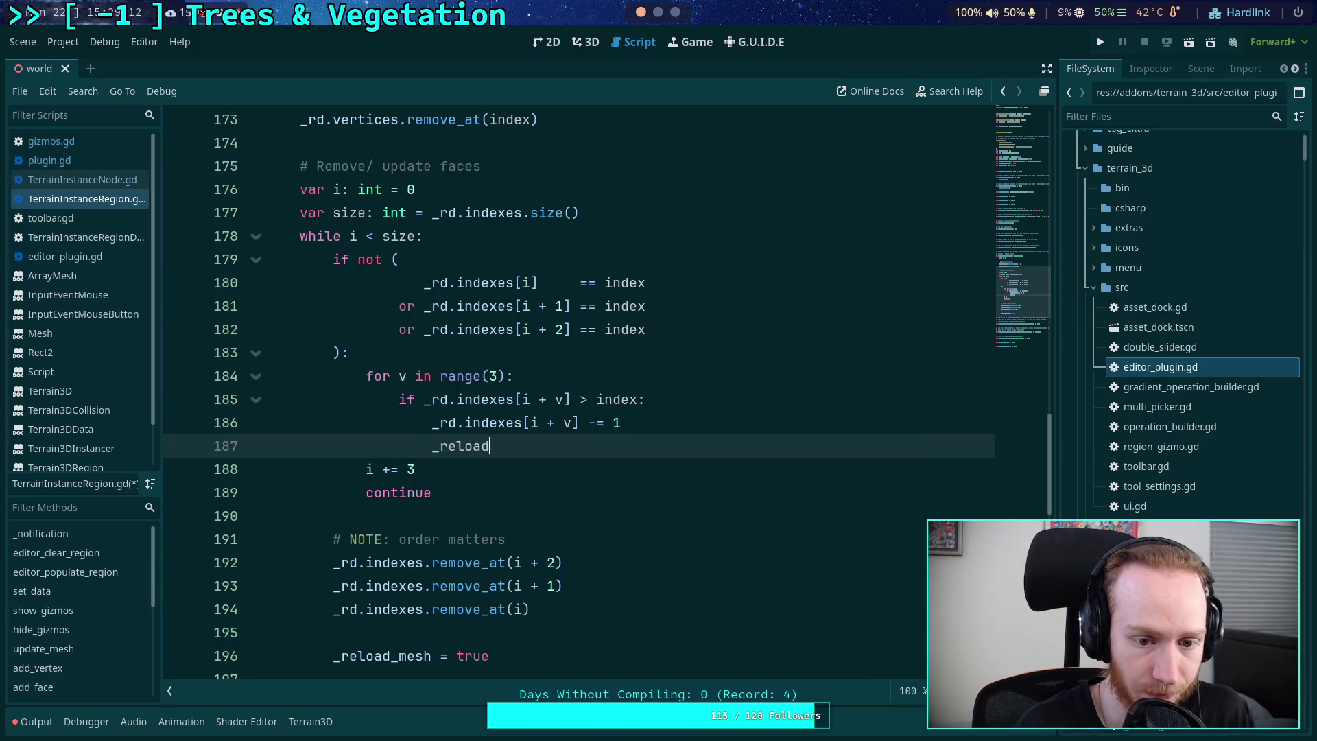
{"action": "key", "text": "Return"}
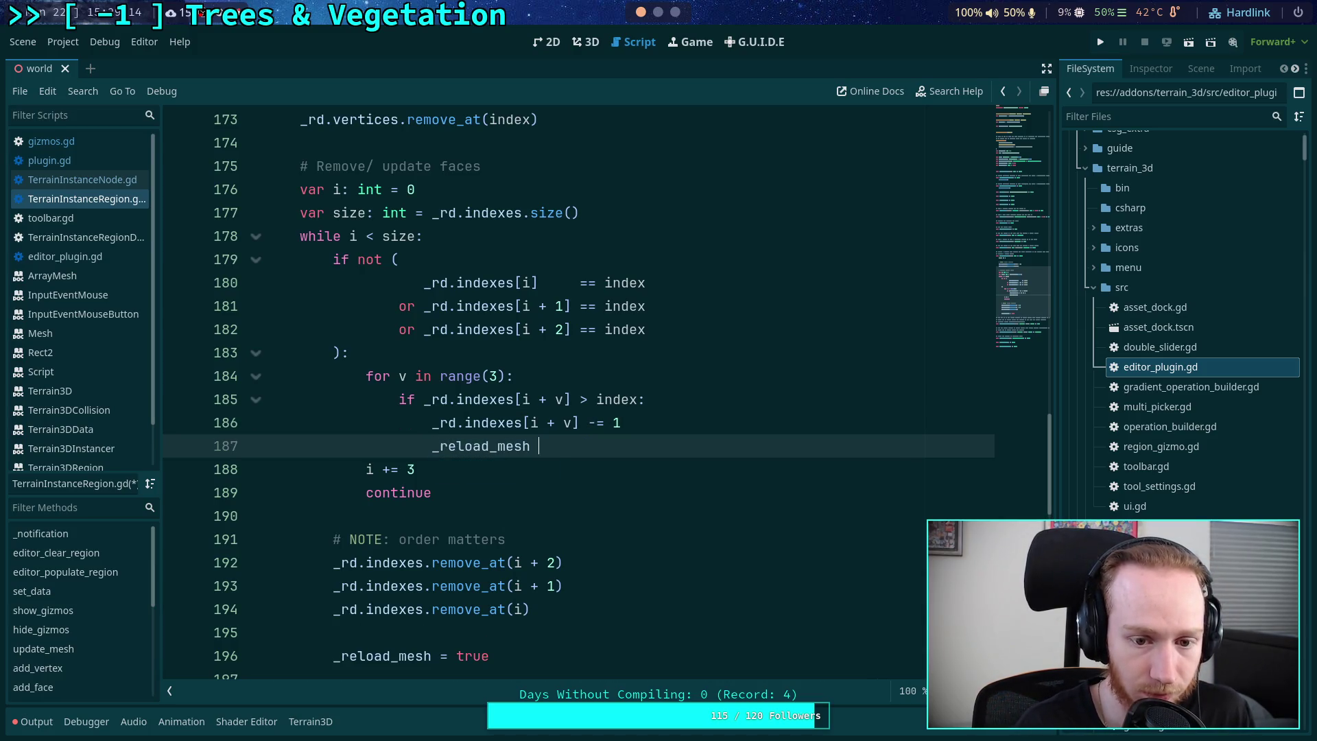
{"action": "type", "text": "= true"}
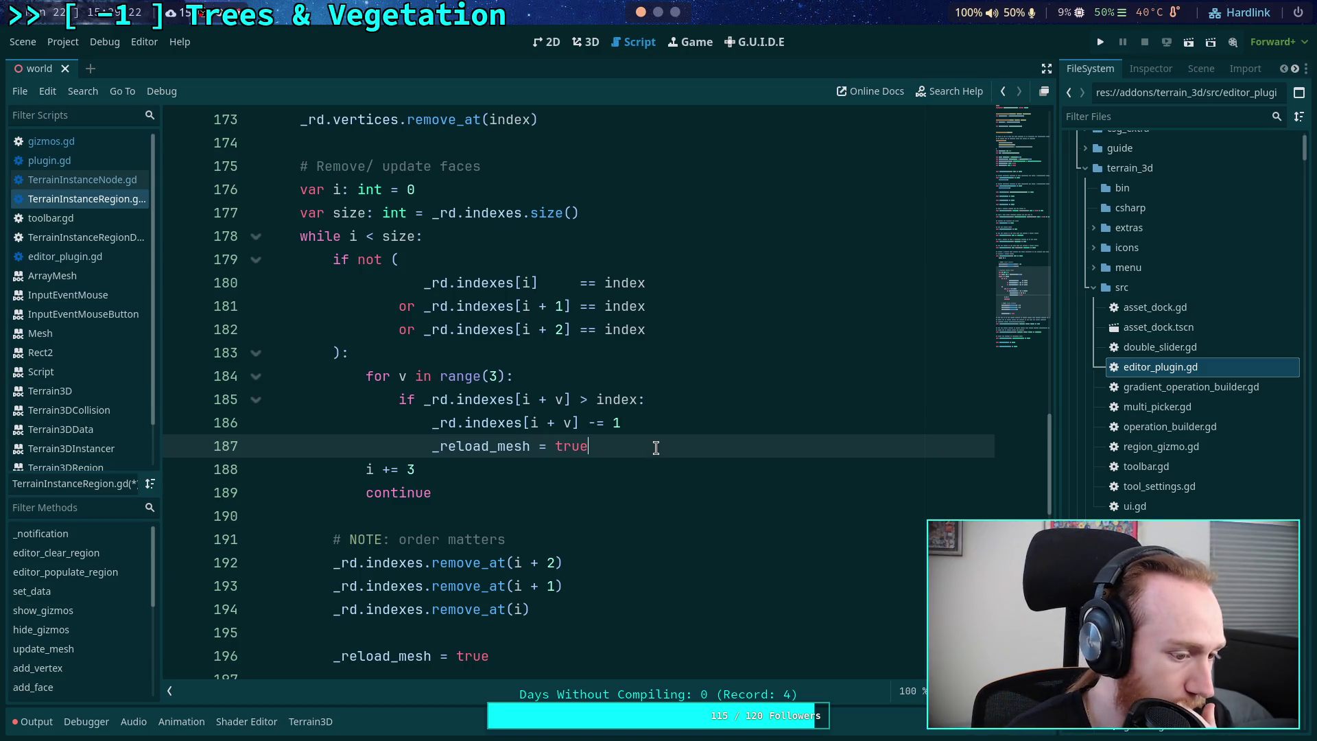
{"action": "left_click", "coordinate": [536, 538]}
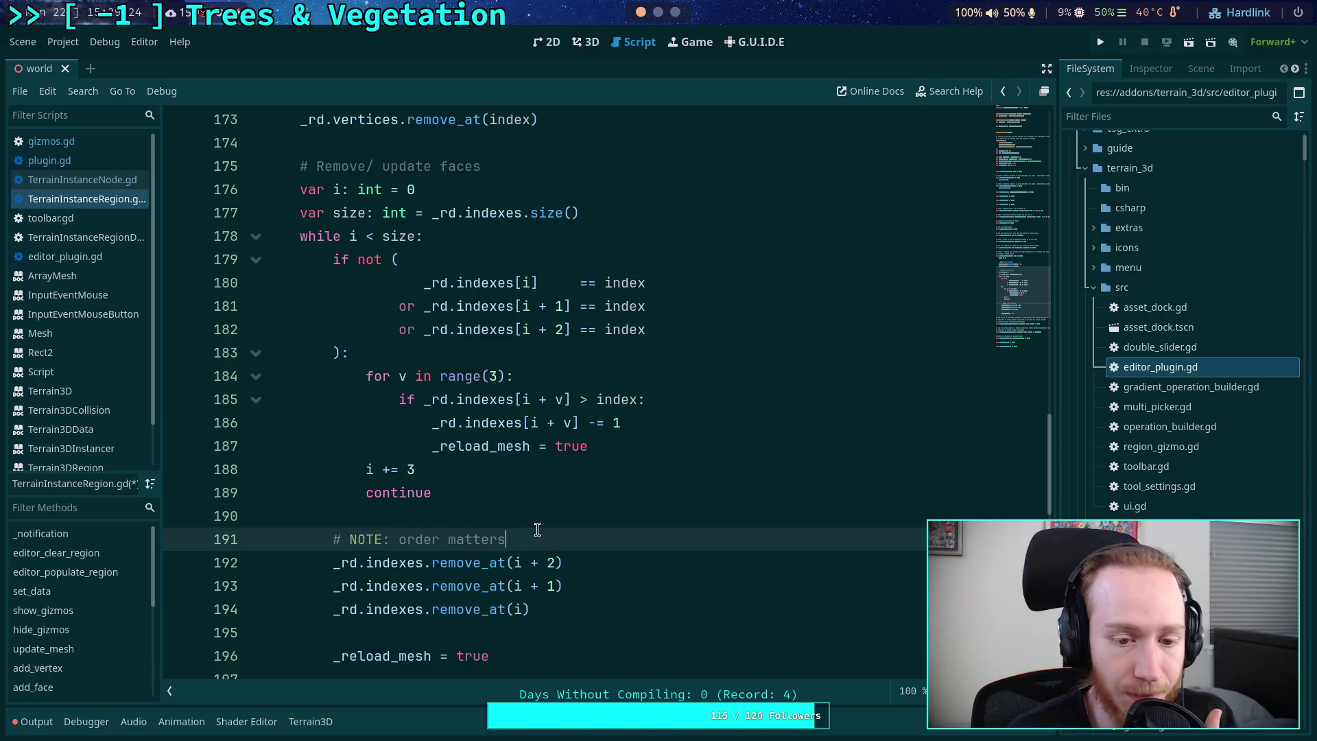
{"action": "scroll", "coordinate": [555, 501], "scroll_direction": "down", "scroll_amount": 2}
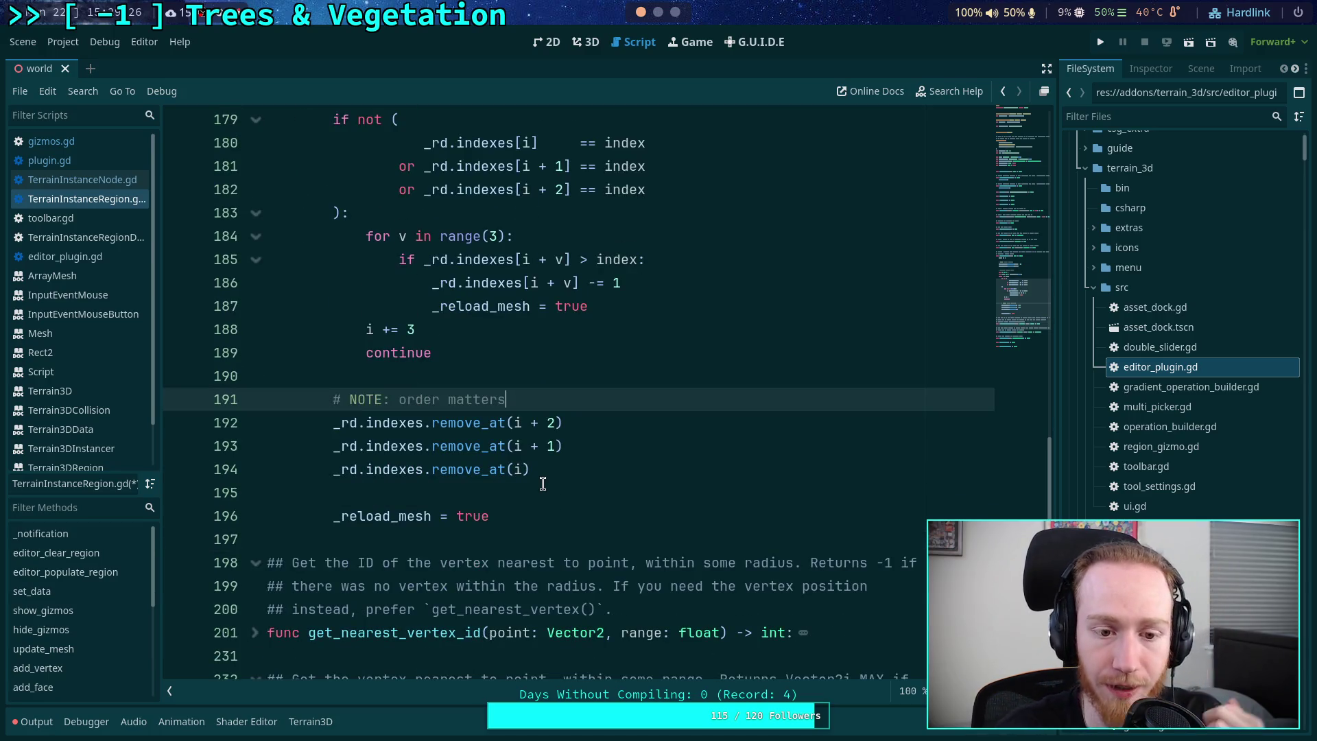
{"action": "scroll", "coordinate": [543, 482], "scroll_direction": "up", "scroll_amount": 2}
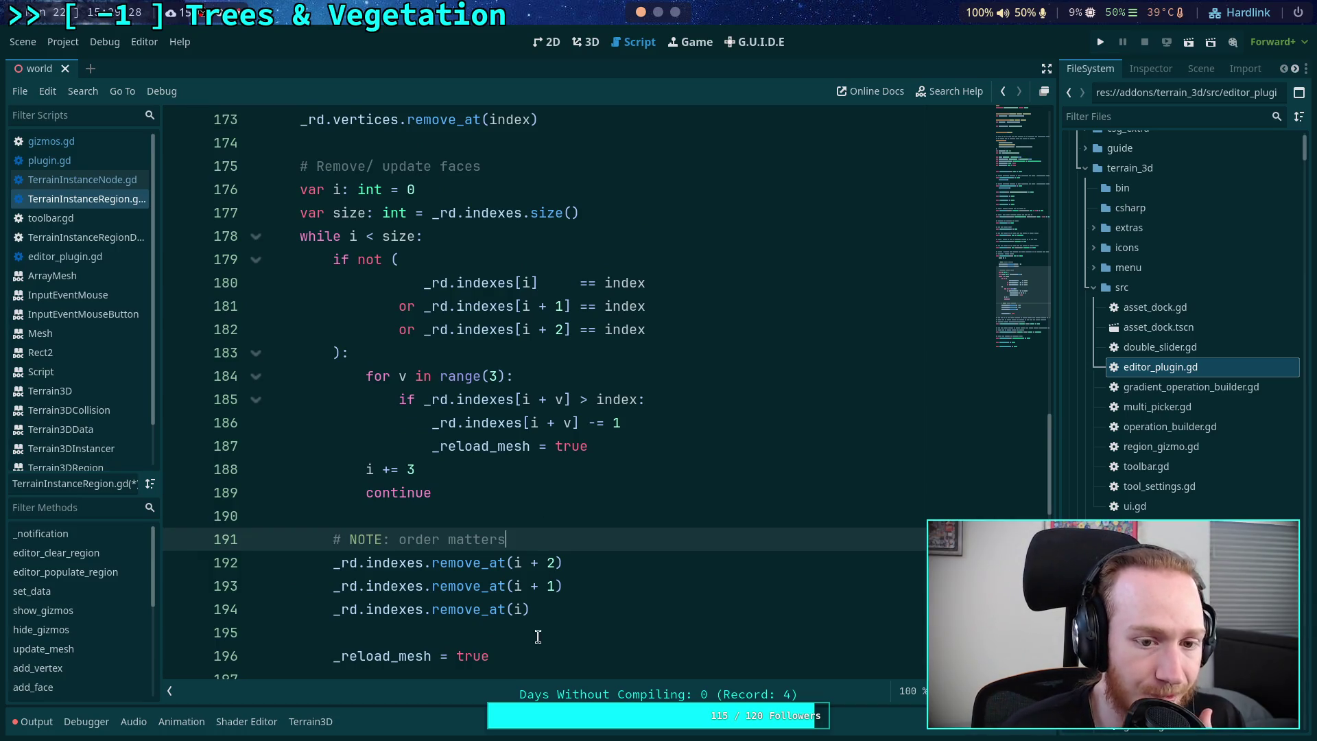
{"action": "left_click", "coordinate": [562, 646]}
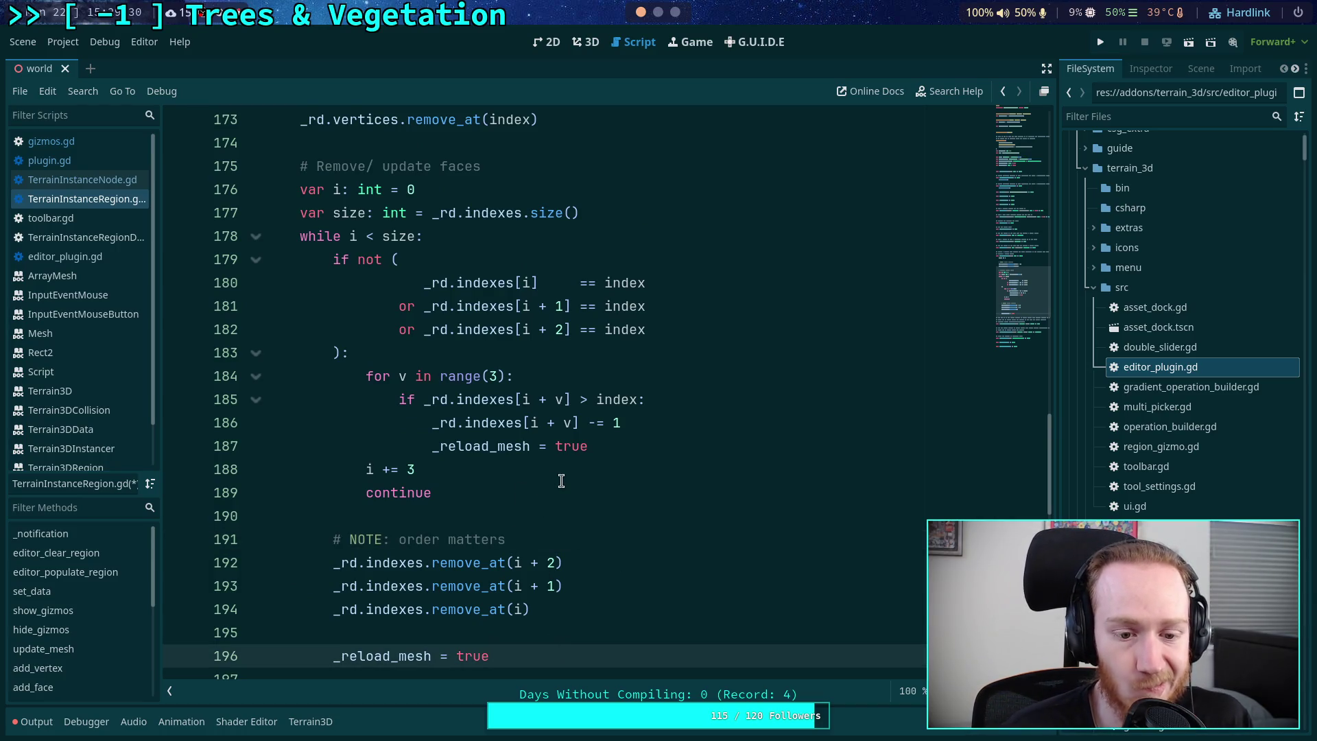
{"action": "scroll", "coordinate": [557, 480], "scroll_direction": "down", "scroll_amount": 1}
{"action": "left_click", "coordinate": [673, 547]}
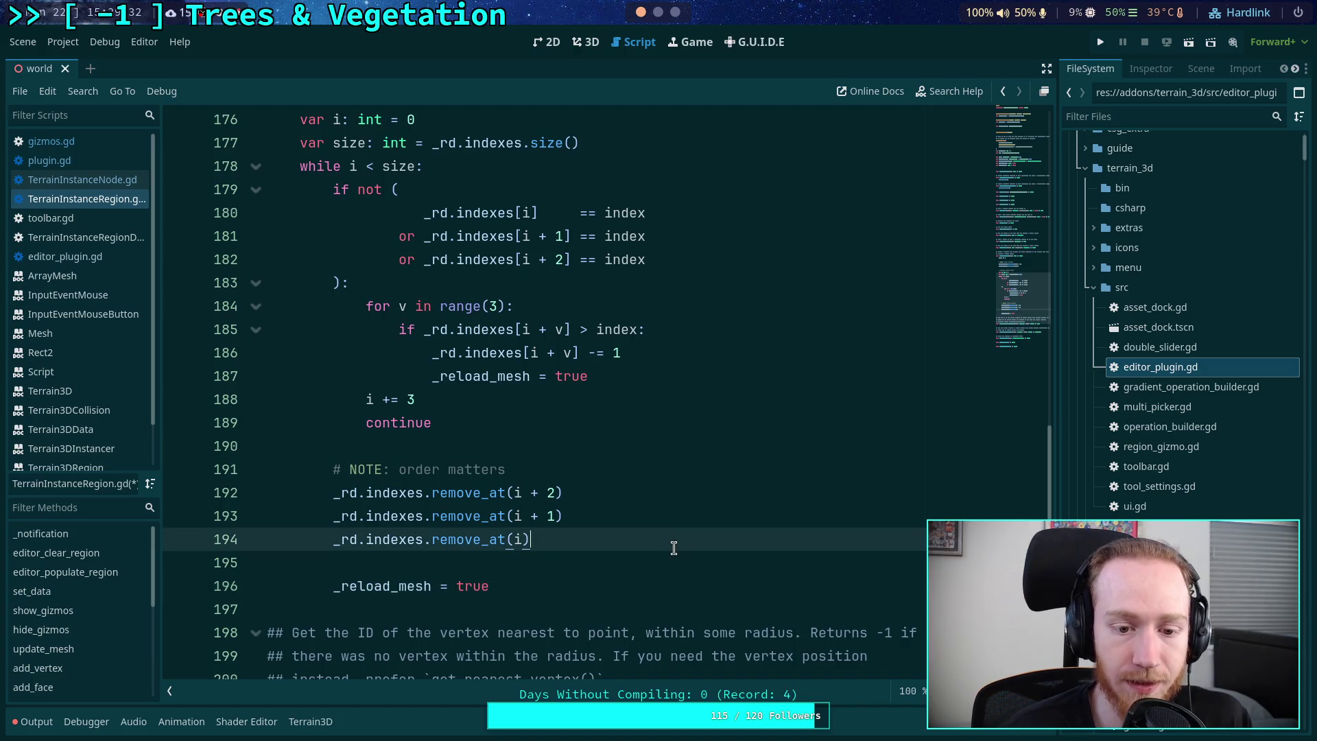
- Add 'size -= 3' after remove_at(i) and save the script
{"action": "key", "text": "Return"}
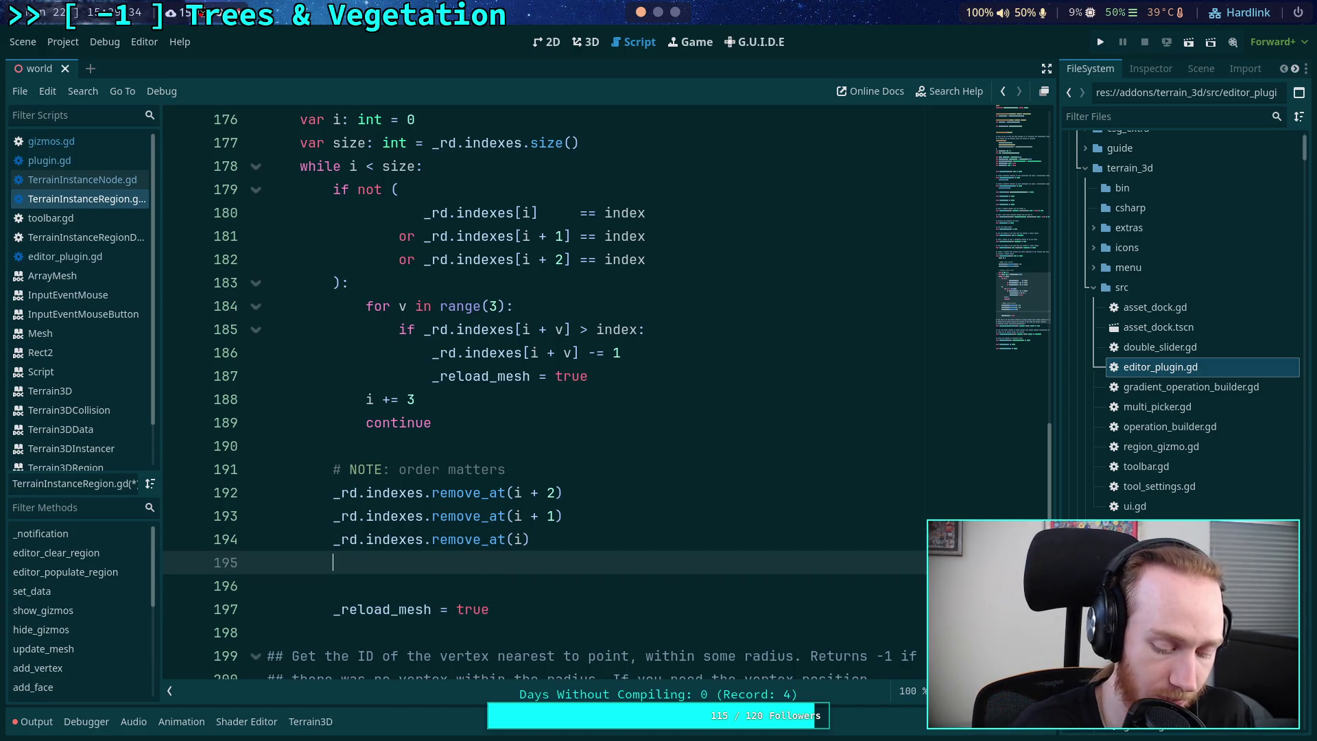
{"action": "type", "text": "size -= 3"}
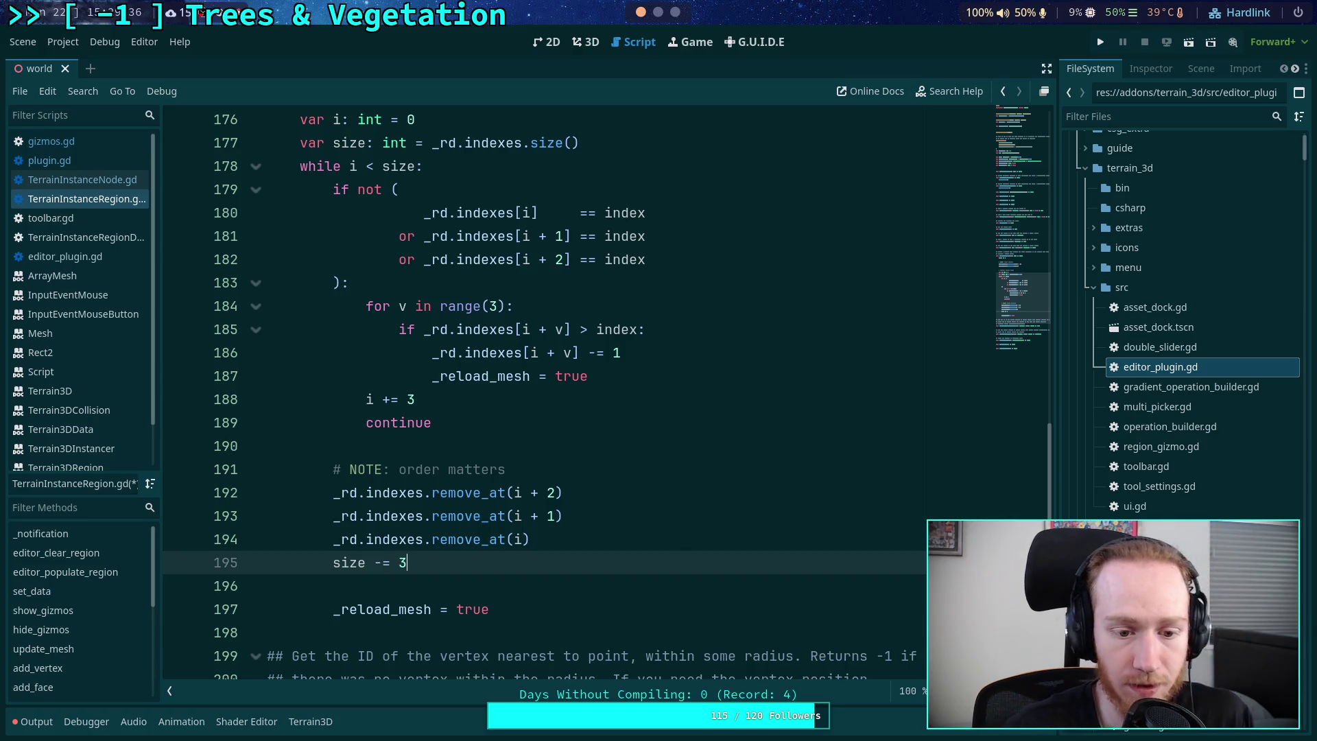
{"action": "left_click", "coordinate": [514, 591]}
{"action": "key", "text": "ctrl+s"}
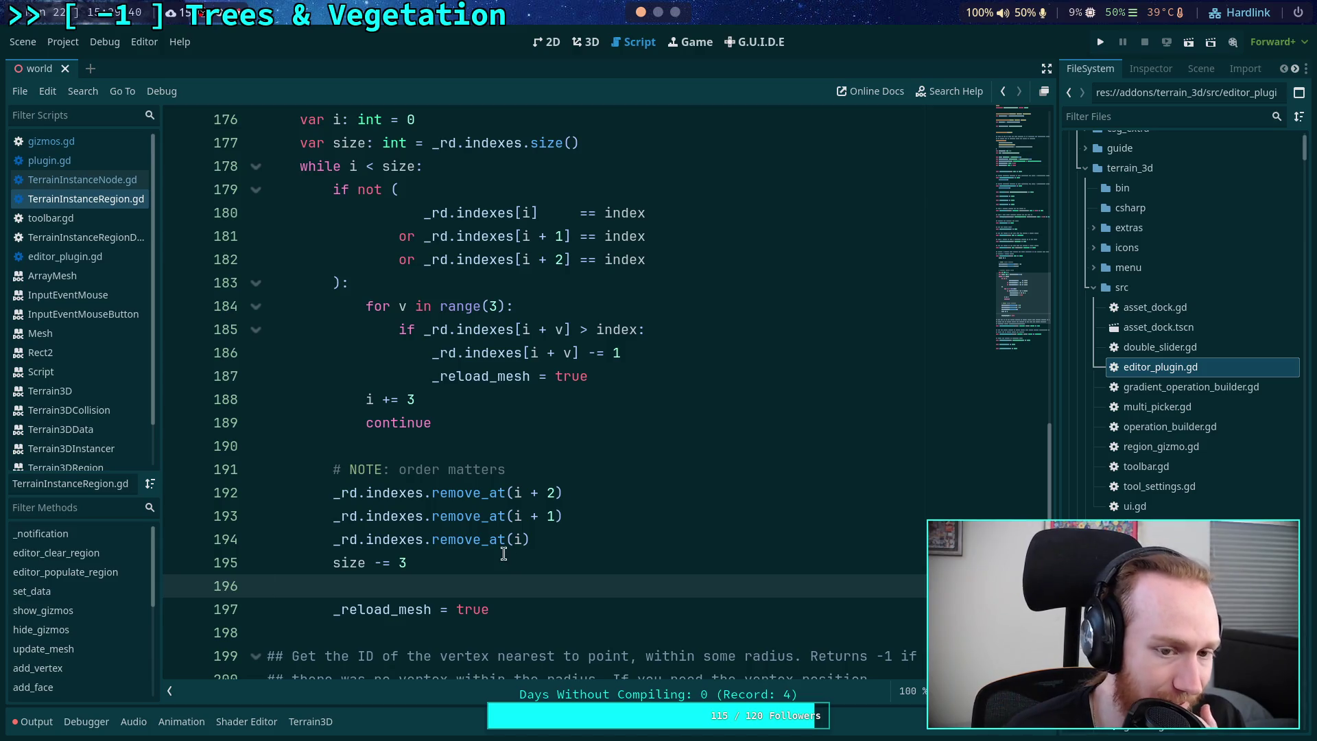
- Trim blank lines after '_reload_mesh = true', save, and clear the Output log
{"action": "left_click", "coordinate": [534, 607]}
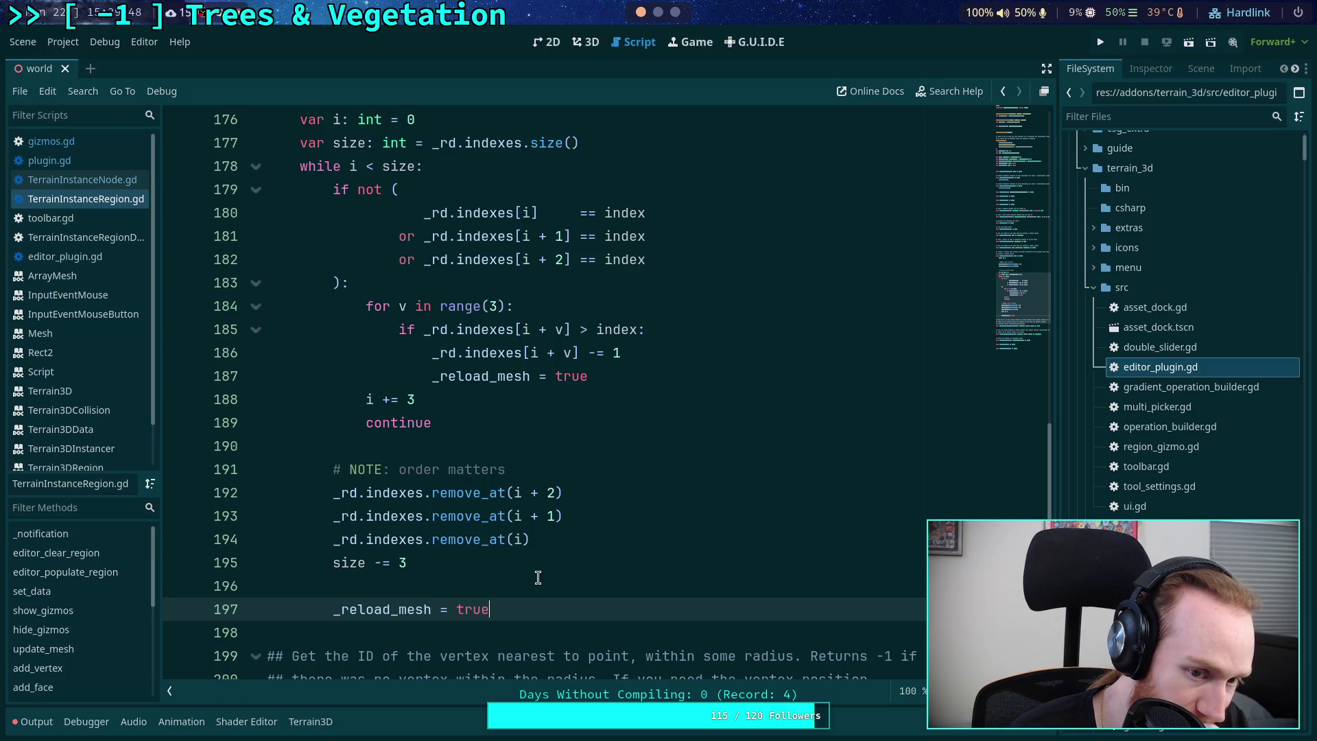
{"action": "left_click", "coordinate": [448, 573]}
{"action": "scroll", "coordinate": [451, 573], "scroll_direction": "down", "scroll_amount": 1}
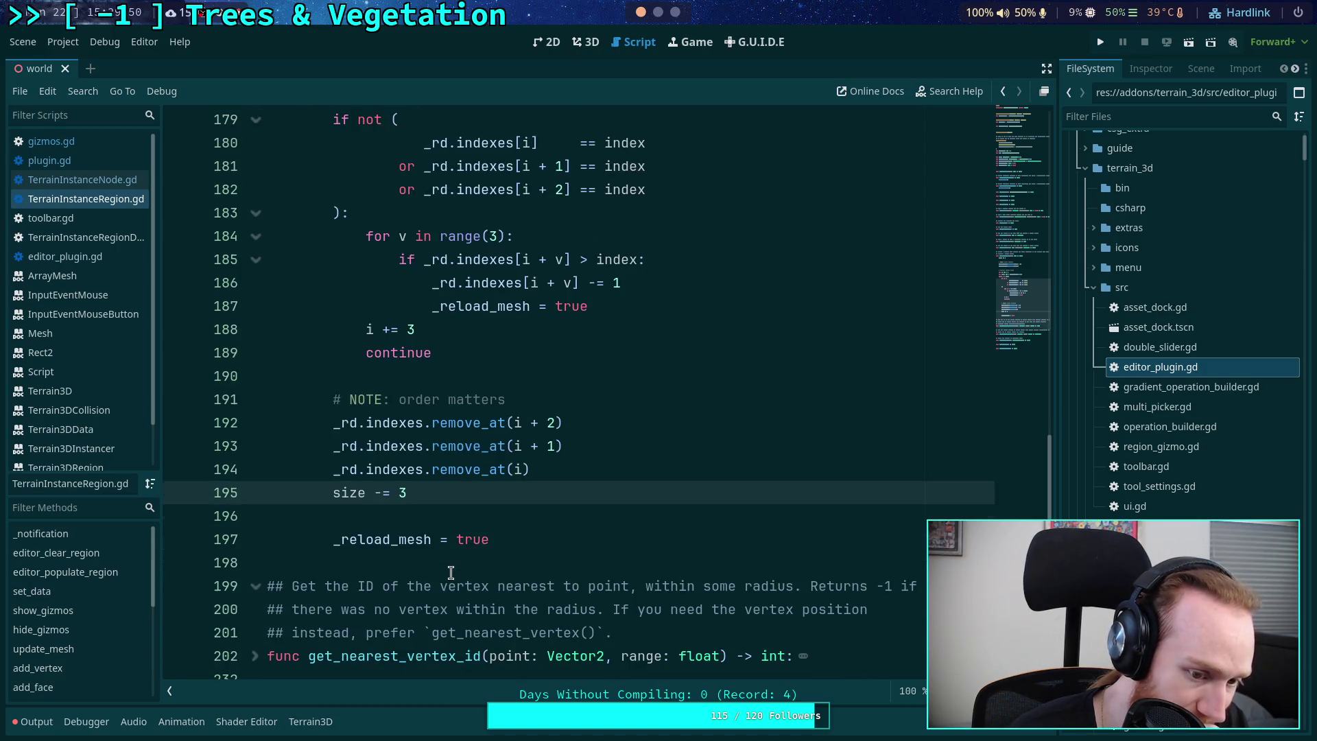
{"action": "scroll", "coordinate": [446, 511], "scroll_direction": "up", "scroll_amount": 10}
{"action": "scroll", "coordinate": [446, 512], "scroll_direction": "down", "scroll_amount": 10}
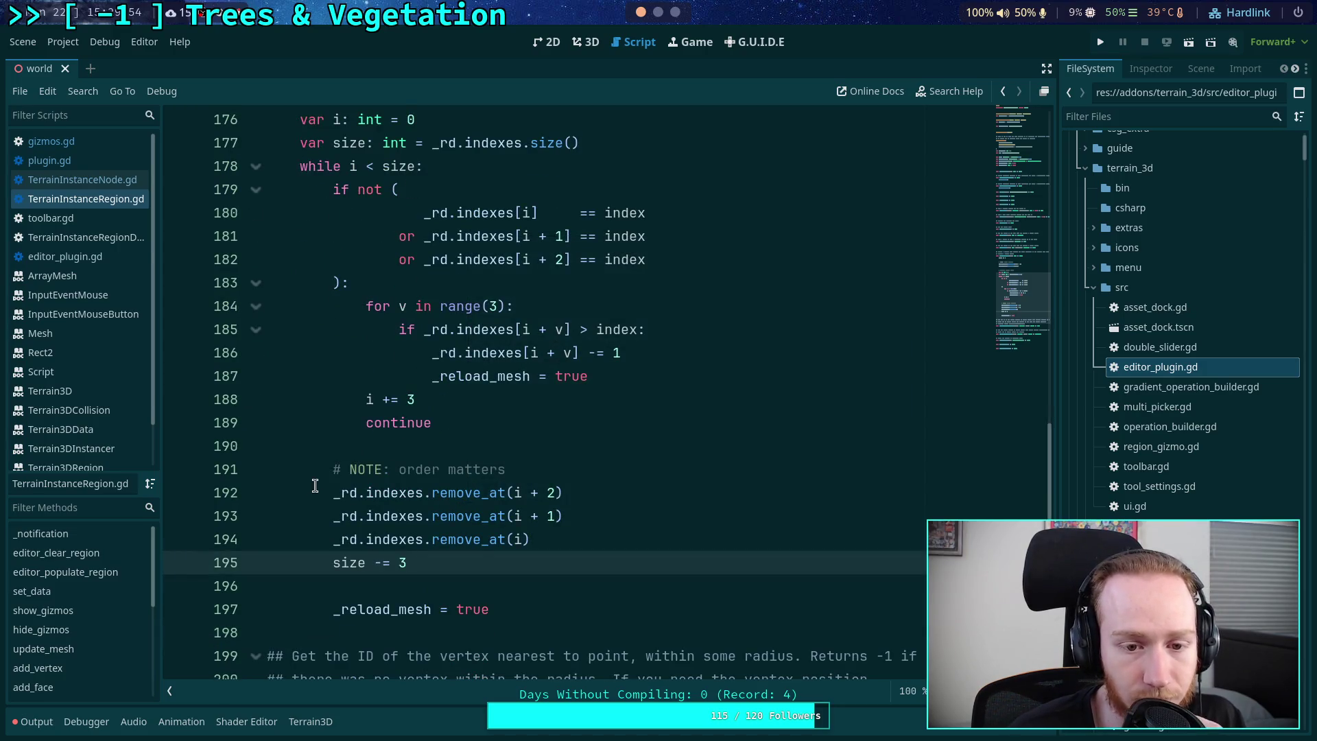
{"action": "scroll", "coordinate": [315, 486], "scroll_direction": "up", "scroll_amount": 5}
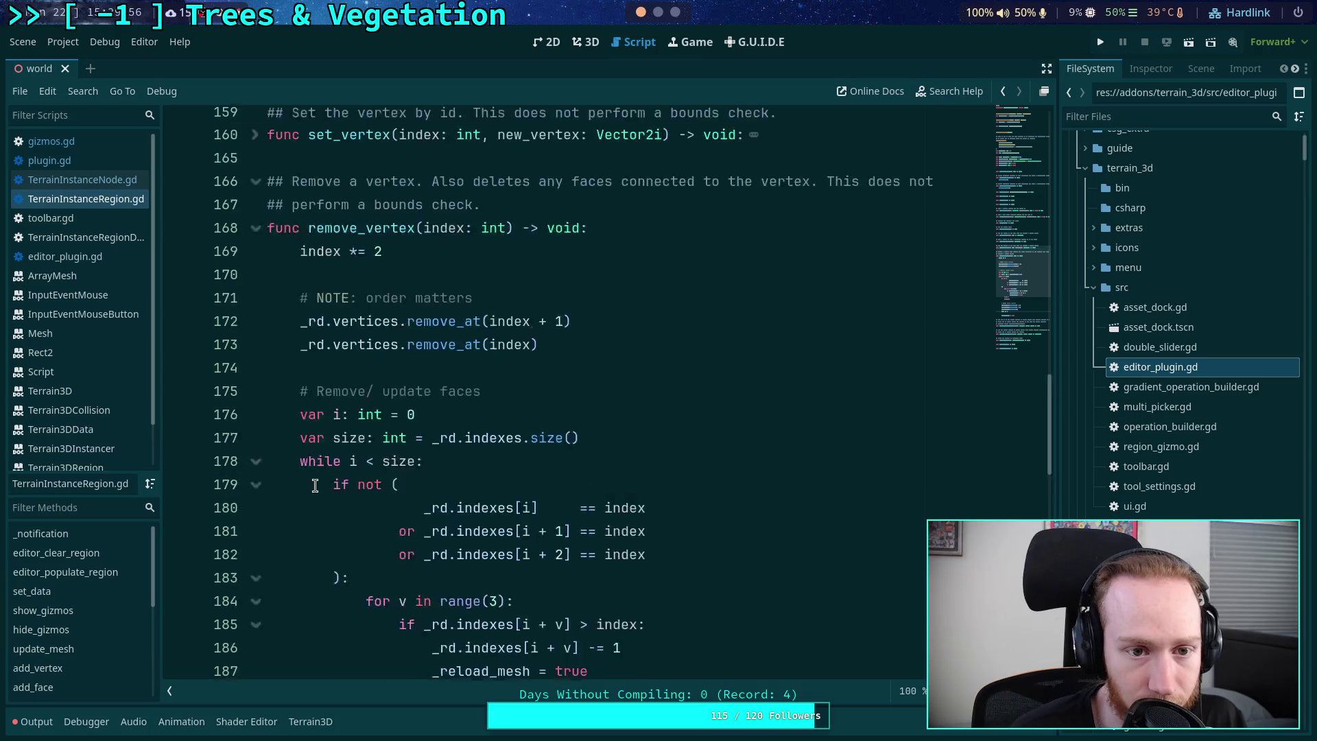
{"action": "scroll", "coordinate": [315, 486], "scroll_direction": "down", "scroll_amount": 2}
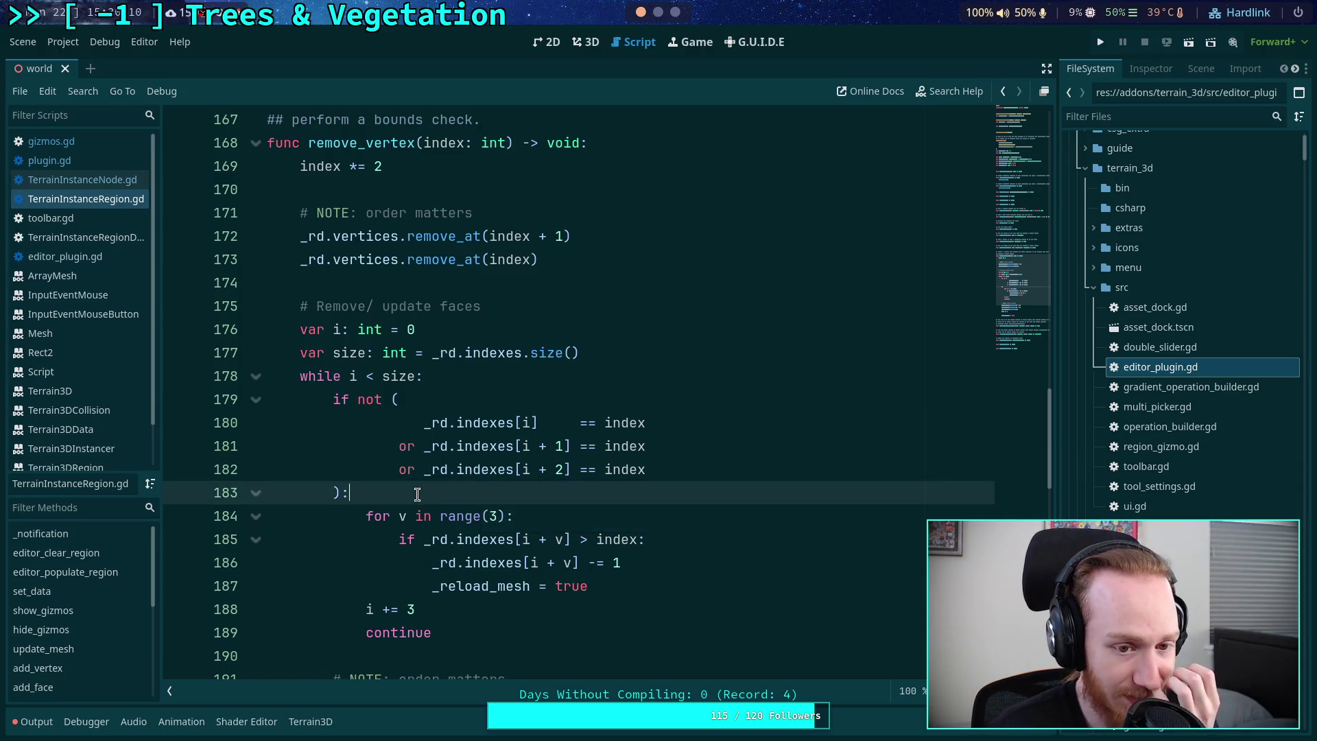
{"action": "scroll", "coordinate": [419, 494], "scroll_direction": "up", "scroll_amount": 4}
{"action": "scroll", "coordinate": [419, 494], "scroll_direction": "down", "scroll_amount": 9}
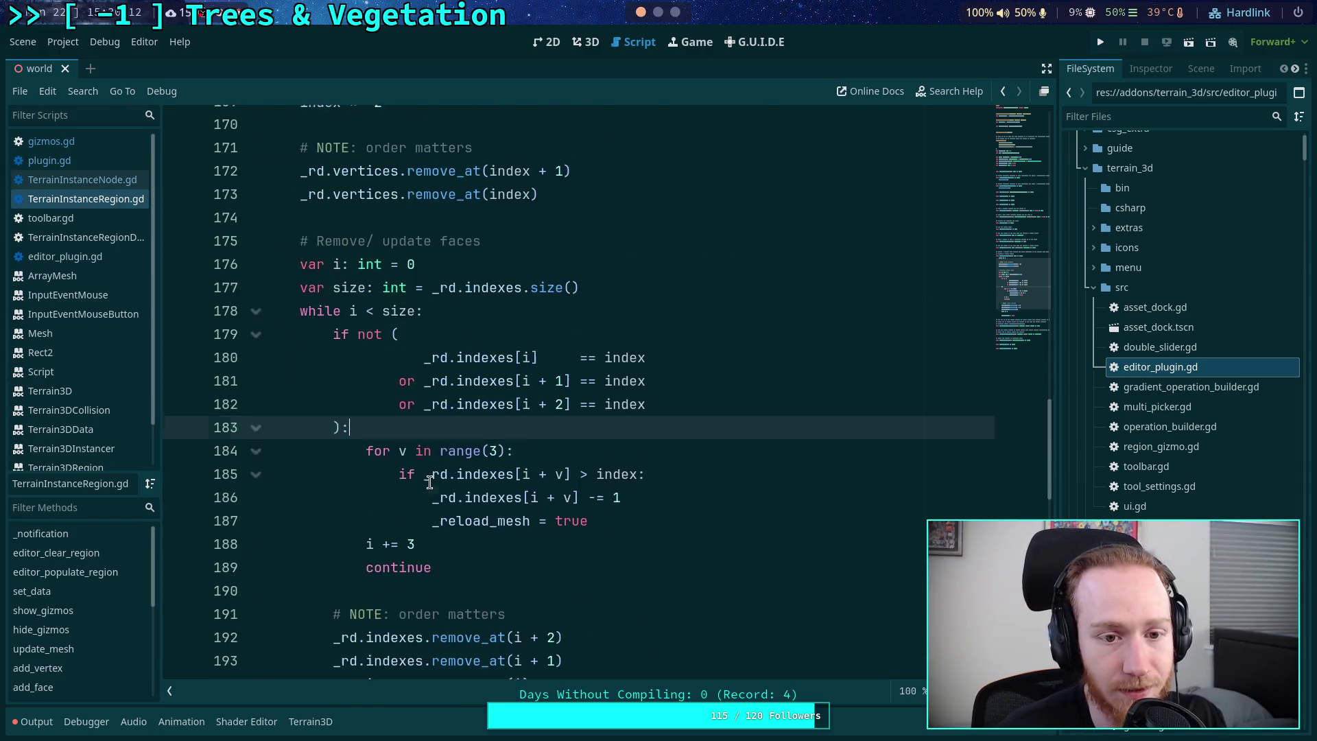
{"action": "left_click", "coordinate": [575, 461]}
{"action": "key", "text": "Return"}
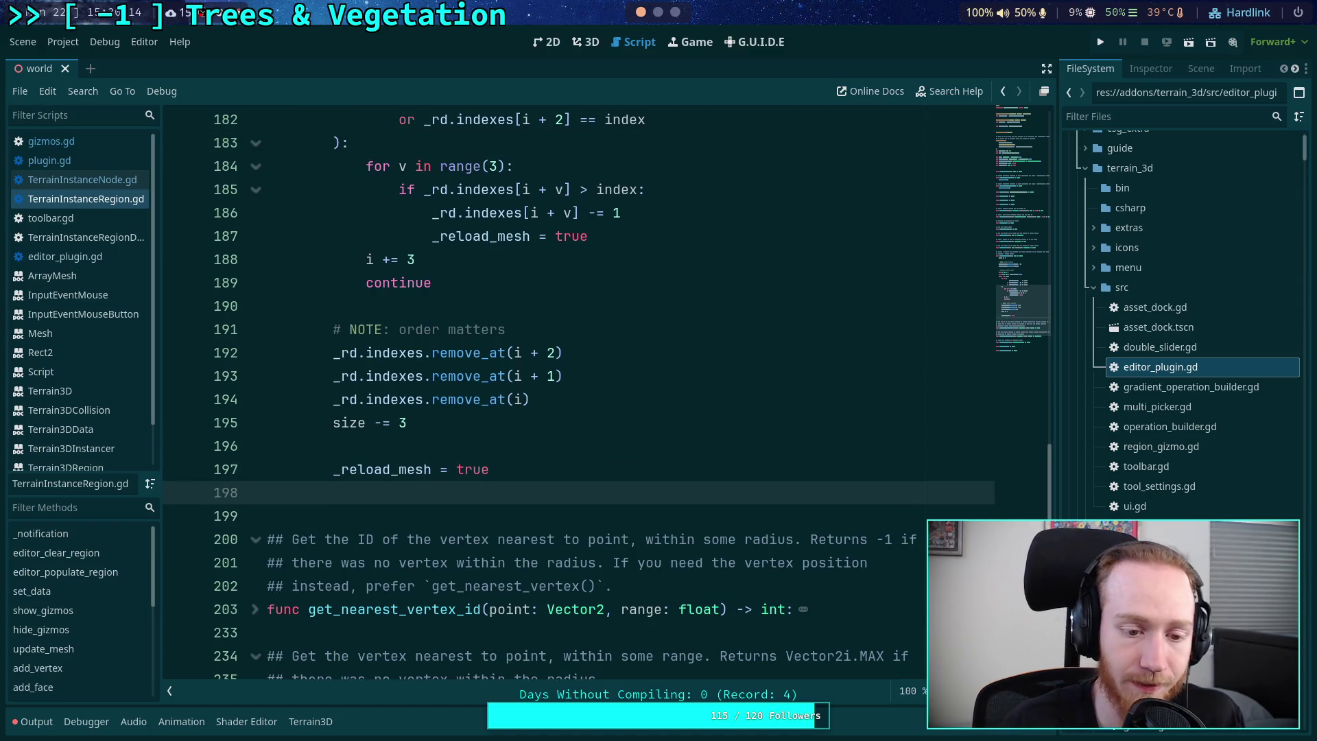
{"action": "key", "text": "Return"}
{"action": "key", "text": "BackSpace"}
{"action": "key", "text": "BackSpace"}
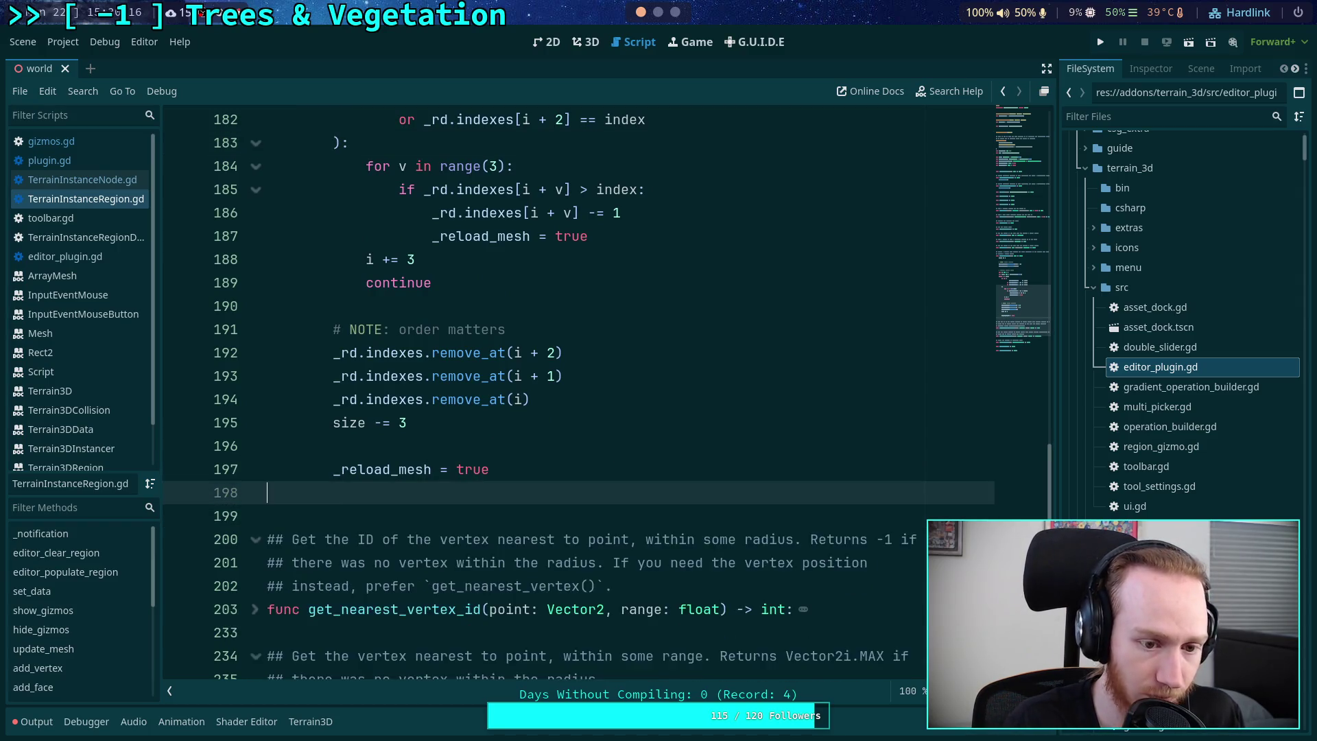
{"action": "key", "text": "ctrl+s"}
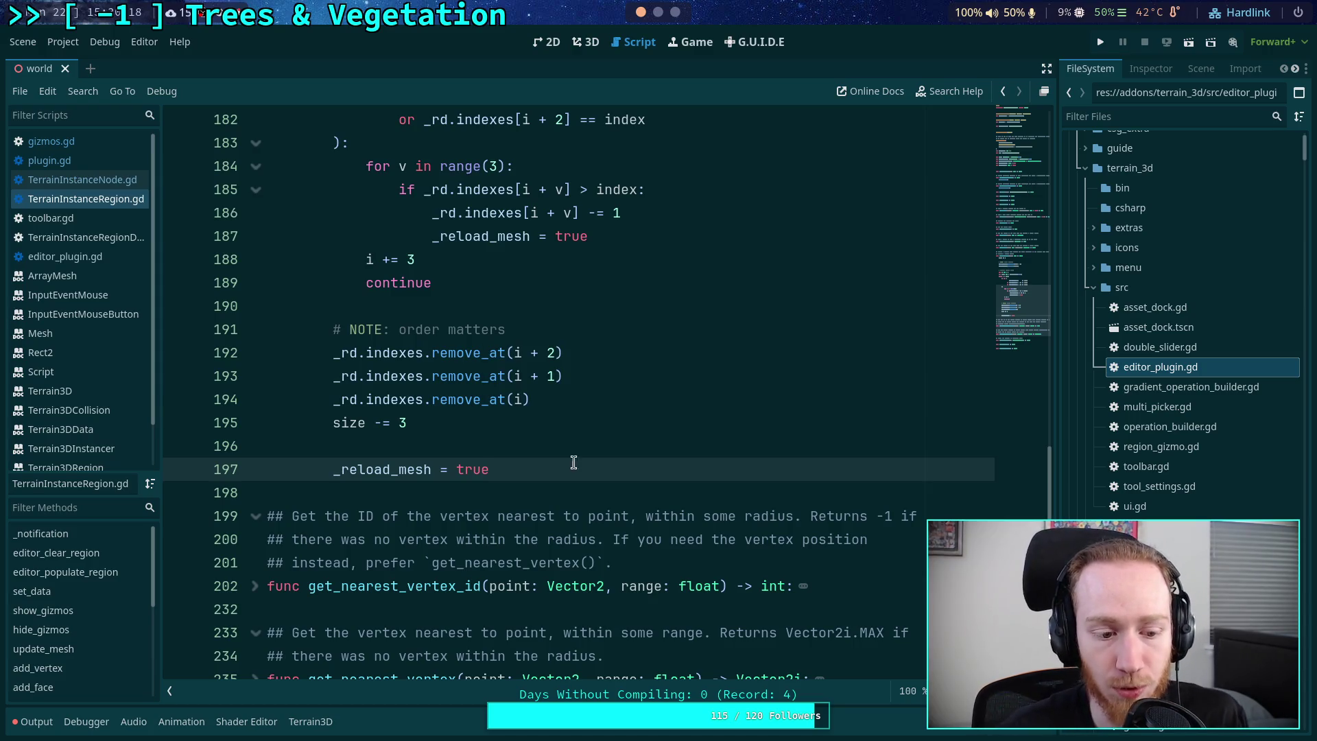
{"action": "left_click", "coordinate": [34, 722]}
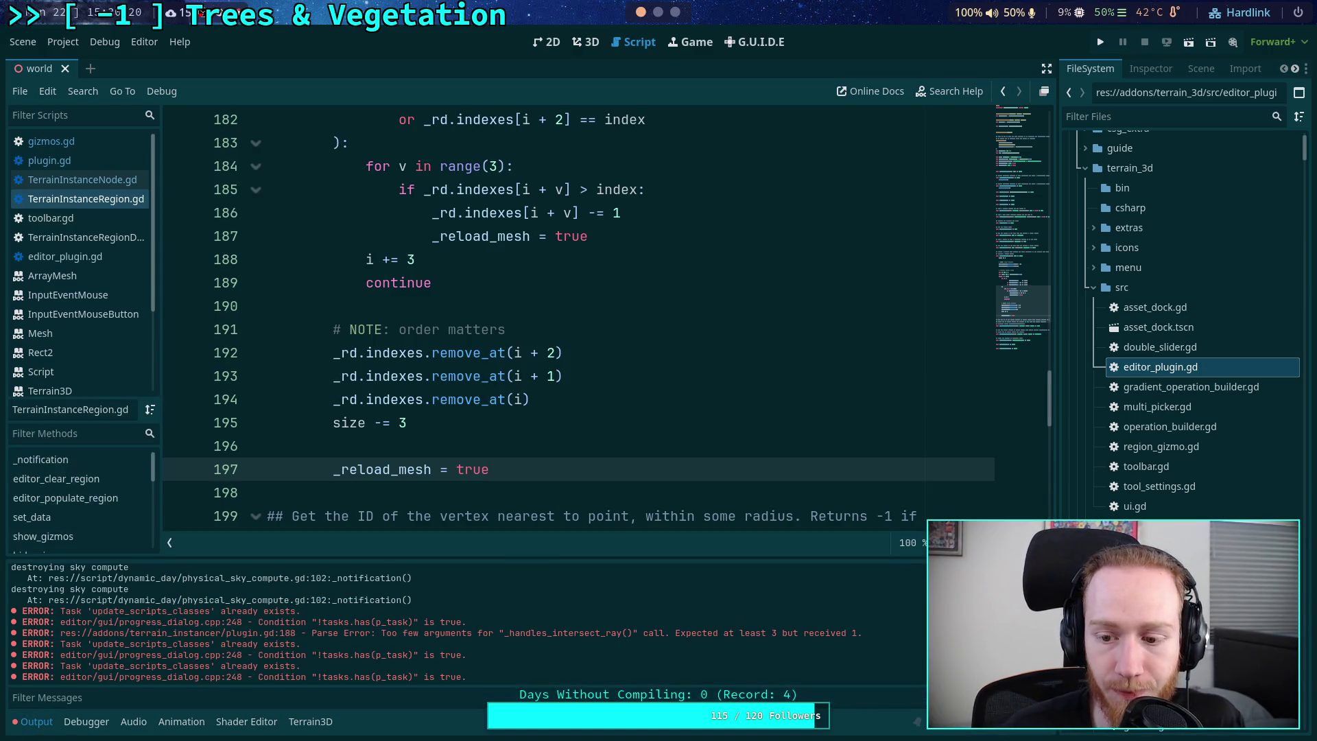
{"action": "key", "text": "ctrl+alt+k"}
- In the 3D view, toggle the Terrain Instancer plugin off and on in Project Settings
{"action": "left_click", "coordinate": [584, 42]}
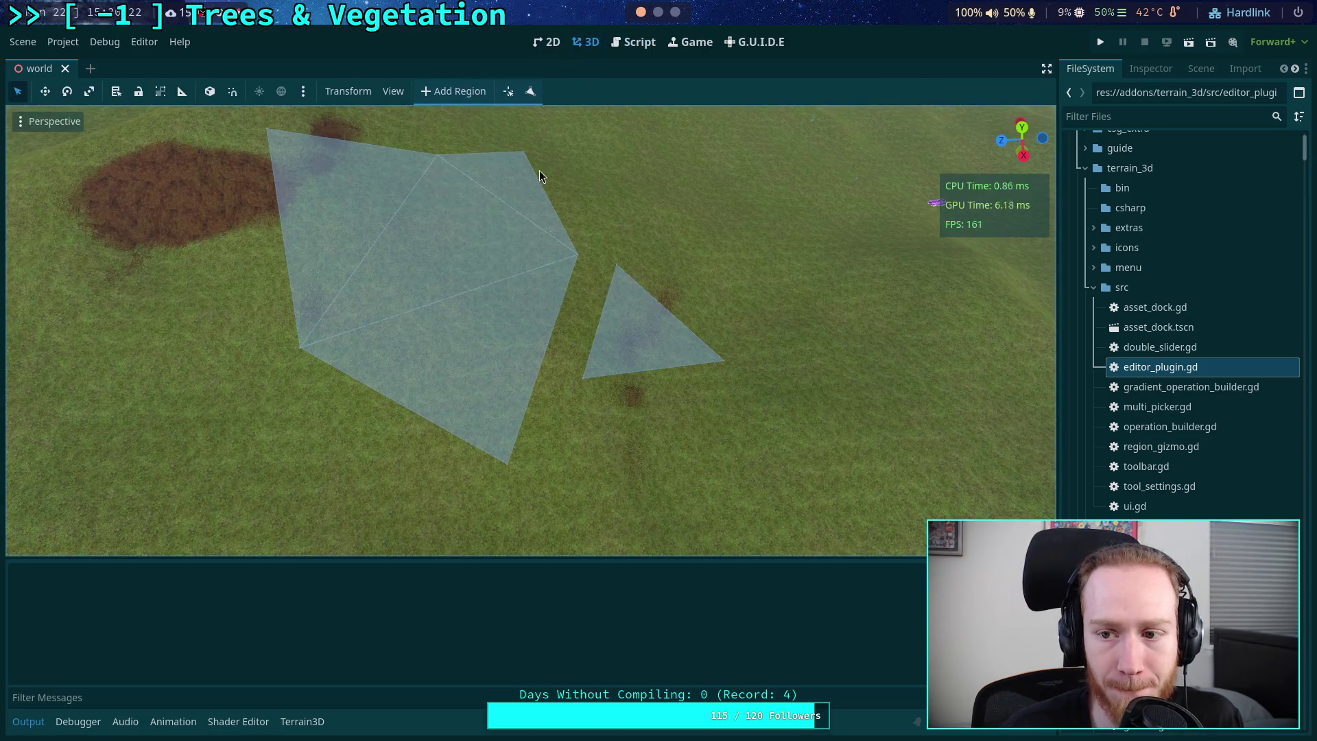
{"action": "left_click", "coordinate": [1152, 68]}
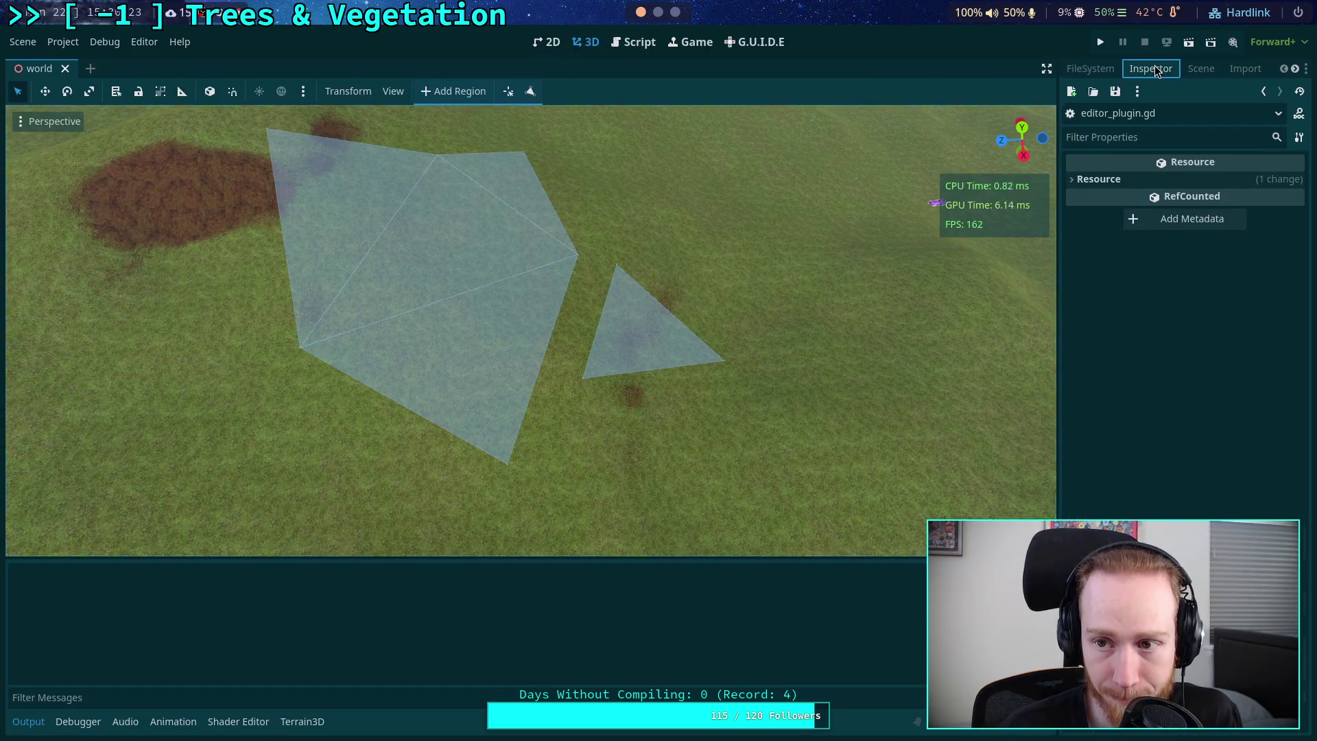
{"action": "left_click", "coordinate": [63, 41]}
{"action": "left_click", "coordinate": [91, 63]}
{"action": "left_click", "coordinate": [304, 170]}
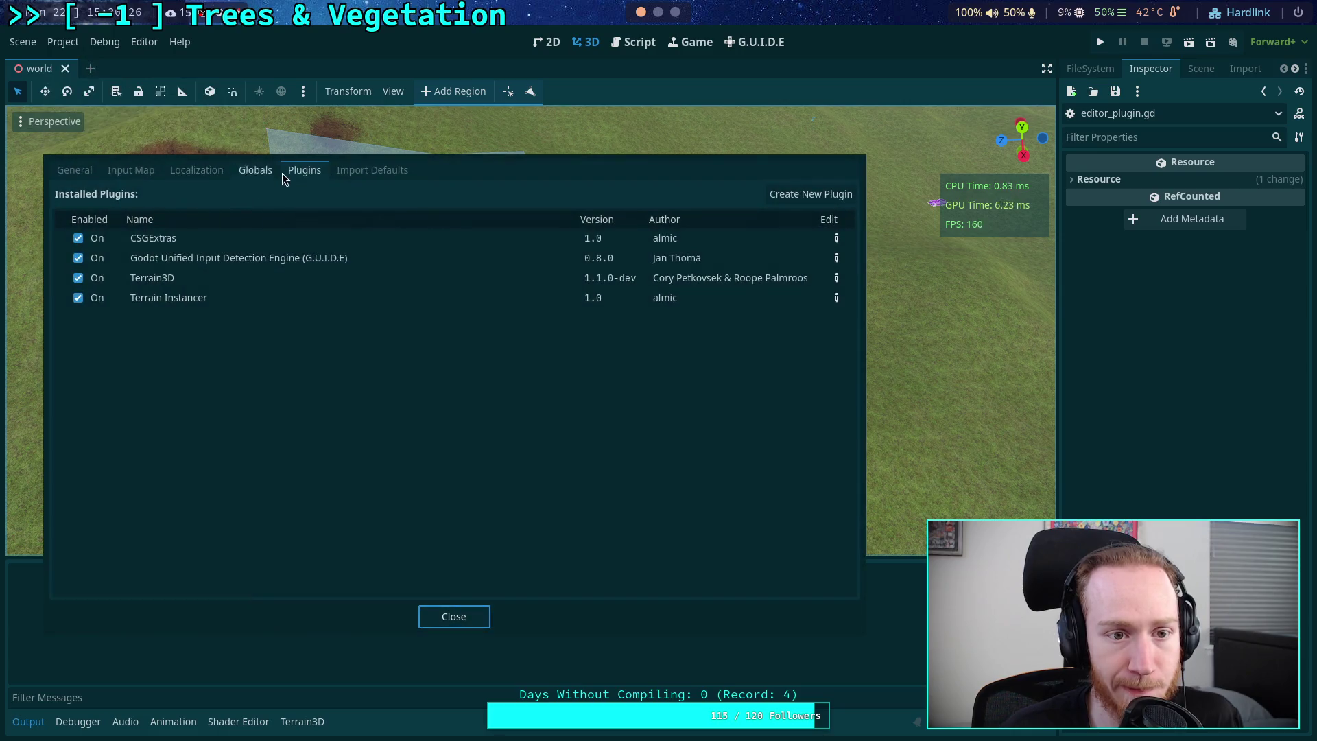
{"action": "left_click", "coordinate": [78, 298]}
{"action": "left_click", "coordinate": [78, 298]}
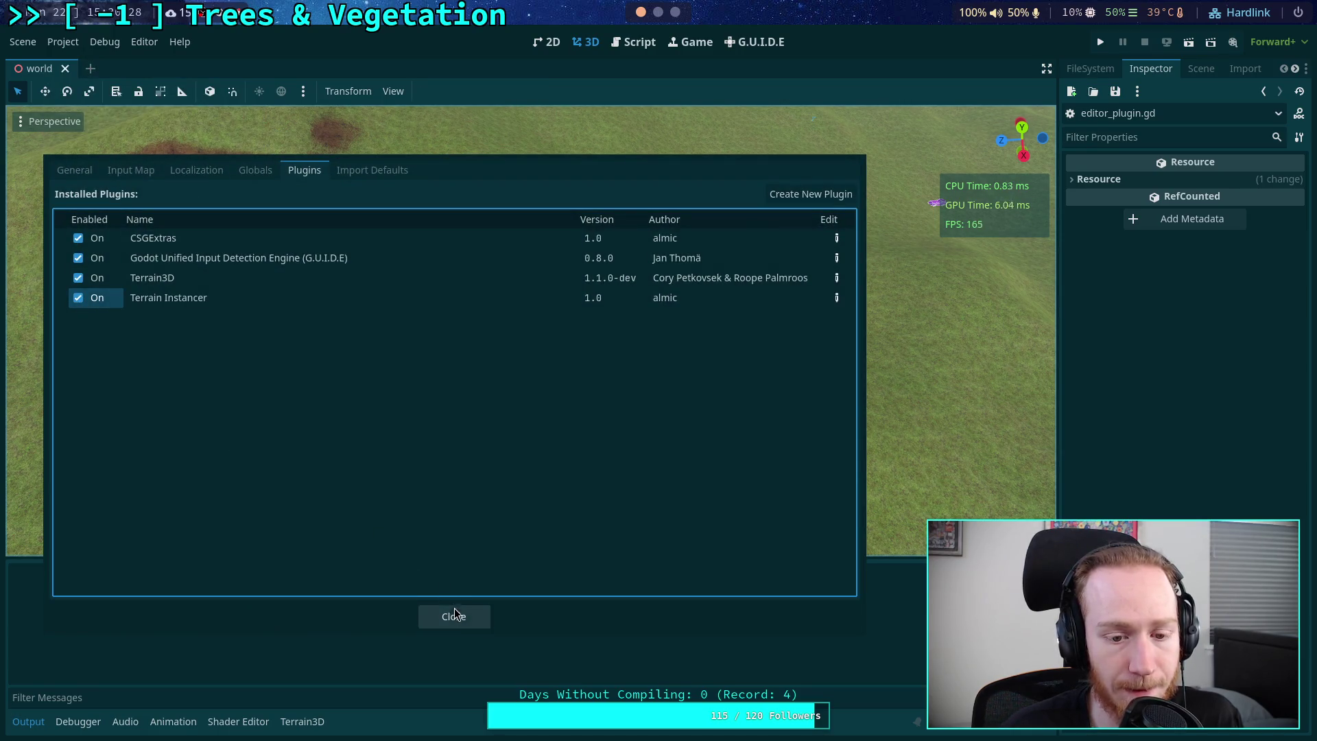
{"action": "left_click", "coordinate": [454, 616]}
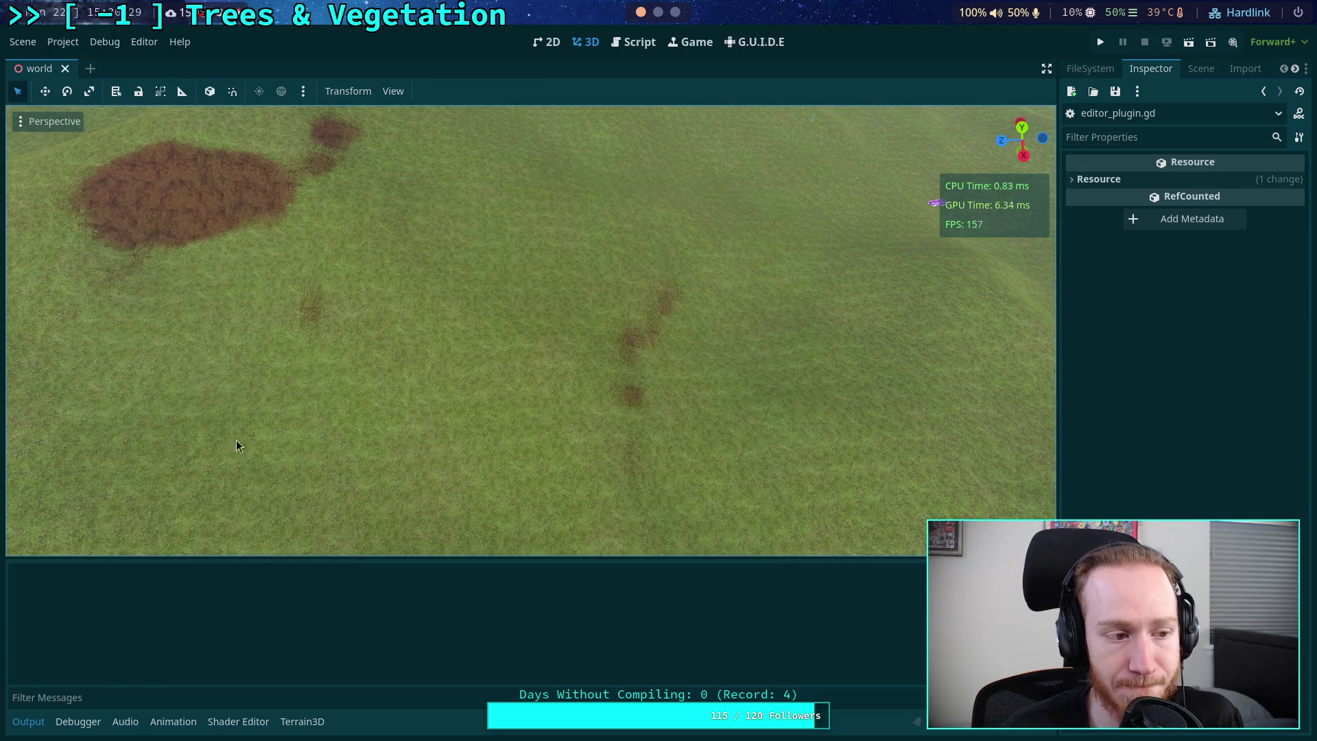
- Reload the saved scene and click a region vertex on the terrain
{"action": "left_click", "coordinate": [18, 41]}
{"action": "left_click", "coordinate": [65, 369]}
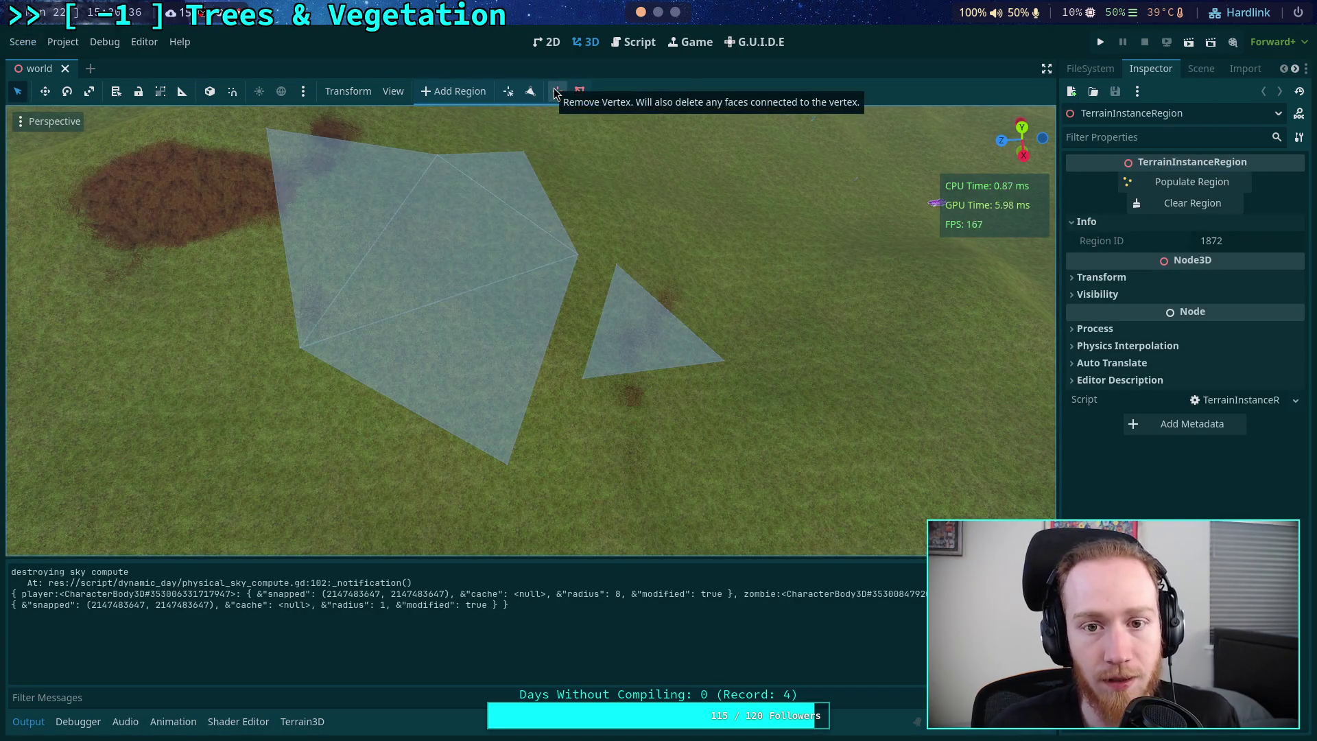
{"action": "scroll", "coordinate": [503, 323], "scroll_direction": "up", "scroll_amount": 5}
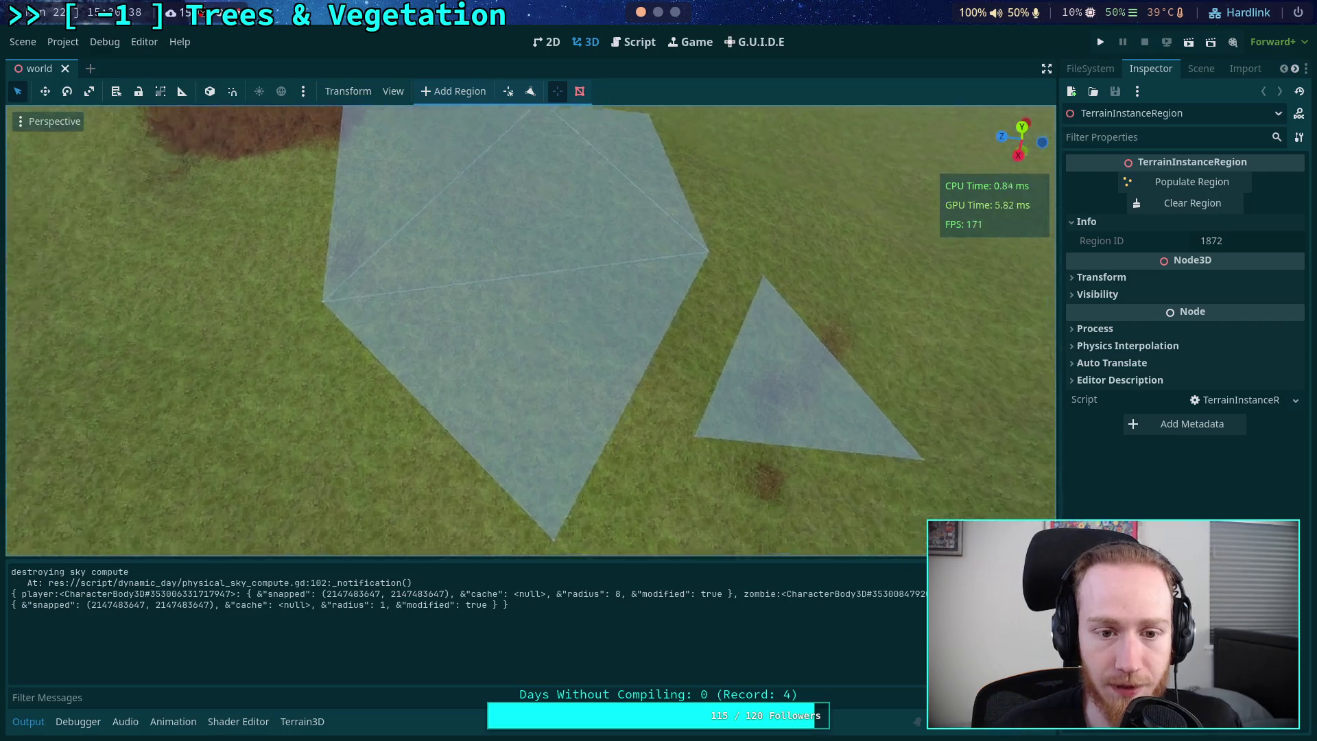
{"action": "scroll", "coordinate": [592, 453], "scroll_direction": "up", "scroll_amount": 3}
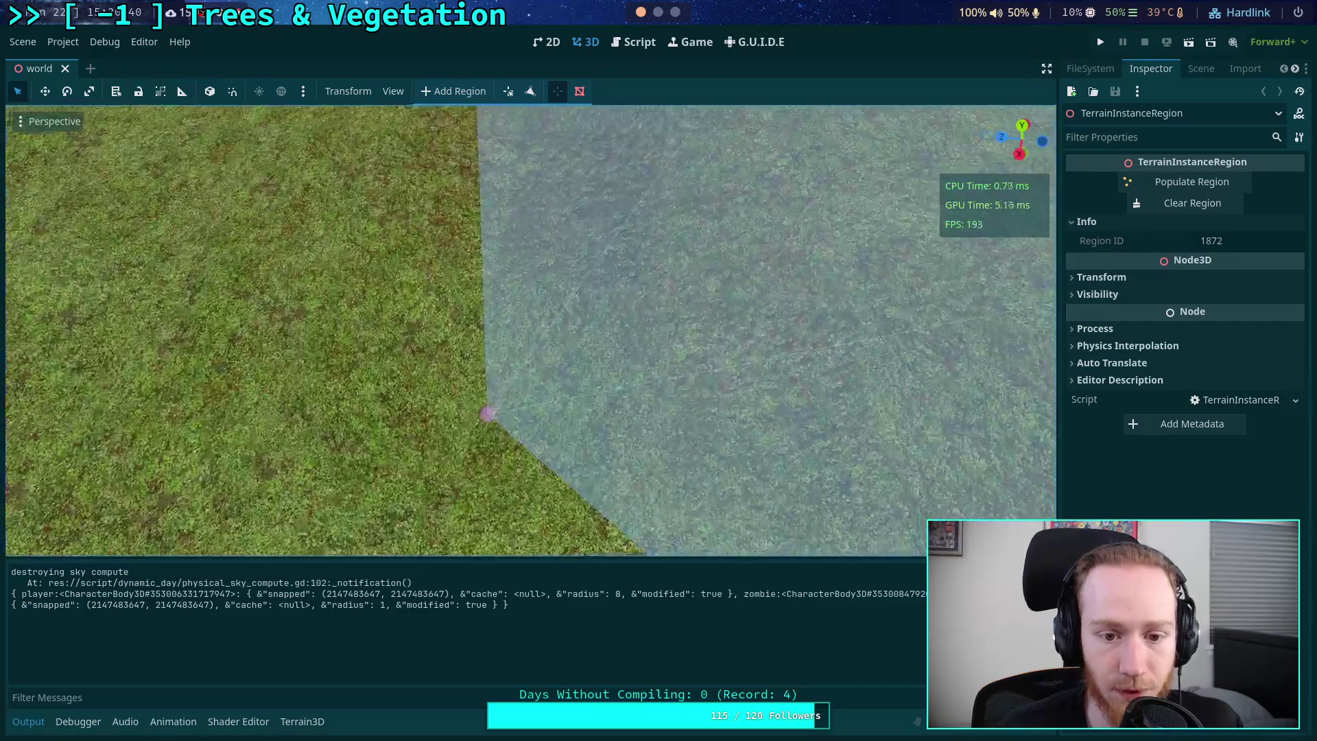
{"action": "left_click", "coordinate": [501, 406]}
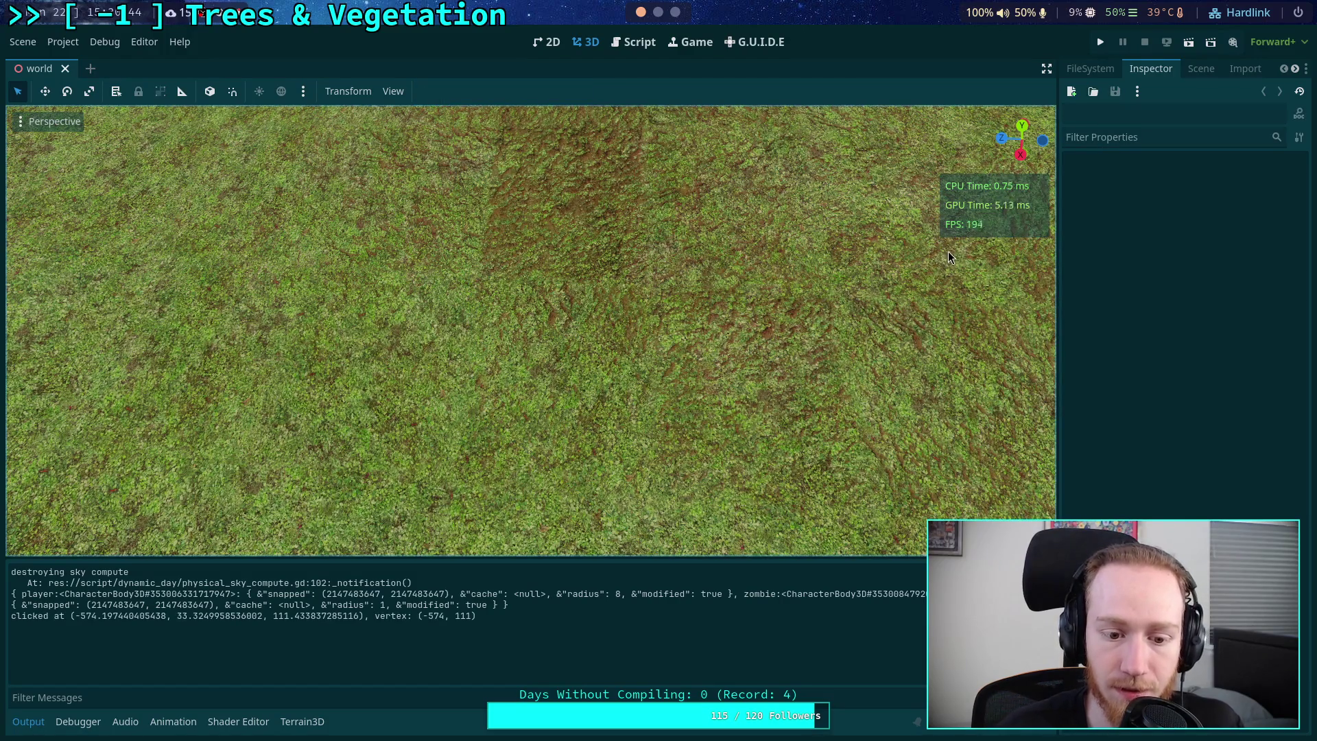
- Select TerrainInstanceRegion, enable the Remove Vertex tool, and delete a region vertex
{"action": "scroll", "coordinate": [531, 332], "scroll_direction": "down", "scroll_amount": 3}
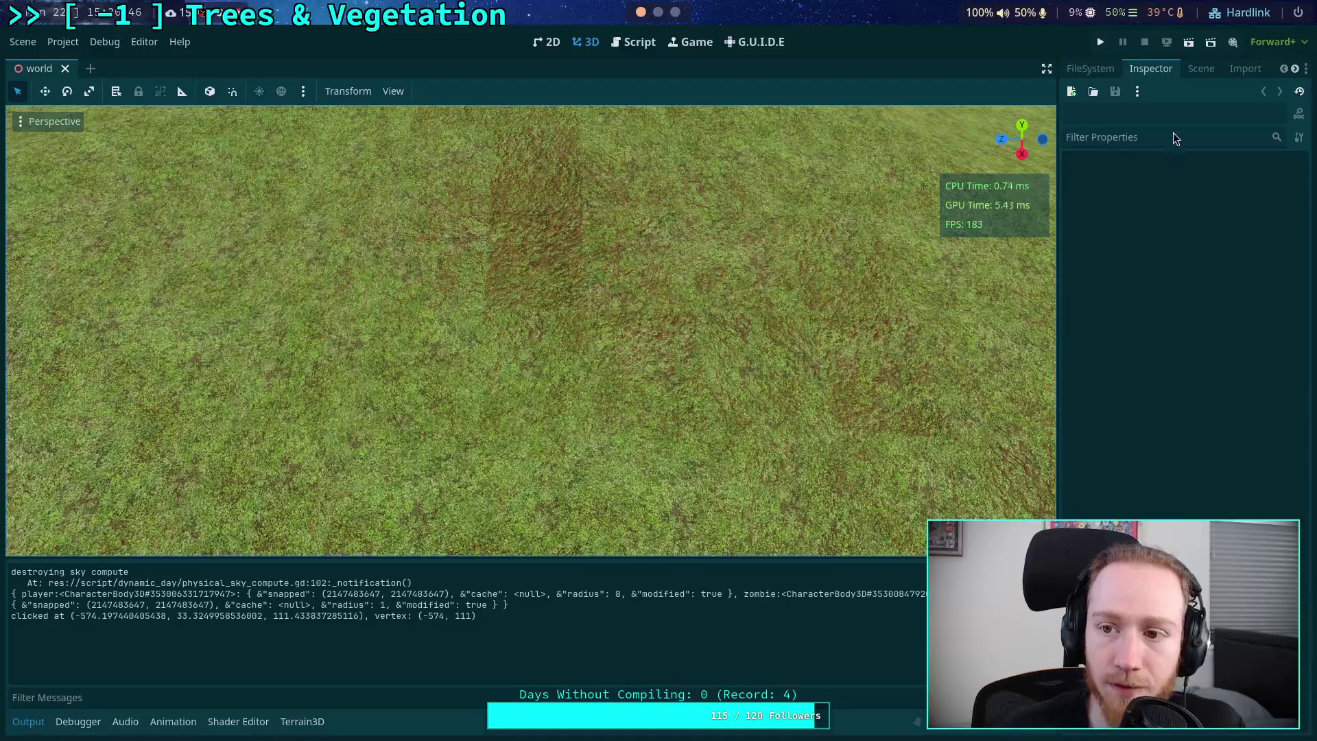
{"action": "left_click", "coordinate": [1202, 68]}
{"action": "left_click", "coordinate": [1159, 417]}
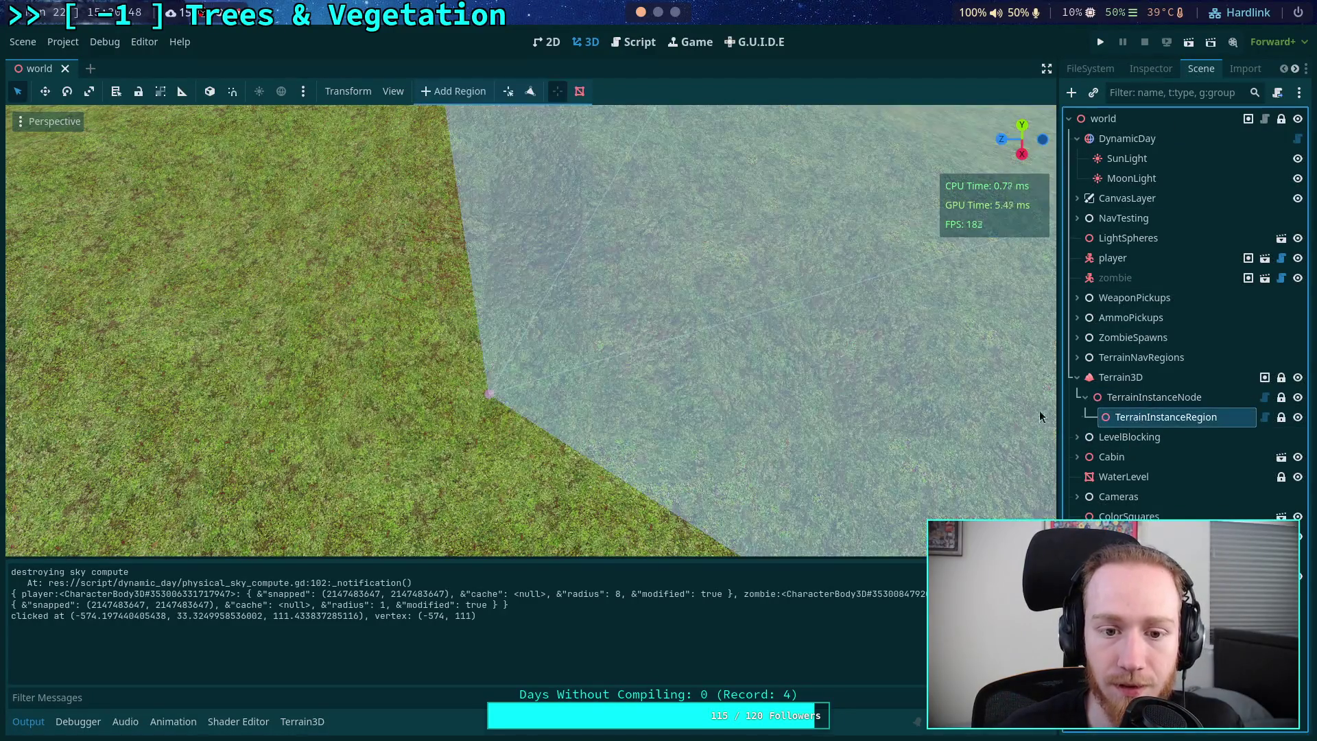
{"action": "left_click", "coordinate": [556, 92]}
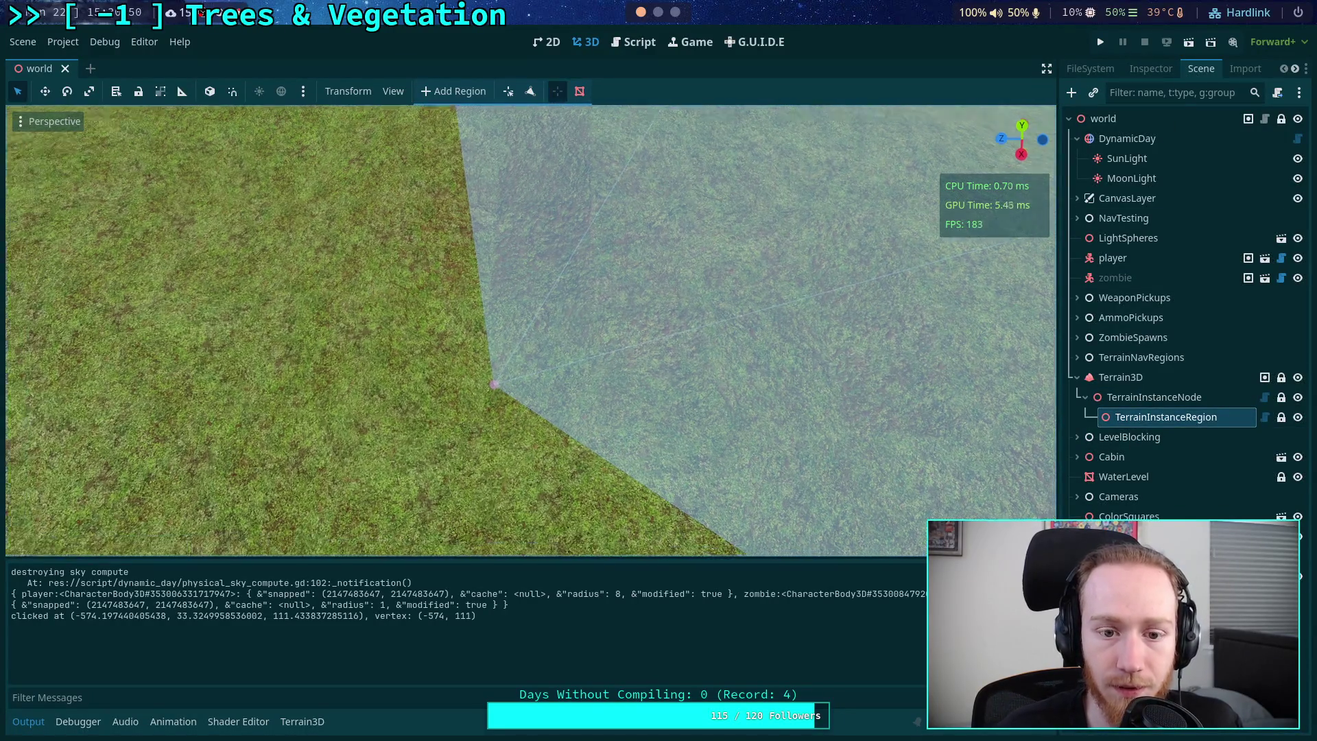
{"action": "left_click", "coordinate": [471, 398]}
- Delete a vertex of the larger region polygon, leaving two separate triangles
{"action": "scroll", "coordinate": [471, 403], "scroll_direction": "down", "scroll_amount": 5}
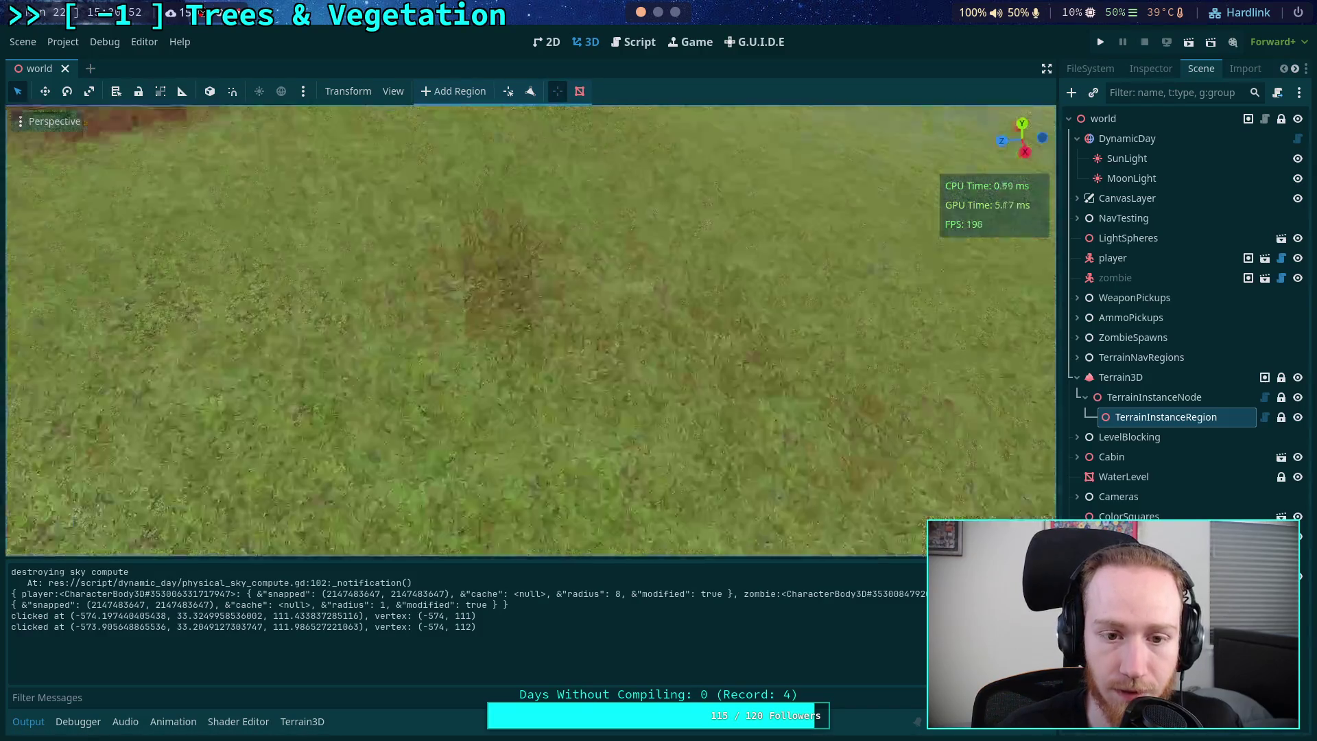
{"action": "mouse_move", "coordinate": [471, 403]}
{"action": "left_mouse_down"}
{"action": "mouse_move", "coordinate": [604, 206]}
{"action": "mouse_move", "coordinate": [693, 116]}
{"action": "mouse_move", "coordinate": [211, 144]}
{"action": "mouse_move", "coordinate": [578, 458]}
{"action": "mouse_move", "coordinate": [546, 469]}
{"action": "mouse_move", "coordinate": [505, 403]}
{"action": "mouse_move", "coordinate": [463, 437]}
{"action": "mouse_move", "coordinate": [285, 491]}
{"action": "mouse_move", "coordinate": [474, 419]}
{"action": "left_mouse_up"}
{"action": "key", "text": "w"}
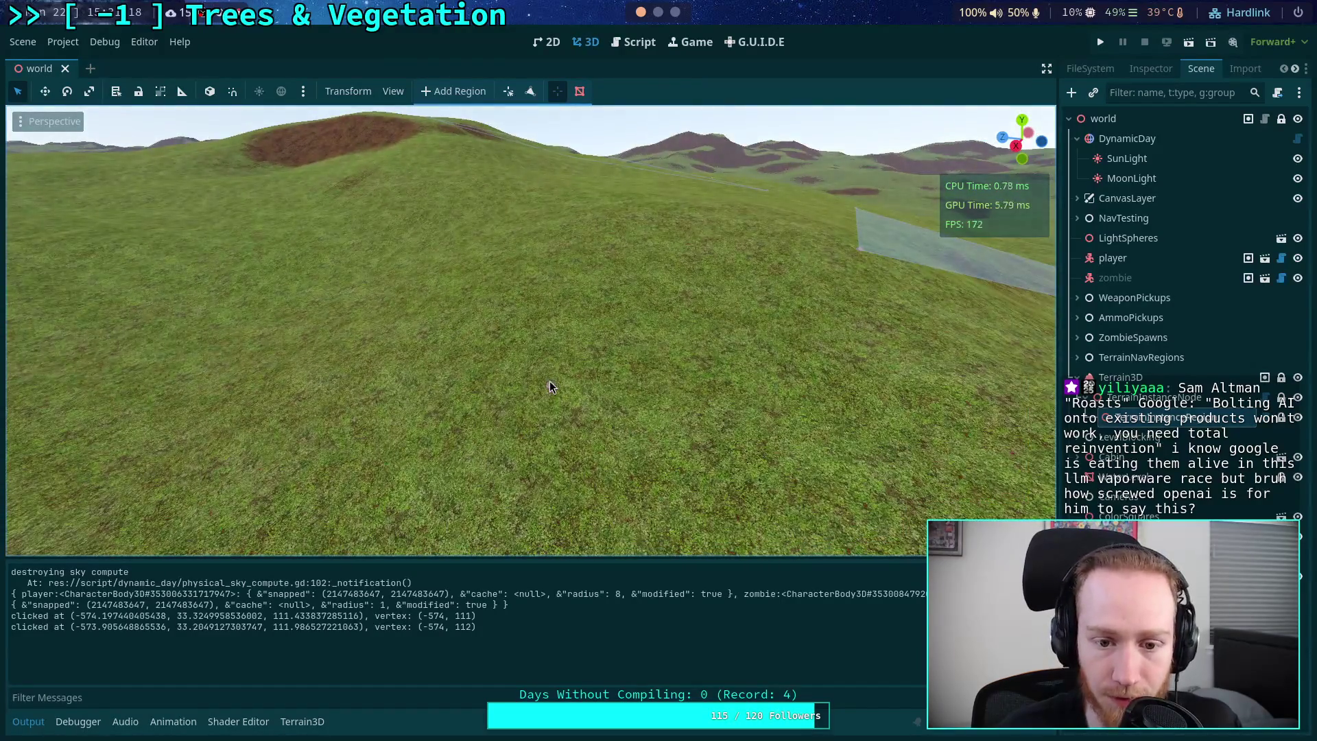
{"action": "left_click", "coordinate": [550, 385]}
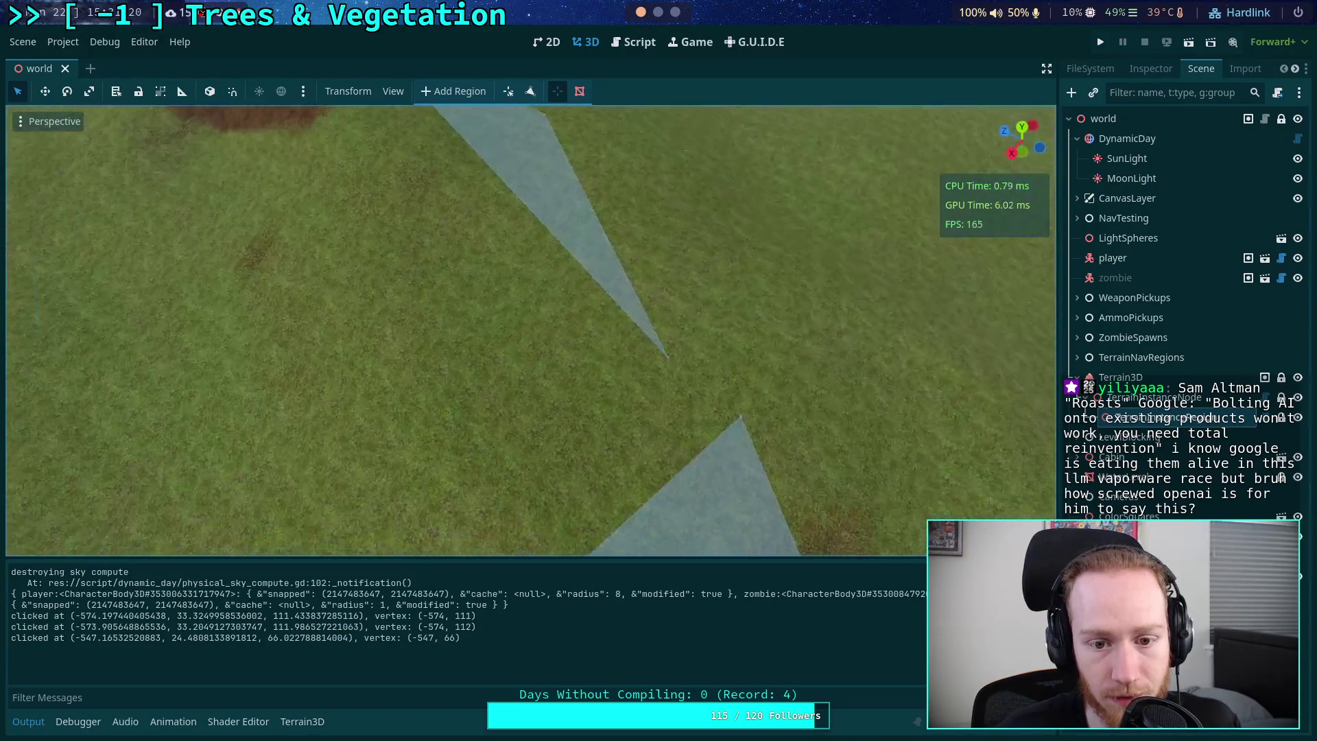
{"action": "mouse_move", "coordinate": [549, 385]}
{"action": "left_mouse_down"}
{"action": "mouse_move", "coordinate": [302, 361]}
{"action": "mouse_move", "coordinate": [672, 389]}
{"action": "left_mouse_up"}
{"action": "key", "text": "w"}
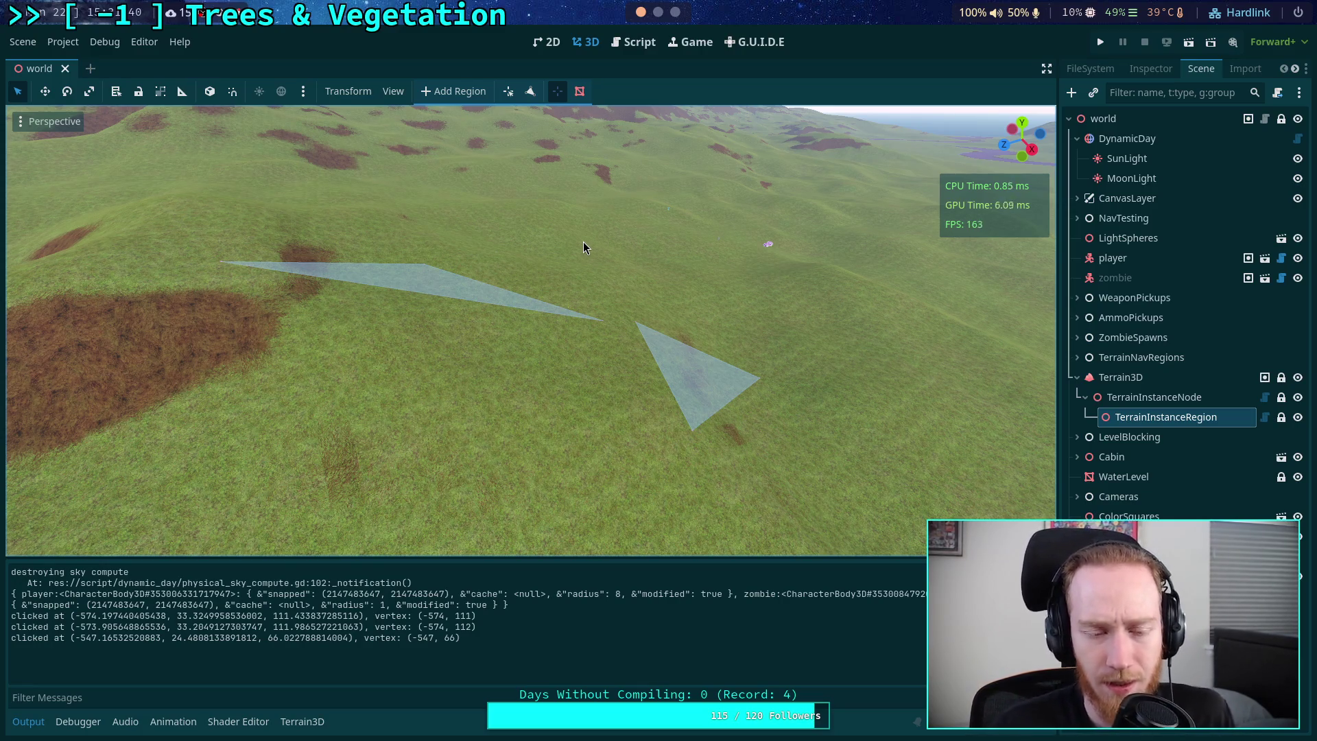
{"action": "left_click", "coordinate": [624, 41]}
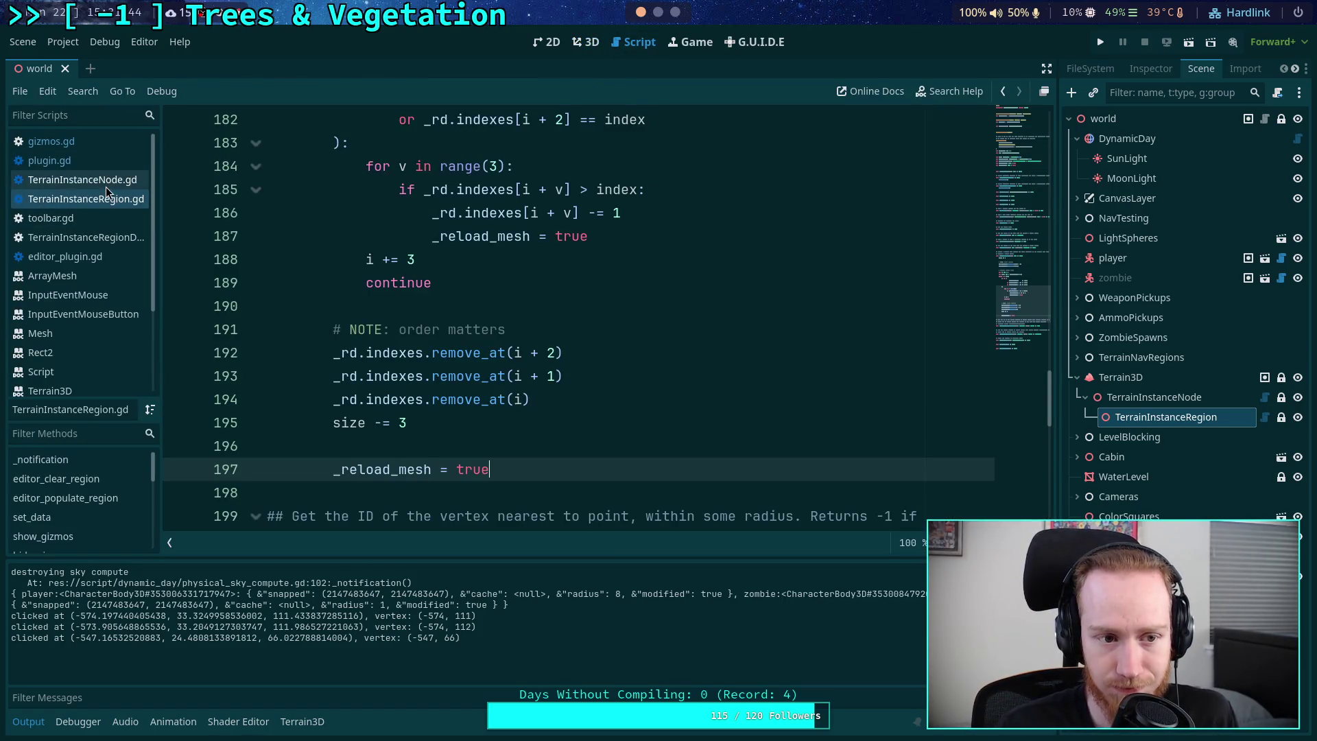
- In gizmos.gd, change SPHERE_MESH radius to 0.35 and height to 0.7, then save
{"action": "left_click", "coordinate": [51, 140]}
{"action": "scroll", "coordinate": [723, 276], "scroll_direction": "up", "scroll_amount": 8}
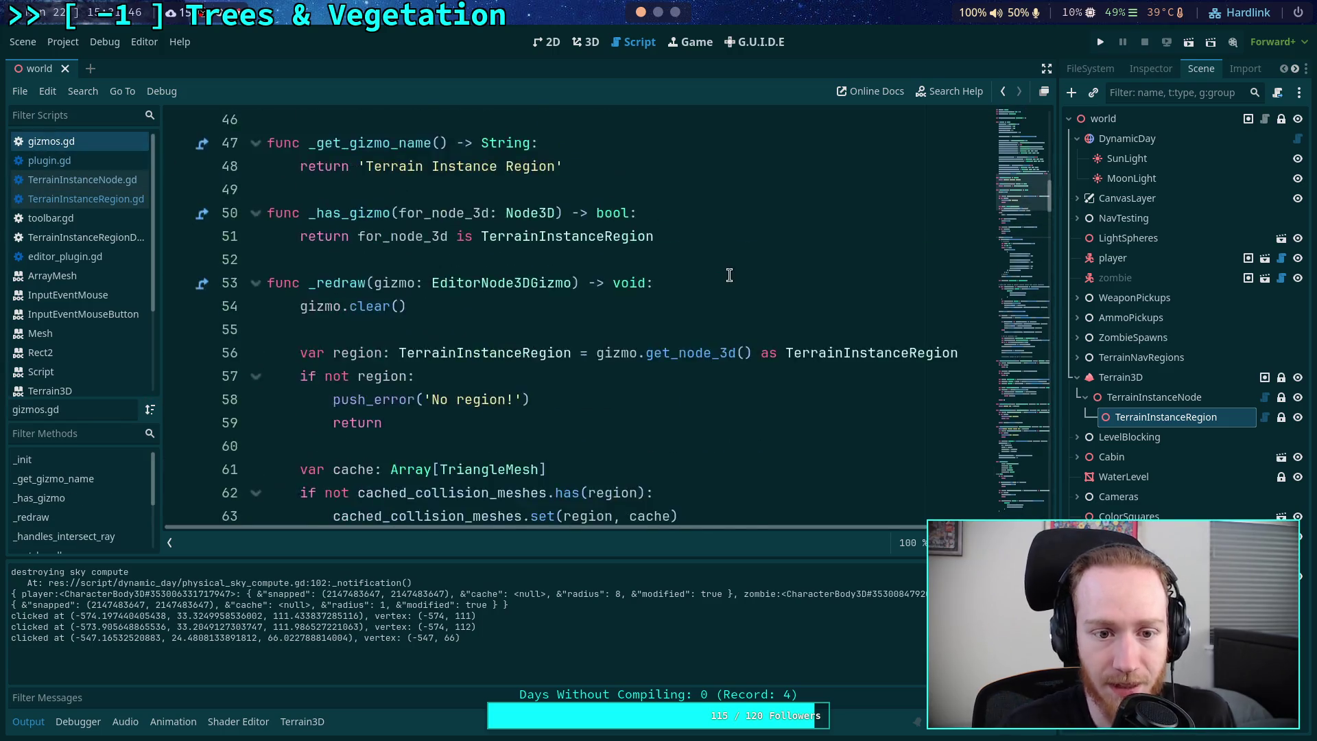
{"action": "scroll", "coordinate": [723, 274], "scroll_direction": "up", "scroll_amount": 10}
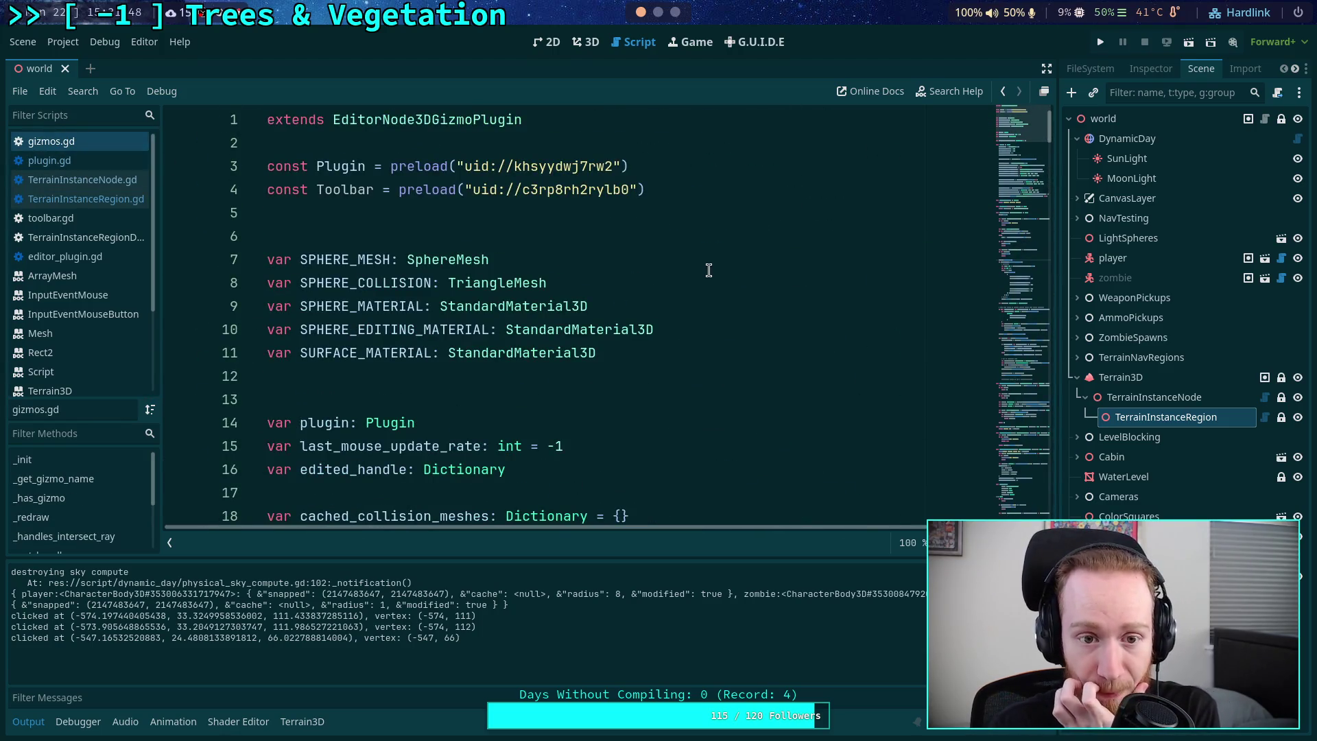
{"action": "scroll", "coordinate": [707, 271], "scroll_direction": "down", "scroll_amount": 4}
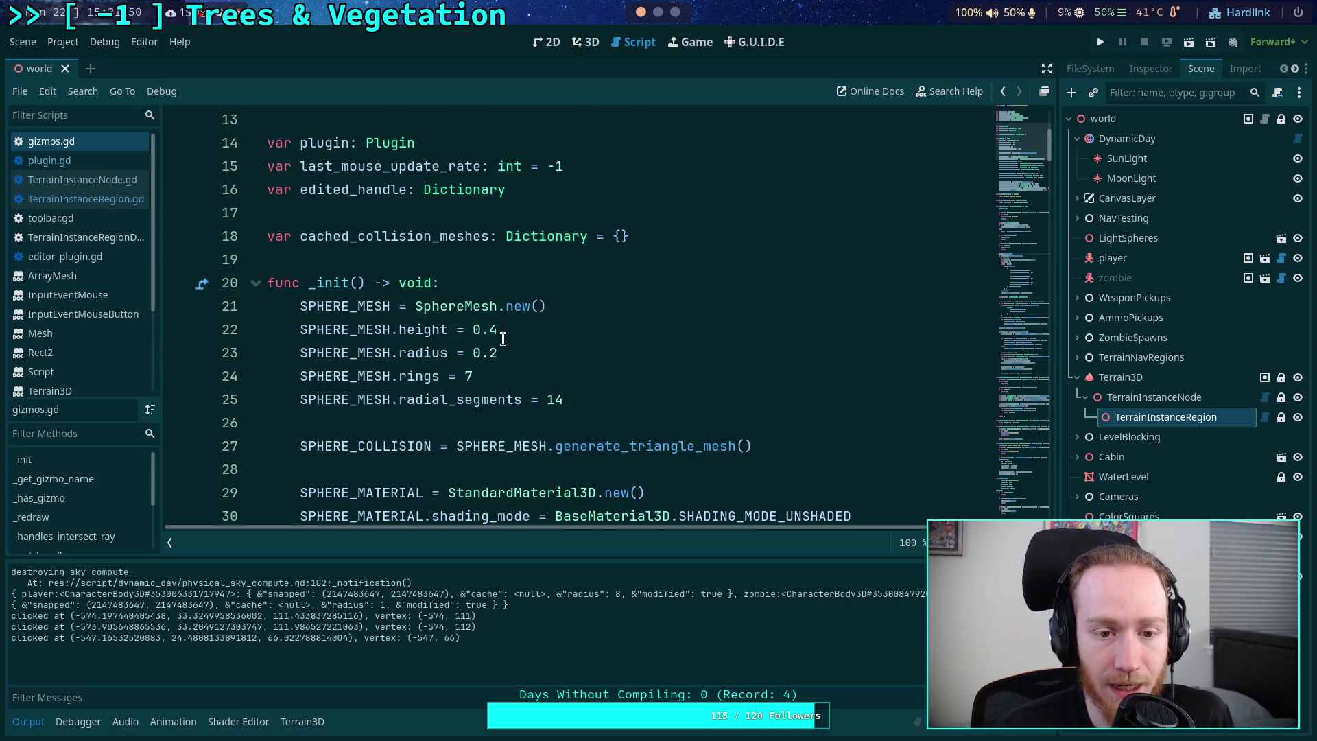
{"action": "left_click_drag", "start_coordinate": [503, 339], "coordinate": [492, 335]}
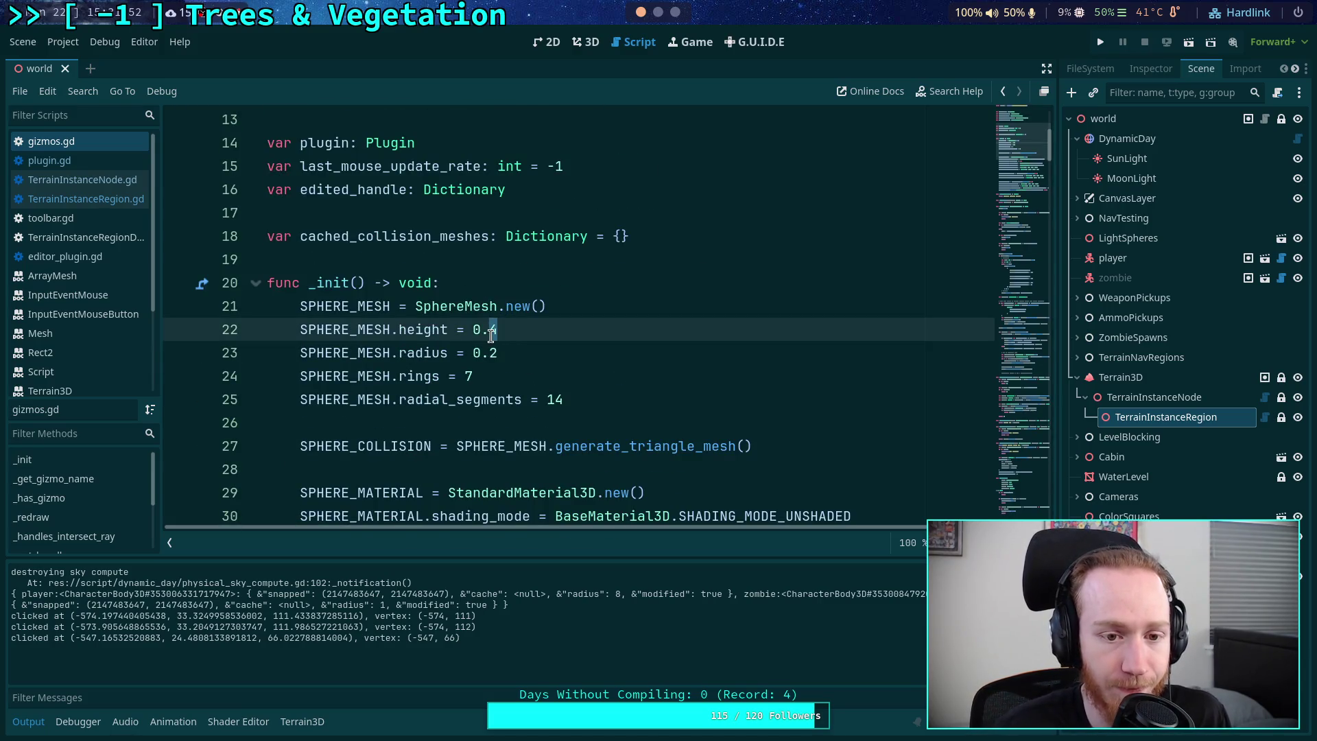
{"action": "left_click", "coordinate": [500, 352]}
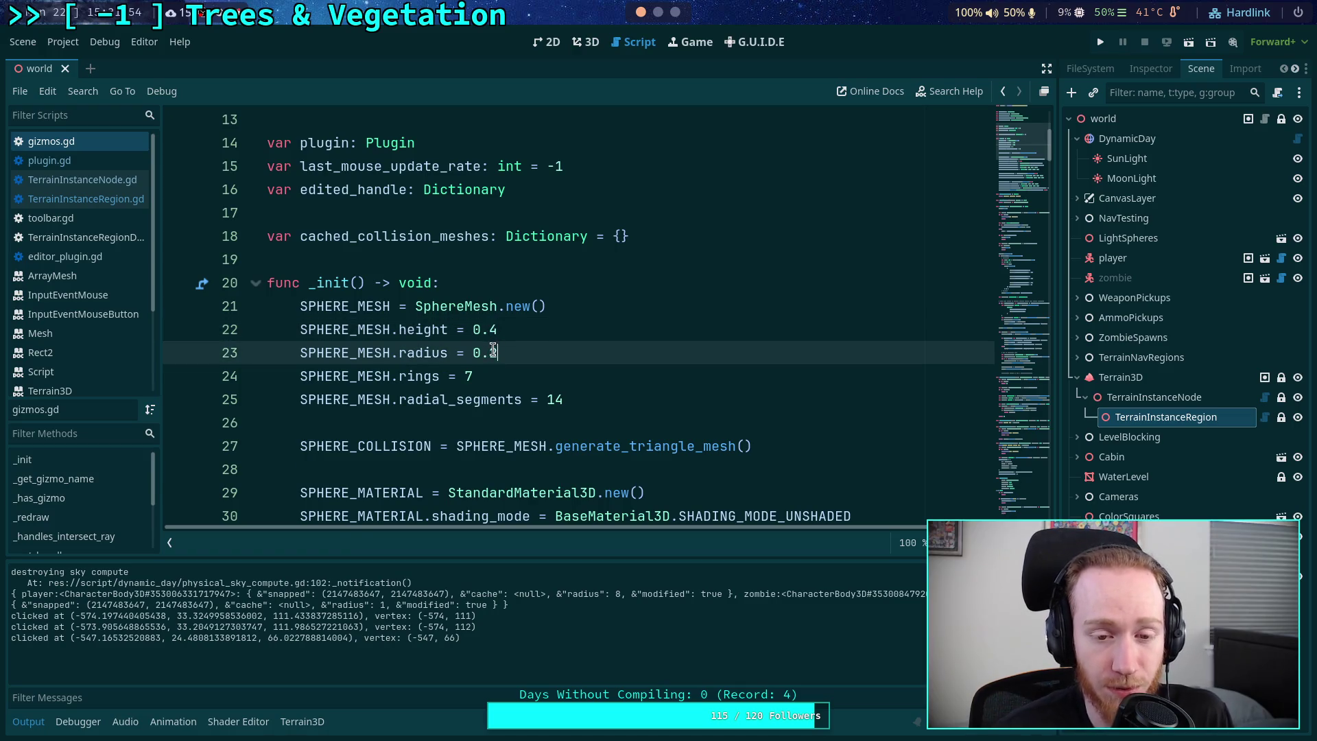
{"action": "double_click", "coordinate": [494, 351]}
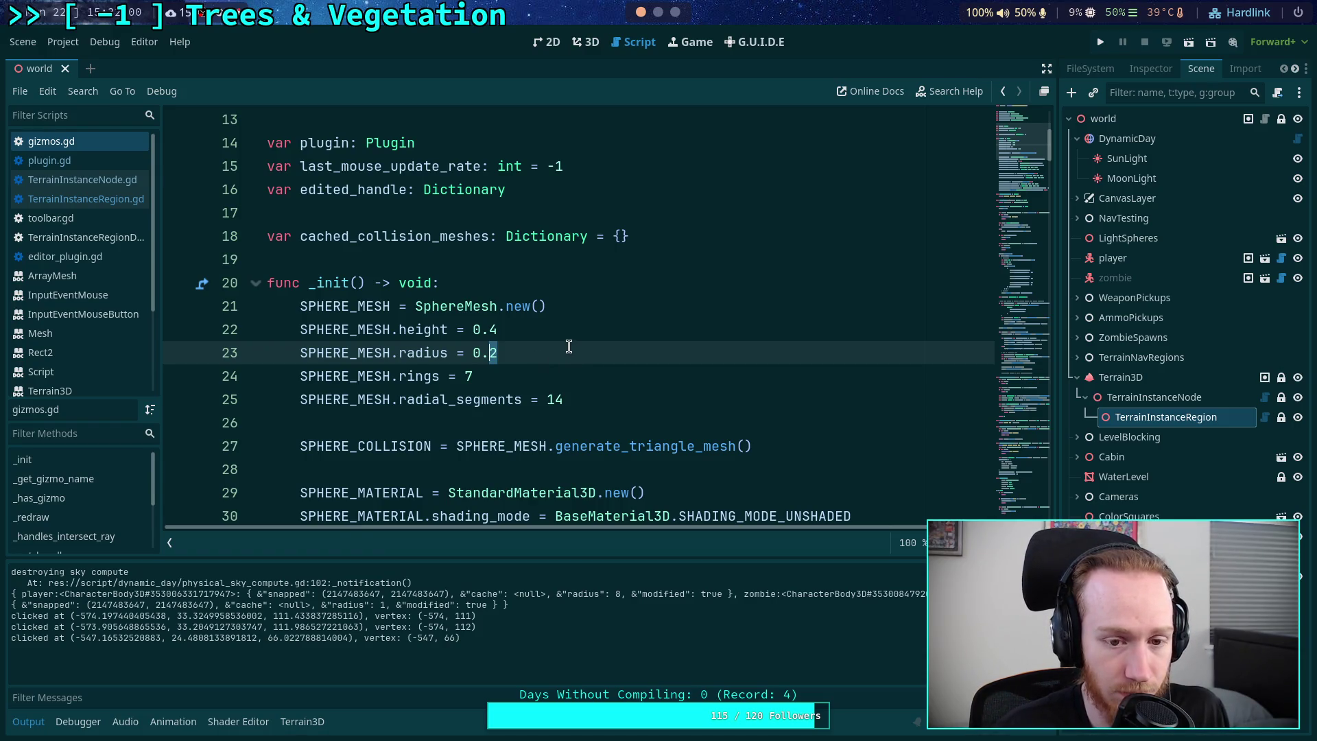
{"action": "type", "text": "35"}
{"action": "double_click", "coordinate": [509, 329]}
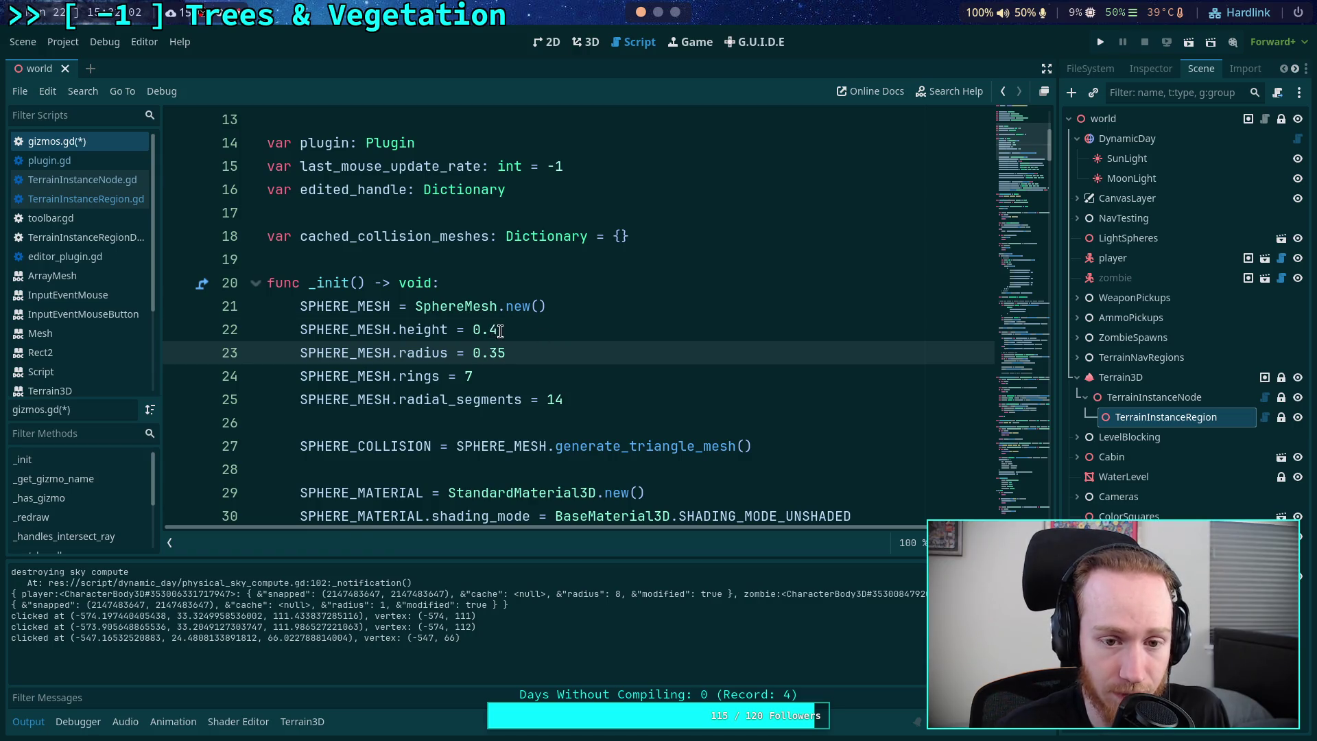
{"action": "type", "text": "7"}
{"action": "left_click", "coordinate": [617, 346]}
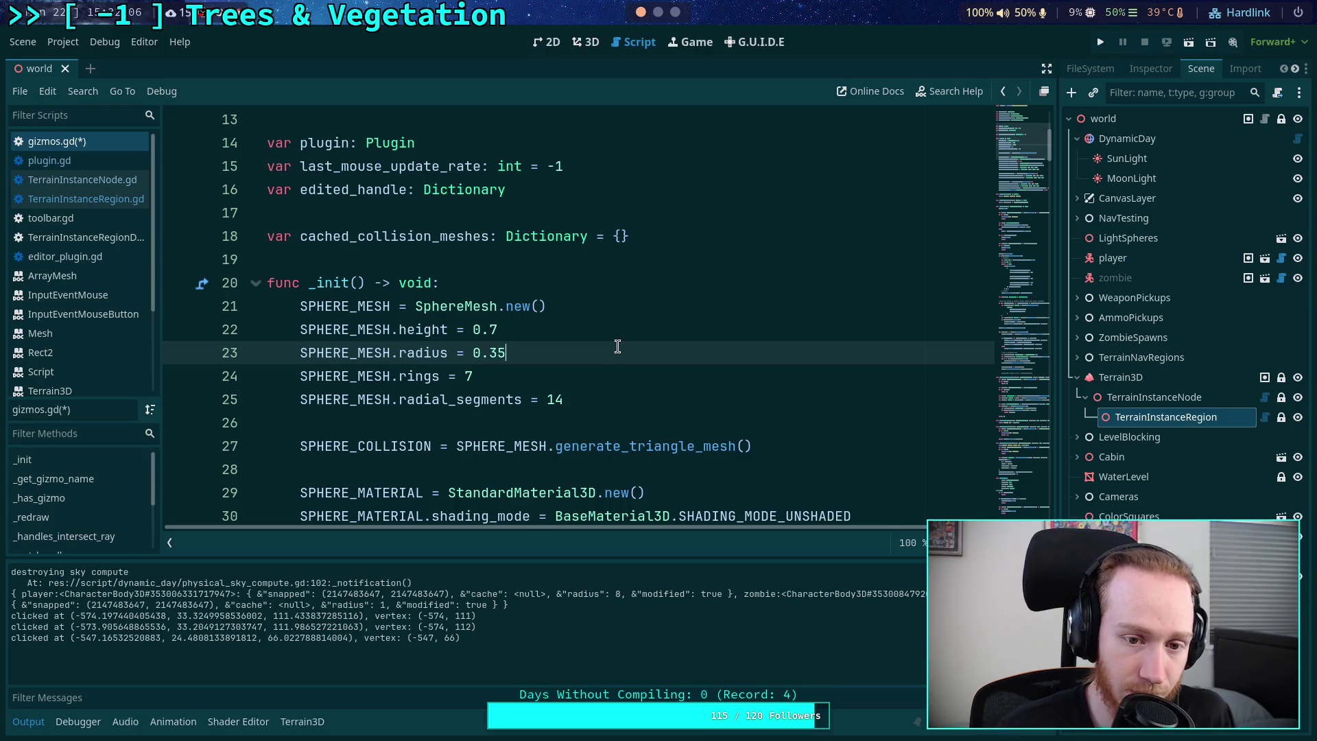
{"action": "key", "text": "ctrl+s"}
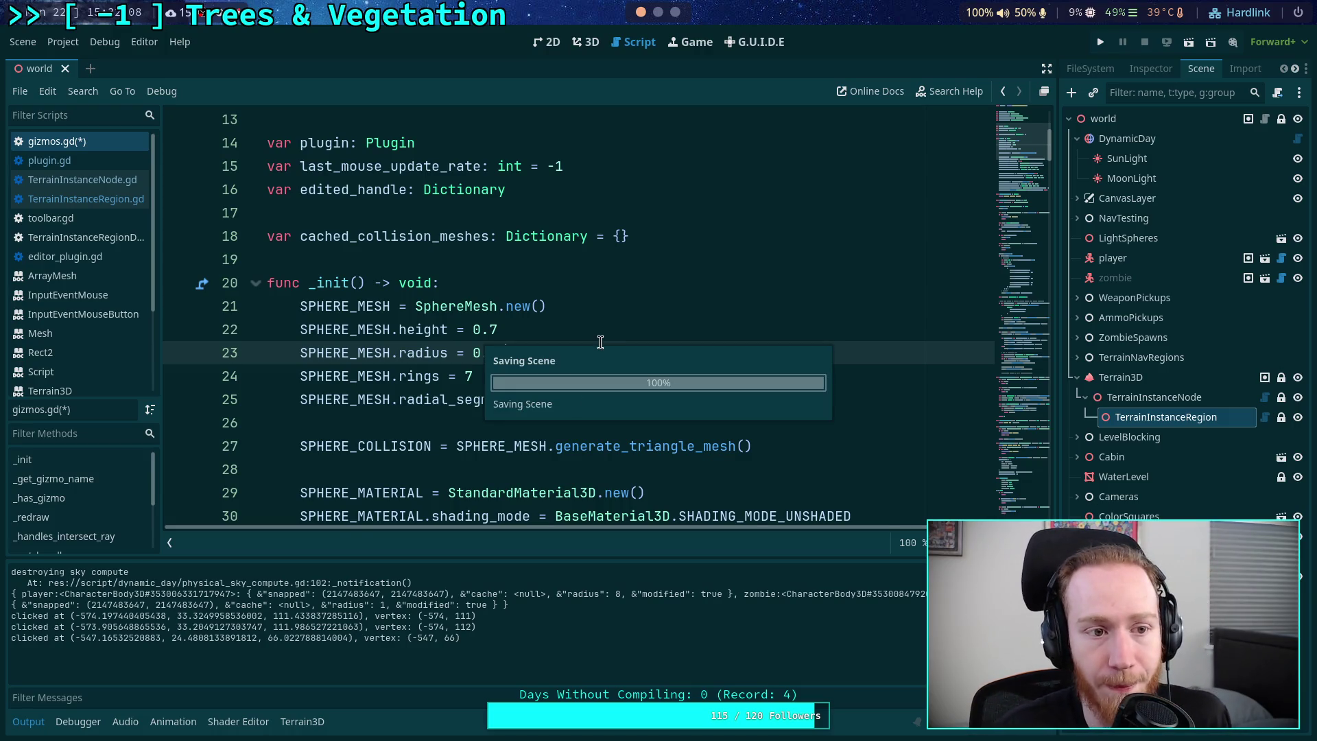
{"action": "left_click", "coordinate": [588, 39]}
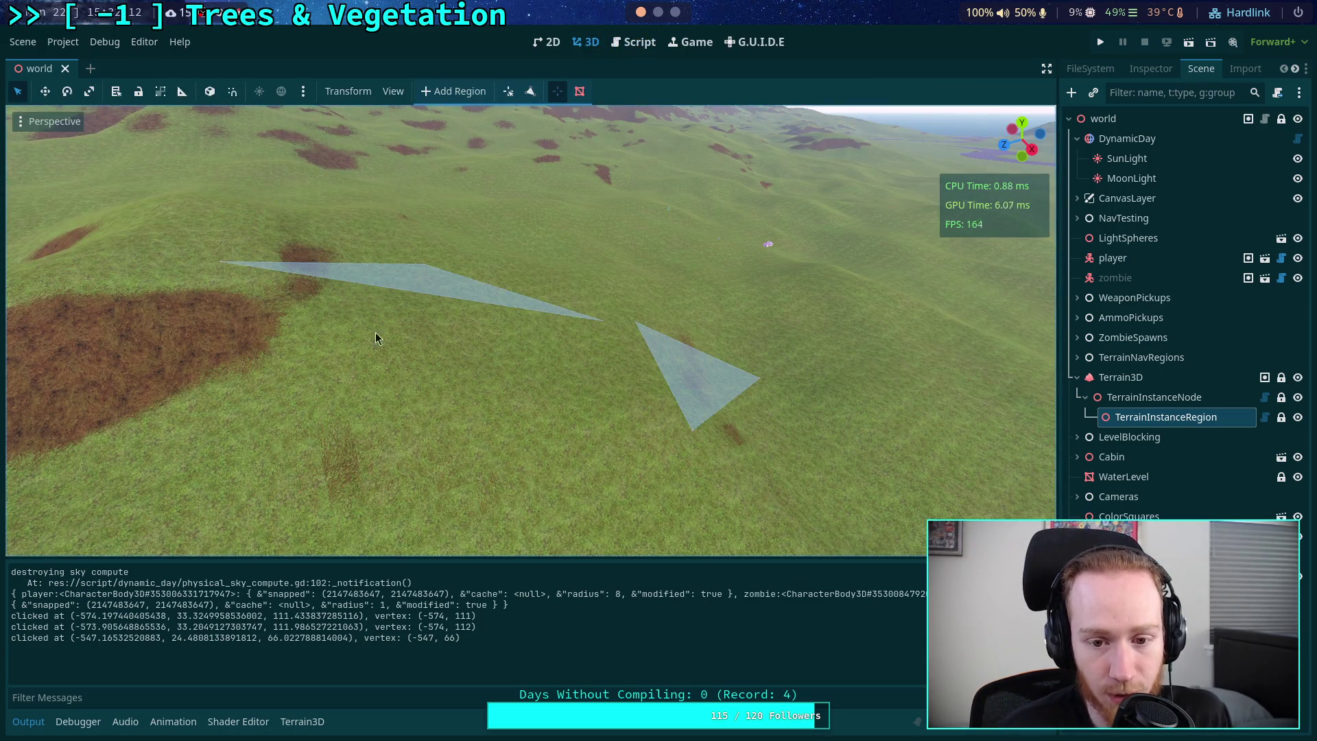
- Turn the Terrain Instancer plugin off and back on, then reload the saved world scene
{"action": "left_click", "coordinate": [63, 41]}
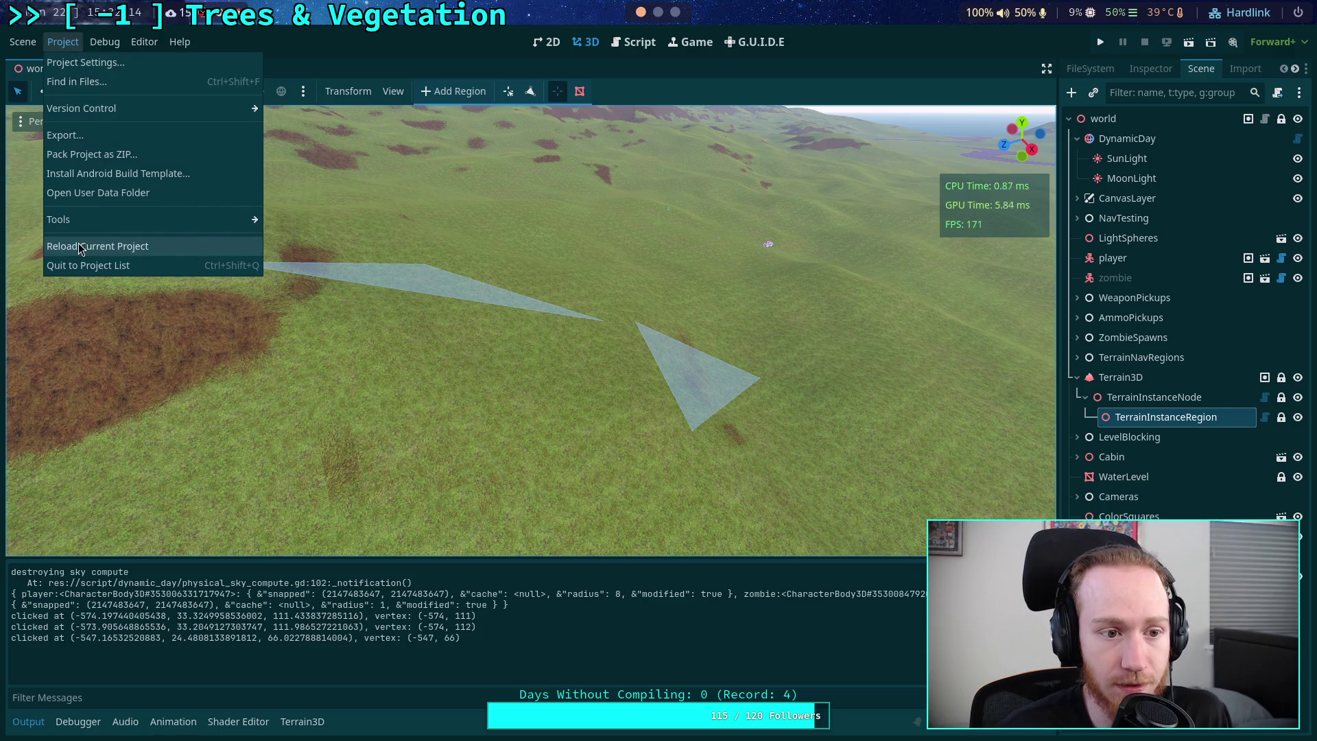
{"action": "left_click", "coordinate": [101, 63]}
{"action": "left_click", "coordinate": [79, 298]}
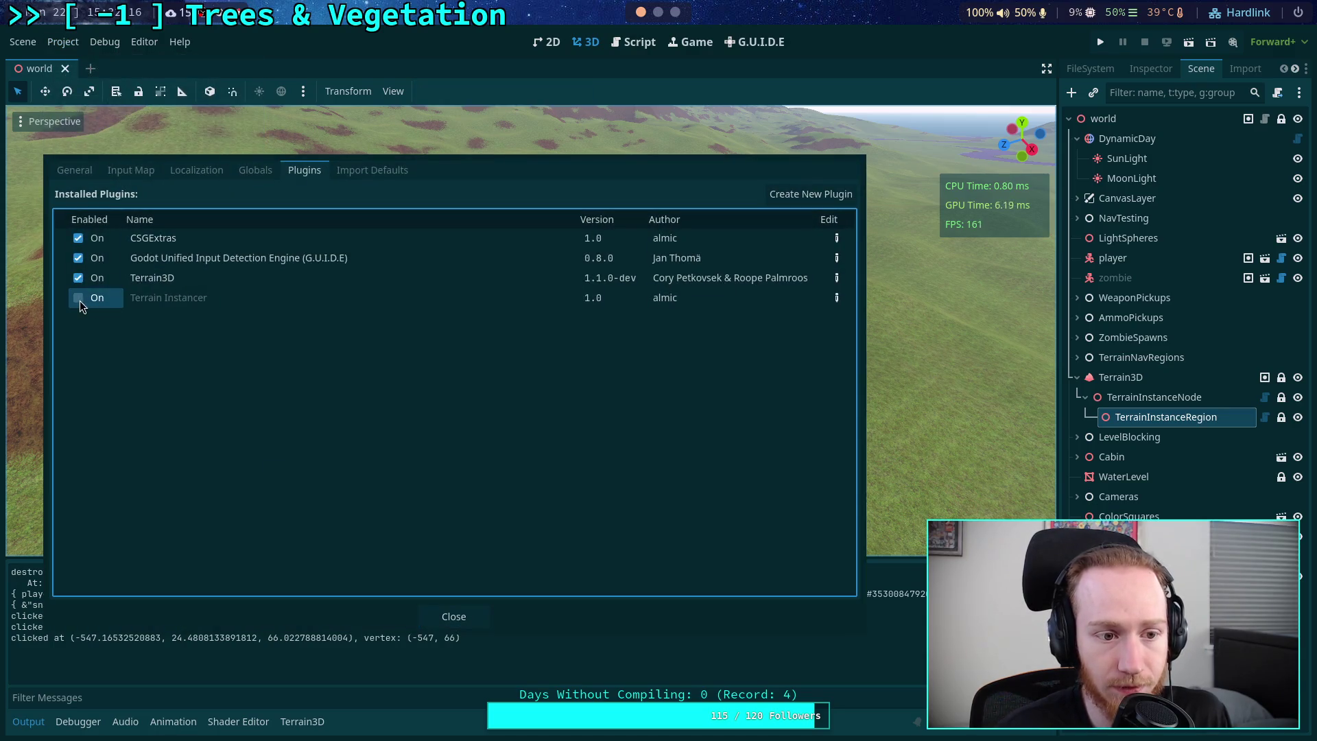
{"action": "left_click", "coordinate": [454, 616]}
{"action": "left_click", "coordinate": [22, 41]}
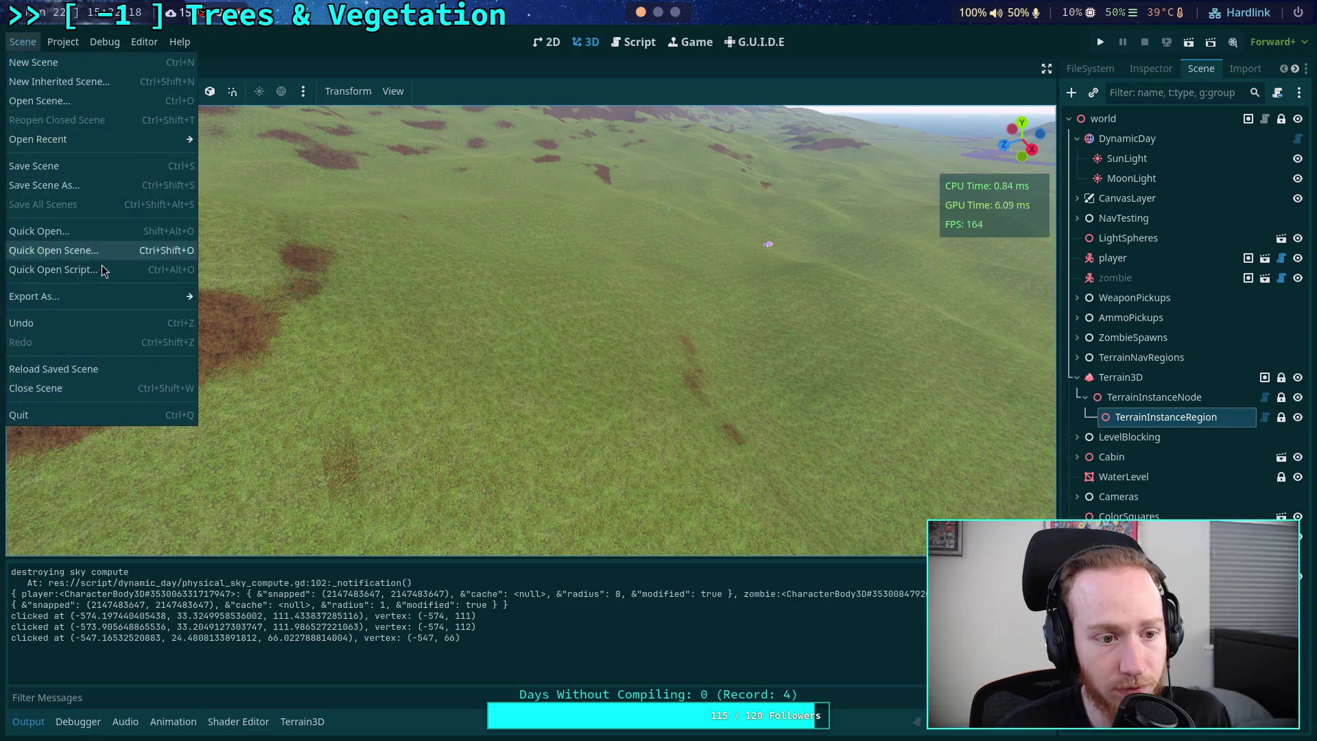
{"action": "left_click", "coordinate": [82, 368]}
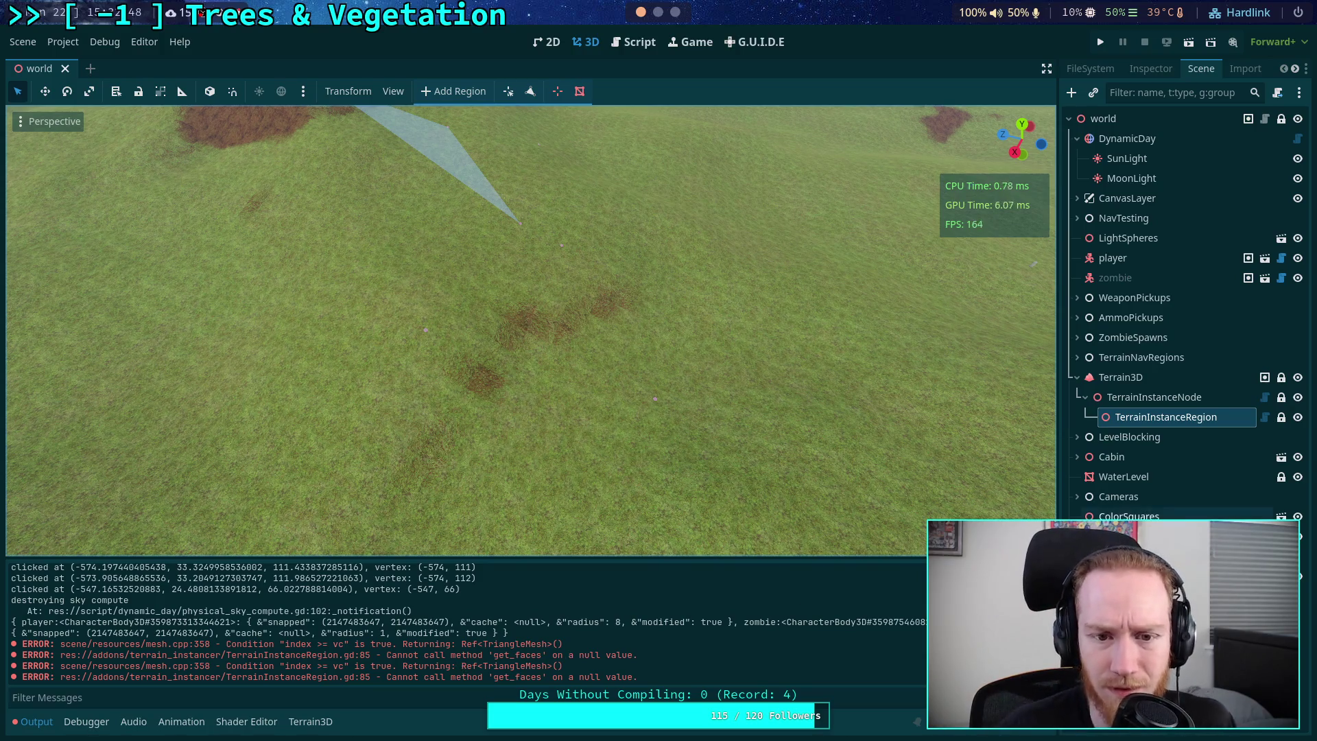
- Reselect TerrainInstanceNode and TerrainInstanceRegion, orbit to inspect the single triangle, and open the Project menu
{"action": "left_click", "coordinate": [1153, 398]}
{"action": "left_click", "coordinate": [1153, 419]}
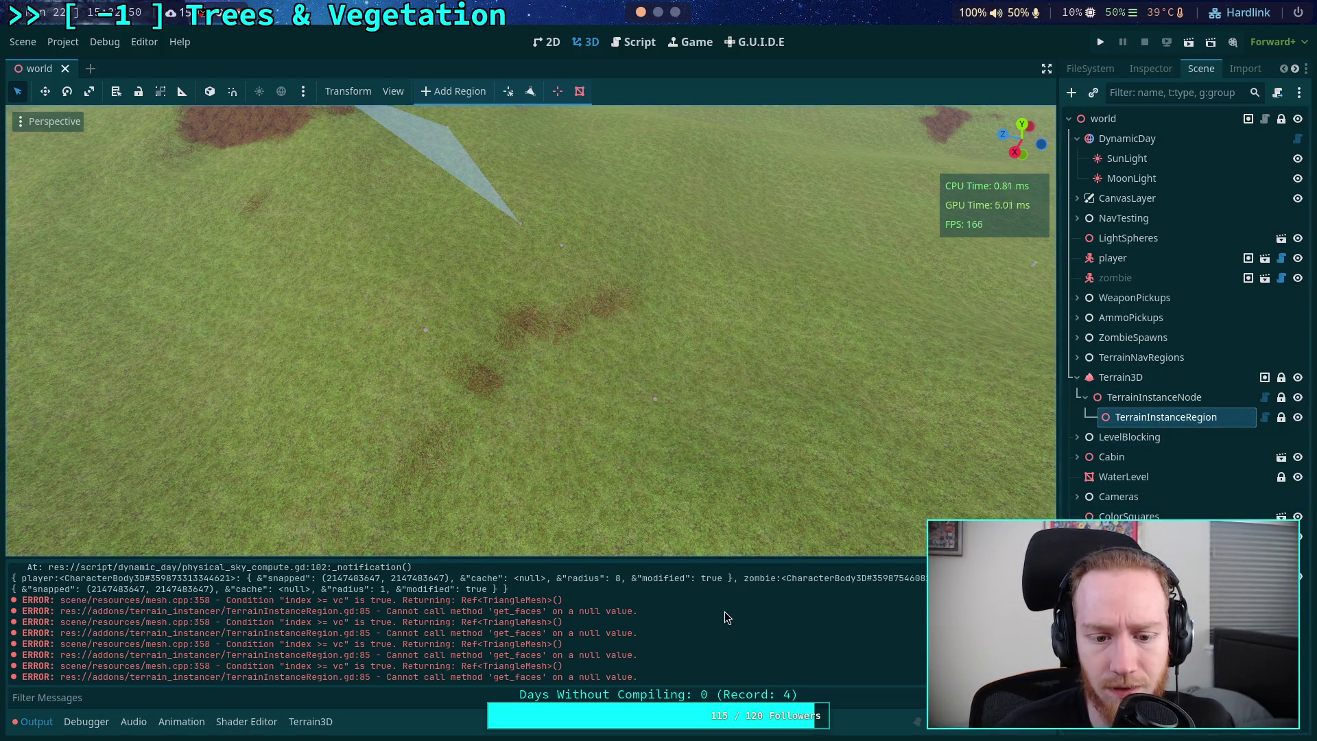
{"action": "left_click_drag", "start_coordinate": [616, 489], "coordinate": [691, 376]}
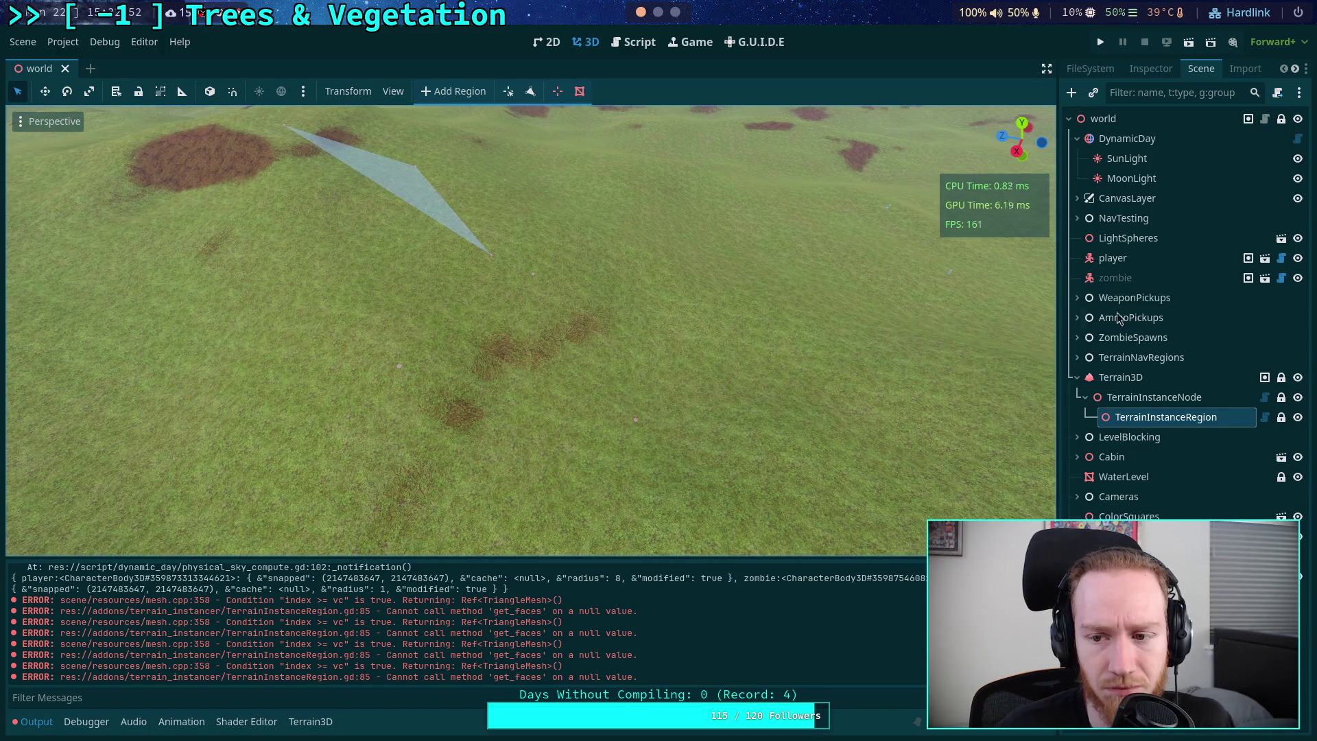
{"action": "left_click", "coordinate": [1182, 399]}
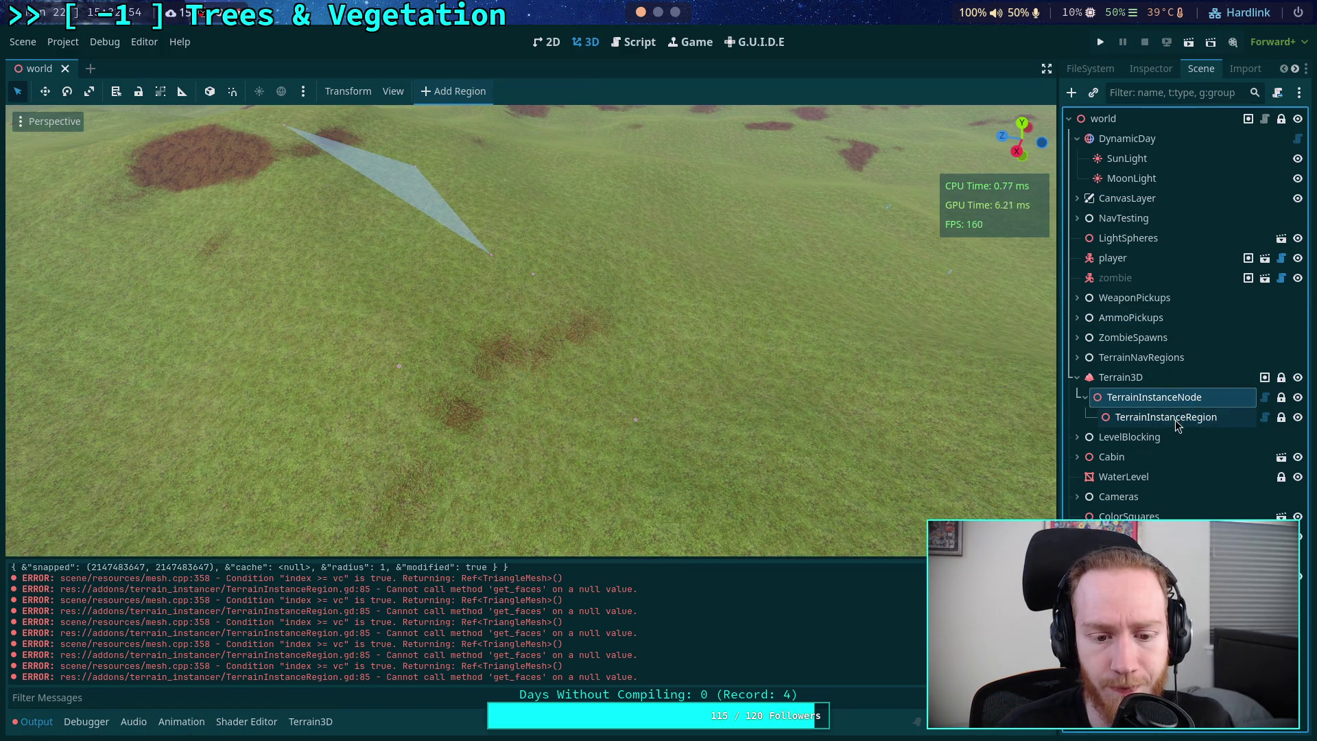
{"action": "left_click", "coordinate": [1175, 420]}
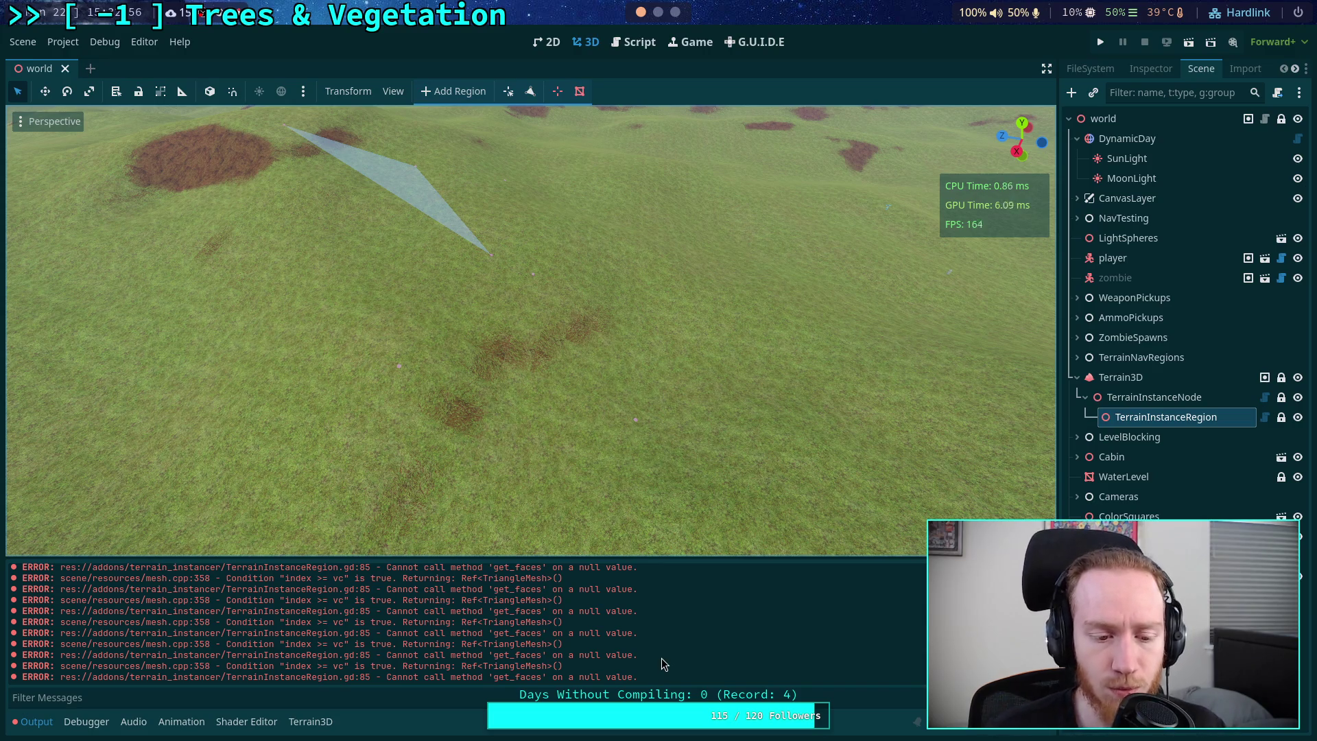
{"action": "mouse_move", "coordinate": [519, 548]}
{"action": "left_mouse_down"}
{"action": "mouse_move", "coordinate": [385, 490]}
{"action": "mouse_move", "coordinate": [384, 532]}
{"action": "mouse_move", "coordinate": [385, 494]}
{"action": "left_mouse_up"}
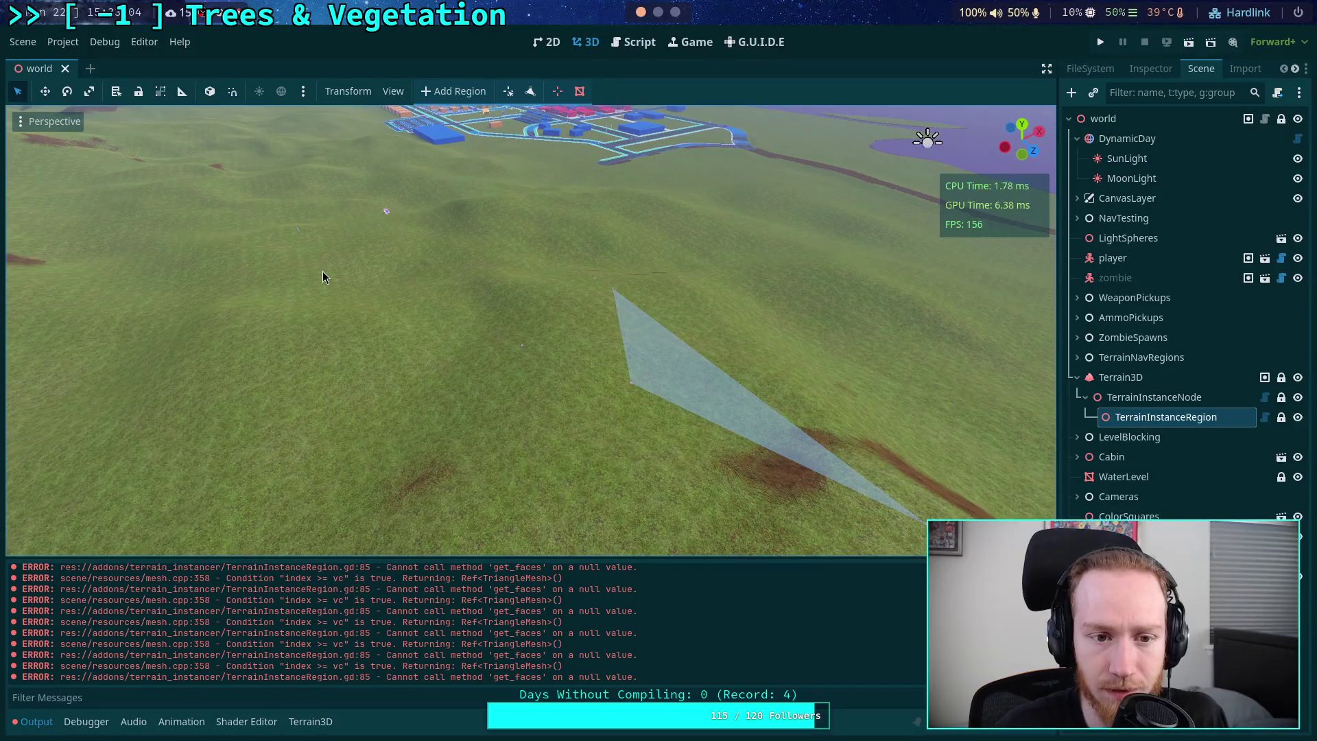
{"action": "left_click", "coordinate": [19, 43]}
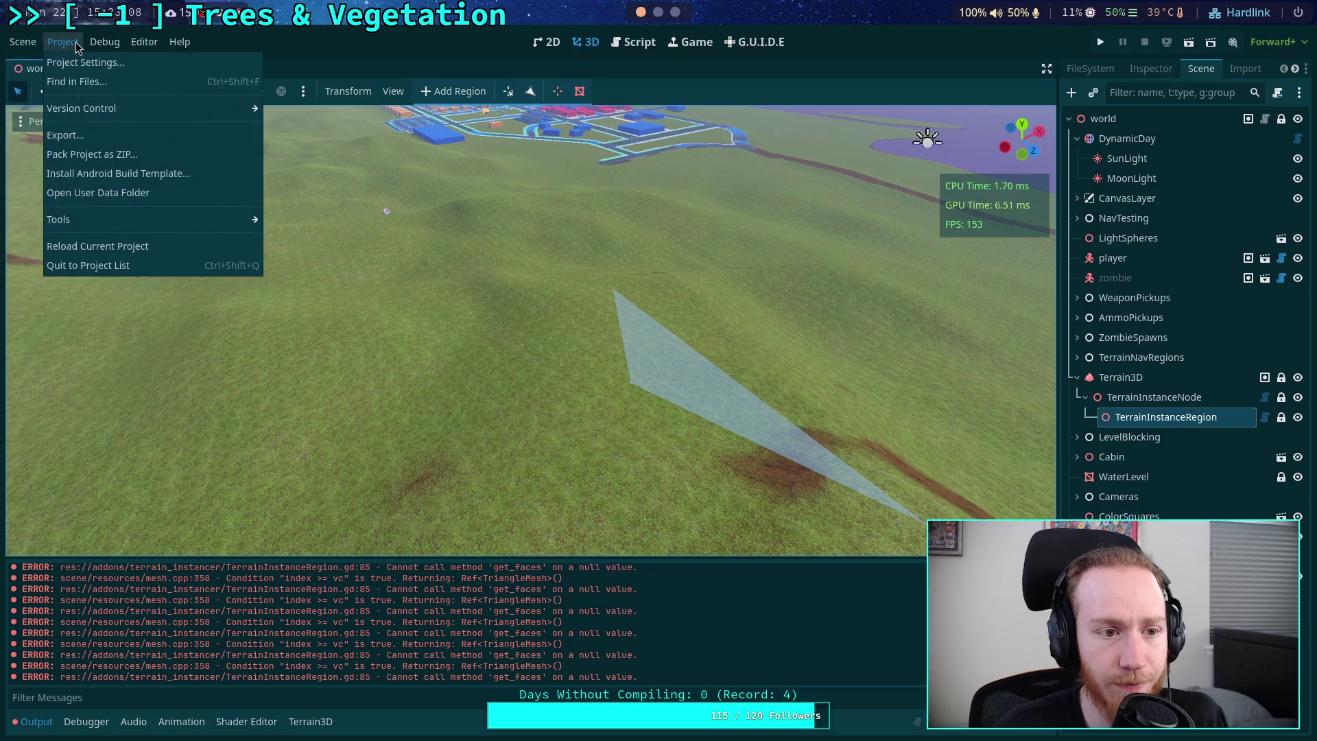
- Reload the current project and fly the camera over the terrain to check the triangle face
{"action": "left_click", "coordinate": [106, 242]}
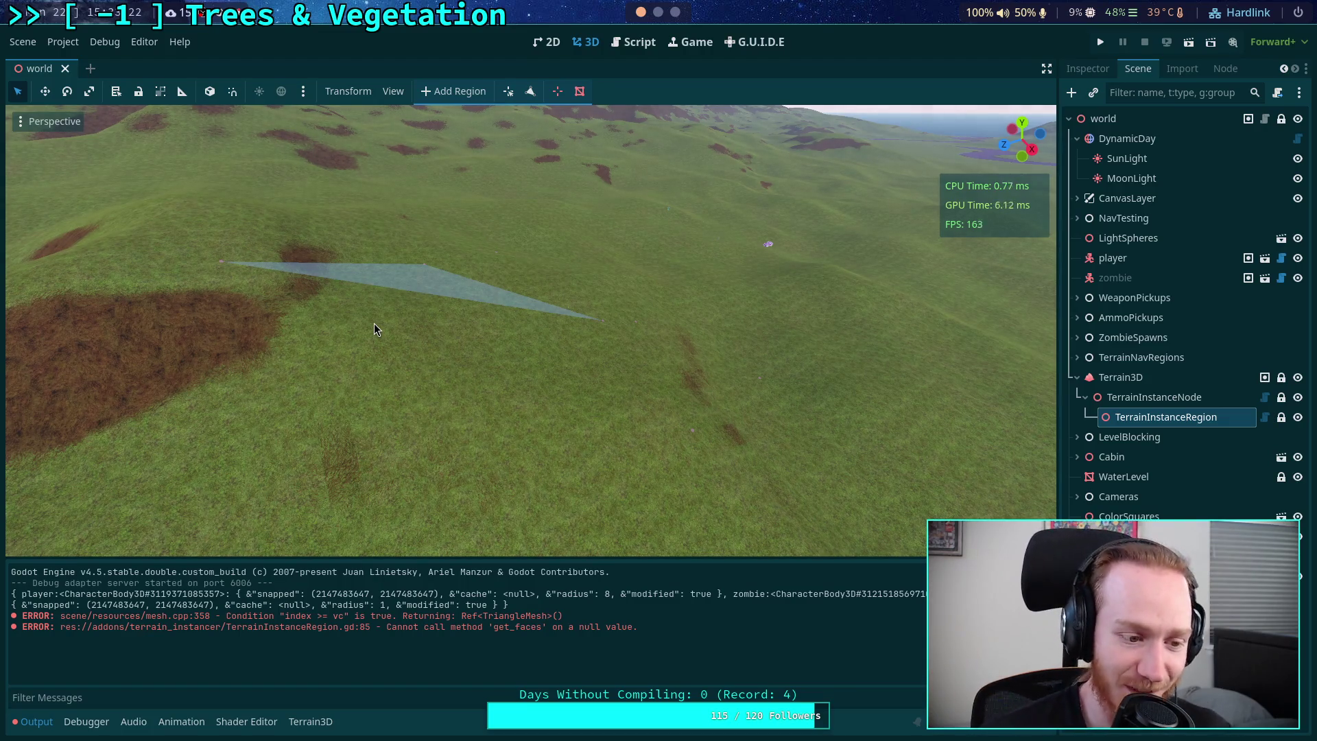
{"action": "right_click", "coordinate": [373, 323]}
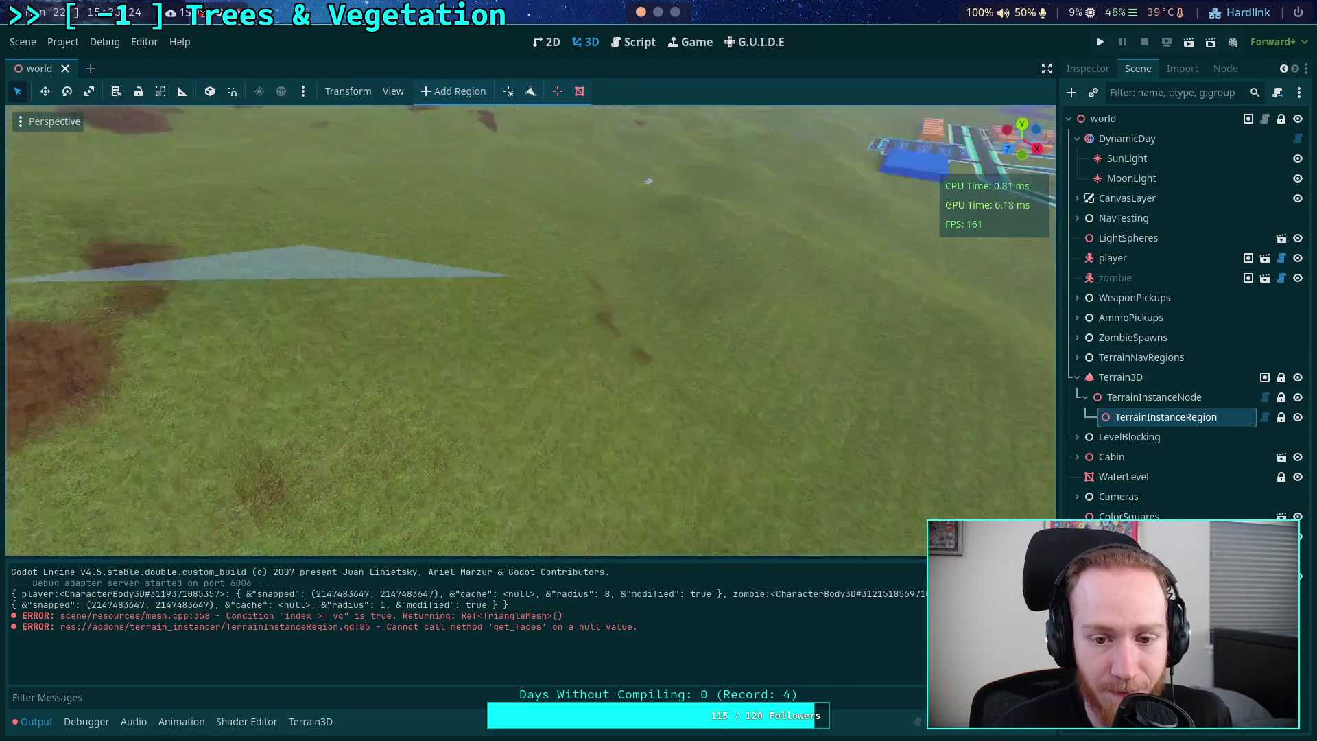
{"action": "key", "text": "w"}
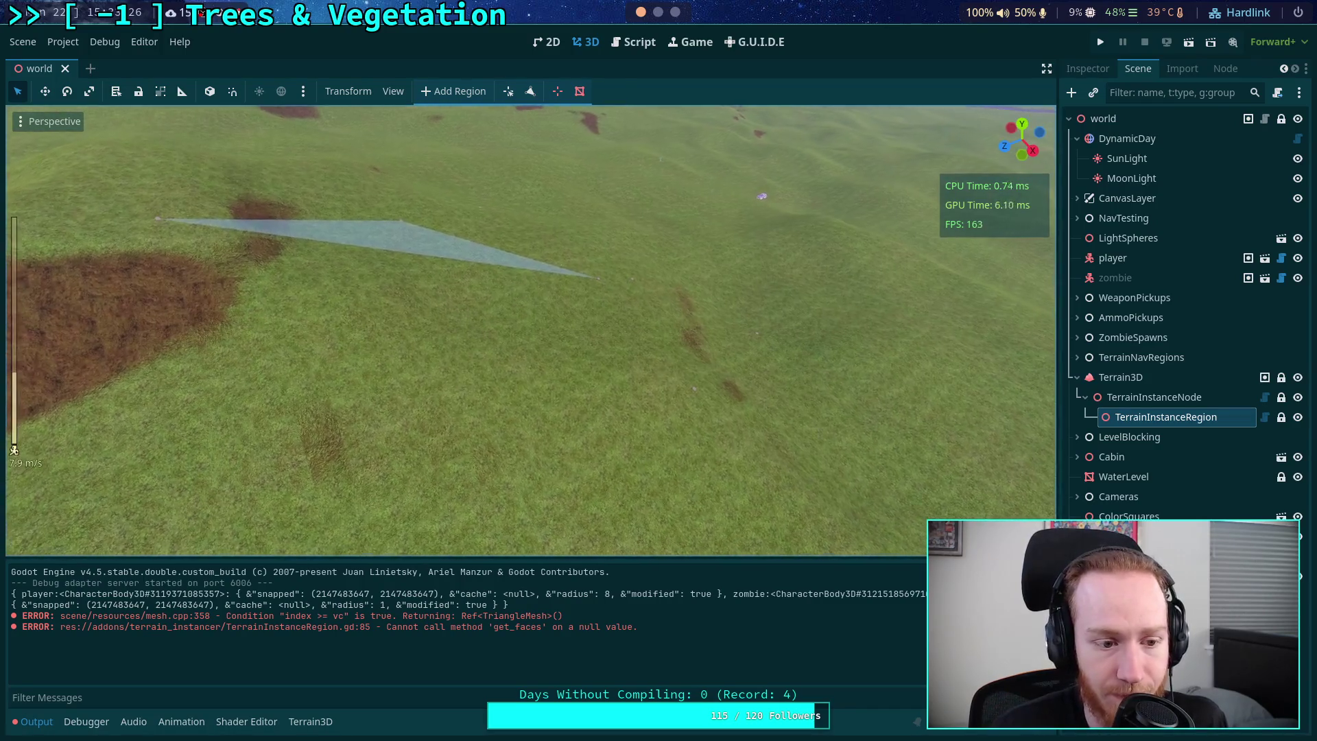
{"action": "scroll", "coordinate": [530, 329], "scroll_direction": "up", "scroll_amount": 3}
{"action": "scroll", "coordinate": [530, 329], "scroll_direction": "up", "scroll_amount": 4}
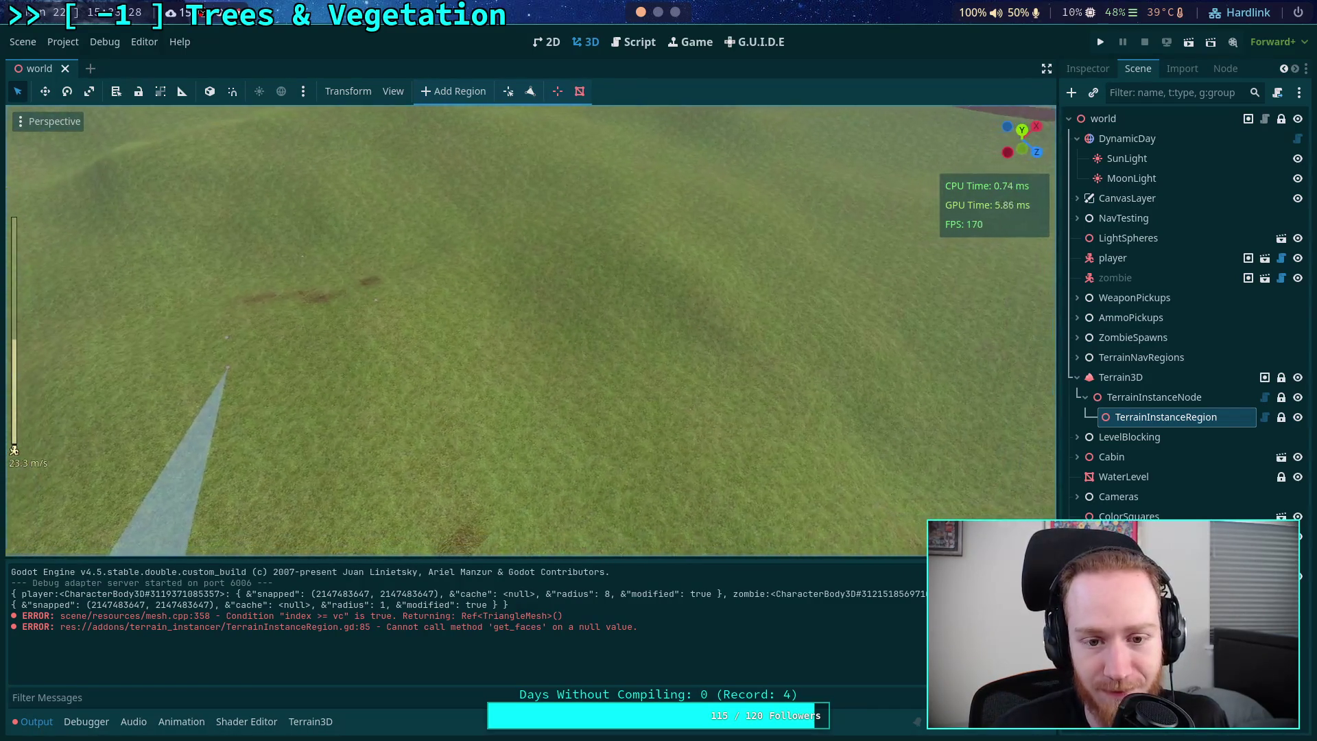
{"action": "key", "text": "s"}
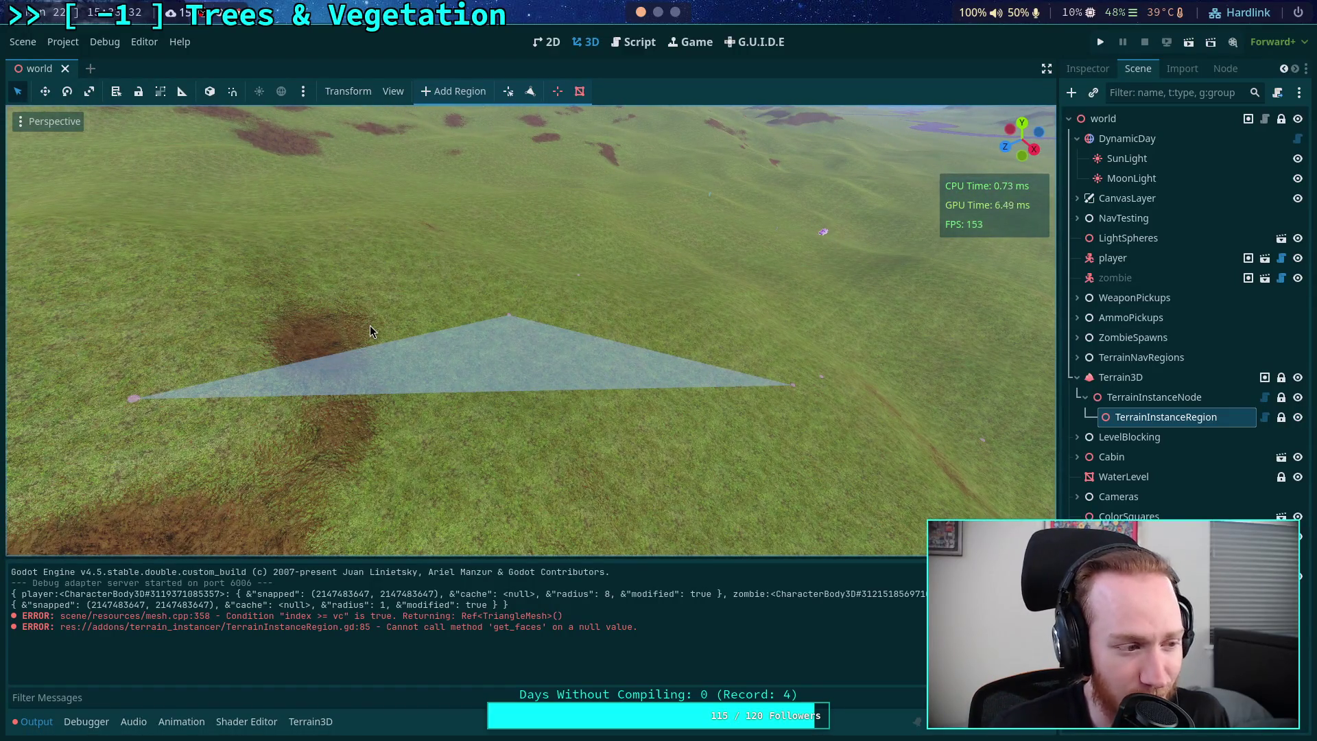
{"action": "key", "text": "w"}
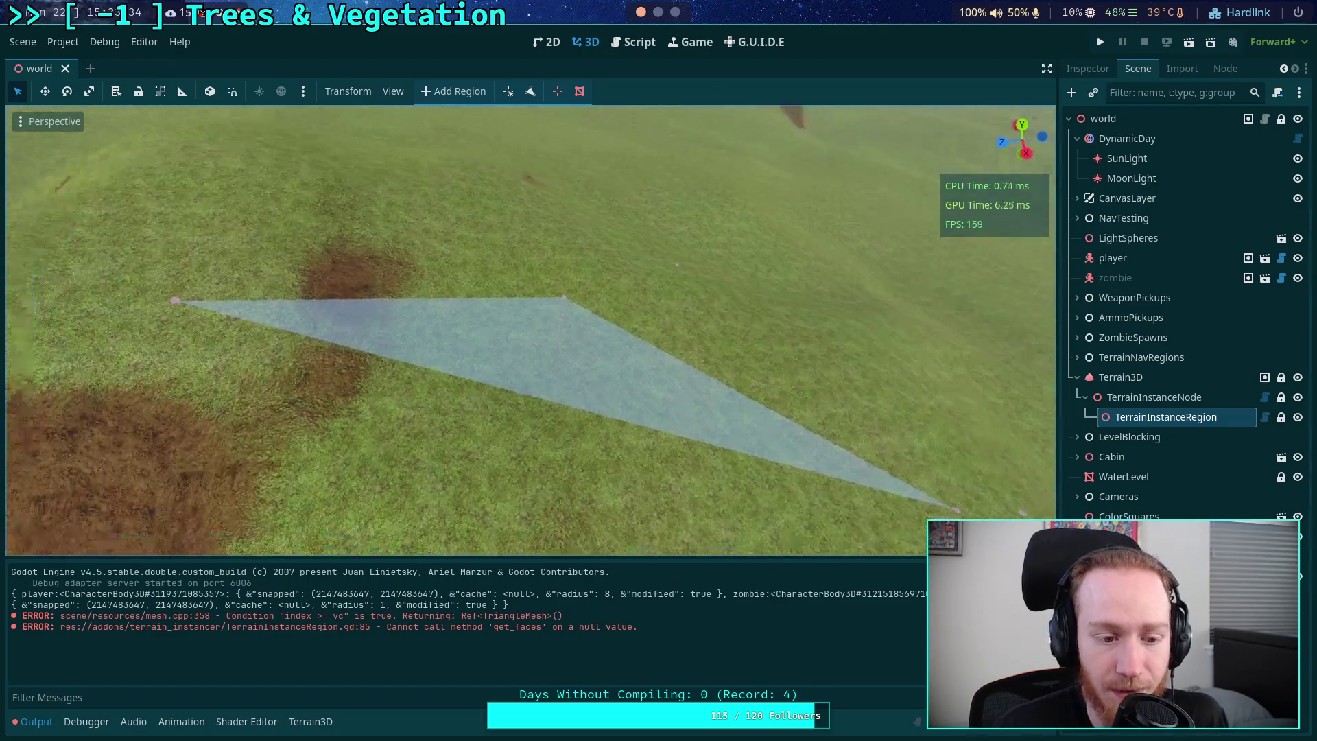
{"action": "key", "text": "s"}
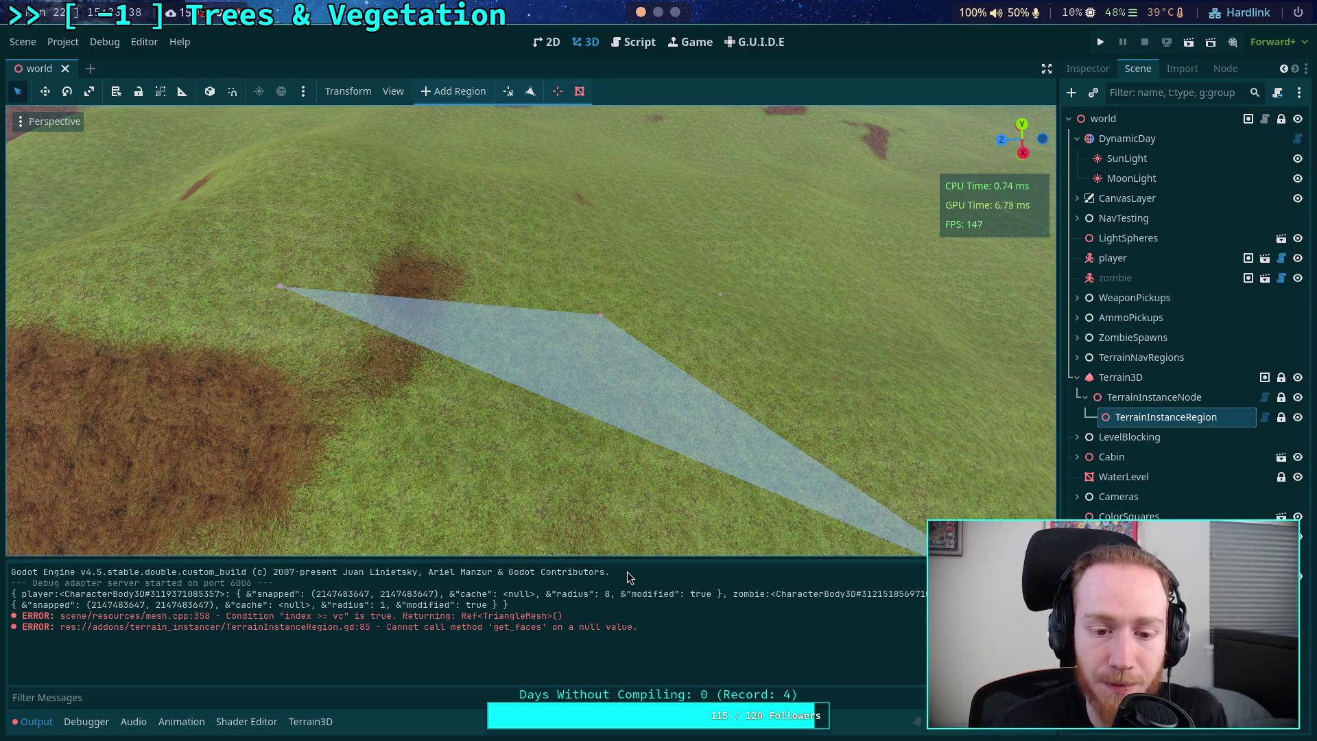
{"action": "left_click", "coordinate": [630, 47]}
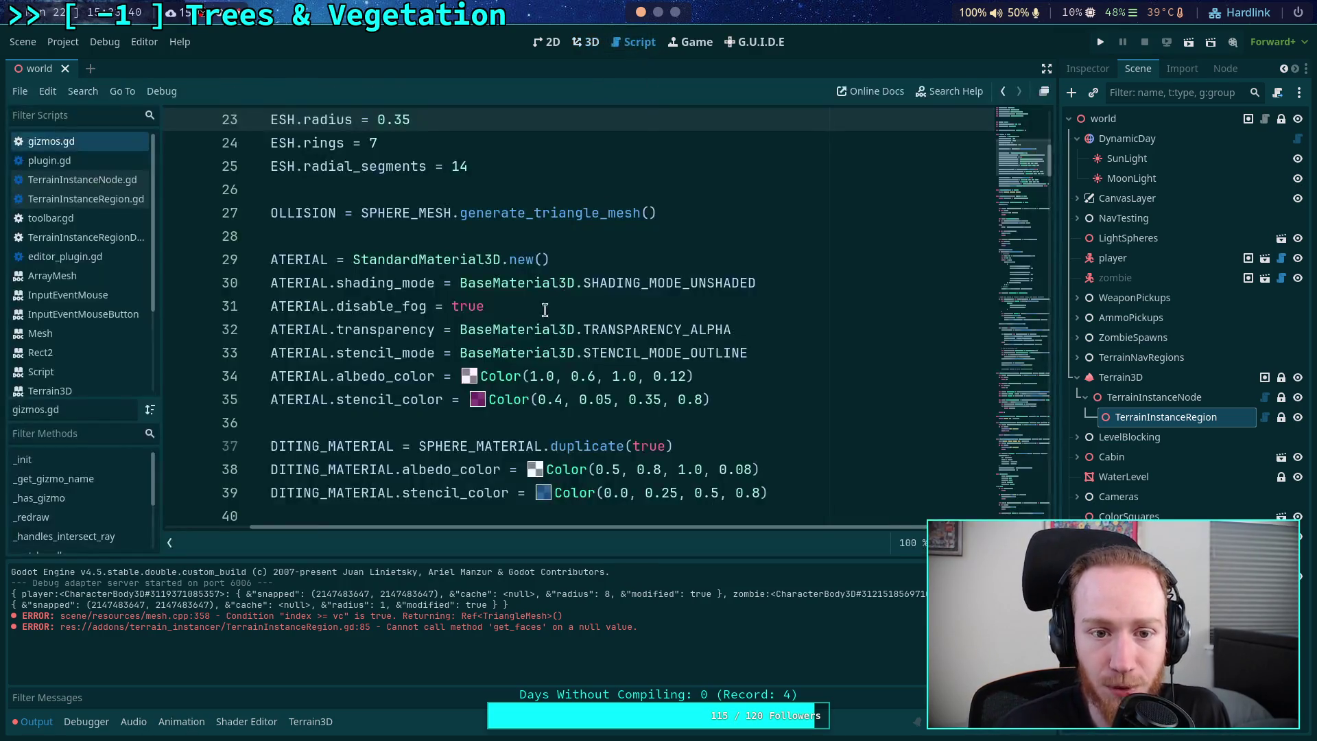
- Look through plugin.gd and TerrainInstanceRegion.gd, then open TerrainInstanceNode.gd
{"action": "scroll", "coordinate": [209, 221], "scroll_direction": "up", "scroll_amount": 7}
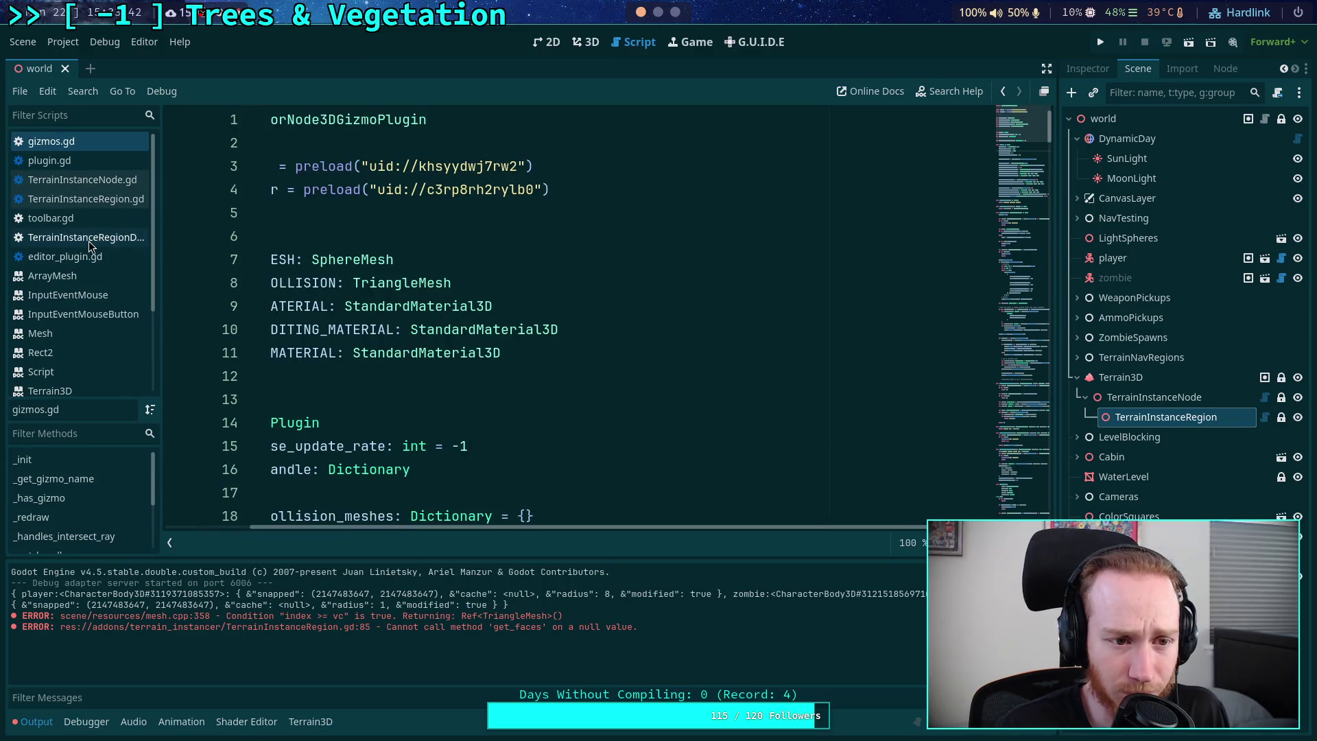
{"action": "left_click", "coordinate": [88, 167]}
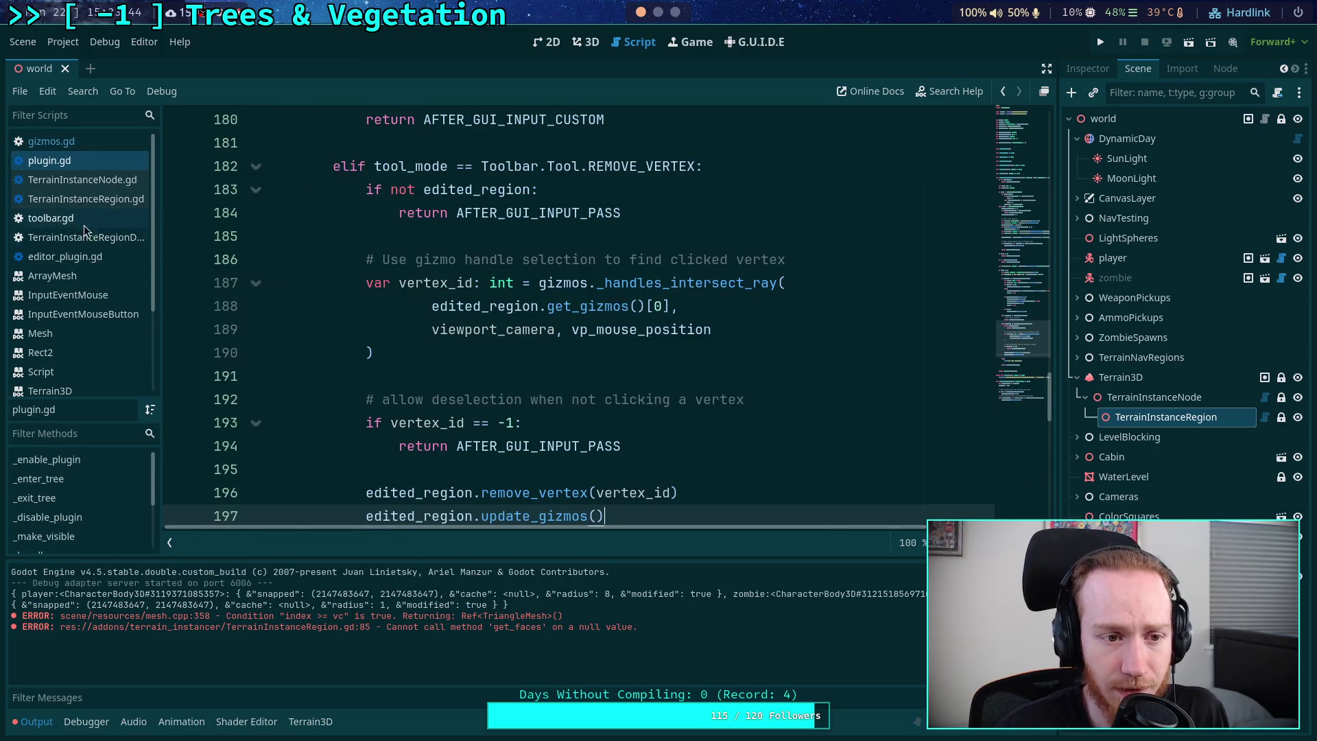
{"action": "left_click", "coordinate": [82, 199]}
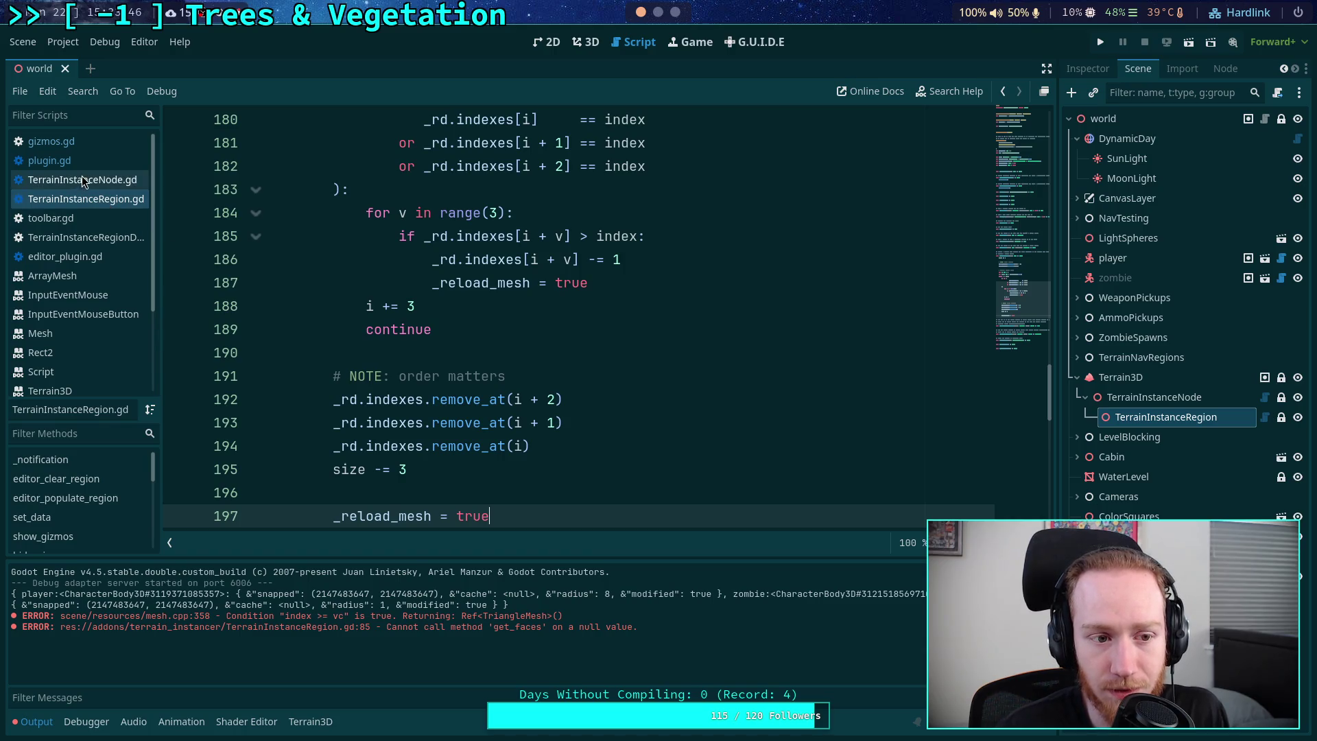
{"action": "left_click", "coordinate": [82, 180]}
{"action": "scroll", "coordinate": [589, 336], "scroll_direction": "down", "scroll_amount": 10}
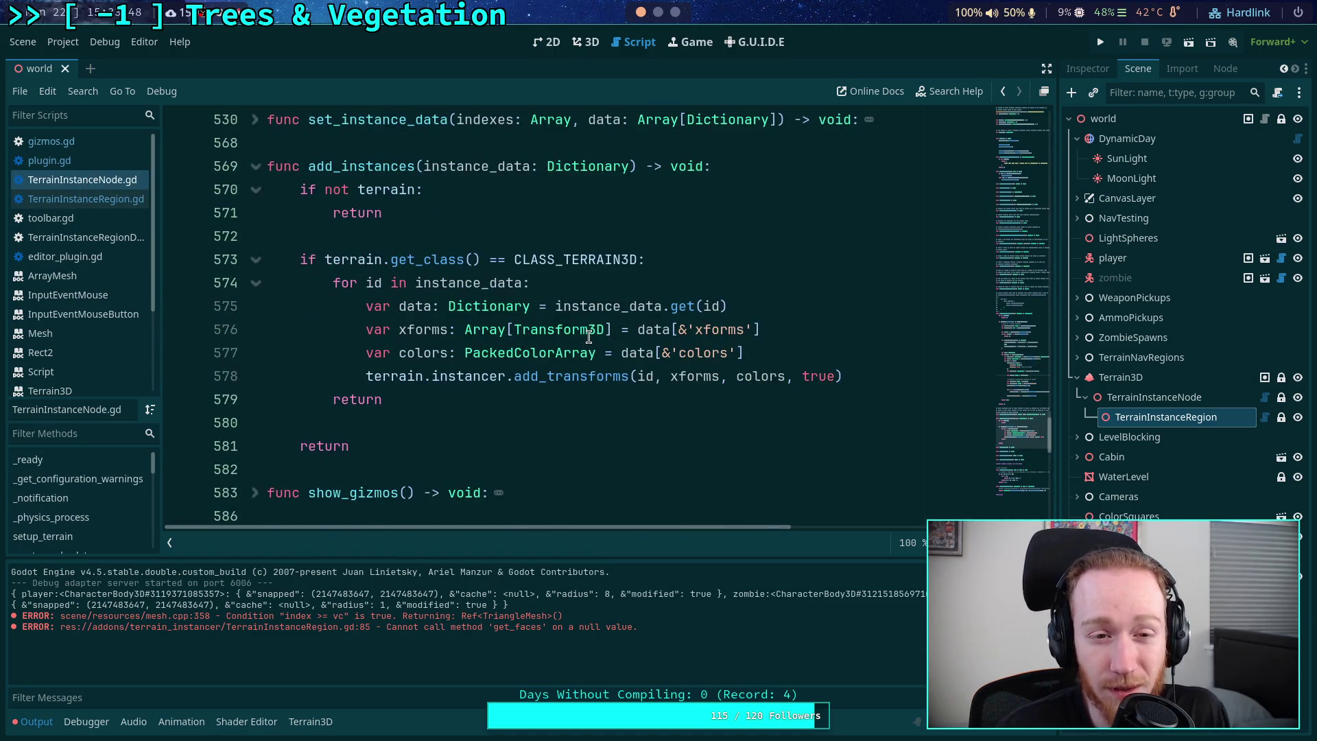
{"action": "scroll", "coordinate": [589, 337], "scroll_direction": "down", "scroll_amount": 5}
{"action": "scroll", "coordinate": [585, 334], "scroll_direction": "up", "scroll_amount": 10}
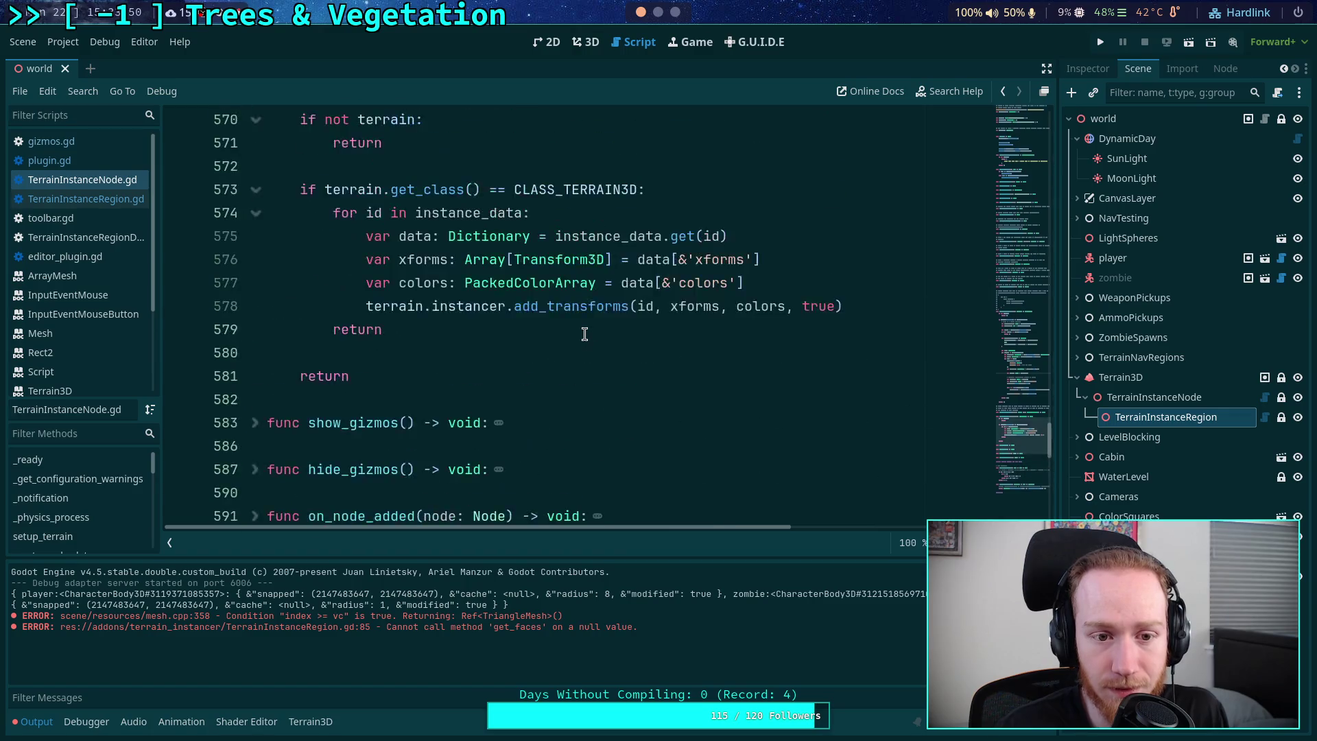
- Collapse the add_instances and get_instance_data functions in TerrainInstanceNode.gd
{"action": "left_click", "coordinate": [254, 447]}
{"action": "scroll", "coordinate": [236, 363], "scroll_direction": "up", "scroll_amount": 15}
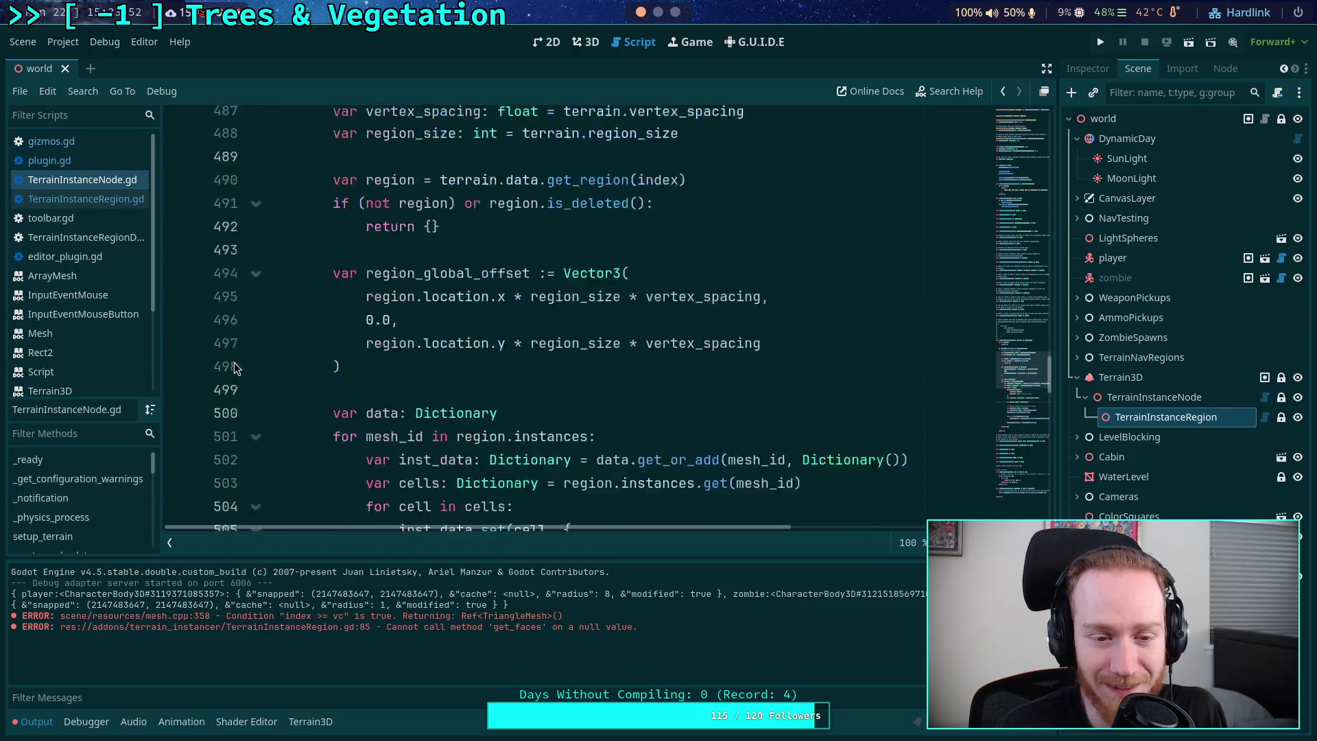
{"action": "scroll", "coordinate": [234, 353], "scroll_direction": "down", "scroll_amount": 5}
{"action": "left_click", "coordinate": [255, 447]}
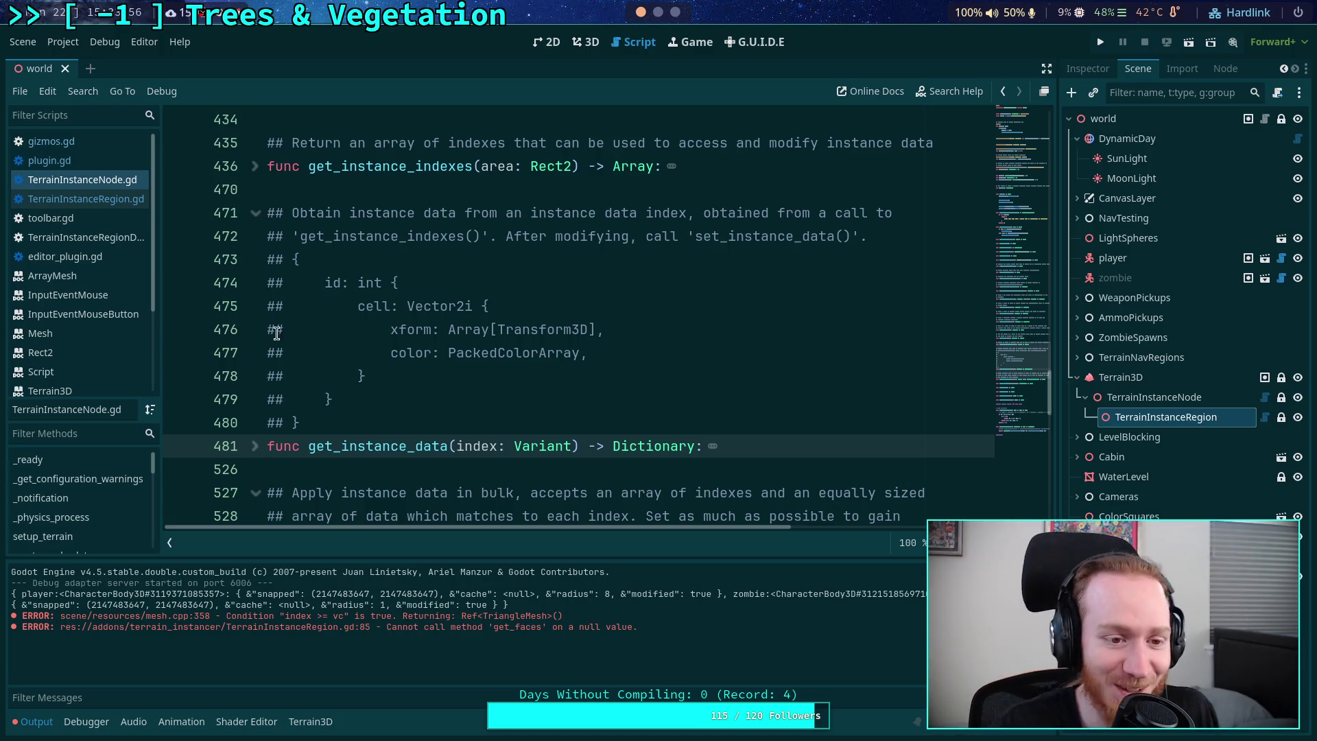
- Expand load_region_data and put the caret on its region.set_data line
{"action": "scroll", "coordinate": [295, 301], "scroll_direction": "up", "scroll_amount": 2}
{"action": "scroll", "coordinate": [295, 302], "scroll_direction": "up", "scroll_amount": 5}
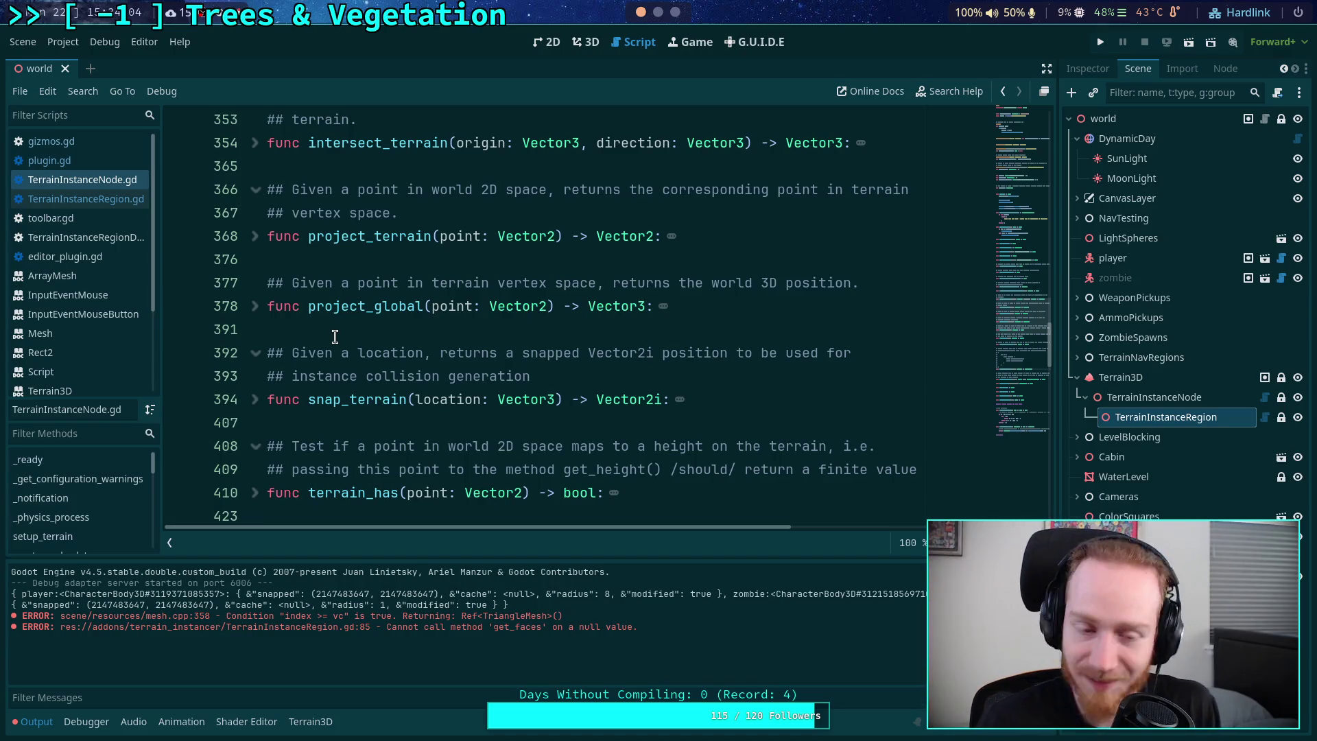
{"action": "scroll", "coordinate": [418, 336], "scroll_direction": "up", "scroll_amount": 3}
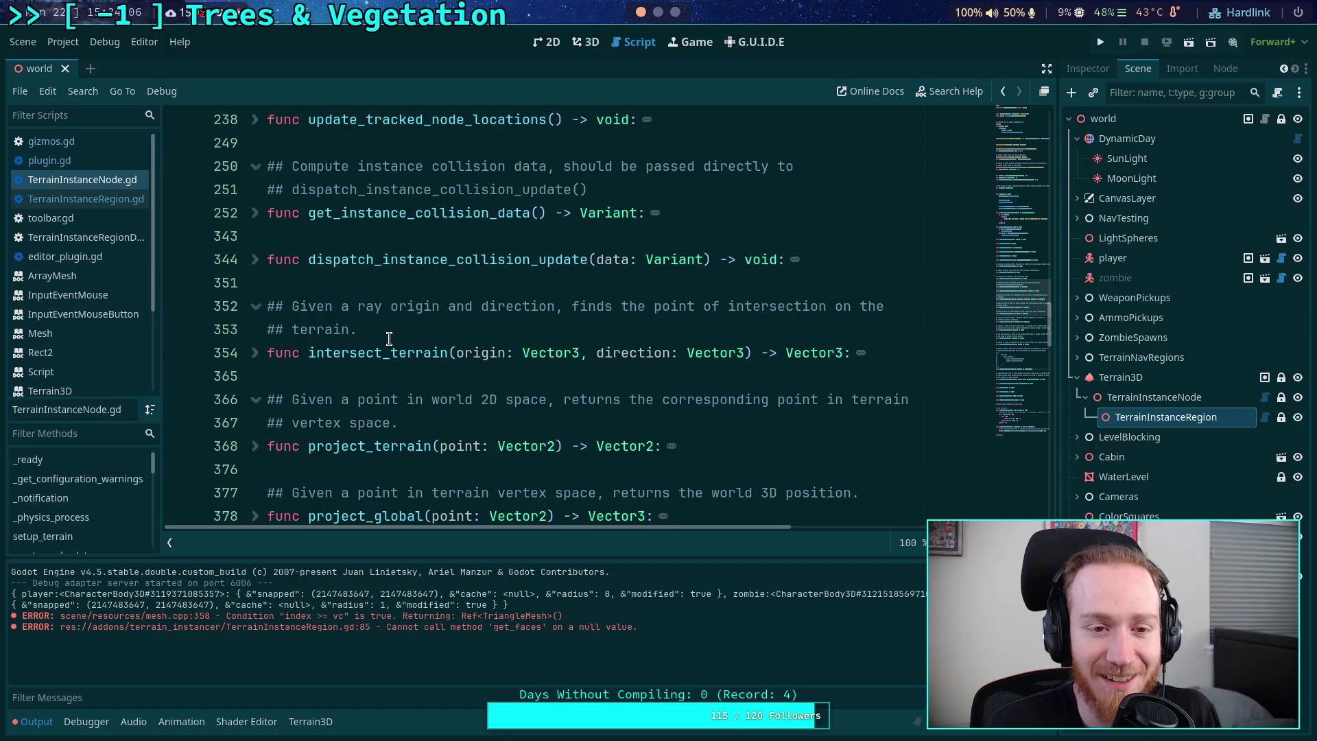
{"action": "scroll", "coordinate": [388, 354], "scroll_direction": "up", "scroll_amount": 2}
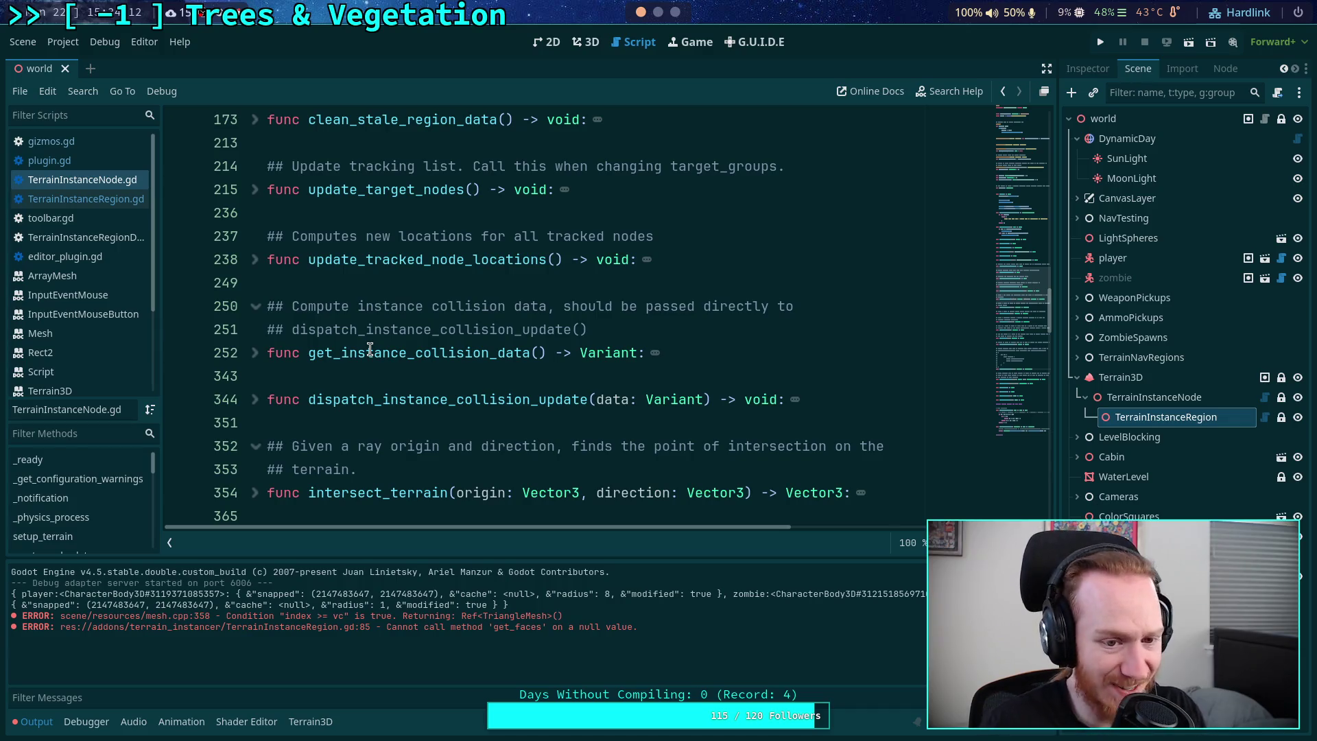
{"action": "scroll", "coordinate": [445, 329], "scroll_direction": "up", "scroll_amount": 4}
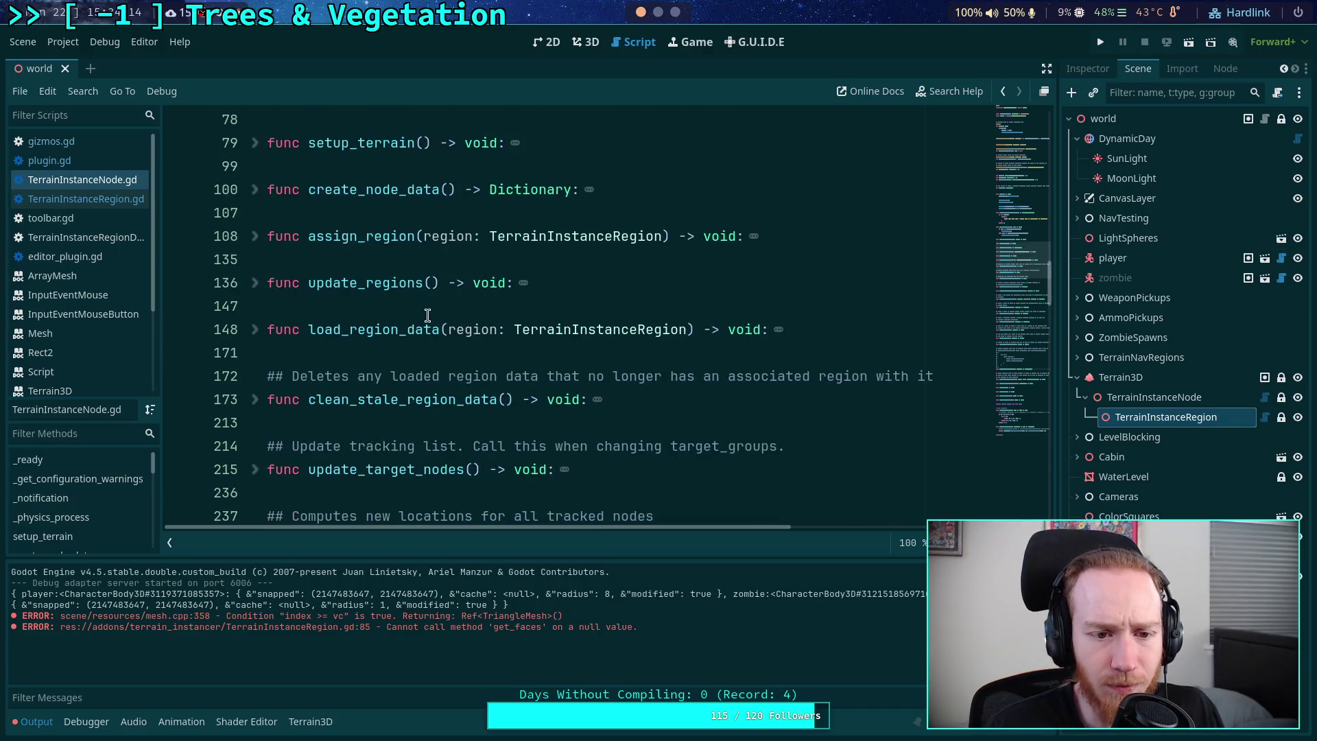
{"action": "left_click", "coordinate": [253, 333]}
{"action": "scroll", "coordinate": [274, 343], "scroll_direction": "down", "scroll_amount": 5}
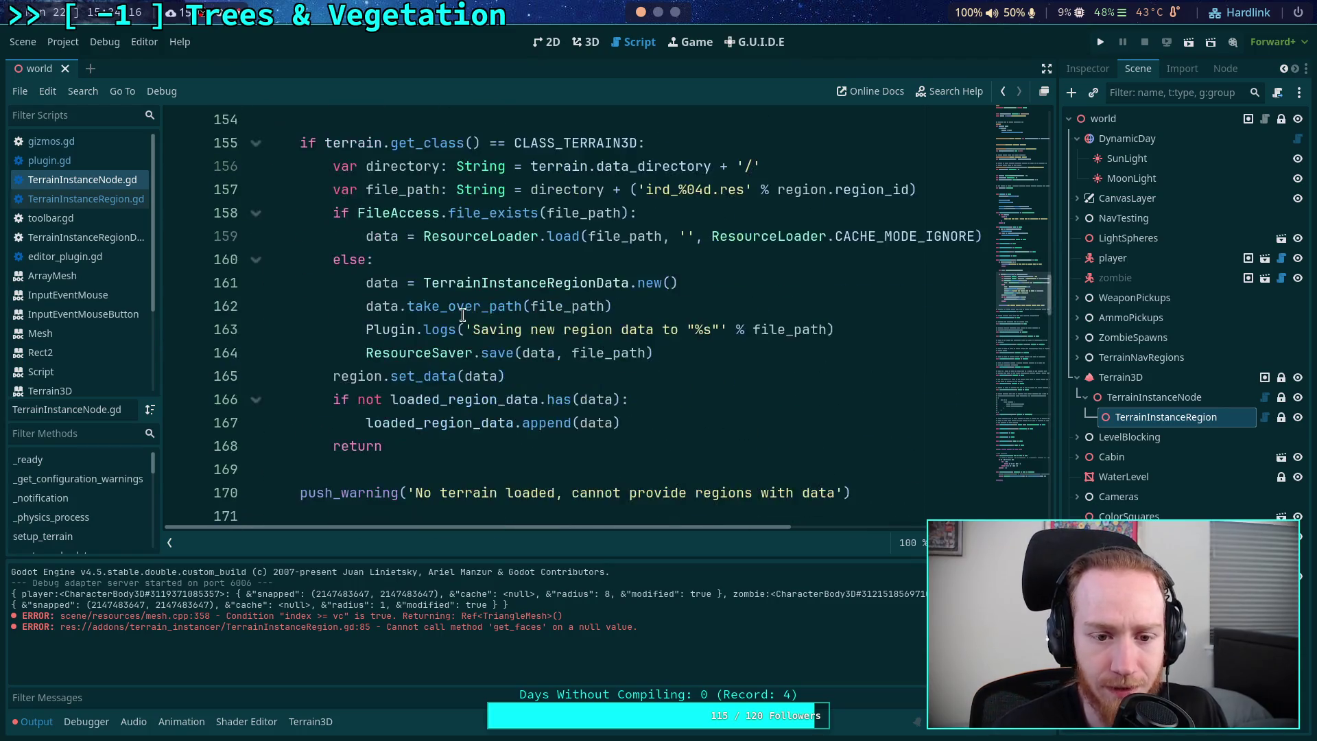
{"action": "left_click", "coordinate": [562, 374]}
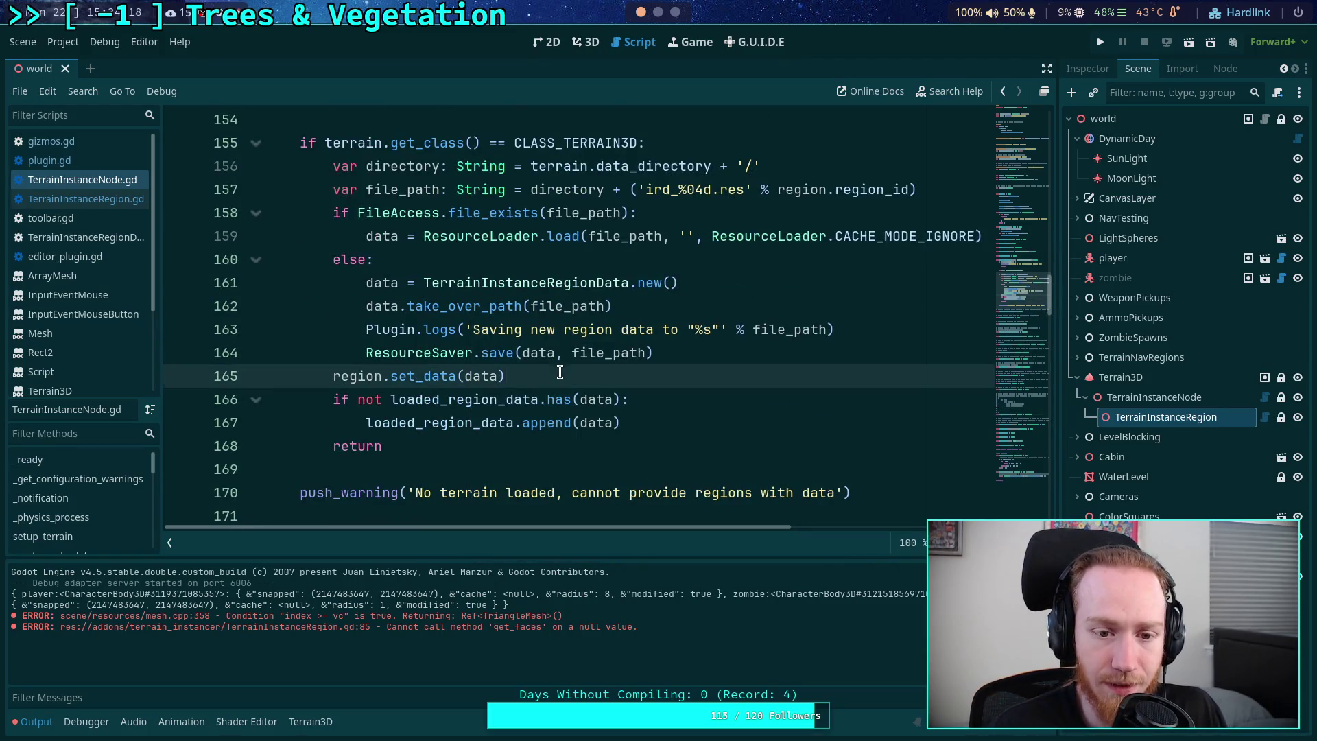
- Use Lookup Symbol on set_data to jump to its definition in TerrainInstanceRegion.gd
{"action": "right_click", "coordinate": [426, 381]}
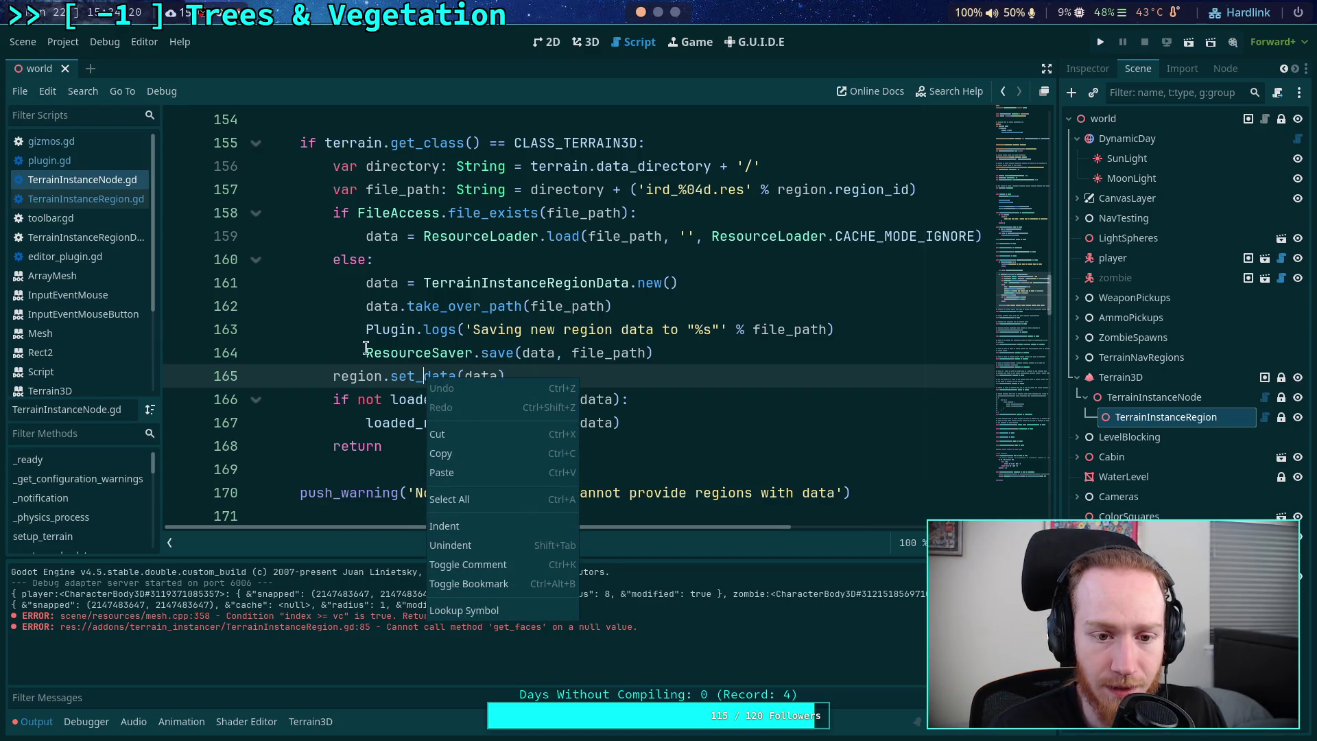
{"action": "left_click", "coordinate": [392, 376]}
{"action": "right_click", "coordinate": [413, 378]}
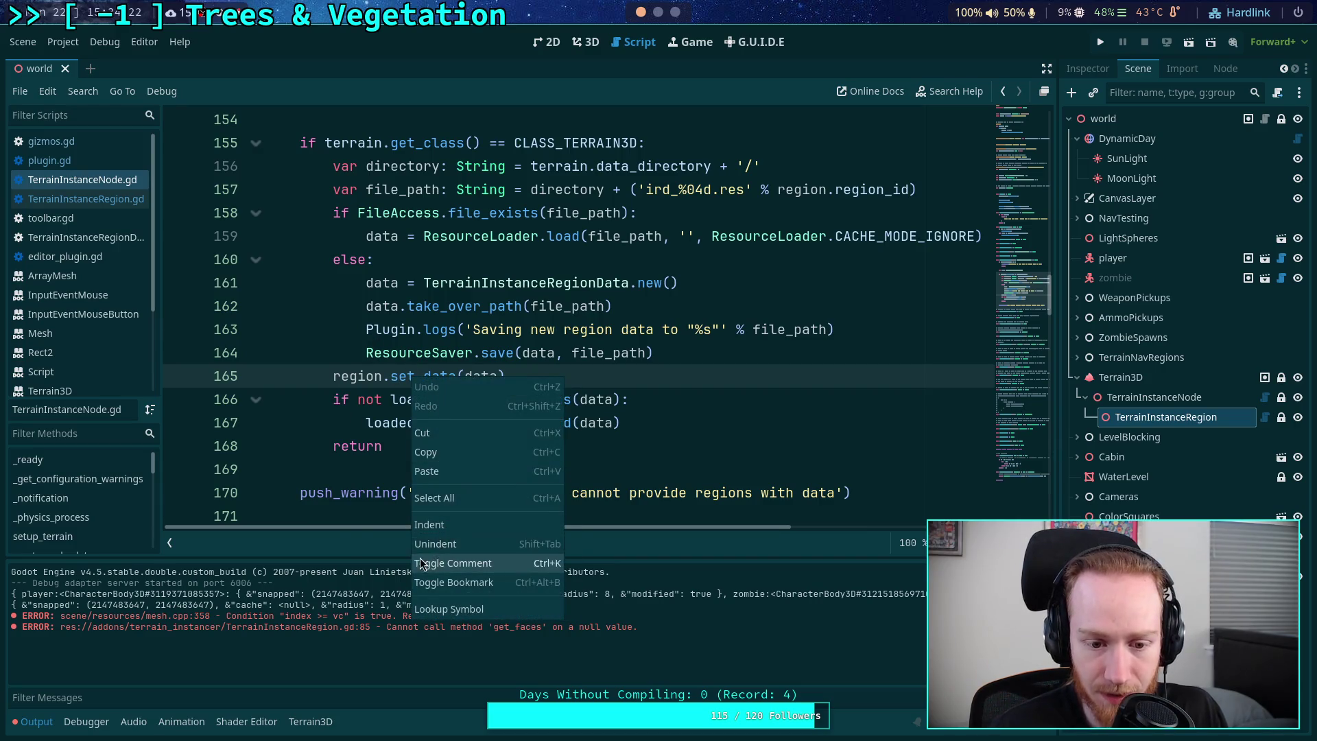
{"action": "left_click", "coordinate": [447, 609]}
- Add print('set region %s data to:' % name) as the first line of set_data
{"action": "left_click", "coordinate": [782, 311]}
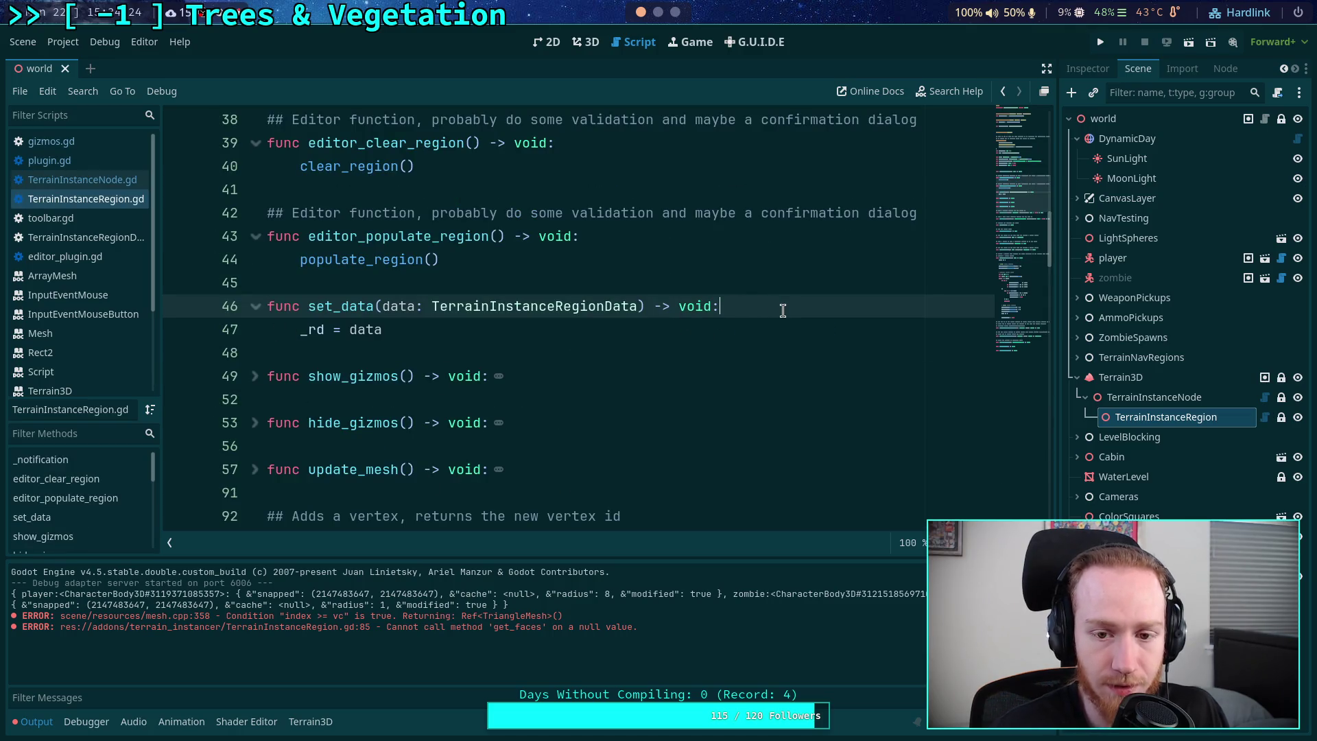
{"action": "key", "text": "Return"}
{"action": "type", "text": "print('"}
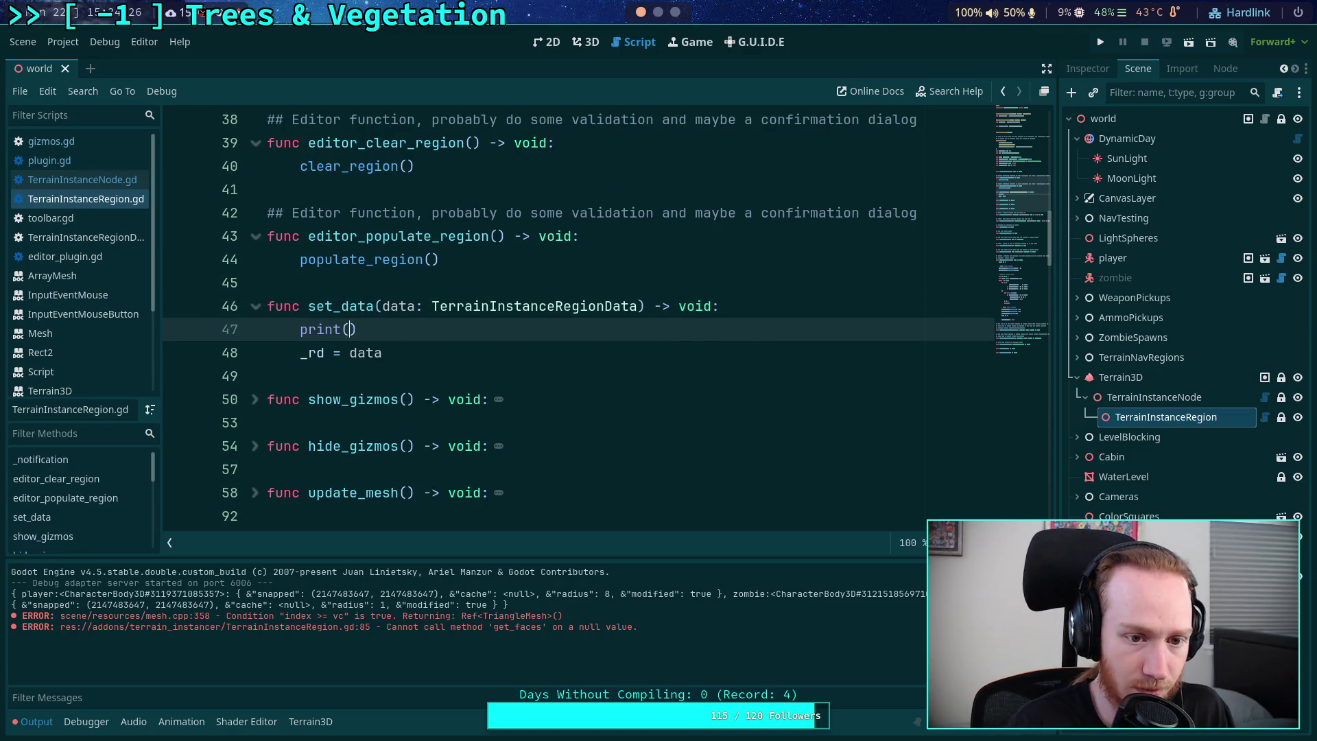
{"action": "type", "text": "set "}
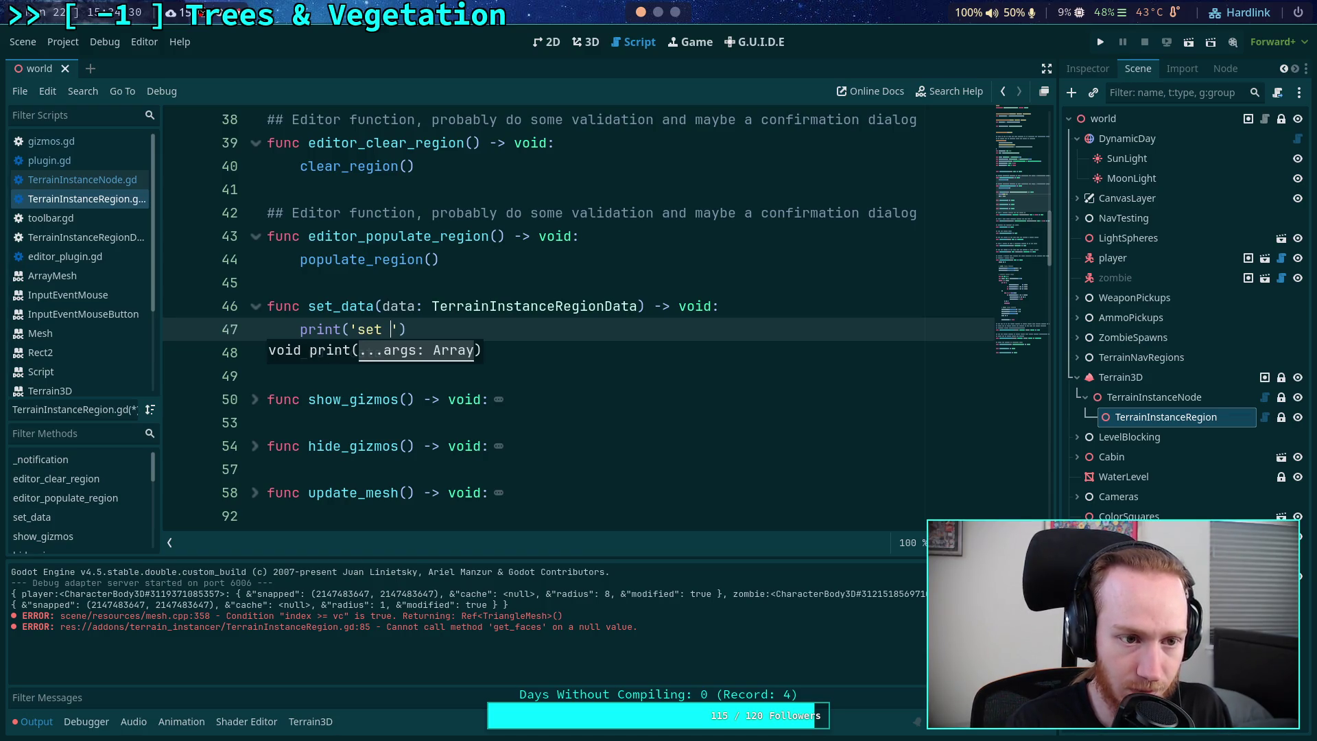
{"action": "type", "text": "reag"}
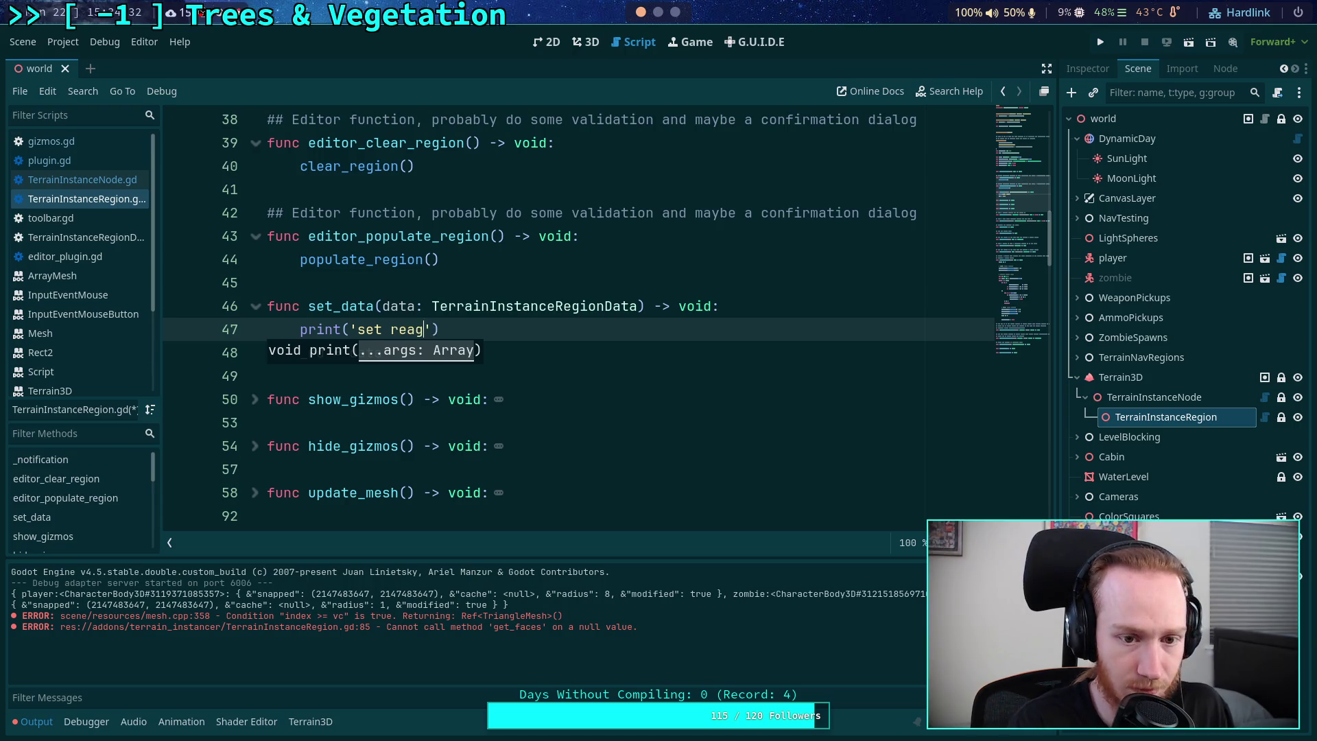
{"action": "key", "text": "BackSpace"}
{"action": "key", "text": "BackSpace"}
{"action": "type", "text": "gion "}
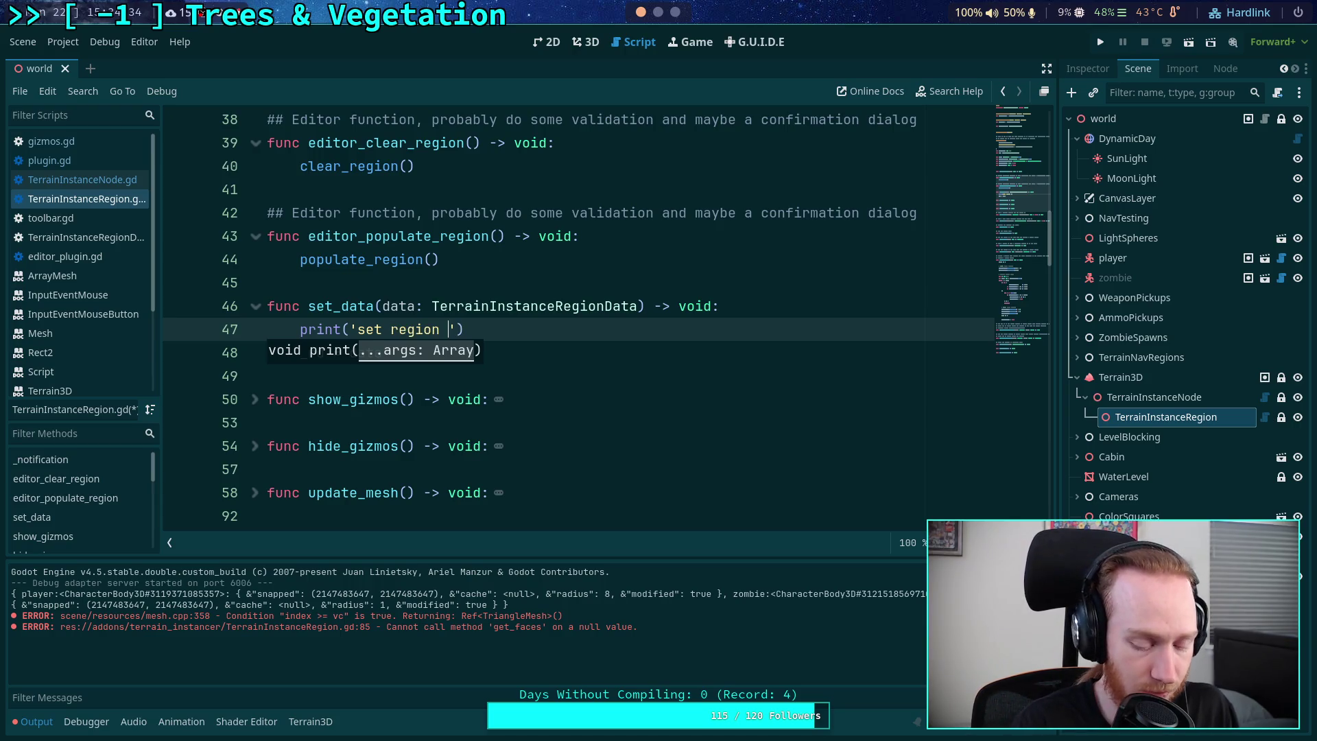
{"action": "type", "text": "%s data"}
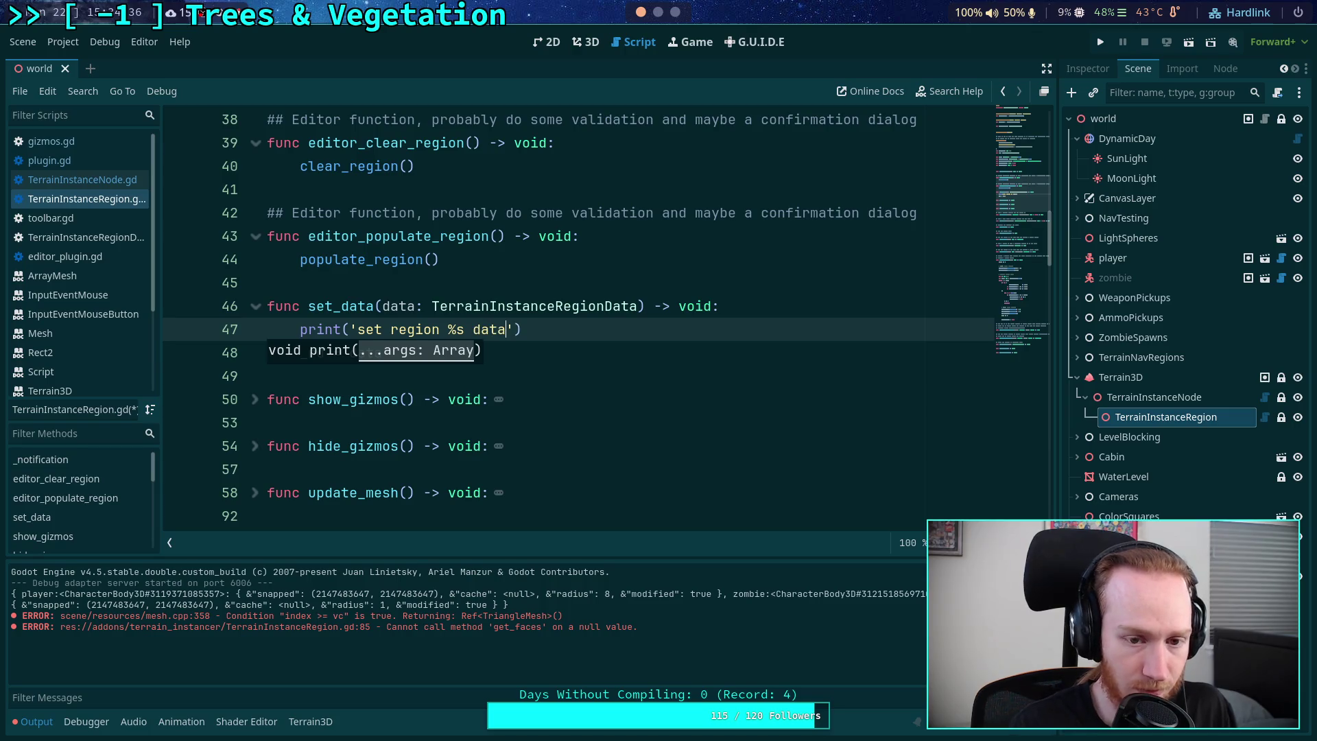
{"action": "type", "text": " to: "}
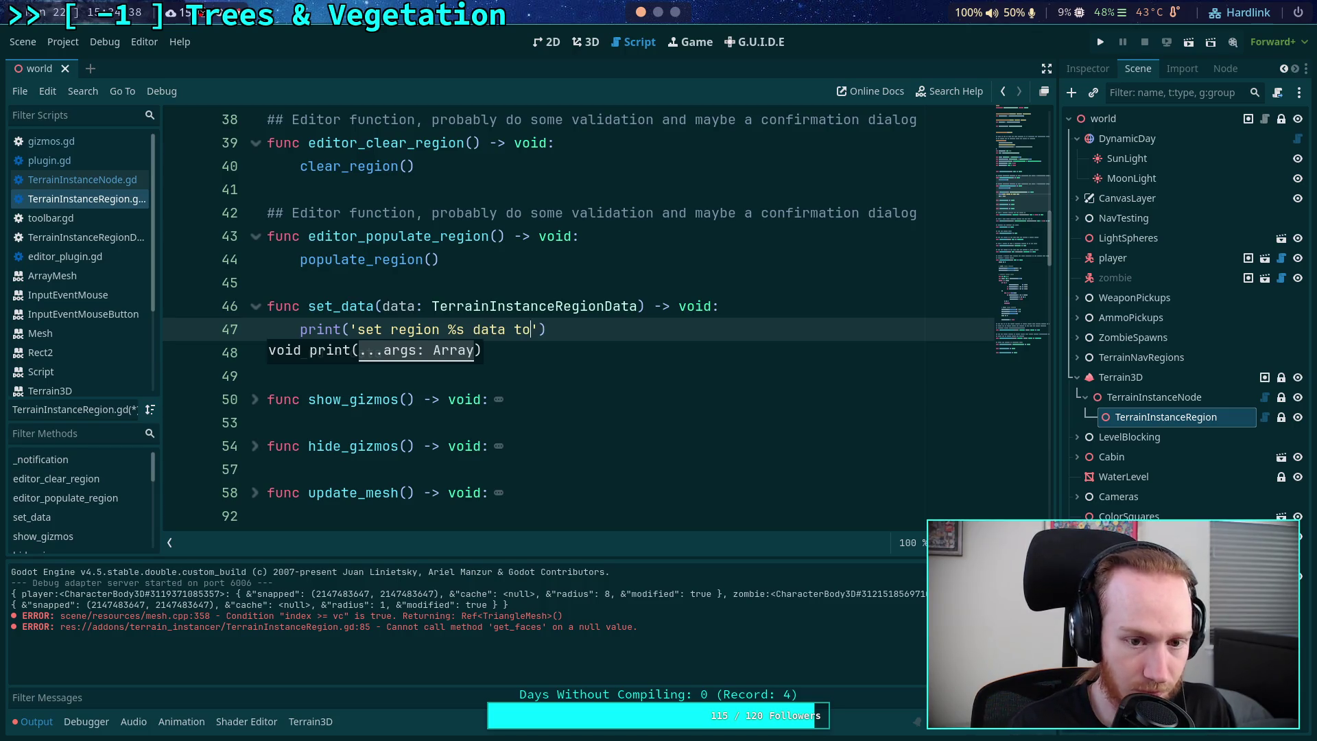
{"action": "type", "text": "%s"}
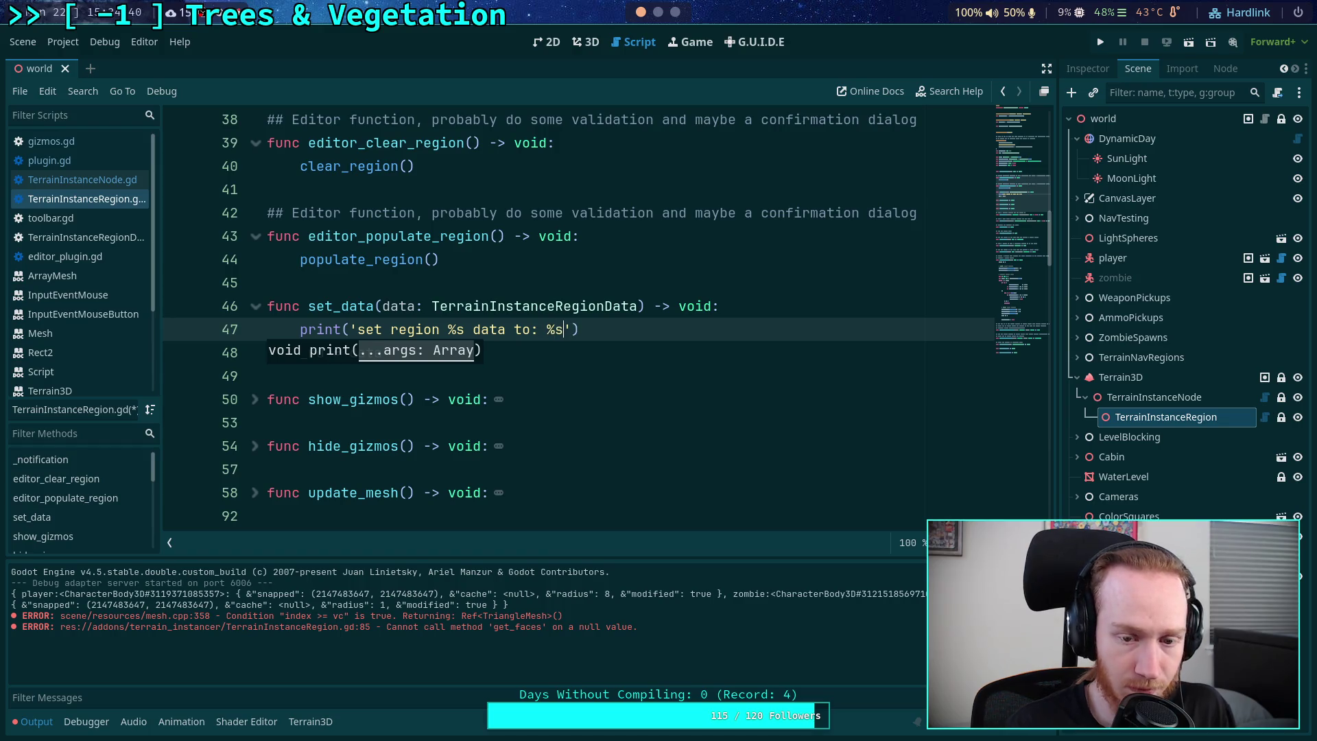
{"action": "key", "text": "BackSpace"}
{"action": "key", "text": "BackSpace"}
{"action": "key", "text": "BackSpace"}
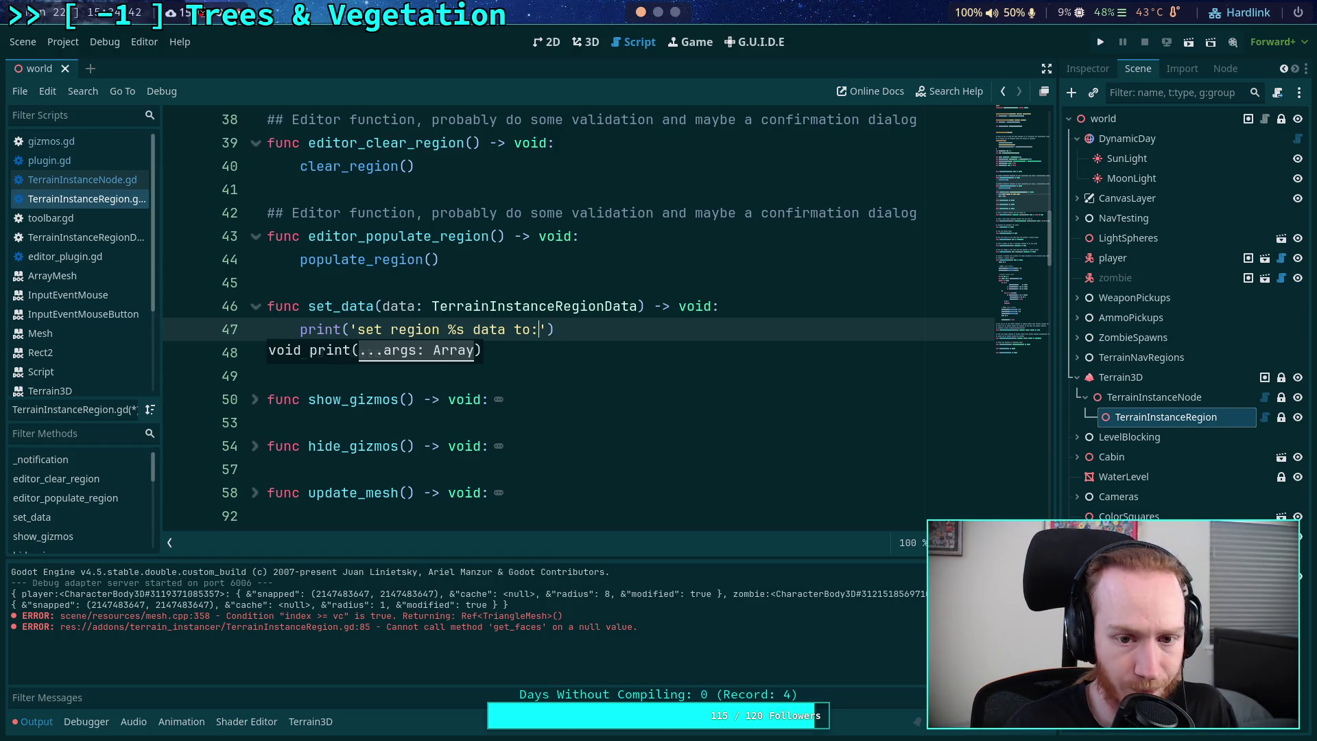
{"action": "type", "text": "% "}
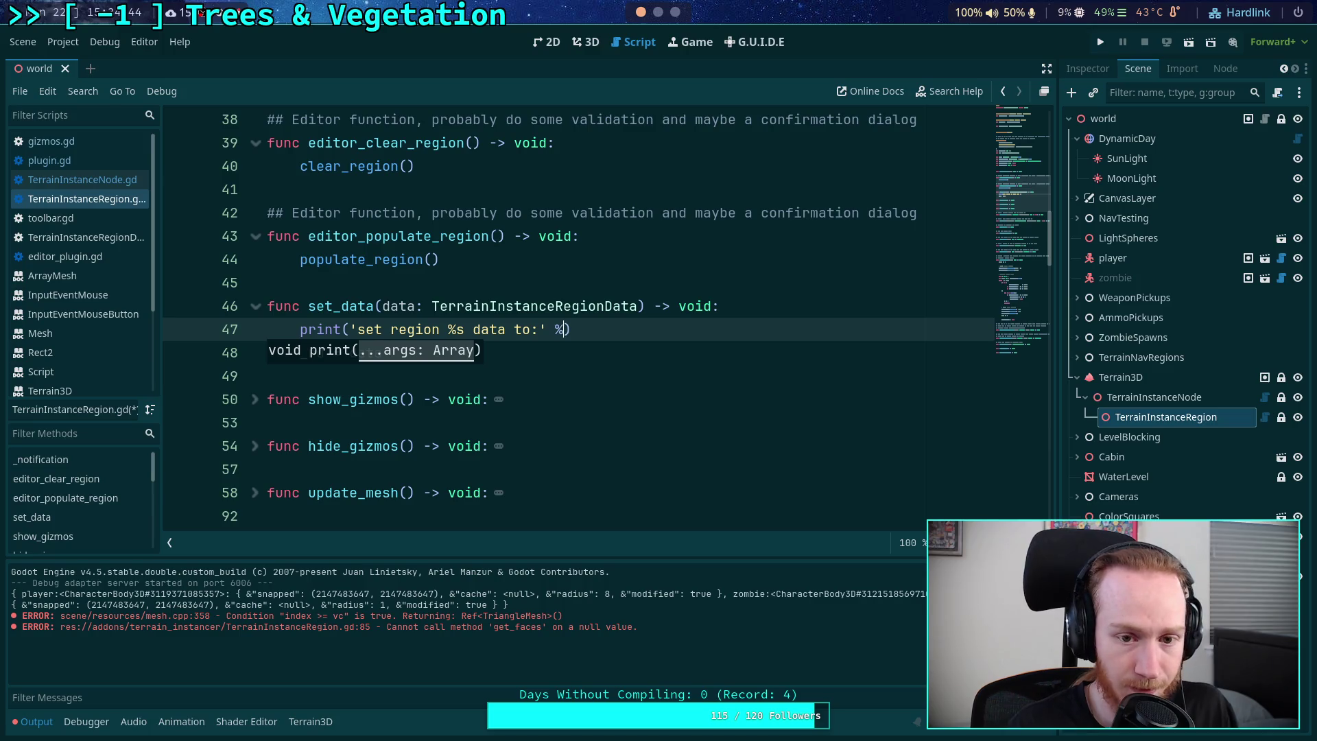
{"action": "type", "text": "name"}
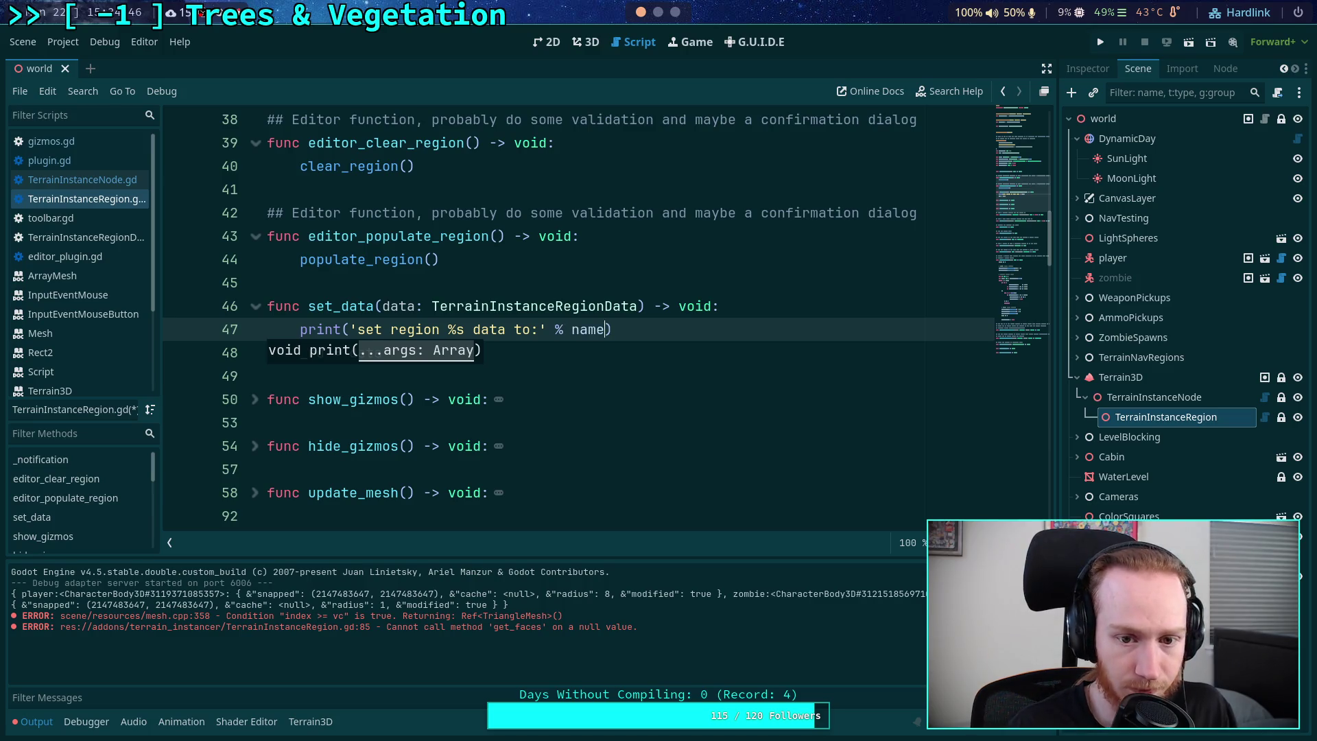
{"action": "key", "text": "Escape"}
- Add a print(data) line below it and save the script
{"action": "key", "text": "End"}
{"action": "key", "text": "Return"}
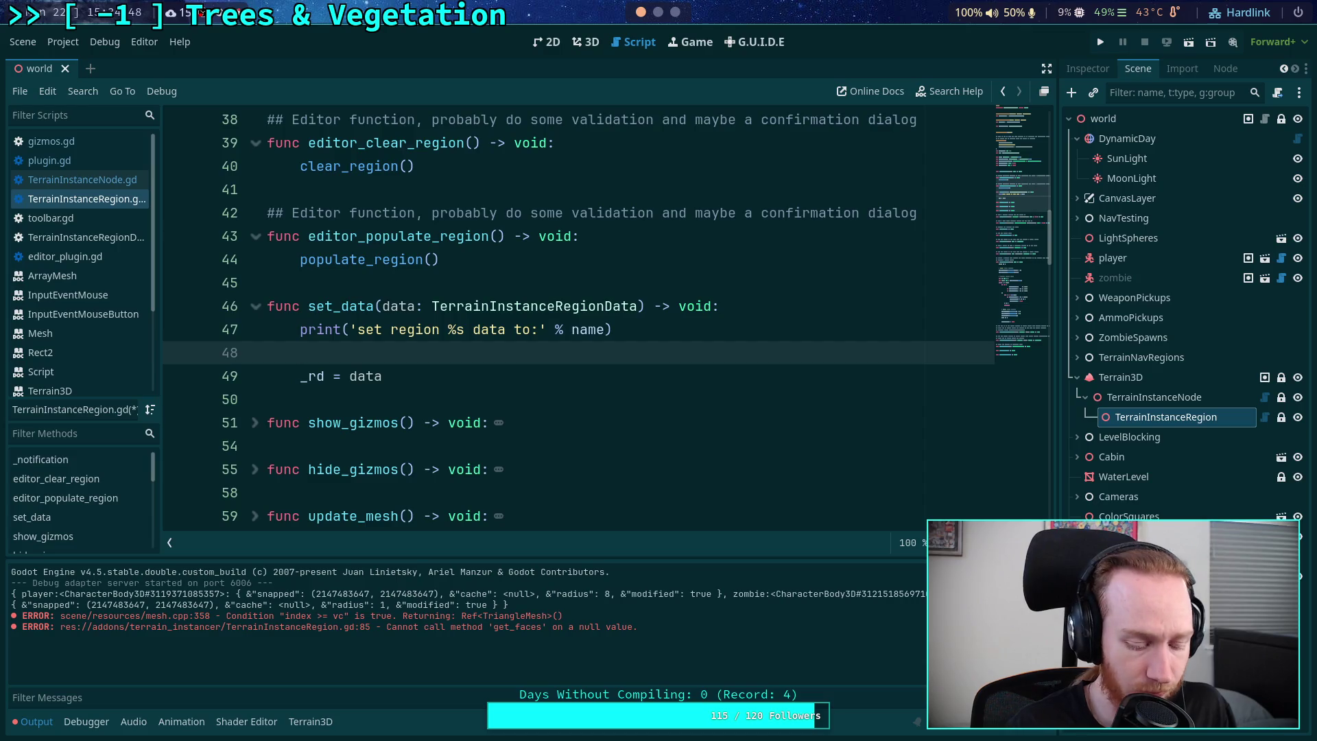
{"action": "type", "text": "print(data)"}
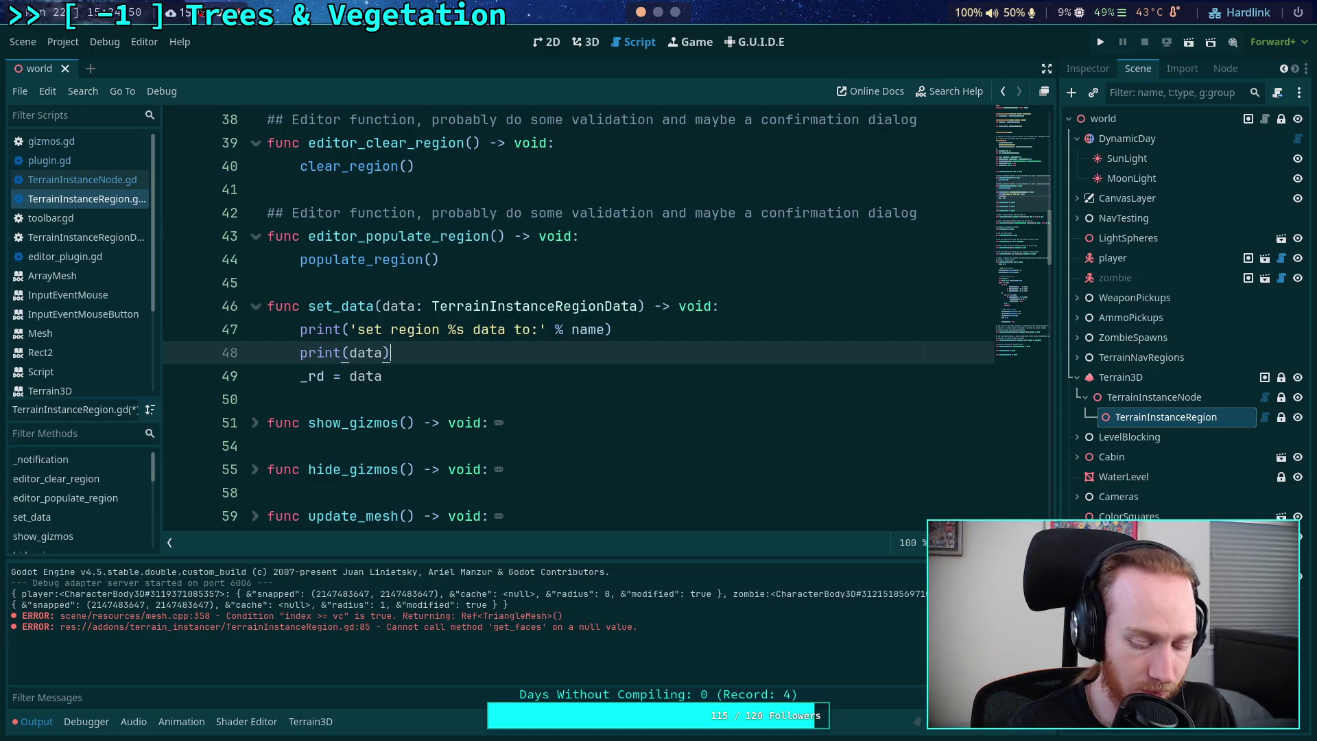
{"action": "key", "text": "ctrl+s"}
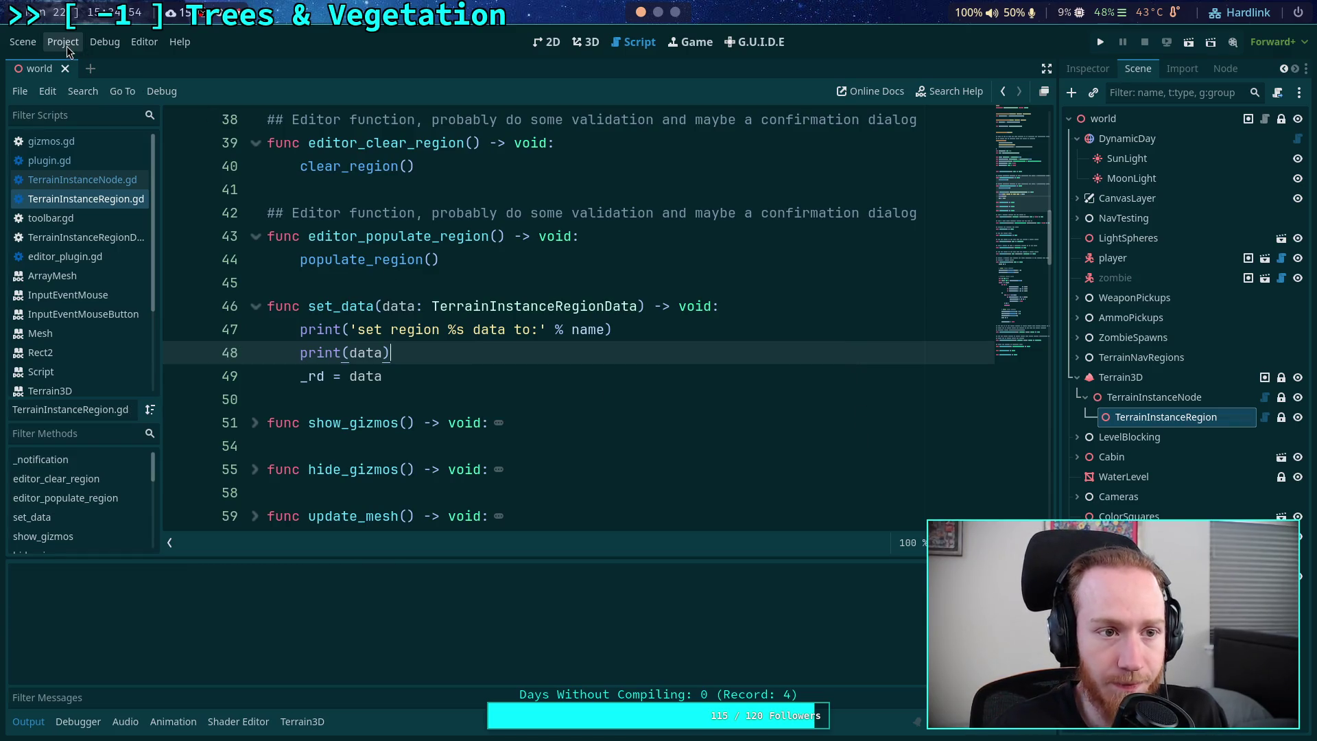
{"action": "left_click", "coordinate": [585, 42]}
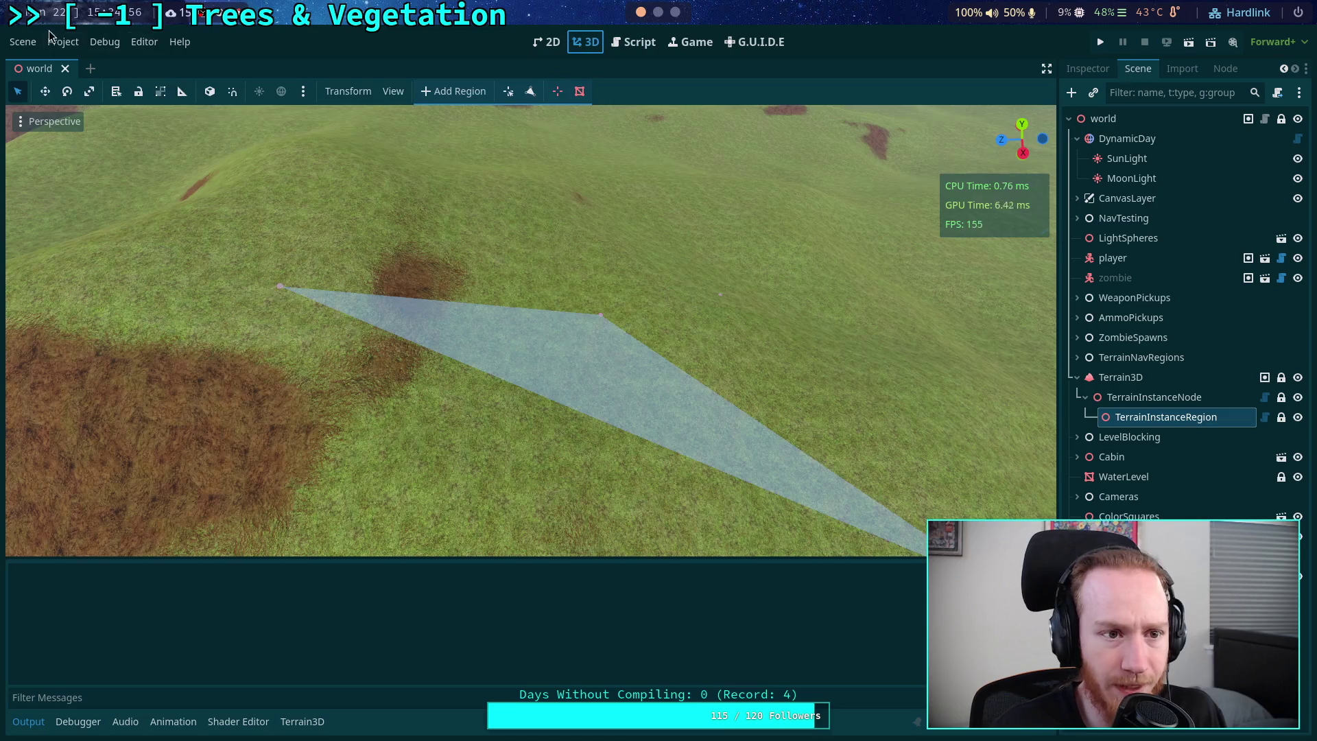
- Reload the saved scene and move the camera back to frame the triangle region
{"action": "left_click", "coordinate": [23, 41]}
{"action": "left_click", "coordinate": [114, 374]}
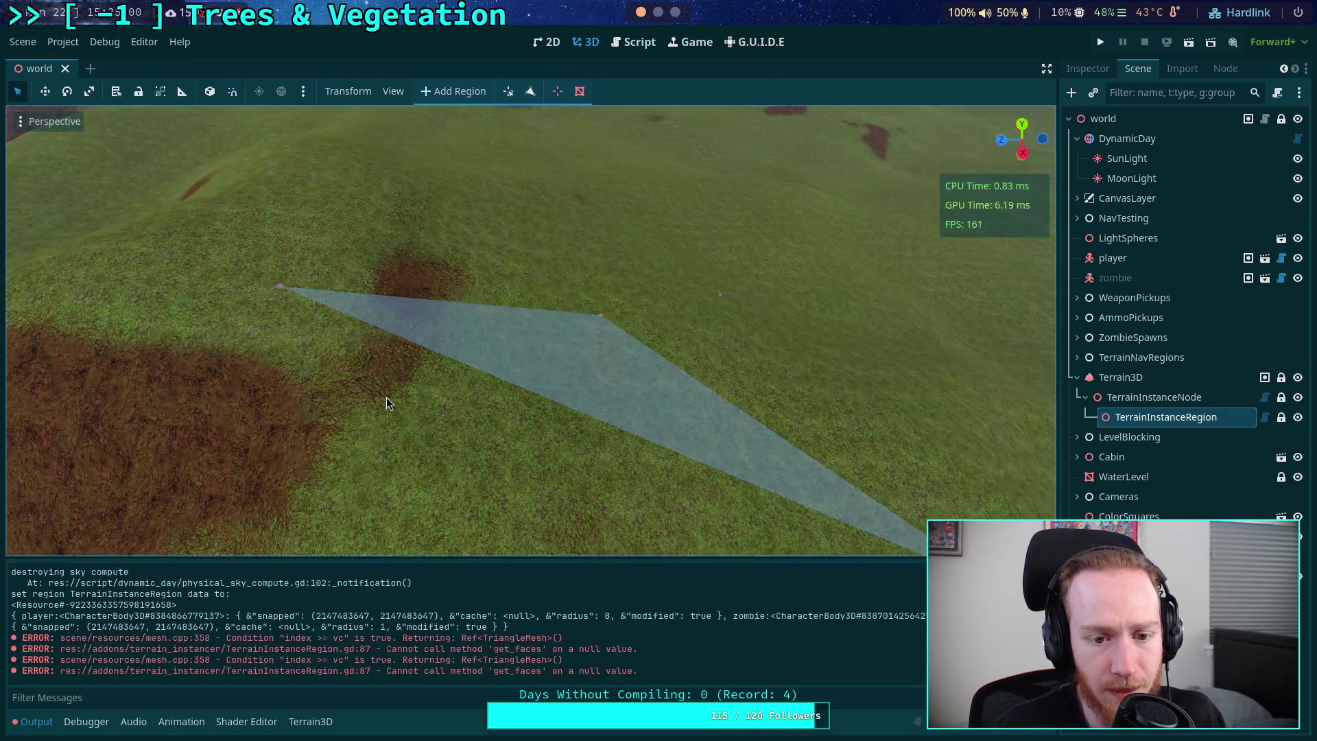
{"action": "key", "text": "s"}
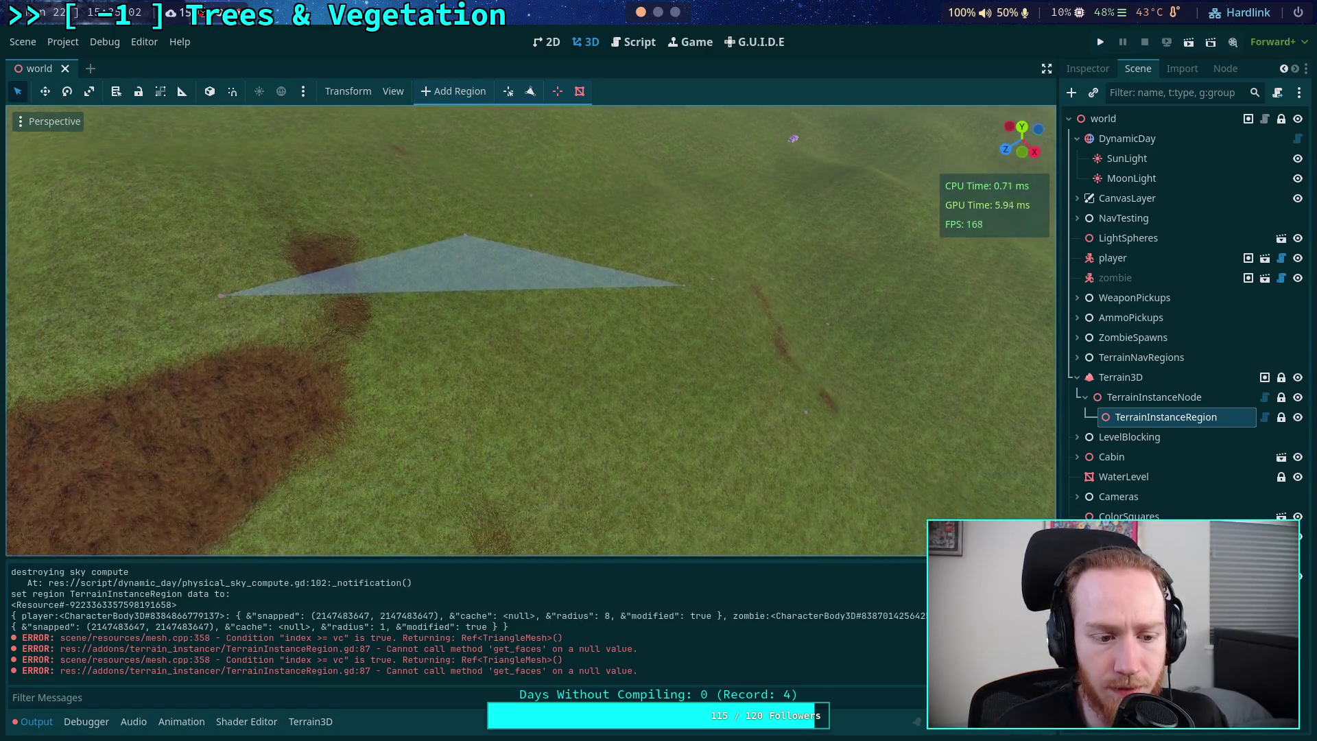
{"action": "key", "text": "d"}
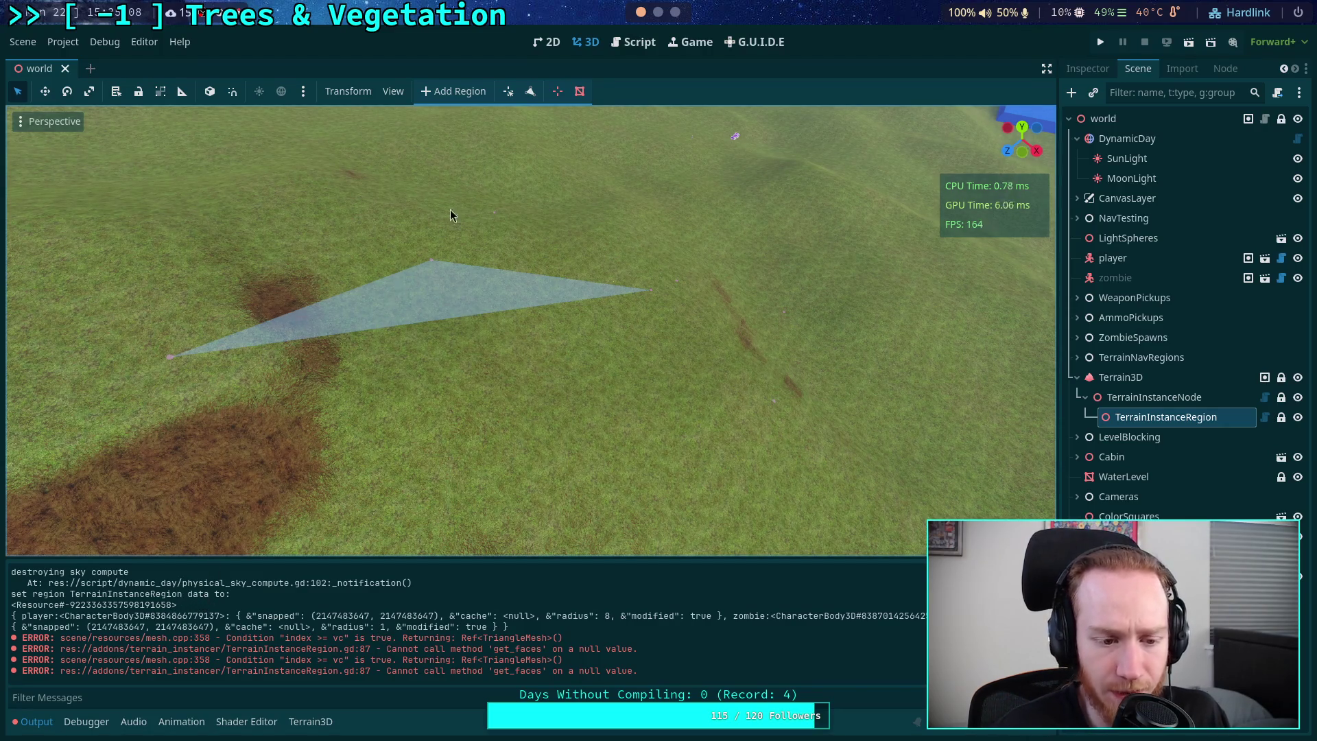
- Try printing a '.v' field of data, revert to print(data), and glance at the task board
{"action": "left_click", "coordinate": [625, 44]}
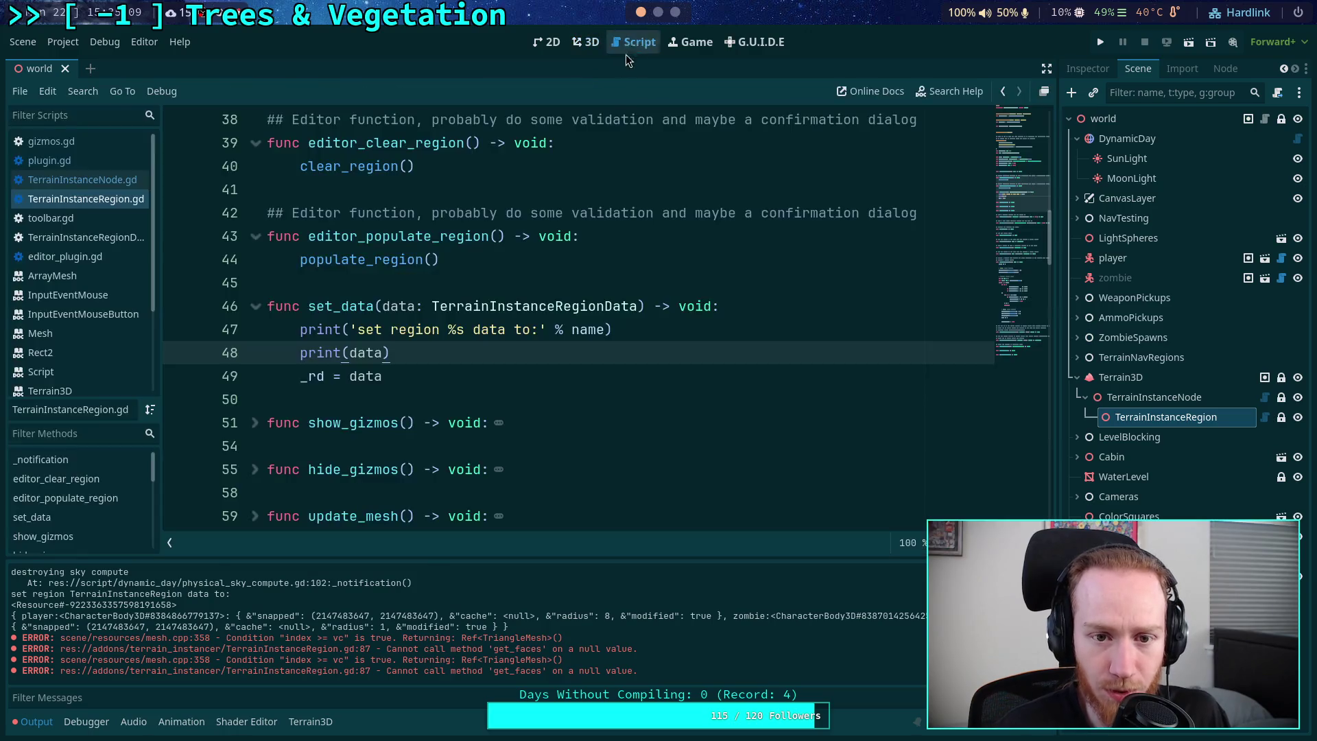
{"action": "double_click", "coordinate": [370, 353]}
{"action": "key", "text": "Right"}
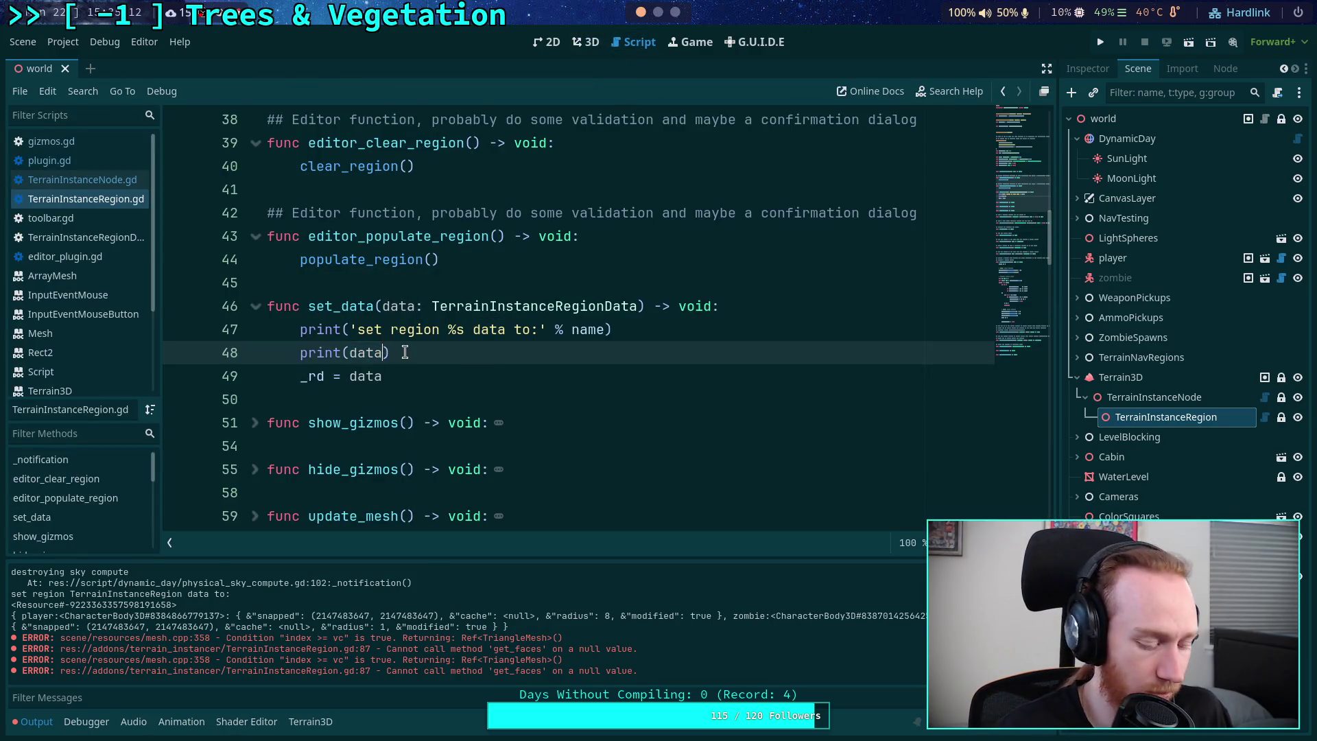
{"action": "type", "text": "."}
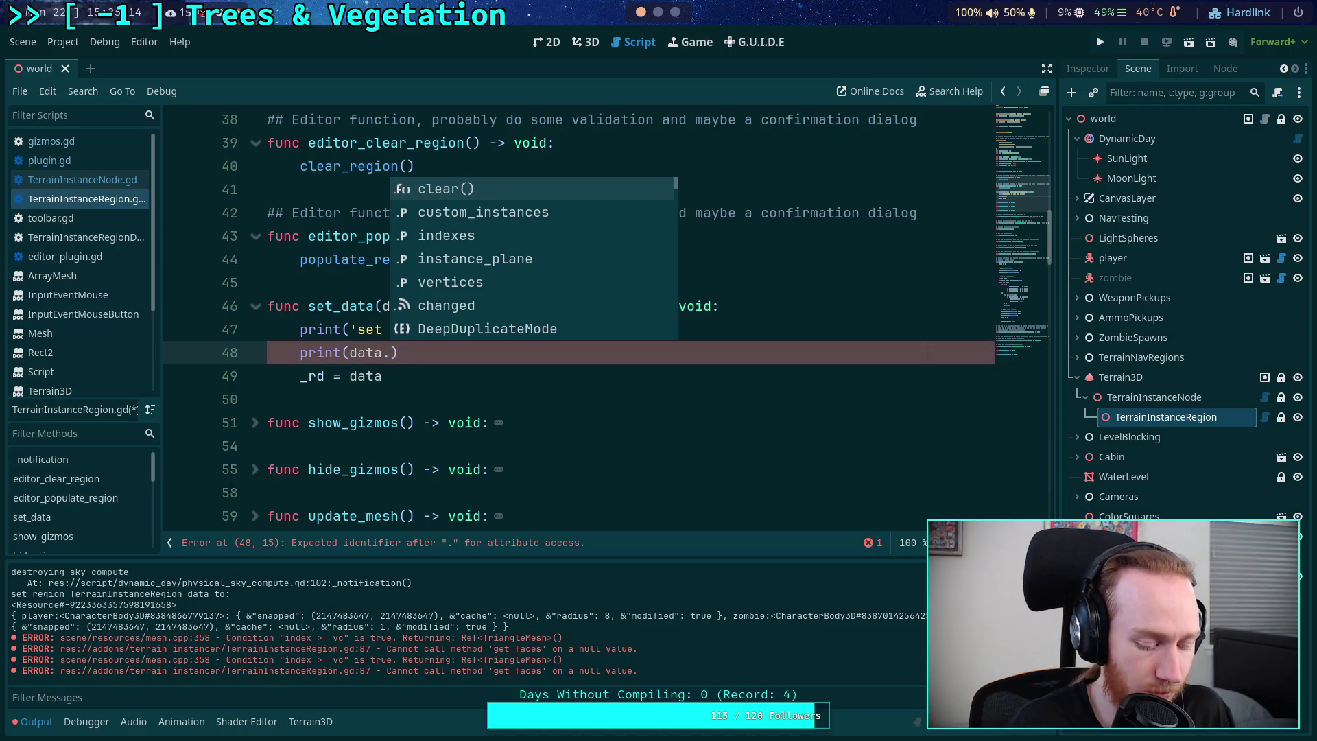
{"action": "type", "text": "v"}
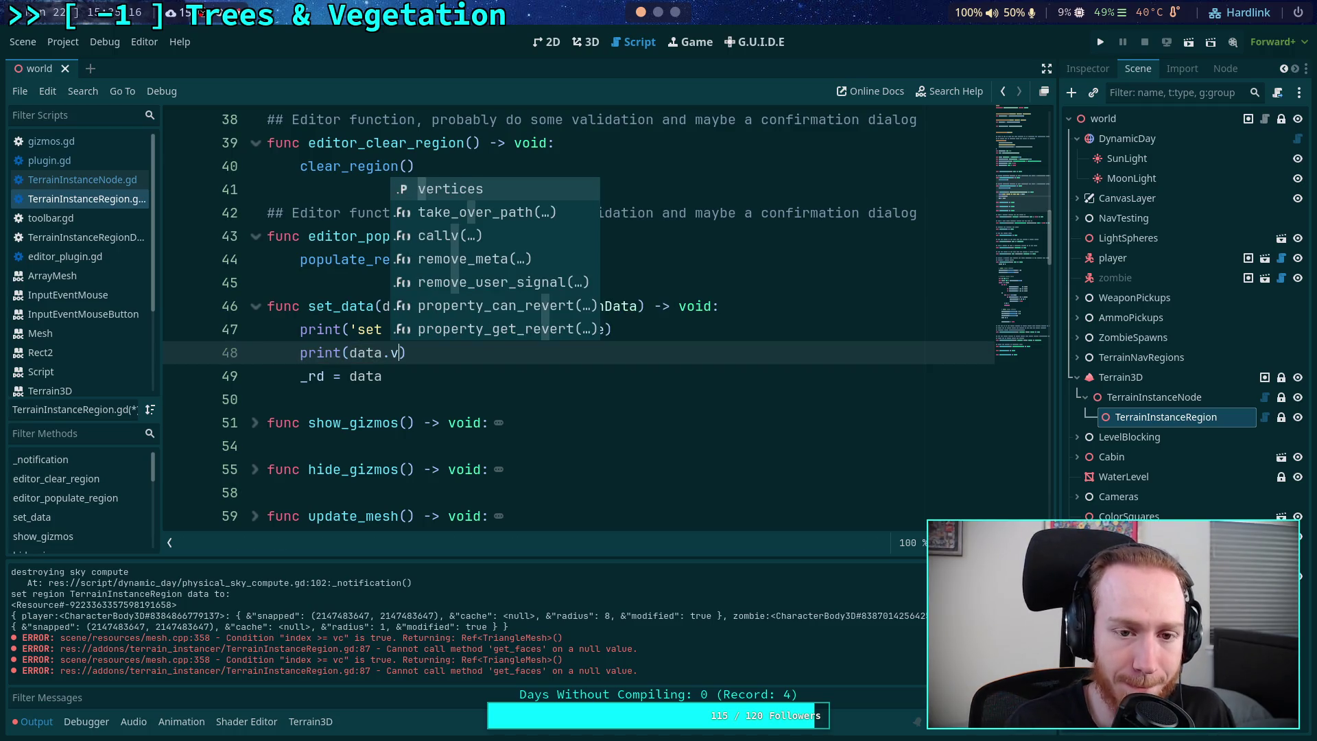
{"action": "key", "text": "BackSpace"}
{"action": "key", "text": "BackSpace"}
{"action": "left_click", "coordinate": [505, 285]}
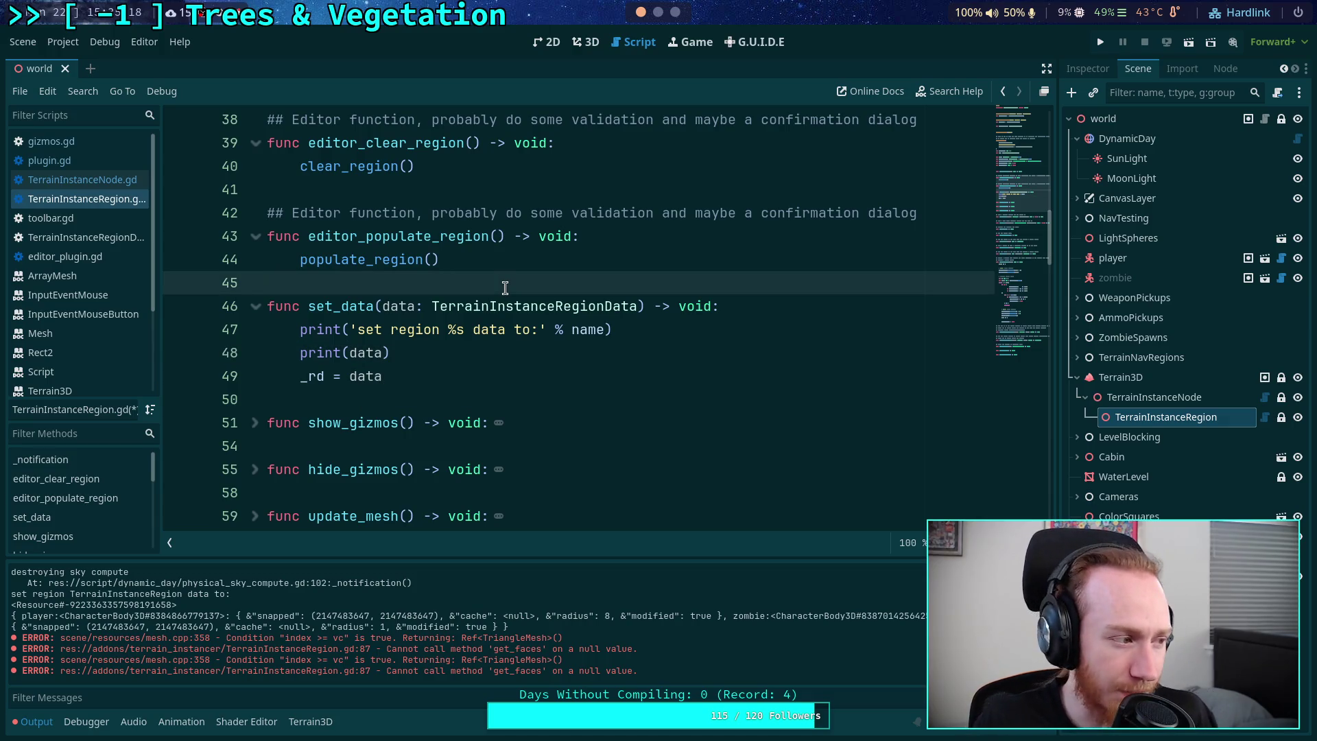
{"action": "key", "text": "alt+Tab"}
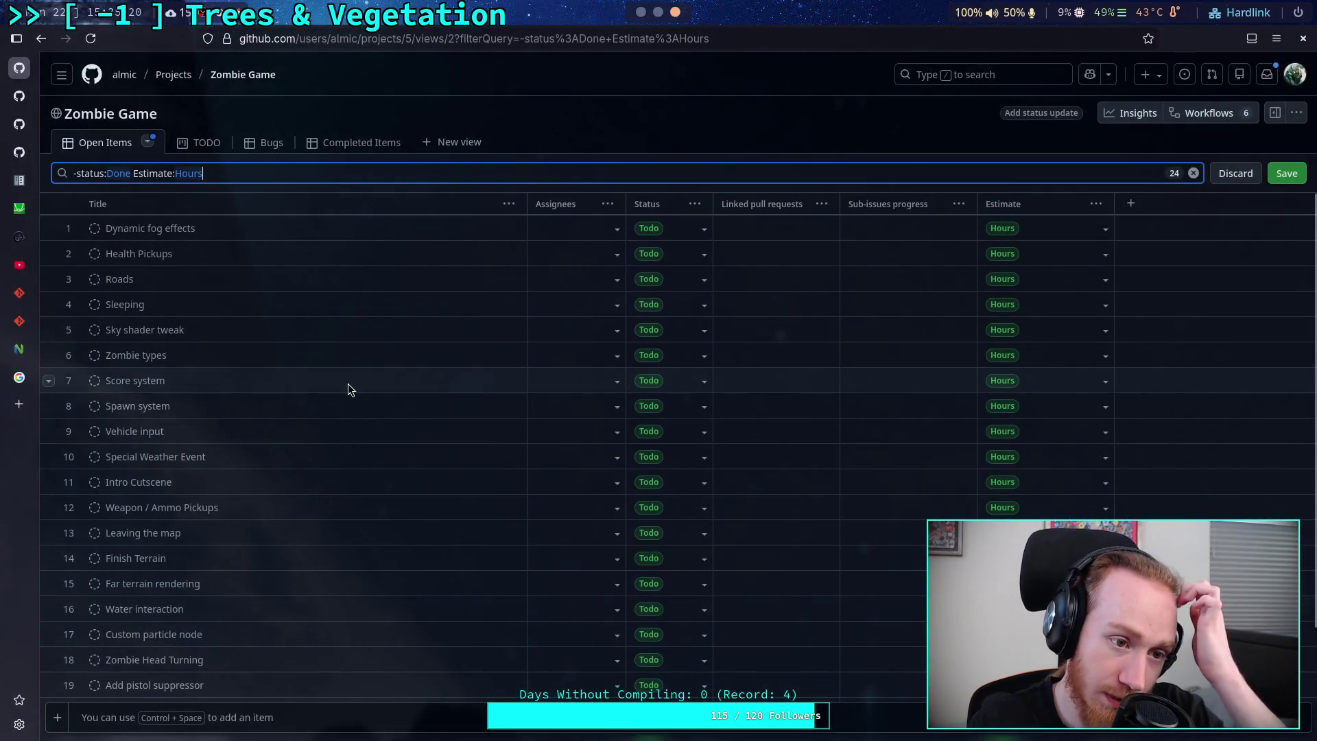
{"action": "key", "text": "alt+Tab"}
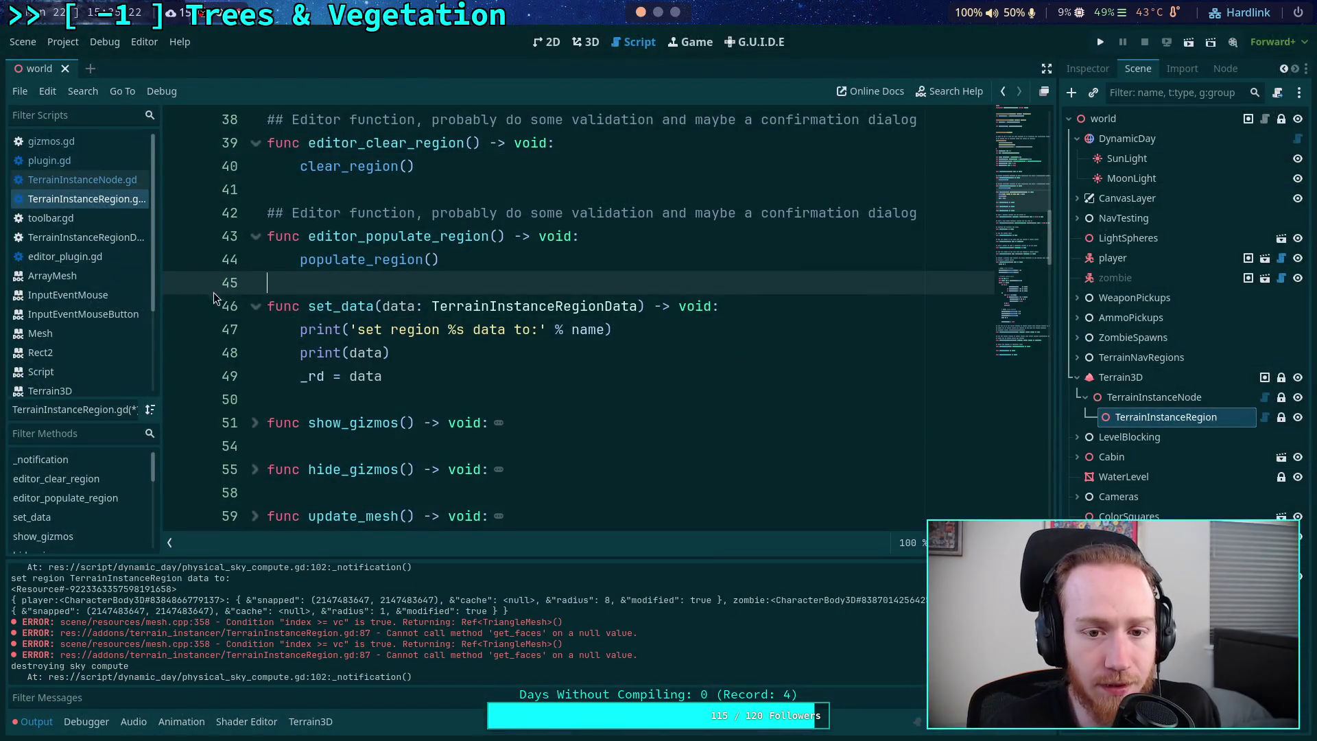
{"action": "right_click", "coordinate": [584, 314]}
- Open TerrainInstanceRegionData.gd, hide the output log, and look up the Resource class documentation
{"action": "left_click", "coordinate": [639, 574]}
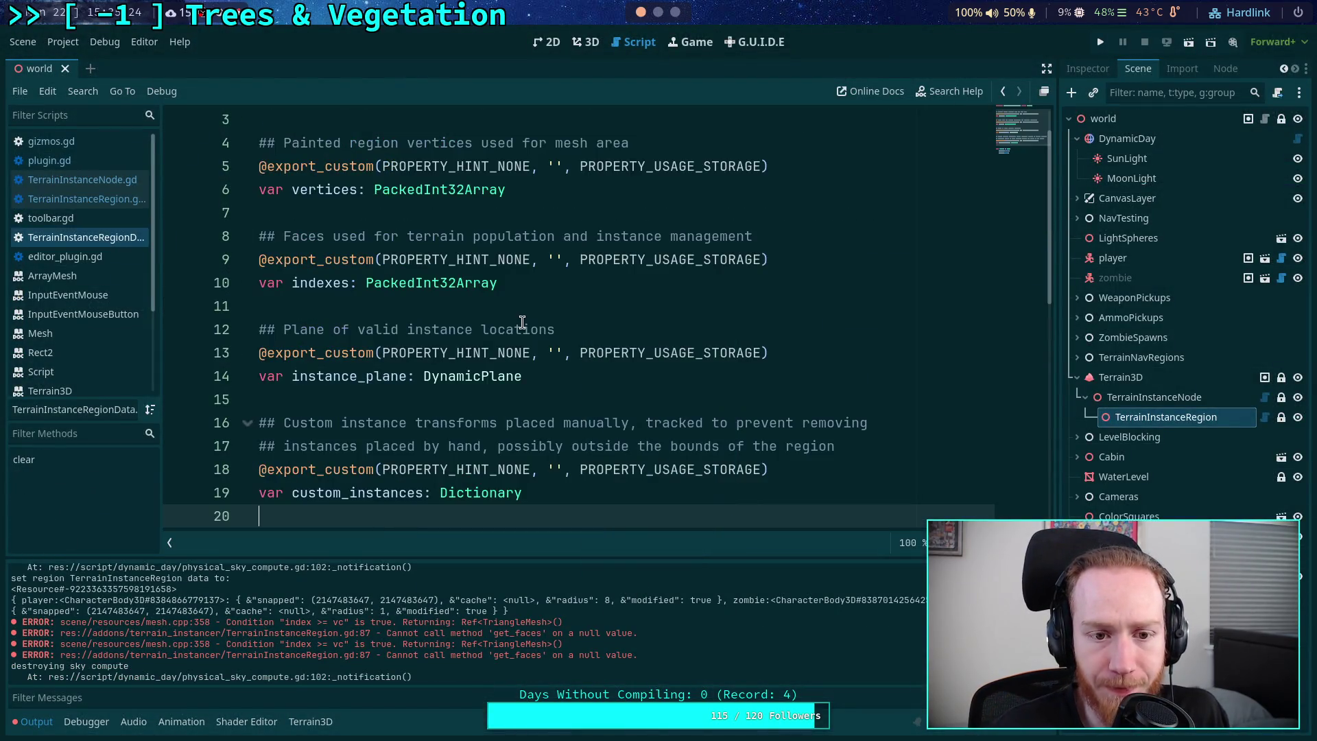
{"action": "left_click", "coordinate": [33, 722]}
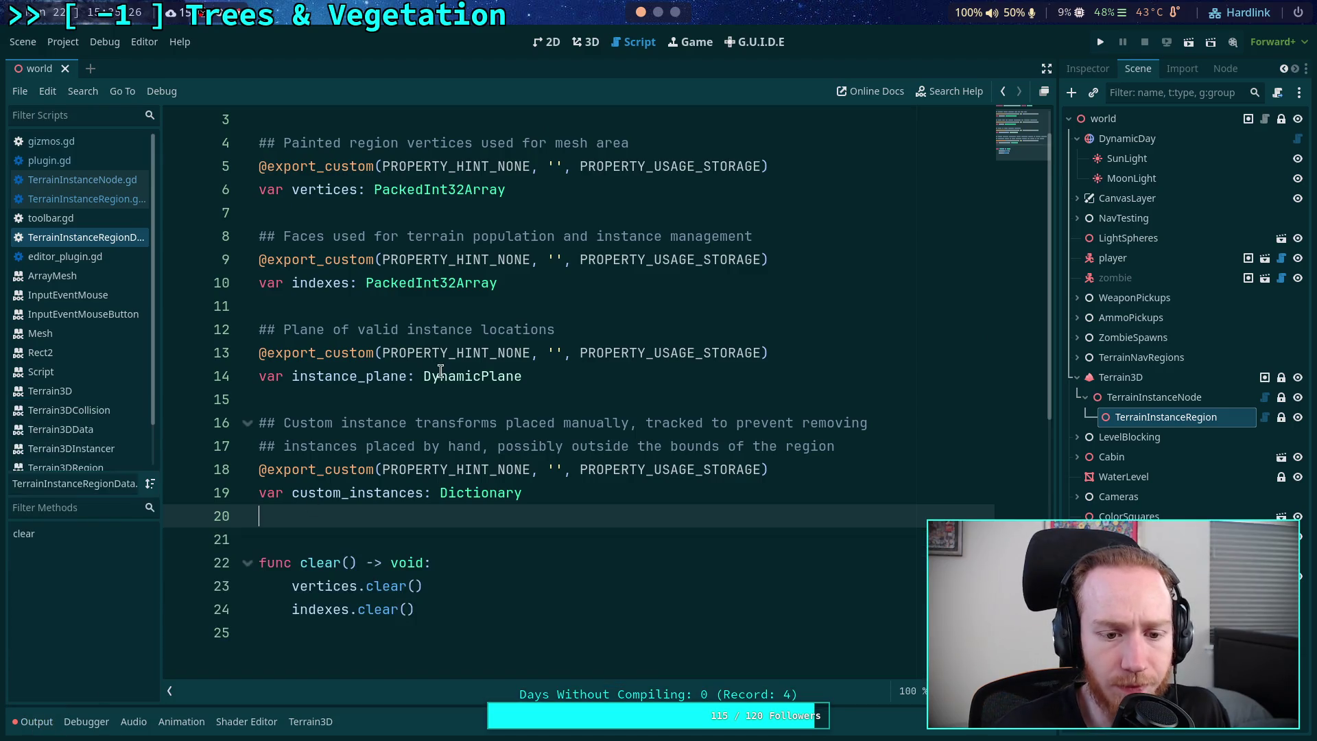
{"action": "scroll", "coordinate": [531, 373], "scroll_direction": "up", "scroll_amount": 1}
{"action": "right_click", "coordinate": [648, 119]}
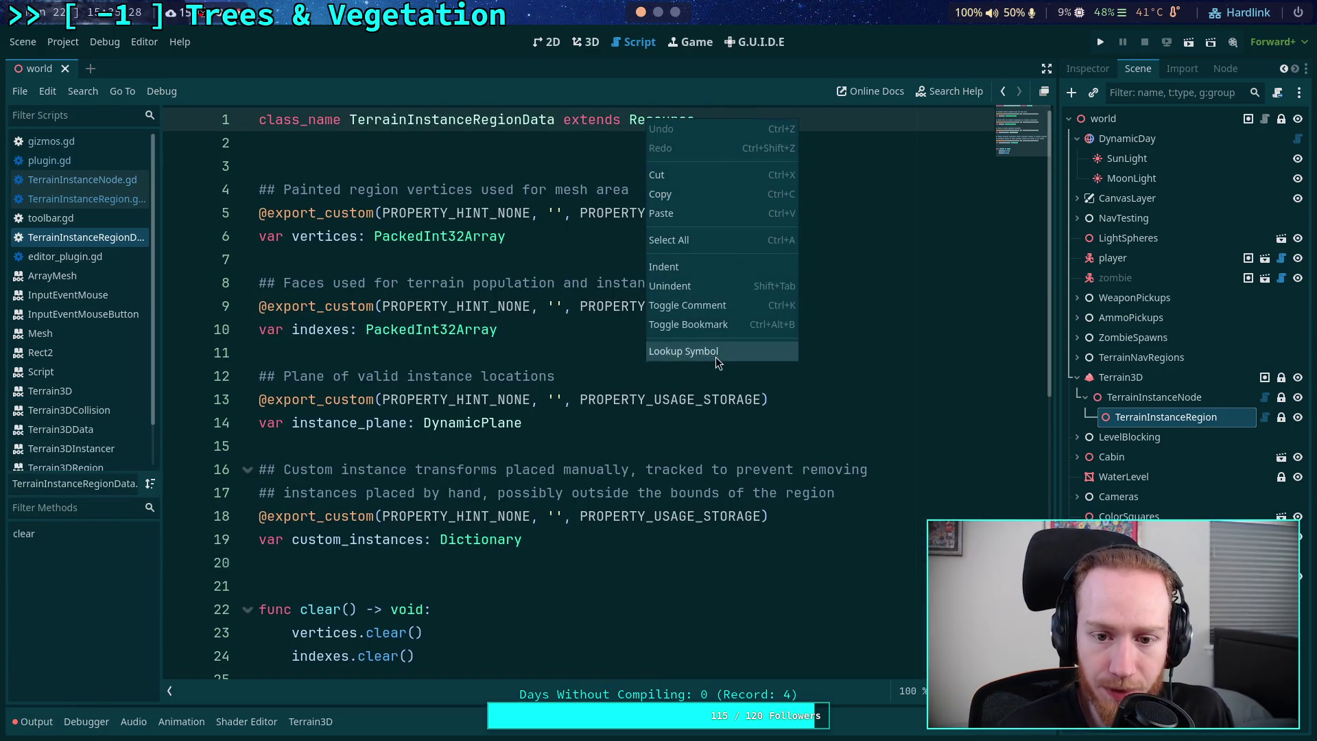
{"action": "left_click", "coordinate": [715, 353]}
{"action": "scroll", "coordinate": [484, 425], "scroll_direction": "down", "scroll_amount": 10}
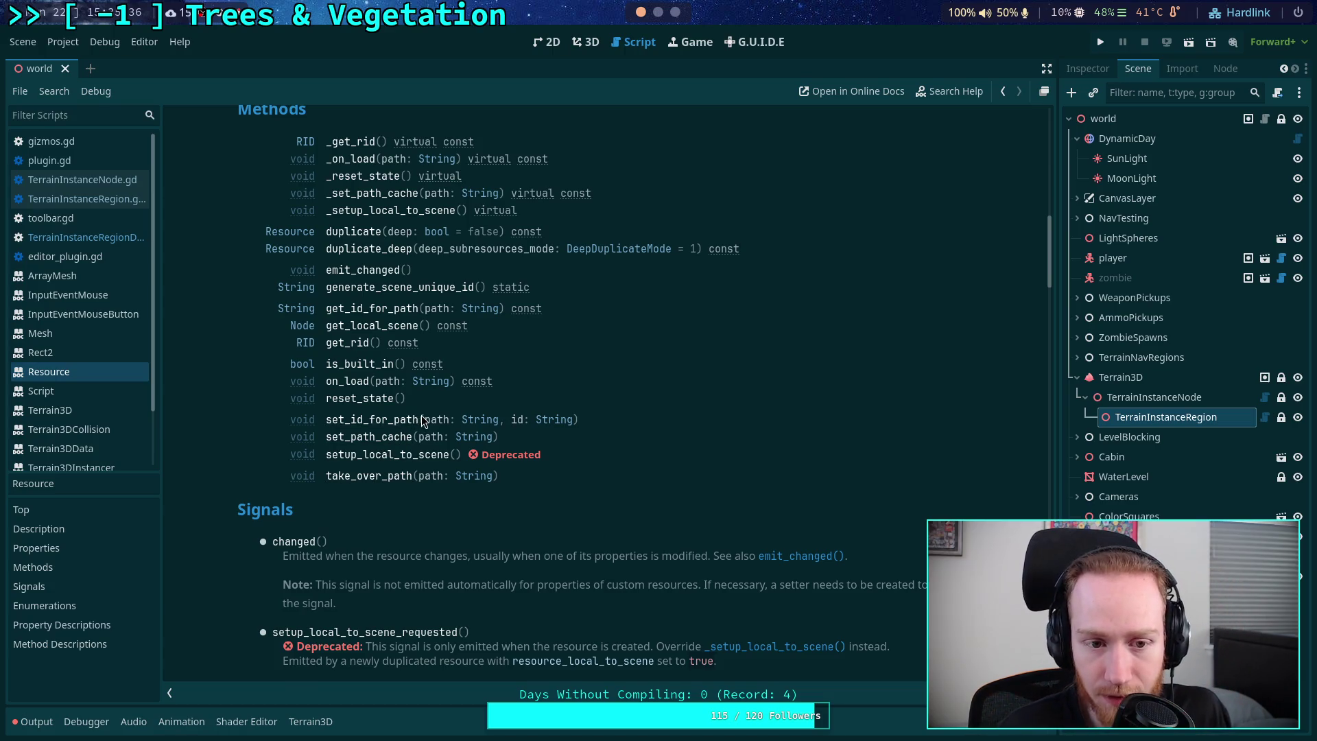
{"action": "scroll", "coordinate": [421, 415], "scroll_direction": "up", "scroll_amount": 2}
{"action": "scroll", "coordinate": [421, 415], "scroll_direction": "up", "scroll_amount": 8}
- Navigate to the Object class docs and read the to_string method description
{"action": "left_click", "coordinate": [400, 138]}
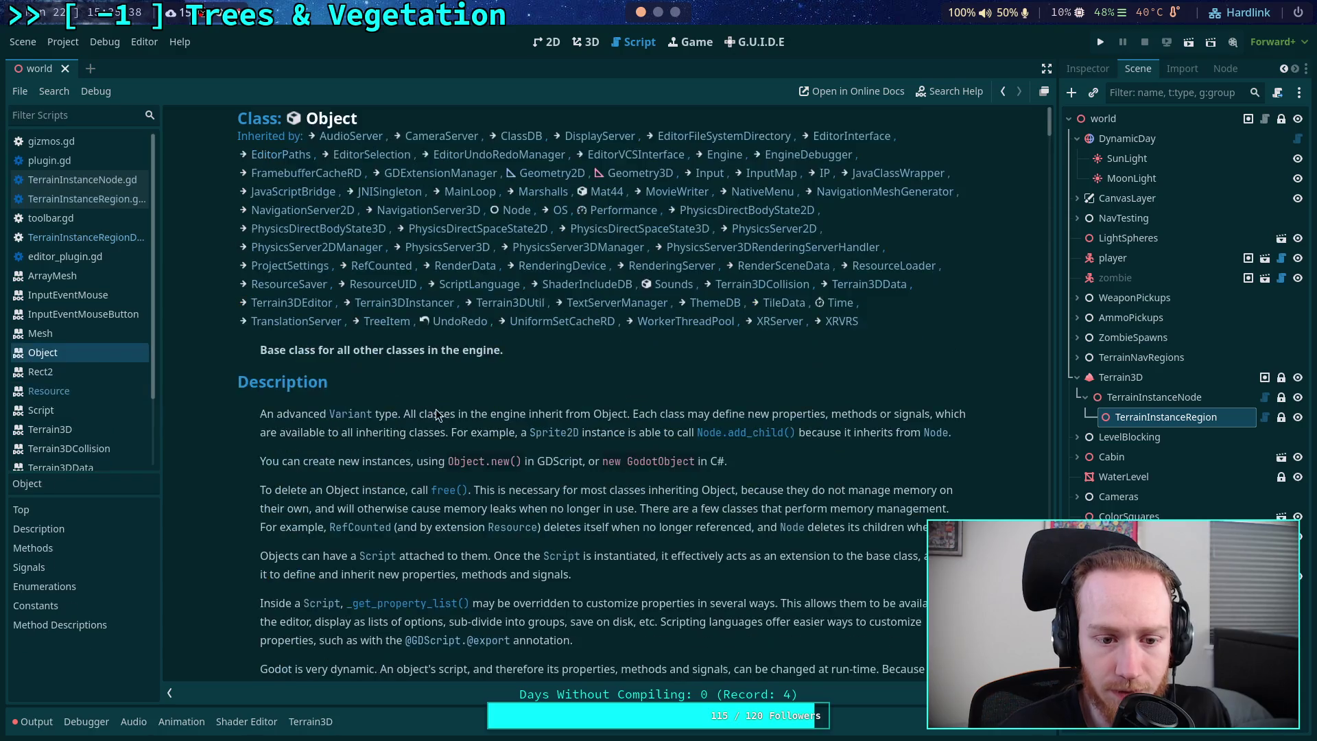
{"action": "scroll", "coordinate": [435, 409], "scroll_direction": "down", "scroll_amount": 10}
{"action": "scroll", "coordinate": [452, 431], "scroll_direction": "down", "scroll_amount": 10}
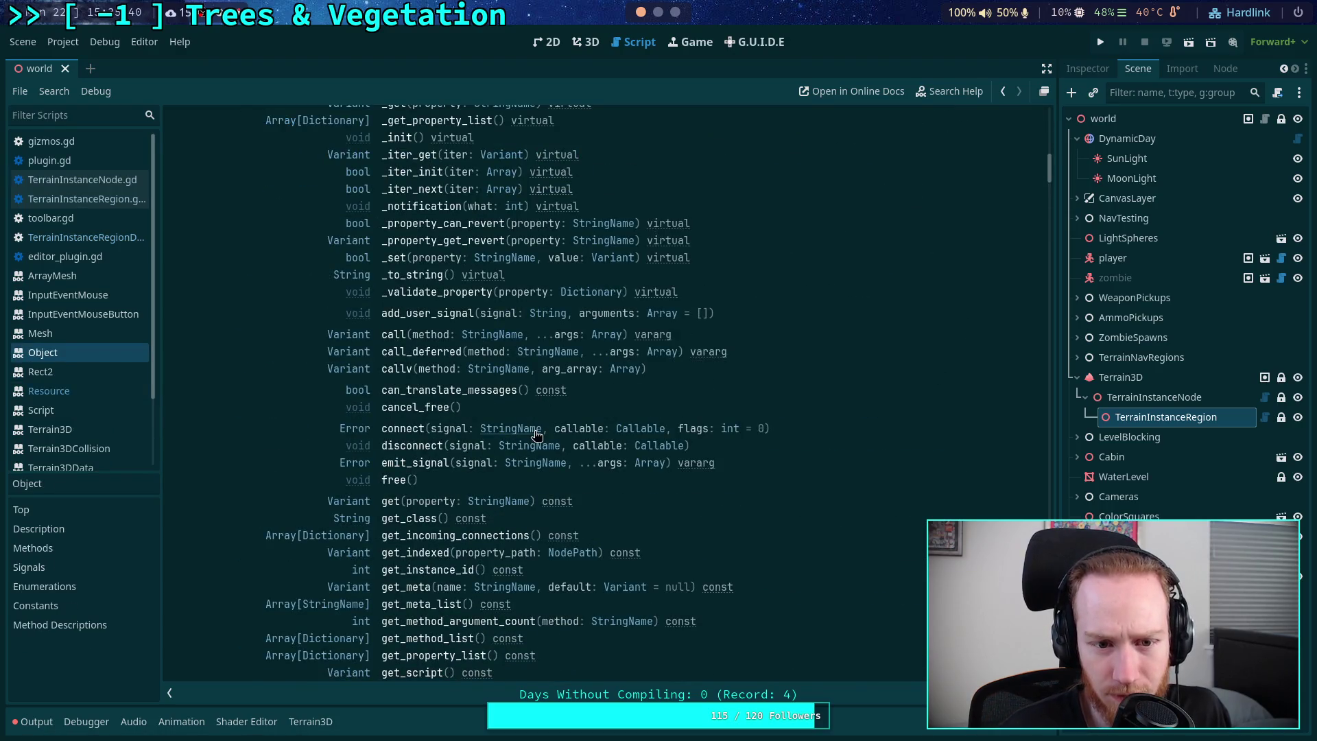
{"action": "scroll", "coordinate": [536, 436], "scroll_direction": "up", "scroll_amount": 2}
{"action": "scroll", "coordinate": [549, 436], "scroll_direction": "down", "scroll_amount": 3}
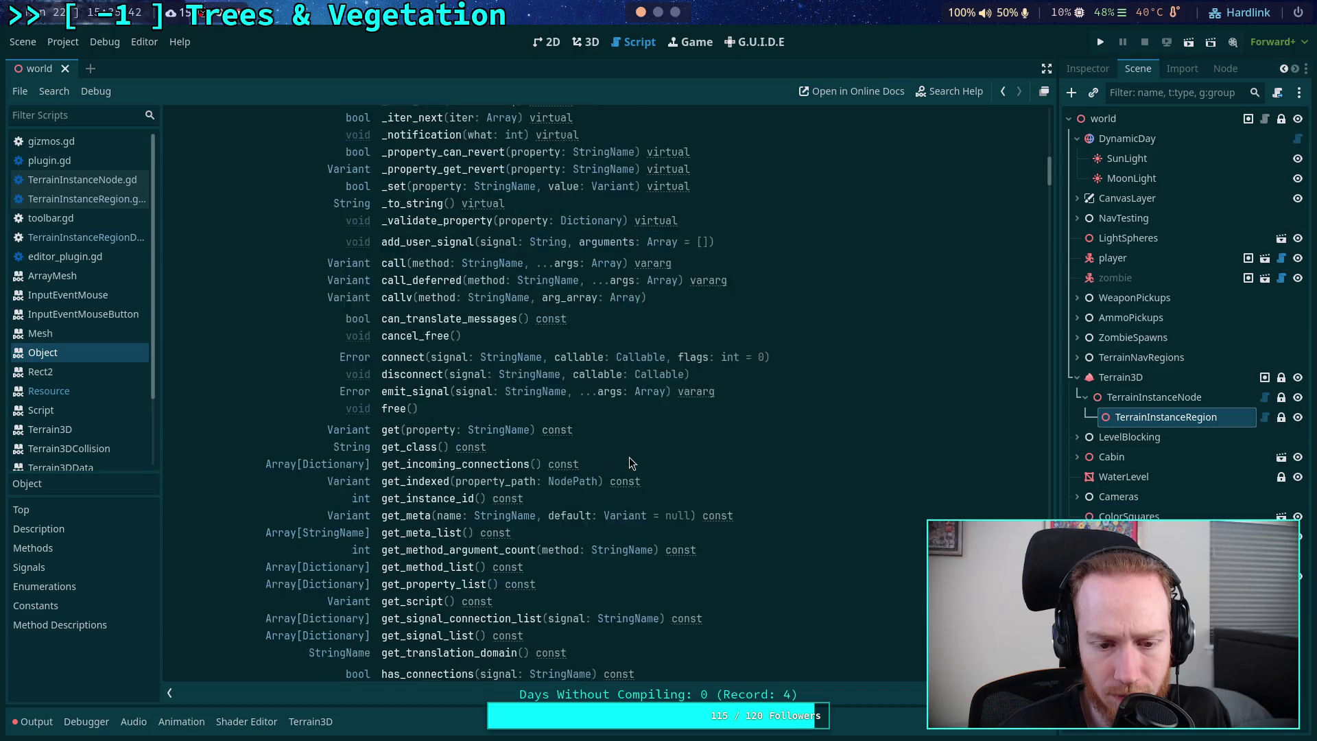
{"action": "scroll", "coordinate": [629, 458], "scroll_direction": "down", "scroll_amount": 3}
{"action": "scroll", "coordinate": [629, 458], "scroll_direction": "down", "scroll_amount": 10}
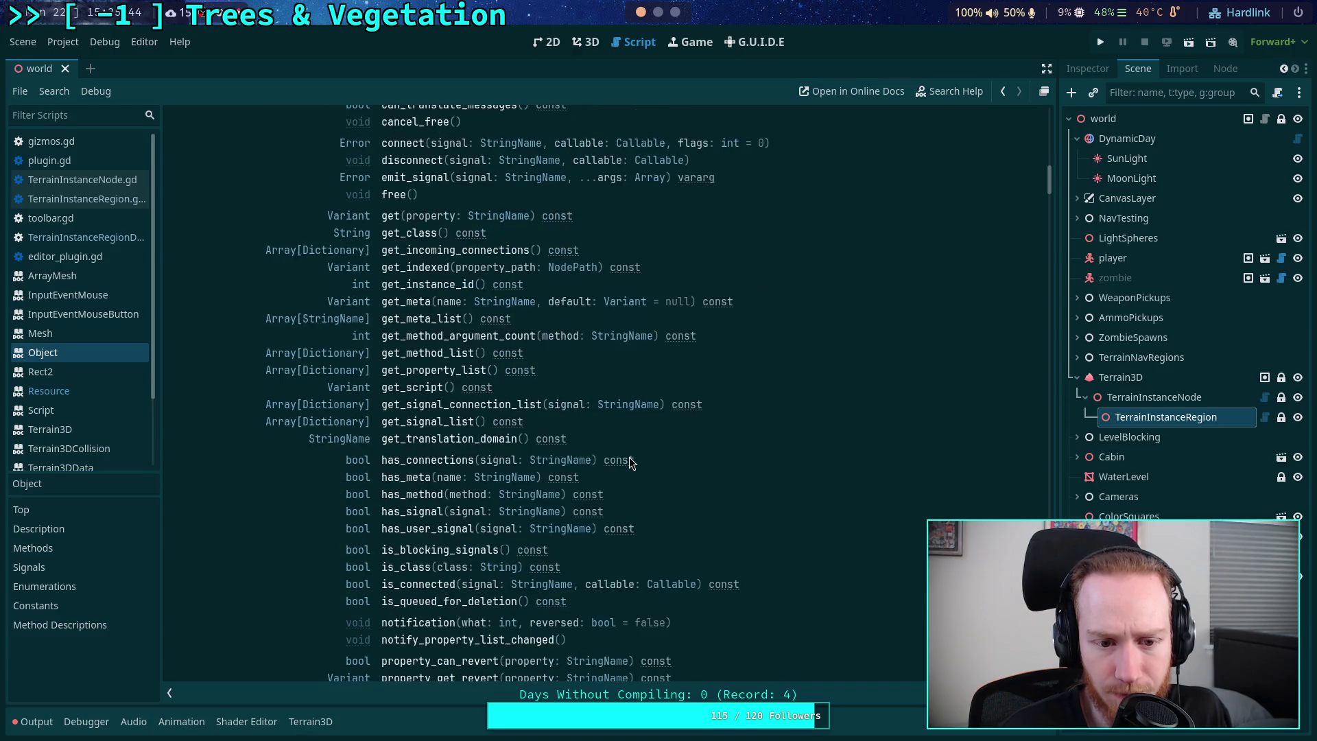
{"action": "scroll", "coordinate": [631, 461], "scroll_direction": "down", "scroll_amount": 5}
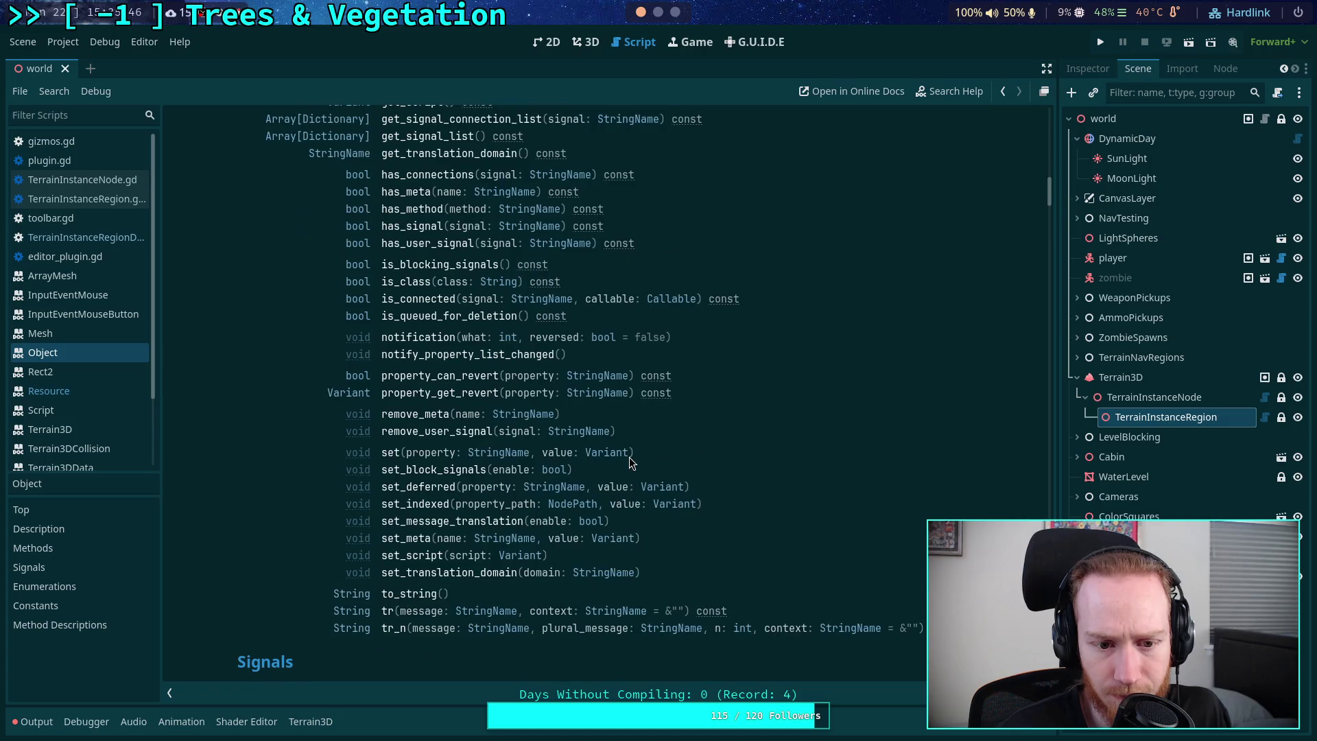
{"action": "scroll", "coordinate": [630, 460], "scroll_direction": "down", "scroll_amount": 3}
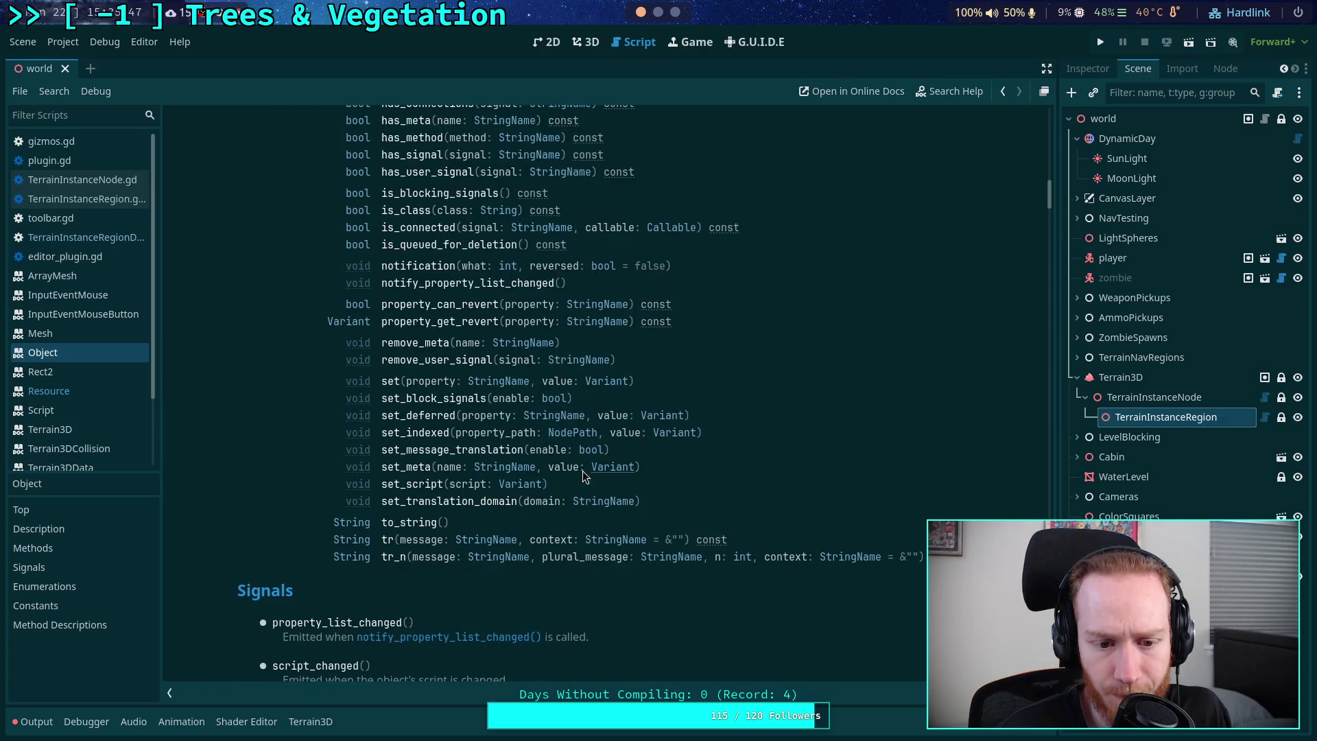
{"action": "left_click", "coordinate": [389, 528]}
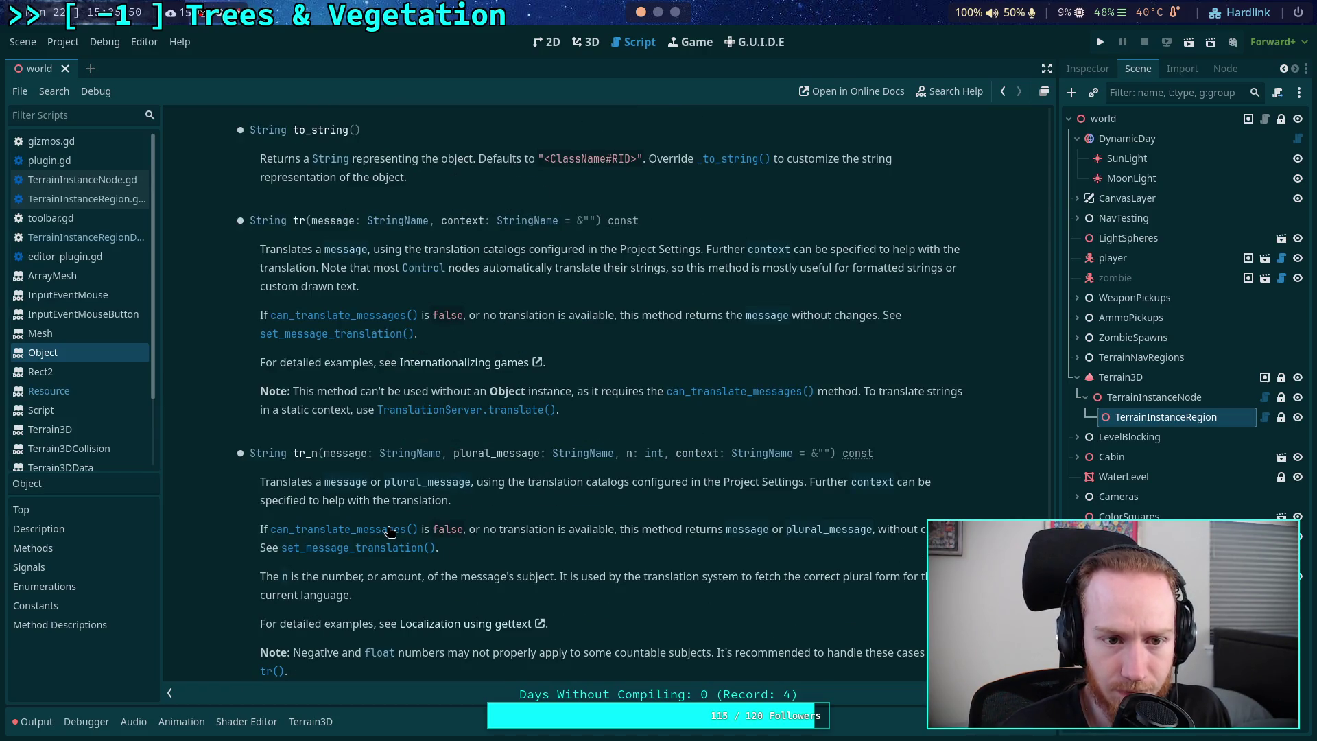
- Finish _to_string returning "Vertices: %s\nIndexes: %s" % [vertices, indexes] and save
{"action": "key", "text": "alt+Left"}
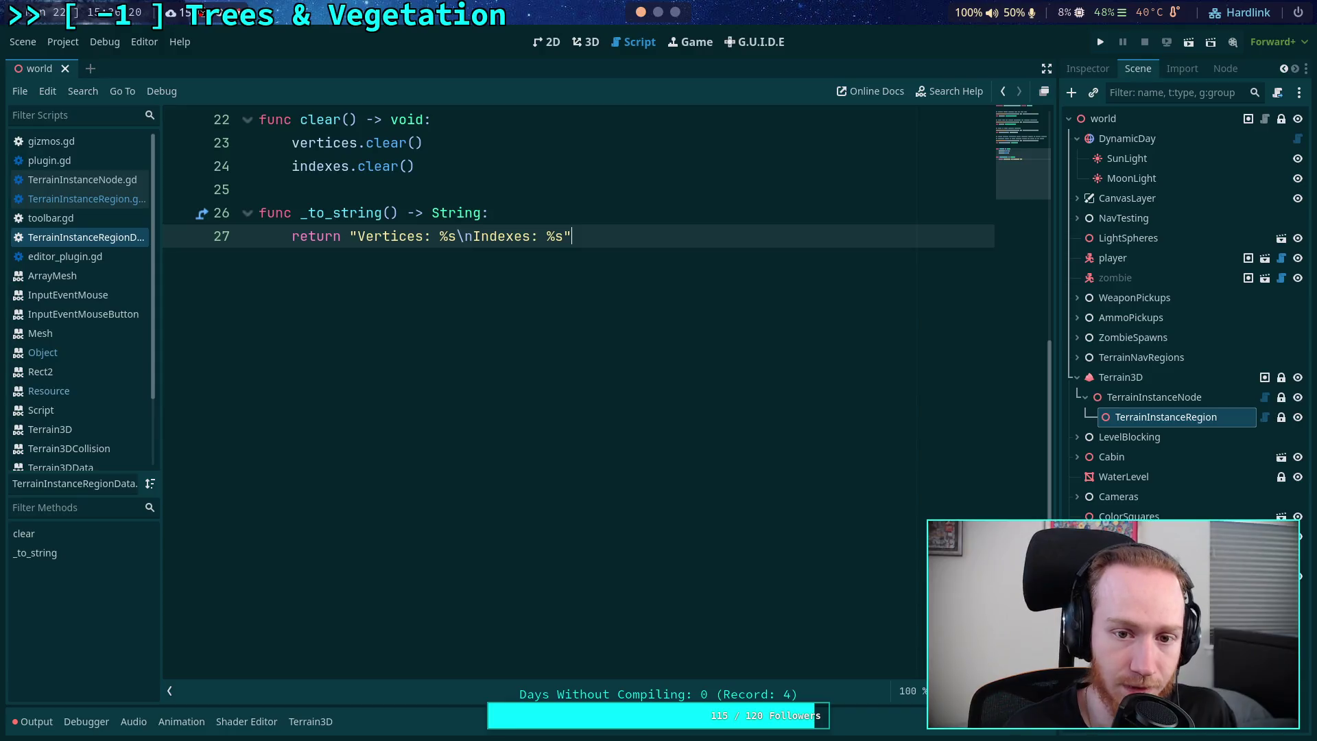
{"action": "type", "text": " % ["}
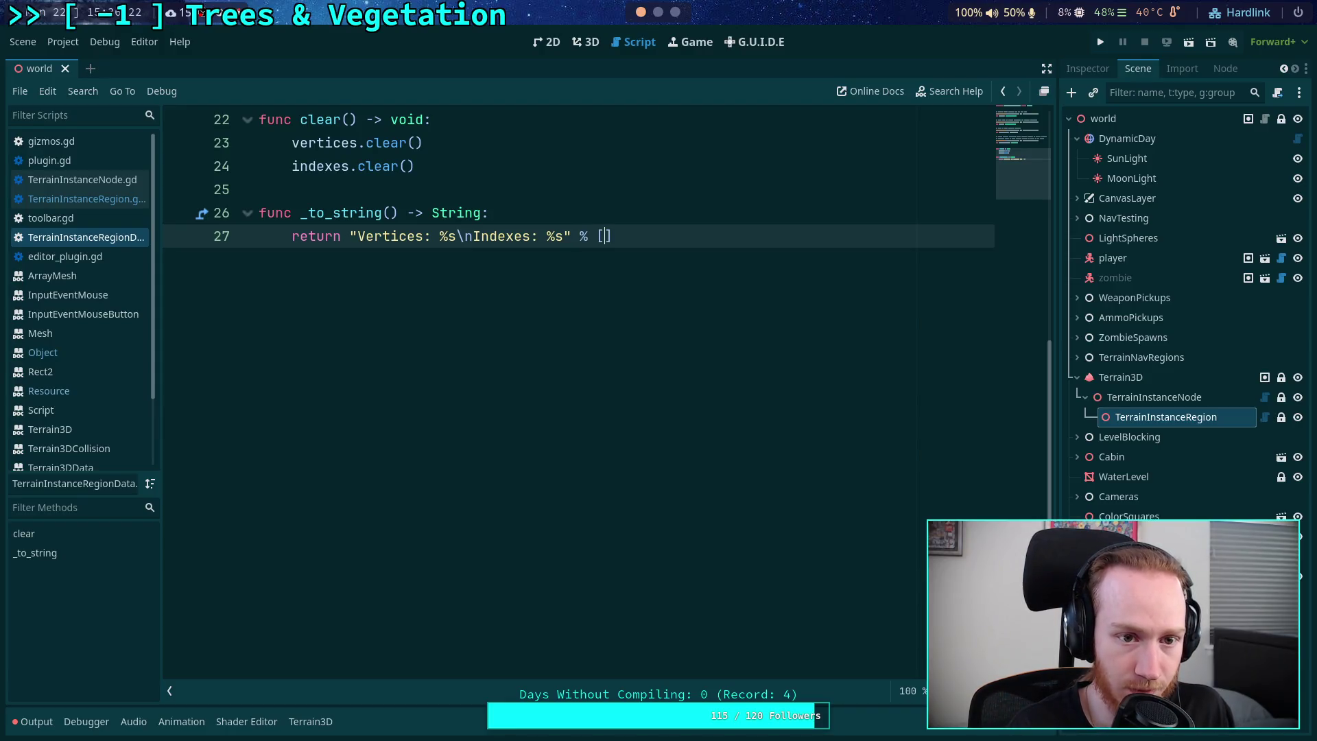
{"action": "type", "text": "vert"}
{"action": "key", "text": "Return"}
{"action": "type", "text": ", "}
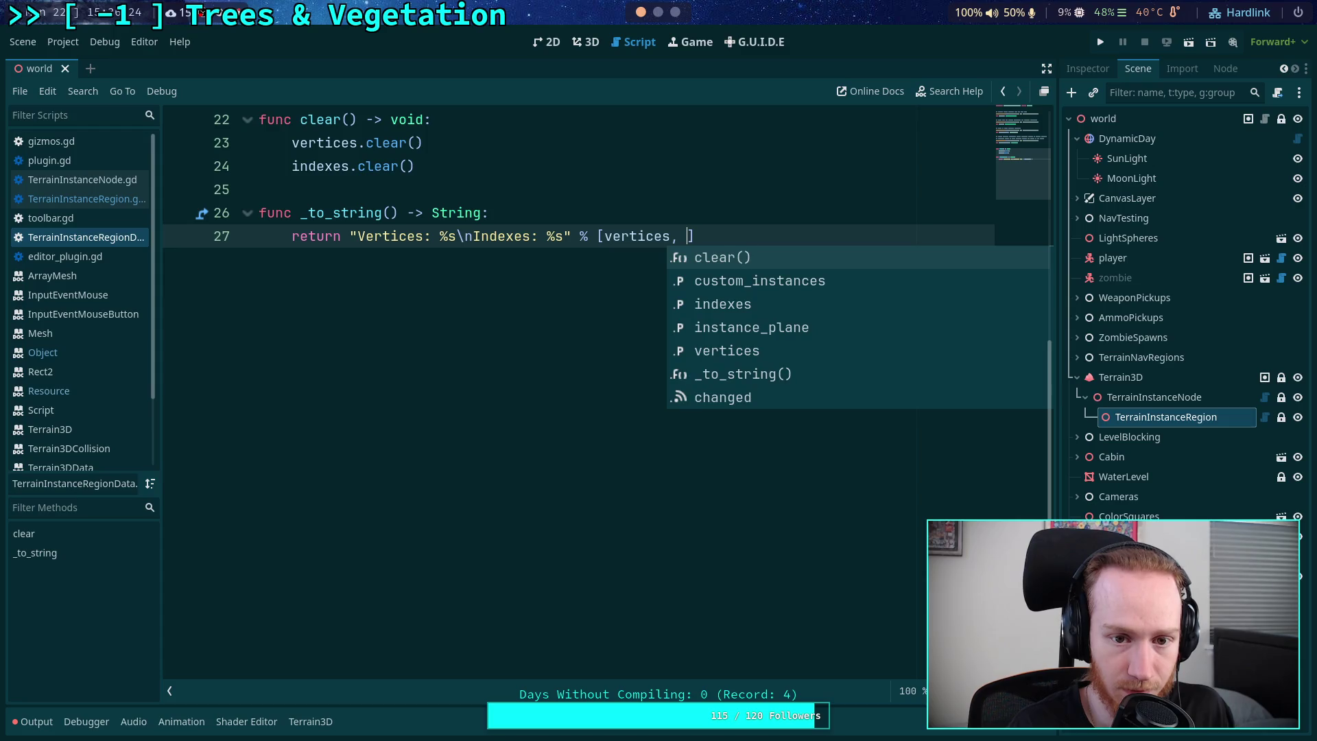
{"action": "type", "text": "ni"}
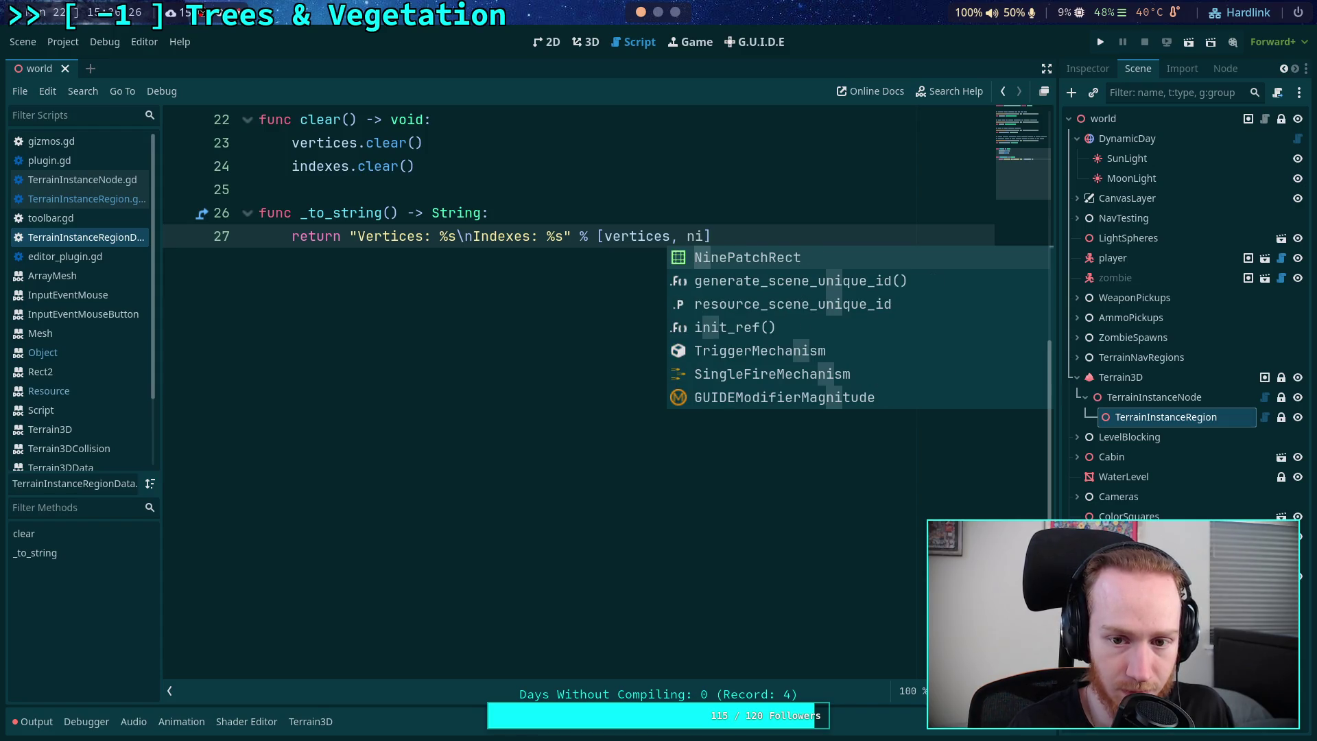
{"action": "key", "text": "BackSpace"}
{"action": "key", "text": "BackSpace"}
{"action": "type", "text": "indexes"}
{"action": "key", "text": "ctrl+s"}
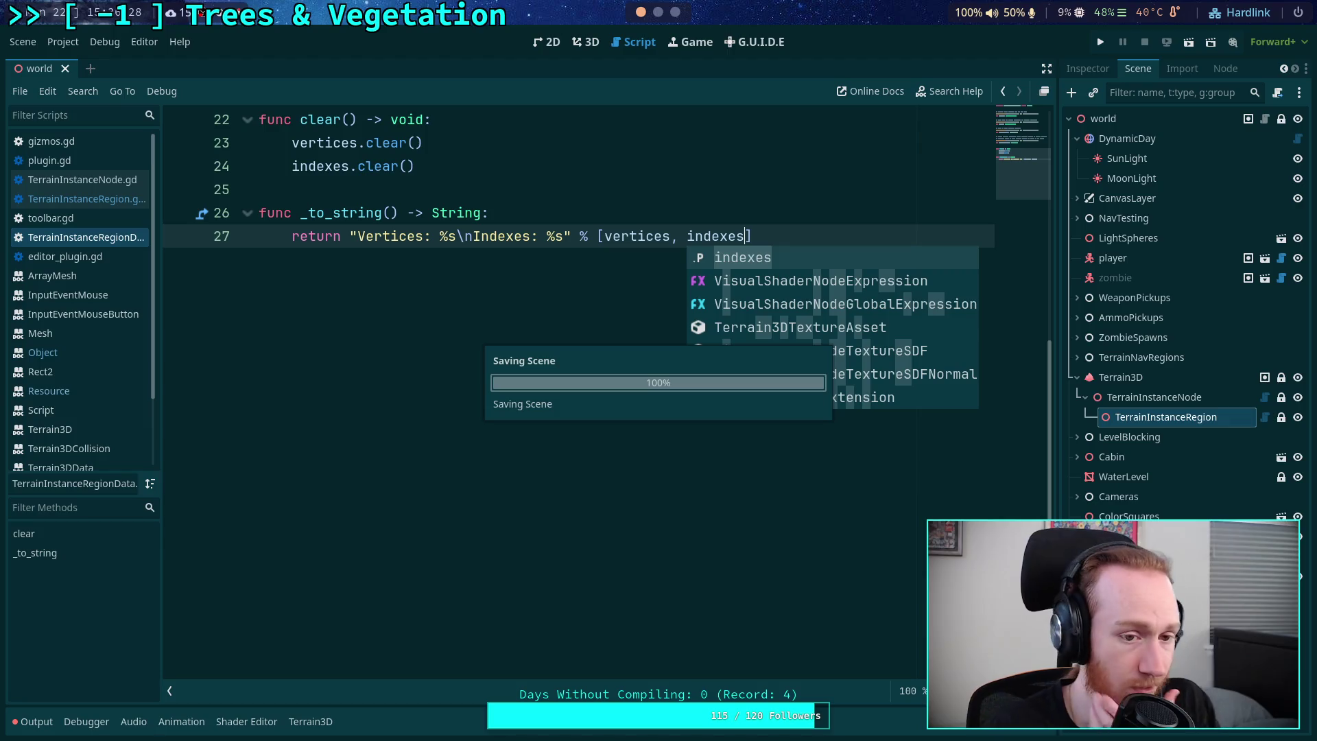
{"action": "left_click", "coordinate": [587, 42]}
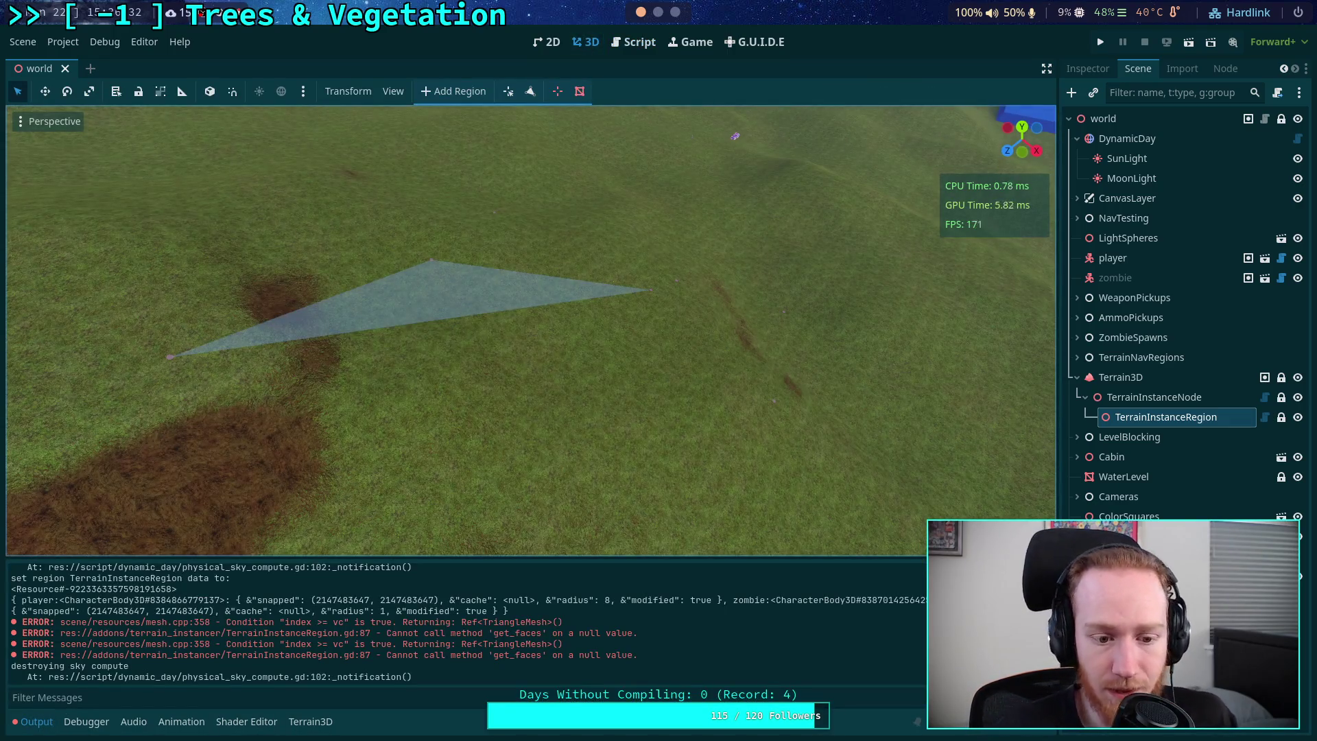
- Clear the output log and toggle the Terrain Instancer plugin off and on in Project Settings
{"action": "left_click", "coordinate": [1046, 573]}
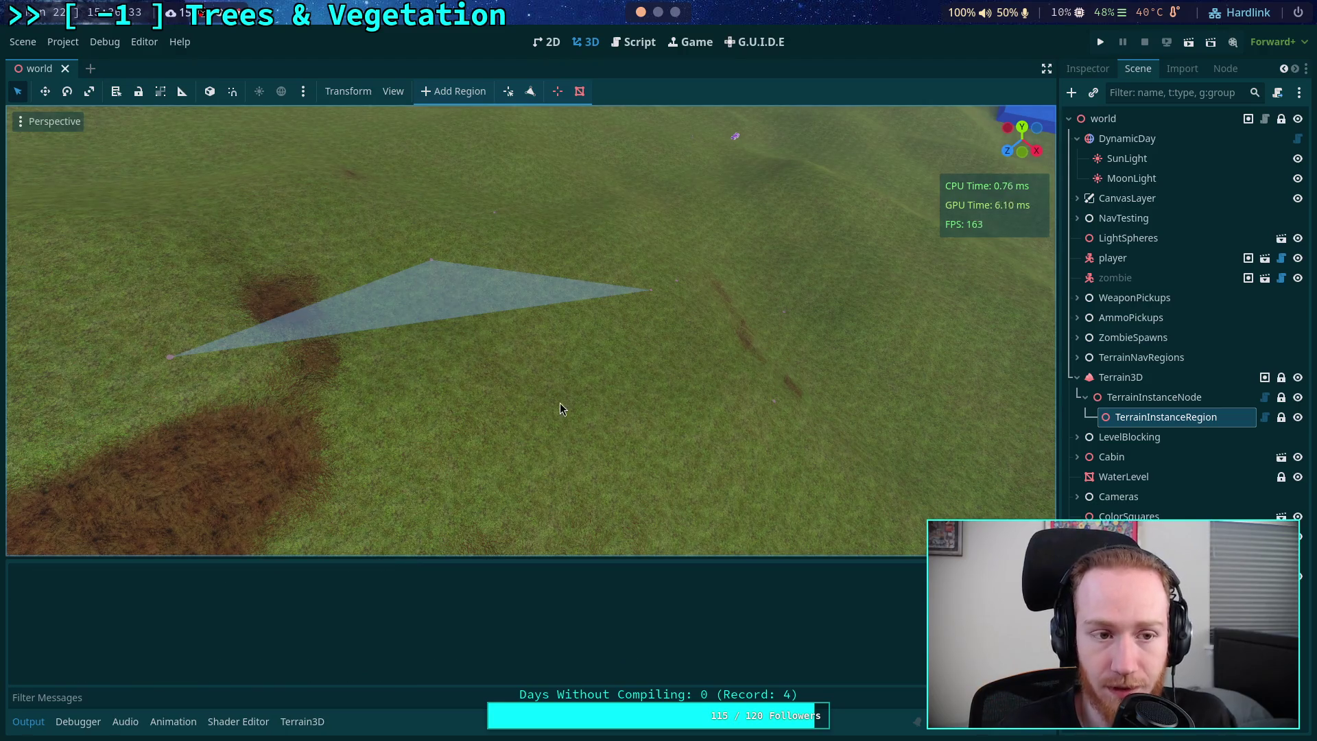
{"action": "left_click", "coordinate": [31, 48]}
{"action": "left_click", "coordinate": [159, 400]}
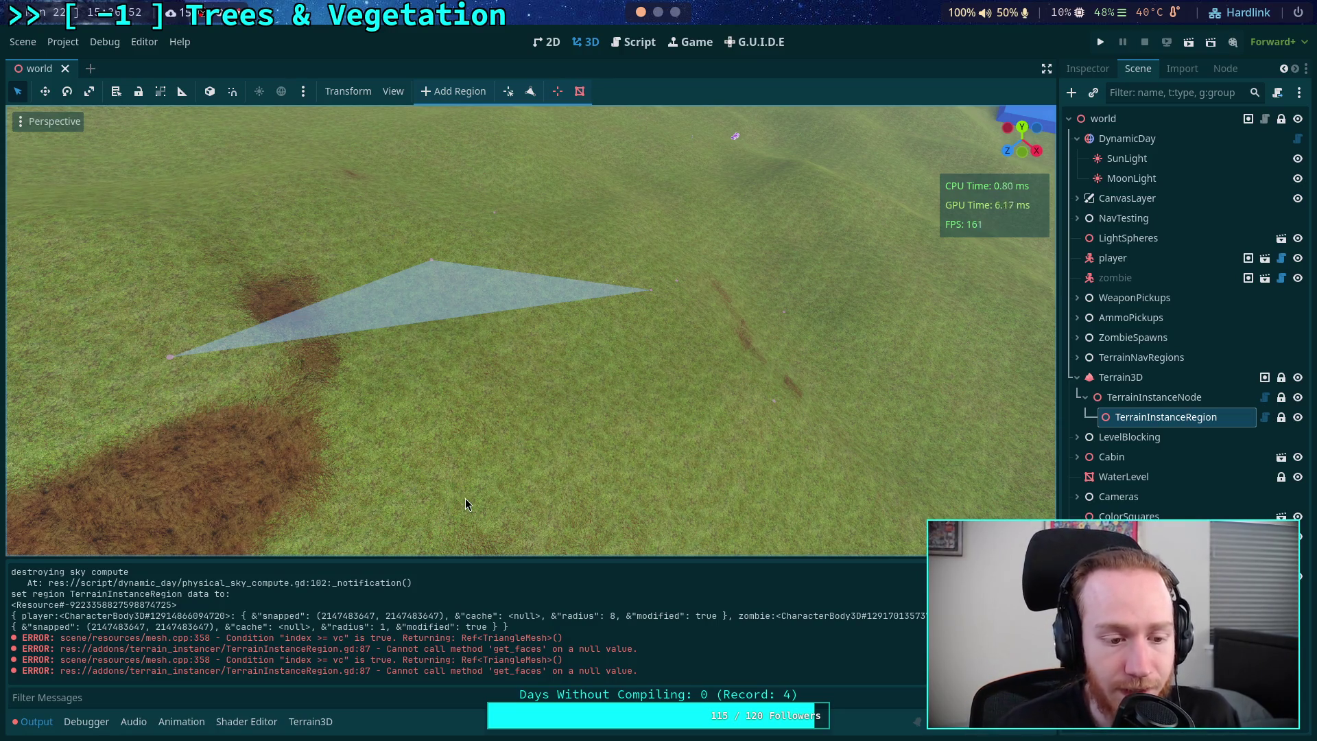
{"action": "left_click", "coordinate": [74, 42]}
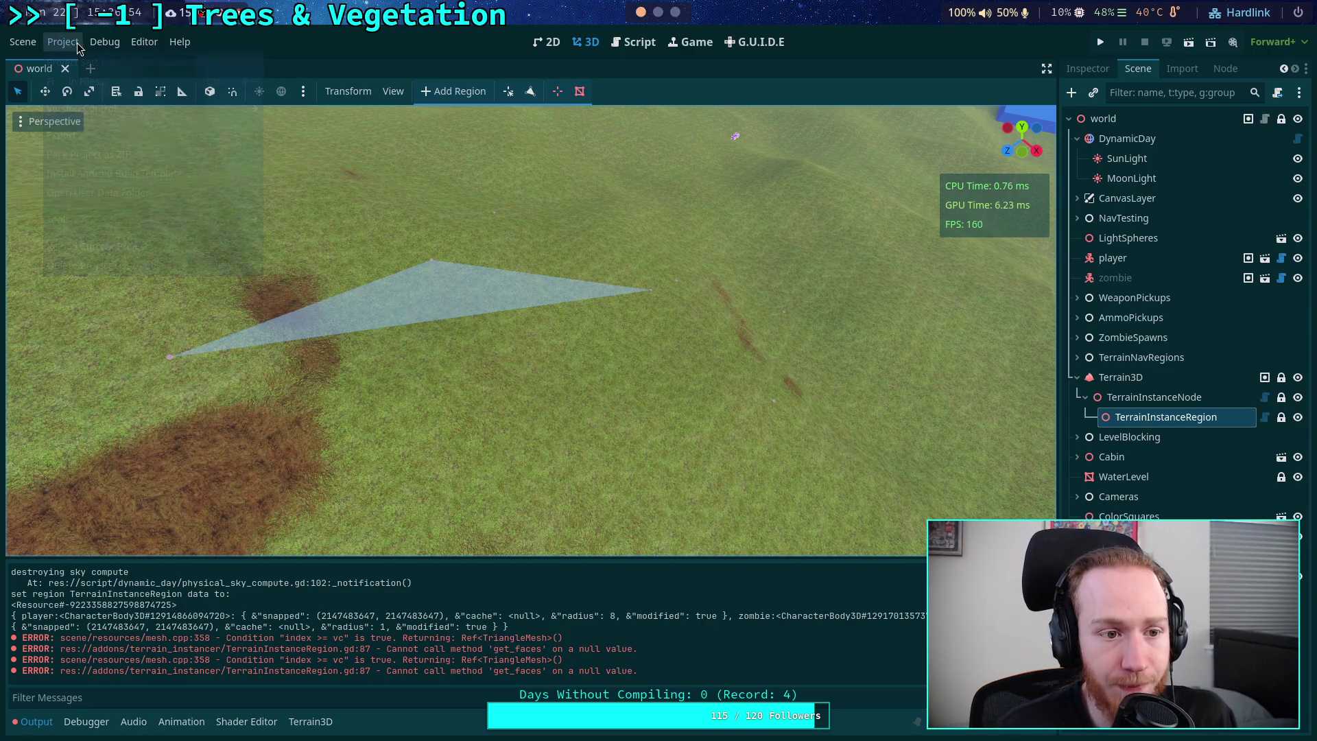
{"action": "left_click", "coordinate": [82, 64]}
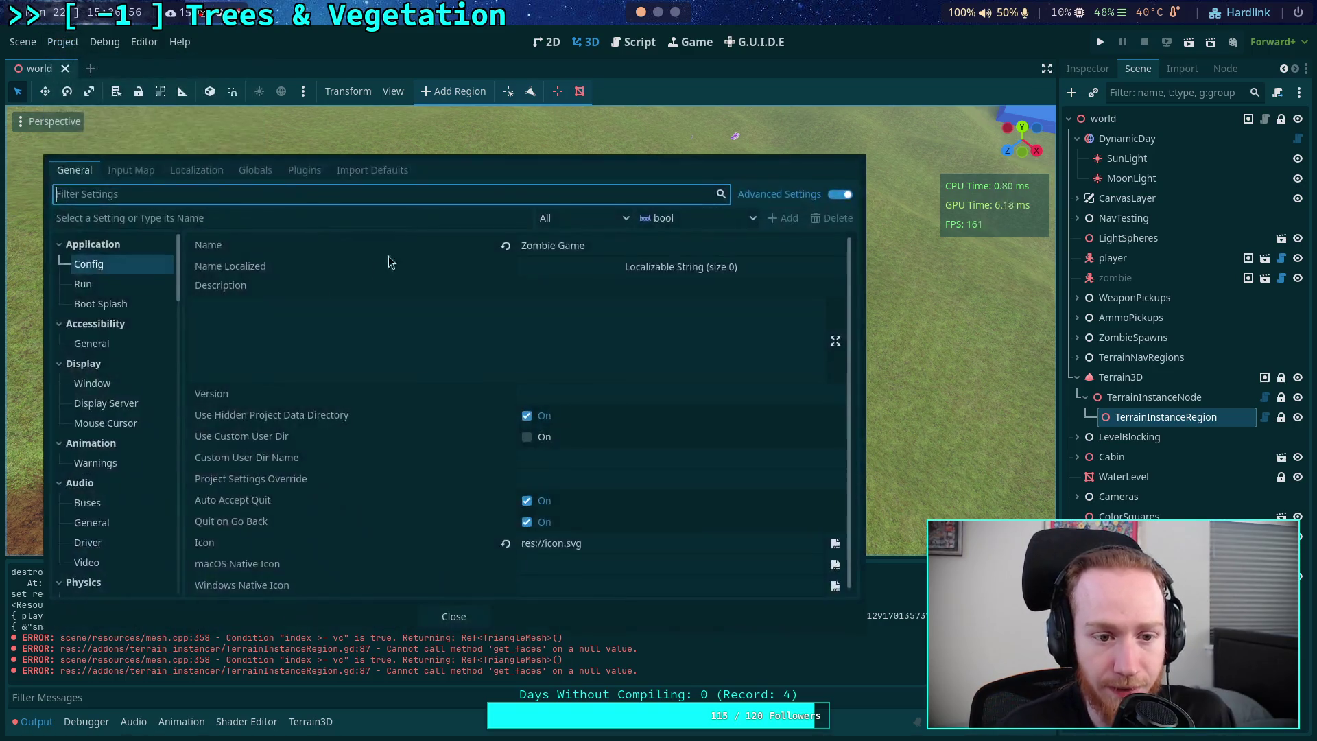
{"action": "left_click", "coordinate": [304, 170]}
{"action": "left_click", "coordinate": [77, 298]}
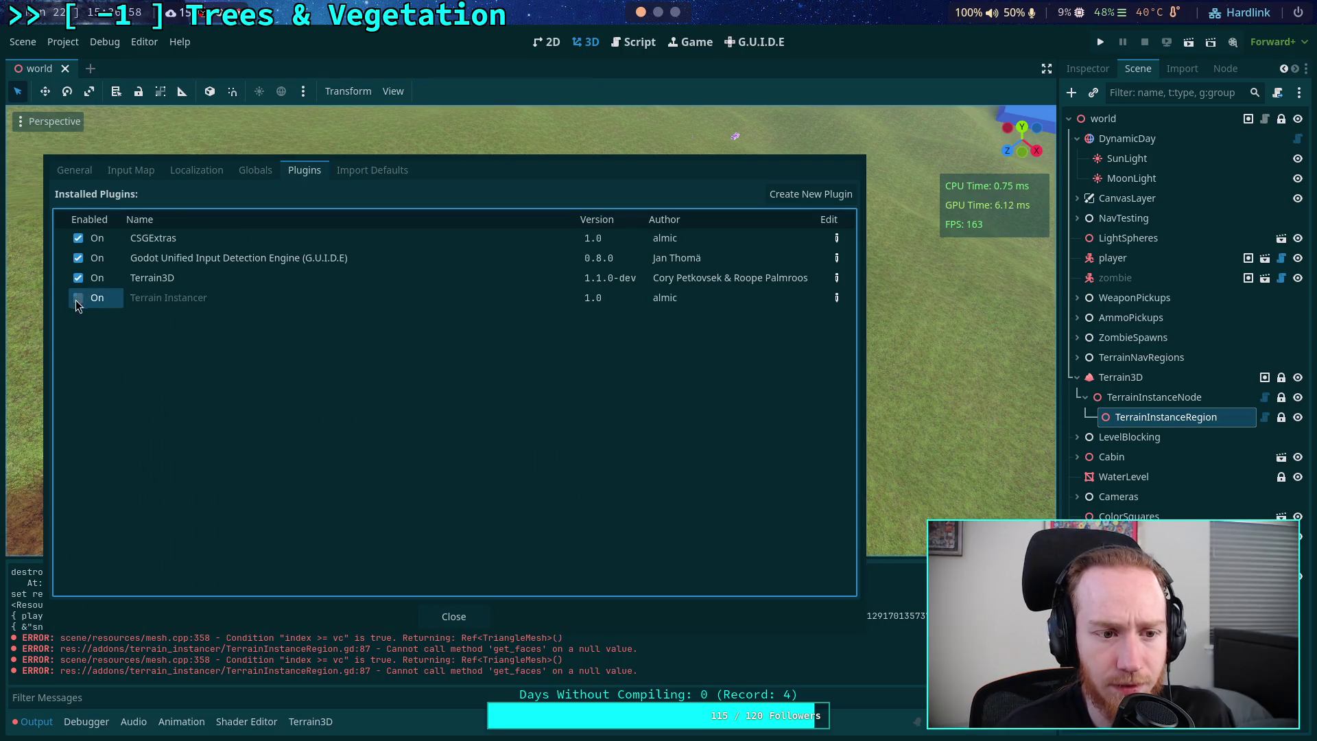
{"action": "left_click", "coordinate": [77, 298]}
{"action": "left_click", "coordinate": [460, 617]}
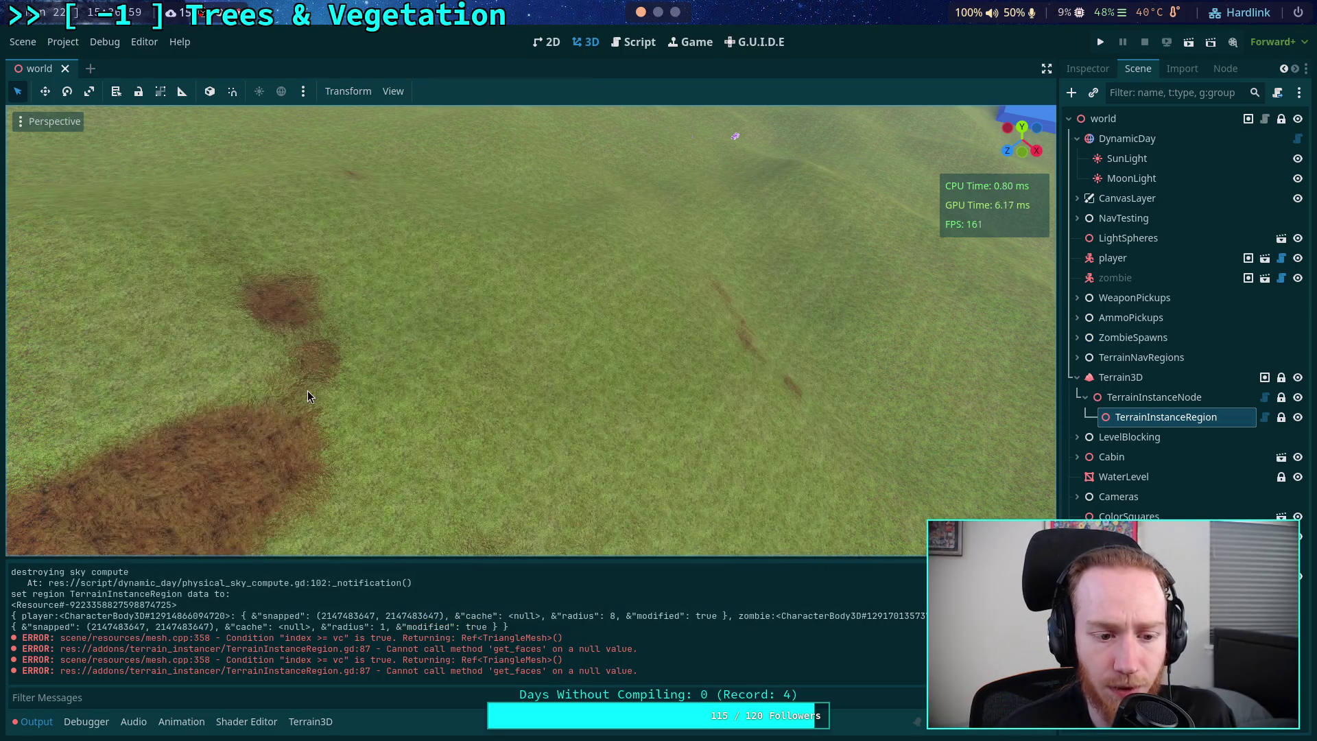
- Reload the saved world scene, clear the output log, and go back to the script
{"action": "left_click", "coordinate": [63, 42]}
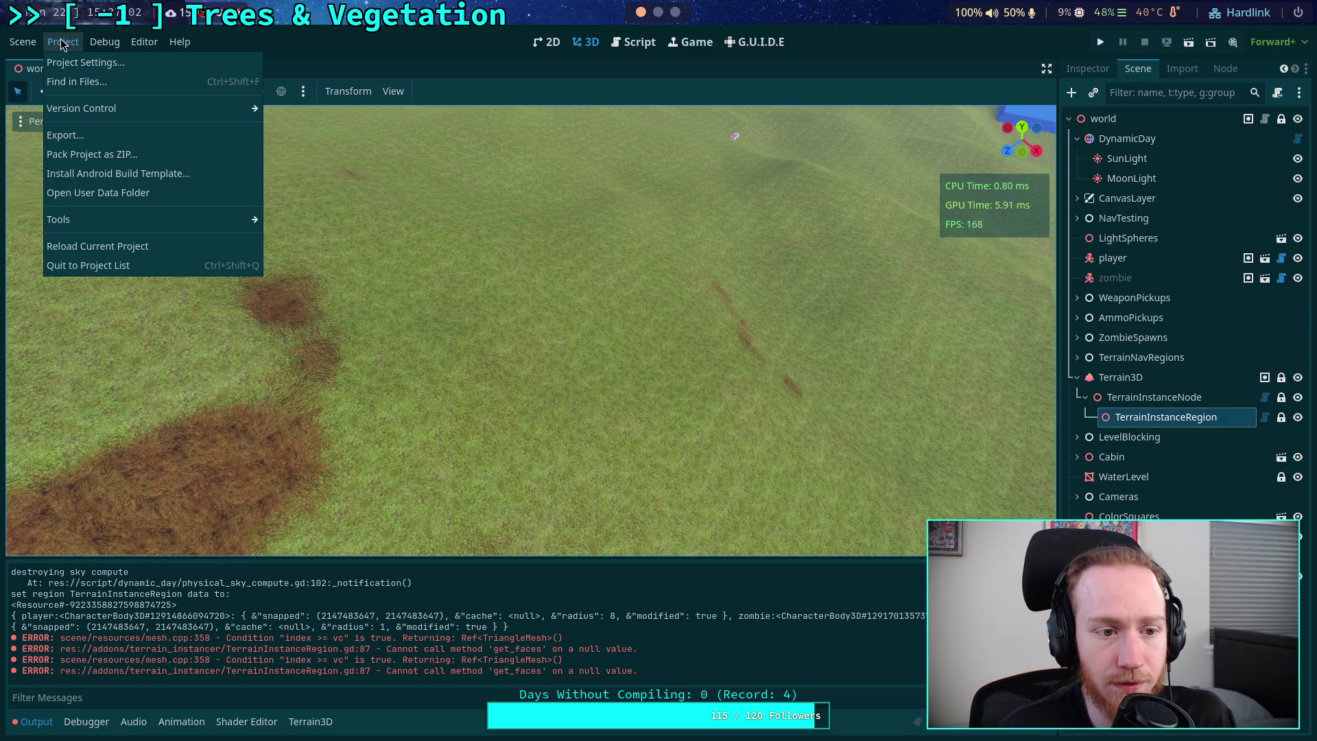
{"action": "mouse_move", "coordinate": [23, 43]}
{"action": "left_click", "coordinate": [69, 363]}
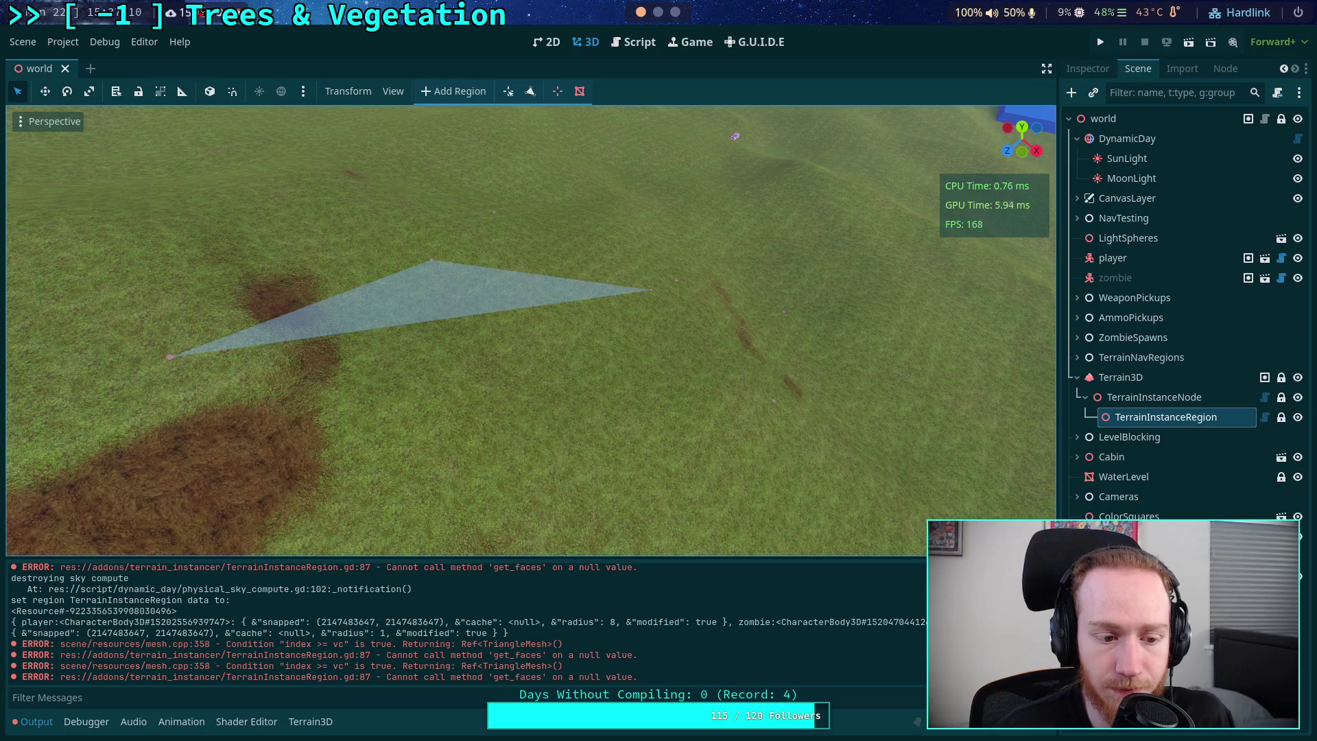
{"action": "left_click", "coordinate": [1047, 569]}
{"action": "left_click", "coordinate": [625, 49]}
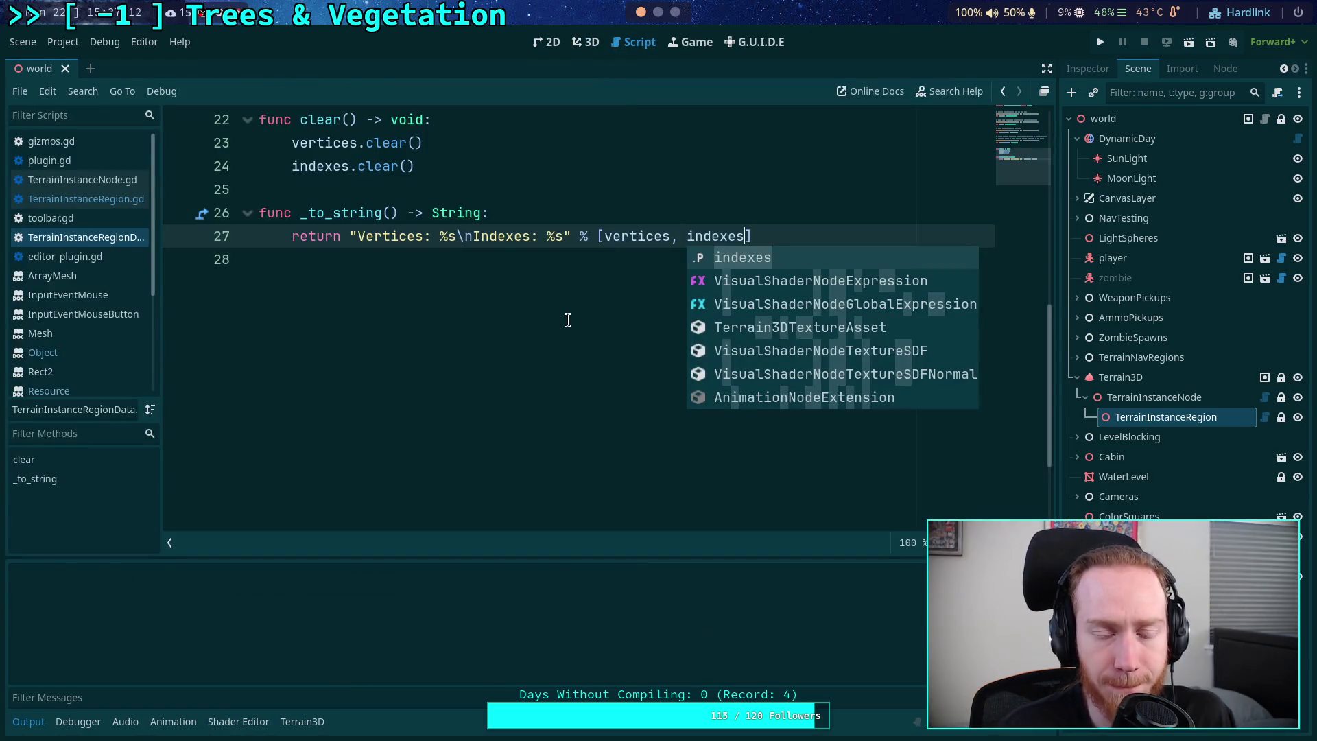
- Open TerrainInstanceNode.gd and jump from region.set_data to its definition in TerrainInstanceRegion.gd
{"action": "scroll", "coordinate": [508, 322], "scroll_direction": "up", "scroll_amount": 3}
{"action": "left_click", "coordinate": [479, 330]}
{"action": "scroll", "coordinate": [479, 329], "scroll_direction": "up", "scroll_amount": 2}
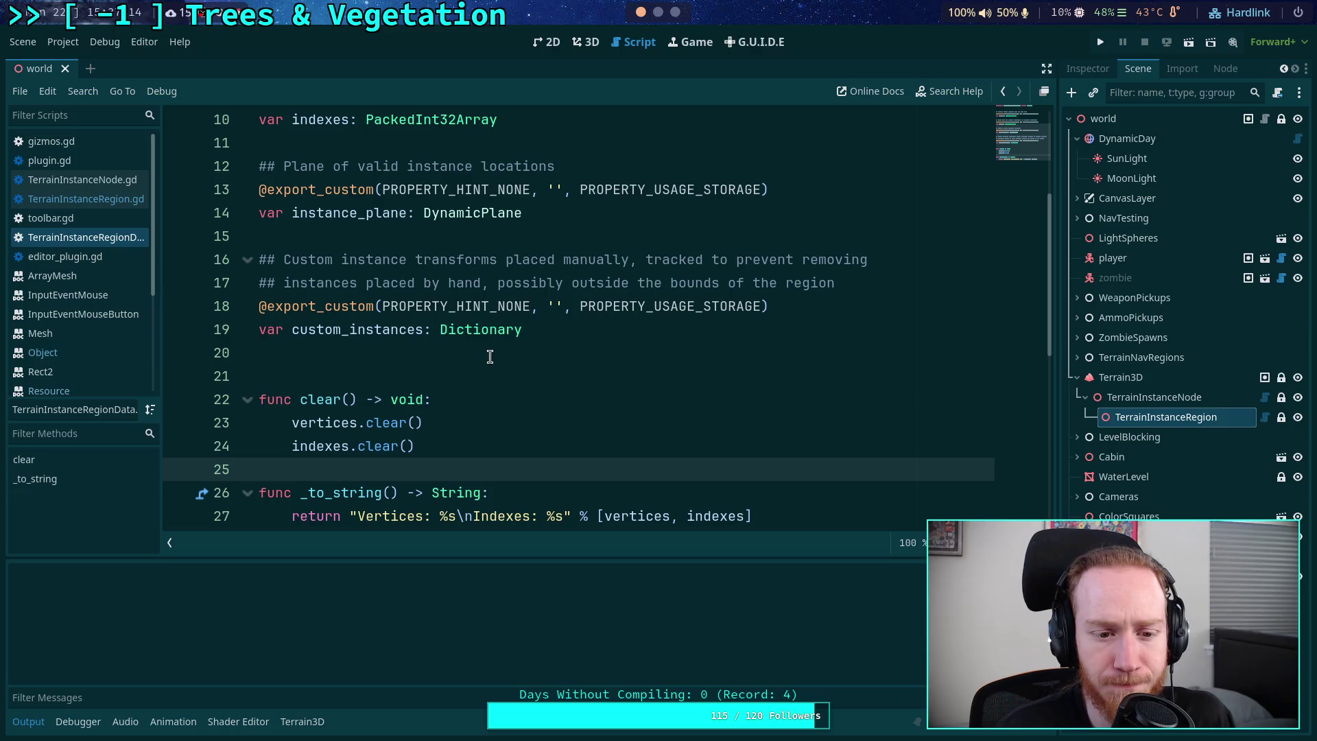
{"action": "scroll", "coordinate": [490, 356], "scroll_direction": "down", "scroll_amount": 1}
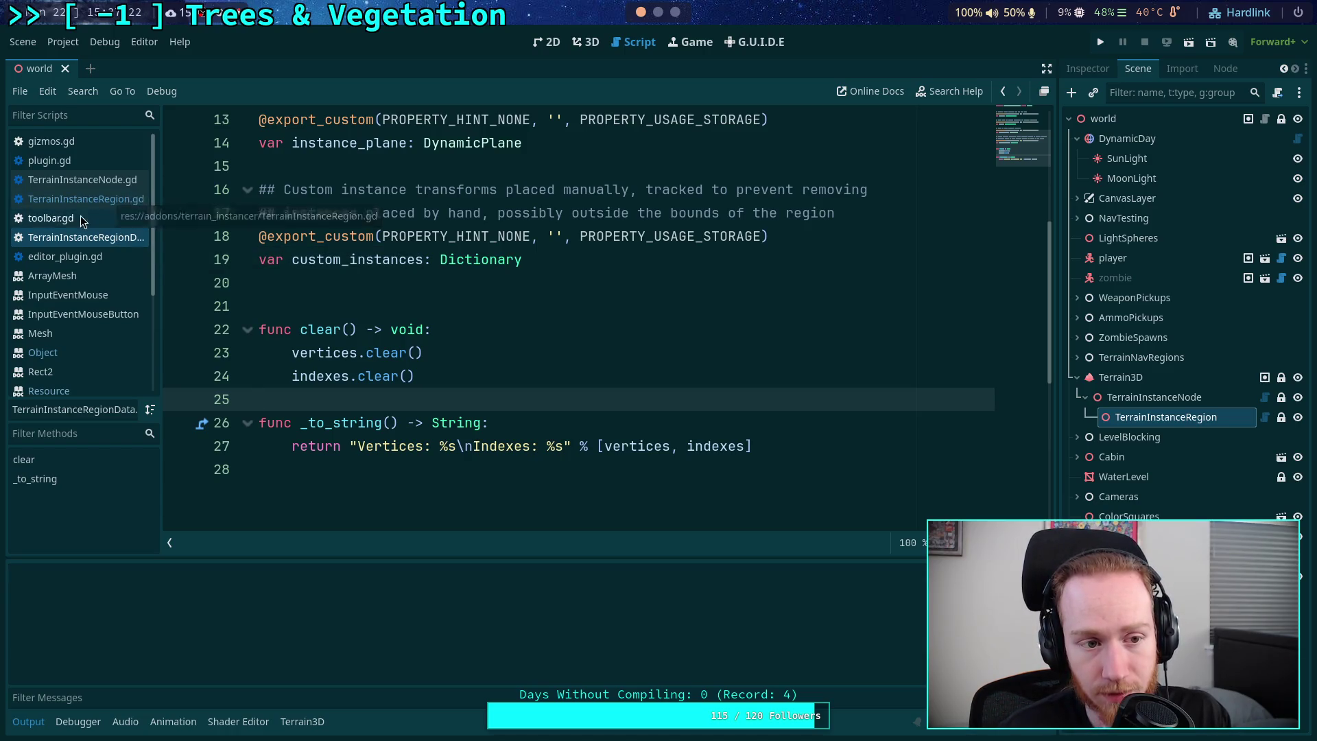
{"action": "left_click", "coordinate": [81, 182]}
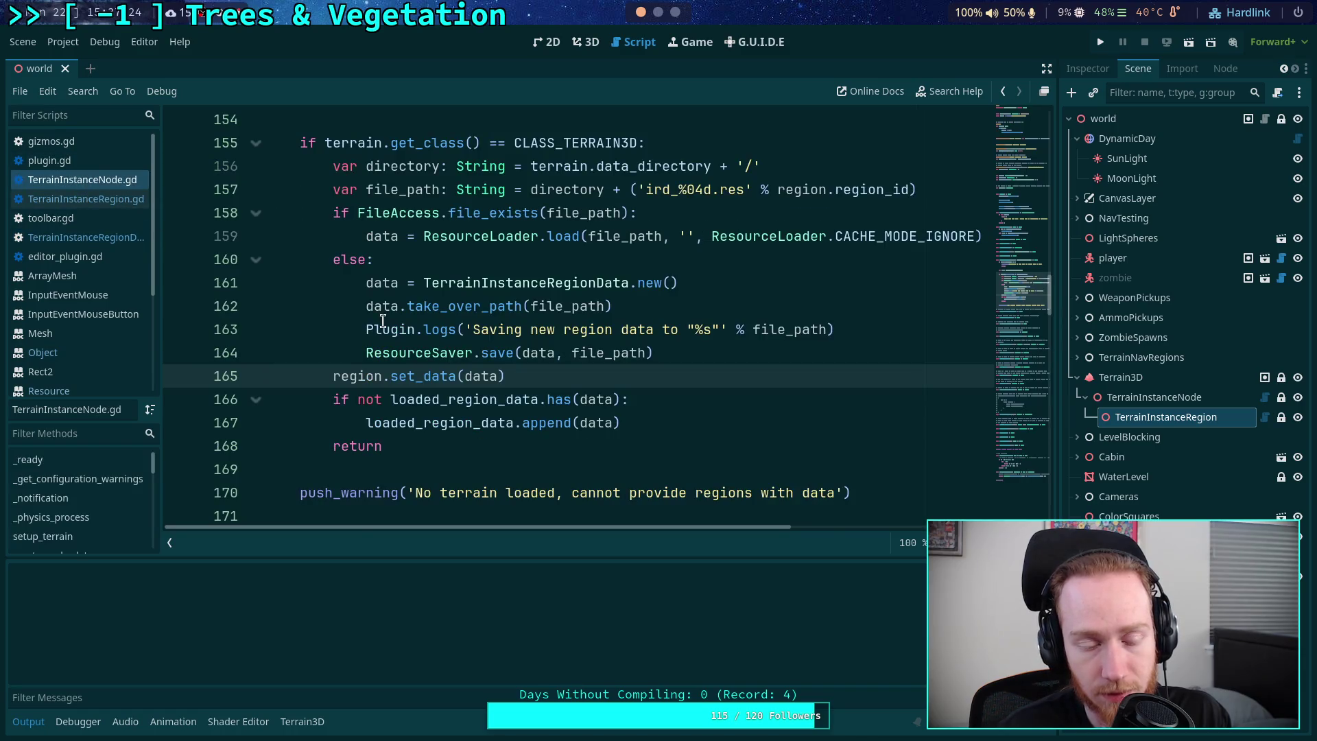
{"action": "scroll", "coordinate": [381, 319], "scroll_direction": "down", "scroll_amount": 1}
{"action": "left_click", "coordinate": [404, 307], "text": "ctrl"}
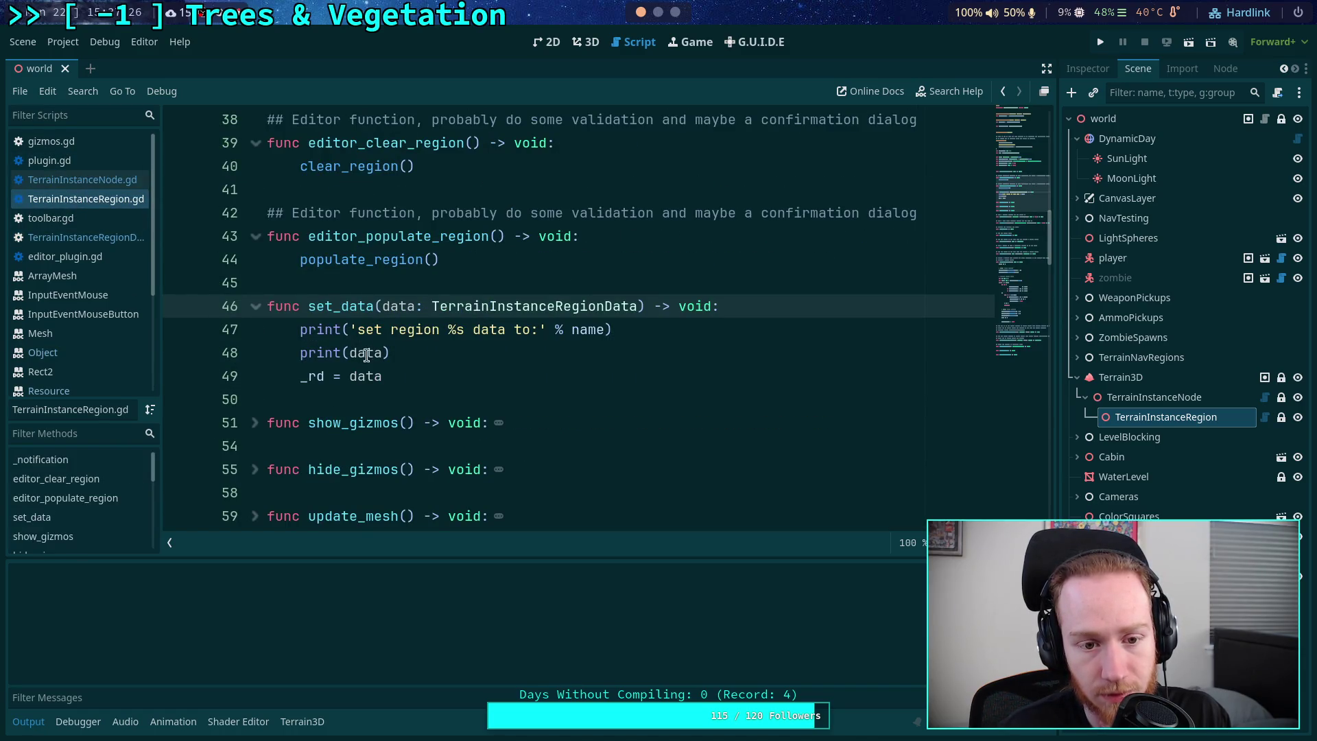
- Change line 48 of set_data to print(data.to_string()) and save the script
{"action": "right_click", "coordinate": [550, 308]}
{"action": "left_click", "coordinate": [379, 352]}
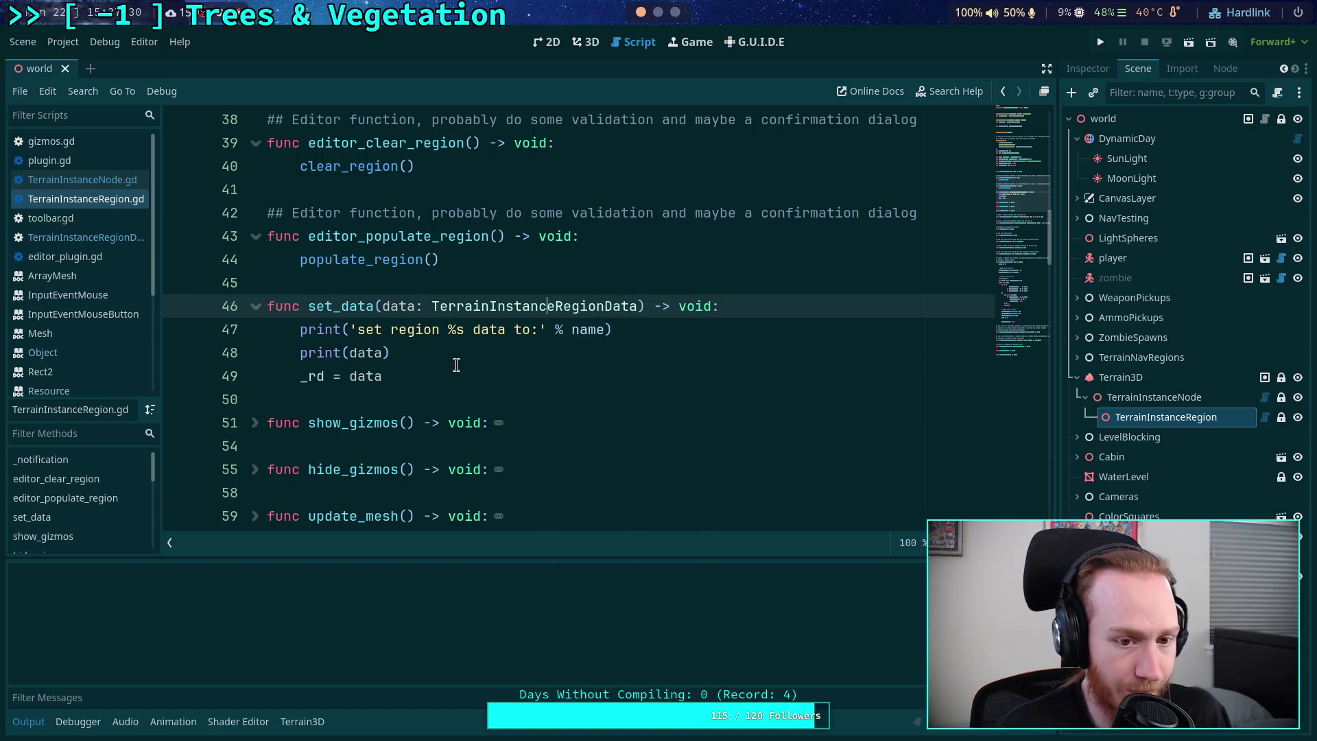
{"action": "left_click", "coordinate": [382, 352]}
{"action": "type", "text": ".to"}
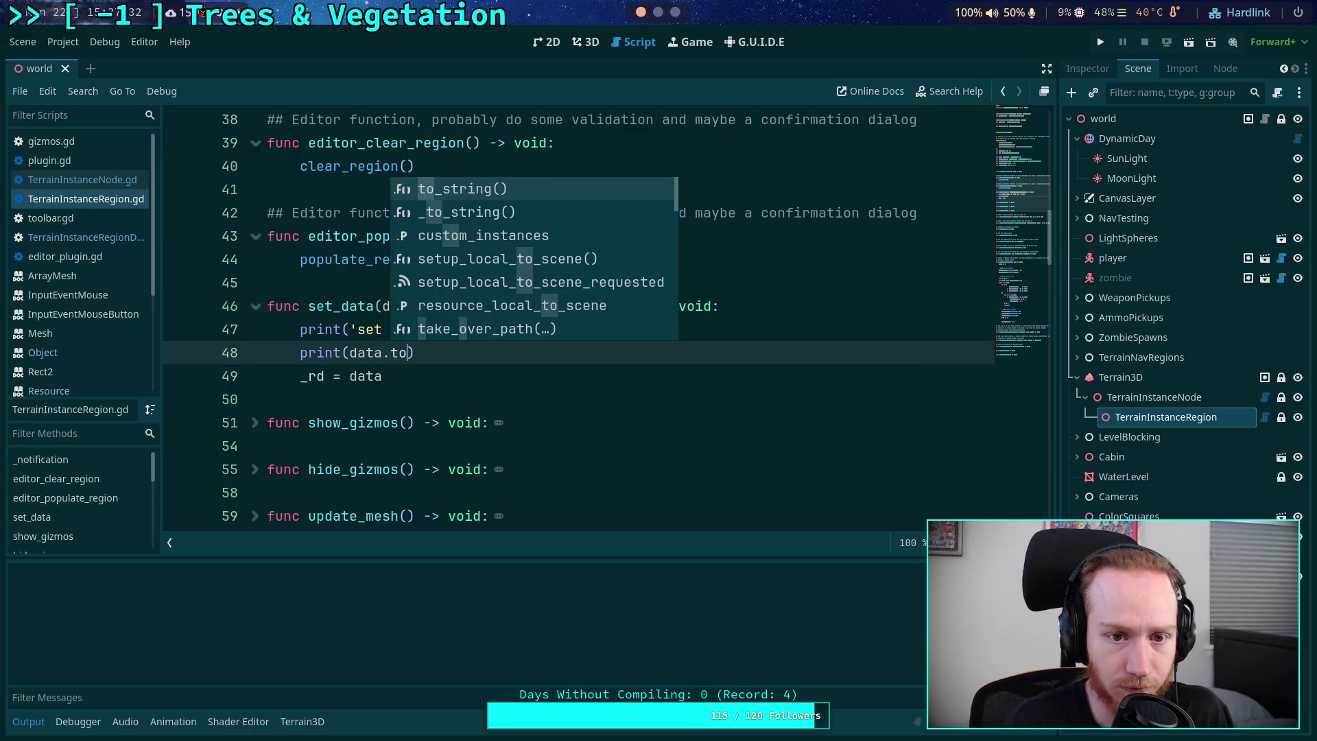
{"action": "key", "text": "Return"}
{"action": "key", "text": "ctrl+s"}
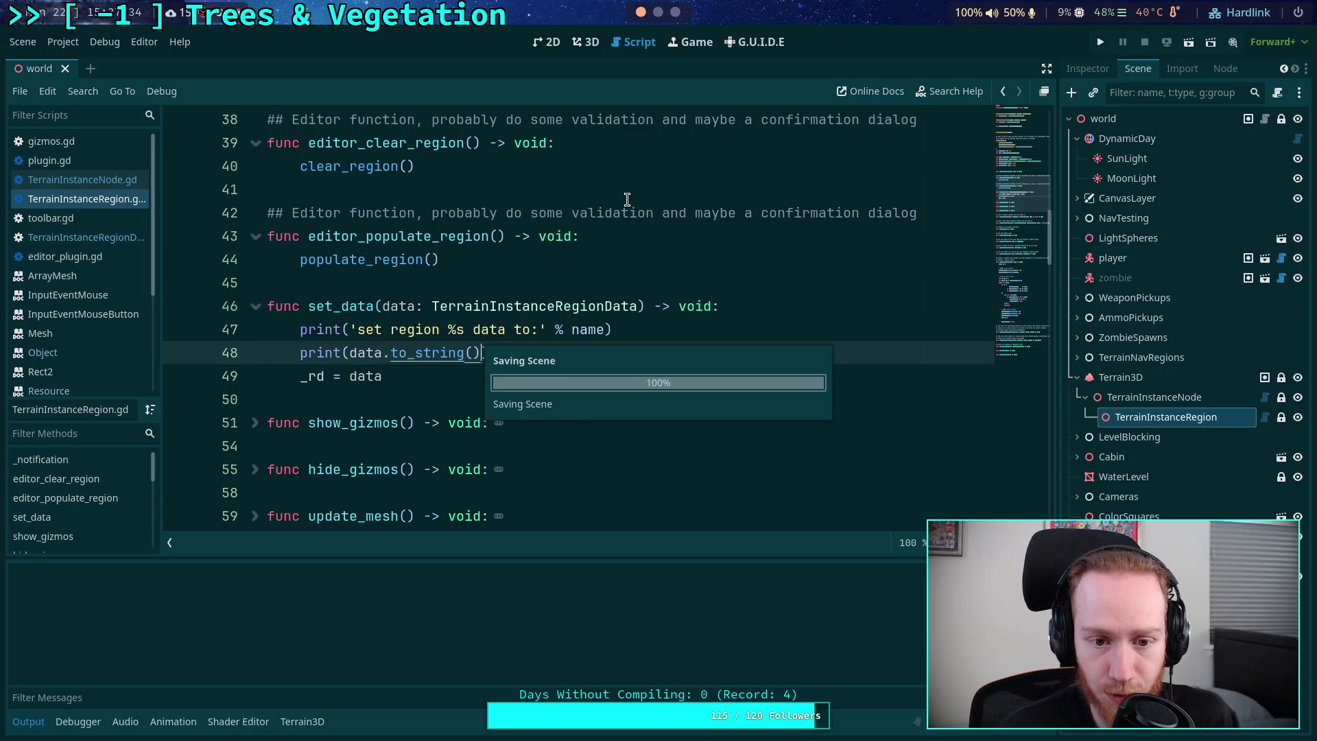
- Run the game briefly with F5 to test the printed data, then stop it
{"action": "left_click", "coordinate": [673, 284]}
{"action": "key", "text": "F5"}
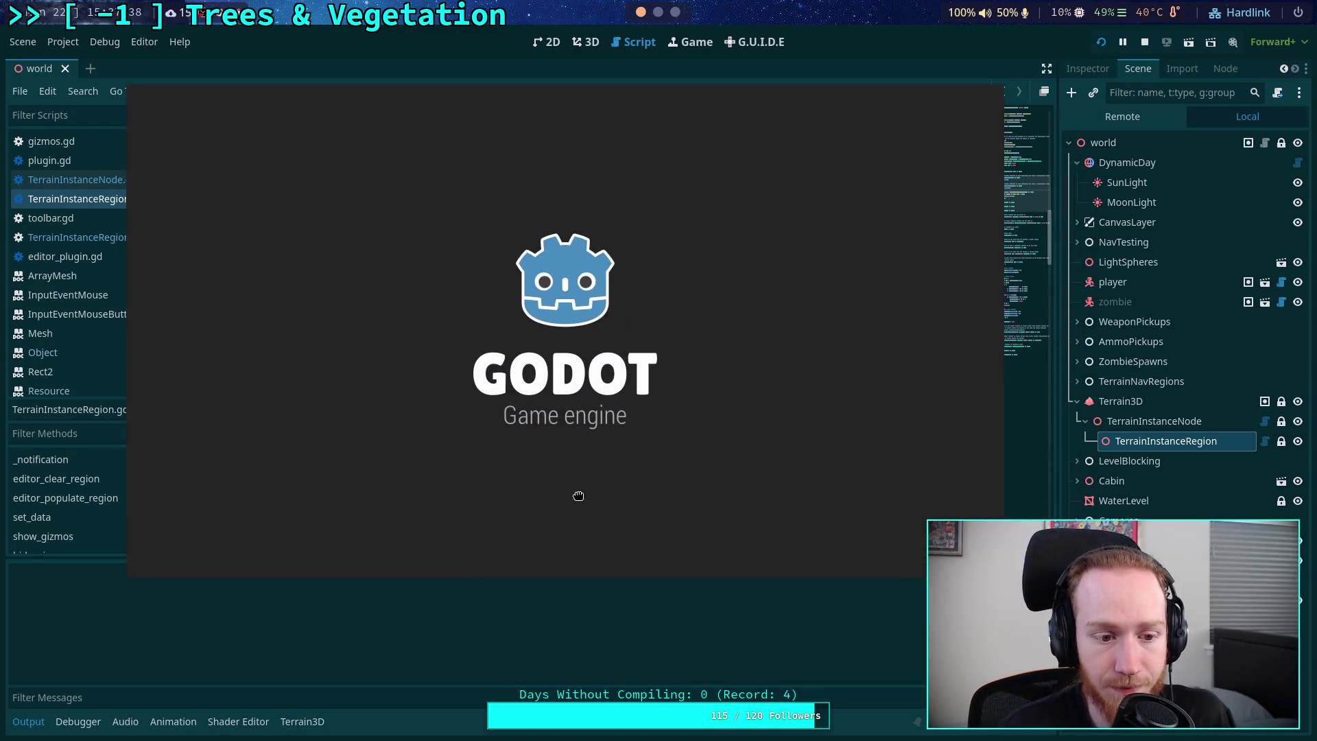
{"action": "left_click", "coordinate": [1145, 43]}
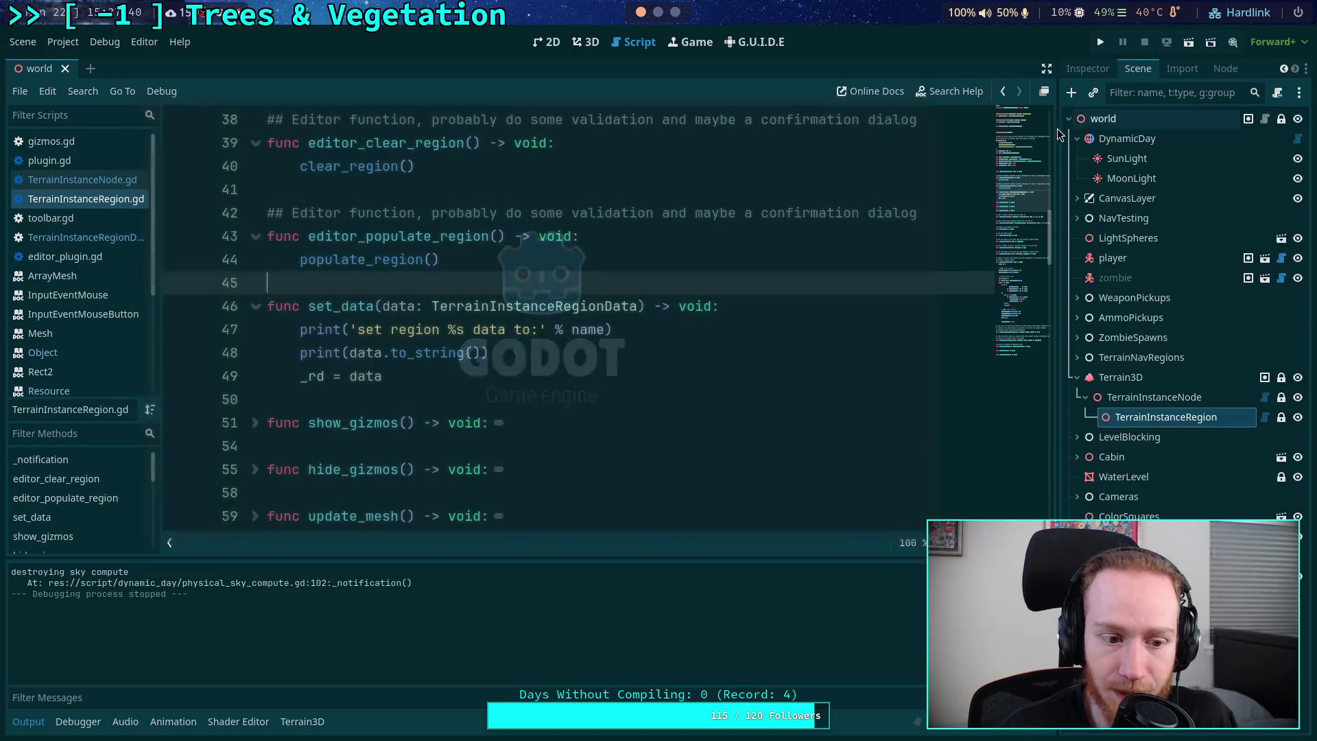
- Reload the saved world scene from the 3D view, then go back to the TerrainInstanceRegionData script
{"action": "left_click", "coordinate": [586, 42]}
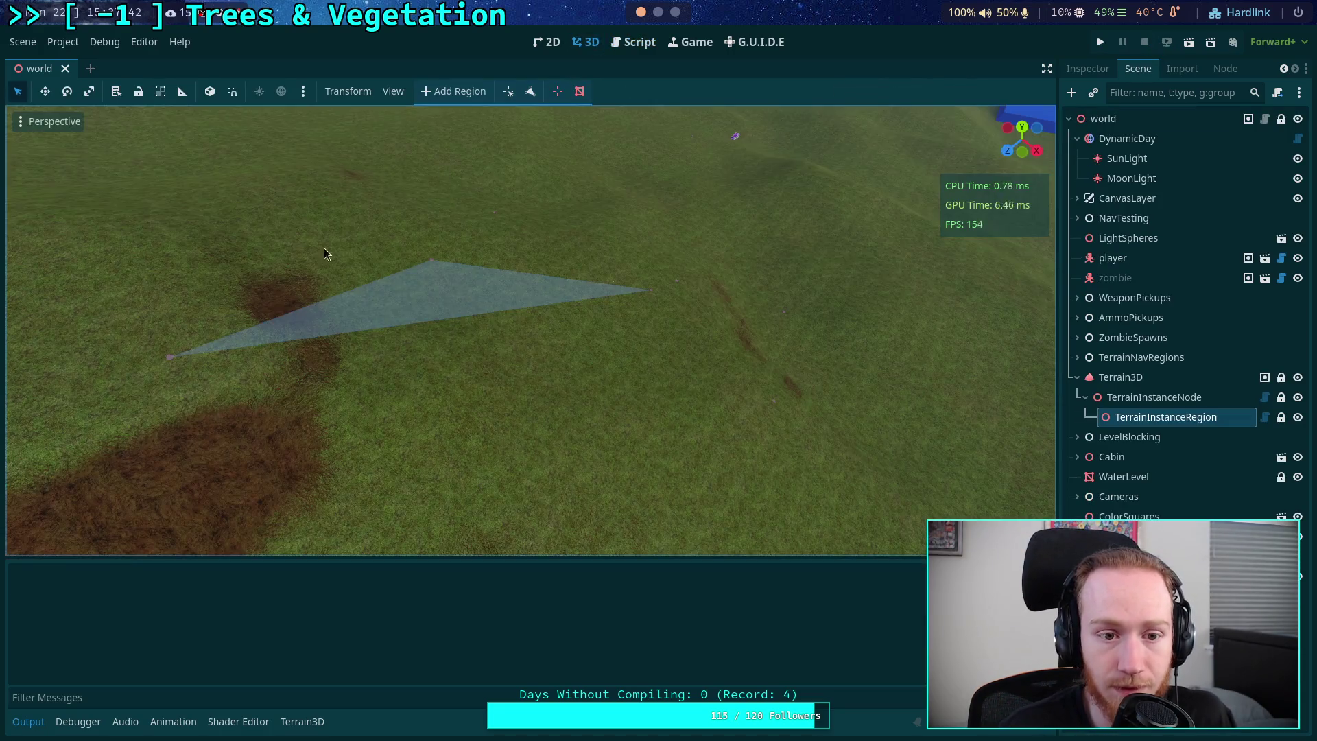
{"action": "left_click", "coordinate": [63, 42]}
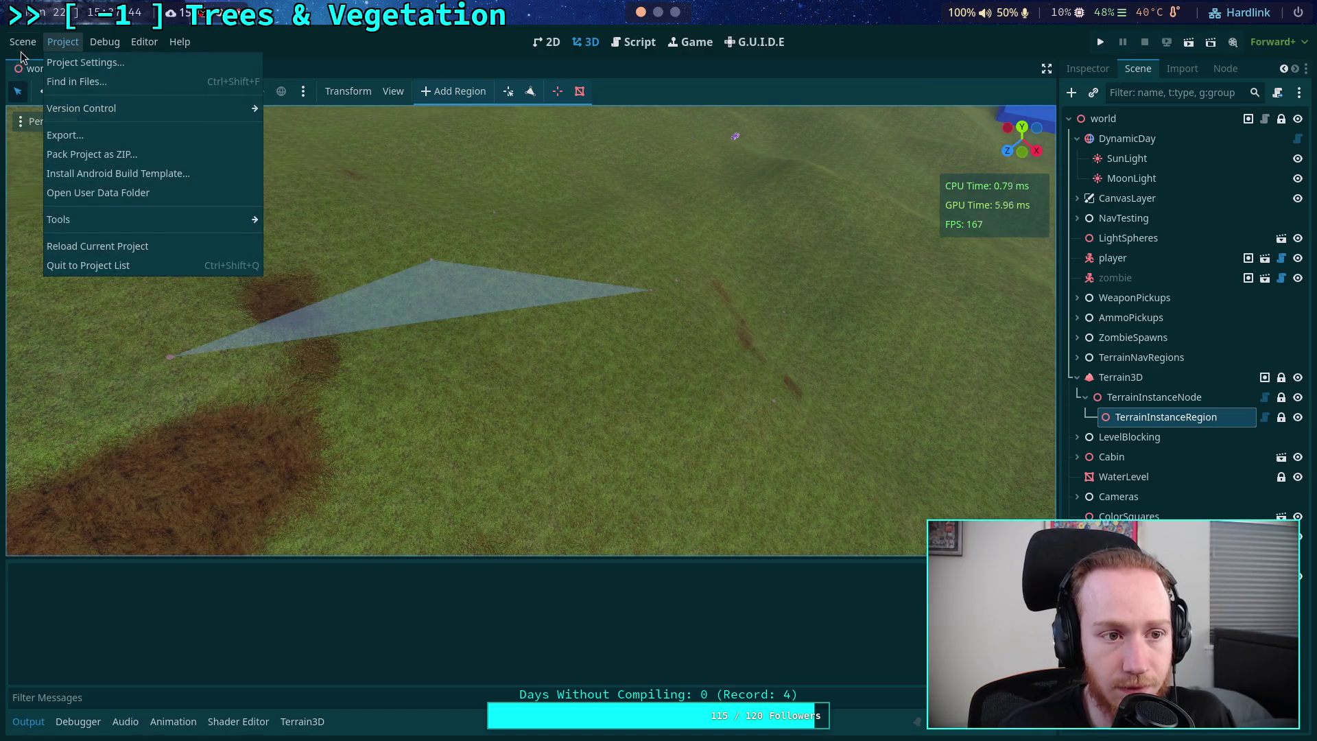
{"action": "mouse_move", "coordinate": [23, 41]}
{"action": "left_click", "coordinate": [55, 369]}
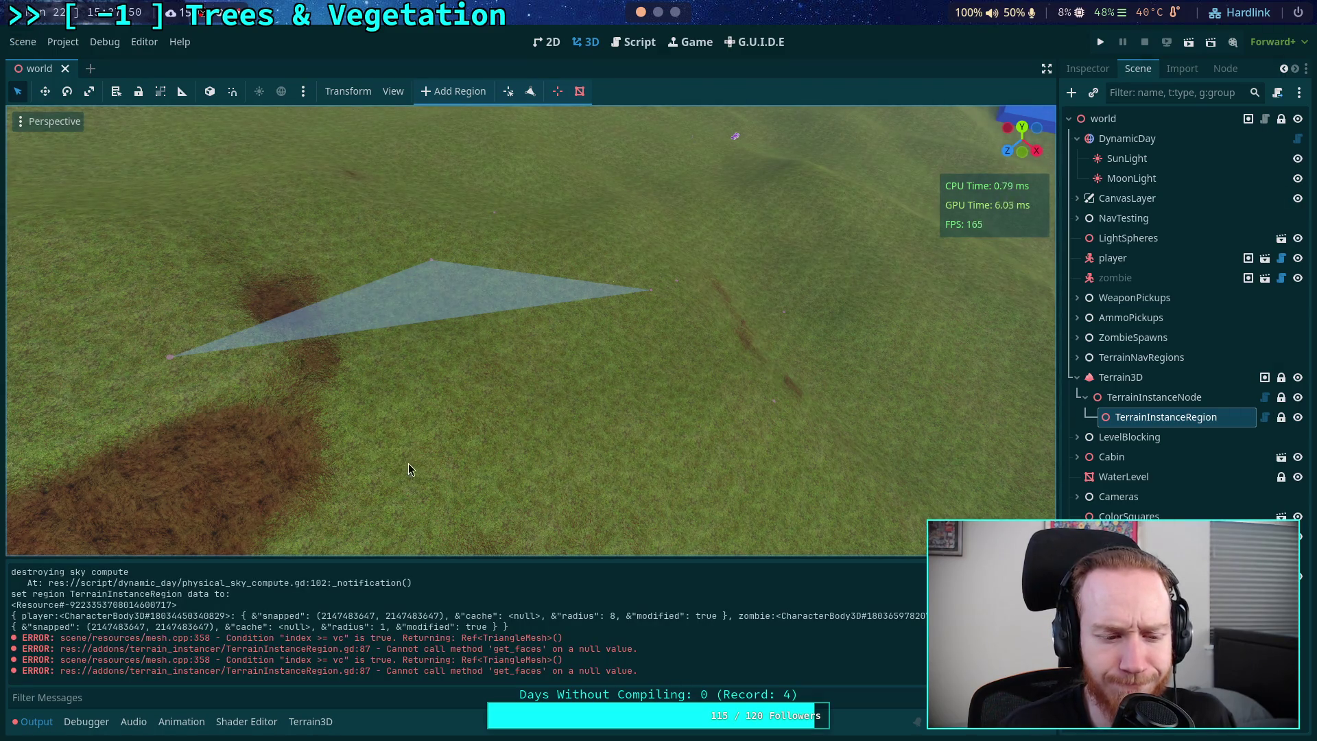
{"action": "left_click", "coordinate": [634, 41]}
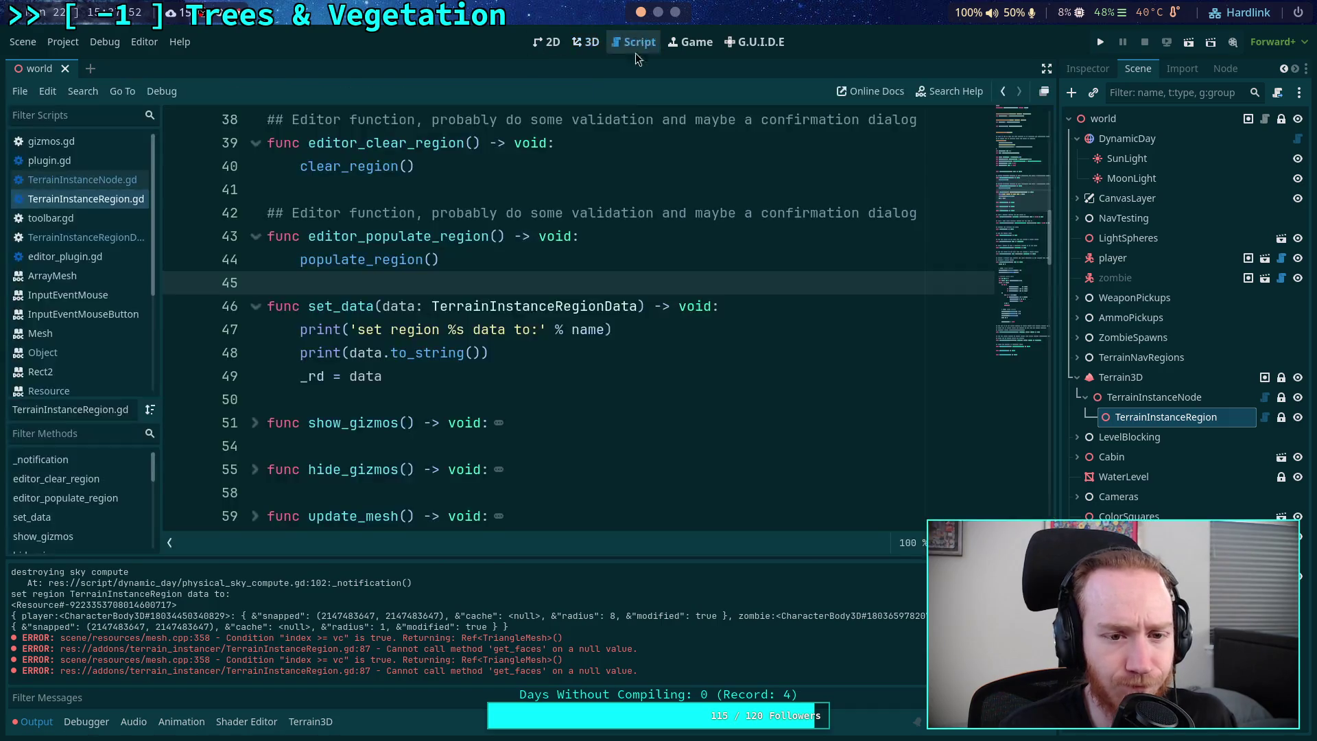
{"action": "left_click", "coordinate": [85, 237]}
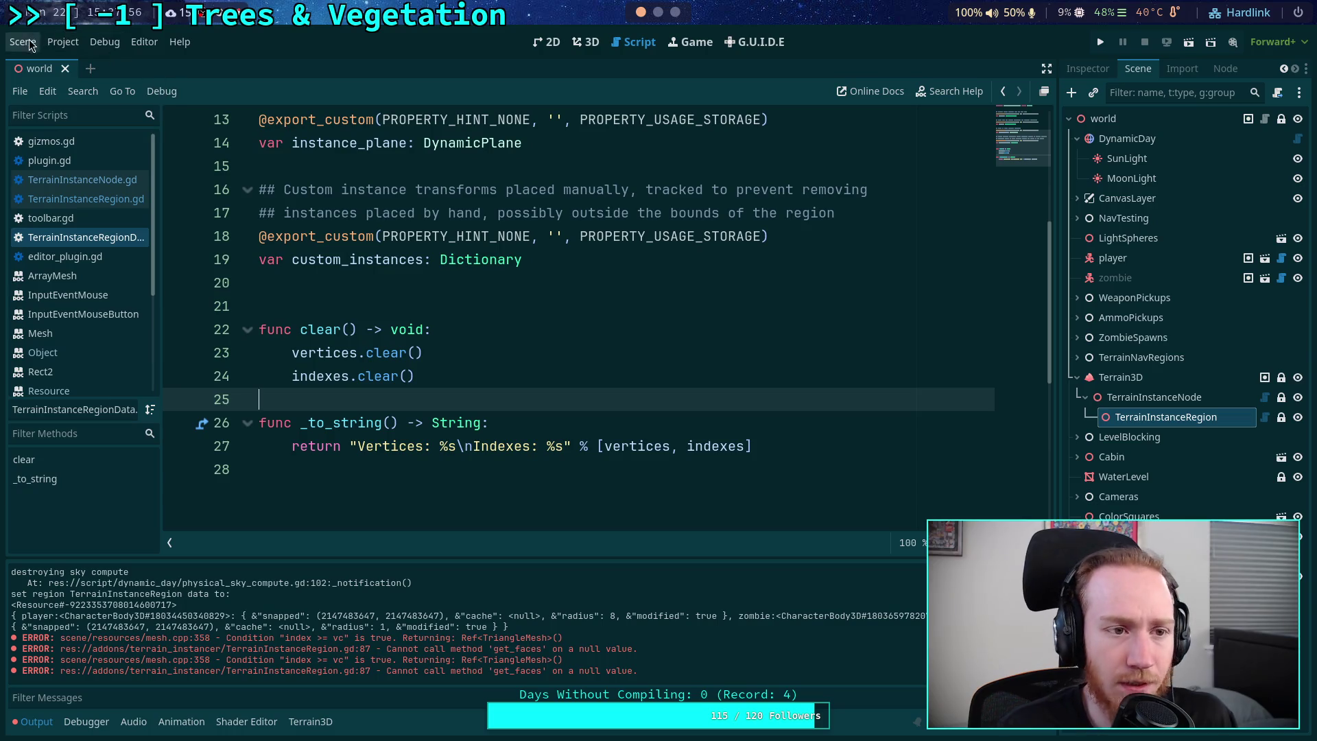
- Reload the current project, look over TerrainInstanceRegionData.gd, then open TerrainInstanceRegion.gd
{"action": "left_click", "coordinate": [62, 41]}
{"action": "left_click", "coordinate": [99, 247]}
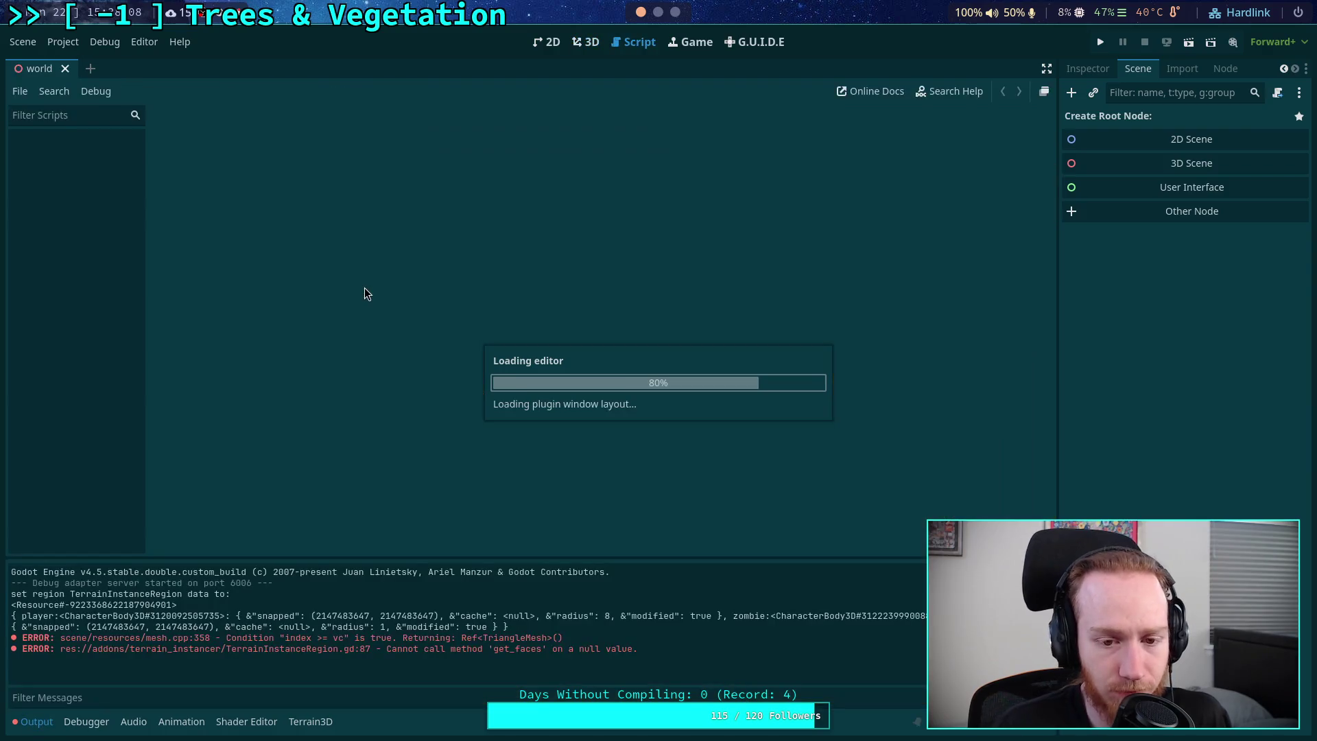
{"action": "scroll", "coordinate": [365, 287], "scroll_direction": "down", "scroll_amount": 3}
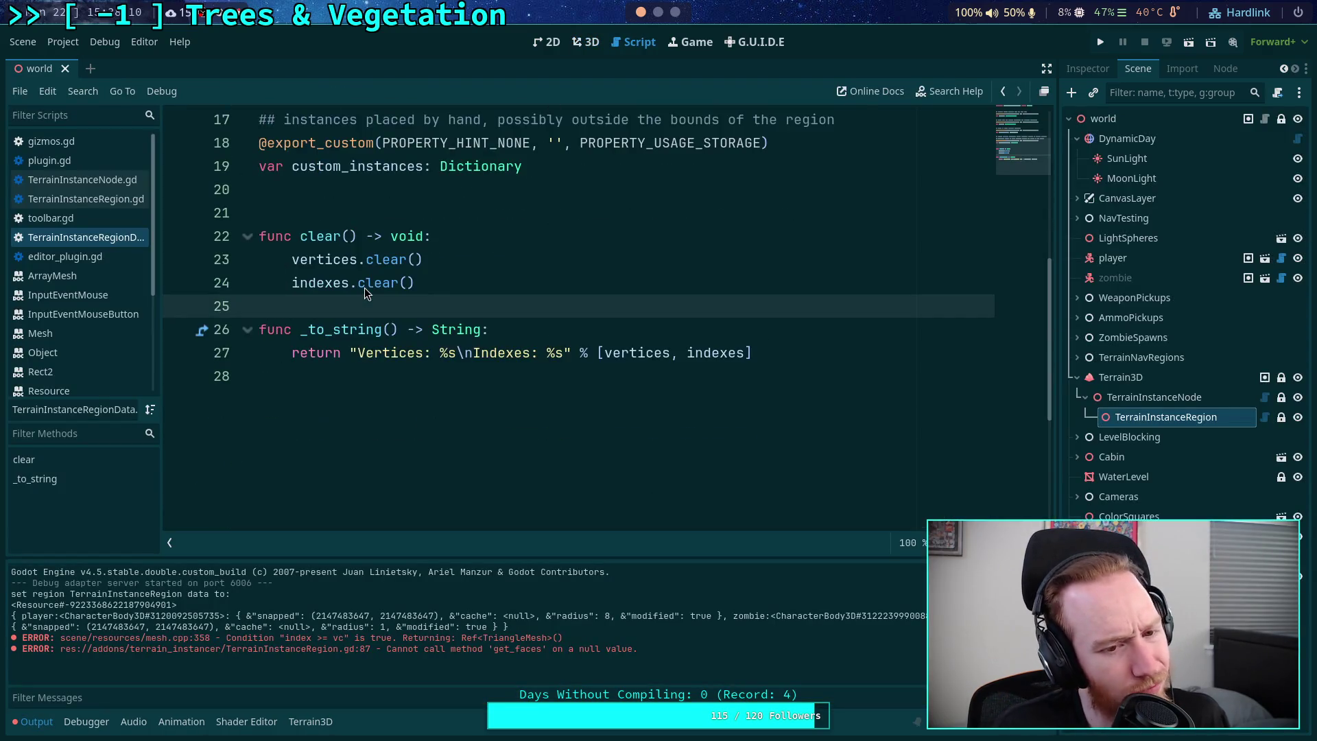
{"action": "scroll", "coordinate": [421, 325], "scroll_direction": "up", "scroll_amount": 5}
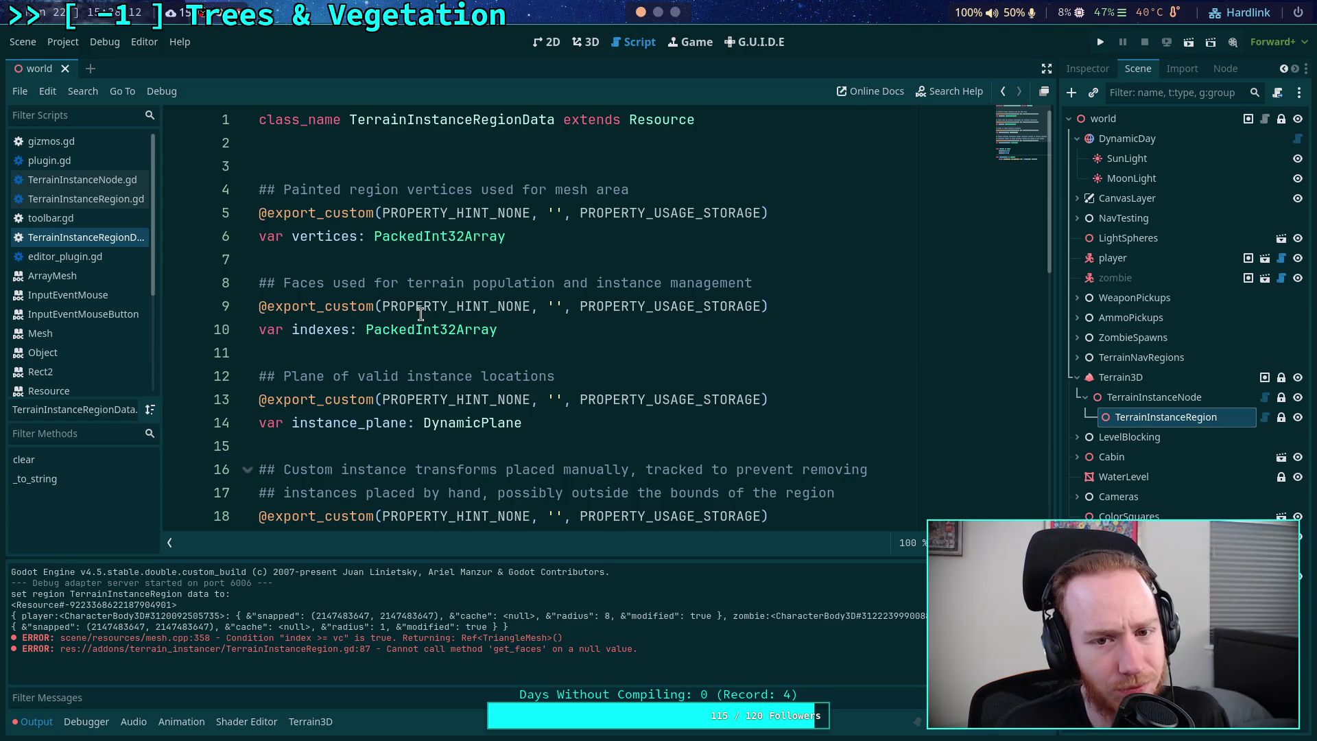
{"action": "scroll", "coordinate": [420, 314], "scroll_direction": "down", "scroll_amount": 5}
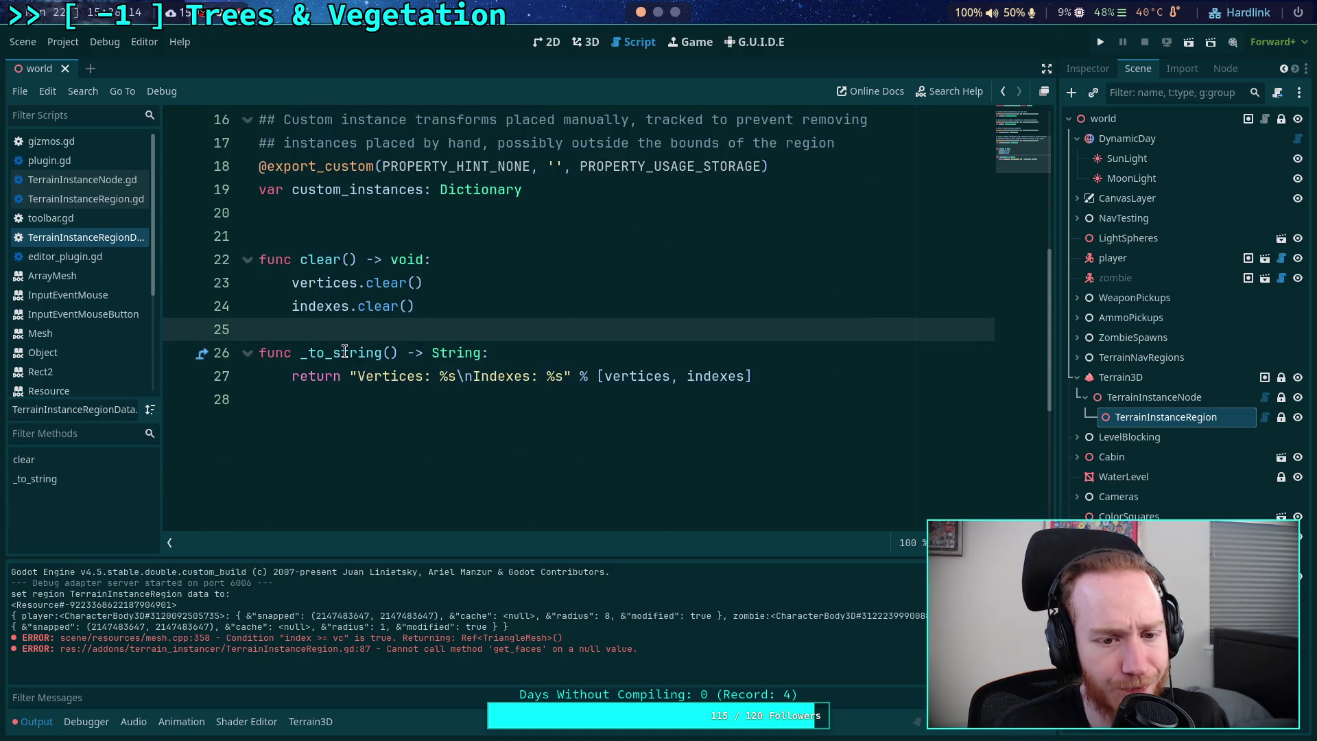
{"action": "mouse_move", "coordinate": [345, 351]}
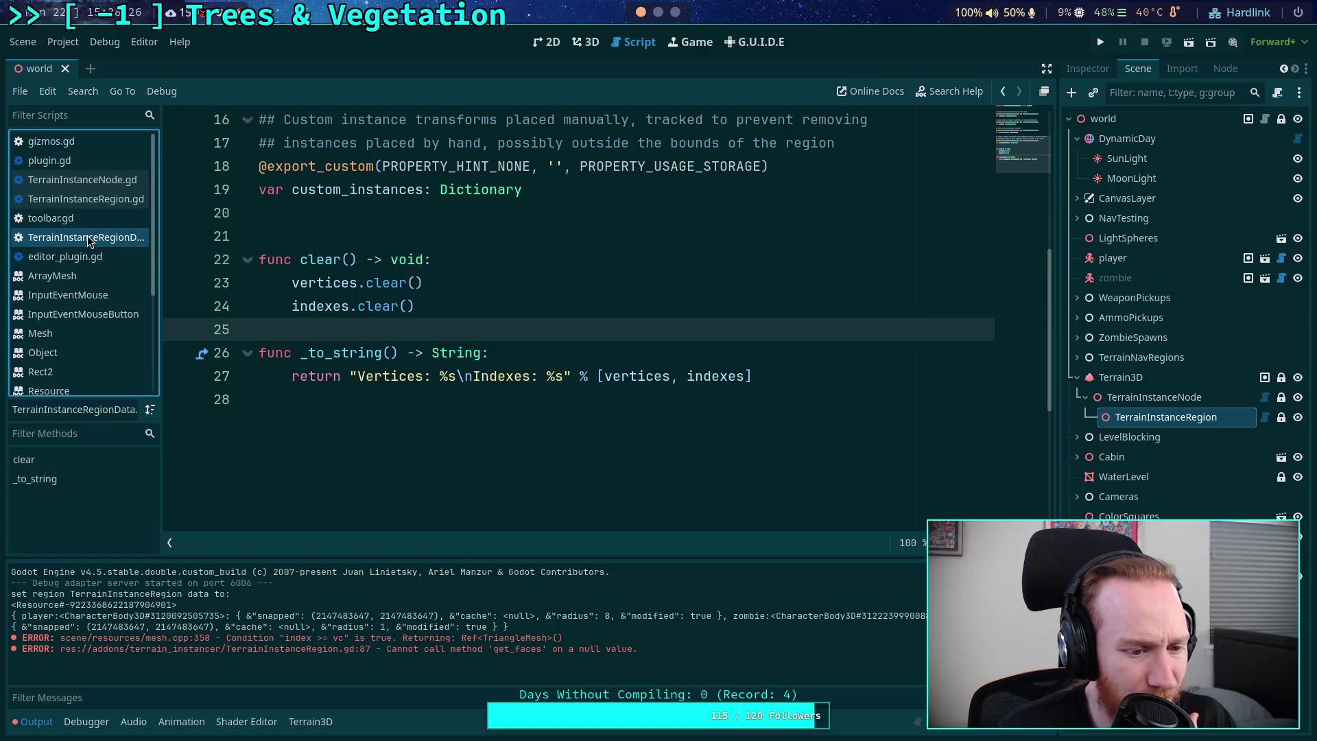
{"action": "left_click", "coordinate": [101, 198]}
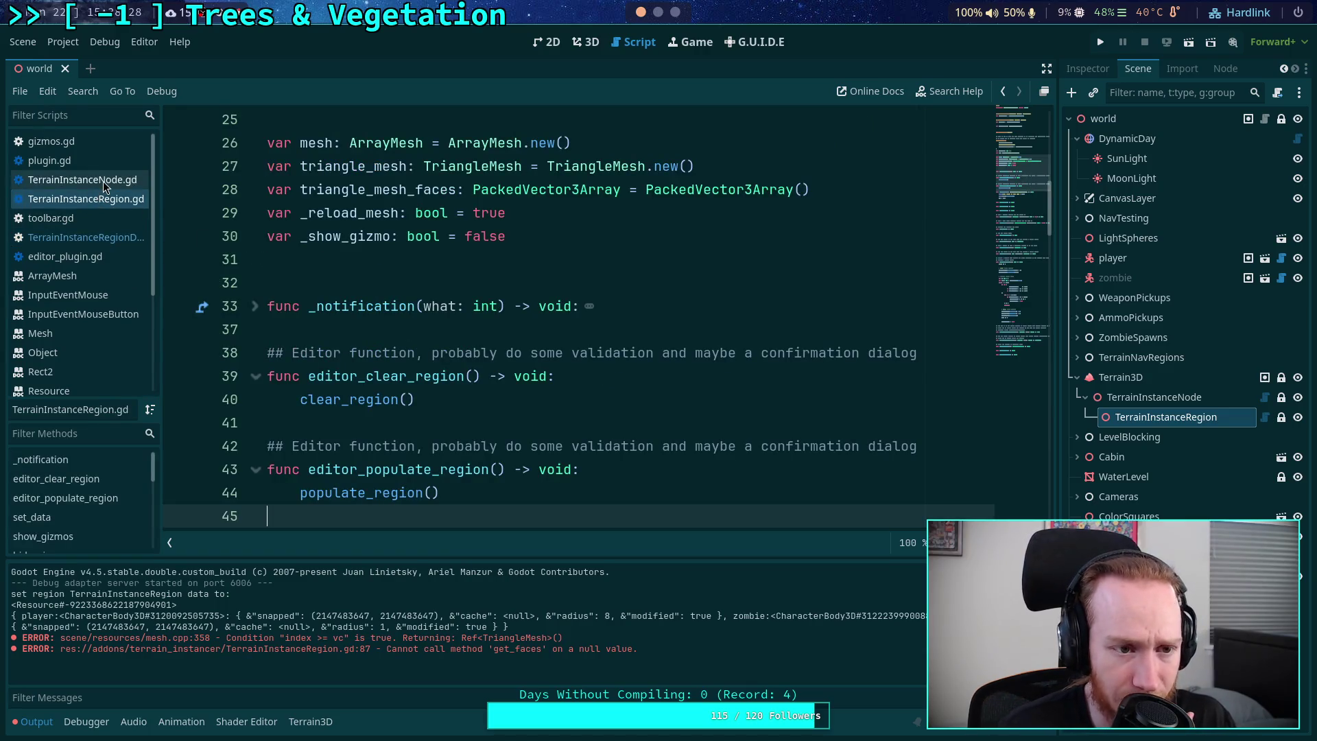
- In TerrainInstanceRegion.gd, replace .to_string() on line 48 with ._to_string() and save
{"action": "left_click", "coordinate": [96, 180]}
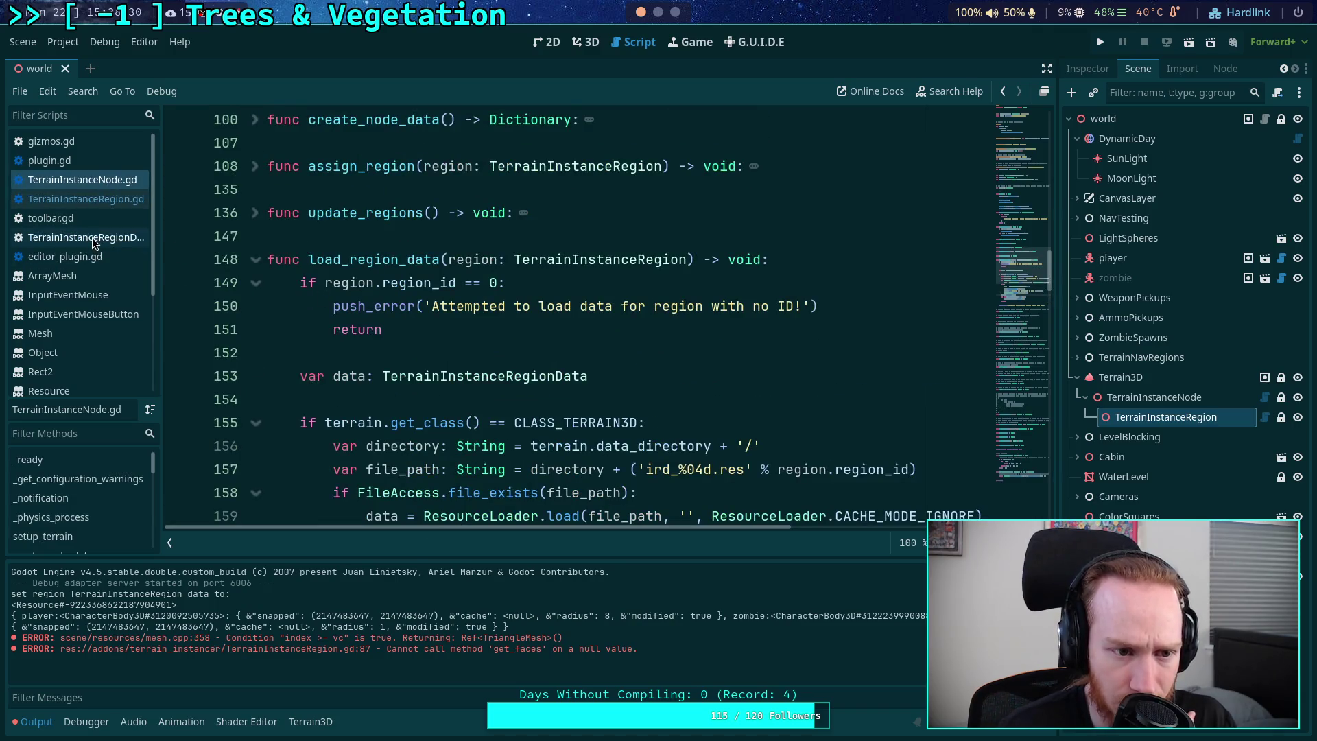
{"action": "left_click", "coordinate": [101, 198]}
{"action": "left_click", "coordinate": [103, 181]}
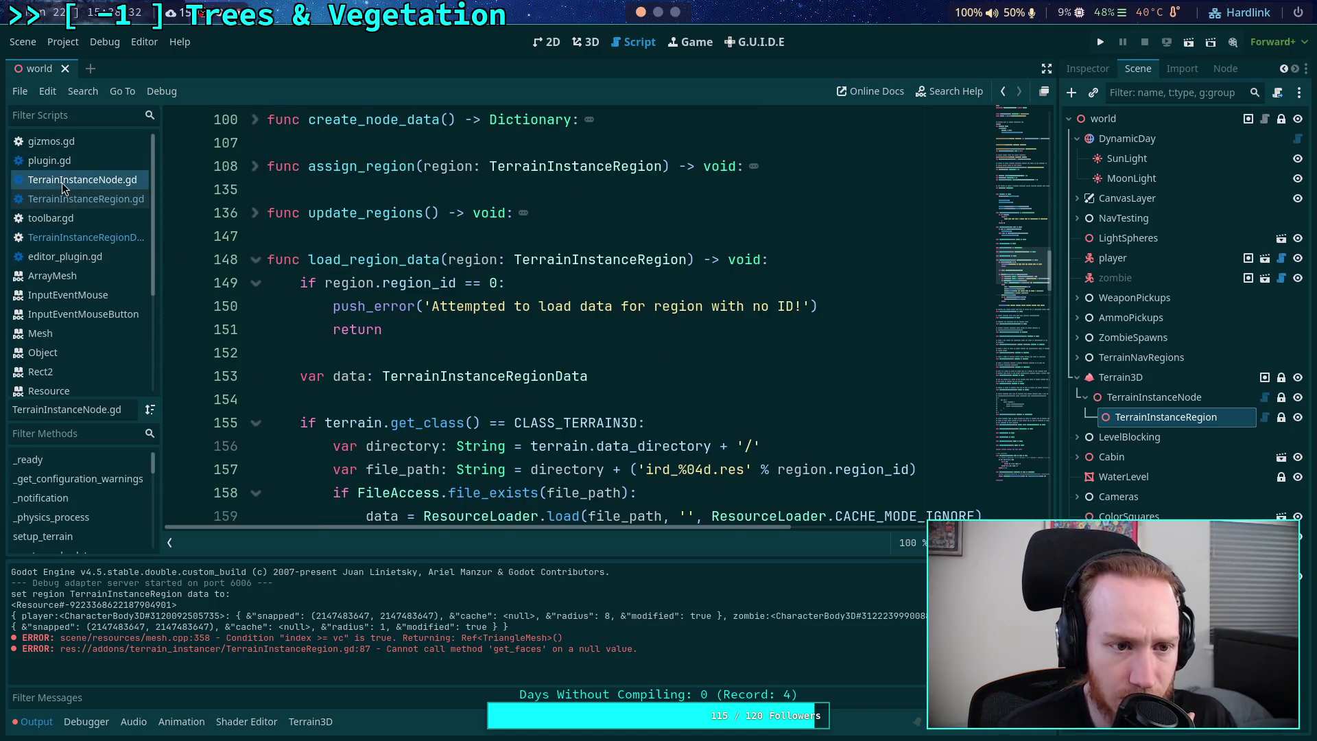
{"action": "left_click", "coordinate": [83, 198]}
{"action": "scroll", "coordinate": [422, 378], "scroll_direction": "down", "scroll_amount": 5}
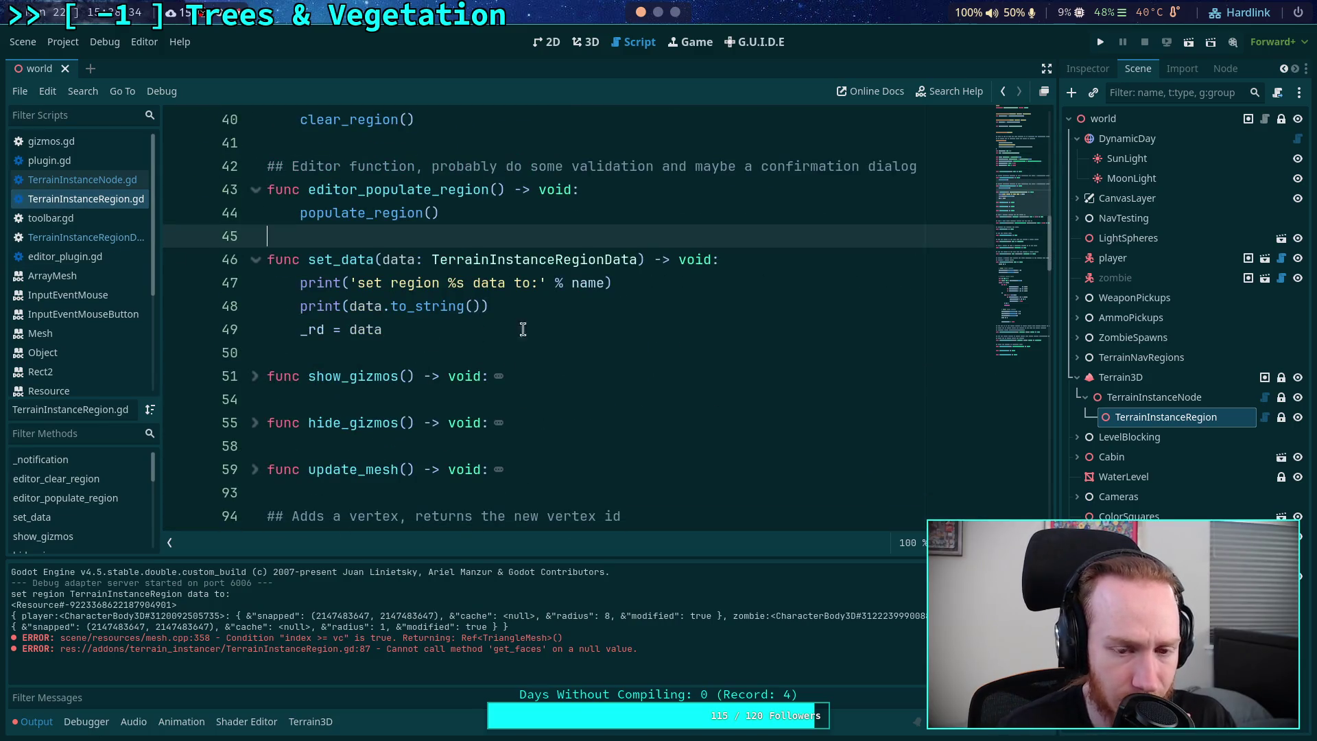
{"action": "left_click_drag", "start_coordinate": [480, 309], "coordinate": [381, 313]}
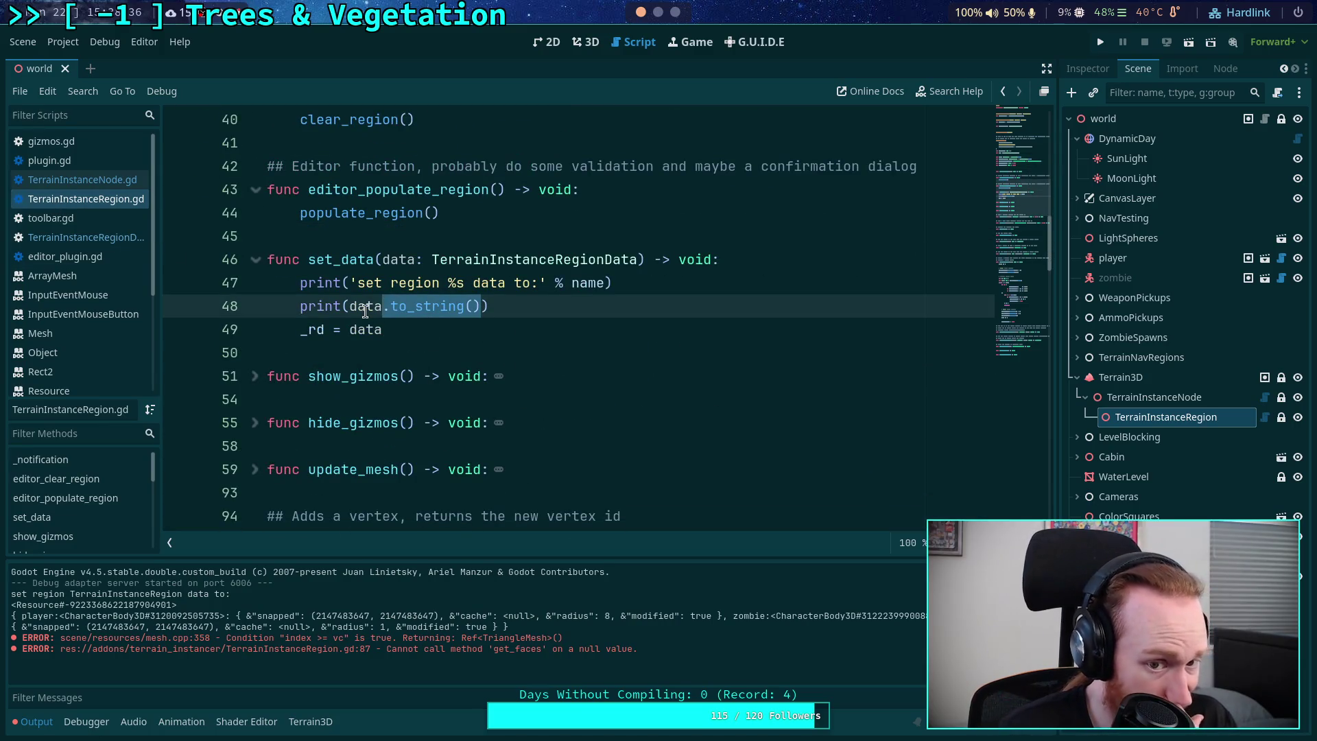
{"action": "mouse_move", "coordinate": [365, 310]}
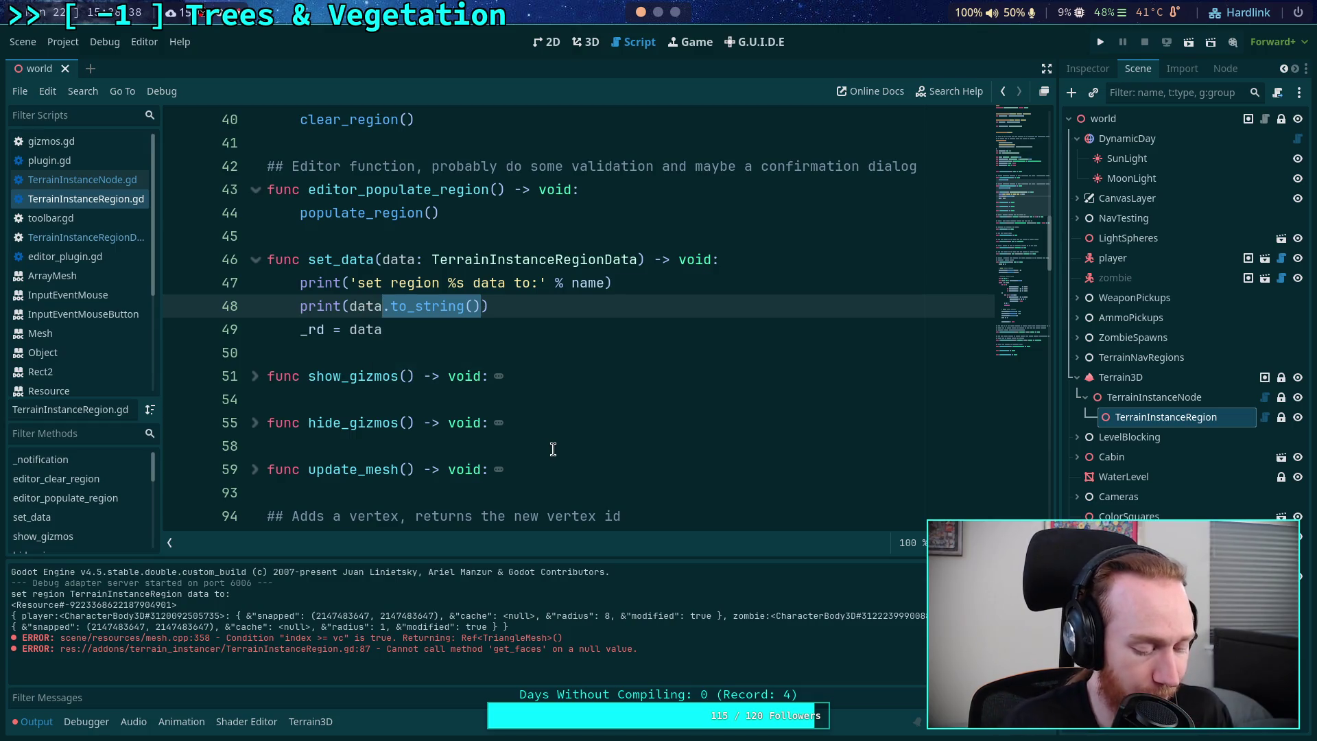
{"action": "type", "text": "._t"}
{"action": "key", "text": "Return"}
{"action": "key", "text": "ctrl+s"}
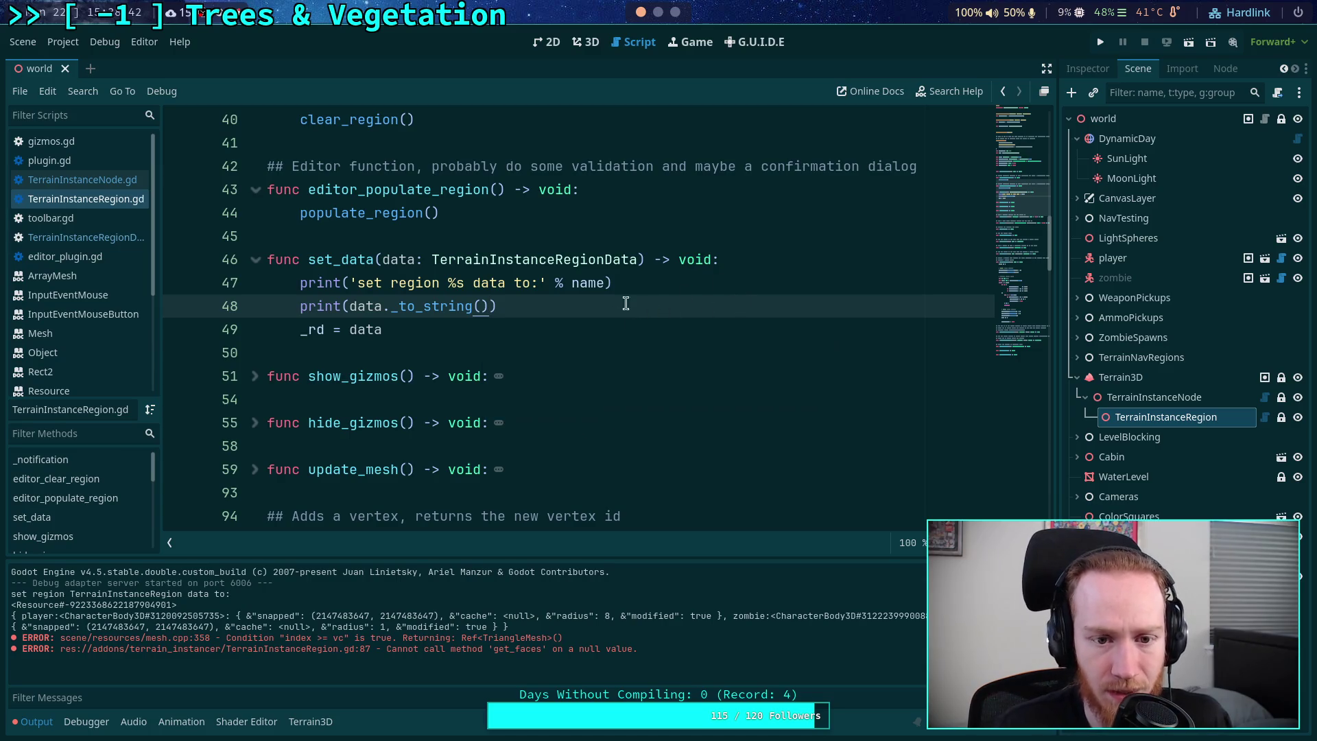
- Reload the saved scene to see the new log output
{"action": "left_click", "coordinate": [62, 42]}
{"action": "mouse_move", "coordinate": [23, 42]}
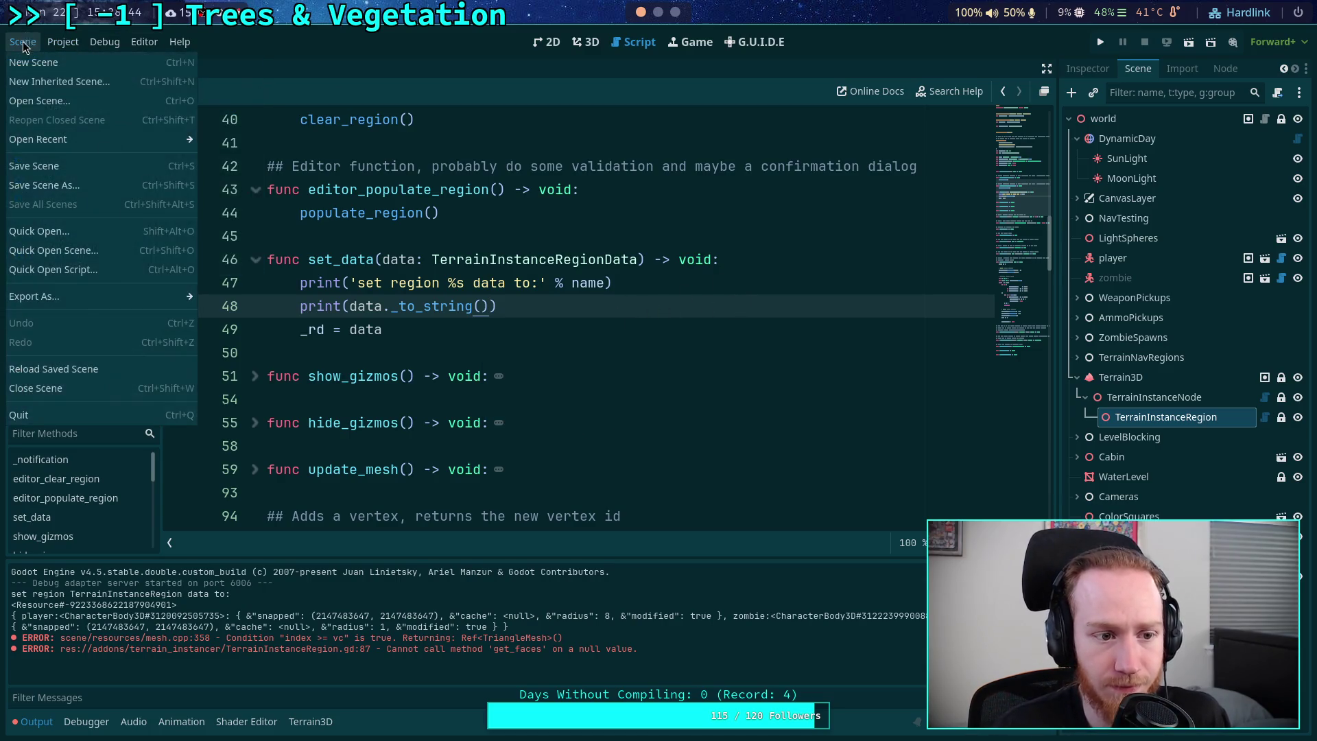
{"action": "left_click", "coordinate": [86, 374]}
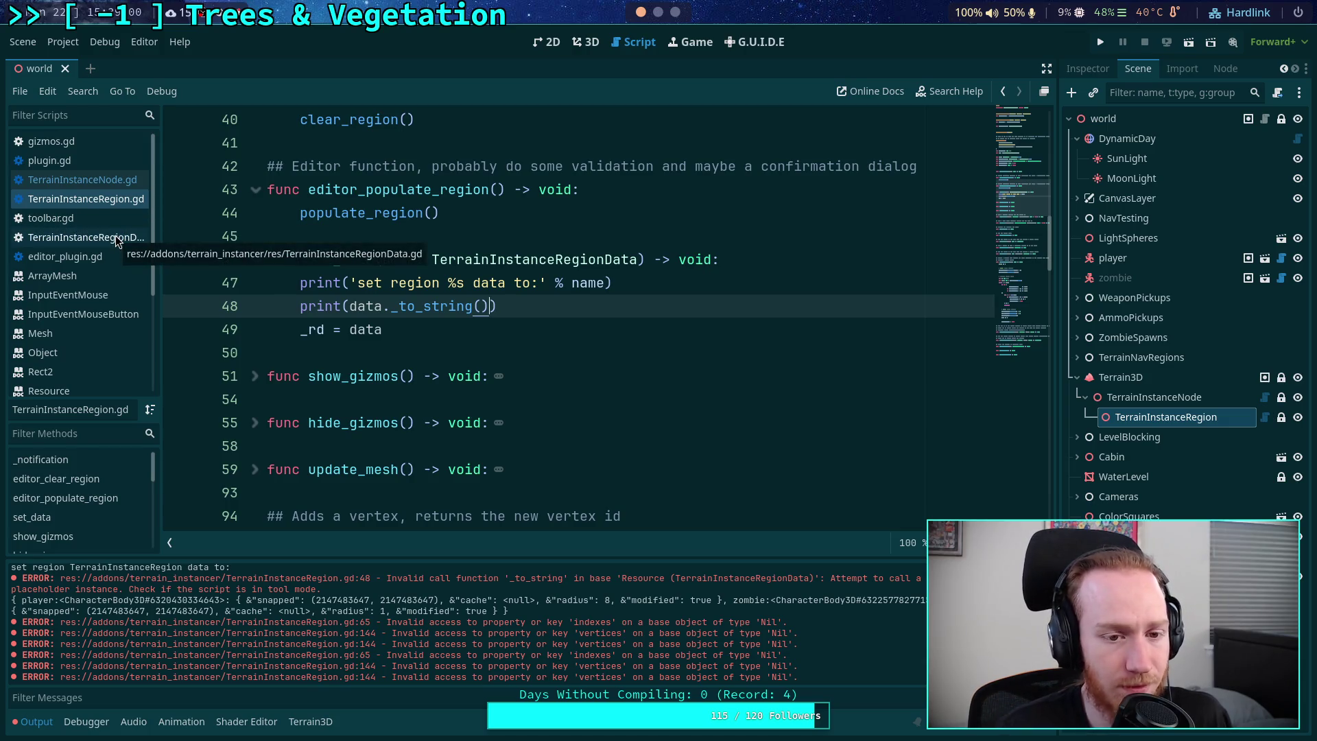
{"action": "left_click", "coordinate": [125, 201]}
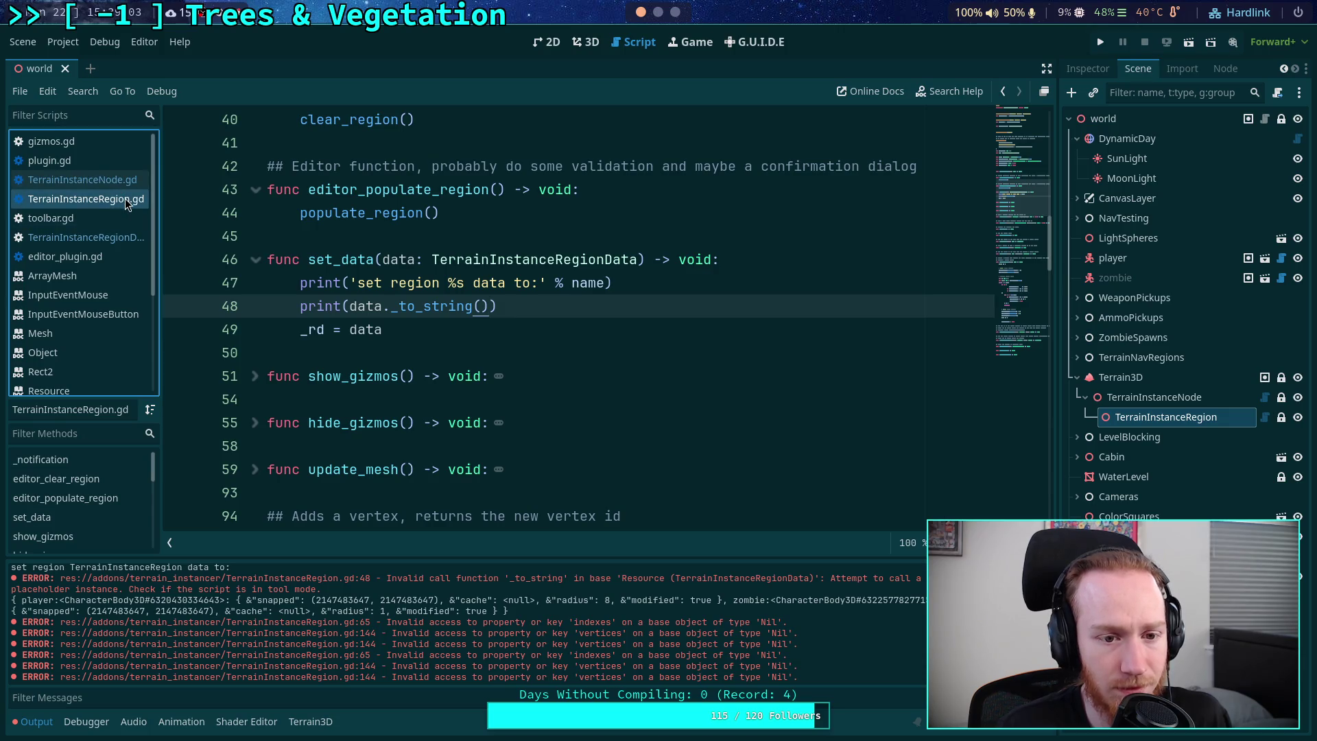
{"action": "left_click", "coordinate": [108, 240]}
{"action": "scroll", "coordinate": [508, 341], "scroll_direction": "up", "scroll_amount": 5}
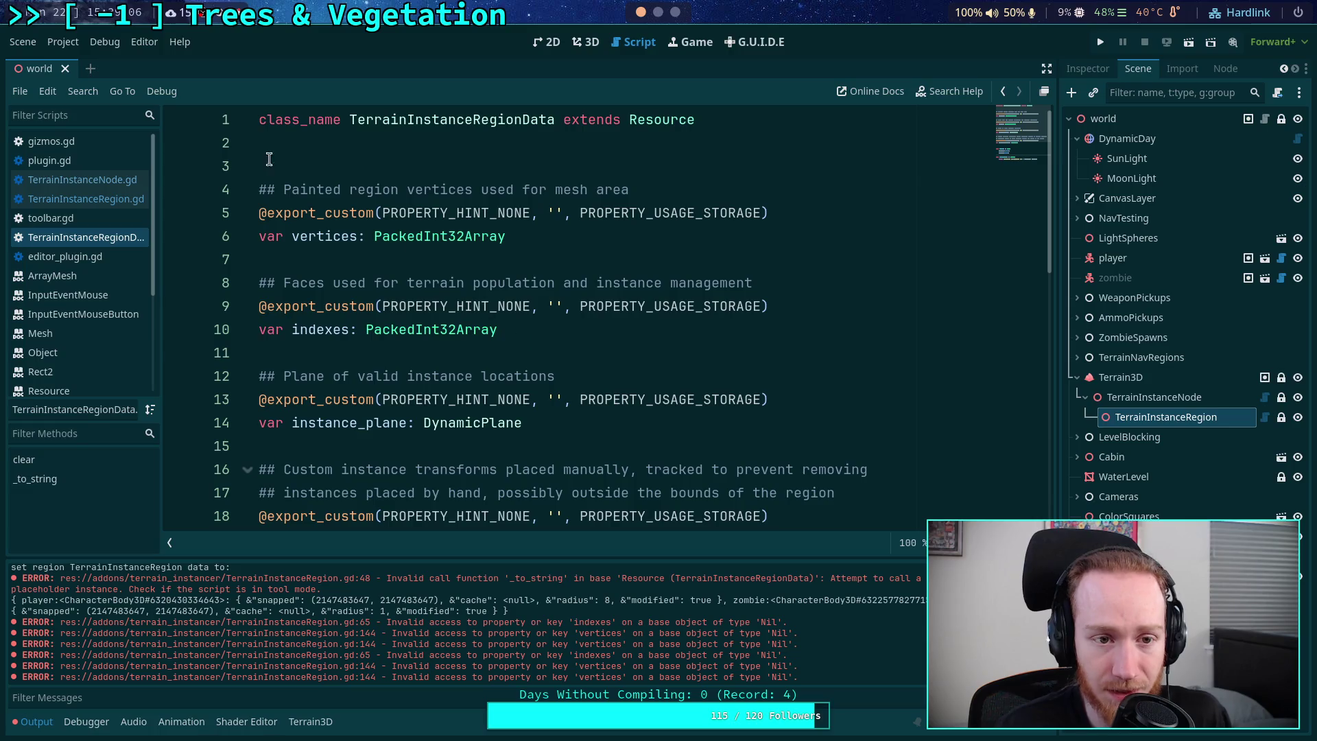
{"action": "left_click", "coordinate": [261, 120]}
{"action": "key", "text": "Return"}
{"action": "key", "text": "Up"}
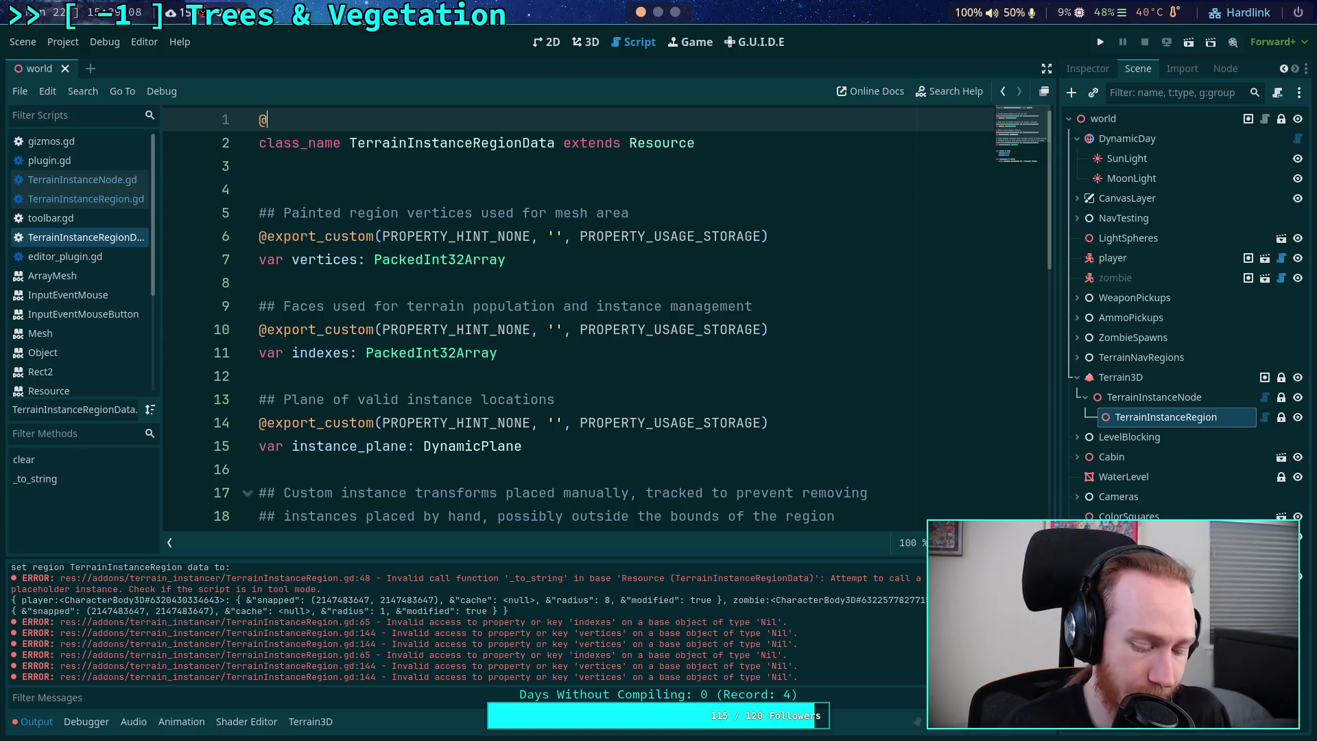
{"action": "type", "text": "tool"}
{"action": "left_click", "coordinate": [610, 355]}
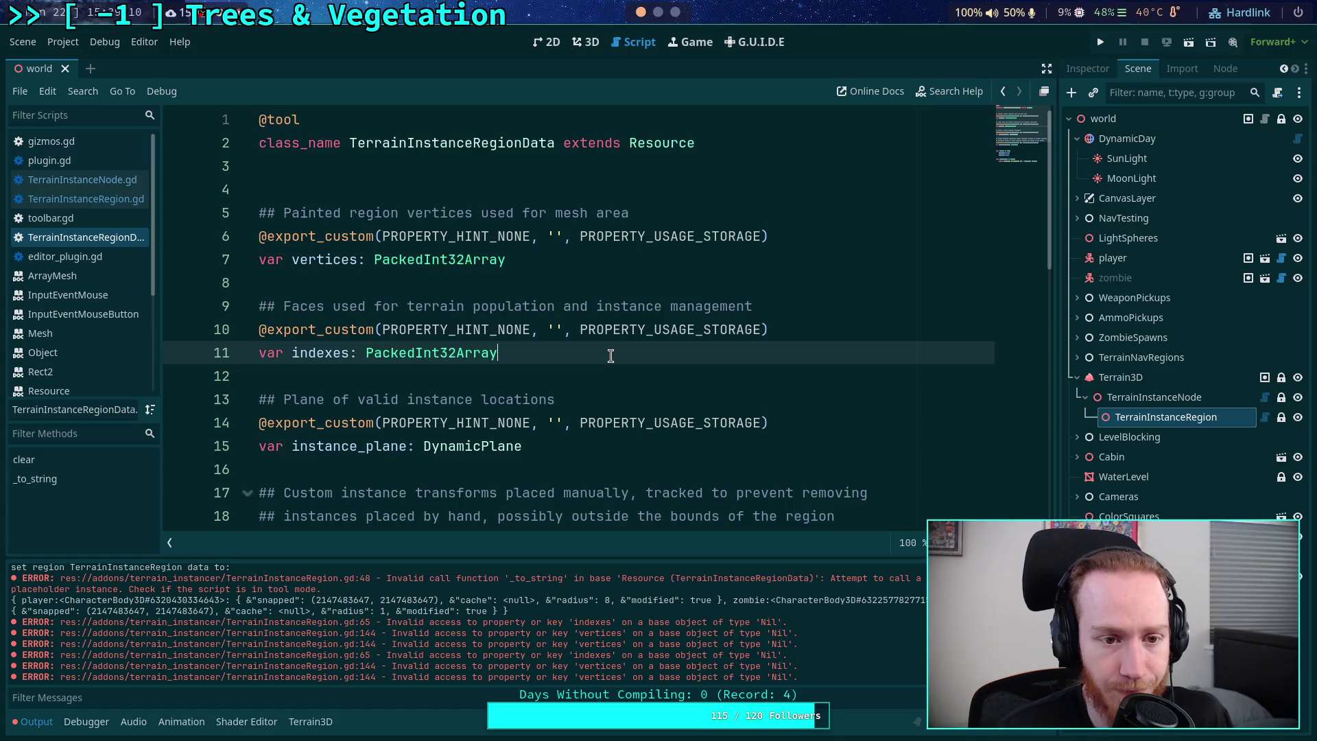
{"action": "scroll", "coordinate": [566, 338], "scroll_direction": "down", "scroll_amount": 5}
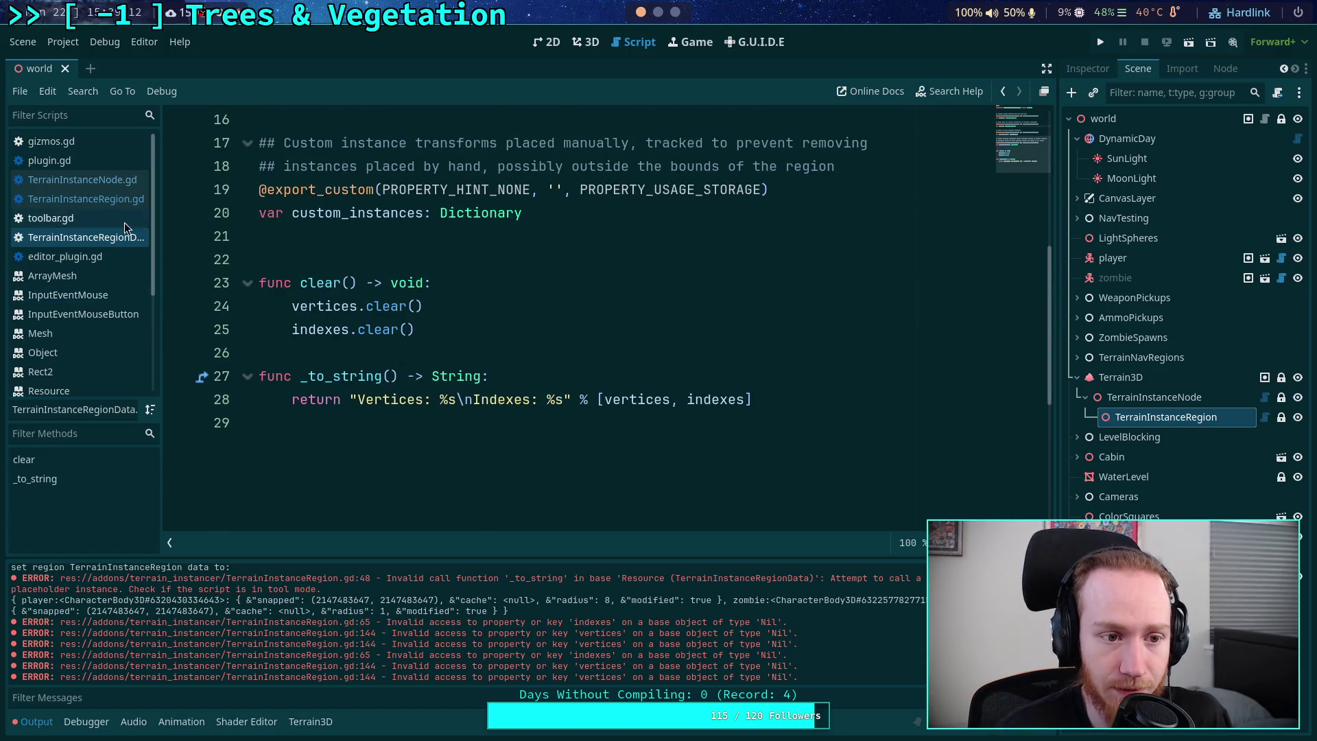
{"action": "key", "text": "ctrl+s"}
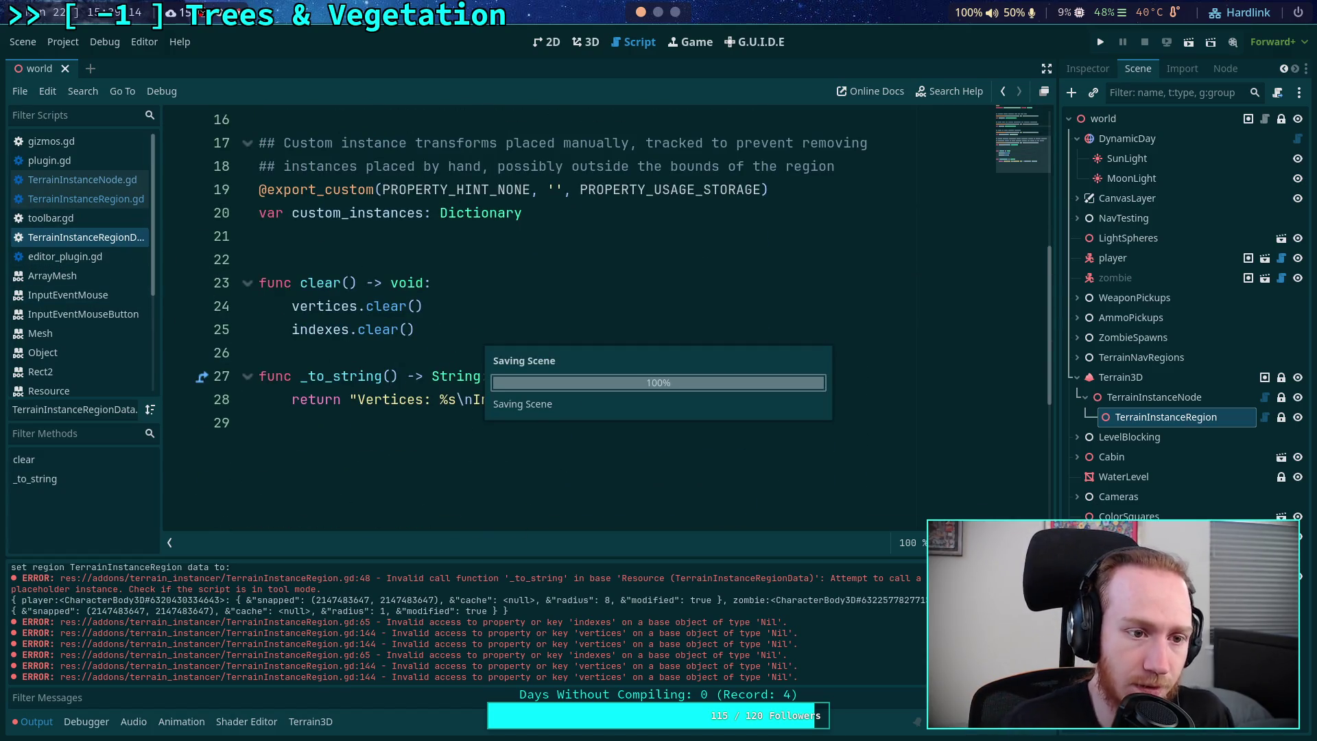
- Cut line 48 of TerrainInstanceRegion.gd back to print(data) and save it
{"action": "left_click", "coordinate": [122, 200]}
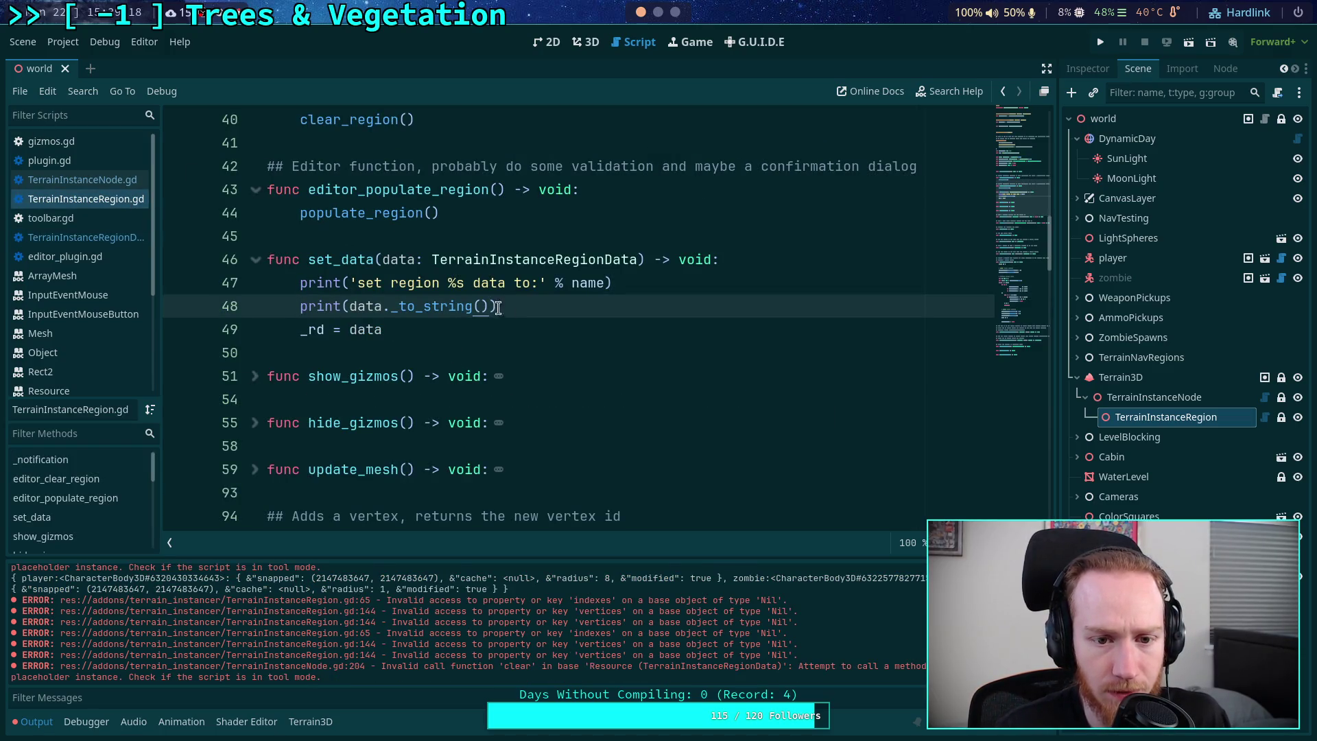
{"action": "left_click_drag", "start_coordinate": [489, 306], "coordinate": [382, 306]}
{"action": "key", "text": "BackSpace"}
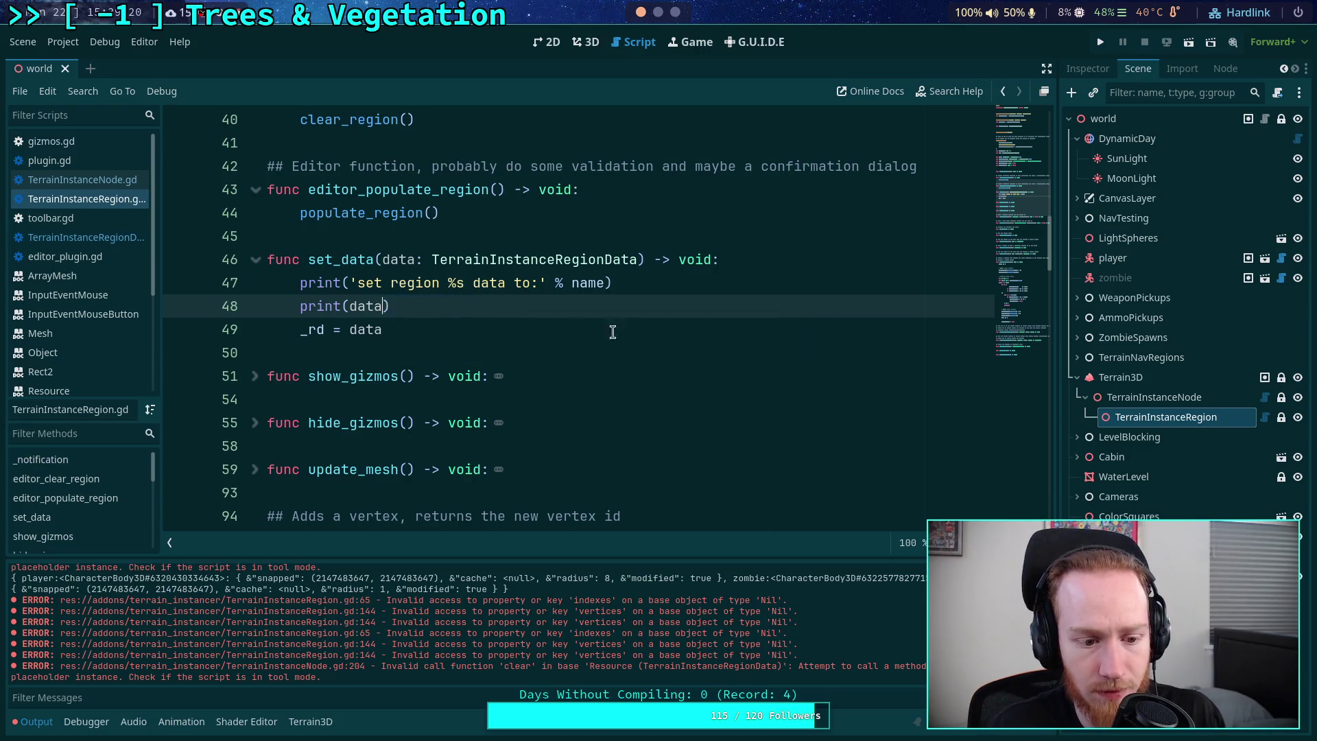
{"action": "key", "text": "ctrl+s"}
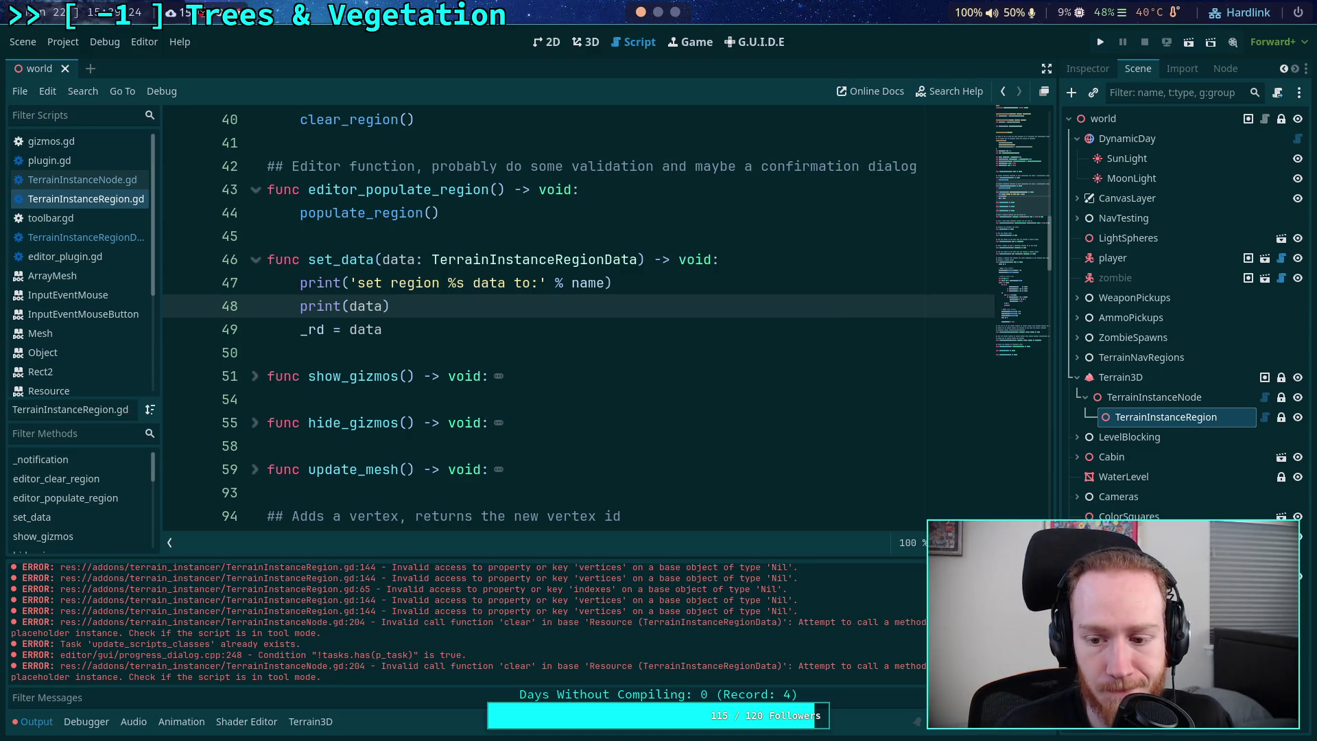
{"action": "left_click", "coordinate": [585, 42]}
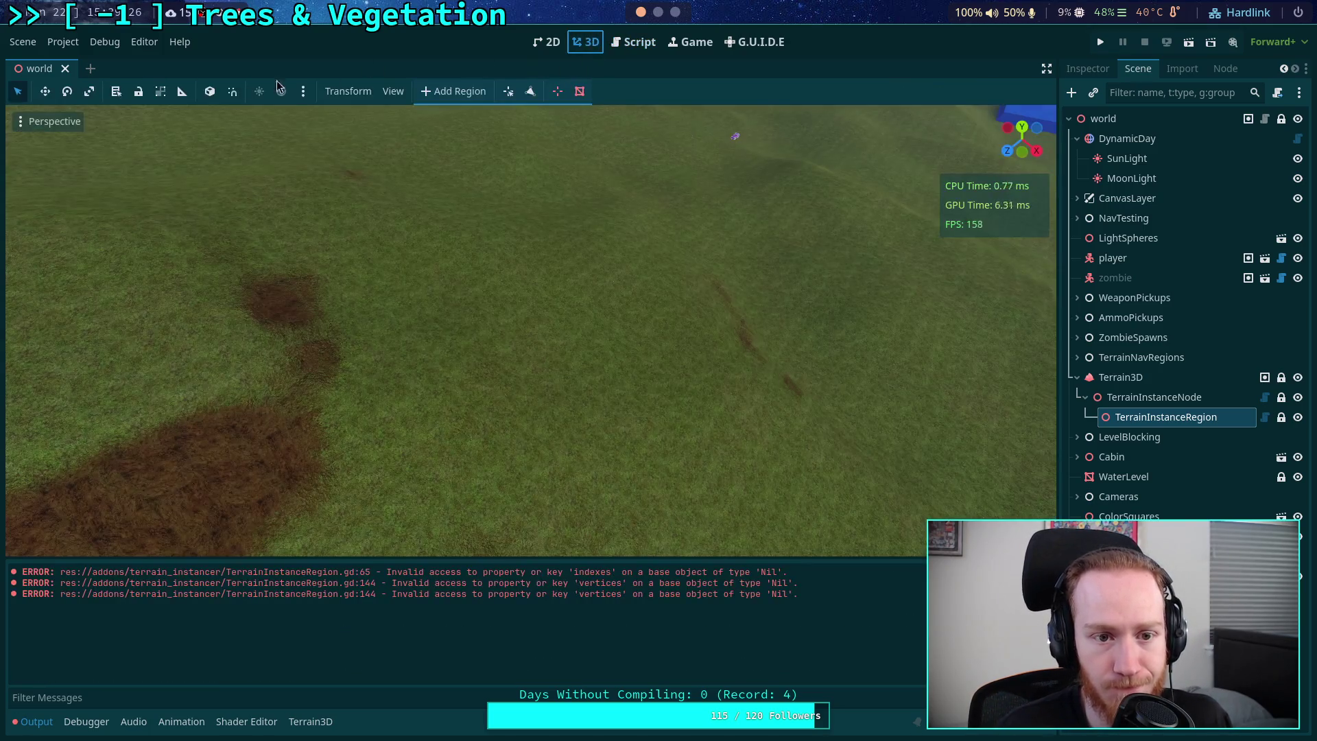
- Uncheck Terrain Instancer in the Project Settings Plugins tab, then reload the saved scene
{"action": "left_click", "coordinate": [61, 44]}
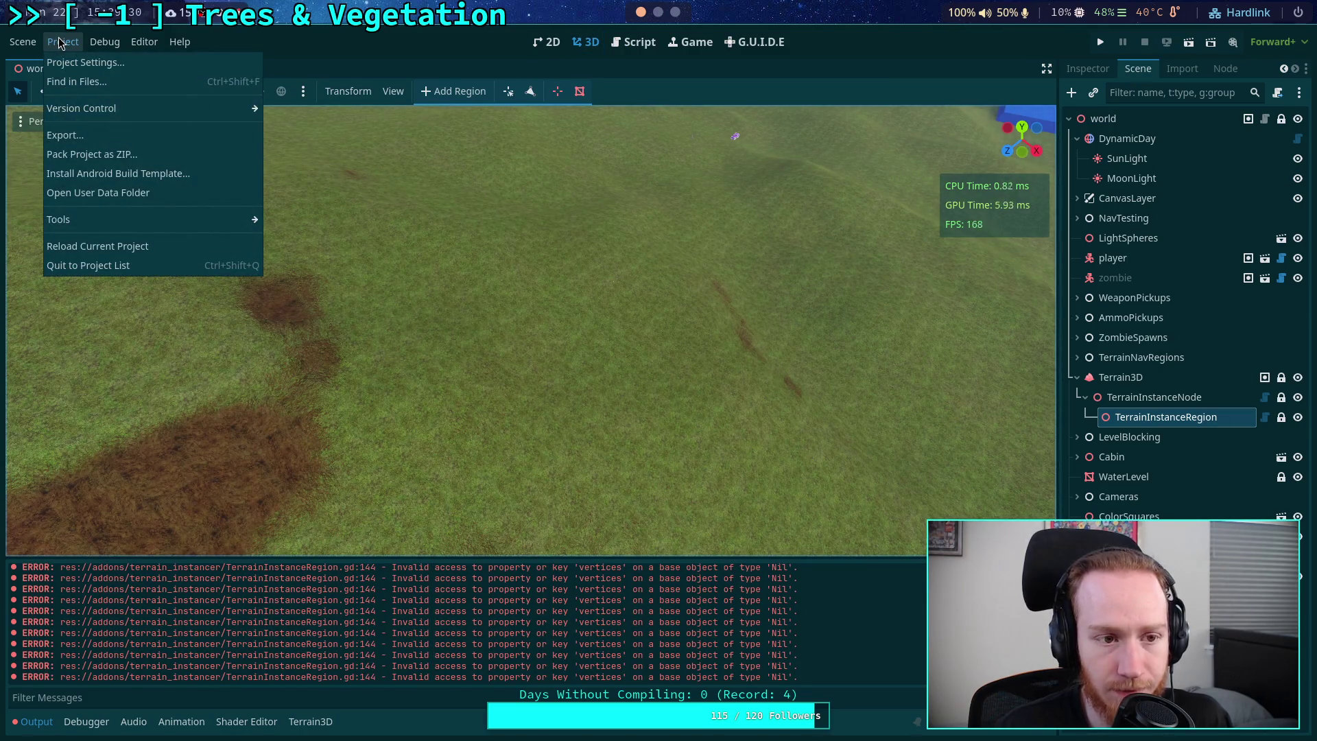
{"action": "left_click", "coordinate": [81, 62]}
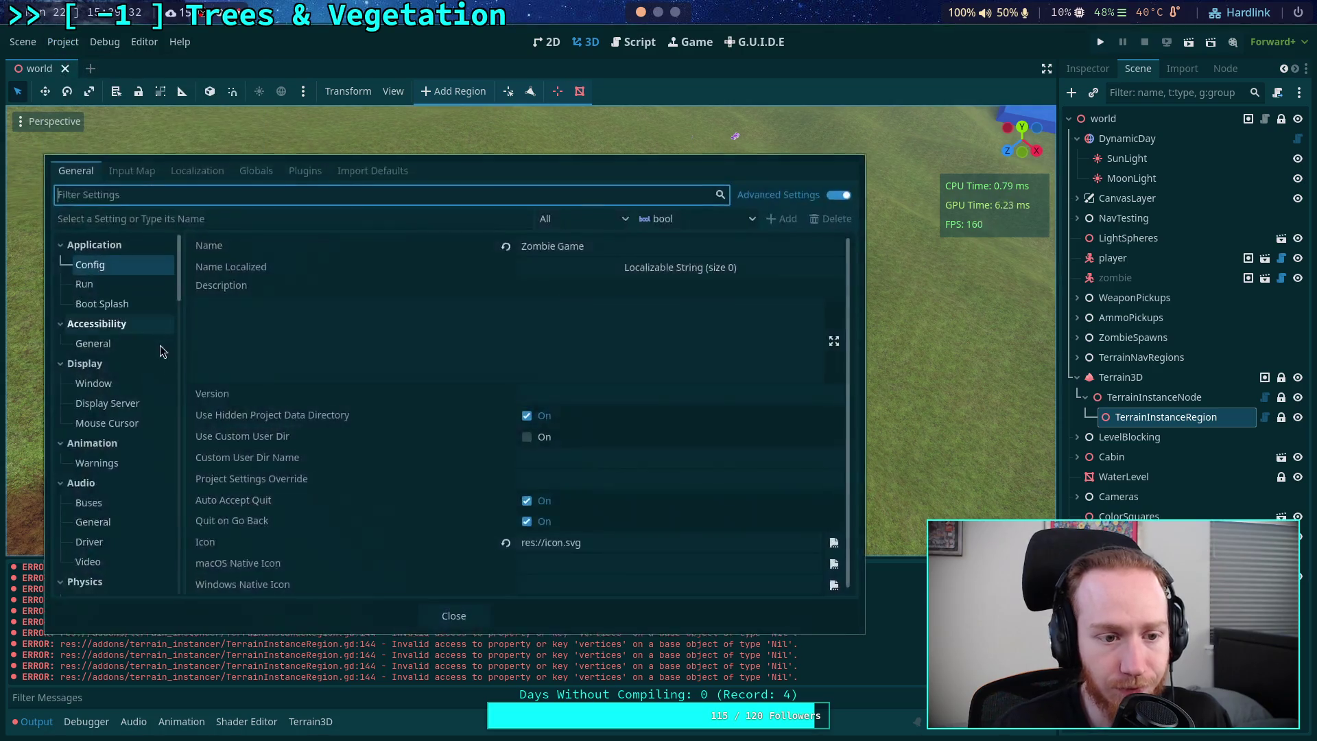
{"action": "left_click", "coordinate": [311, 172]}
{"action": "left_click", "coordinate": [86, 302]}
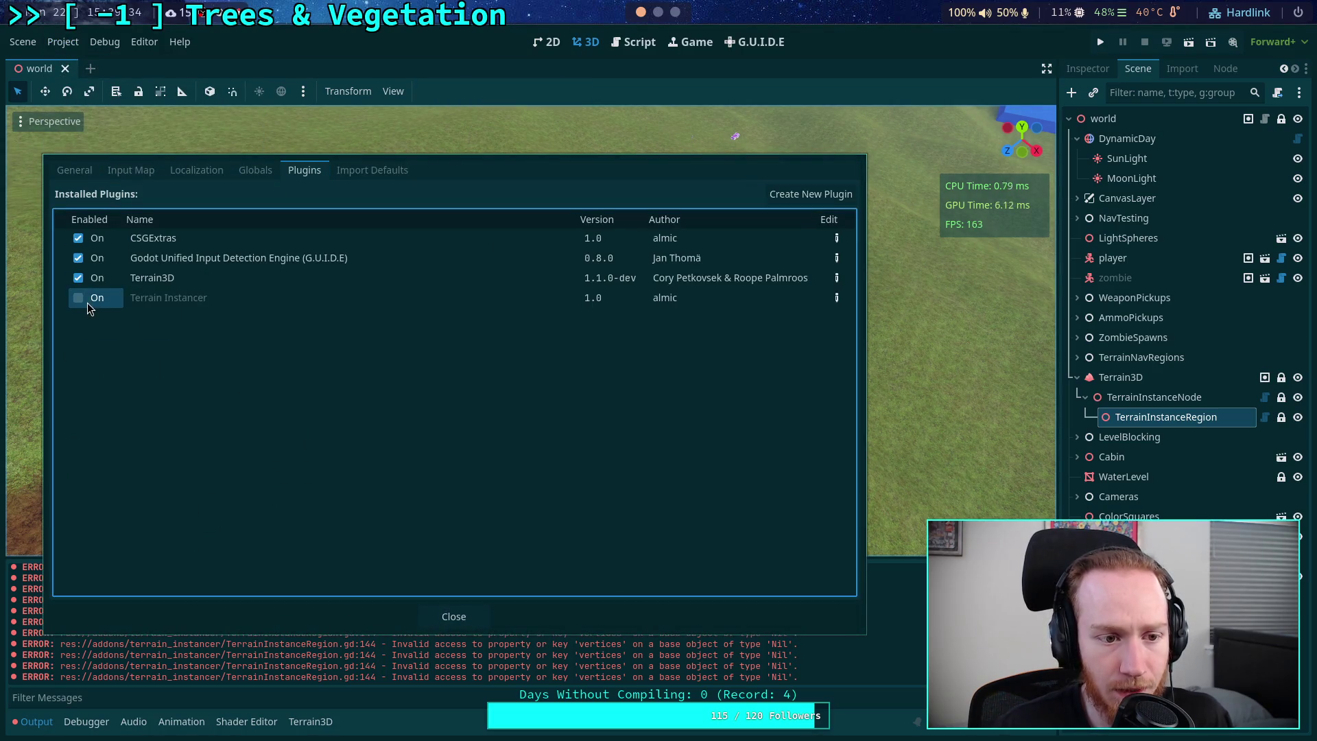
{"action": "left_click", "coordinate": [432, 616]}
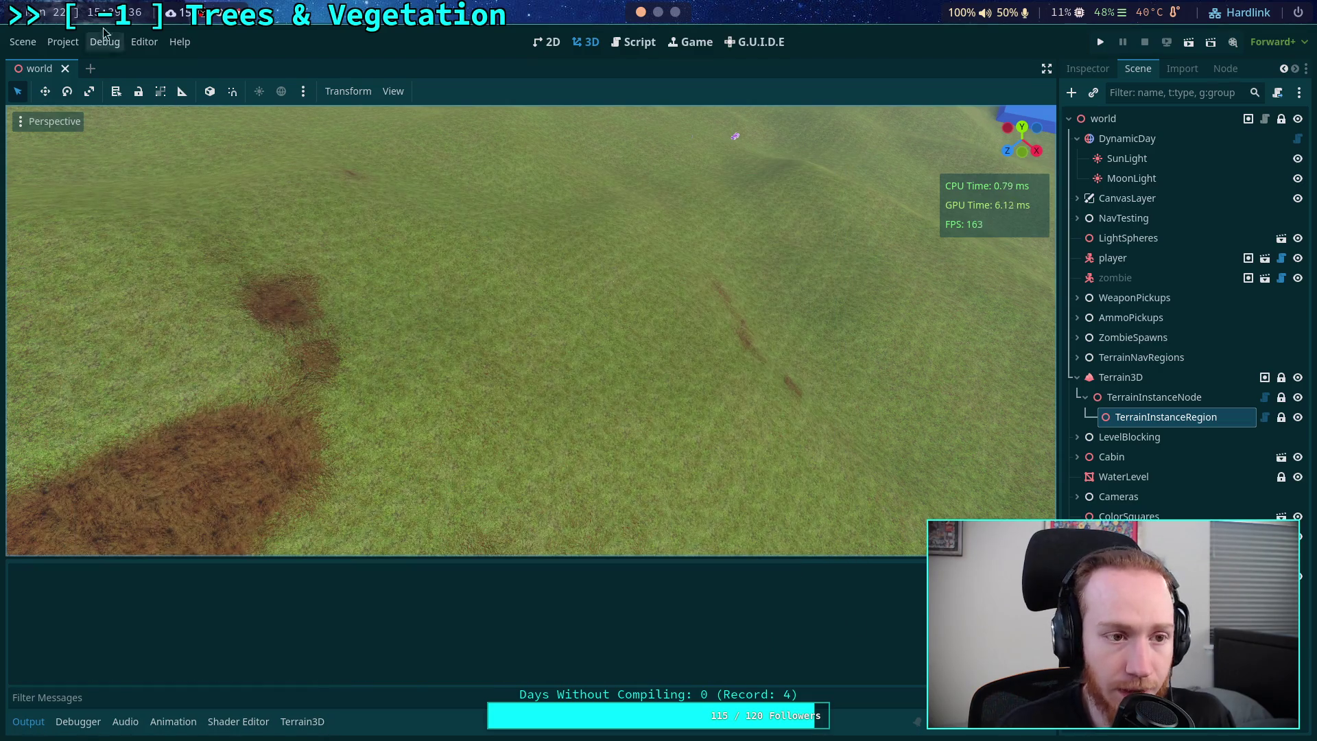
{"action": "left_click", "coordinate": [22, 42]}
{"action": "left_click", "coordinate": [98, 368]}
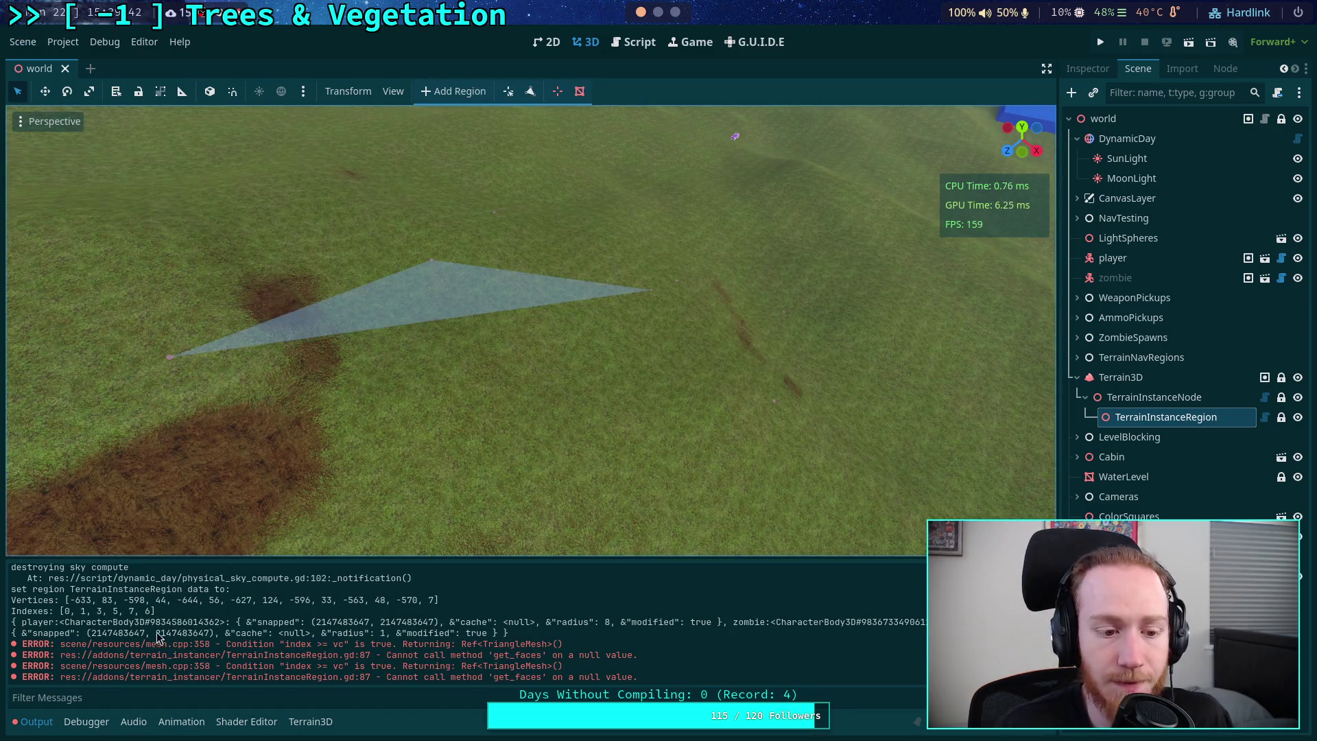
- Frame the triangle region in 3D, check the printed vertex list in Output, then return to the script
{"action": "scroll", "coordinate": [118, 634], "scroll_direction": "up", "scroll_amount": 1}
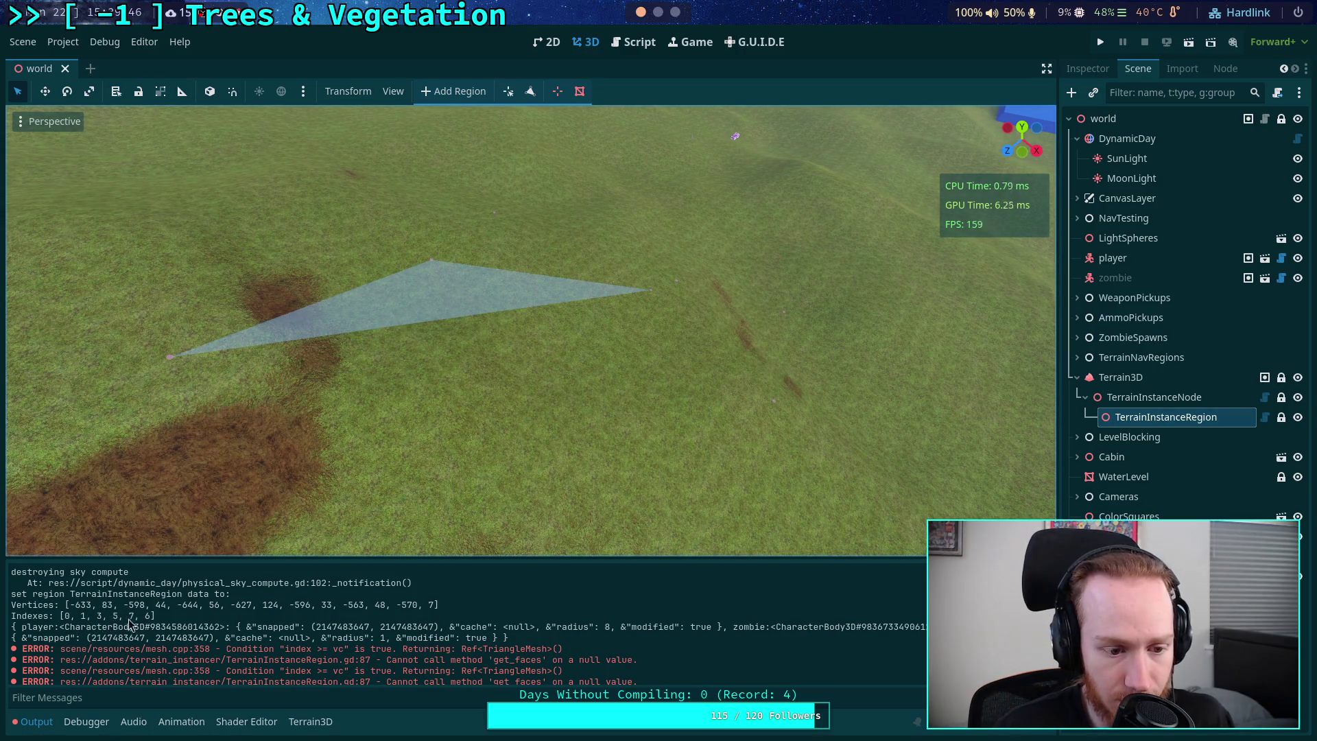
{"action": "left_click_drag", "start_coordinate": [451, 440], "coordinate": [375, 339]}
{"action": "left_click_drag", "start_coordinate": [967, 206], "coordinate": [935, 225]}
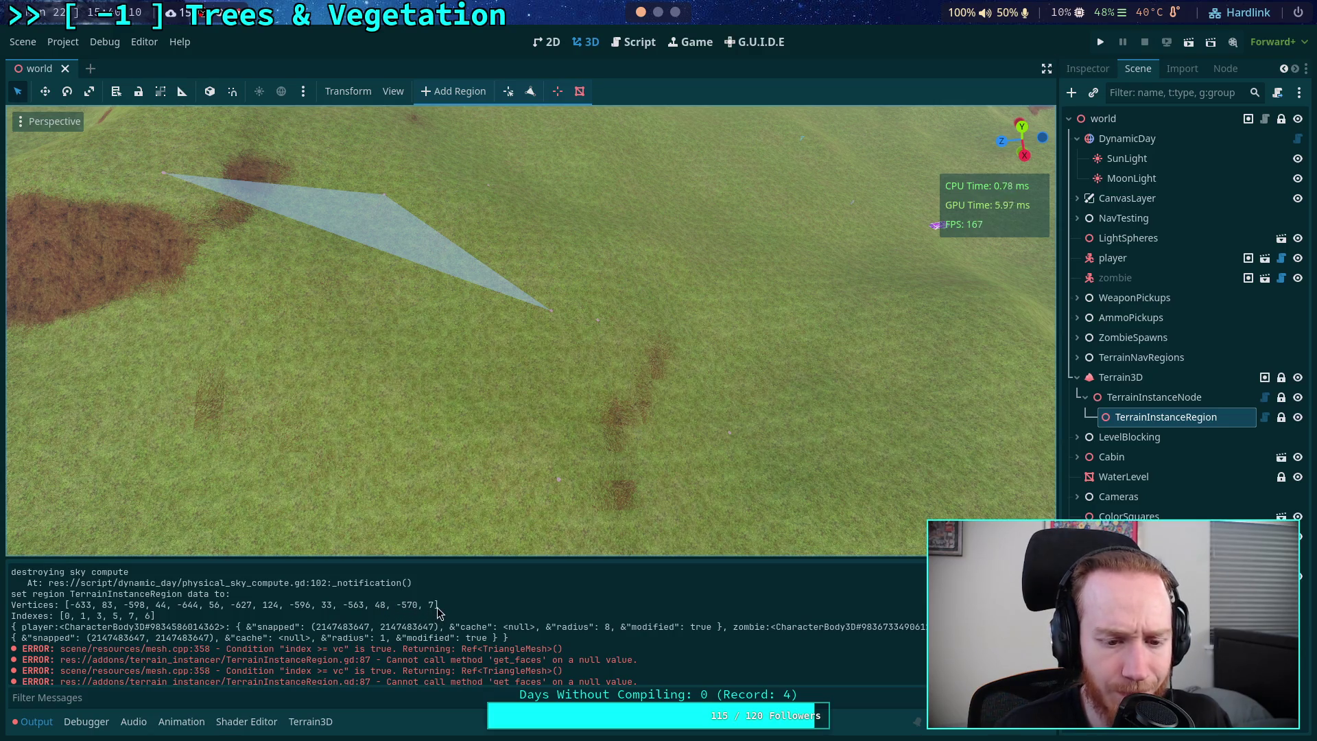
{"action": "left_click_drag", "start_coordinate": [438, 607], "coordinate": [387, 605]}
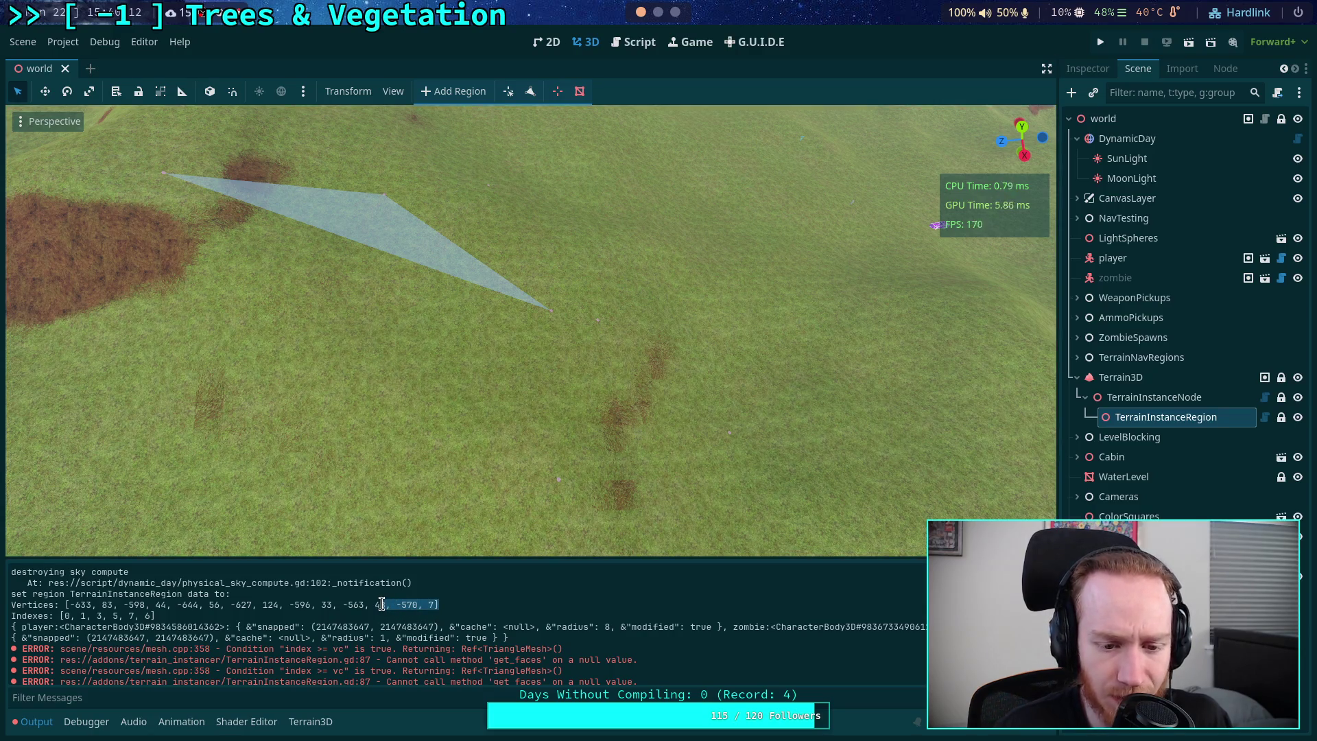
{"action": "left_click", "coordinate": [216, 617]}
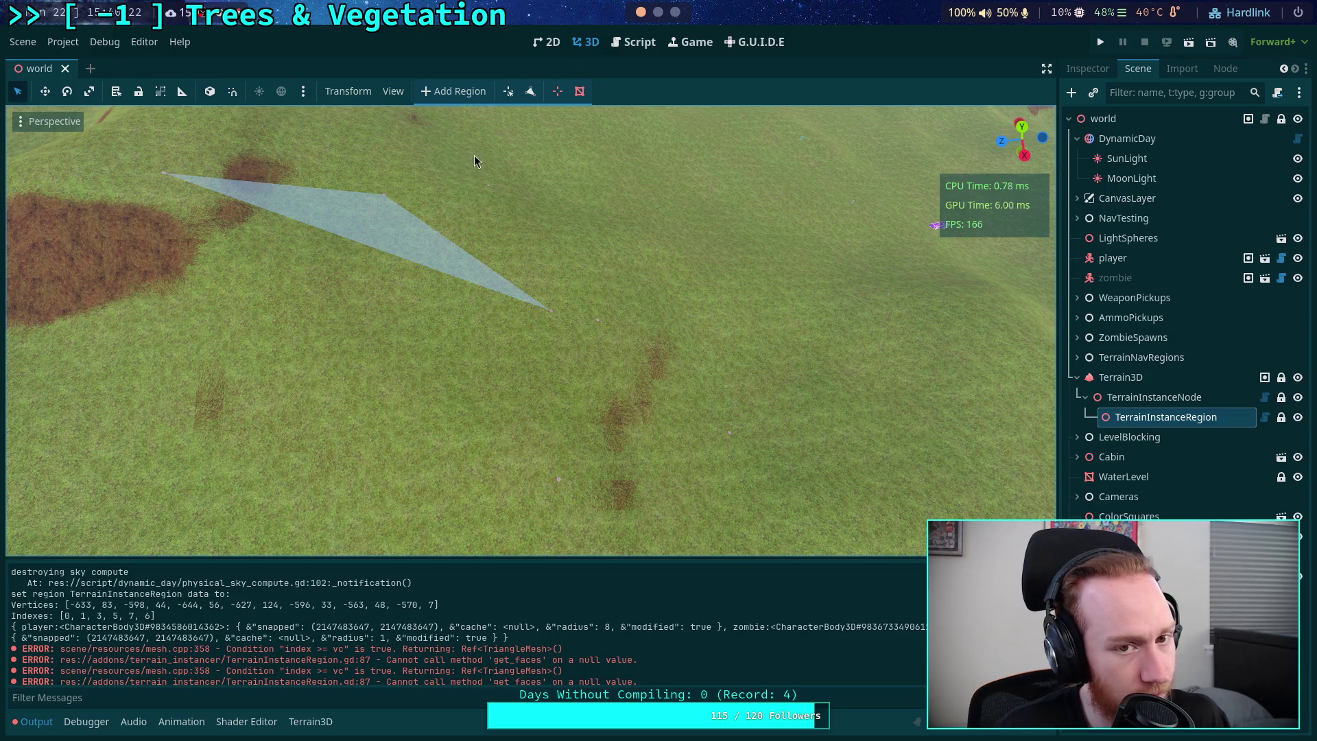
{"action": "left_click", "coordinate": [637, 44]}
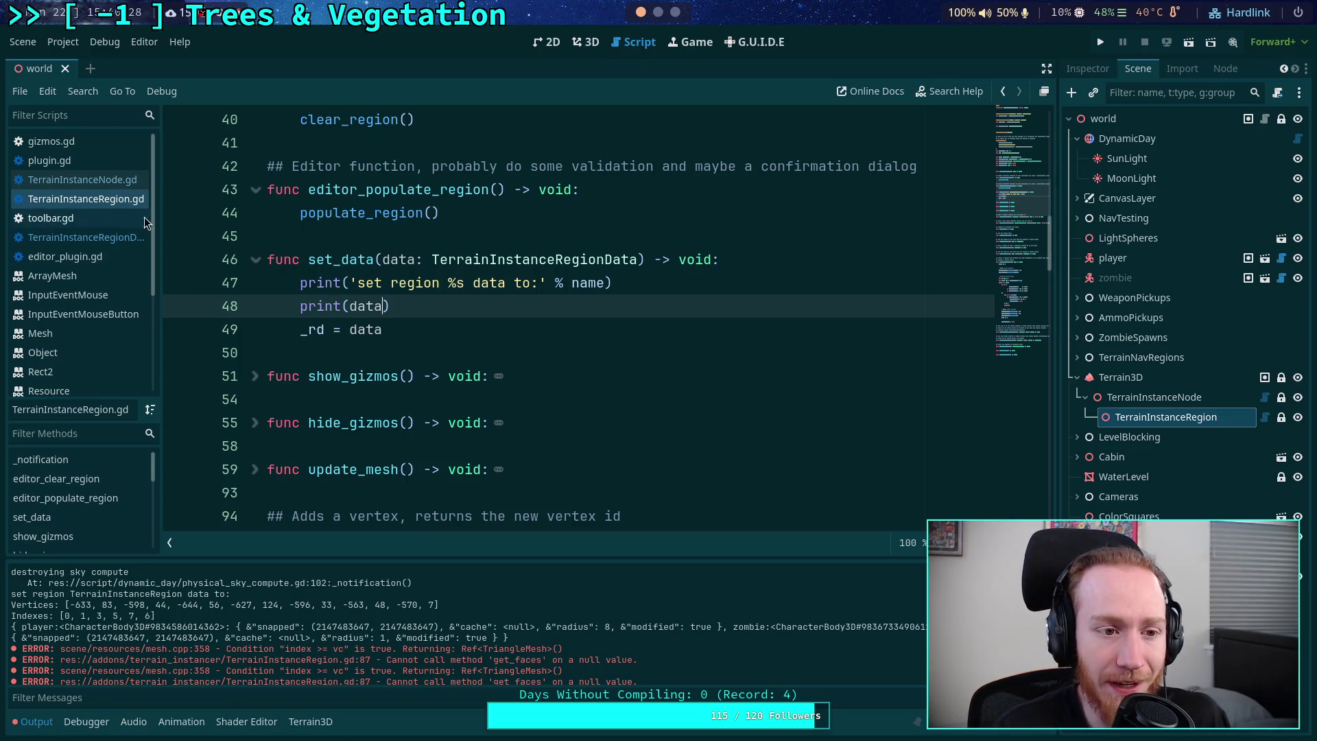
{"action": "left_click", "coordinate": [119, 204]}
{"action": "scroll", "coordinate": [303, 299], "scroll_direction": "down", "scroll_amount": 8}
{"action": "scroll", "coordinate": [303, 299], "scroll_direction": "up", "scroll_amount": 2}
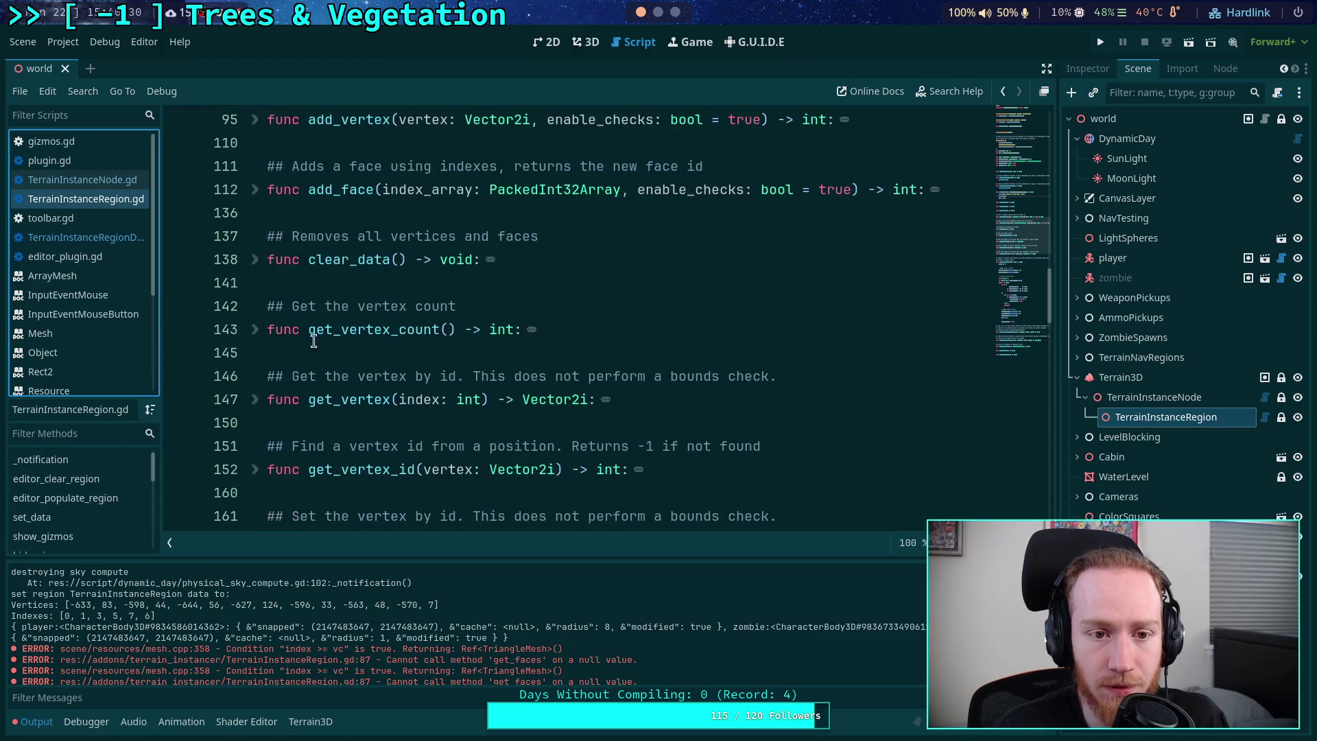
{"action": "scroll", "coordinate": [303, 299], "scroll_direction": "down", "scroll_amount": 2}
{"action": "scroll", "coordinate": [303, 299], "scroll_direction": "down", "scroll_amount": 4}
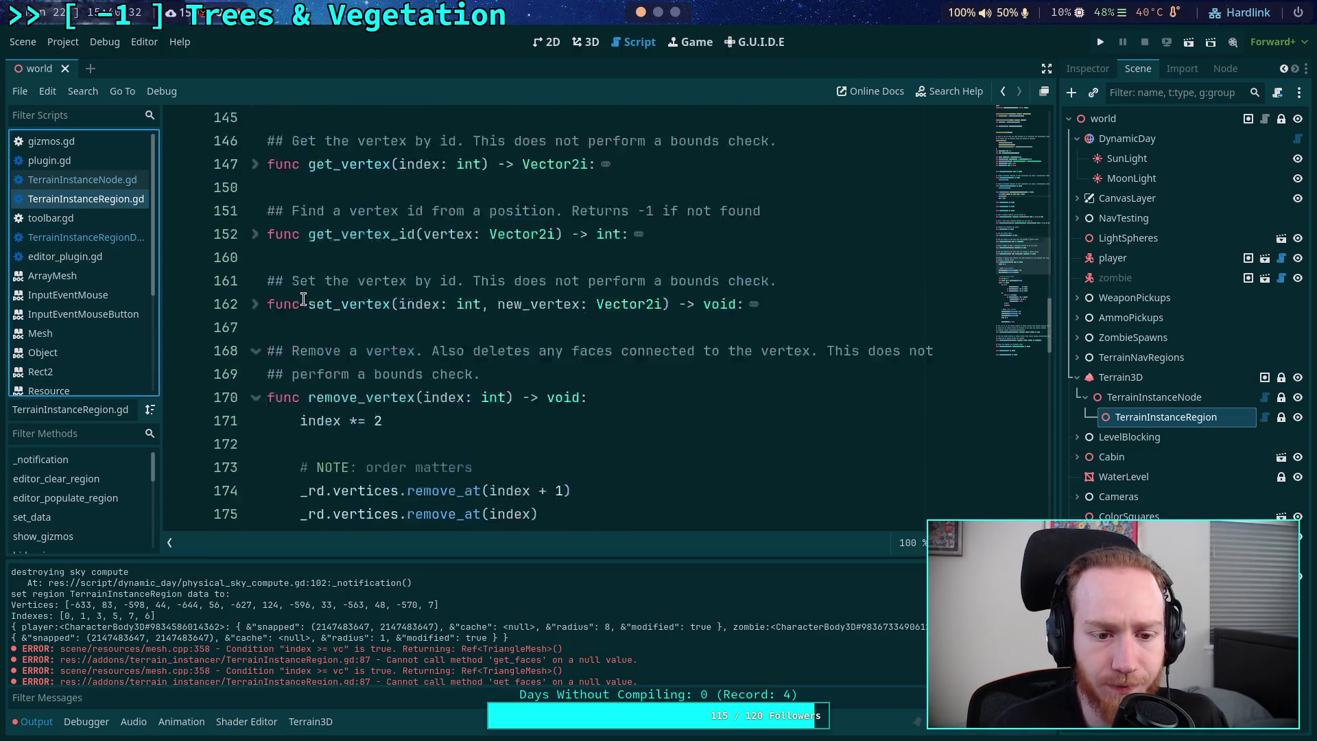
{"action": "scroll", "coordinate": [443, 401], "scroll_direction": "down", "scroll_amount": 1}
{"action": "scroll", "coordinate": [443, 402], "scroll_direction": "up", "scroll_amount": 1}
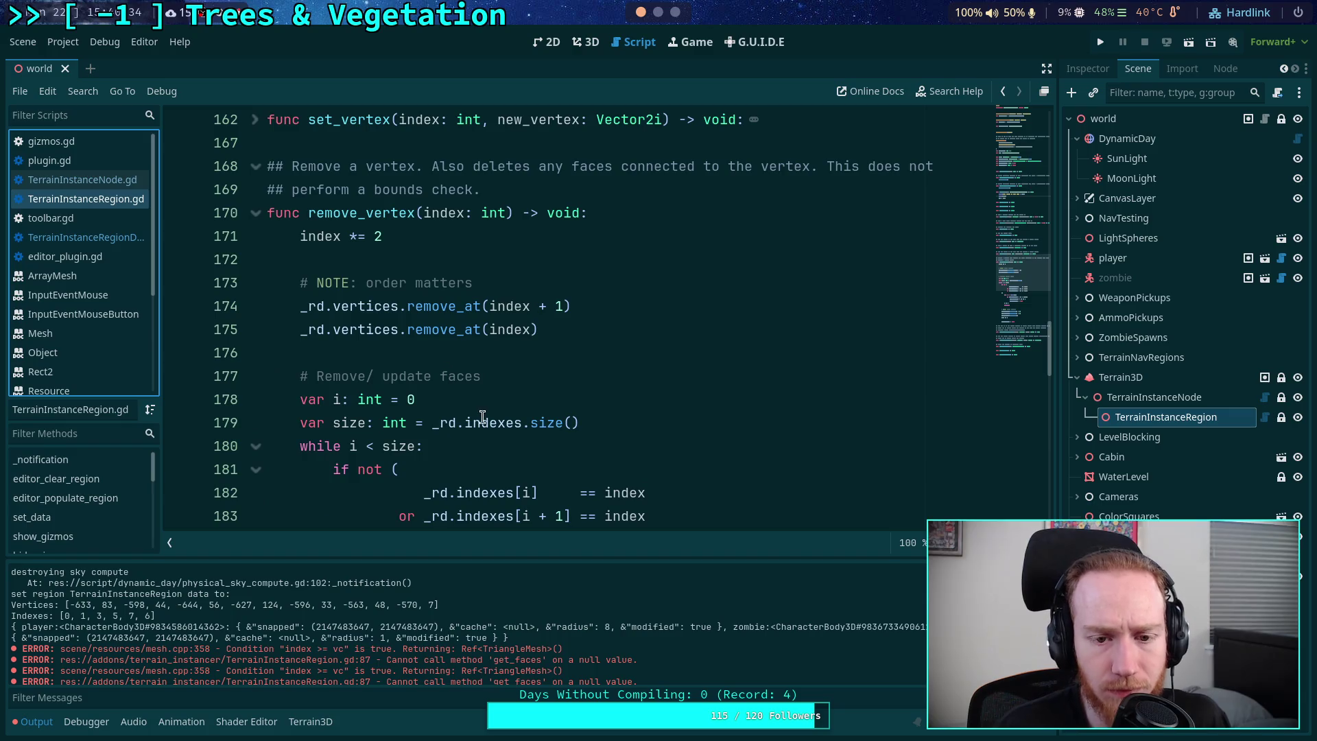
{"action": "double_click", "coordinate": [508, 306]}
{"action": "scroll", "coordinate": [494, 390], "scroll_direction": "down", "scroll_amount": 5}
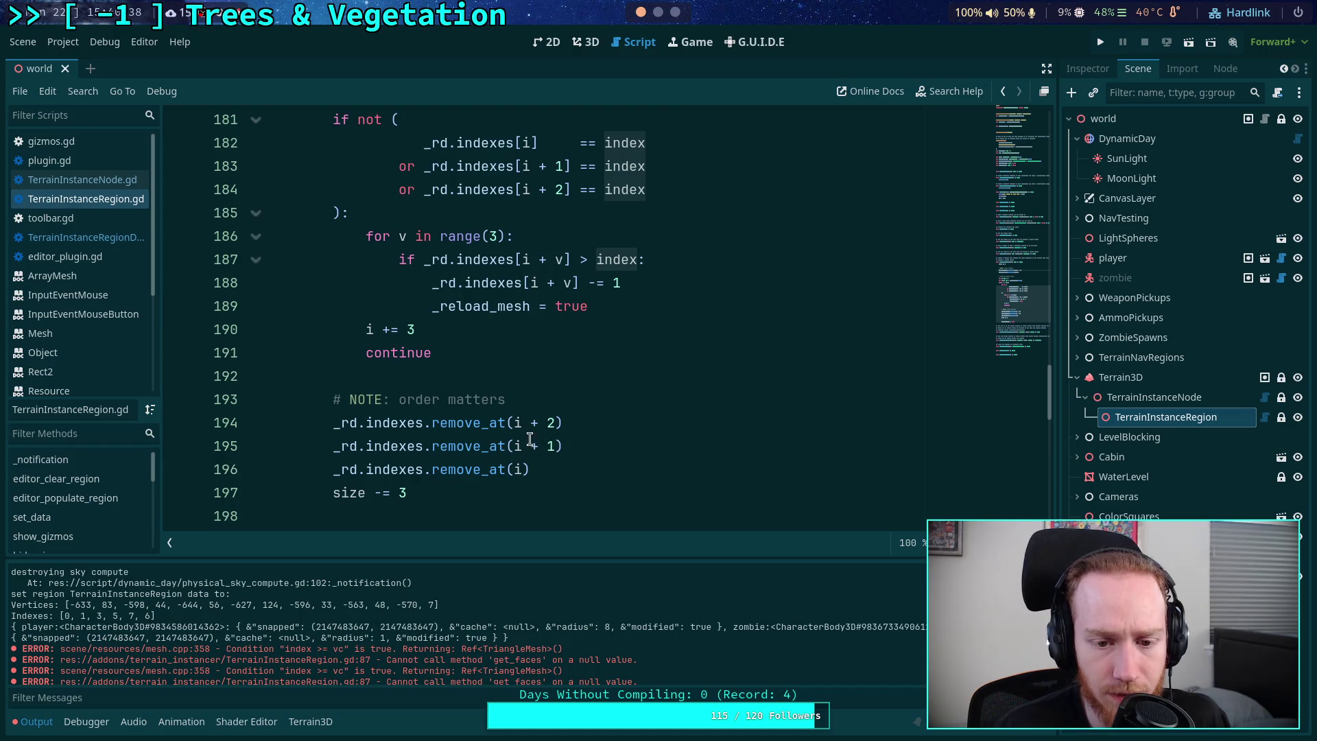
{"action": "scroll", "coordinate": [497, 411], "scroll_direction": "up", "scroll_amount": 4}
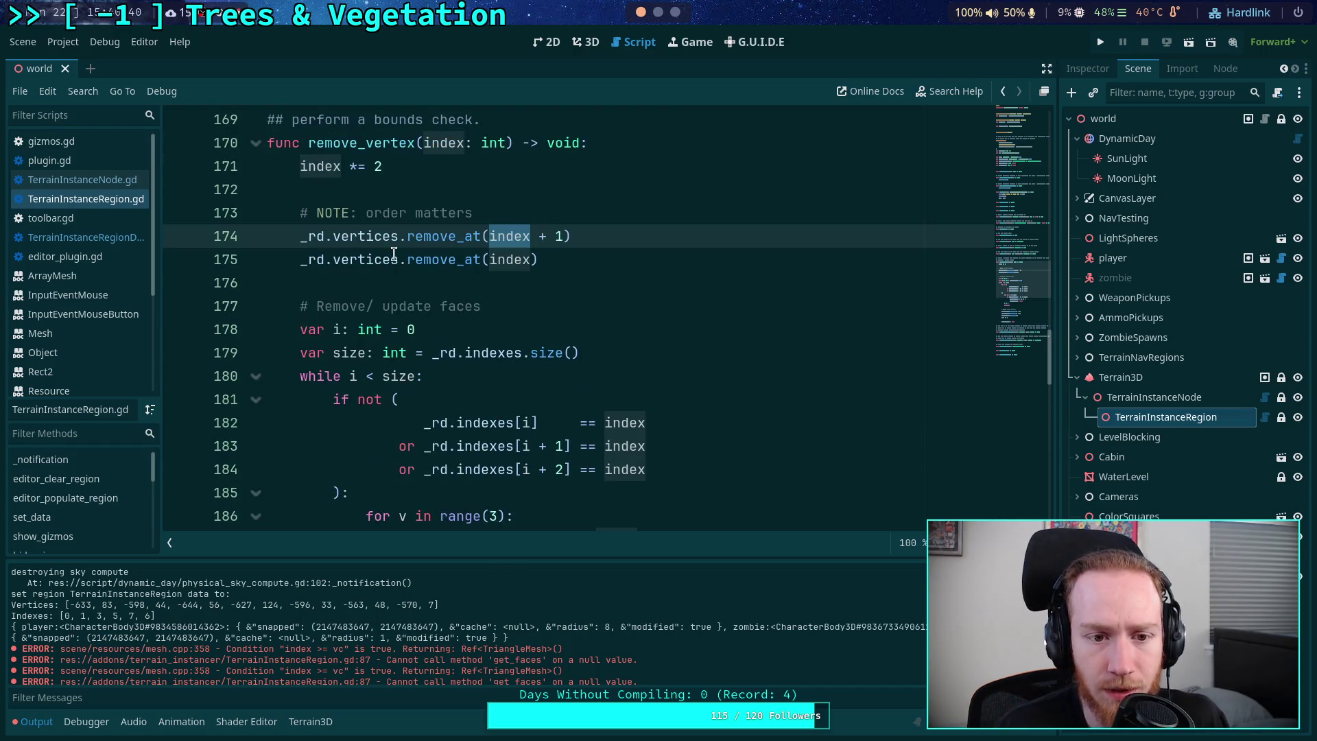
{"action": "left_click", "coordinate": [367, 241]}
{"action": "double_click", "coordinate": [367, 241]}
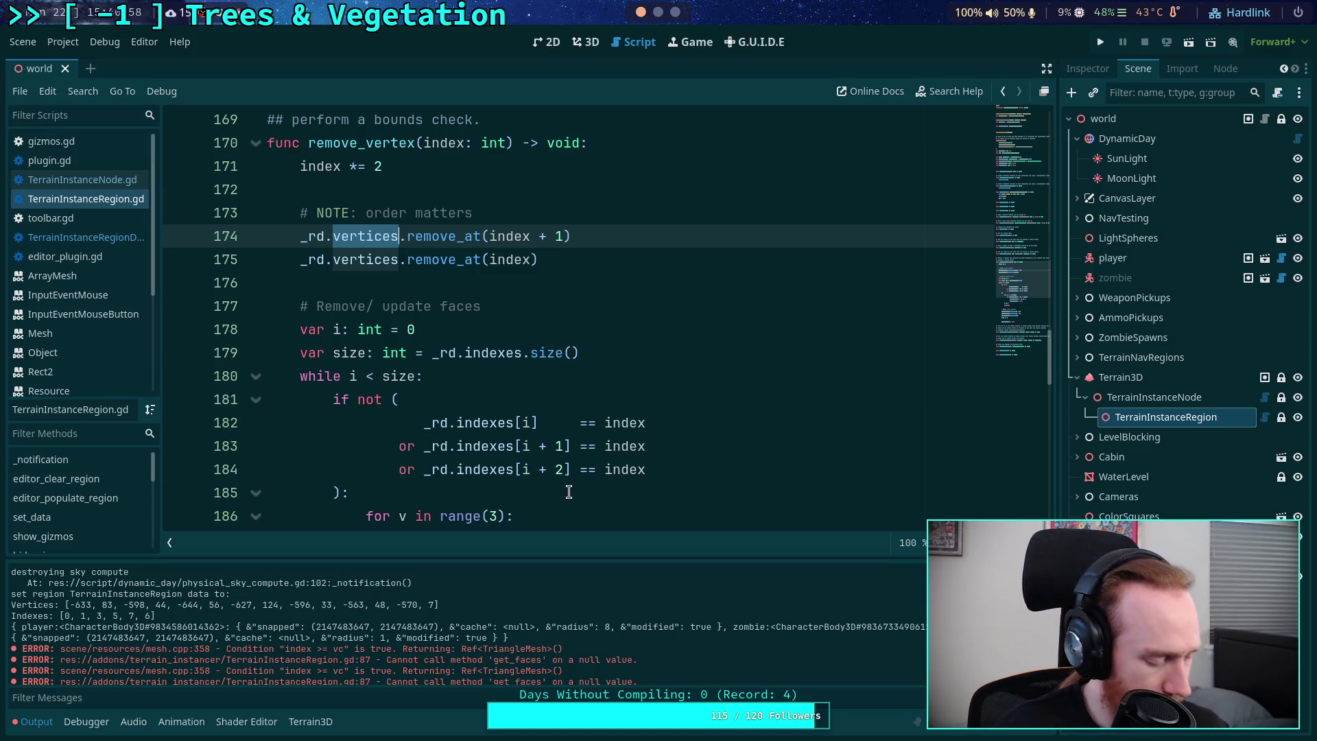
{"action": "scroll", "coordinate": [620, 449], "scroll_direction": "down", "scroll_amount": 4}
{"action": "scroll", "coordinate": [620, 449], "scroll_direction": "down", "scroll_amount": 2}
{"action": "left_click", "coordinate": [614, 423]}
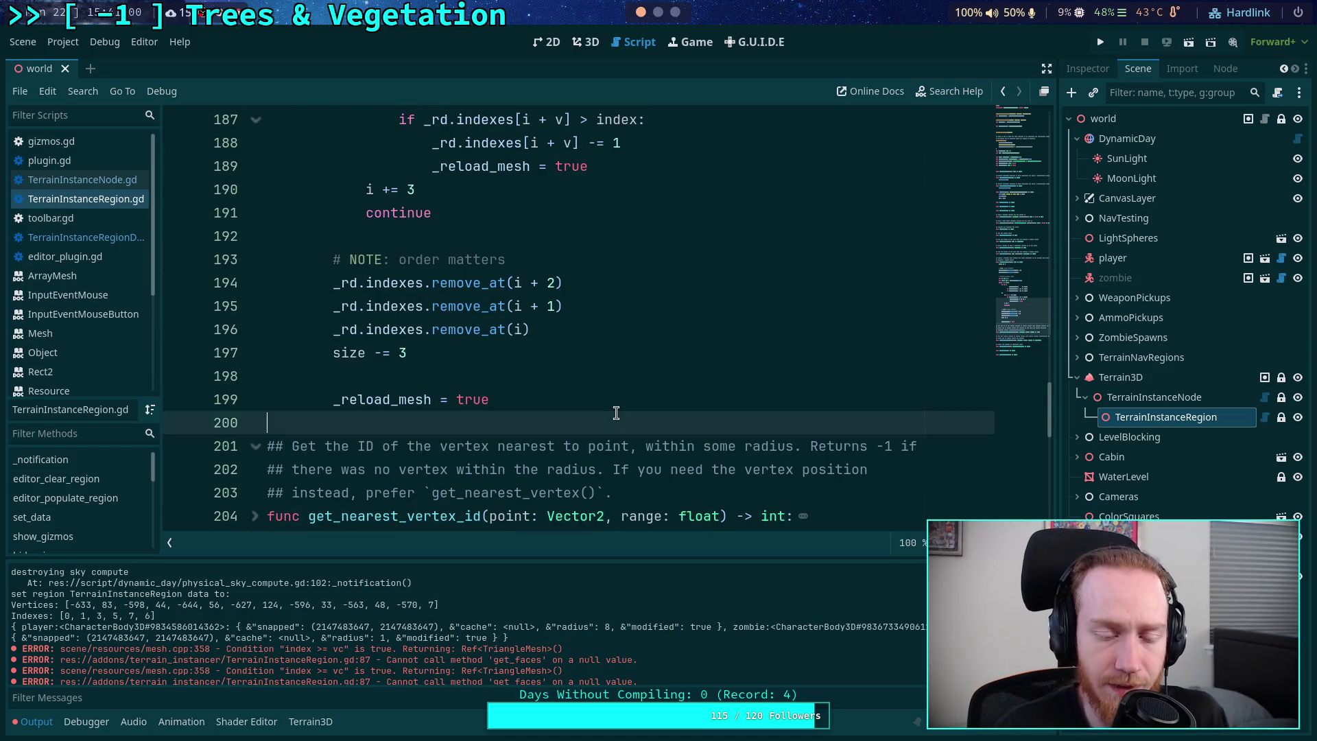
- Add an indented print(_rd) line at the end of remove_vertex and save the script
{"action": "key", "text": "Return"}
{"action": "key", "text": "Return"}
{"action": "key", "text": "Up"}
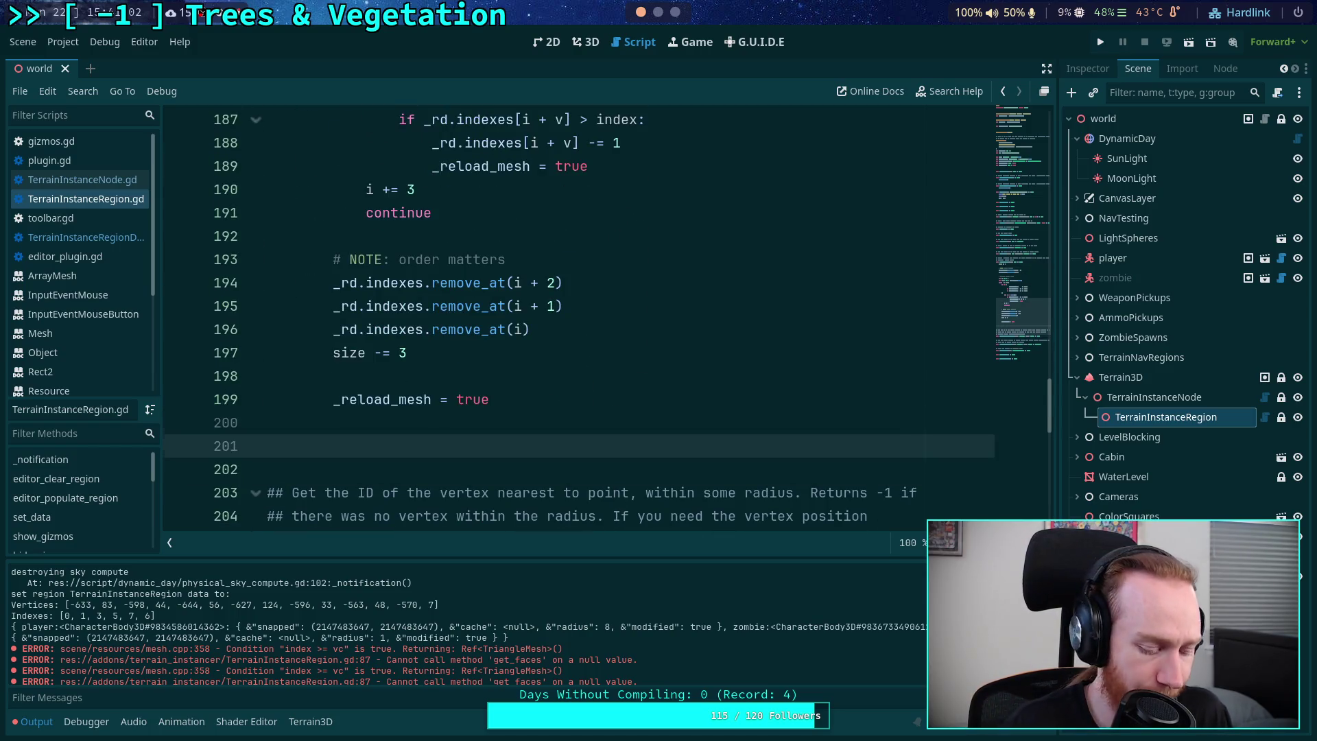
{"action": "key", "text": "Tab"}
{"action": "type", "text": "print"}
{"action": "type", "text": "(_rd)"}
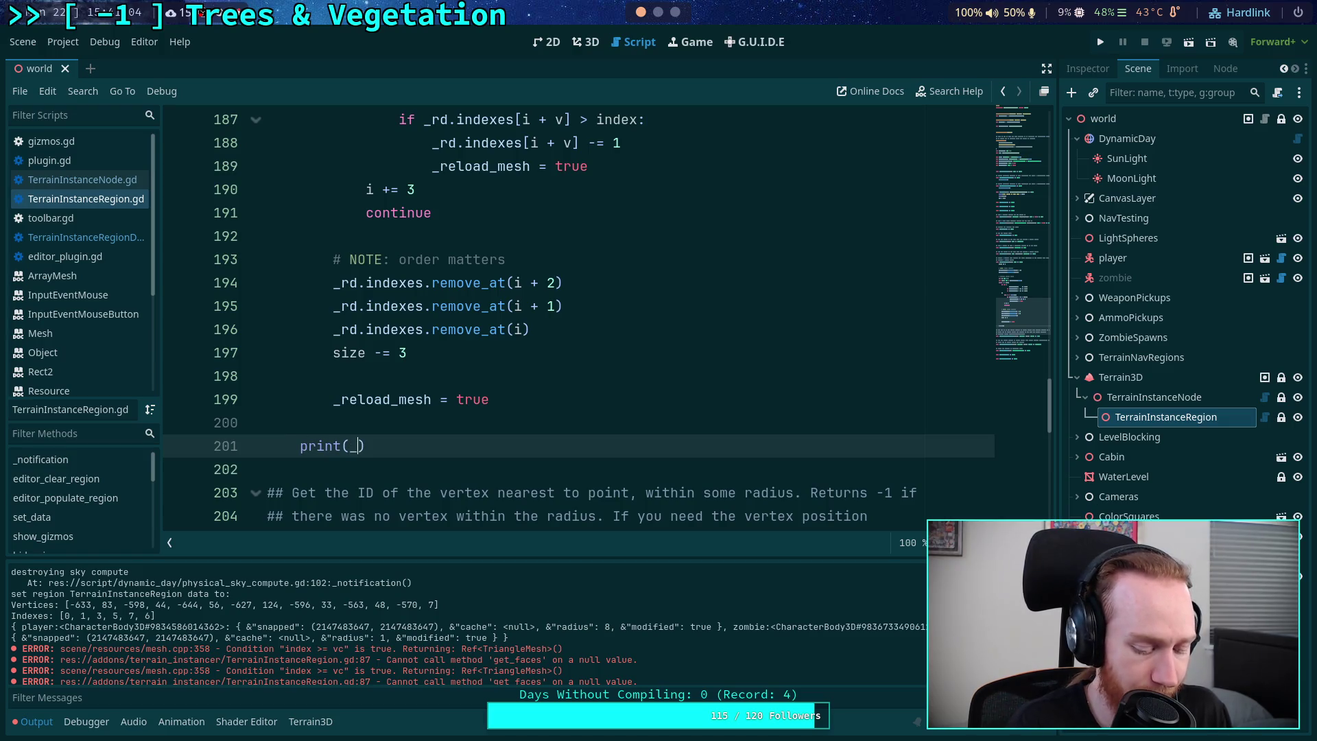
{"action": "key", "text": "ctrl+s"}
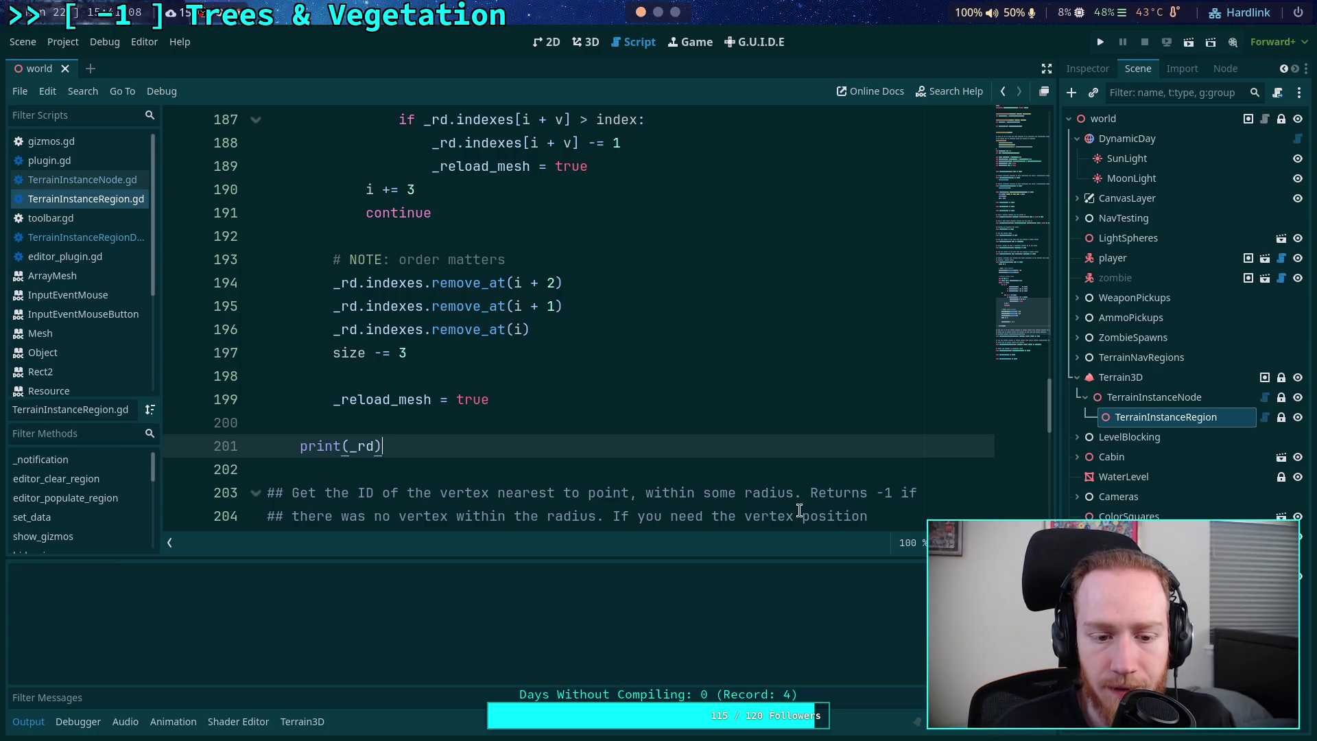
{"action": "left_click", "coordinate": [586, 42]}
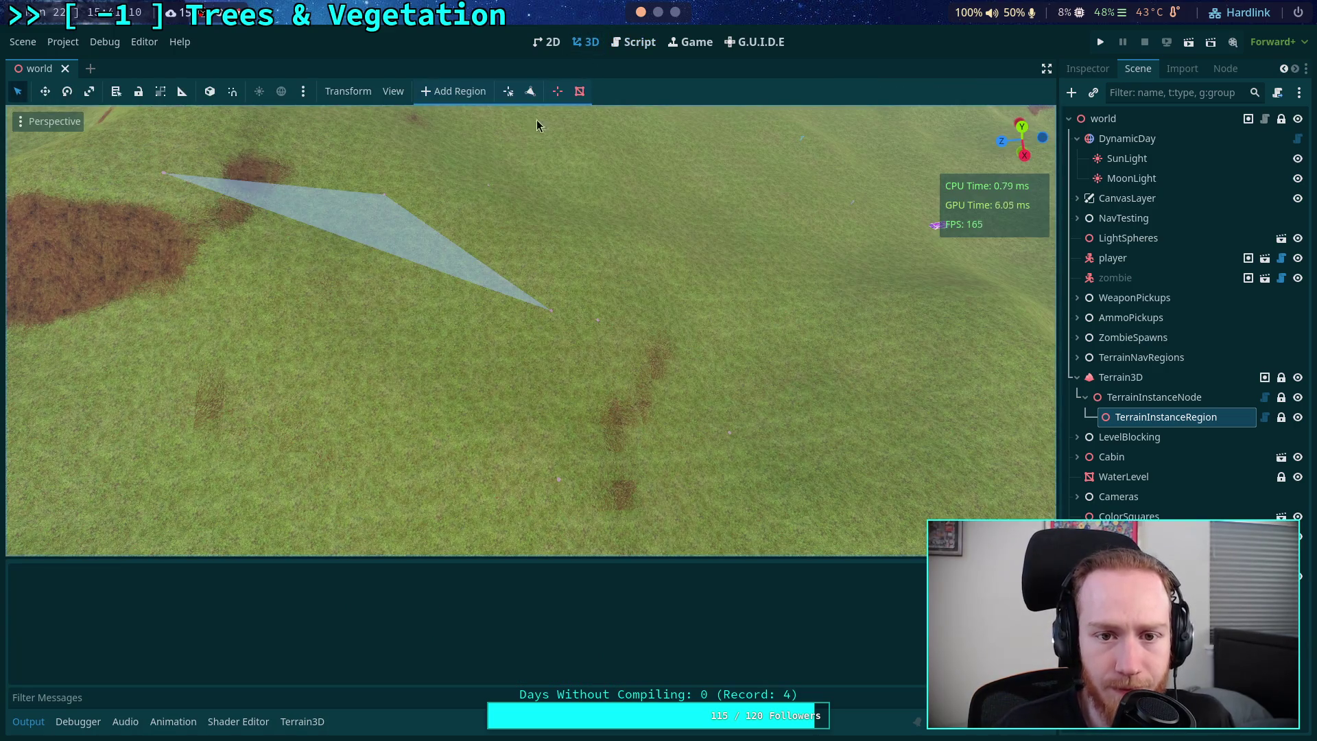
- Delete the triangle's tip vertex using the region vertex-removal tool
{"action": "left_click", "coordinate": [558, 92]}
{"action": "left_click", "coordinate": [549, 313]}
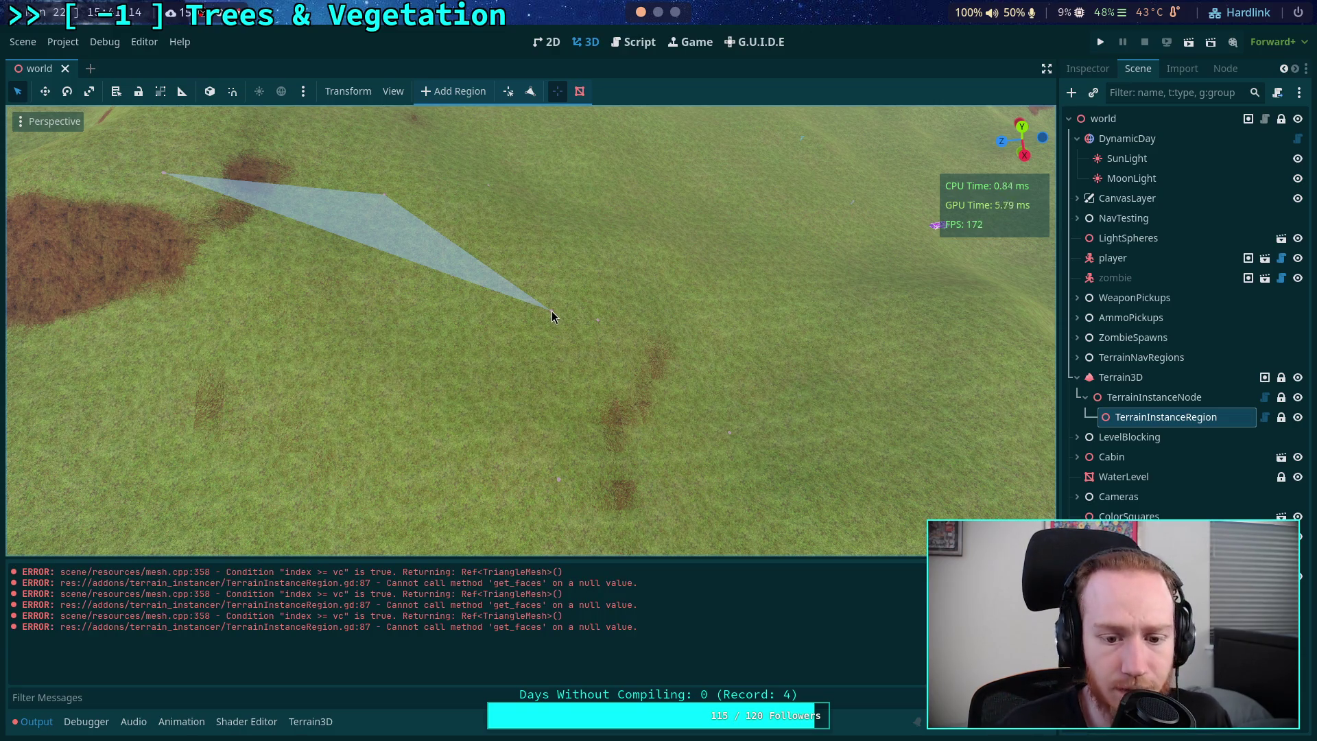
{"action": "left_click", "coordinate": [551, 312]}
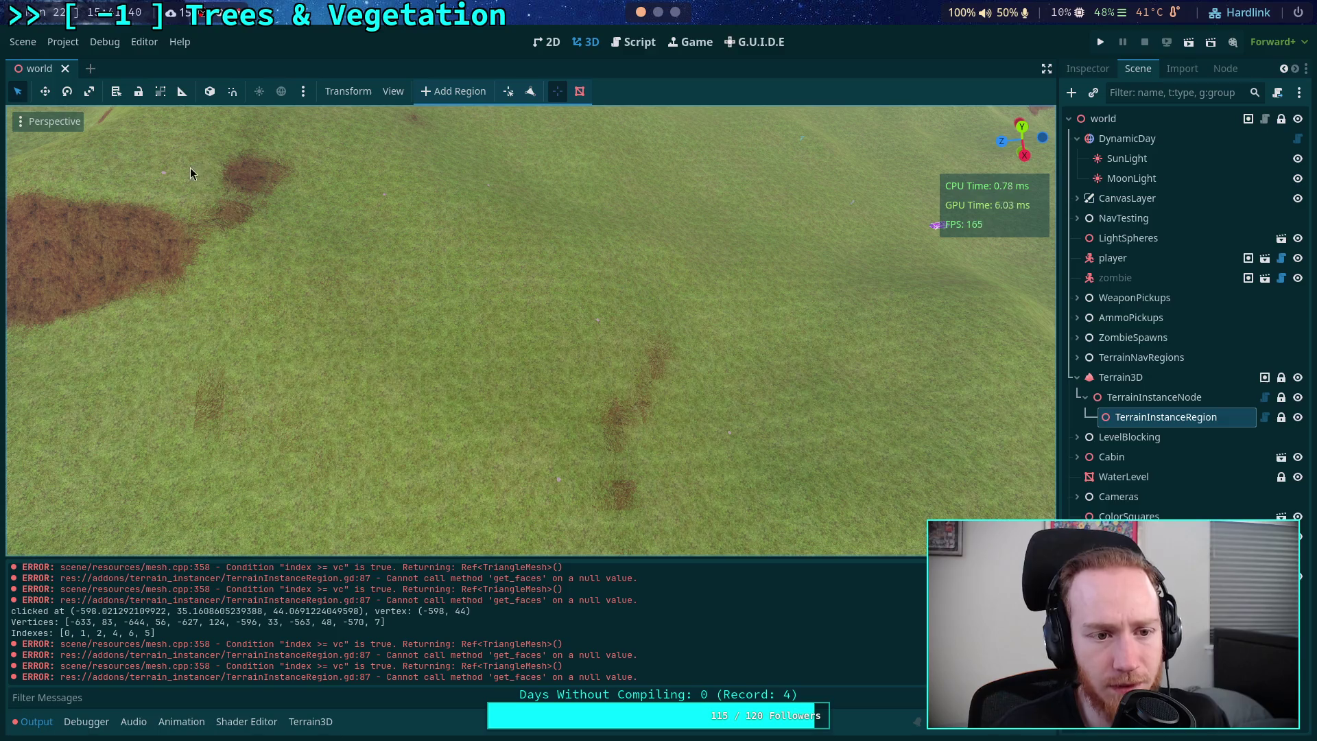
{"action": "left_click", "coordinate": [1143, 418]}
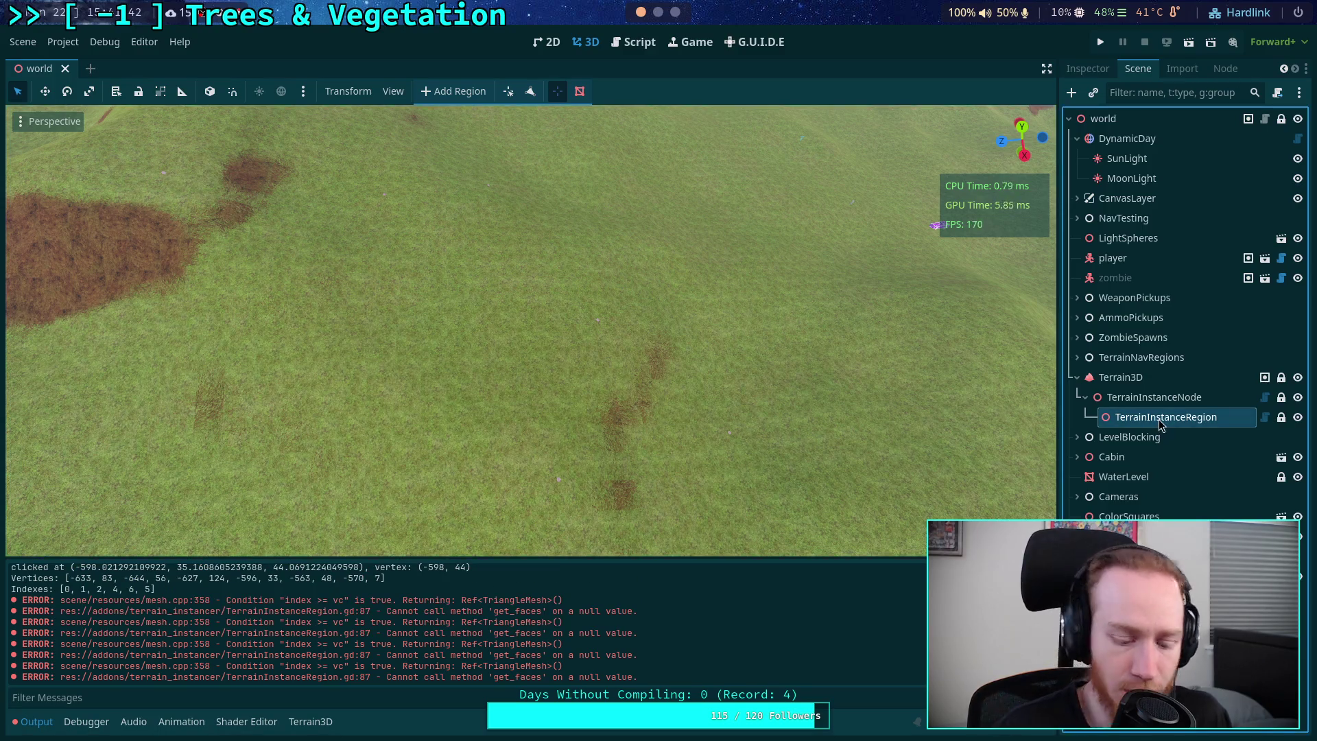
- Replace the old TerrainInstanceRegion with a fresh one via Add Region and enable the add-vertex tool
{"action": "key", "text": "Delete"}
{"action": "key", "text": "Return"}
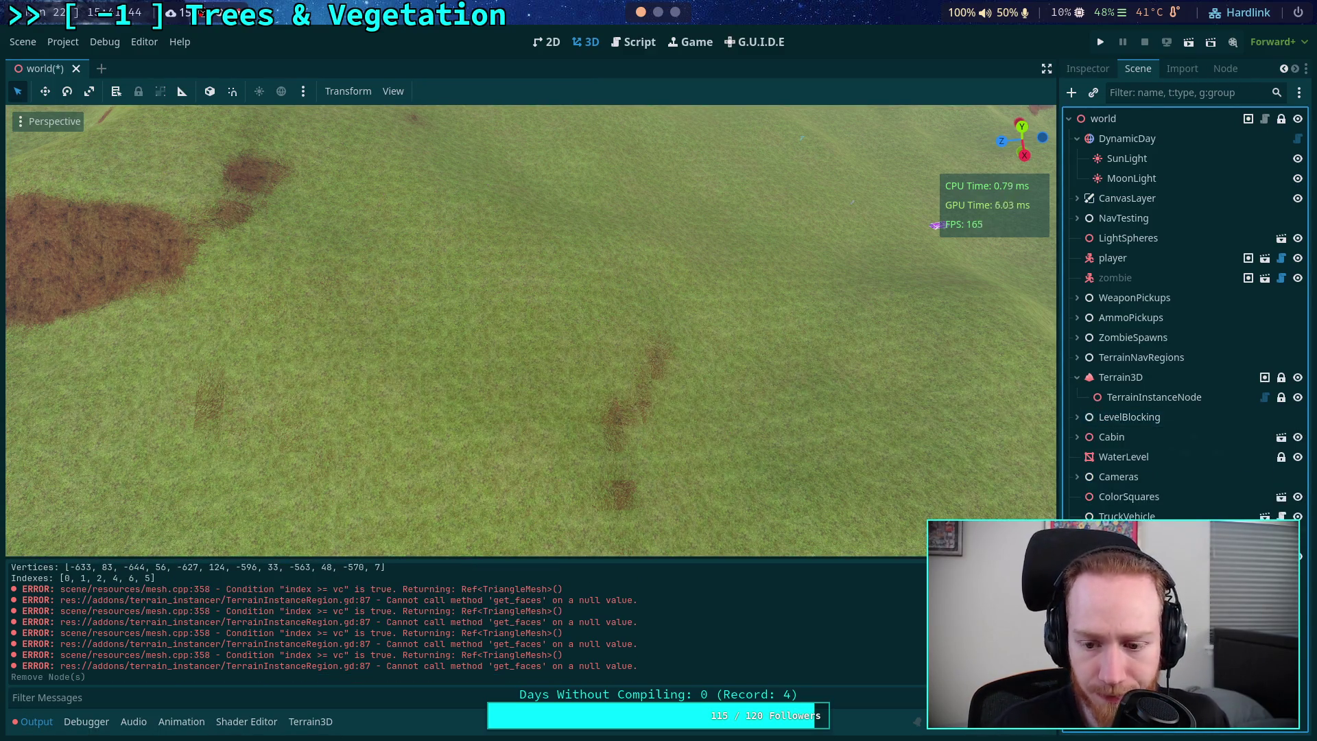
{"action": "left_click", "coordinate": [1154, 397]}
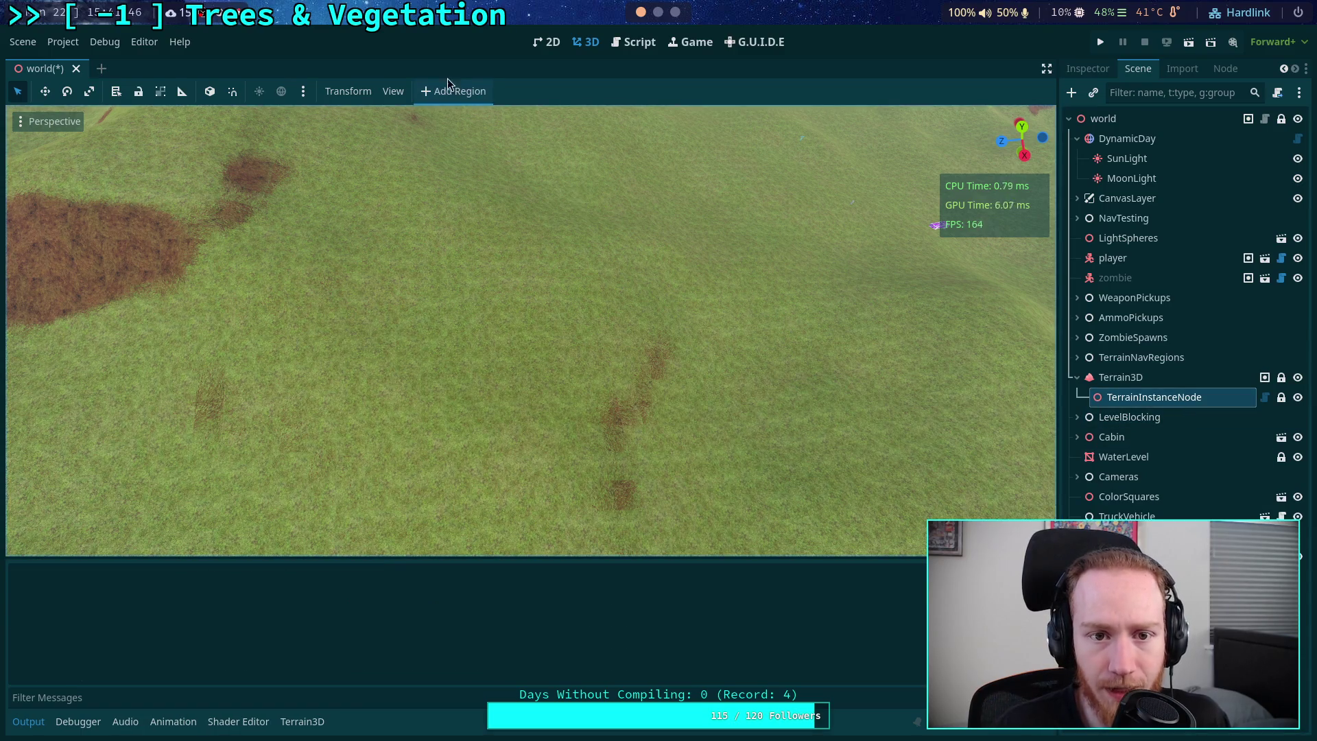
{"action": "left_click", "coordinate": [454, 94]}
{"action": "left_click", "coordinate": [1152, 417]}
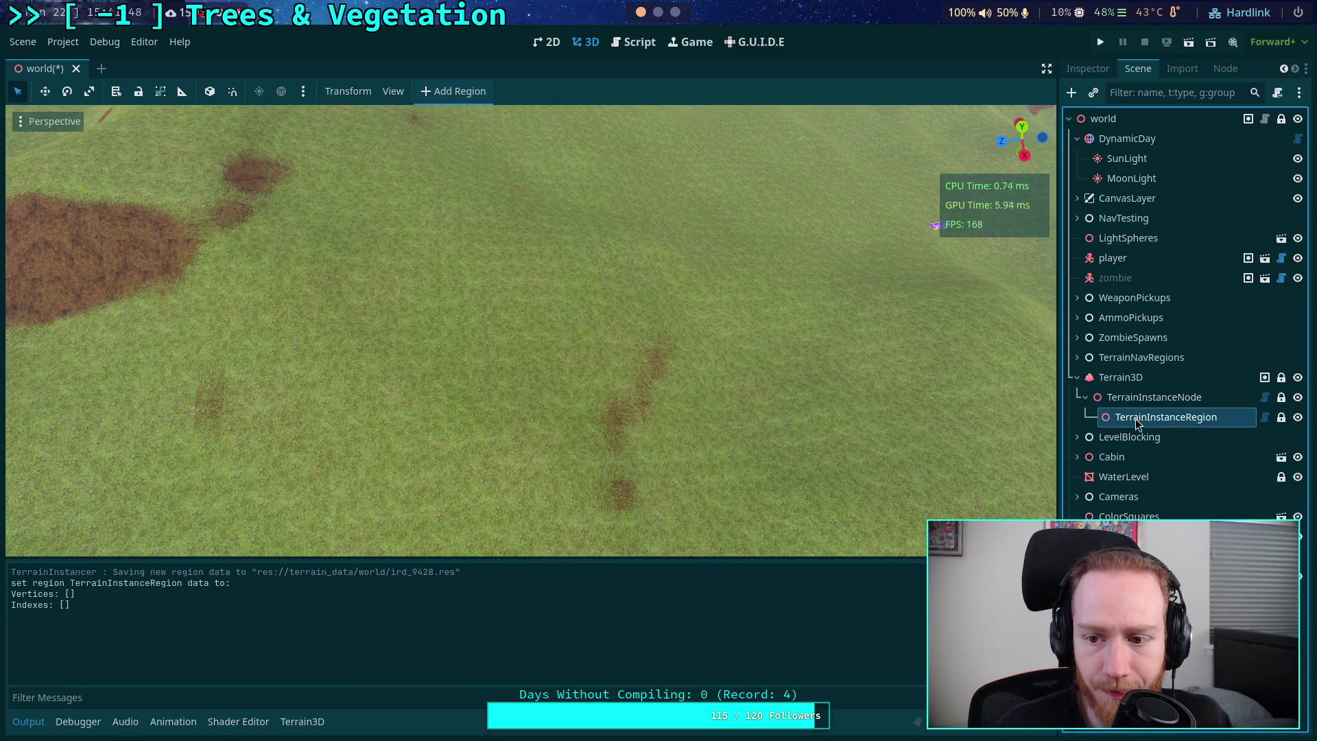
{"action": "left_click", "coordinate": [530, 92]}
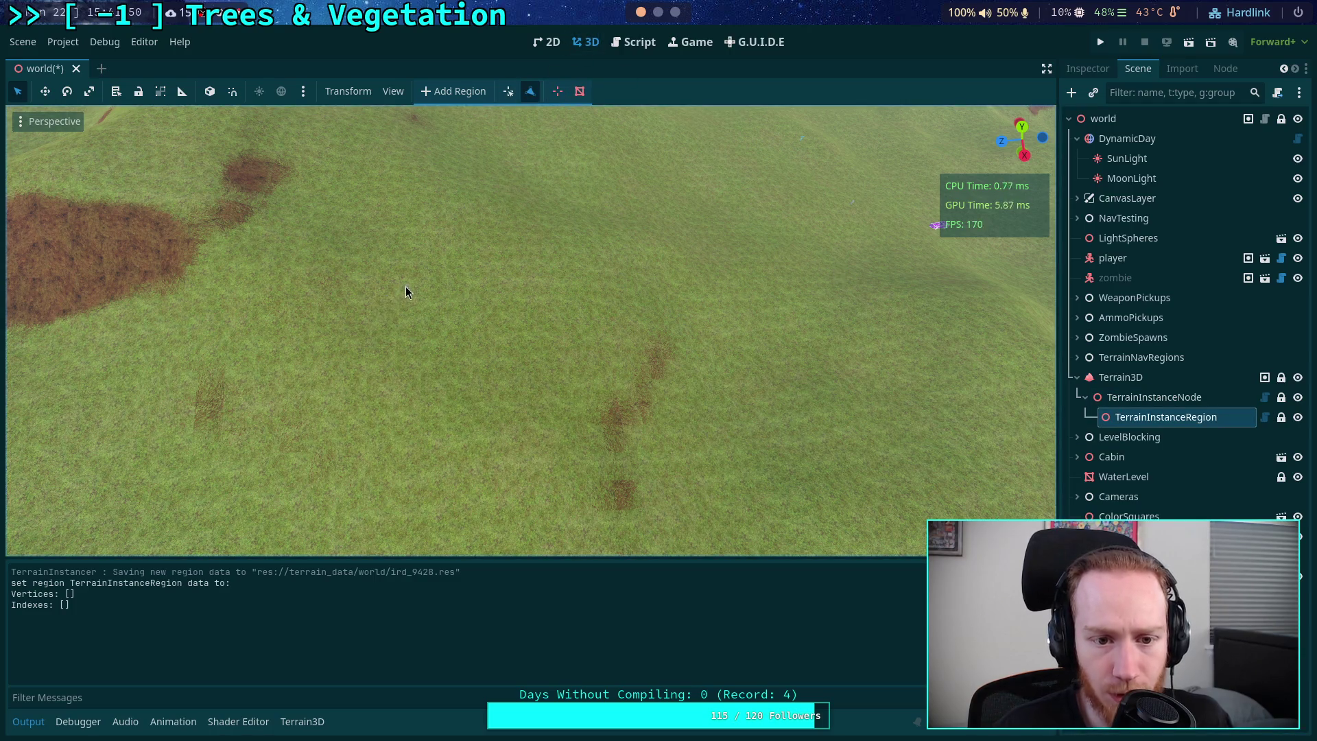
{"action": "left_click_drag", "start_coordinate": [434, 278], "coordinate": [371, 247]}
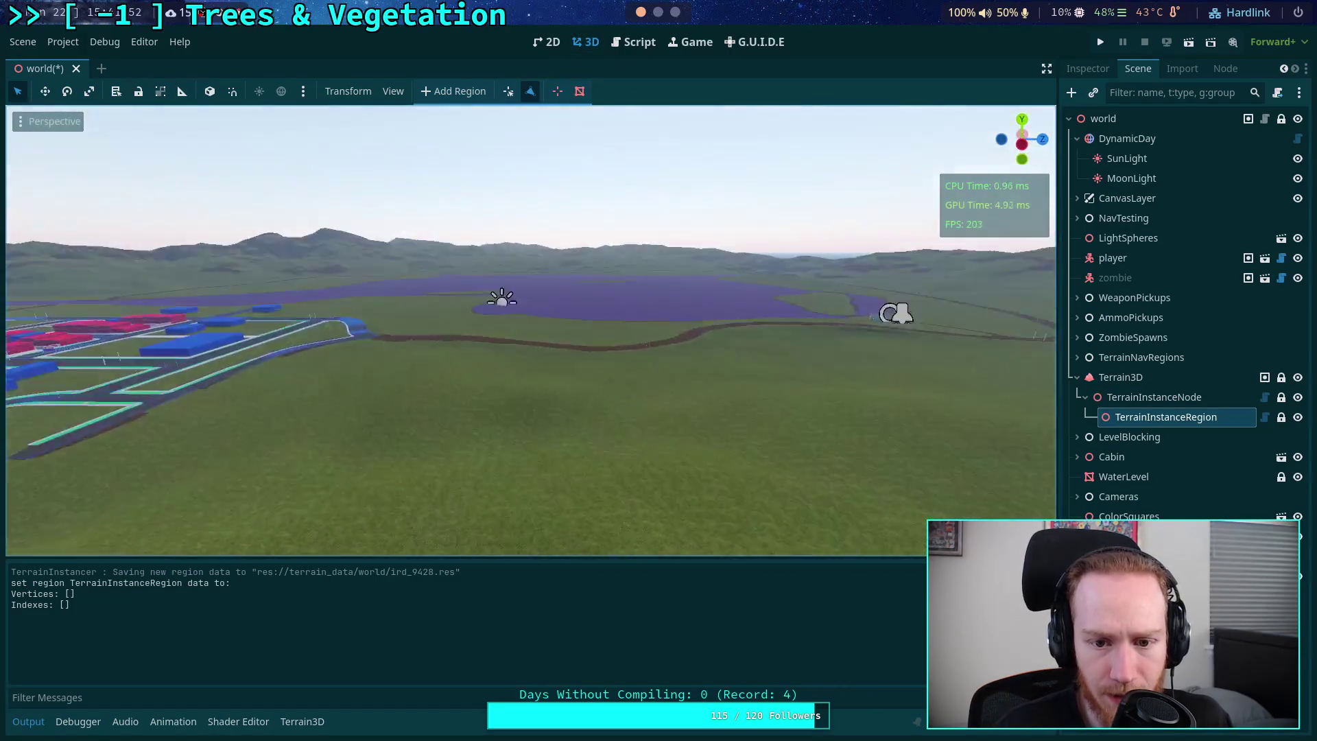
- Fly the camera forward and down to hover just above a grass strip between the purple areas
{"action": "scroll", "coordinate": [526, 329], "scroll_direction": "up", "scroll_amount": 3}
{"action": "key", "text": "w"}
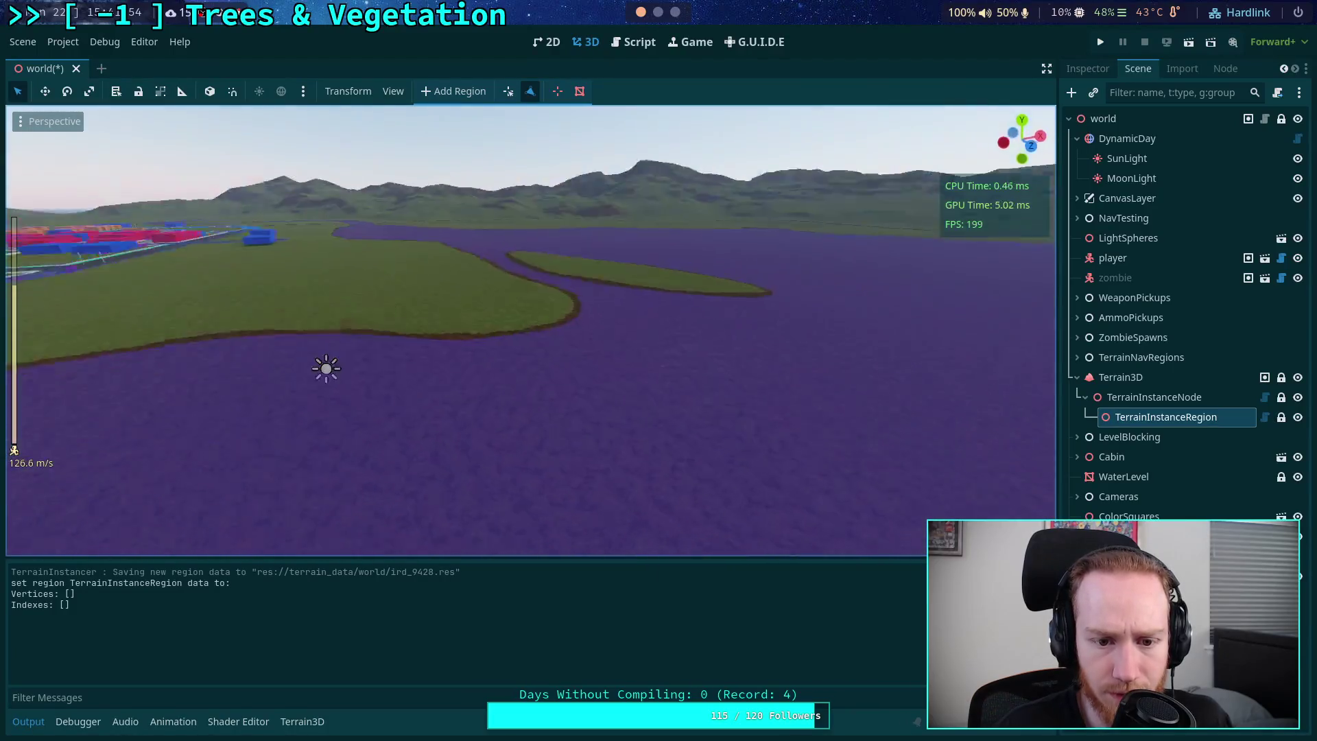
{"action": "left_click_drag", "start_coordinate": [527, 330], "coordinate": [527, 425]}
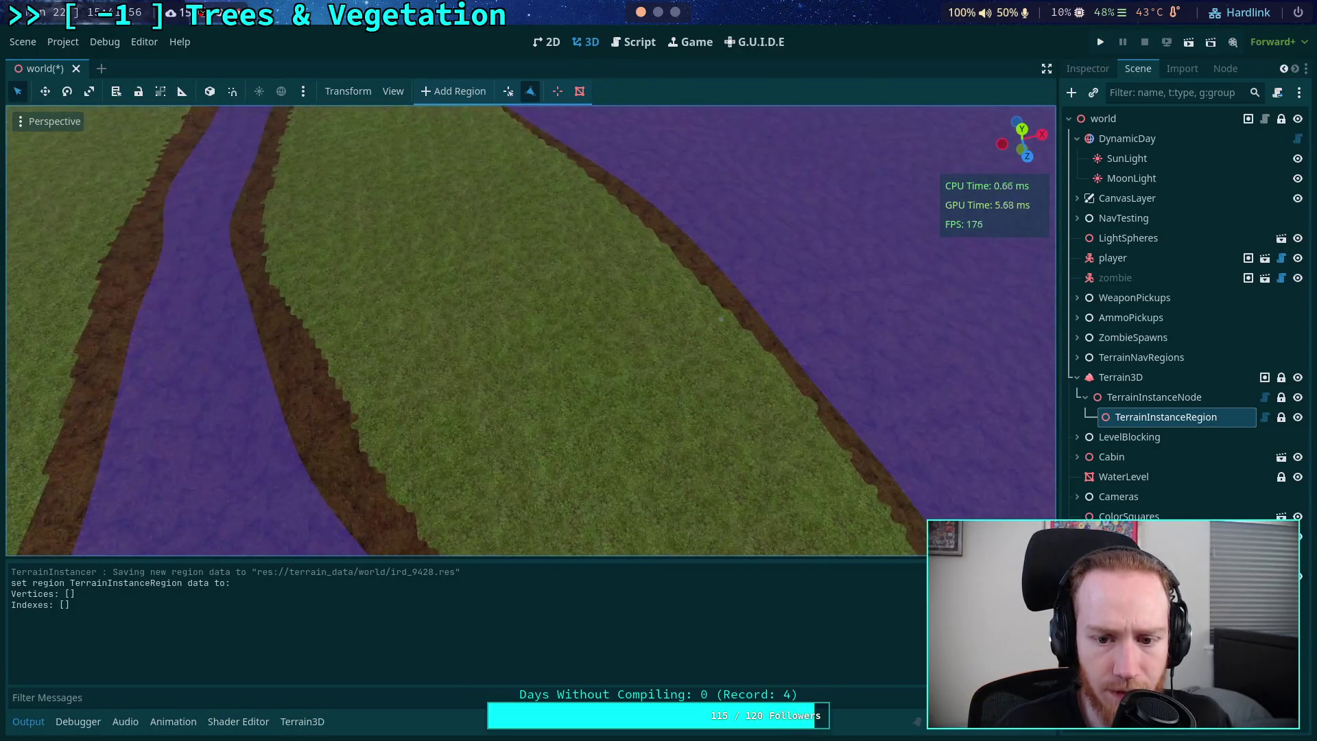
{"action": "scroll", "coordinate": [527, 336], "scroll_direction": "down", "scroll_amount": 5}
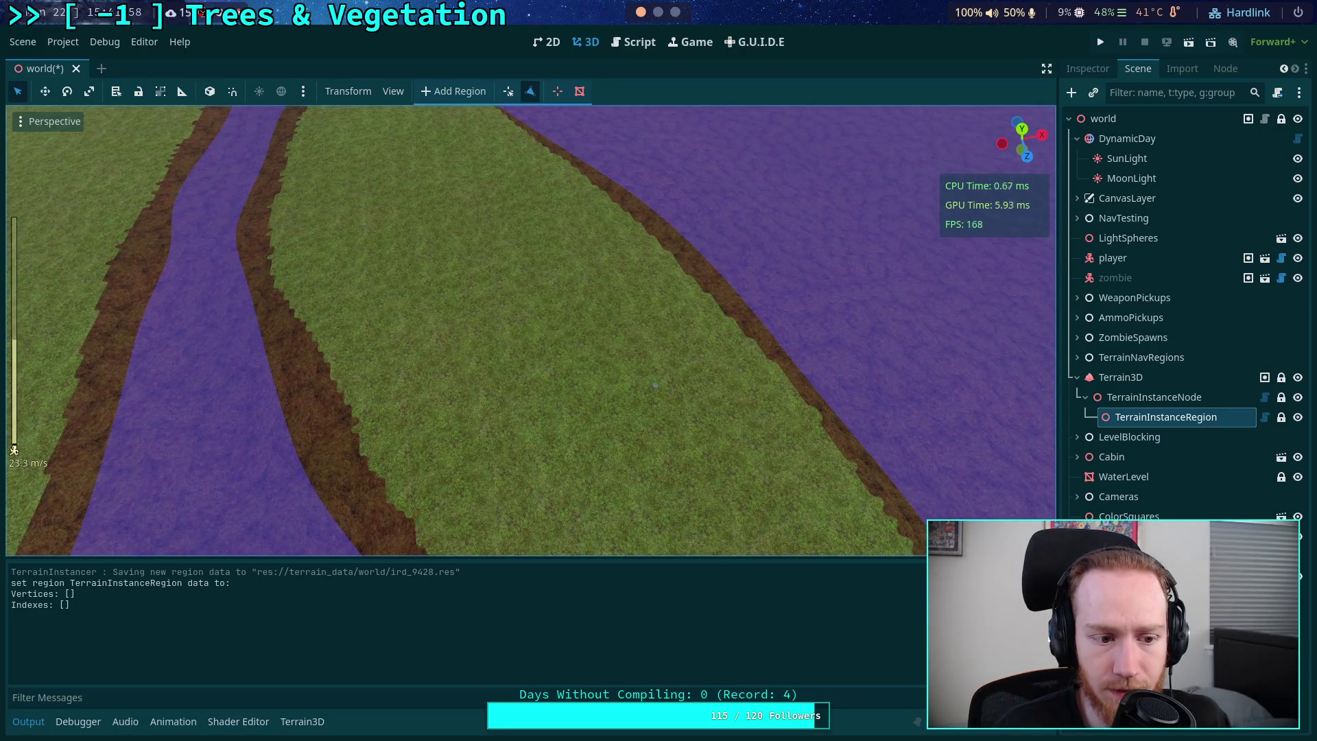
{"action": "left_click_drag", "start_coordinate": [527, 329], "coordinate": [505, 325]}
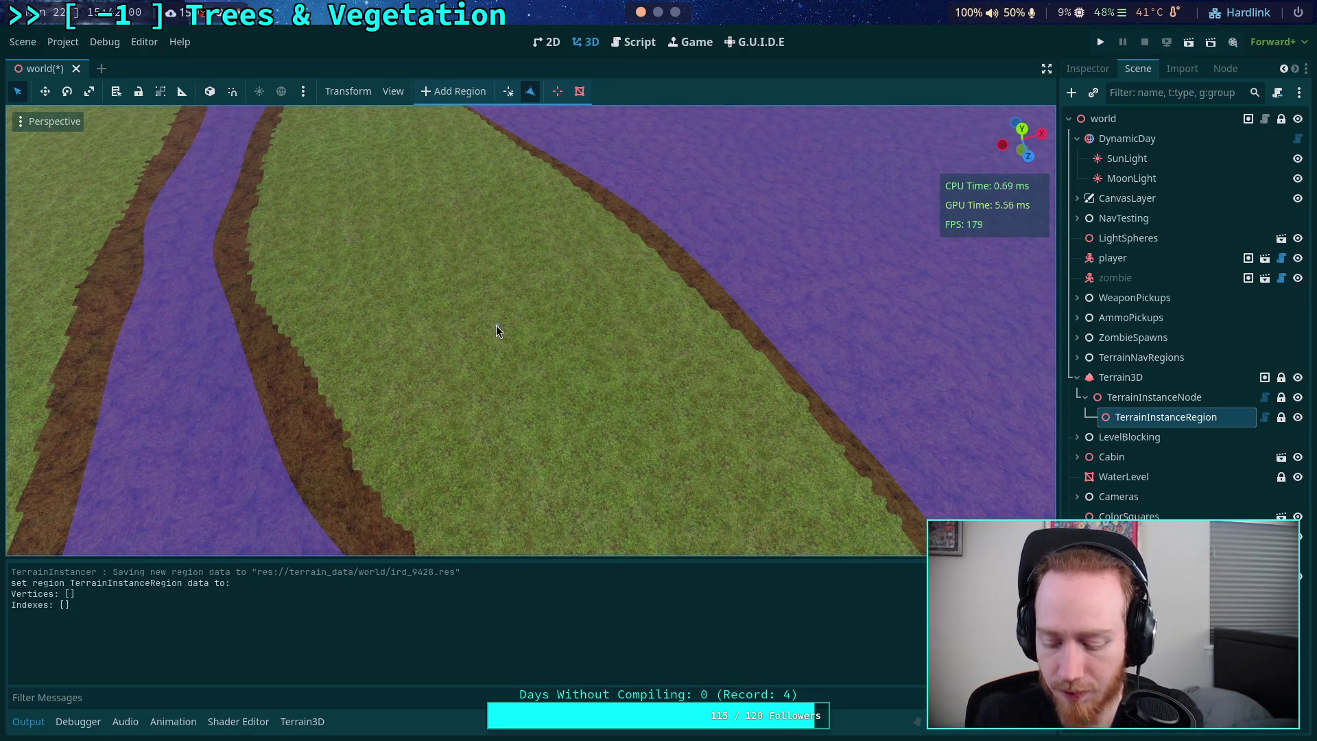
- Place three vertices on the grass to form a triangle face
{"action": "left_click", "coordinate": [489, 263]}
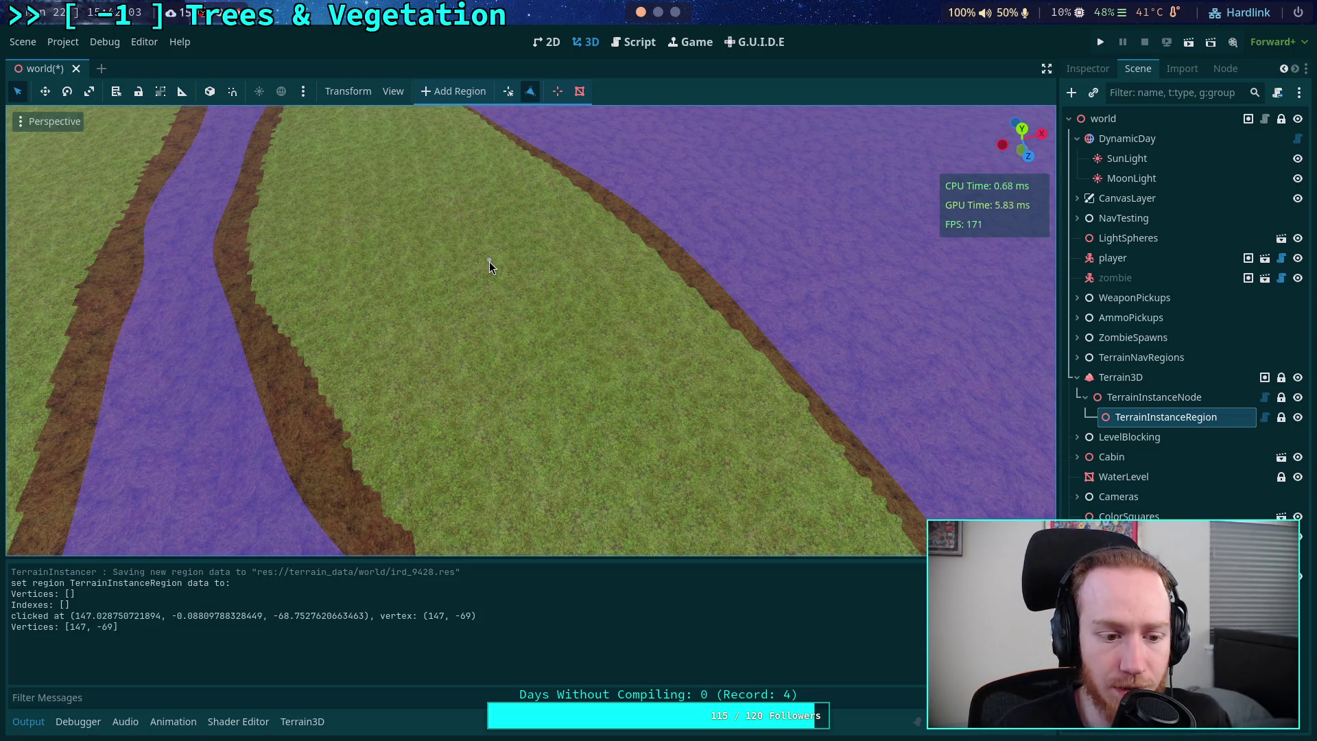
{"action": "left_click", "coordinate": [399, 391]}
{"action": "left_click", "coordinate": [641, 398]}
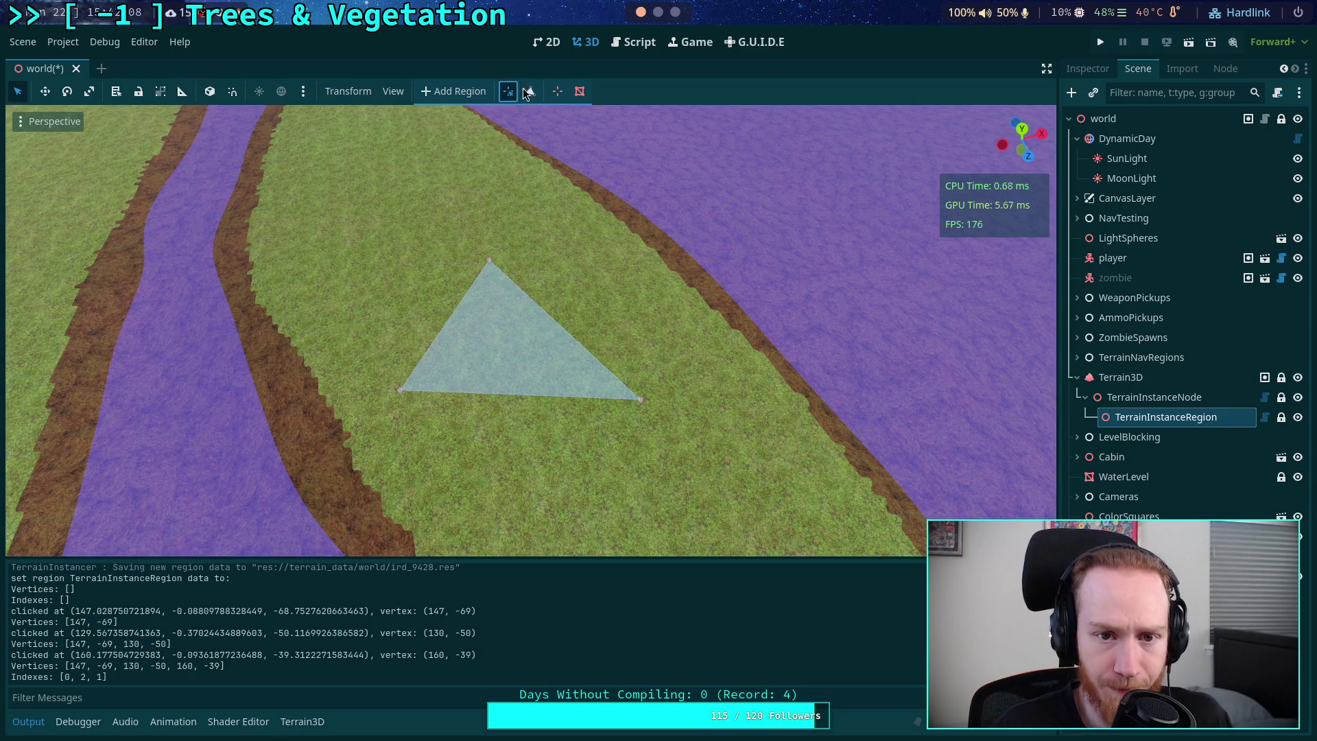
- Delete the vertices at (130, -50) and (160, -39), then try removing the last remaining vertex
{"action": "left_click", "coordinate": [557, 91]}
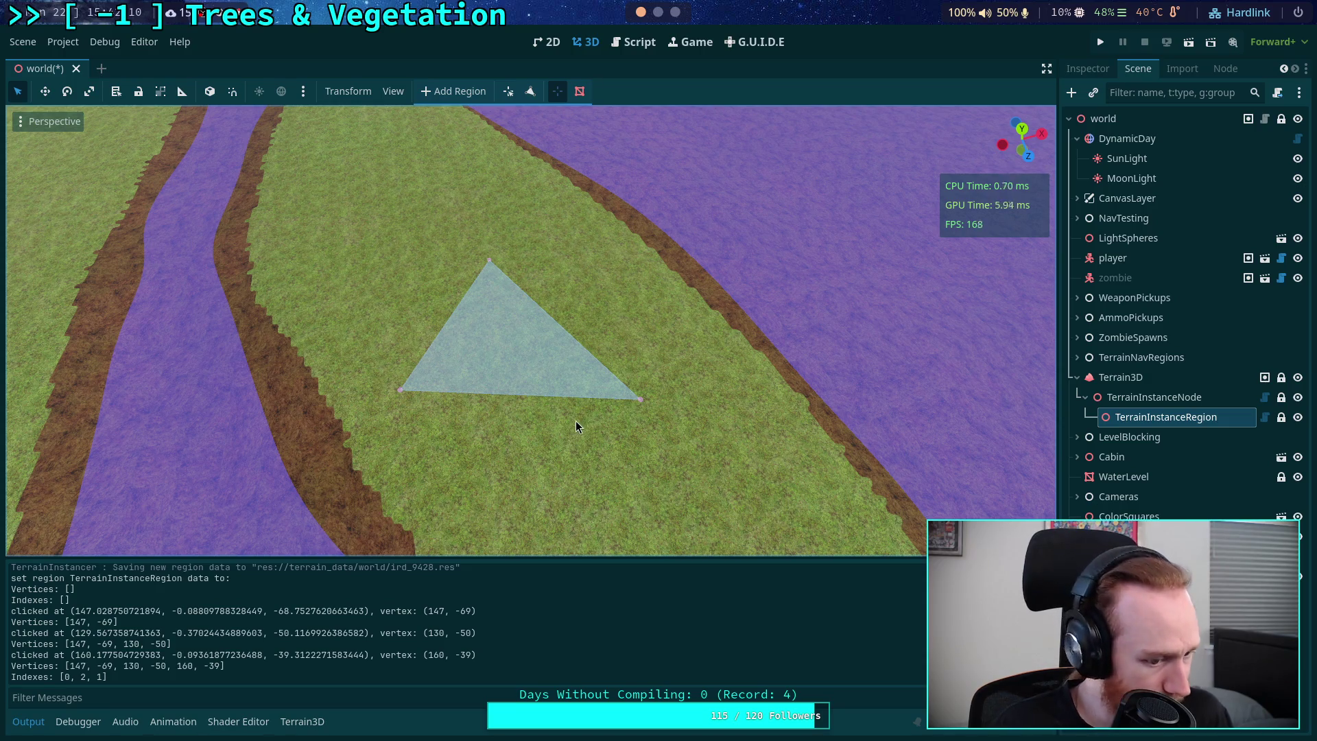
{"action": "left_click", "coordinate": [399, 391]}
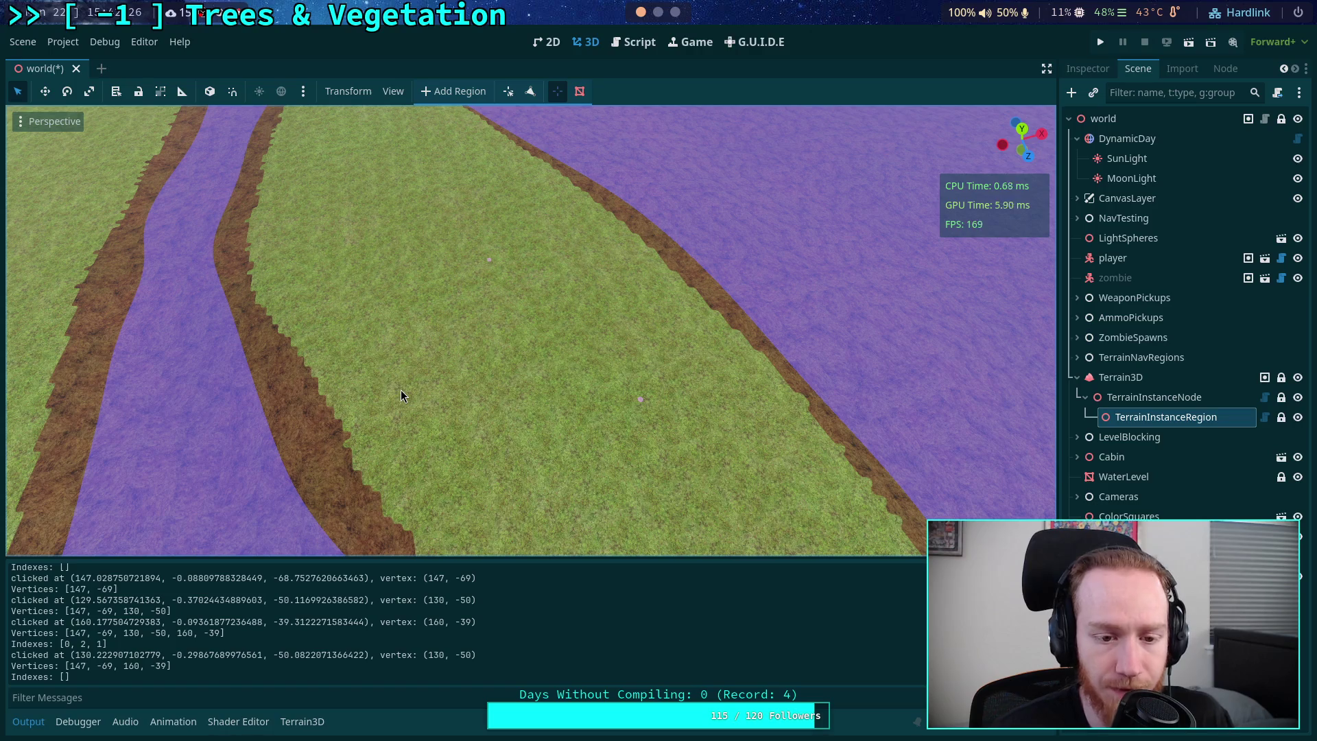
{"action": "left_click", "coordinate": [640, 401]}
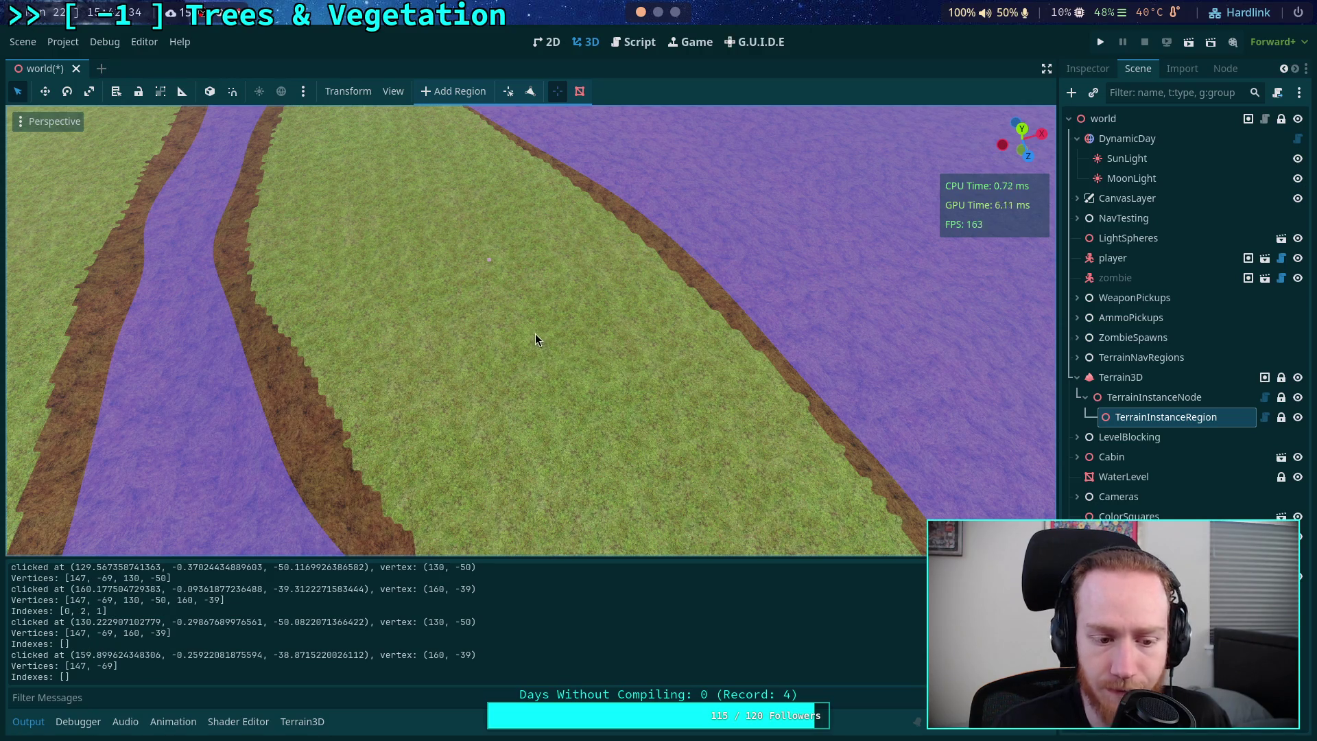
{"action": "left_click", "coordinate": [489, 259]}
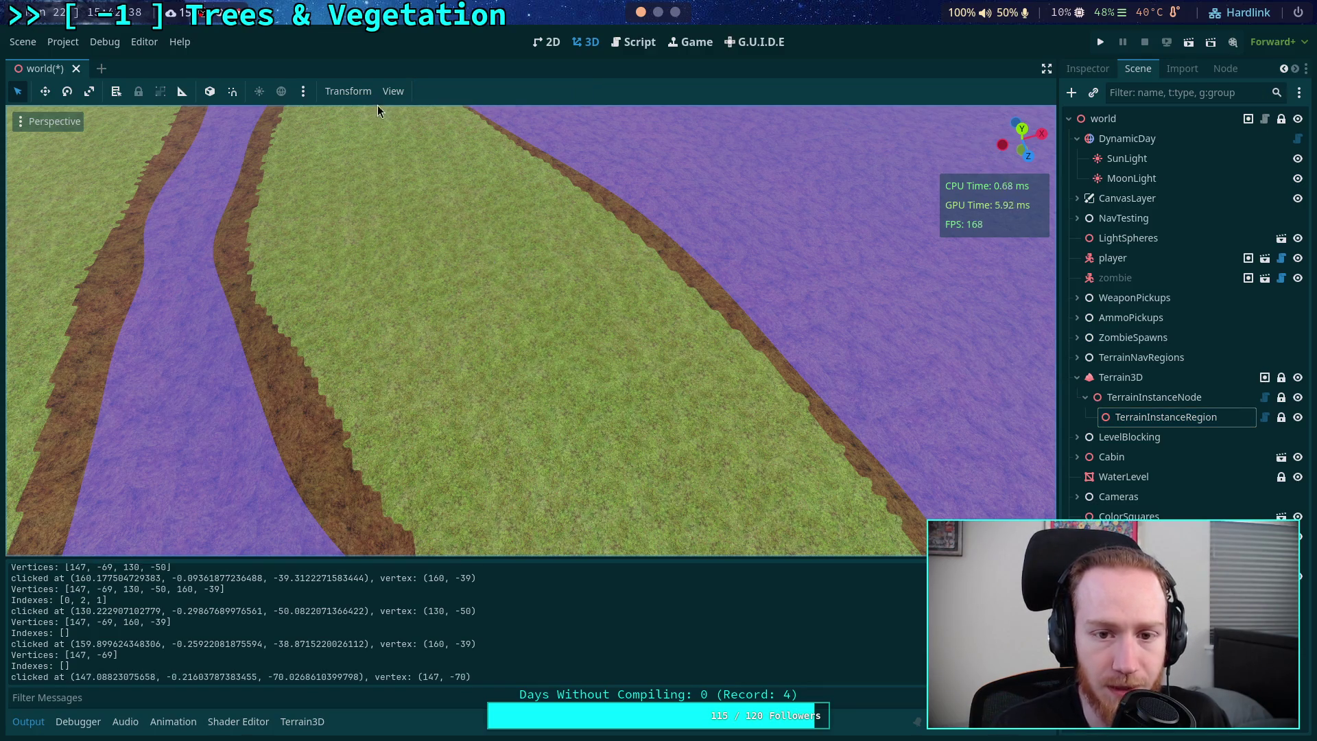
- Reselect the TerrainInstanceRegion and delete the leftover vertex at (147, -69)
{"action": "left_click", "coordinate": [1166, 417]}
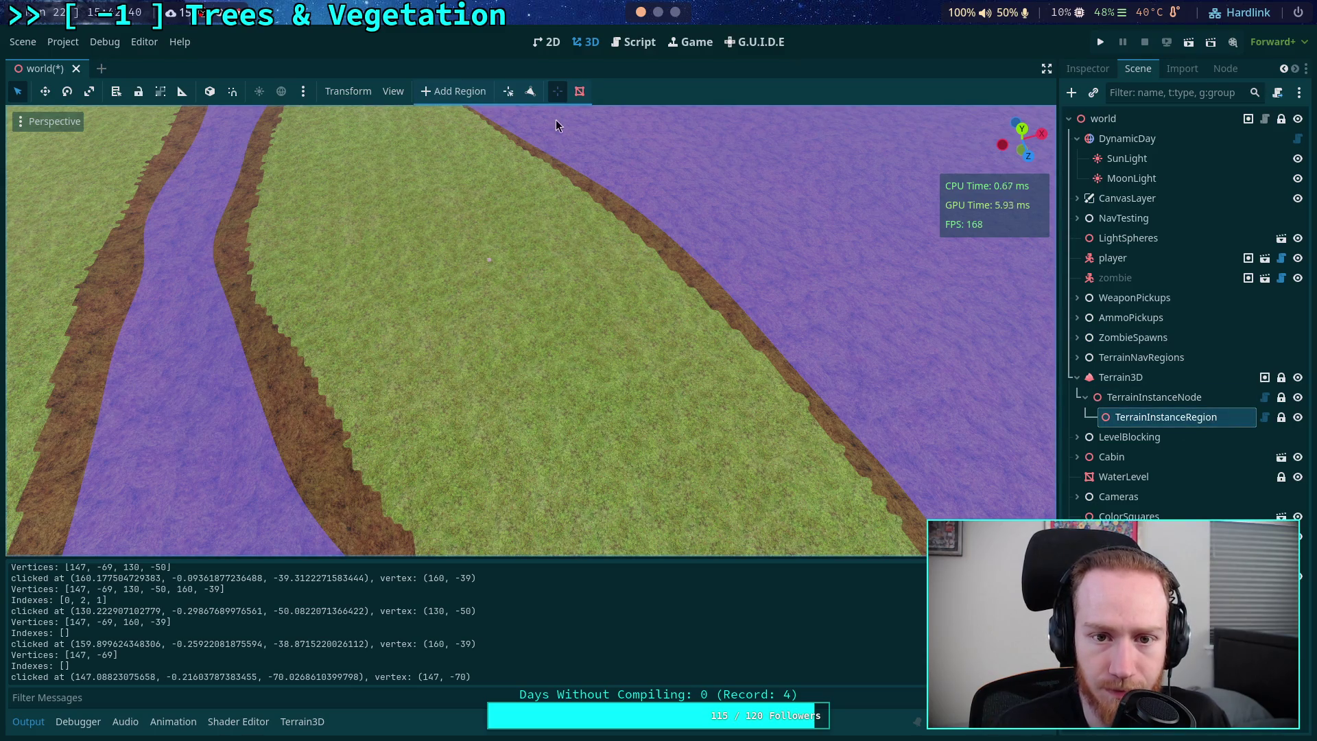
{"action": "left_click", "coordinate": [489, 261]}
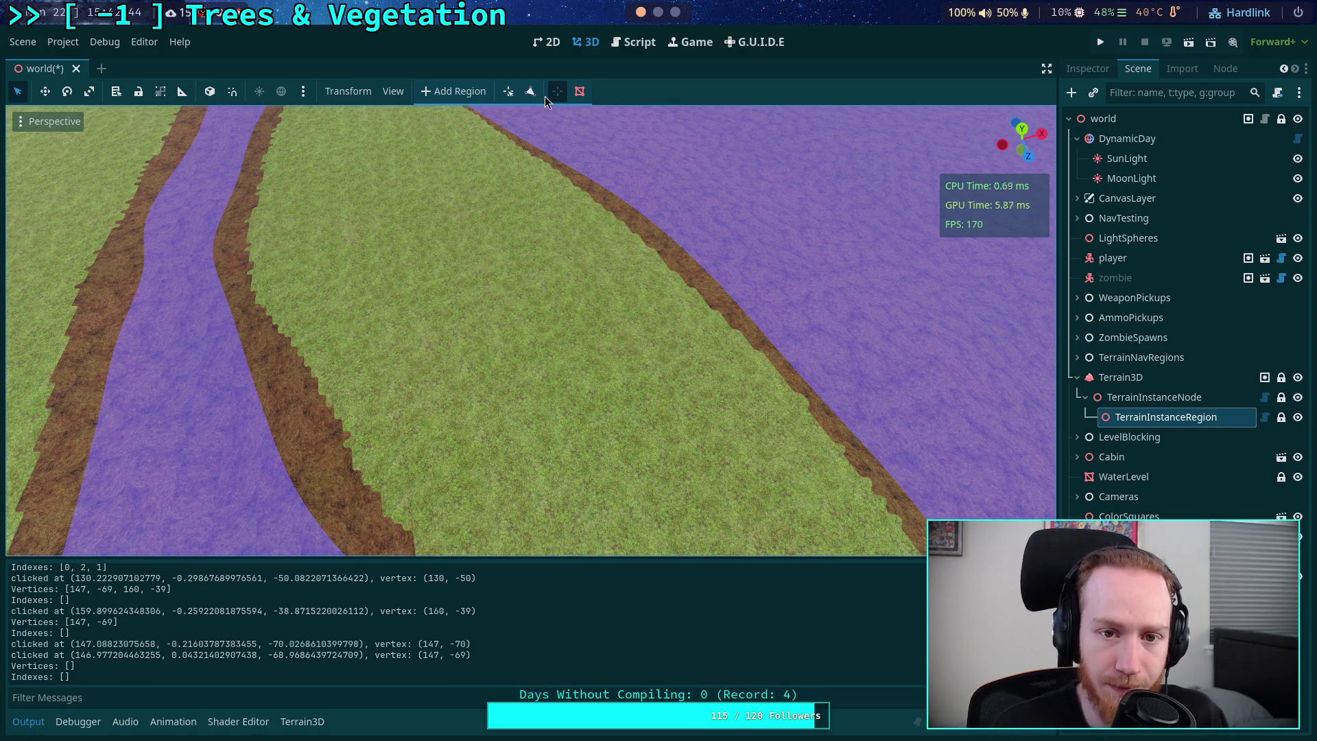
{"action": "left_click", "coordinate": [531, 91]}
- Place four vertices forming two triangles that share the lower-left vertex and (161, -44)
{"action": "left_click", "coordinate": [495, 277]}
{"action": "left_click", "coordinate": [419, 407]}
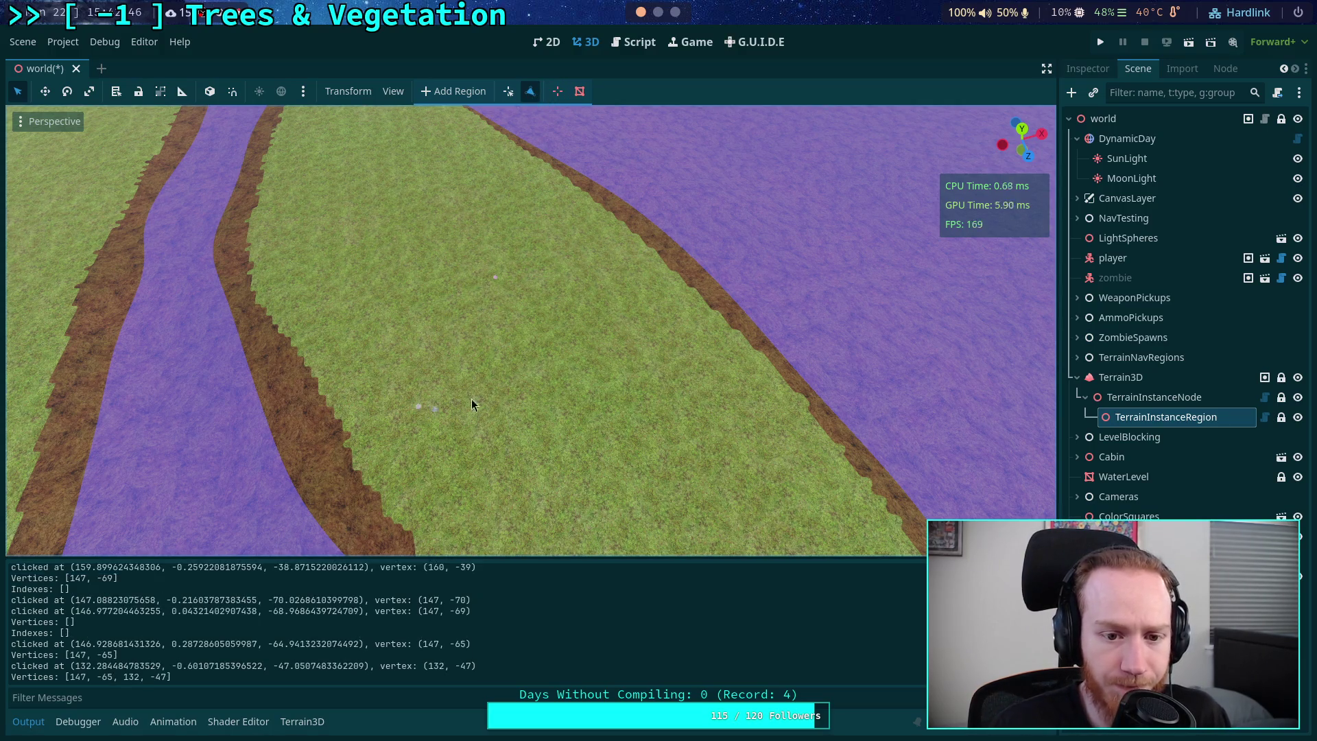
{"action": "left_click", "coordinate": [631, 364]}
{"action": "left_click", "coordinate": [630, 518]}
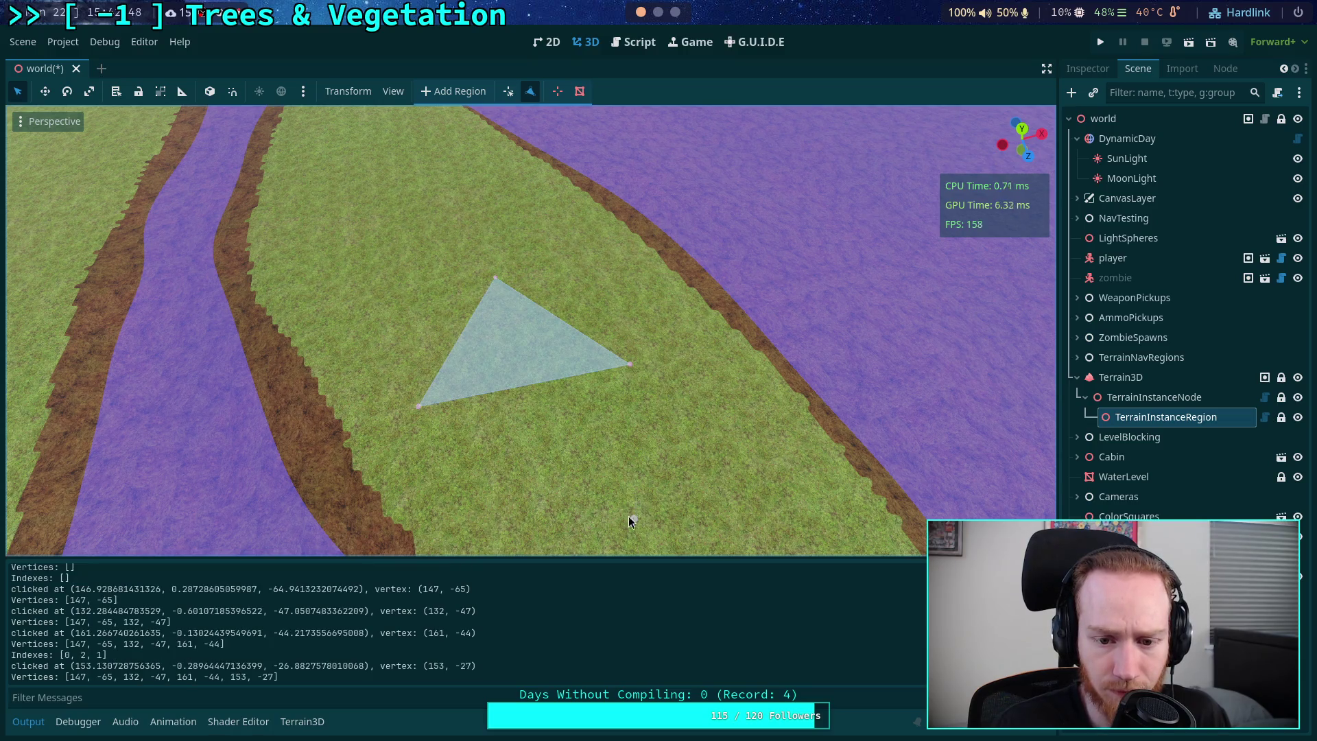
{"action": "left_click", "coordinate": [417, 407]}
{"action": "left_click", "coordinate": [625, 372]}
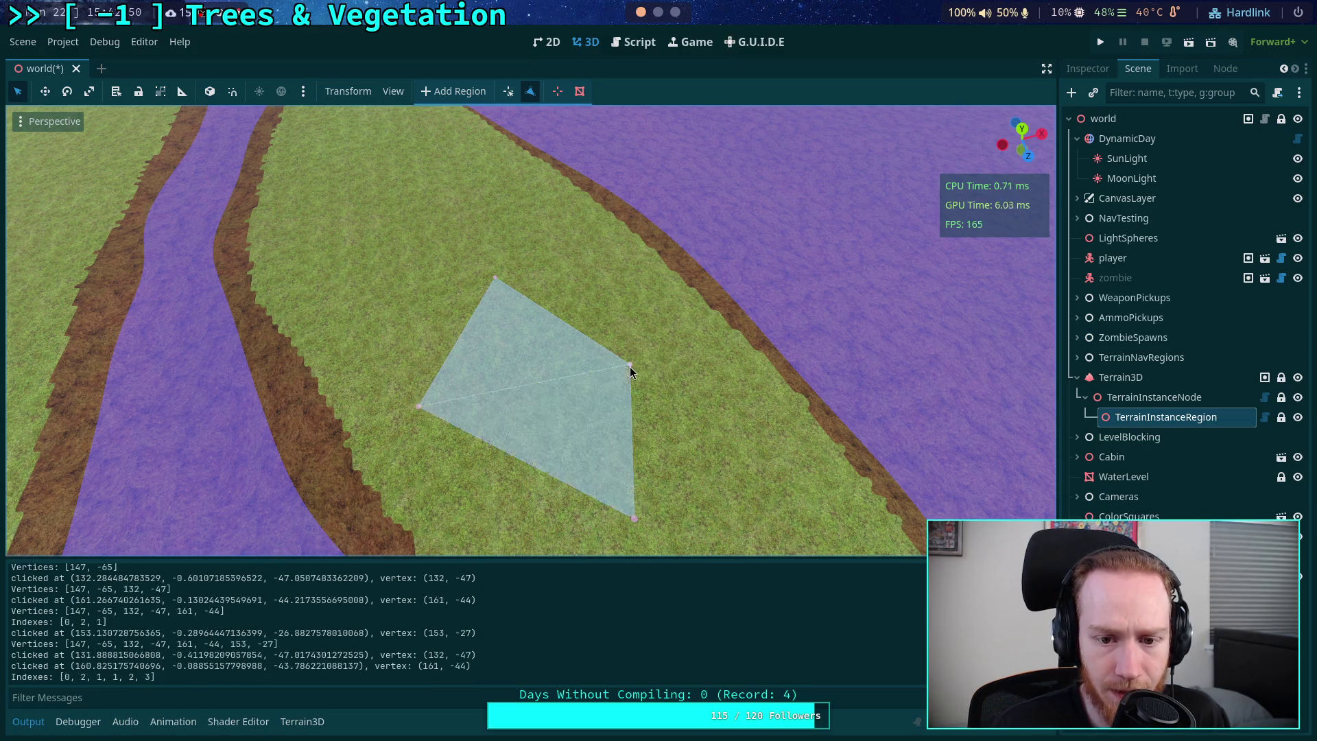
- Delete the polygon's top vertex and the vertex at (161, -44) so no faces remain
{"action": "left_click", "coordinate": [554, 92]}
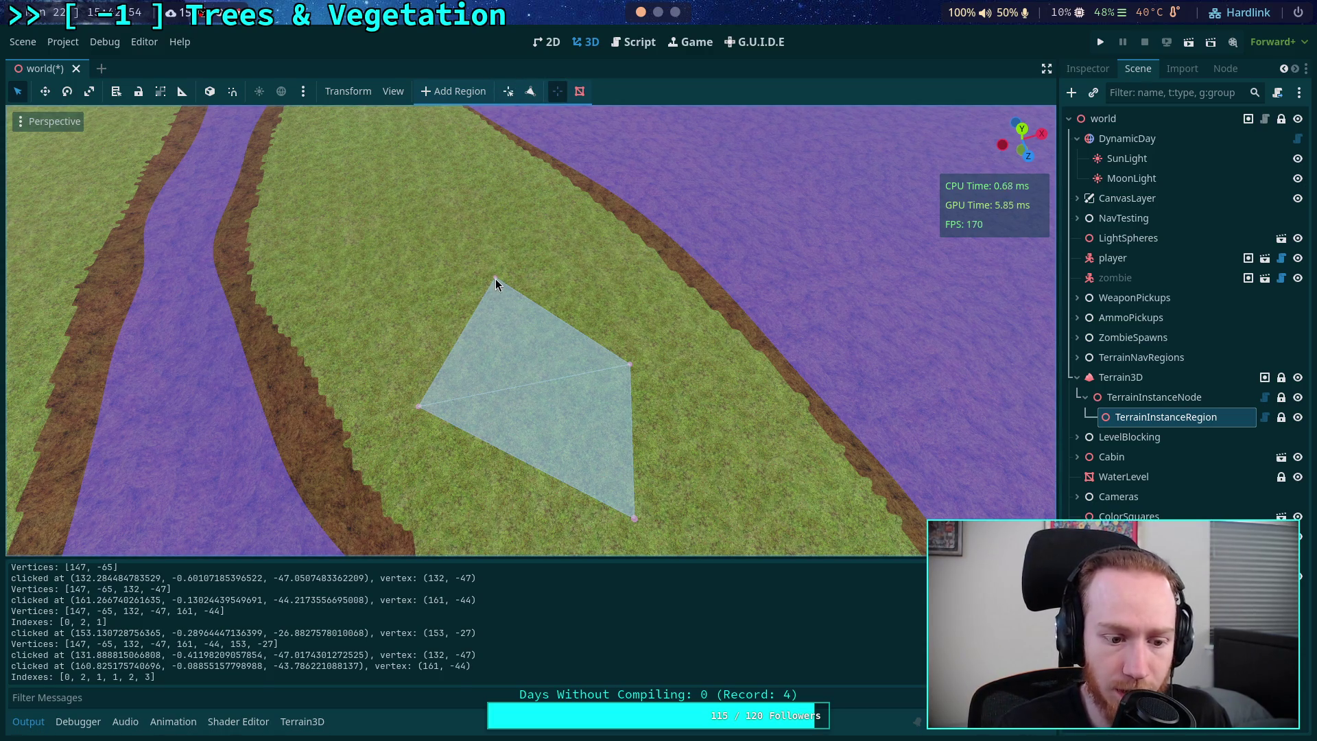
{"action": "scroll", "coordinate": [497, 284], "scroll_direction": "down", "scroll_amount": 2}
{"action": "left_click_drag", "start_coordinate": [497, 285], "coordinate": [459, 248]}
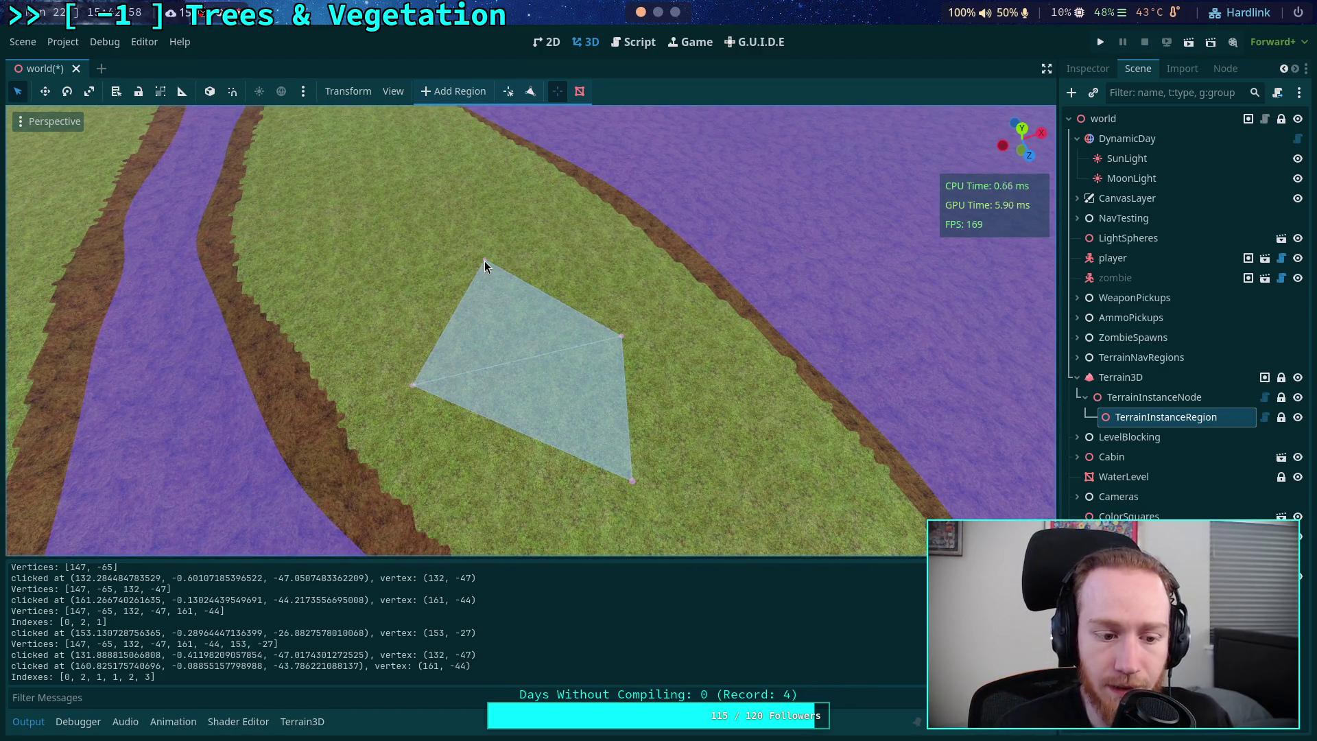
{"action": "left_click", "coordinate": [484, 261]}
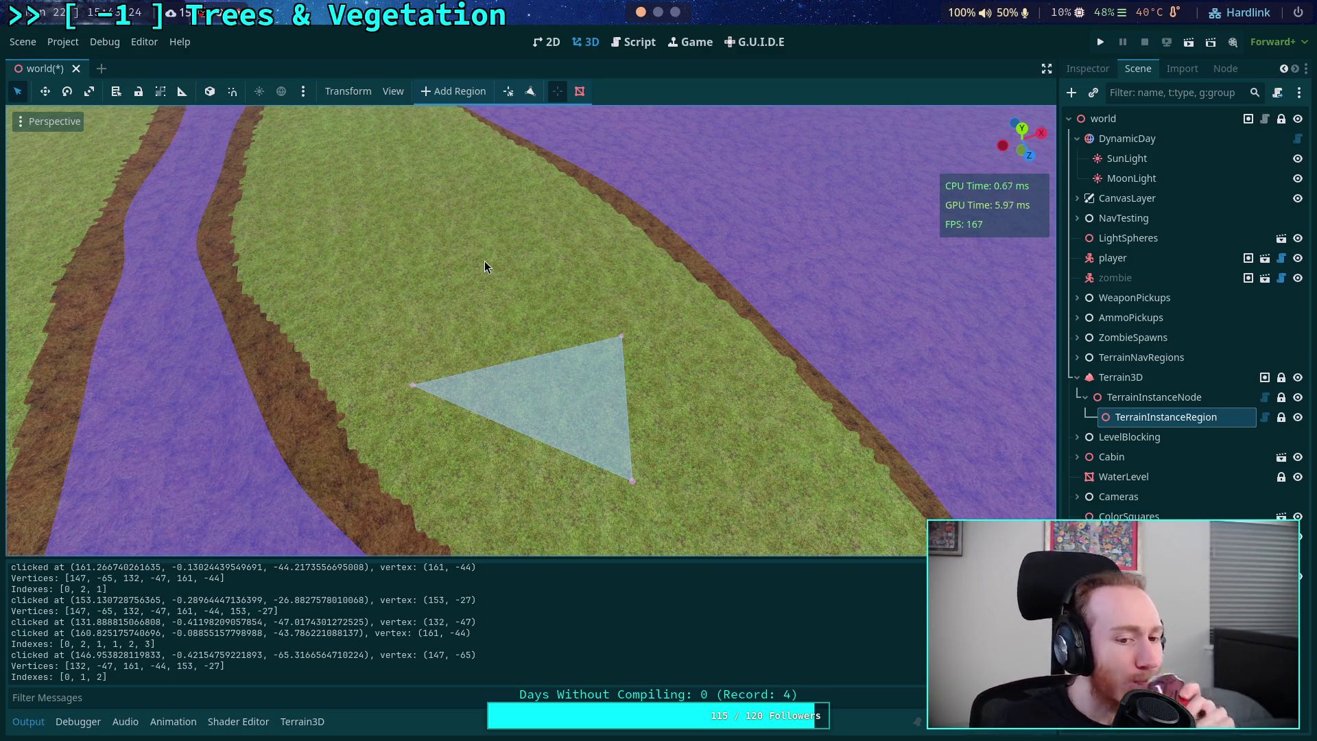
{"action": "left_click", "coordinate": [623, 336]}
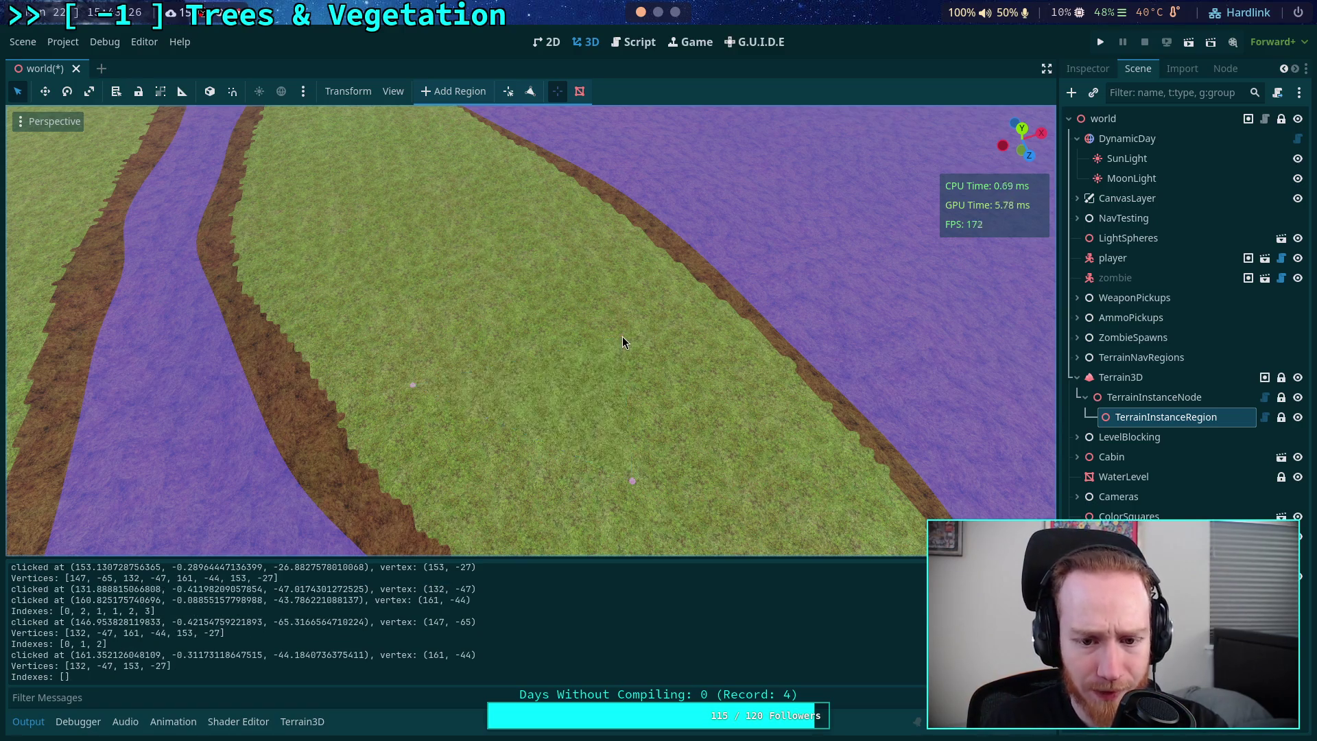
- Build three connected triangles using vertices (132, -47), (143, -67), (153, -27), (173, -34) and (161, -8)
{"action": "left_click", "coordinate": [531, 91]}
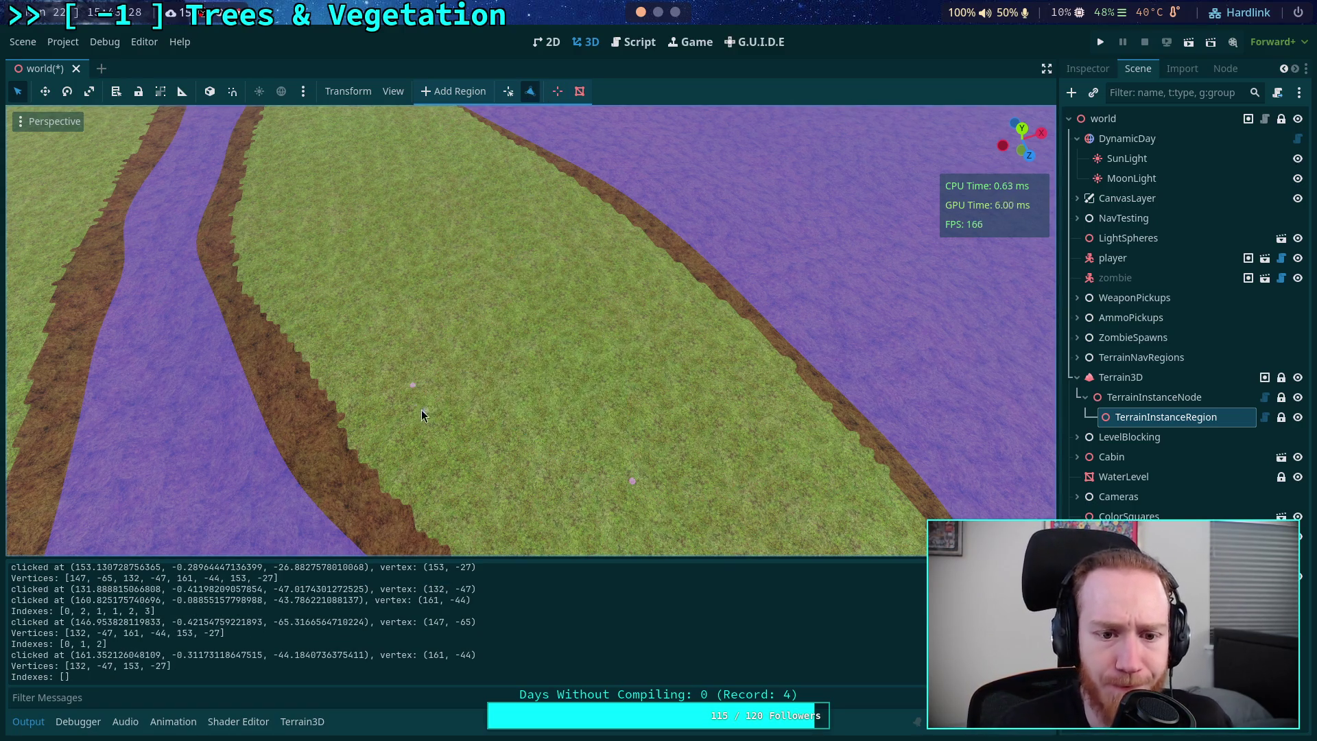
{"action": "left_click", "coordinate": [413, 385]}
{"action": "left_click", "coordinate": [458, 255]}
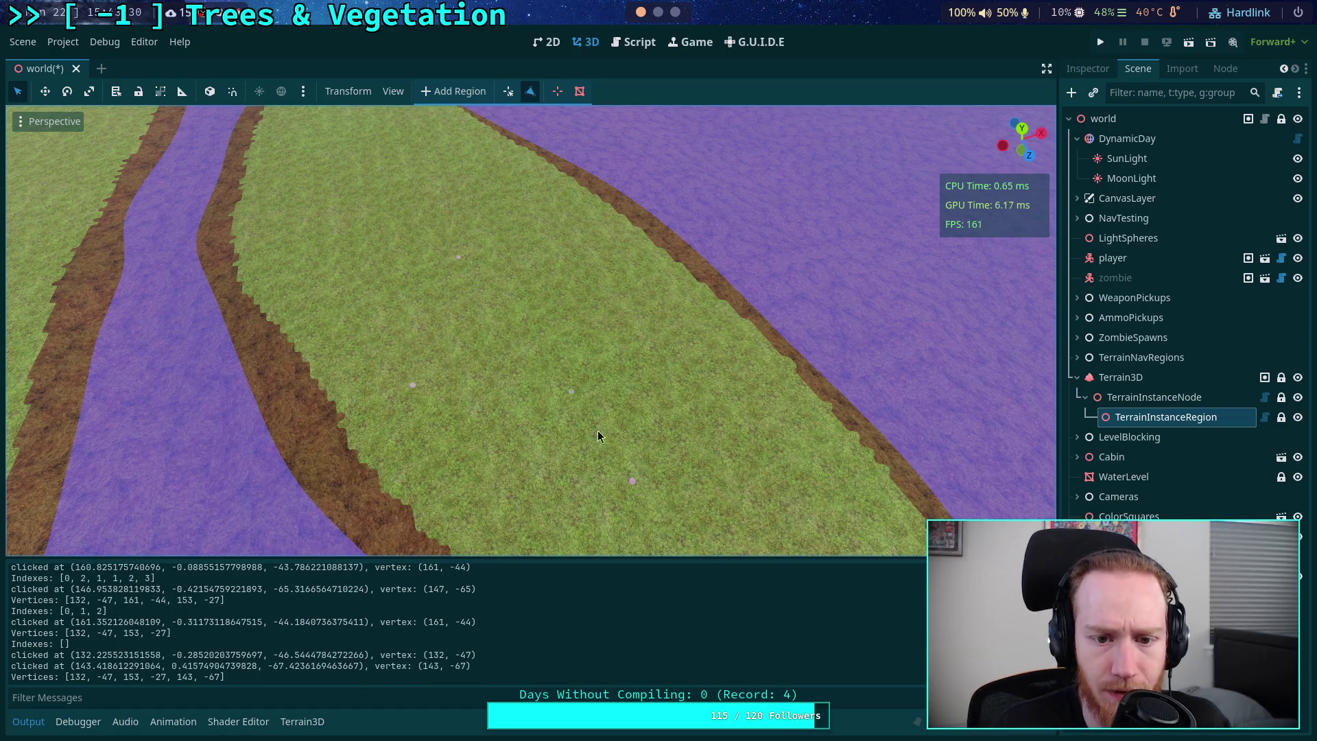
{"action": "left_click", "coordinate": [632, 481]}
{"action": "left_click", "coordinate": [735, 369]}
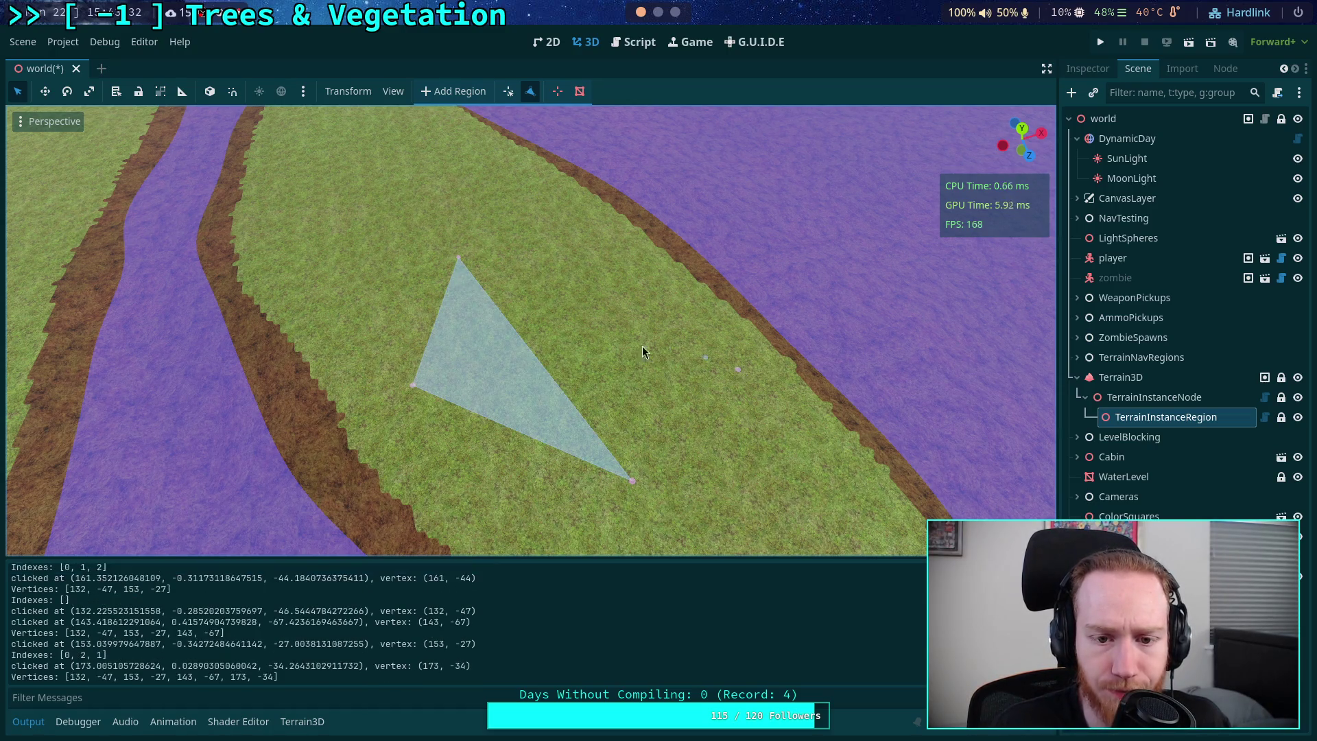
{"action": "left_click", "coordinate": [635, 483]}
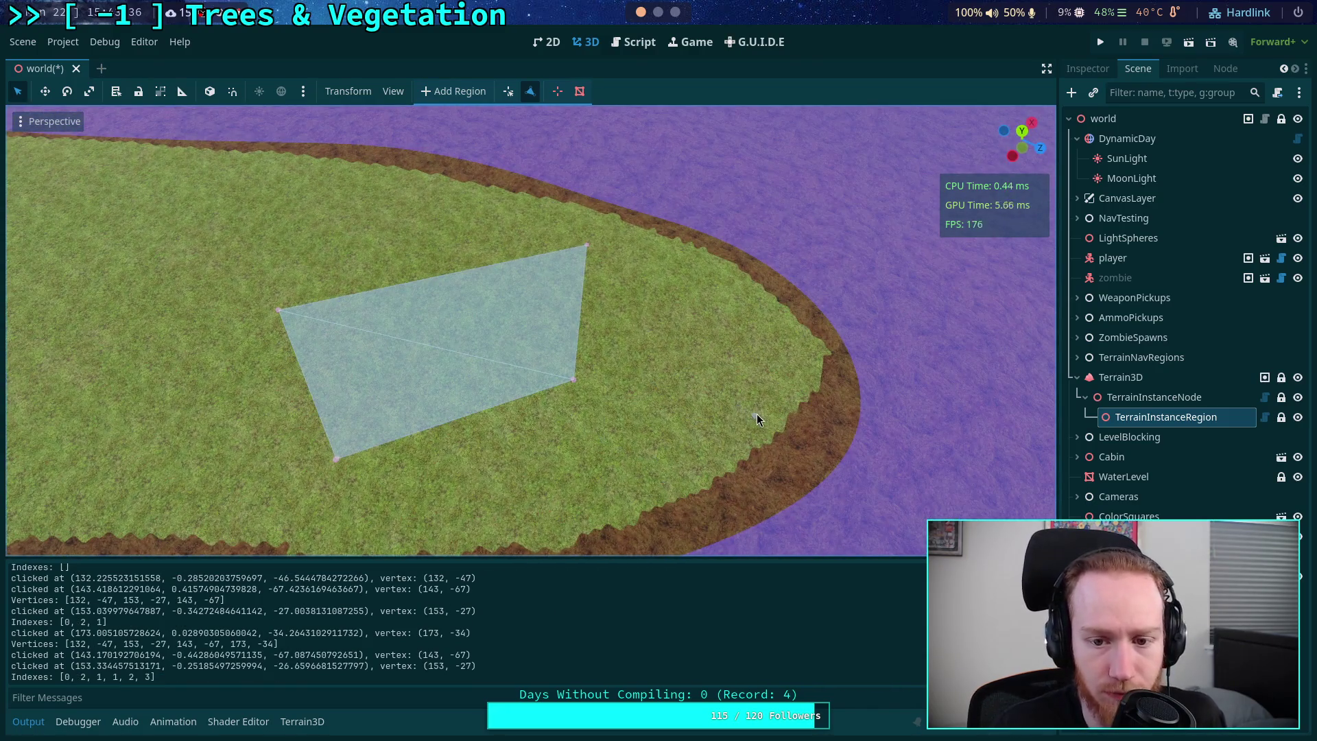
{"action": "left_click", "coordinate": [731, 391]}
{"action": "left_click", "coordinate": [577, 380]}
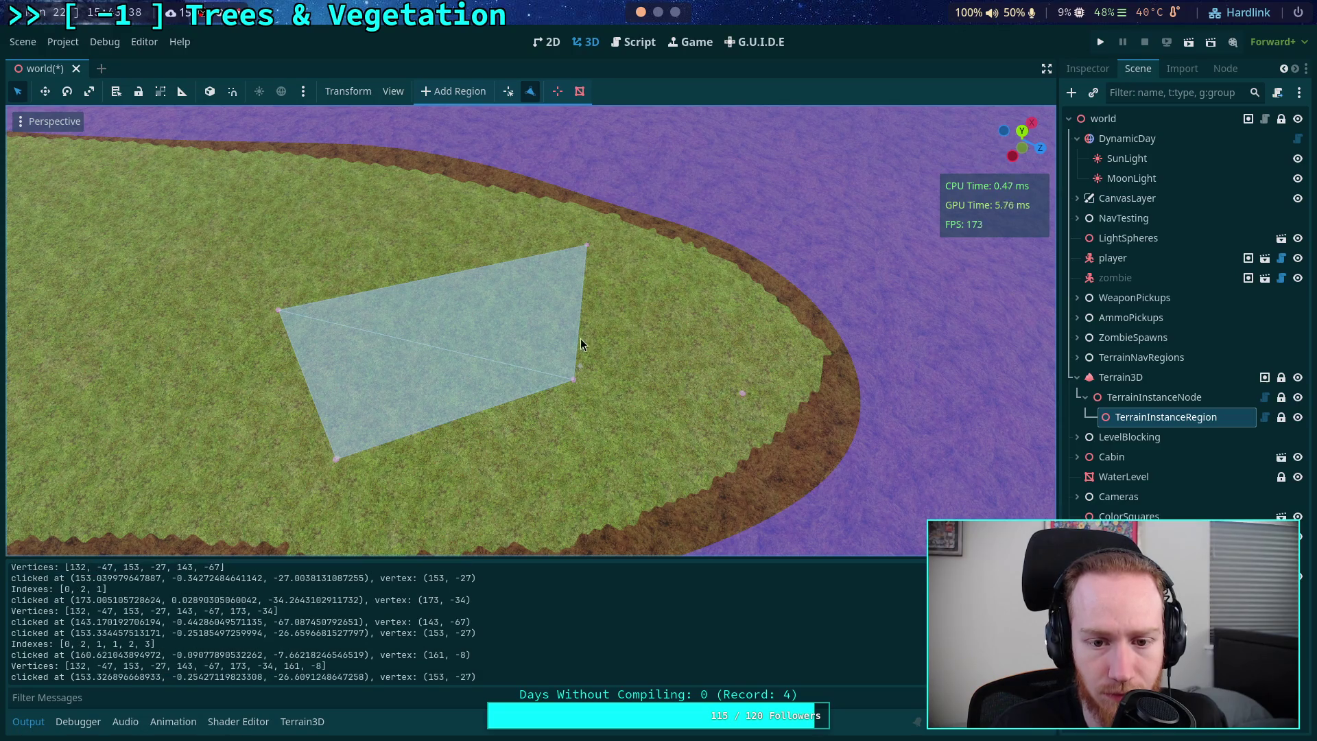
{"action": "left_click", "coordinate": [588, 247]}
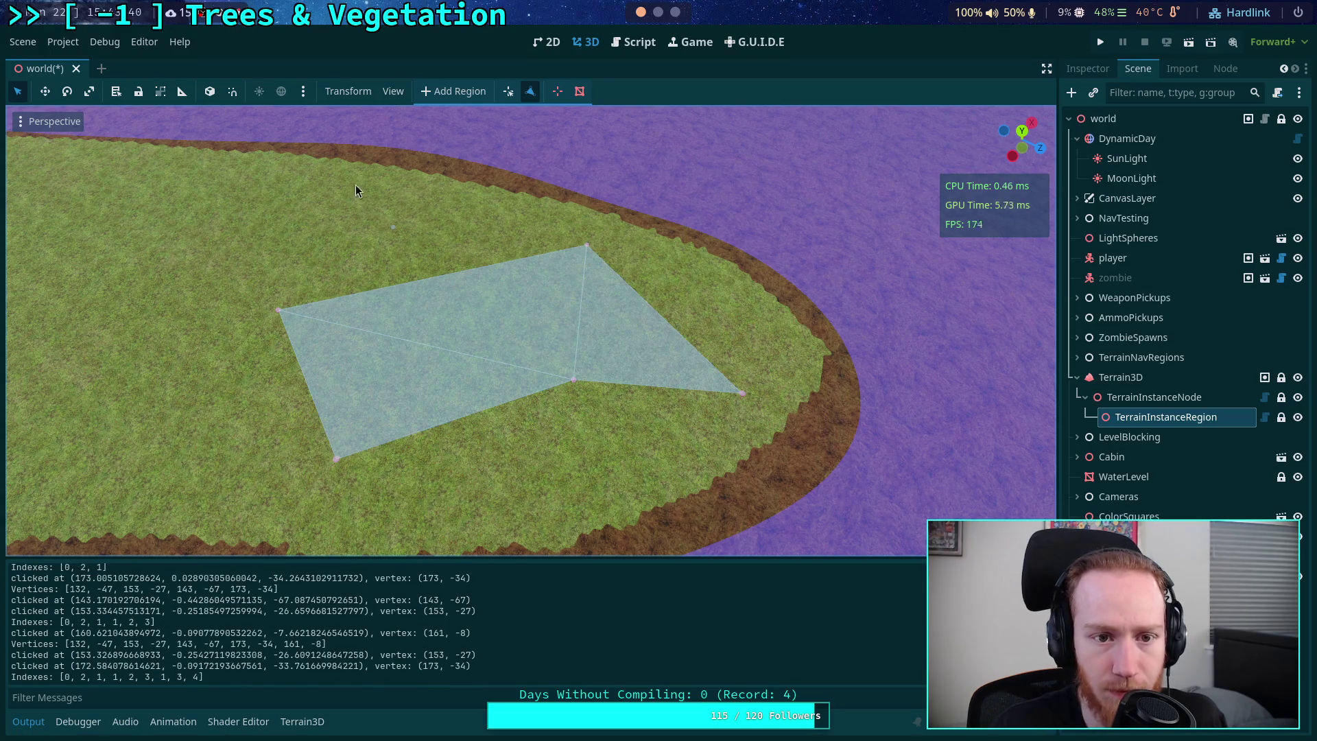
- Delete the vertex at (173, -34) and inspect the region
{"action": "left_click", "coordinate": [555, 89]}
{"action": "left_click", "coordinate": [587, 249]}
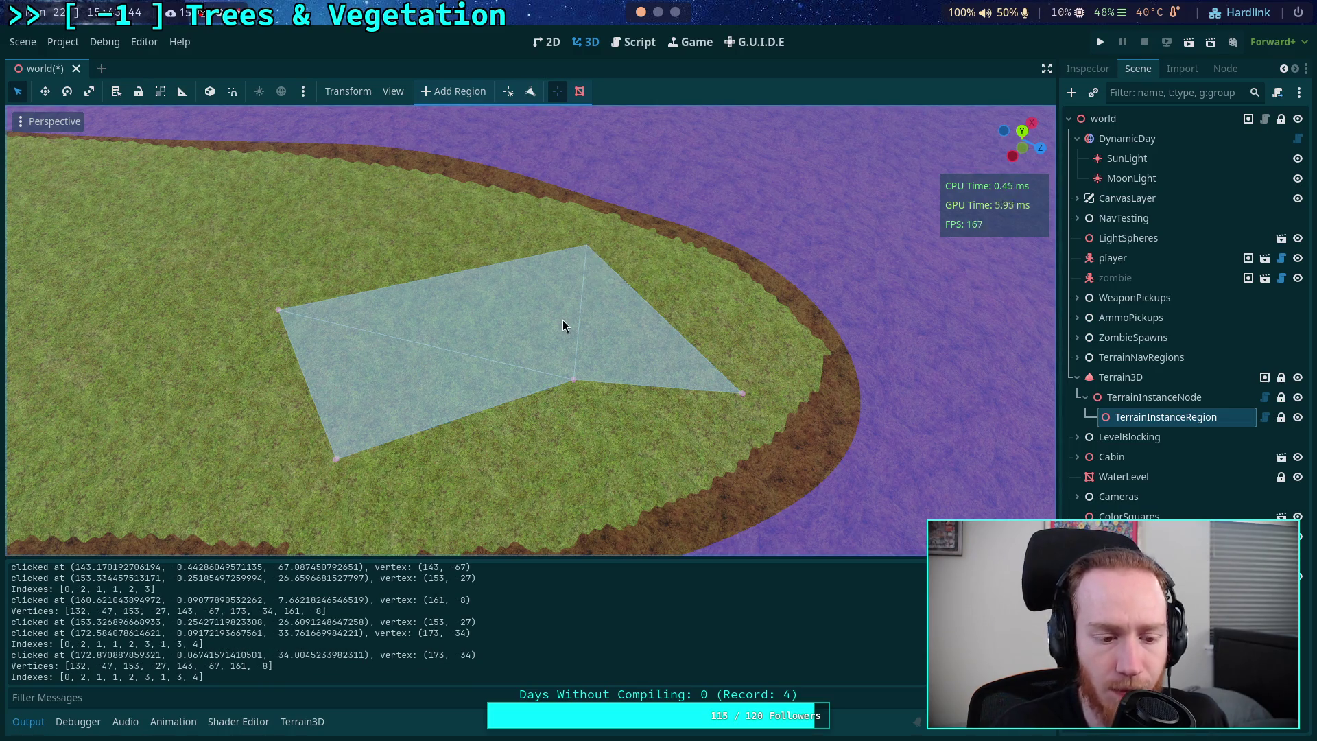
{"action": "mouse_move", "coordinate": [569, 353]}
{"action": "left_mouse_down"}
{"action": "mouse_move", "coordinate": [679, 352]}
{"action": "mouse_move", "coordinate": [566, 352]}
{"action": "left_mouse_up"}
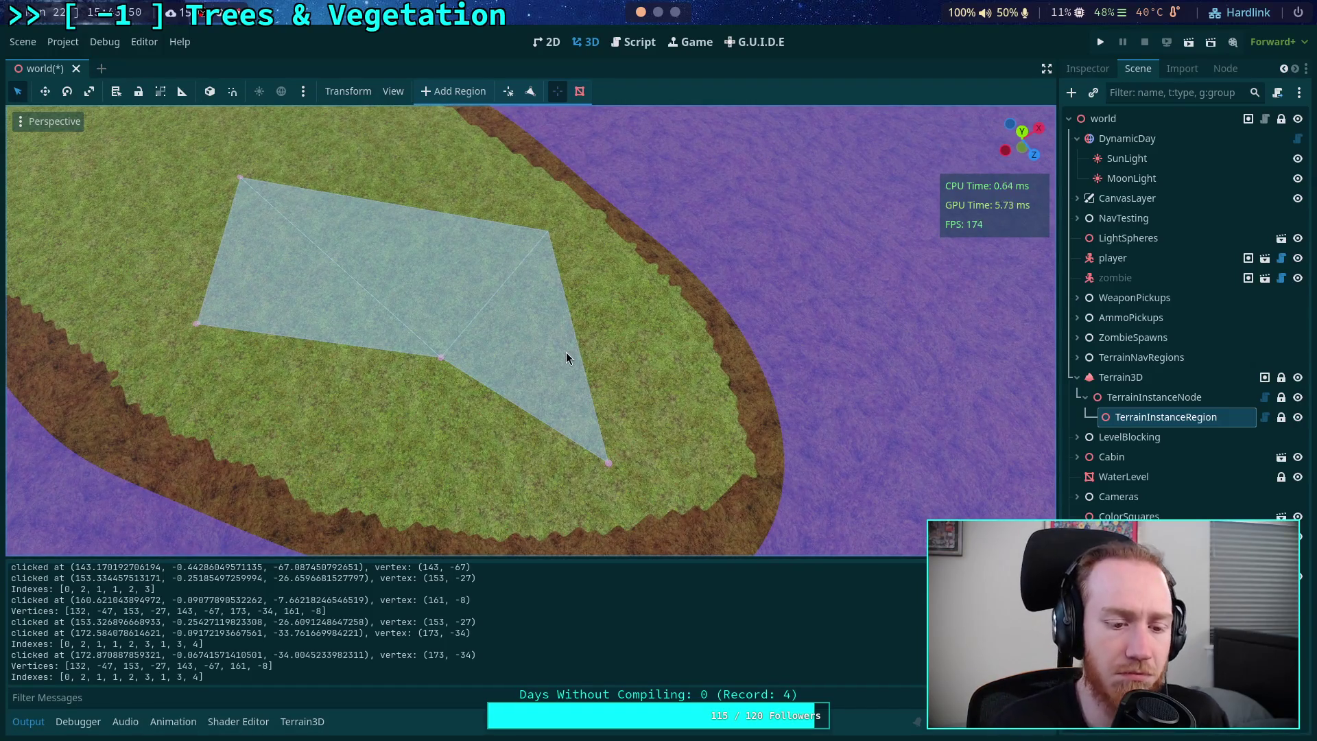
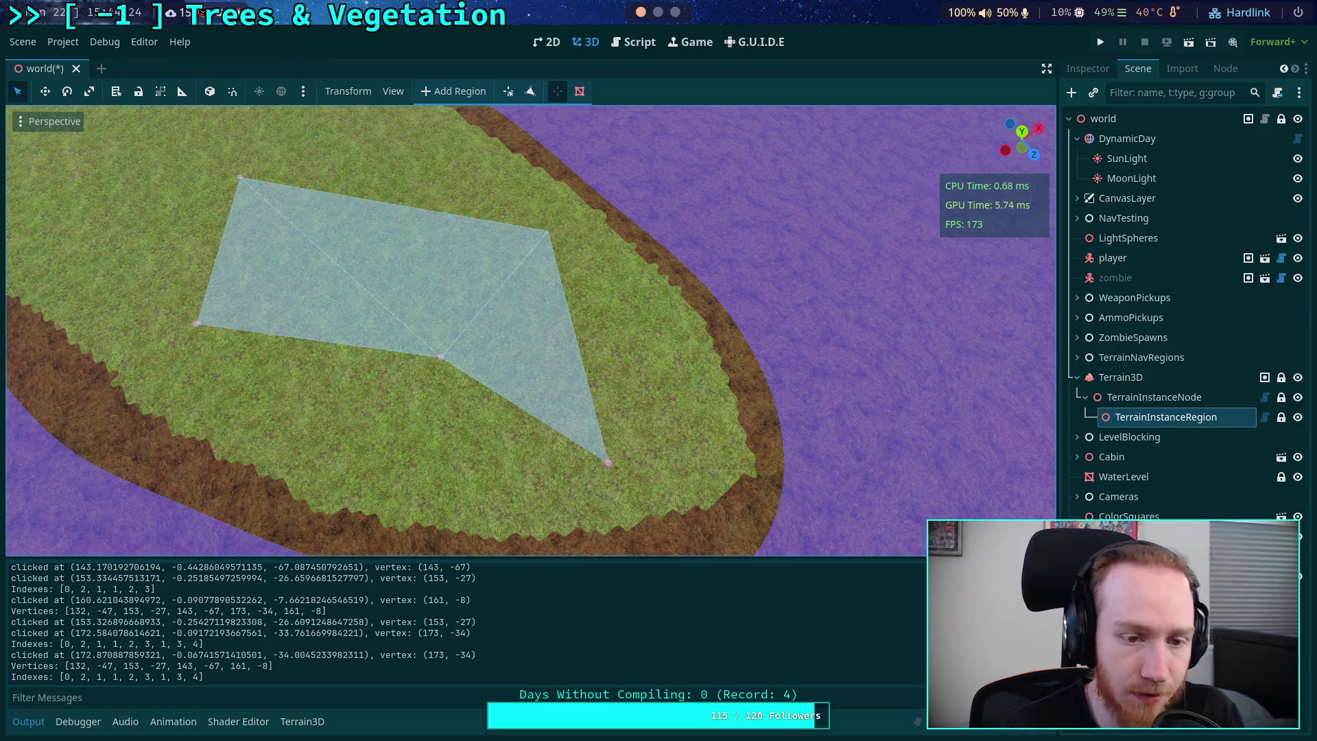
- Open TerrainInstanceRegion.gd and scroll to the remove_vertex function
{"action": "left_click", "coordinate": [638, 42]}
{"action": "scroll", "coordinate": [563, 295], "scroll_direction": "up", "scroll_amount": 4}
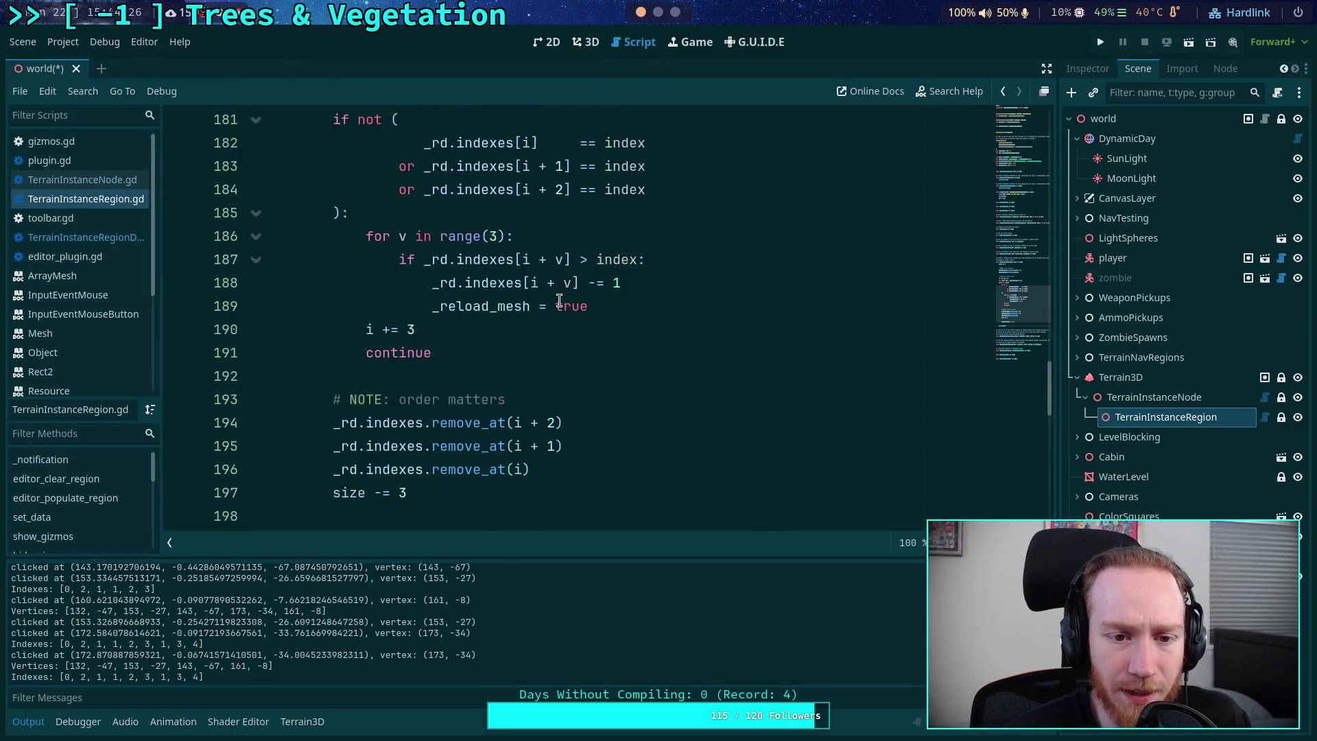
{"action": "scroll", "coordinate": [558, 305], "scroll_direction": "down", "scroll_amount": 2}
{"action": "scroll", "coordinate": [504, 289], "scroll_direction": "up", "scroll_amount": 1}
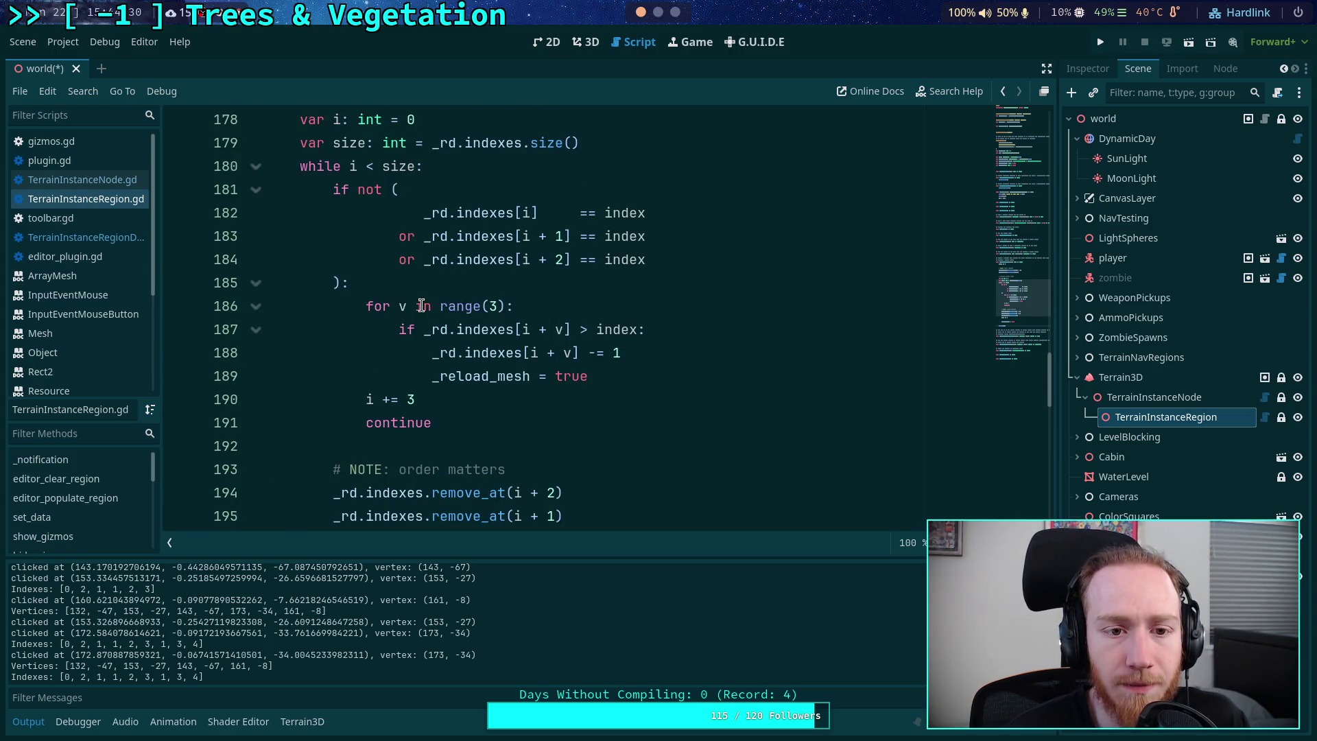
{"action": "scroll", "coordinate": [420, 302], "scroll_direction": "up", "scroll_amount": 2}
{"action": "scroll", "coordinate": [439, 303], "scroll_direction": "up", "scroll_amount": 3}
{"action": "scroll", "coordinate": [445, 303], "scroll_direction": "down", "scroll_amount": 5}
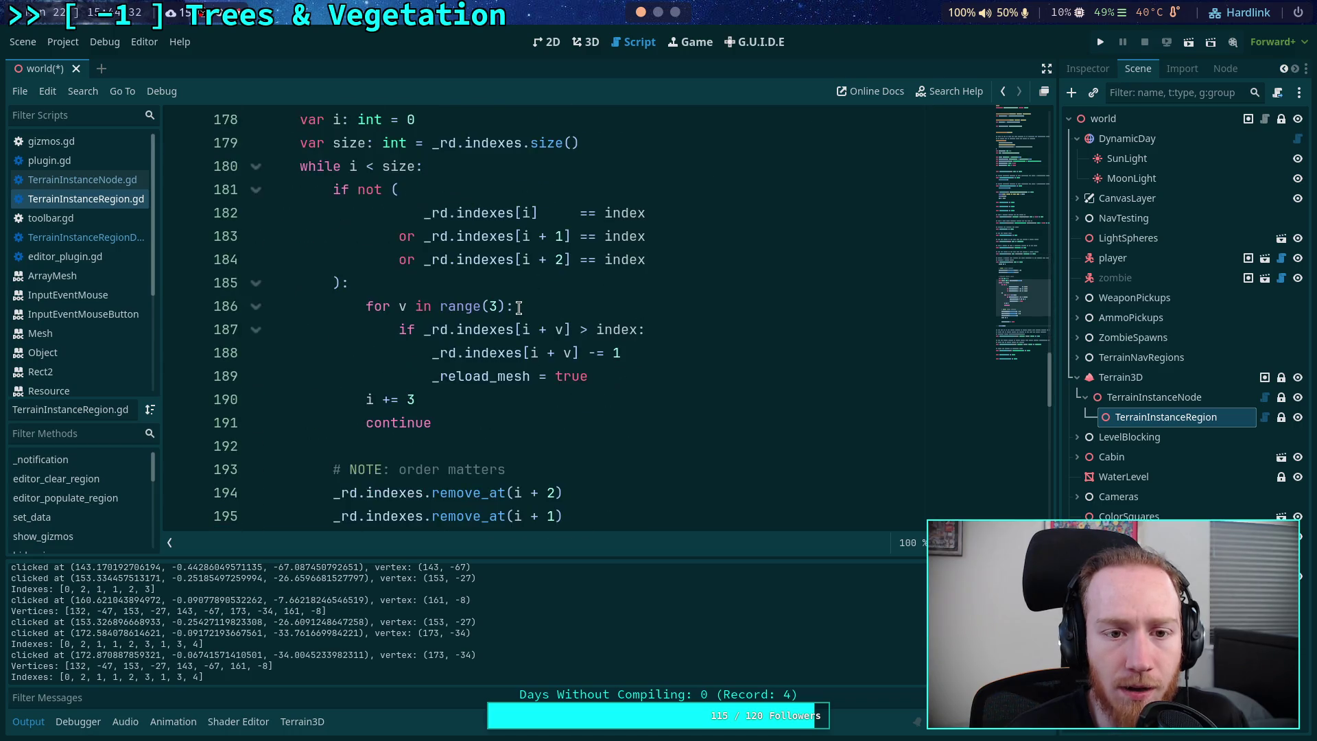
{"action": "scroll", "coordinate": [494, 299], "scroll_direction": "down", "scroll_amount": 1}
{"action": "scroll", "coordinate": [494, 300], "scroll_direction": "up", "scroll_amount": 1}
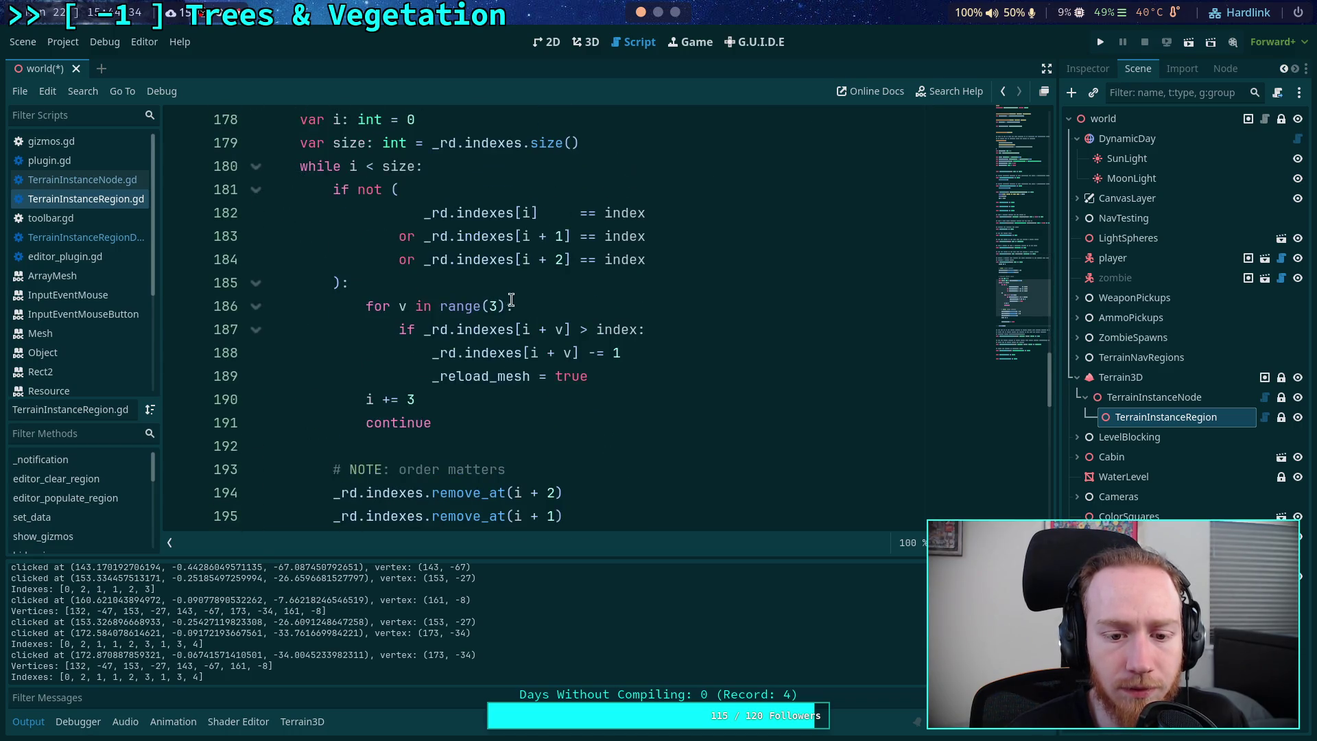
{"action": "scroll", "coordinate": [517, 300], "scroll_direction": "down", "scroll_amount": 2}
{"action": "scroll", "coordinate": [517, 300], "scroll_direction": "up", "scroll_amount": 2}
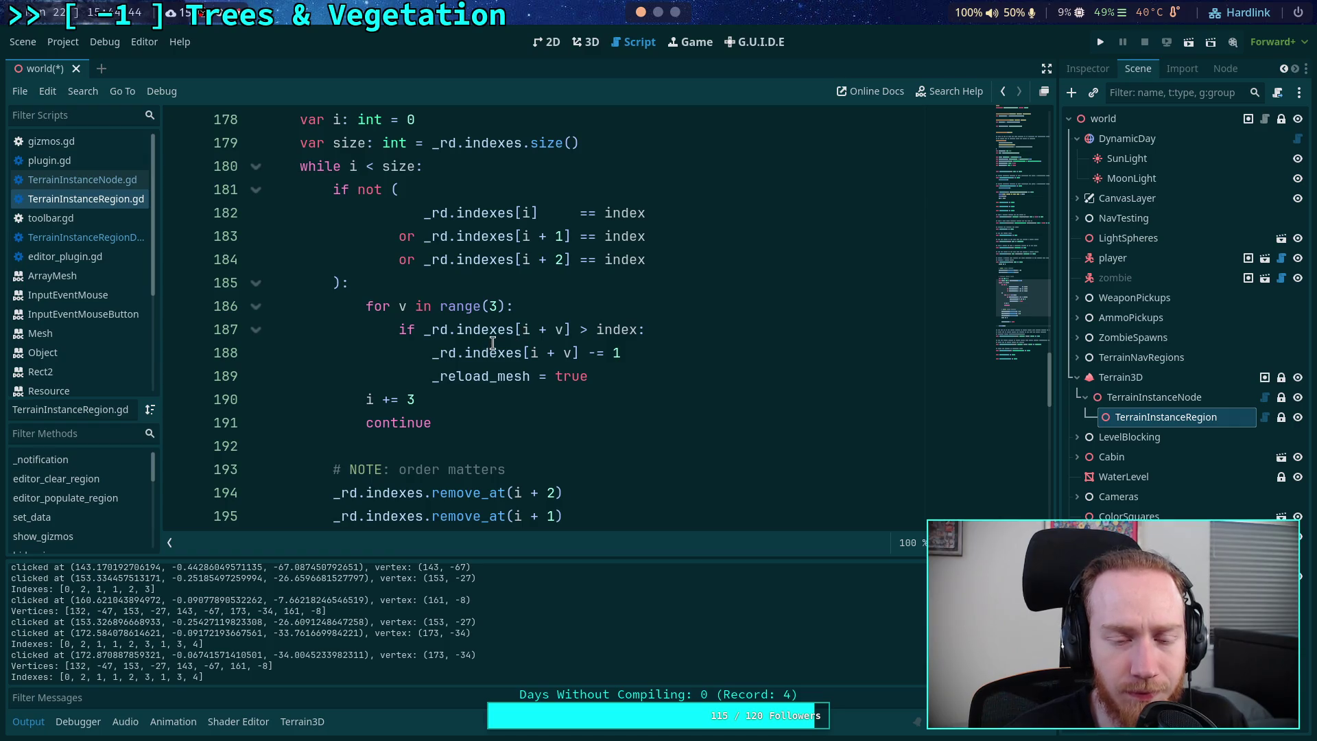
{"action": "mouse_move", "coordinate": [492, 343]}
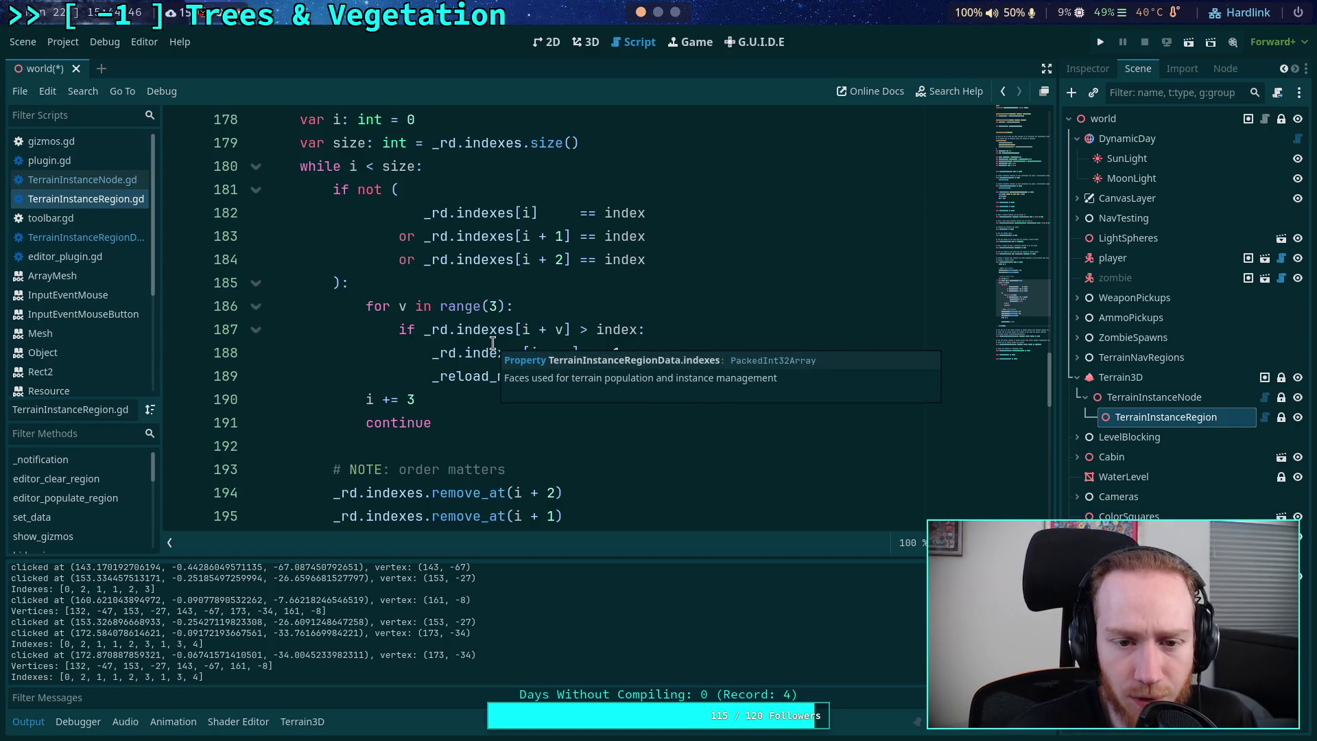
{"action": "scroll", "coordinate": [492, 343], "scroll_direction": "up", "scroll_amount": 2}
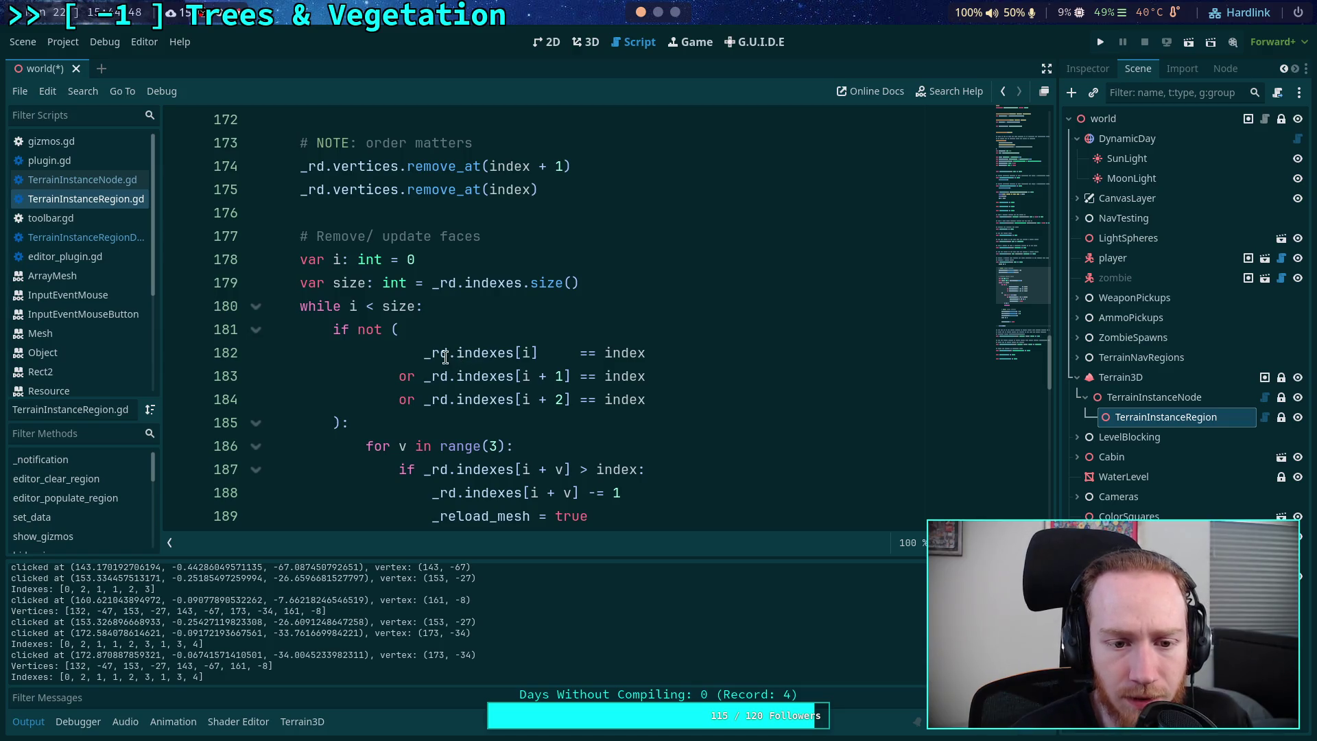
- Select the vertex-match index checks on lines 182–184 and highlight every use of indexes
{"action": "left_click_drag", "start_coordinate": [427, 353], "coordinate": [645, 353]}
{"action": "left_click_drag", "start_coordinate": [398, 376], "coordinate": [621, 377]}
{"action": "left_click_drag", "start_coordinate": [391, 399], "coordinate": [675, 399]}
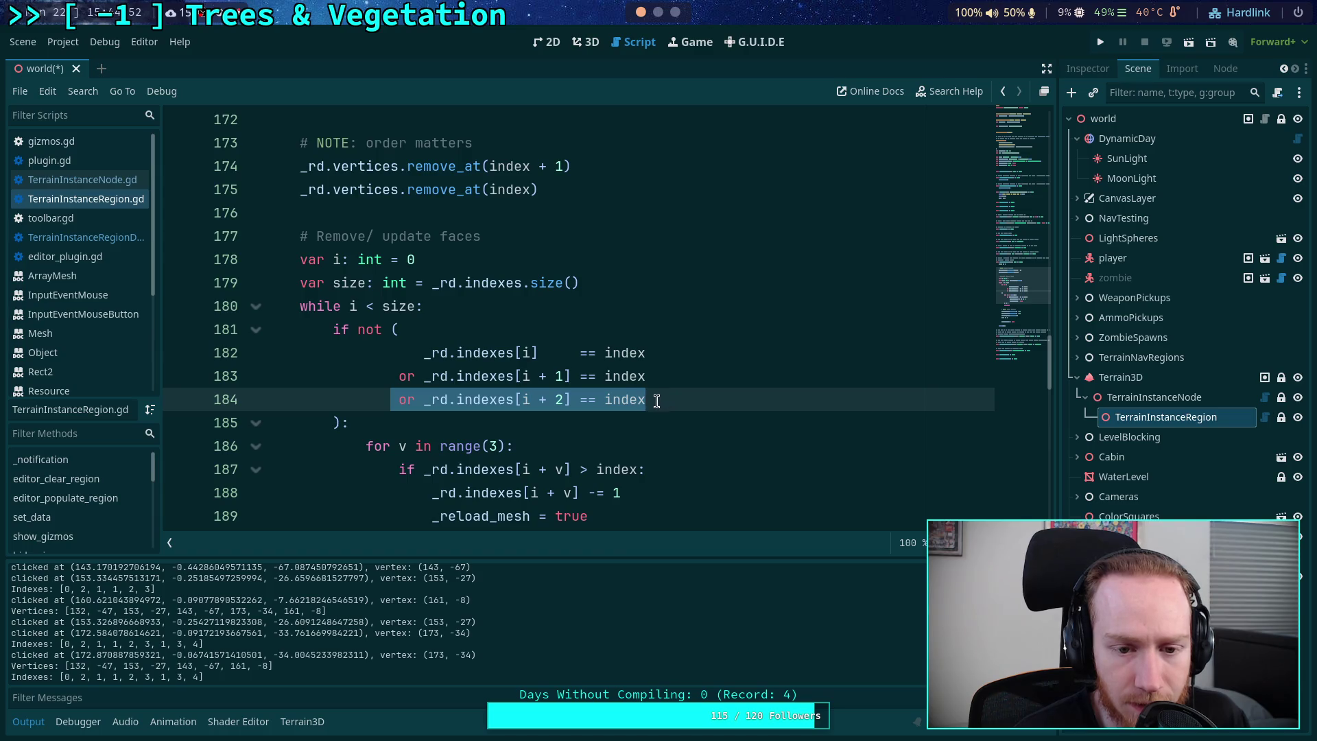
{"action": "mouse_move", "coordinate": [429, 395]}
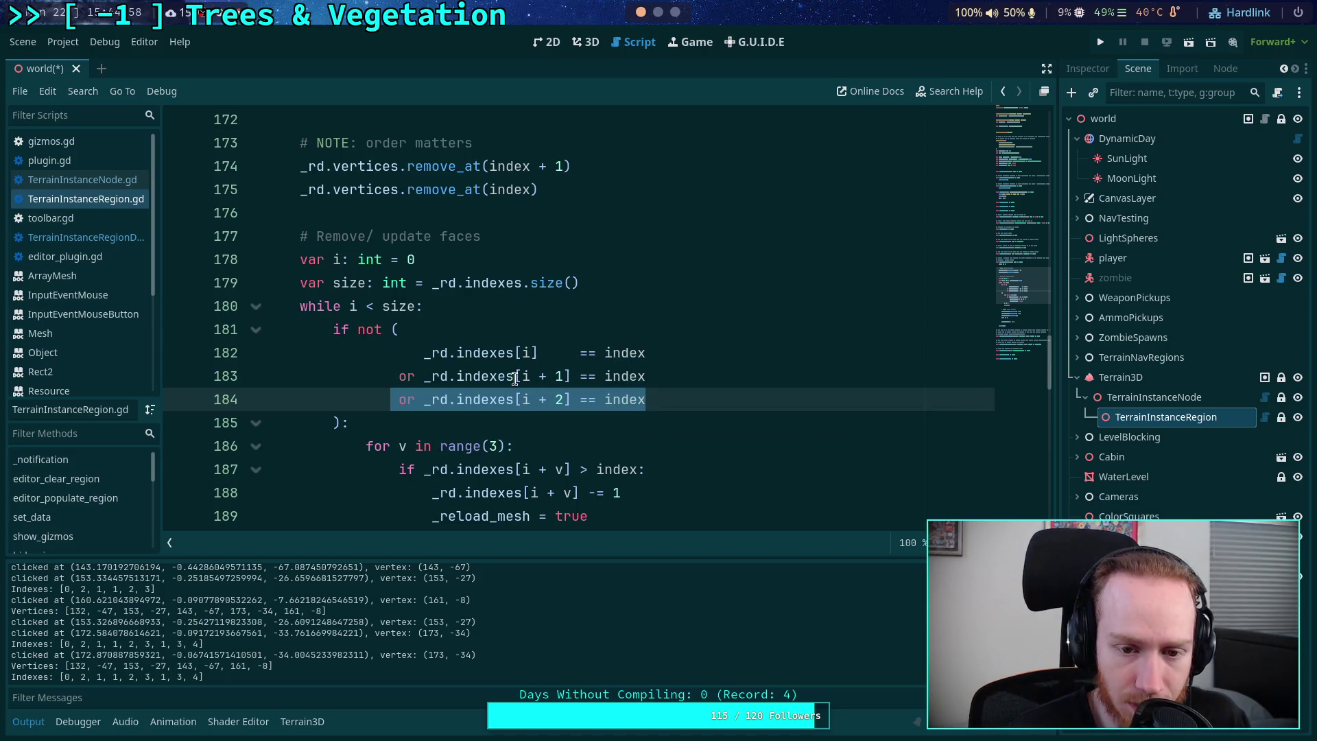
{"action": "mouse_move", "coordinate": [513, 379]}
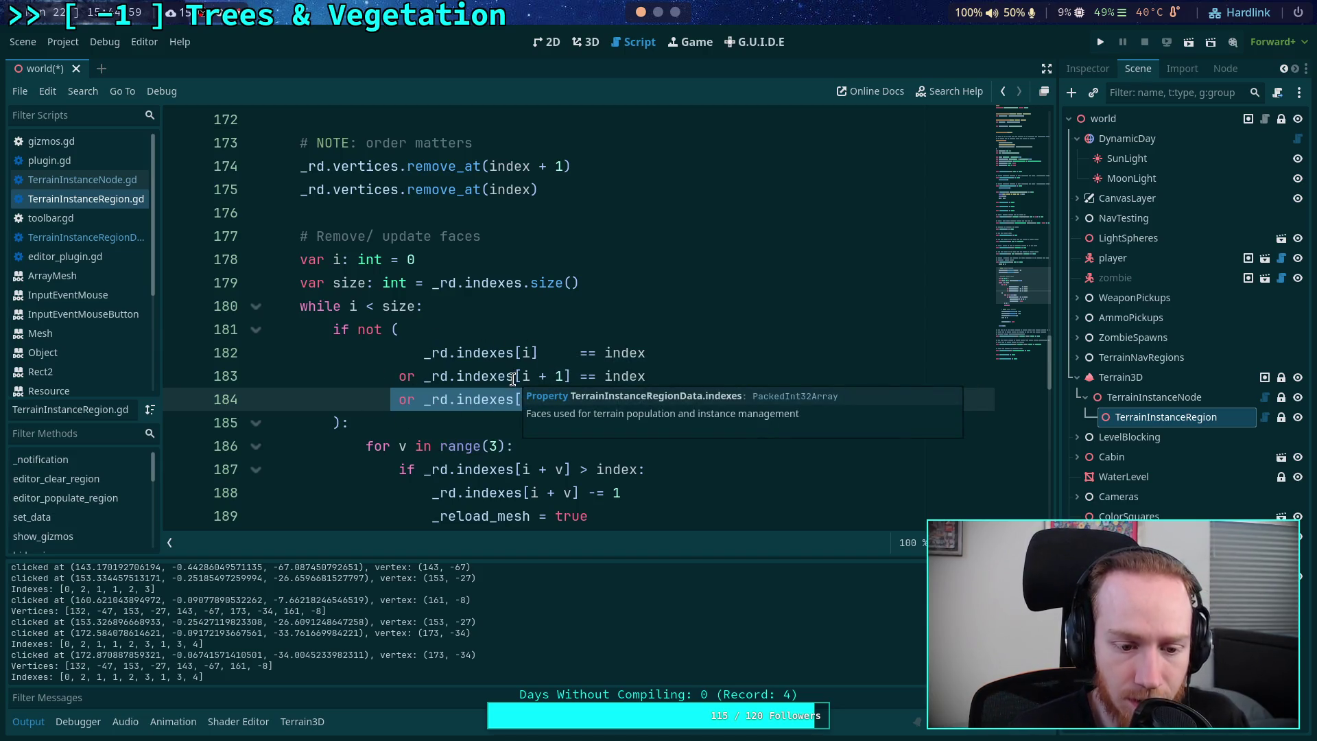
{"action": "double_click", "coordinate": [473, 377]}
{"action": "scroll", "coordinate": [479, 391], "scroll_direction": "down", "scroll_amount": 2}
{"action": "scroll", "coordinate": [446, 426], "scroll_direction": "down", "scroll_amount": 1}
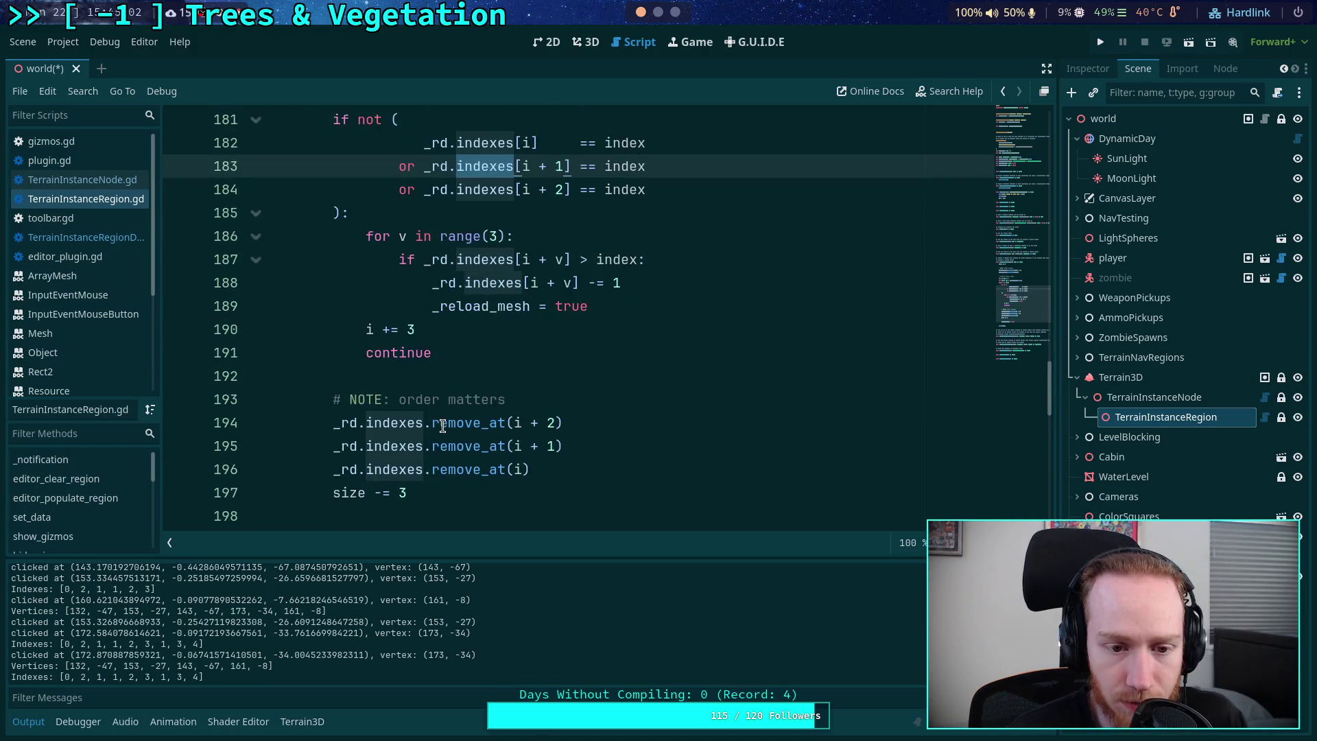
{"action": "scroll", "coordinate": [442, 425], "scroll_direction": "up", "scroll_amount": 1}
{"action": "scroll", "coordinate": [442, 424], "scroll_direction": "up", "scroll_amount": 1}
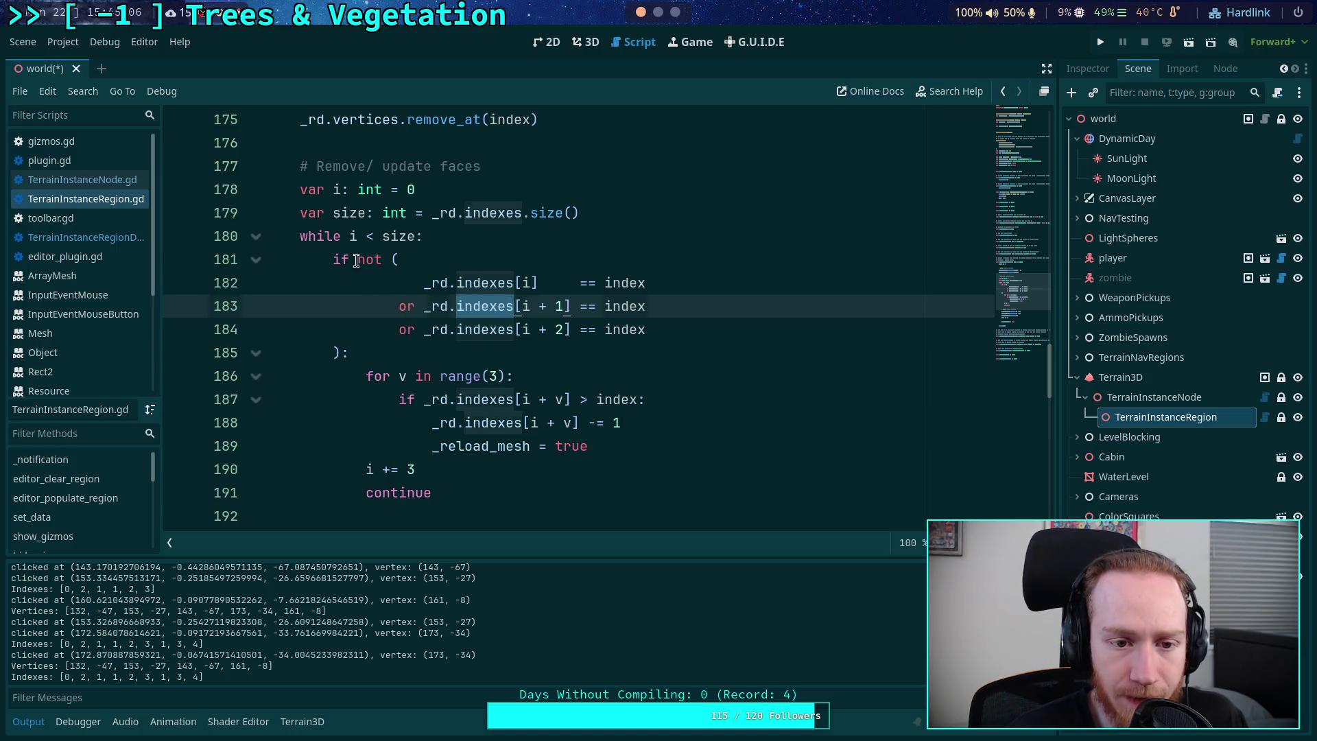
- Inspect the not ( … ) condition block and line 187's index comparison, highlighting indexes
{"action": "mouse_move", "coordinate": [357, 260]}
{"action": "left_mouse_down"}
{"action": "mouse_move", "coordinate": [410, 352]}
{"action": "mouse_move", "coordinate": [338, 352]}
{"action": "left_mouse_up"}
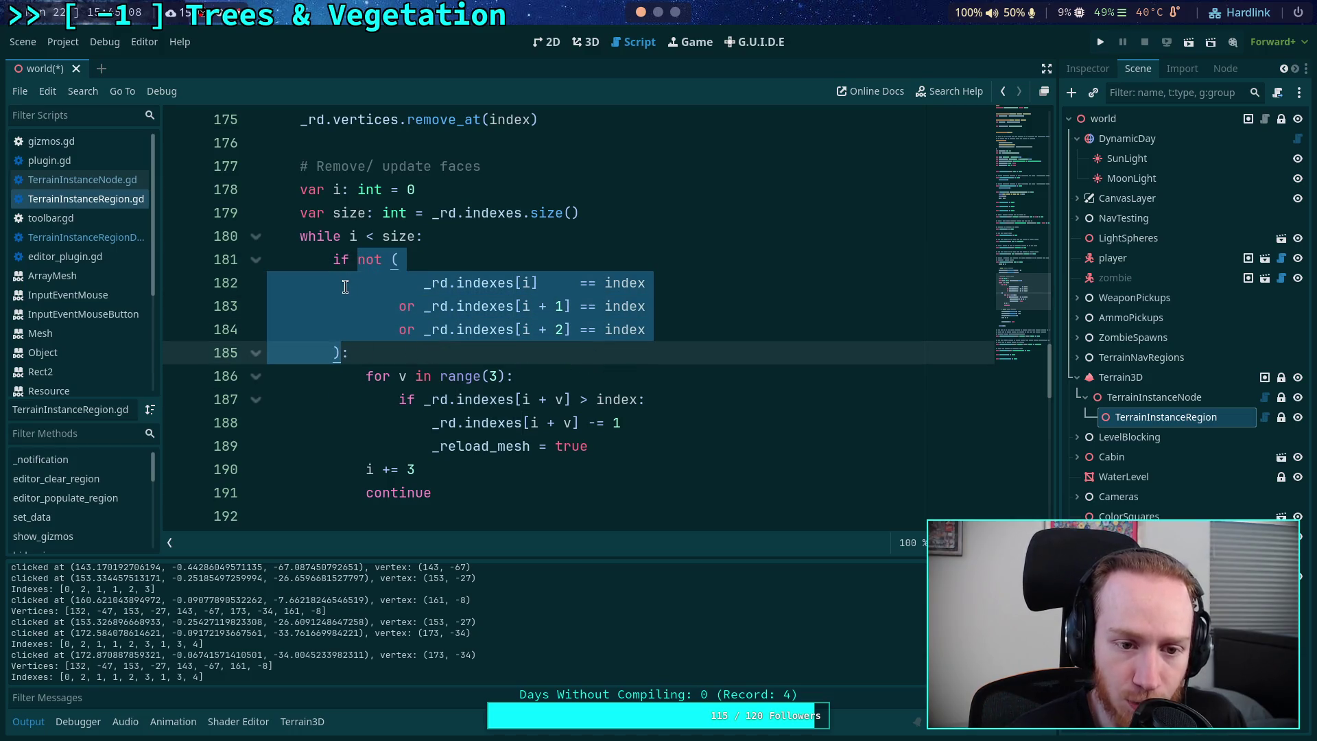
{"action": "left_click", "coordinate": [420, 308]}
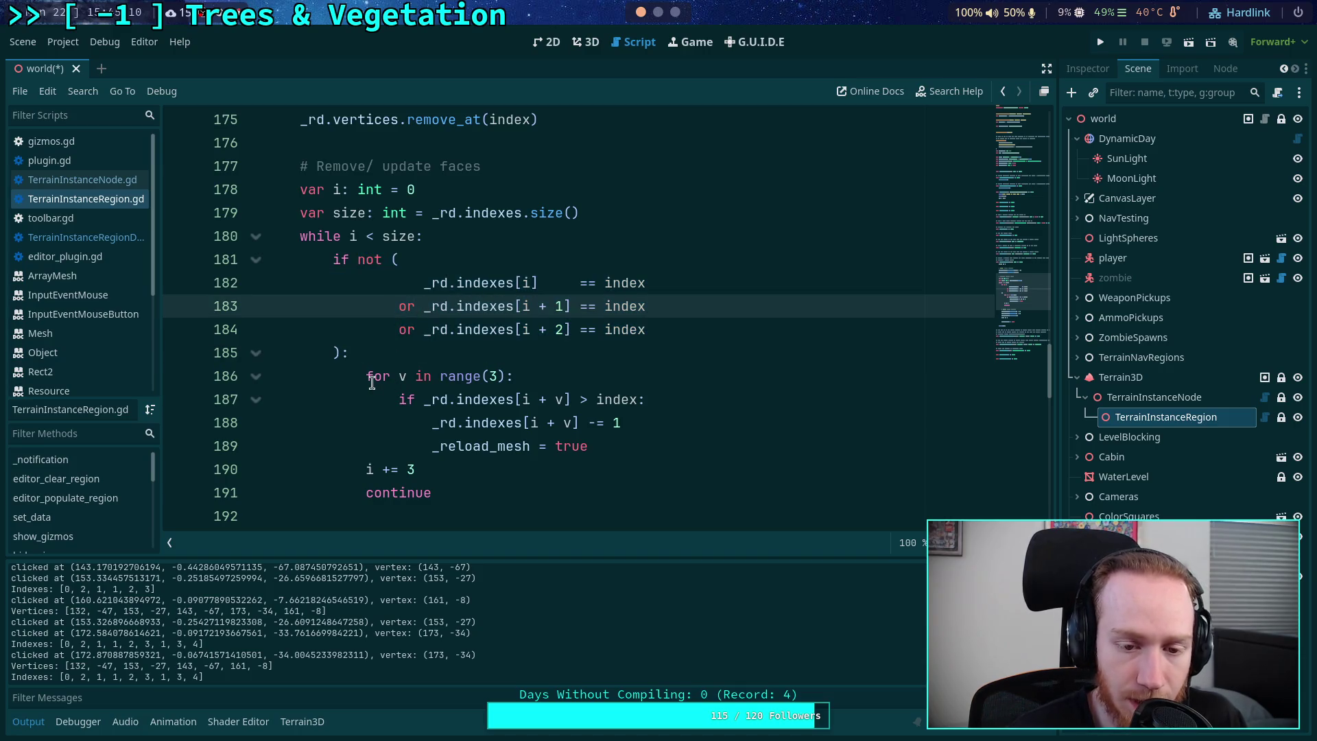
{"action": "scroll", "coordinate": [398, 388], "scroll_direction": "down", "scroll_amount": 1}
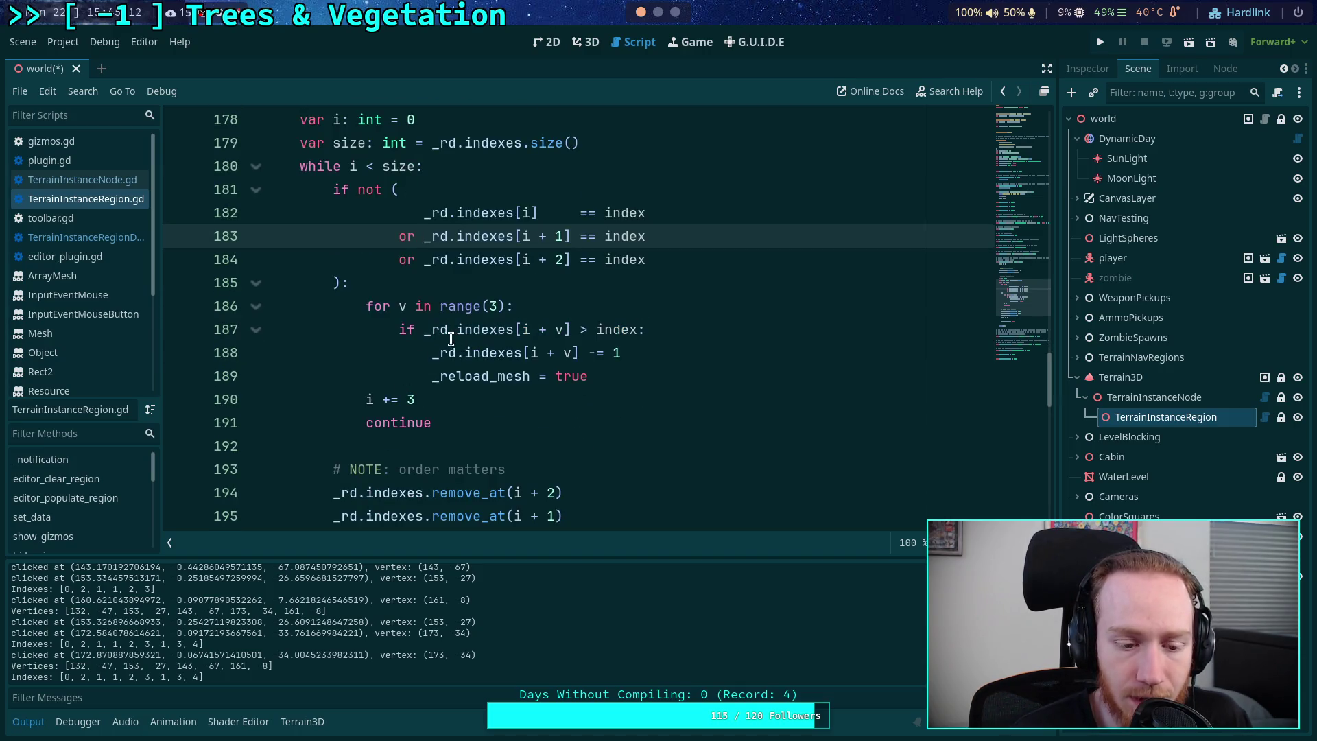
{"action": "mouse_move", "coordinate": [455, 338]}
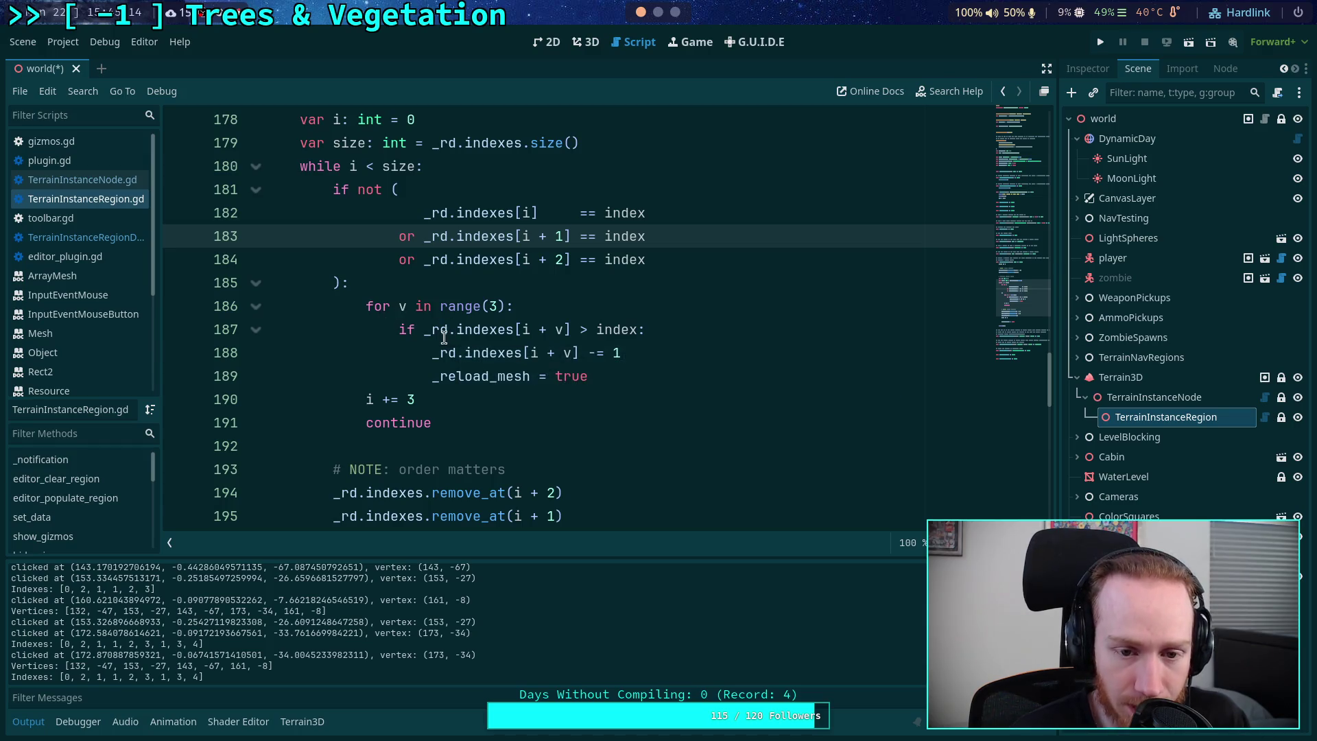
{"action": "left_click", "coordinate": [454, 332]}
{"action": "double_click", "coordinate": [490, 332]}
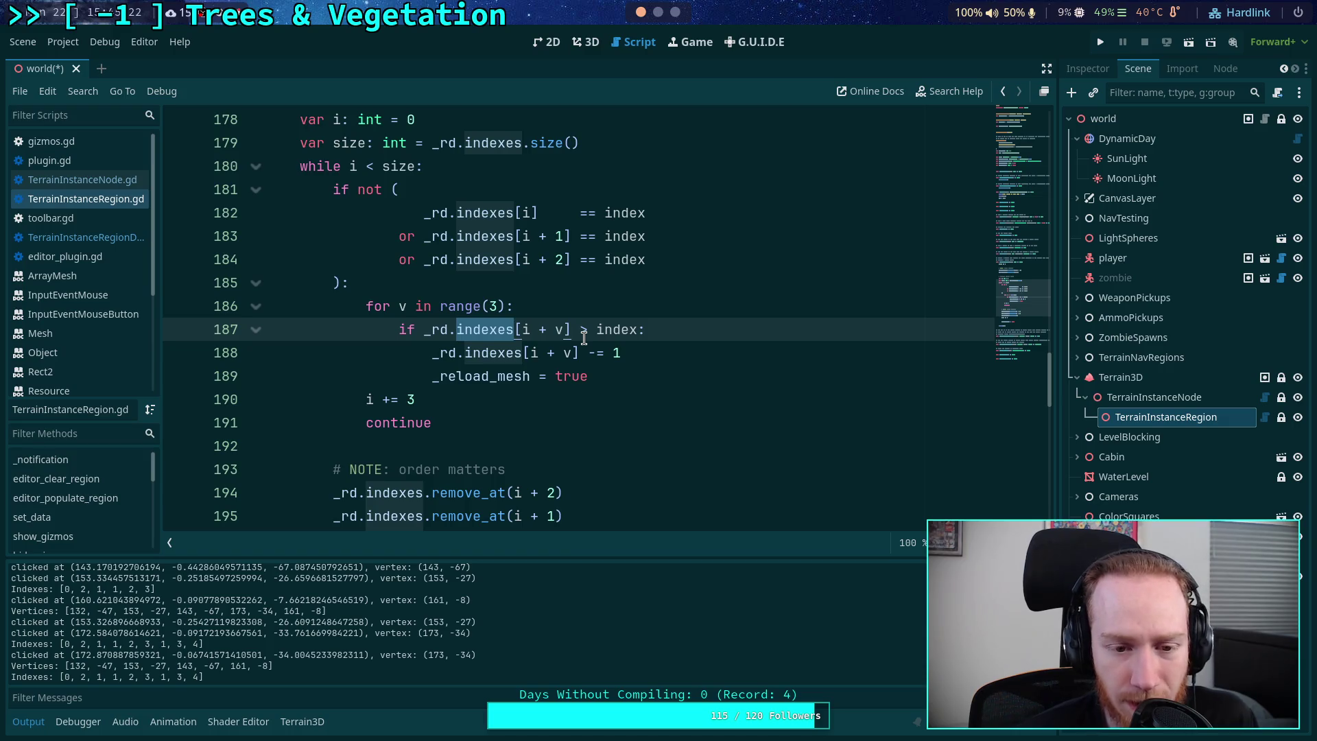
{"action": "scroll", "coordinate": [584, 337], "scroll_direction": "up", "scroll_amount": 1}
{"action": "scroll", "coordinate": [584, 337], "scroll_direction": "up", "scroll_amount": 3}
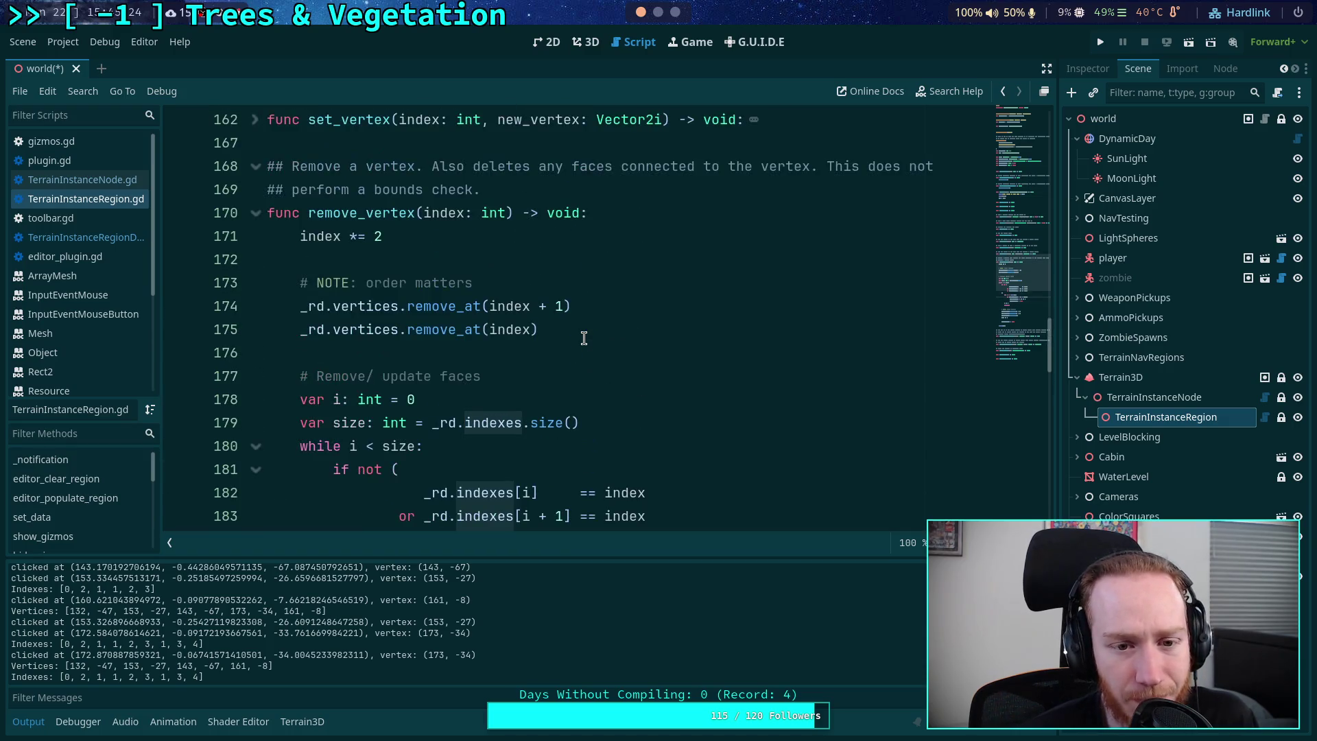
- Scroll through the script around remove_vertex, from blank line 176 down to line 200
{"action": "left_click", "coordinate": [541, 351]}
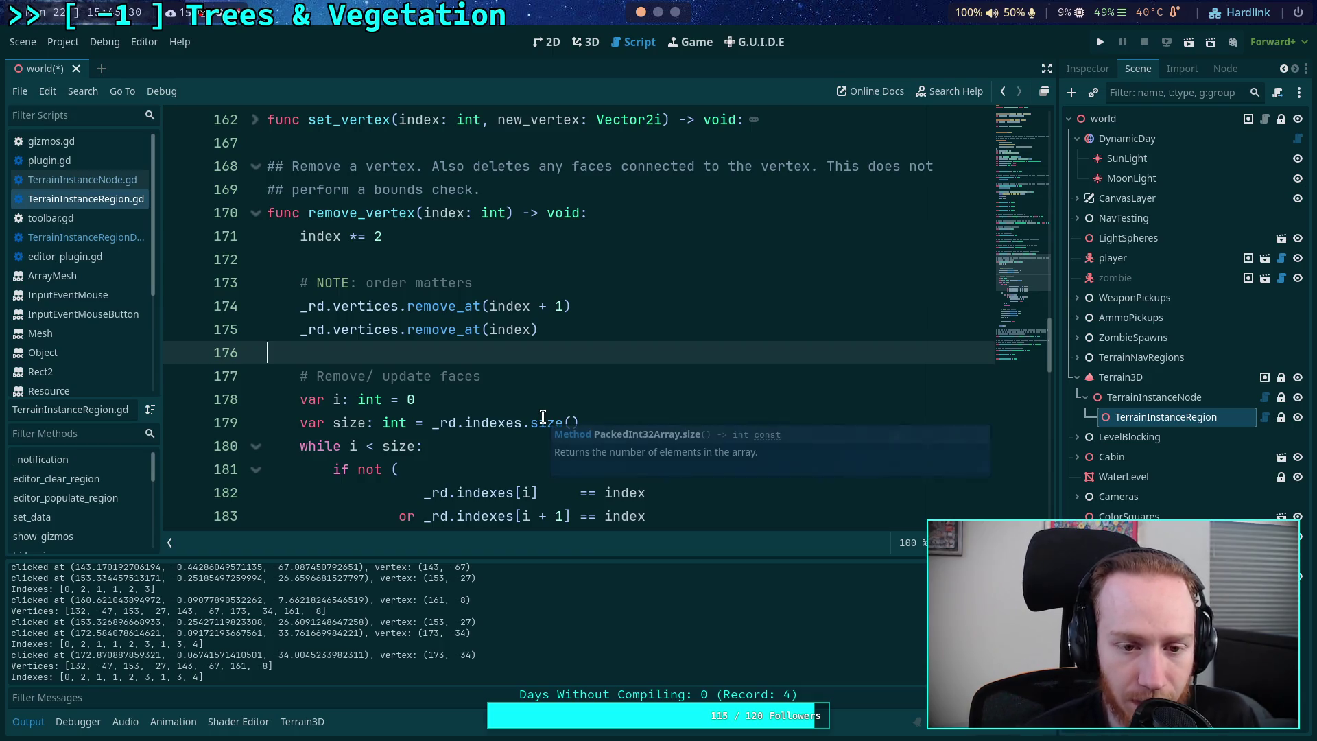
{"action": "mouse_move", "coordinate": [542, 417]}
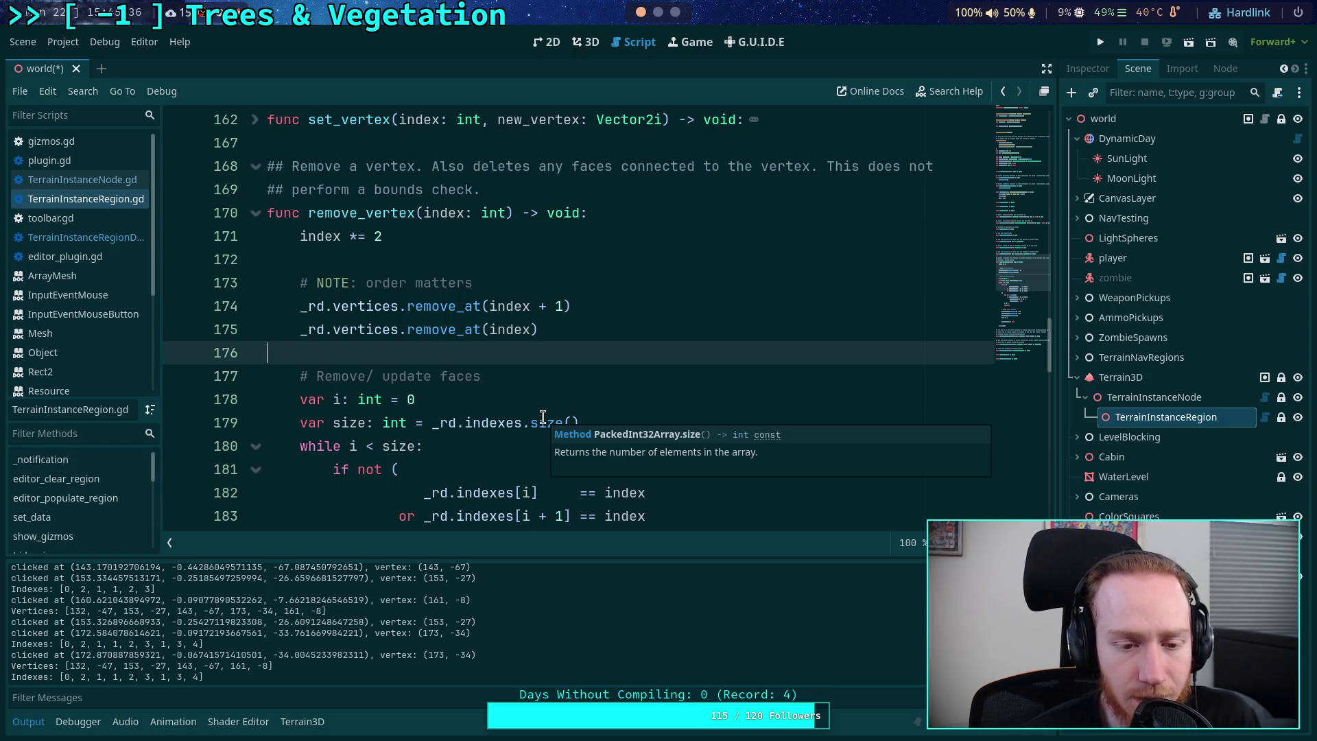
{"action": "scroll", "coordinate": [542, 417], "scroll_direction": "down", "scroll_amount": 4}
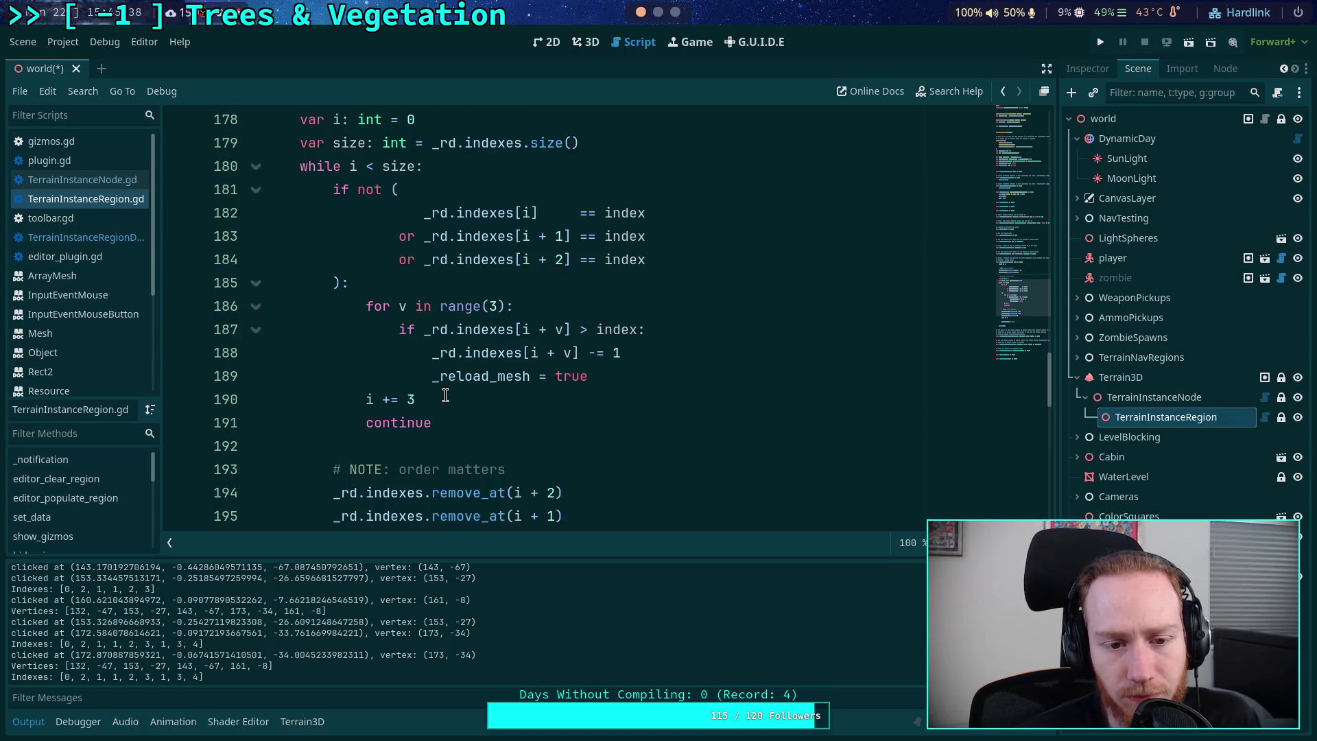
{"action": "scroll", "coordinate": [401, 406], "scroll_direction": "down", "scroll_amount": 1}
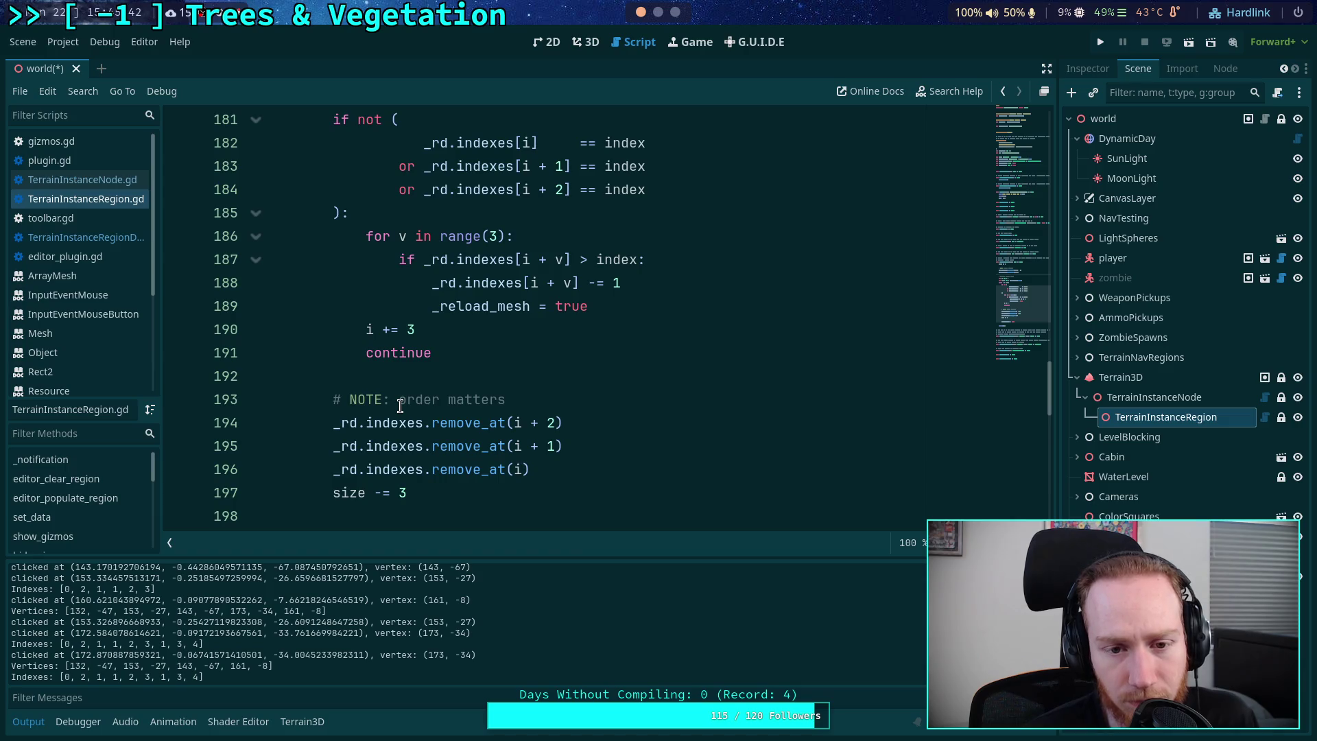
{"action": "scroll", "coordinate": [401, 407], "scroll_direction": "down", "scroll_amount": 1}
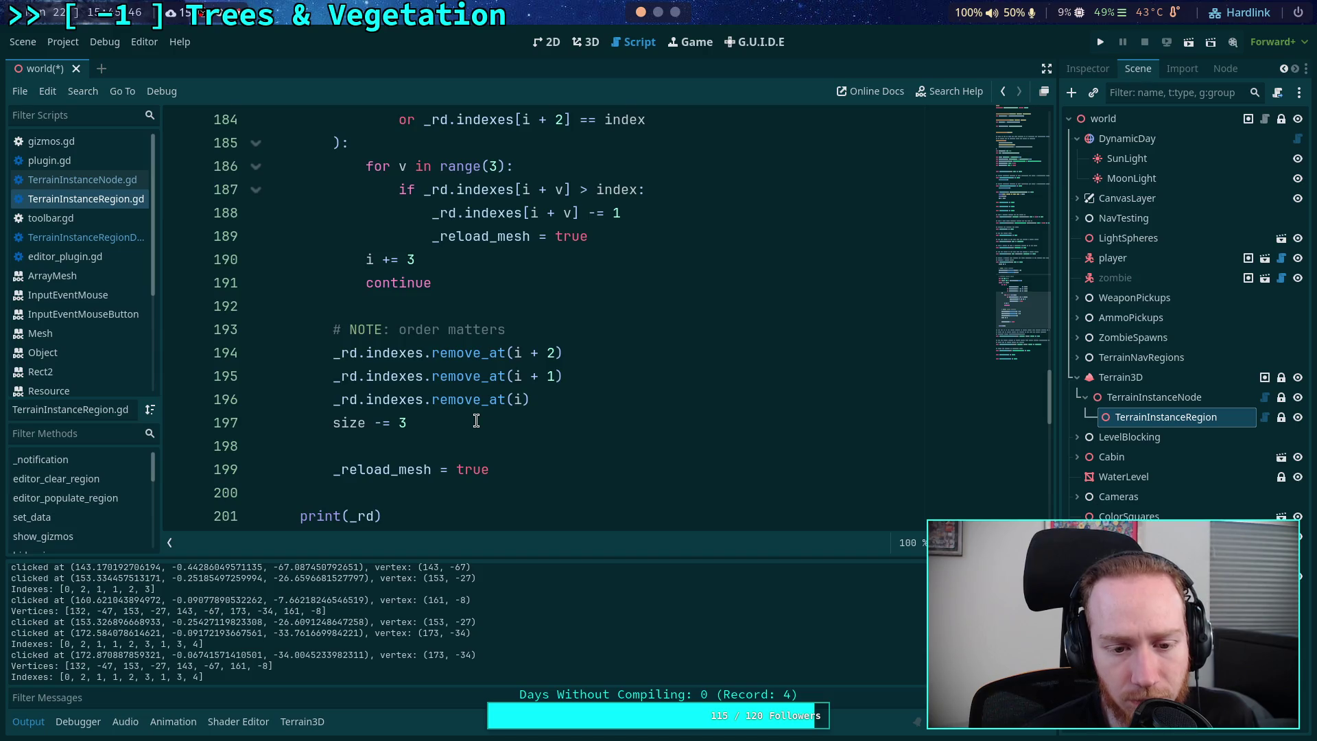
{"action": "scroll", "coordinate": [477, 421], "scroll_direction": "down", "scroll_amount": 1}
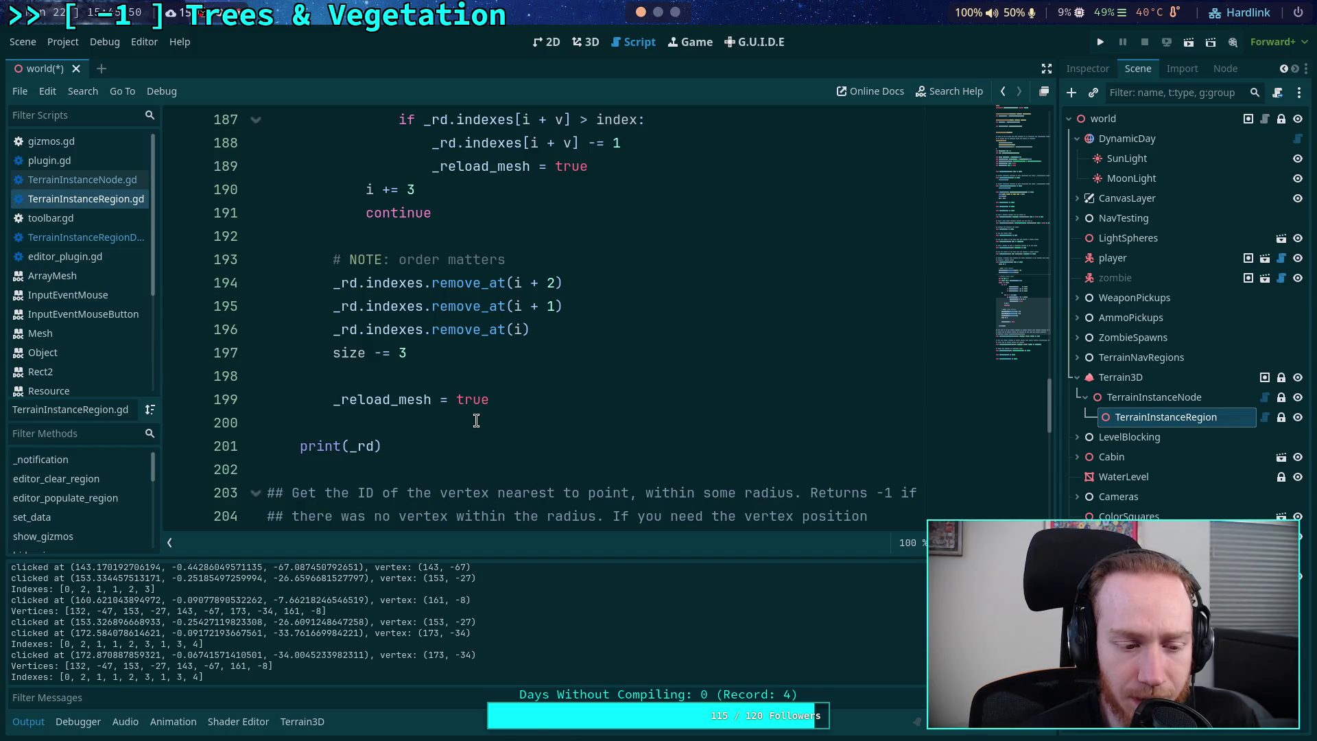
{"action": "left_click", "coordinate": [452, 423]}
{"action": "scroll", "coordinate": [456, 420], "scroll_direction": "up", "scroll_amount": 1}
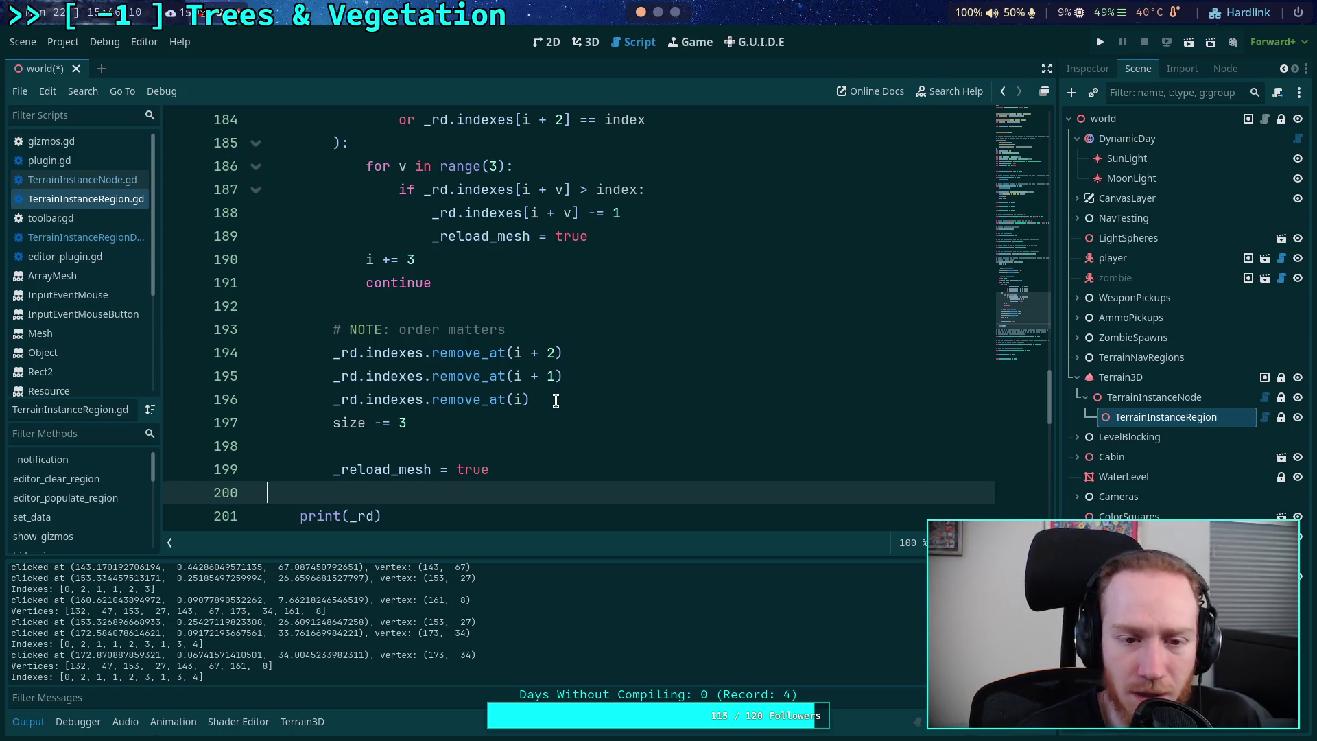
{"action": "scroll", "coordinate": [555, 400], "scroll_direction": "up", "scroll_amount": 2}
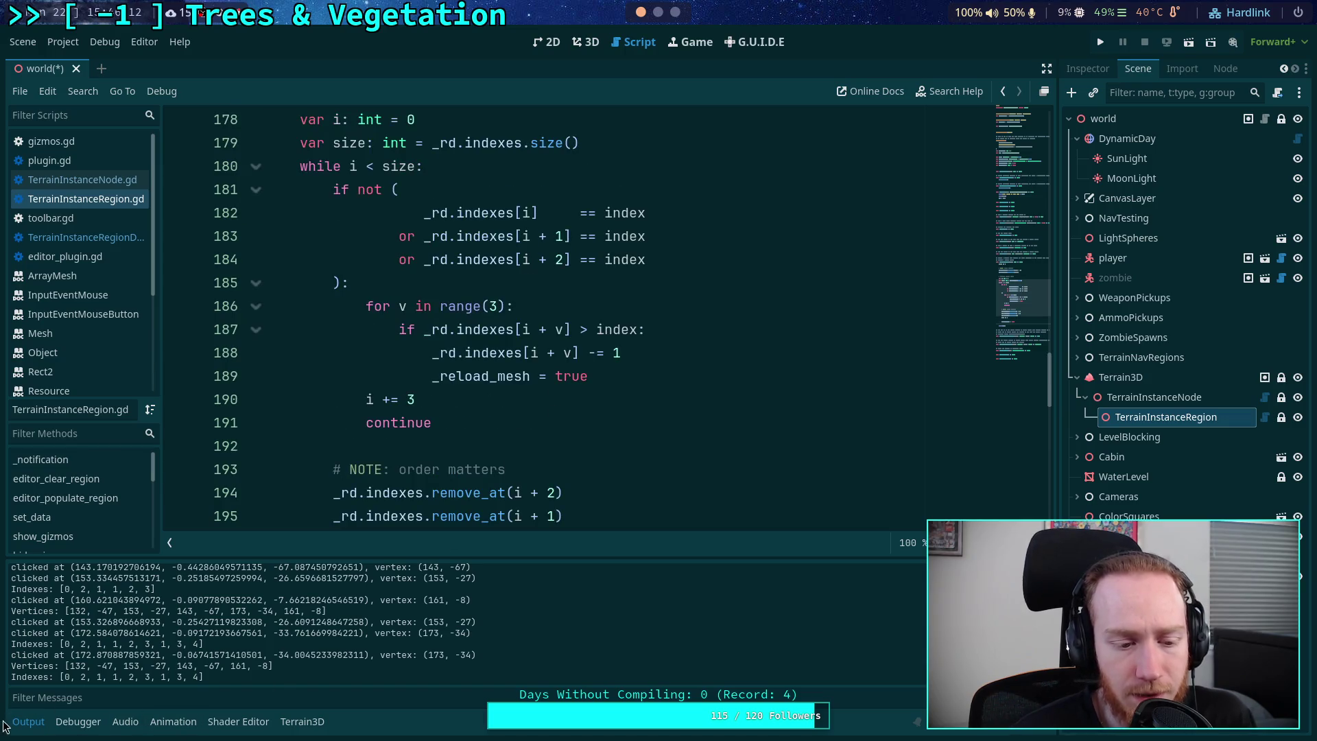
- Hide the Output log and select the 'index *= 2' line in remove_vertex
{"action": "left_click", "coordinate": [28, 721]}
{"action": "scroll", "coordinate": [532, 455], "scroll_direction": "up", "scroll_amount": 1}
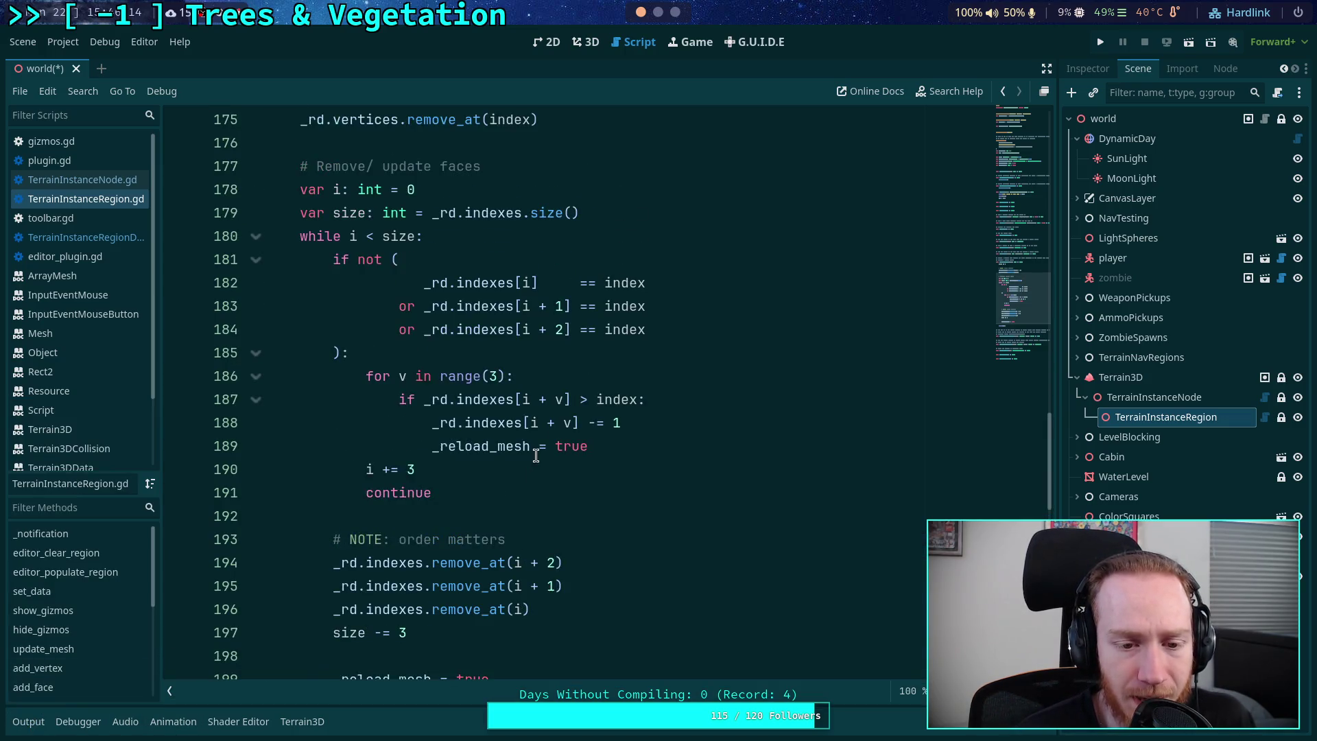
{"action": "scroll", "coordinate": [516, 317], "scroll_direction": "up", "scroll_amount": 3}
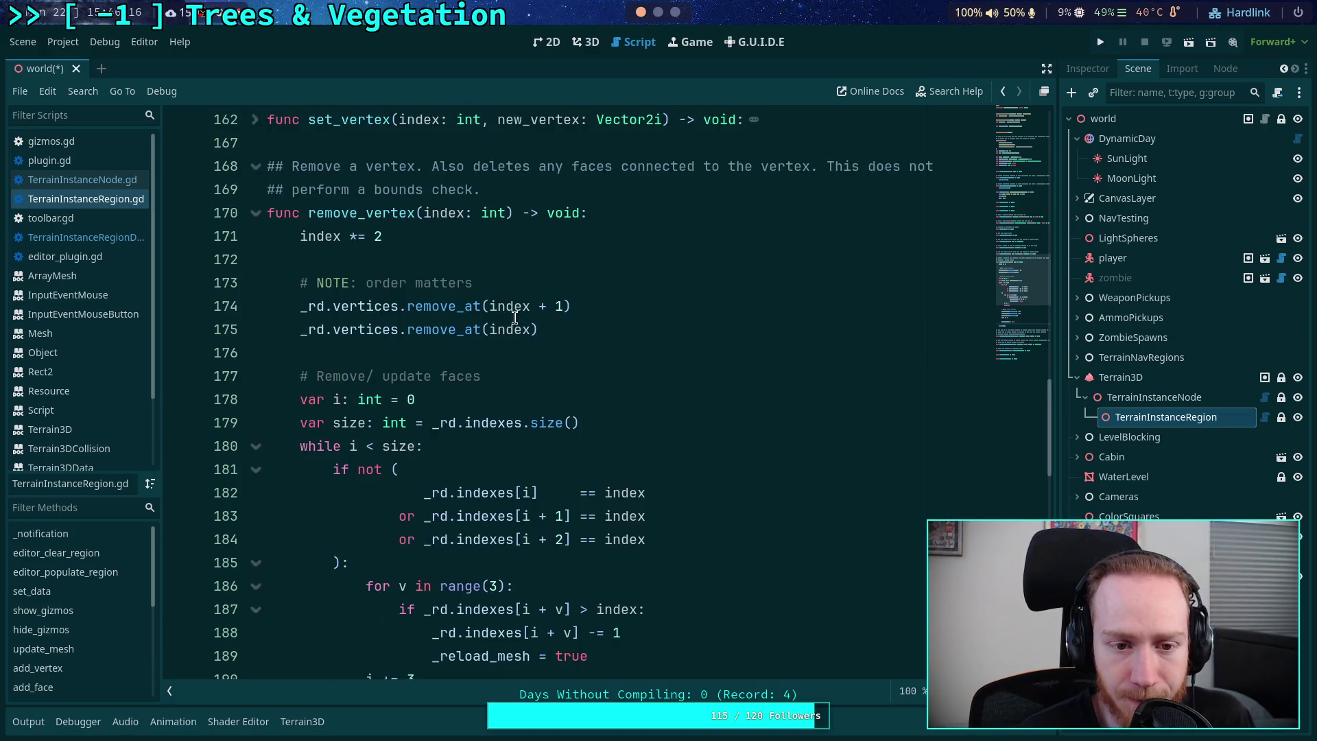
{"action": "left_click_drag", "start_coordinate": [300, 306], "coordinate": [602, 332]}
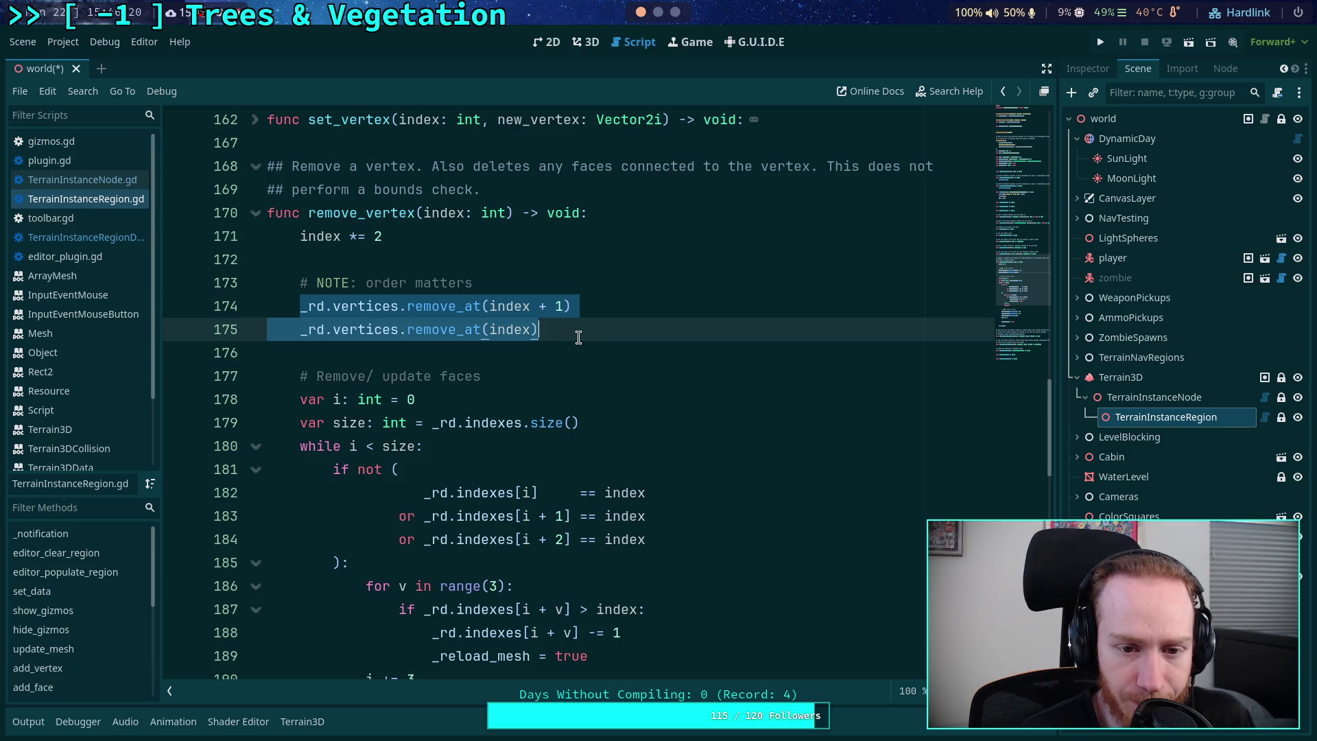
{"action": "left_click", "coordinate": [533, 331]}
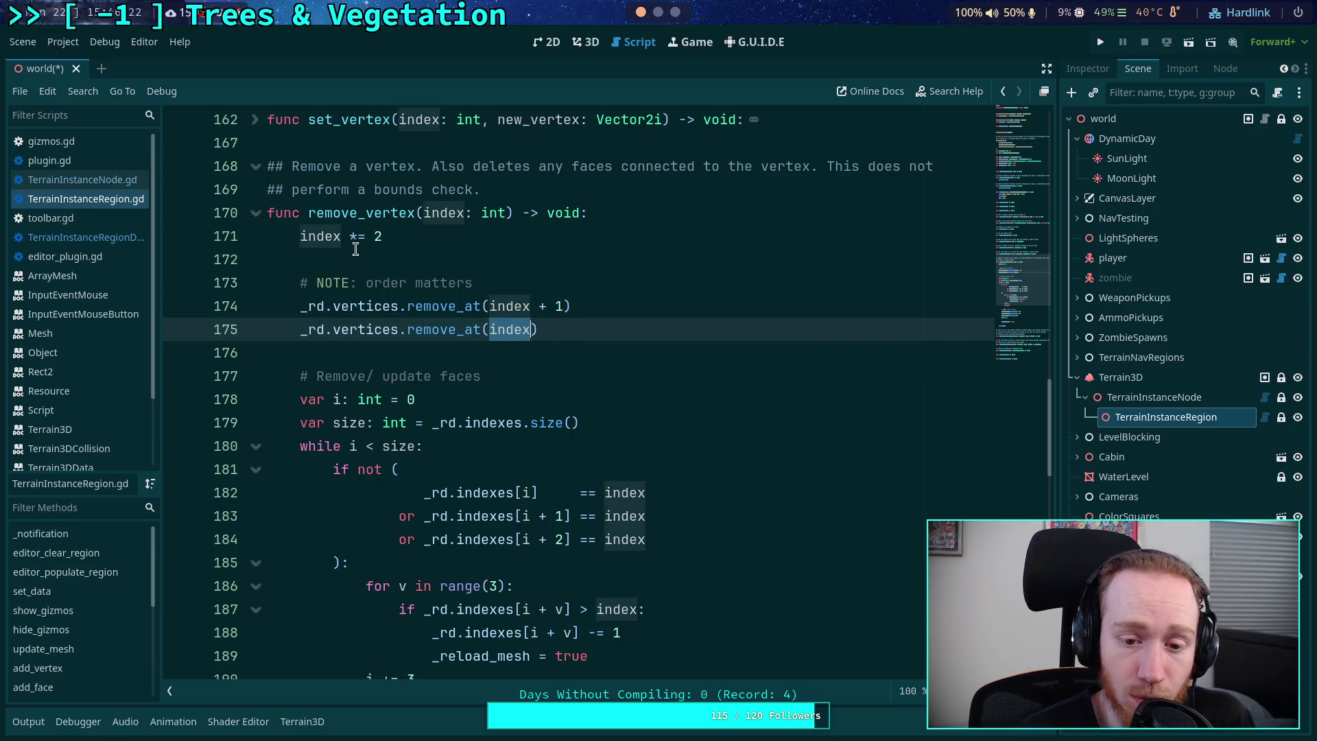
{"action": "left_click_drag", "start_coordinate": [442, 236], "coordinate": [209, 231]}
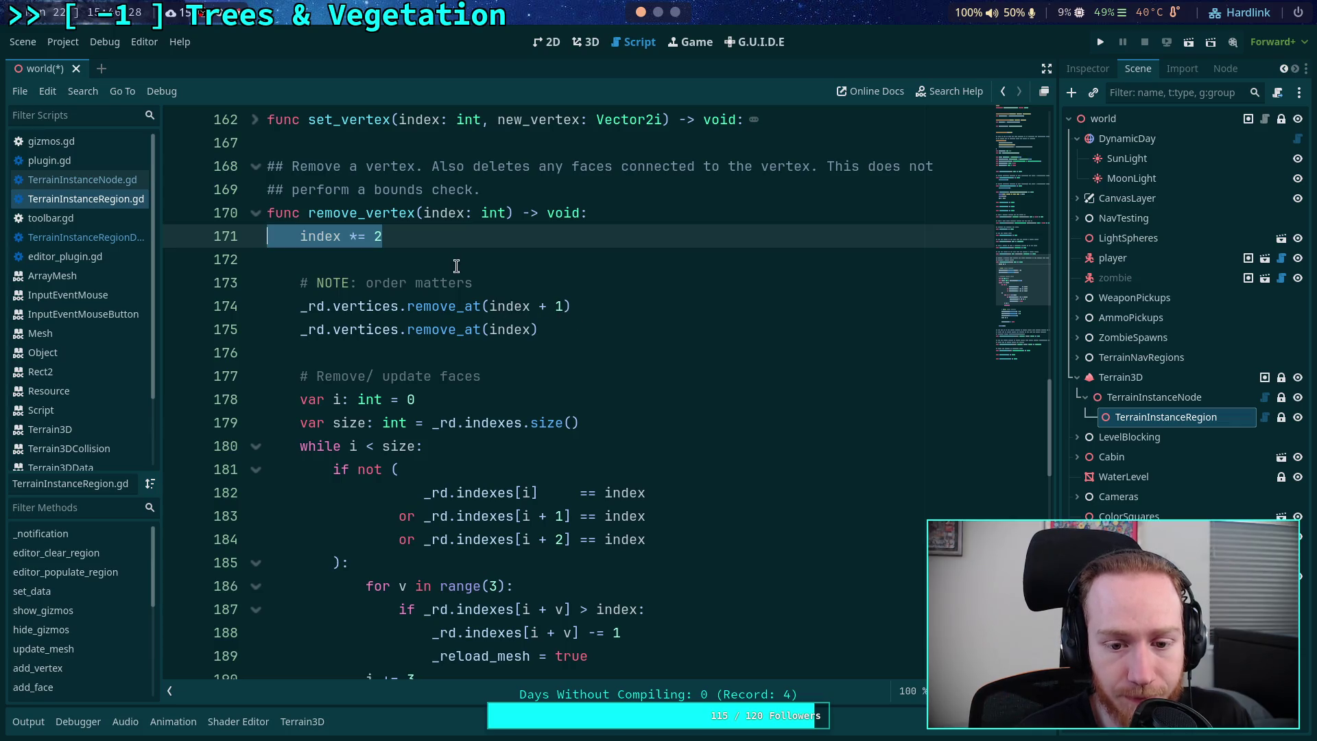
- Delete the 'index *= 2' line and change the first call to remove_at(index * 2 + 1)
{"action": "key", "text": "BackSpace"}
{"action": "key", "text": "BackSpace"}
{"action": "key", "text": "Delete"}
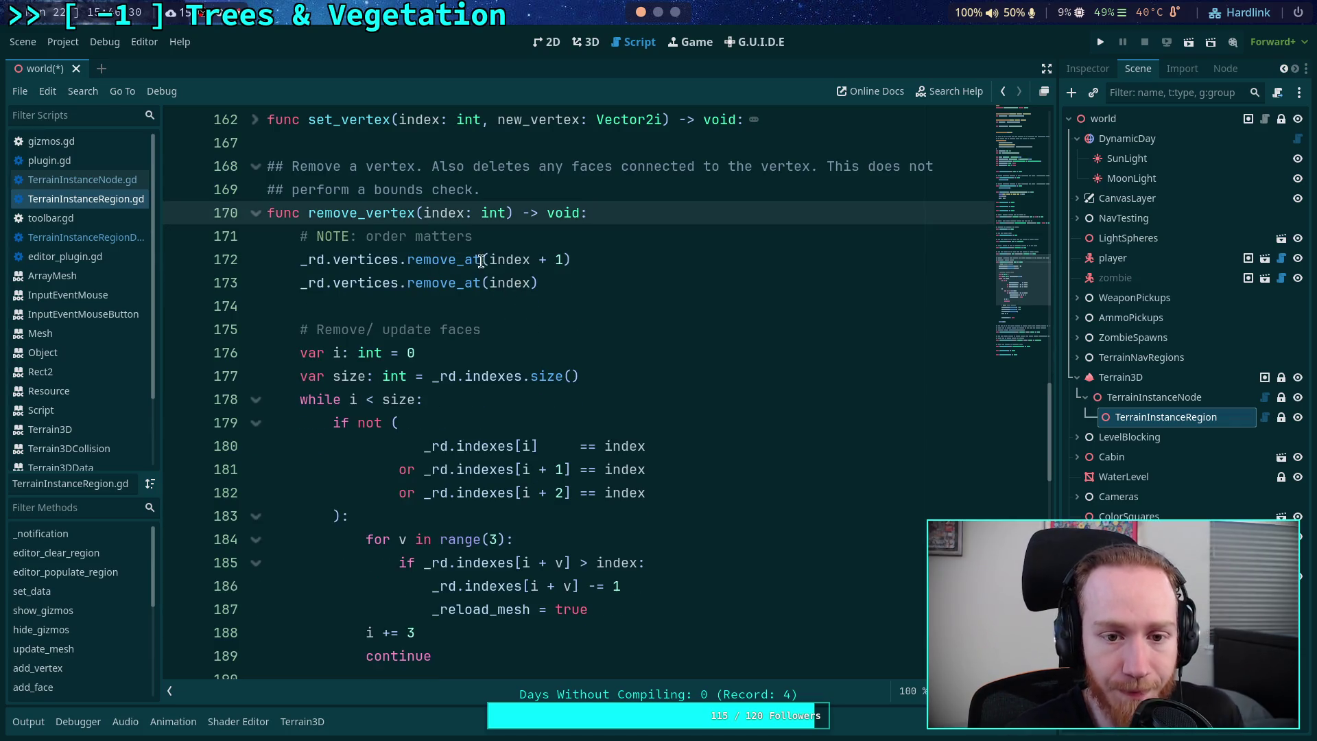
{"action": "left_click", "coordinate": [482, 260]}
{"action": "type", "text": "("}
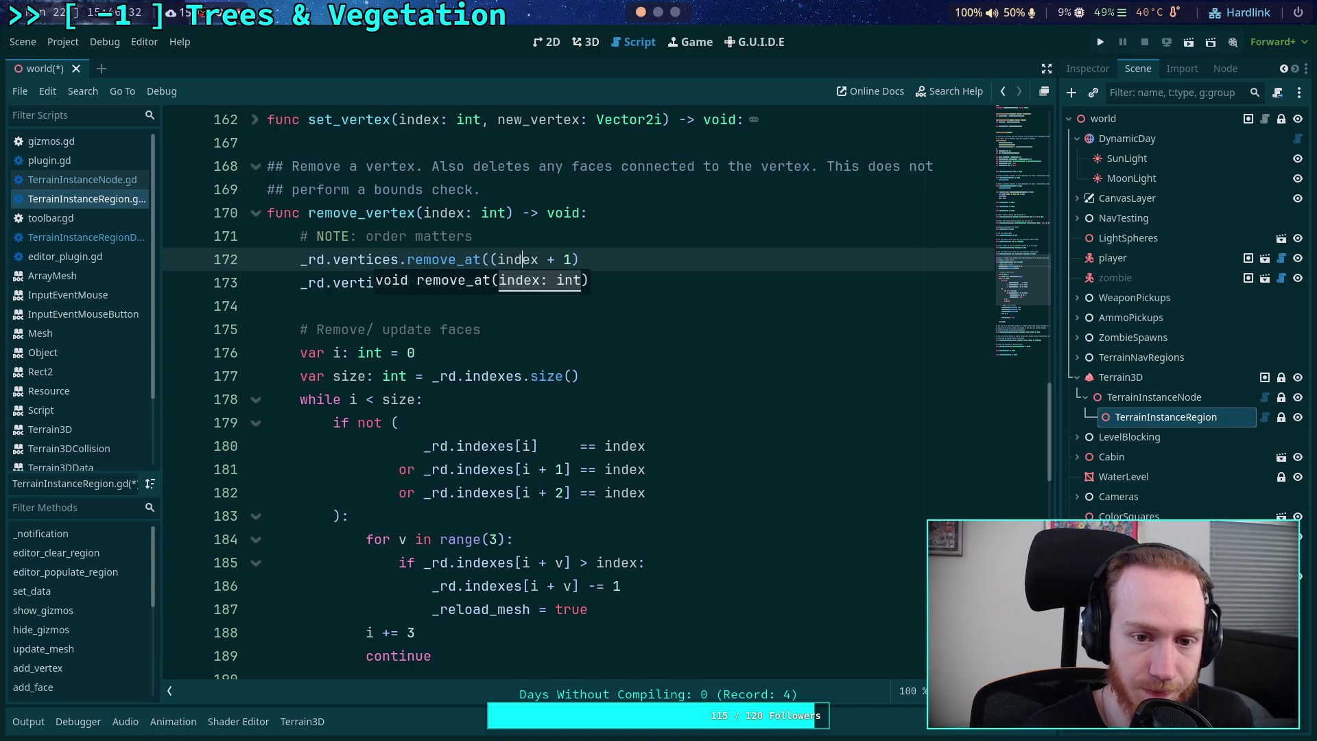
{"action": "key", "text": "Right"}
{"action": "key", "text": "Right"}
{"action": "type", "text": "* 2"}
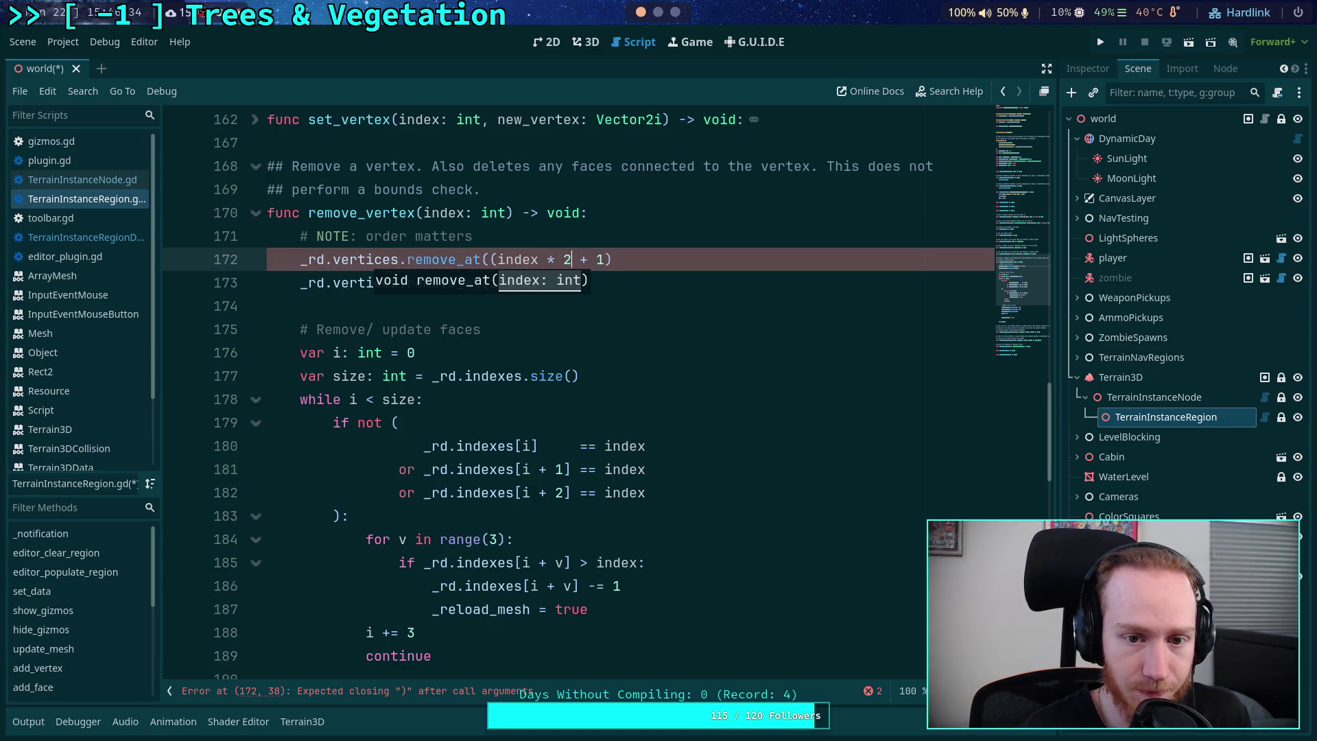
{"action": "type", "text": ")"}
{"action": "left_click", "coordinate": [535, 283]}
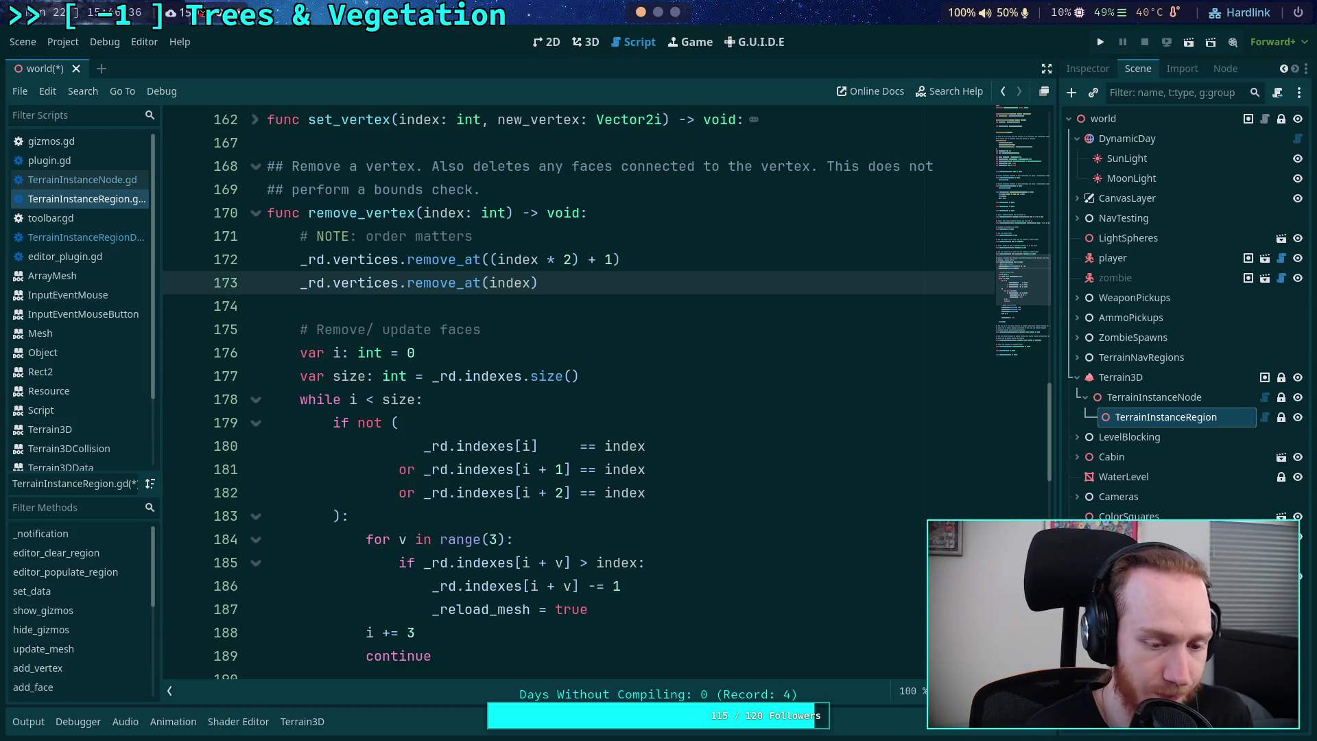
- Change the second call to remove_at(index * 2), remove stray parentheses, and save the script
{"action": "left_click", "coordinate": [513, 282]}
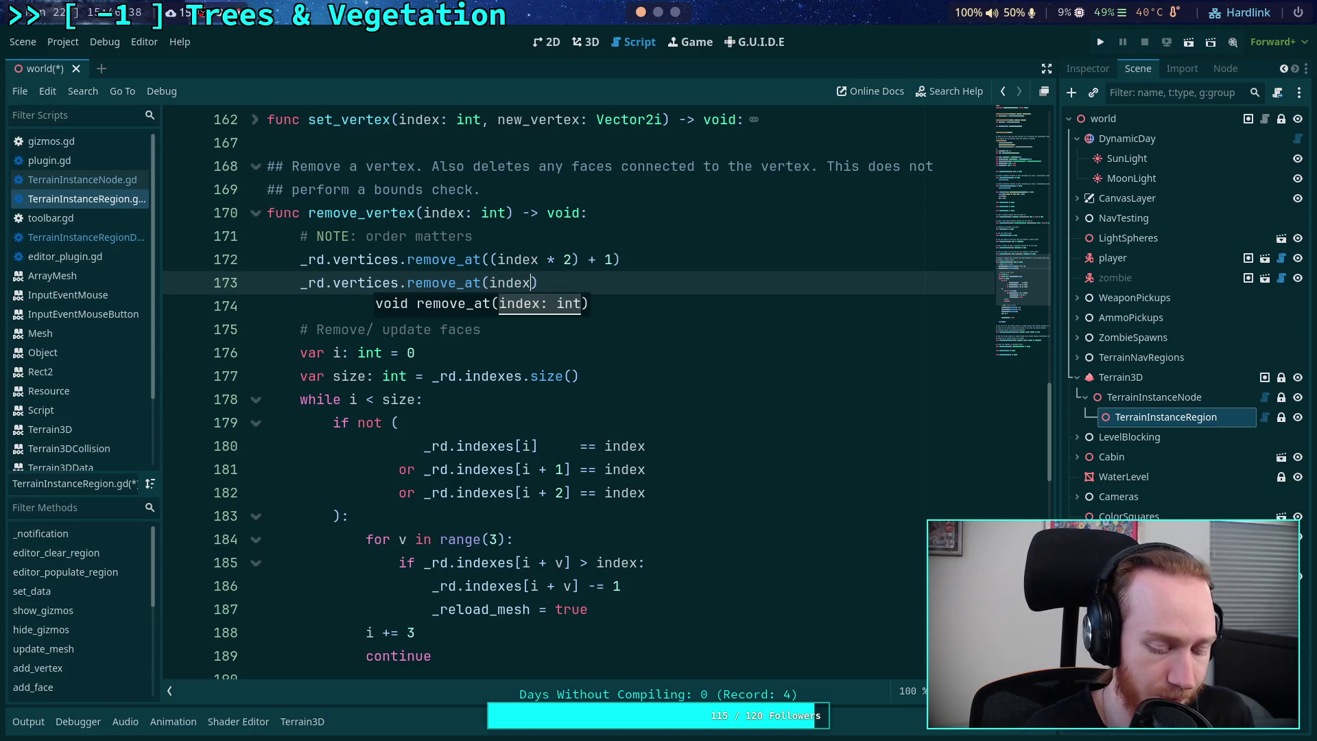
{"action": "type", "text": "* 2"}
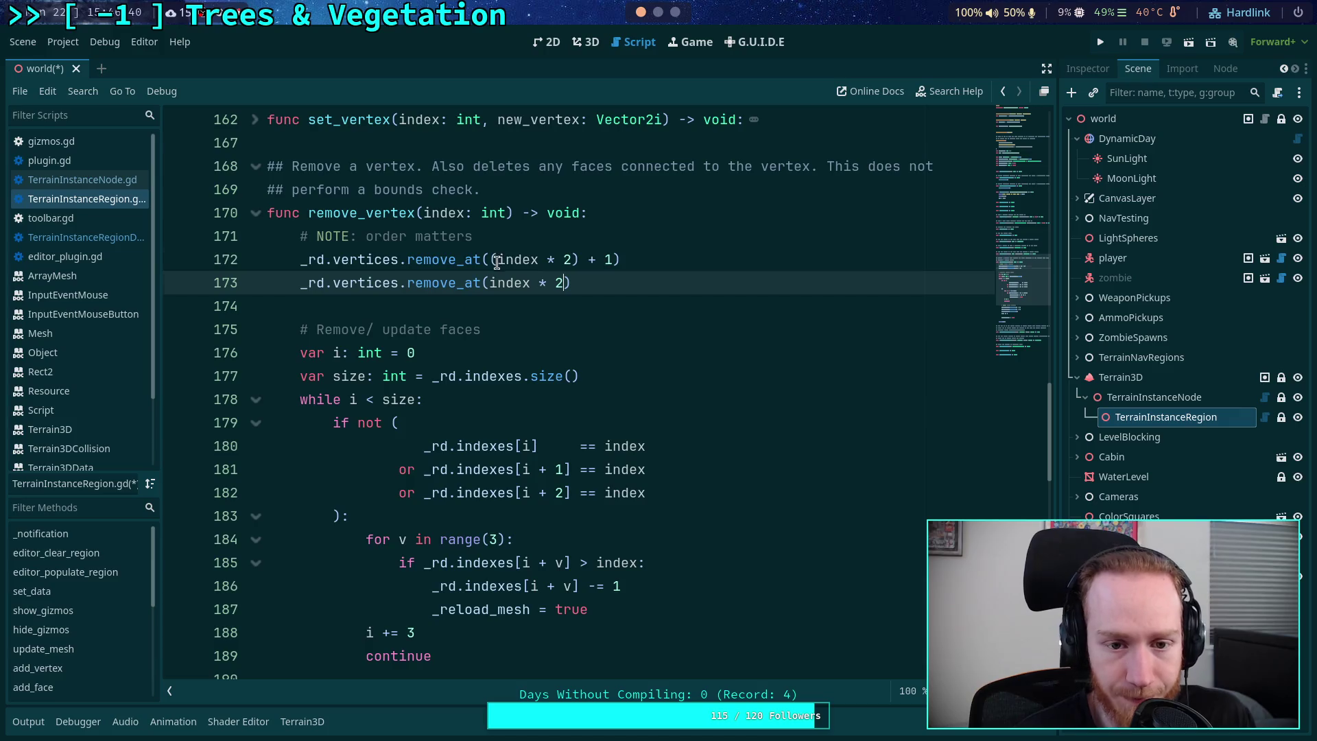
{"action": "left_click", "coordinate": [497, 261]}
{"action": "key", "text": "BackSpace"}
{"action": "left_click", "coordinate": [570, 261]}
{"action": "key", "text": "BackSpace"}
{"action": "left_click", "coordinate": [601, 291]}
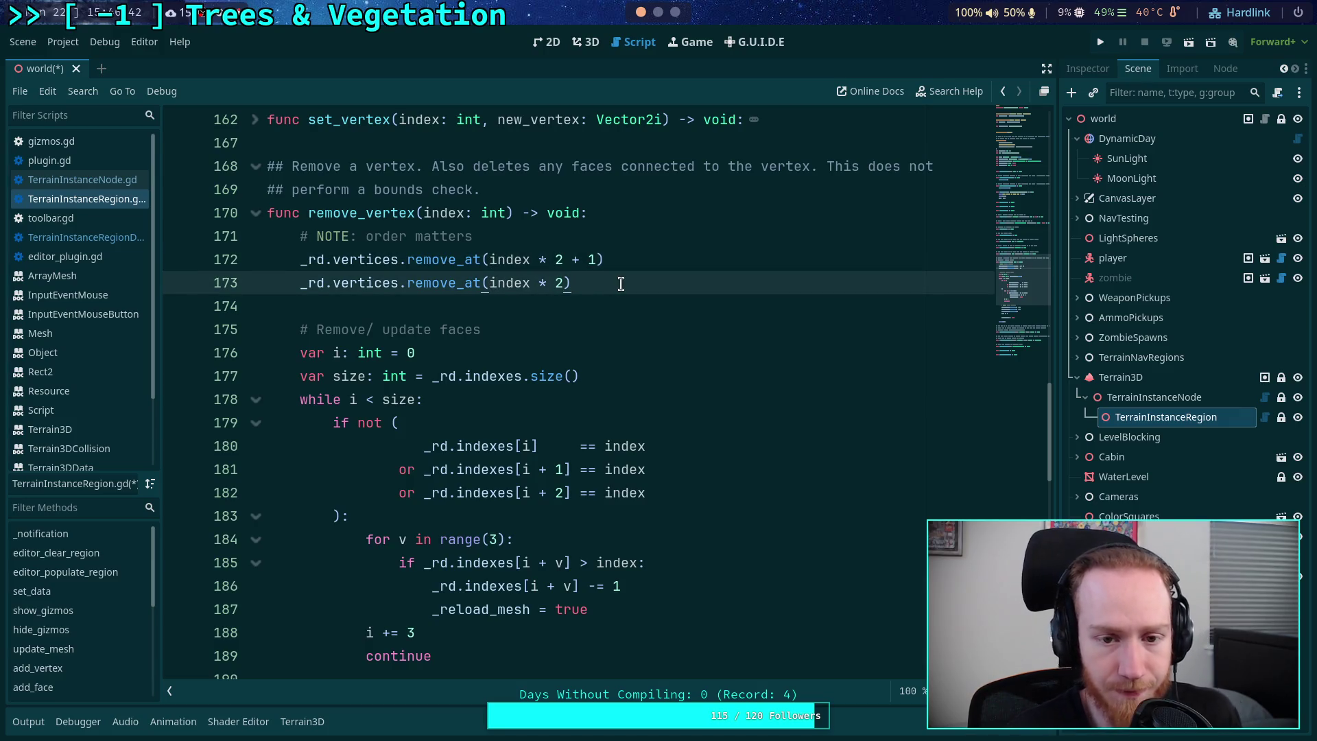
{"action": "key", "text": "ctrl+s"}
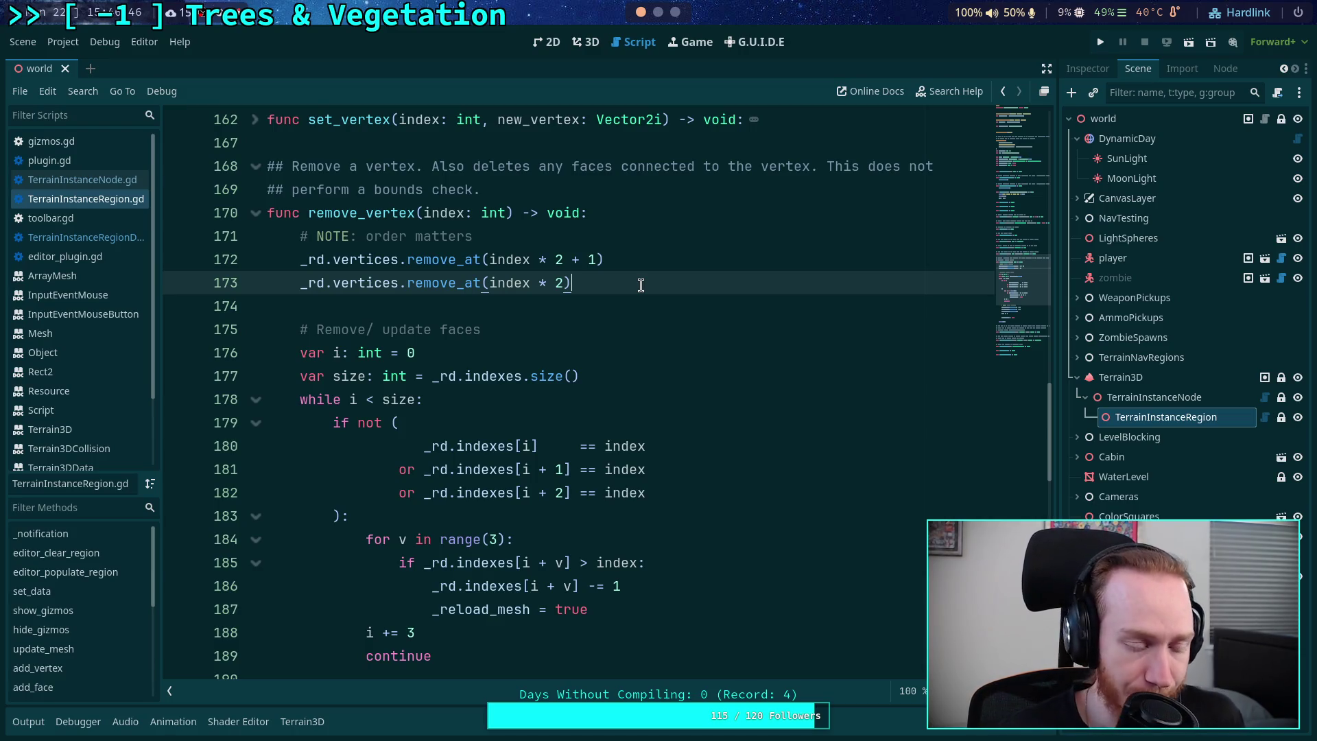
{"action": "left_click", "coordinate": [585, 42]}
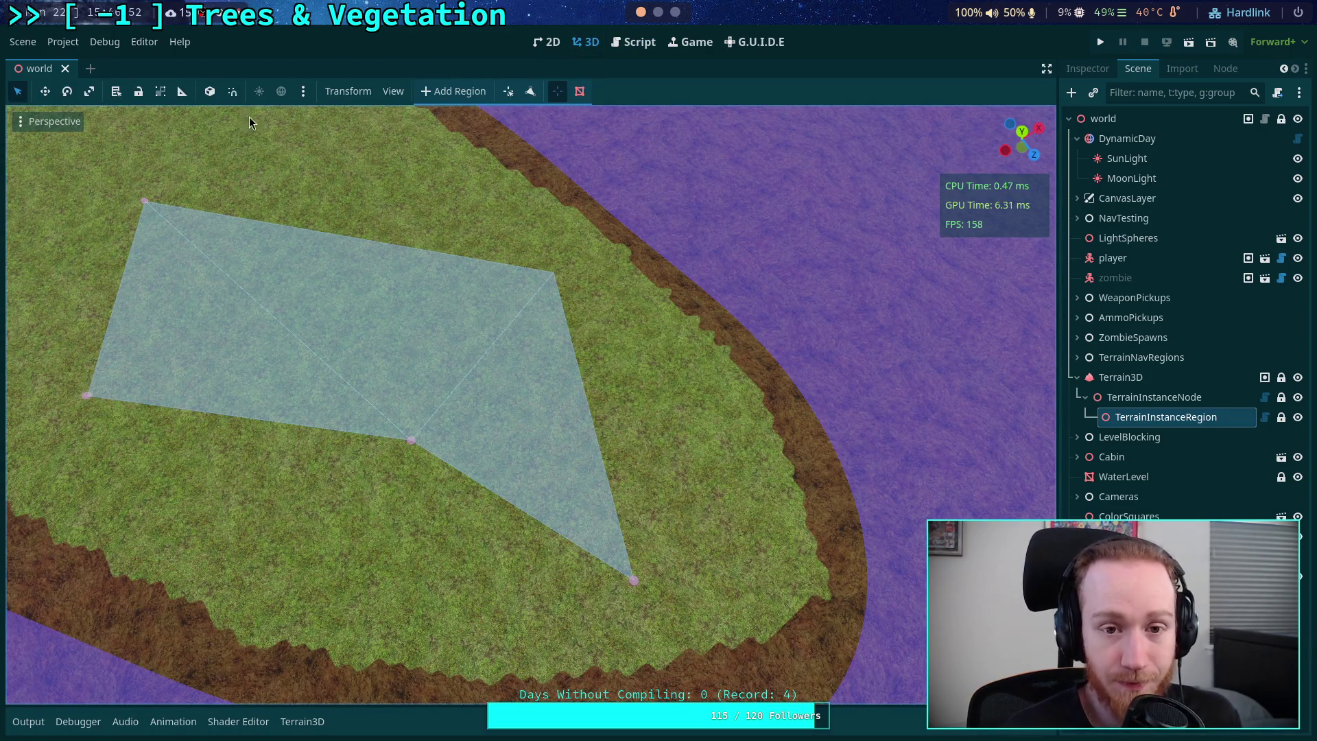
- Delete the TerrainInstanceRegion node and check the project's plugin settings
{"action": "left_click", "coordinate": [1227, 418]}
{"action": "key", "text": "Delete"}
{"action": "key", "text": "Return"}
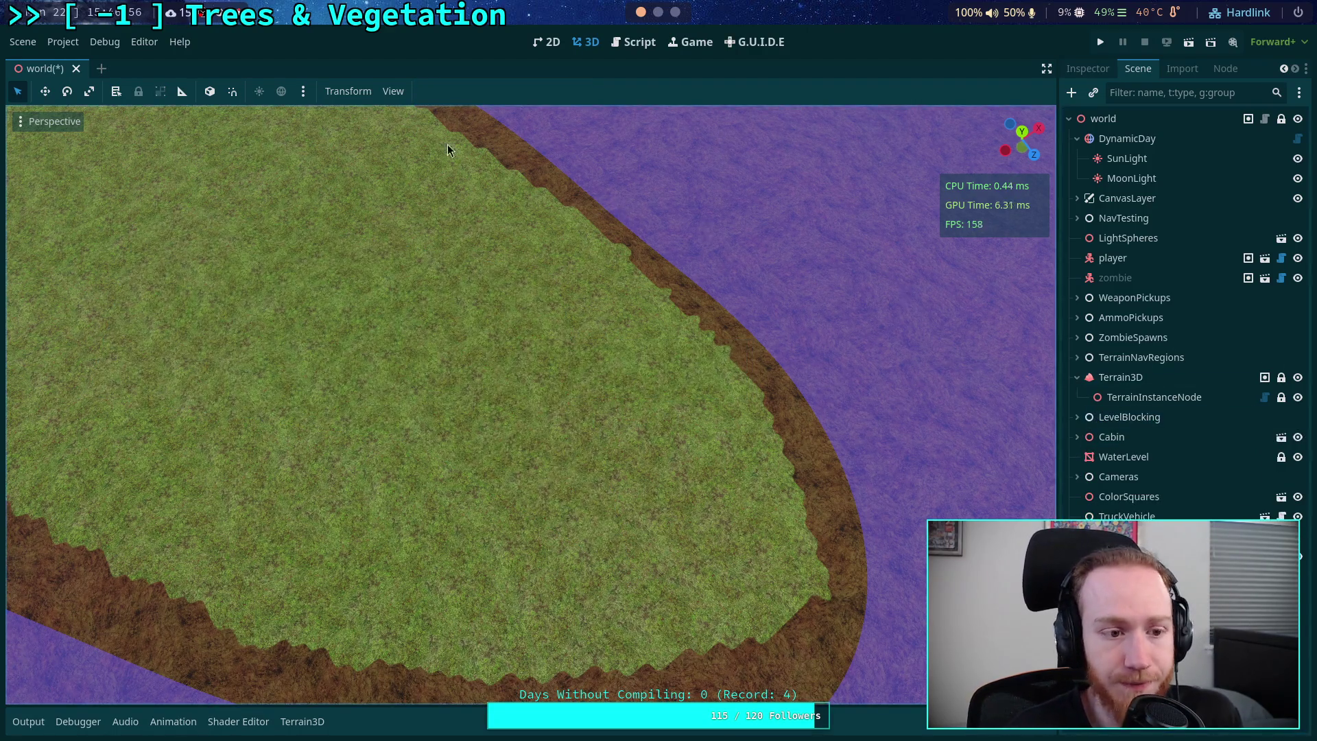
{"action": "left_click", "coordinate": [76, 42]}
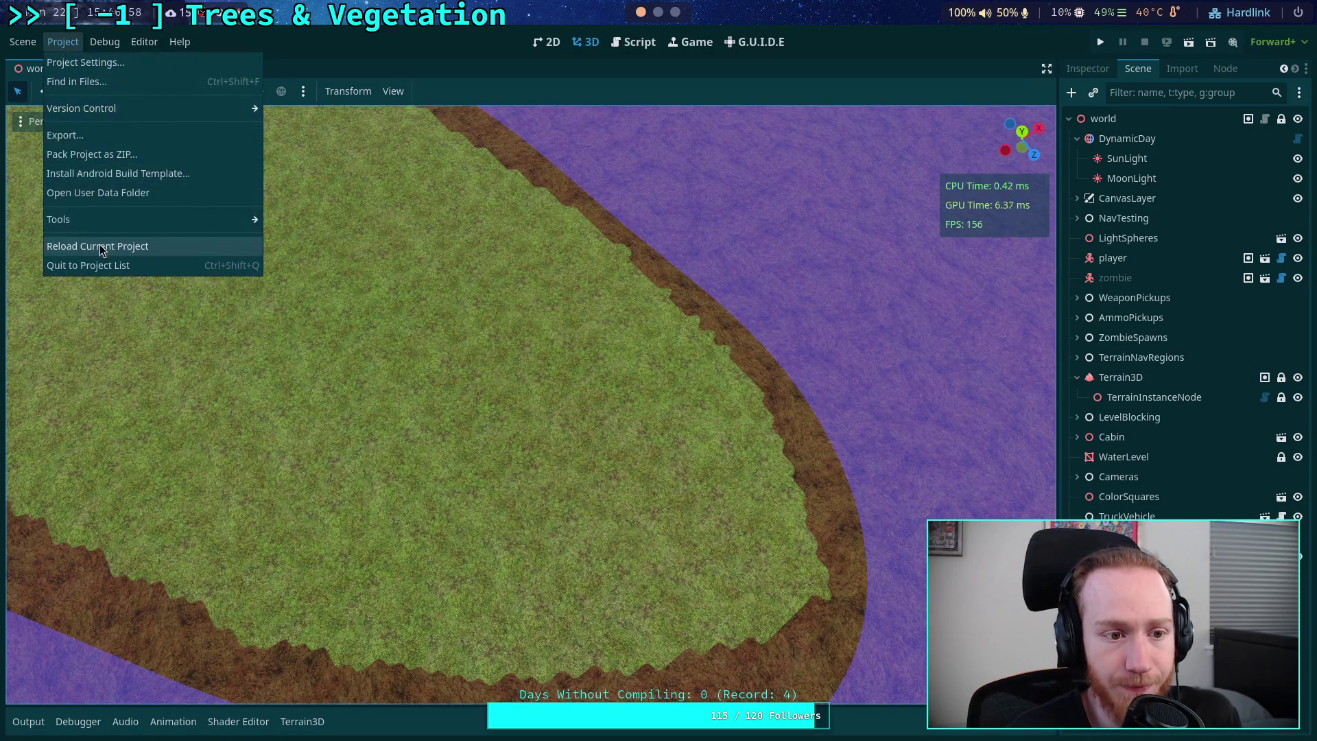
{"action": "left_click", "coordinate": [104, 61]}
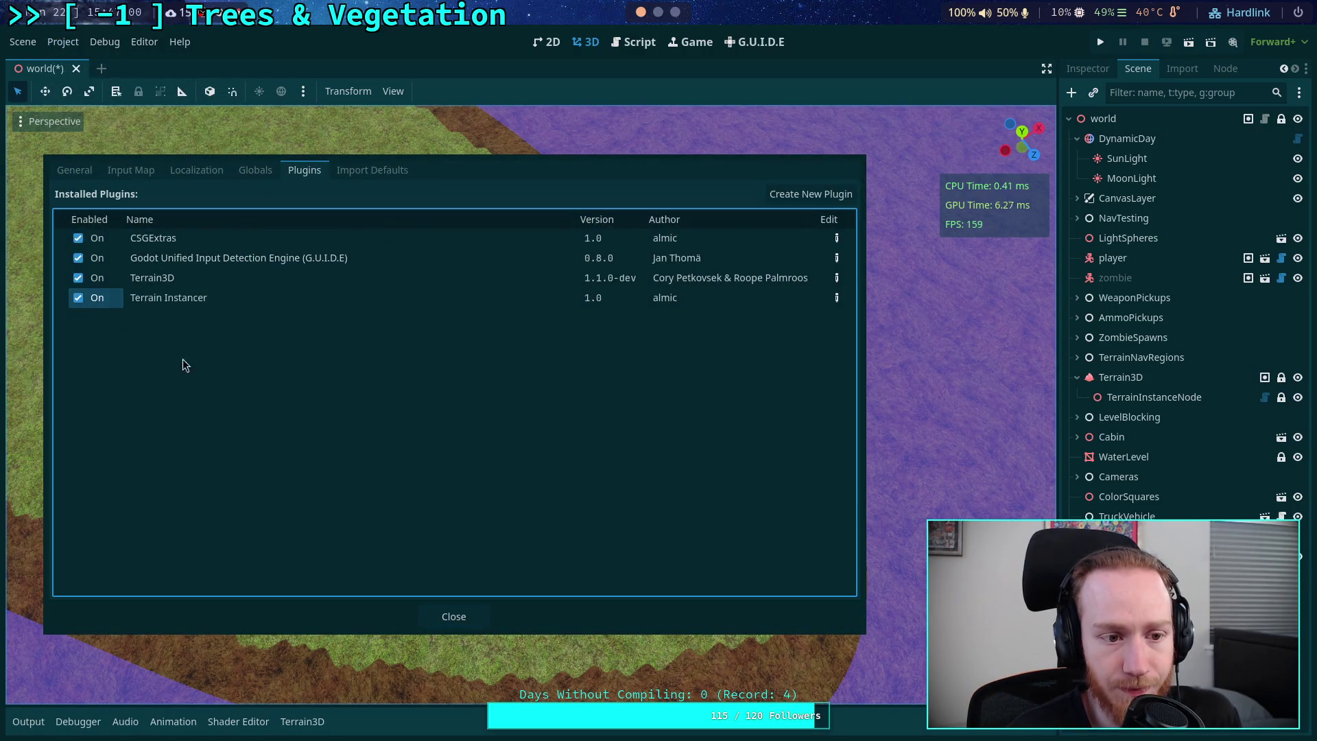
{"action": "left_click", "coordinate": [481, 618]}
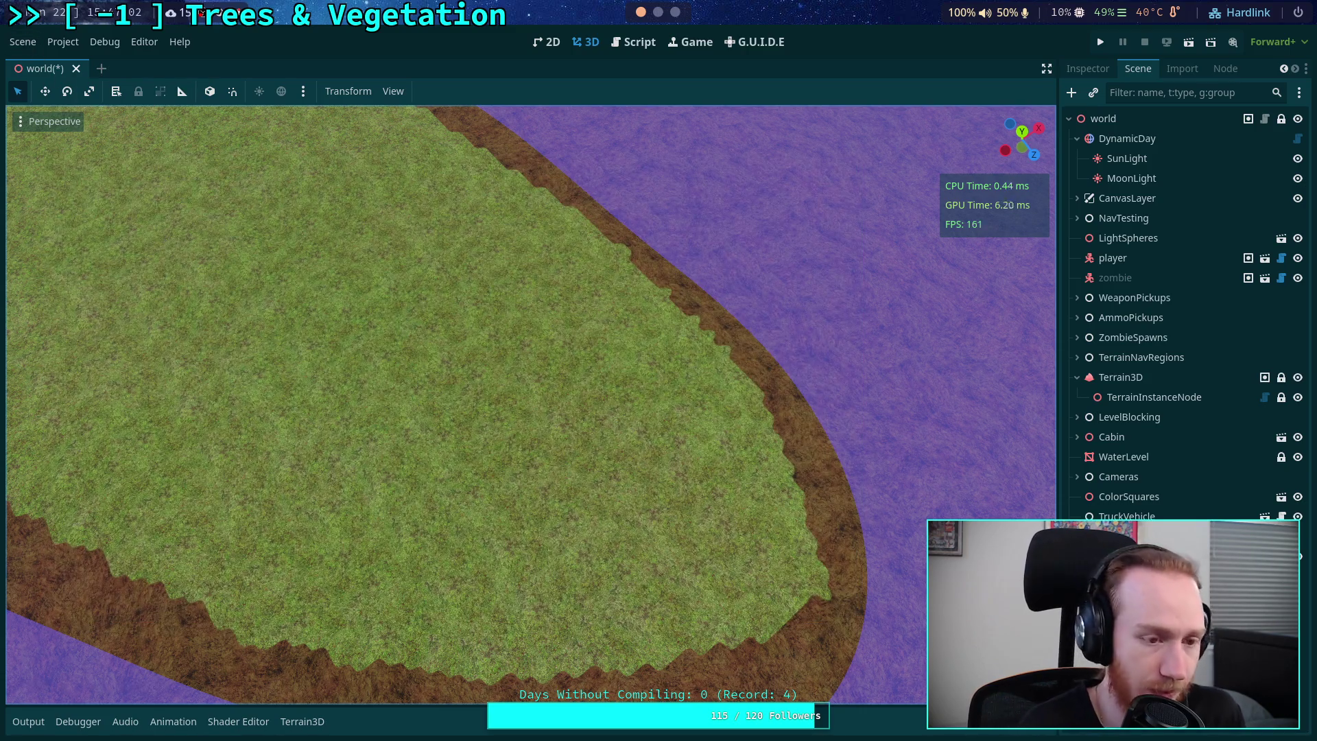
- Save the world scene, reload the saved scene, and show the Output log
{"action": "key", "text": "ctrl+s"}
{"action": "left_click", "coordinate": [23, 41]}
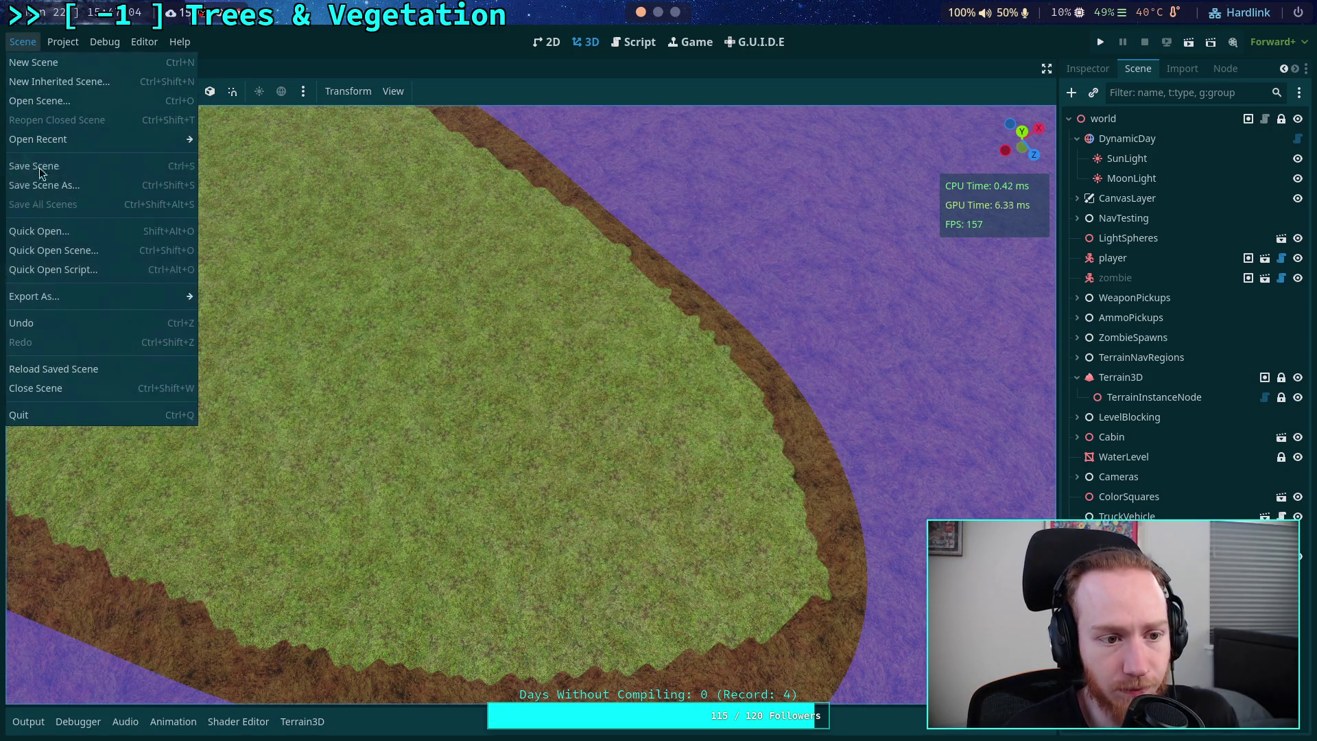
{"action": "left_click", "coordinate": [87, 368]}
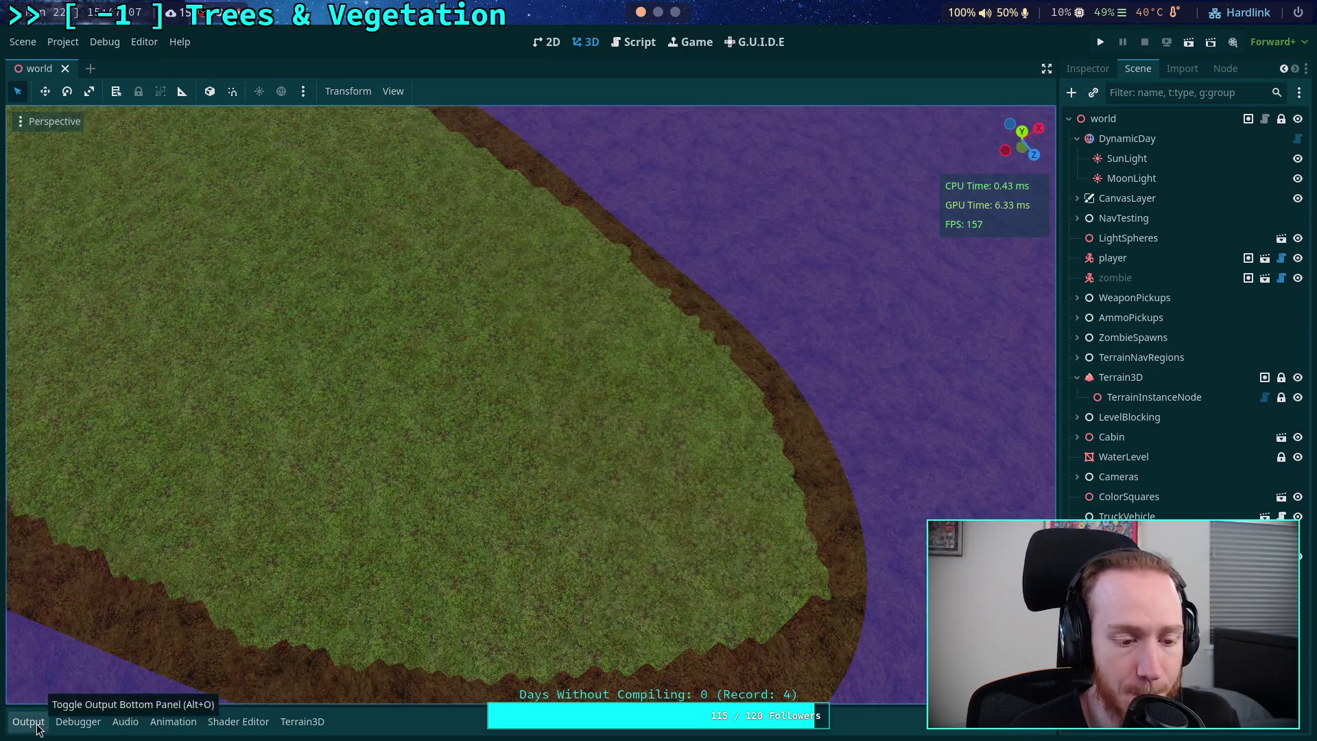
{"action": "left_click", "coordinate": [36, 726]}
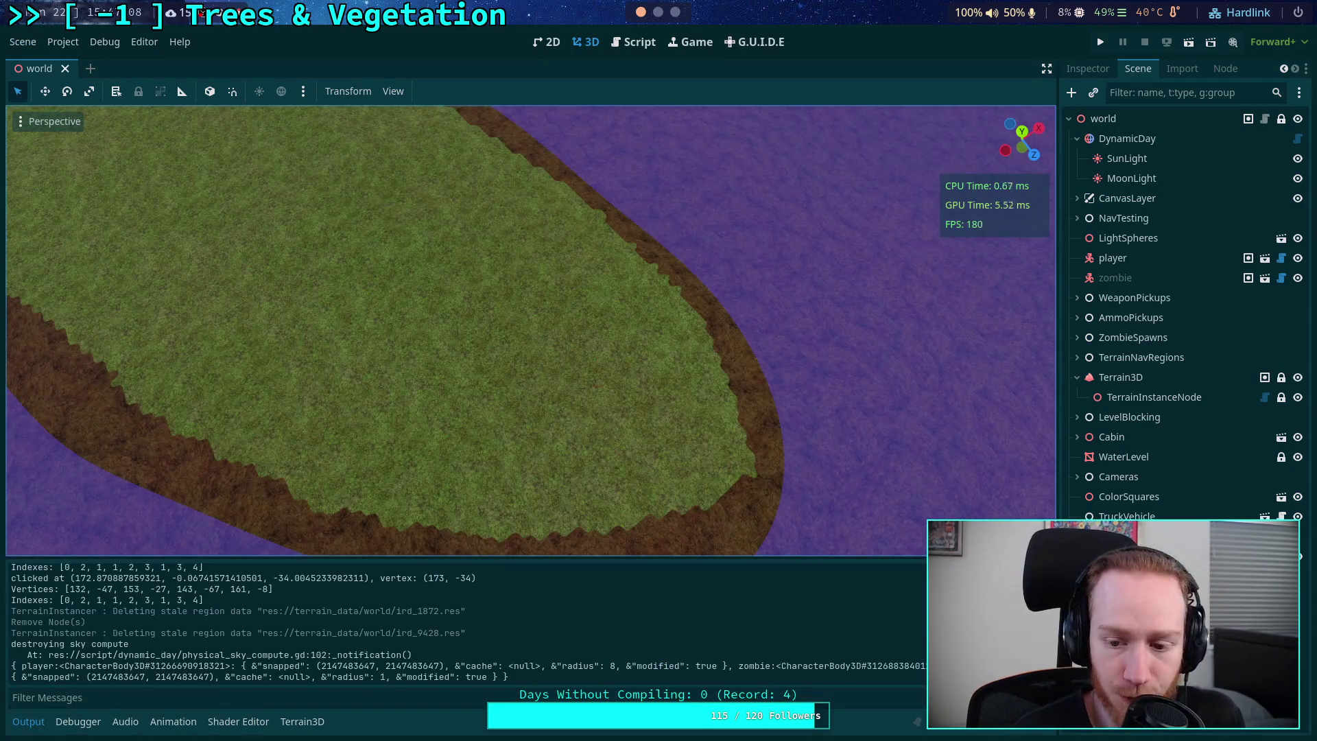
- Add a new region under TerrainInstanceNode and draw its first triangle on the terrain
{"action": "left_click", "coordinate": [1149, 397]}
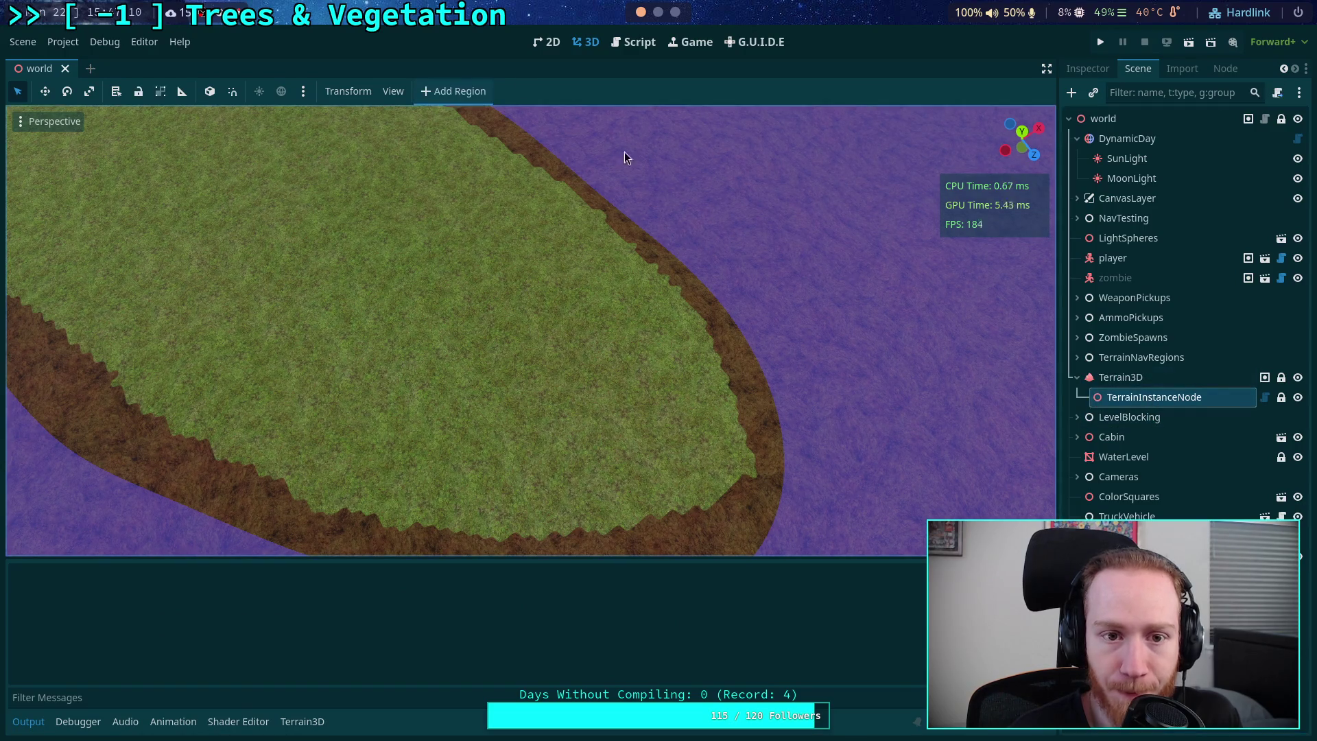
{"action": "left_click", "coordinate": [443, 92]}
{"action": "left_click", "coordinate": [1179, 417]}
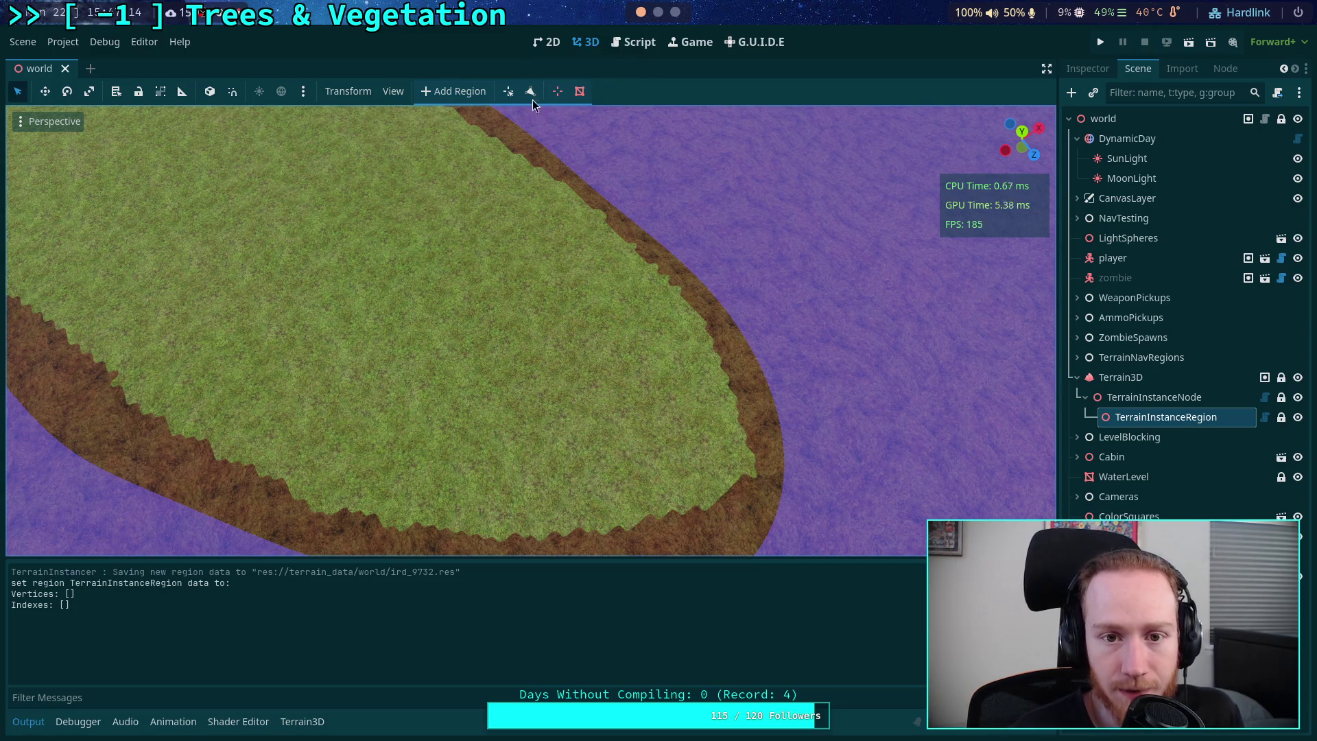
{"action": "left_click", "coordinate": [261, 168]}
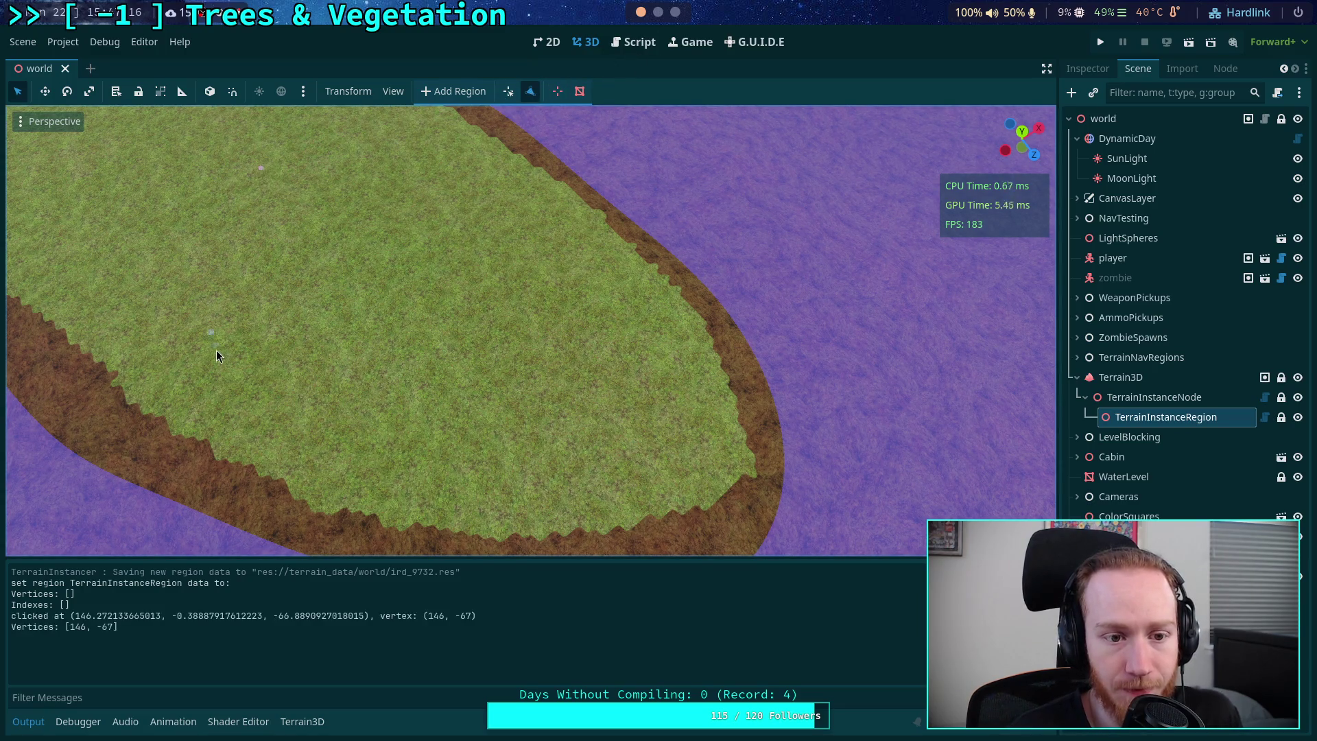
{"action": "left_click", "coordinate": [216, 345]}
{"action": "left_click", "coordinate": [470, 221]}
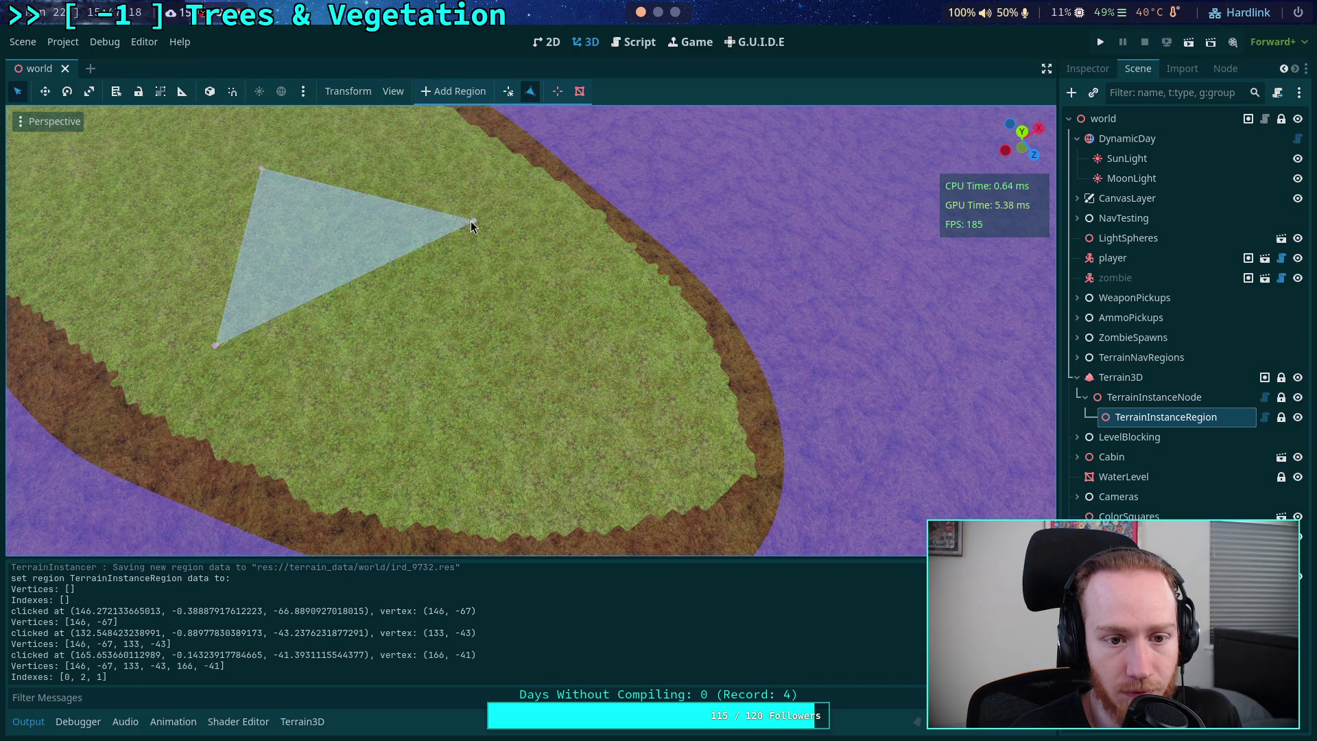
- Chain two more triangles onto it, giving a five-vertex polygon
{"action": "left_click", "coordinate": [213, 349]}
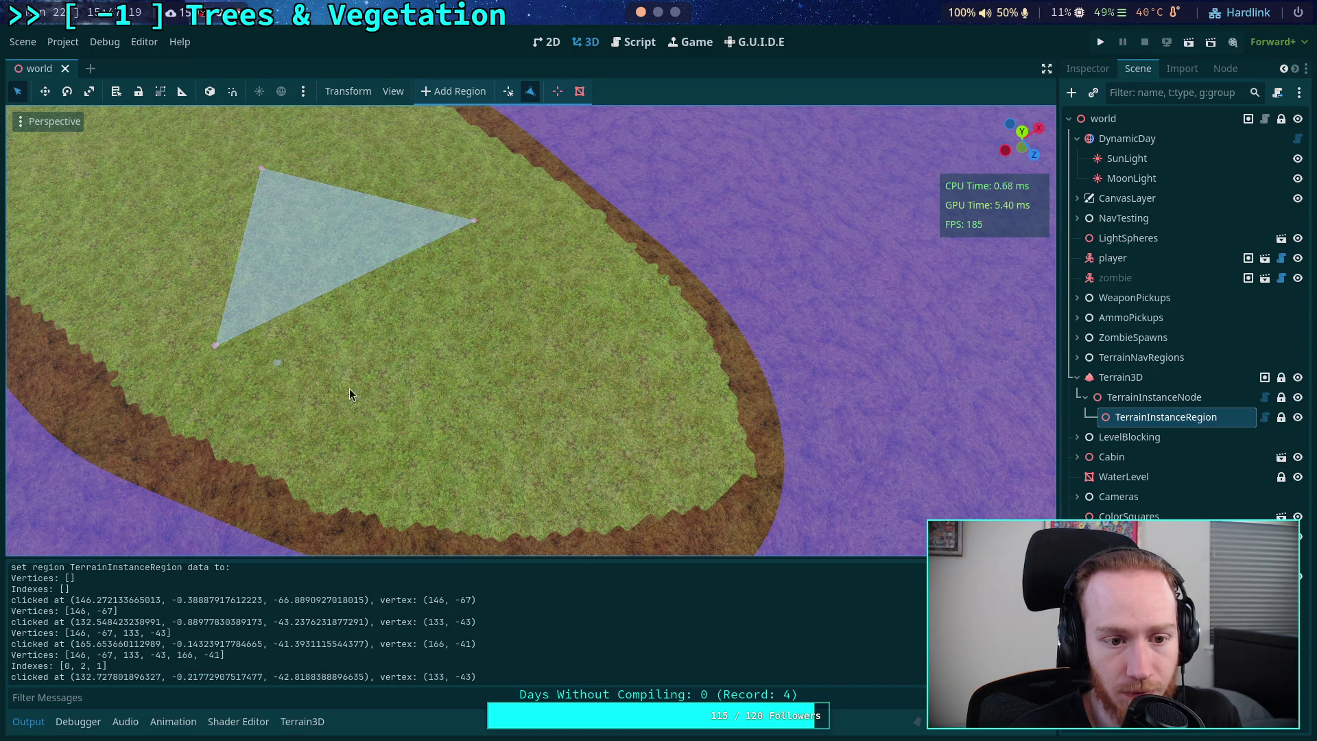
{"action": "left_click", "coordinate": [420, 423]}
{"action": "left_click", "coordinate": [474, 221]}
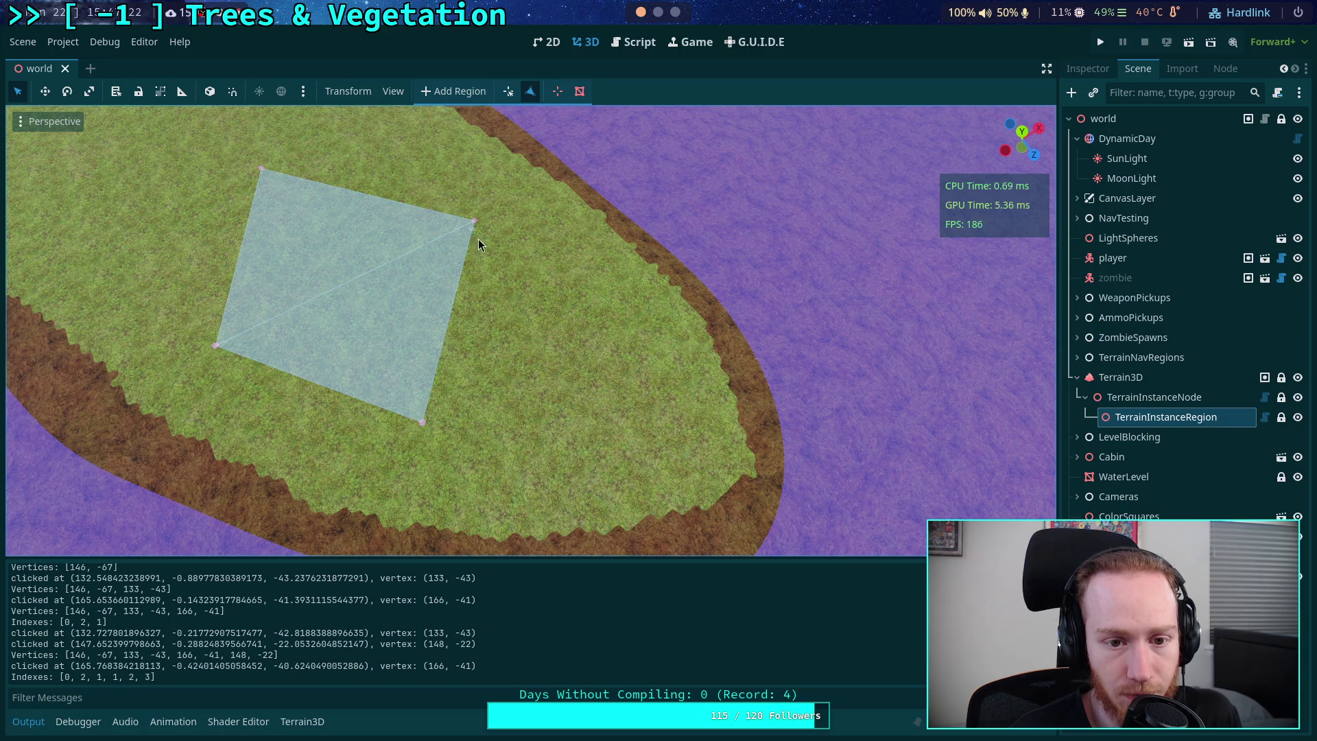
{"action": "left_click", "coordinate": [425, 422]}
{"action": "left_click", "coordinate": [227, 506]}
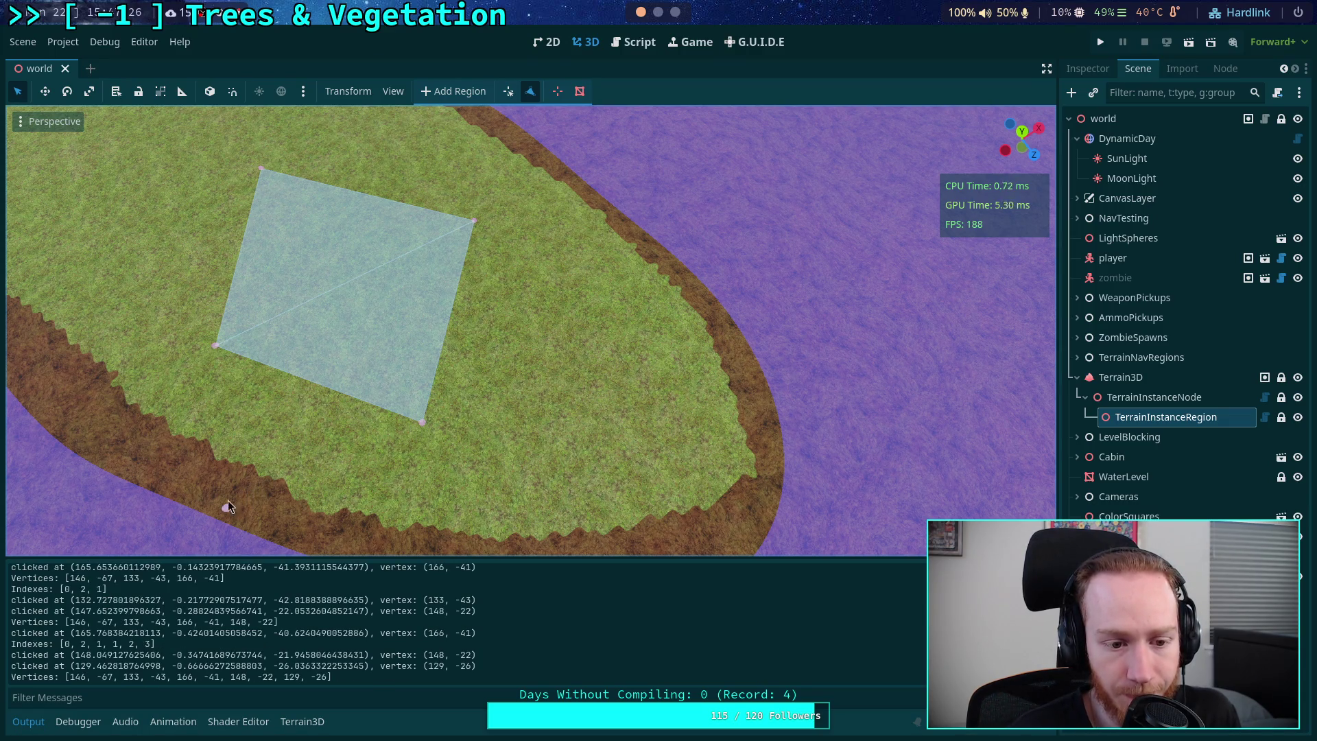
{"action": "left_click", "coordinate": [214, 350]}
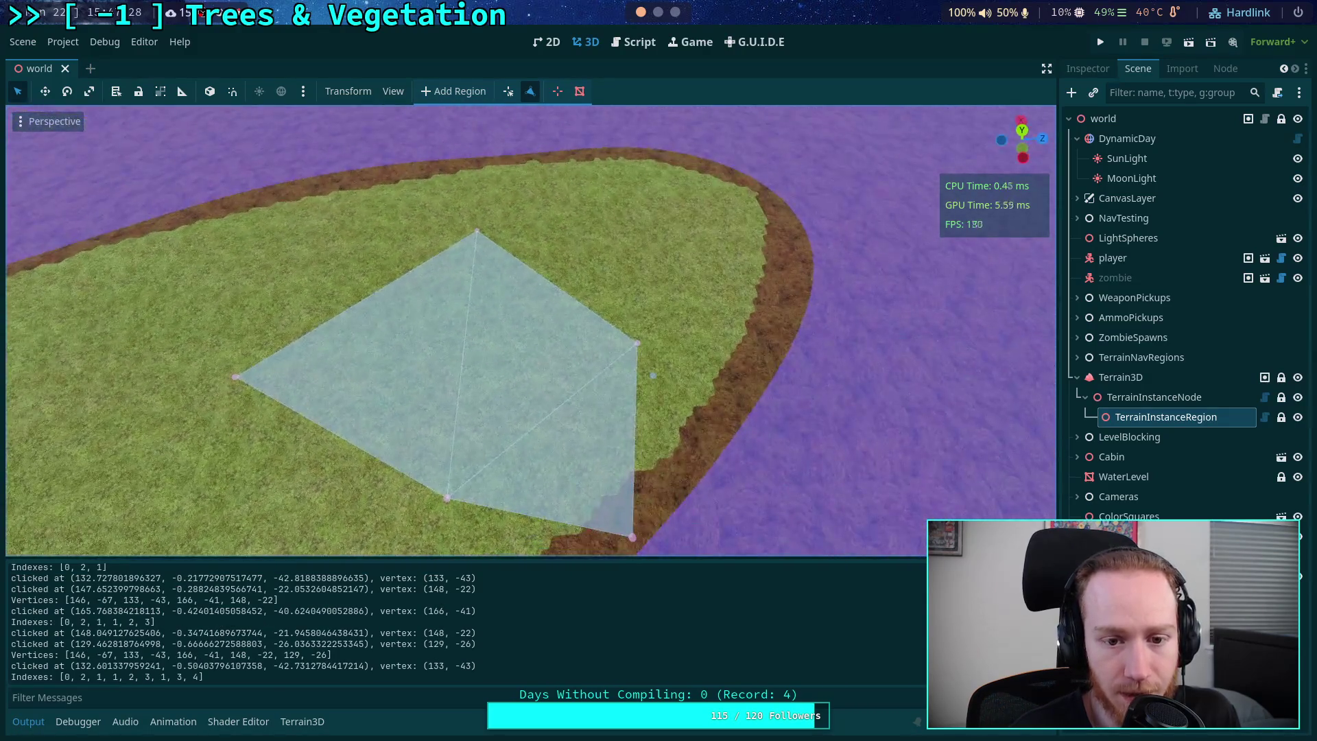
{"action": "left_click", "coordinate": [507, 92]}
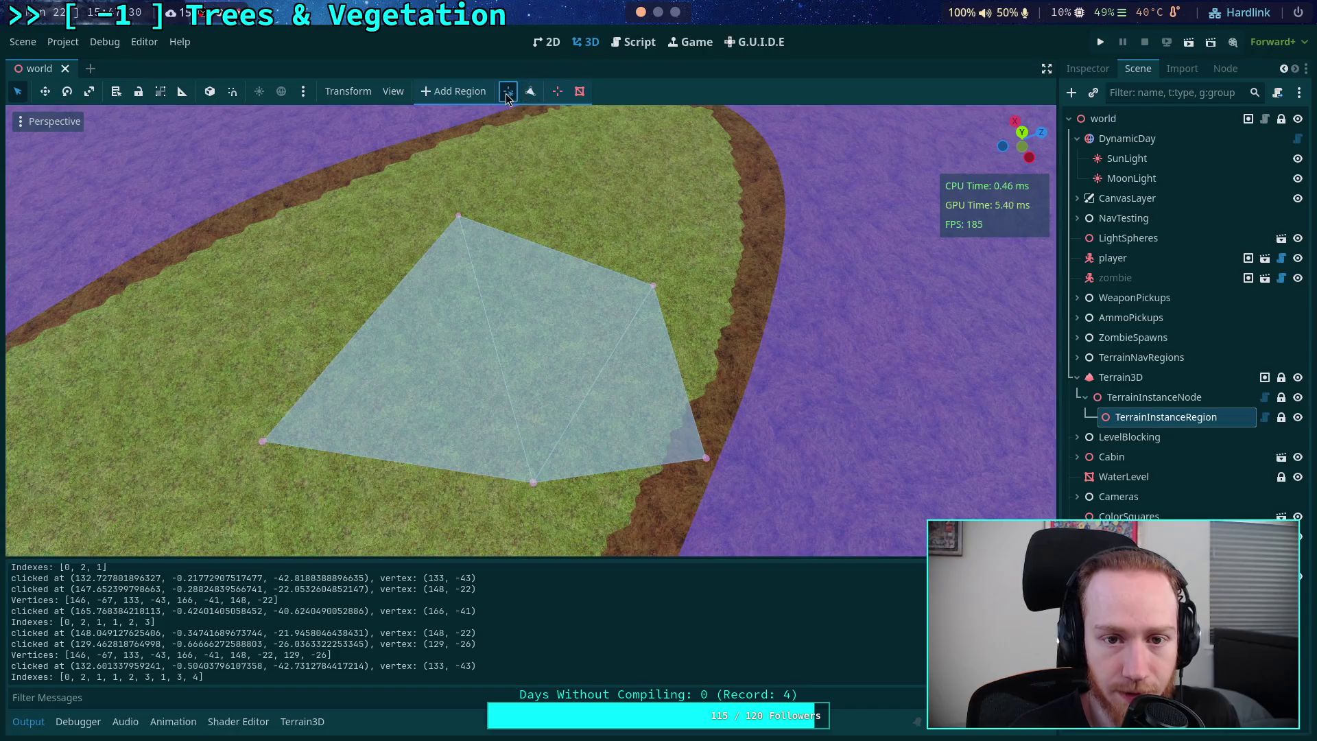
- Drag the left, top, bottom and another corner vertex to reshape the polygon
{"action": "left_click_drag", "start_coordinate": [263, 441], "coordinate": [127, 393]}
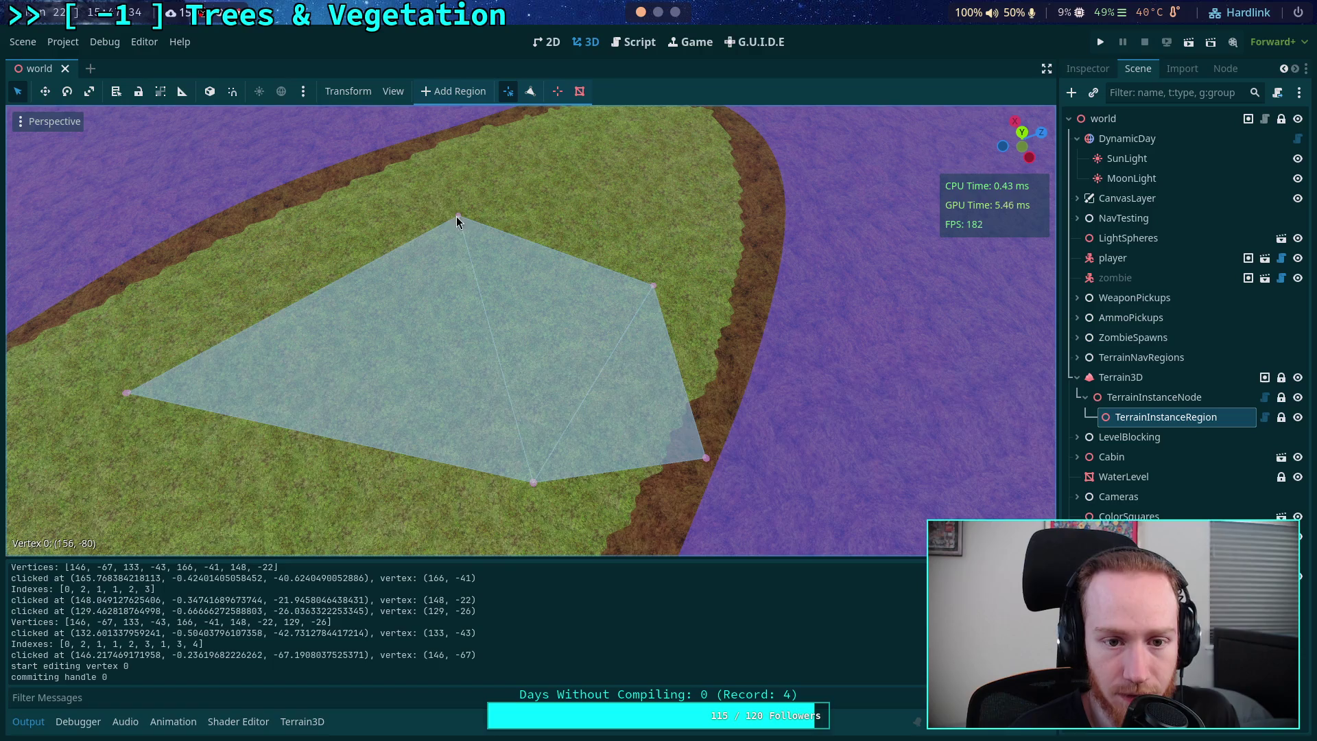
{"action": "mouse_move", "coordinate": [457, 219]}
{"action": "left_mouse_down"}
{"action": "mouse_move", "coordinate": [397, 209]}
{"action": "mouse_move", "coordinate": [415, 208]}
{"action": "left_mouse_up"}
{"action": "mouse_move", "coordinate": [534, 482]}
{"action": "left_mouse_down"}
{"action": "mouse_move", "coordinate": [442, 295]}
{"action": "mouse_move", "coordinate": [442, 331]}
{"action": "left_mouse_up"}
{"action": "mouse_move", "coordinate": [706, 458]}
{"action": "left_mouse_down"}
{"action": "mouse_move", "coordinate": [475, 471]}
{"action": "mouse_move", "coordinate": [410, 507]}
{"action": "left_mouse_up"}
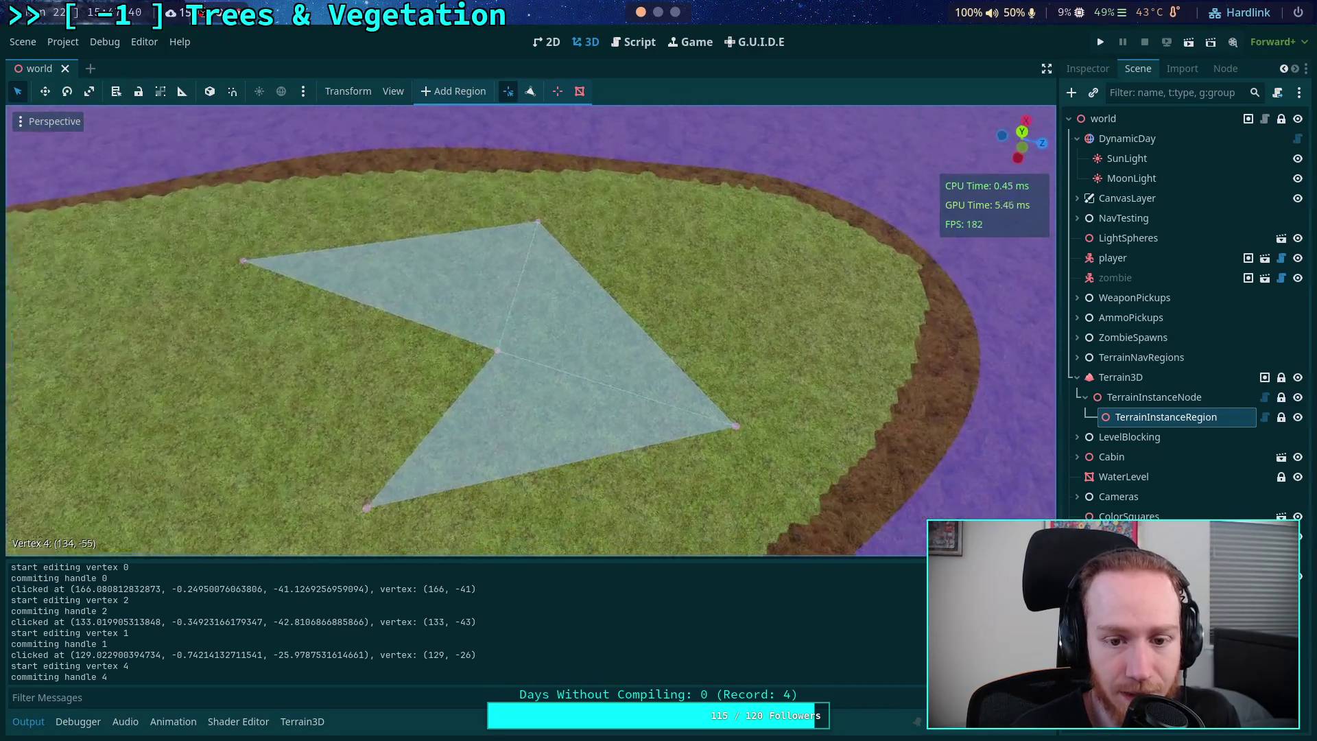
- Delete the polygon's top vertex with the delete-vertex tool
{"action": "left_click", "coordinate": [558, 92]}
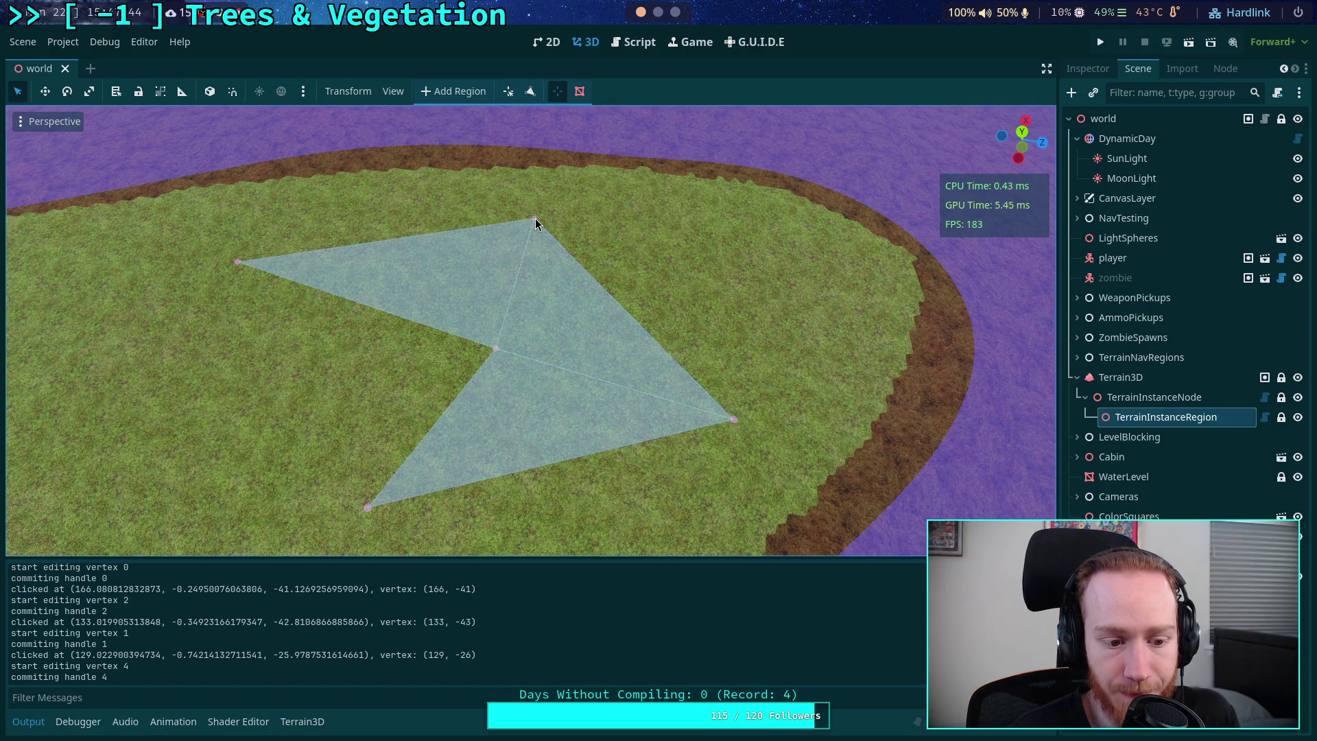
{"action": "left_click", "coordinate": [535, 219]}
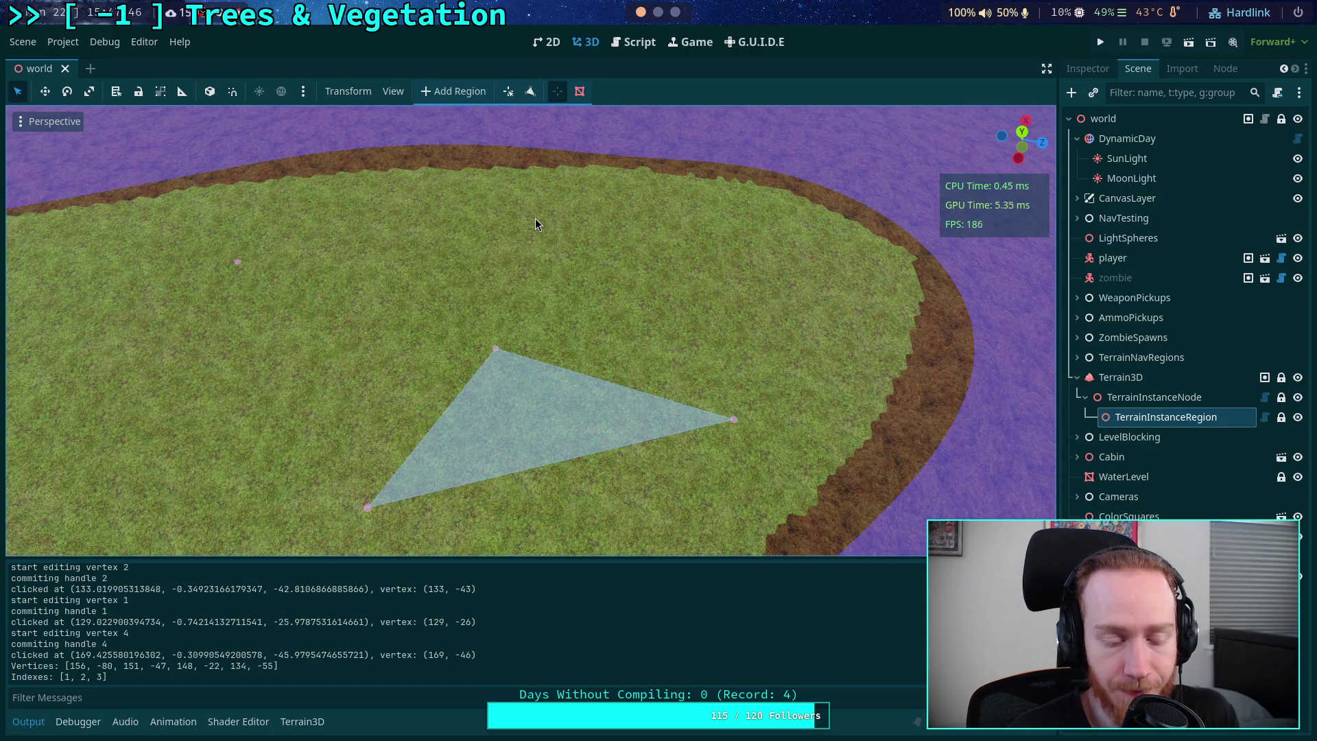
{"action": "scroll", "coordinate": [209, 611], "scroll_direction": "up", "scroll_amount": 1}
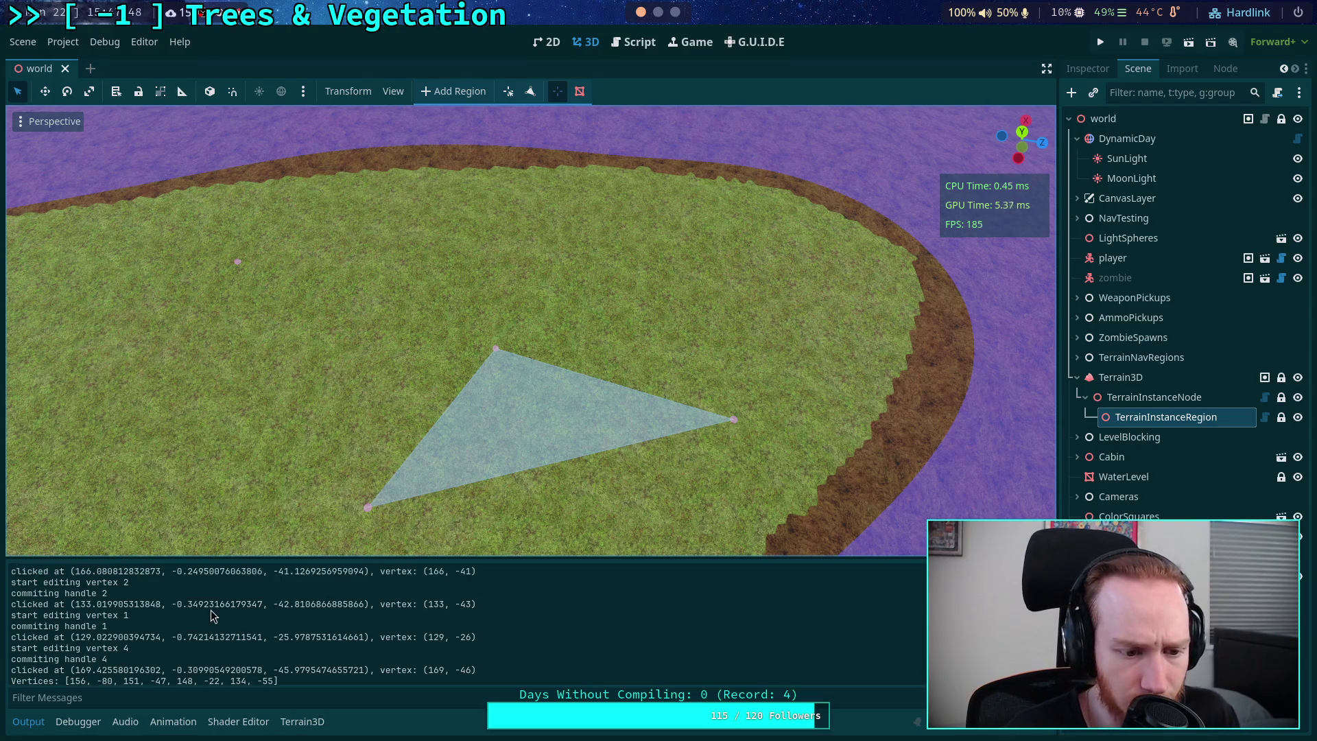
- Enlarge the Output panel and select the logged Vertices and Indexes lines
{"action": "scroll", "coordinate": [212, 611], "scroll_direction": "up", "scroll_amount": 5}
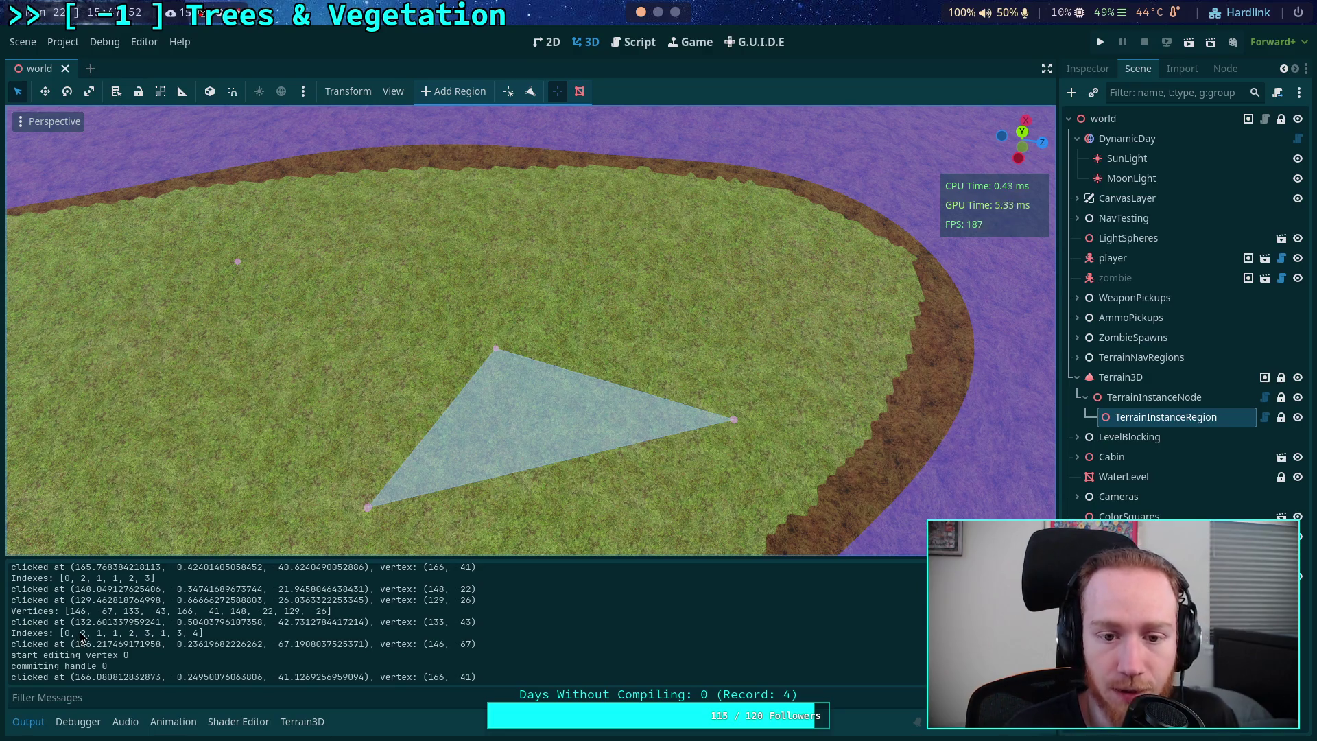
{"action": "left_click_drag", "start_coordinate": [192, 557], "coordinate": [199, 406]}
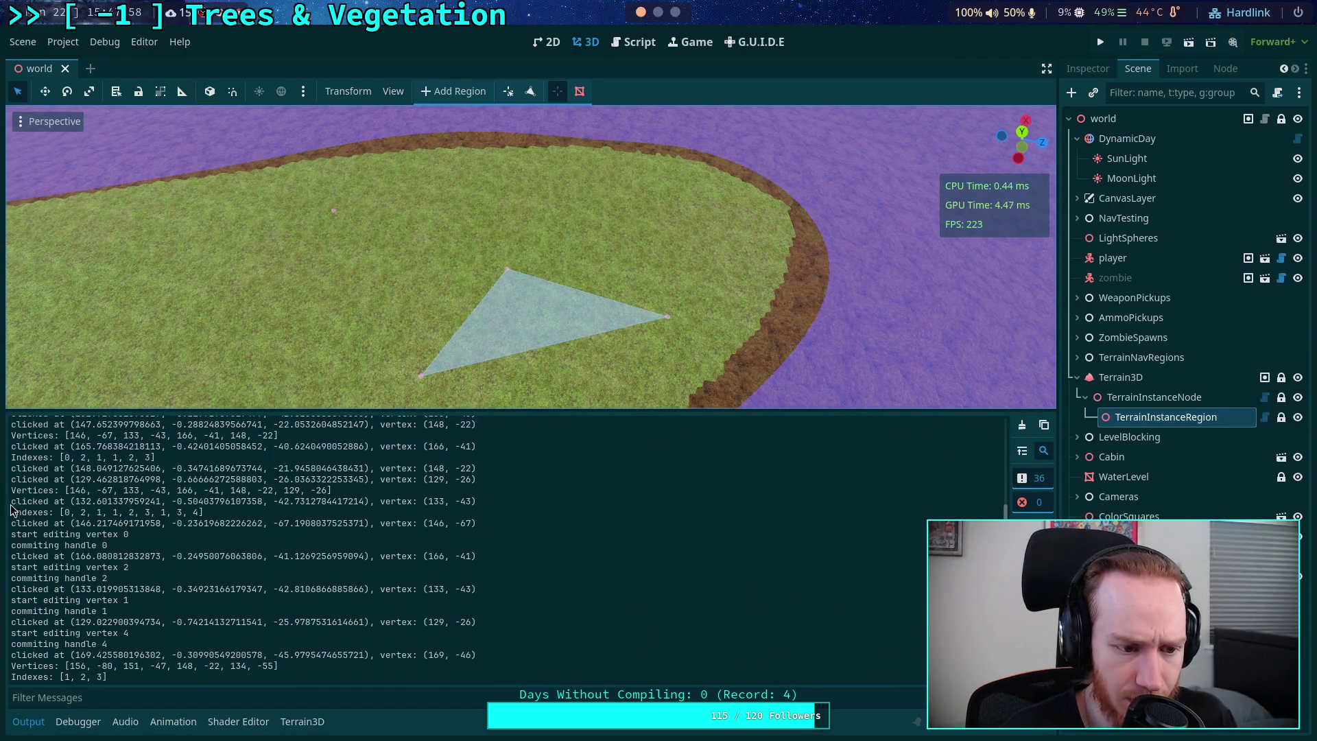
{"action": "mouse_move", "coordinate": [12, 491]}
{"action": "left_mouse_down"}
{"action": "mouse_move", "coordinate": [178, 580]}
{"action": "mouse_move", "coordinate": [237, 679]}
{"action": "left_mouse_up"}
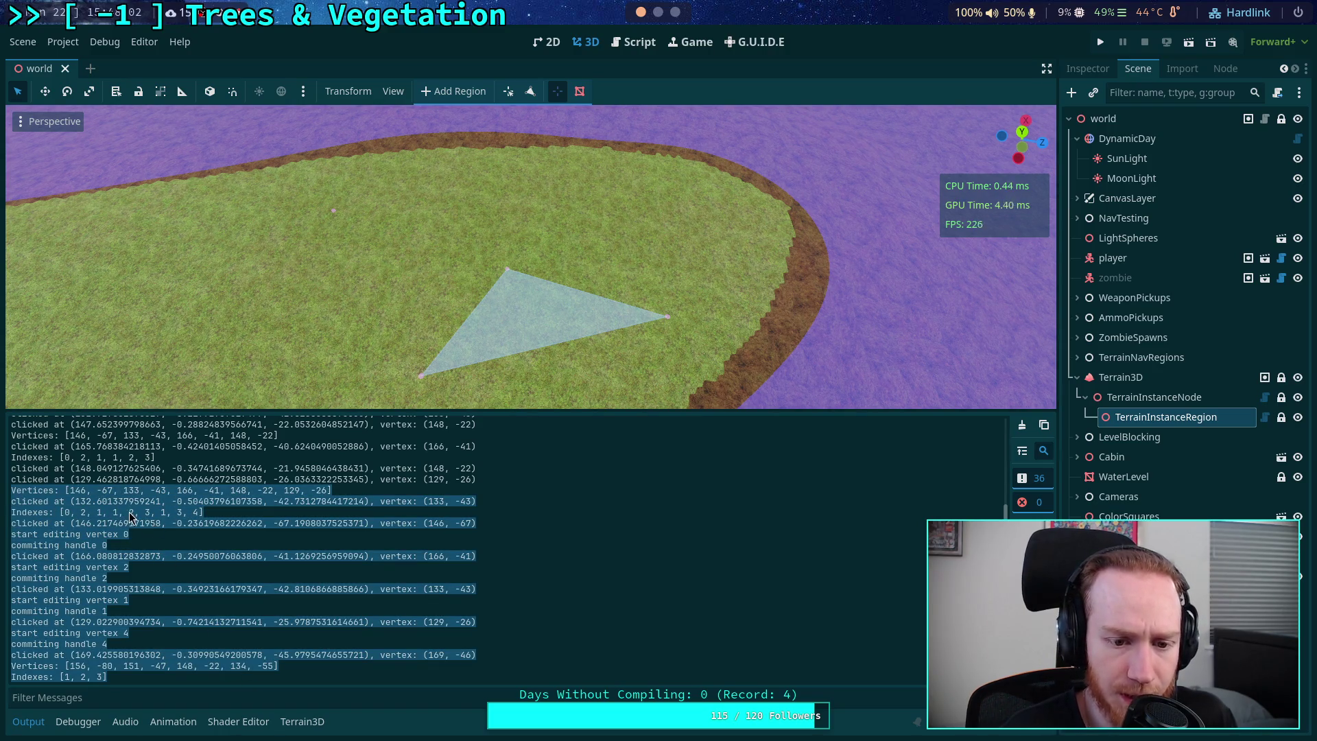
{"action": "mouse_move", "coordinate": [271, 412]}
{"action": "left_mouse_down"}
{"action": "mouse_move", "coordinate": [267, 466]}
{"action": "mouse_move", "coordinate": [324, 472]}
{"action": "left_mouse_up"}
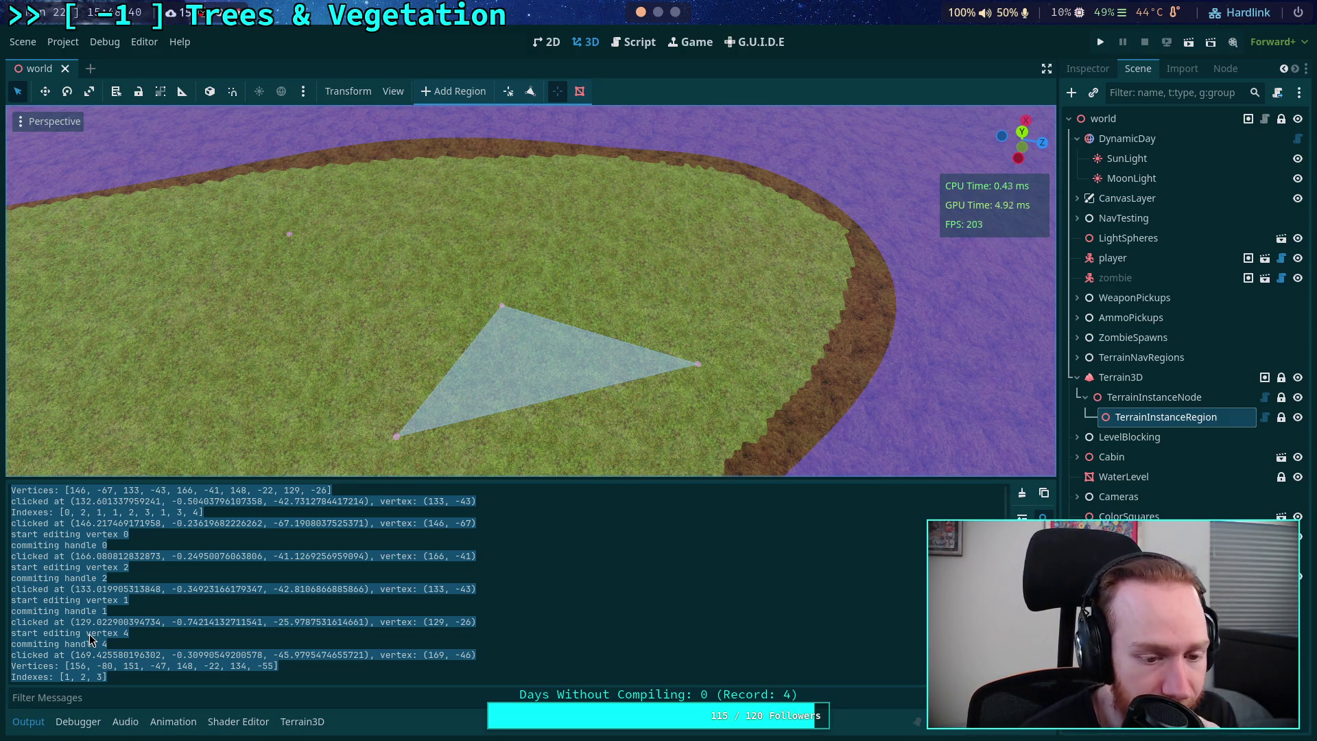
- Add a new top vertex and two triangles to form an arrow-shaped region
{"action": "left_click", "coordinate": [529, 92]}
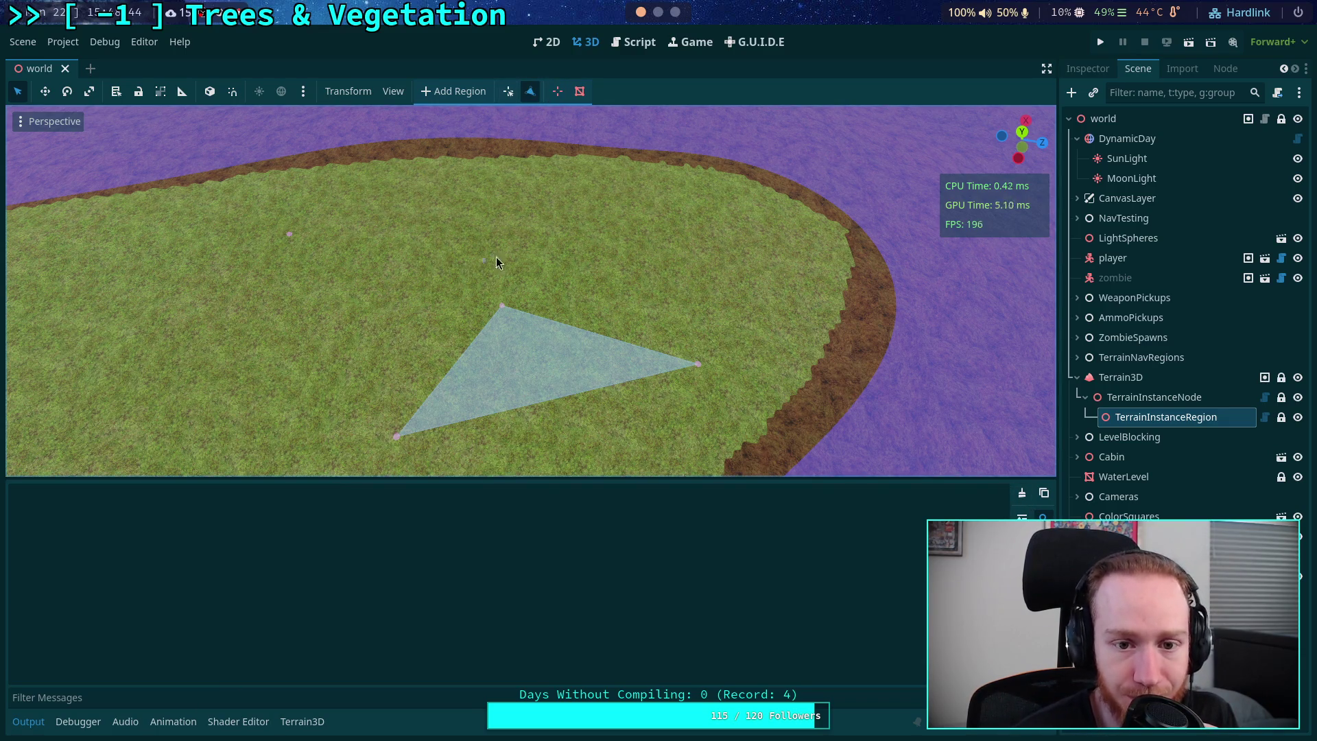
{"action": "left_click", "coordinate": [290, 236]}
{"action": "left_click", "coordinate": [502, 304]}
{"action": "left_click", "coordinate": [534, 232]}
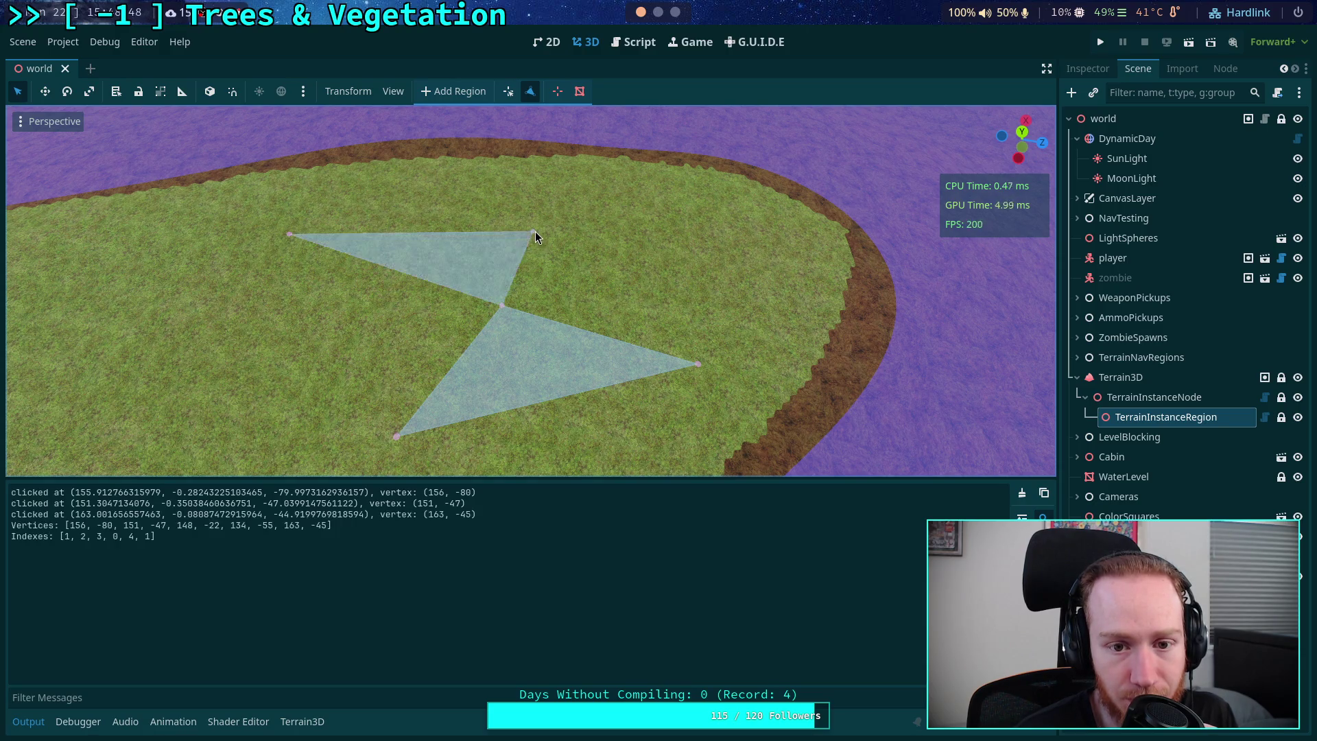
{"action": "left_click", "coordinate": [533, 233]}
{"action": "left_click", "coordinate": [698, 367]}
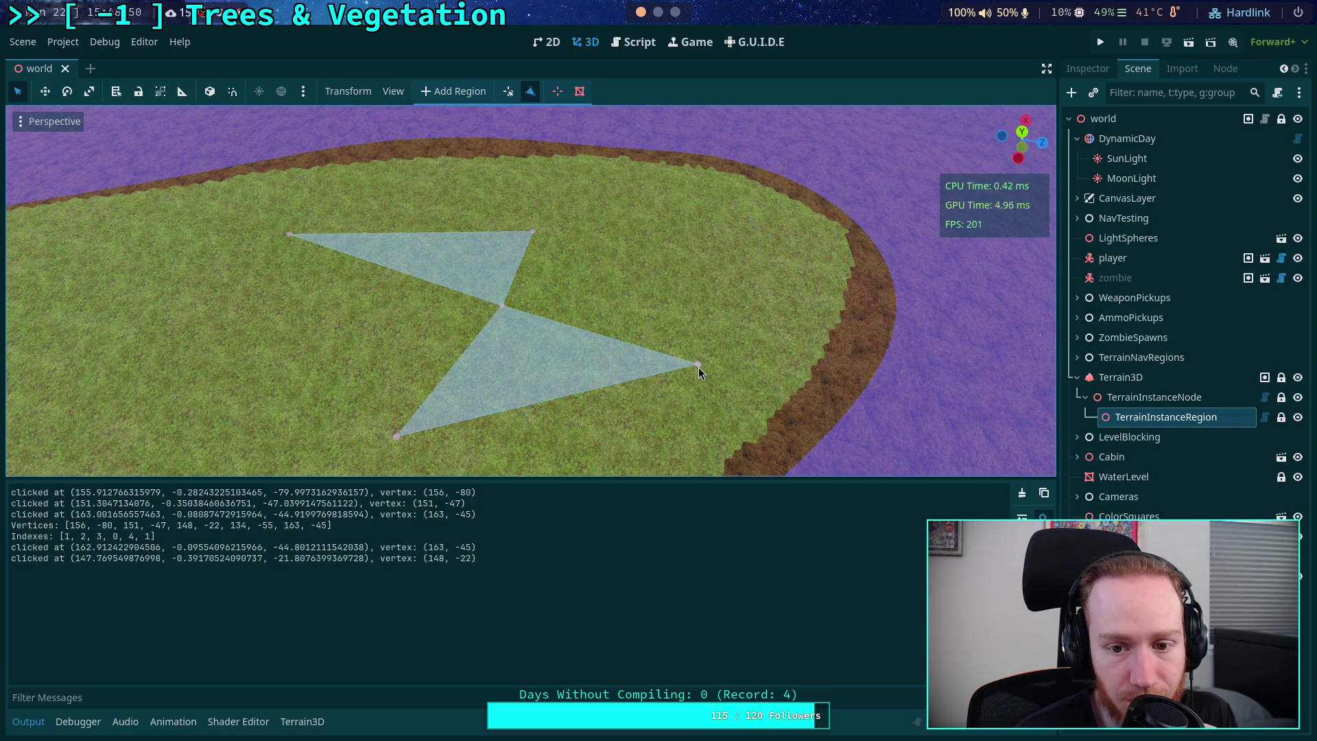
{"action": "left_click", "coordinate": [503, 305]}
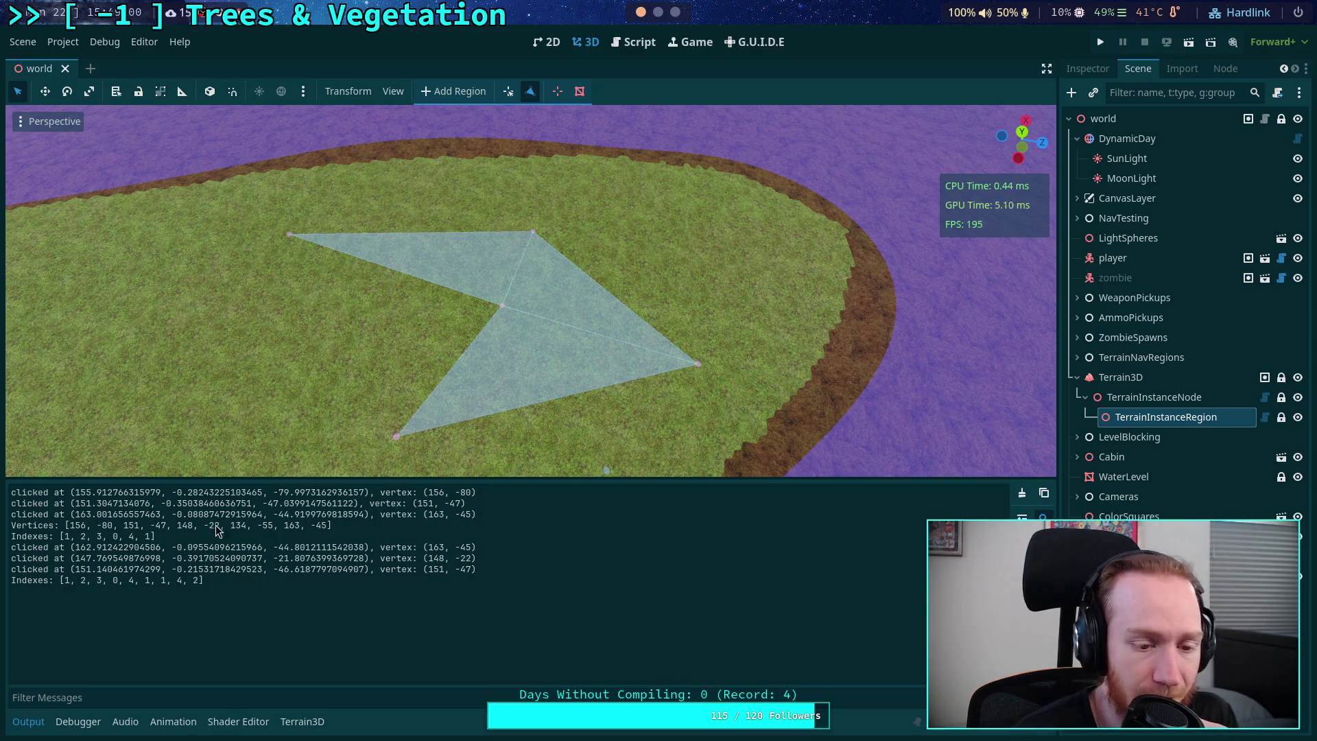
- Select the latest Indexes line in the log, then delete the polygon's top vertex
{"action": "left_click_drag", "start_coordinate": [217, 585], "coordinate": [11, 583]}
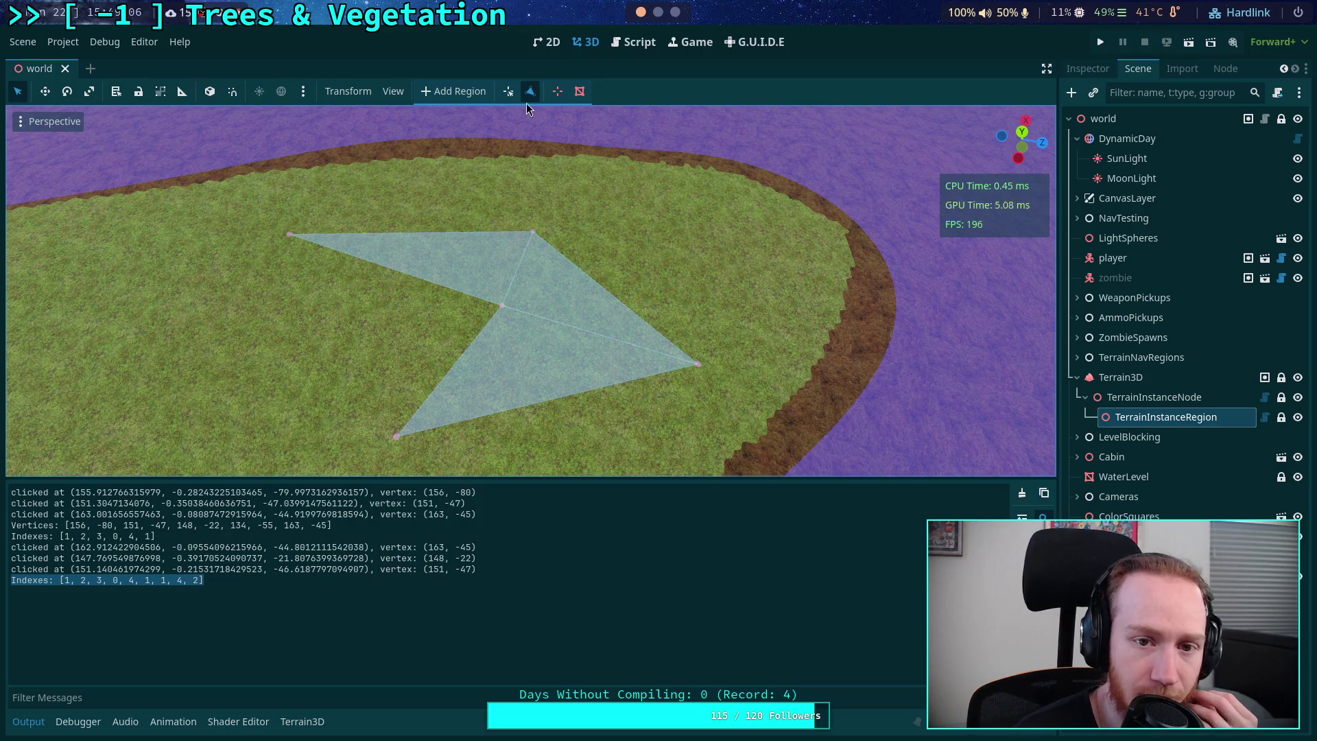
{"action": "left_click", "coordinate": [558, 91]}
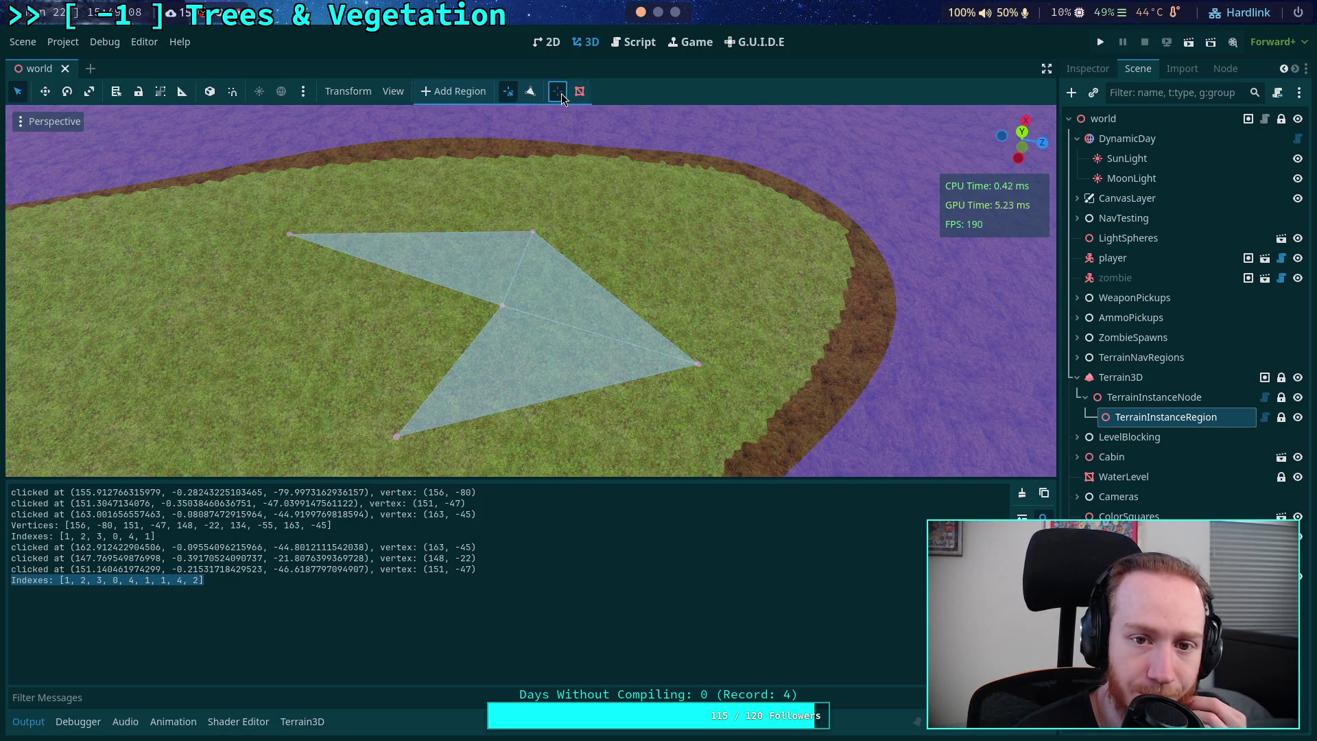
{"action": "left_click", "coordinate": [534, 233]}
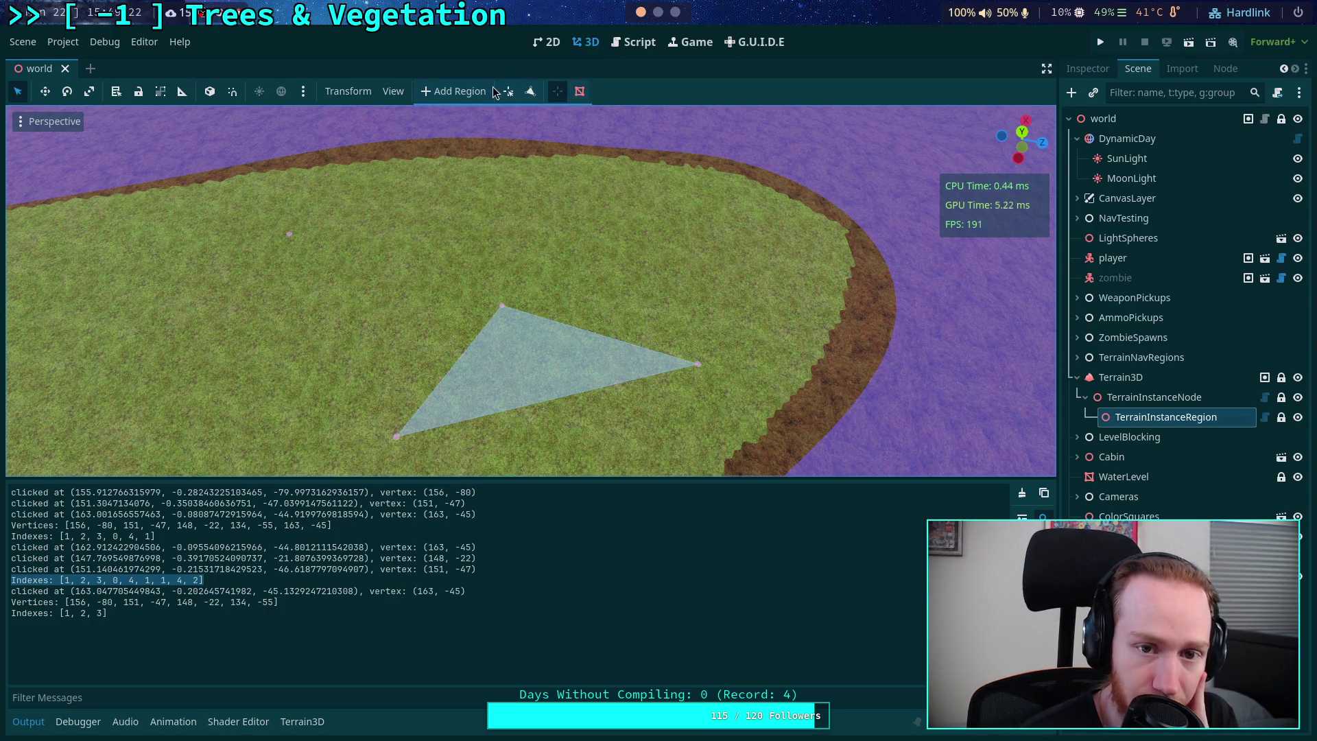
- Place a new top vertex and rebuild the left and right triangles around the middle vertex
{"action": "left_click", "coordinate": [529, 220]}
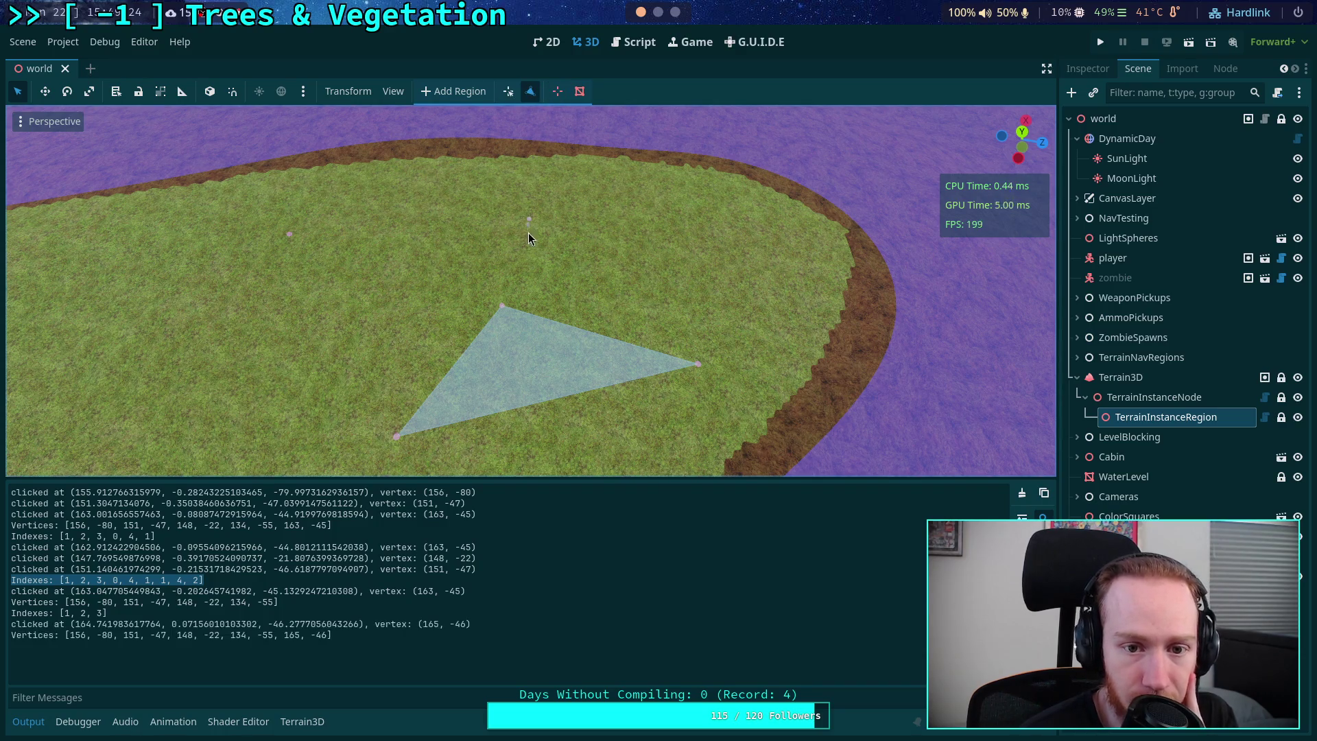
{"action": "left_click", "coordinate": [500, 307]}
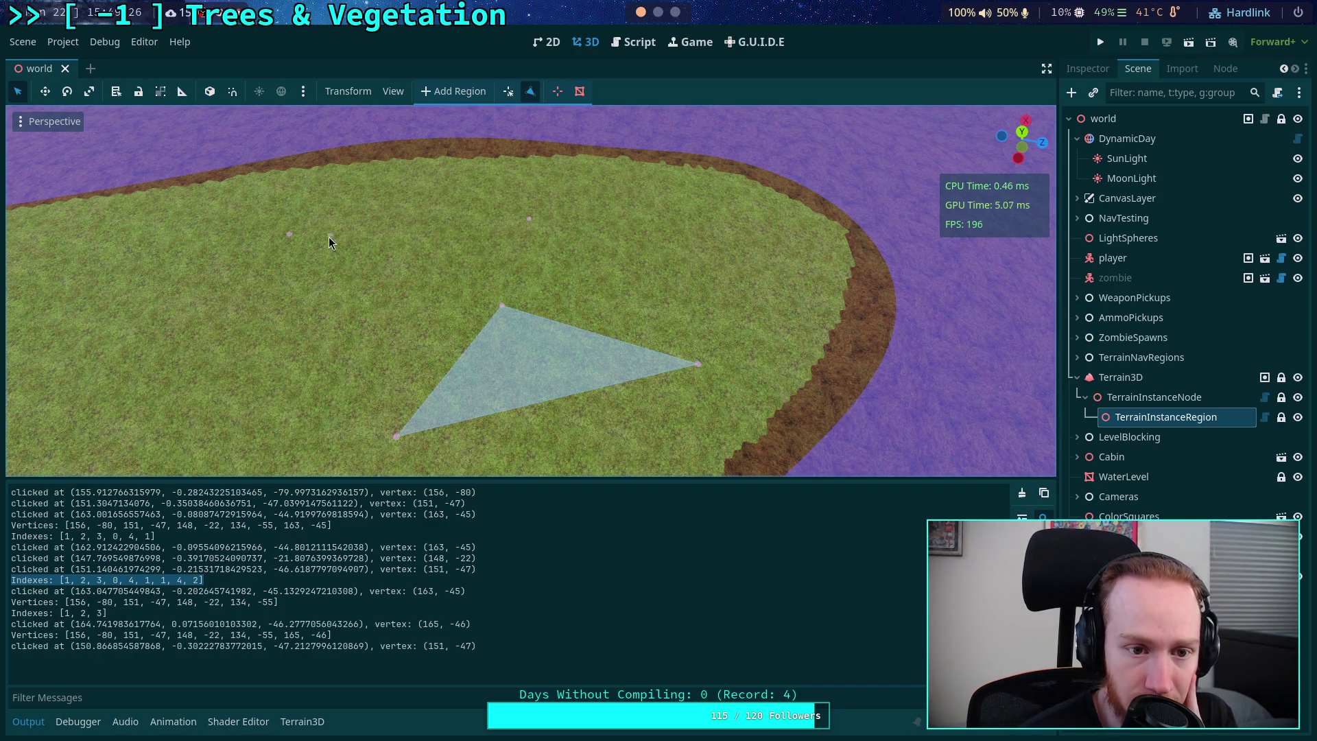
{"action": "left_click", "coordinate": [290, 235]}
{"action": "left_click", "coordinate": [529, 218]}
{"action": "left_click", "coordinate": [694, 363]}
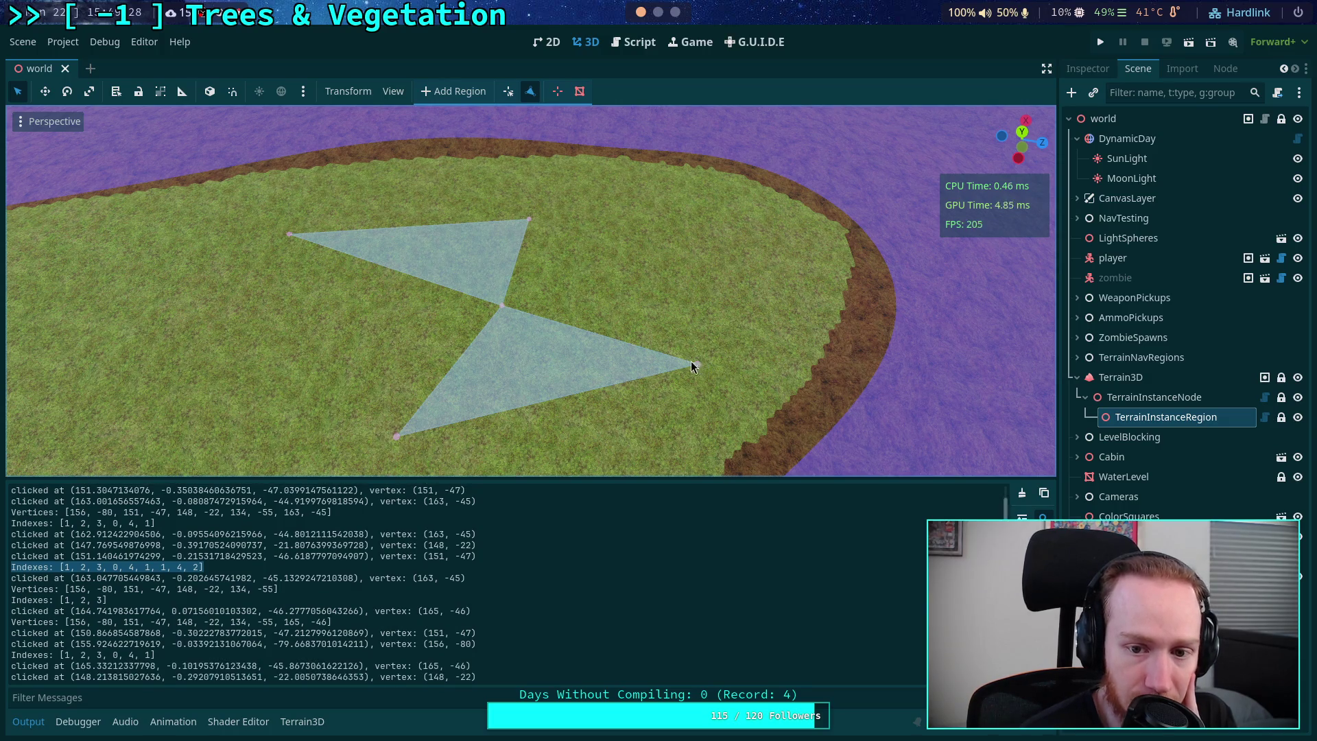
{"action": "left_click", "coordinate": [500, 306]}
{"action": "left_click", "coordinate": [507, 91]}
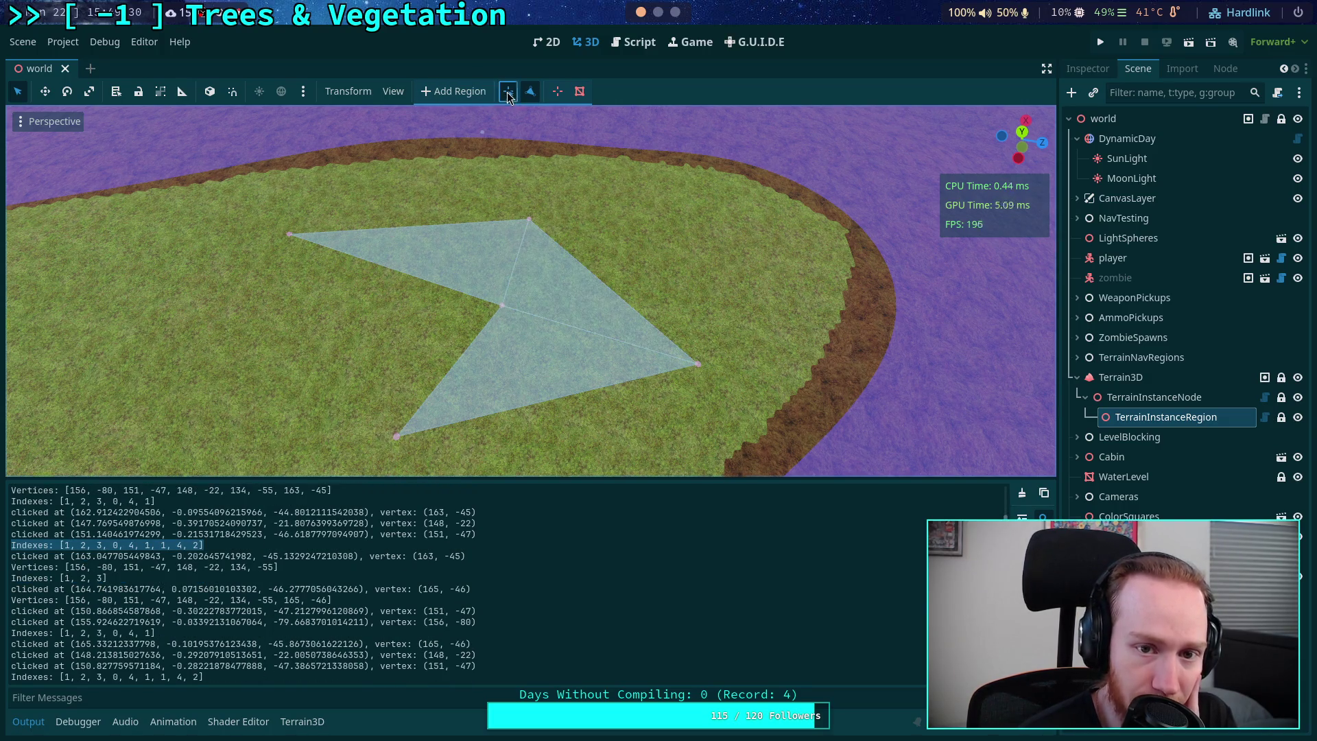